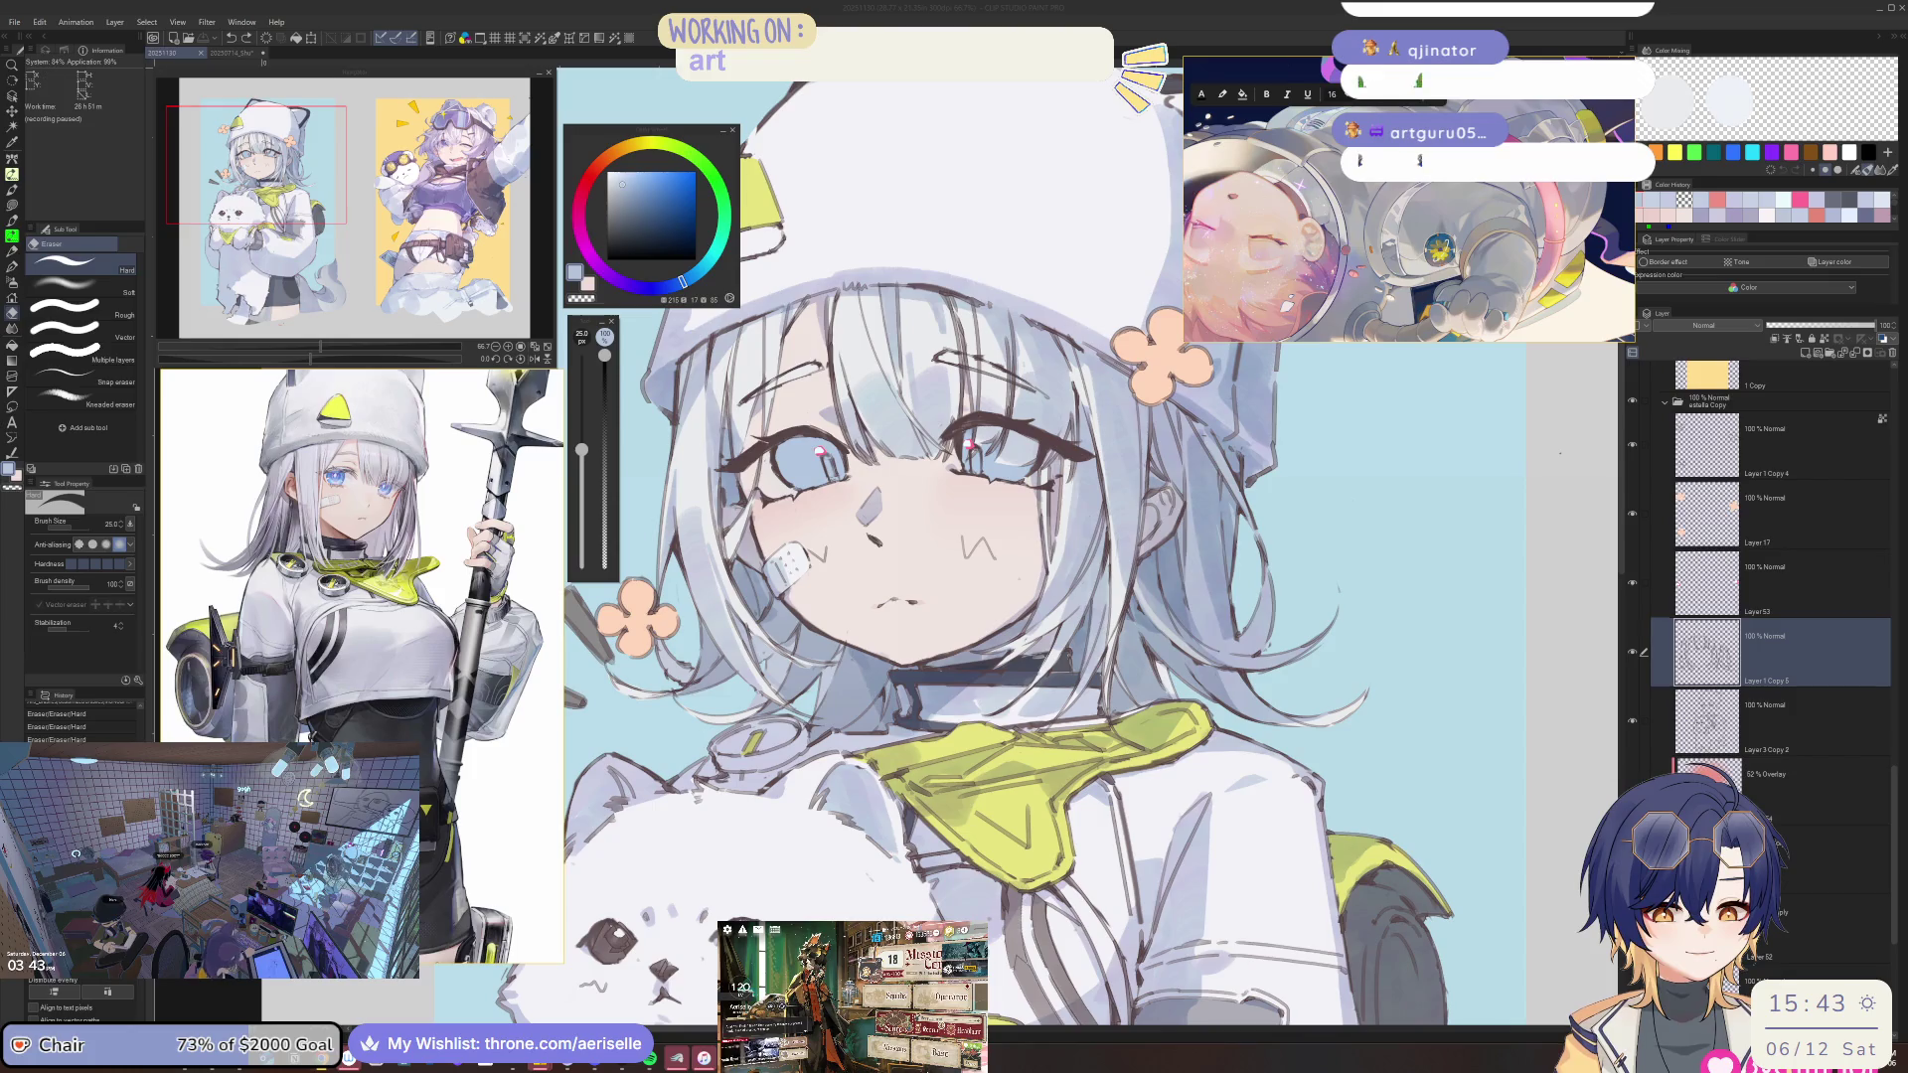
On the Multiply layer, paint short dark strokes by the collar with the canvas flipped, then unflip.
scroll(1824, 863, "down", 2)
left_click(1799, 818)
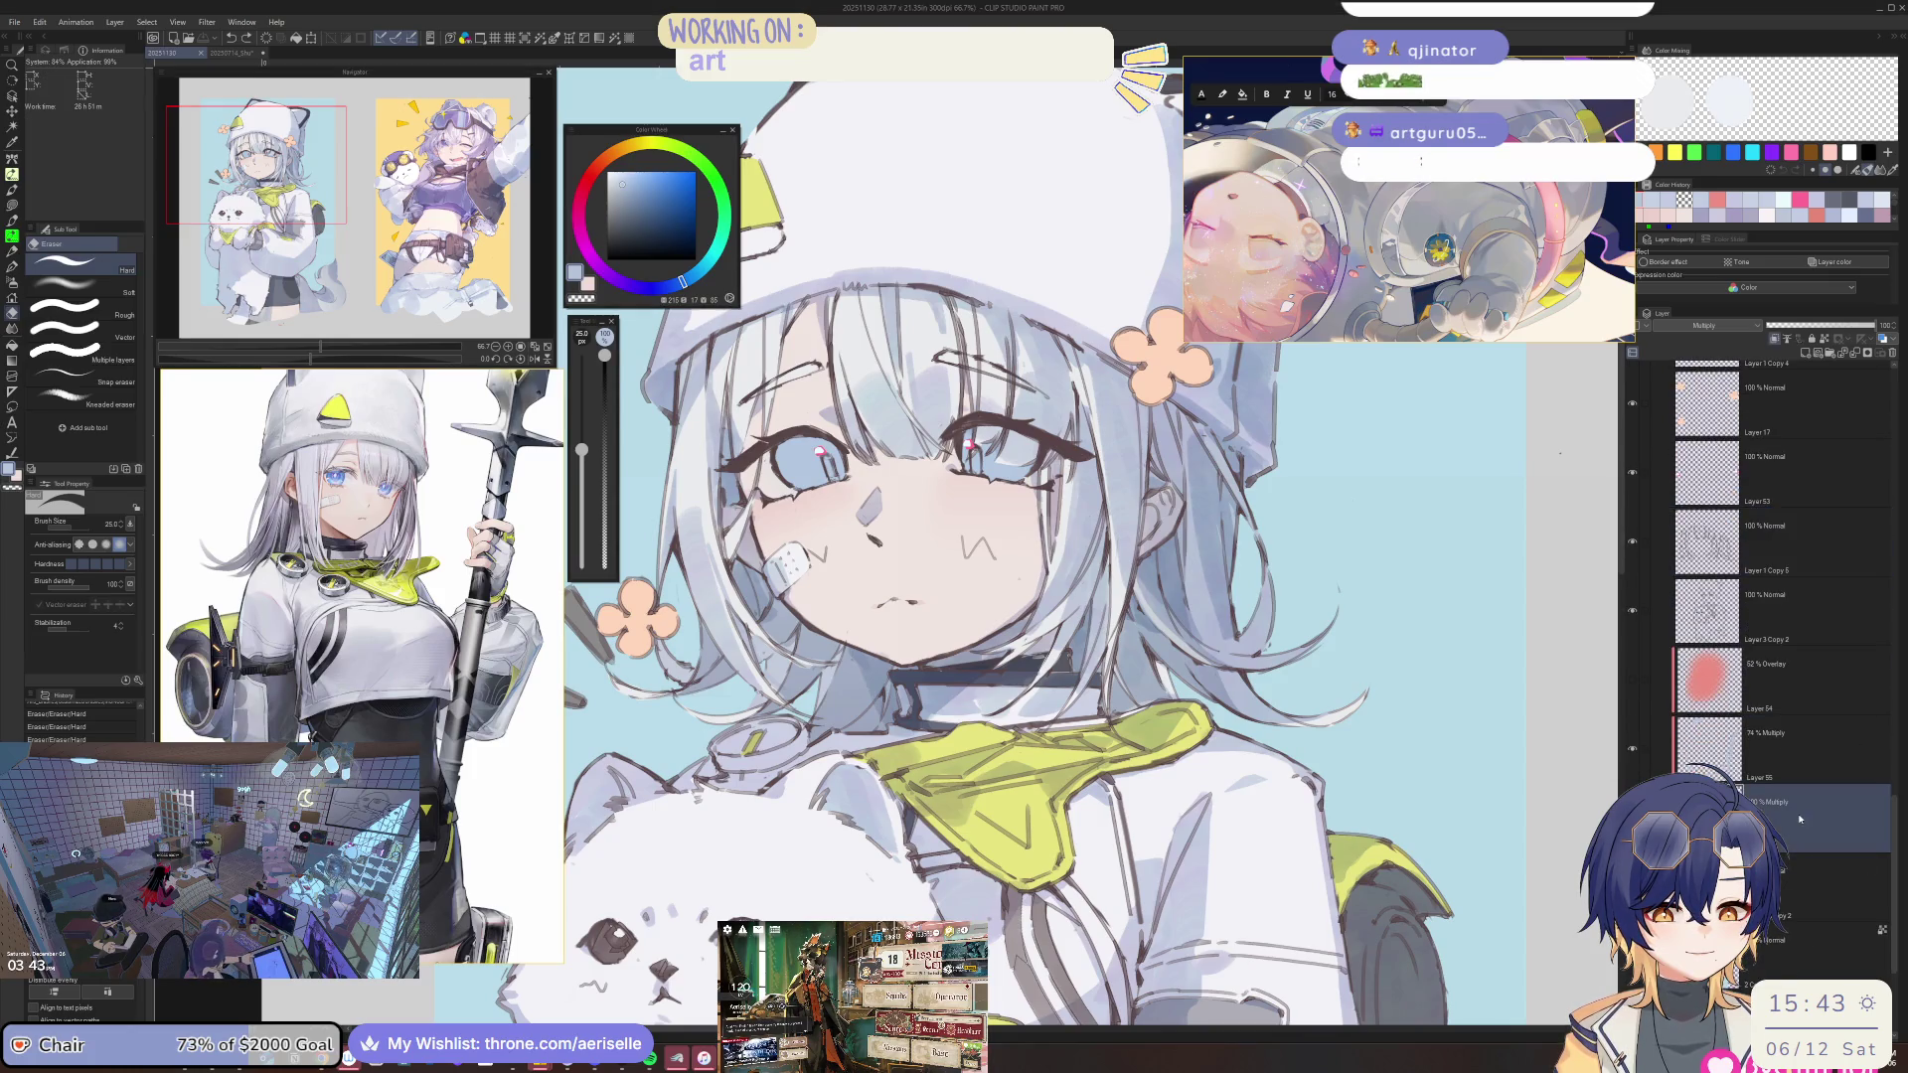
key("b")
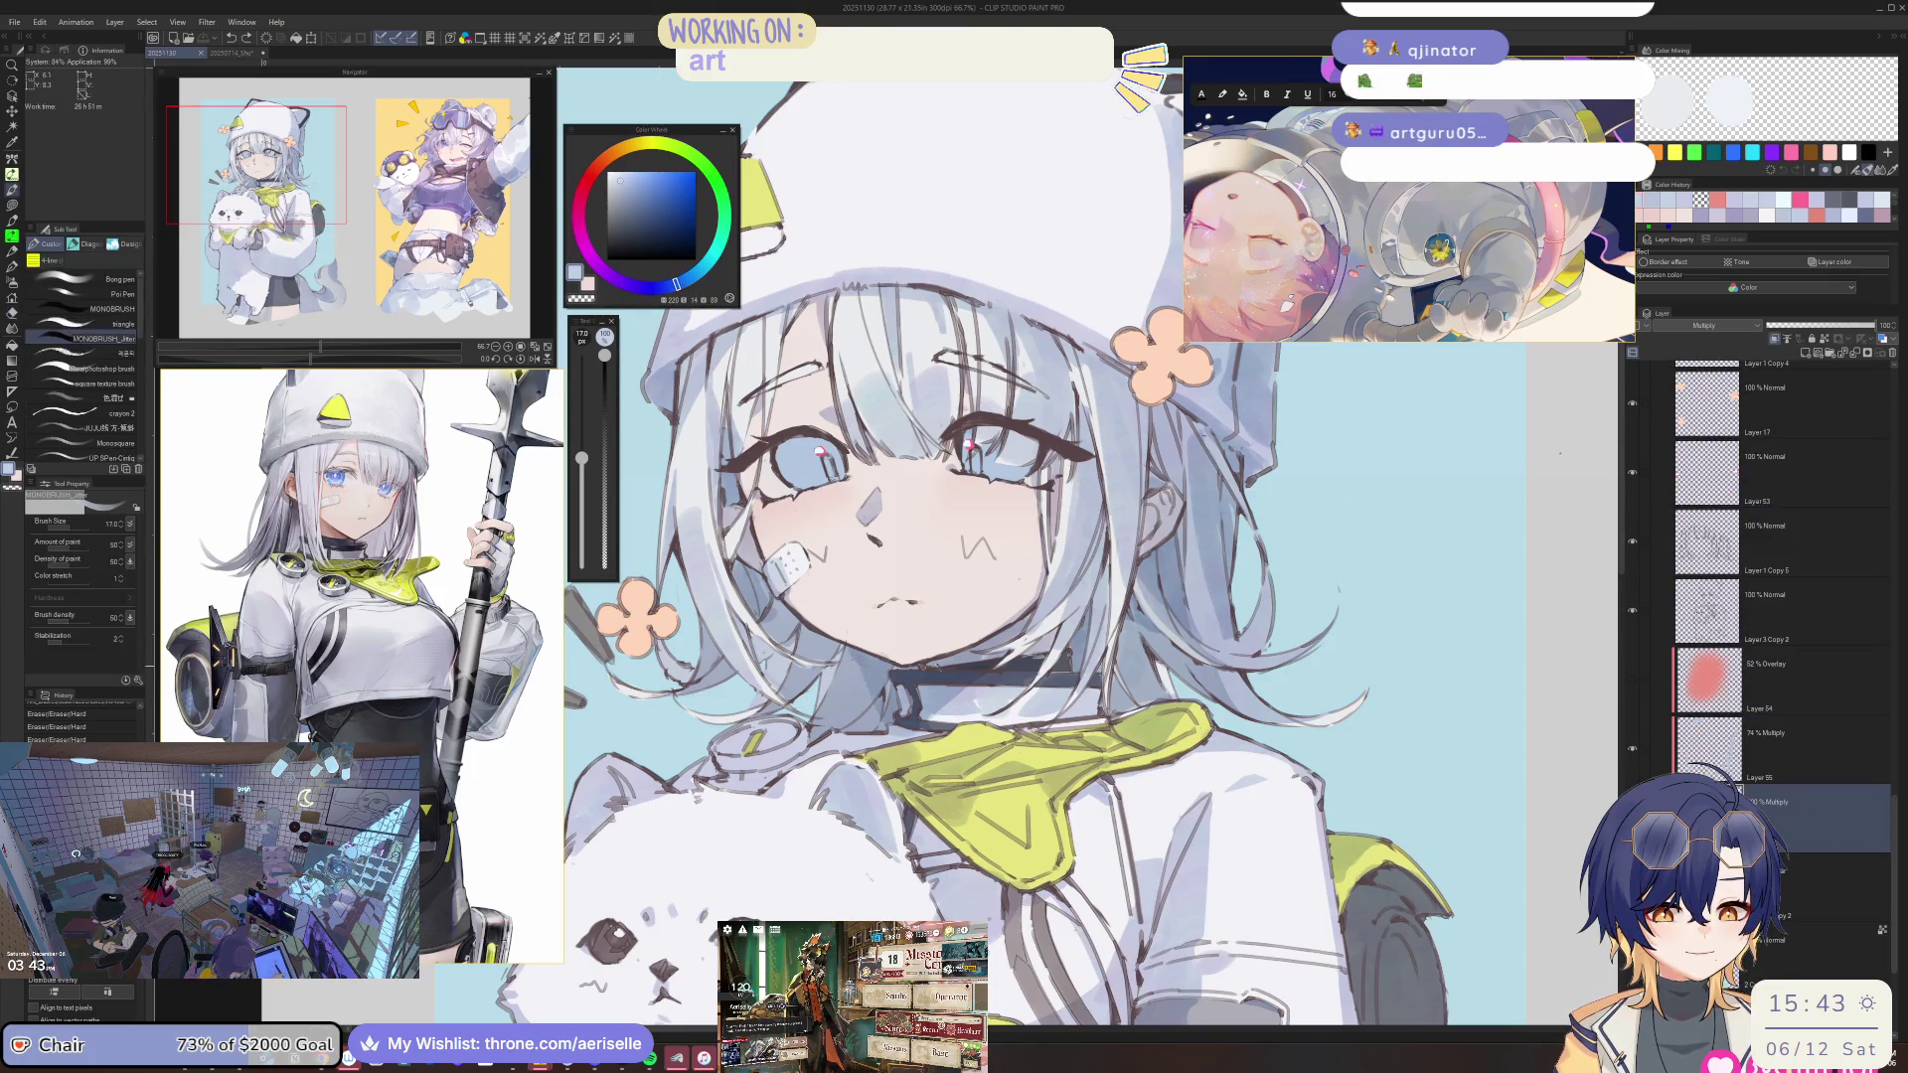
key("h")
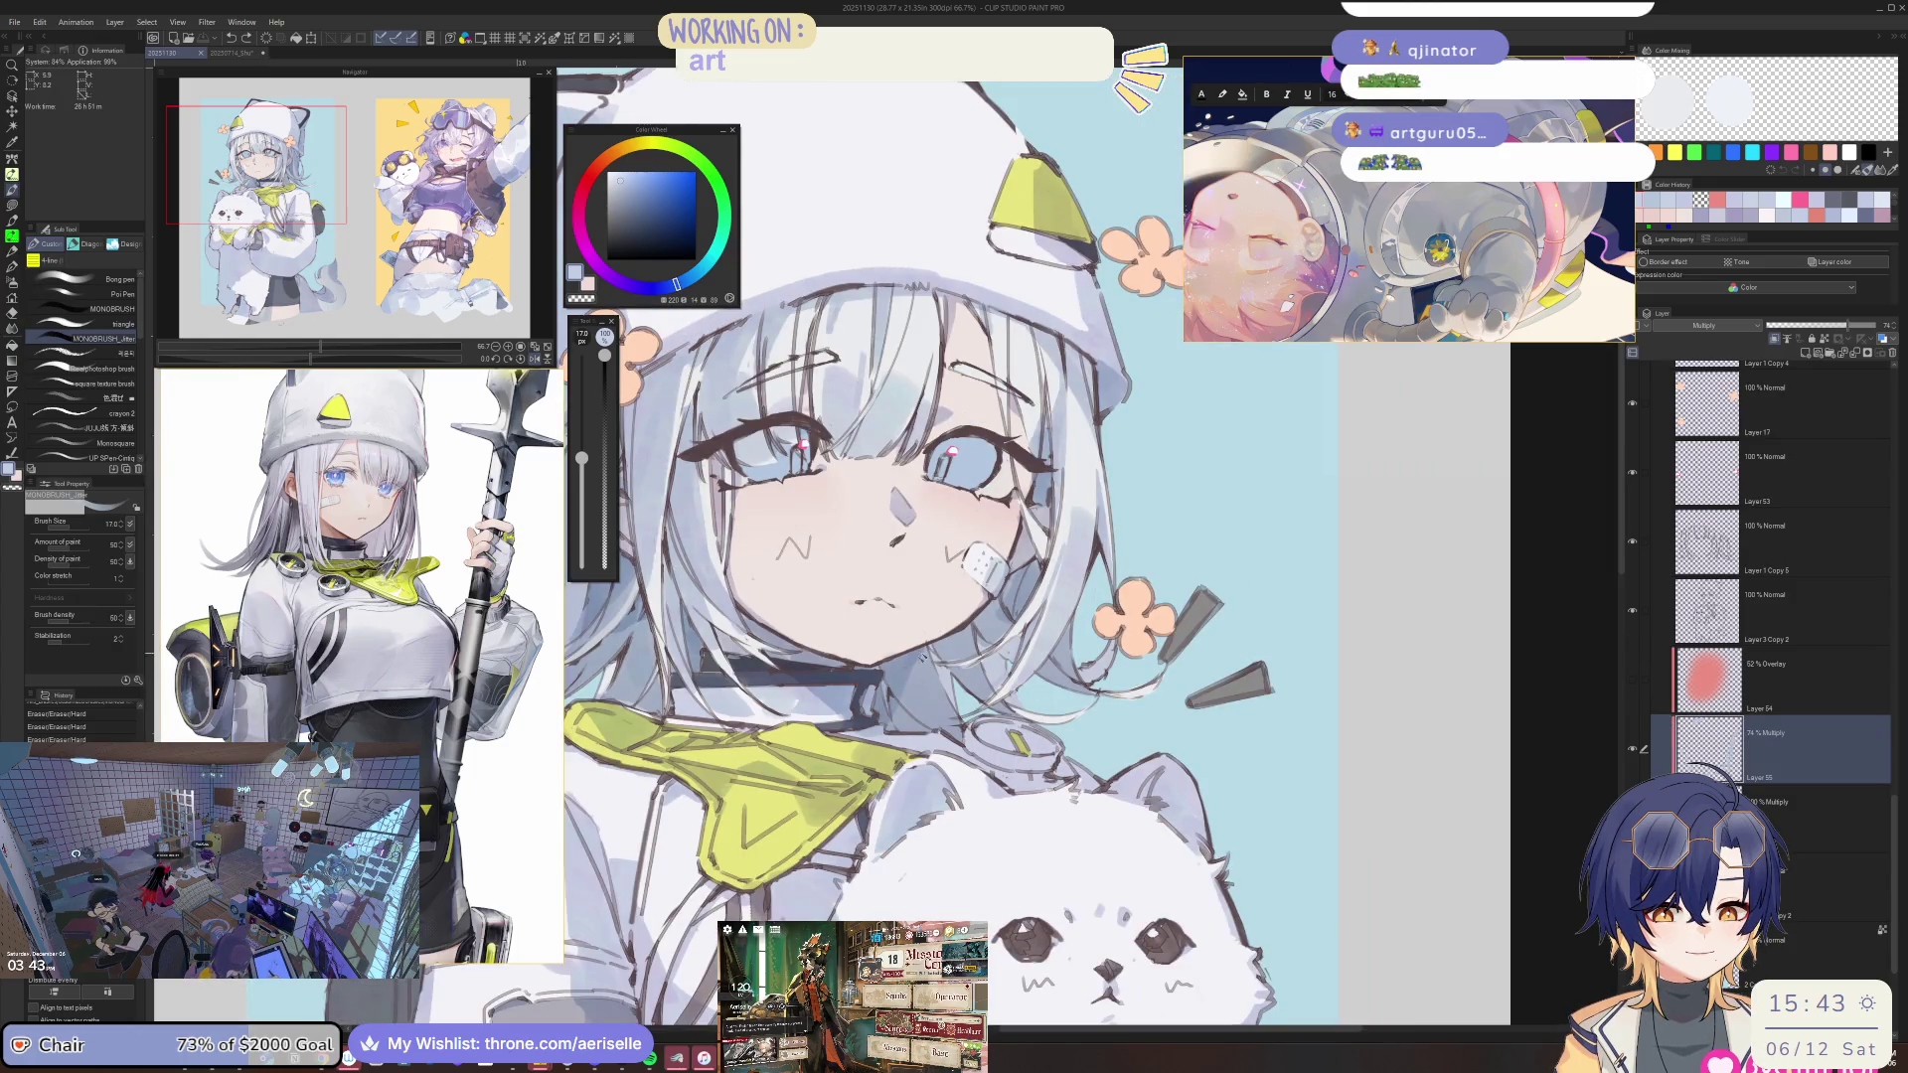
key("bracketright")
key("bracketright")
left_click_drag(924, 653, 899, 737)
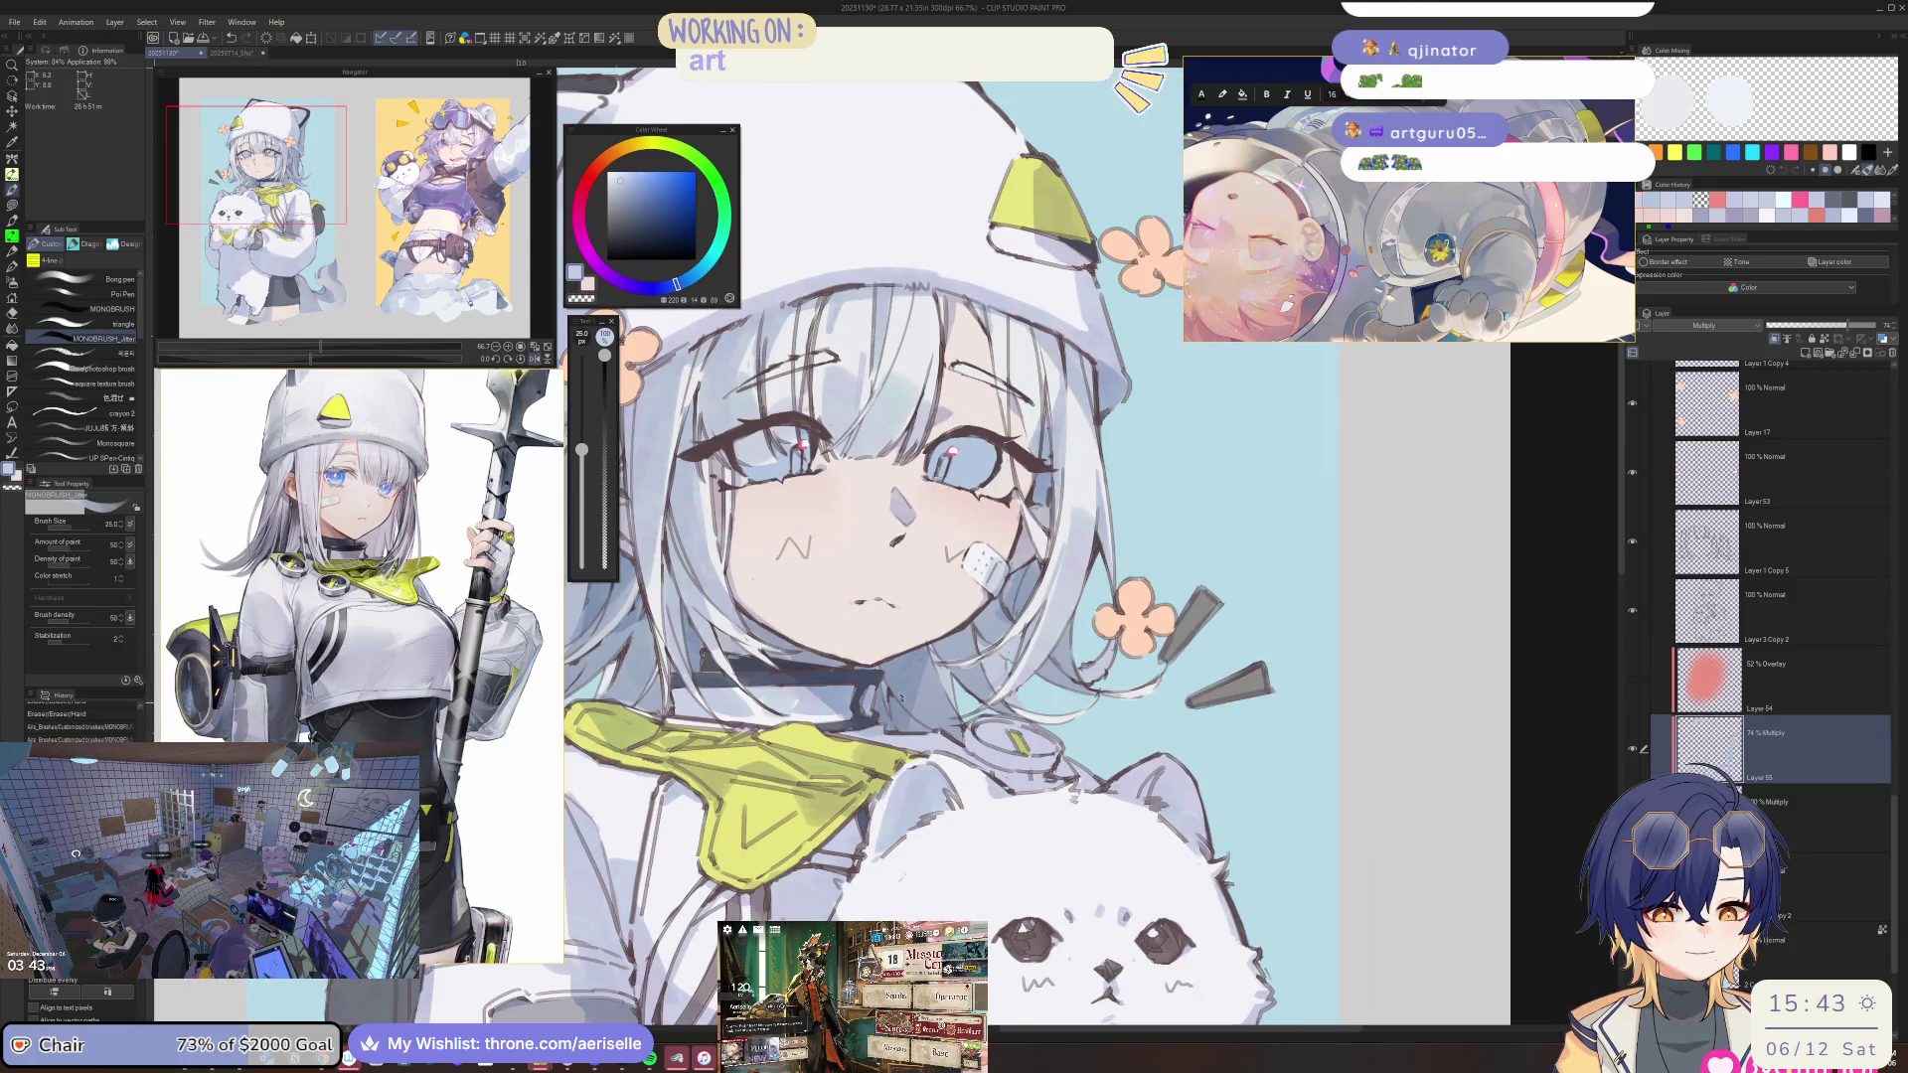
key("h")
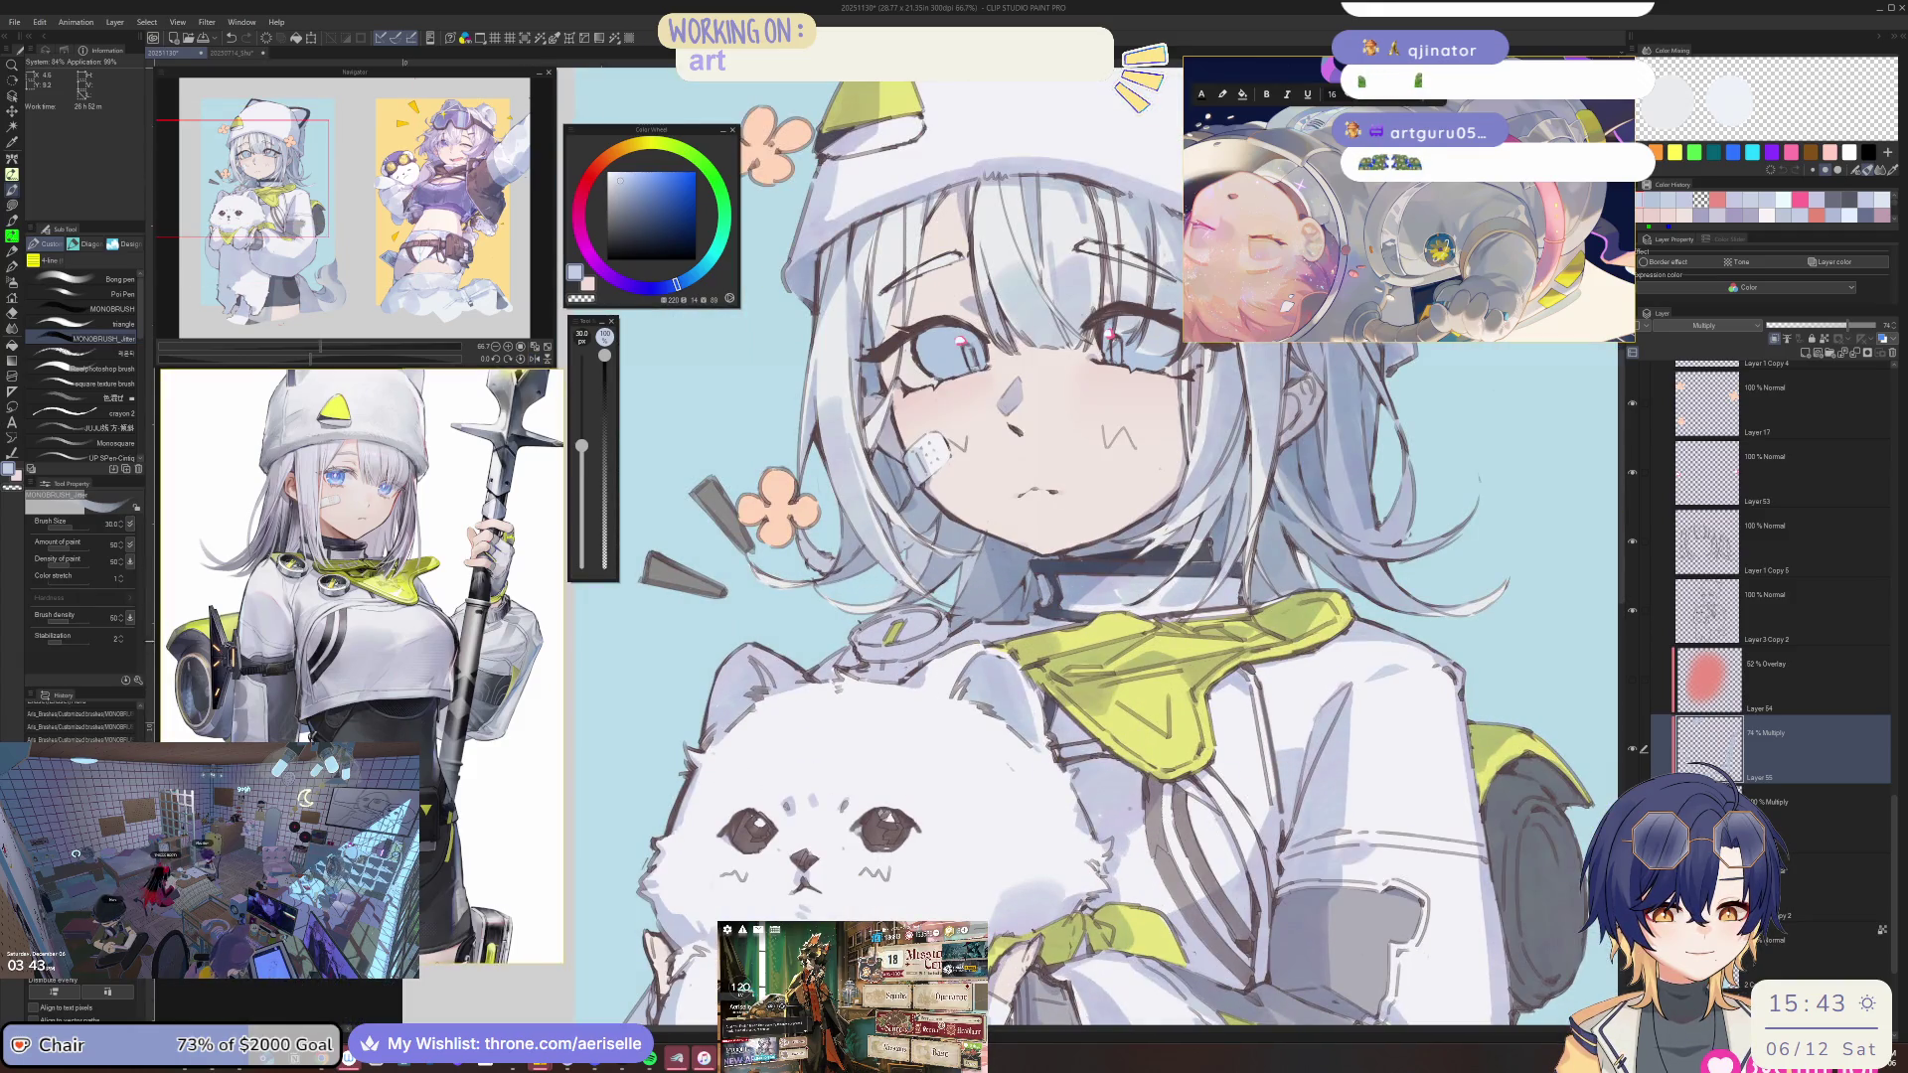
key("o")
scroll(1093, 546, "down", 3)
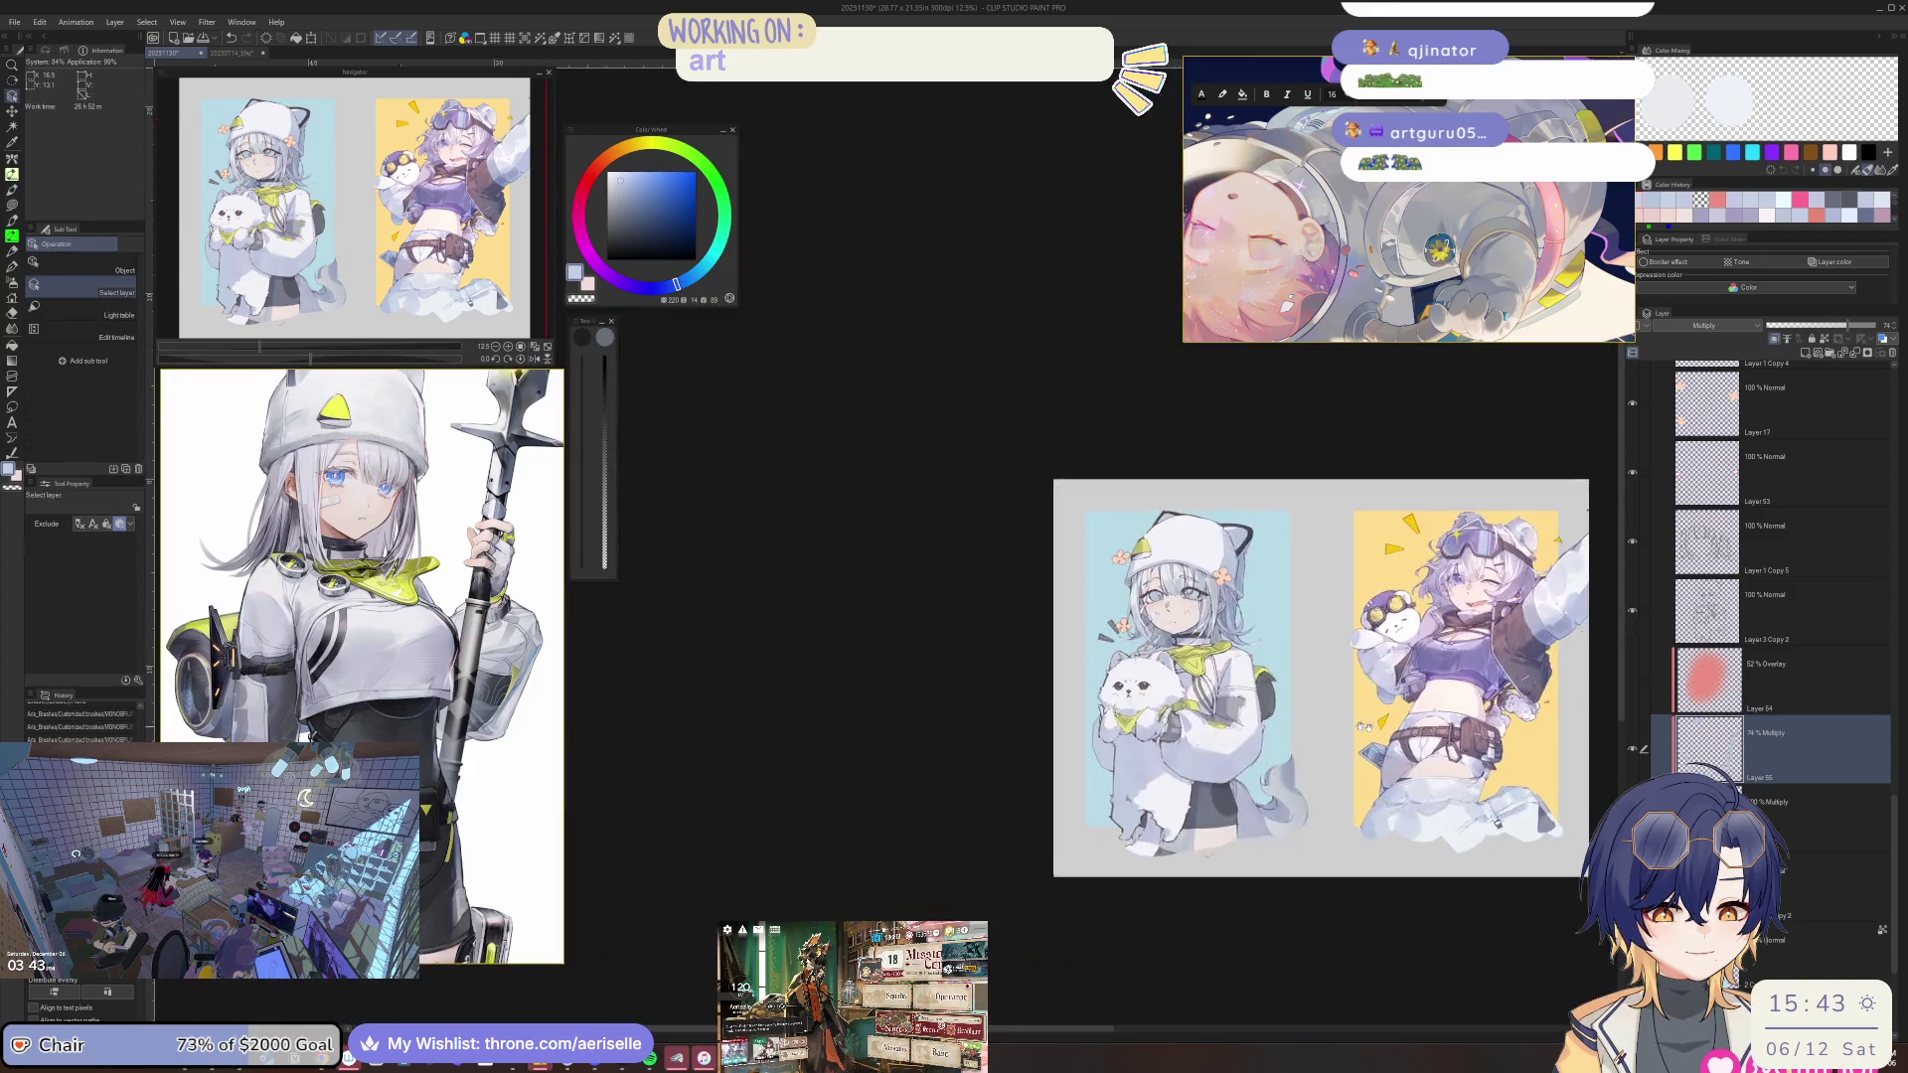
Select Layer 38 and hide both Layer 38 and Layer 37.
scroll(1093, 546, "up", 3)
scroll(1257, 582, "up", 1)
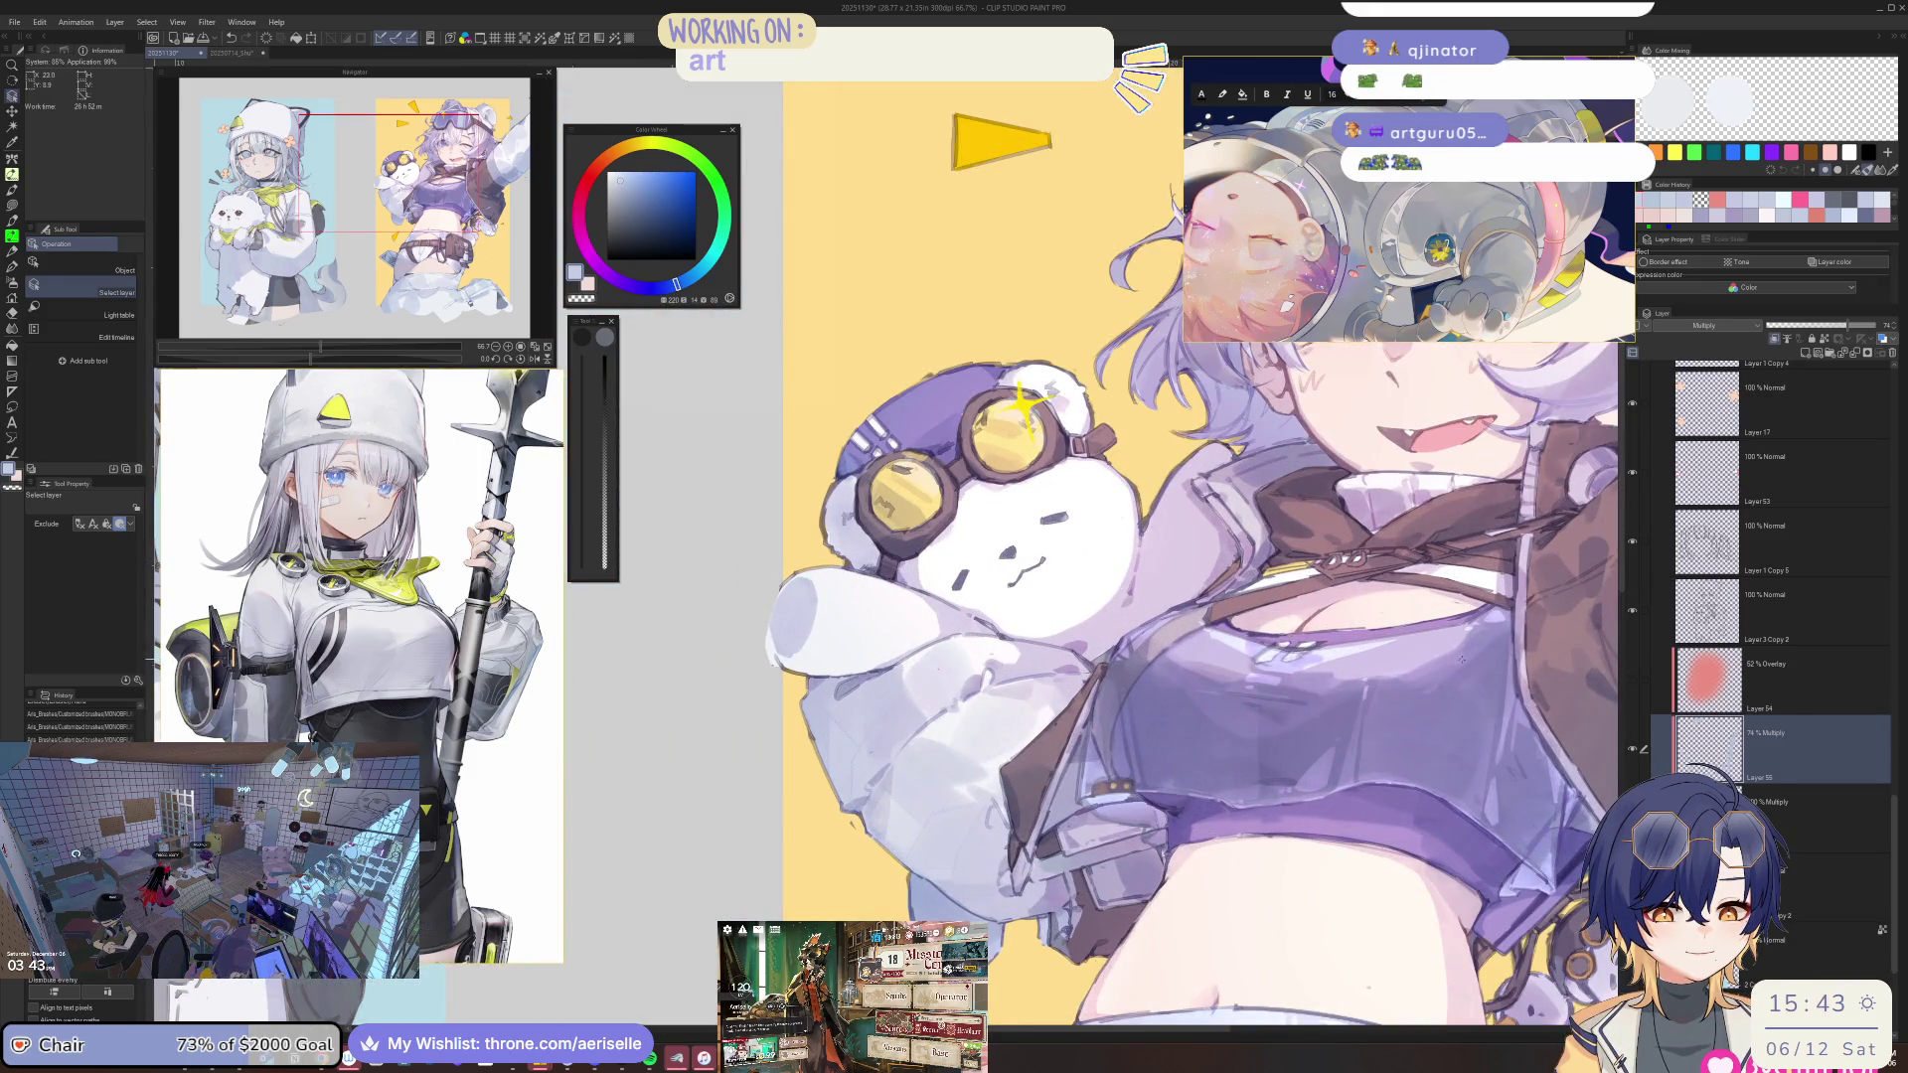
left_click(1257, 581)
left_click_drag(1632, 402, 1632, 468)
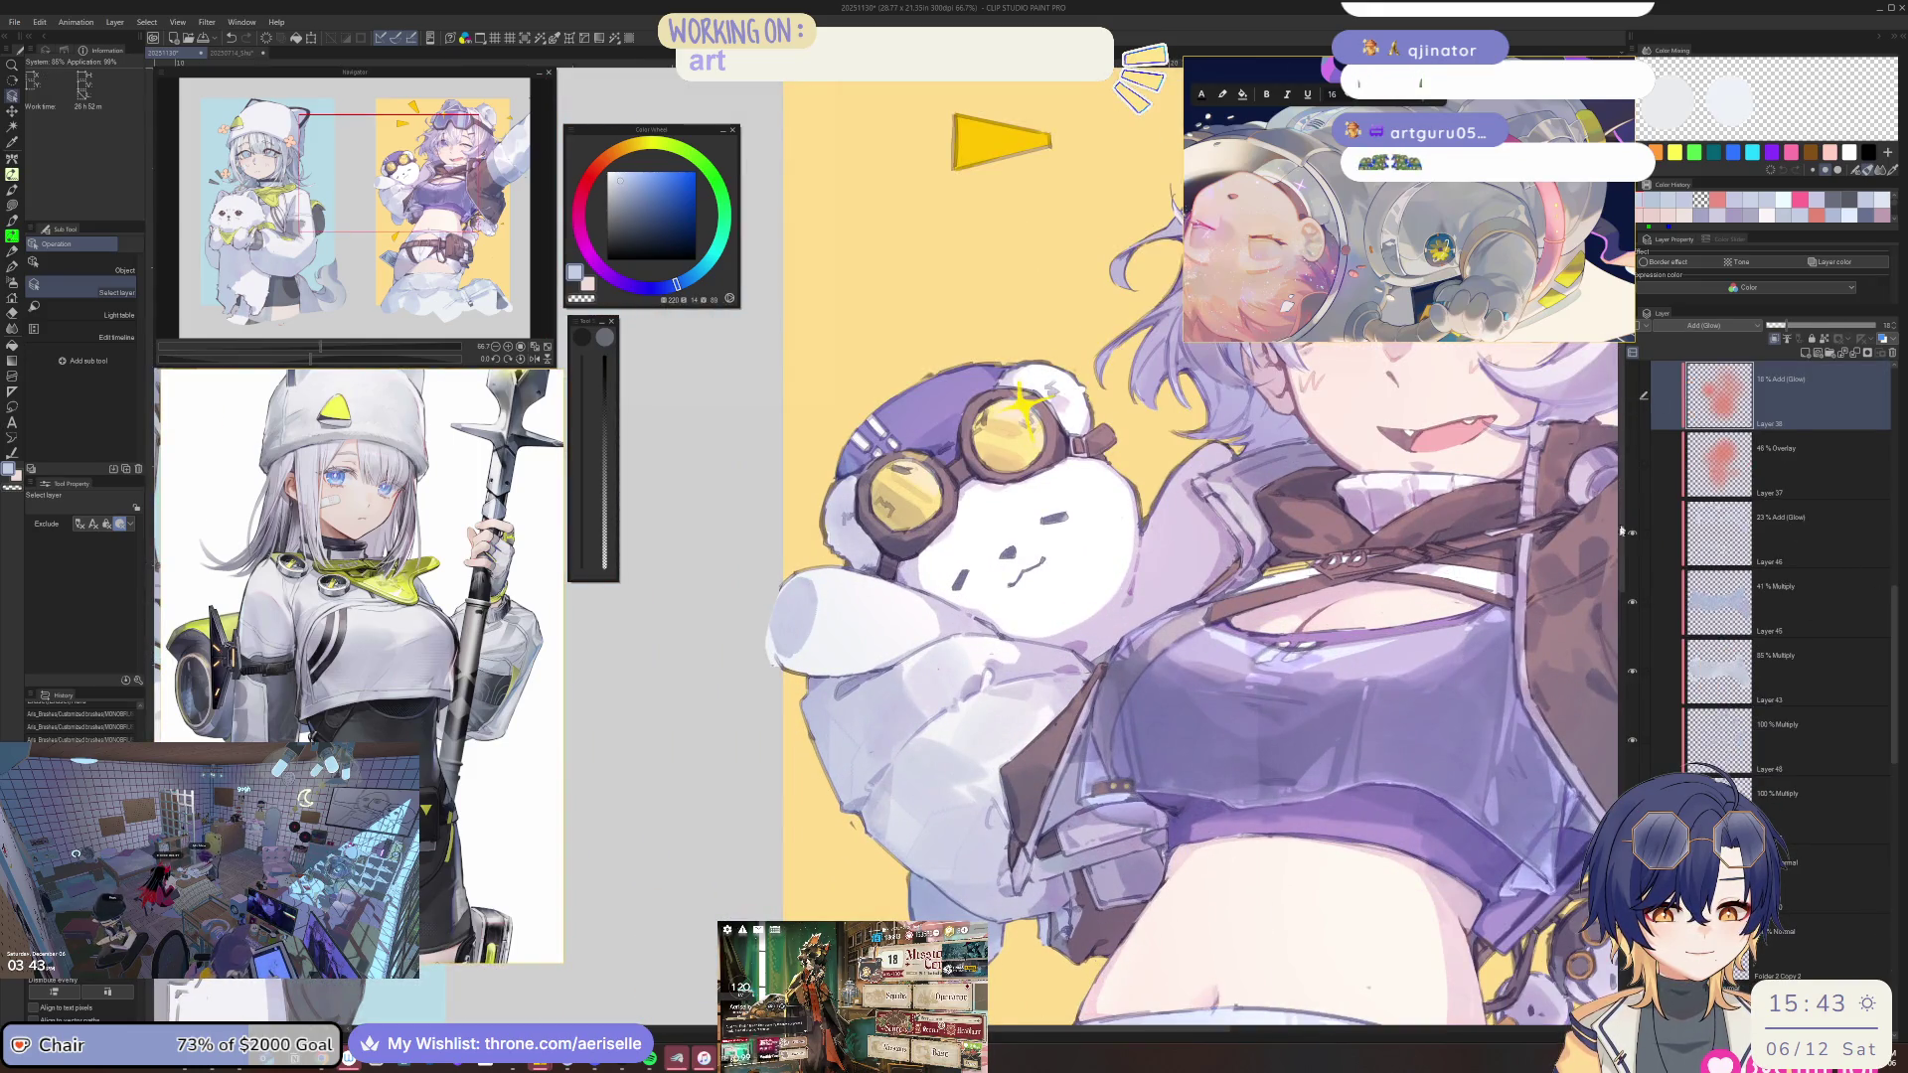
Toggle off the purple colour layer so the goggled girl turns blue-grey.
left_click(1644, 395)
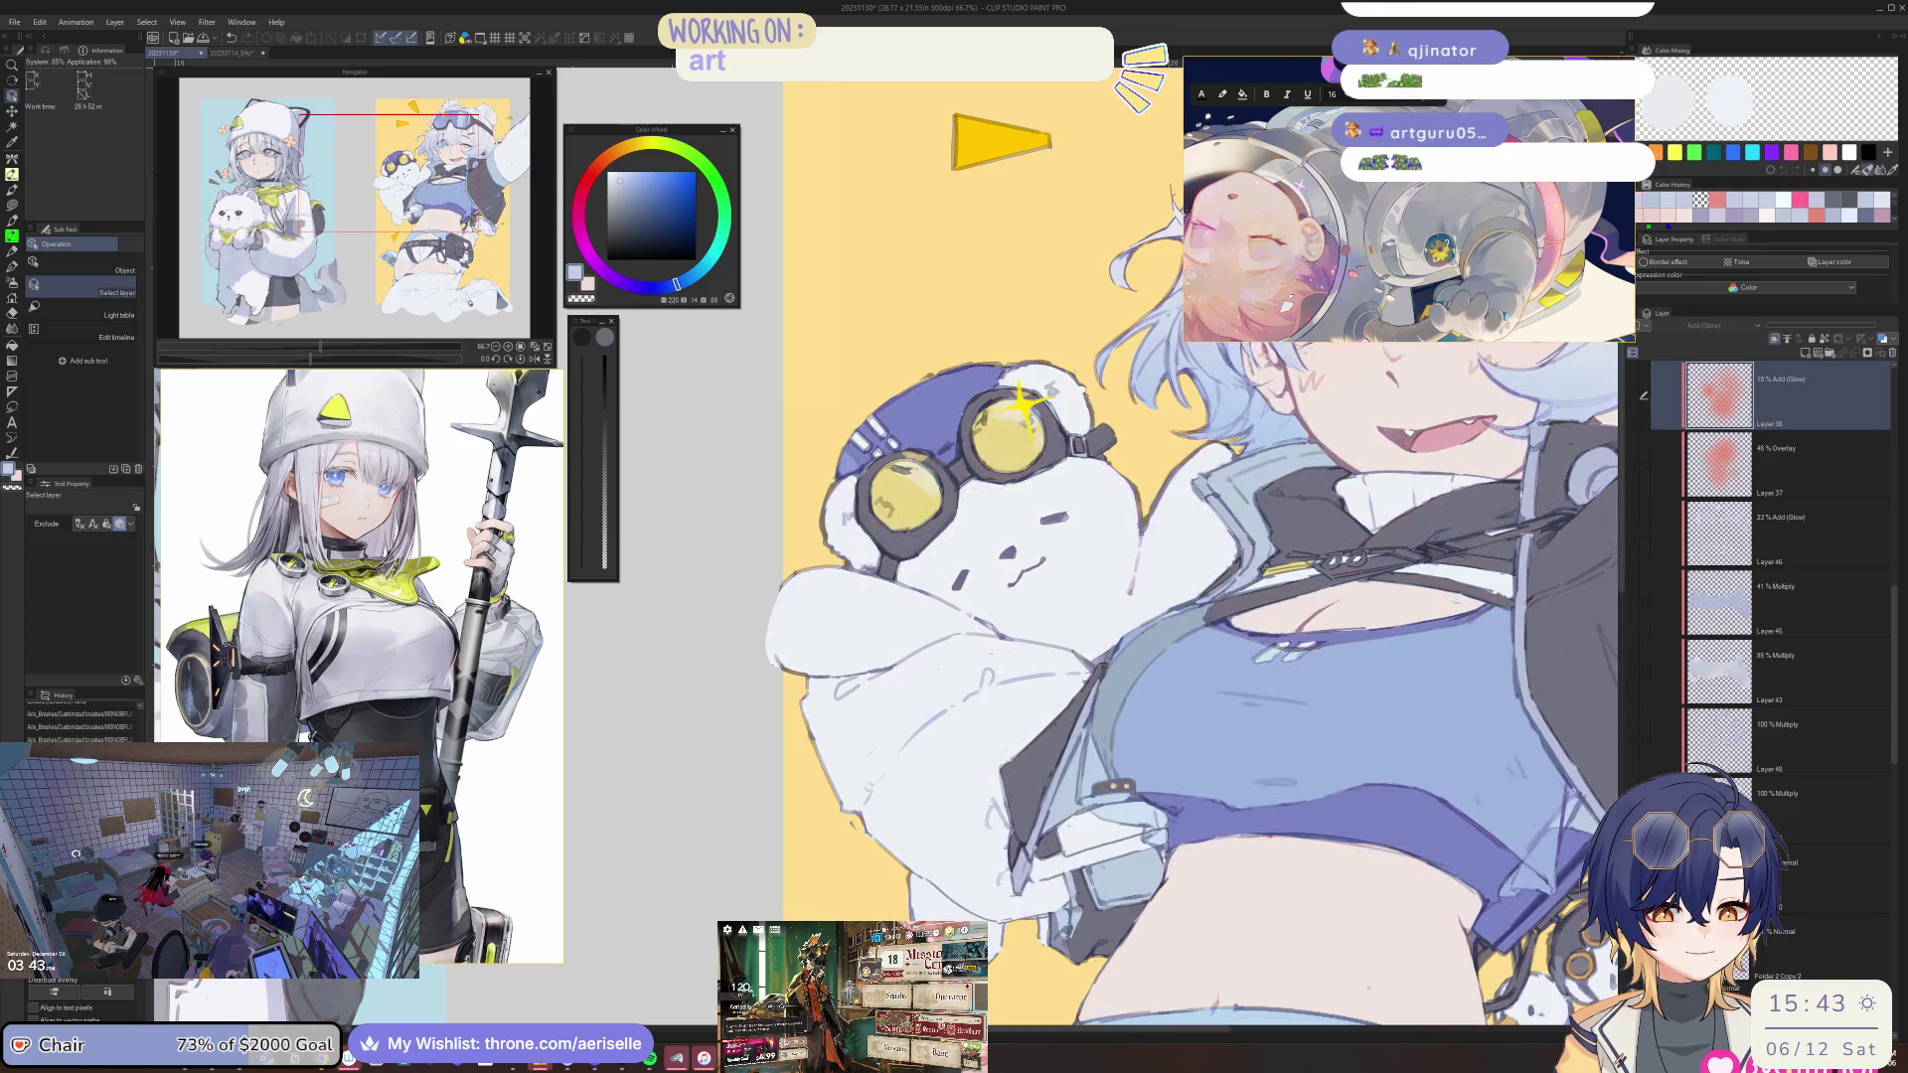
scroll(1198, 677, "up", 1)
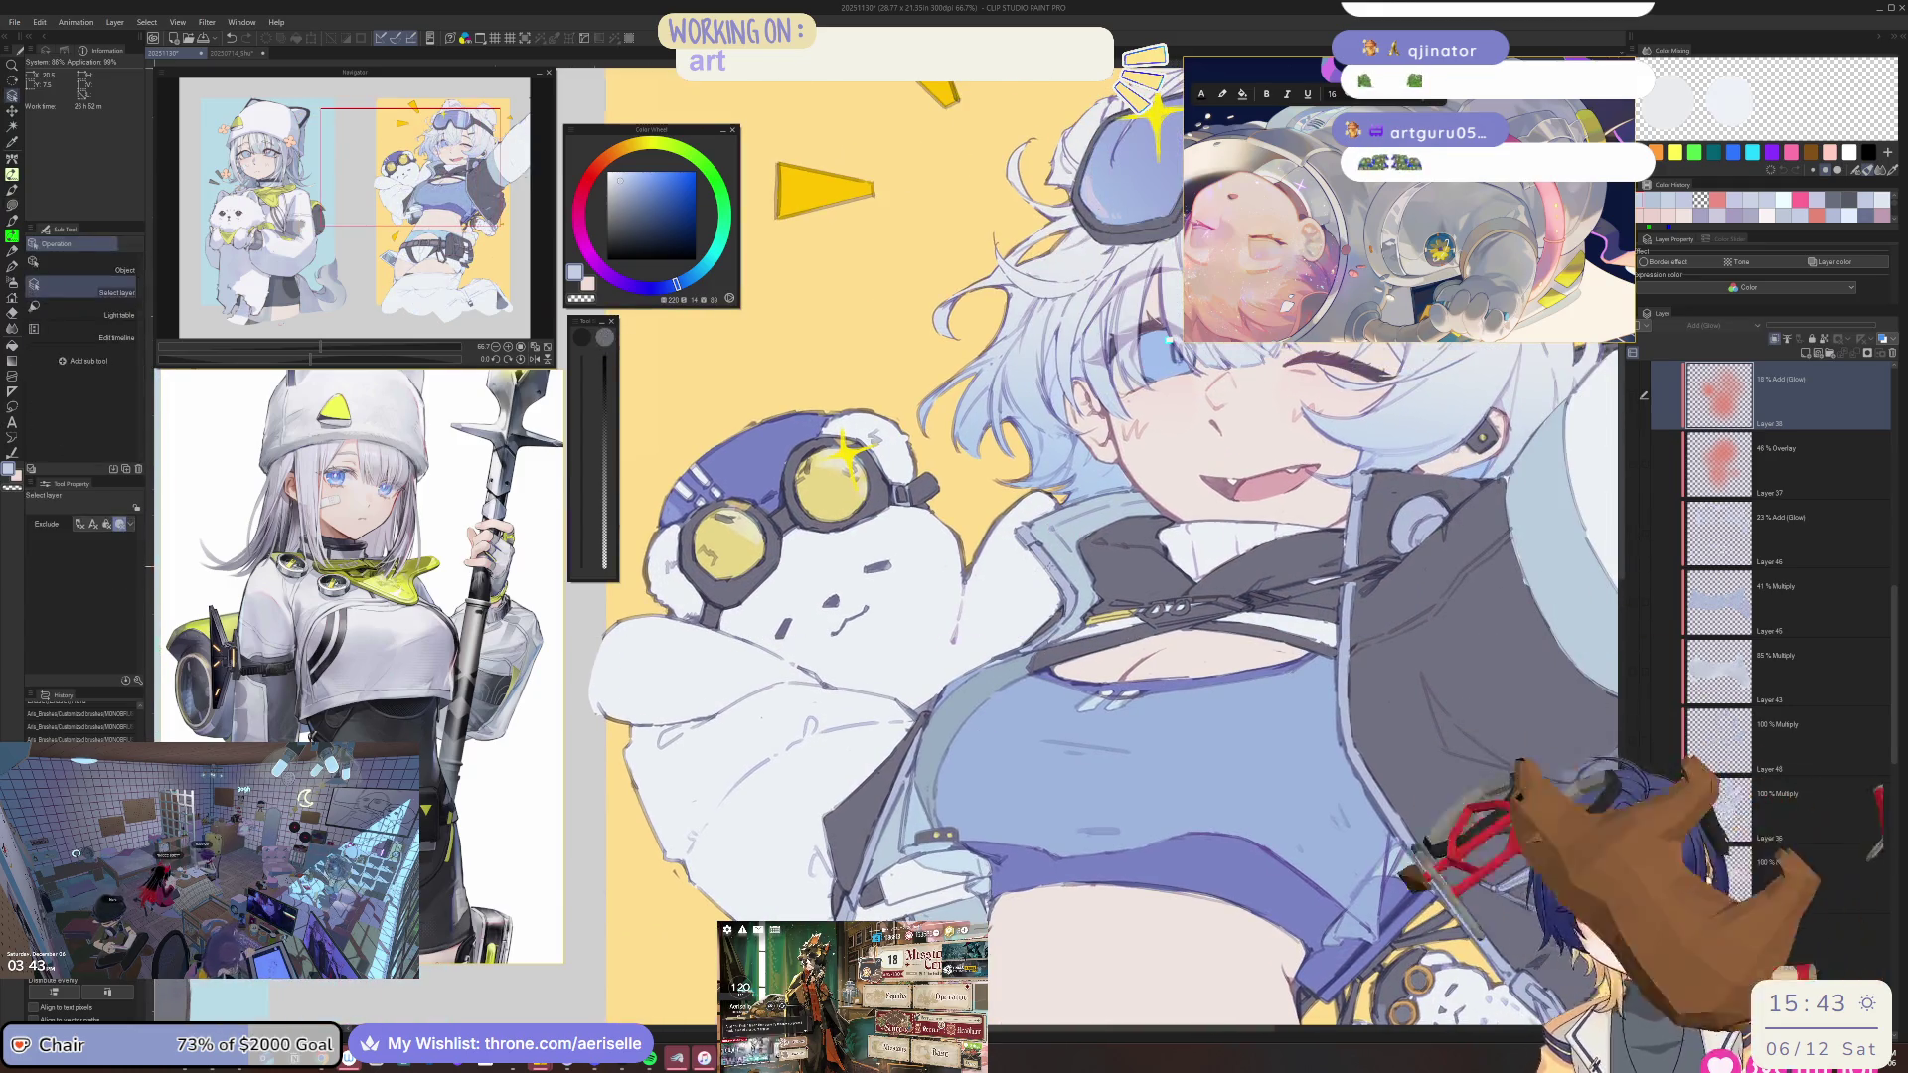
scroll(1059, 585, "up", 1)
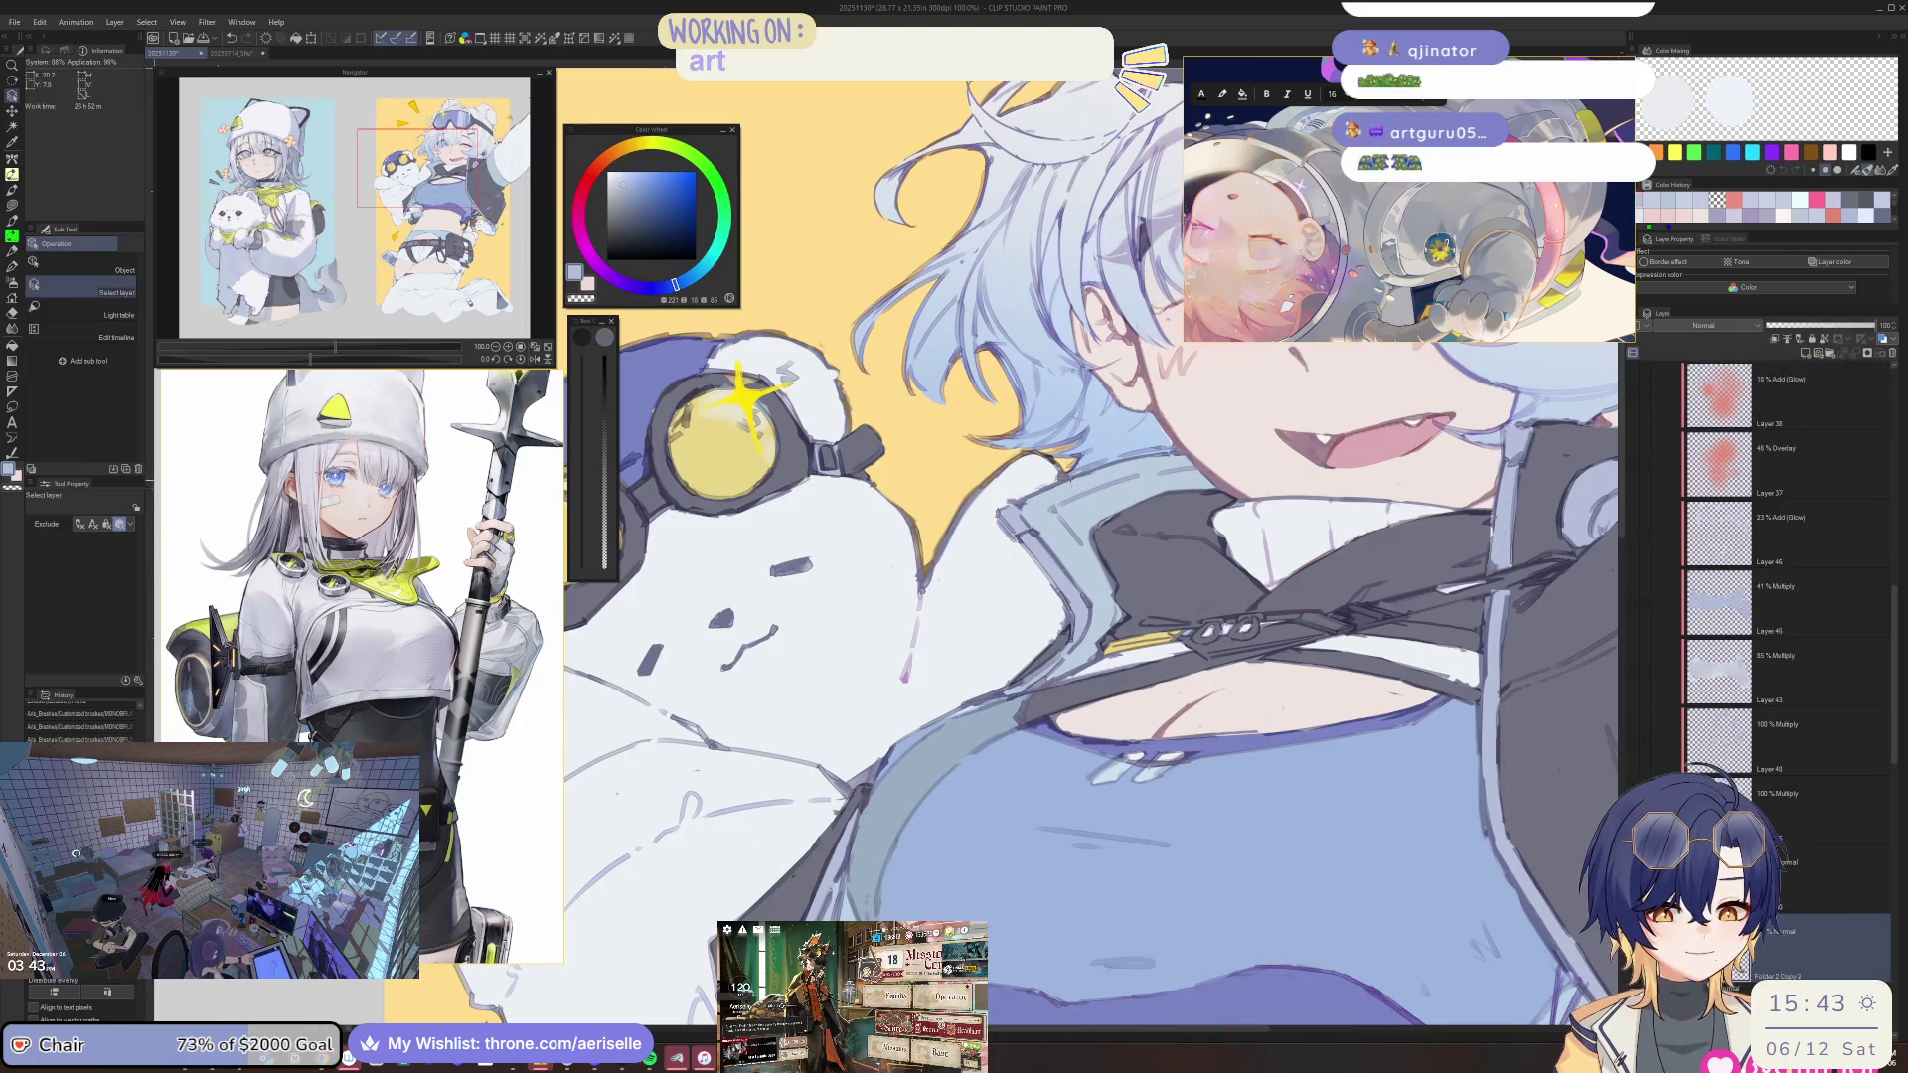
scroll(1058, 584, "down", 1)
scroll(1136, 632, "down", 1)
scroll(1136, 632, "down", 1)
scroll(1136, 632, "down", 2)
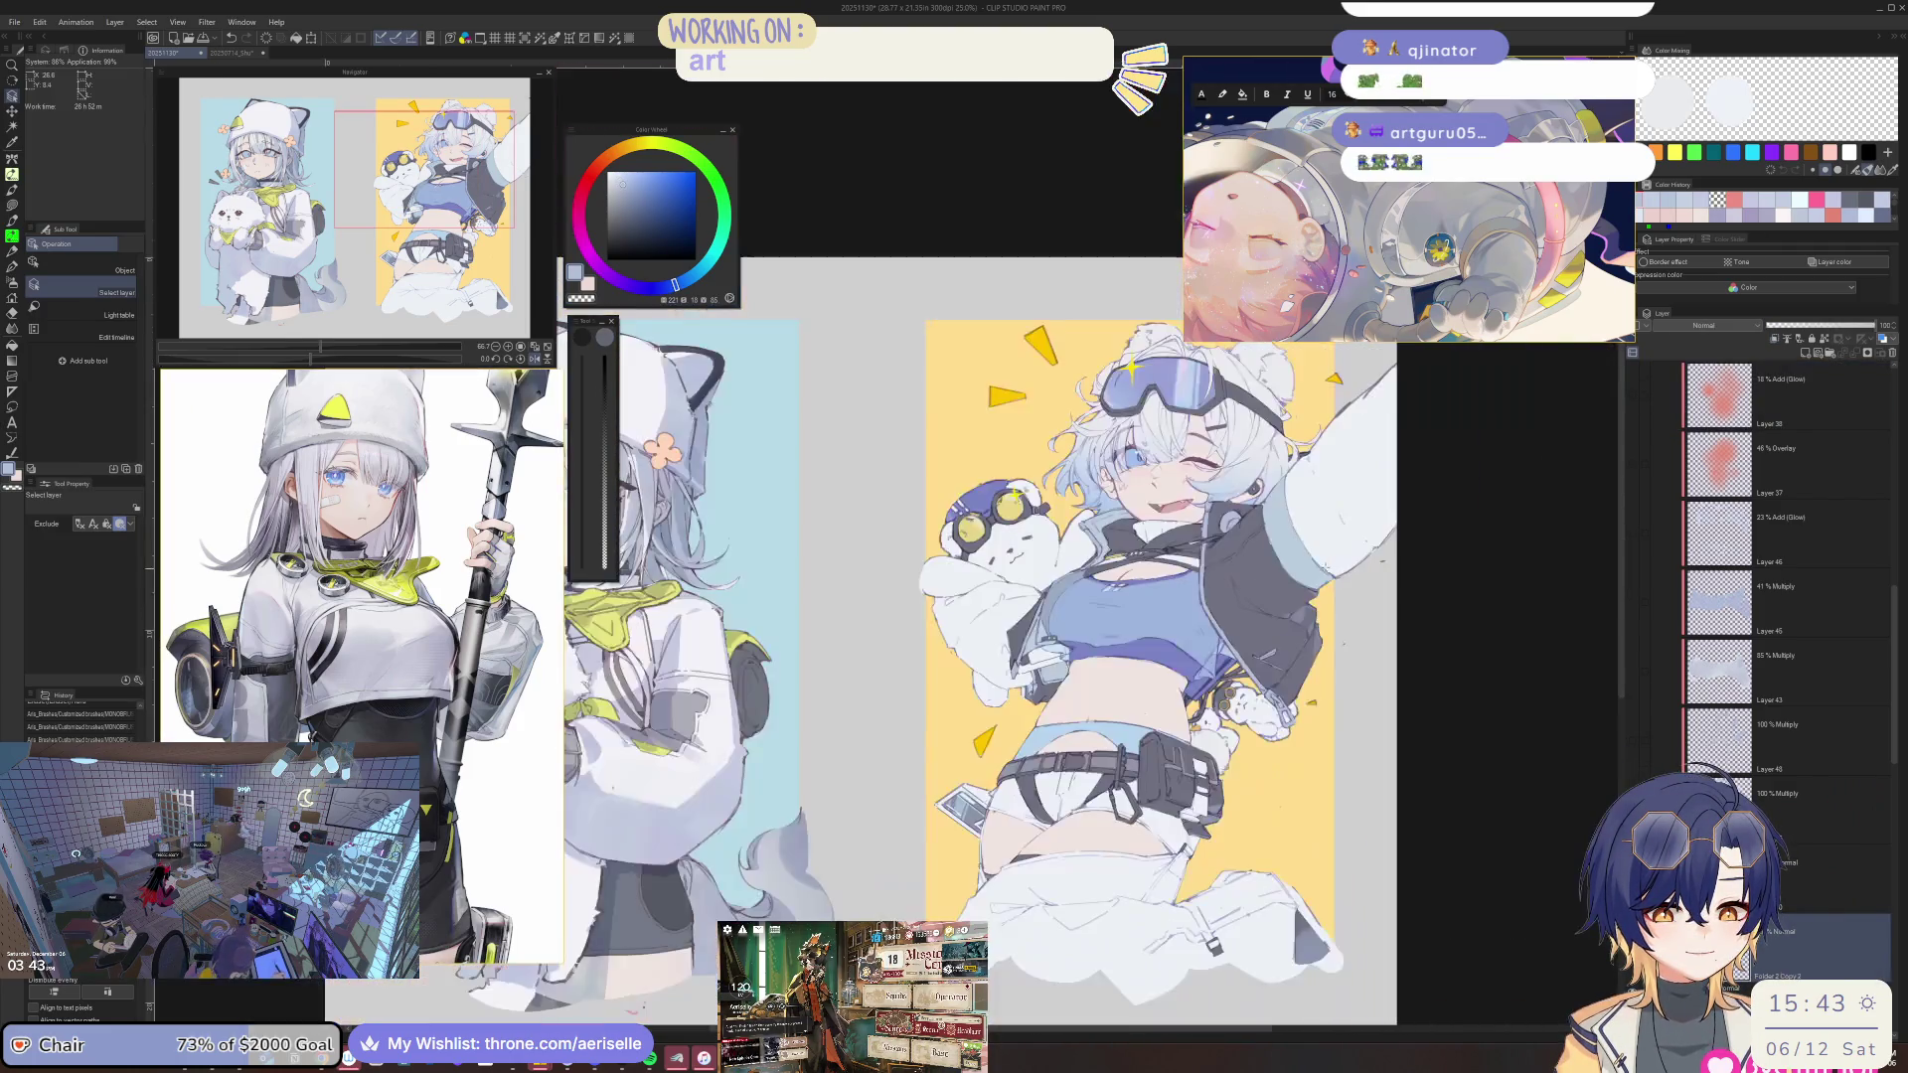
scroll(1273, 668, "up", 1)
scroll(1143, 636, "up", 1)
scroll(1078, 582, "up", 3)
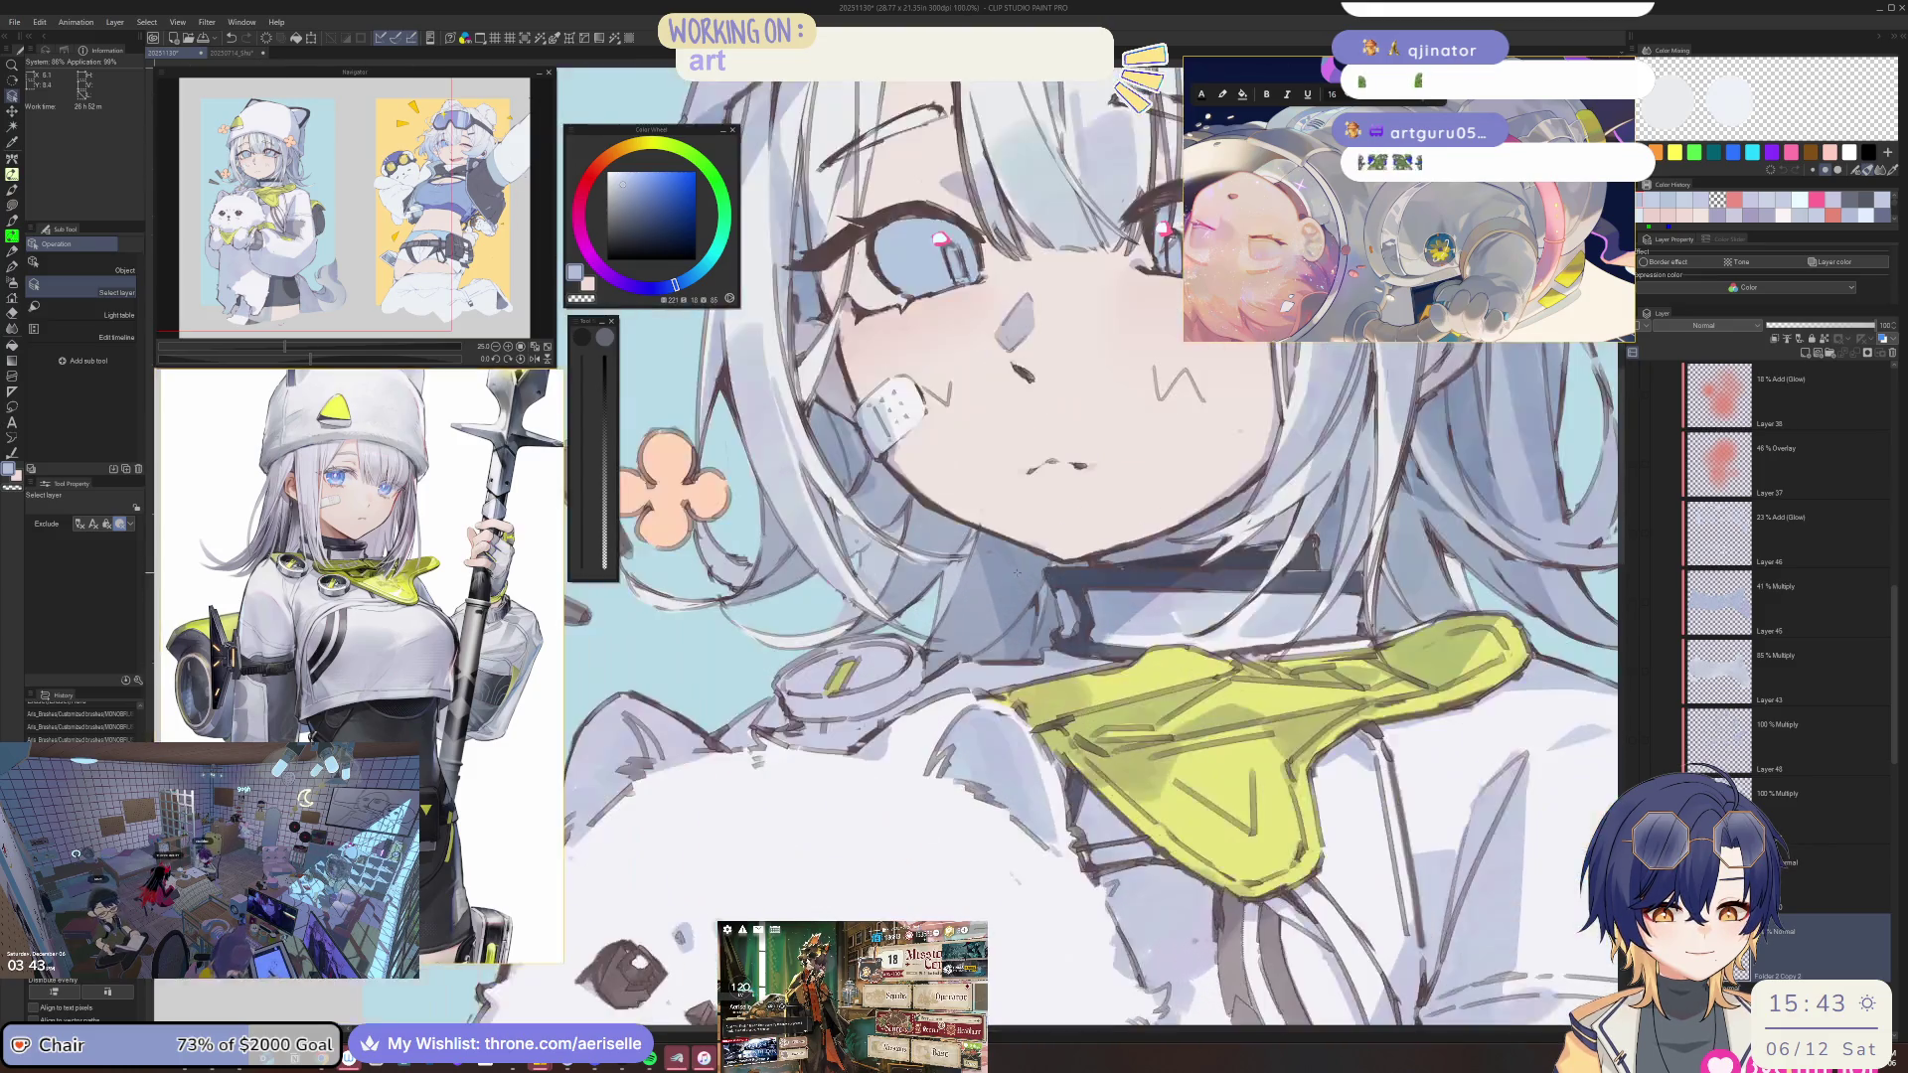
scroll(1079, 581, "up", 2)
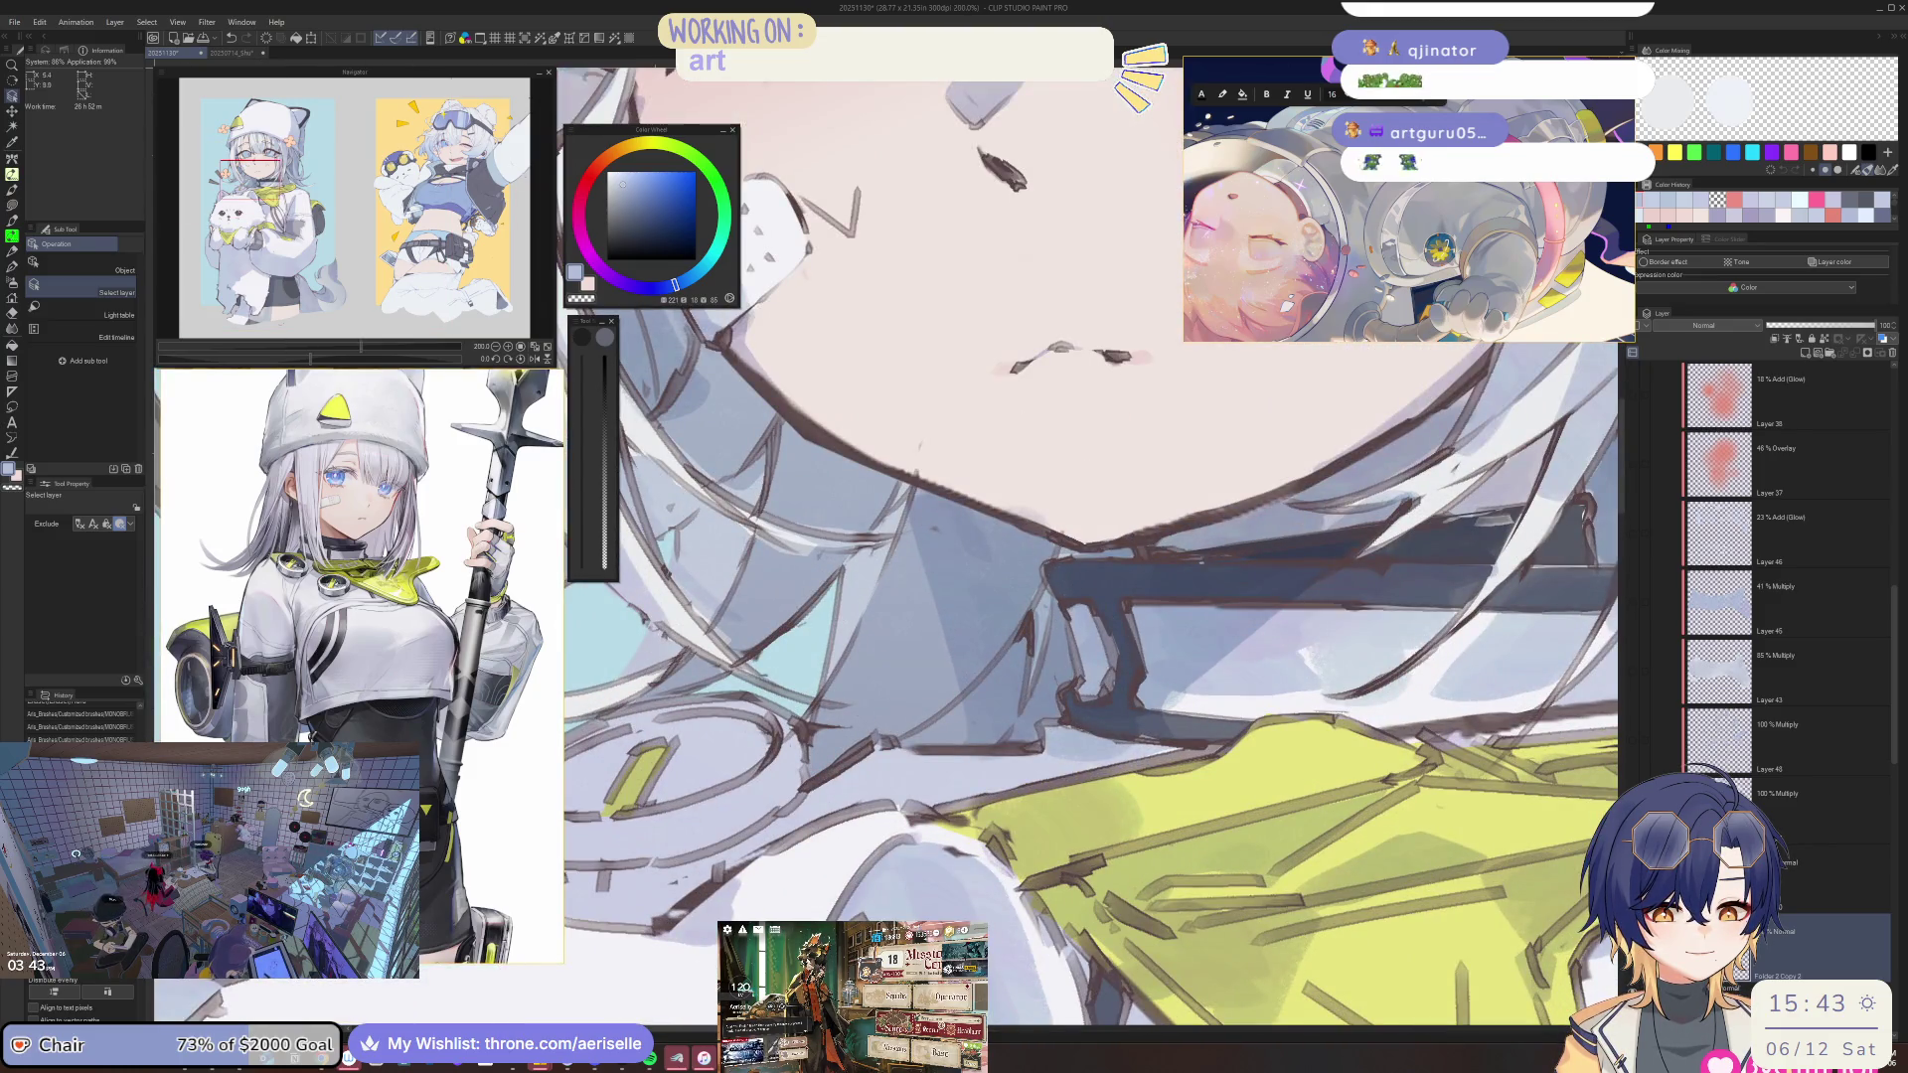
Lasso-fill blue-grey shadow patches on the collar ring beside the yellow stripe.
left_click_drag(1056, 620, 1318, 643)
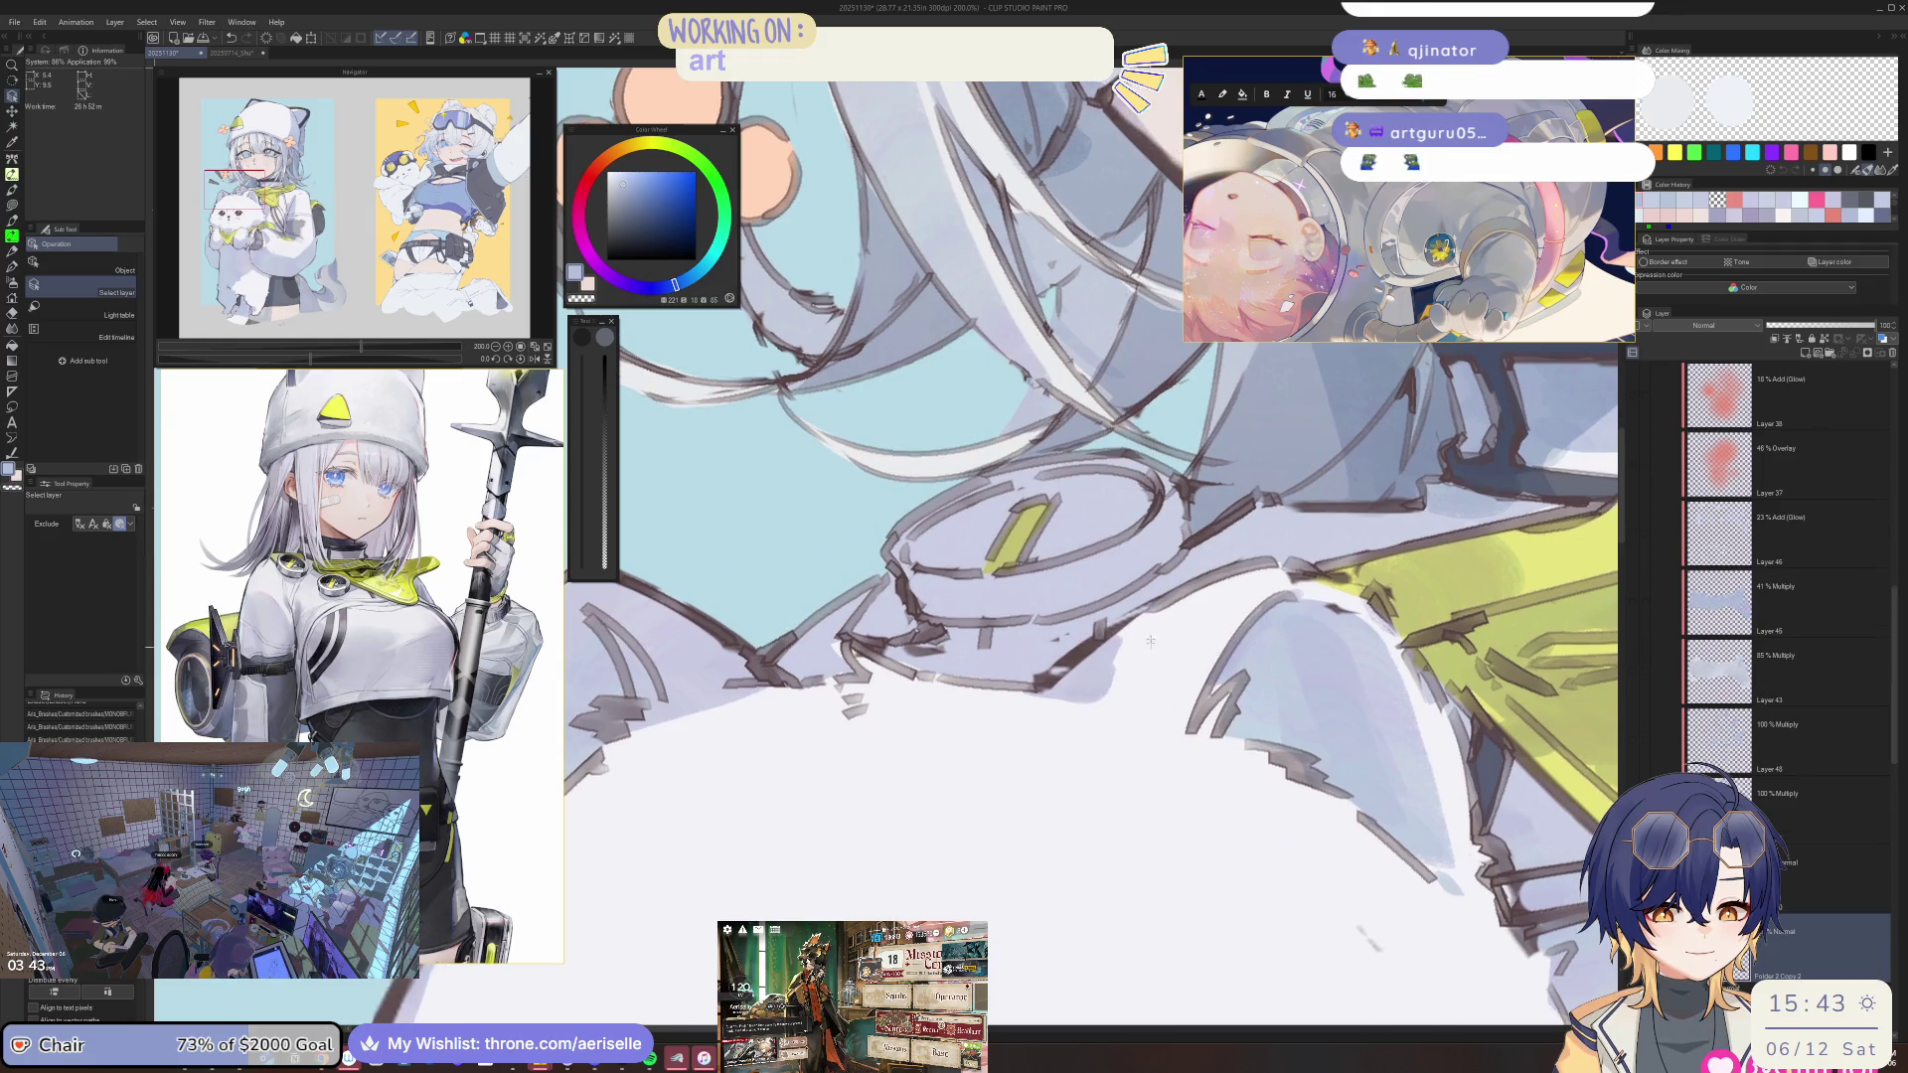
left_click(1150, 641)
key("u")
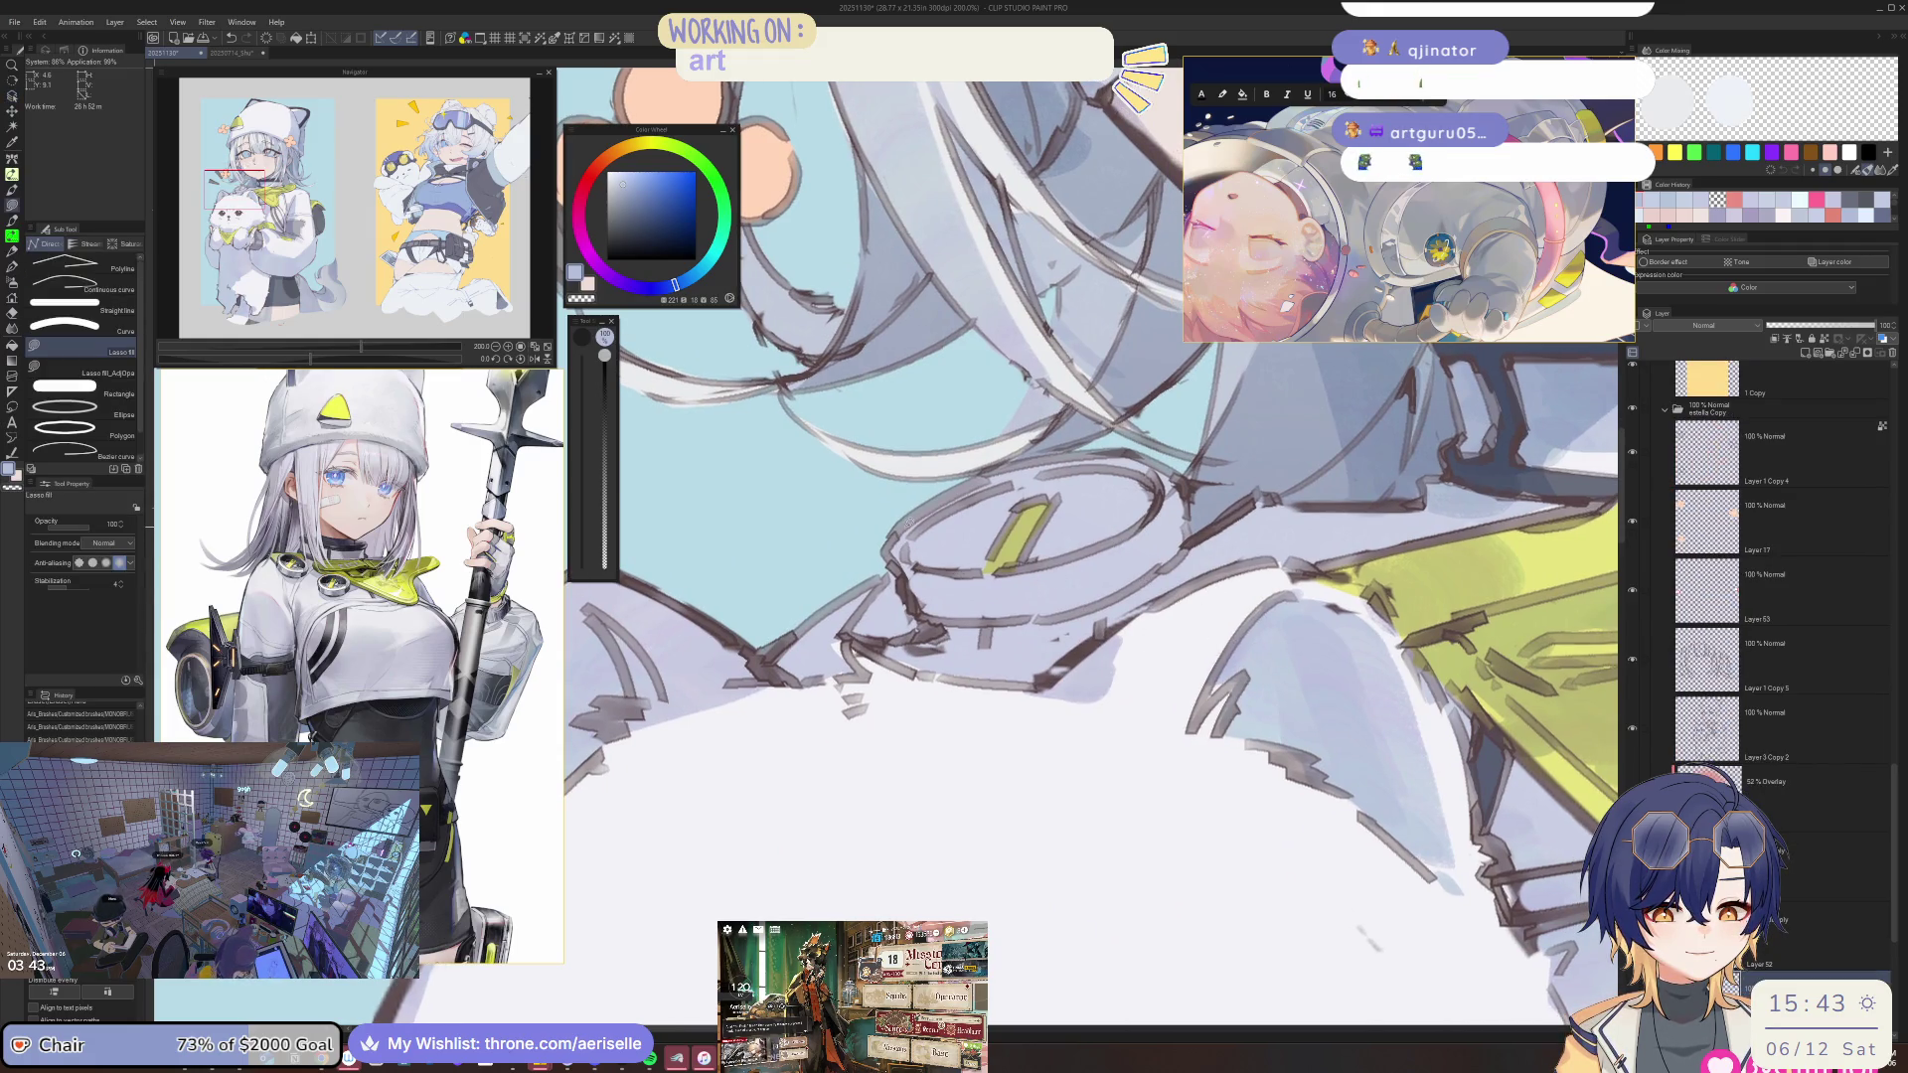
mouse_move(902, 569)
left_mouse_down()
mouse_move(958, 621)
mouse_move(950, 520)
left_mouse_up()
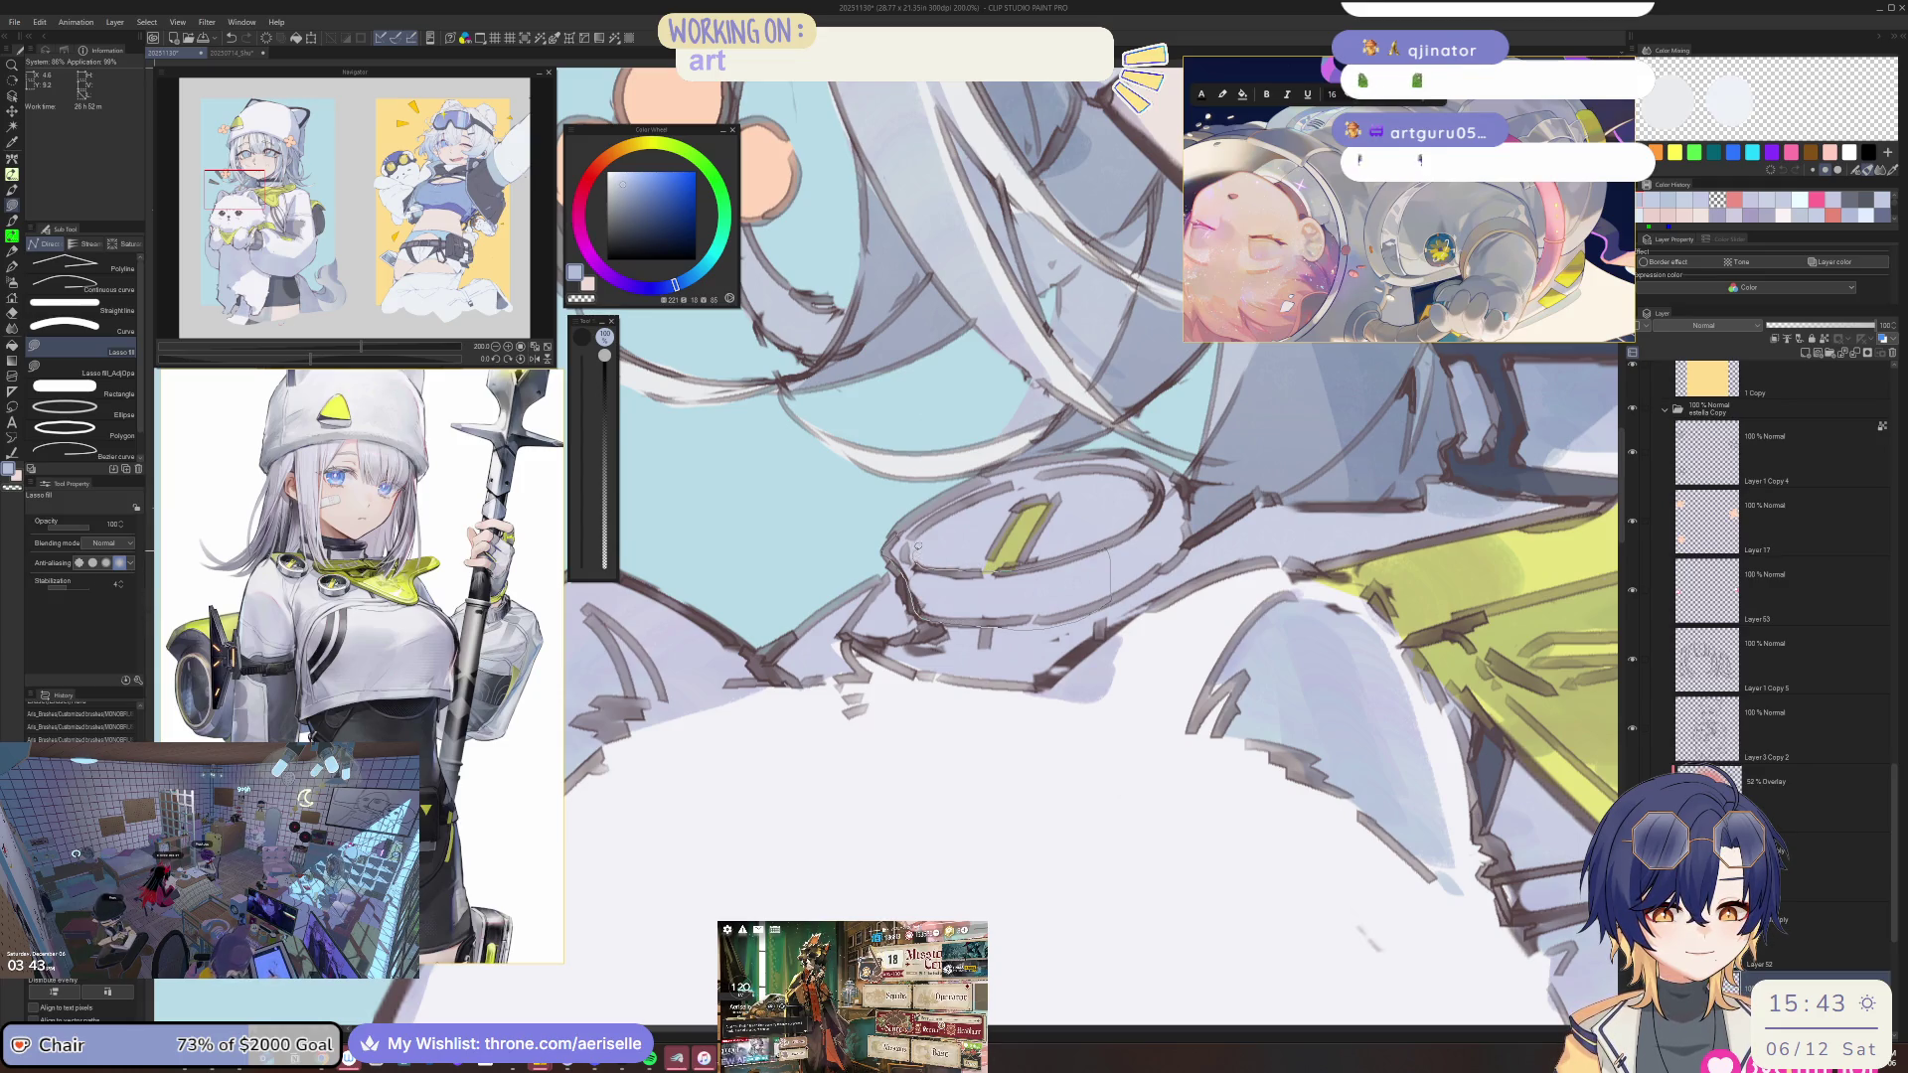
left_click_drag(1046, 463, 1031, 494)
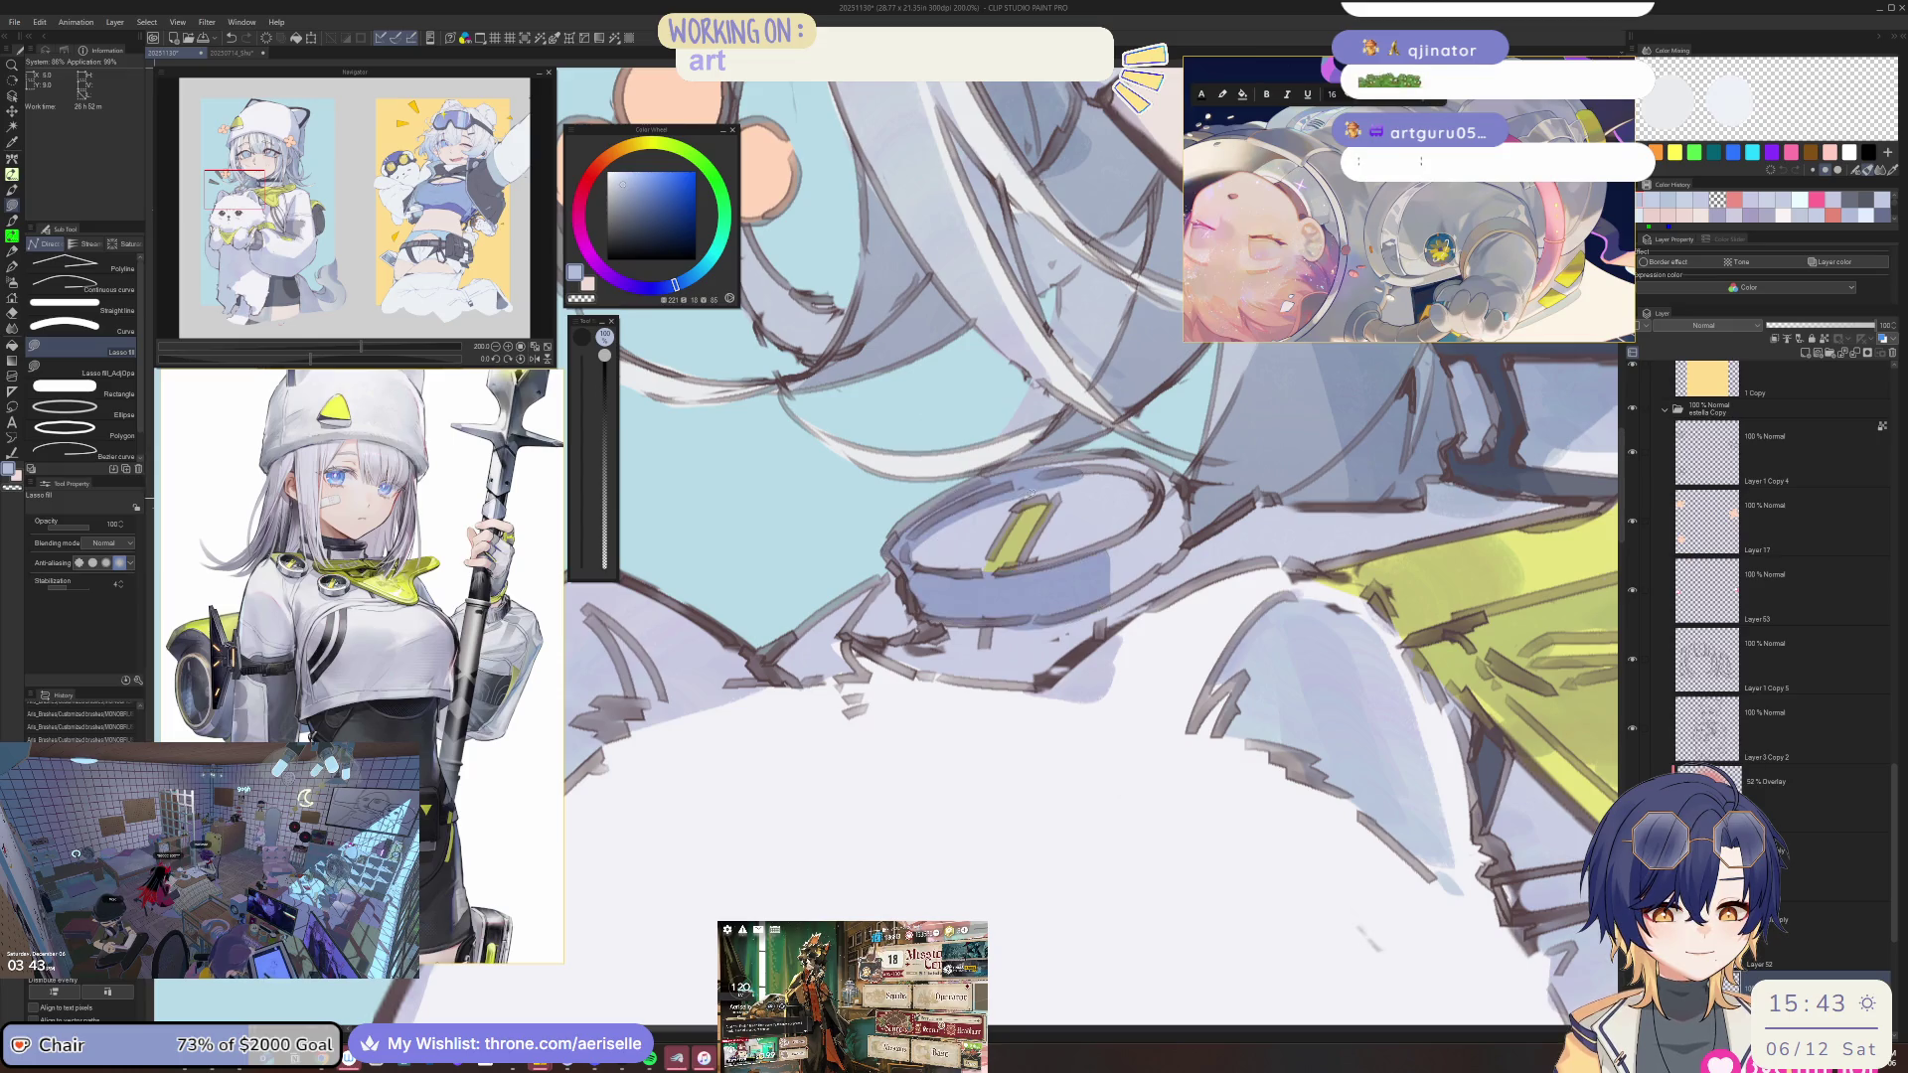
left_click_drag(950, 570, 1017, 500)
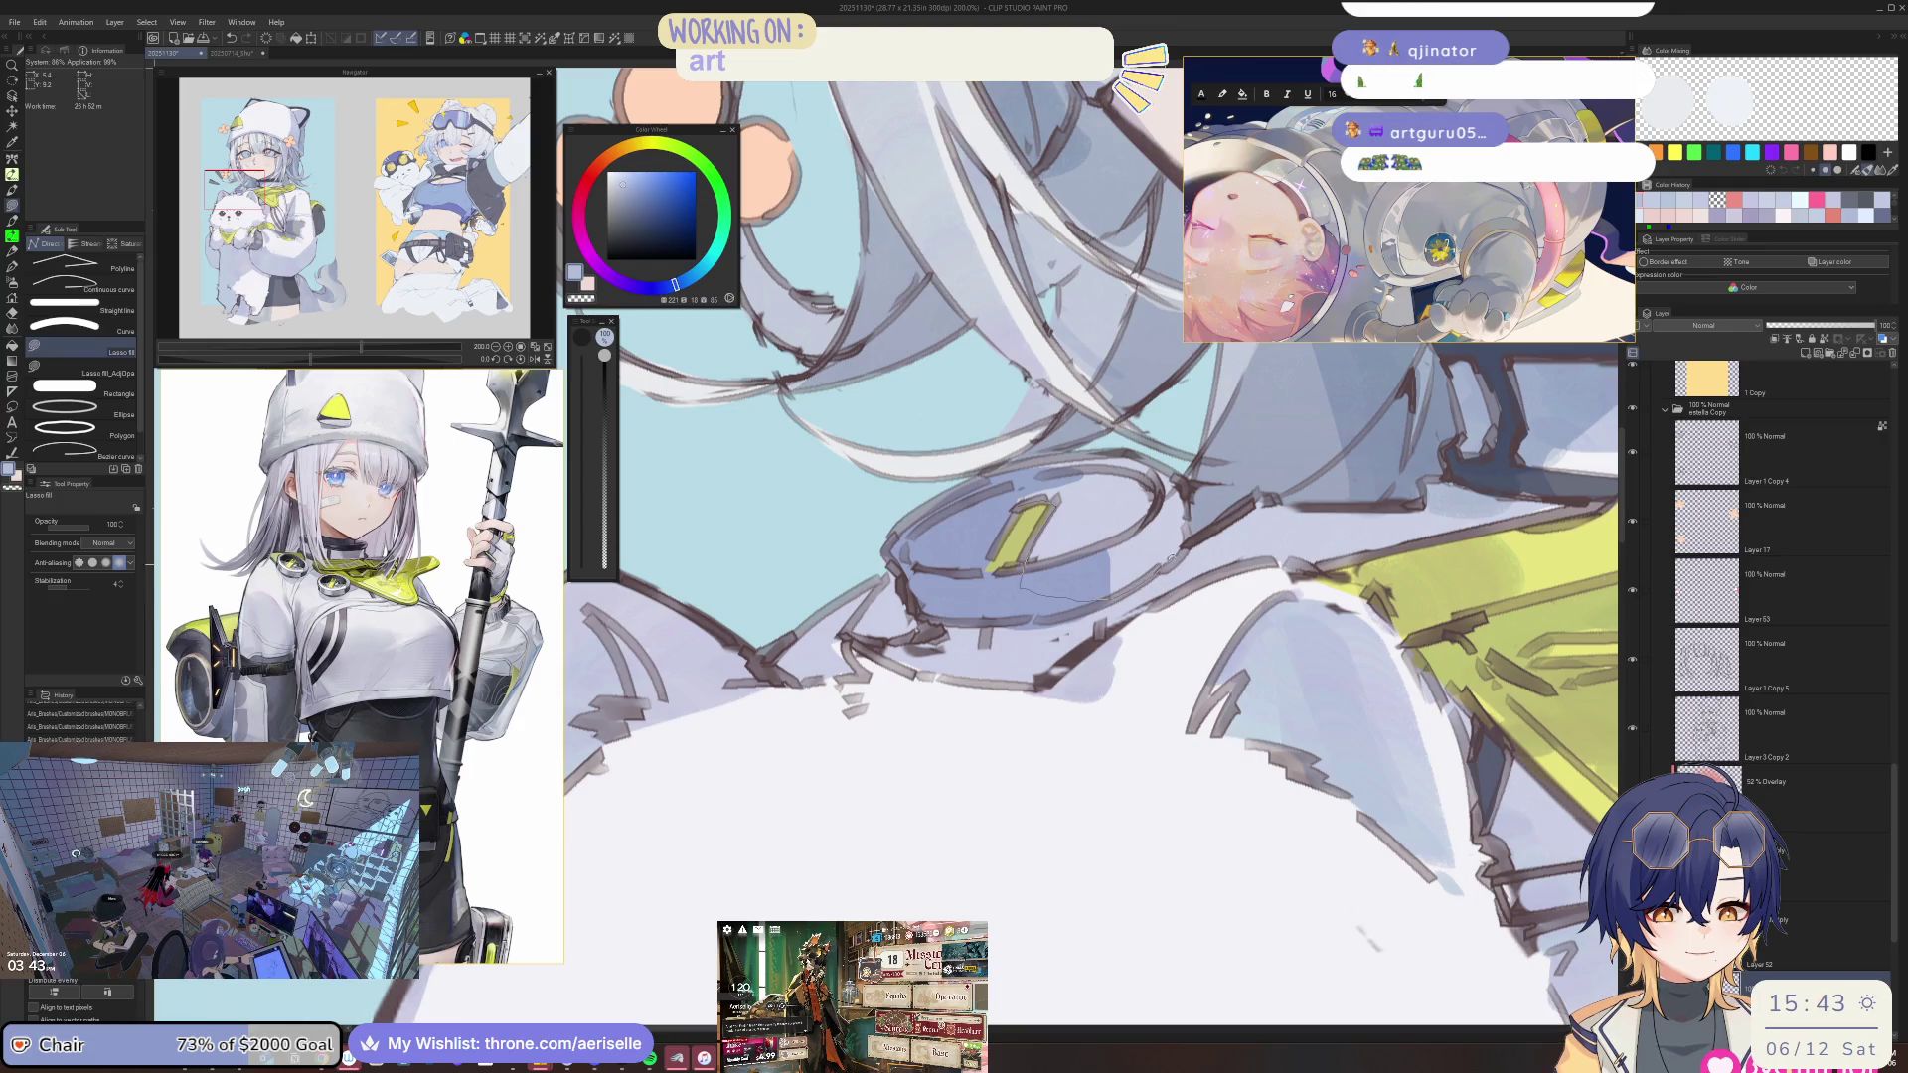
left_click_drag(1047, 461, 1013, 500)
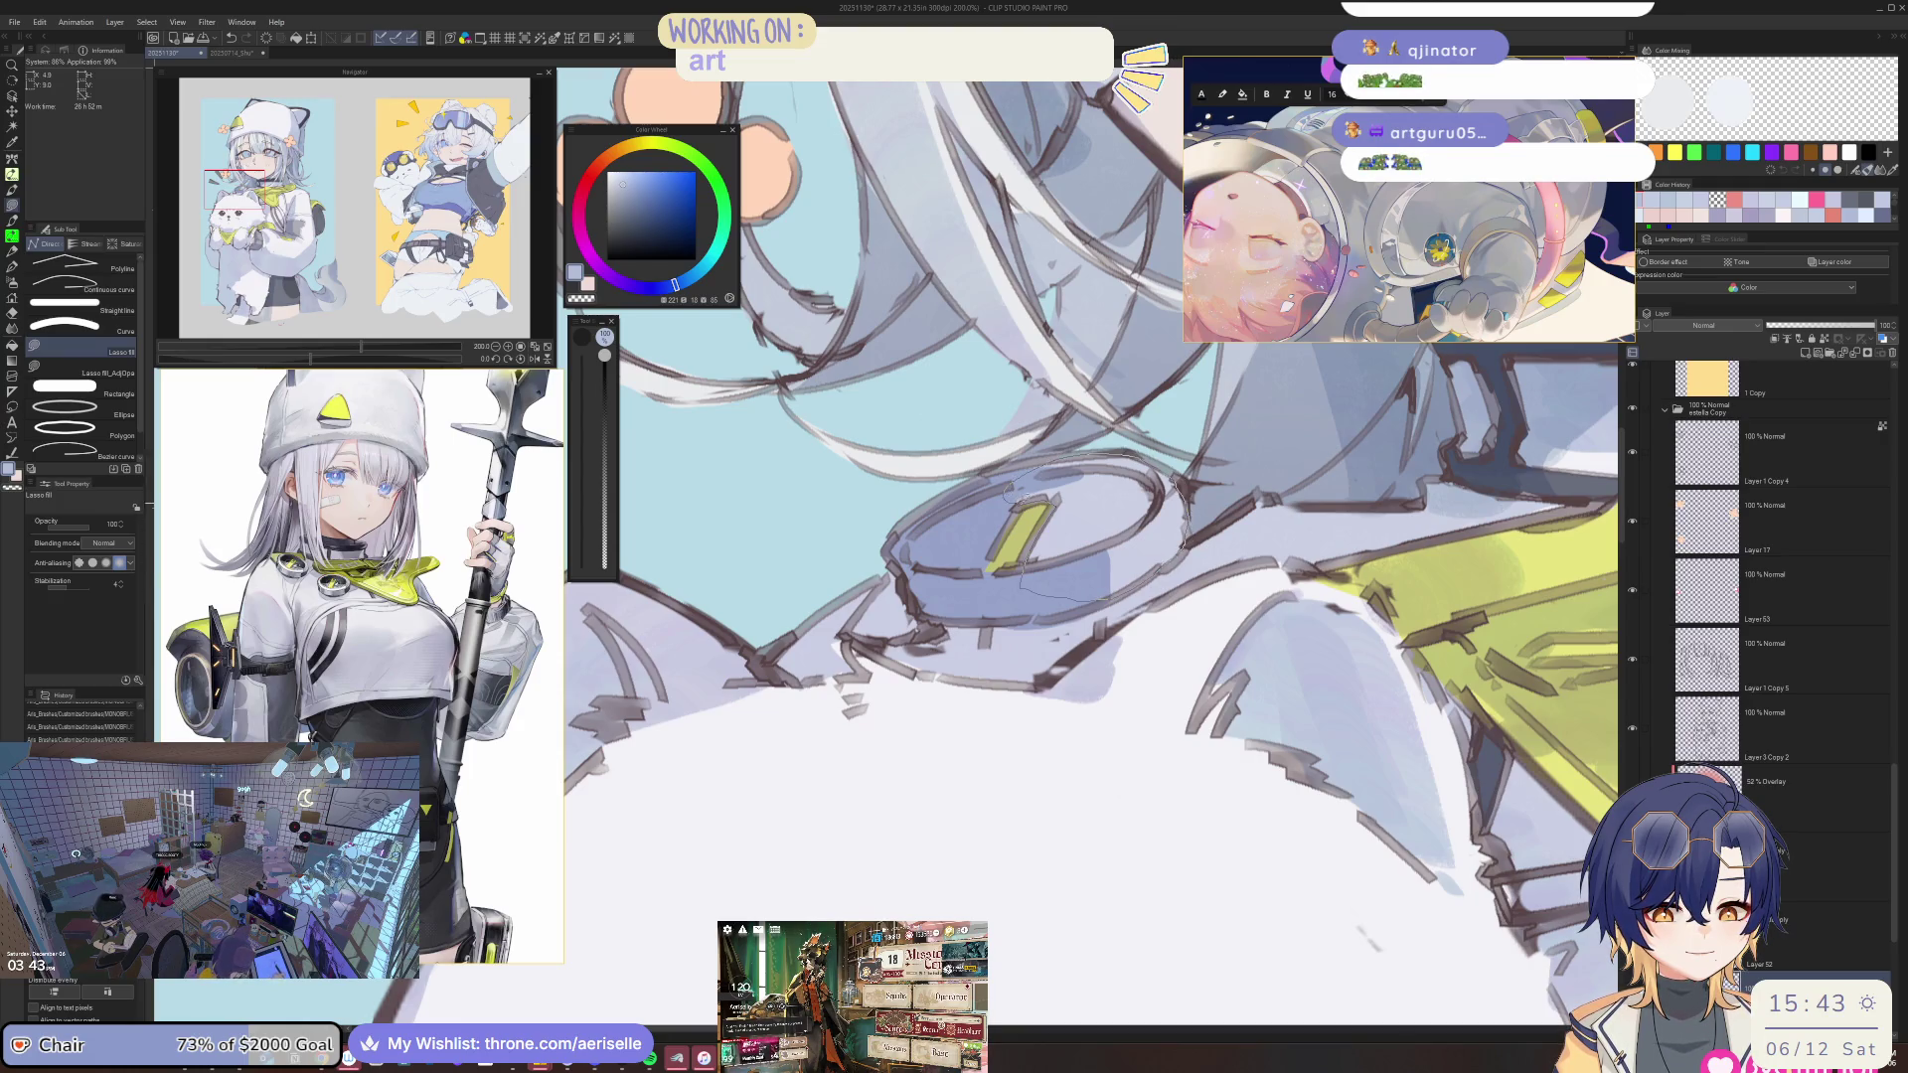
Zoom in on the dog and sample the yellow-green scarf colour.
scroll(1093, 537, "down", 5)
scroll(1221, 593, "up", 2)
left_click_drag(1221, 594, 1215, 610)
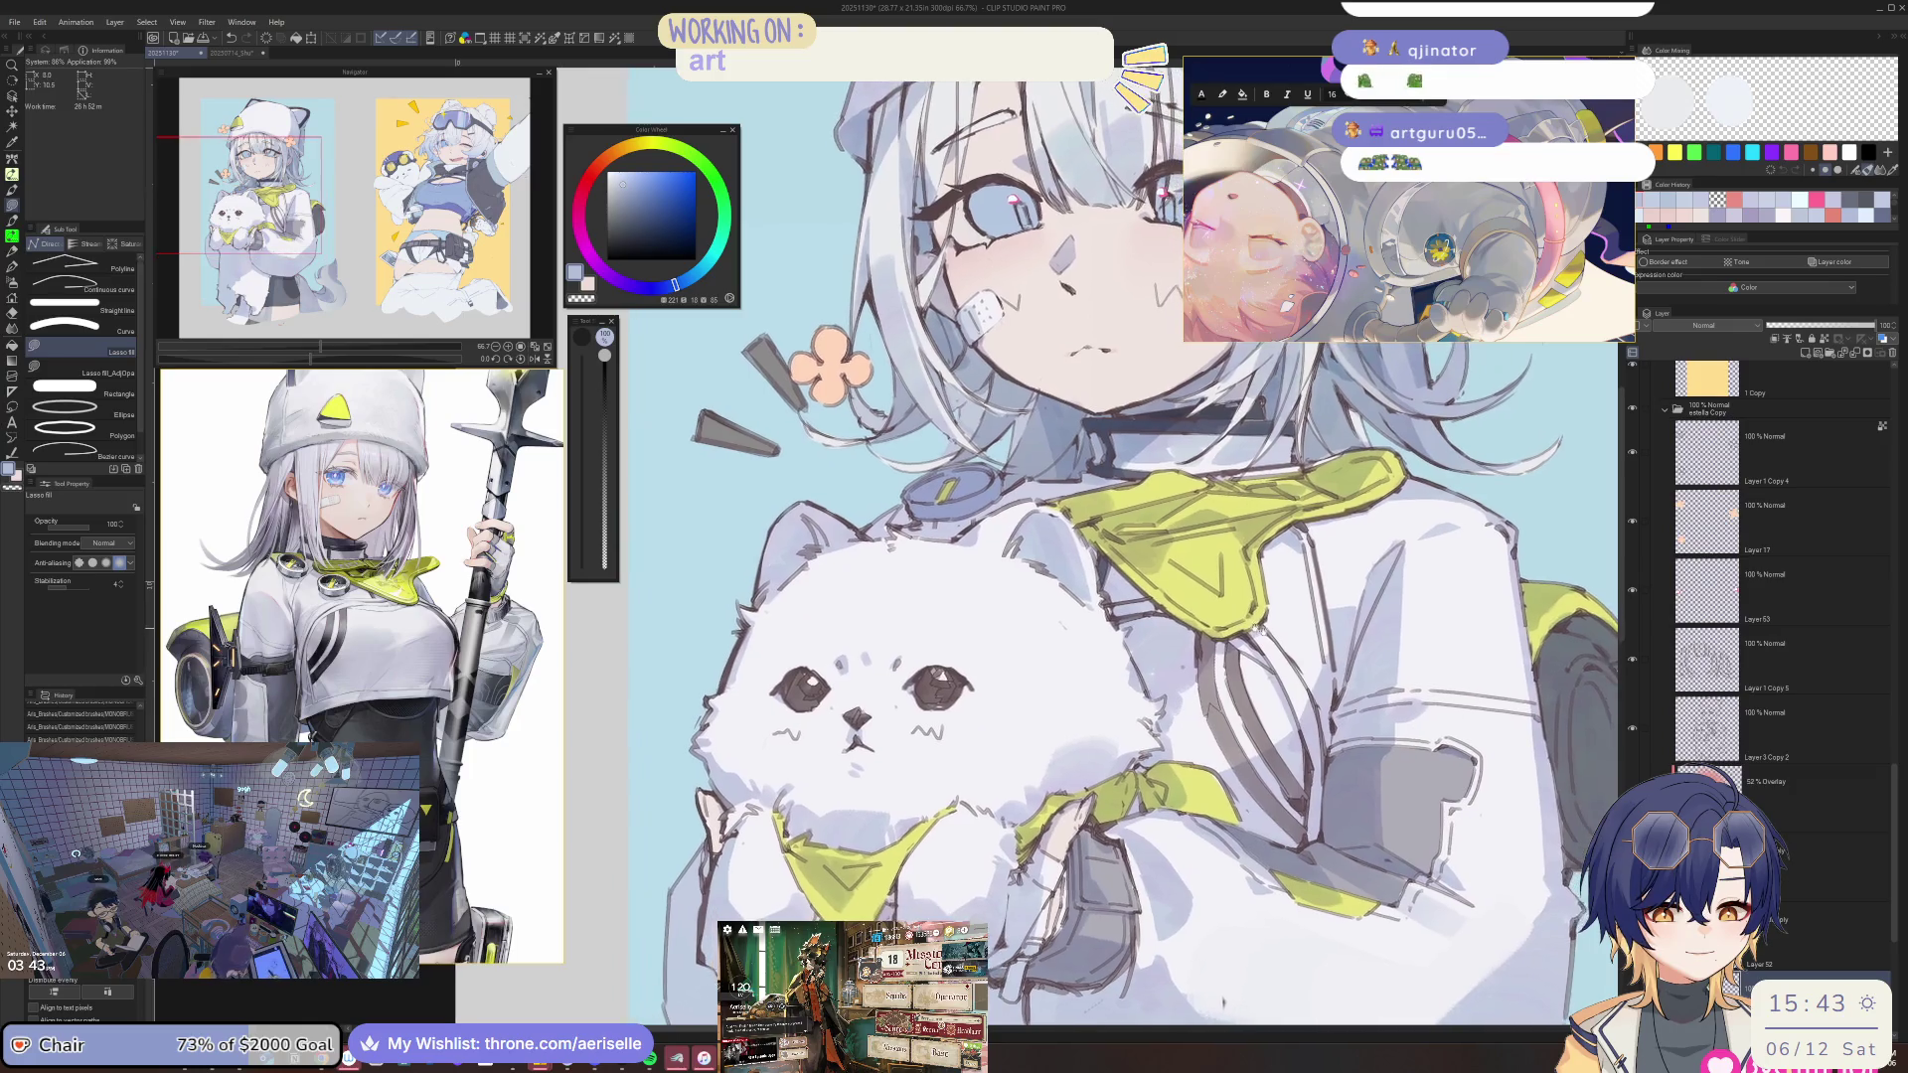
mouse_move(1201, 738)
left_mouse_down()
mouse_move(1226, 570)
mouse_move(1199, 555)
left_mouse_up()
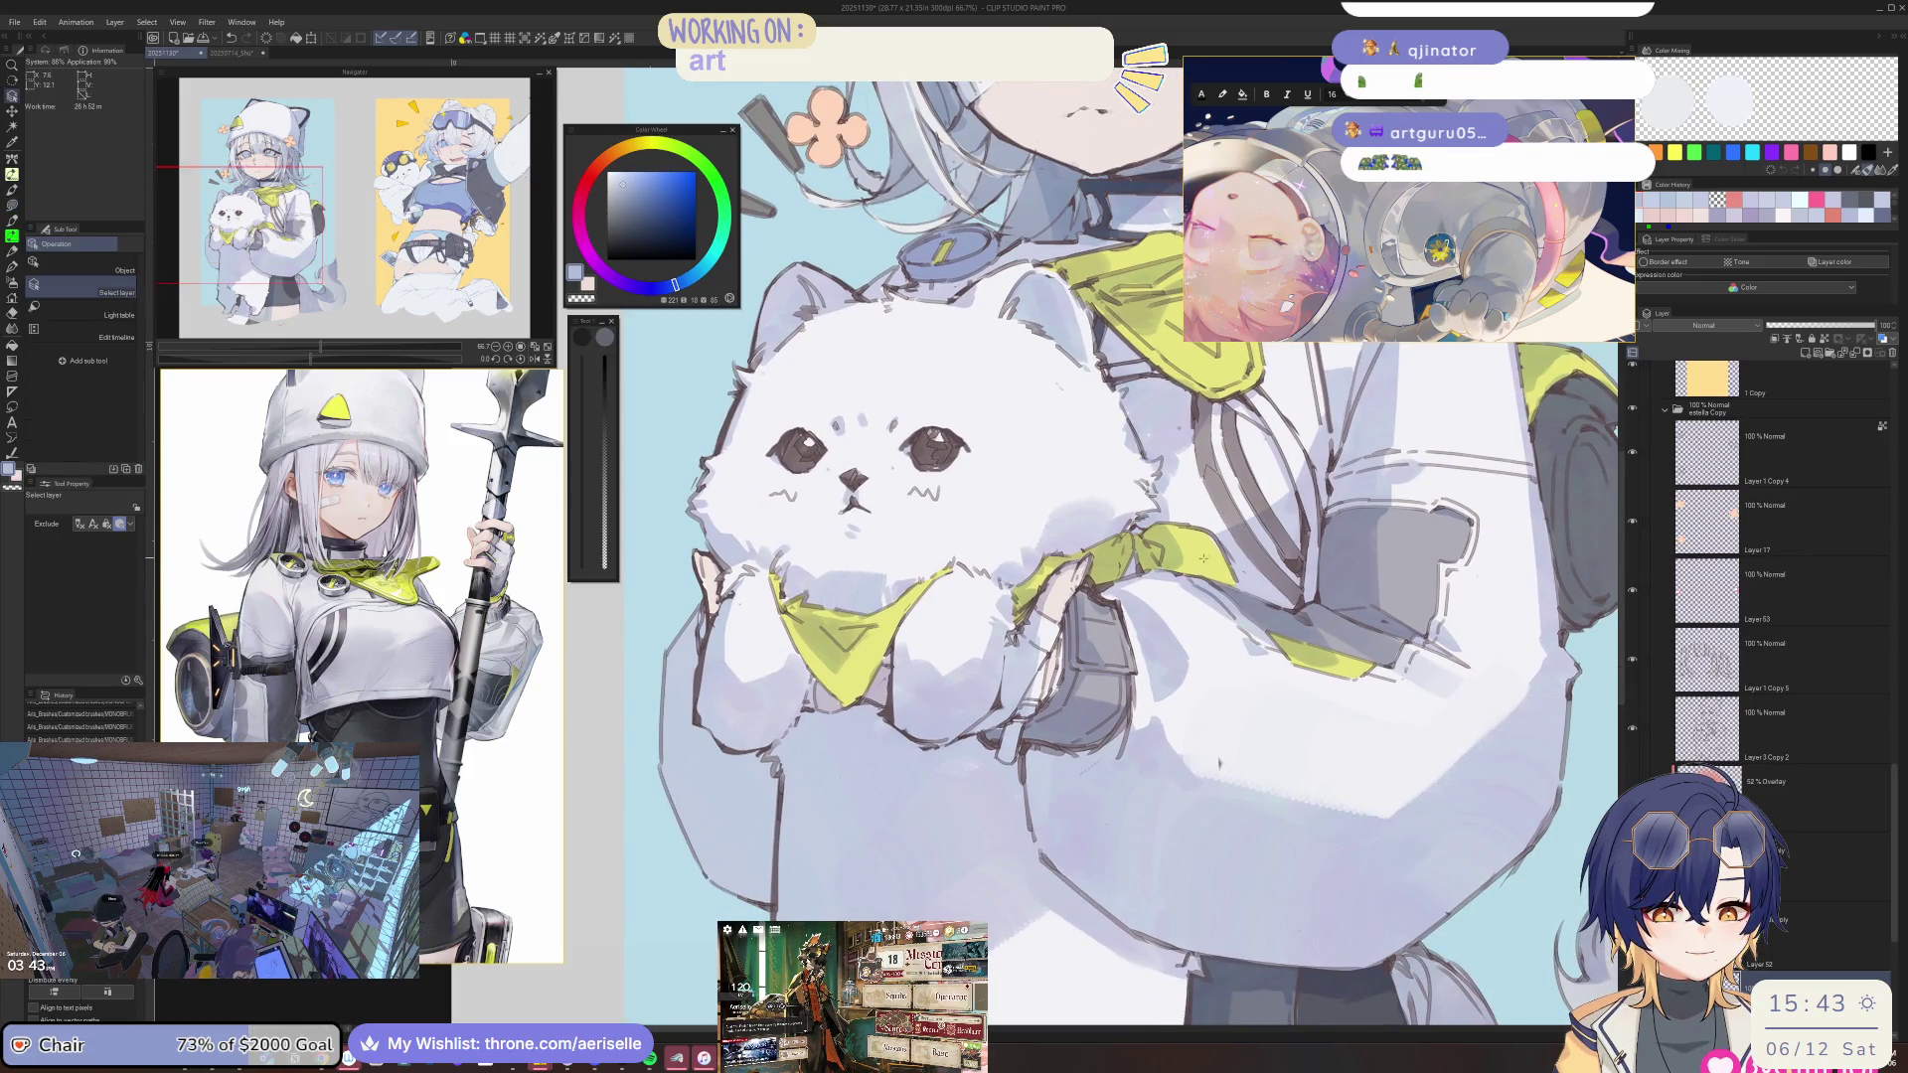
left_click(1202, 558, "alt")
key("ctrl+plus")
key("ctrl+plus")
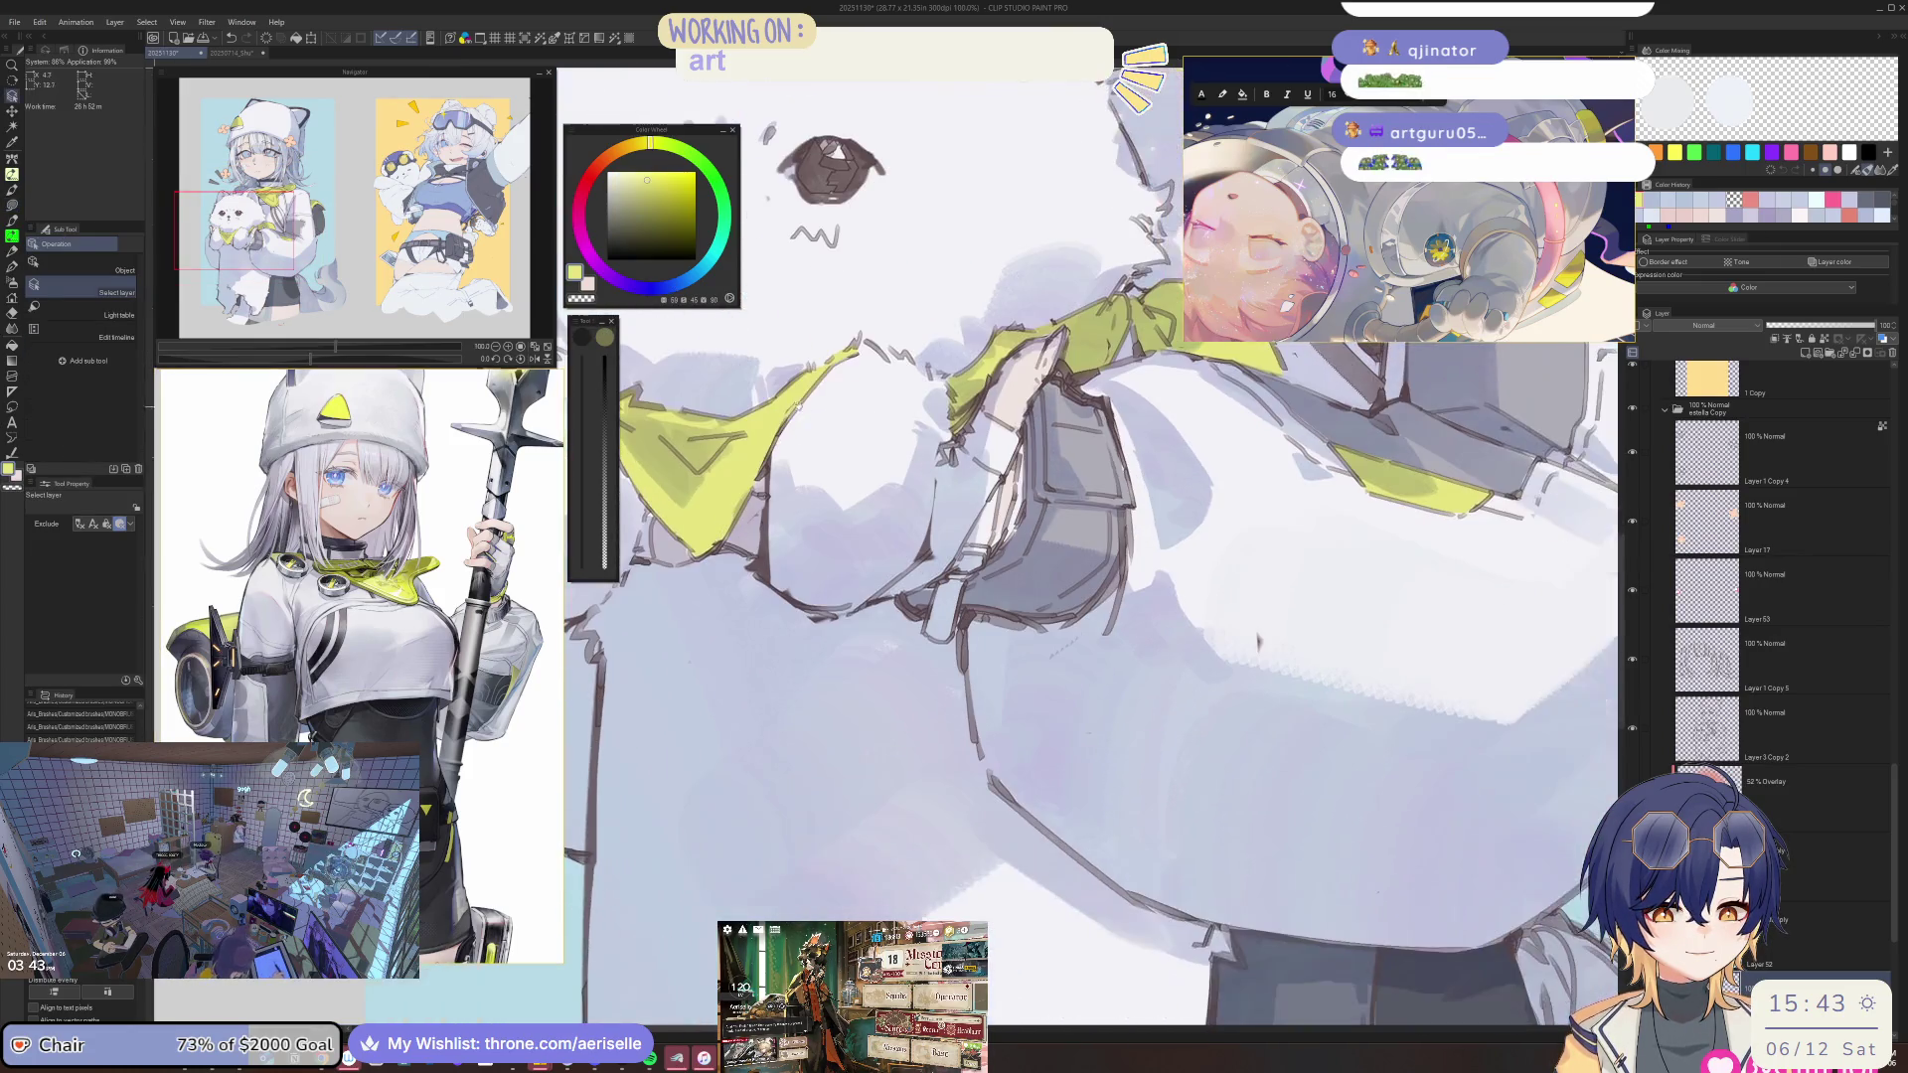
key("ctrl+plus")
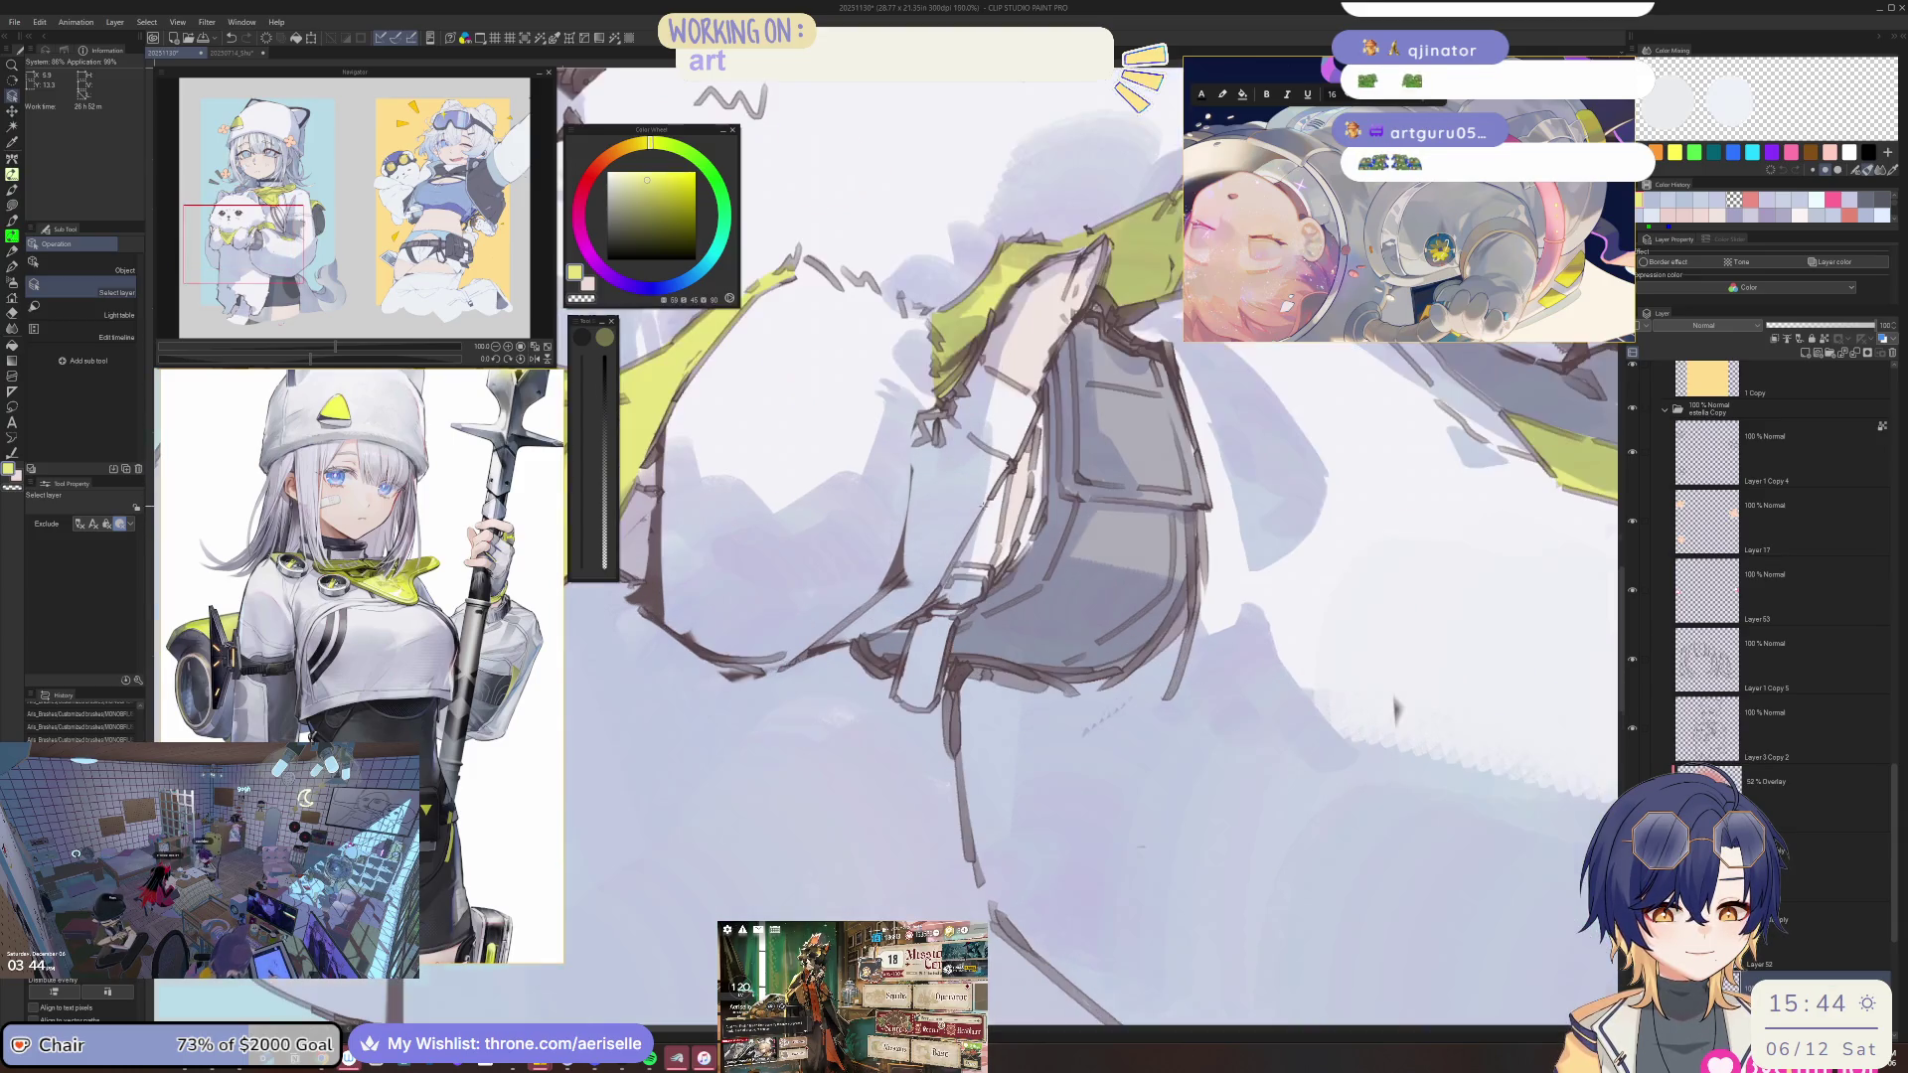
key("u")
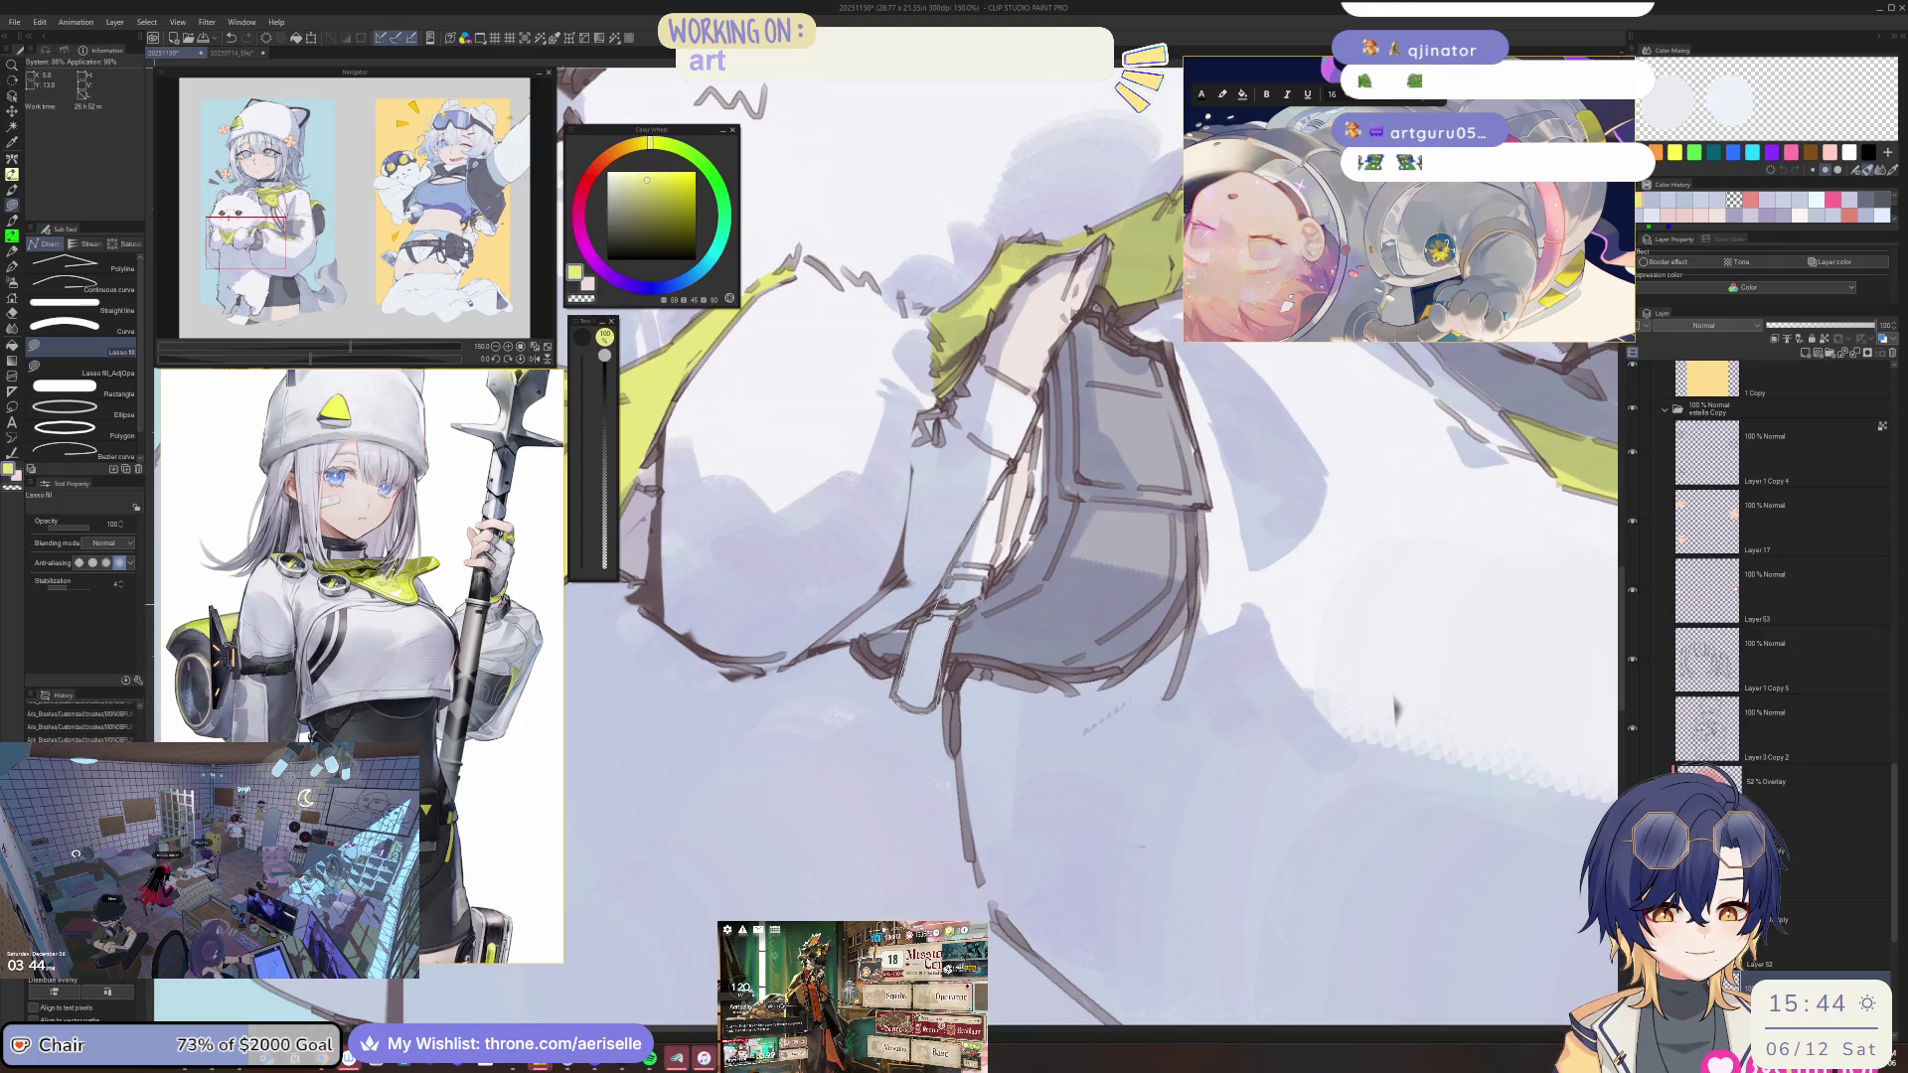
key("ctrl+minus")
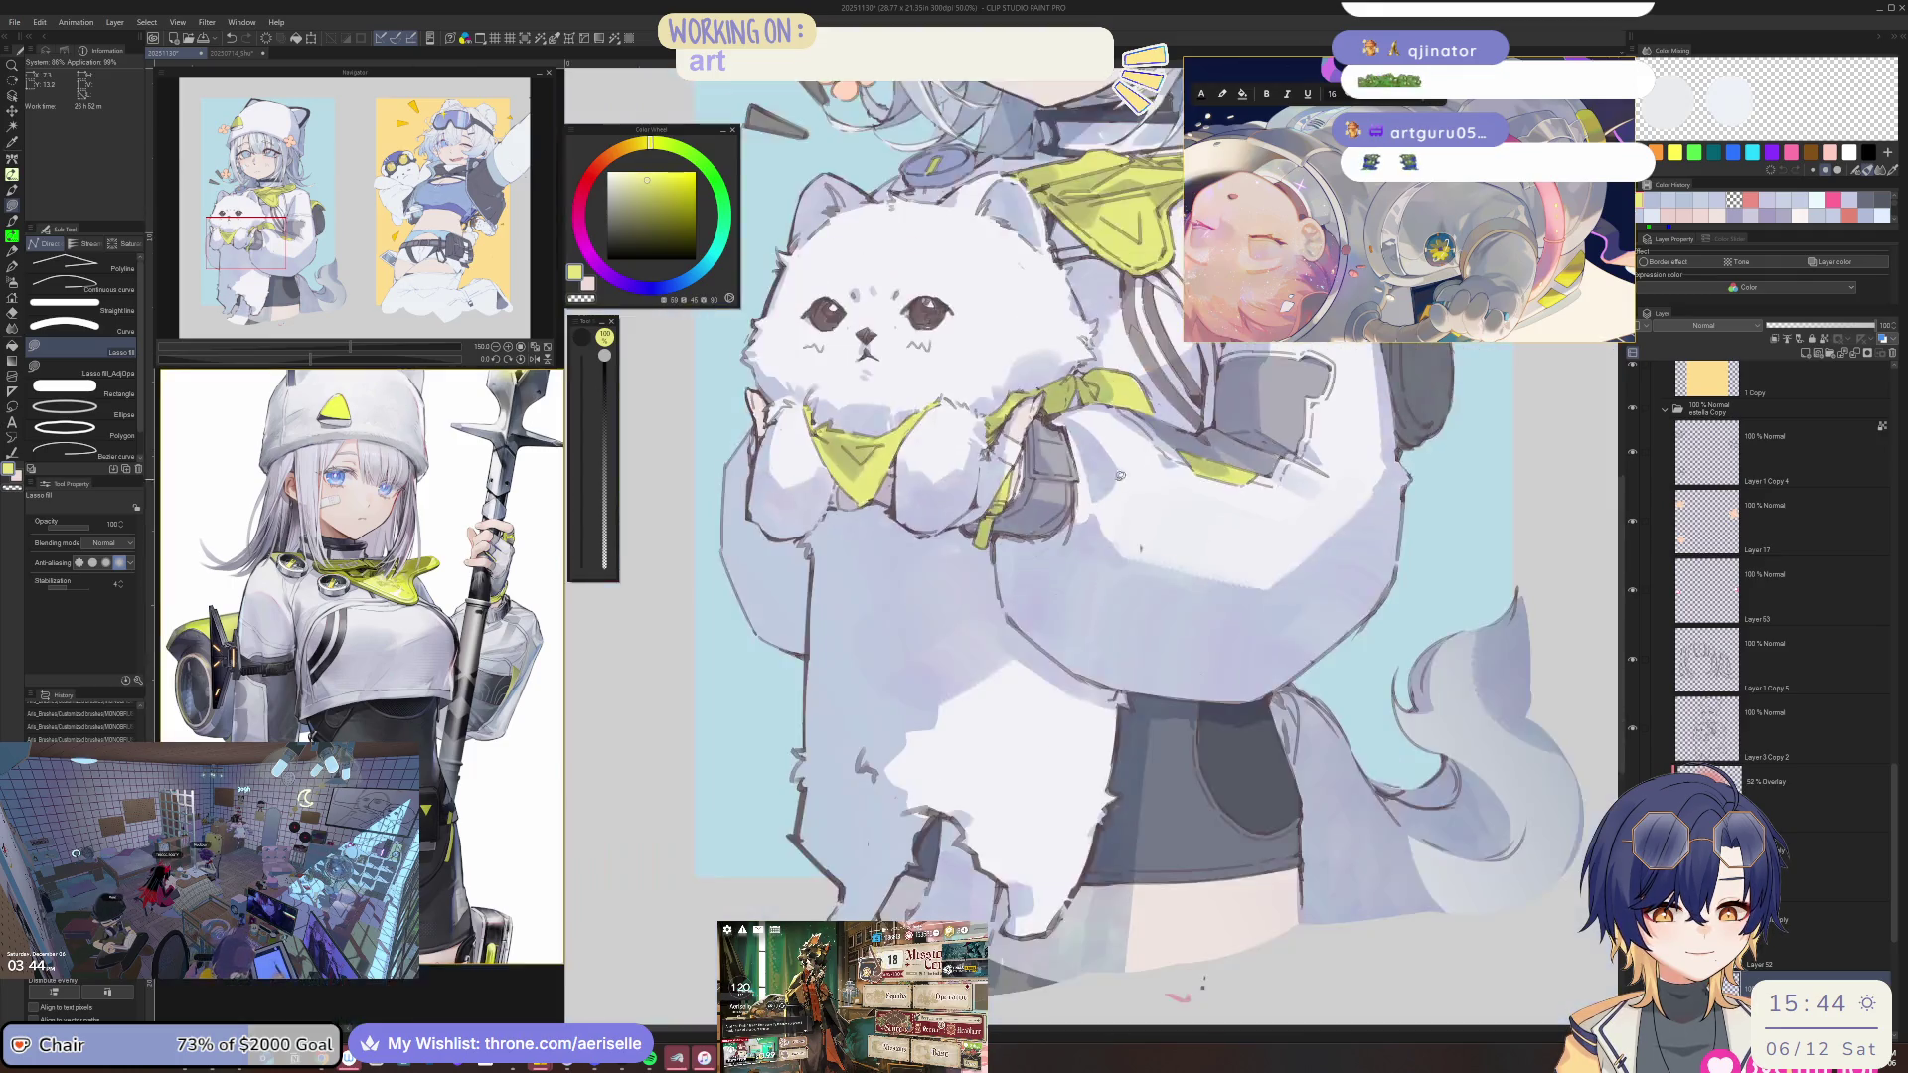
key("ctrl+minus")
key("ctrl+minus")
key("ctrl+minus")
key("ctrl+minus")
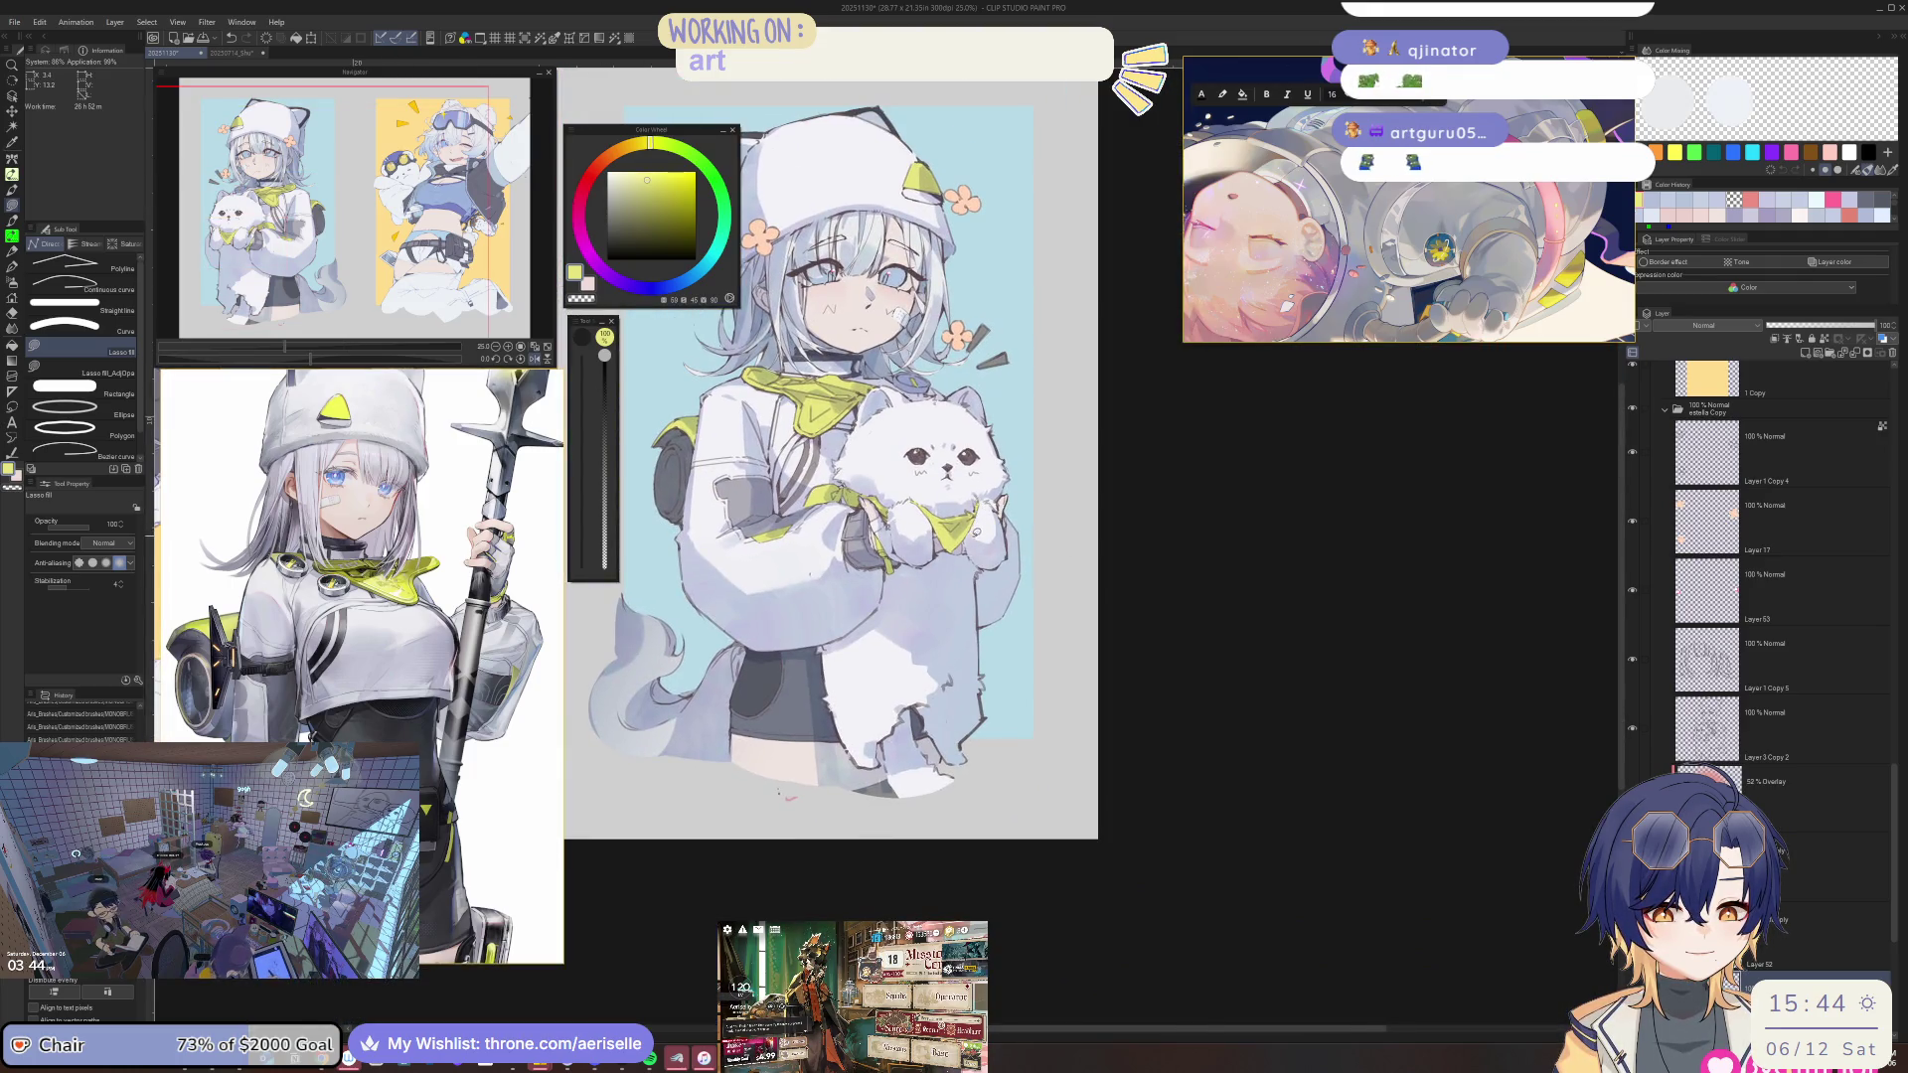
key("ctrl+plus")
key("ctrl+plus")
key("ctrl+plus")
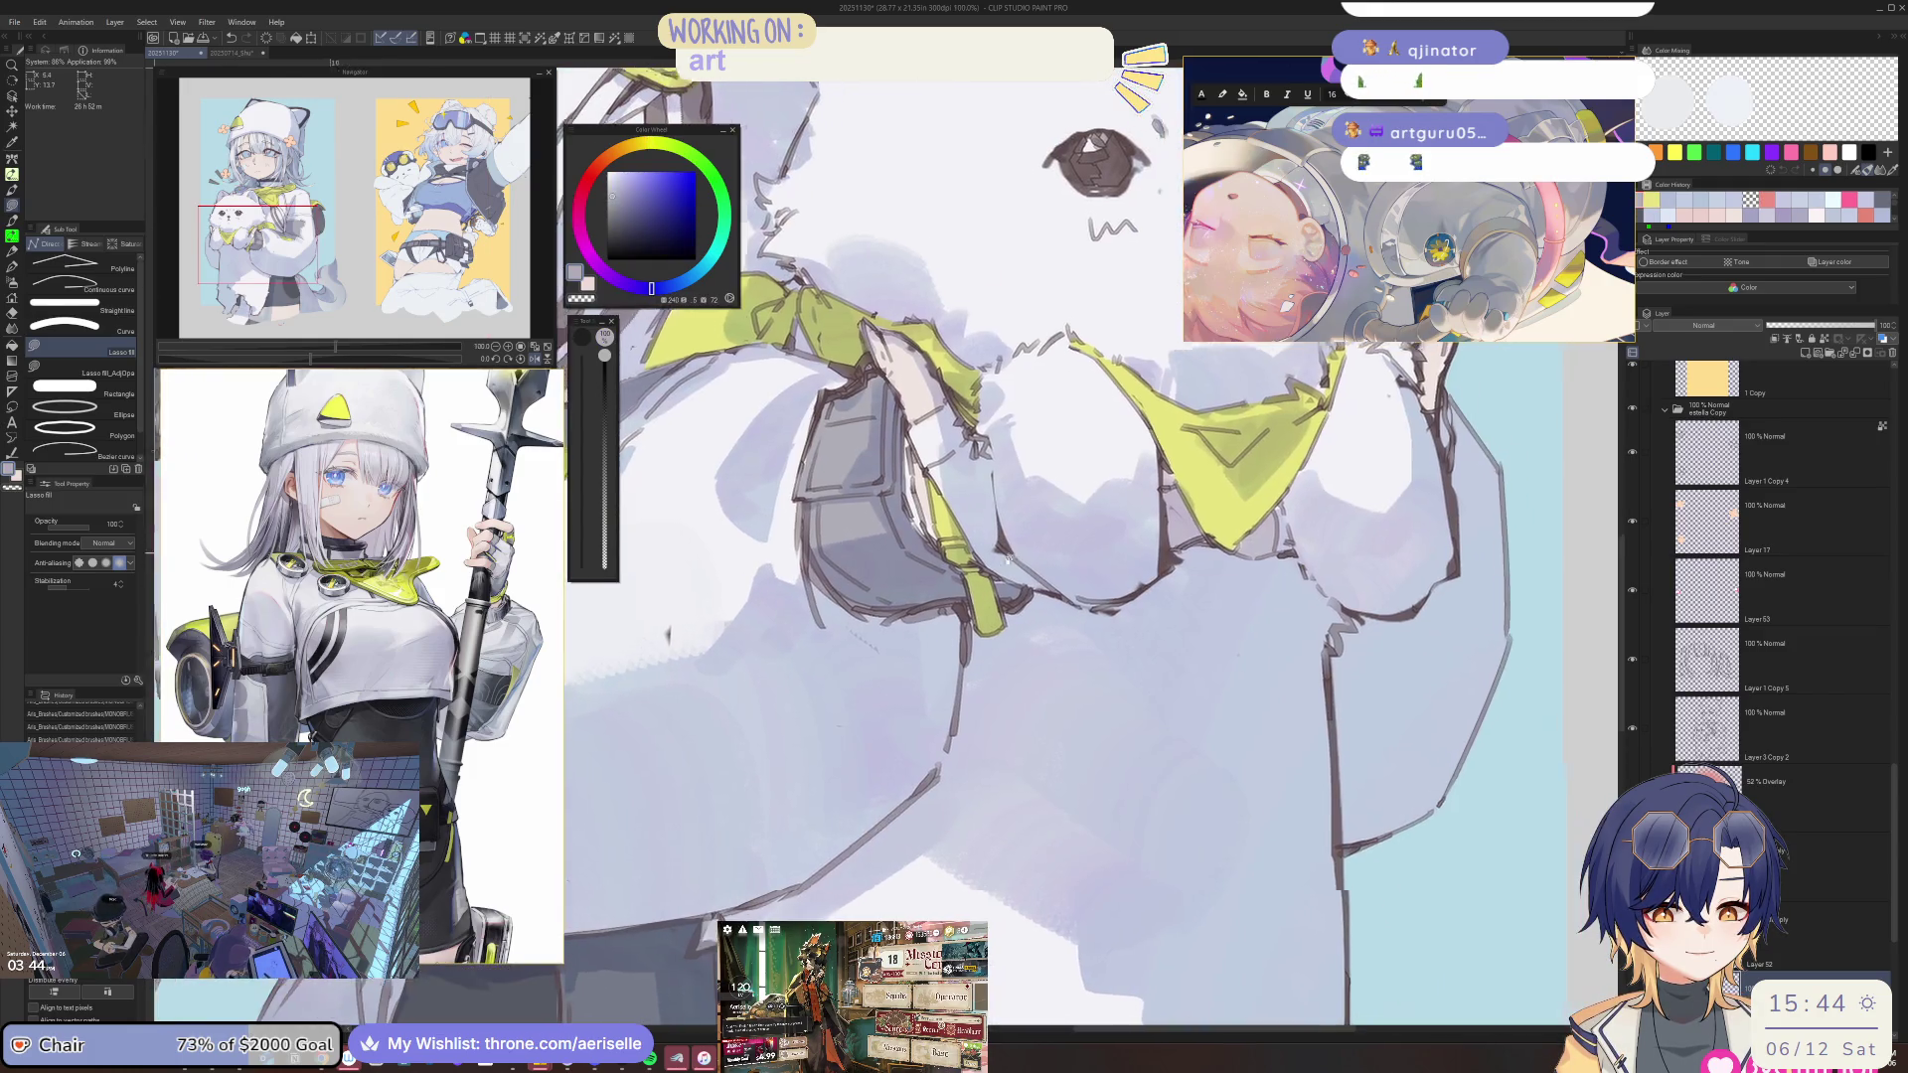
key("ctrl+plus")
key("ctrl+plus")
key("ctrl+plus")
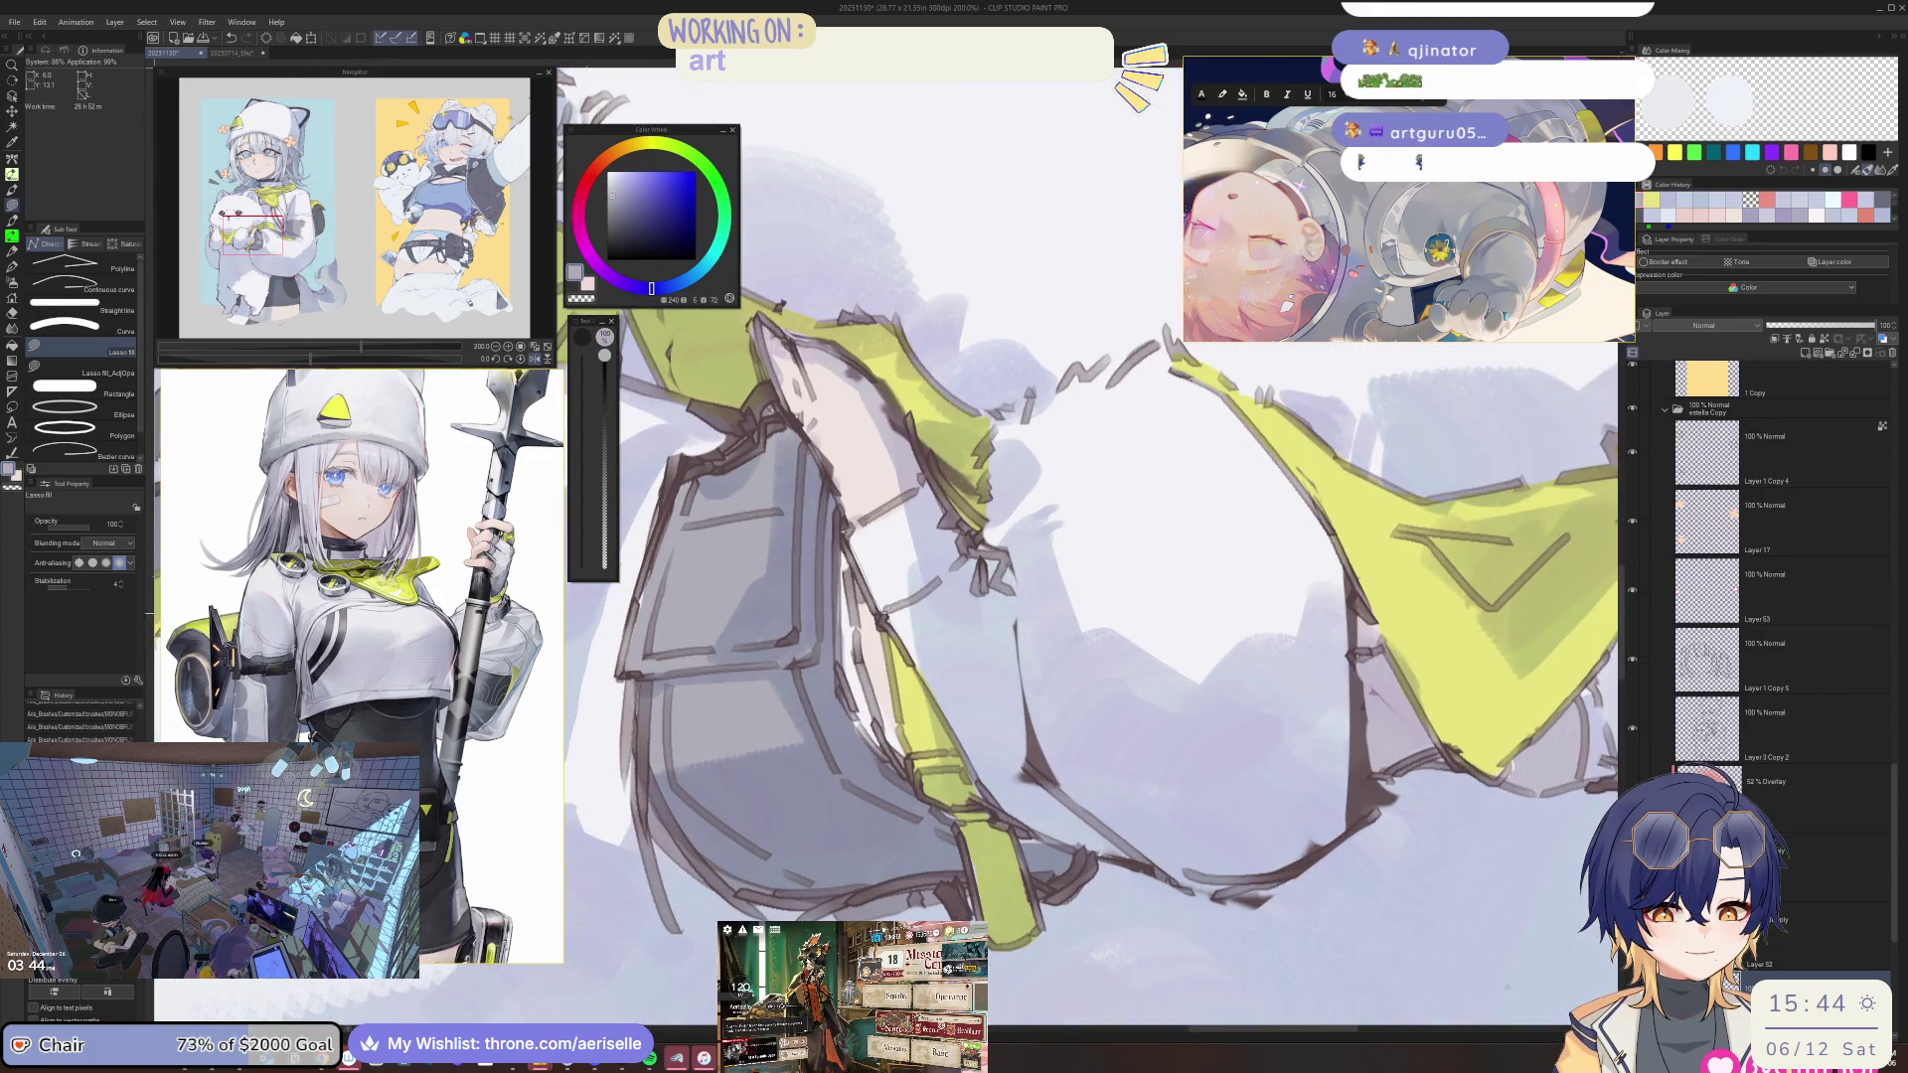
Erase a bit of line near the dog's scarf, undo it beside the strap, and fit the view.
left_click_drag(954, 512, 964, 541)
key("ctrl+minus")
key("ctrl+minus")
key("ctrl+minus")
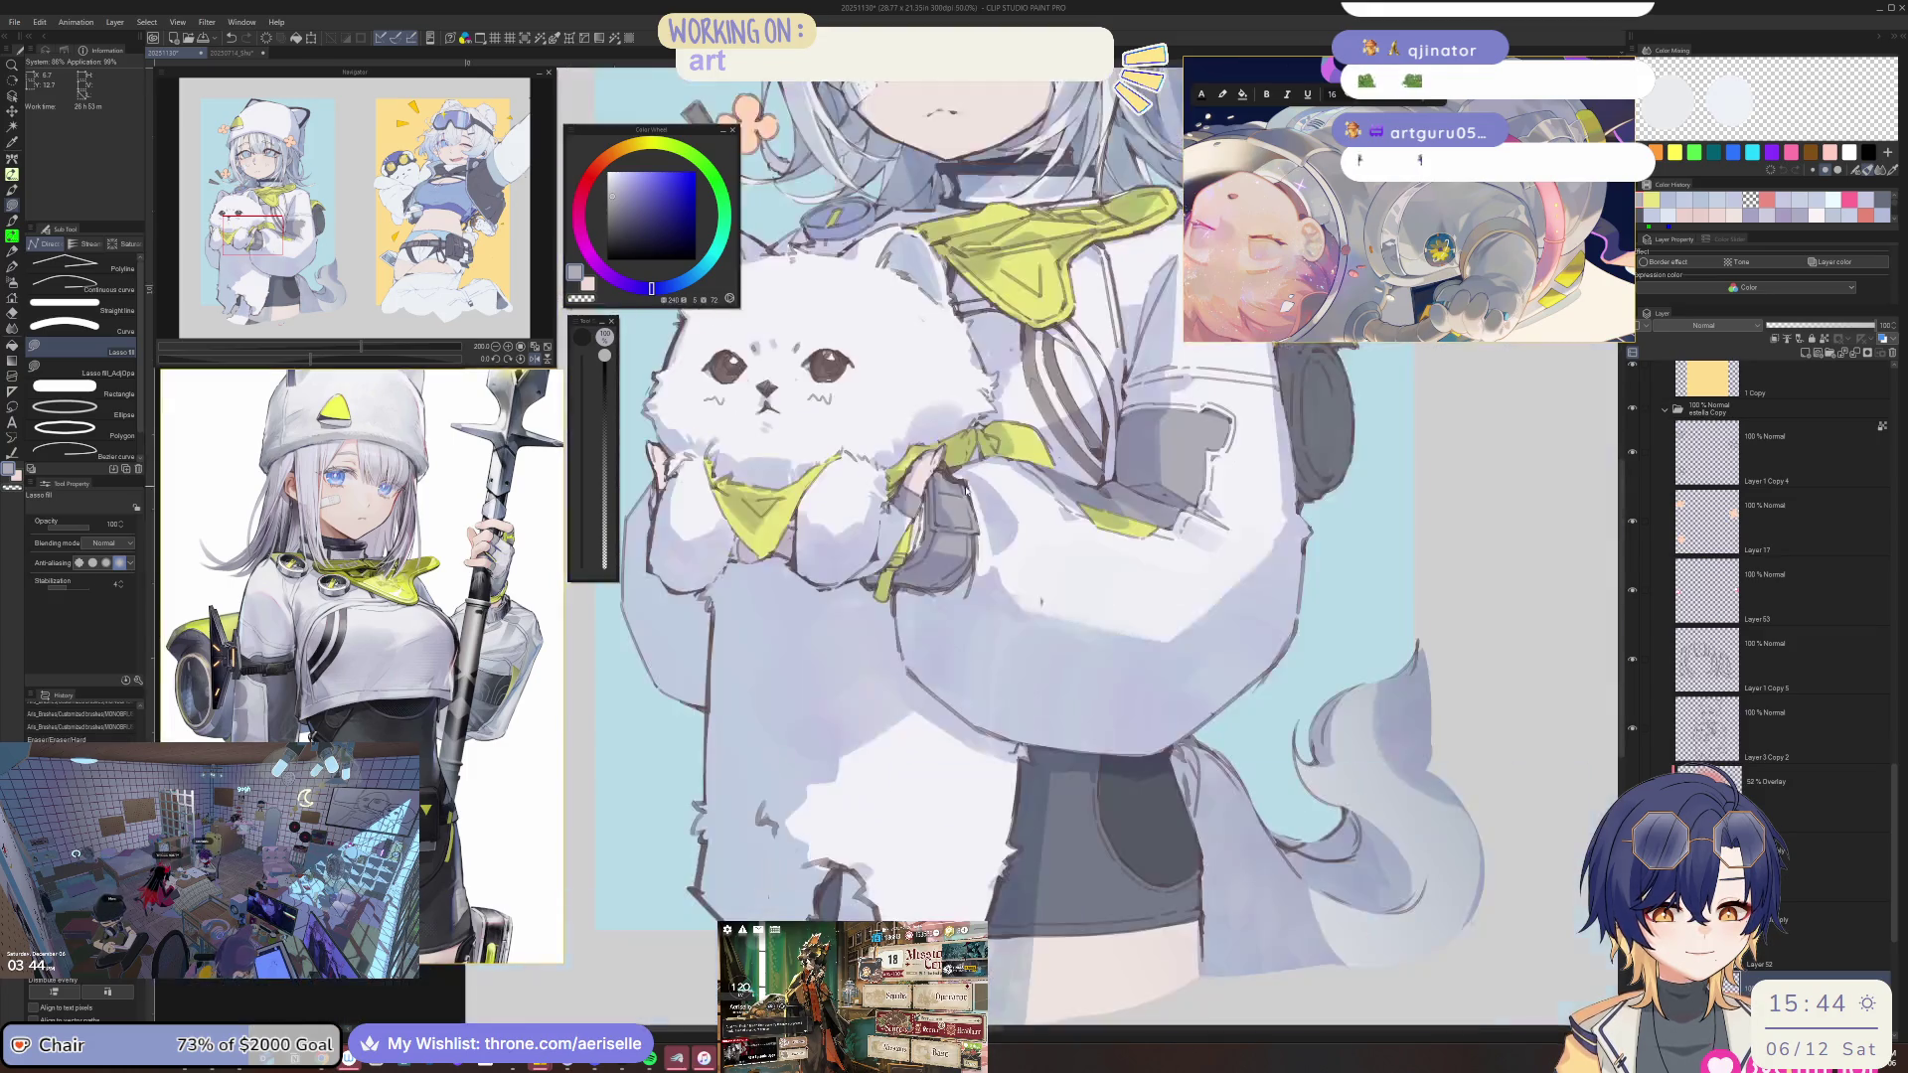
key("ctrl+plus")
key("ctrl+plus")
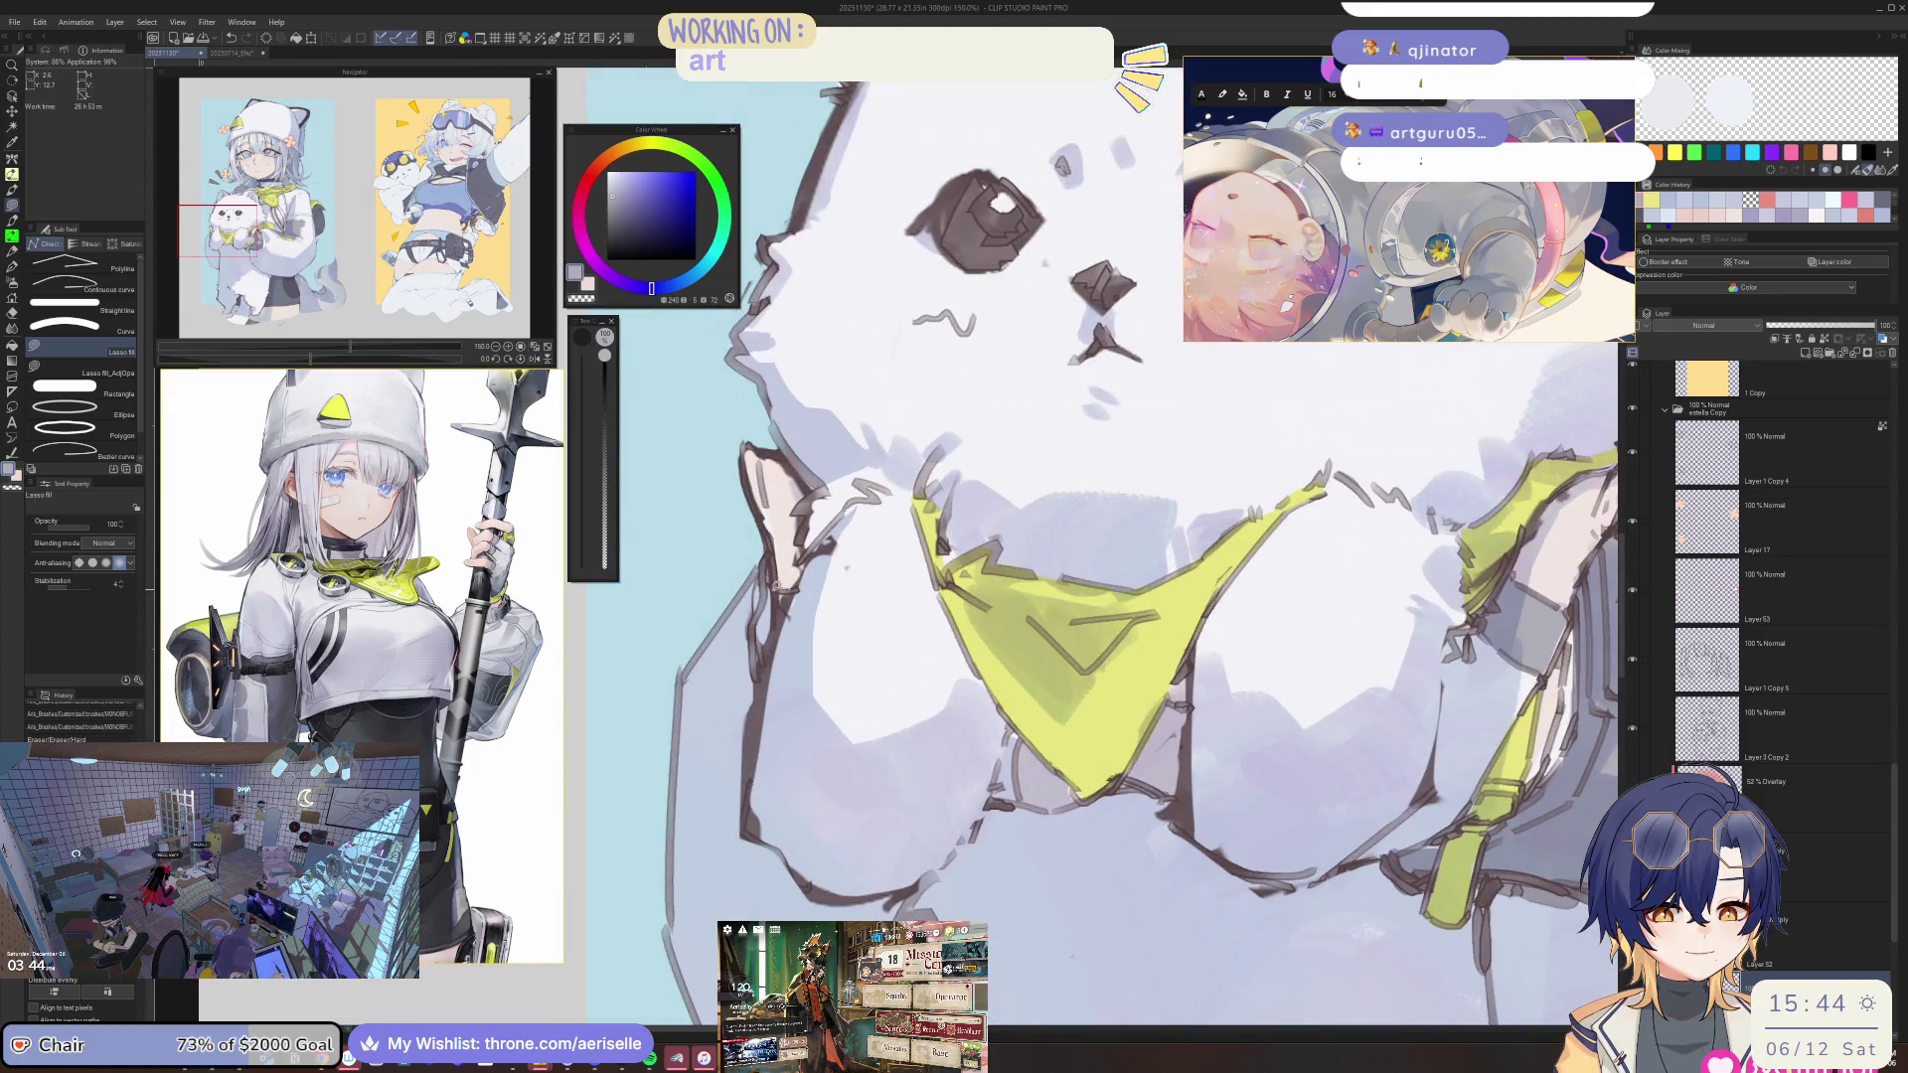
key("ctrl+plus")
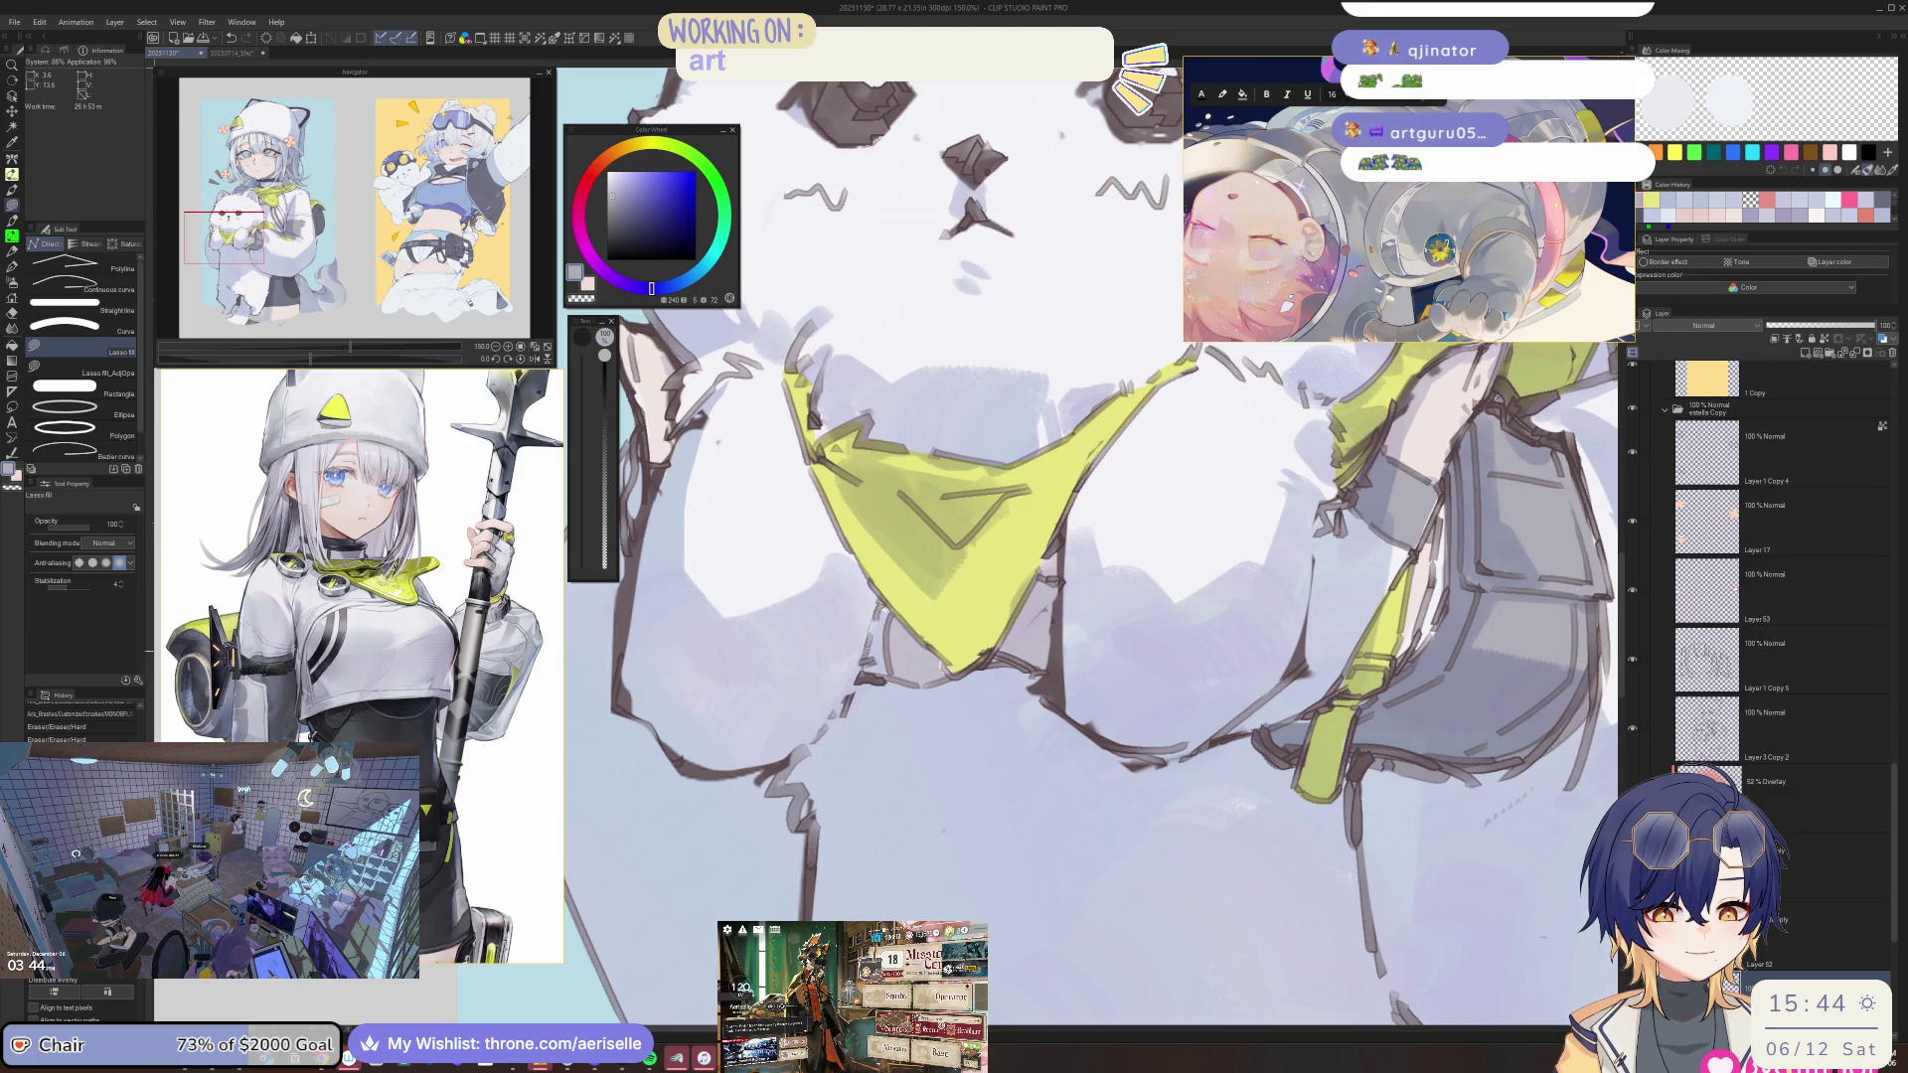
key("ctrl+z")
key("ctrl+0")
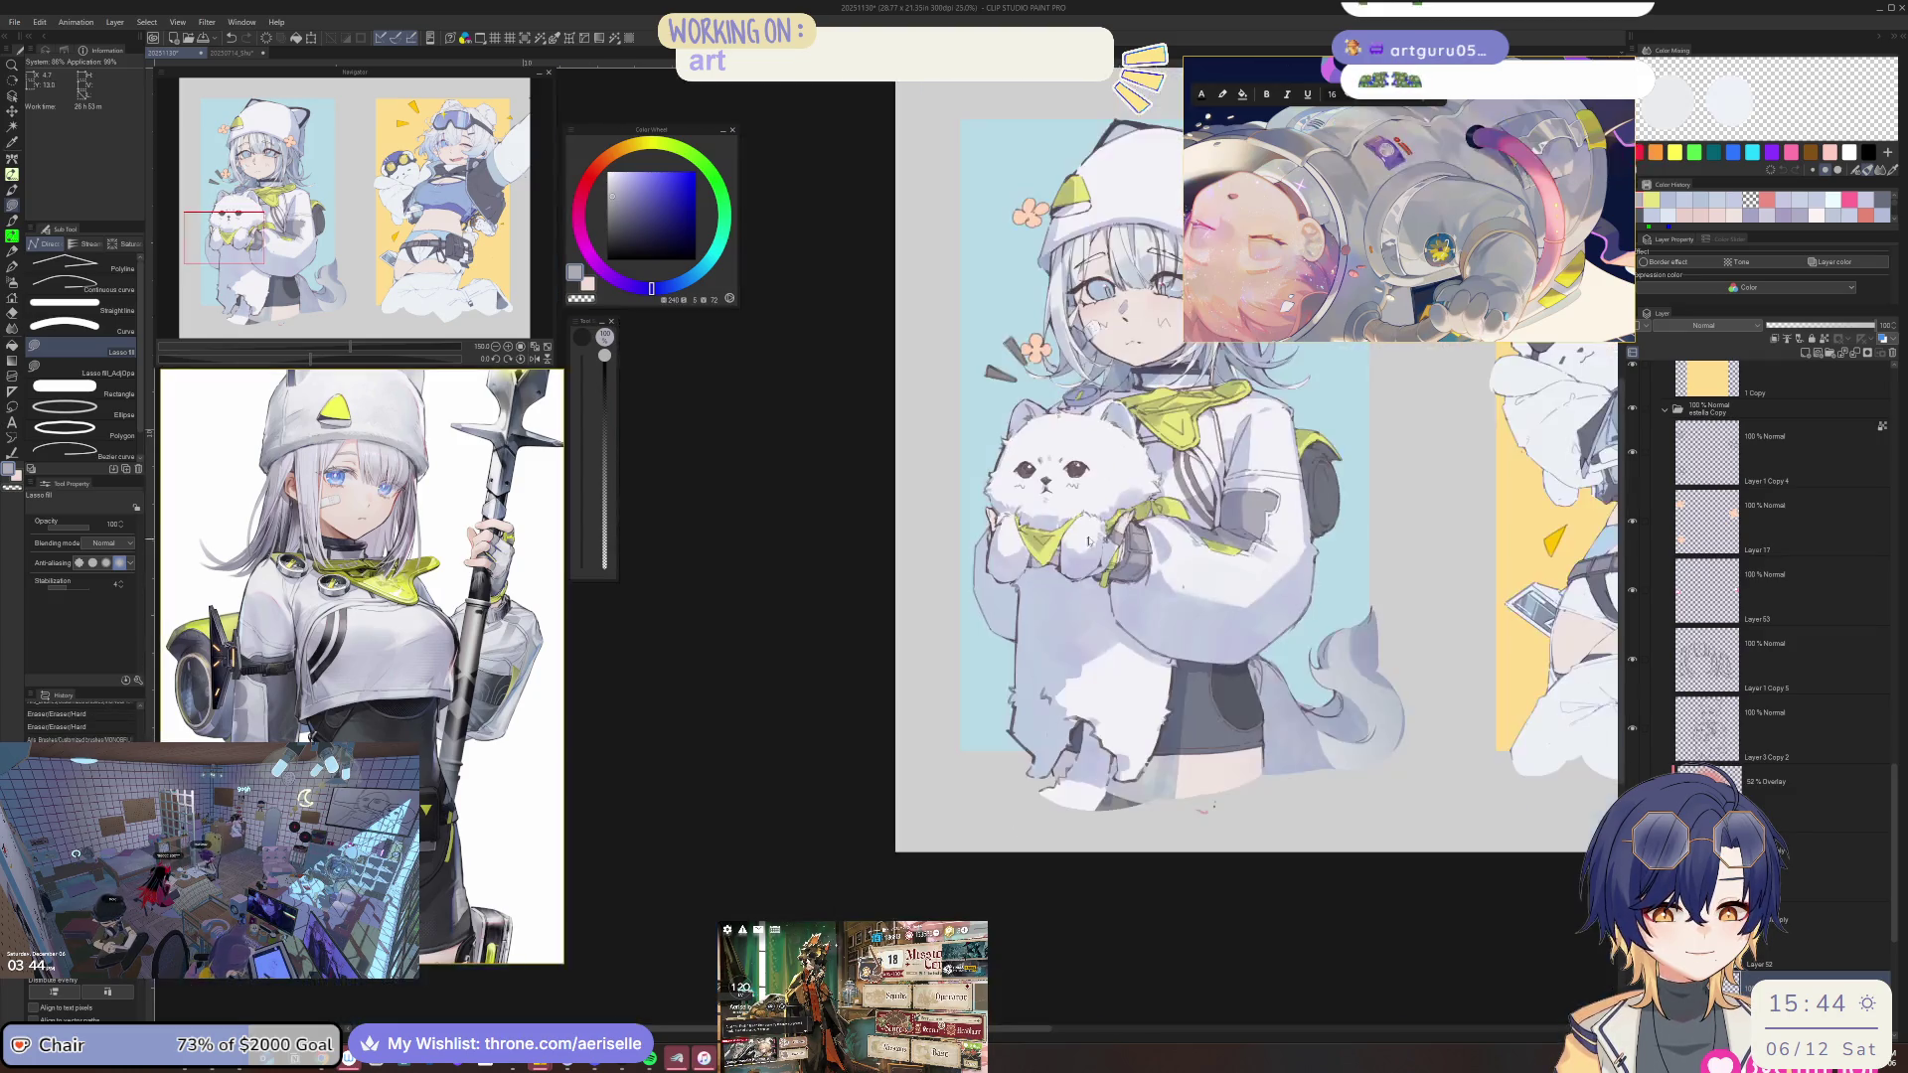
Centre the cat-hood girl's face and pick her artwork layer directly on the canvas.
scroll(1061, 547, "up", 1)
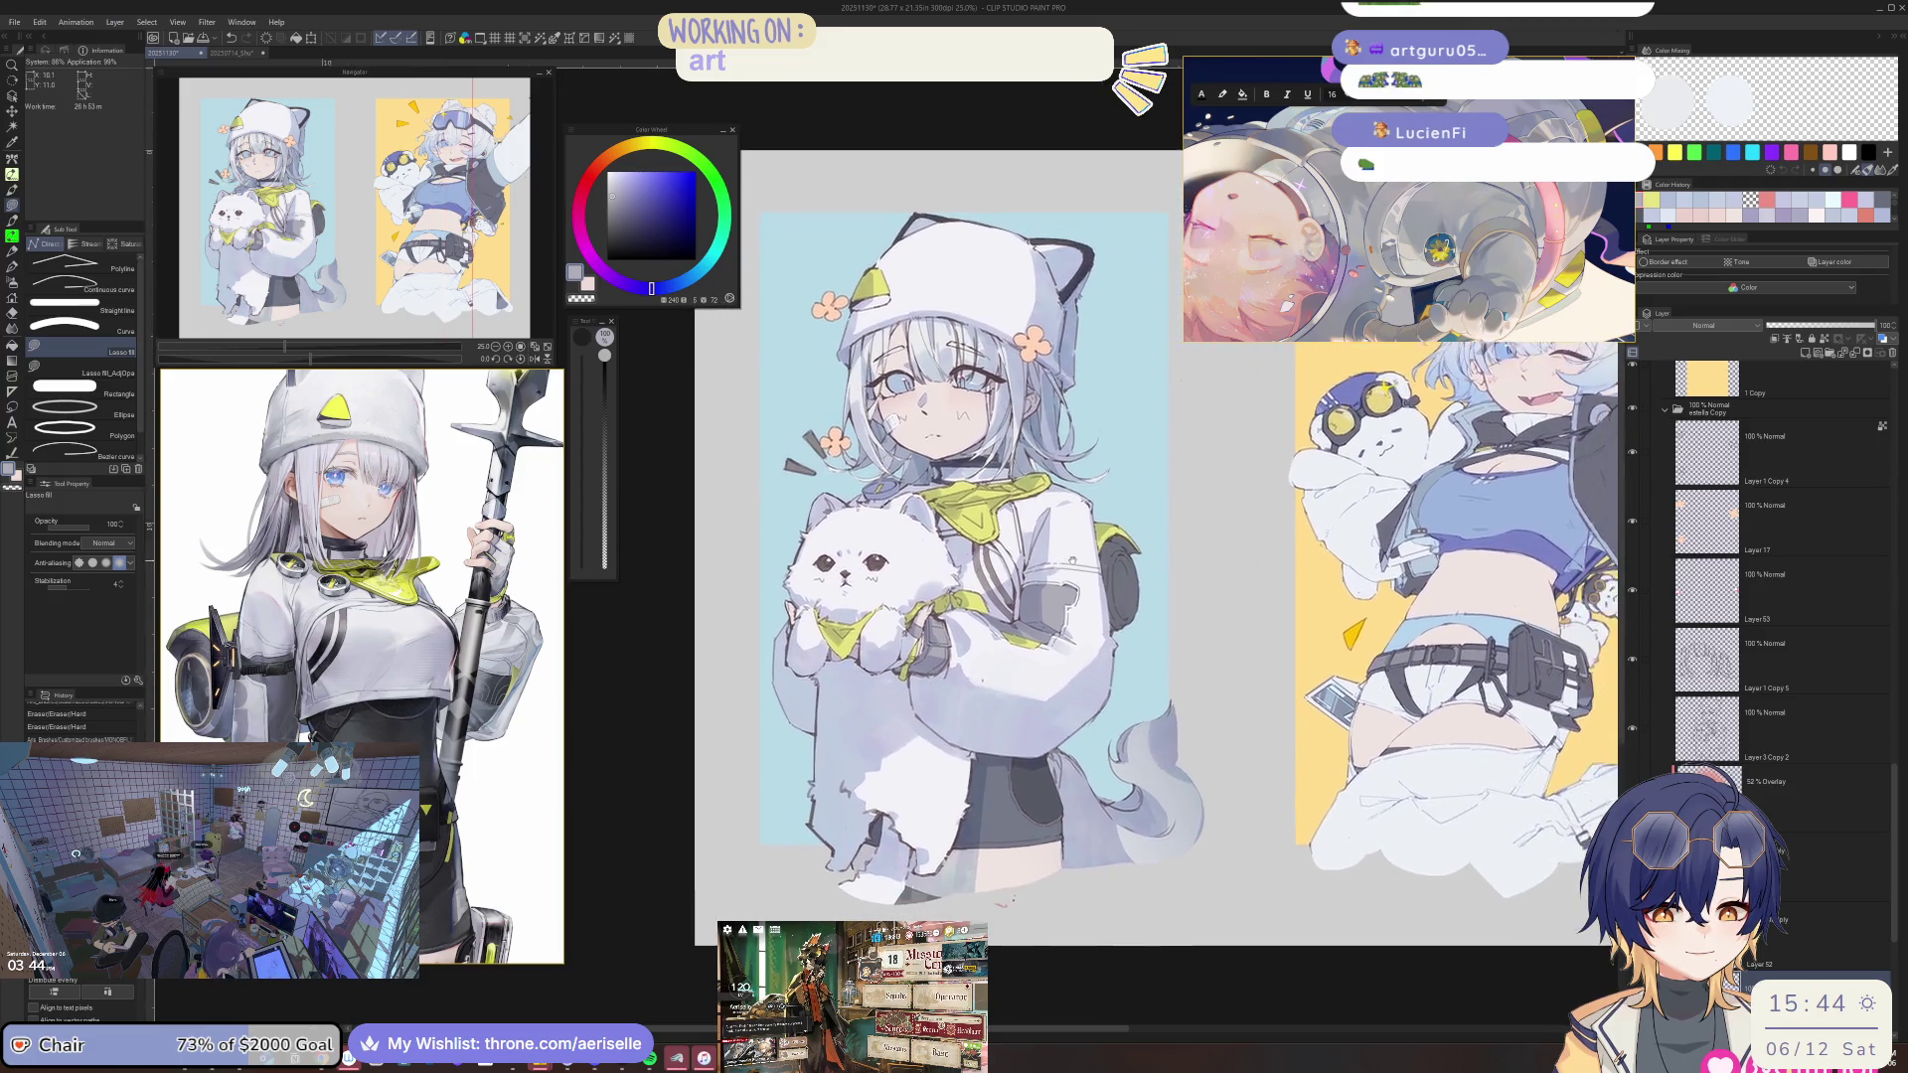
left_click_drag(1093, 532, 896, 518)
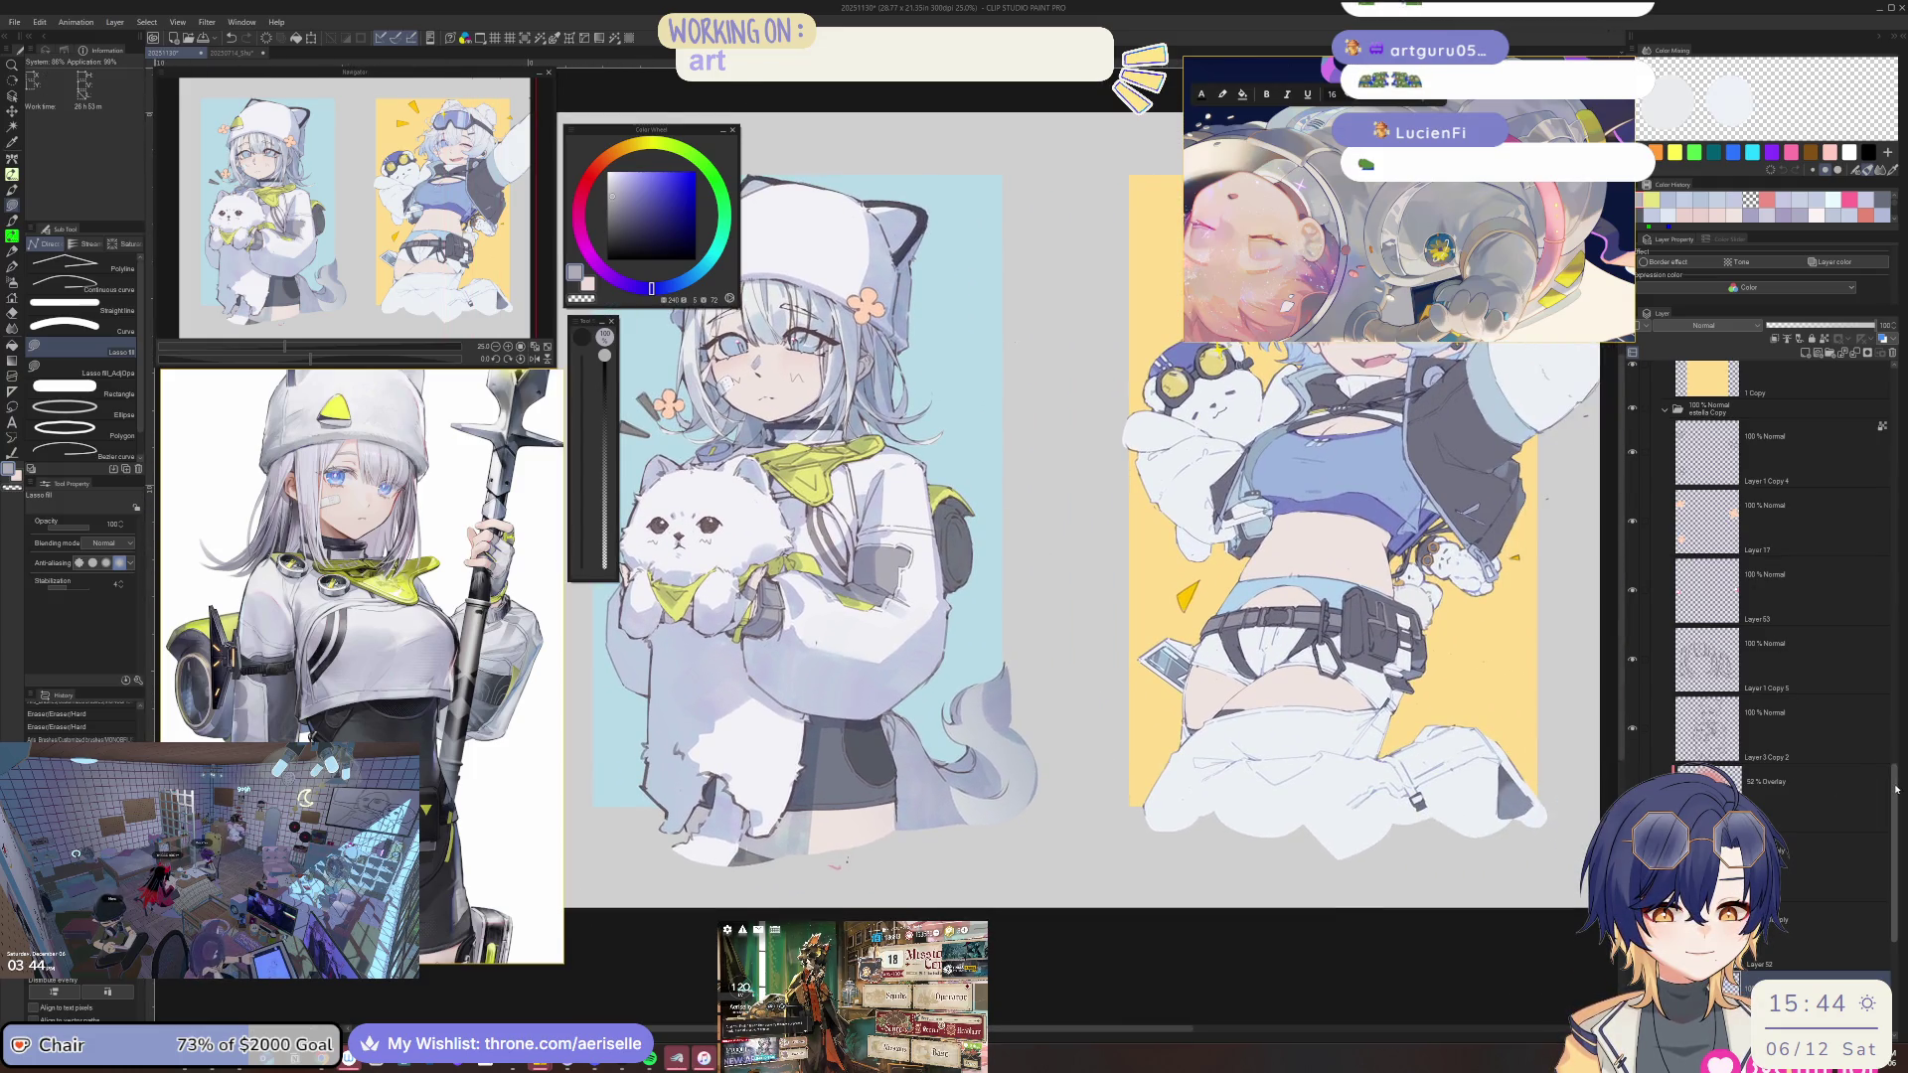
scroll(1864, 782, "down", 5)
scroll(1220, 703, "up", 1)
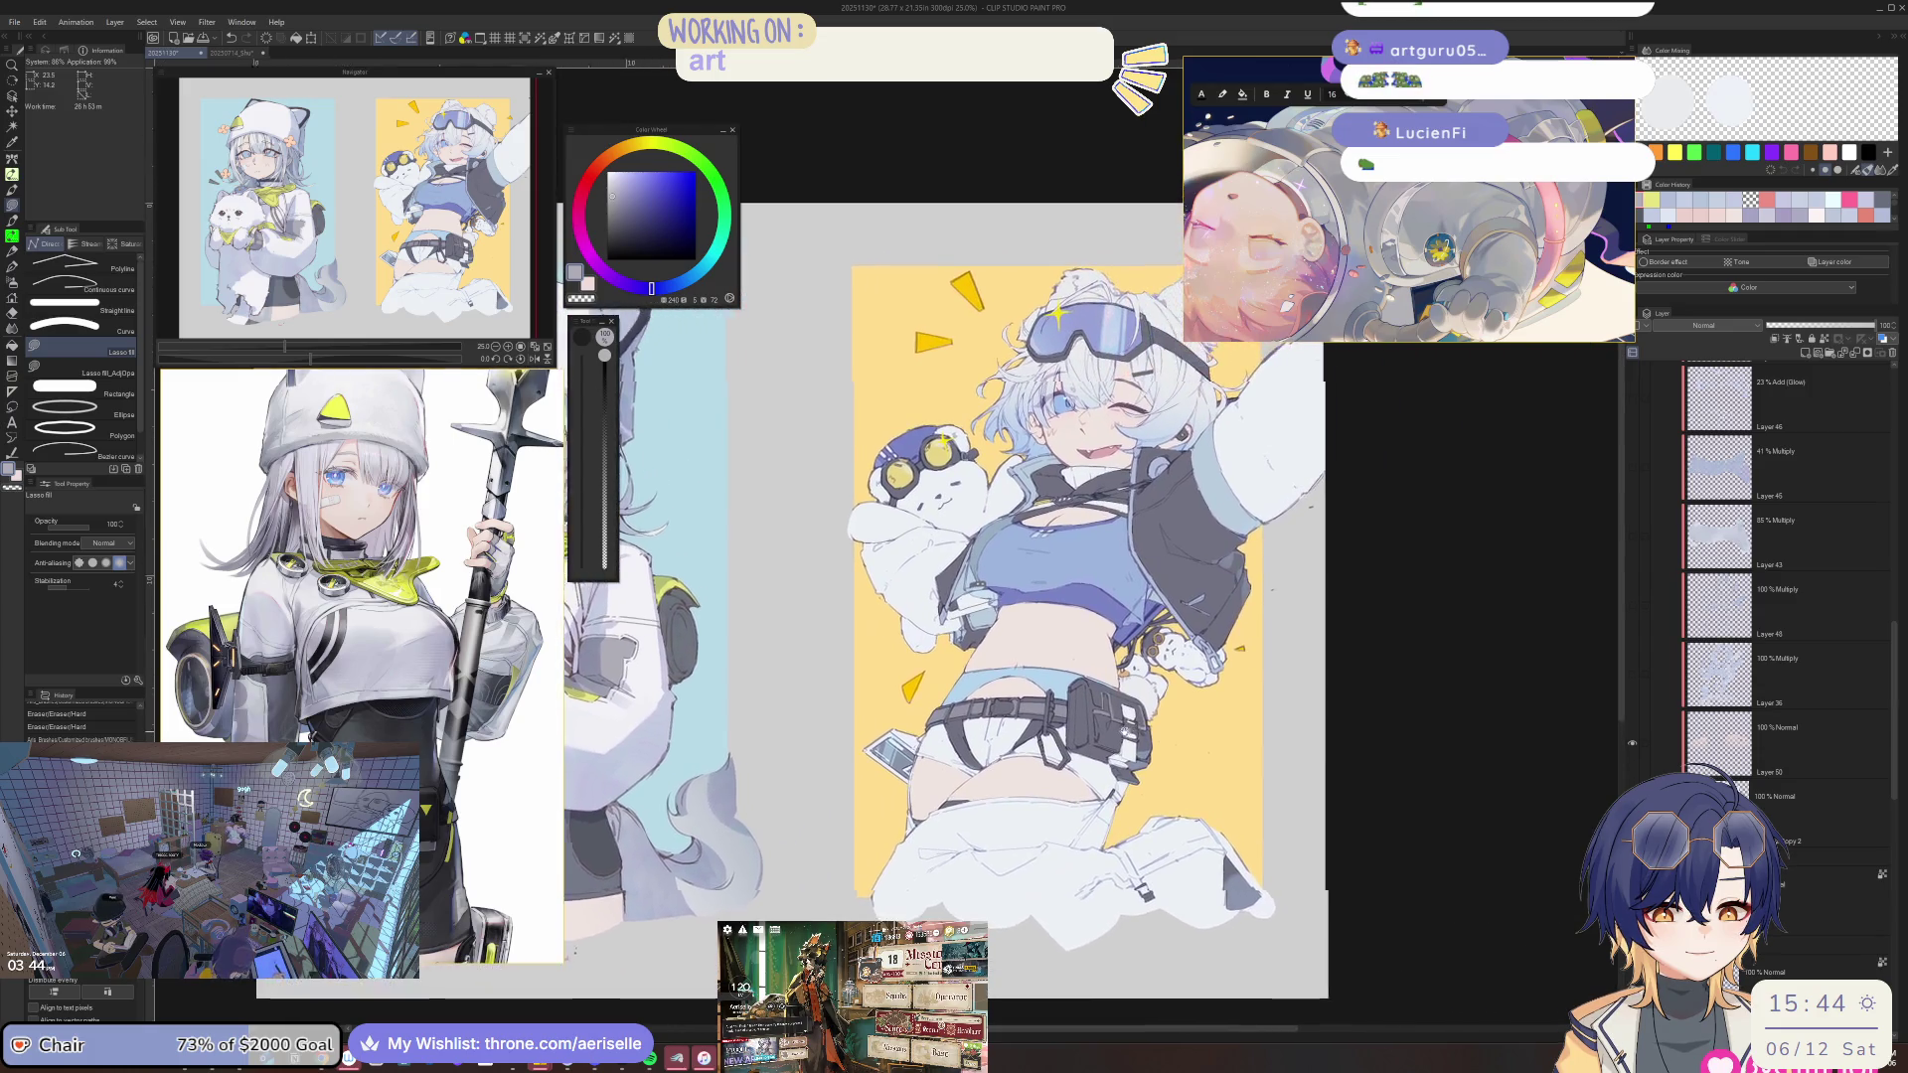
scroll(1654, 482, "up", 3)
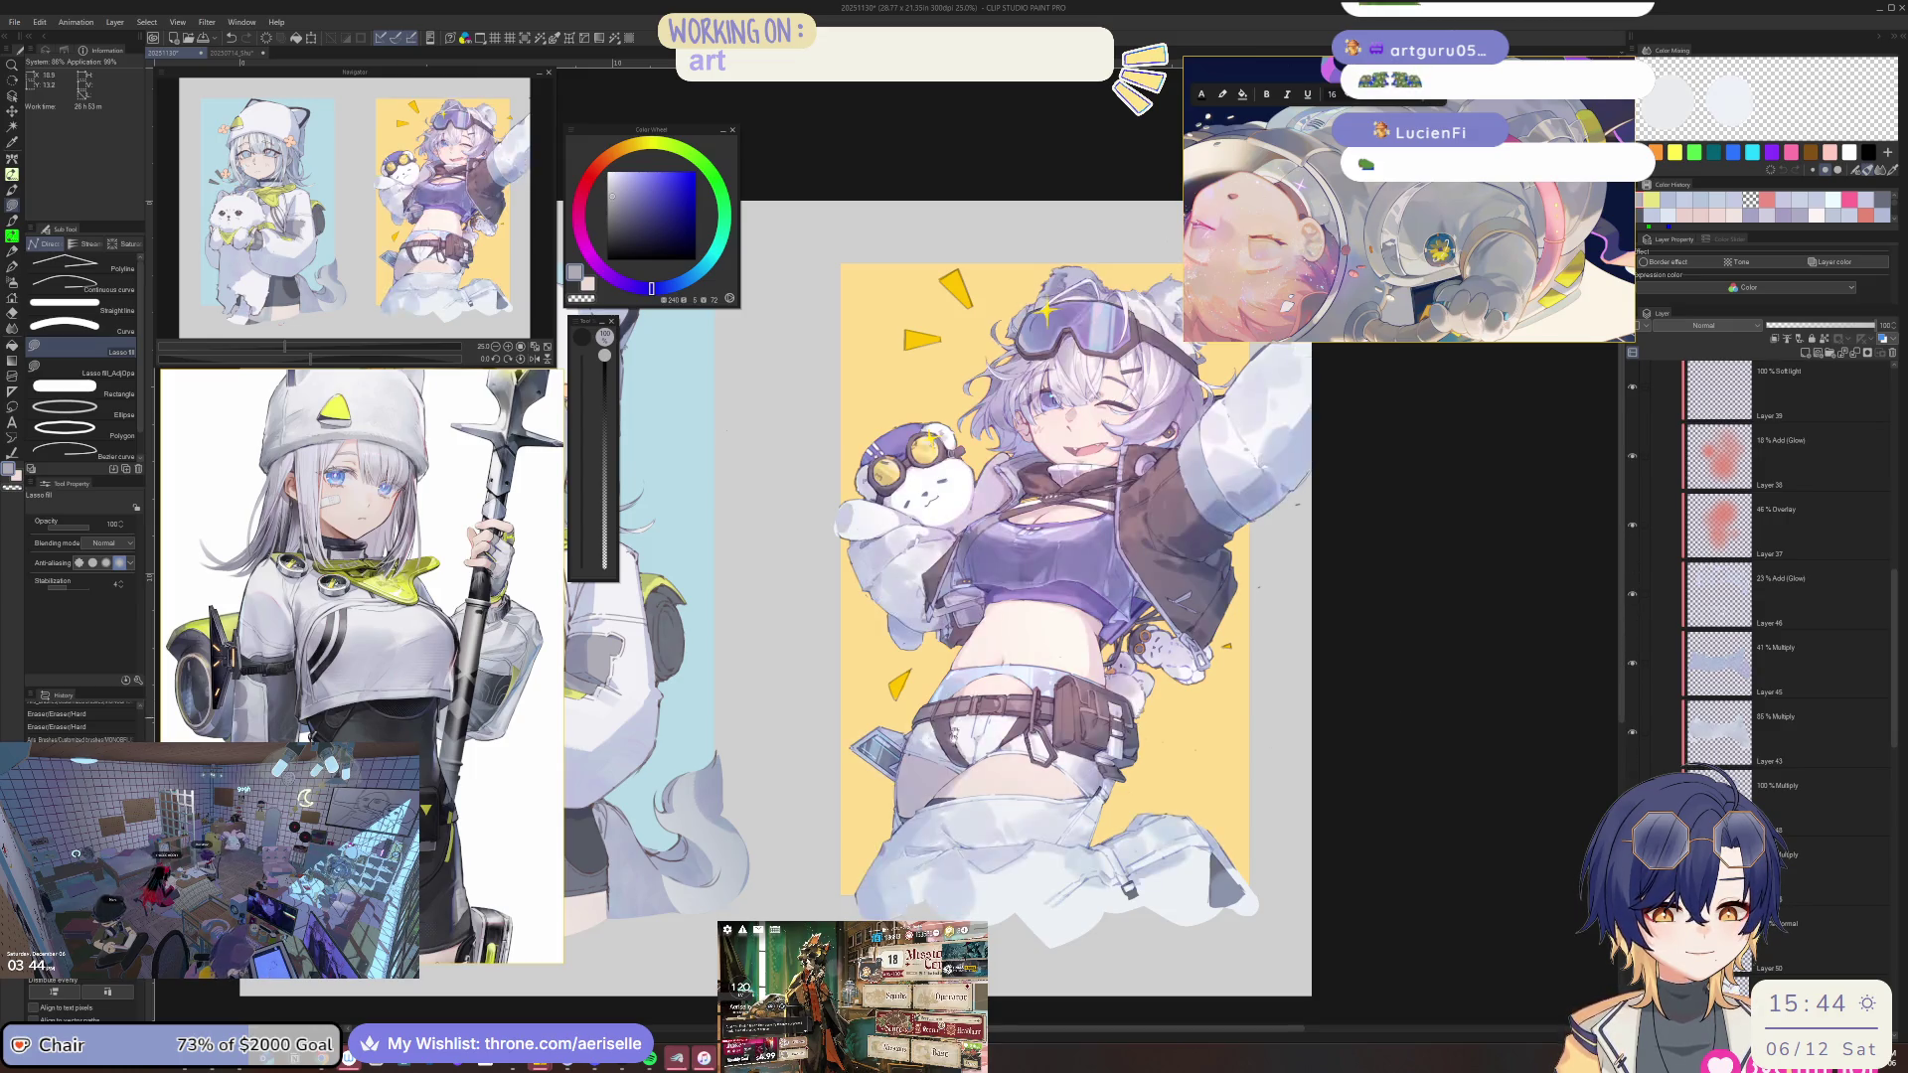
left_click_drag(663, 725, 1141, 693)
scroll(889, 606, "up", 3)
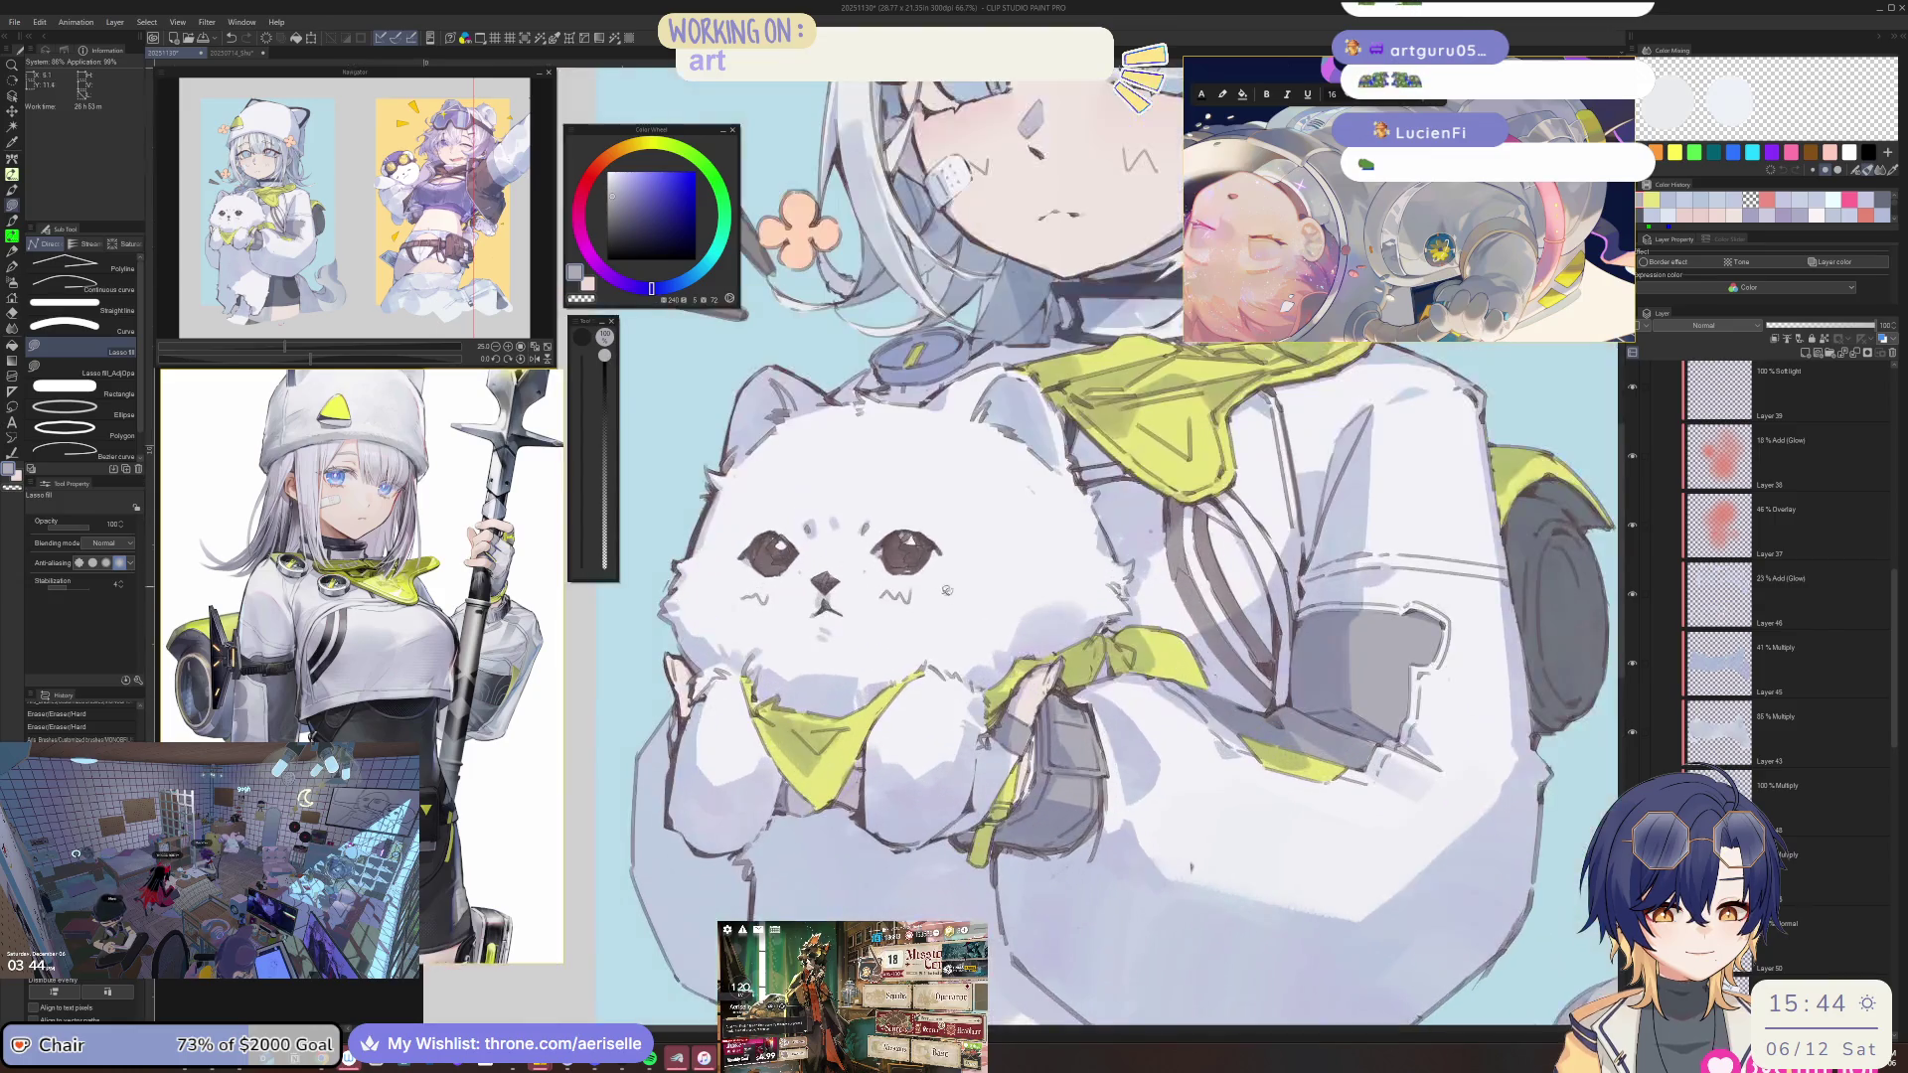
key("o")
left_click(921, 806)
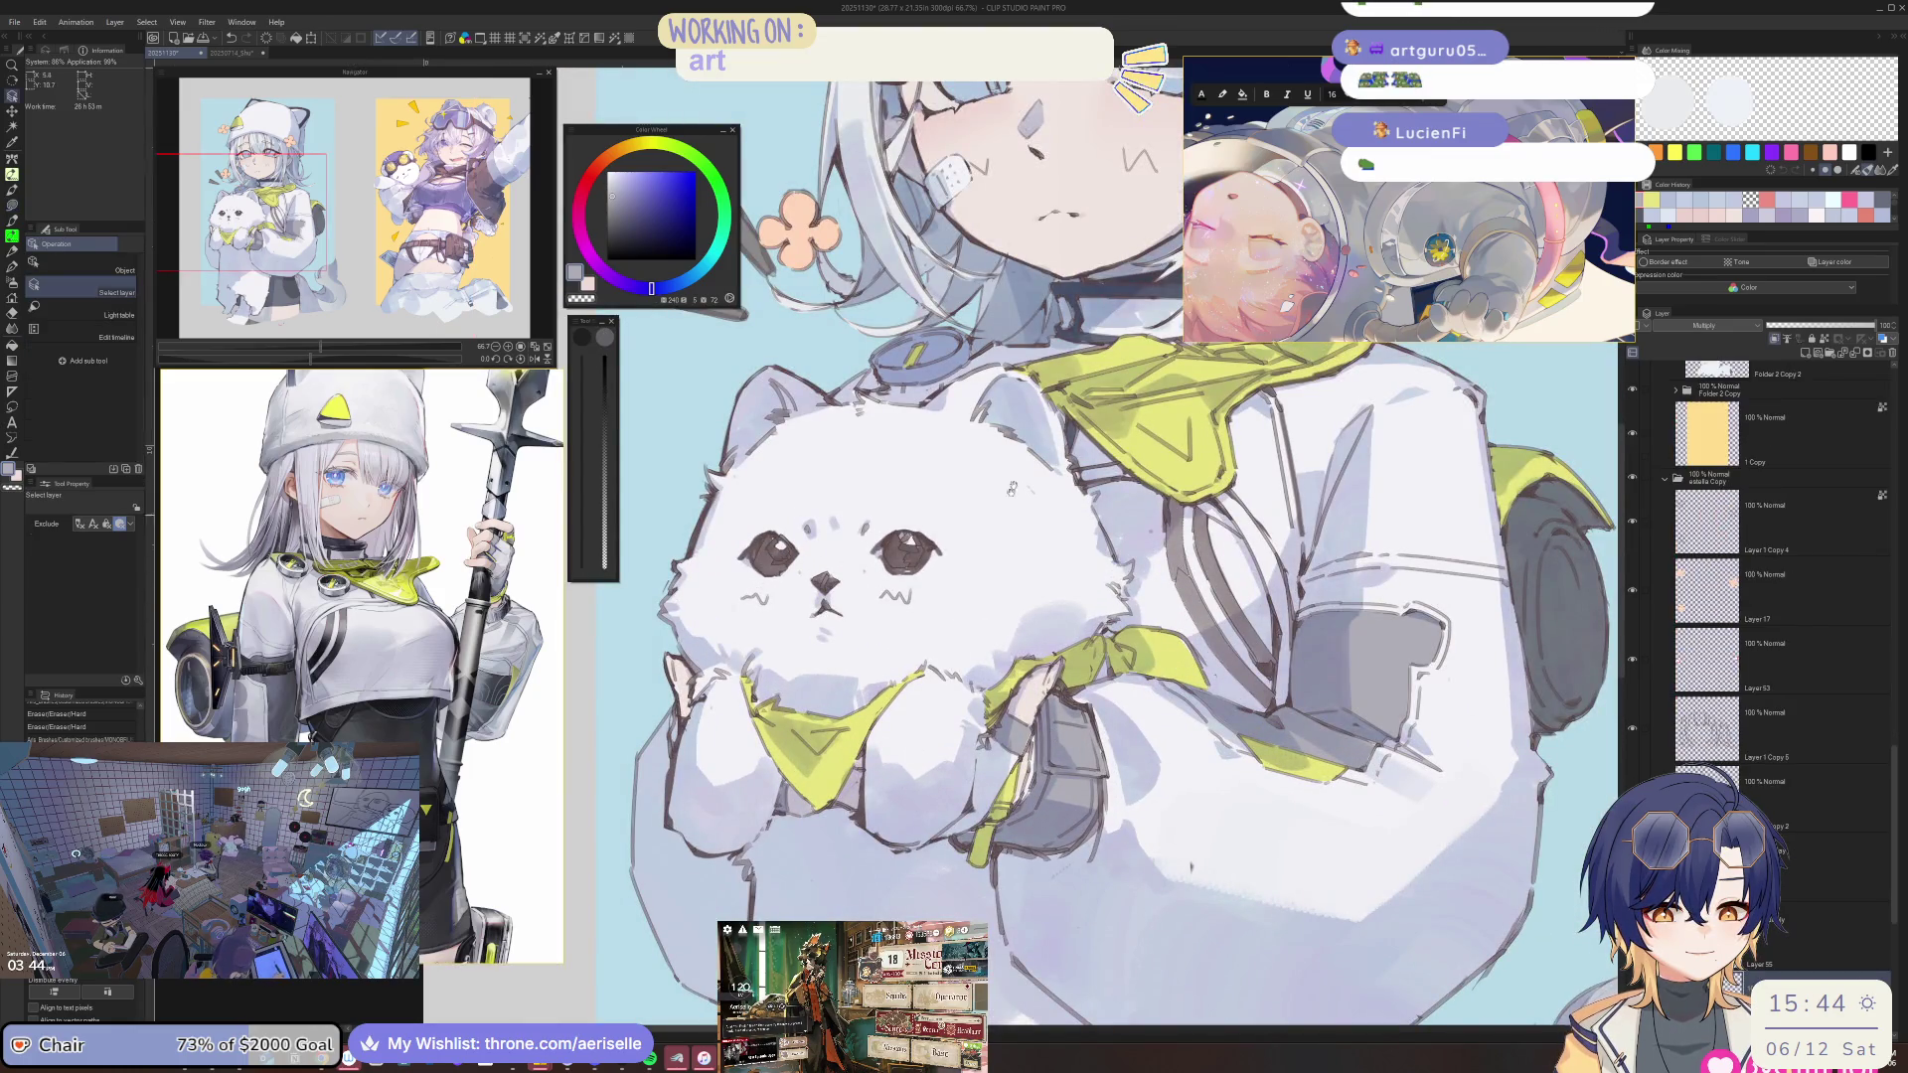
left_click_drag(921, 806, 1066, 1023)
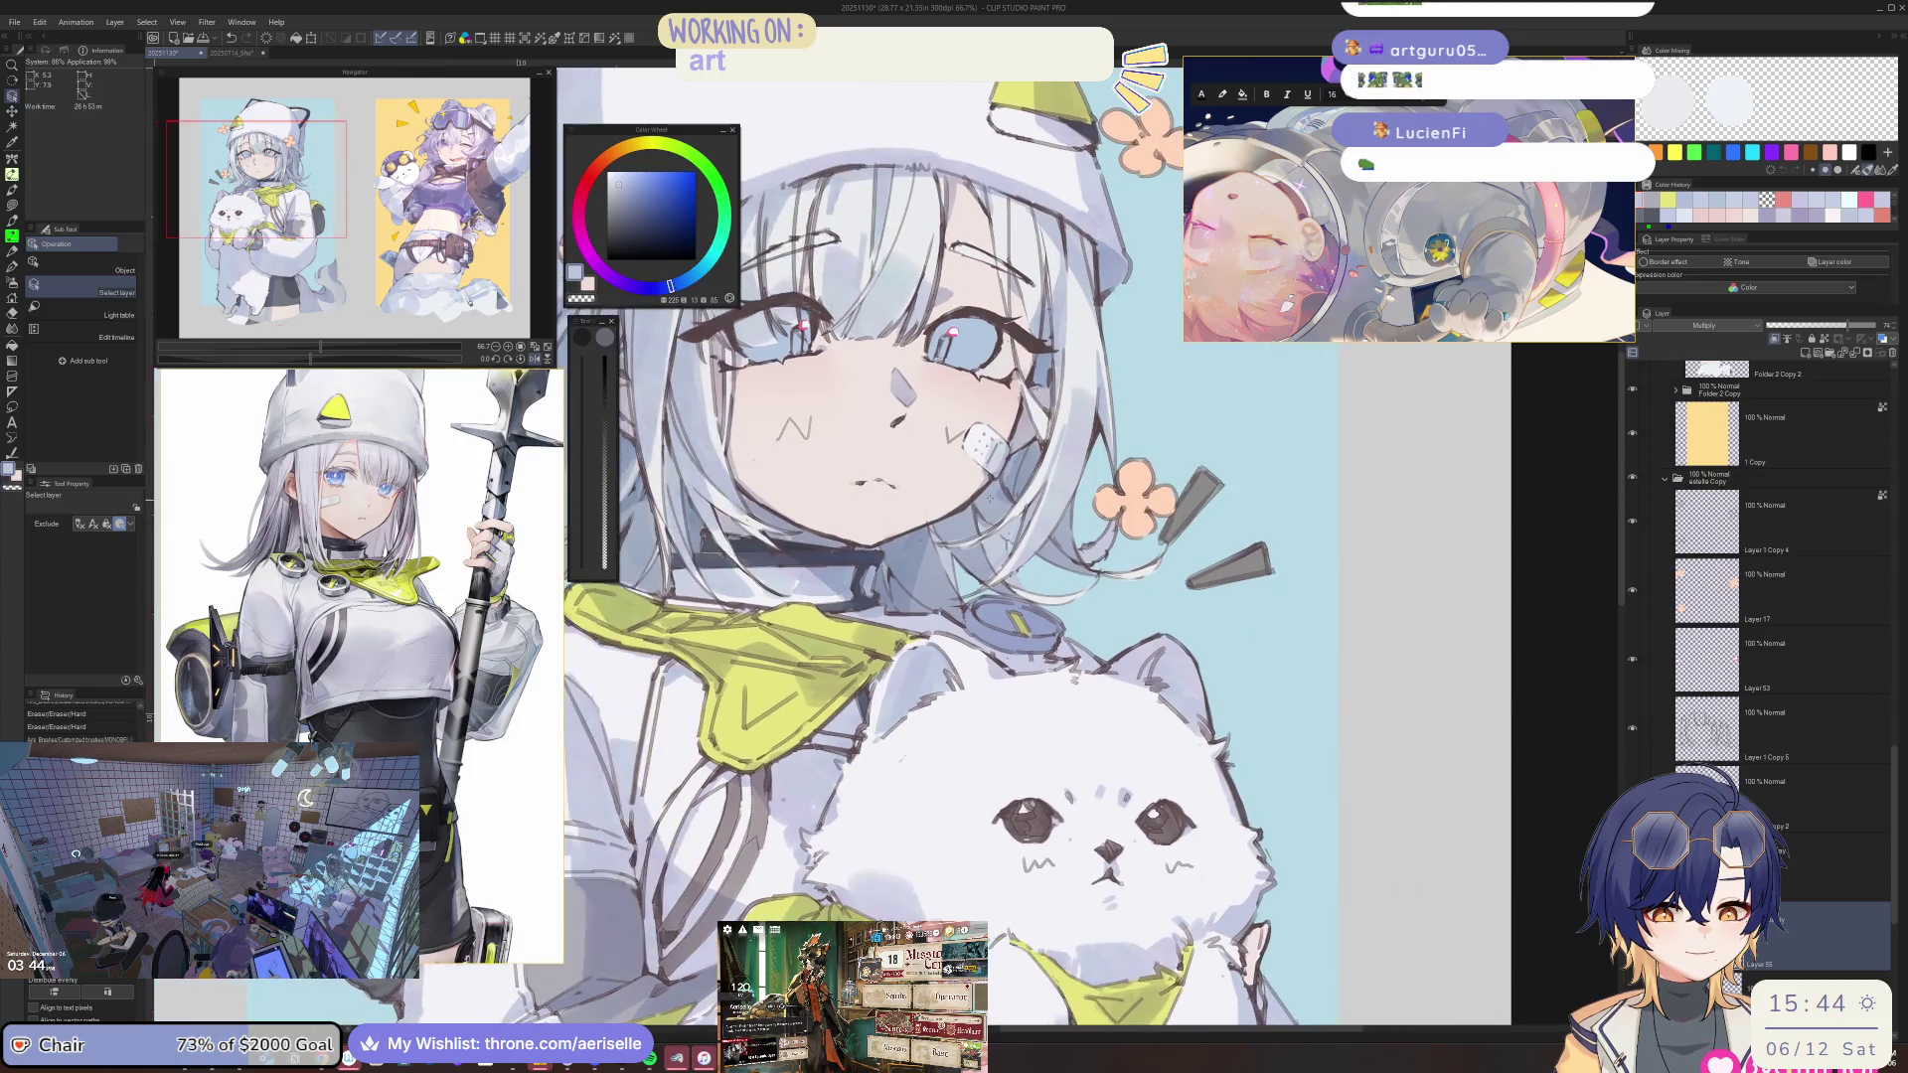
scroll(1083, 547, "up", 5)
Paint shaded patches on the hair left of the girl's face.
key("b")
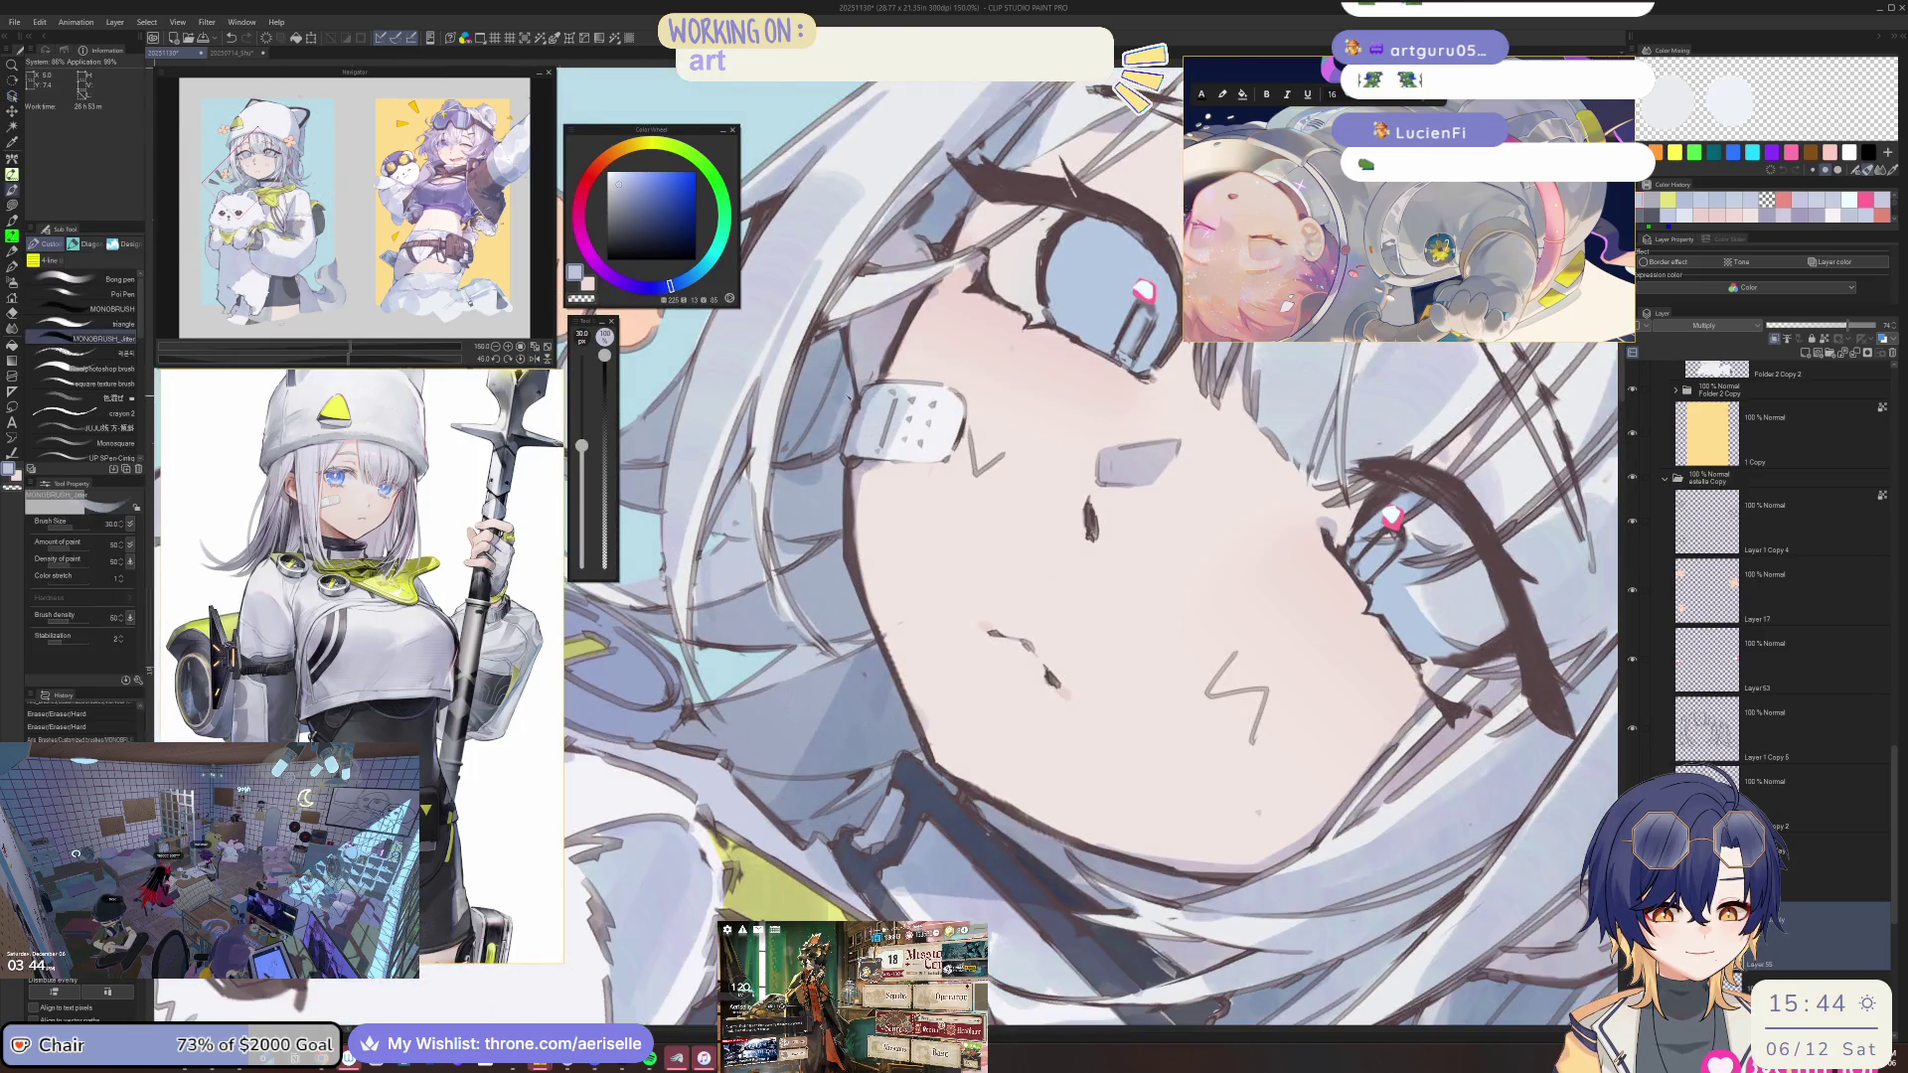
left_click_drag(824, 495, 855, 656)
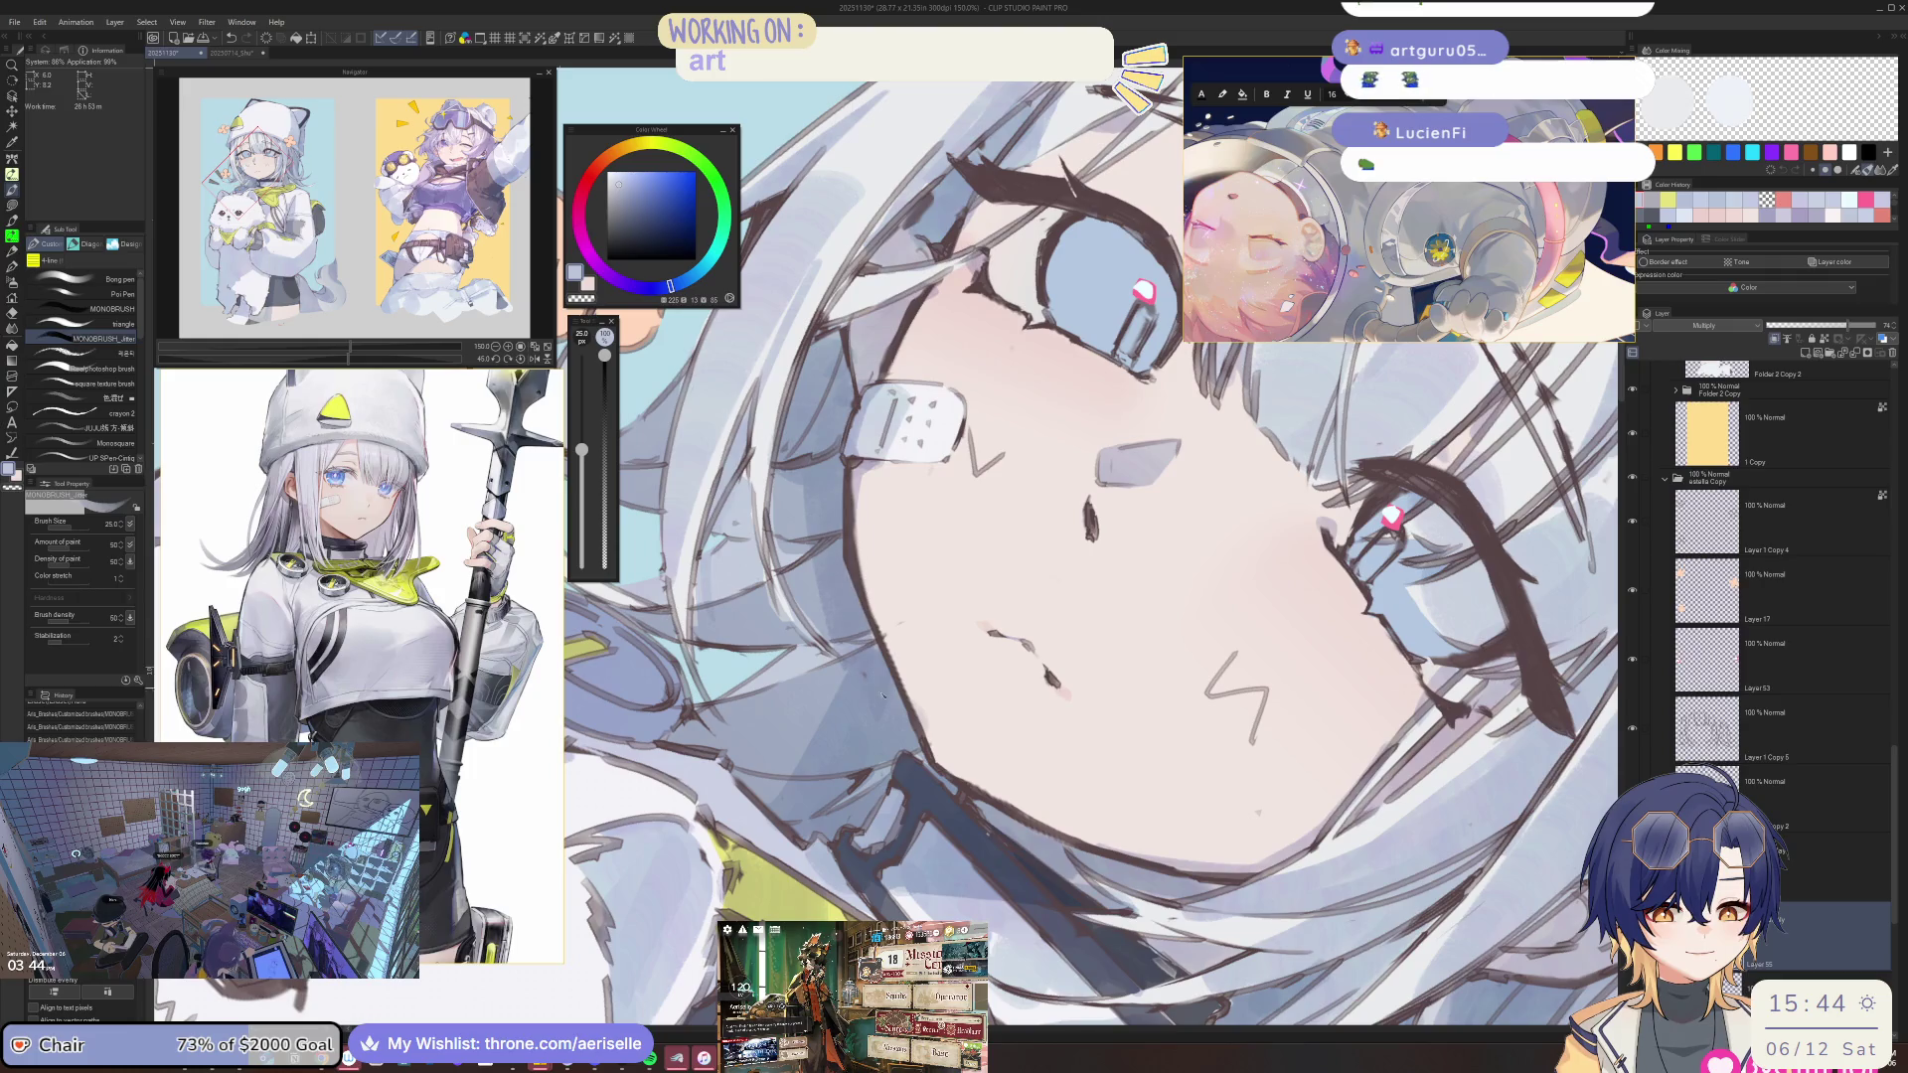
mouse_move(765, 452)
left_mouse_down()
mouse_move(800, 502)
mouse_move(835, 661)
left_mouse_up()
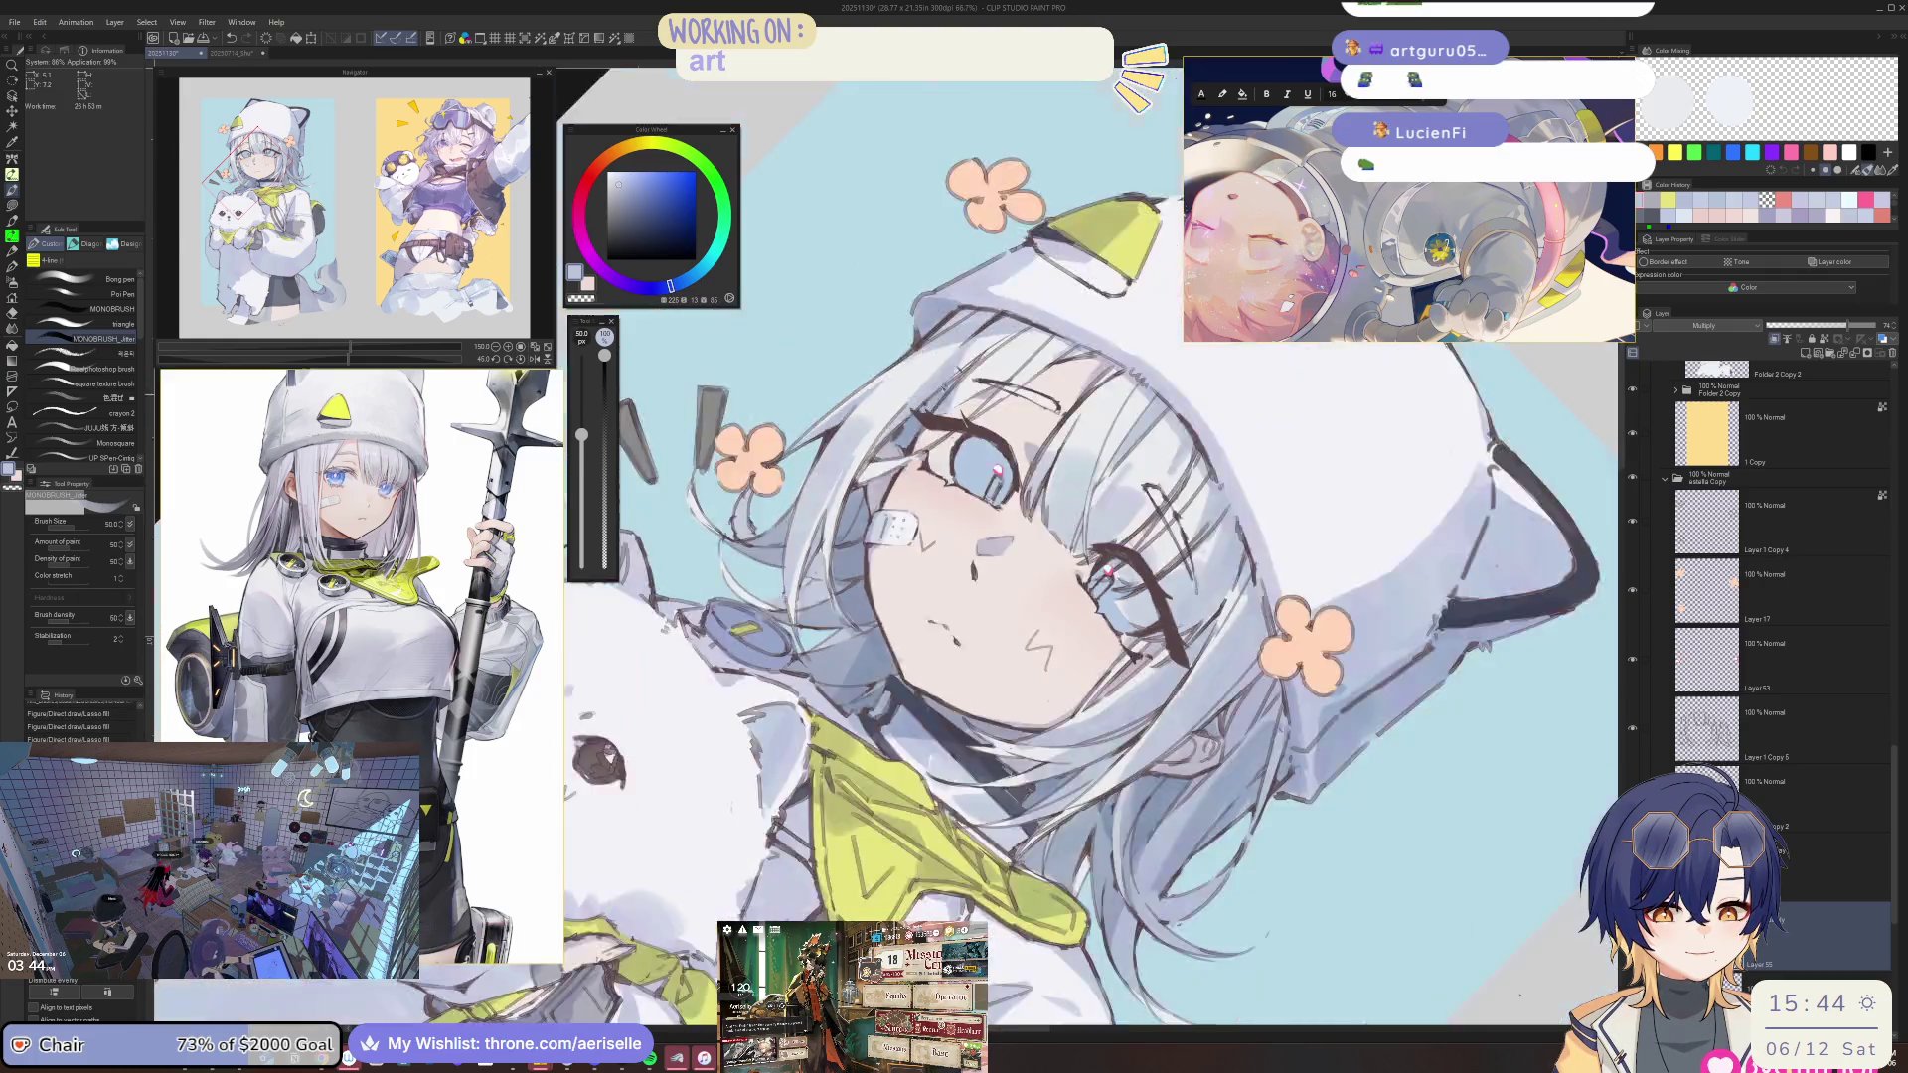
key("ctrl+0")
scroll(866, 622, "up", 4)
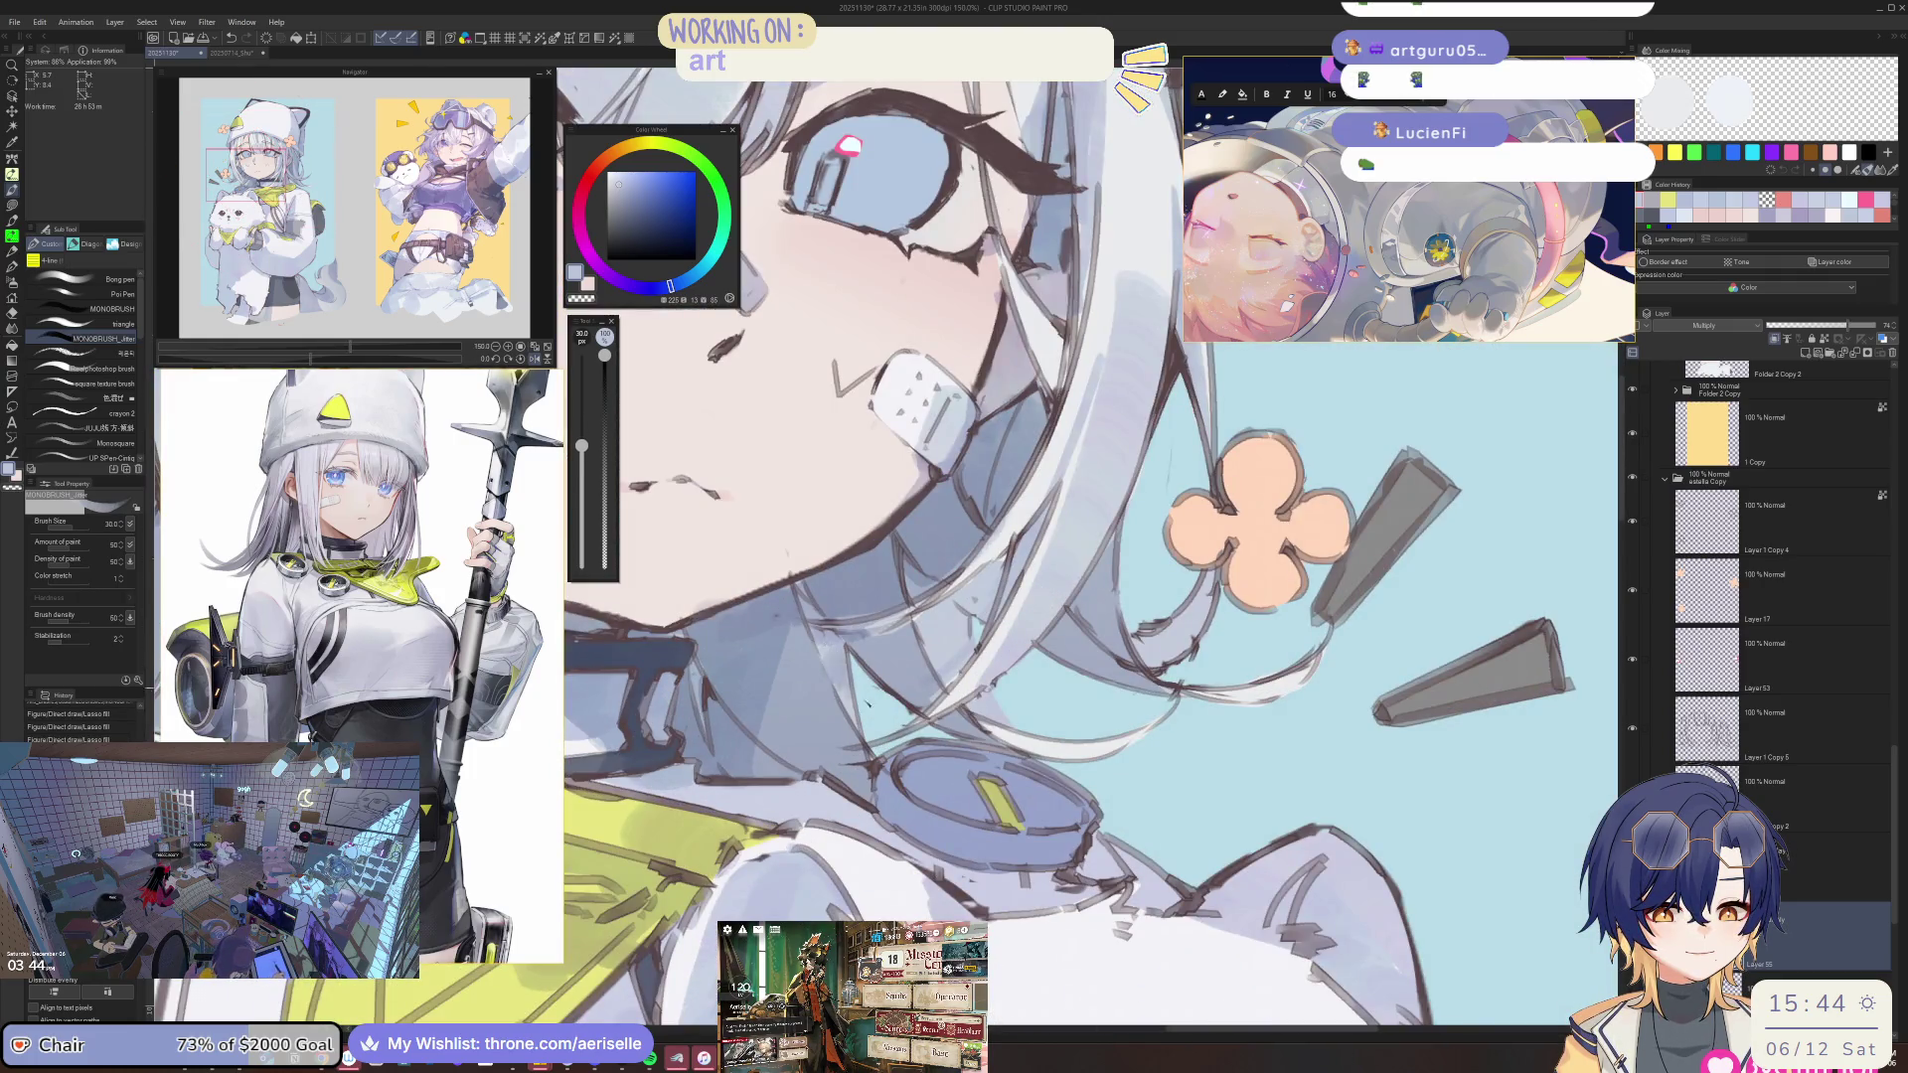
key("bracketleft")
key("bracketleft")
scroll(835, 730, "down", 2)
key("ctrl+0")
scroll(715, 731, "up", 1)
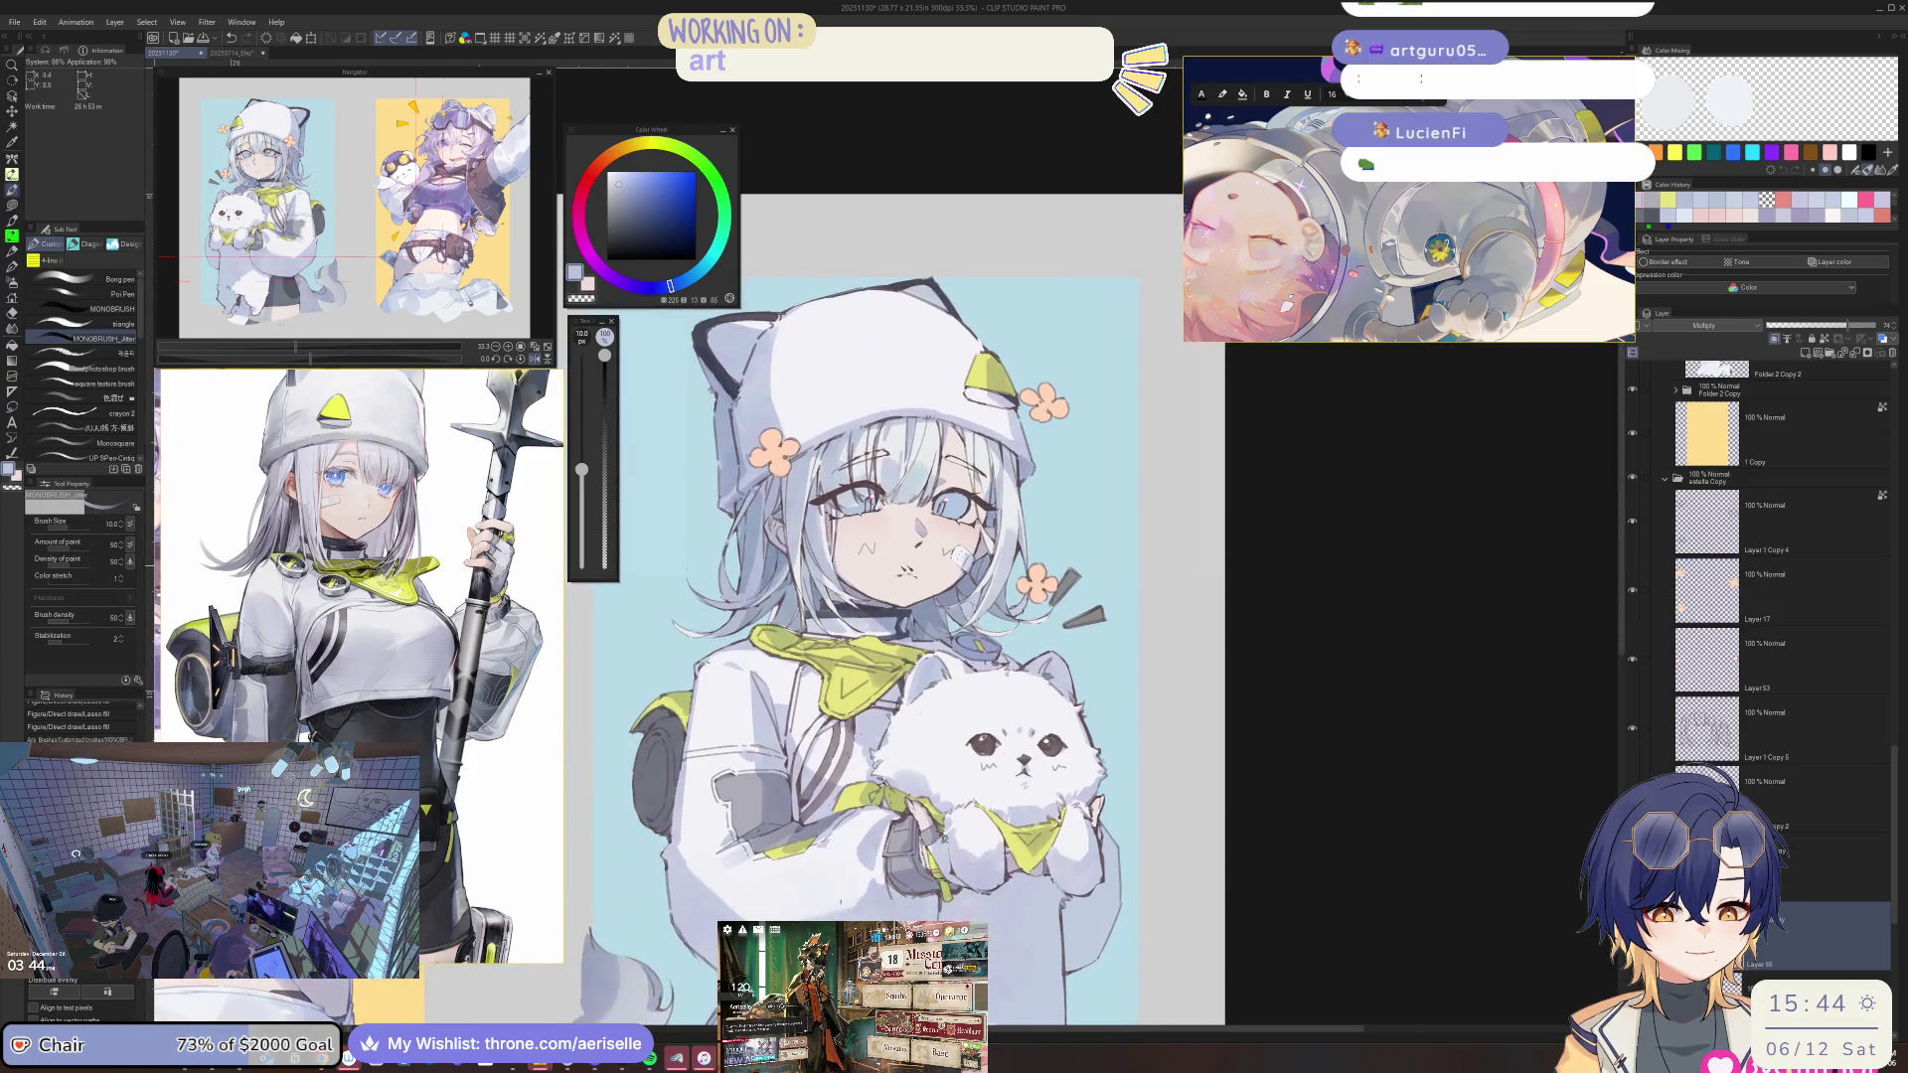
scroll(715, 731, "up", 4)
key("bracketright")
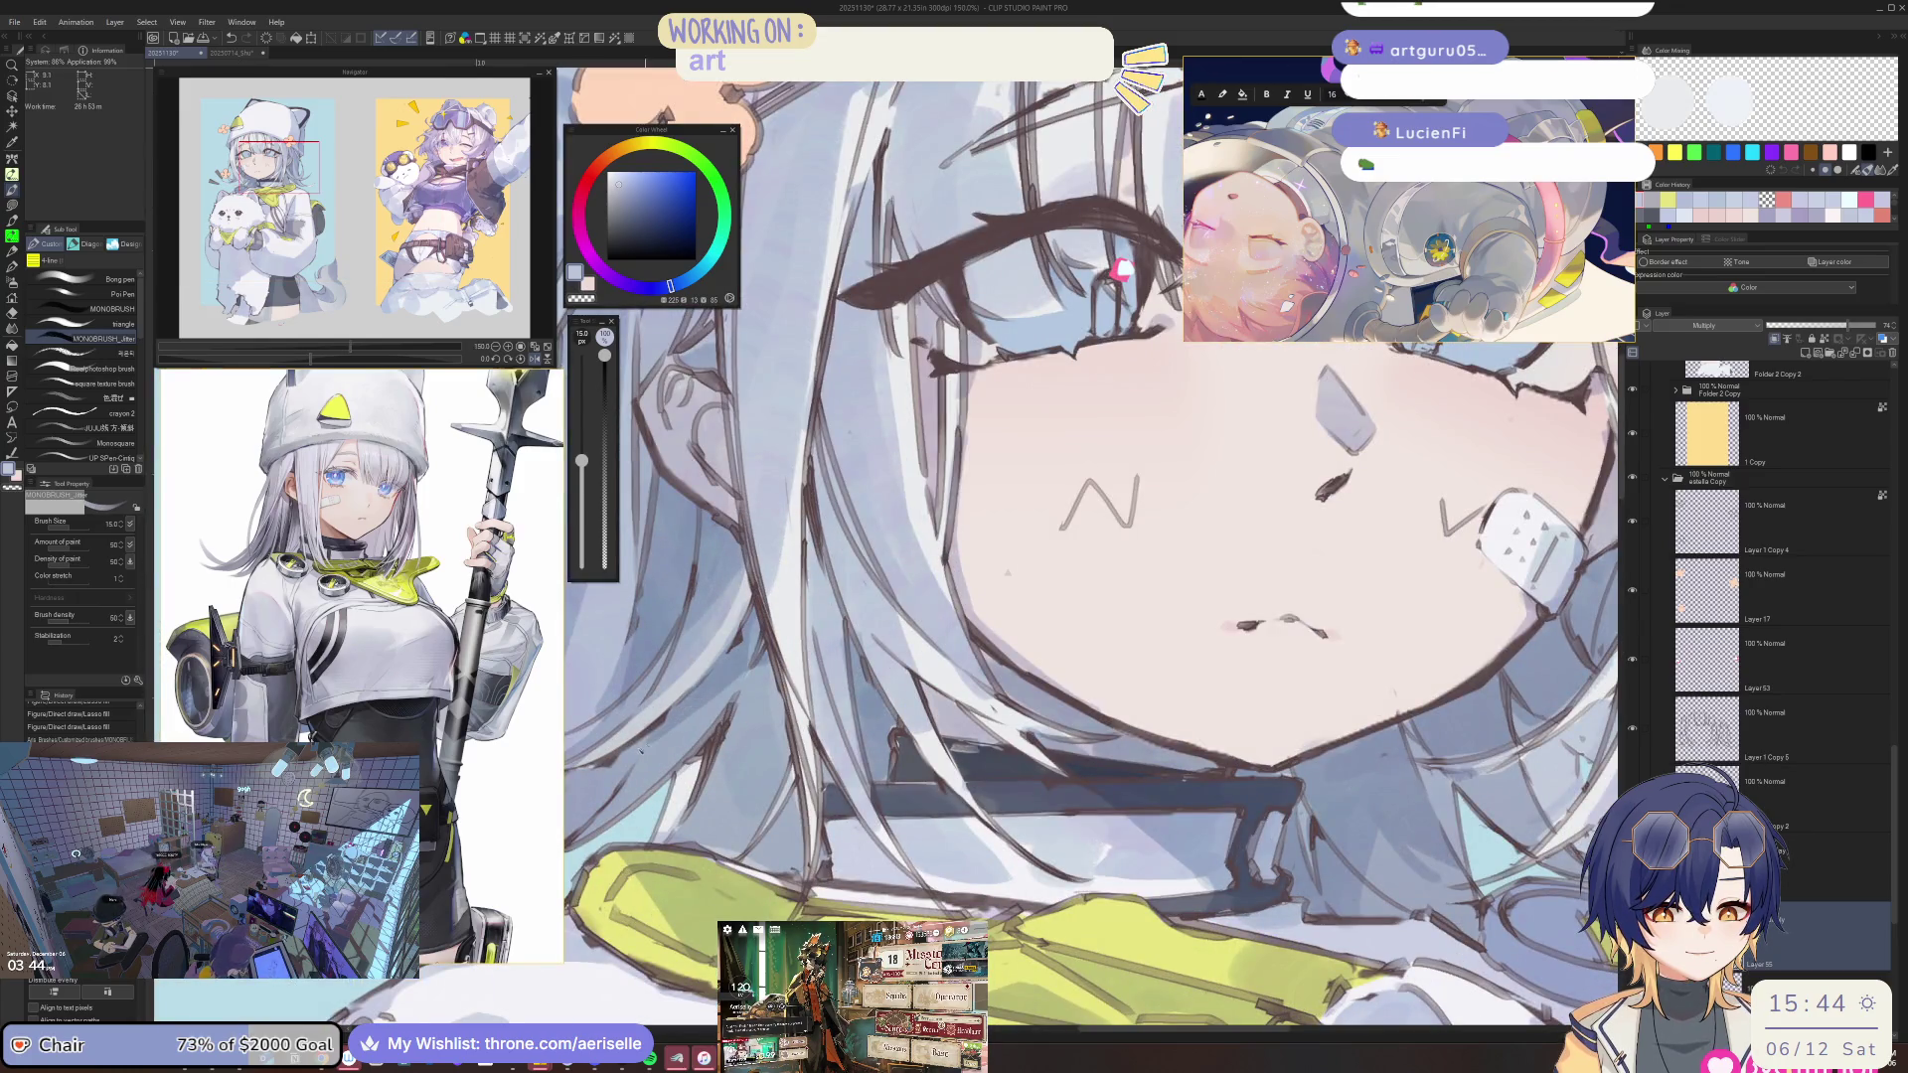
scroll(984, 485, "down", 3)
Rotate the view about 45° and add faint hair shading strokes with a size-50 brush.
left_click_drag(1446, 360, 1413, 810)
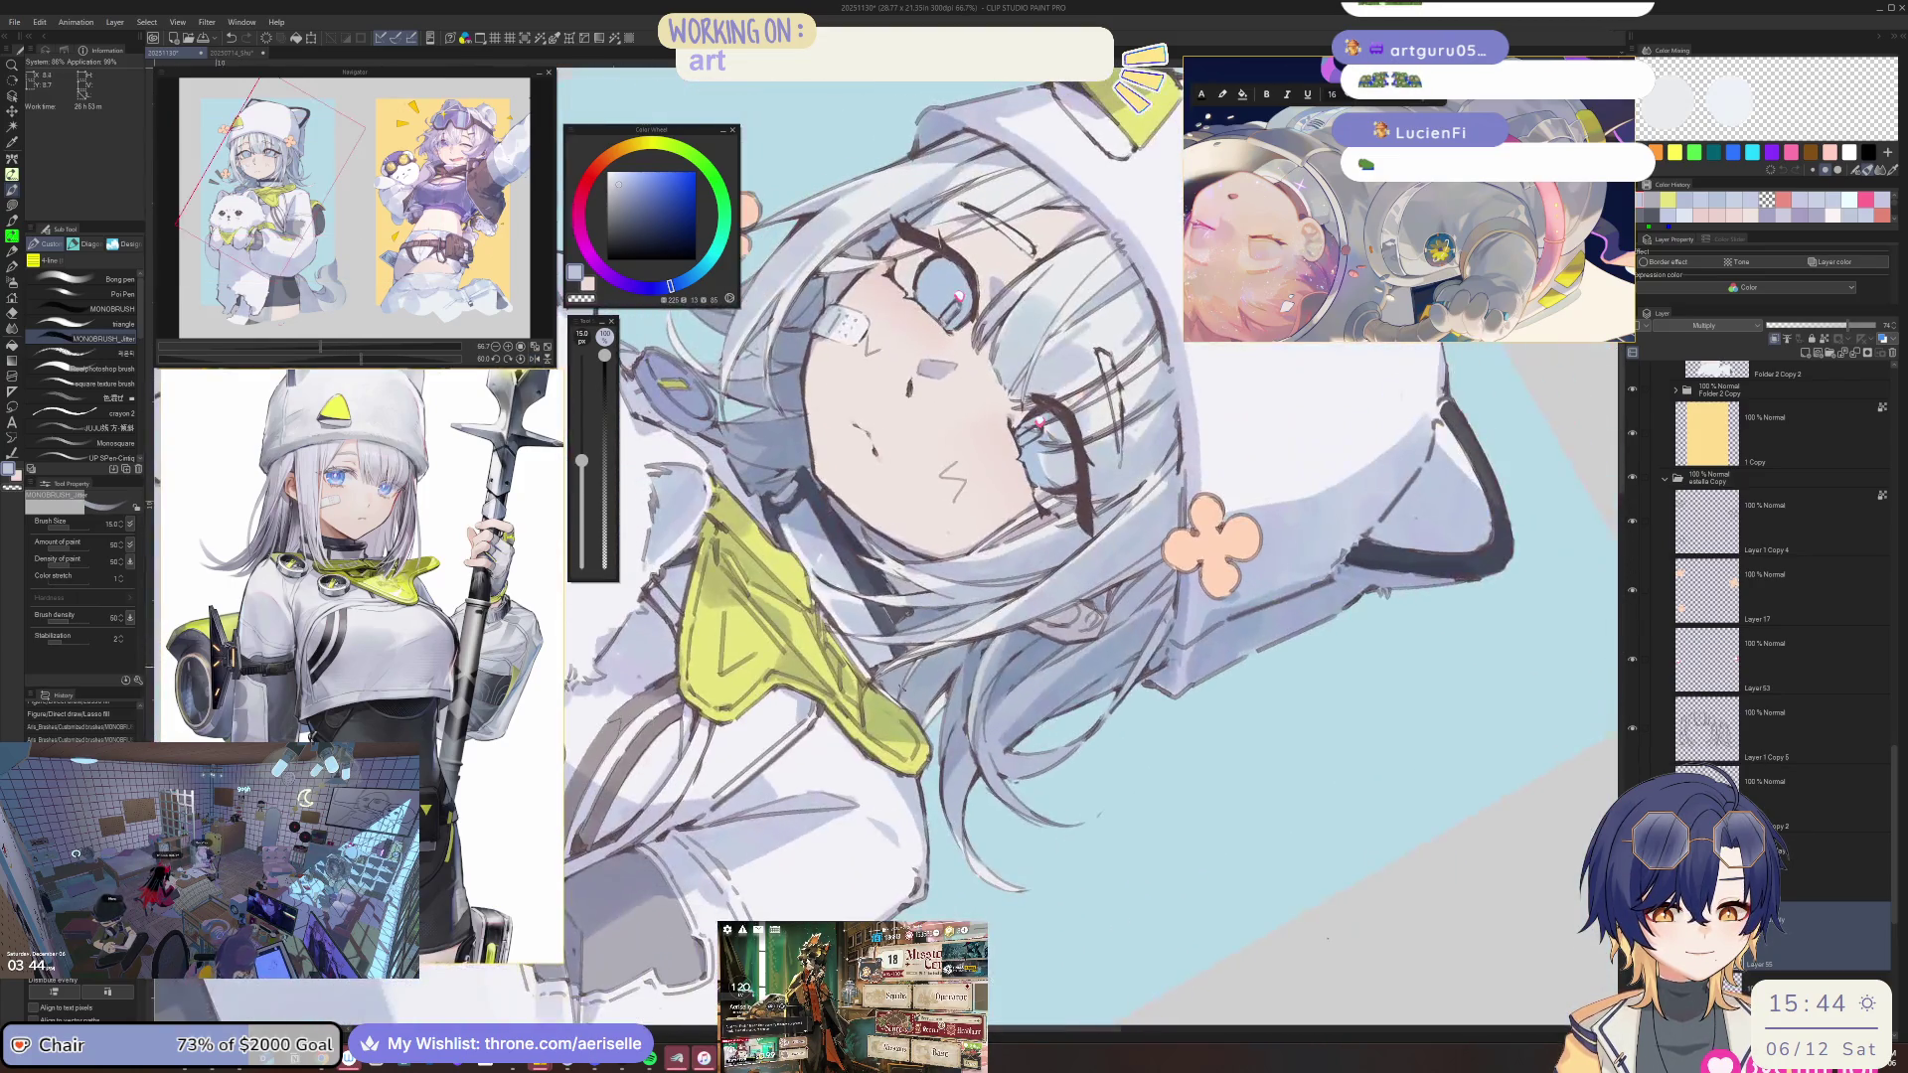
scroll(994, 676, "up", 2)
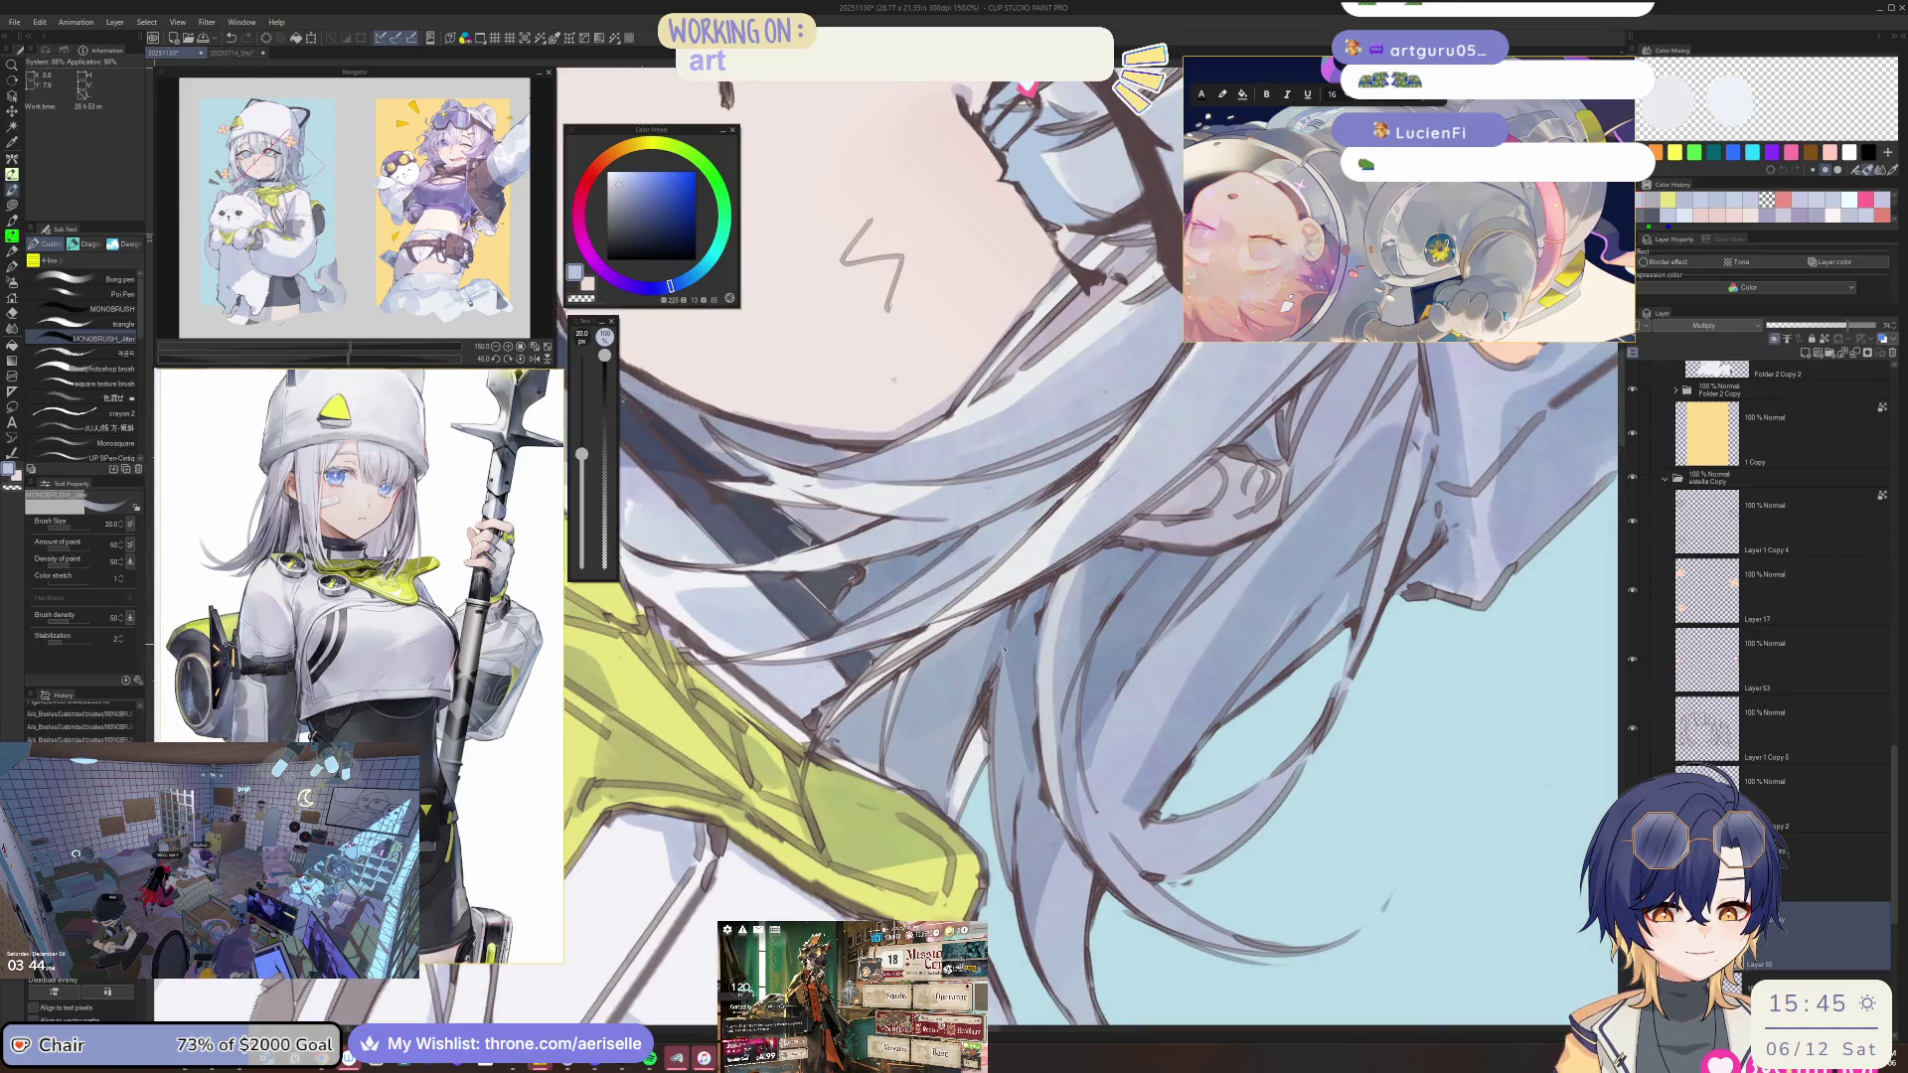
key("bracketright")
scroll(1069, 463, "up", 2)
key("bracketright")
key("bracketright")
key("bracketright")
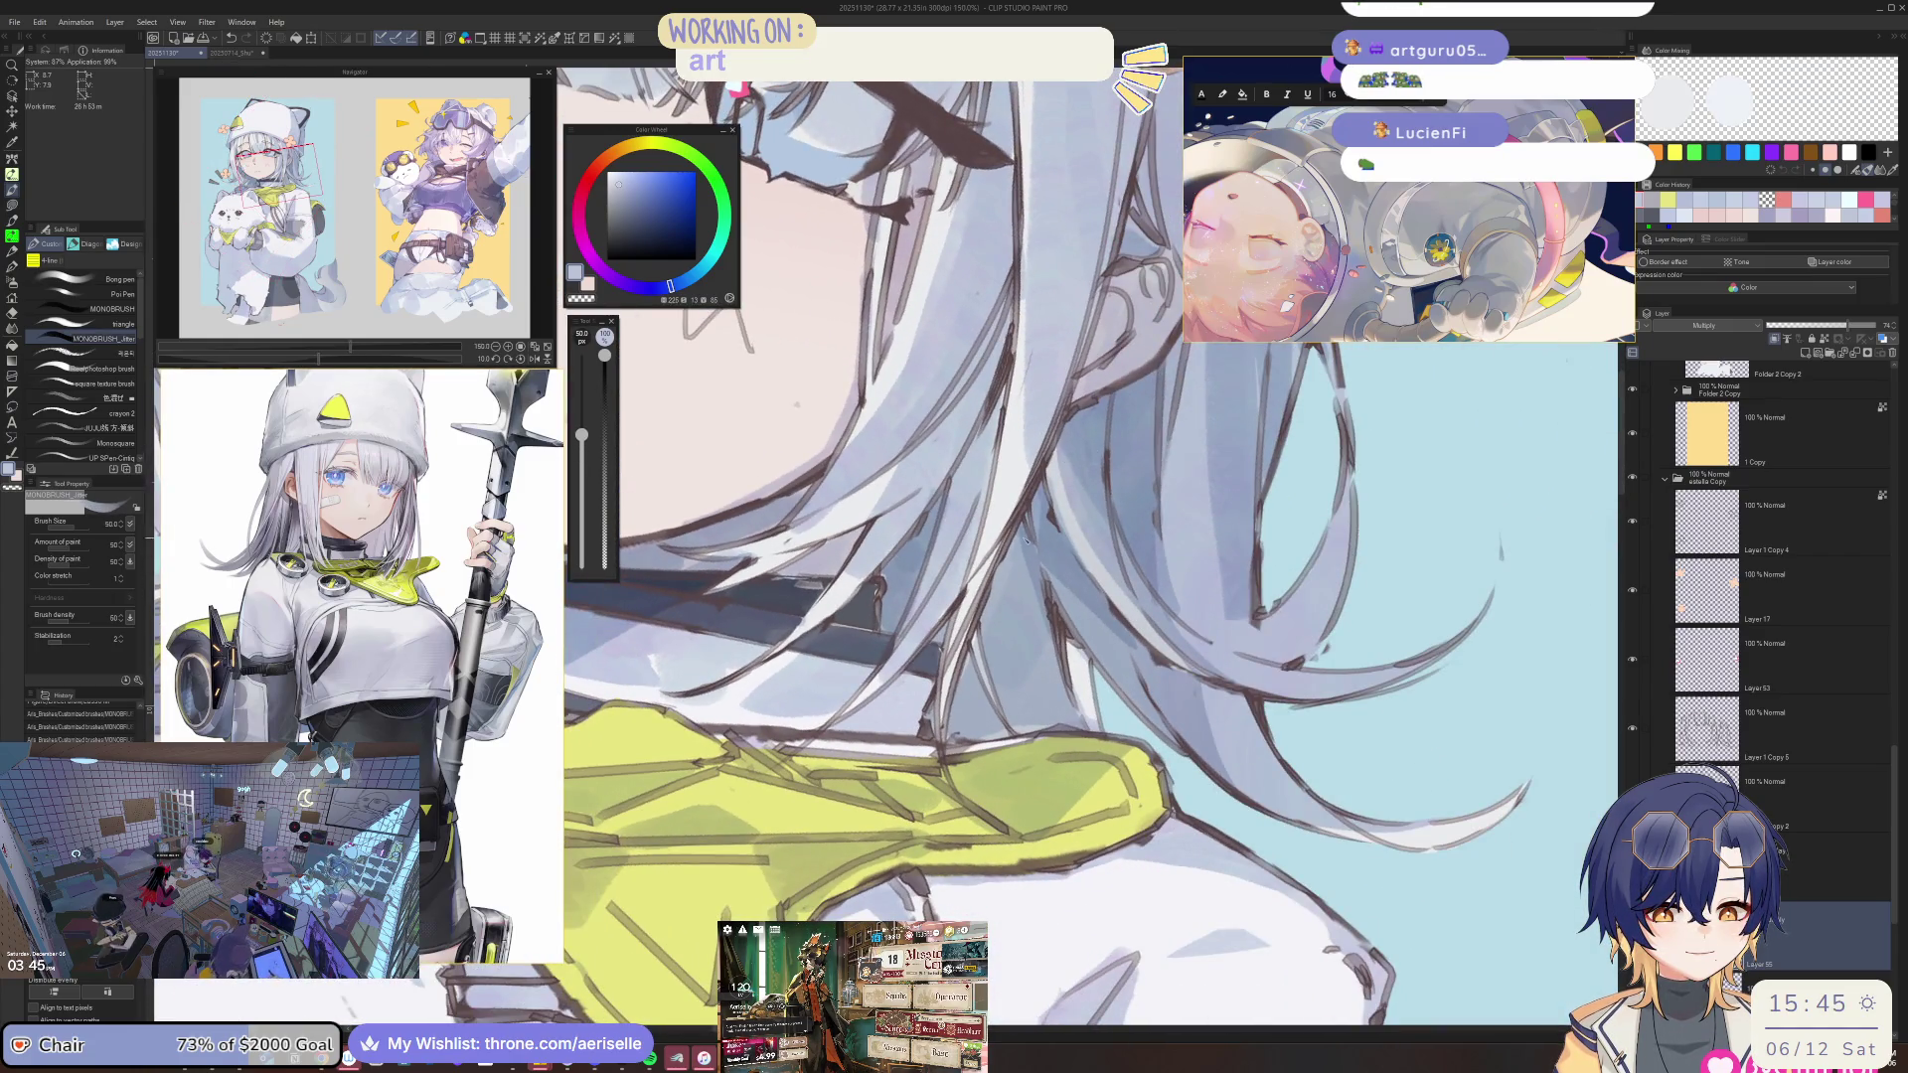
mouse_move(1014, 561)
left_mouse_down()
mouse_move(1014, 695)
mouse_move(956, 740)
left_mouse_up()
left_click_drag(1163, 571, 1051, 716)
scroll(876, 537, "down", 3)
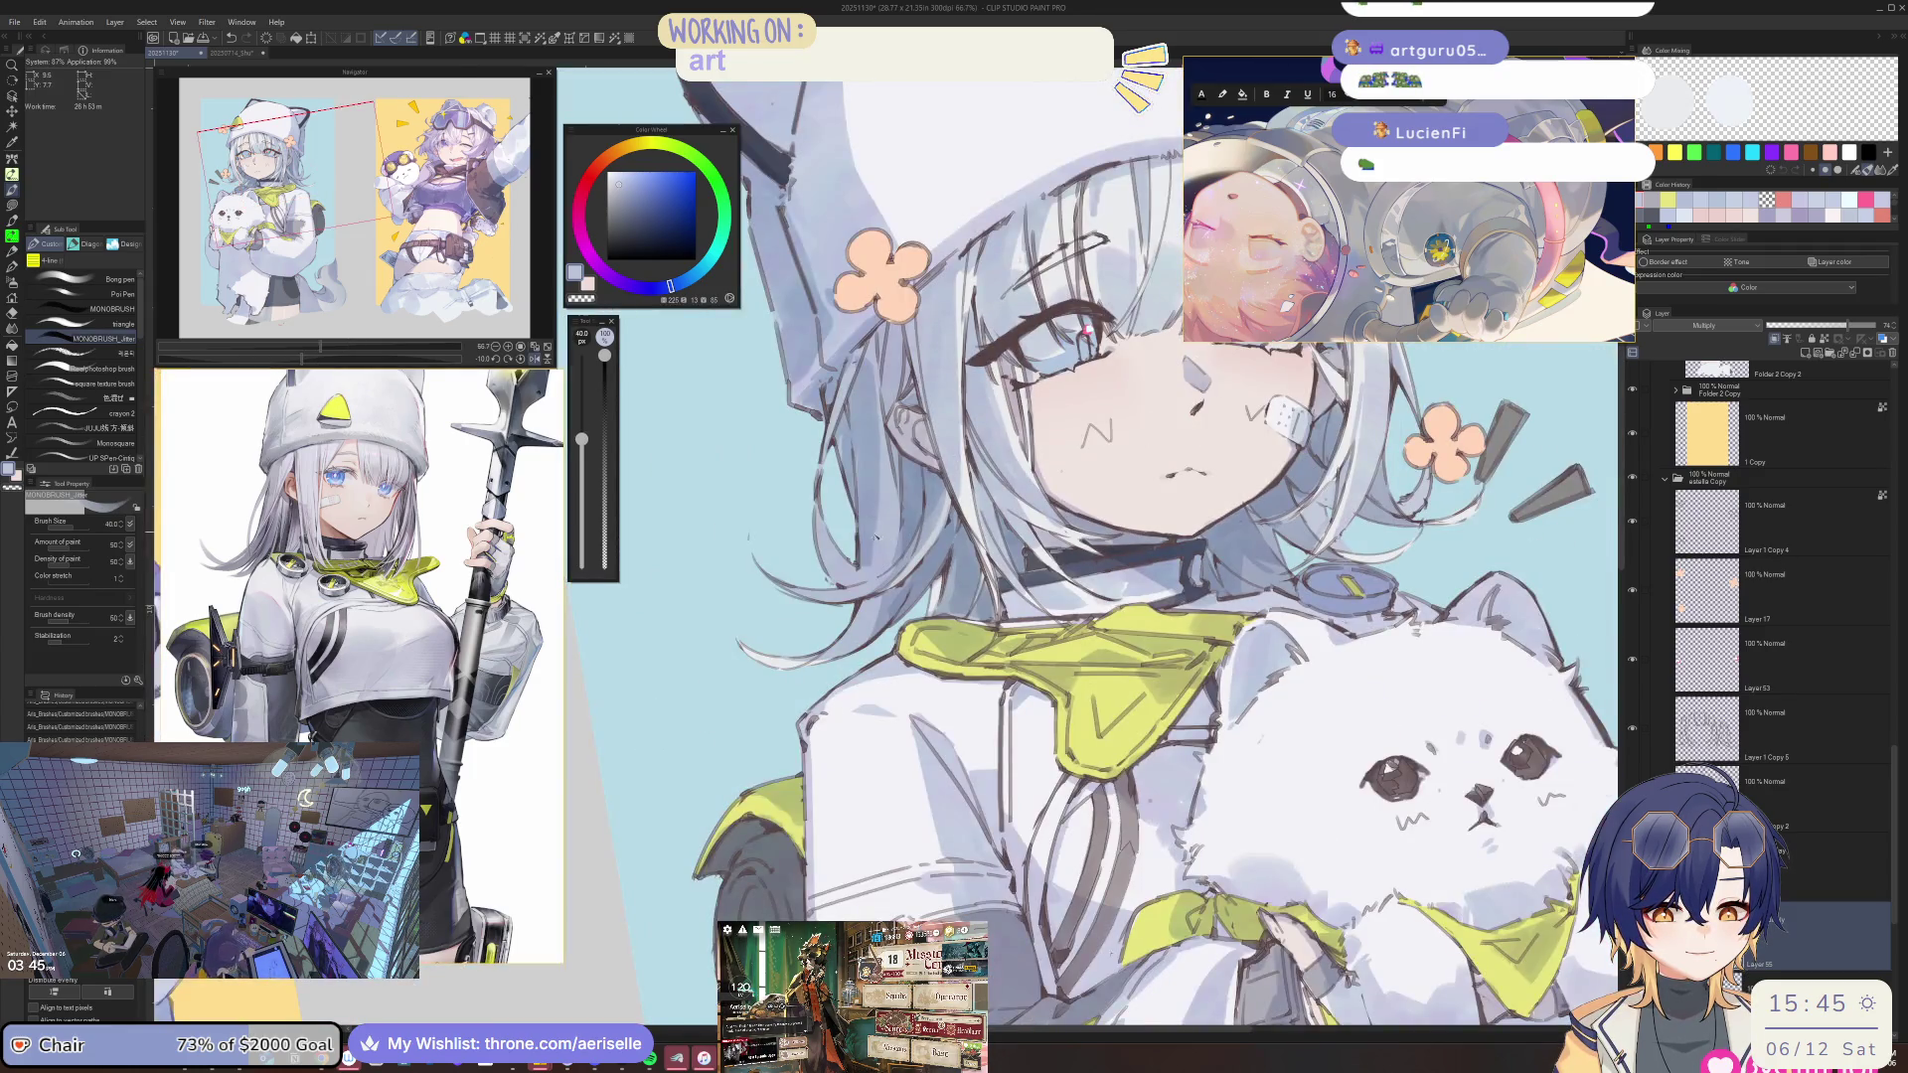
scroll(686, 511, "up", 3)
left_click_drag(835, 487, 765, 646)
left_click_drag(839, 578, 805, 611)
scroll(795, 557, "down", 4)
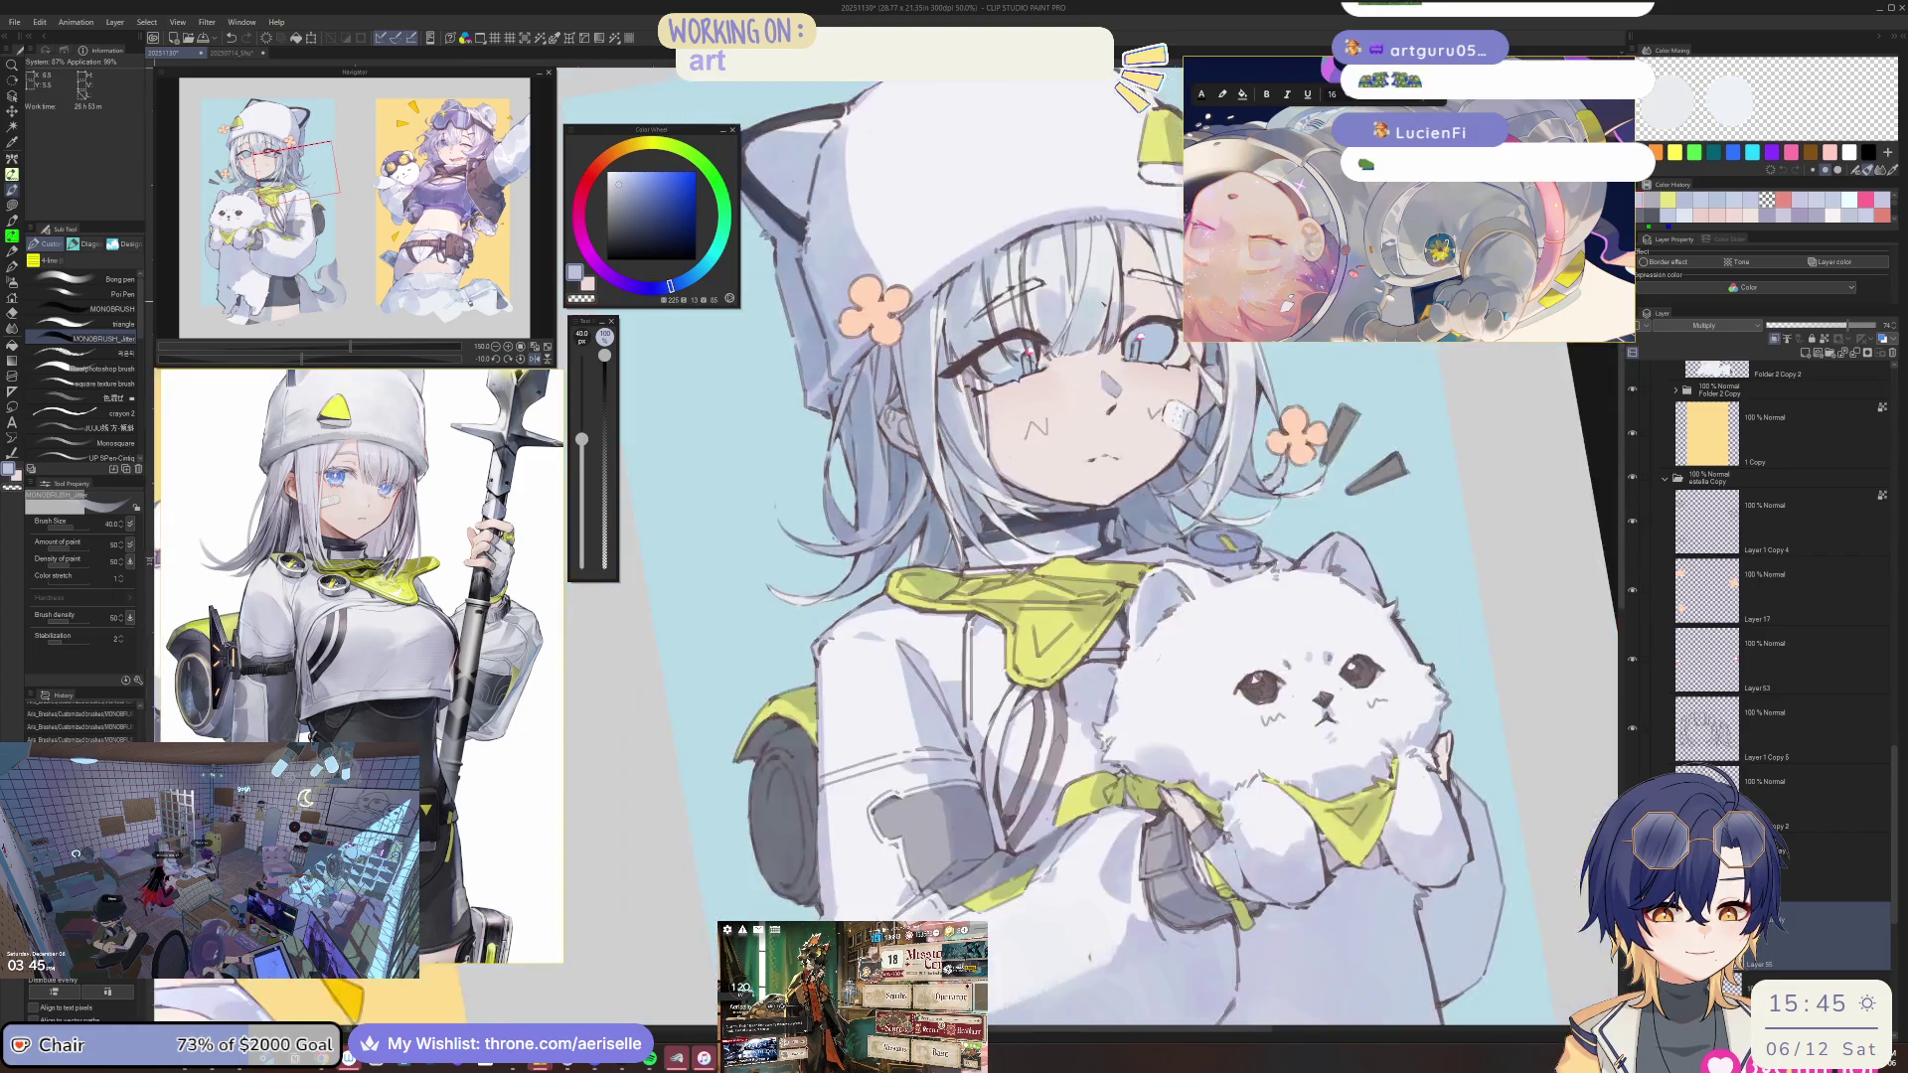
scroll(842, 269, "up", 1)
scroll(843, 268, "up", 2)
Add dark hair strands near the flower, down the left hair, over the forehead and by the eyebrow.
left_click_drag(867, 521, 838, 552)
left_click_drag(937, 488, 775, 658)
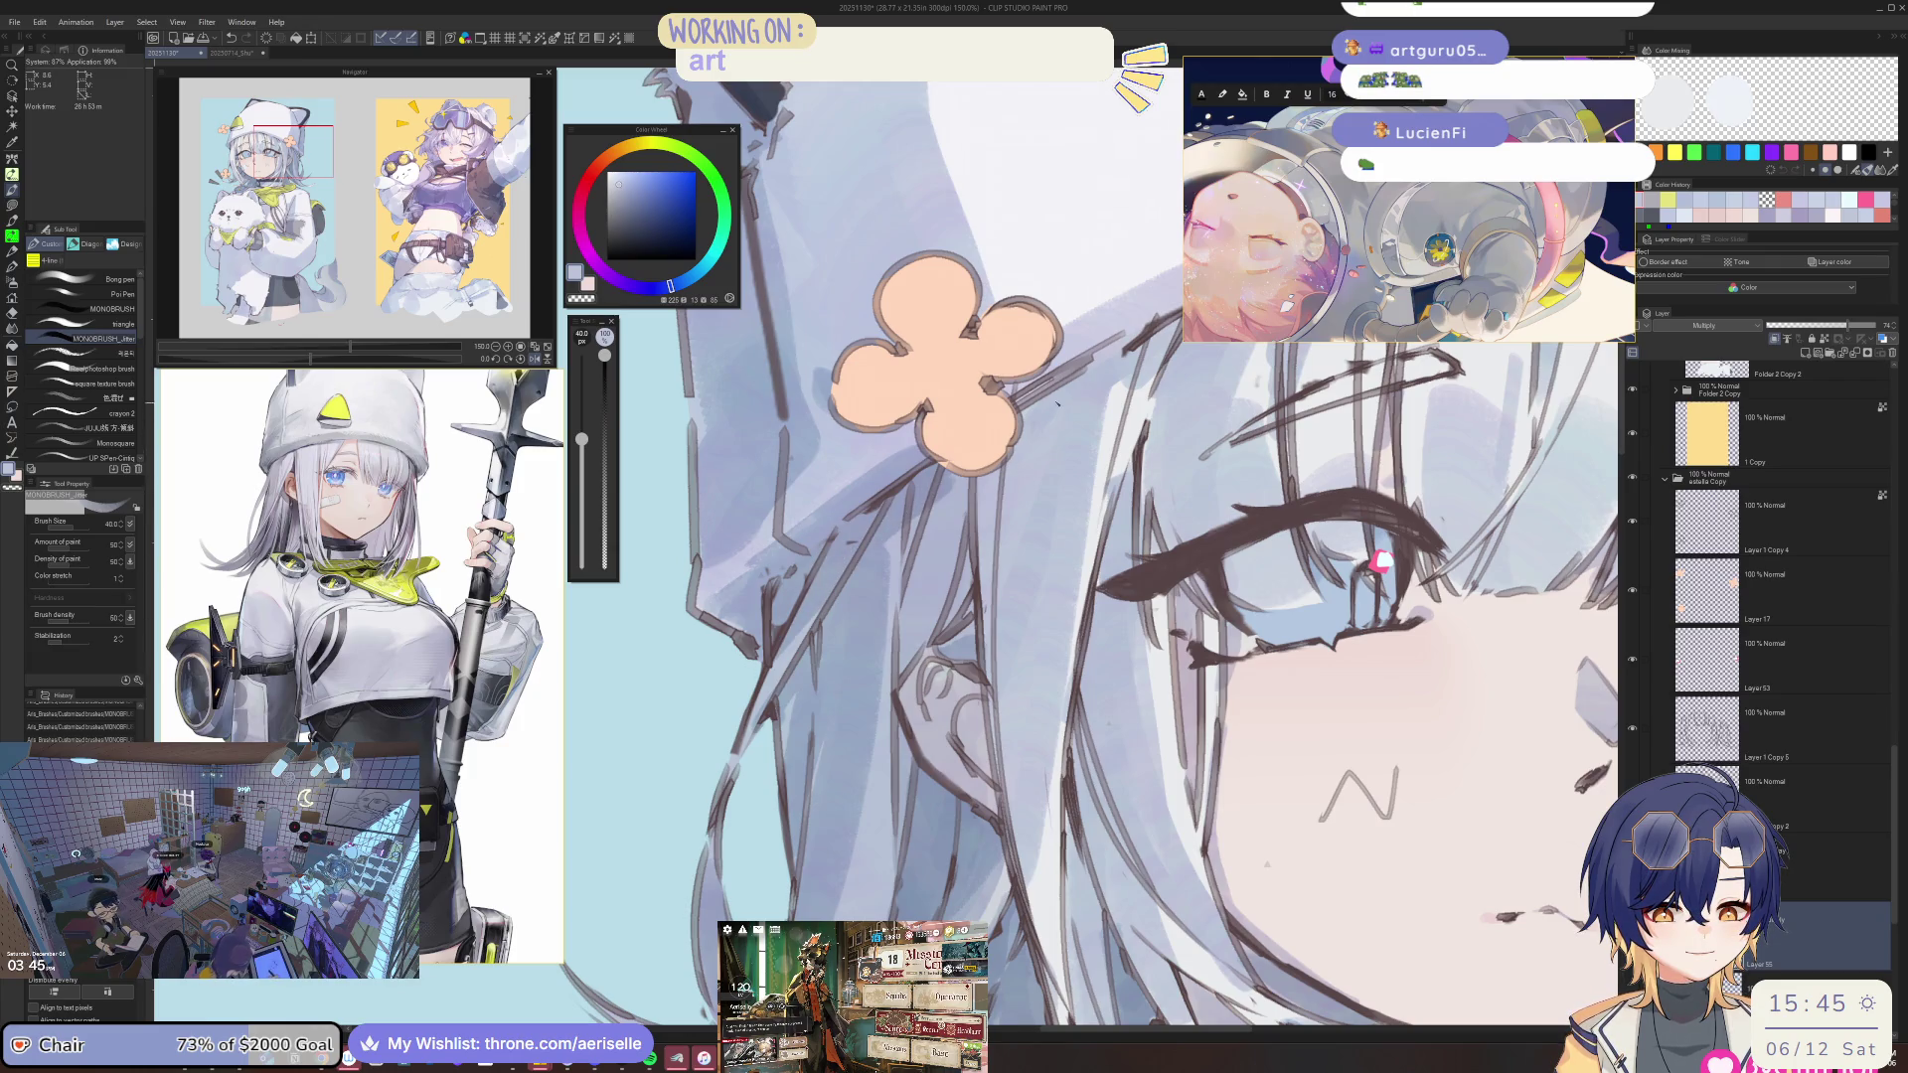
left_click_drag(1056, 403, 828, 551)
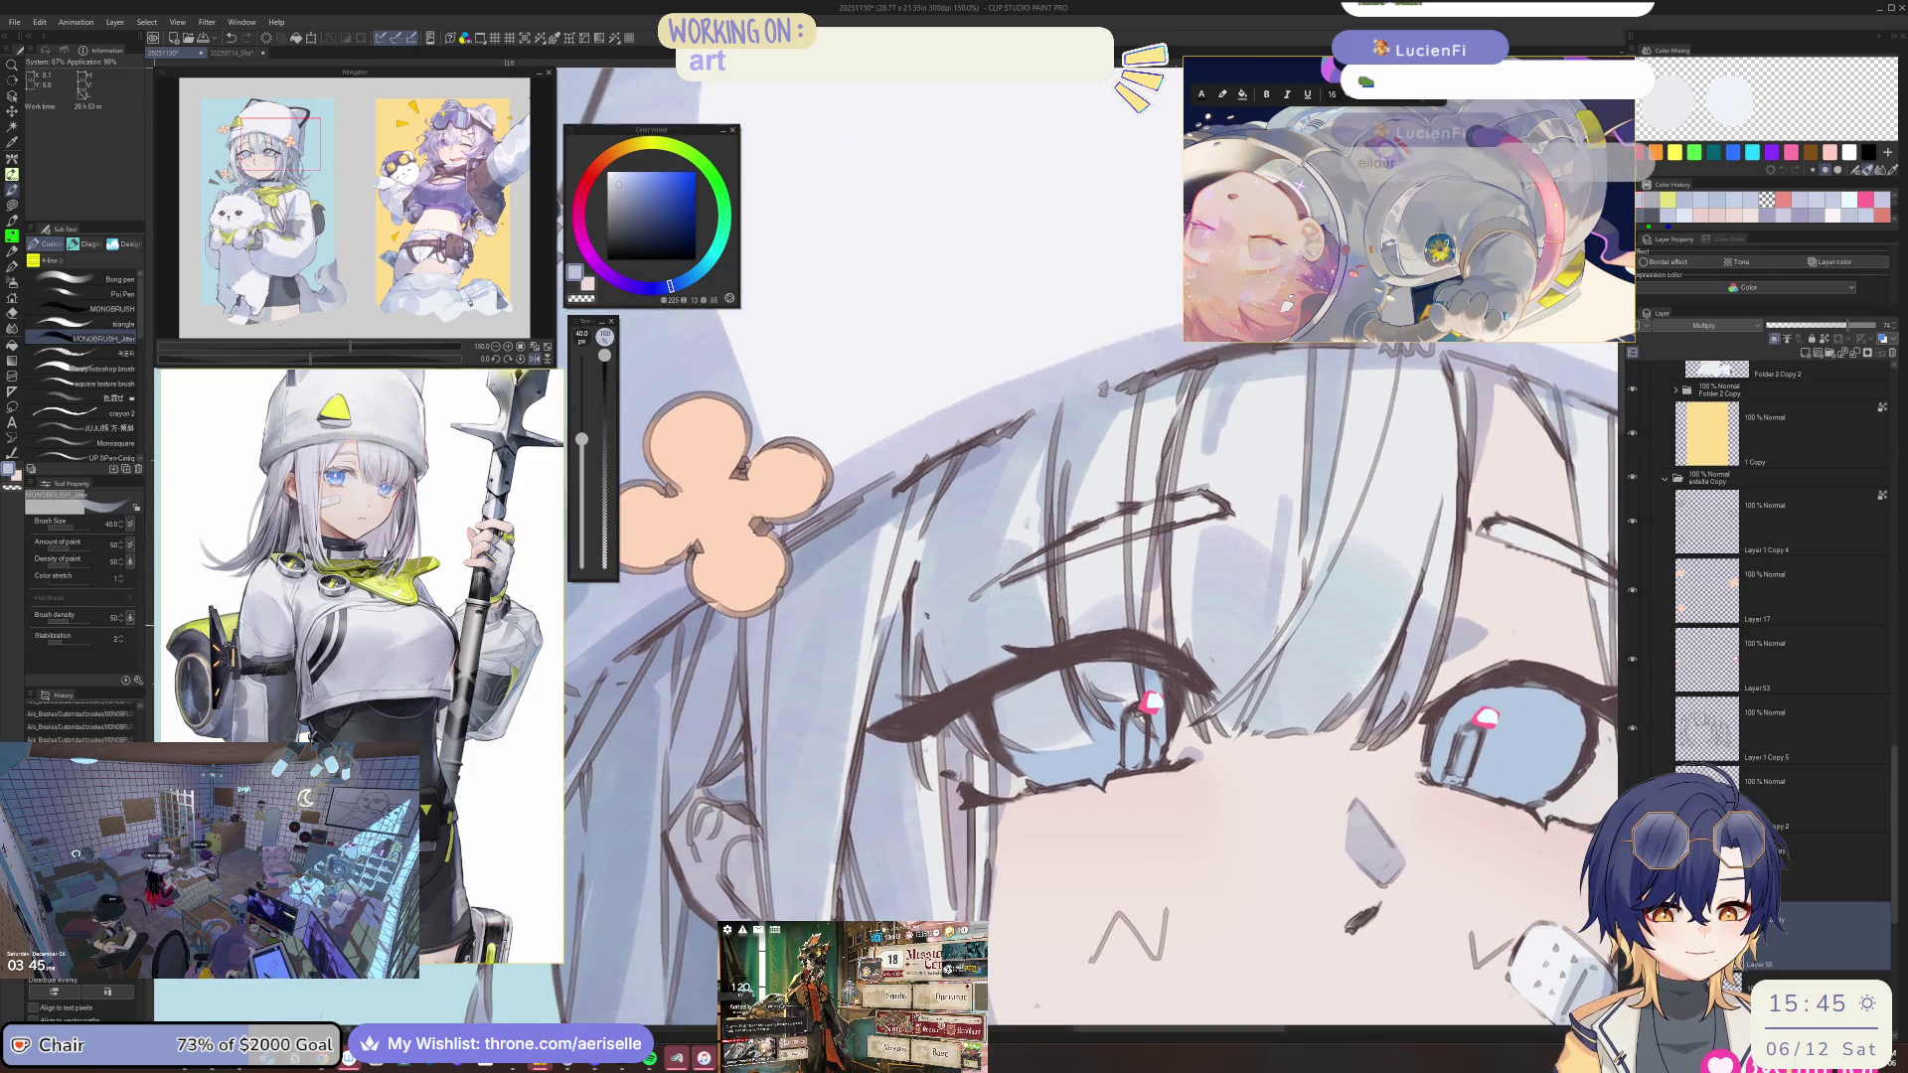
left_click_drag(970, 485, 922, 644)
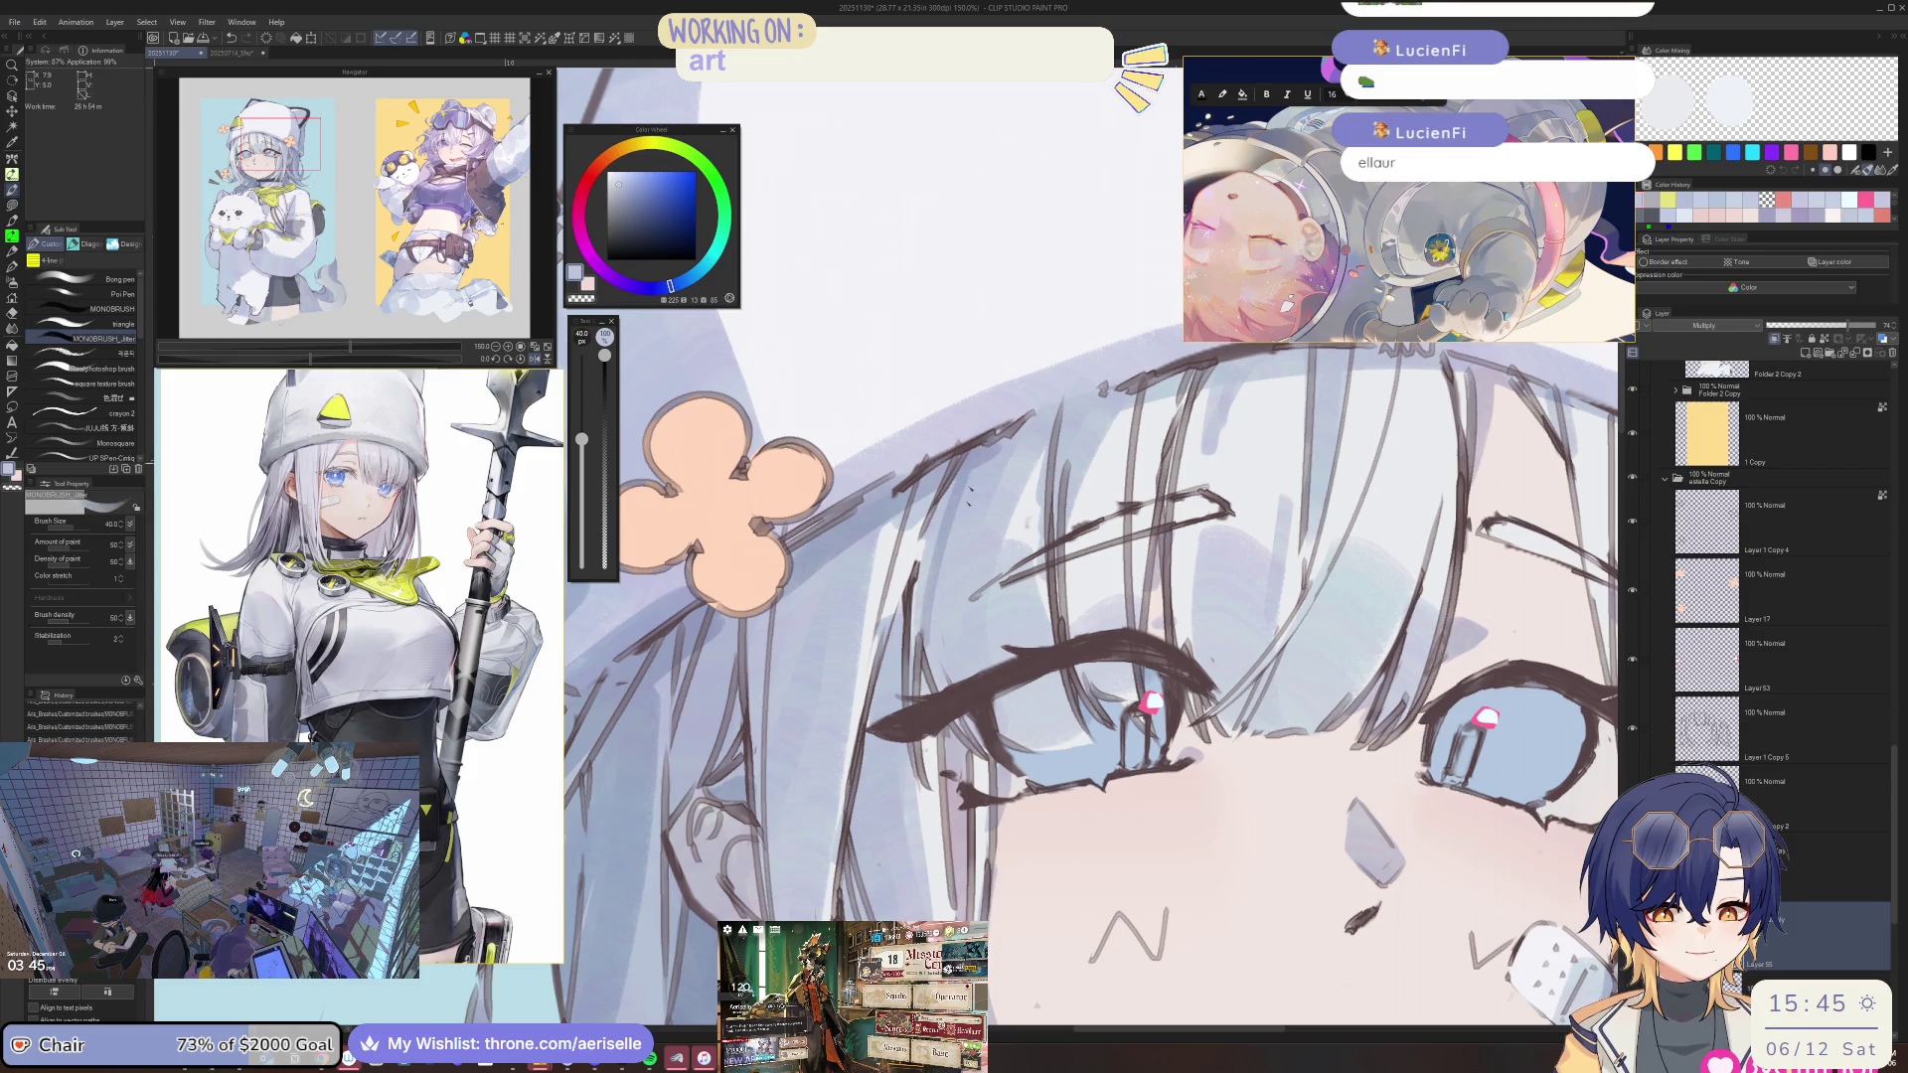
scroll(865, 407, "down", 3)
scroll(865, 408, "down", 1)
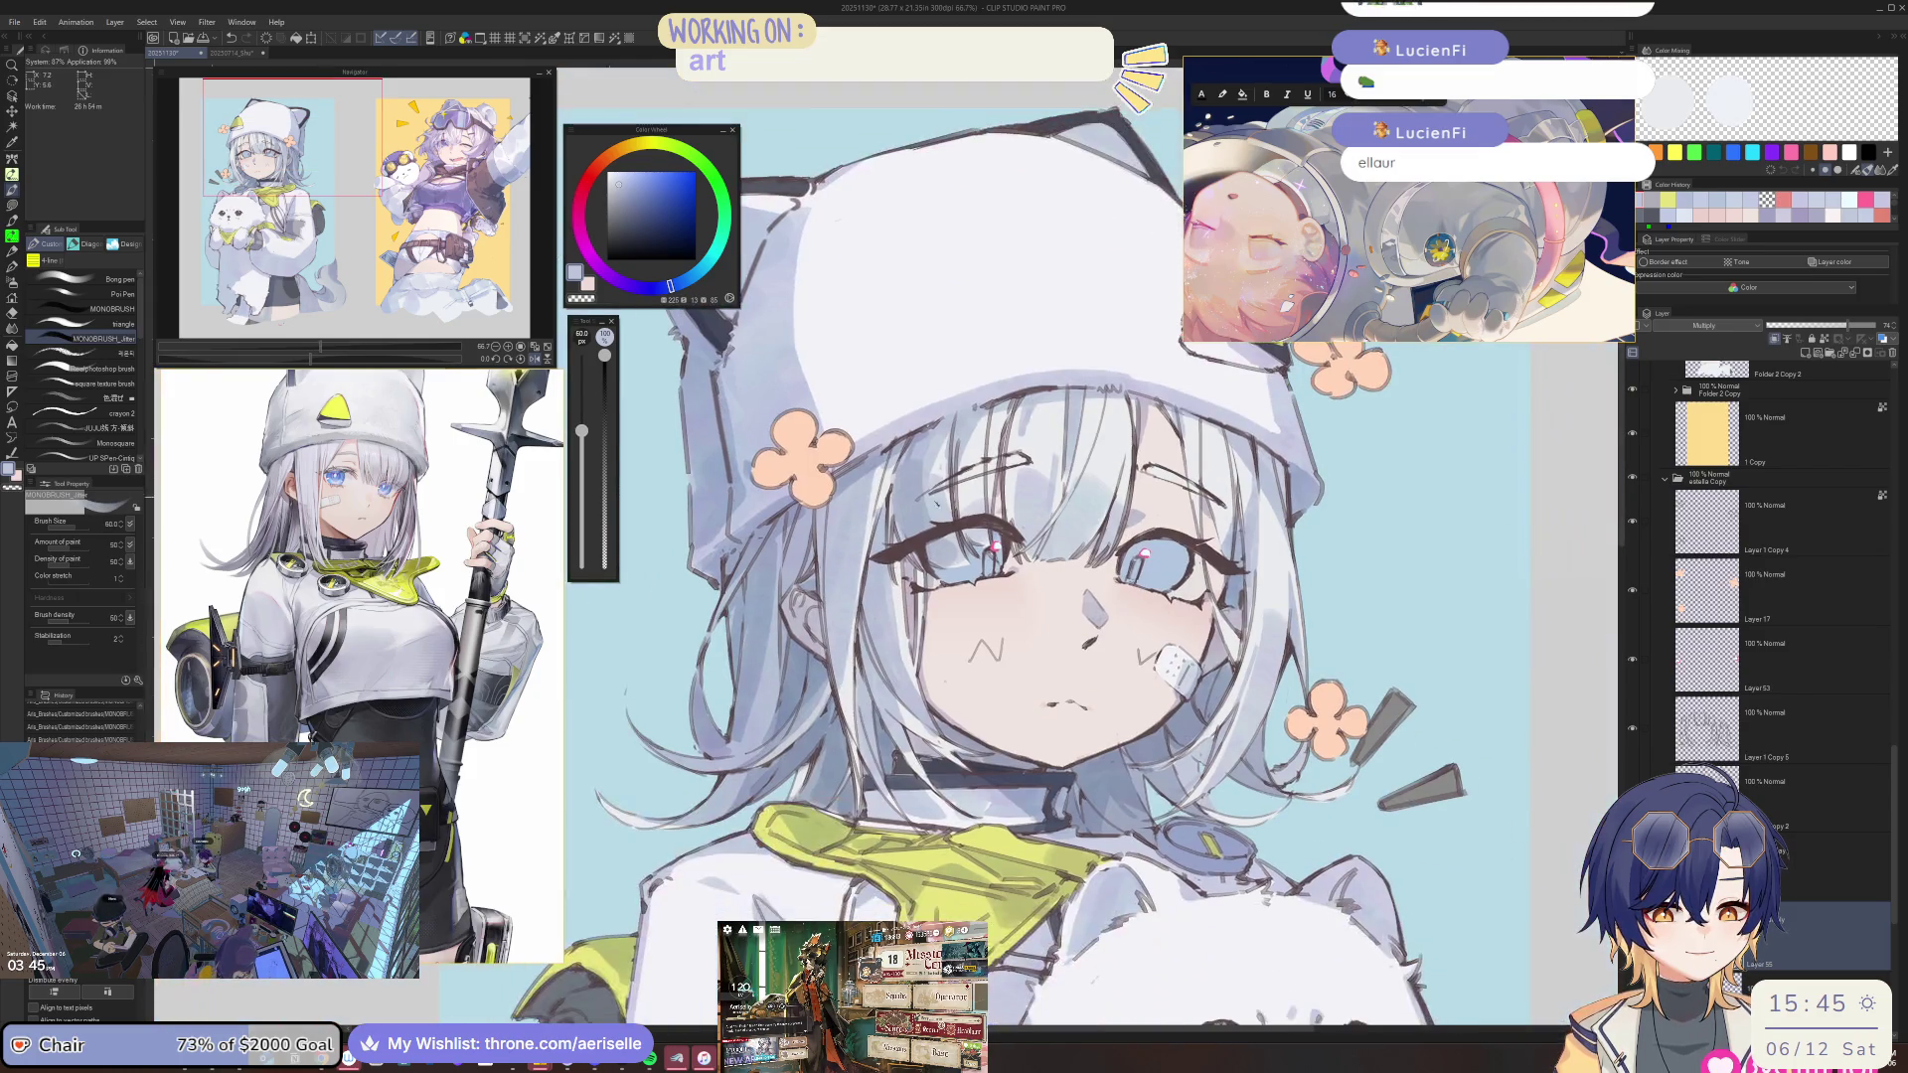
left_click_drag(912, 479, 939, 557)
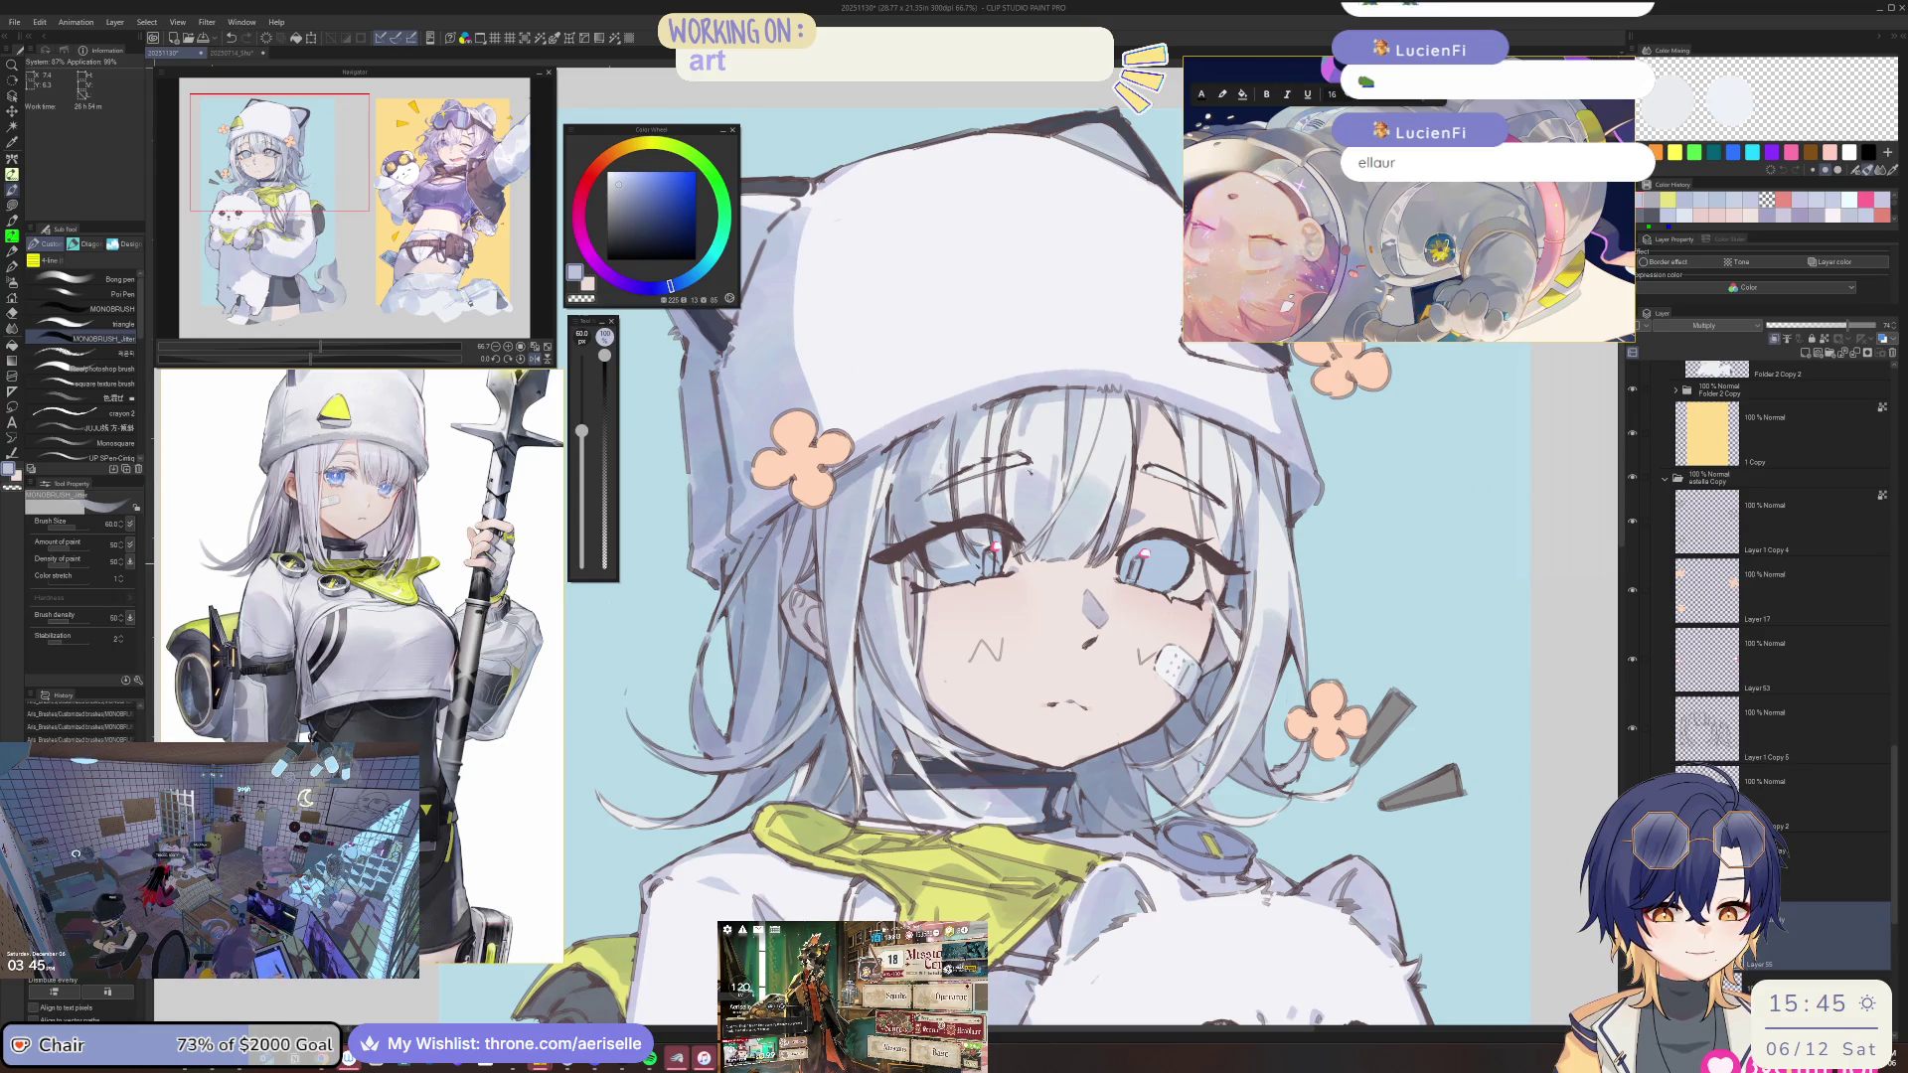
scroll(957, 534, "down", 2)
scroll(957, 534, "up", 2)
Lighten the new strands near the eyebrow with the eraser and set the pen size to 25.
key("e")
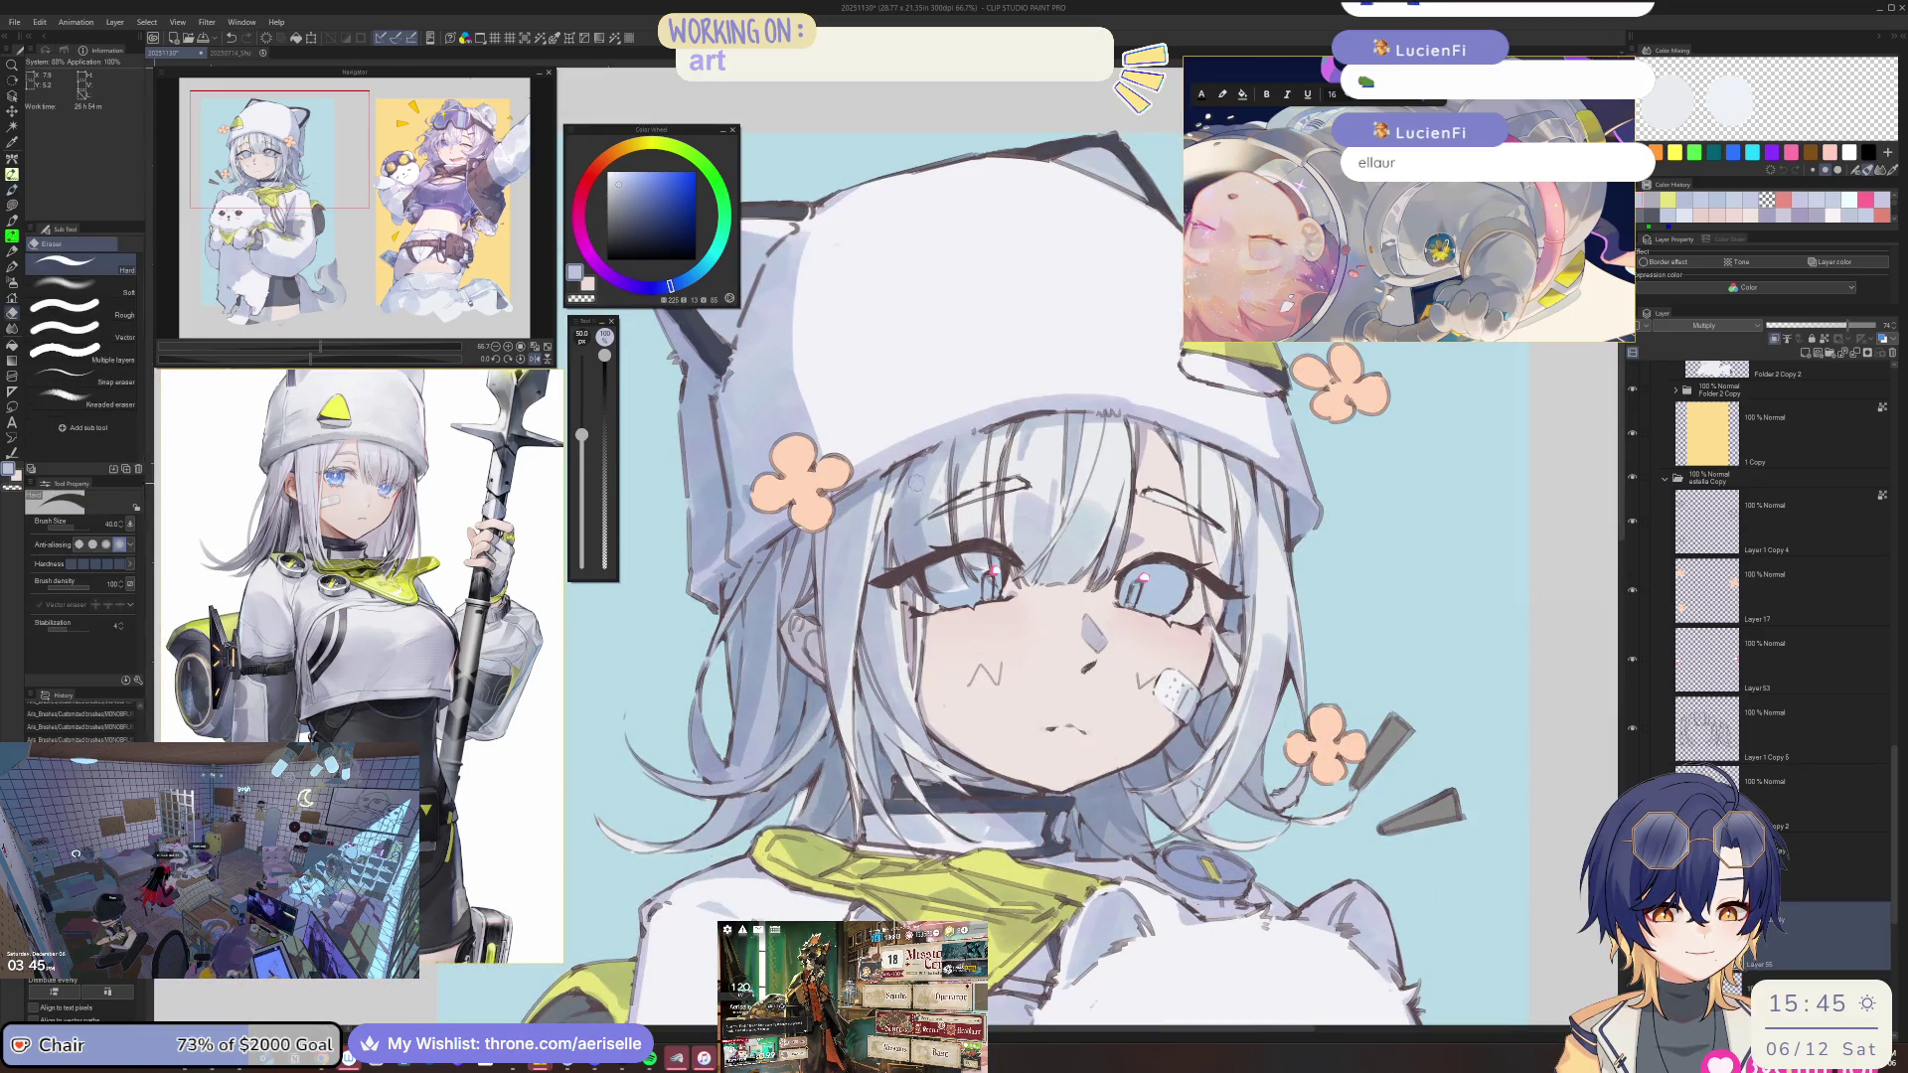
left_click_drag(921, 537, 942, 575)
scroll(969, 543, "down", 2)
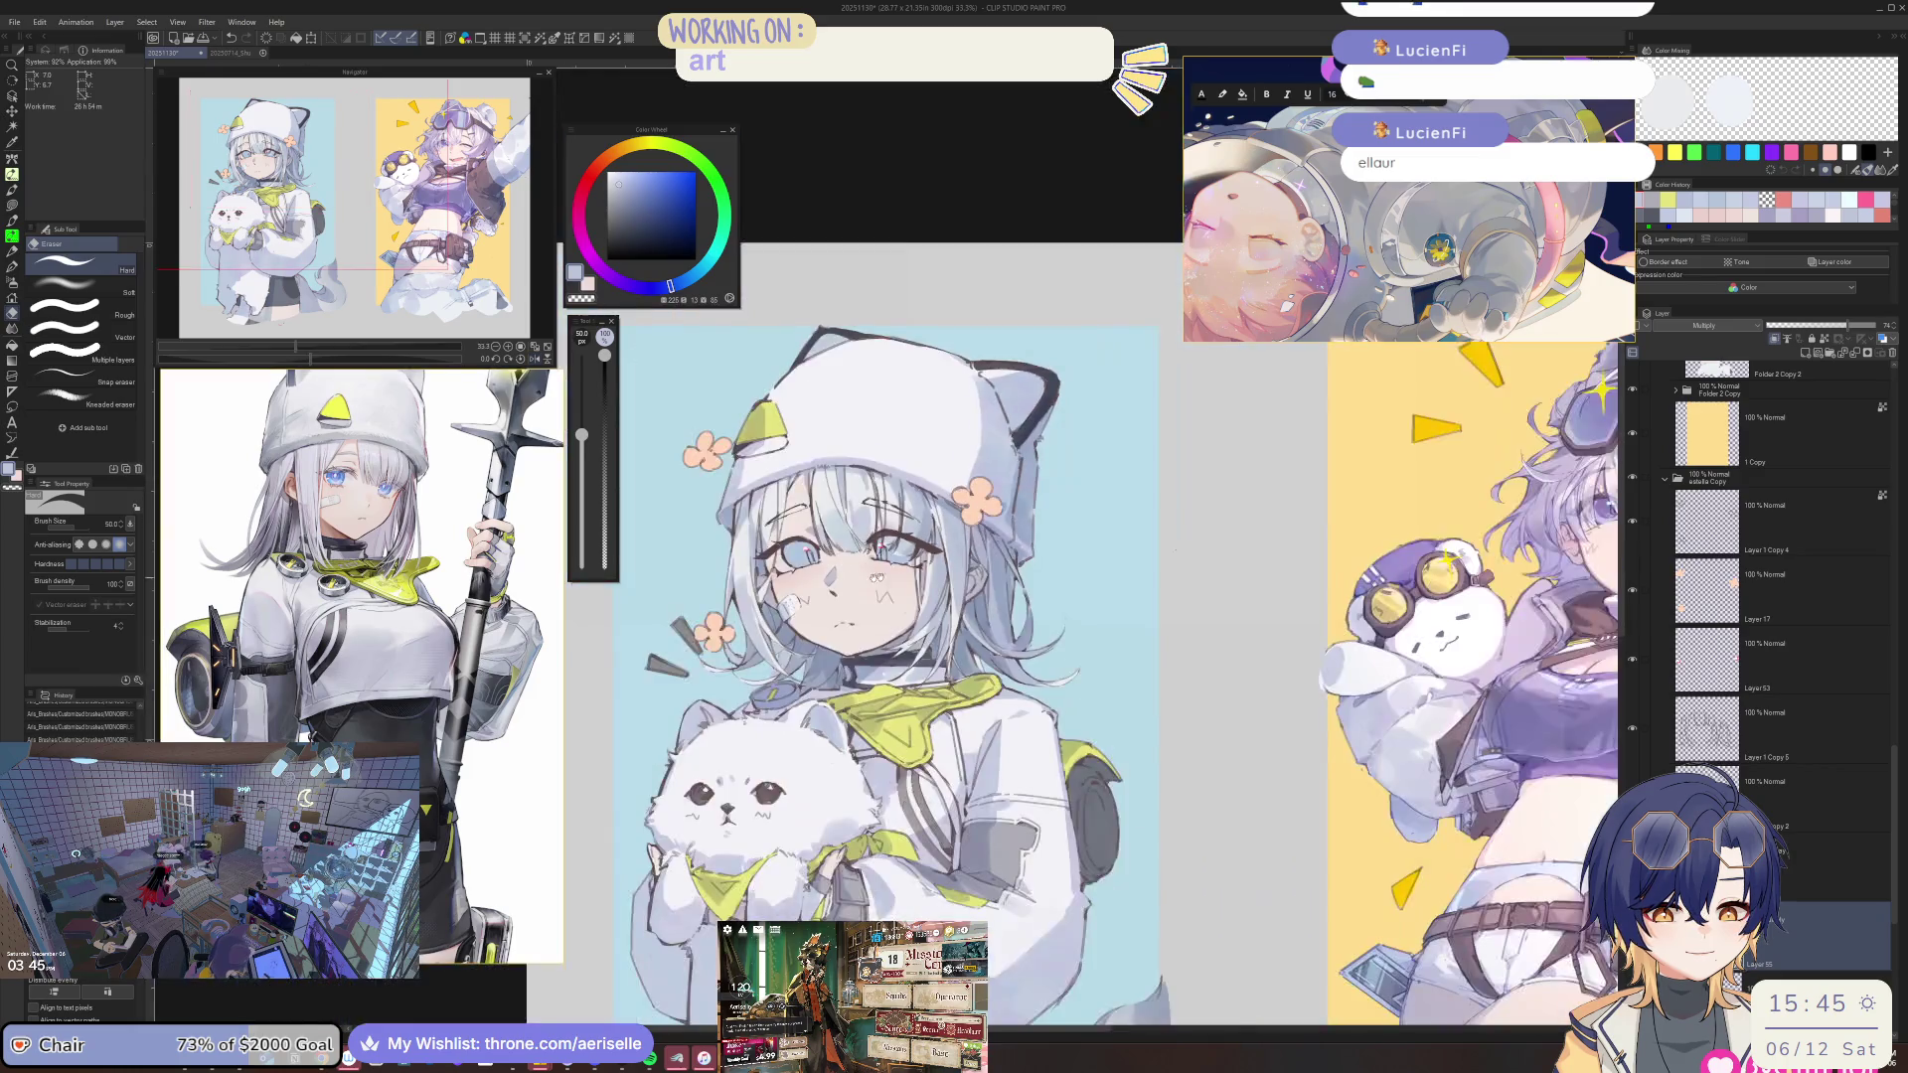
scroll(969, 543, "up", 2)
scroll(968, 542, "up", 2)
key("b")
key("bracketleft")
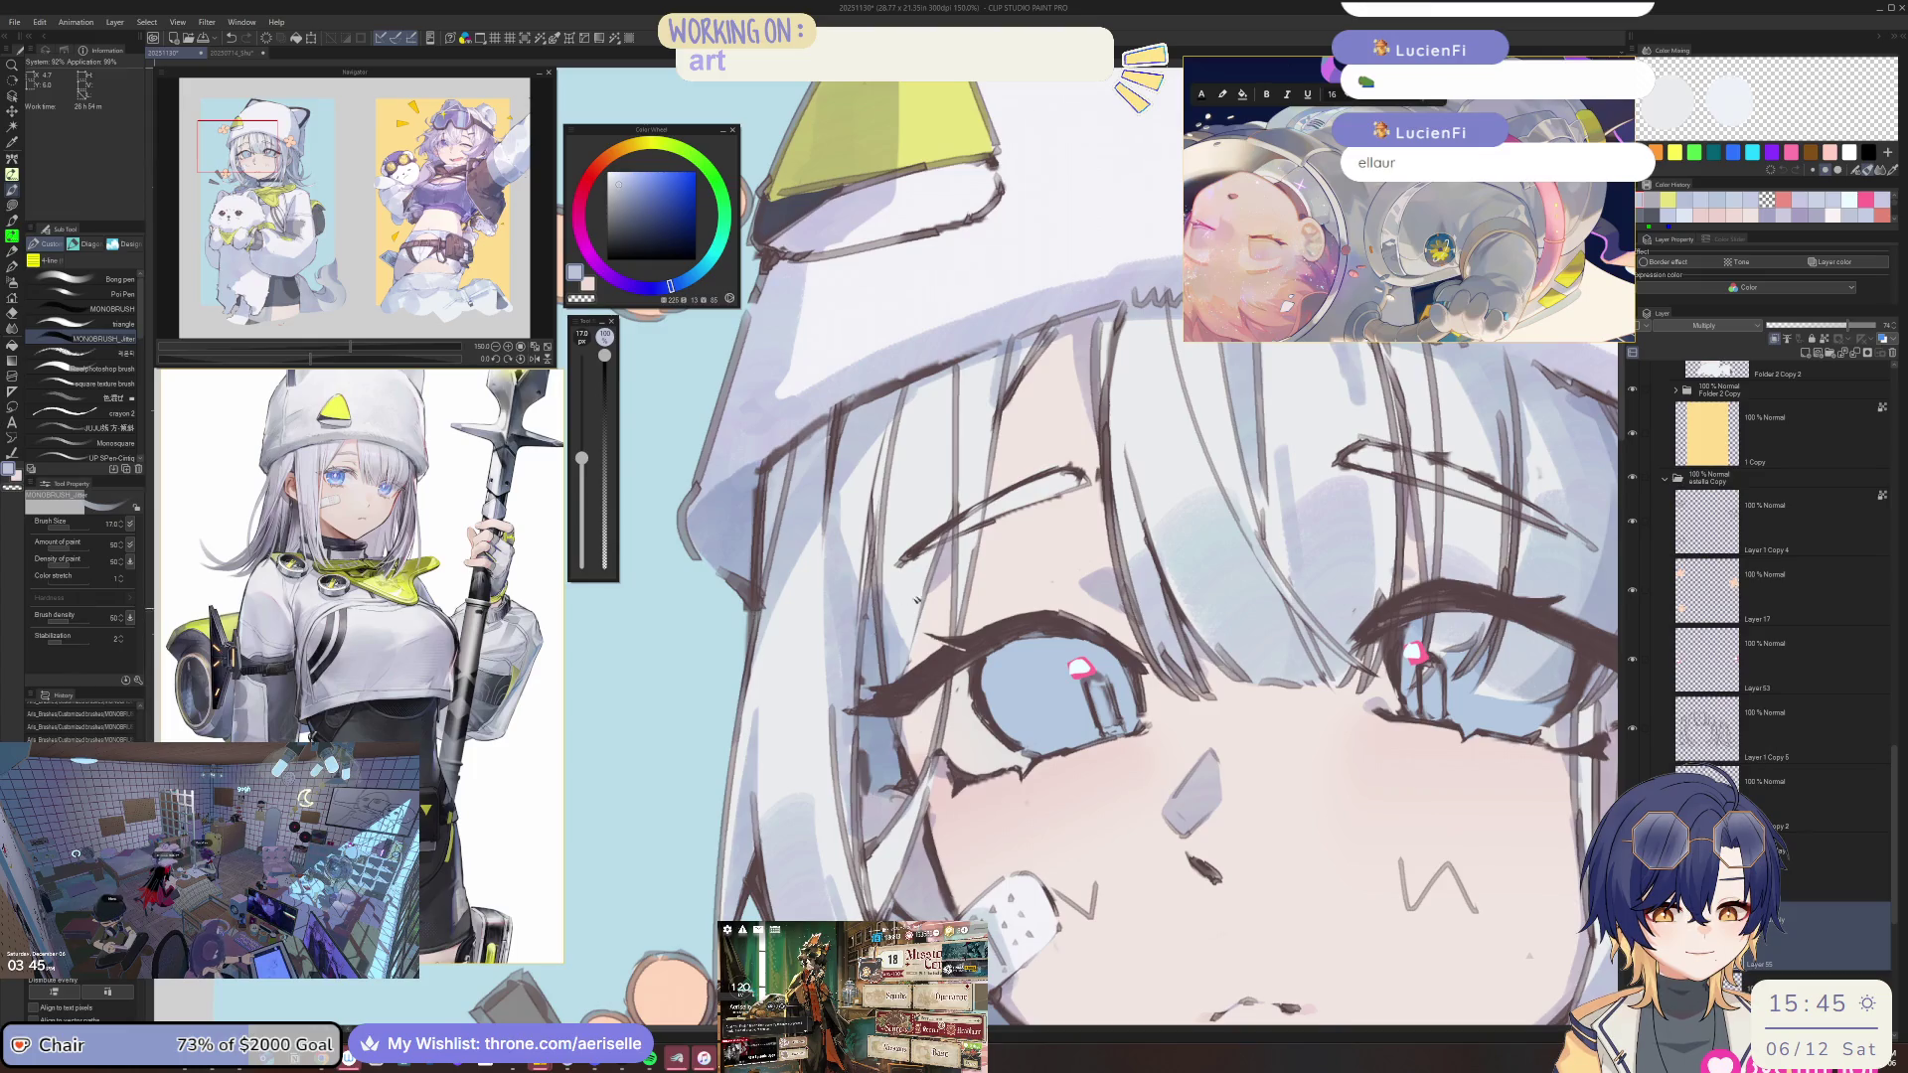
scroll(914, 596, "down", 2)
Check the face on a mirrored canvas, unflip it, and zoom out to the whole figure.
key("o")
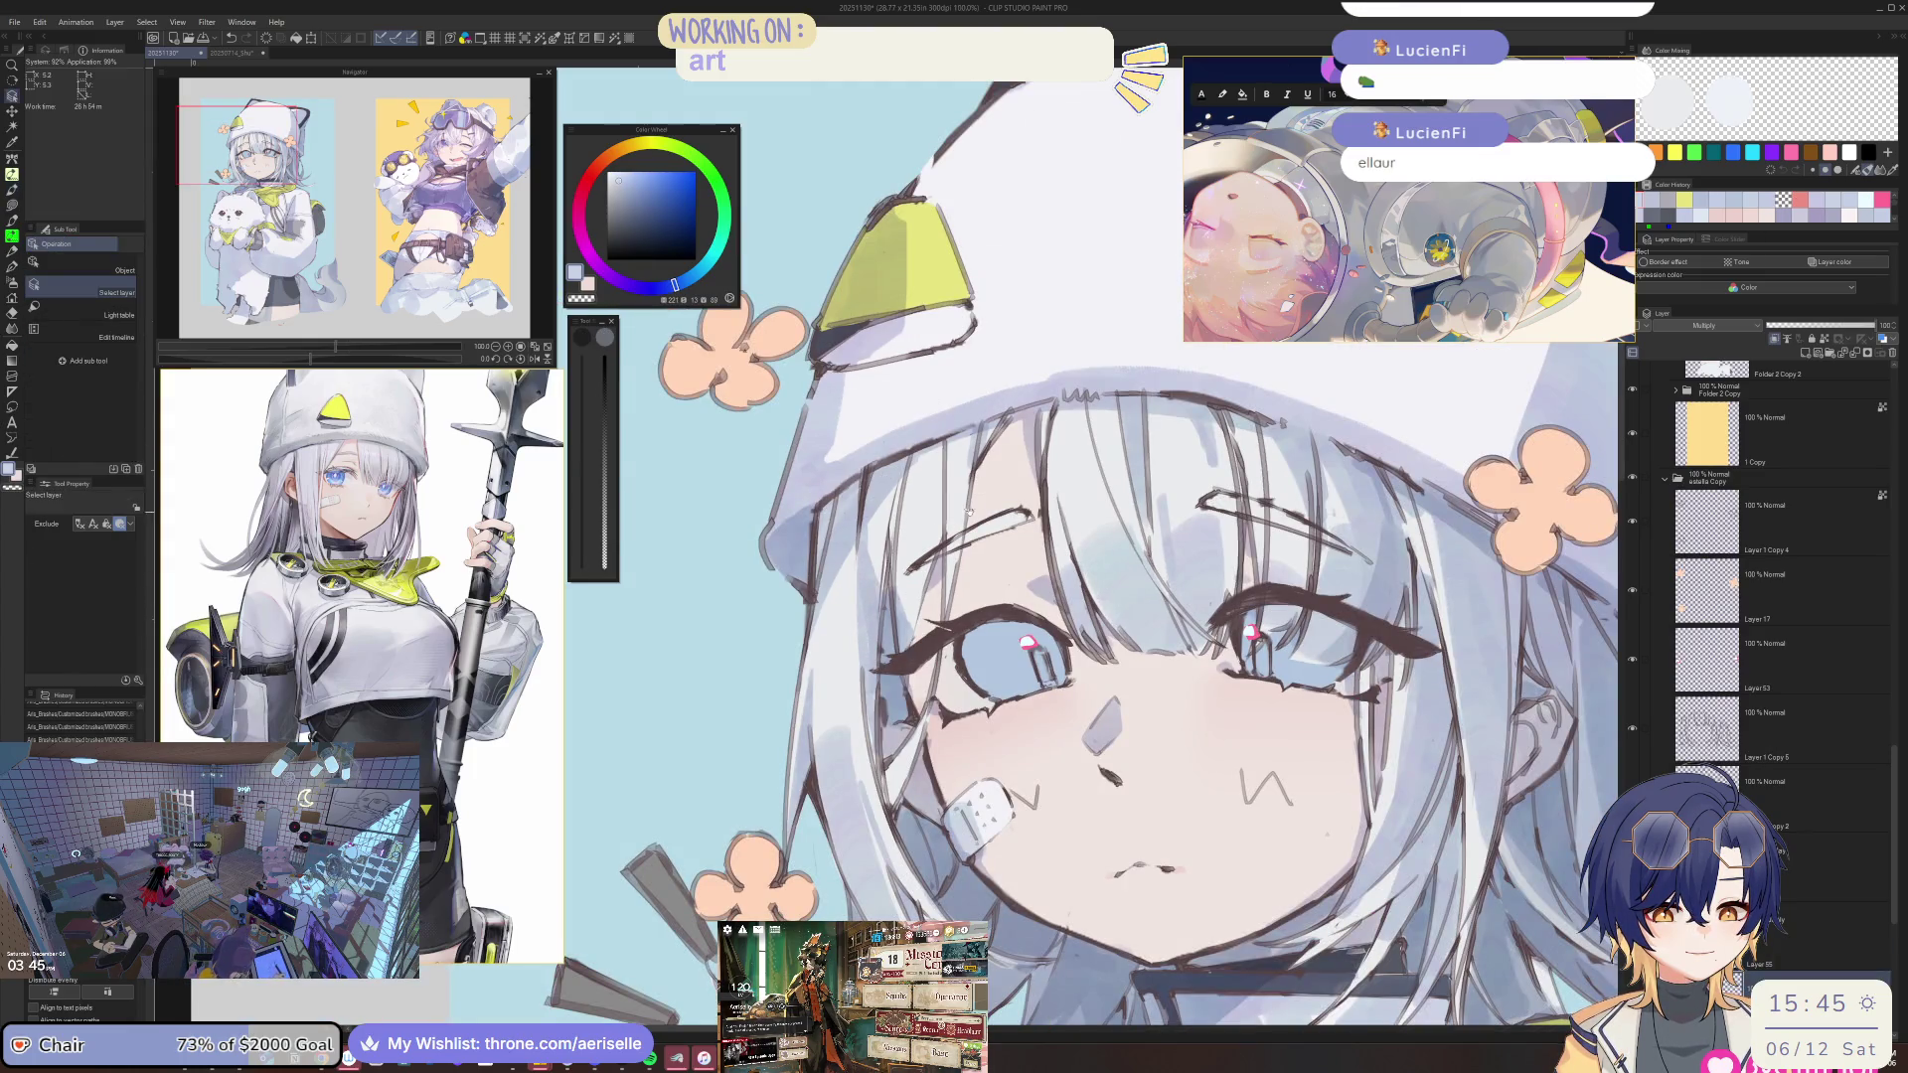
key("h")
key("b")
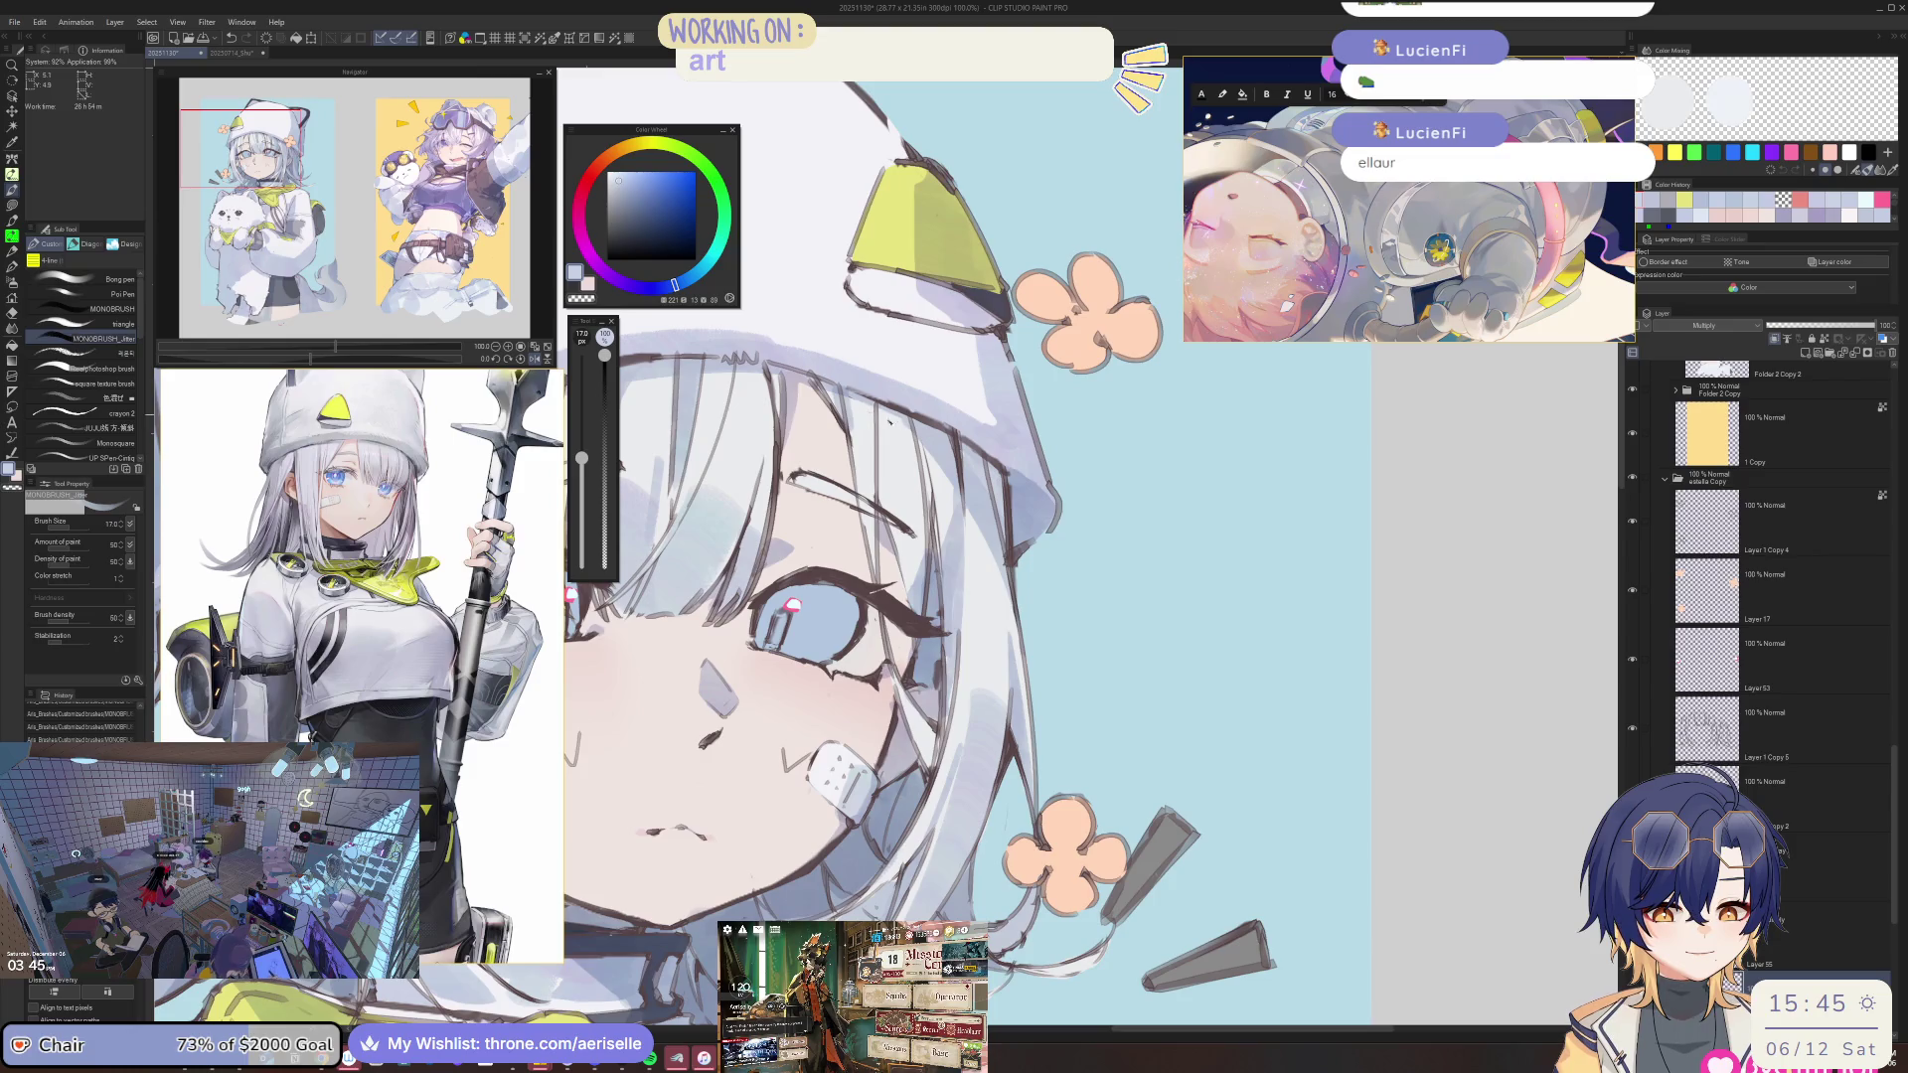
key("h")
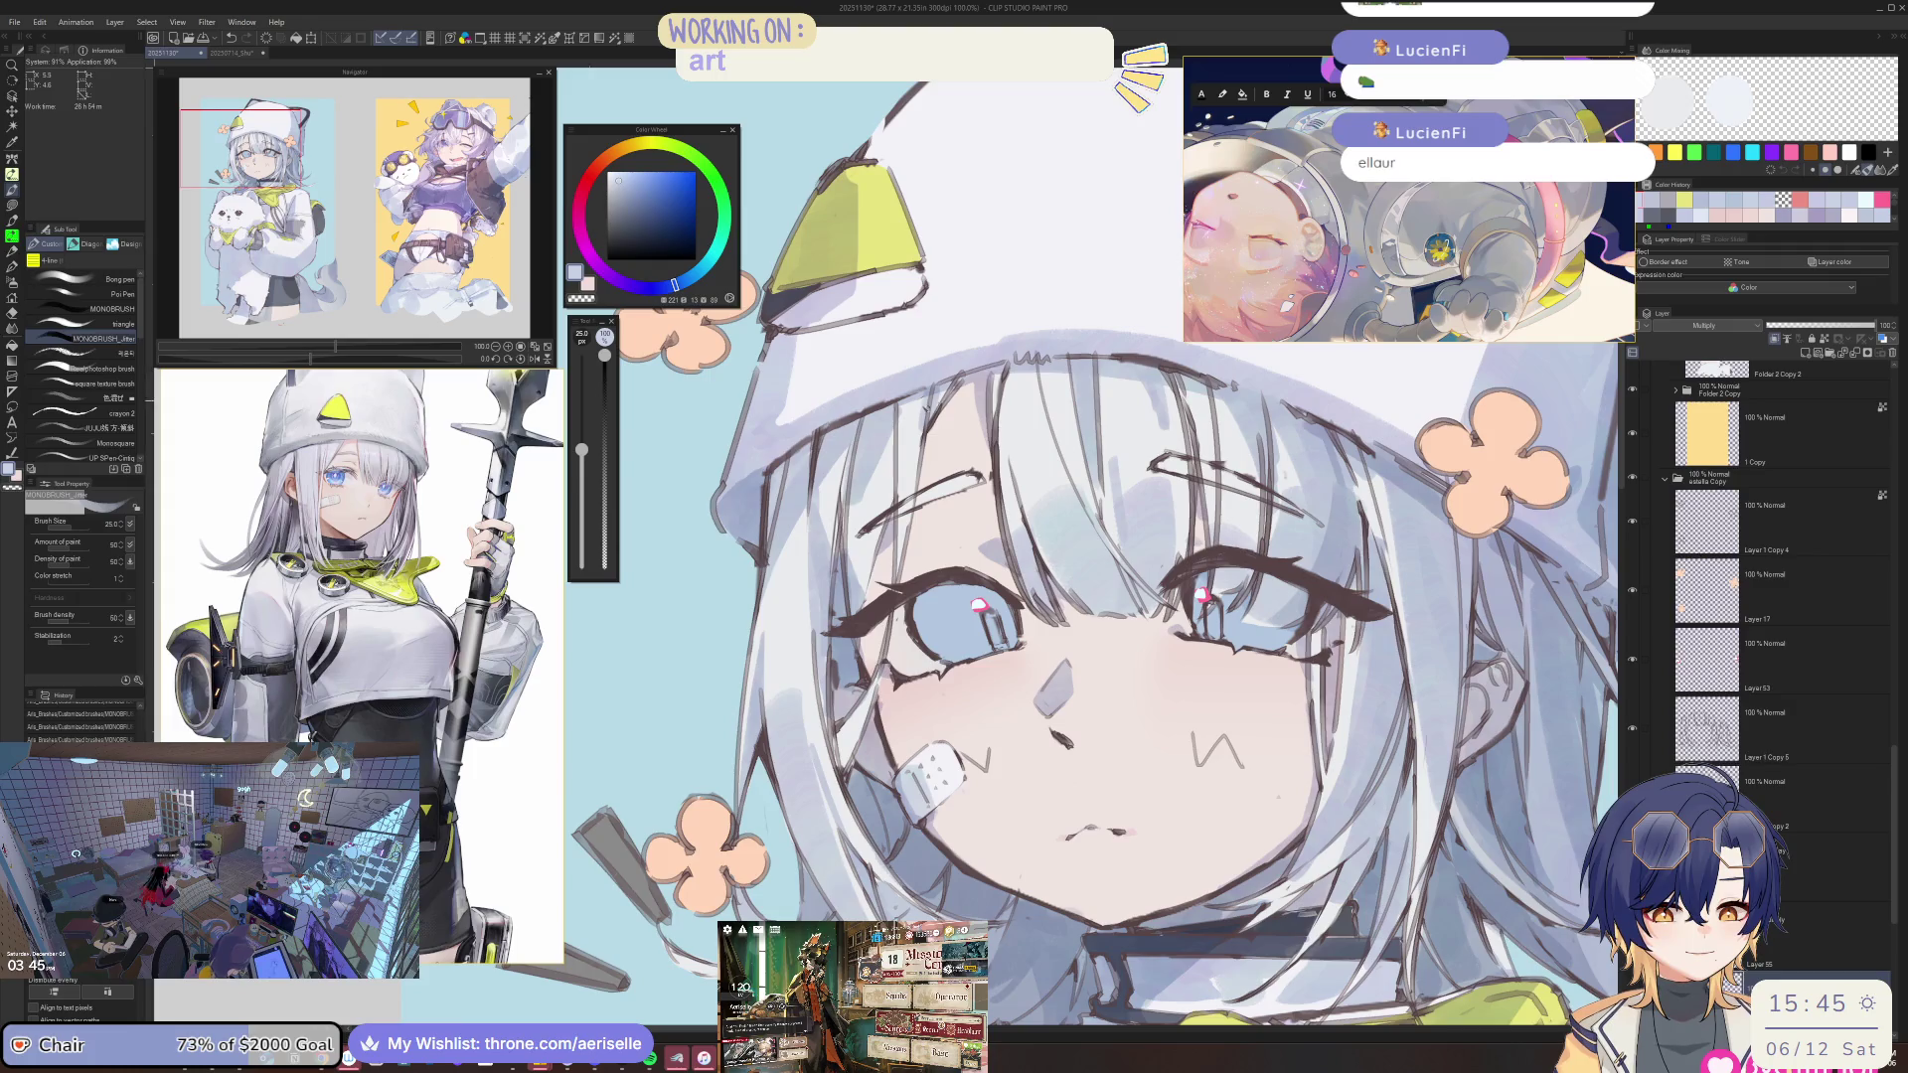
key("e")
key("ctrl+minus")
key("ctrl+minus")
key("b")
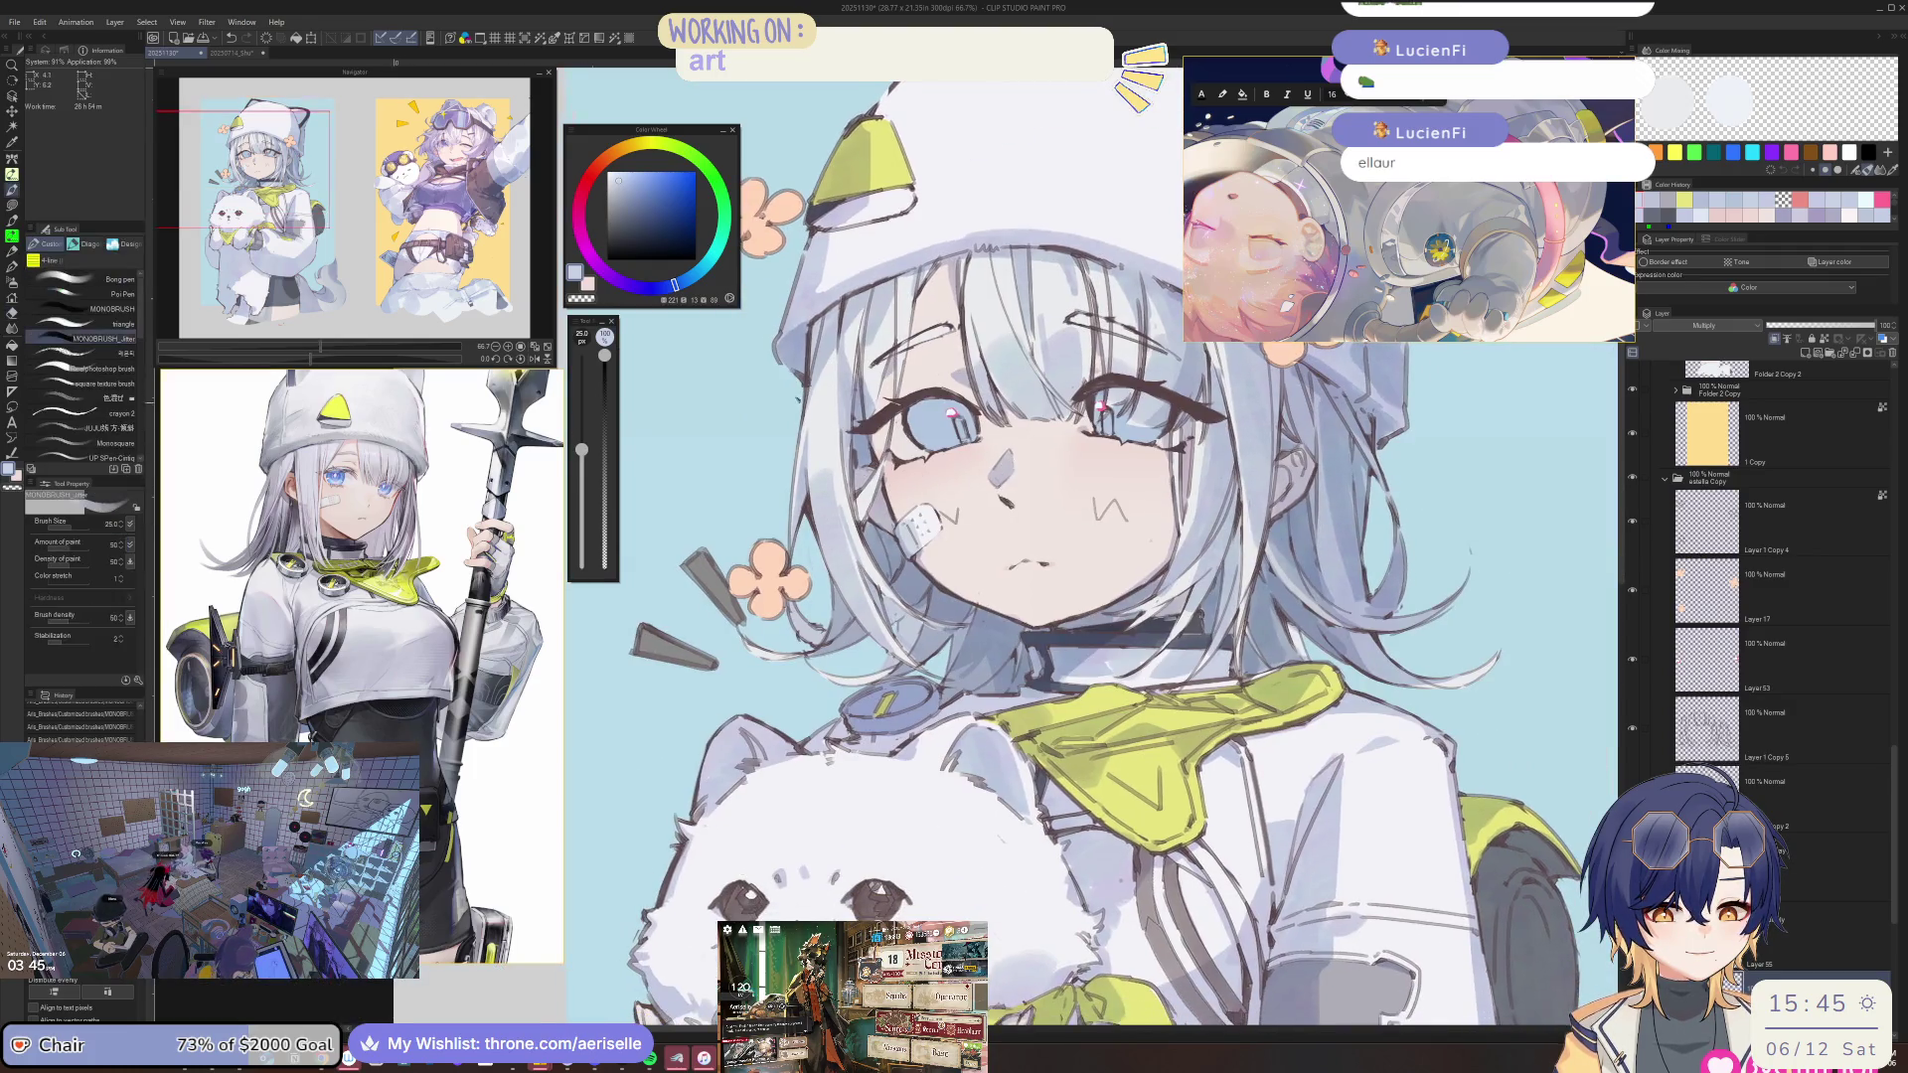
key("ctrl+minus")
key("ctrl+minus")
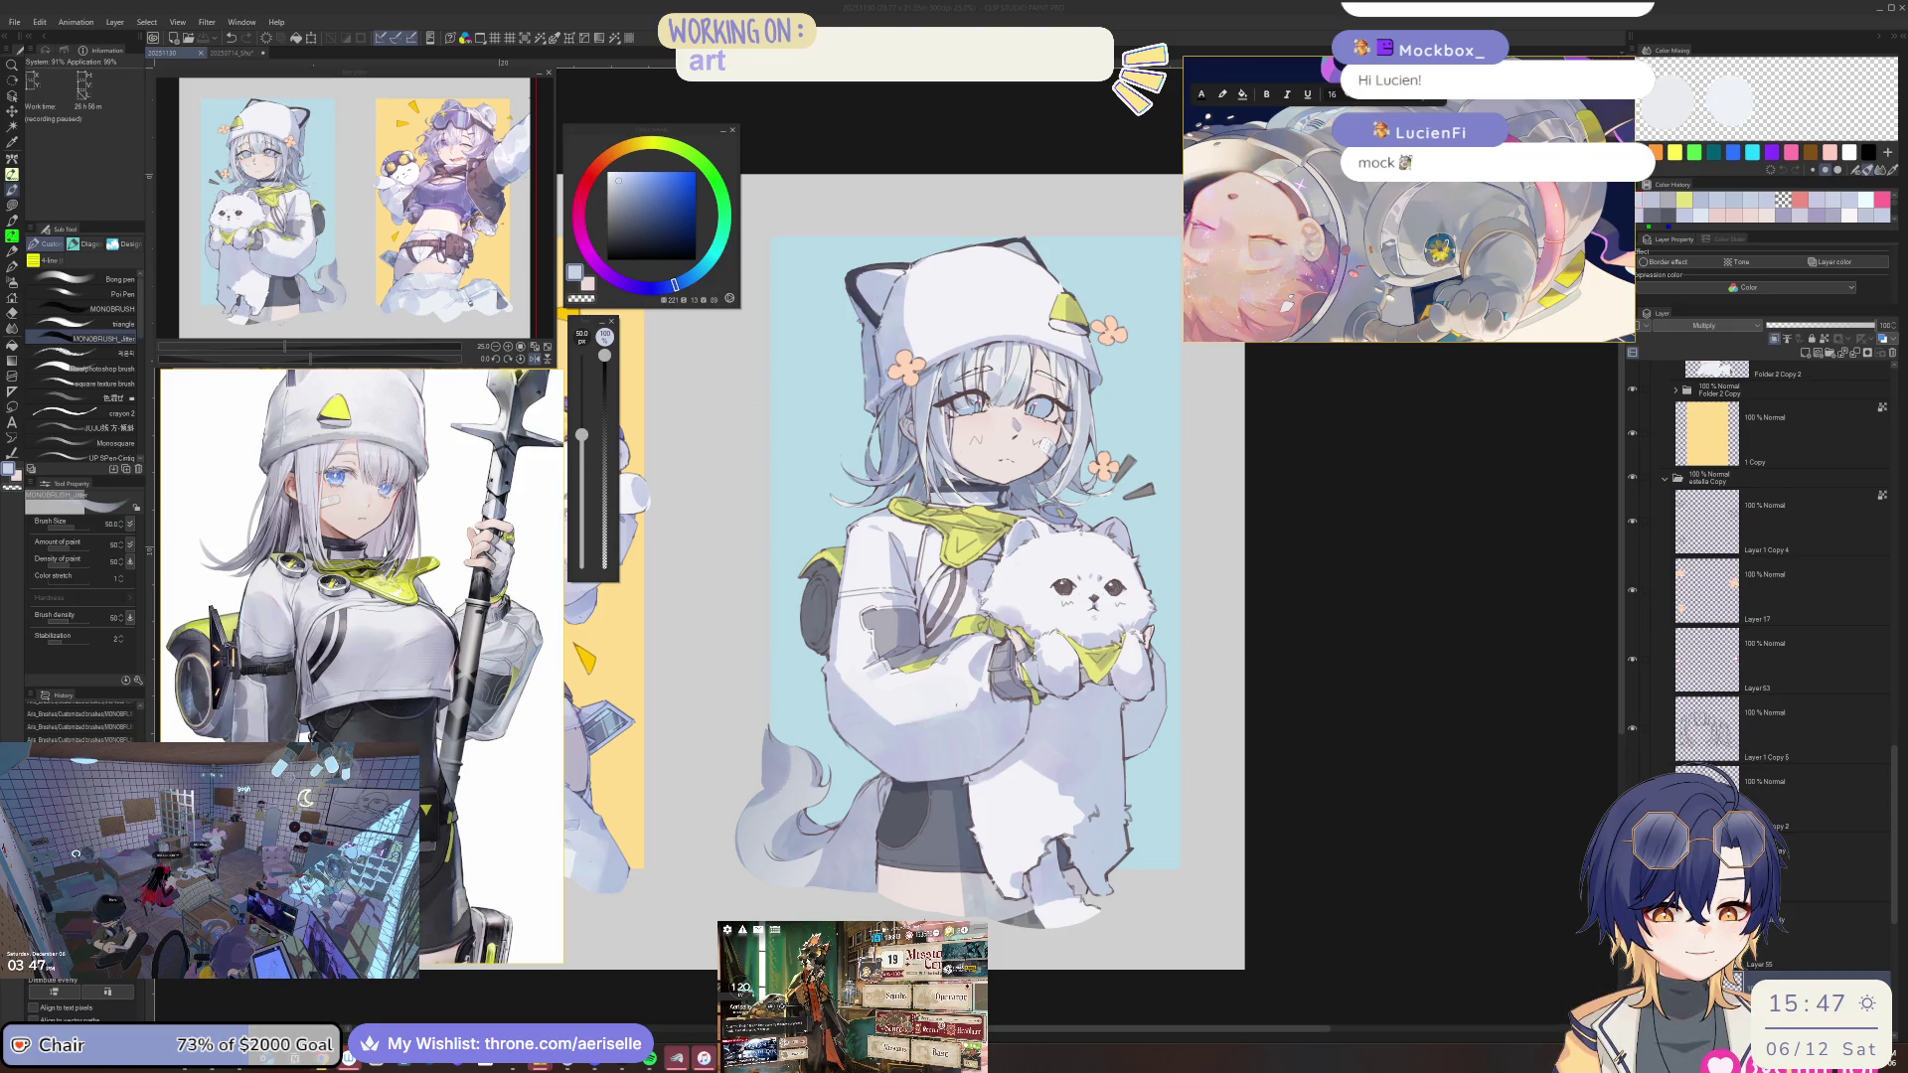
Zoom to the girl's jacket and reduce the brush size from 60 to 30.
left_click(1349, 685)
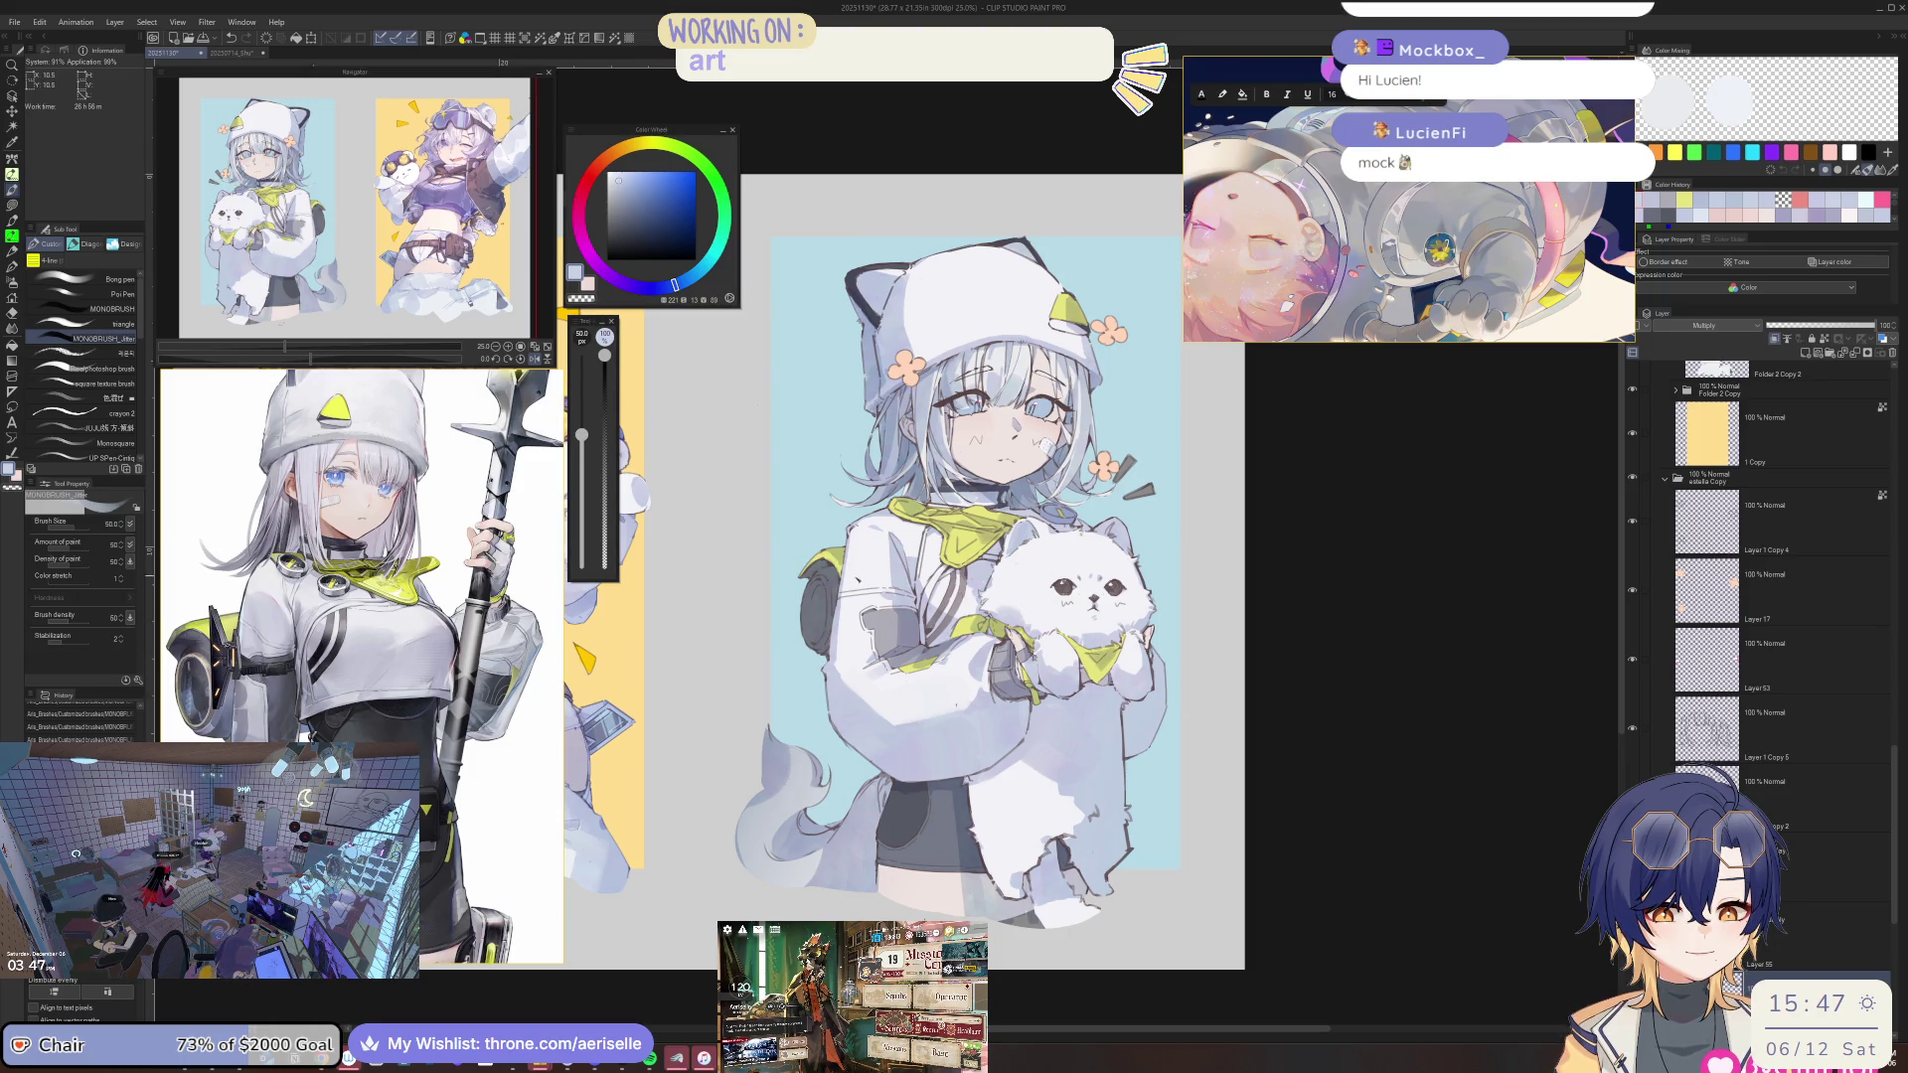
scroll(954, 547, "up", 3)
scroll(954, 546, "right", 3)
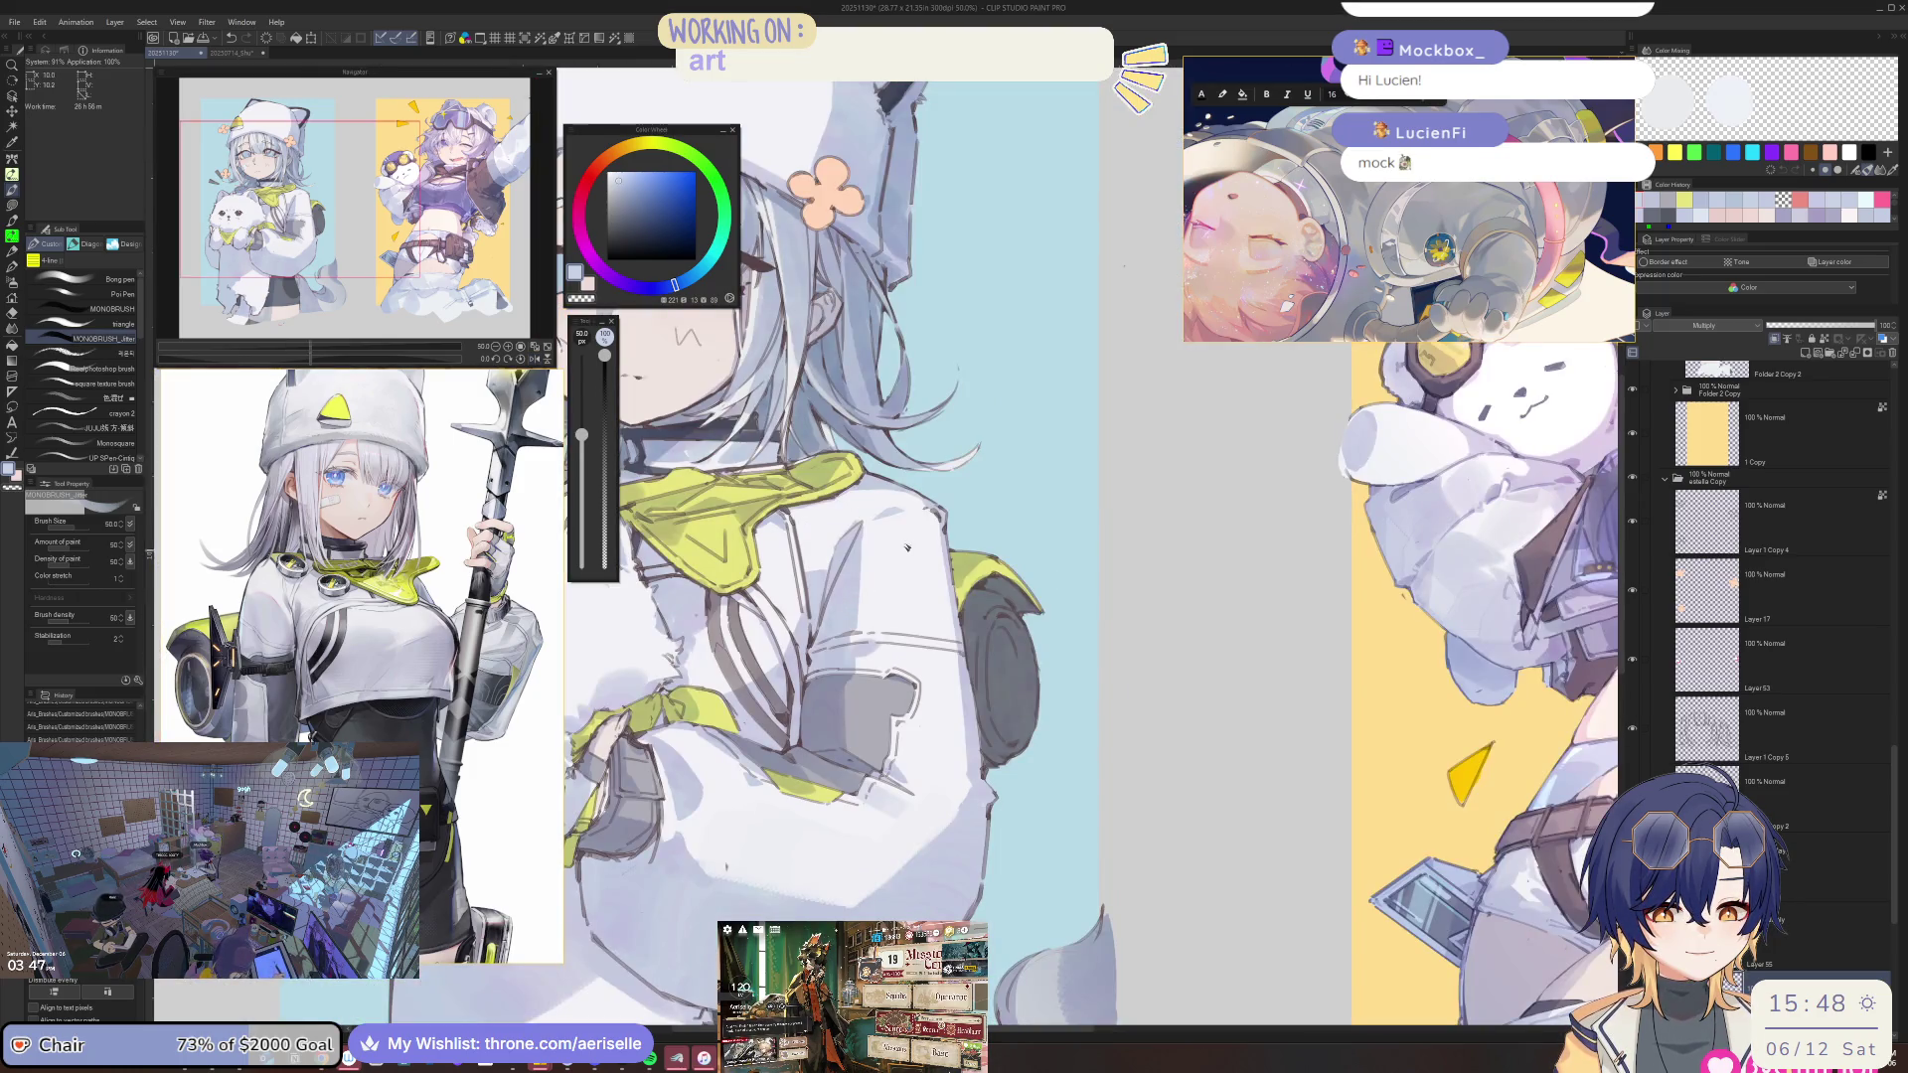
scroll(1039, 657, "down", 4)
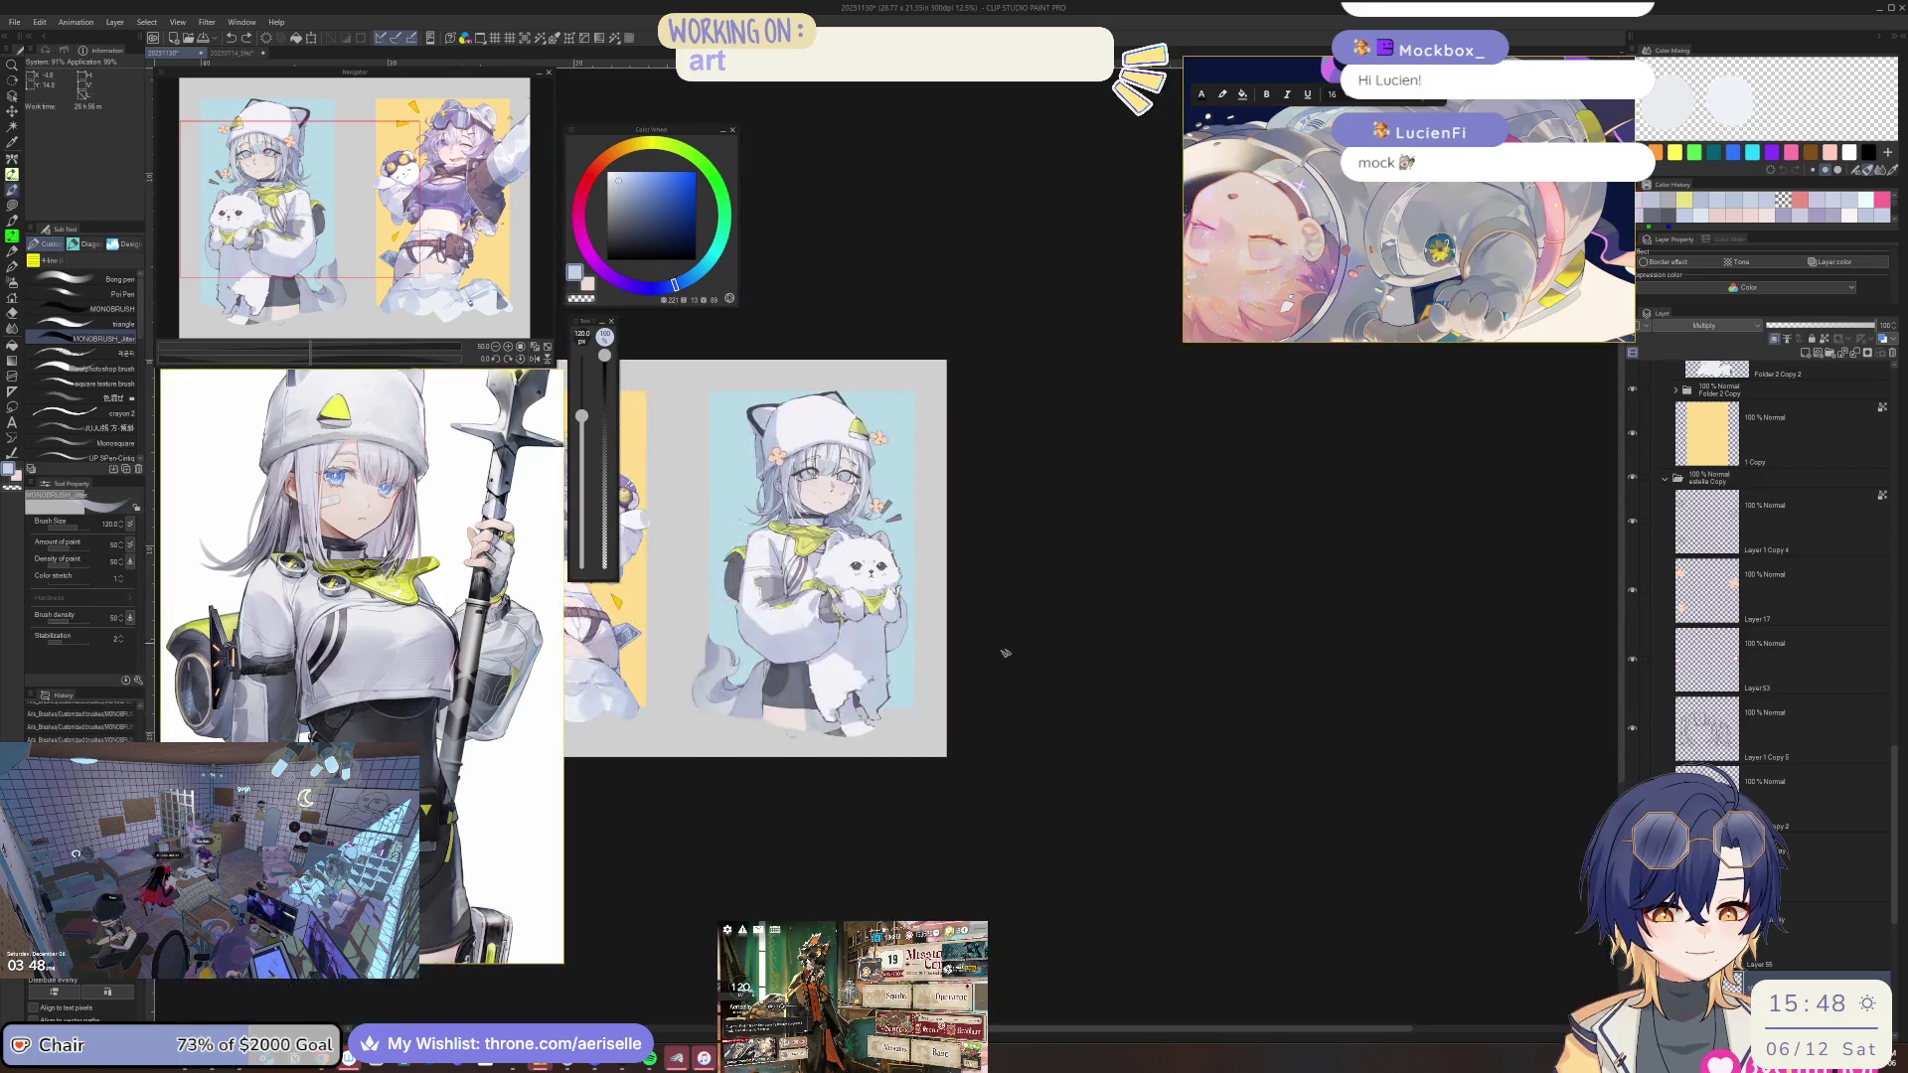
scroll(1040, 657, "up", 2)
scroll(1039, 657, "up", 2)
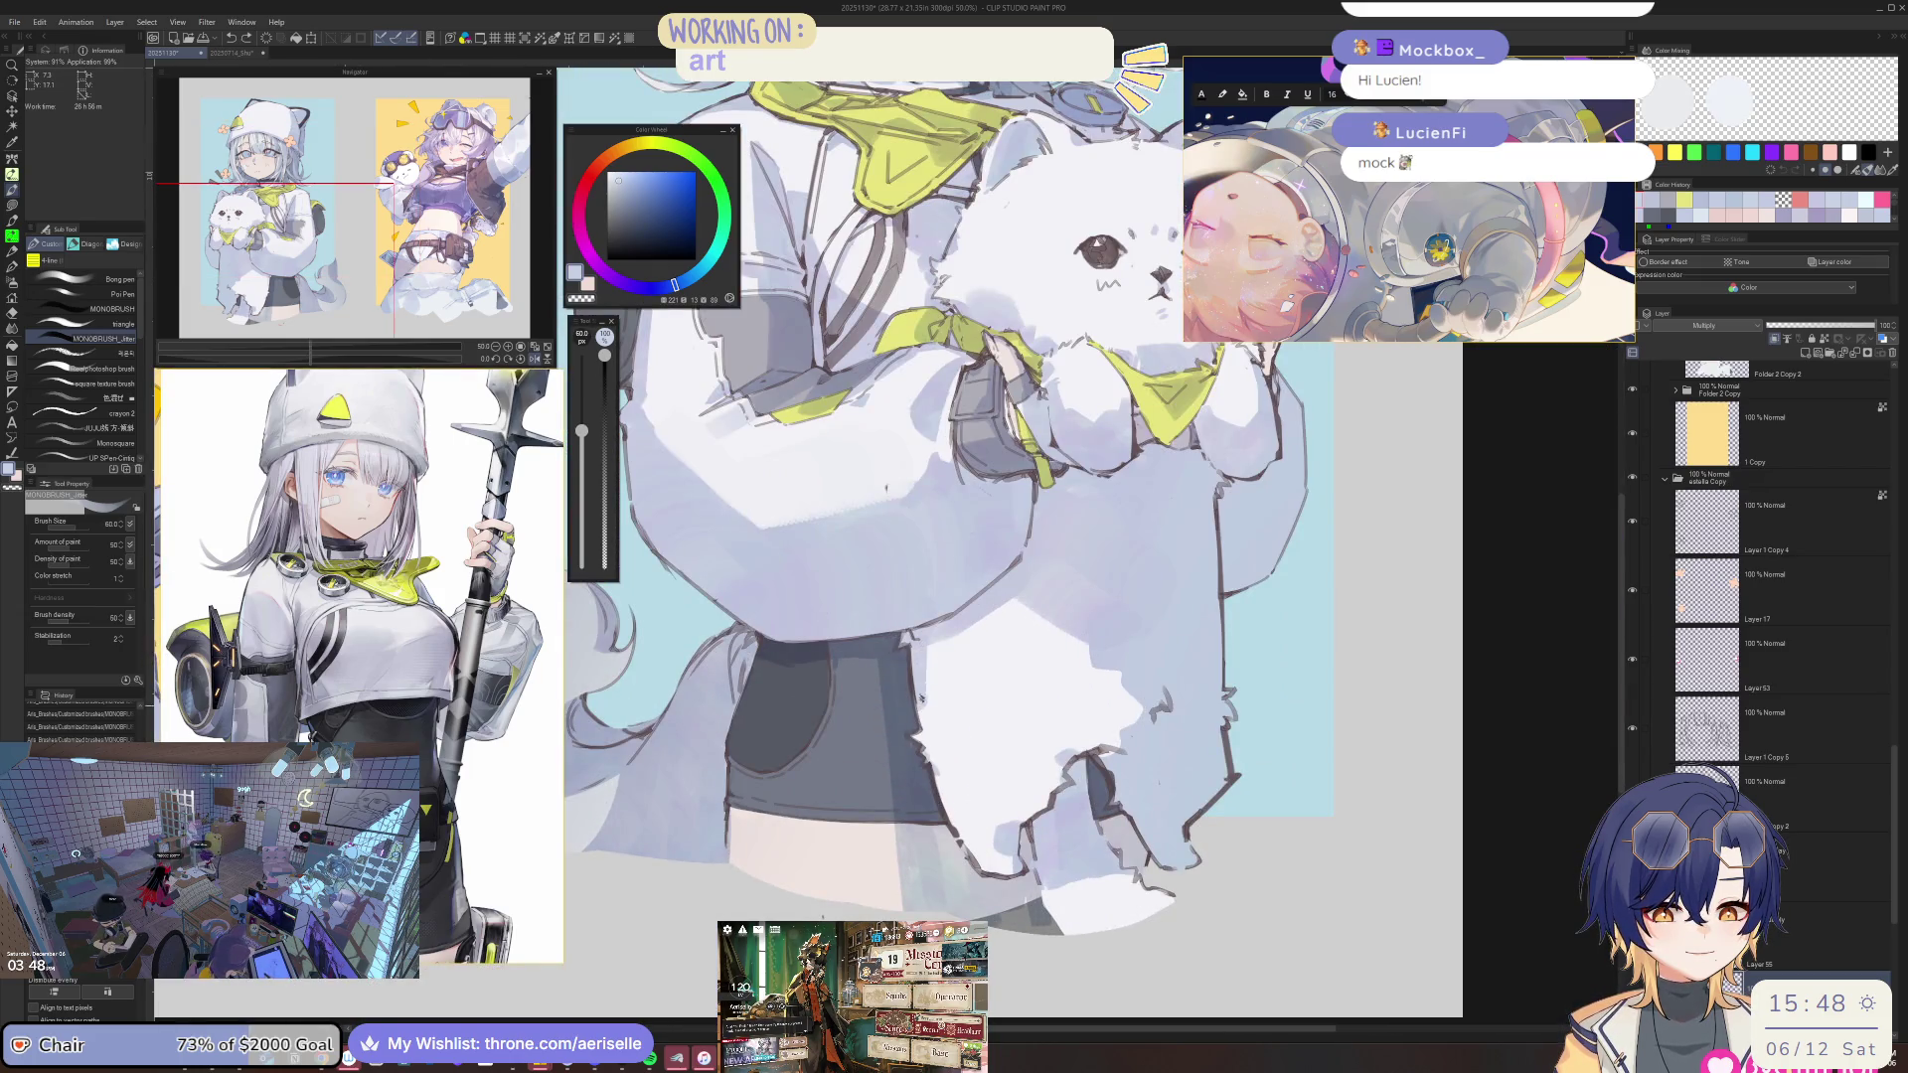
scroll(922, 737, "down", 2)
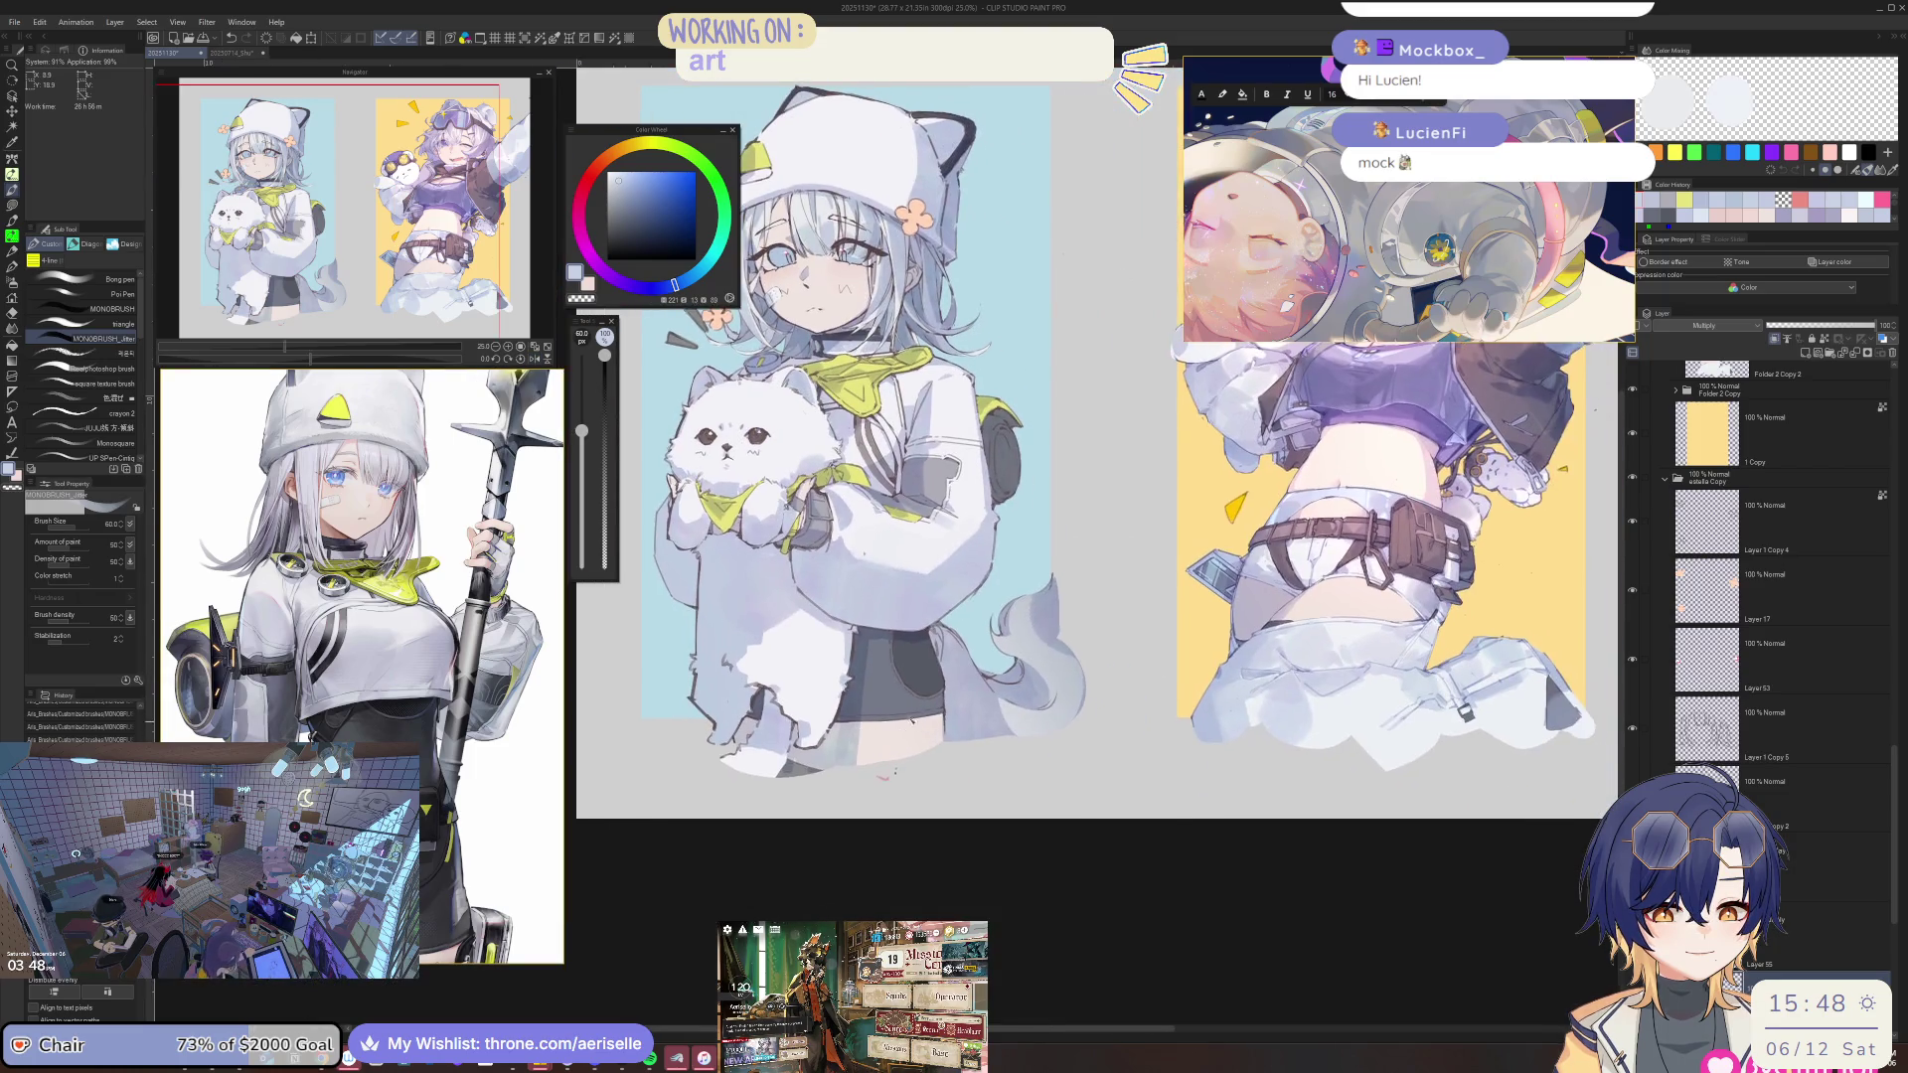
scroll(853, 656, "up", 3)
key("bracketleft")
key("bracketleft")
key("bracketleft")
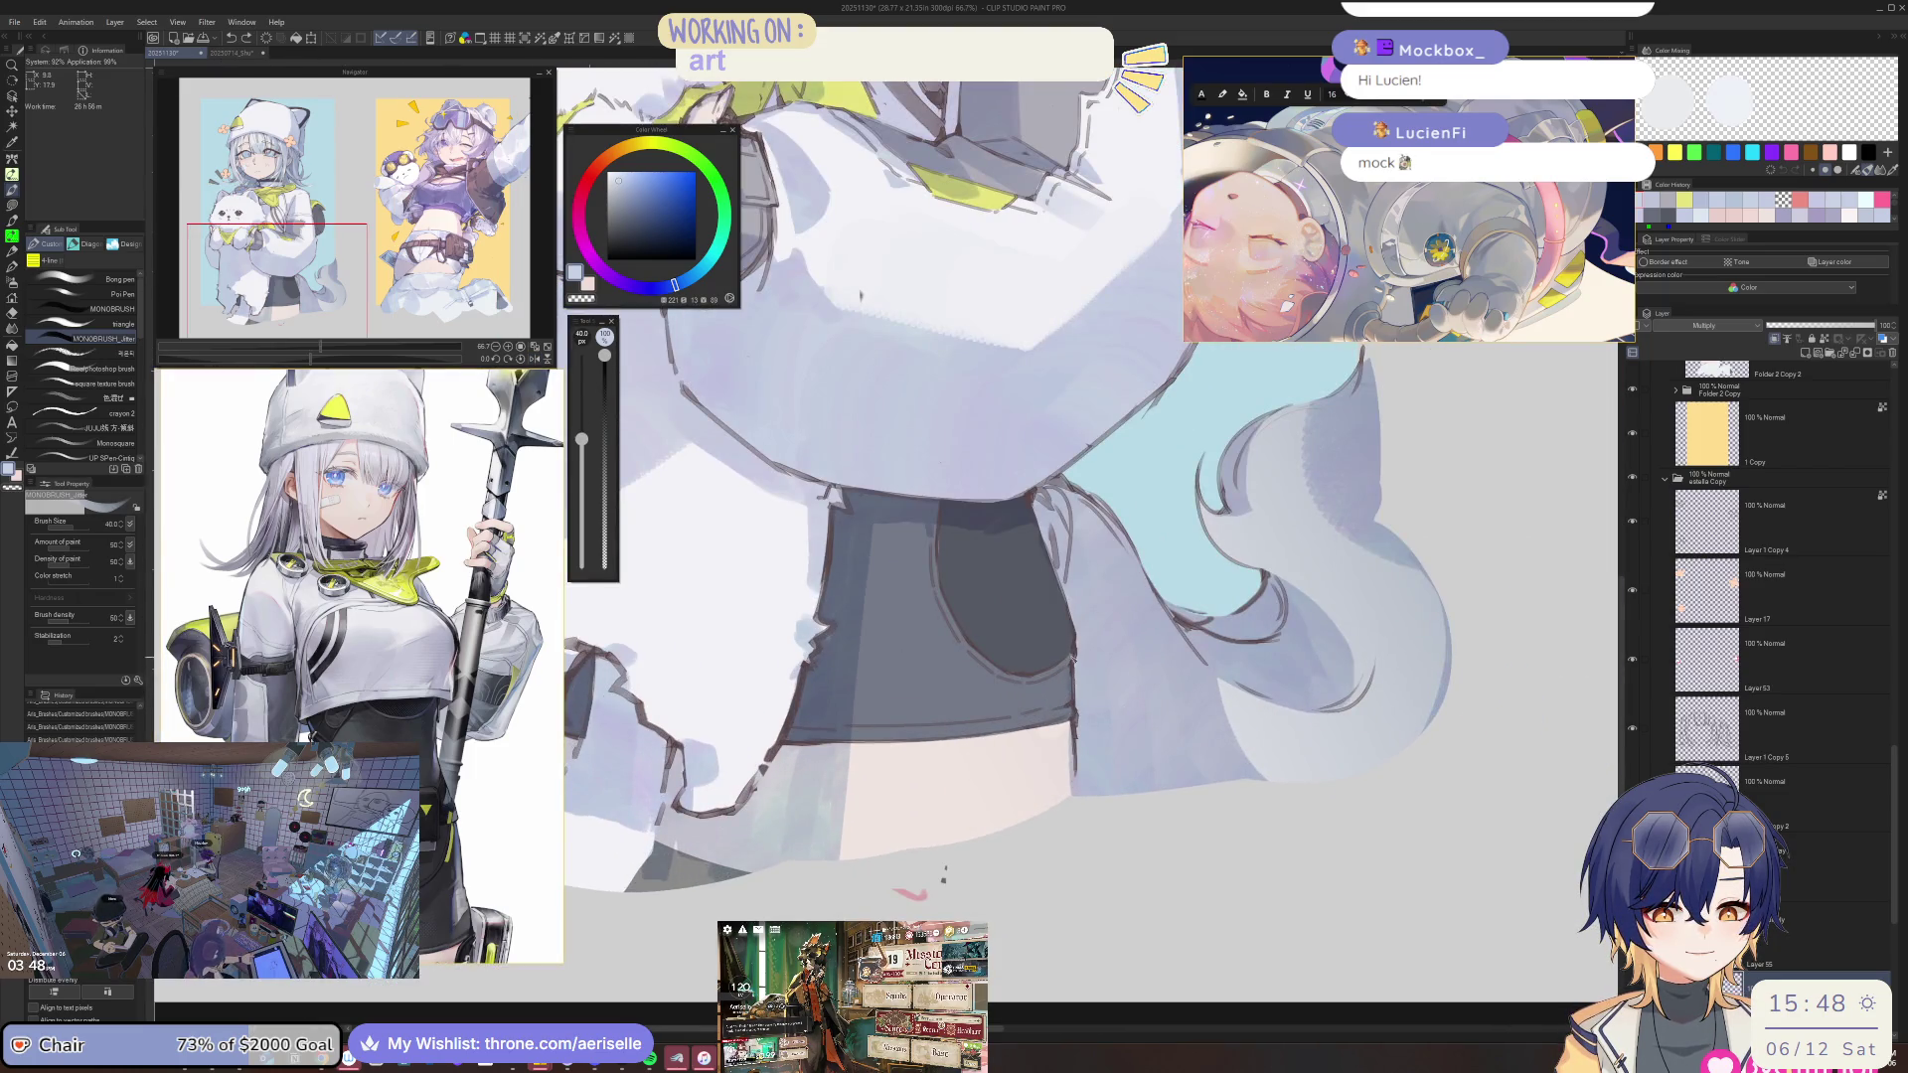
Straighten the view and erase the small stray spot on the jacket near the collar.
left_click_drag(958, 515, 845, 857)
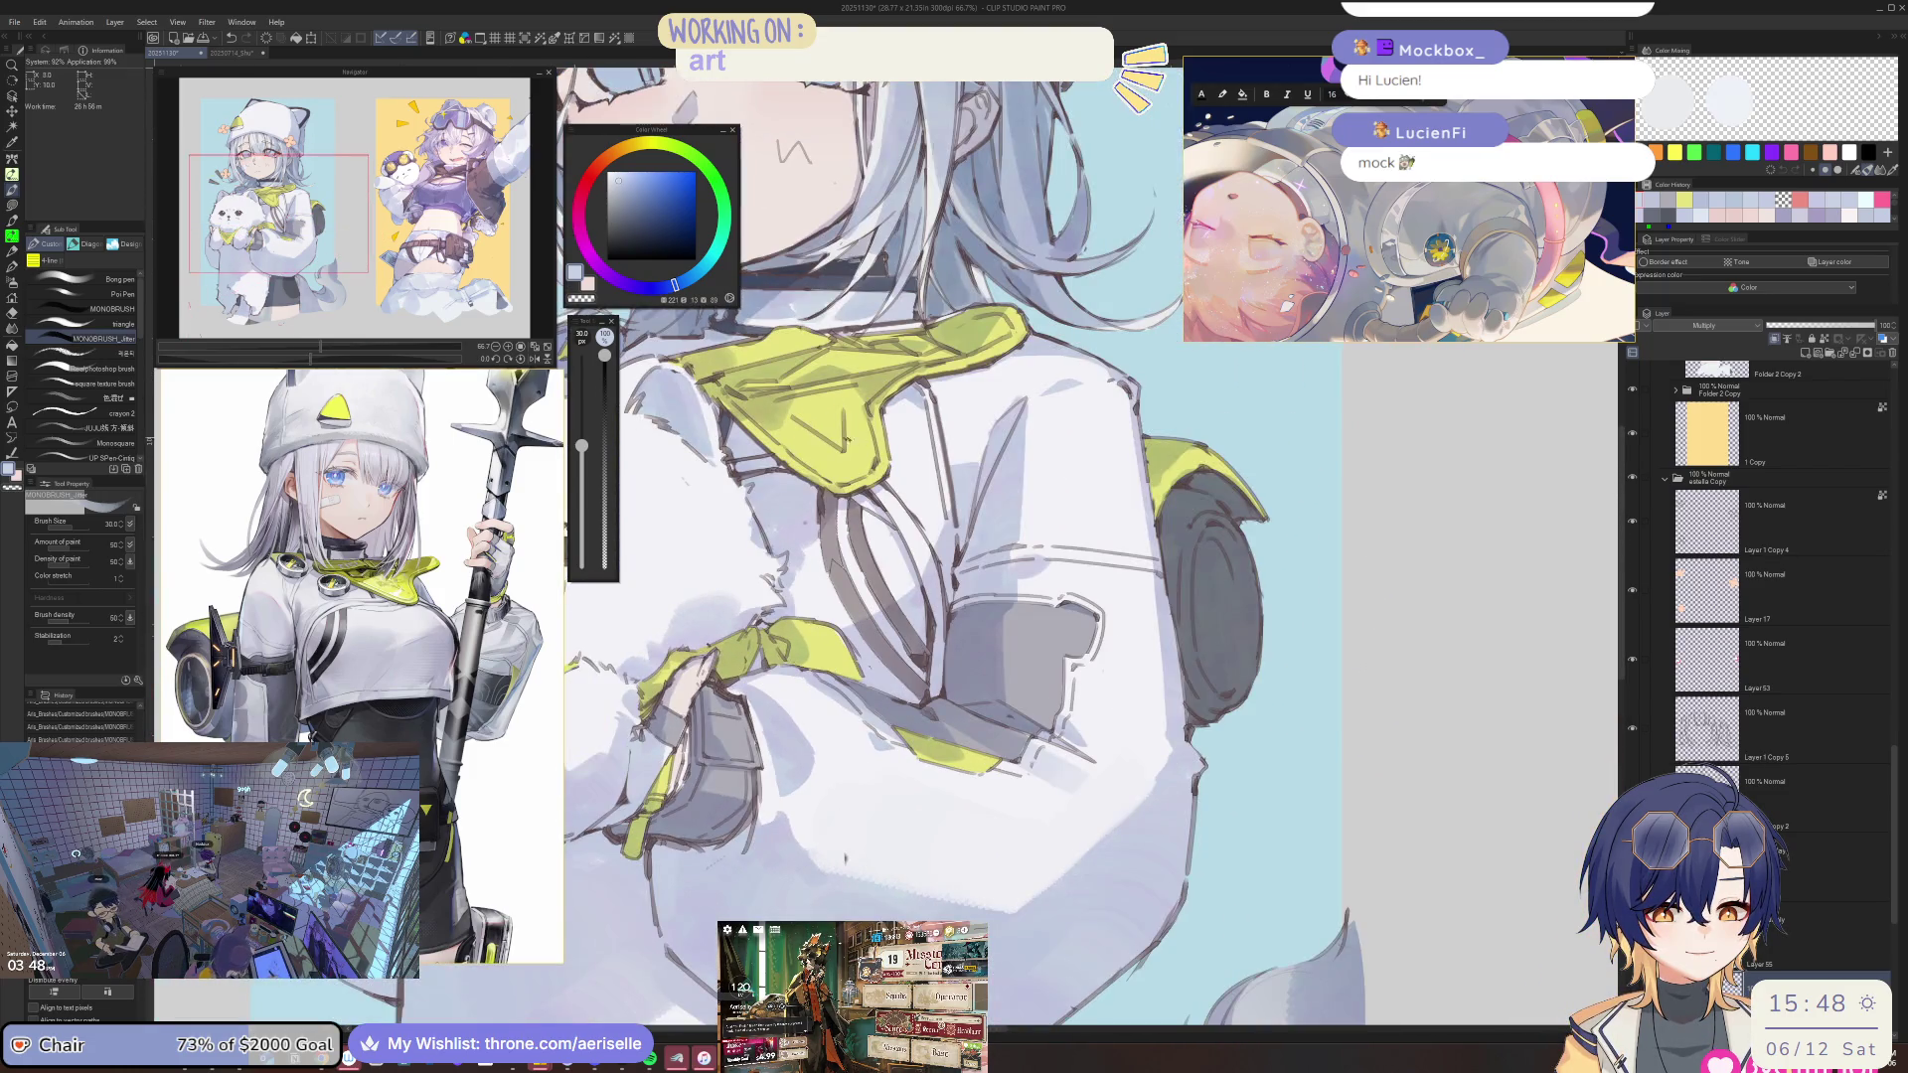
key("ctrl+alt+0")
key("e")
key("e")
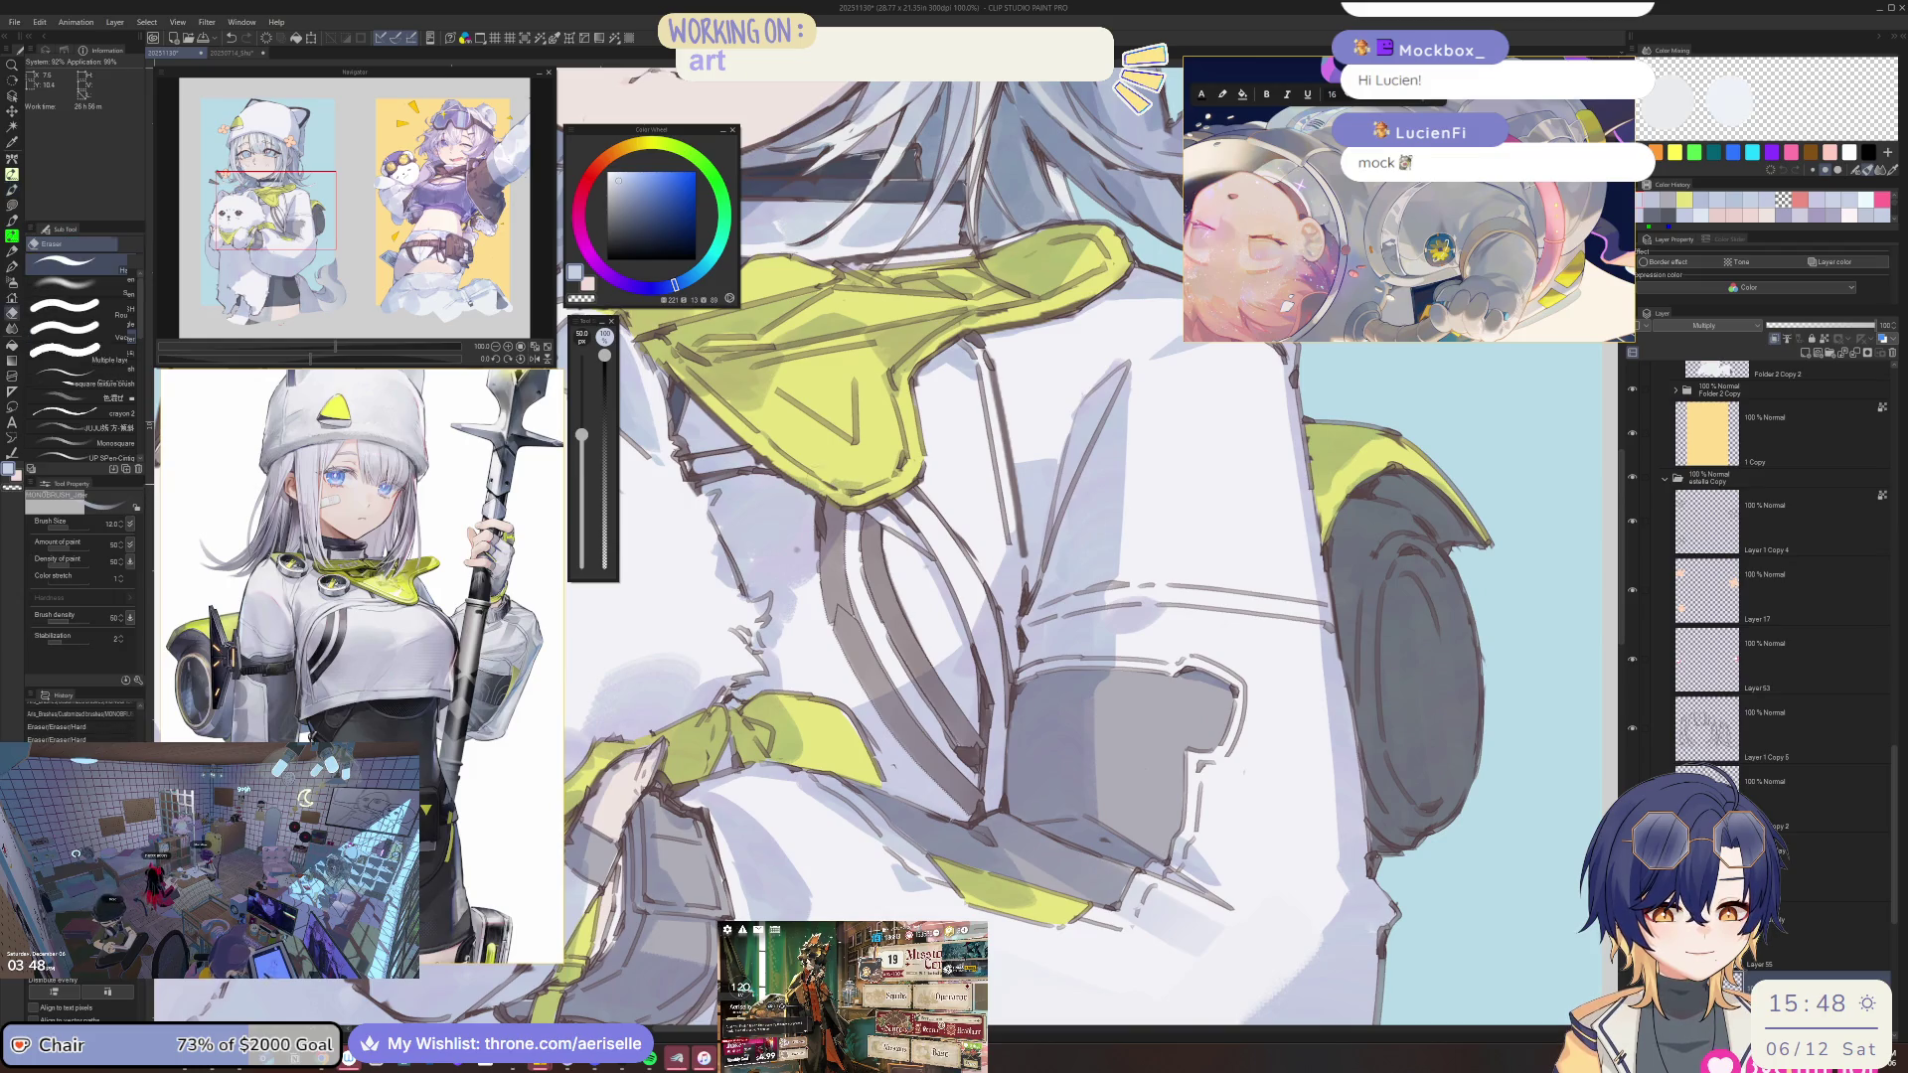
left_click_drag(855, 482, 790, 497)
scroll(774, 433, "down", 3)
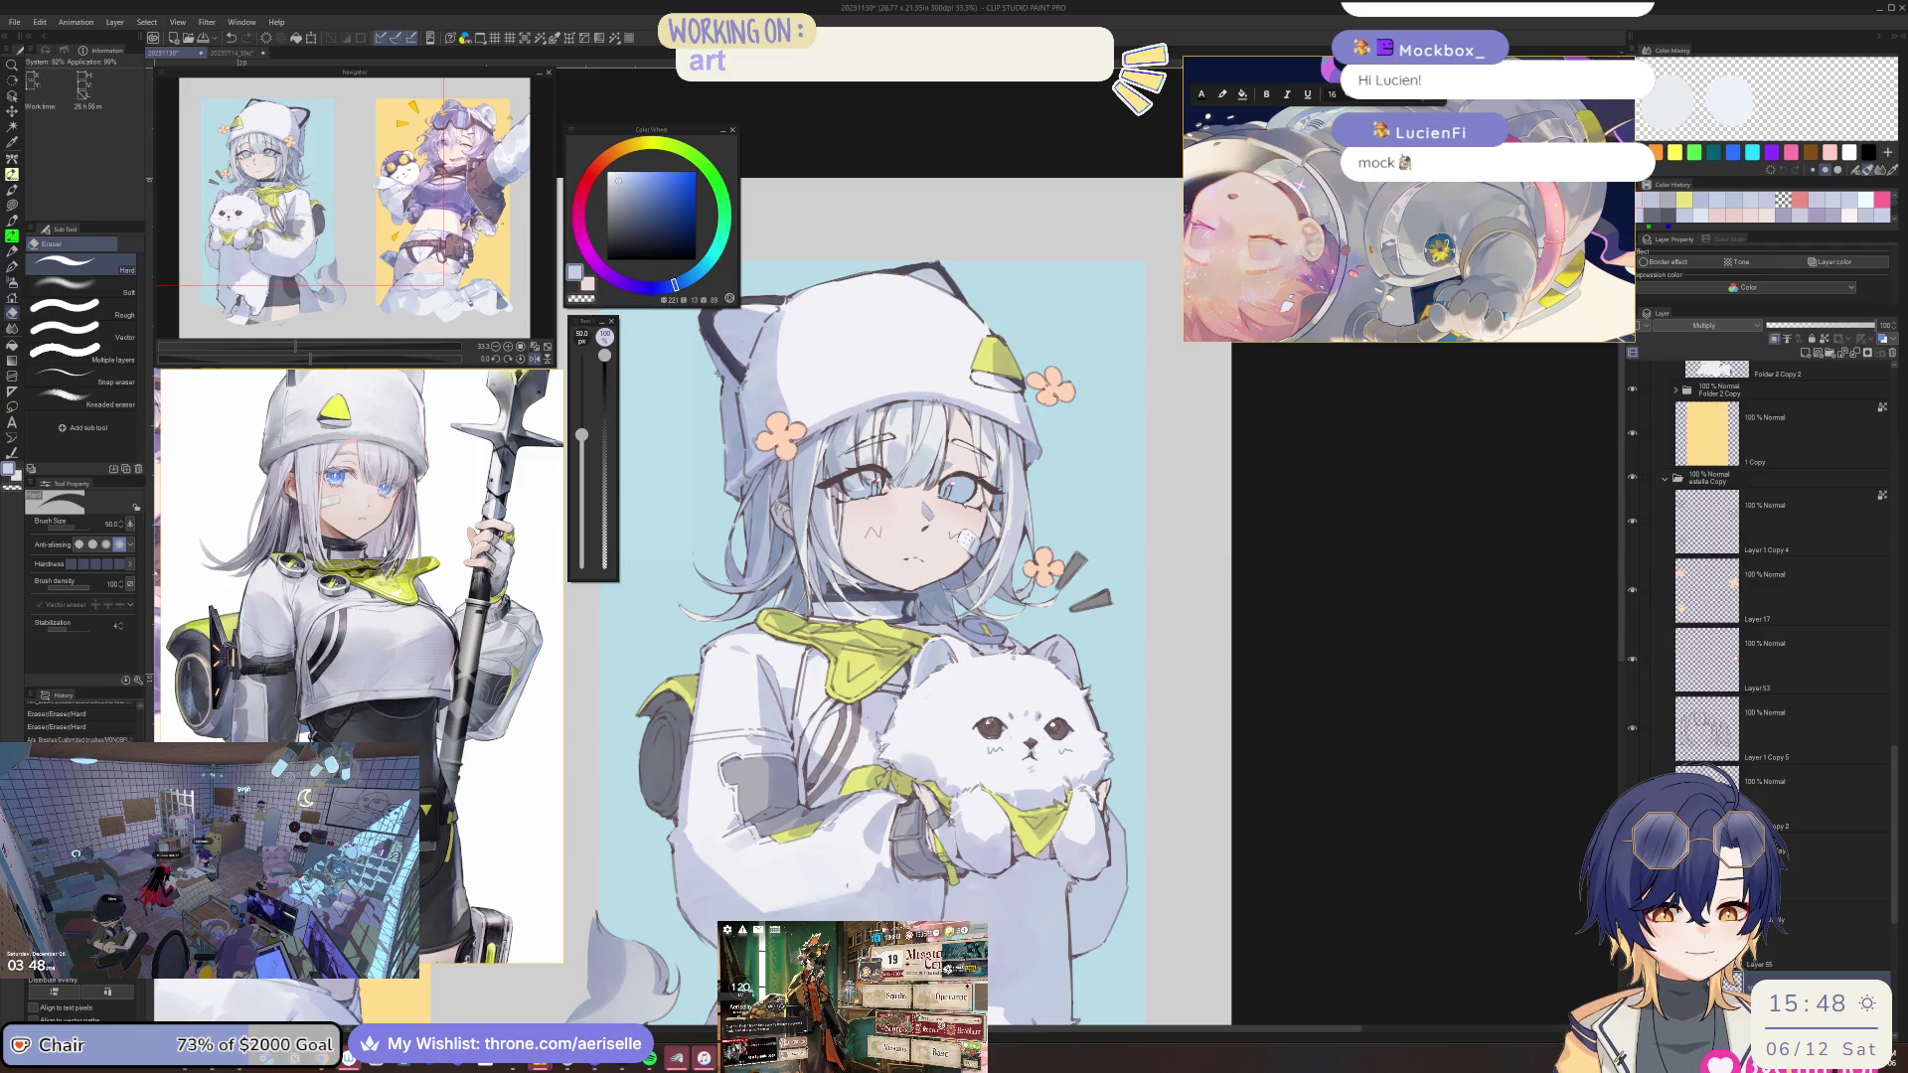
Zoom in on the white-haired girl's face and alternate pen and eraser to clean up its lines.
scroll(780, 425, "up", 5)
key("p")
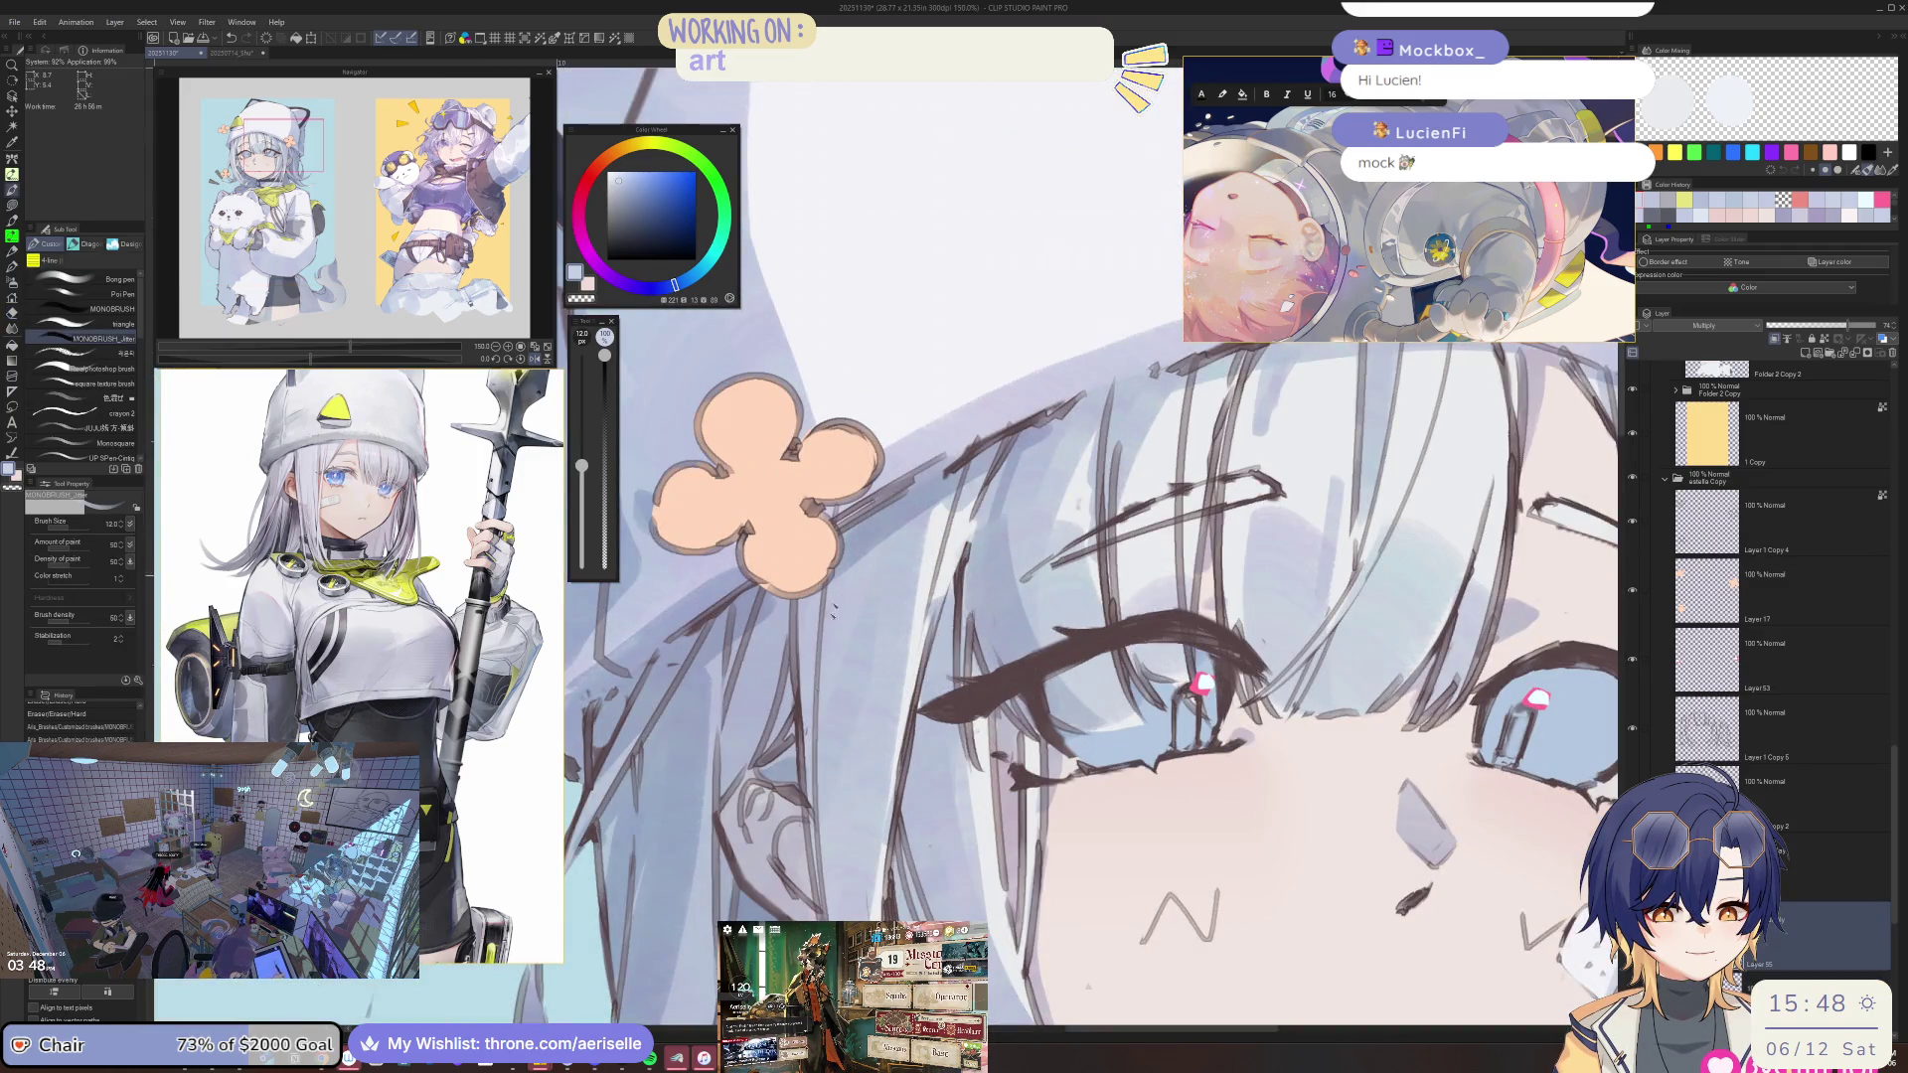
scroll(833, 608, "down", 2)
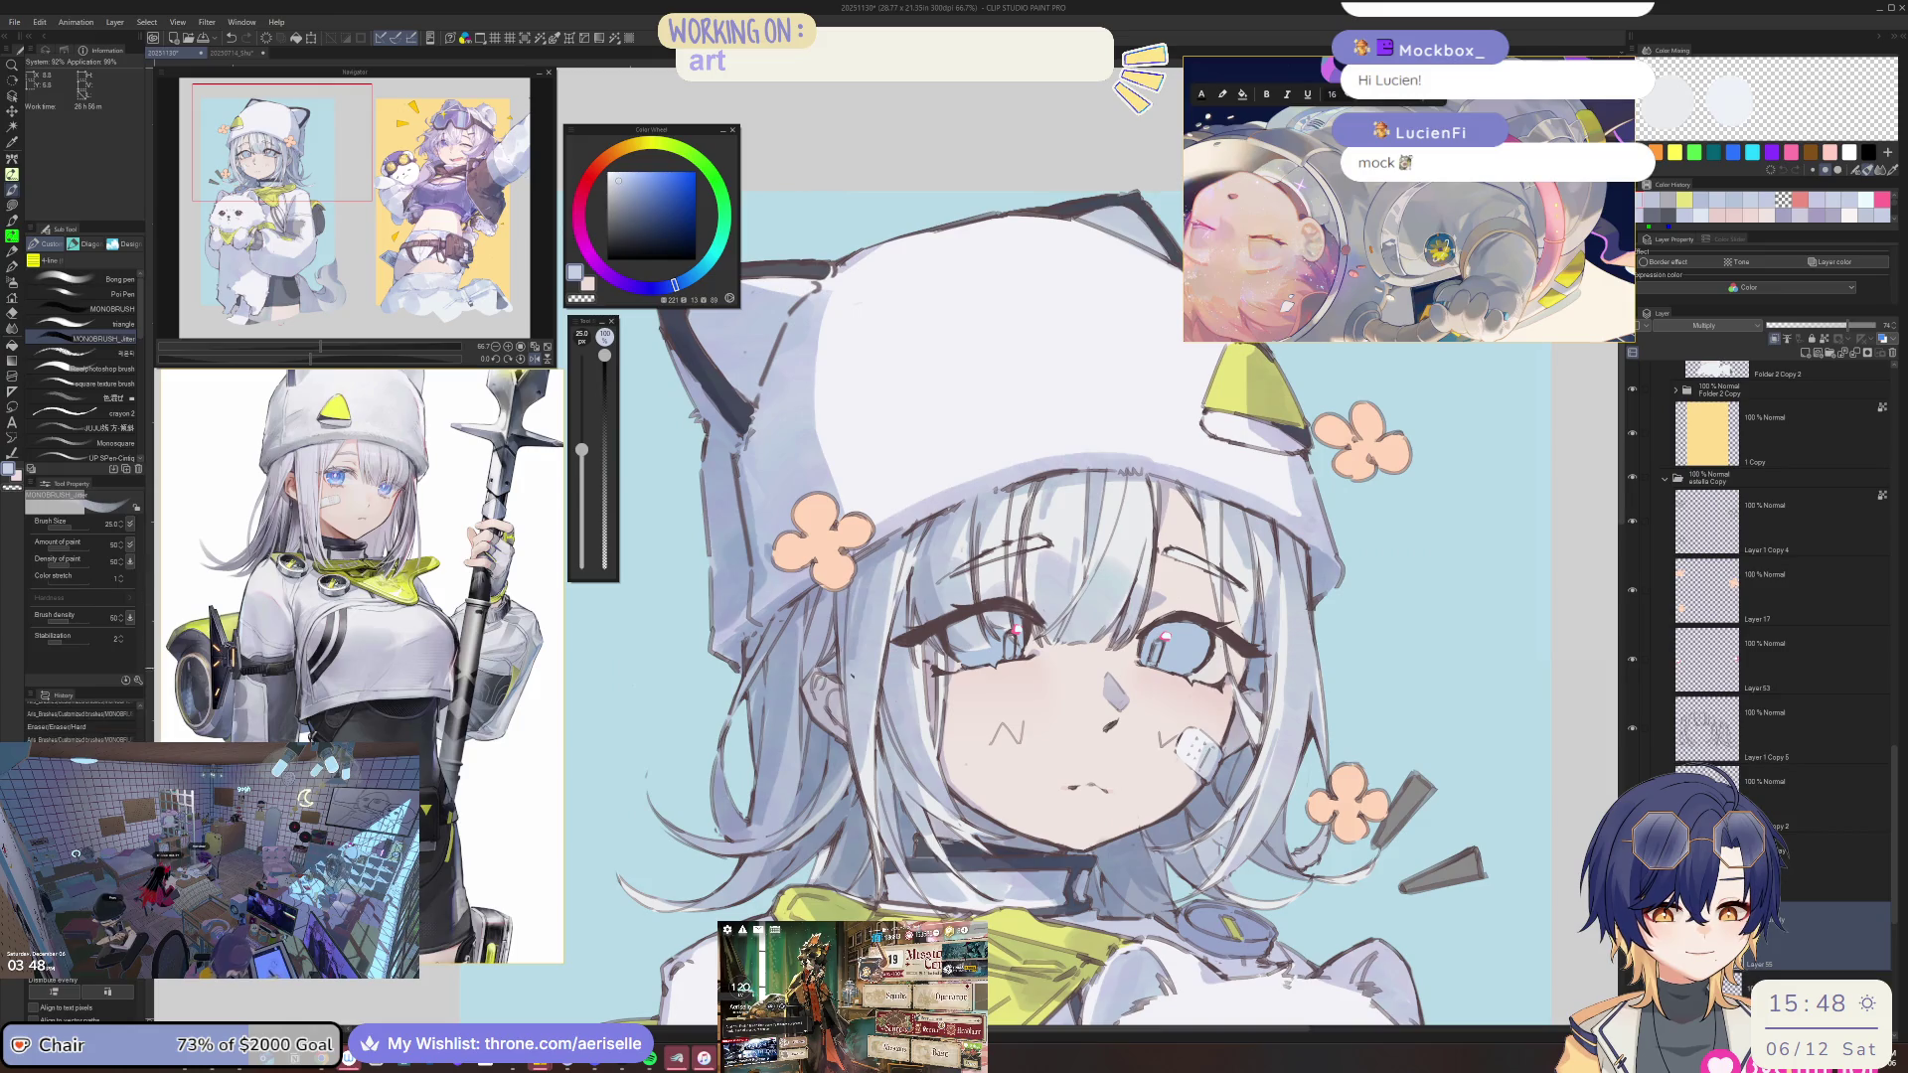
scroll(845, 685, "down", 1)
scroll(844, 686, "down", 1)
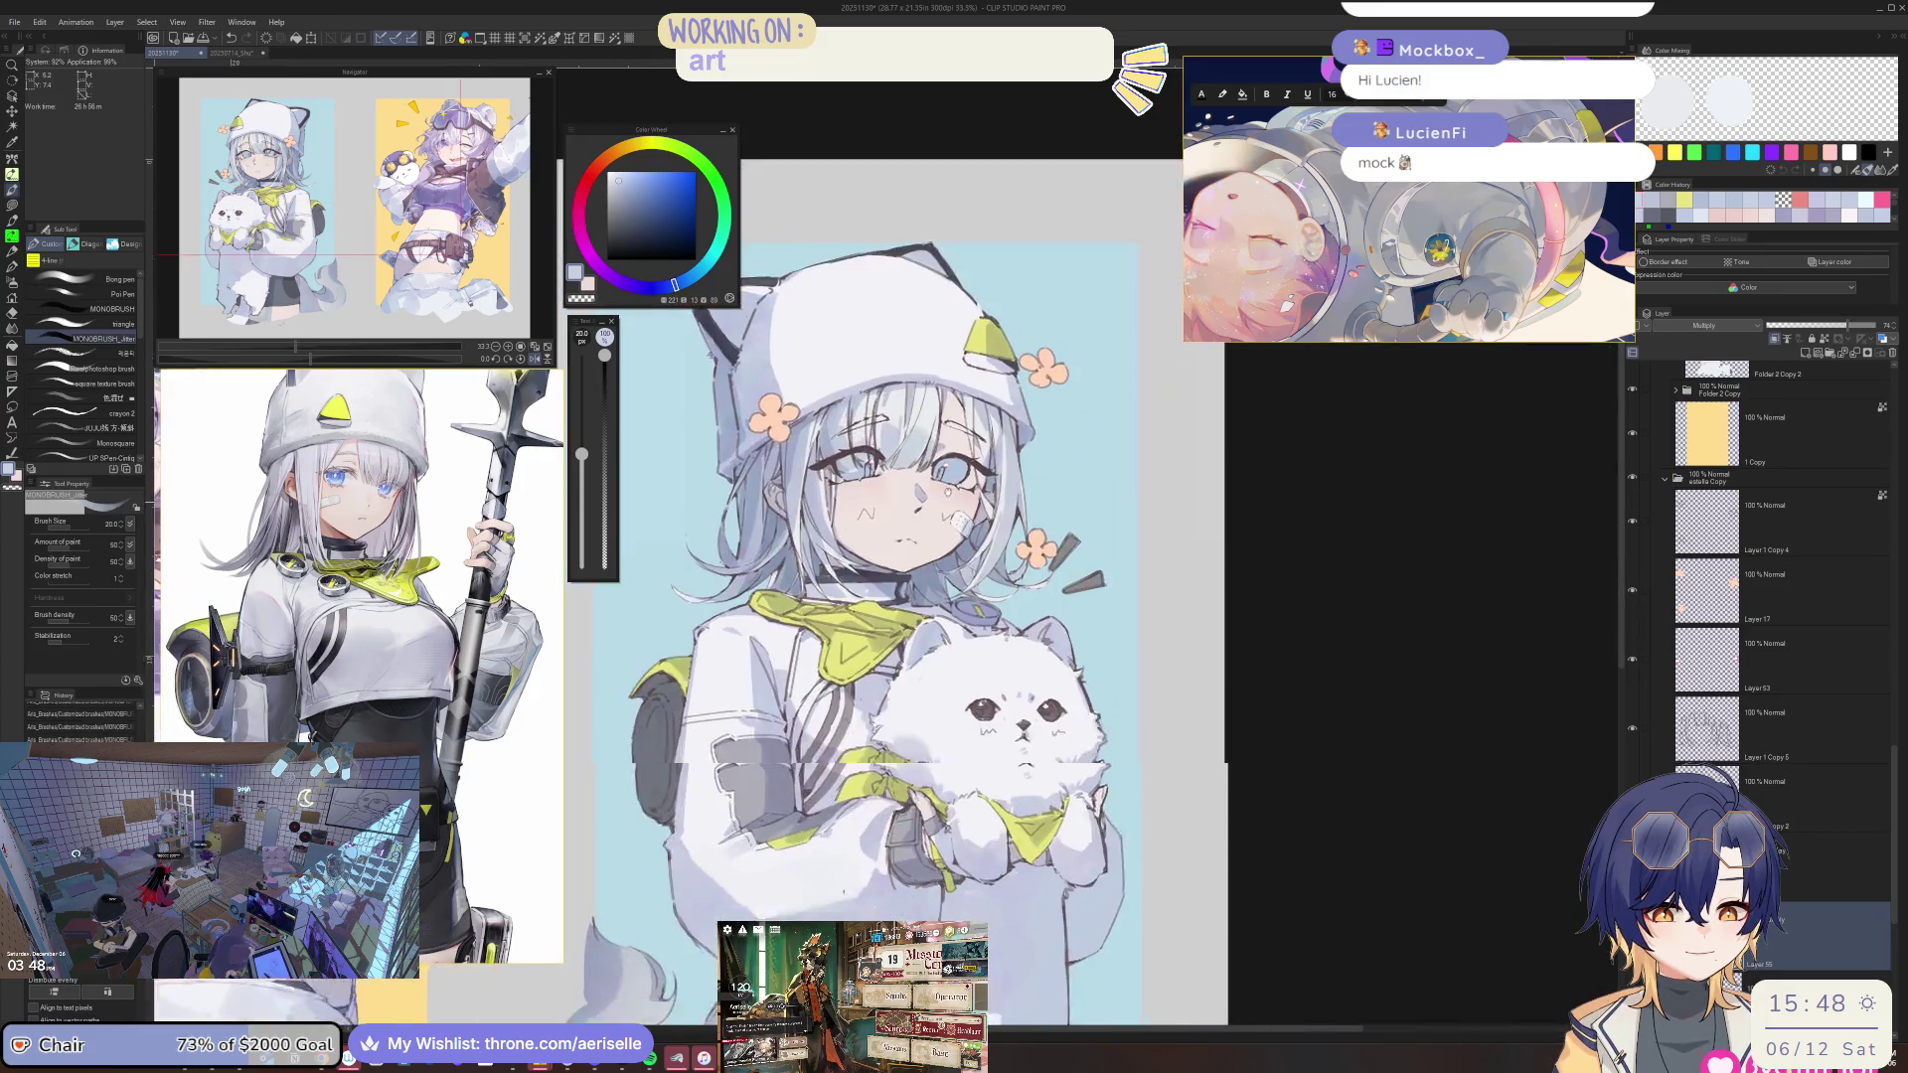
key("h")
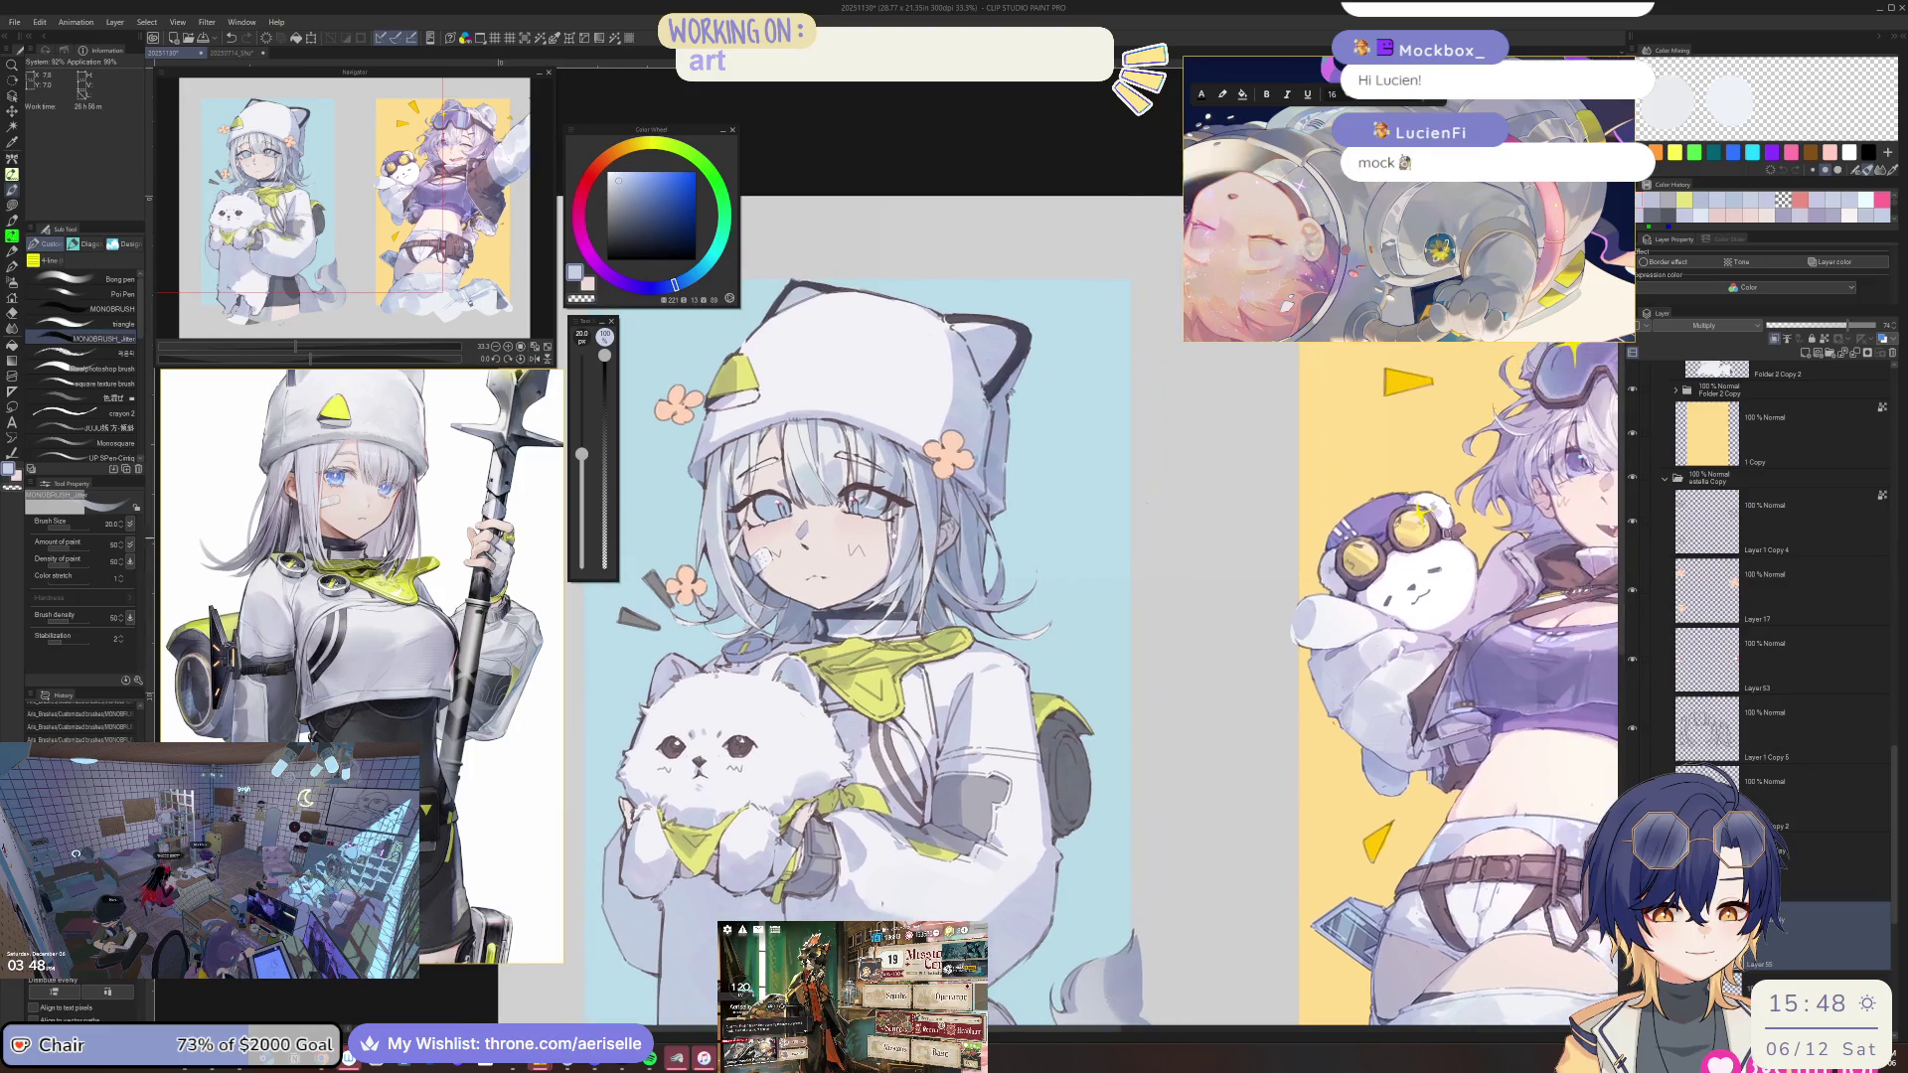
scroll(740, 576, "up", 2)
scroll(741, 577, "up", 2)
key("e")
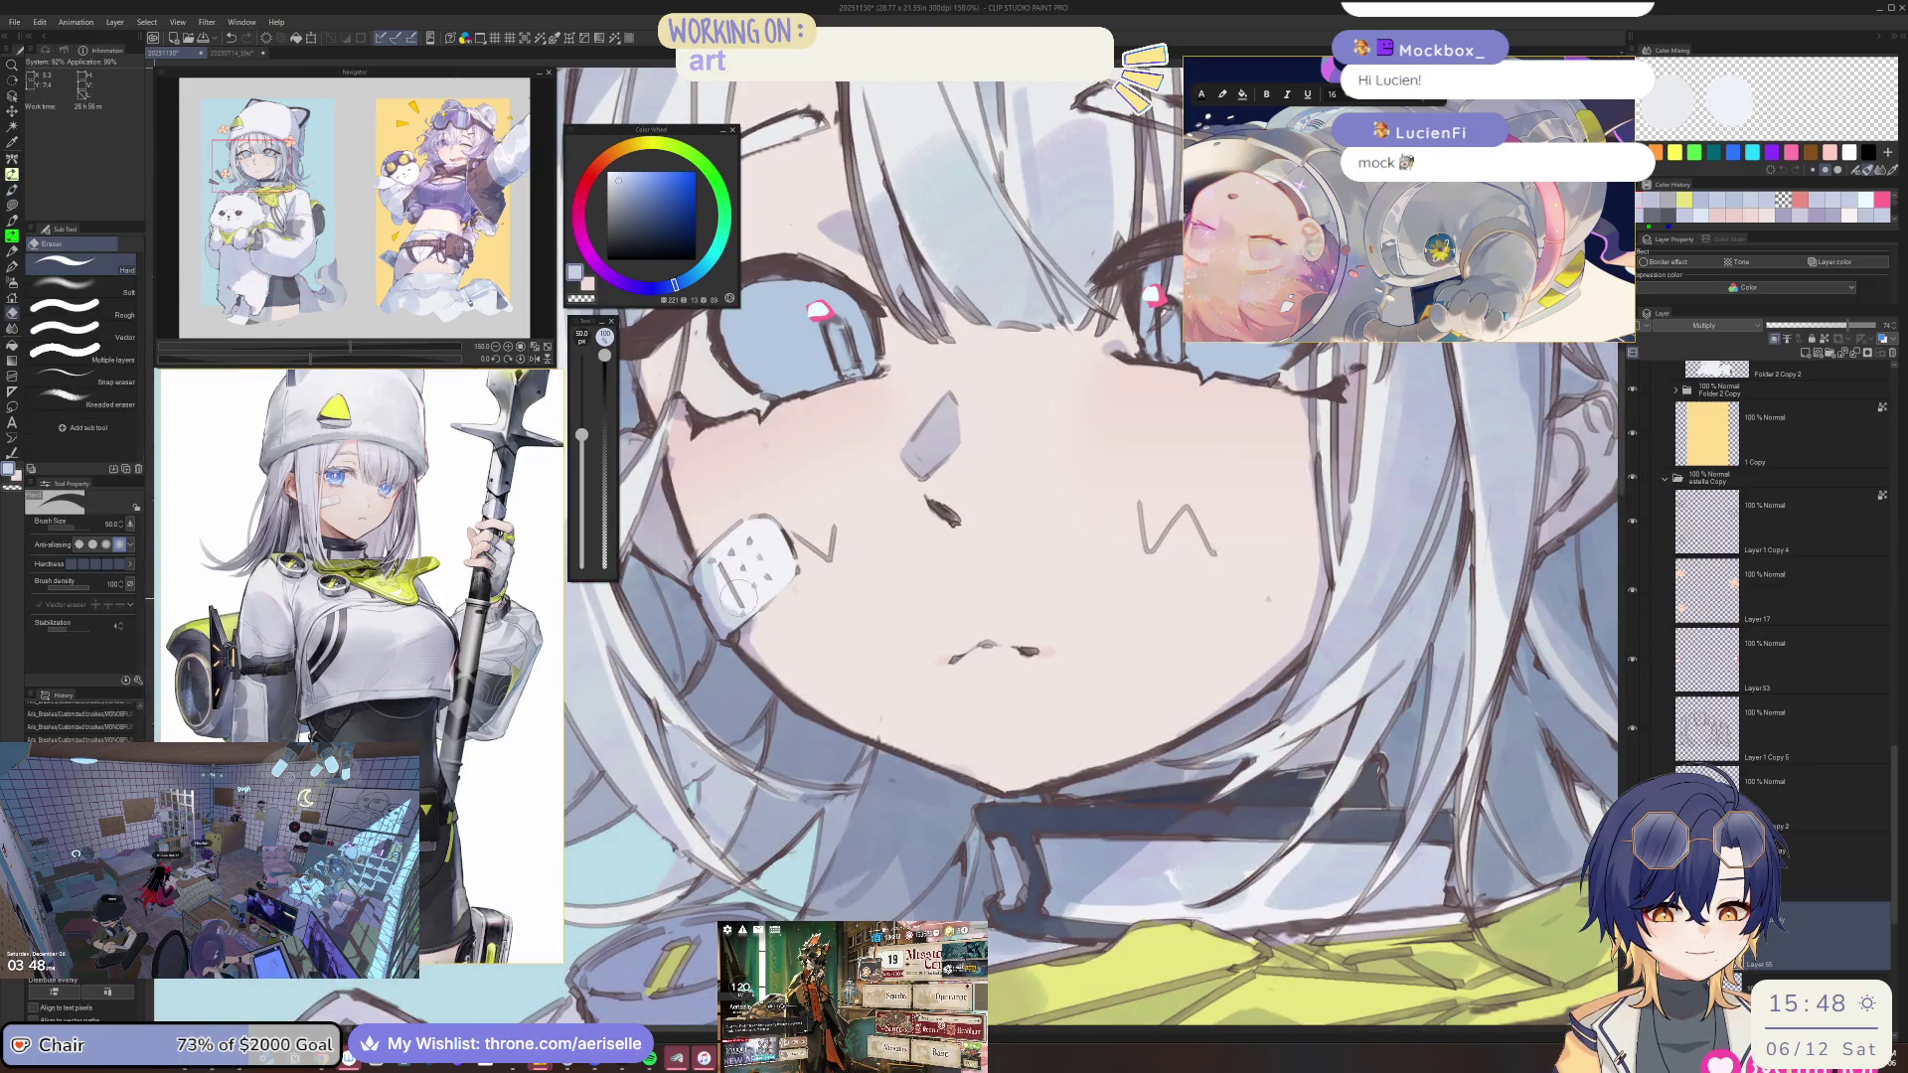
key("p")
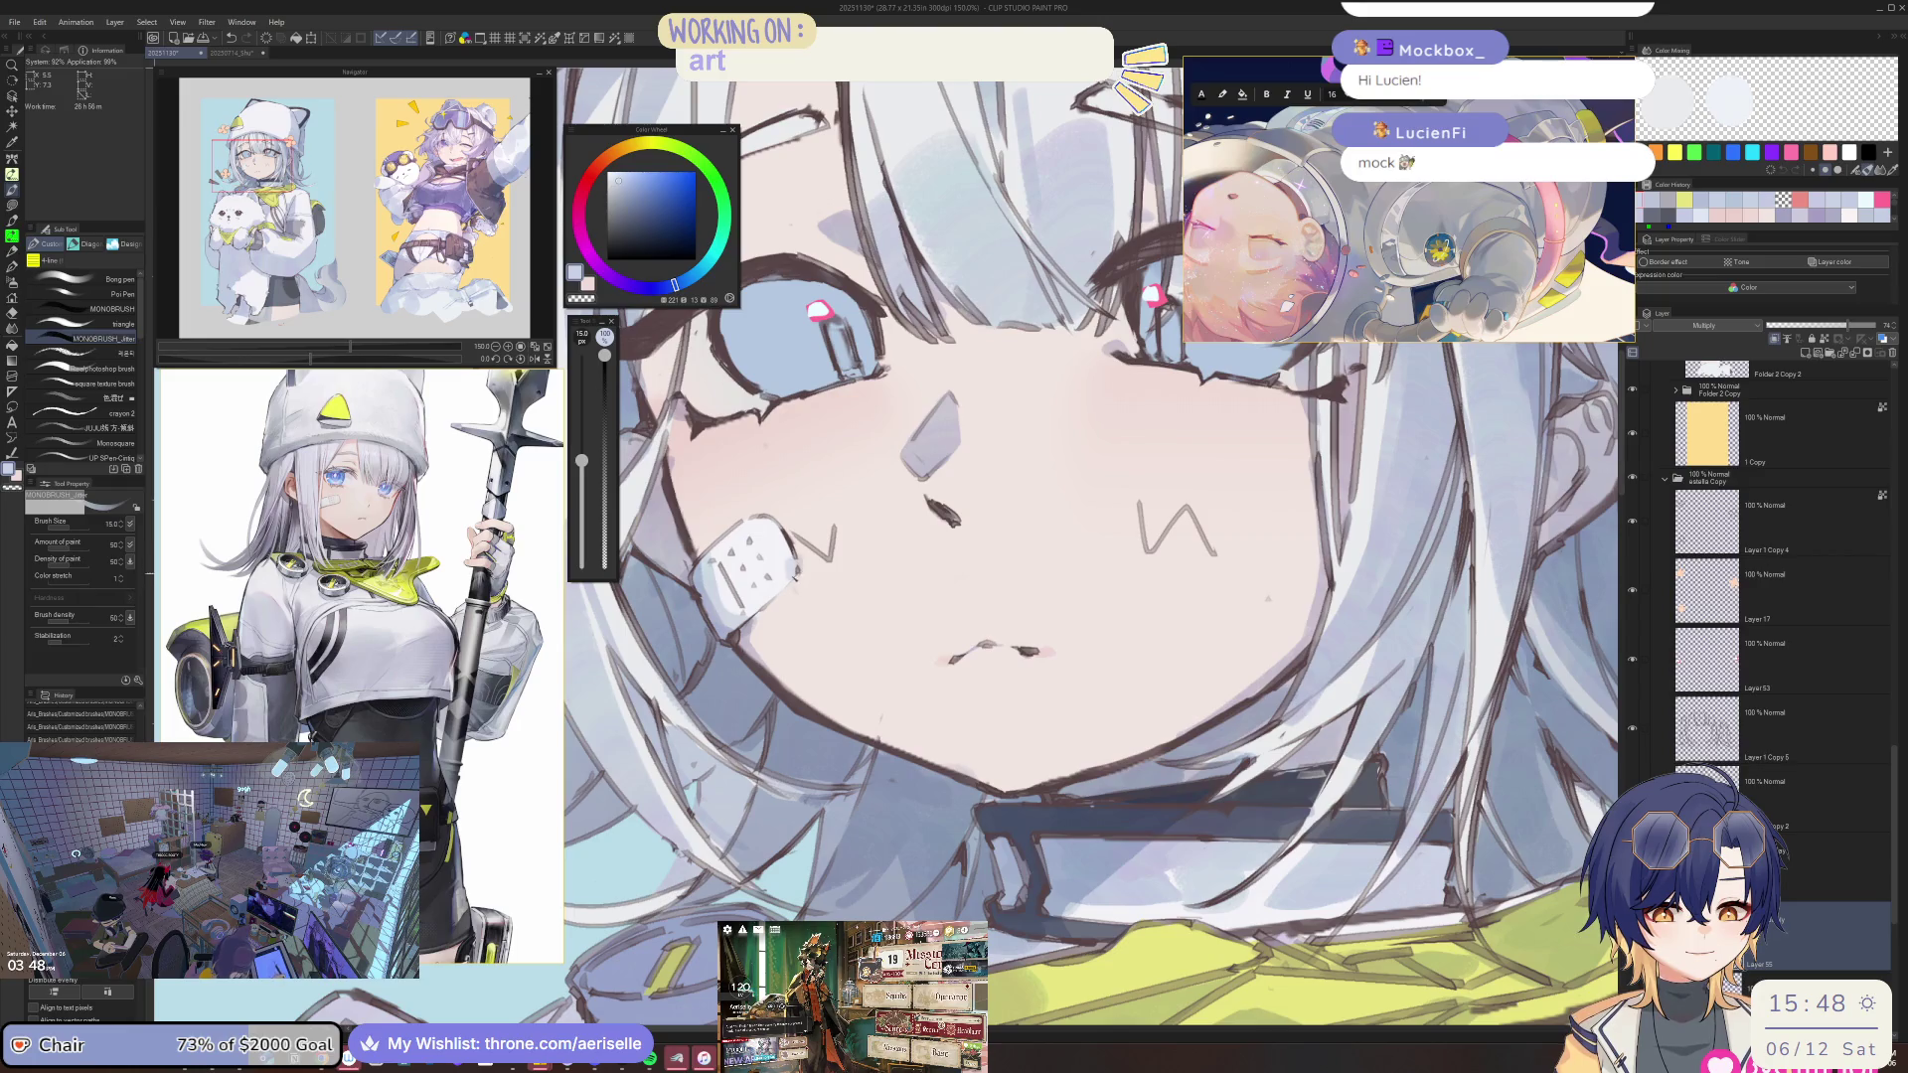
key("e")
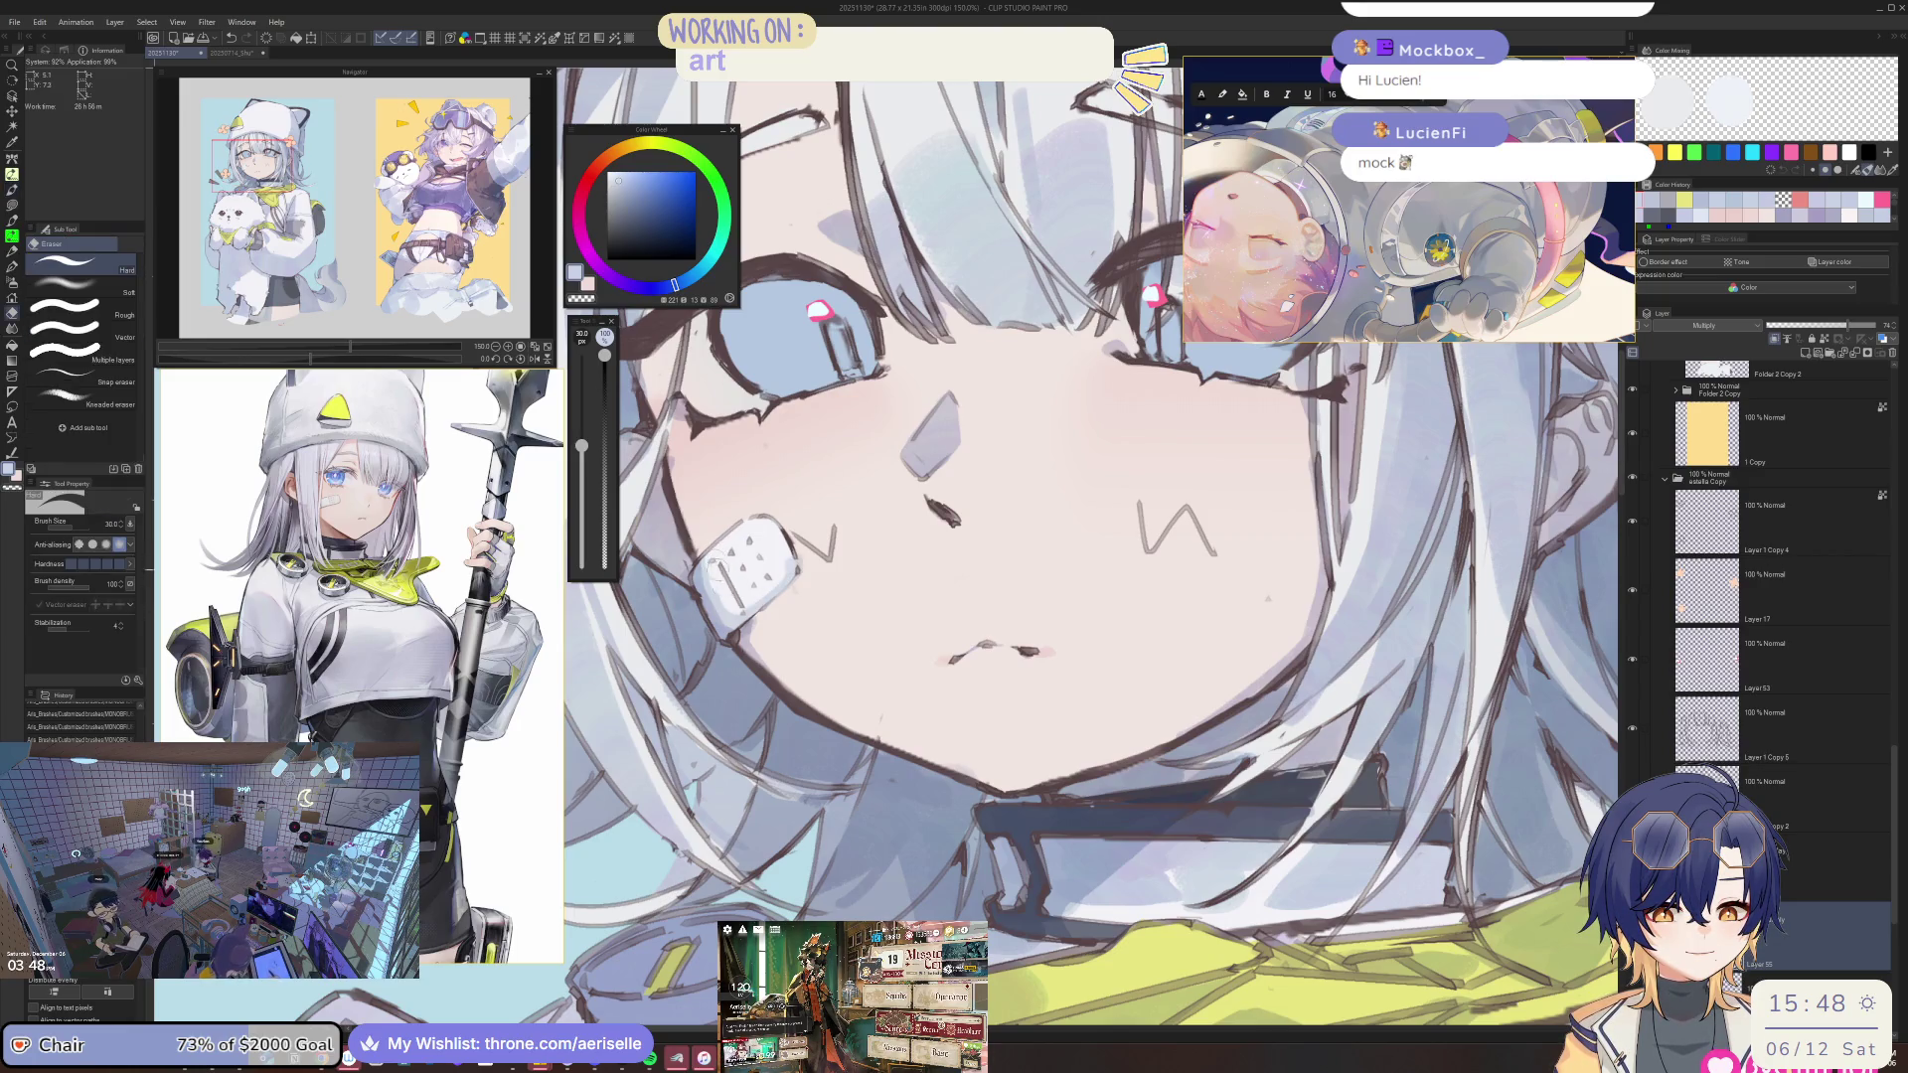
Add a linework stroke to the face, checking it in the mirrored and tilted view.
scroll(847, 555, "down", 3)
scroll(847, 555, "down", 1)
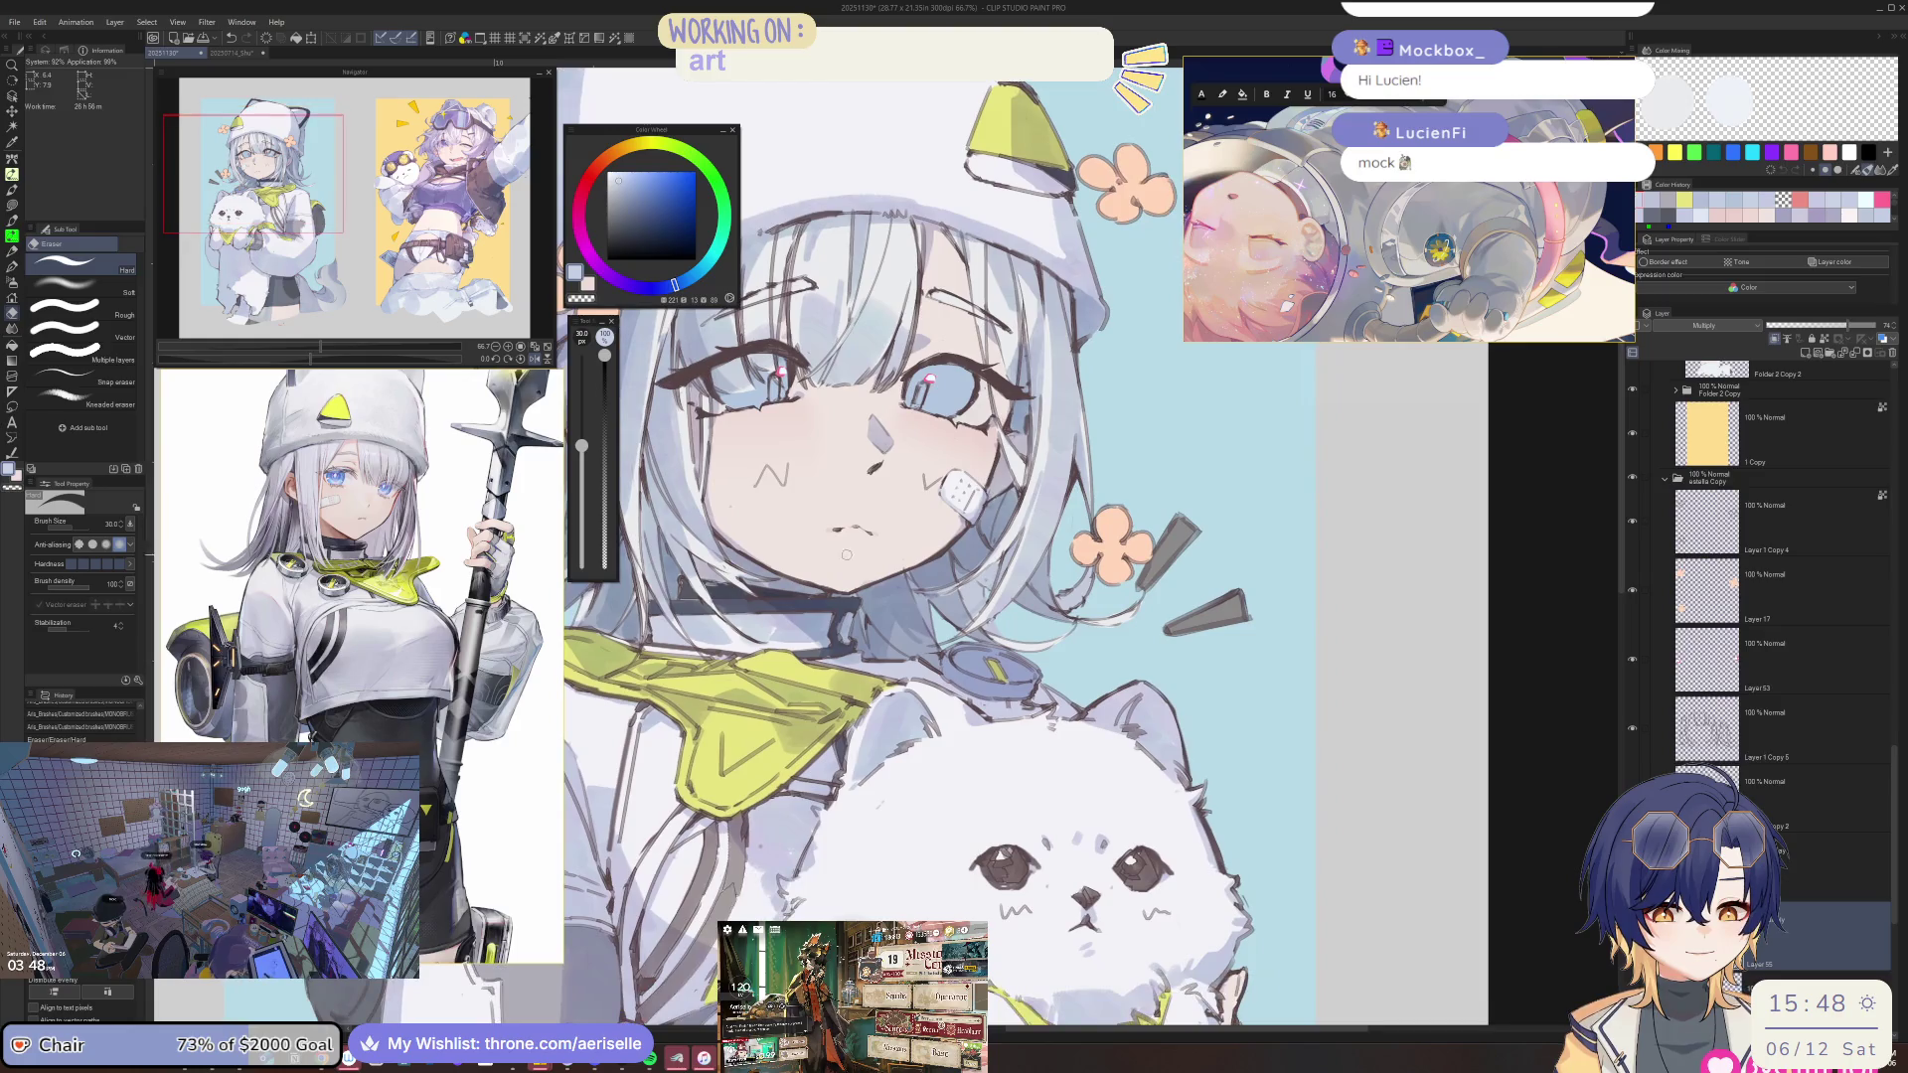
scroll(1013, 433, "up", 2)
key("b")
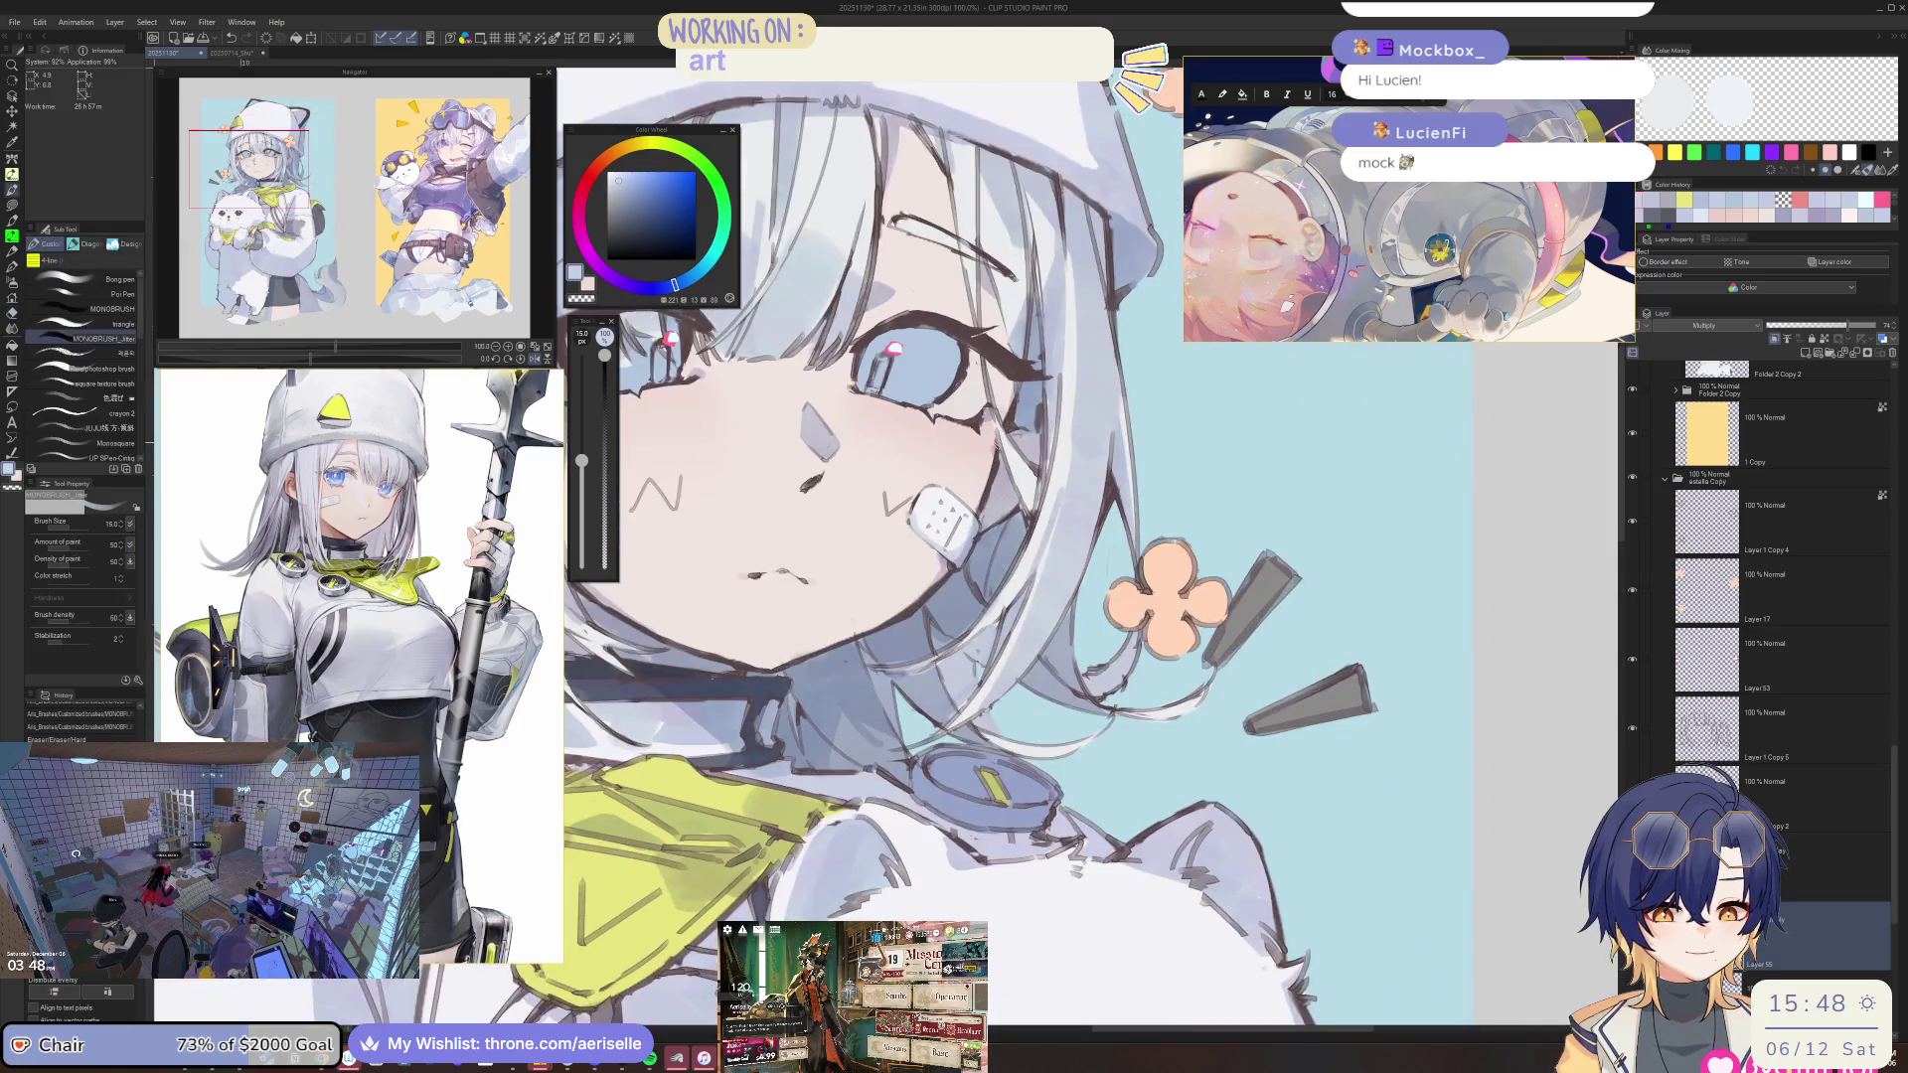
left_click_drag(978, 475, 989, 522)
key("h")
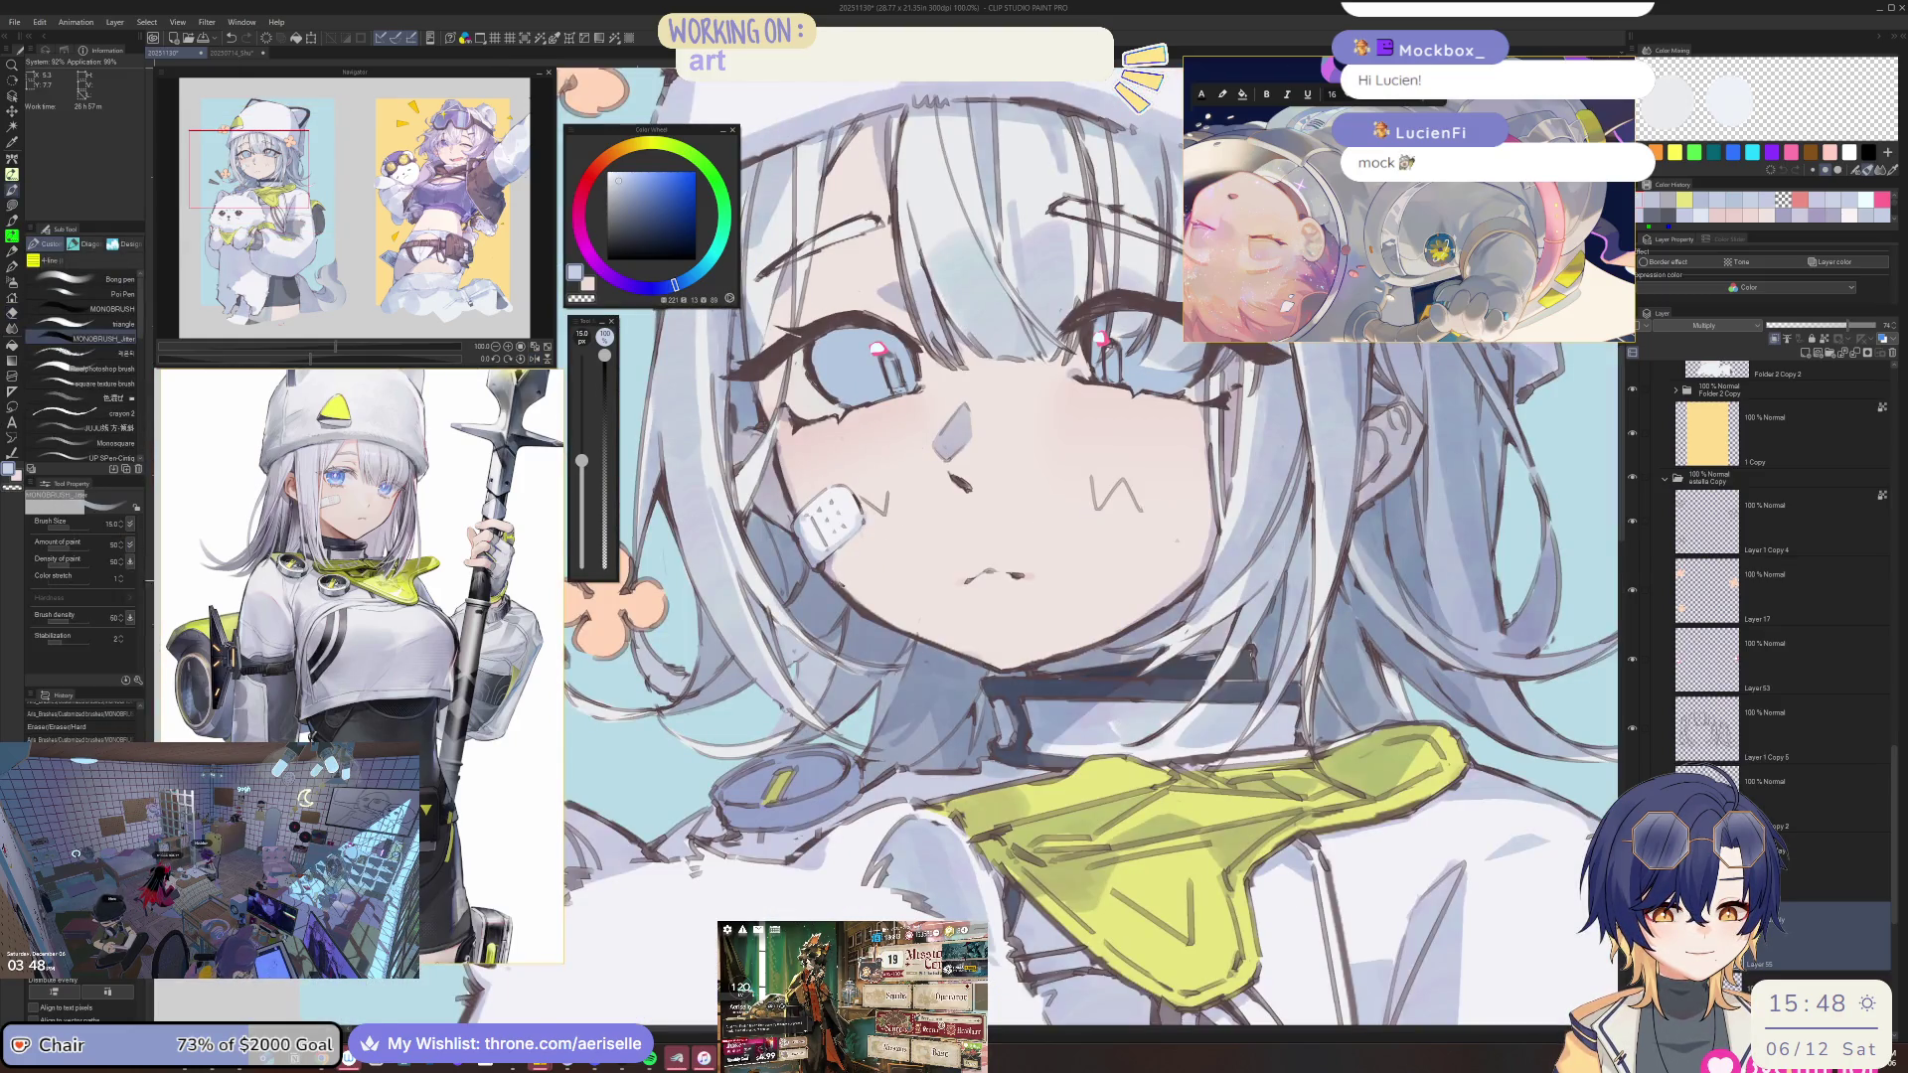
key("h")
key("minus")
key("minus")
Enlarge the brush from 15 to 20, then 50, and draw dark strands along the hair.
key("bracketright")
key("bracketright")
left_click_drag(731, 606, 751, 631)
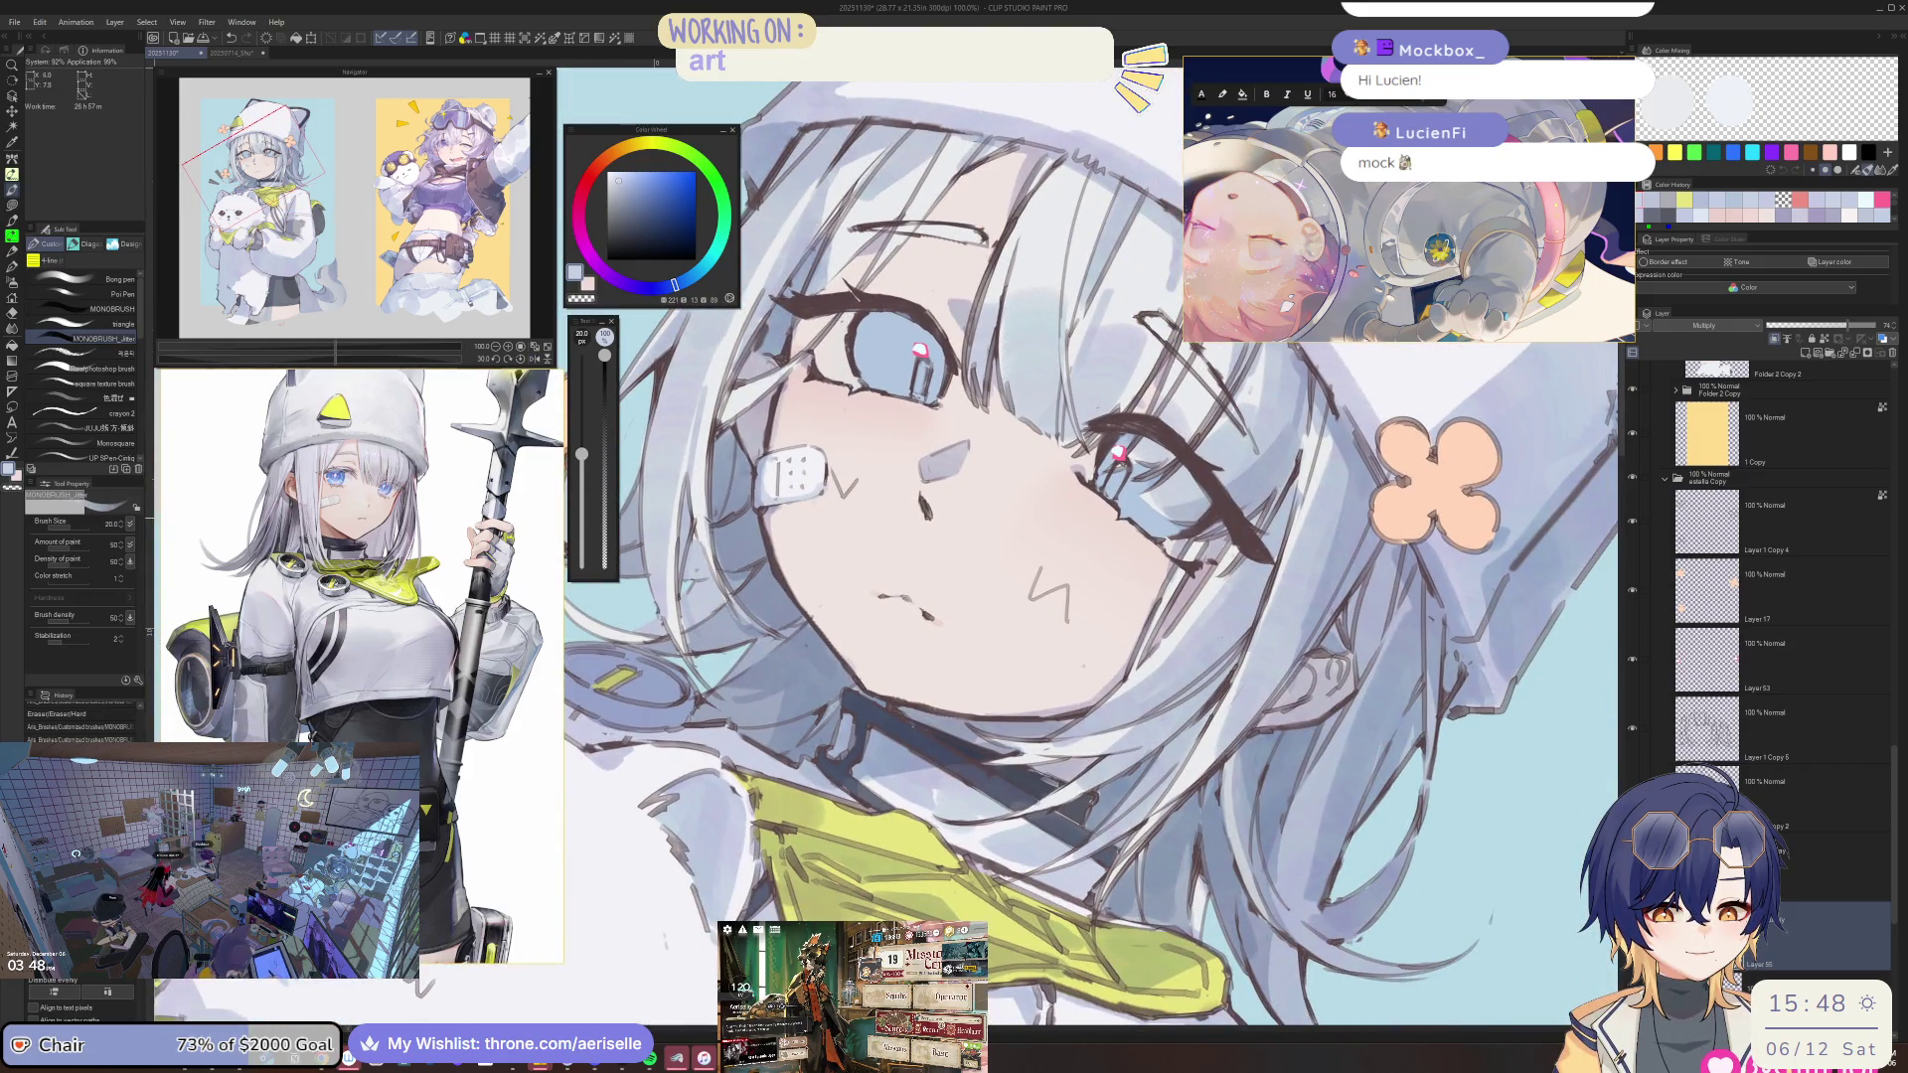
key("minus")
key("minus")
key("minus")
key("bracketright")
key("bracketright")
key("bracketright")
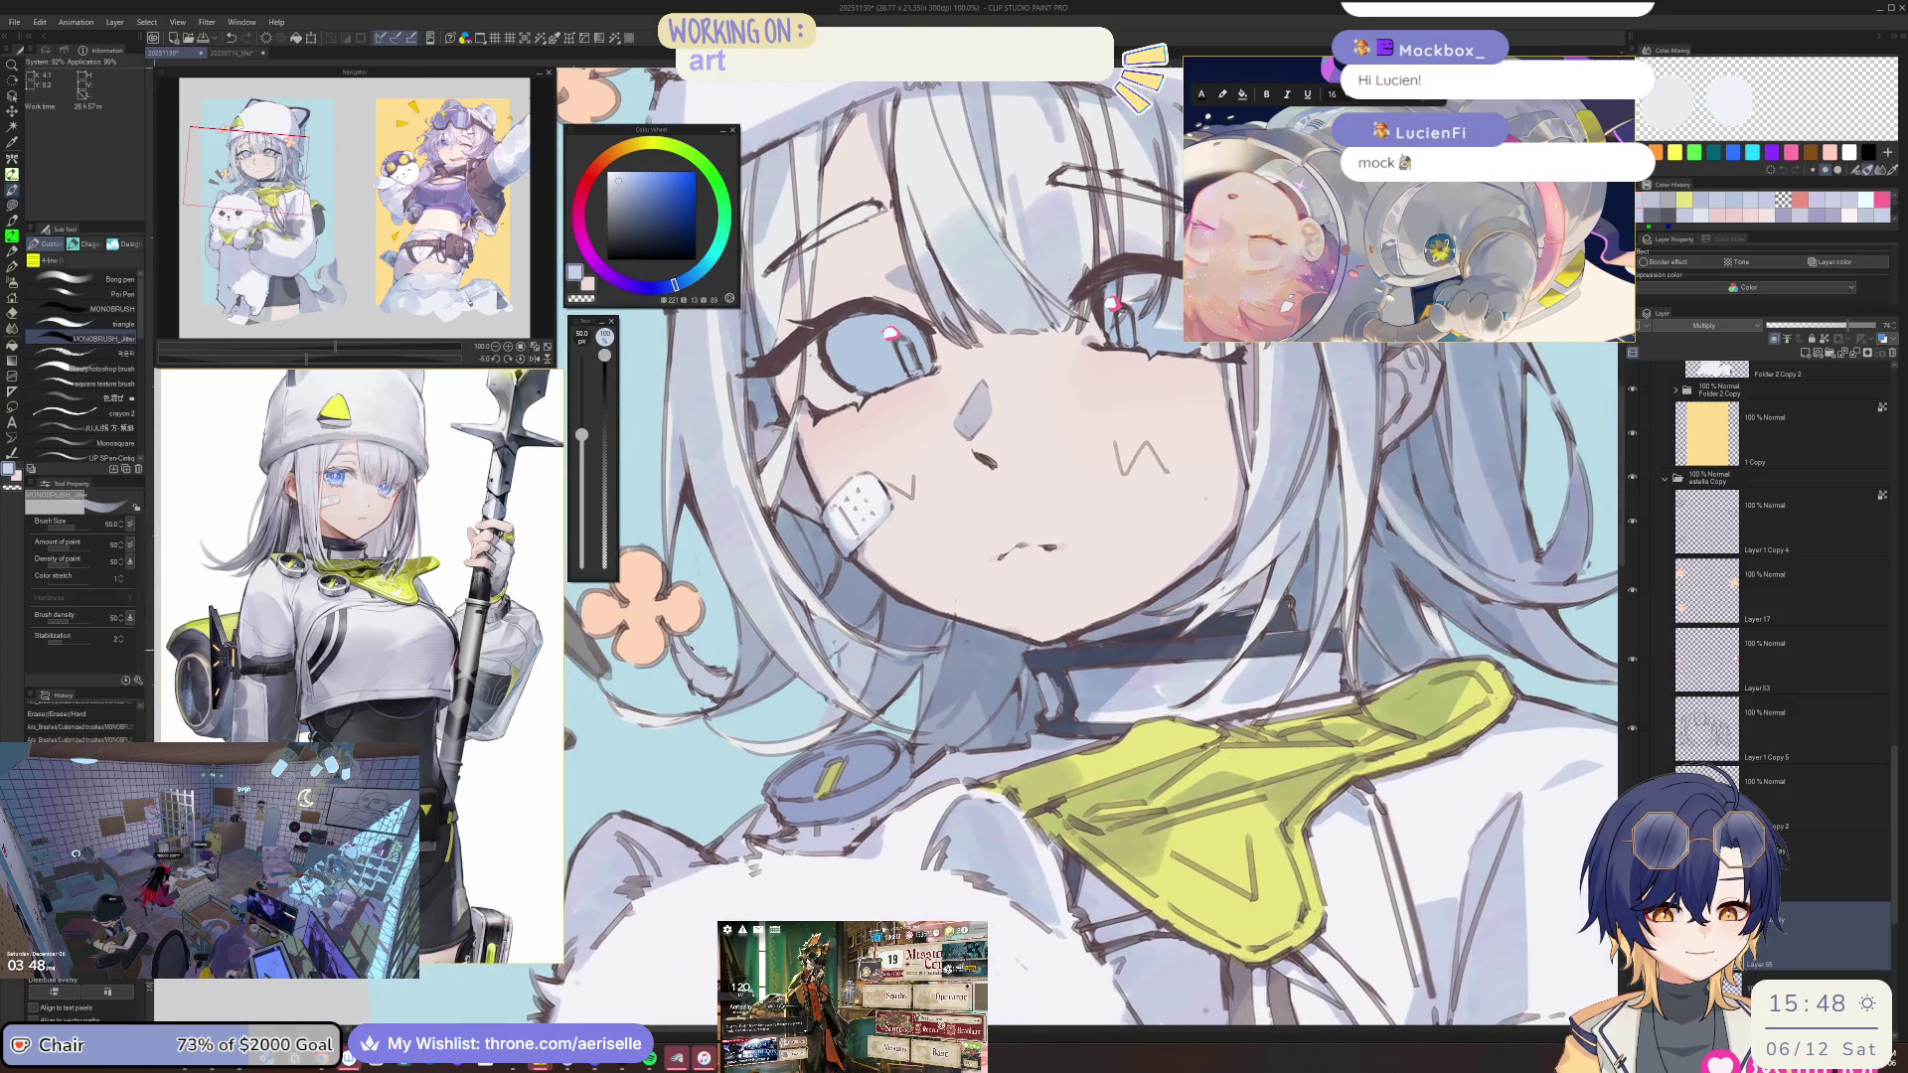
left_click_drag(691, 661, 720, 691)
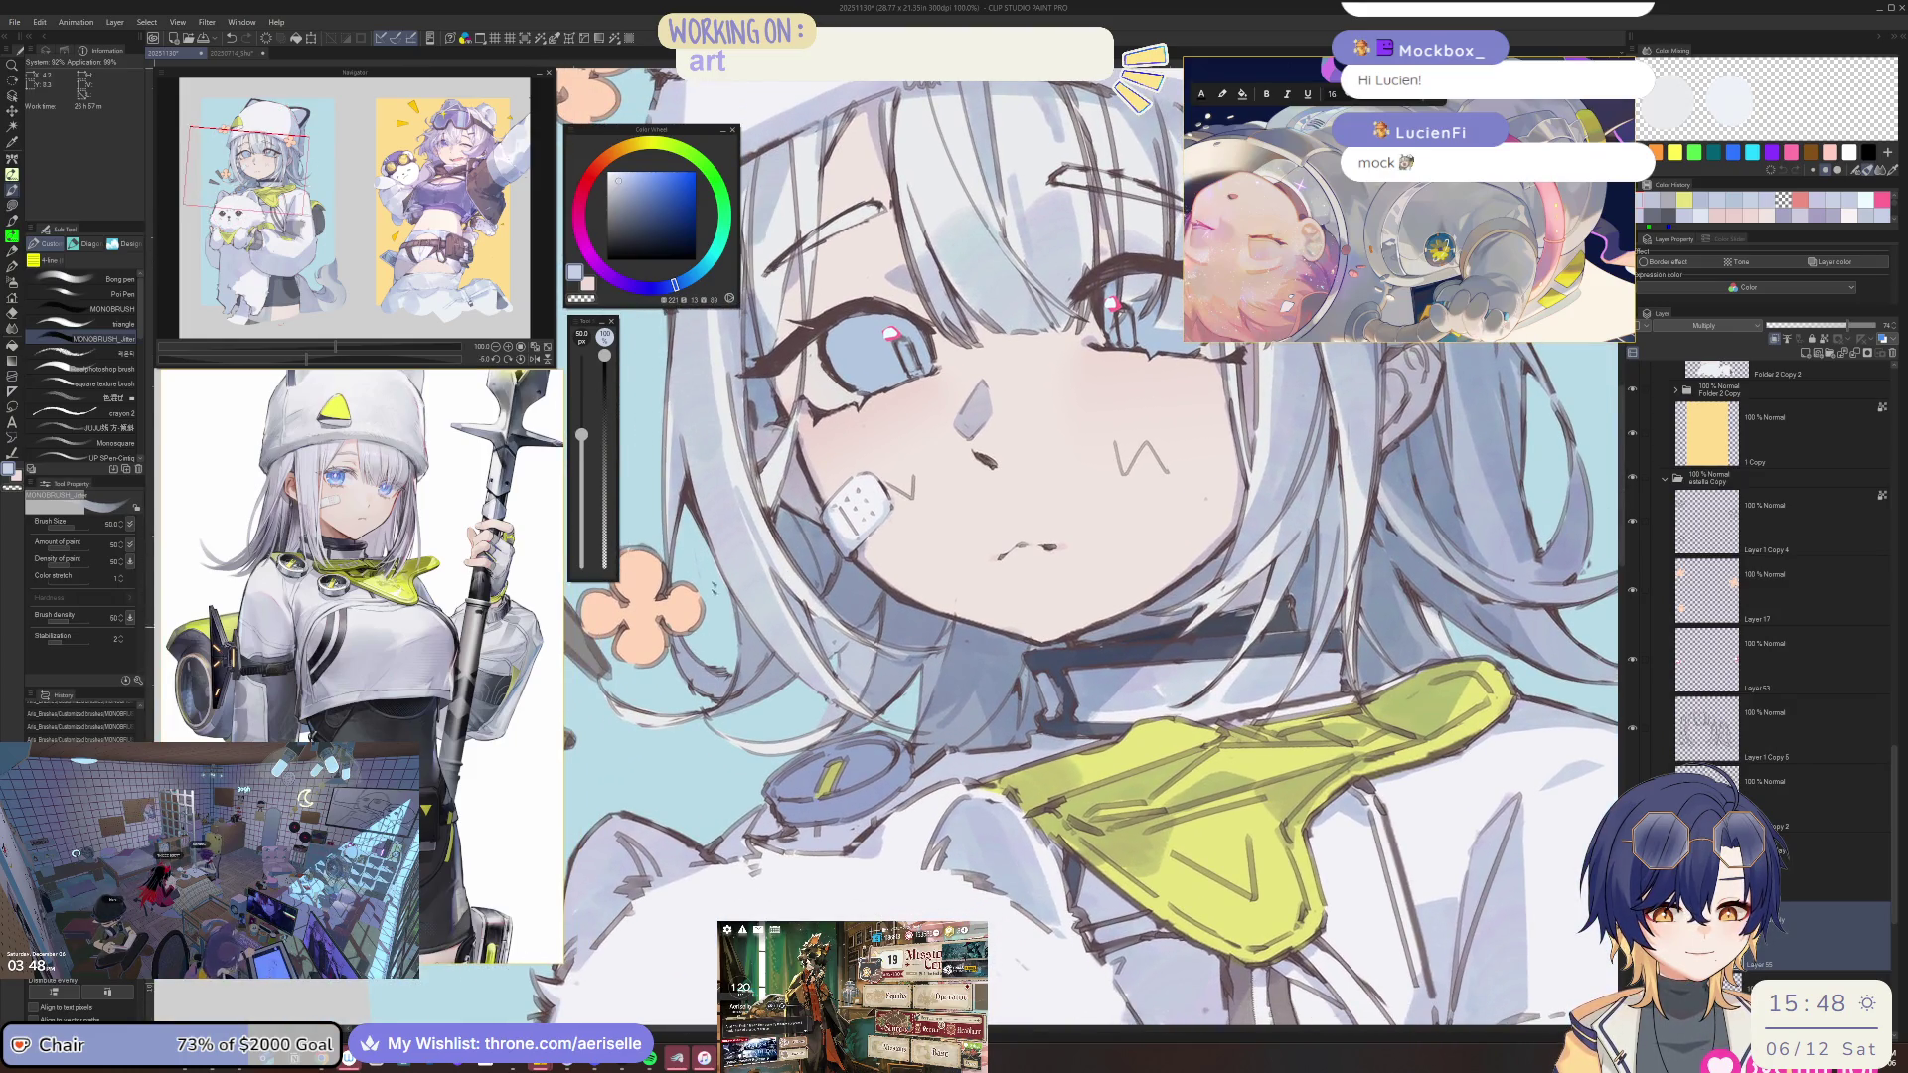
key("minus")
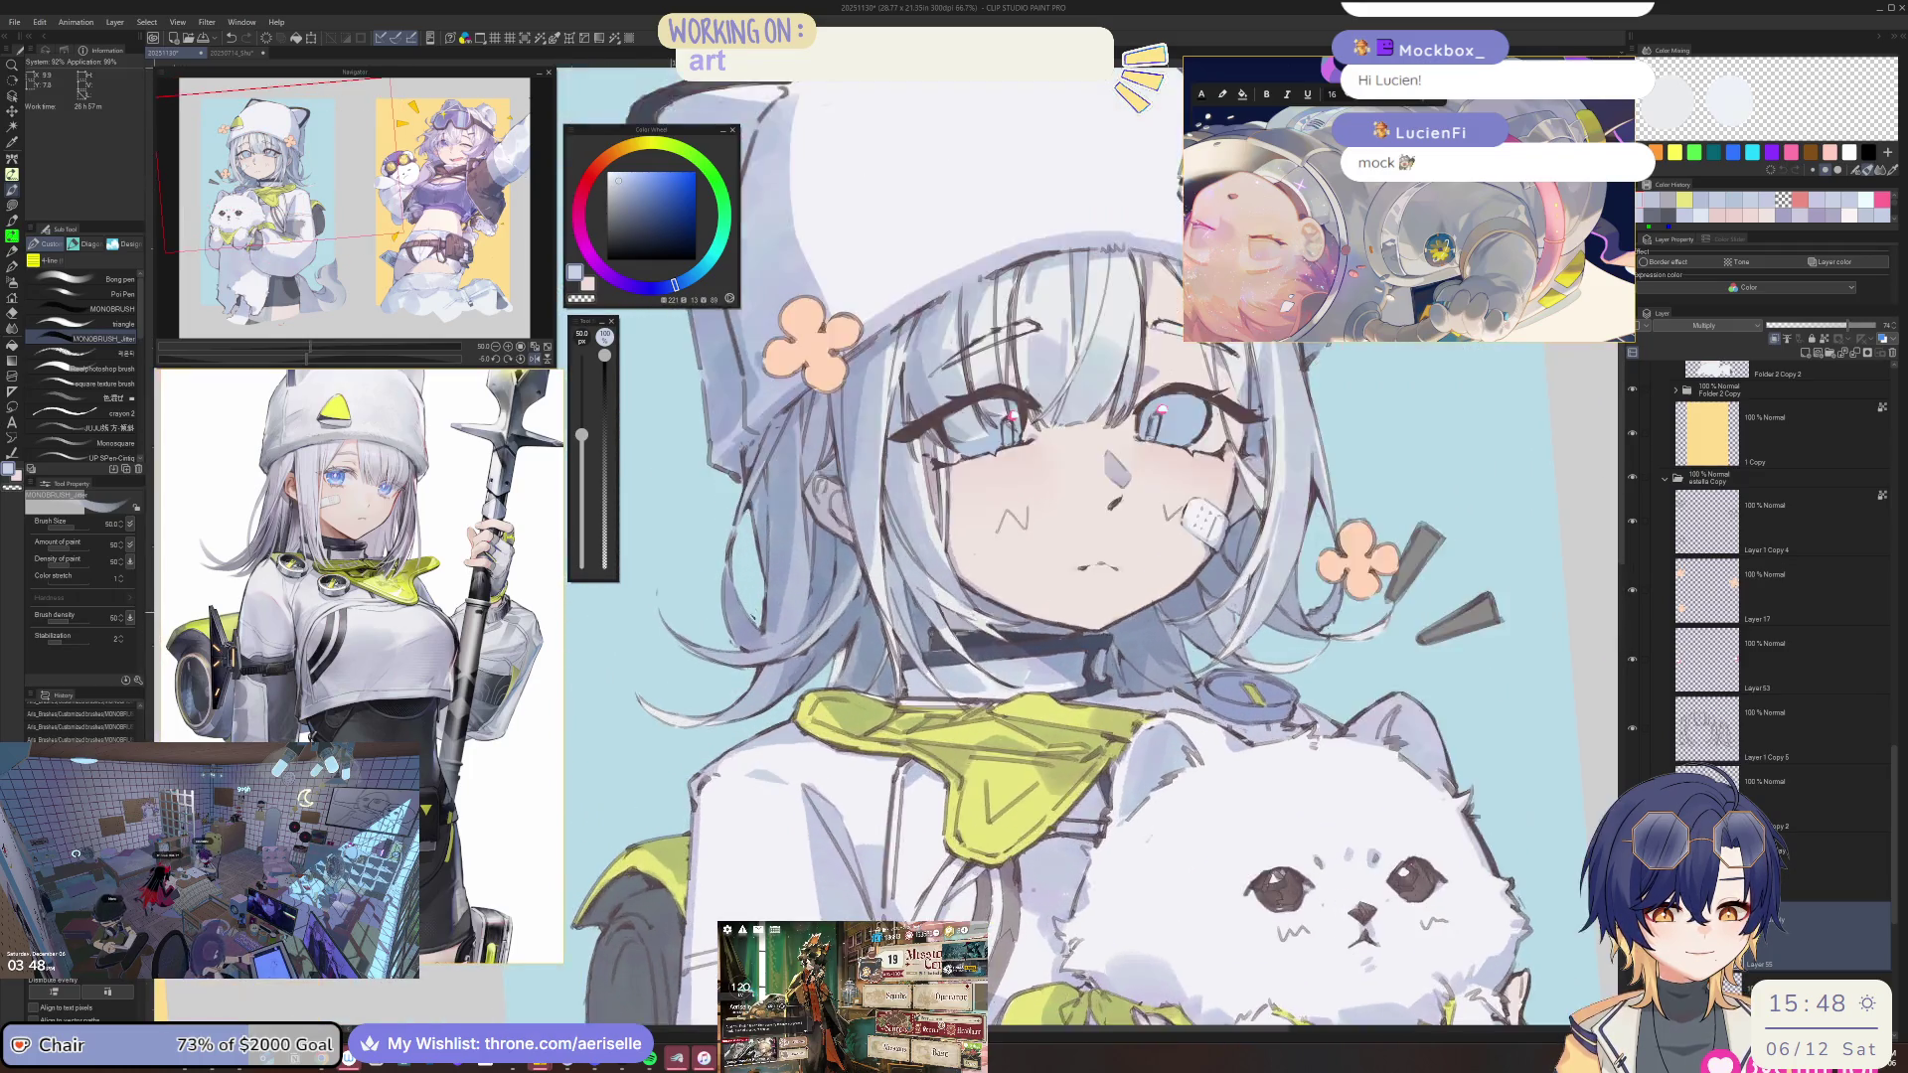
key("plus")
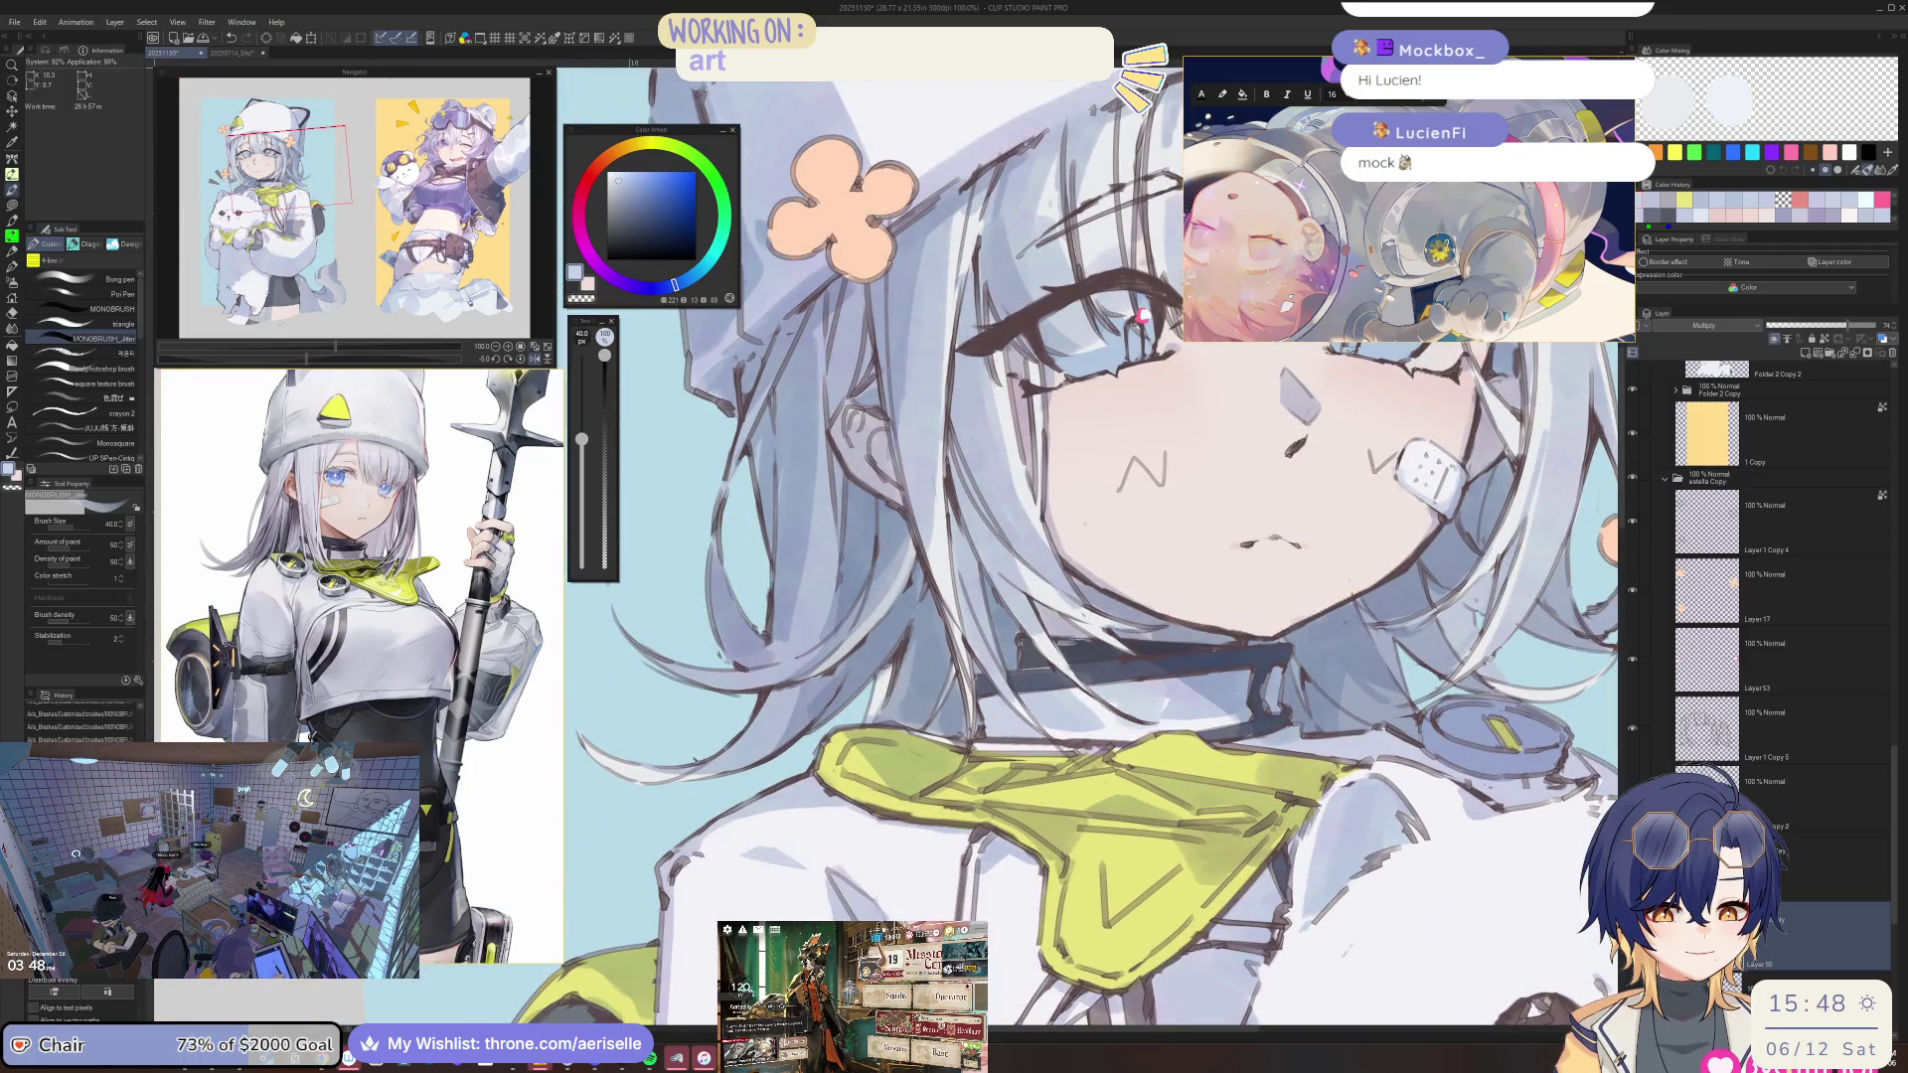
left_click_drag(658, 777, 596, 738)
left_click_drag(852, 623, 795, 636)
left_click_drag(1891, 772, 1891, 840)
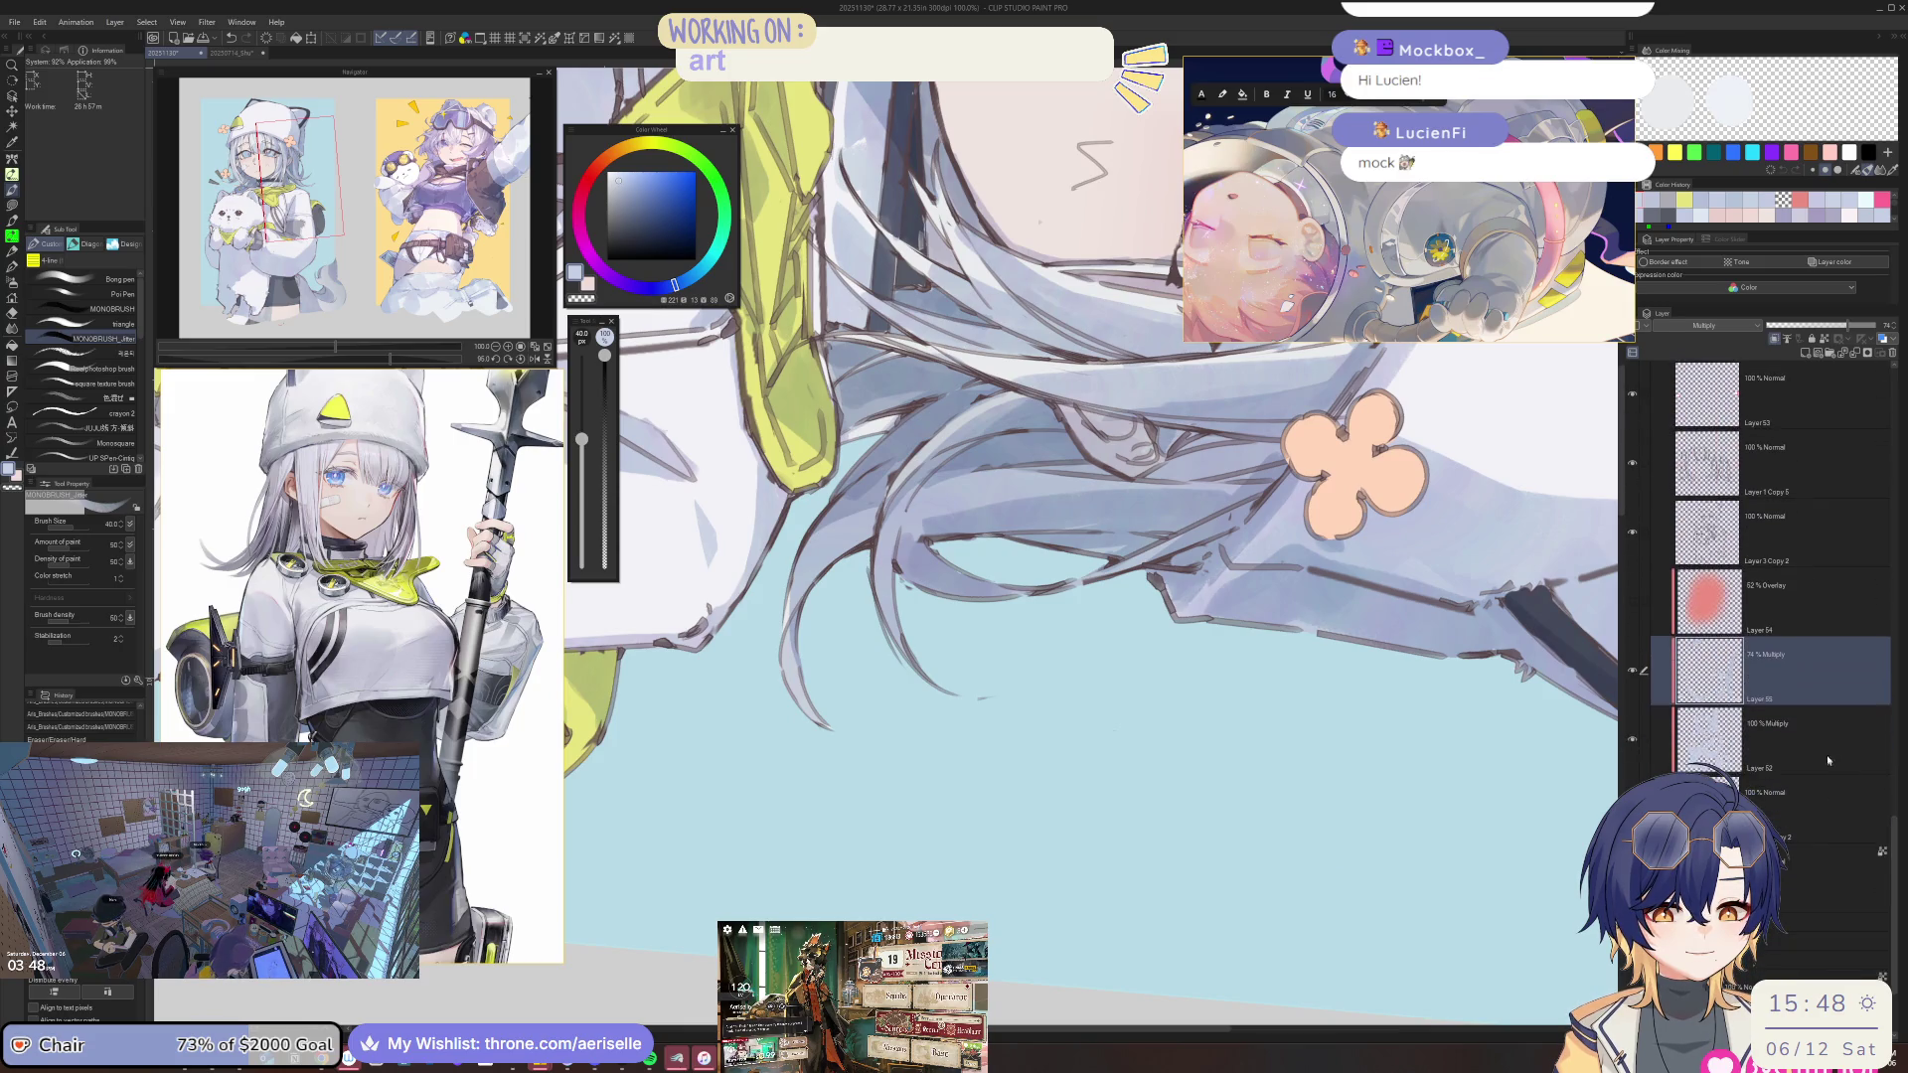
Lasso-fill shapes into the hair strands and freehand-select a hair area for gradient filling.
key("ctrl+plus")
key("ctrl+plus")
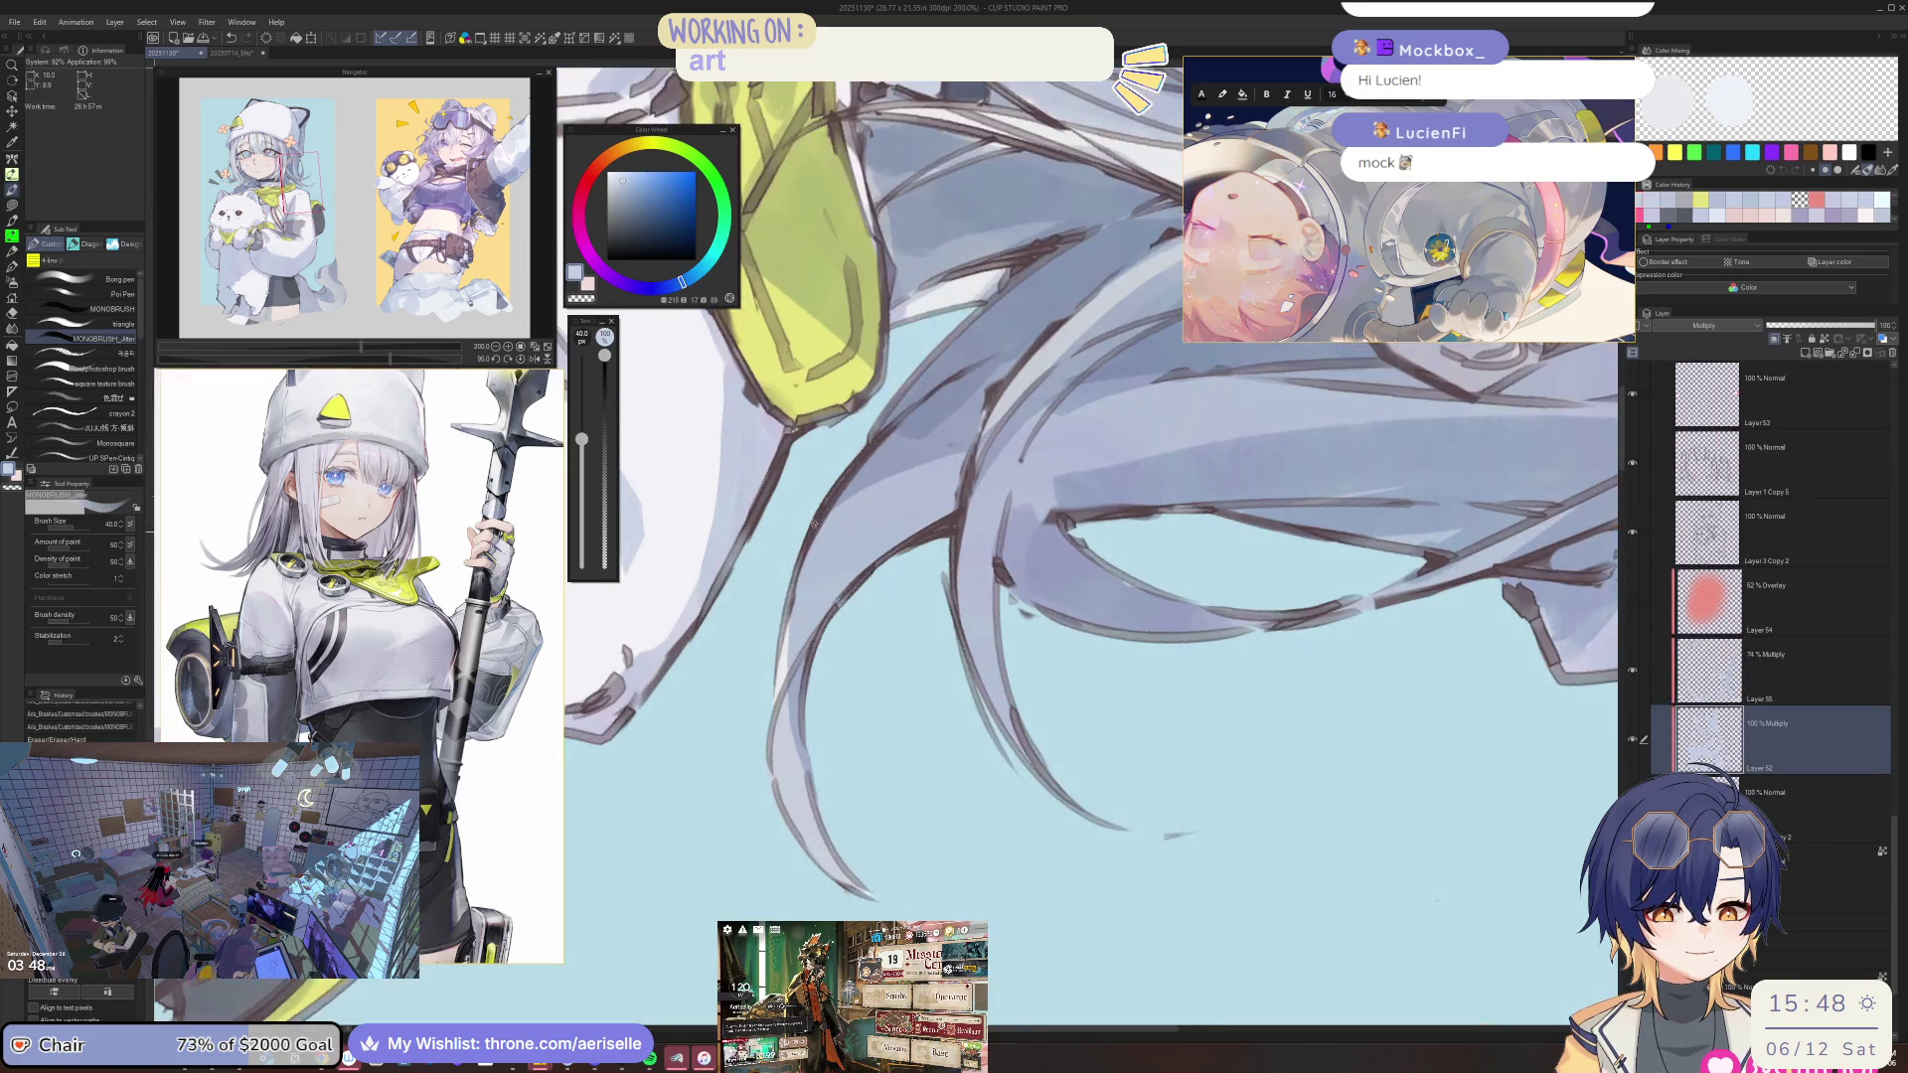
key("u")
left_click_drag(818, 515, 897, 520)
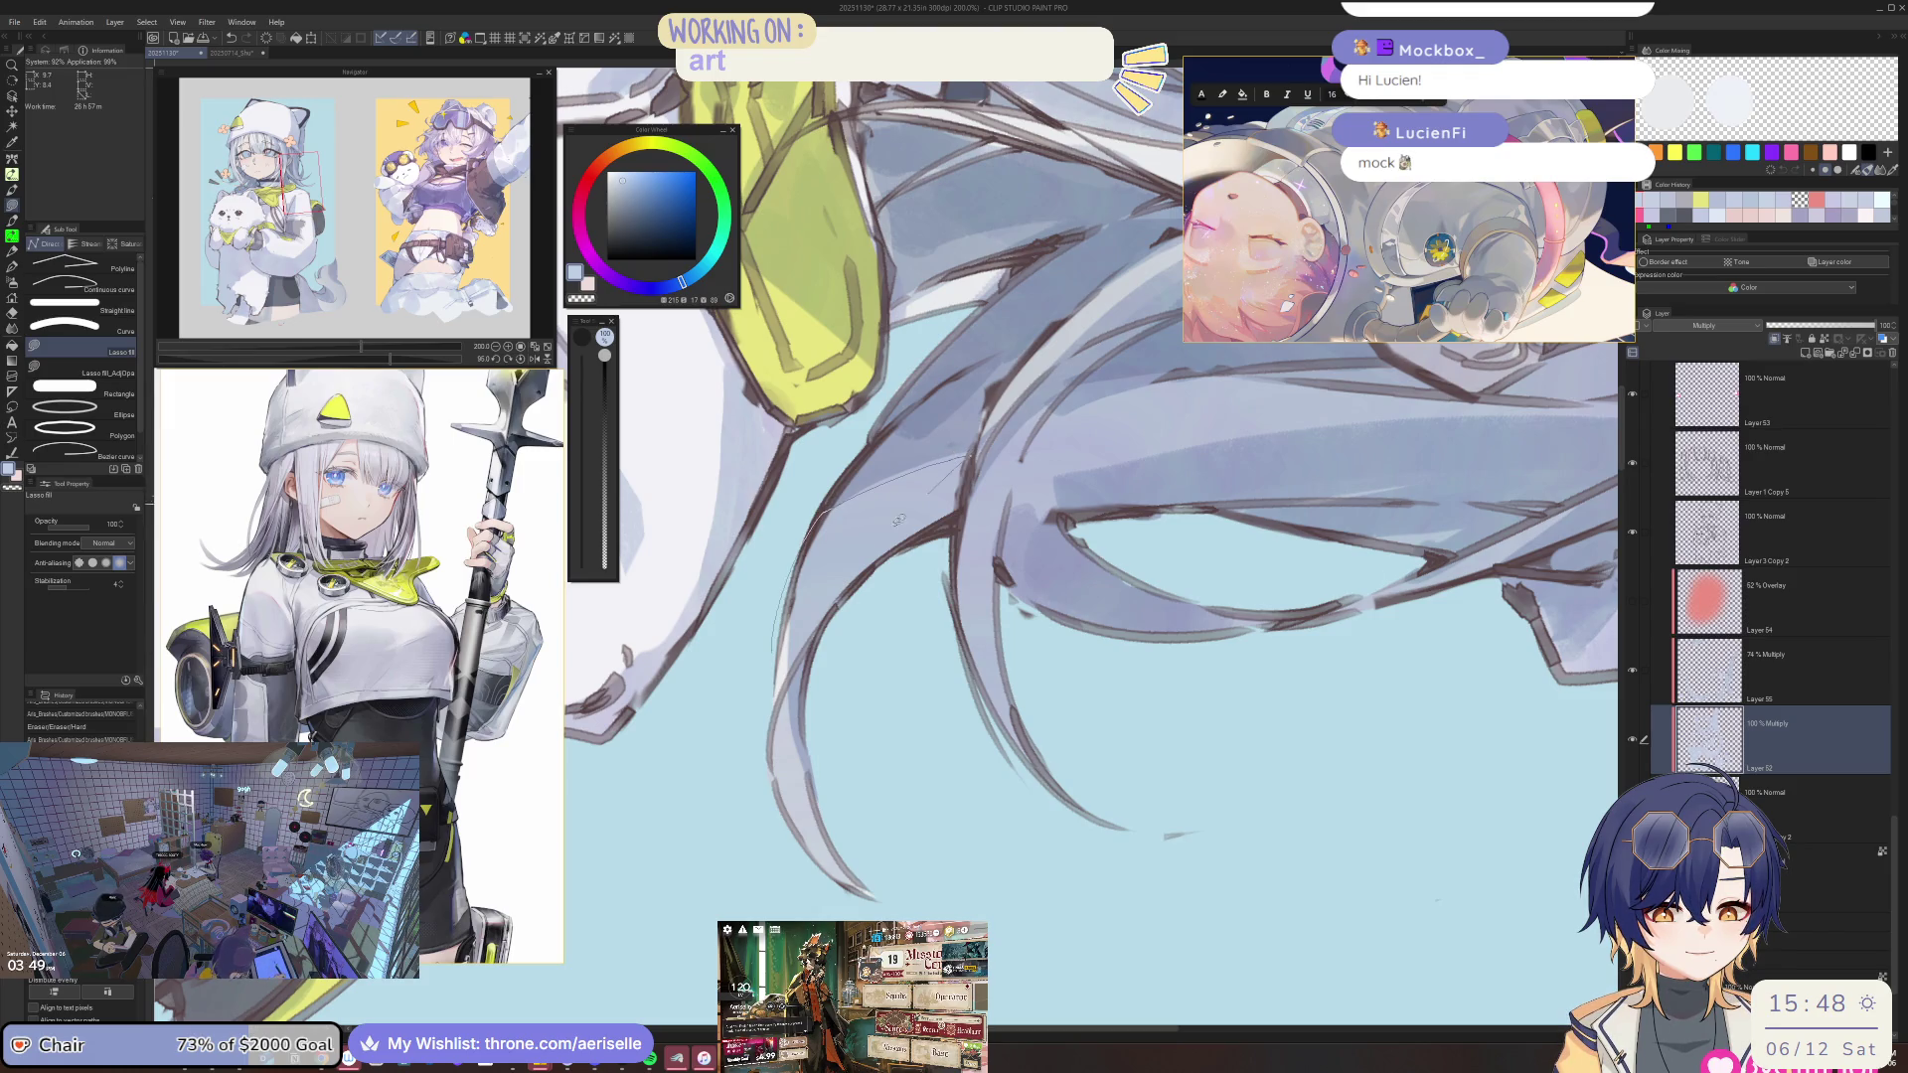
left_click_drag(789, 665, 790, 562)
key("m")
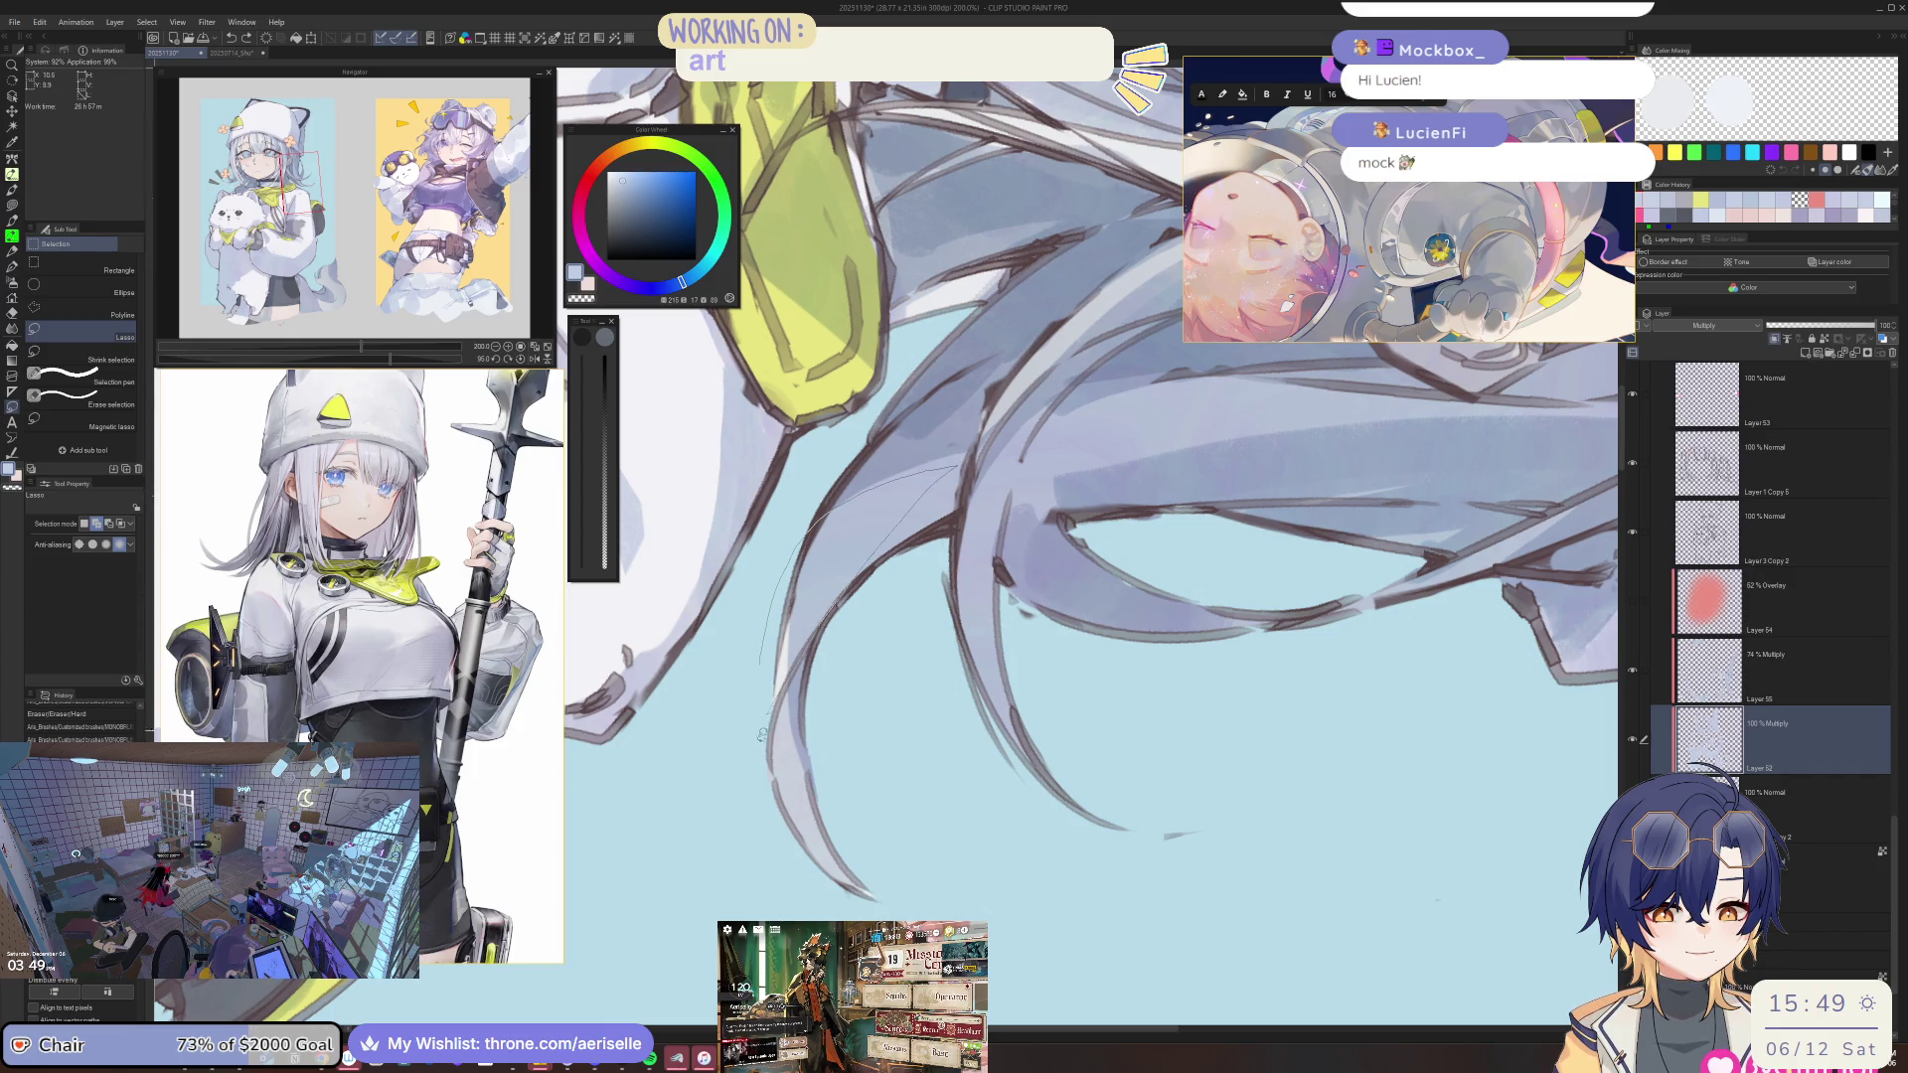
left_click_drag(854, 494, 742, 790)
key("g")
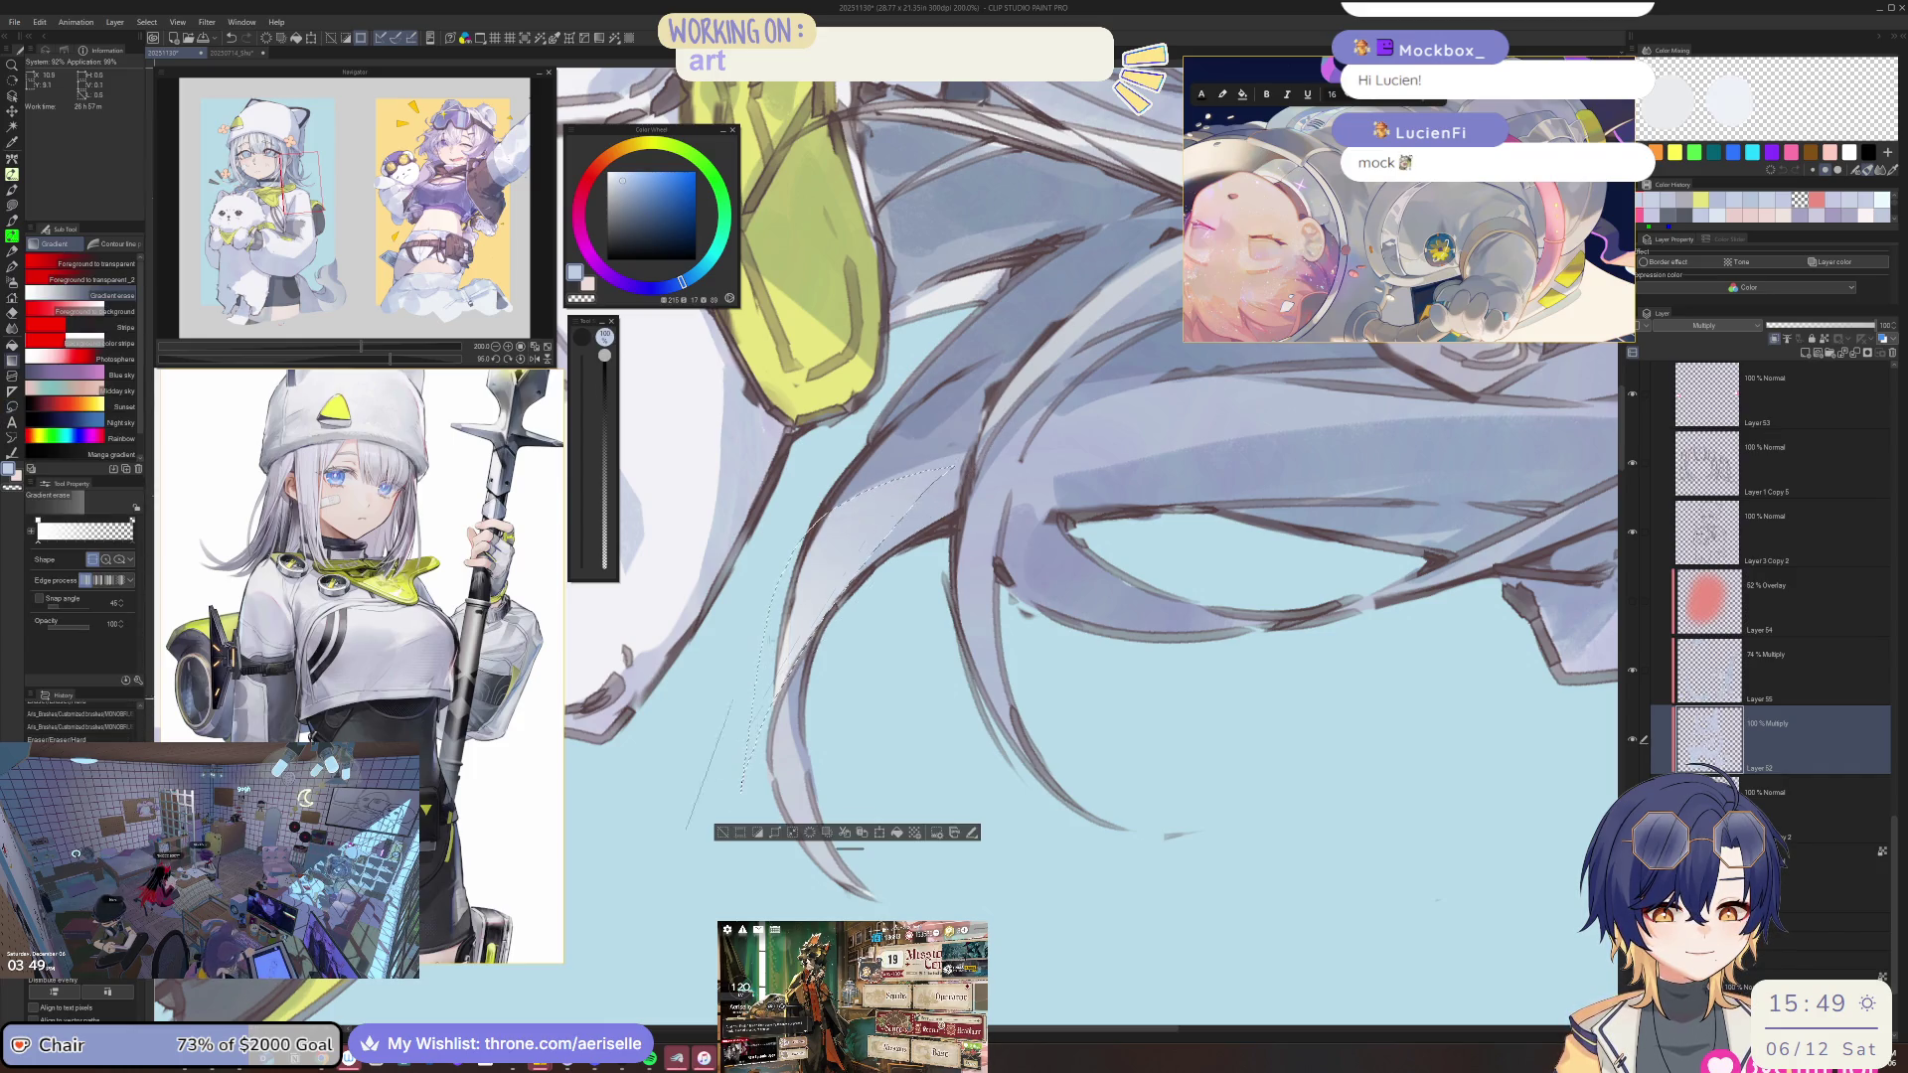
scroll(965, 382, "down", 4)
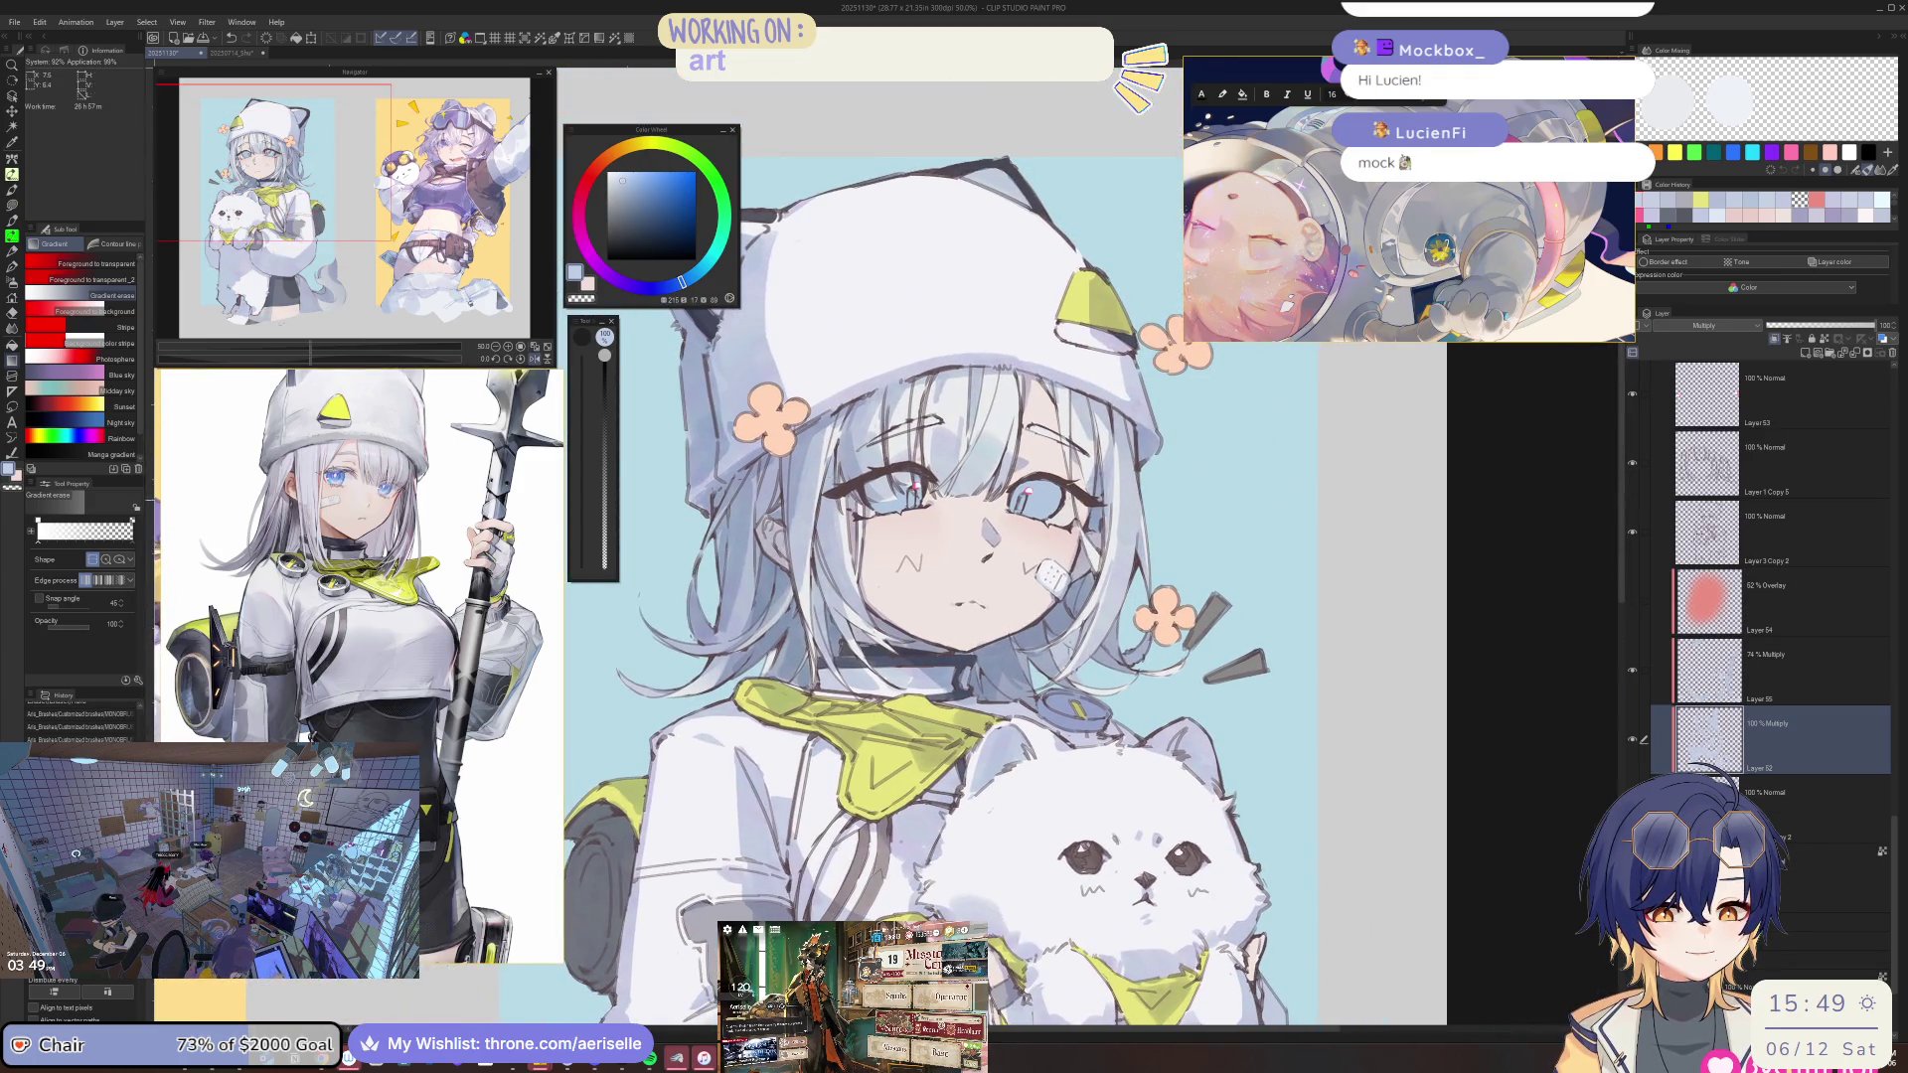
Sample the hair colour and paint light strands into the bangs near the eye.
key("b")
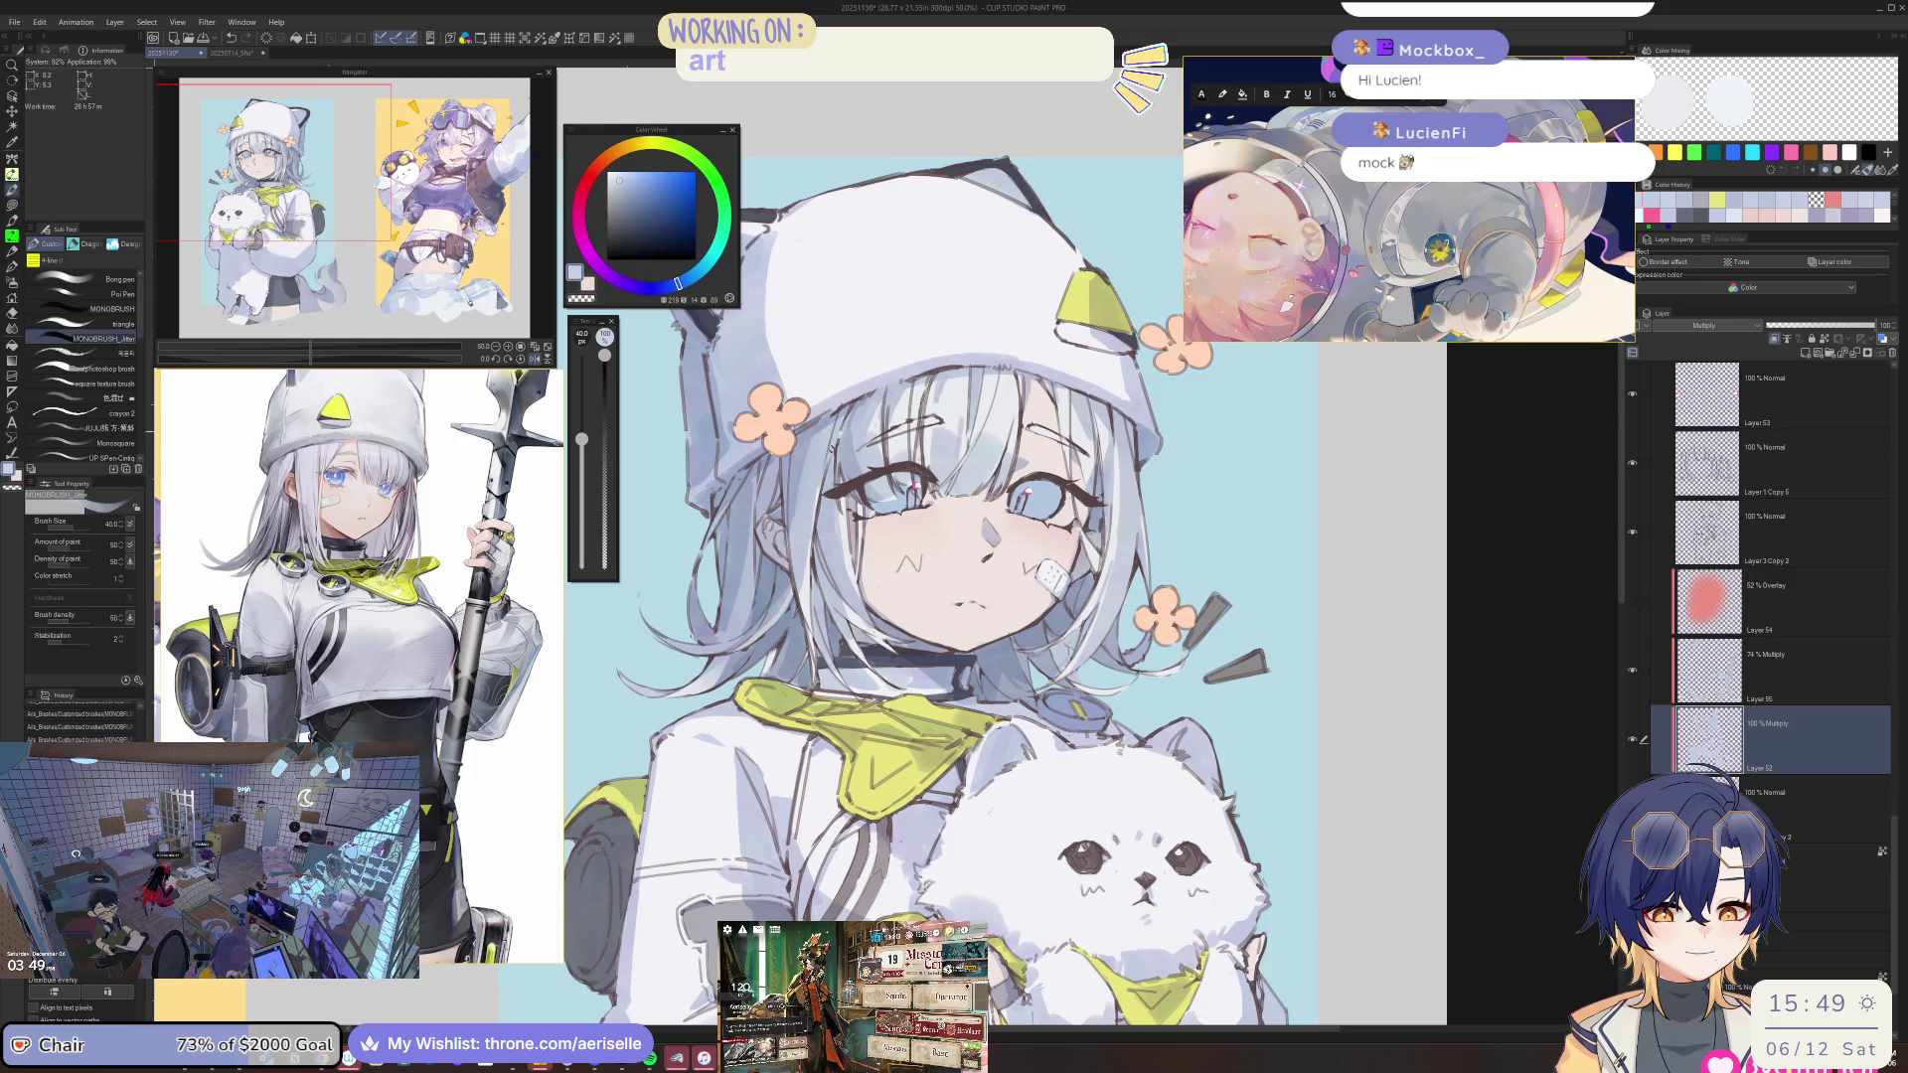
scroll(1003, 547, "down", 2)
scroll(1003, 546, "up", 3)
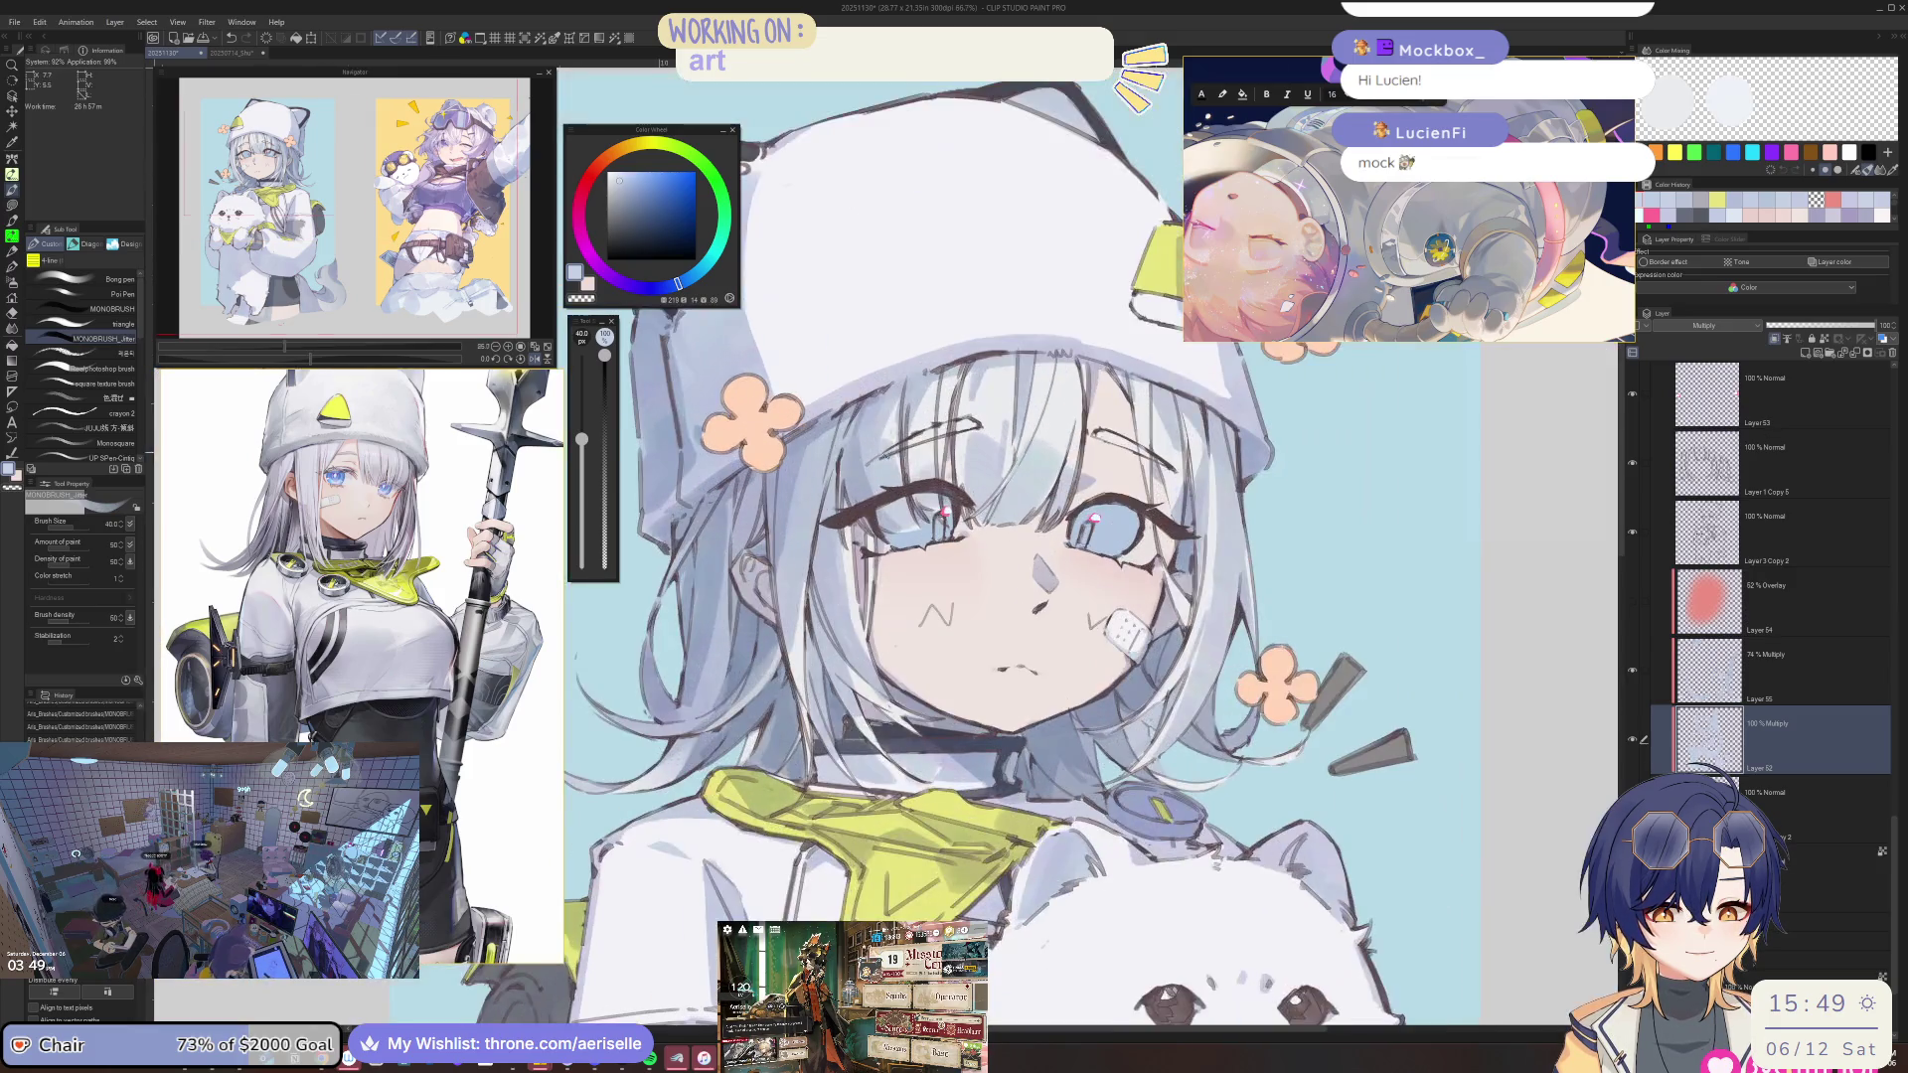
left_click_drag(889, 422, 904, 517)
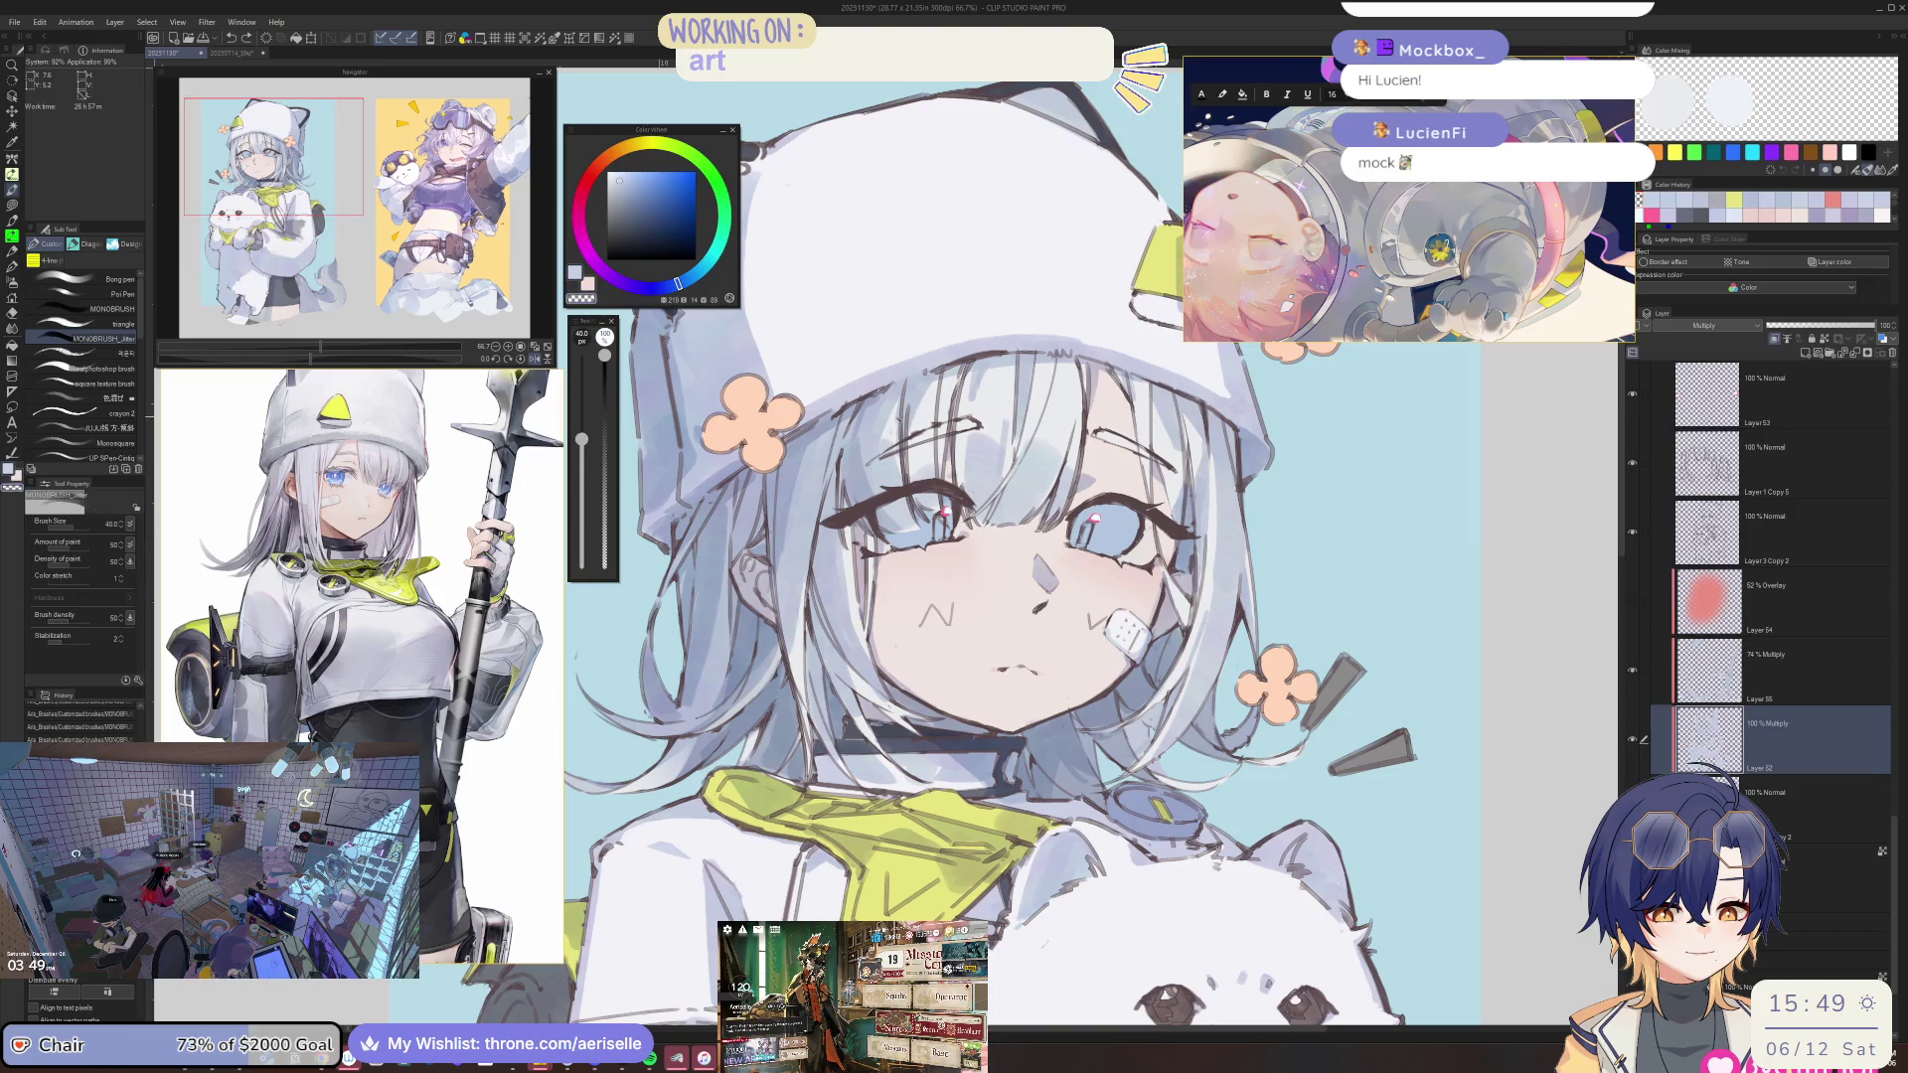
left_click_drag(904, 397, 874, 497)
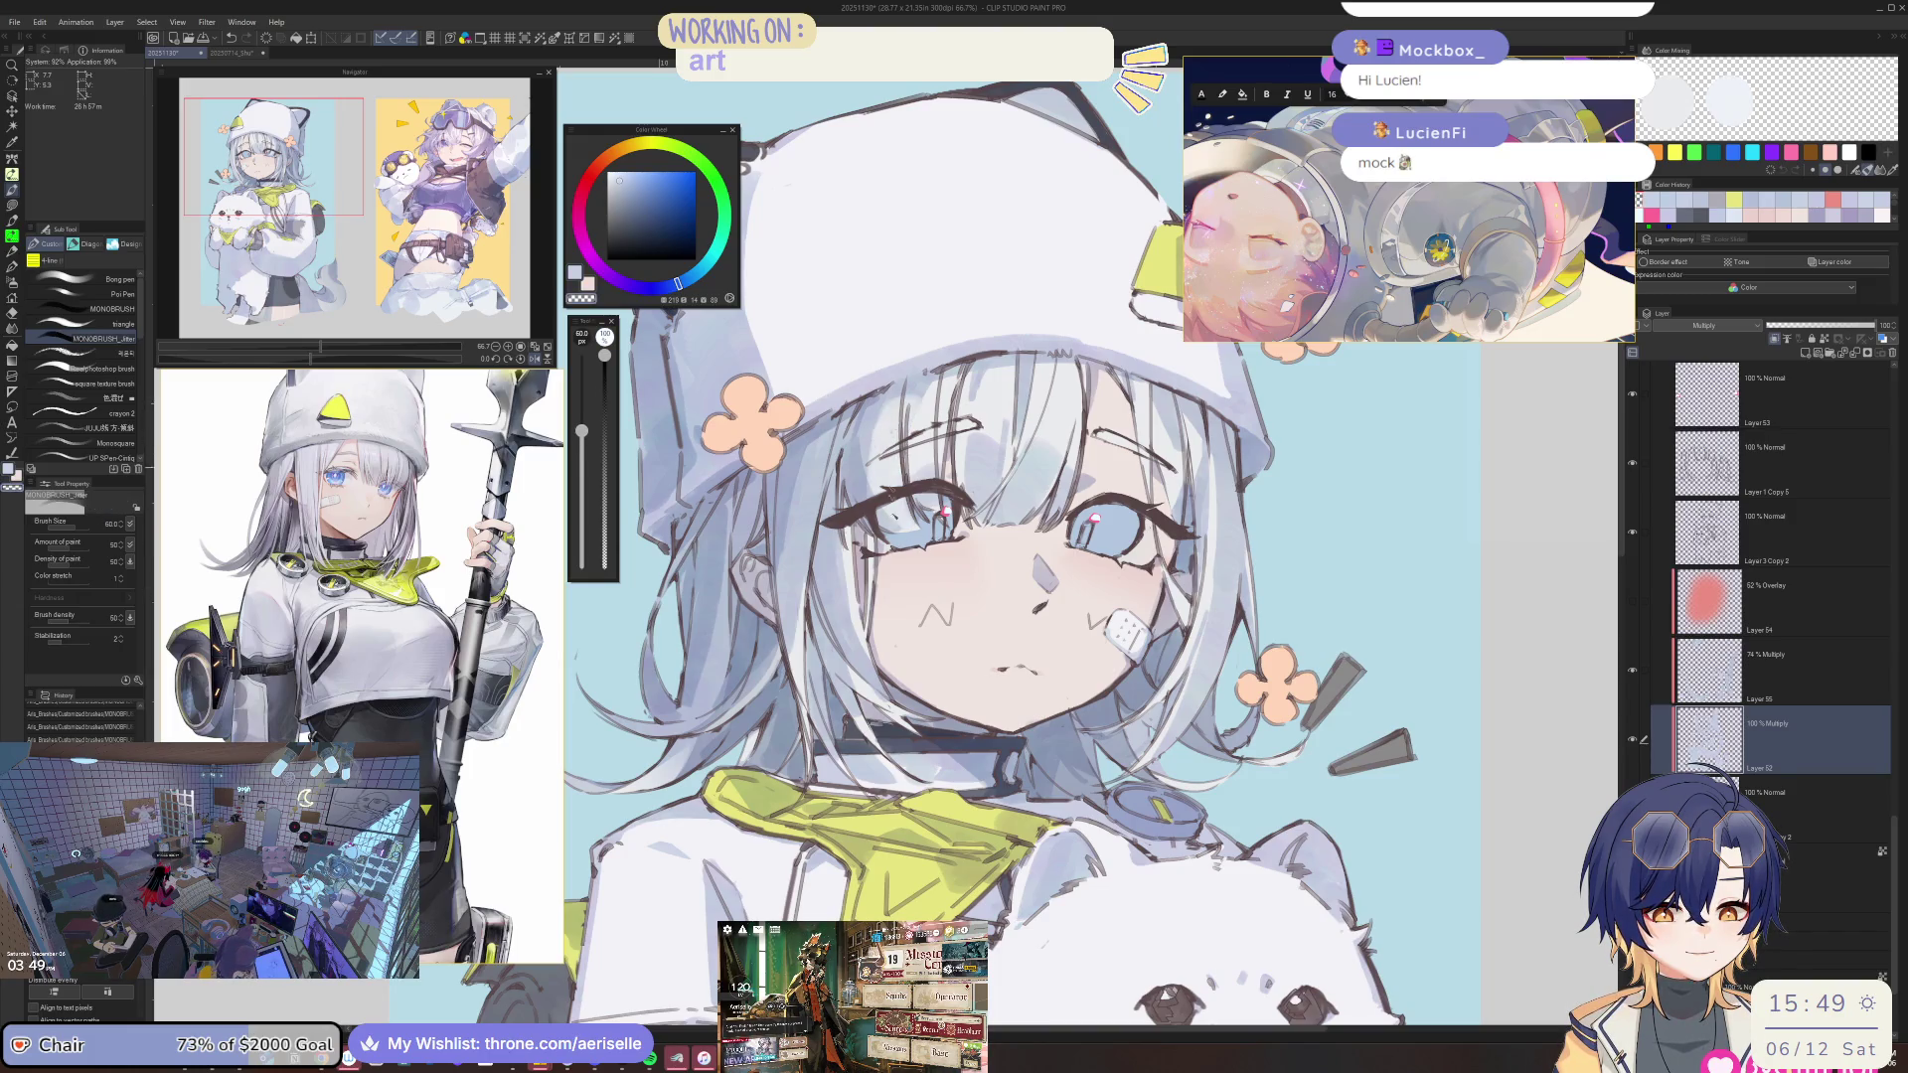
left_click_drag(581, 429, 581, 435)
left_click_drag(924, 388, 900, 521)
left_click_drag(889, 417, 880, 524)
scroll(929, 477, "down", 2)
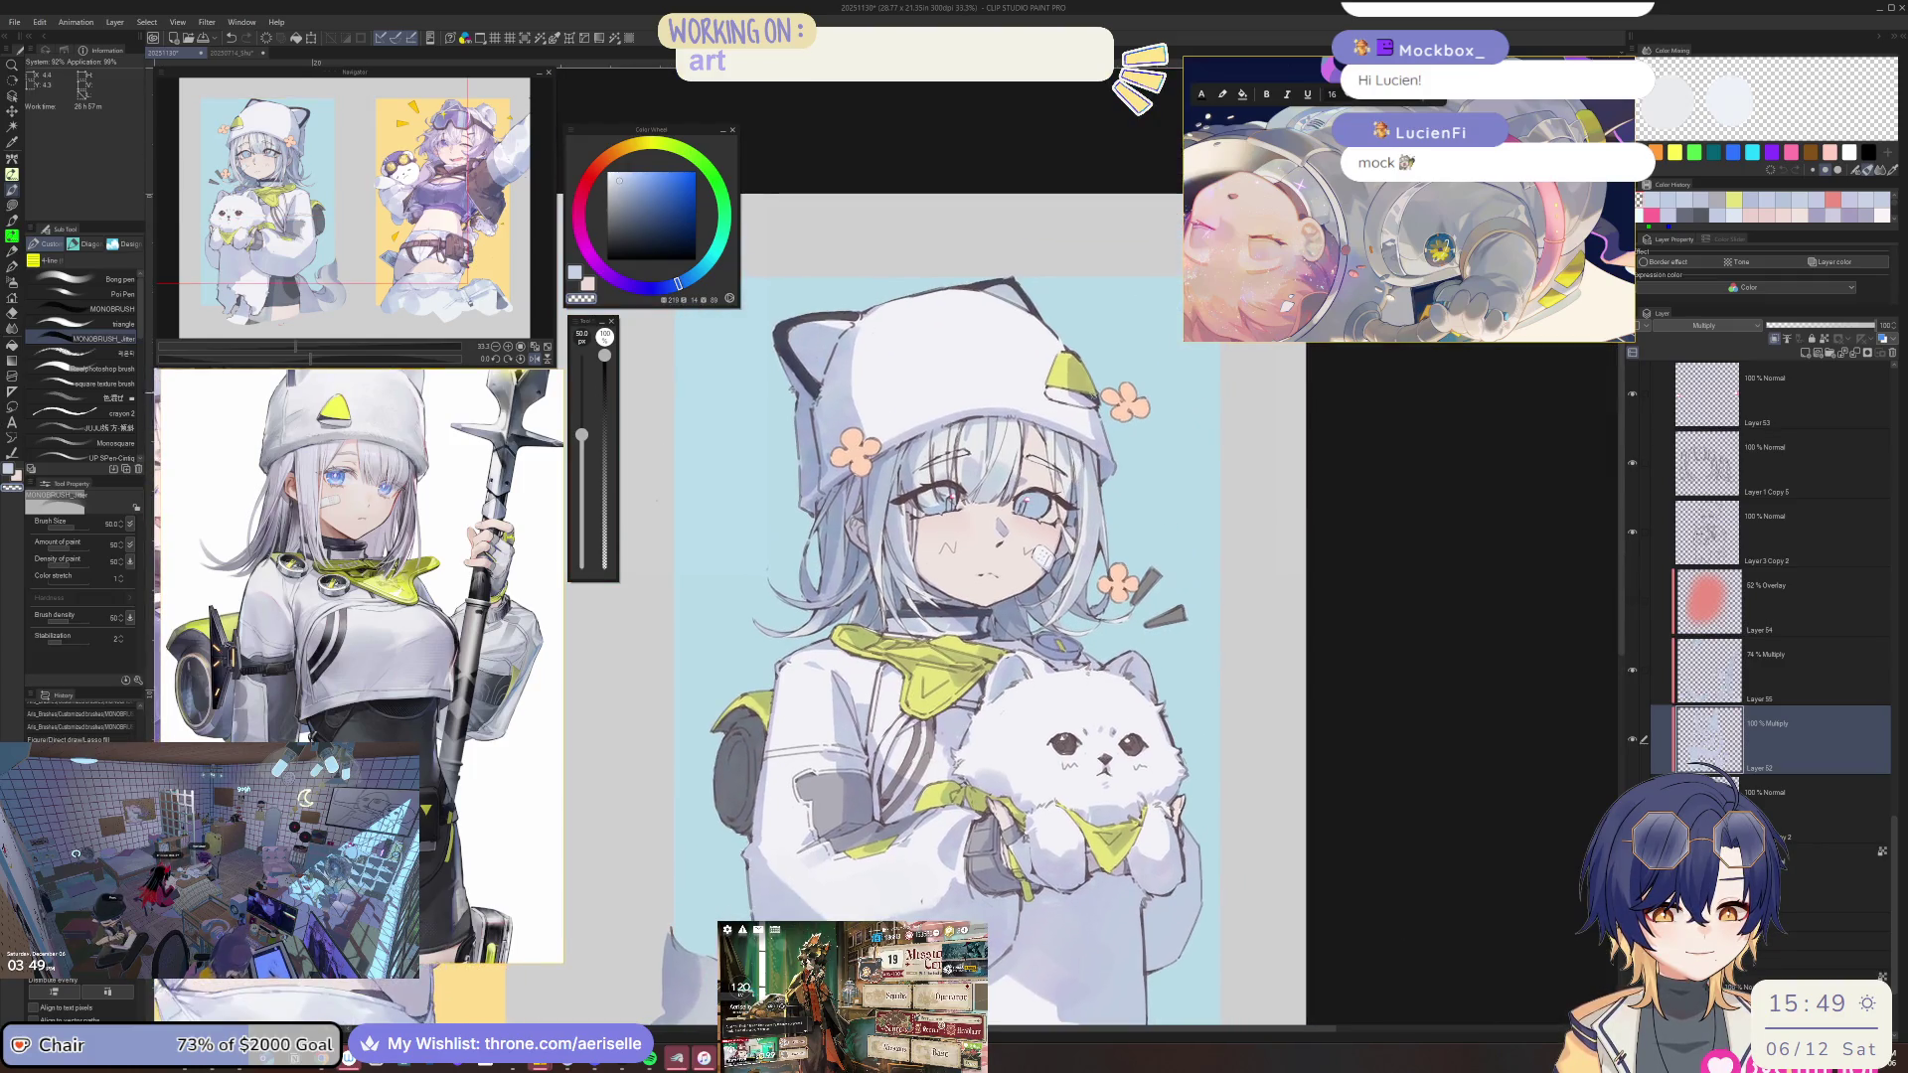
scroll(915, 440, "up", 2)
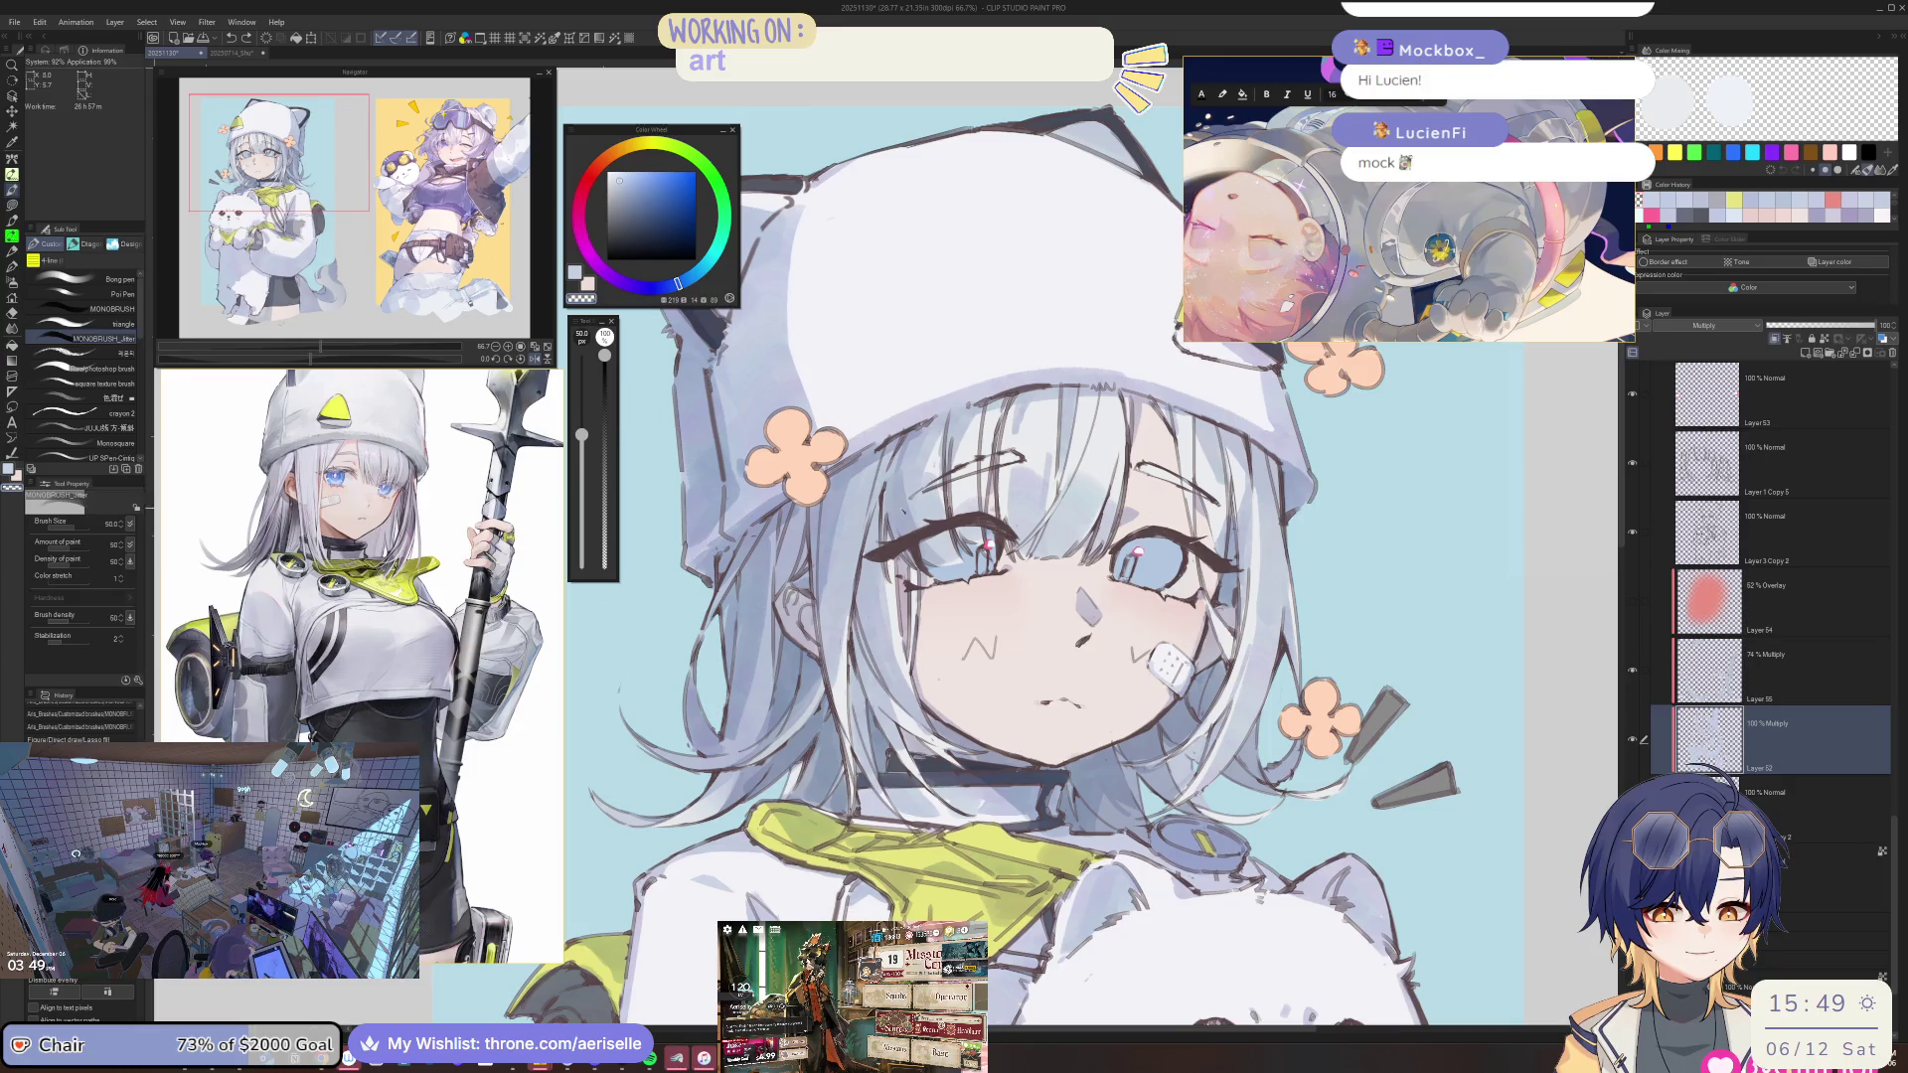
Select the layer under the face area and erase stray marks before resuming the brush.
left_click(901, 506, "ctrl+shift")
left_click(901, 506, "alt")
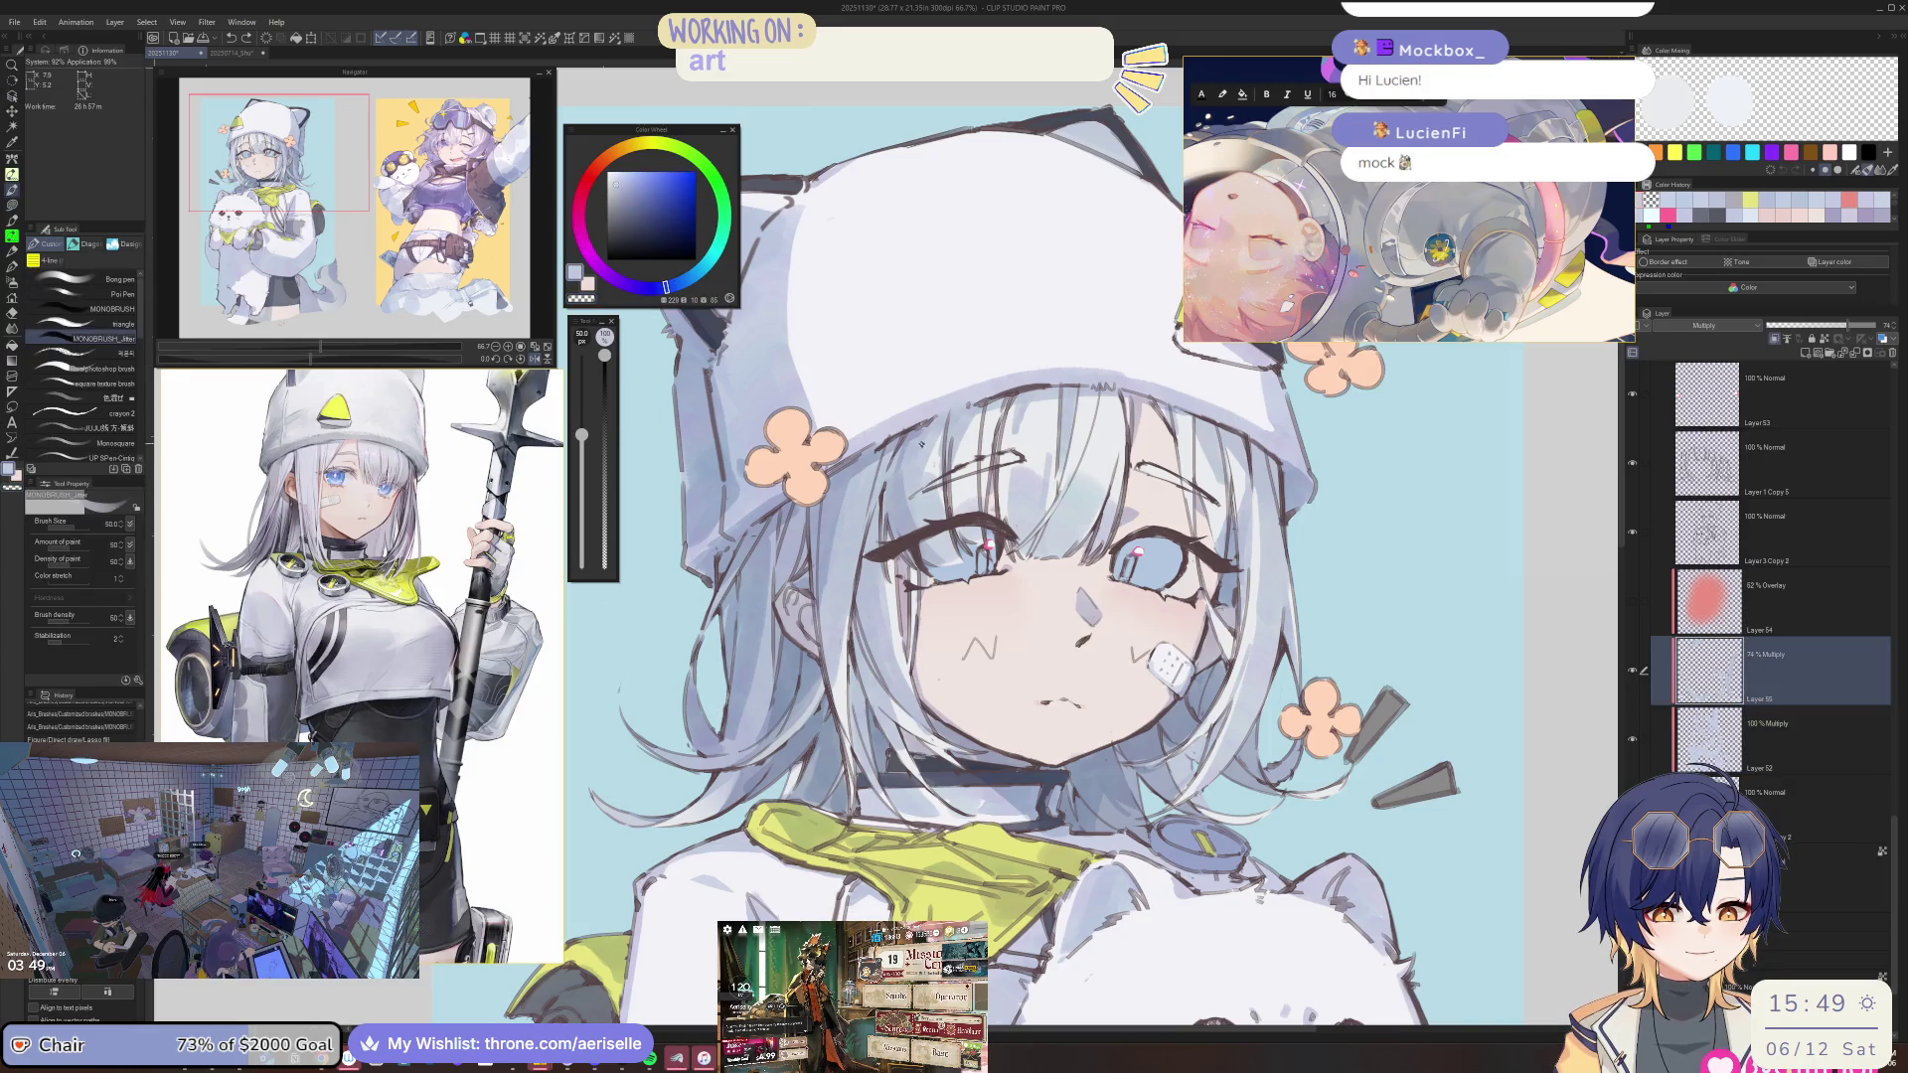
key("e")
left_click(901, 506, "alt")
scroll(901, 506, "up", 1)
key("b")
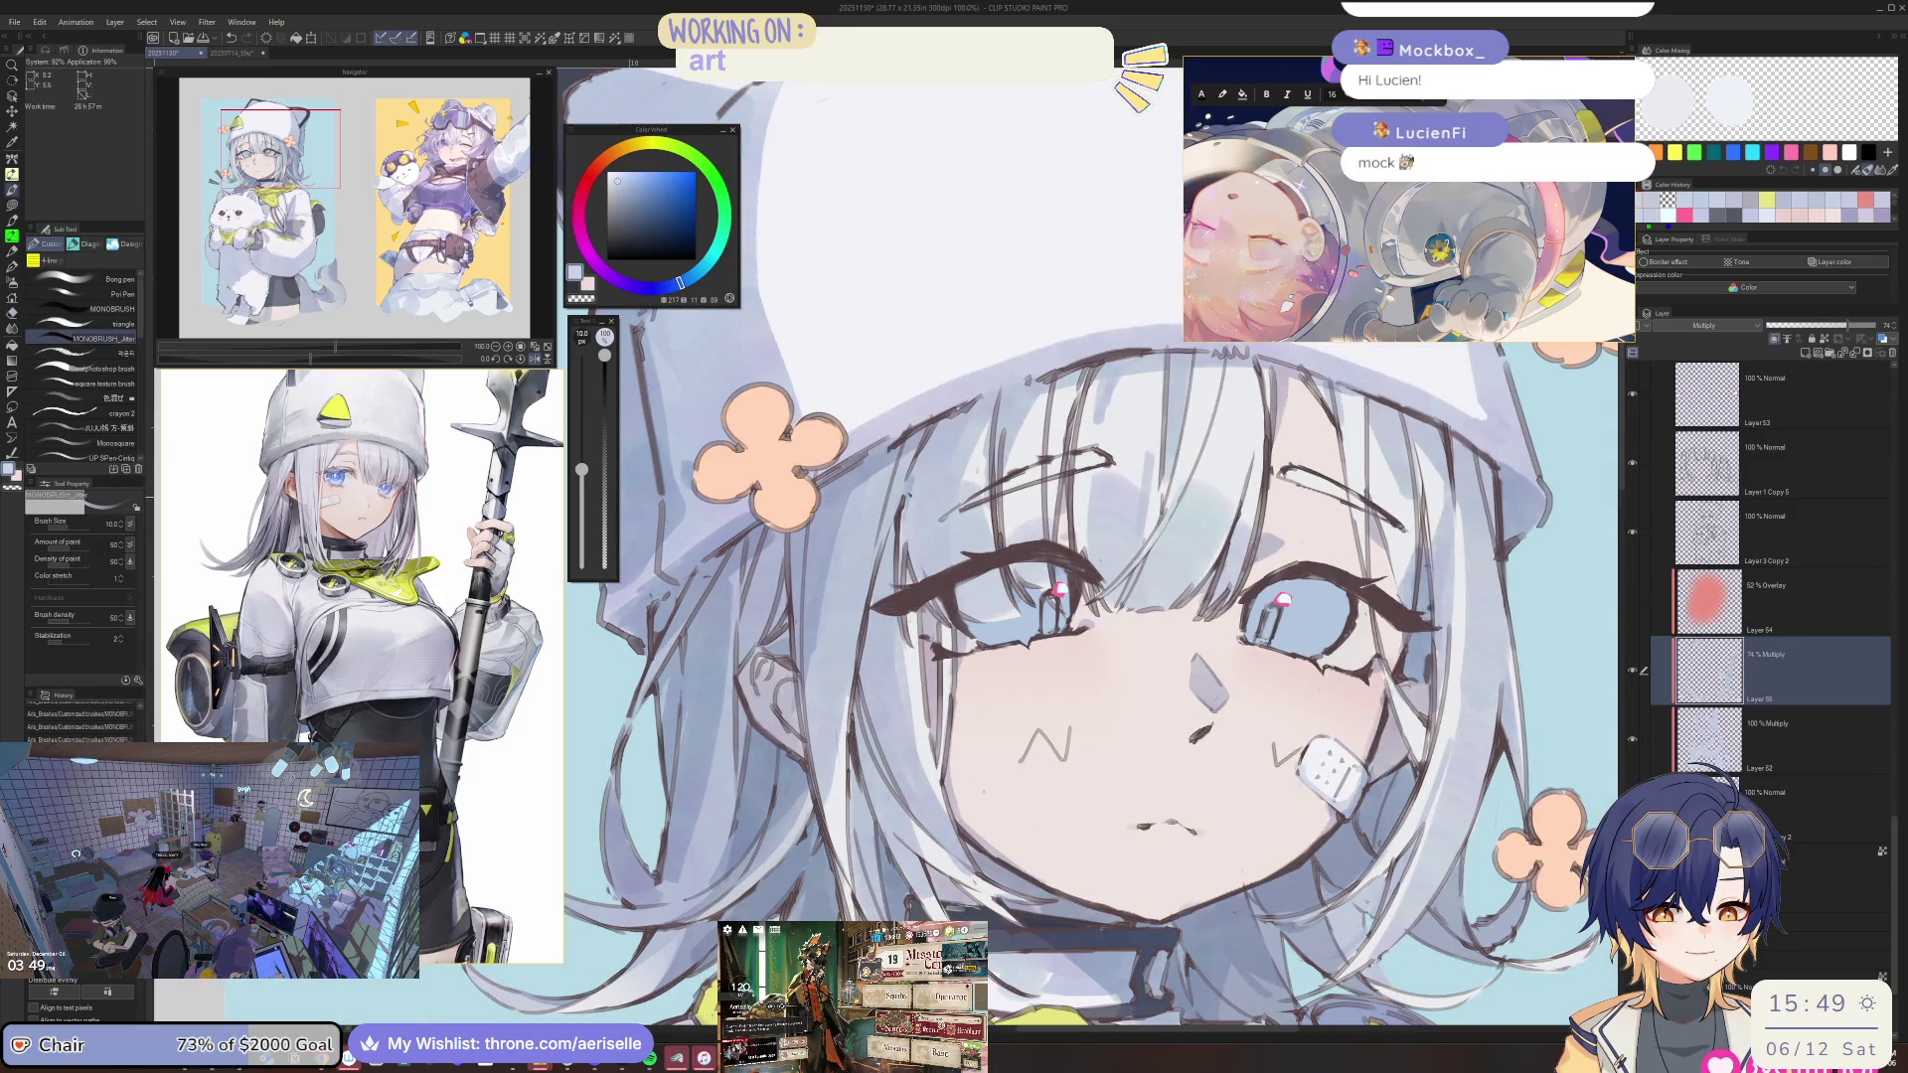
scroll(901, 506, "down", 2)
scroll(901, 506, "down", 3)
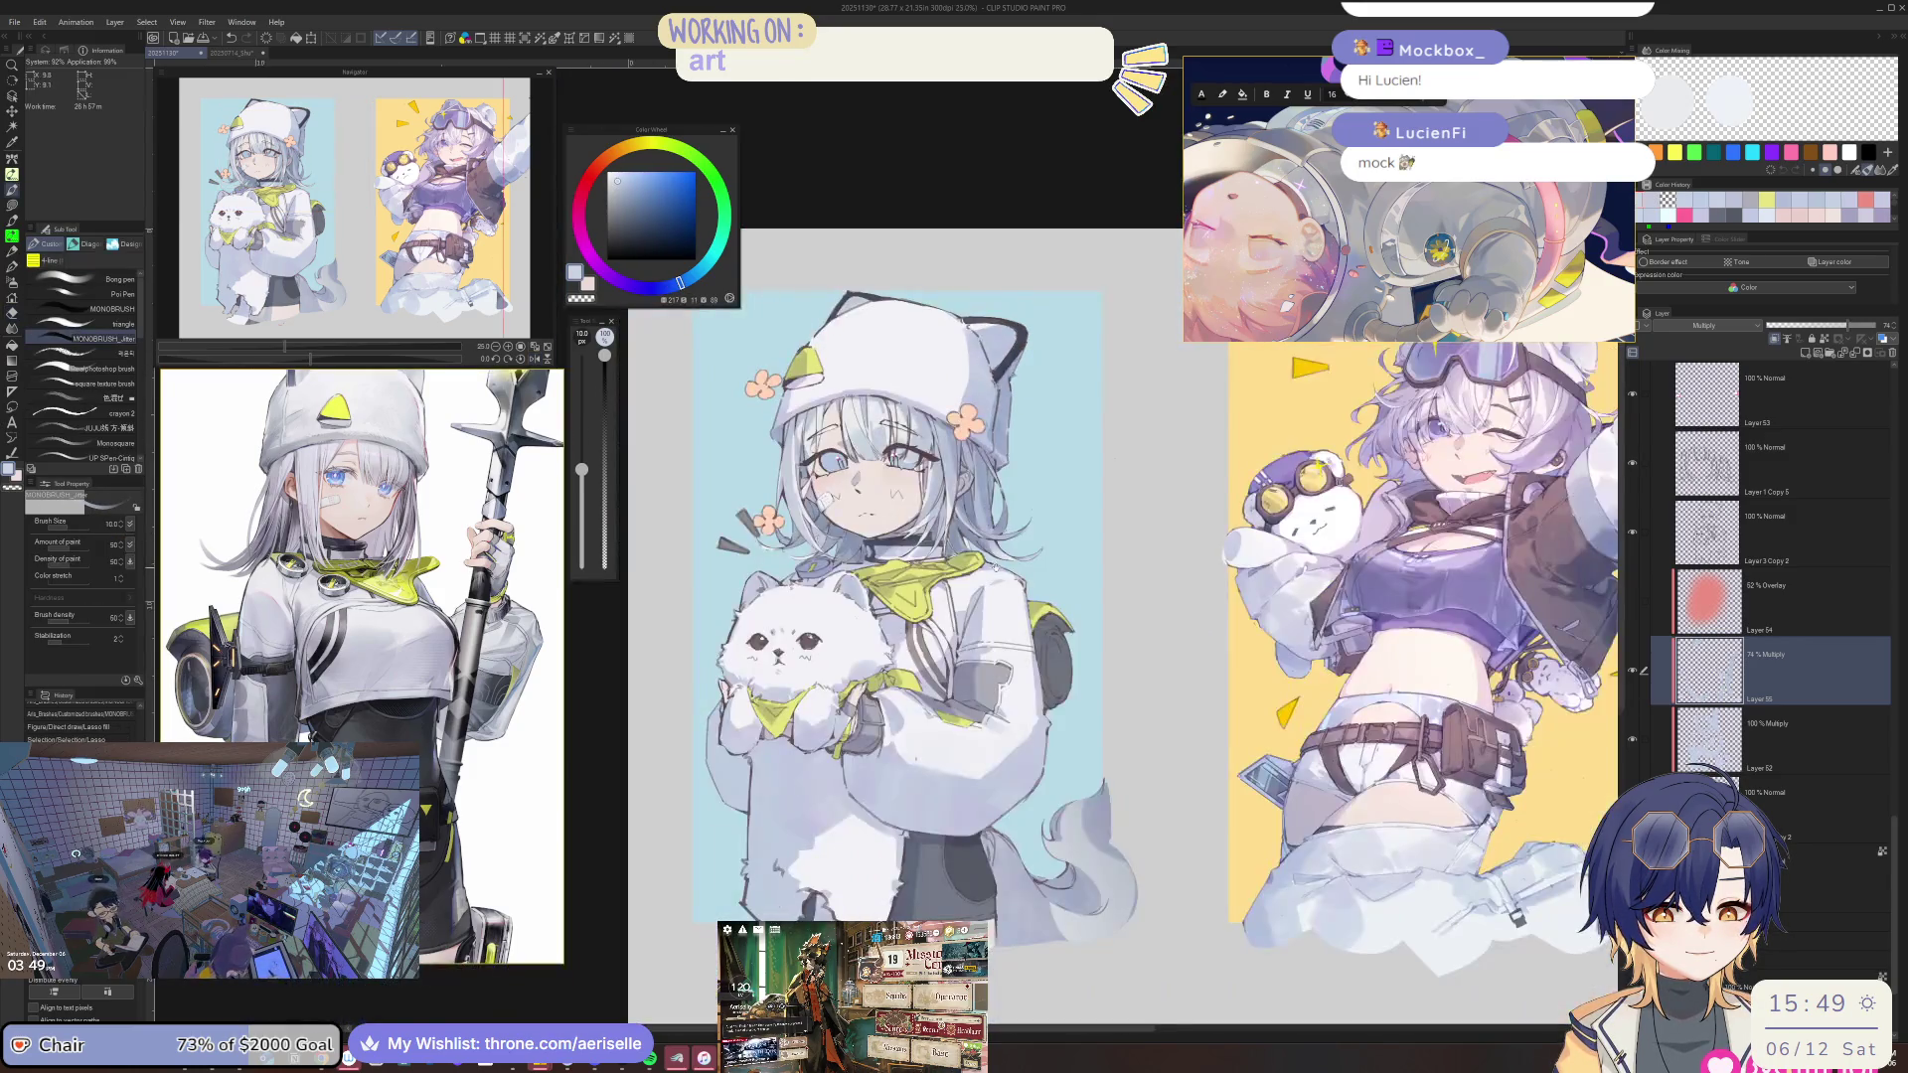
Select the Overlay layer Layer 54, make it visible, and pick a pinkish-red colour.
left_click_drag(1003, 590, 1065, 504)
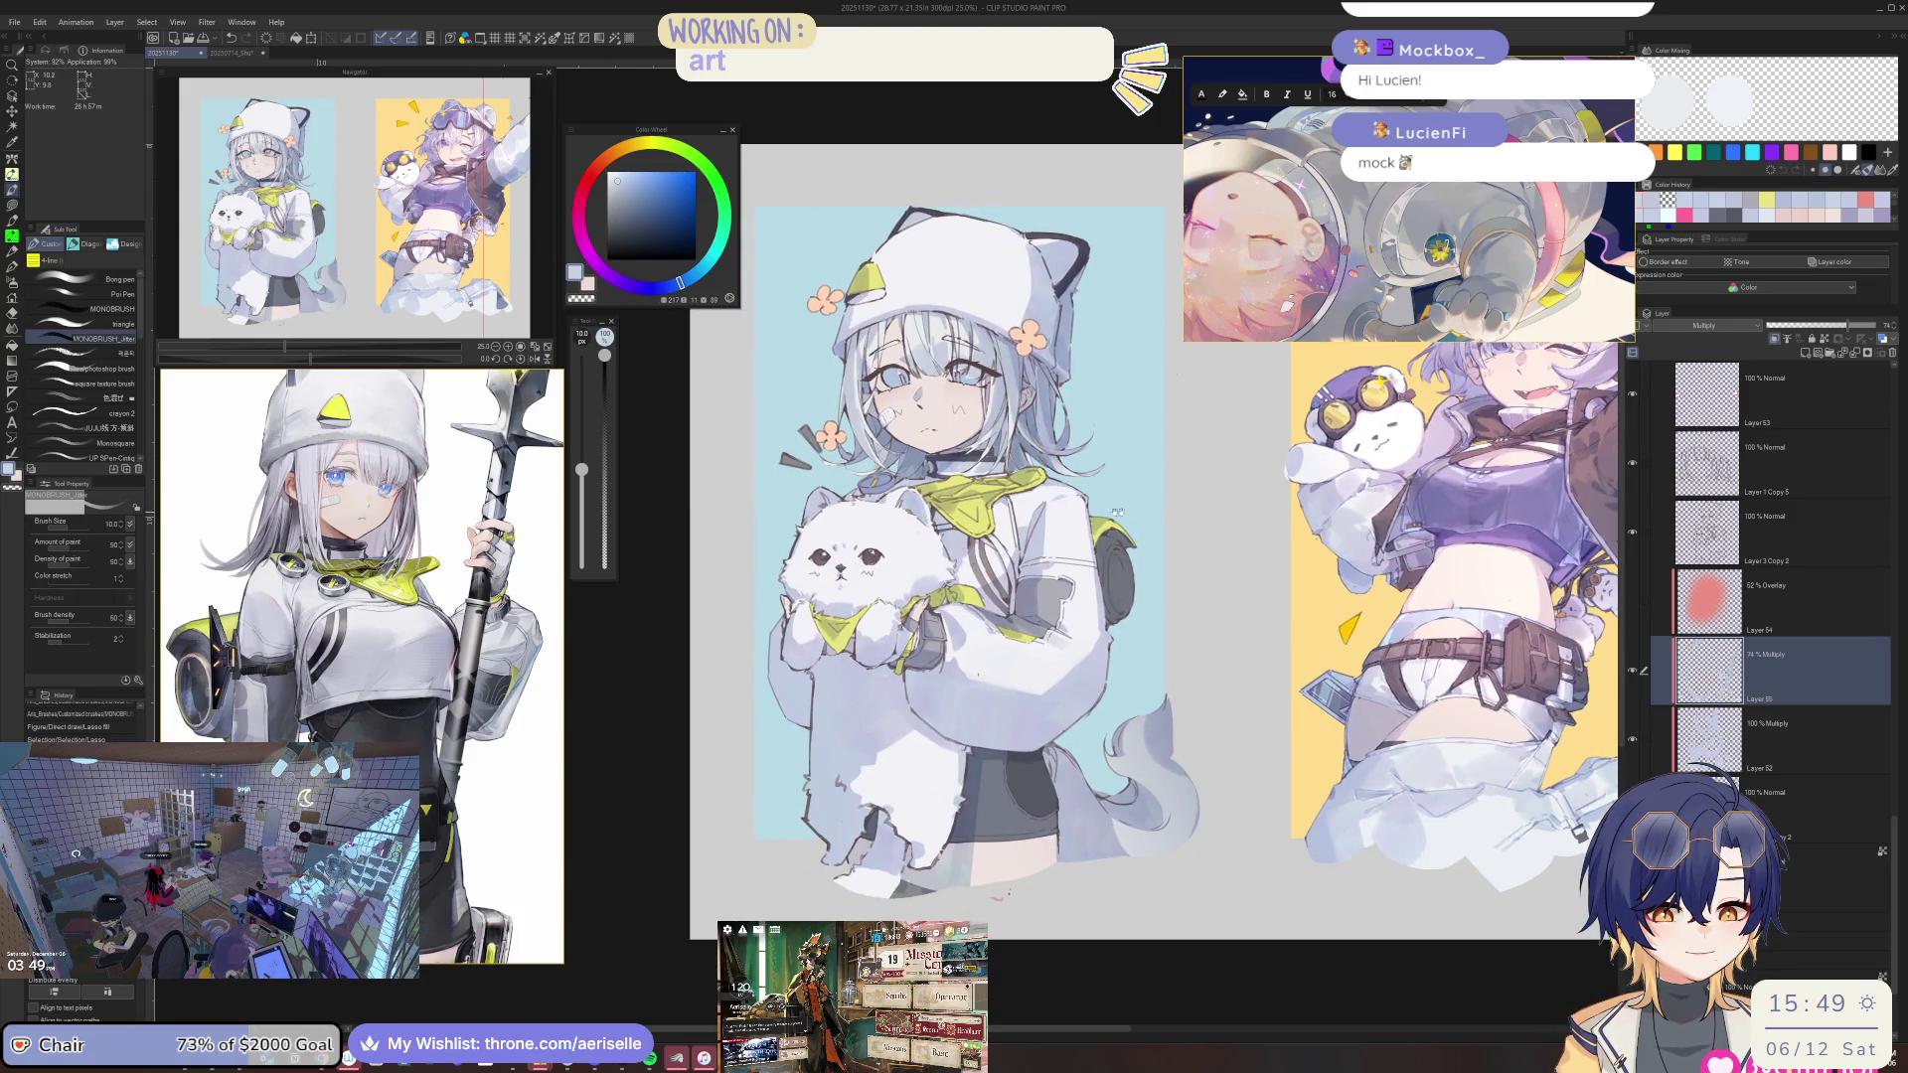
left_click(1690, 616)
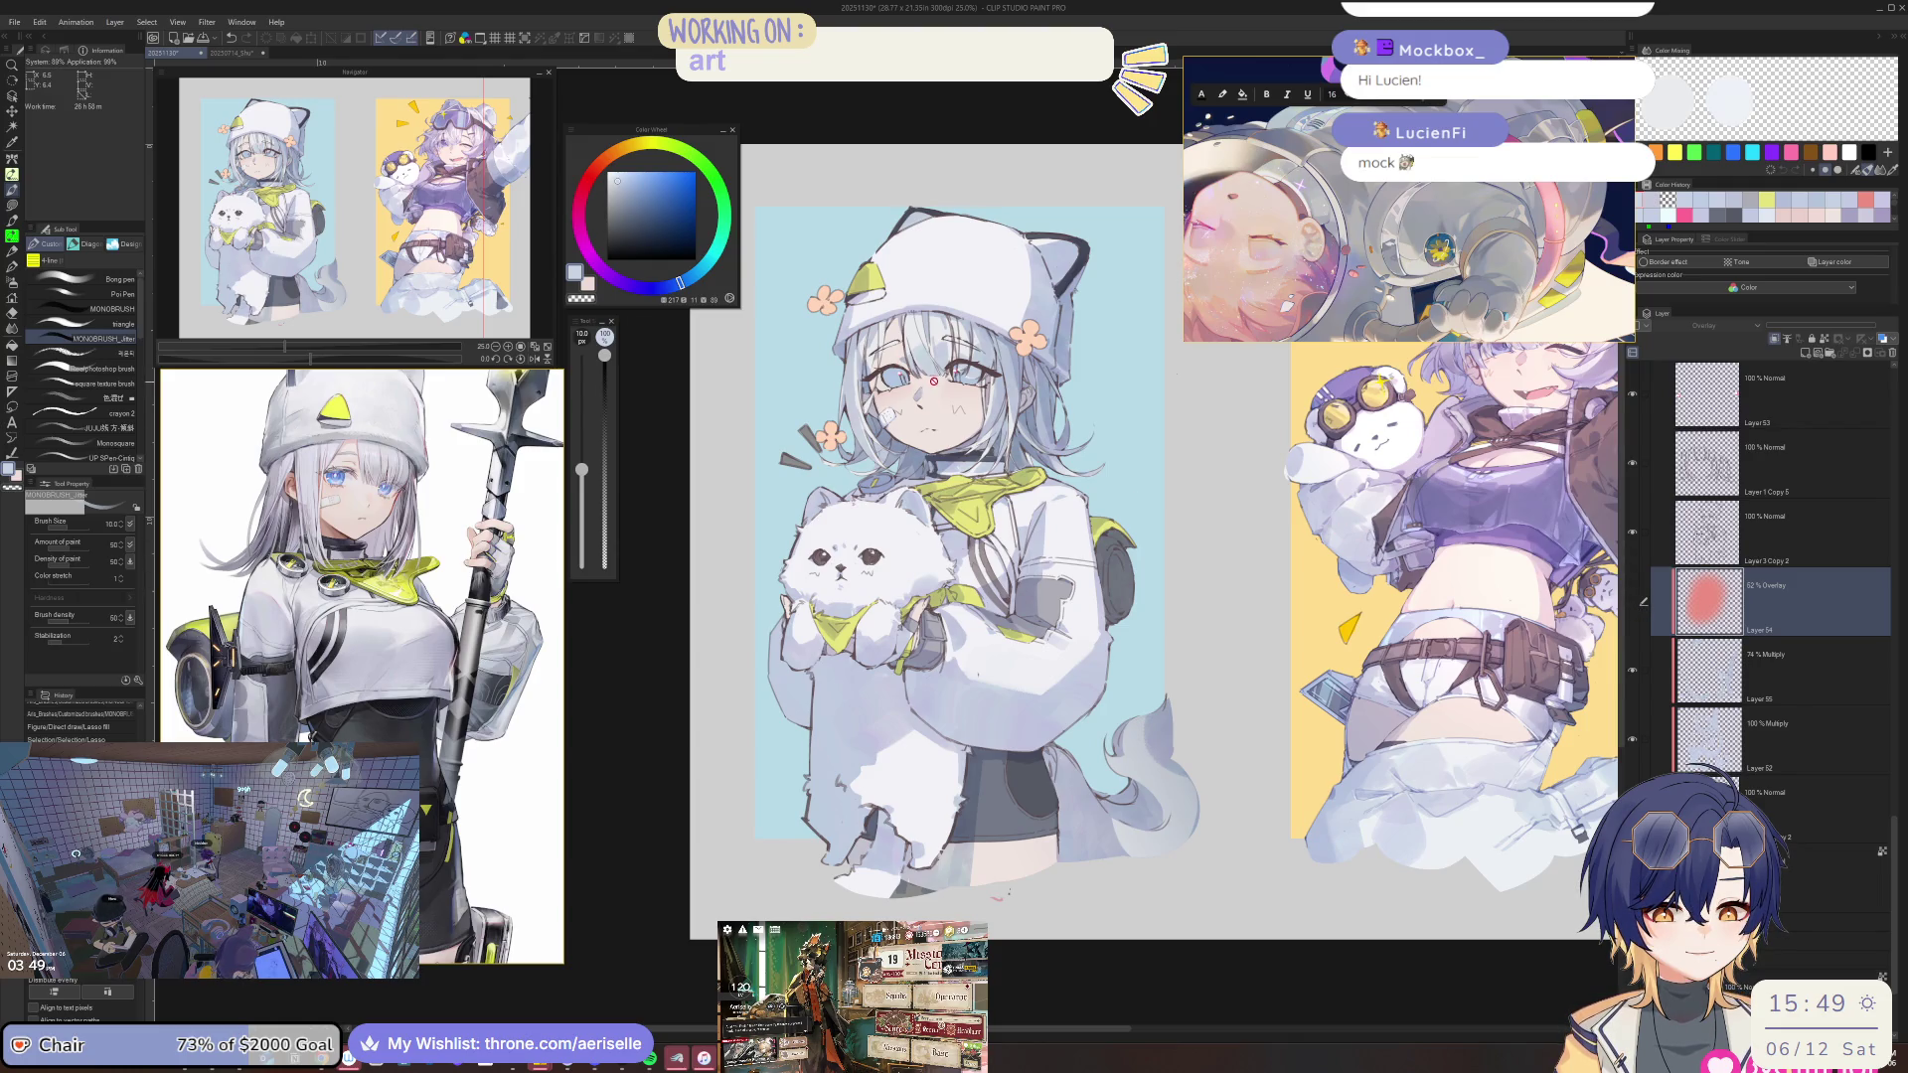
left_click(1632, 603)
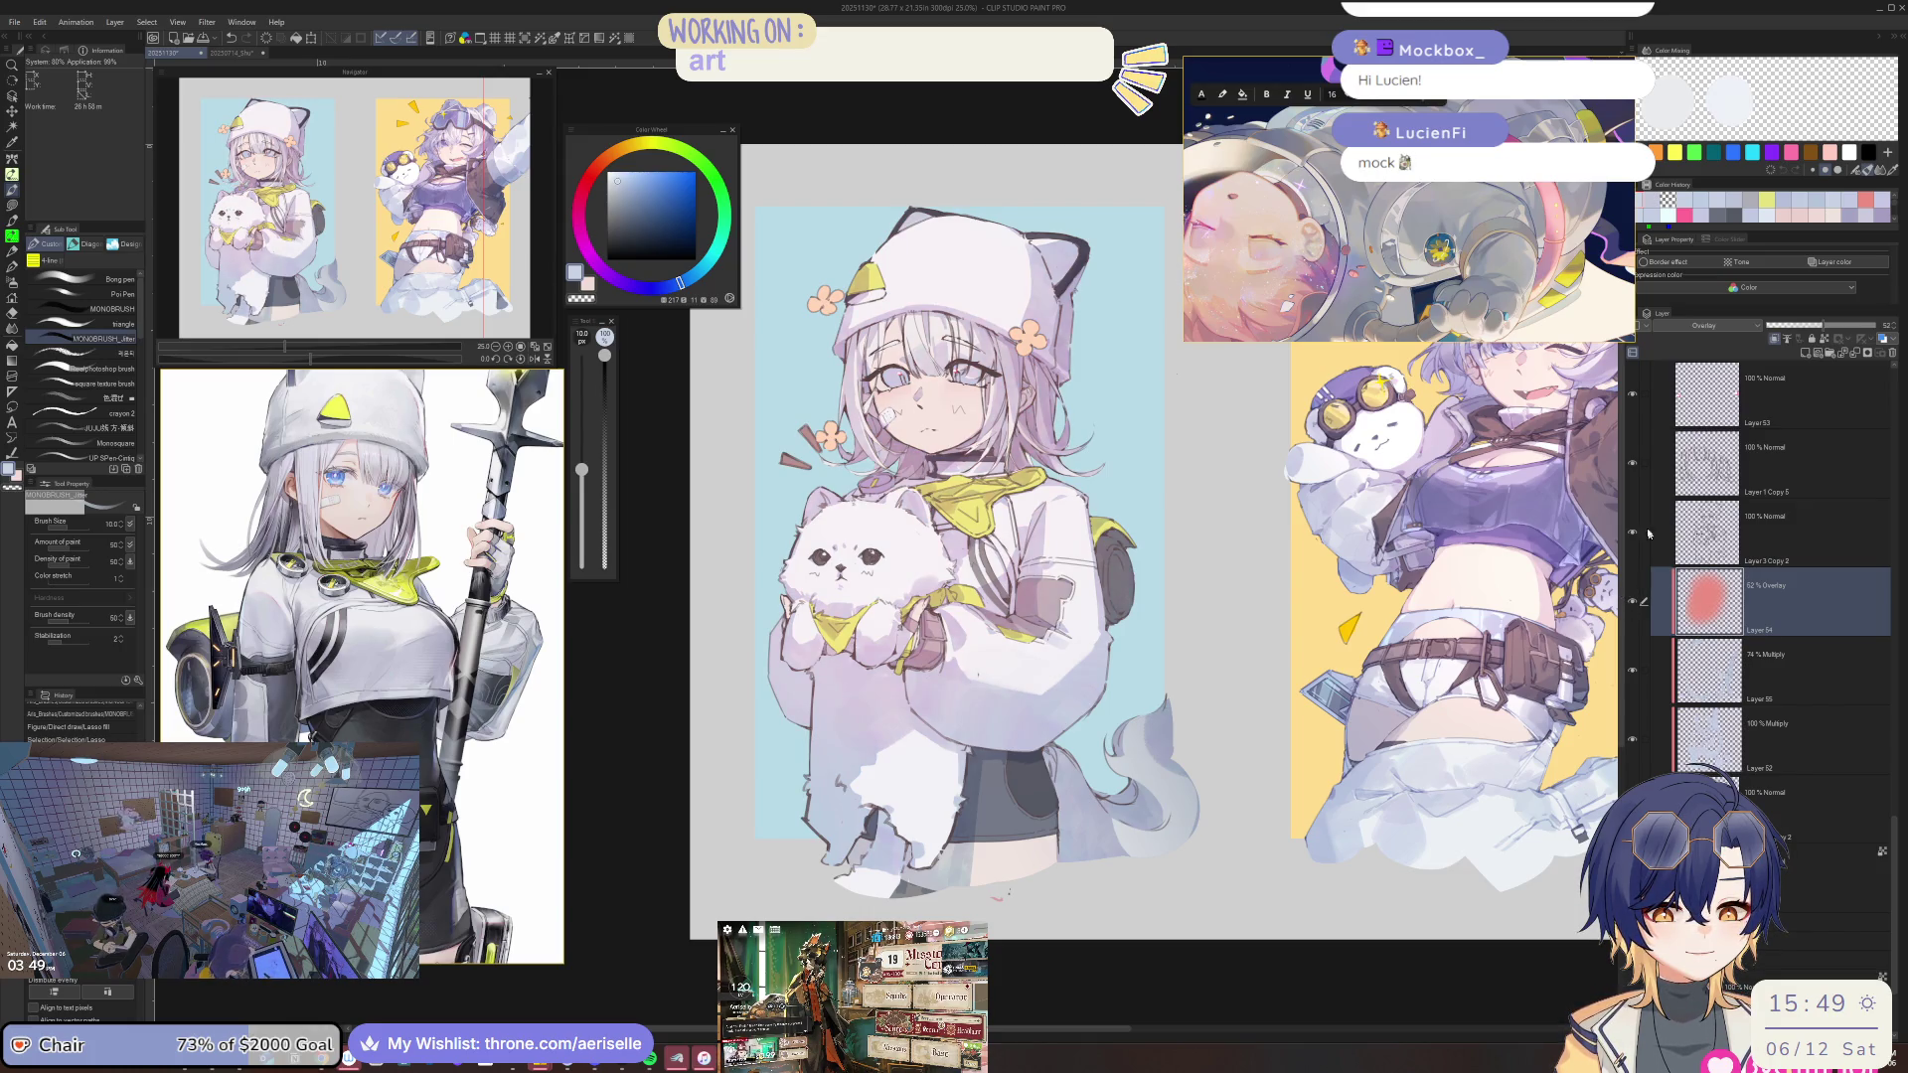
left_click(998, 289, "alt")
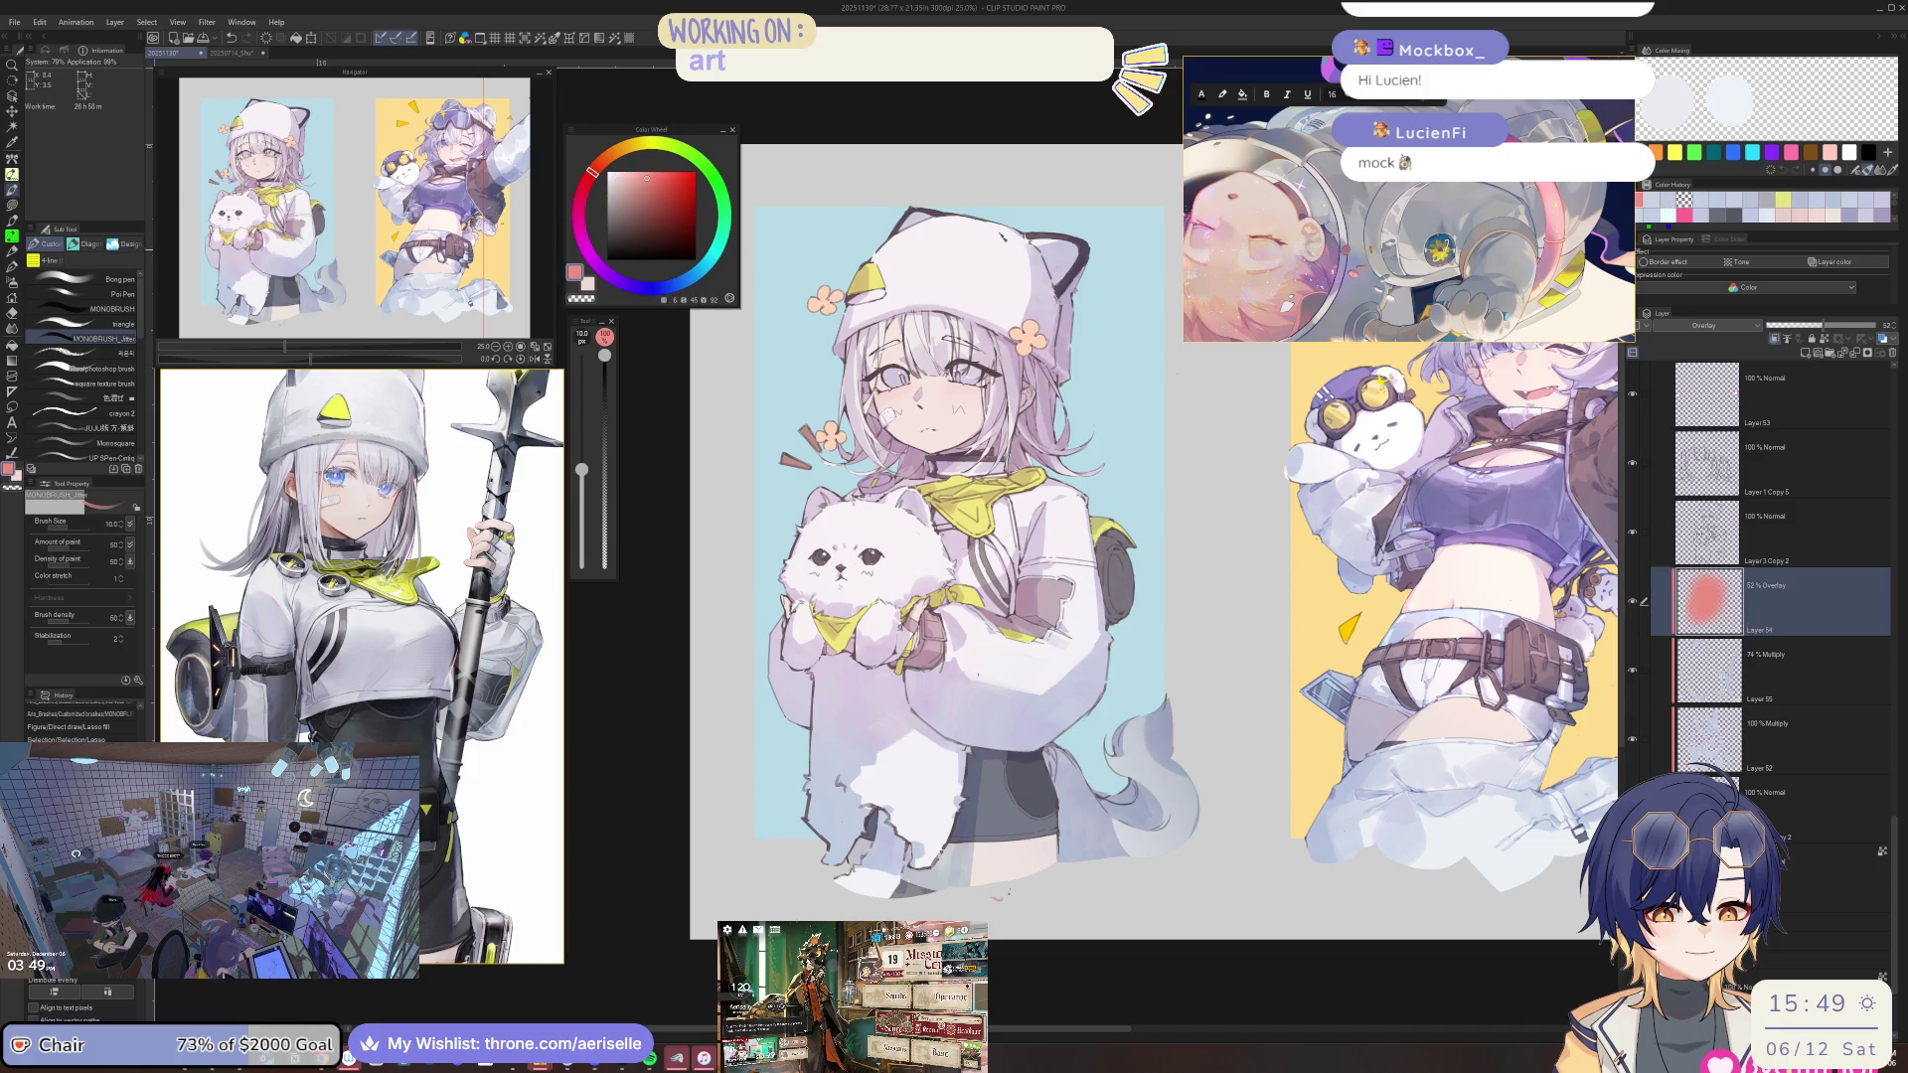
Erase the pink tint from the girl with Eraser (Hard) and set Layer 54 to 40% opacity.
key("b")
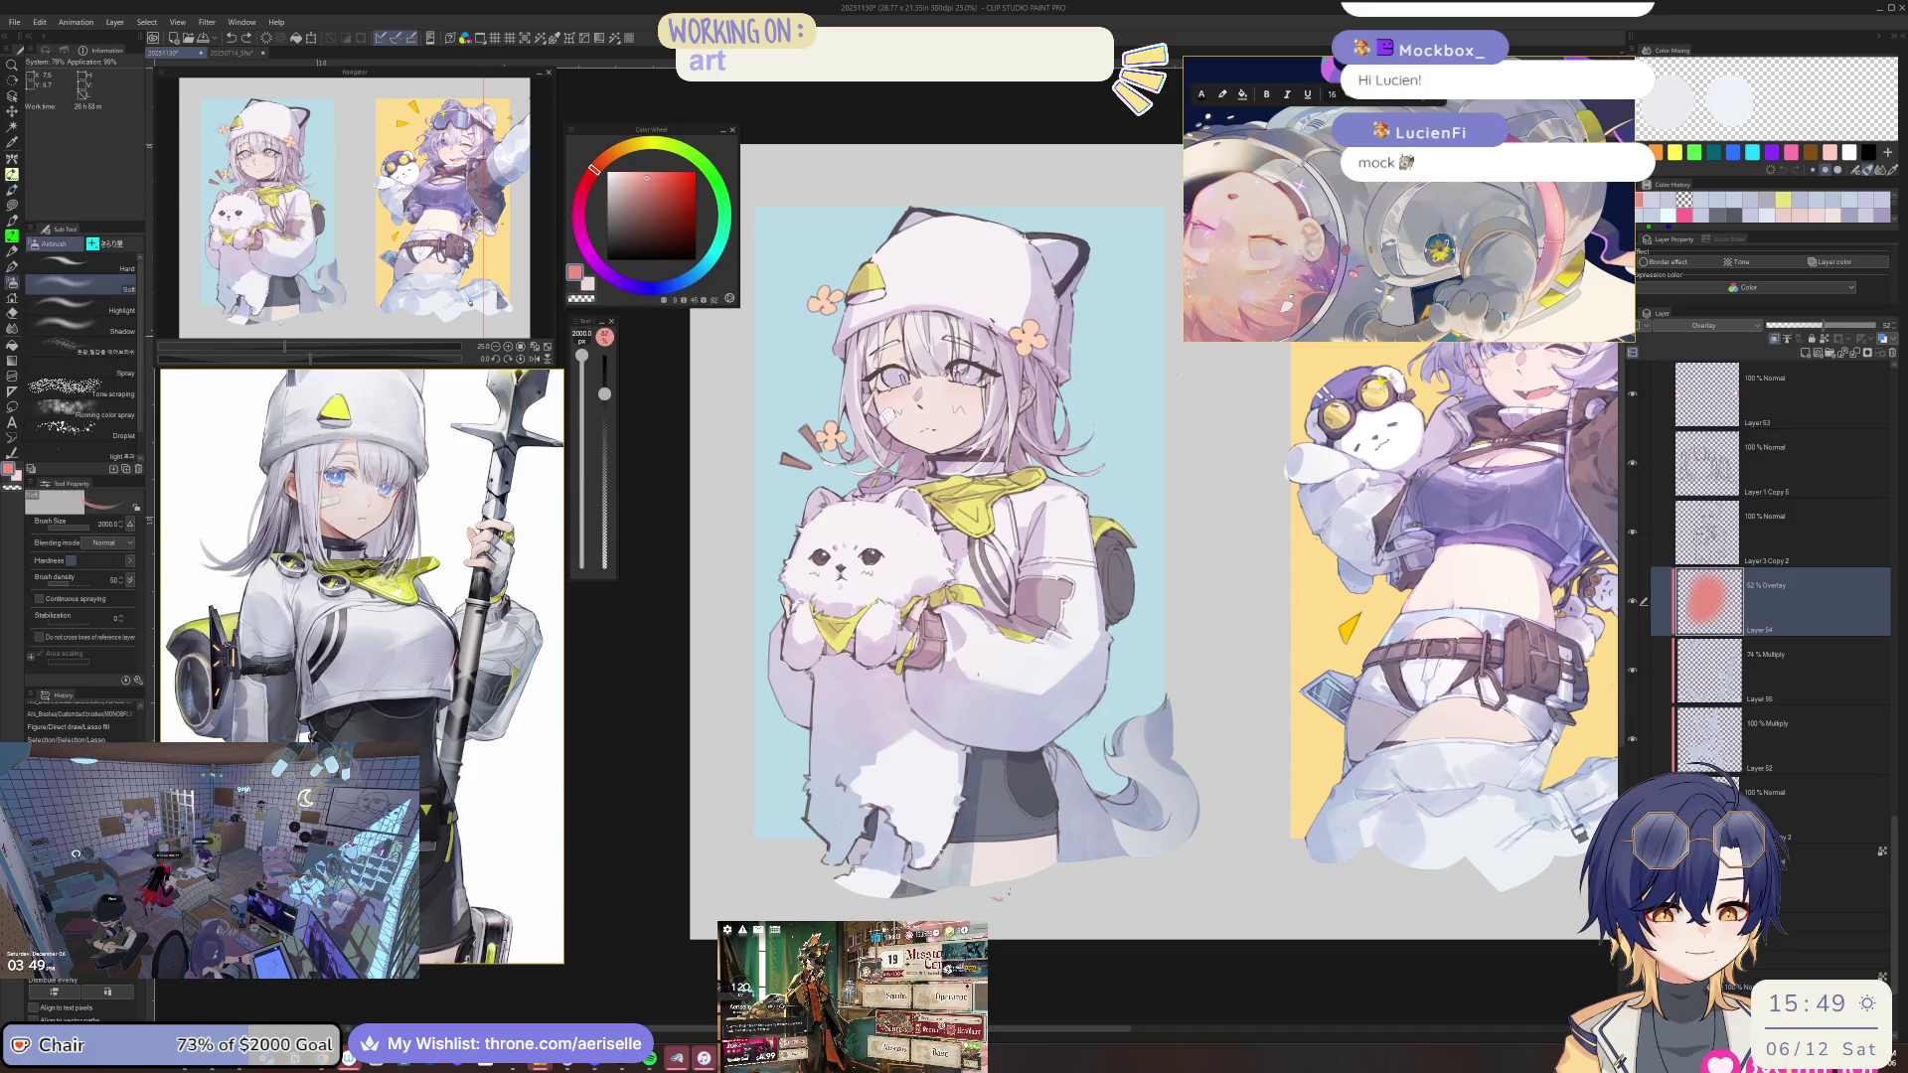
key("e")
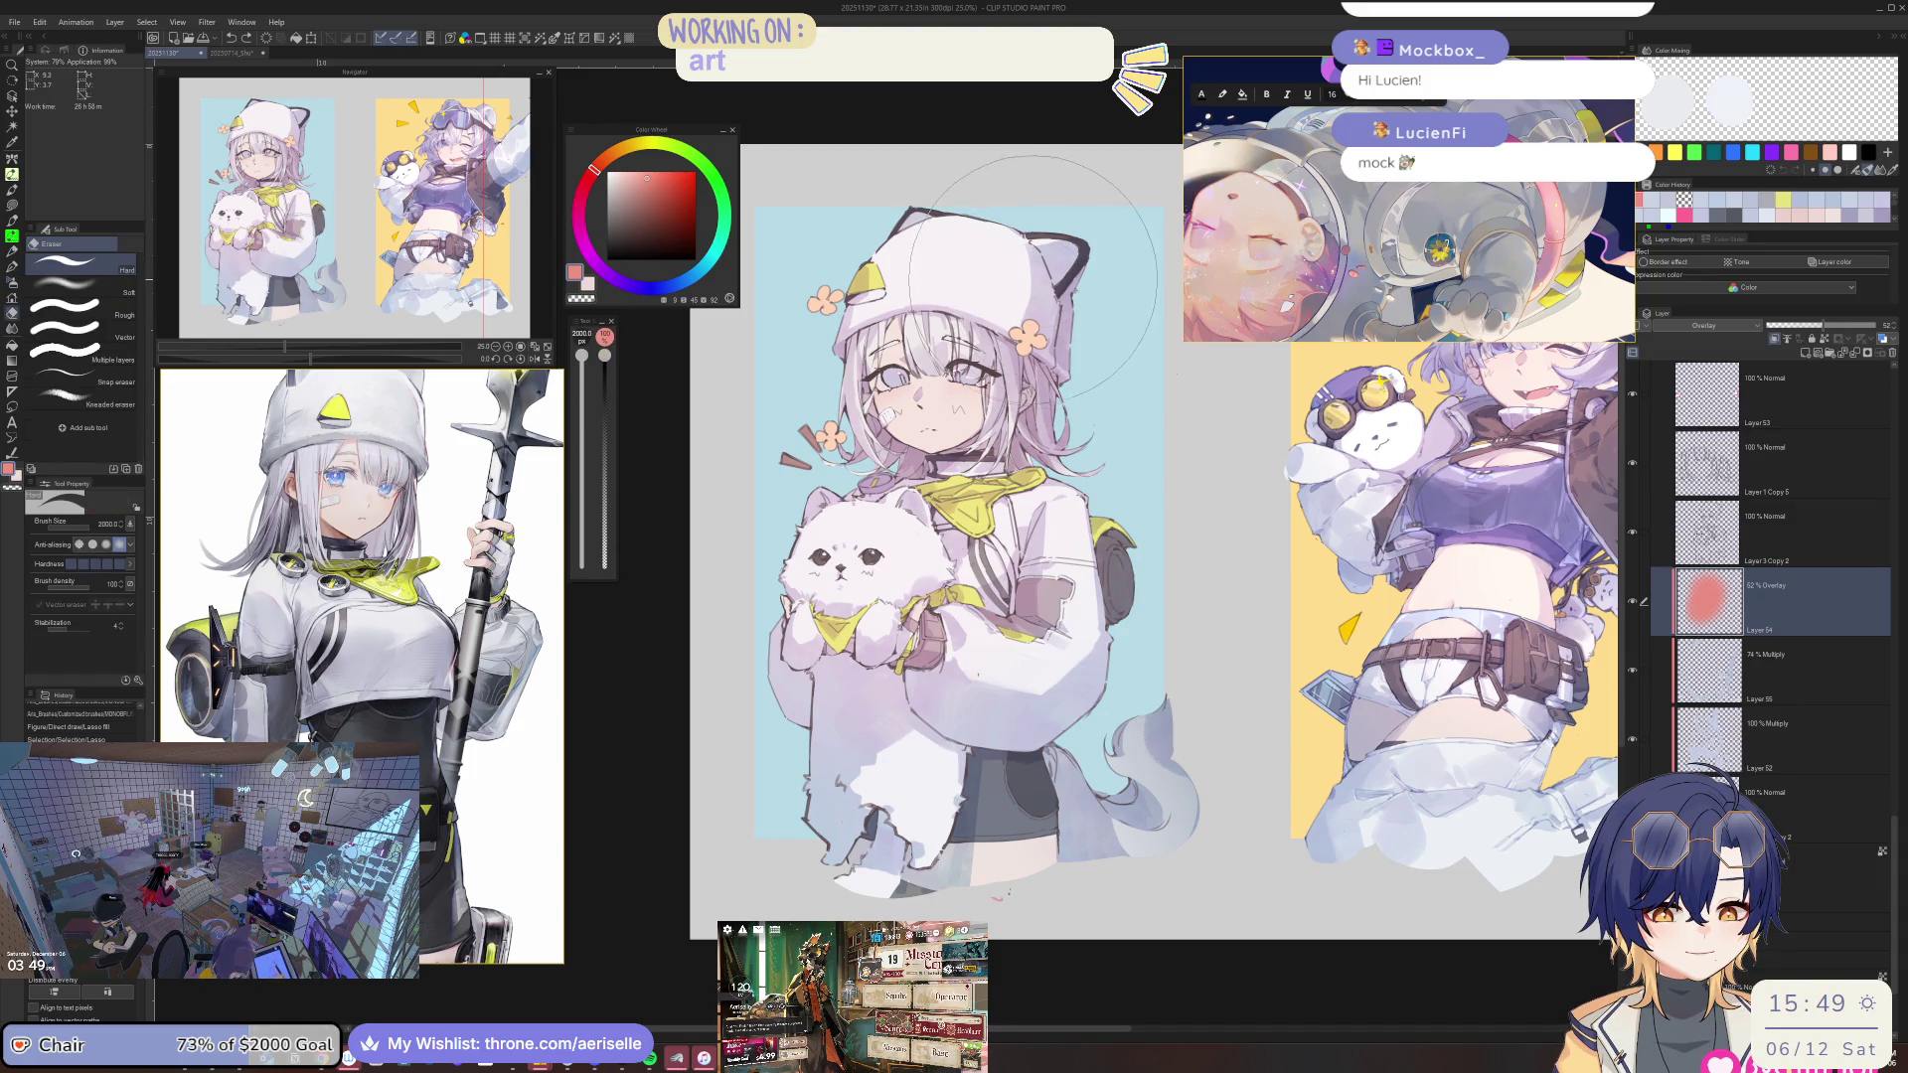
left_click_drag(1018, 278, 1171, 696)
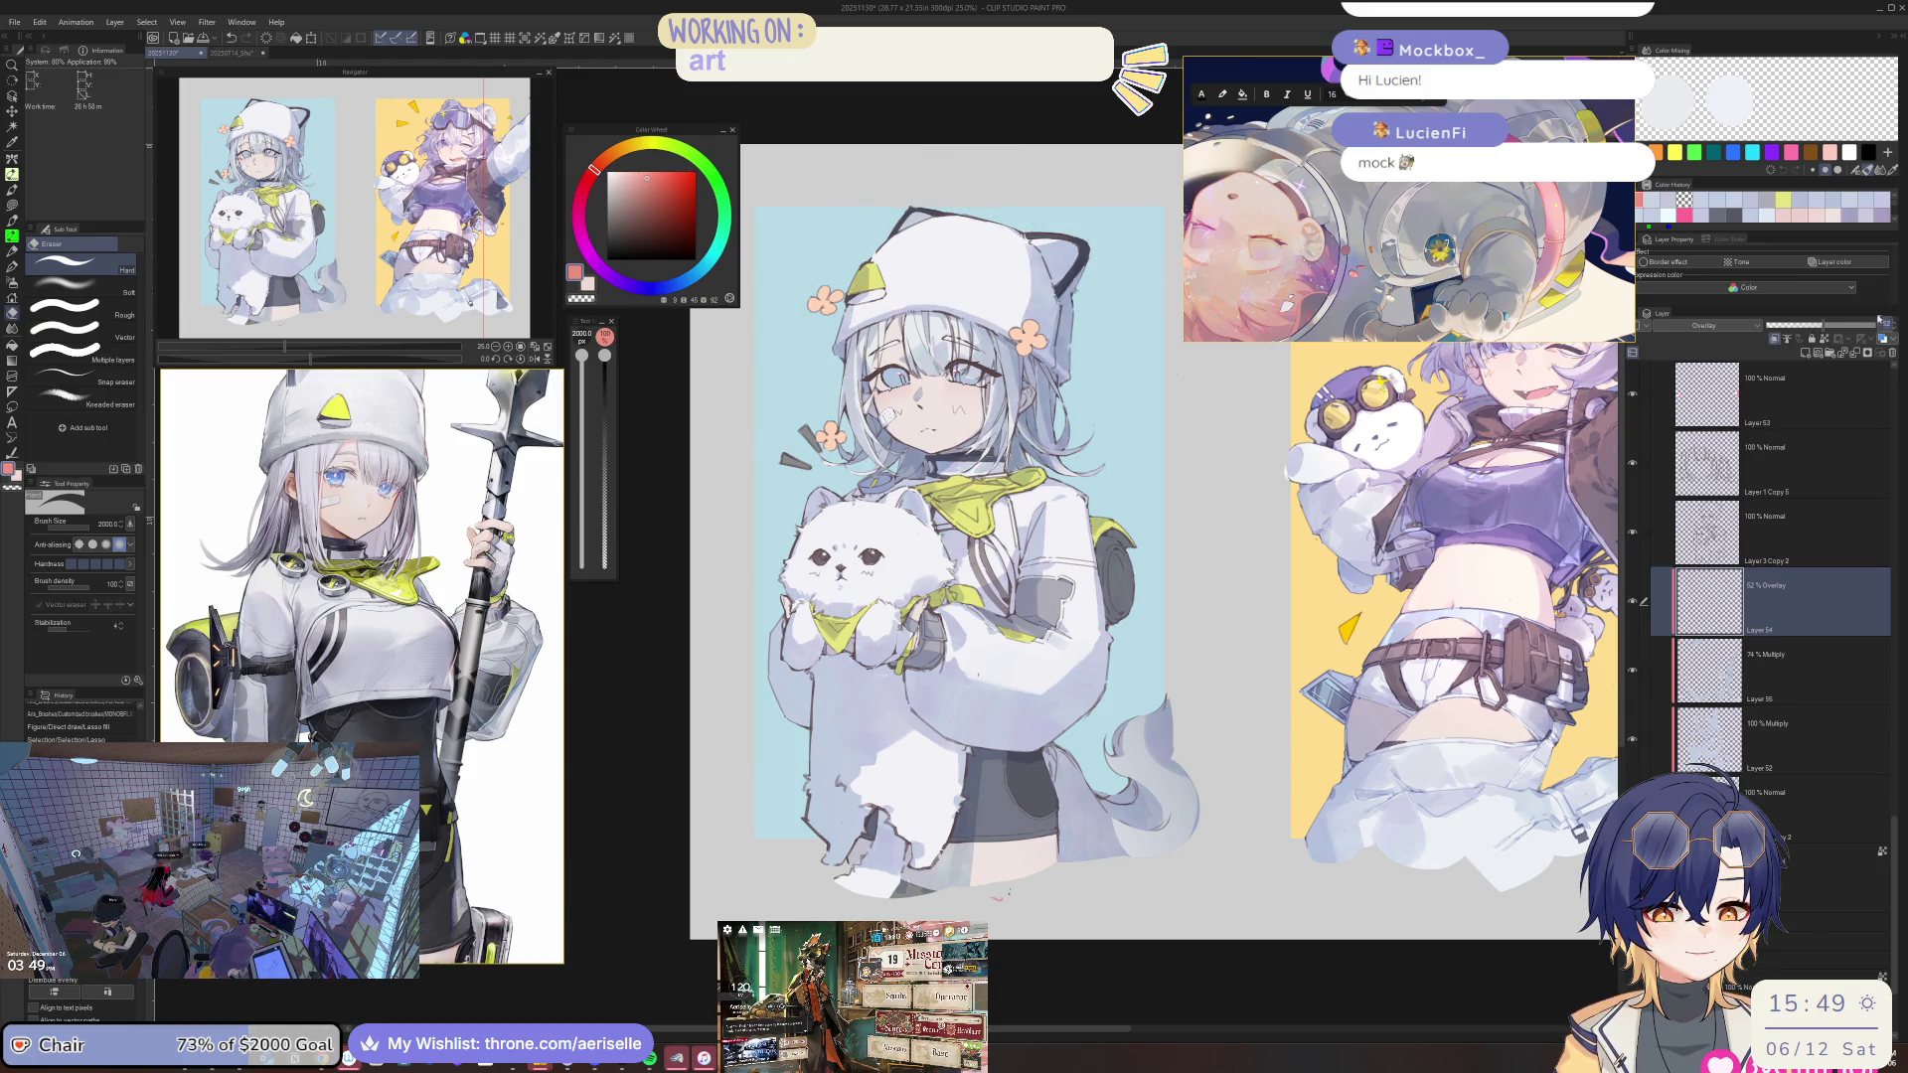
left_click(1808, 324)
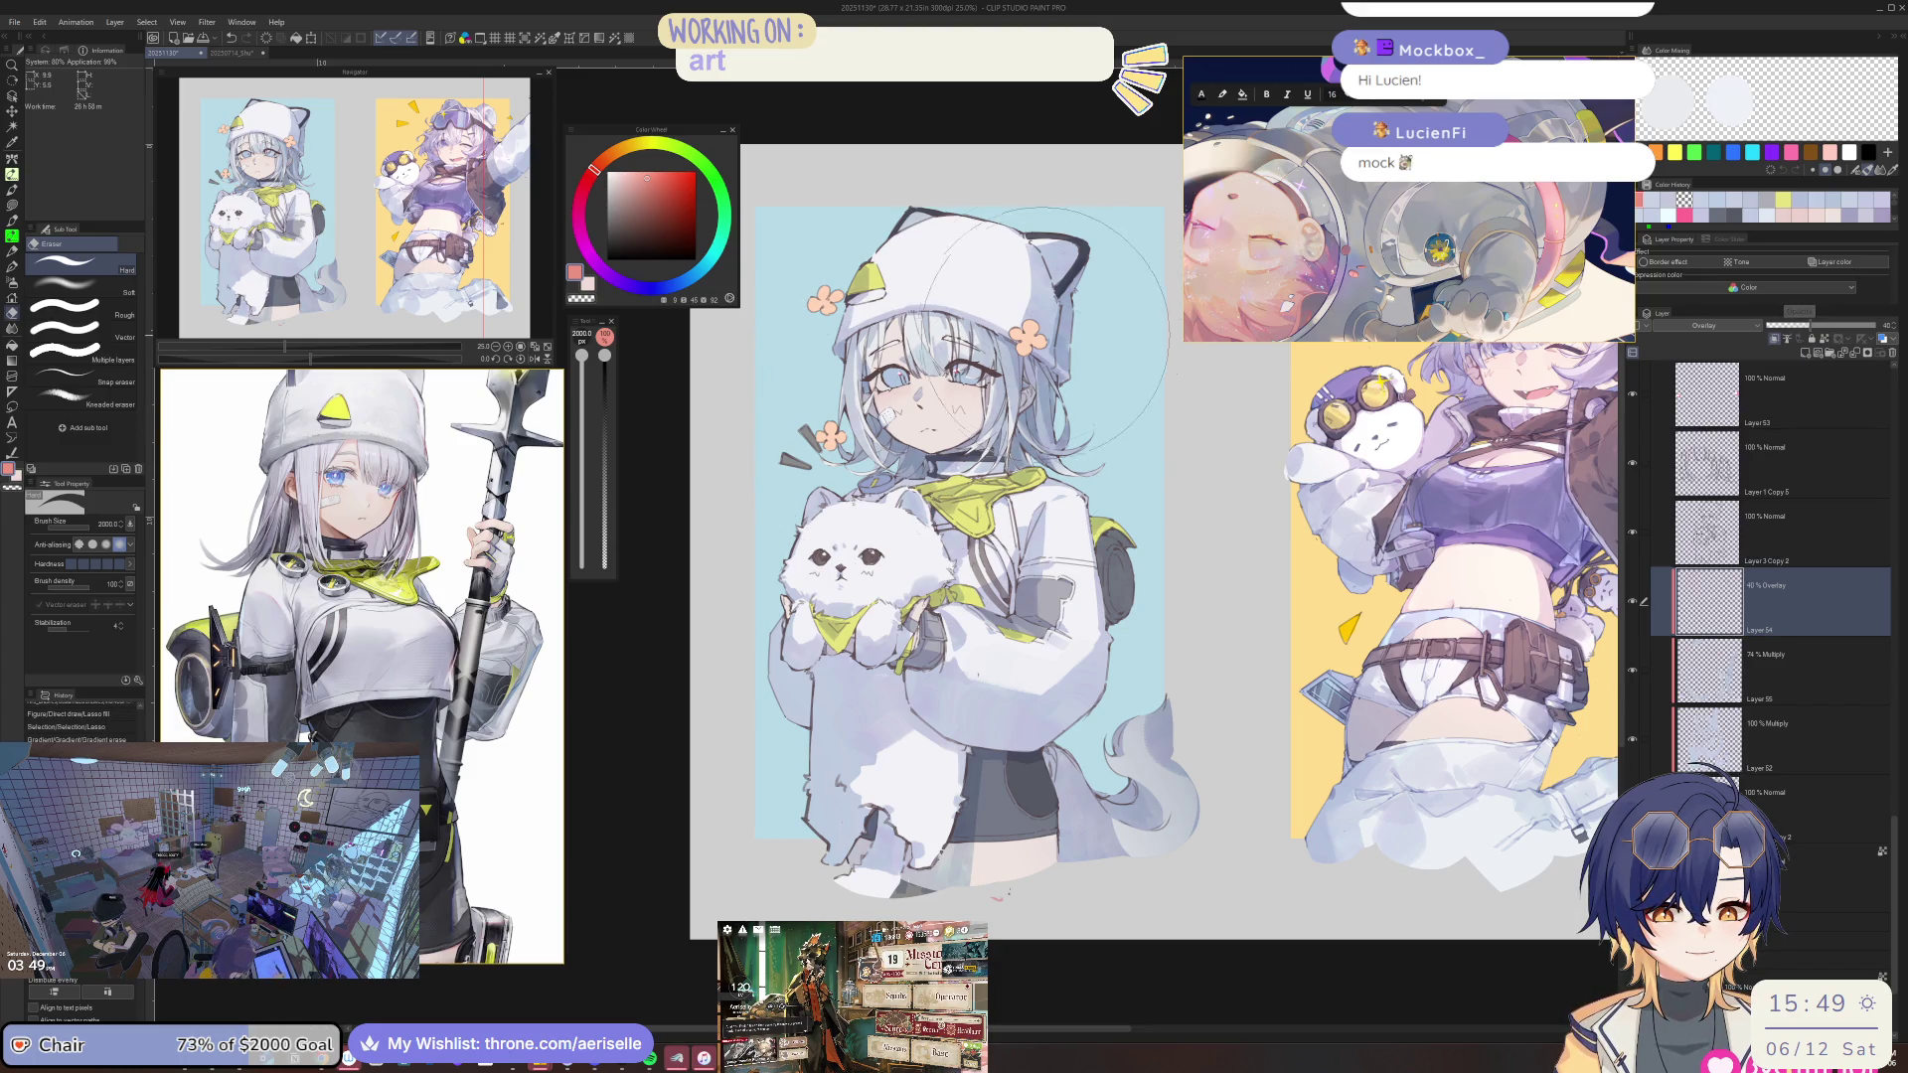
key("h")
key("b")
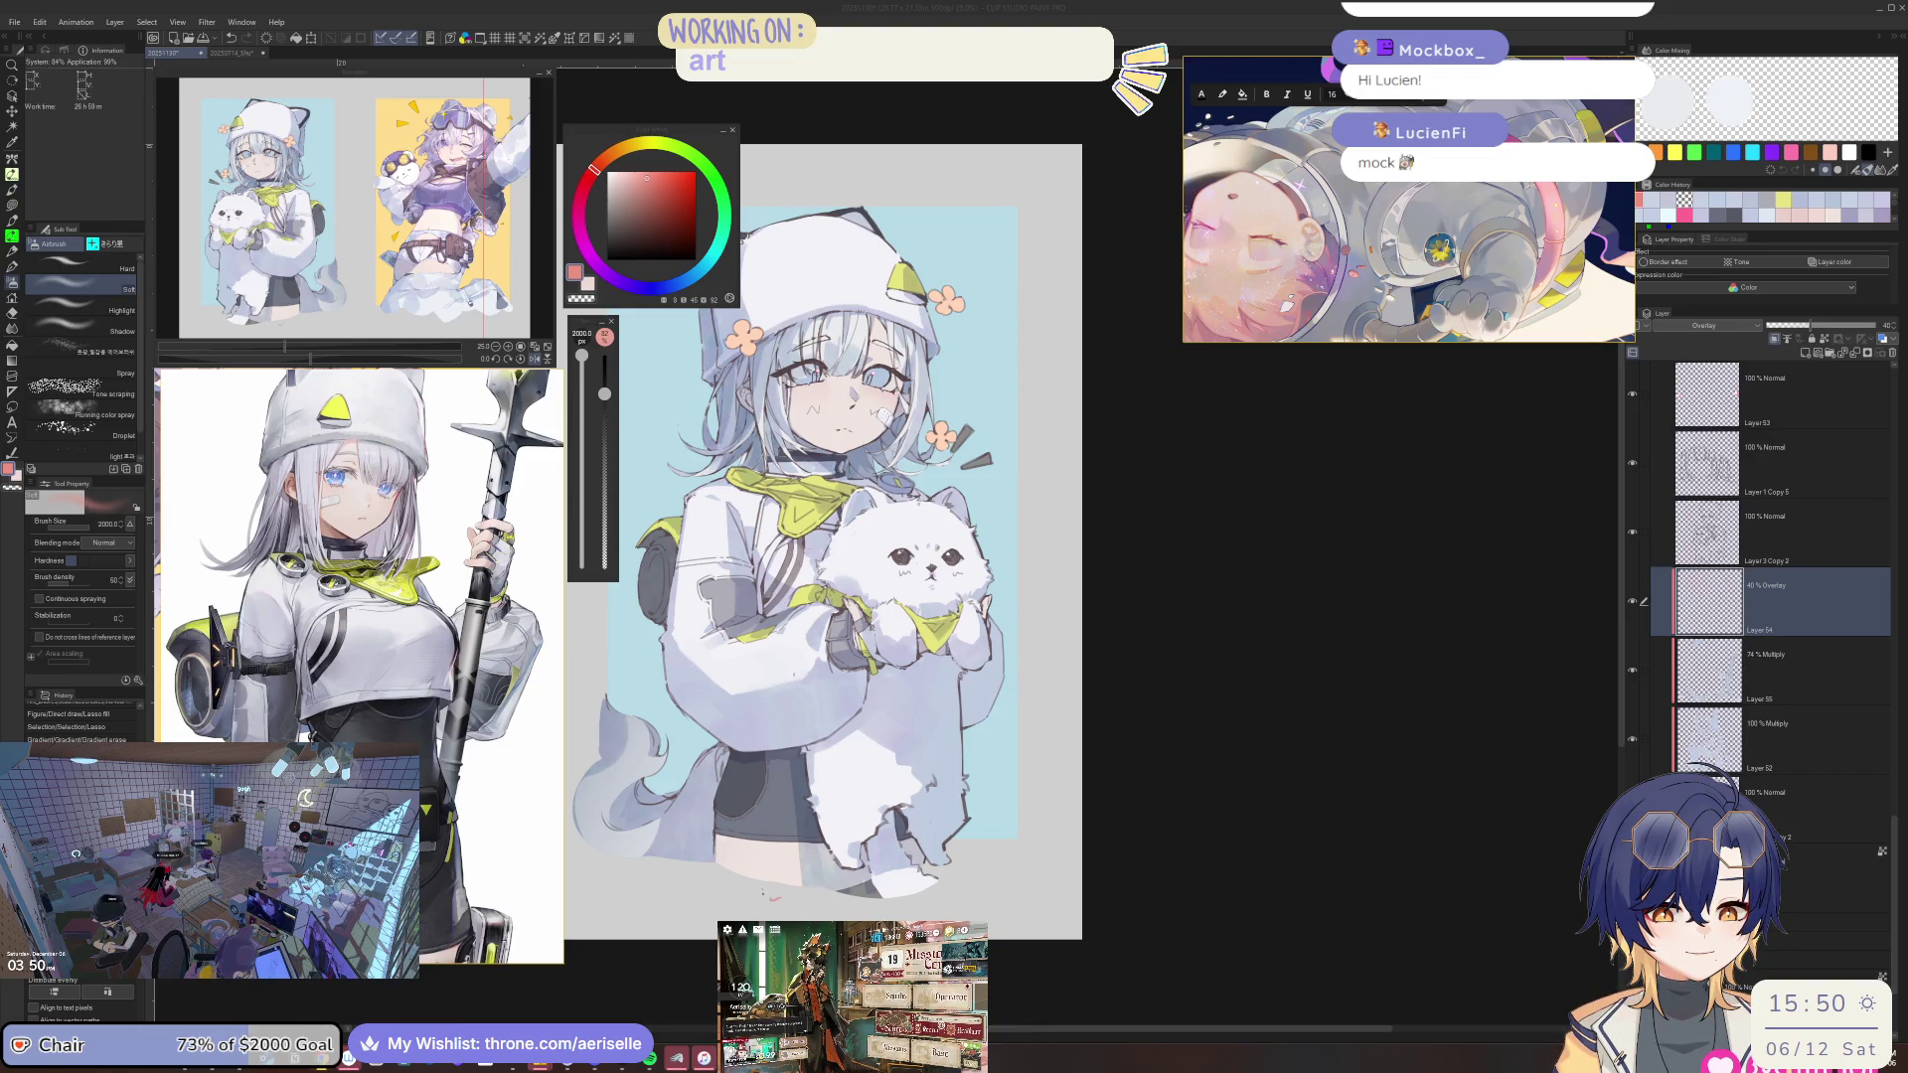
Raise the Overlay layer to 100% opacity and airbrush a reddish tint over the hair.
key("h")
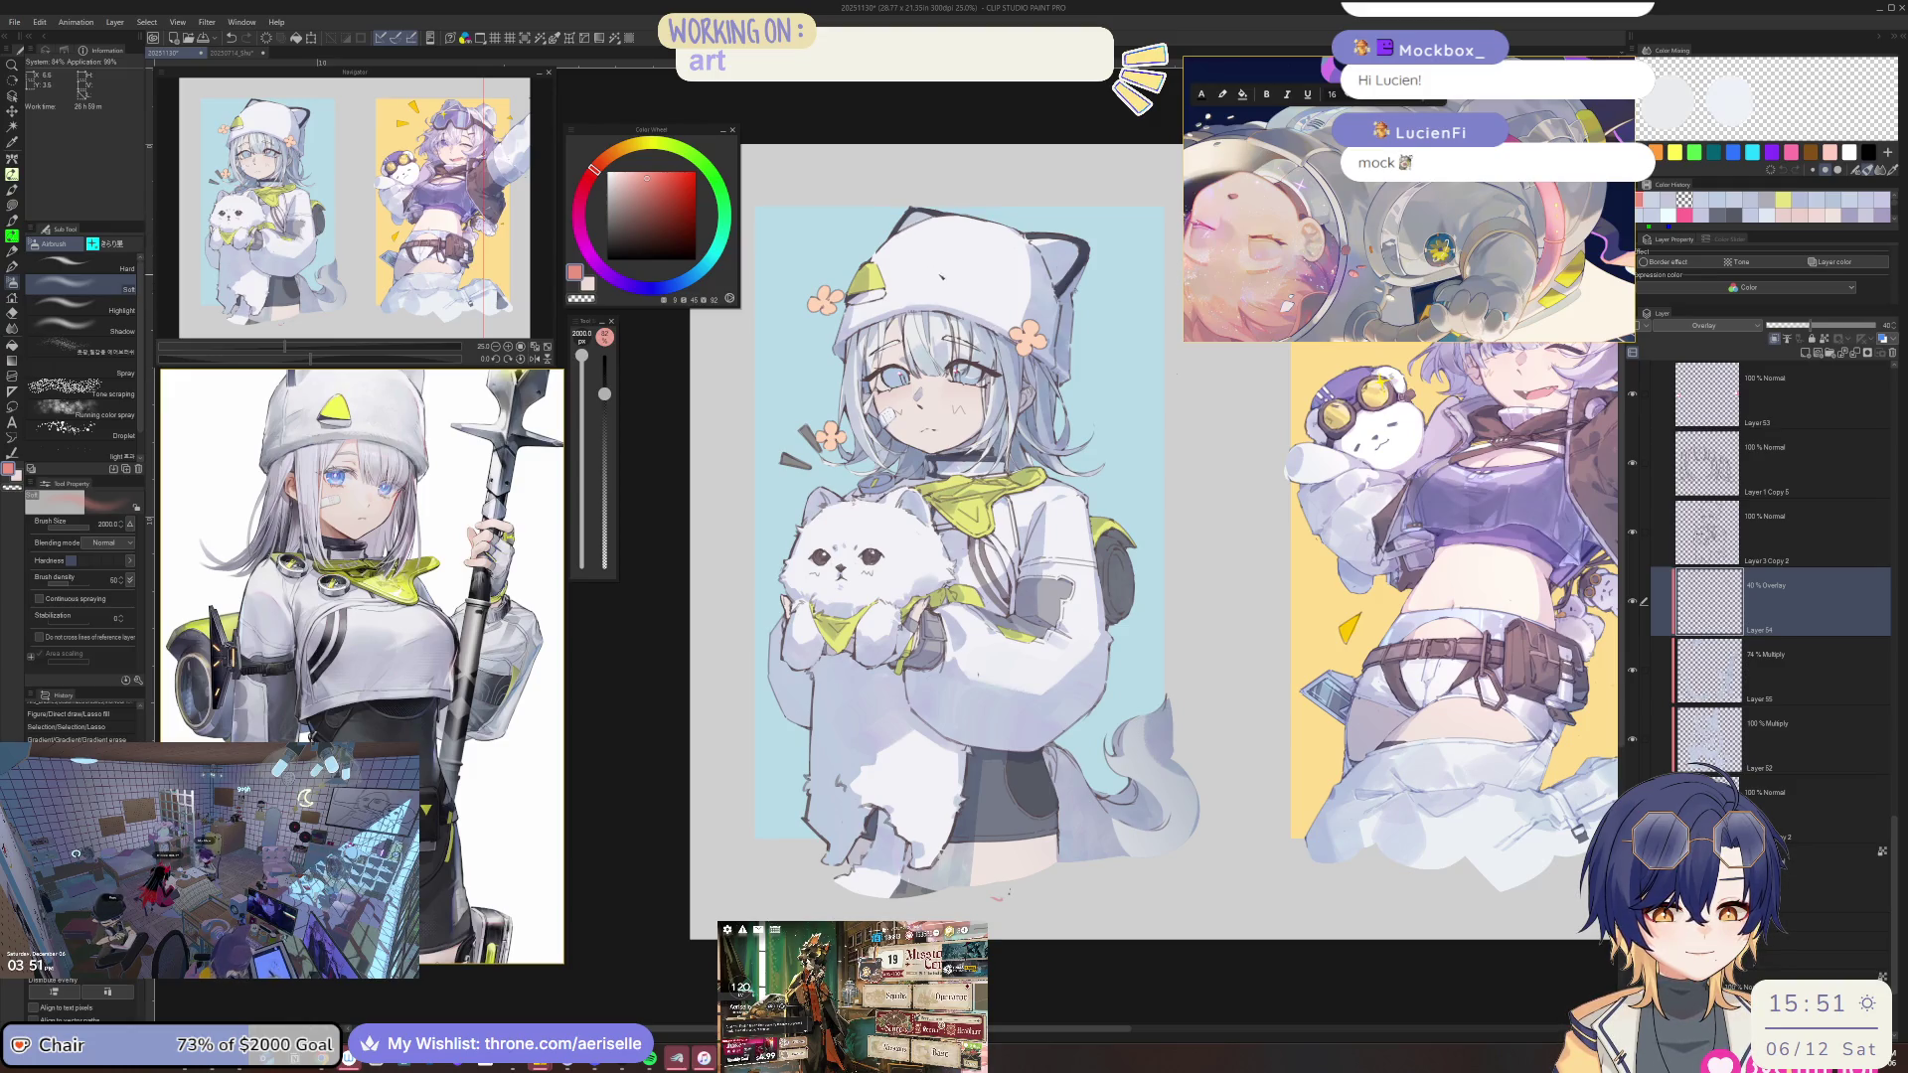
left_click(958, 418)
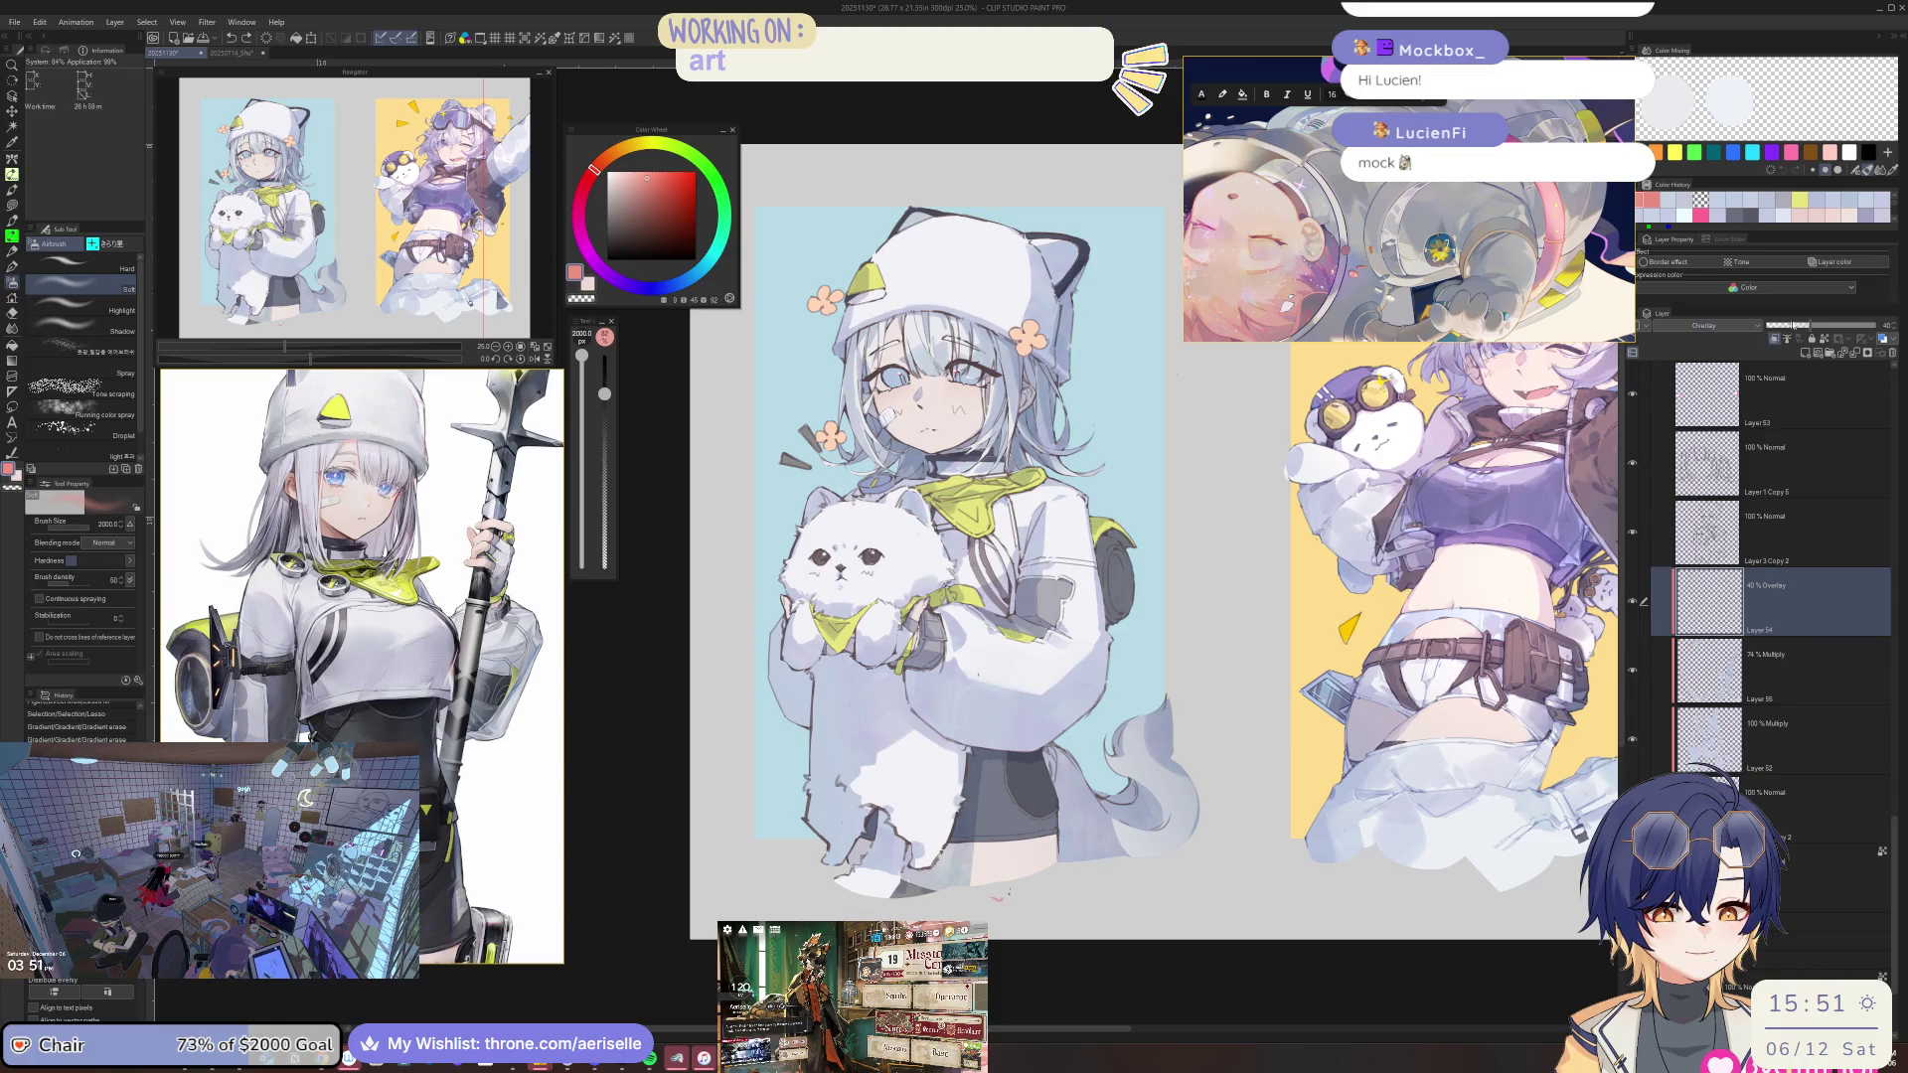
left_click_drag(1808, 325, 1887, 325)
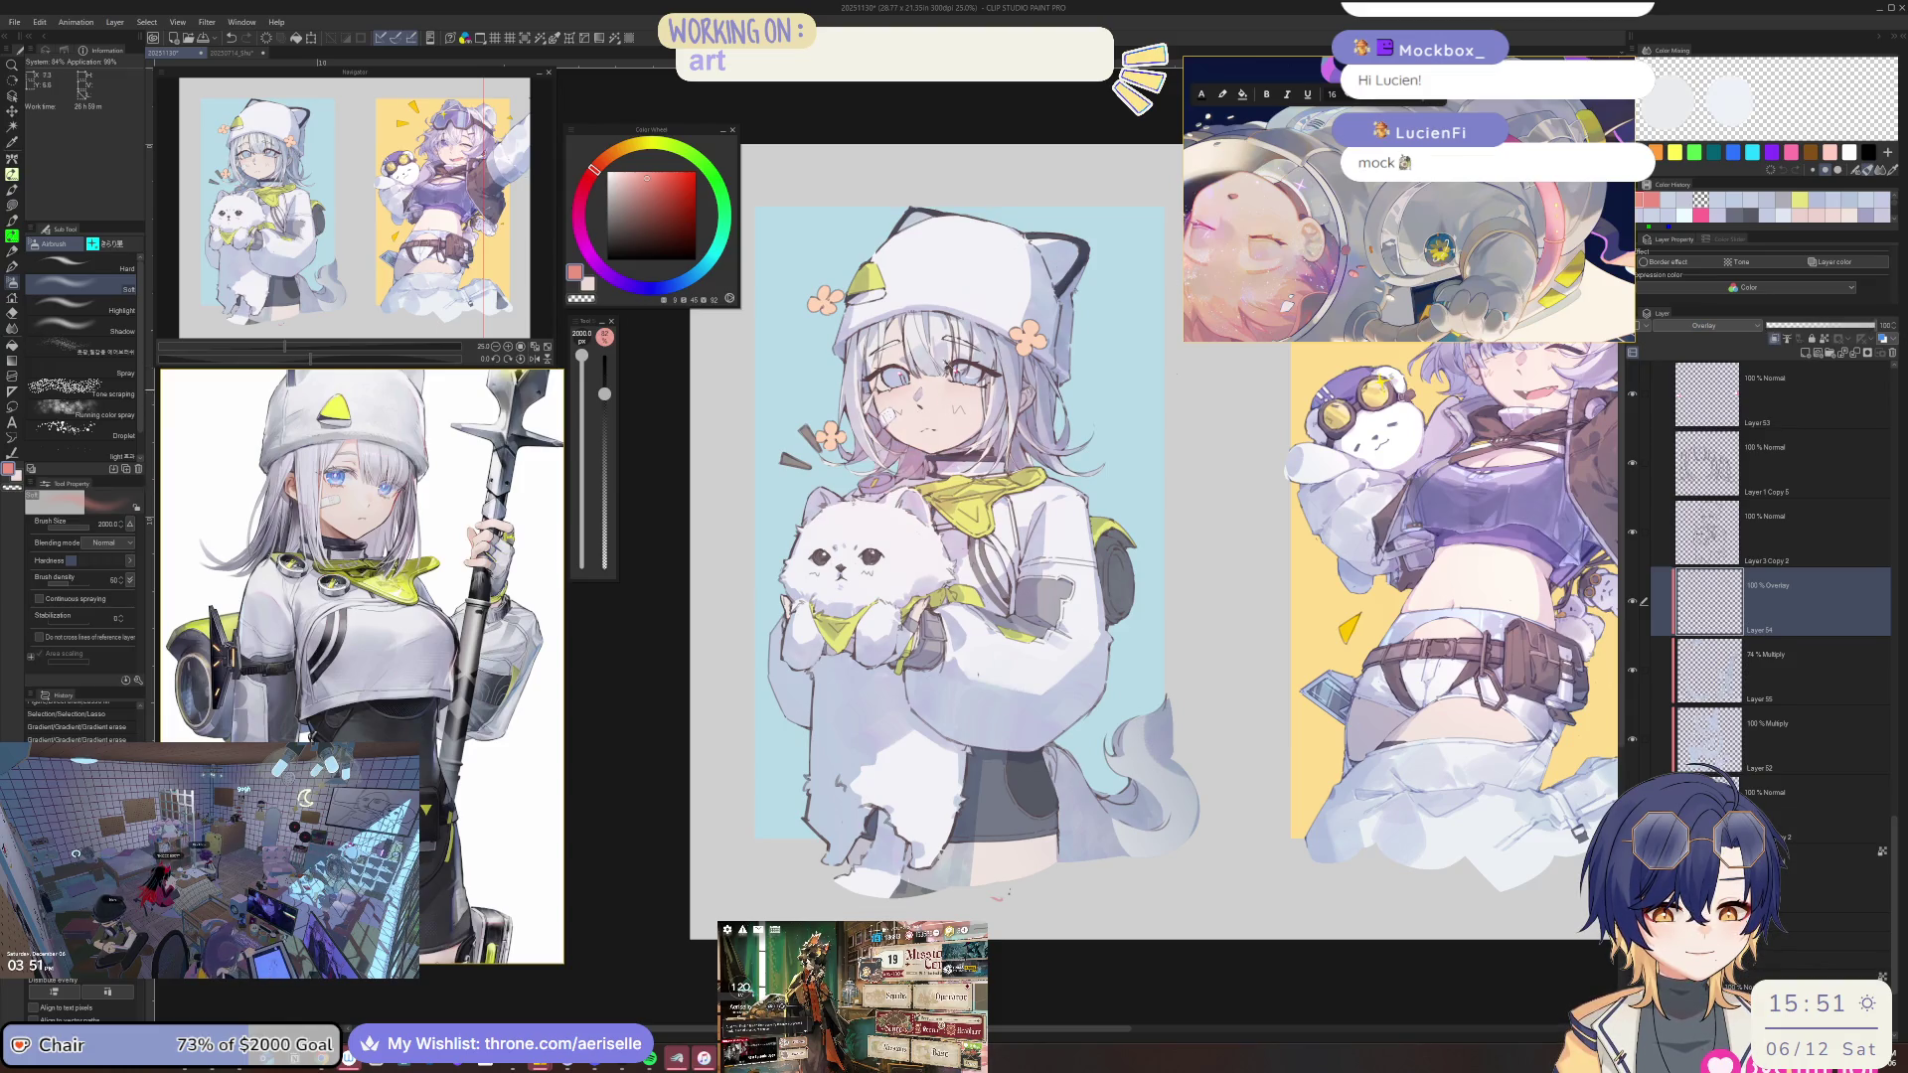
left_click_drag(954, 546, 1006, 431)
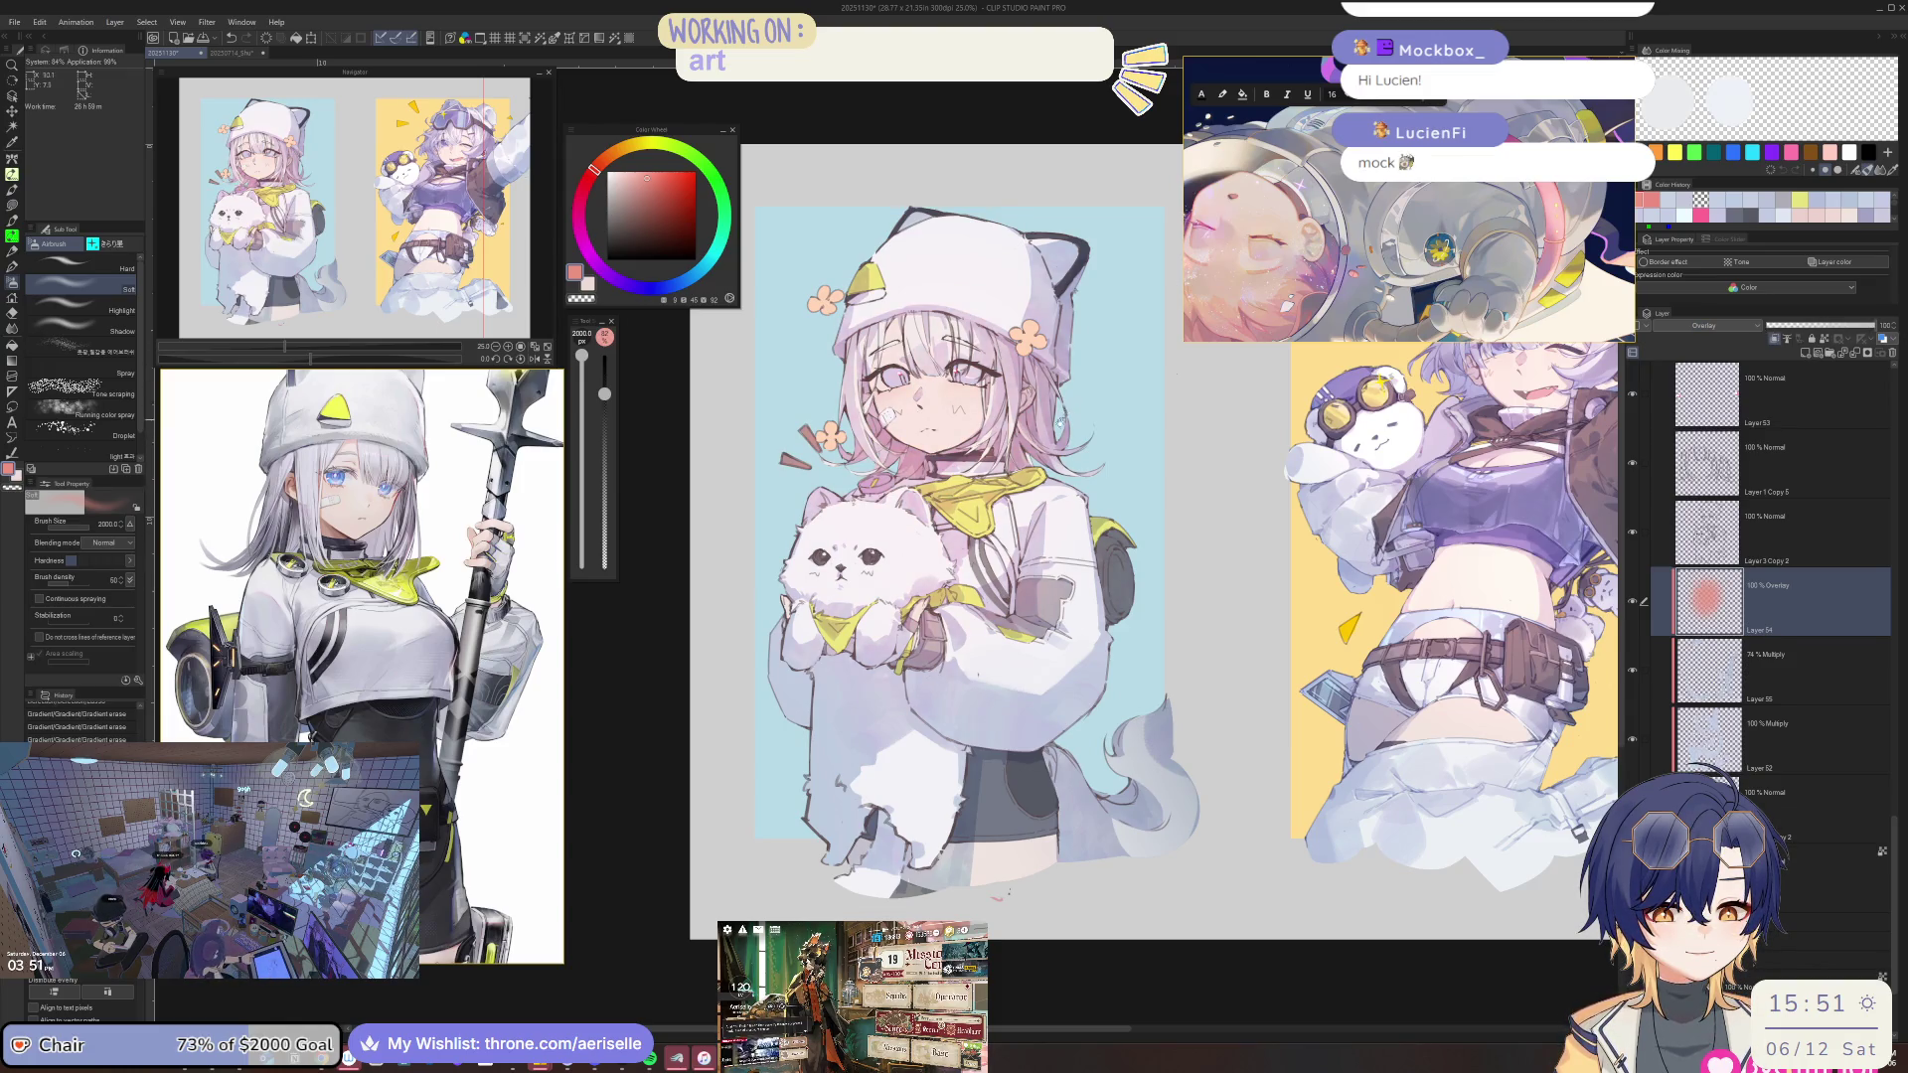
left_click_drag(954, 537, 877, 682)
key("ctrl+z")
key("ctrl+y")
Darken the hair and forehead with a pink airbrush dab, checking it in mirrored view.
key("h")
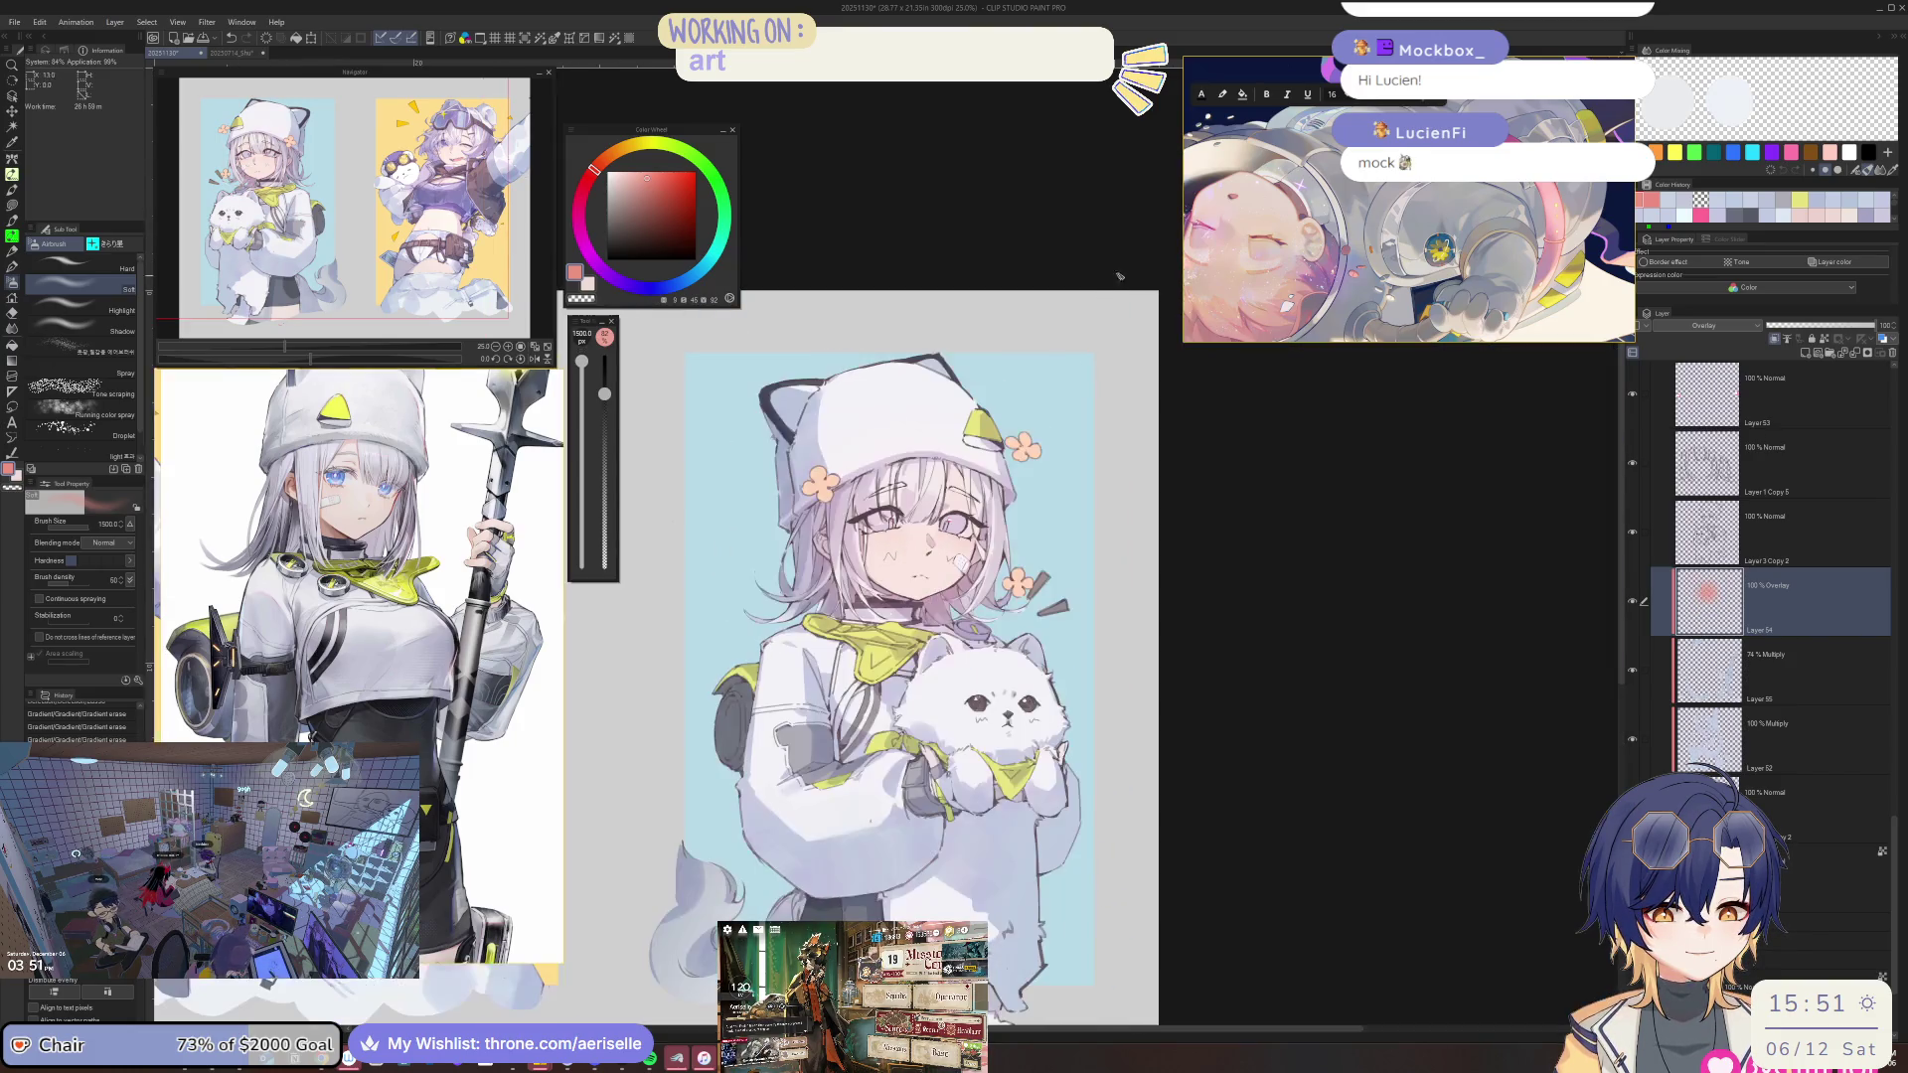
left_click(903, 554)
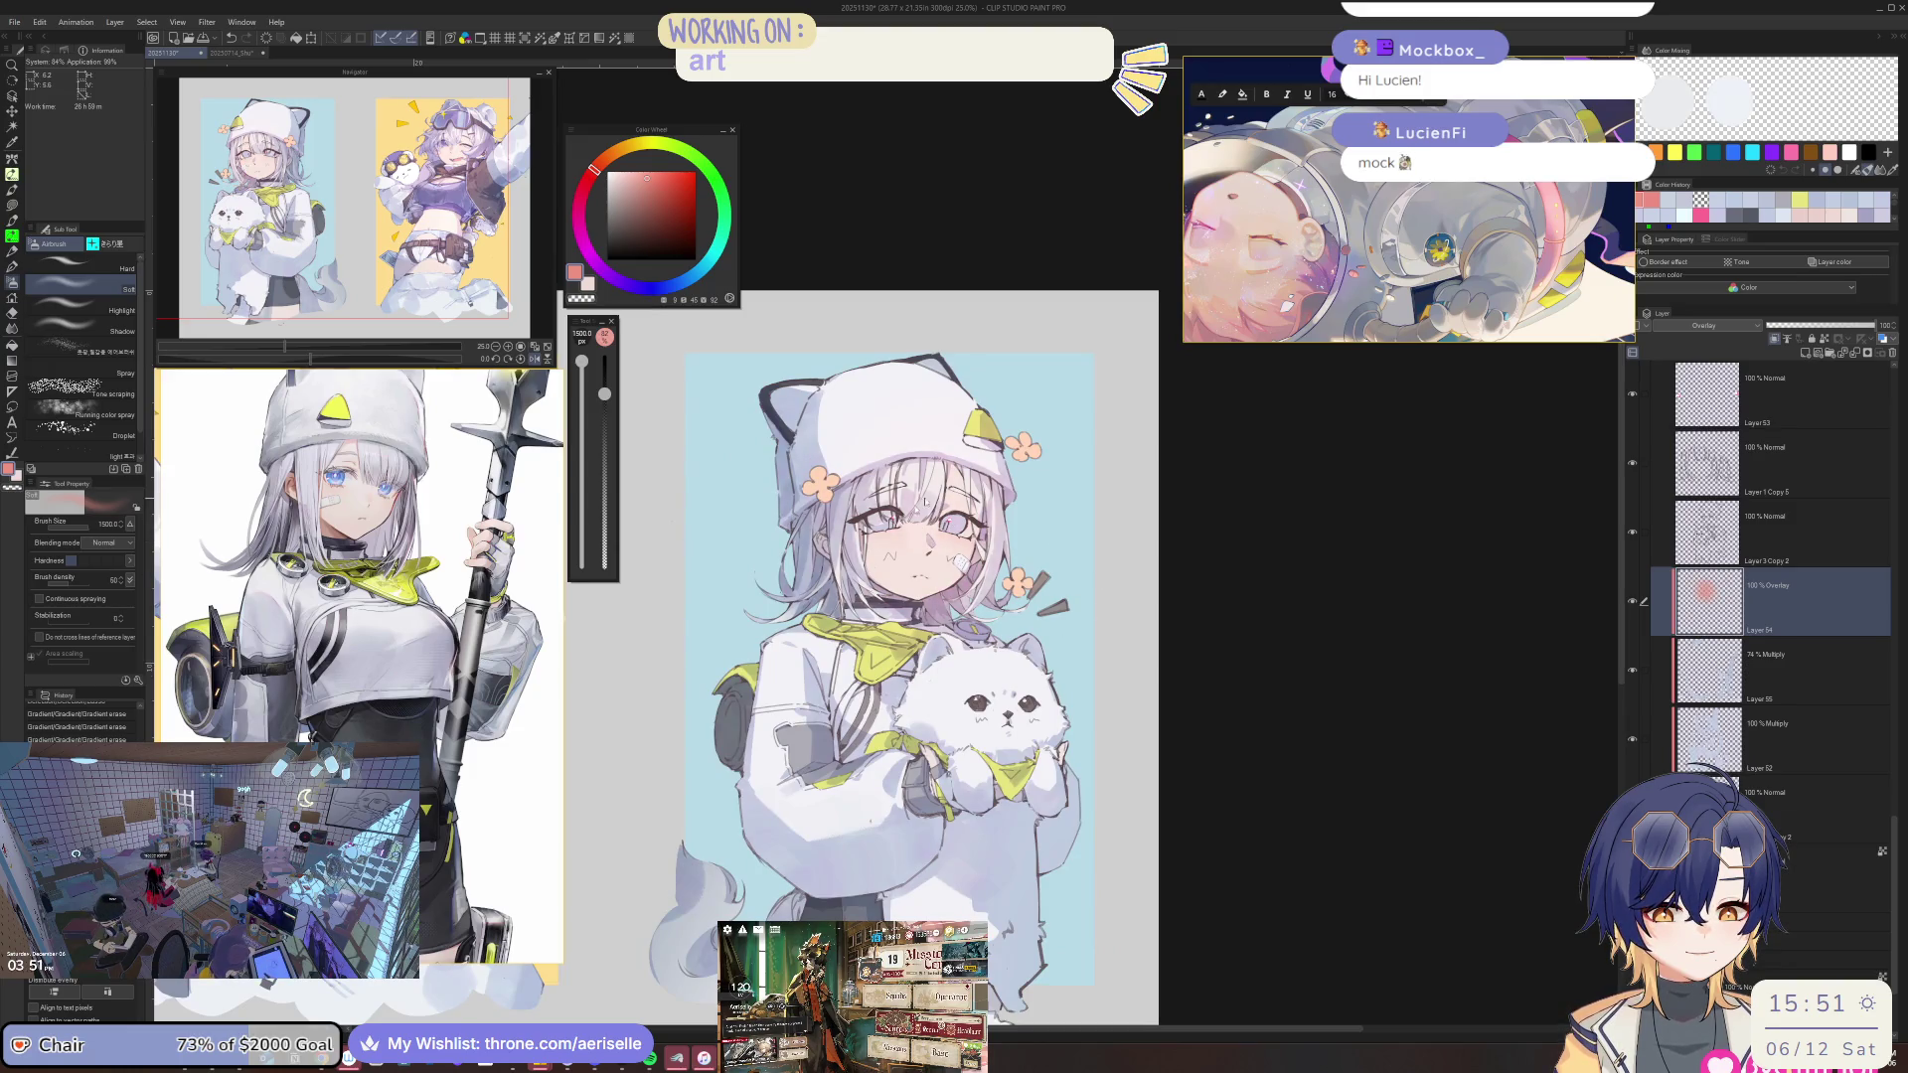
key("h")
scroll(1120, 606, "down", 2)
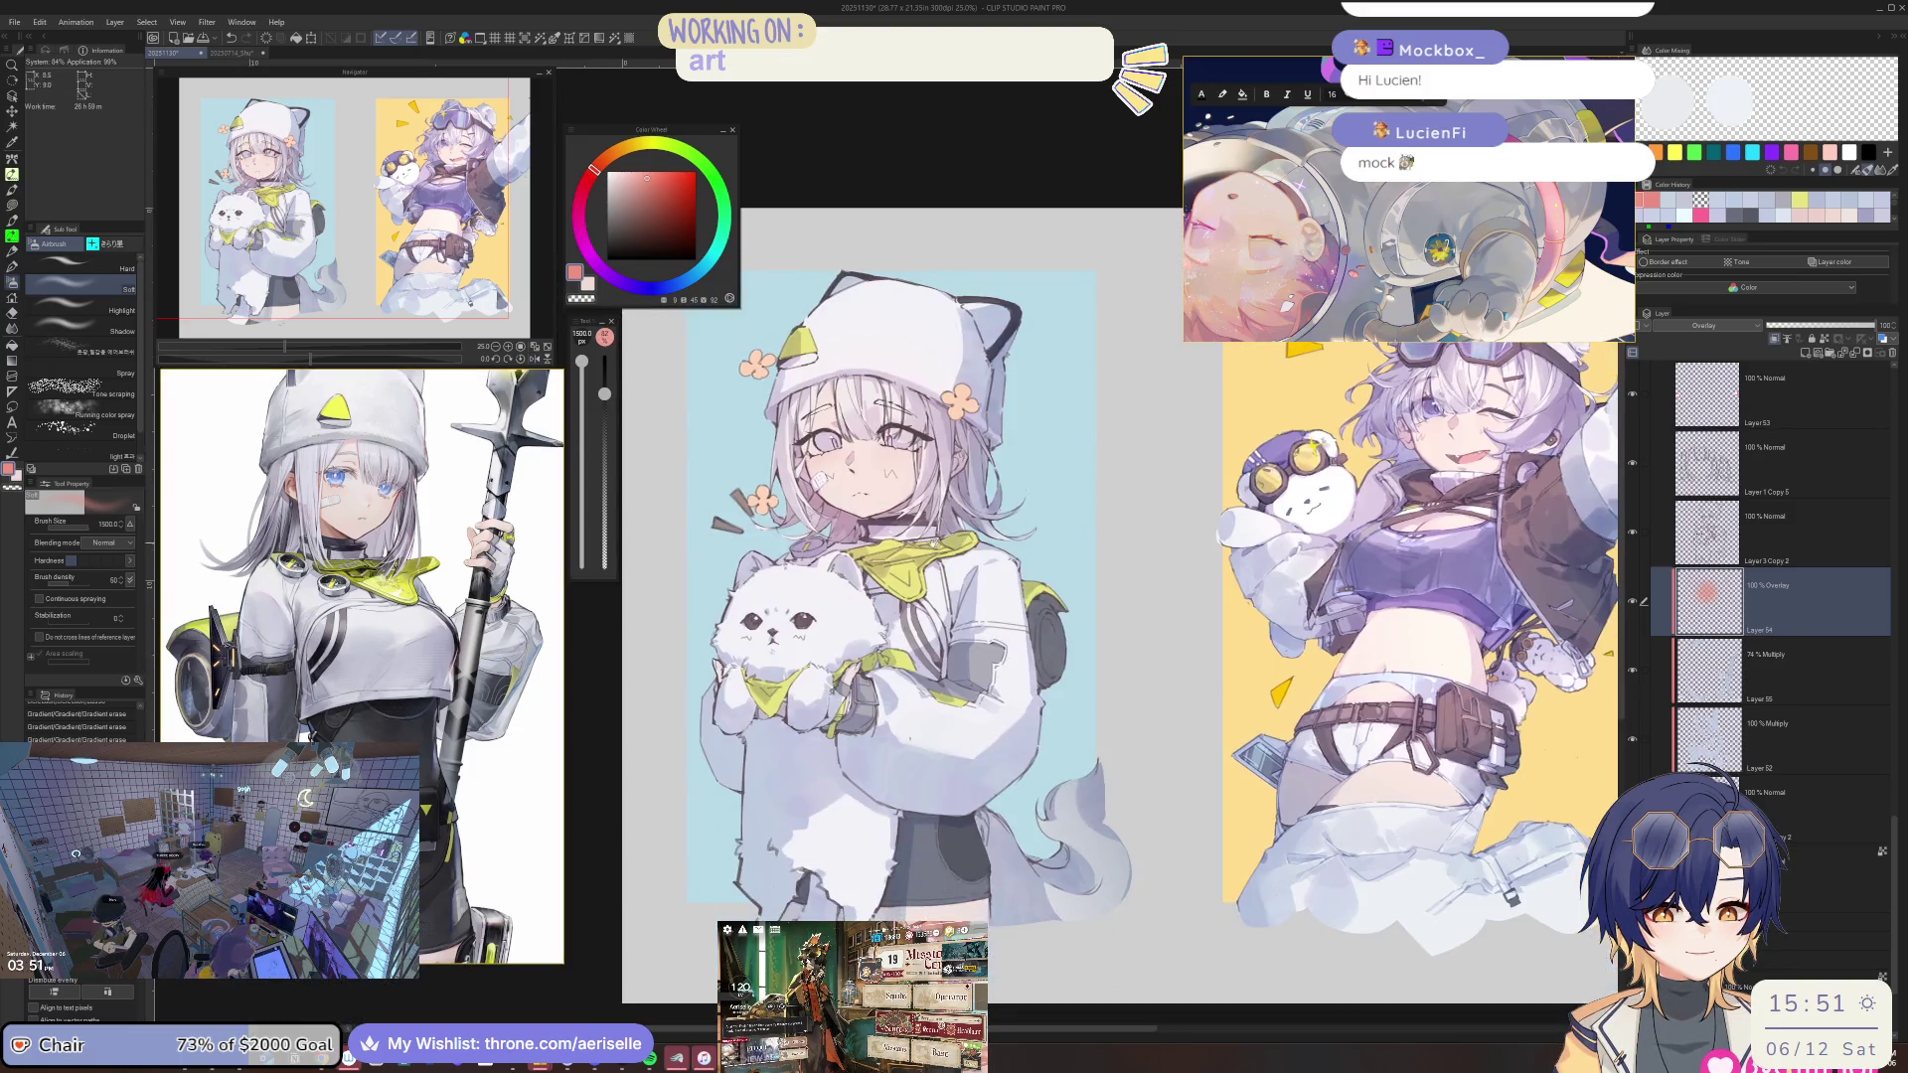
scroll(870, 518, "up", 2)
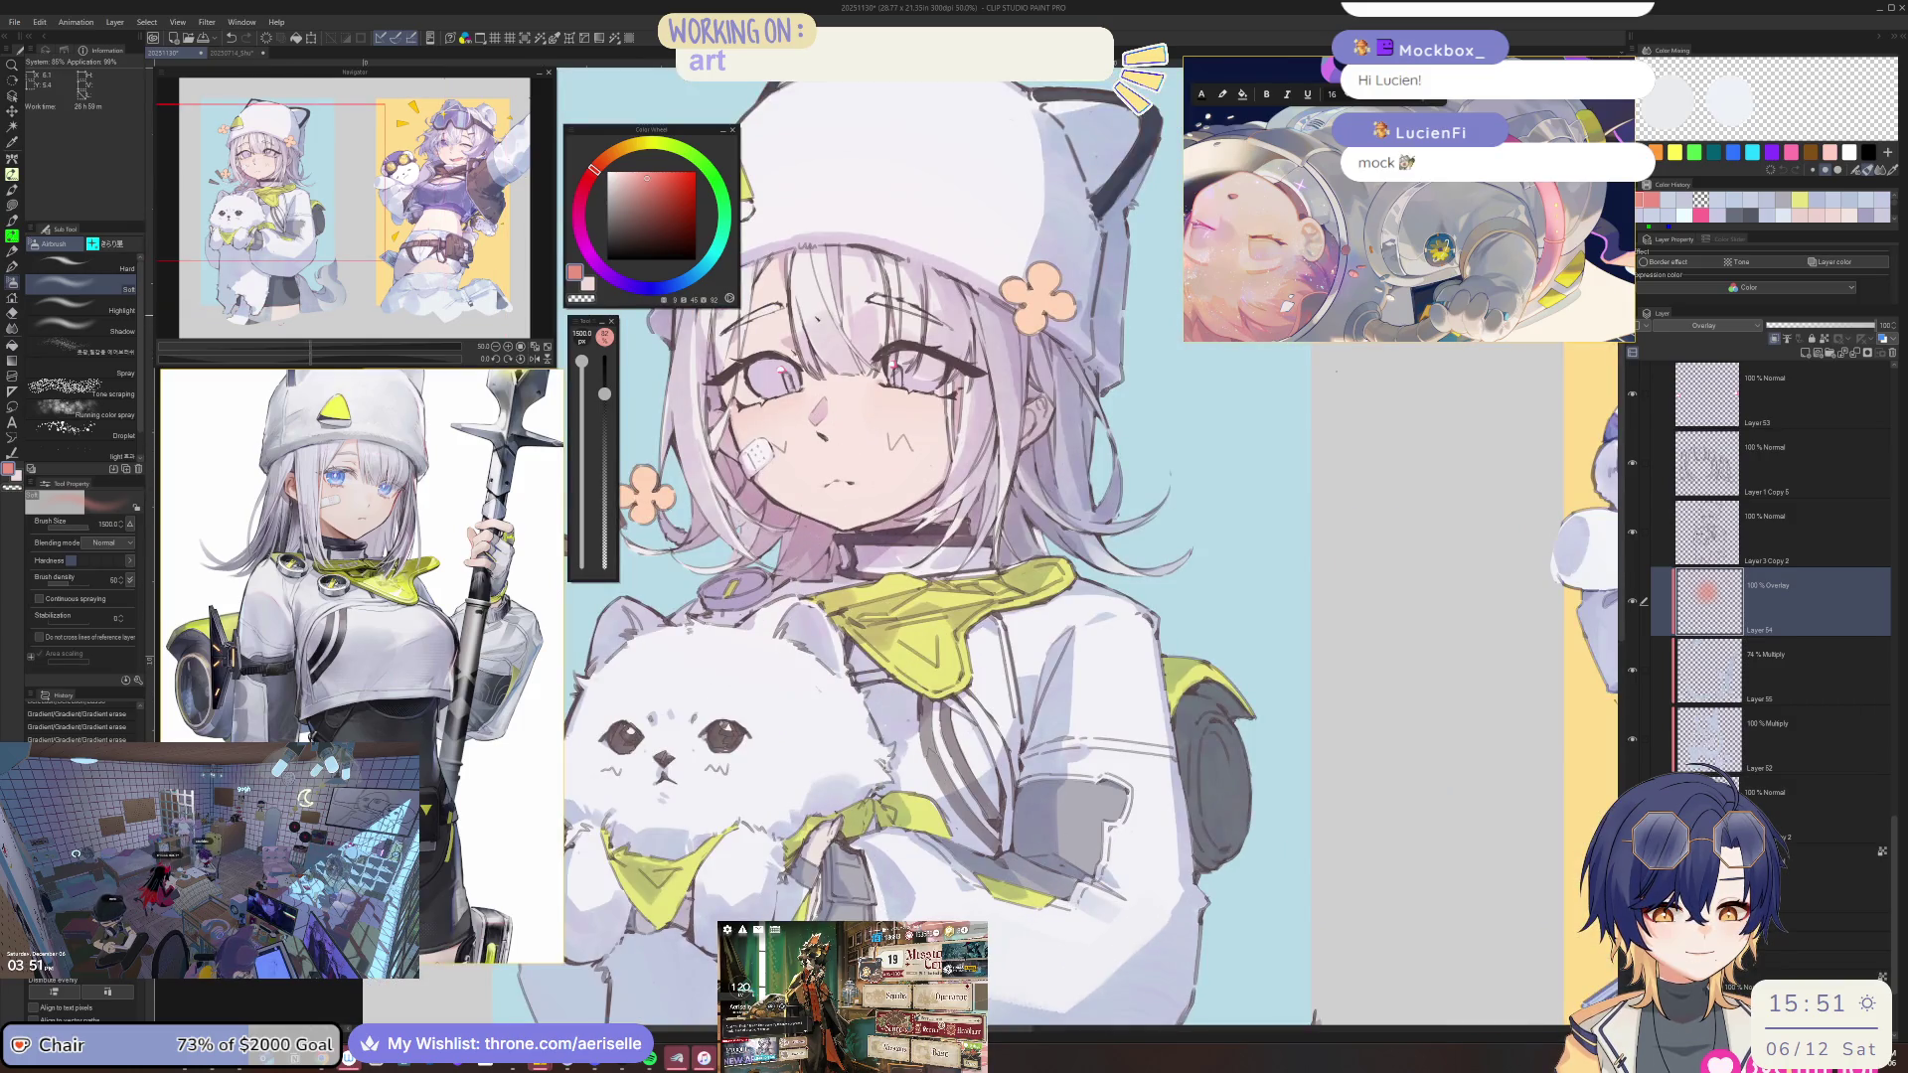
left_click_drag(581, 361, 581, 404)
key("h")
scroll(885, 556, "down", 2)
scroll(884, 422, "up", 2)
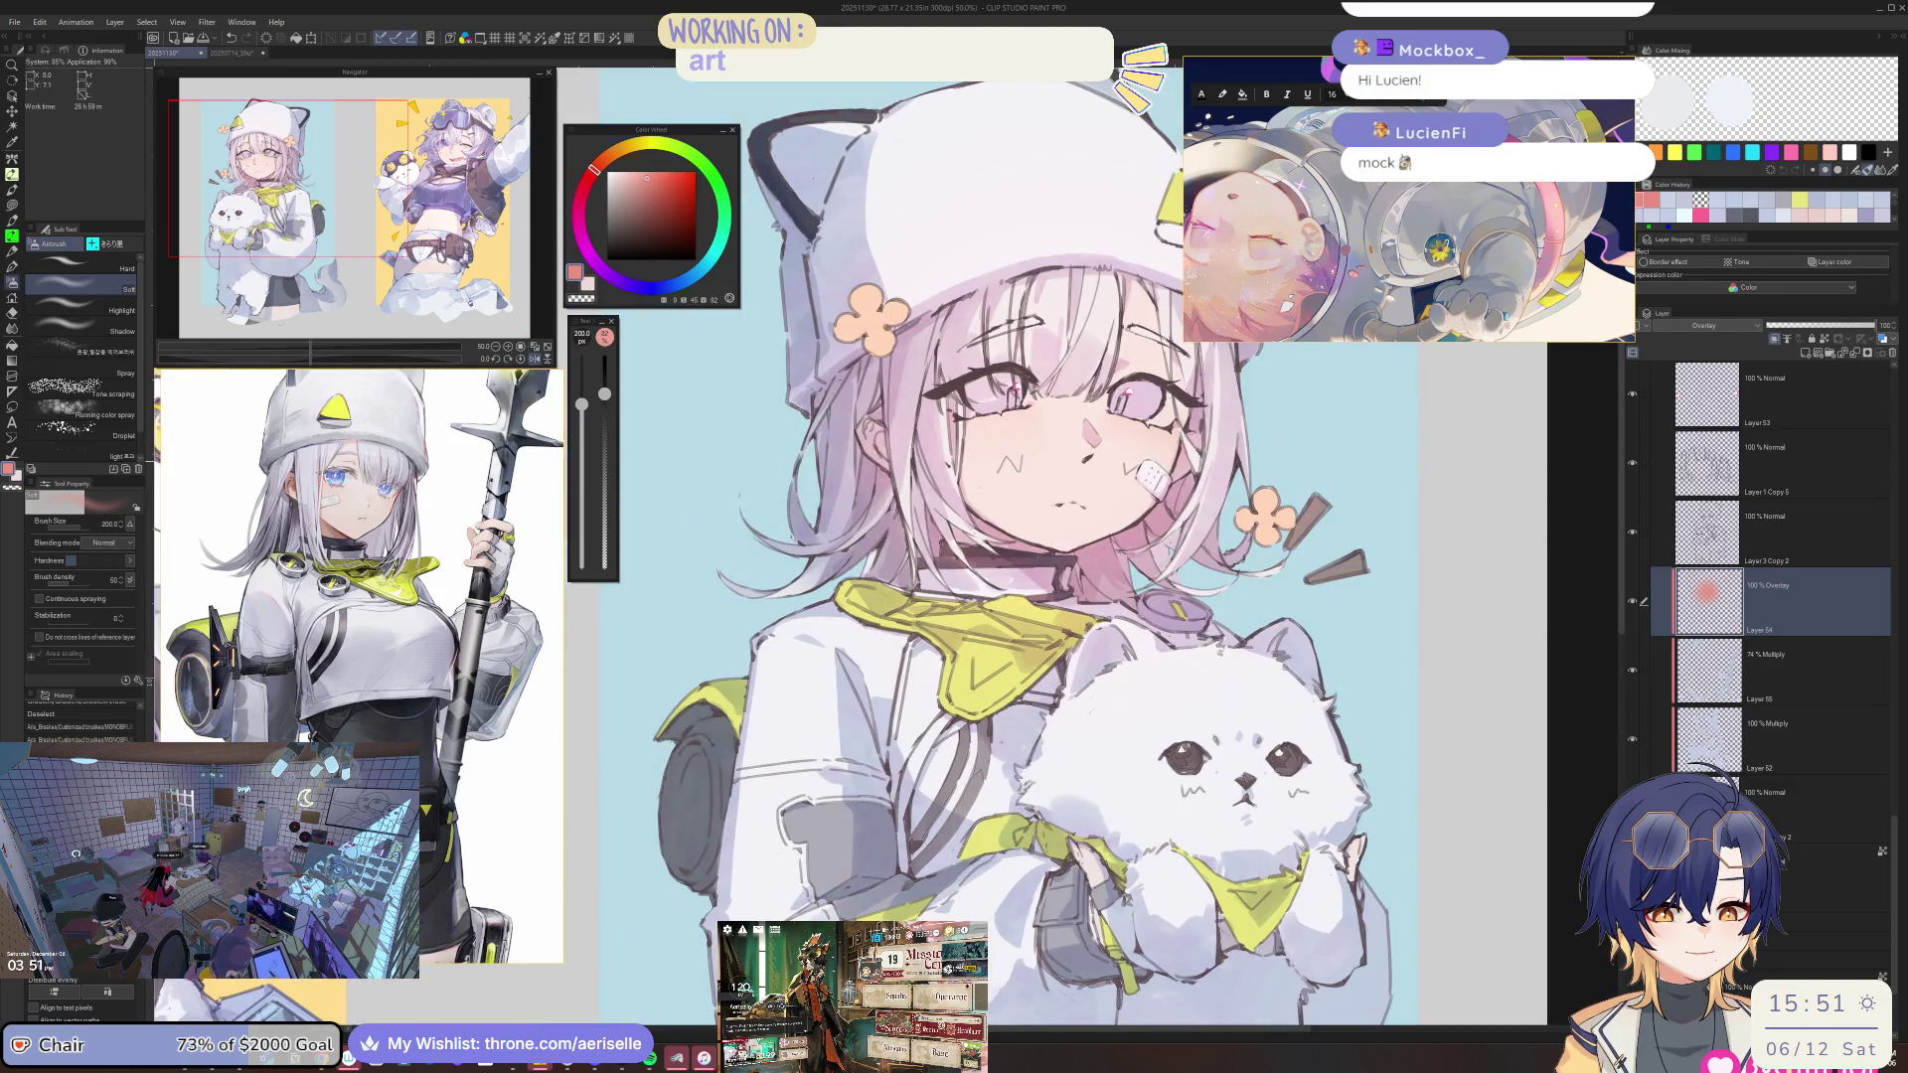
Airbrush soft pink tint over the bag, dog and the girl's body.
left_click_drag(993, 597, 812, 229)
left_click_drag(582, 405, 581, 355)
key("ctrl+z")
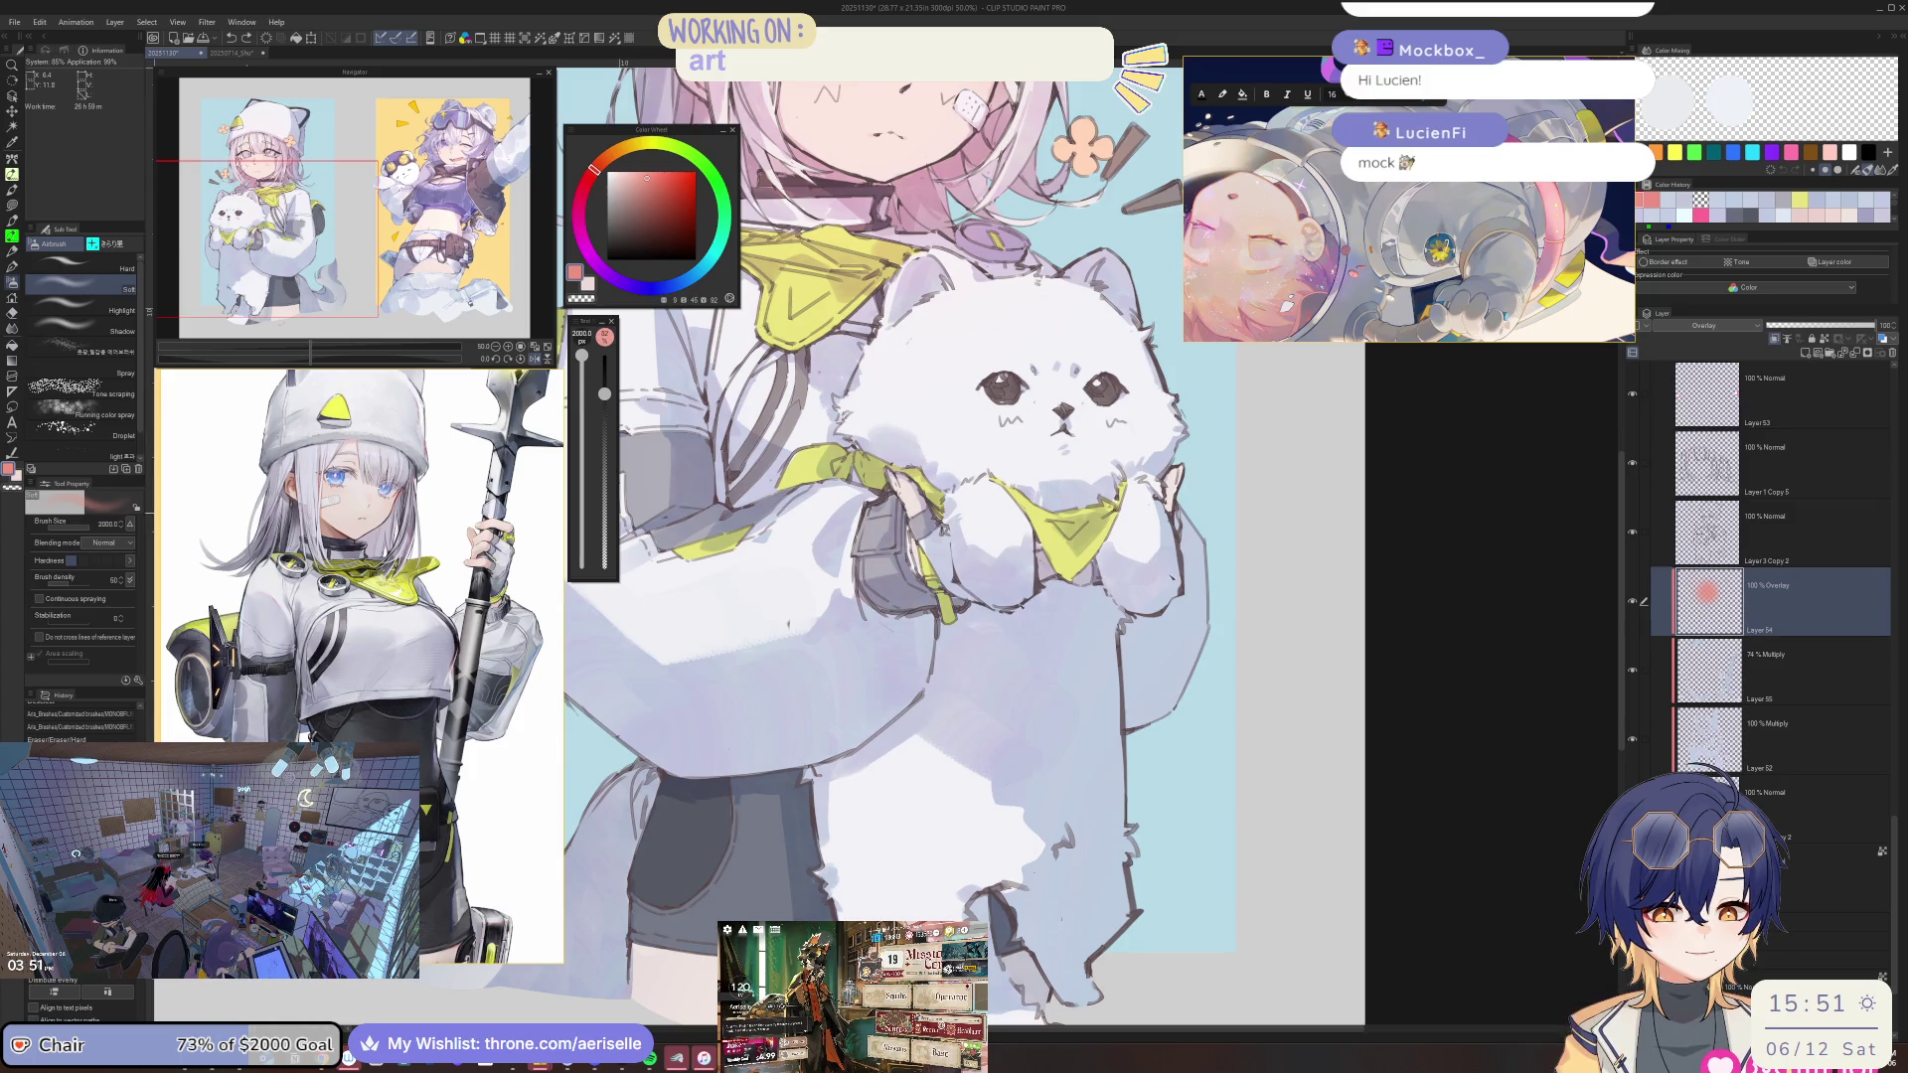
key("ctrl+y")
key("ctrl+y")
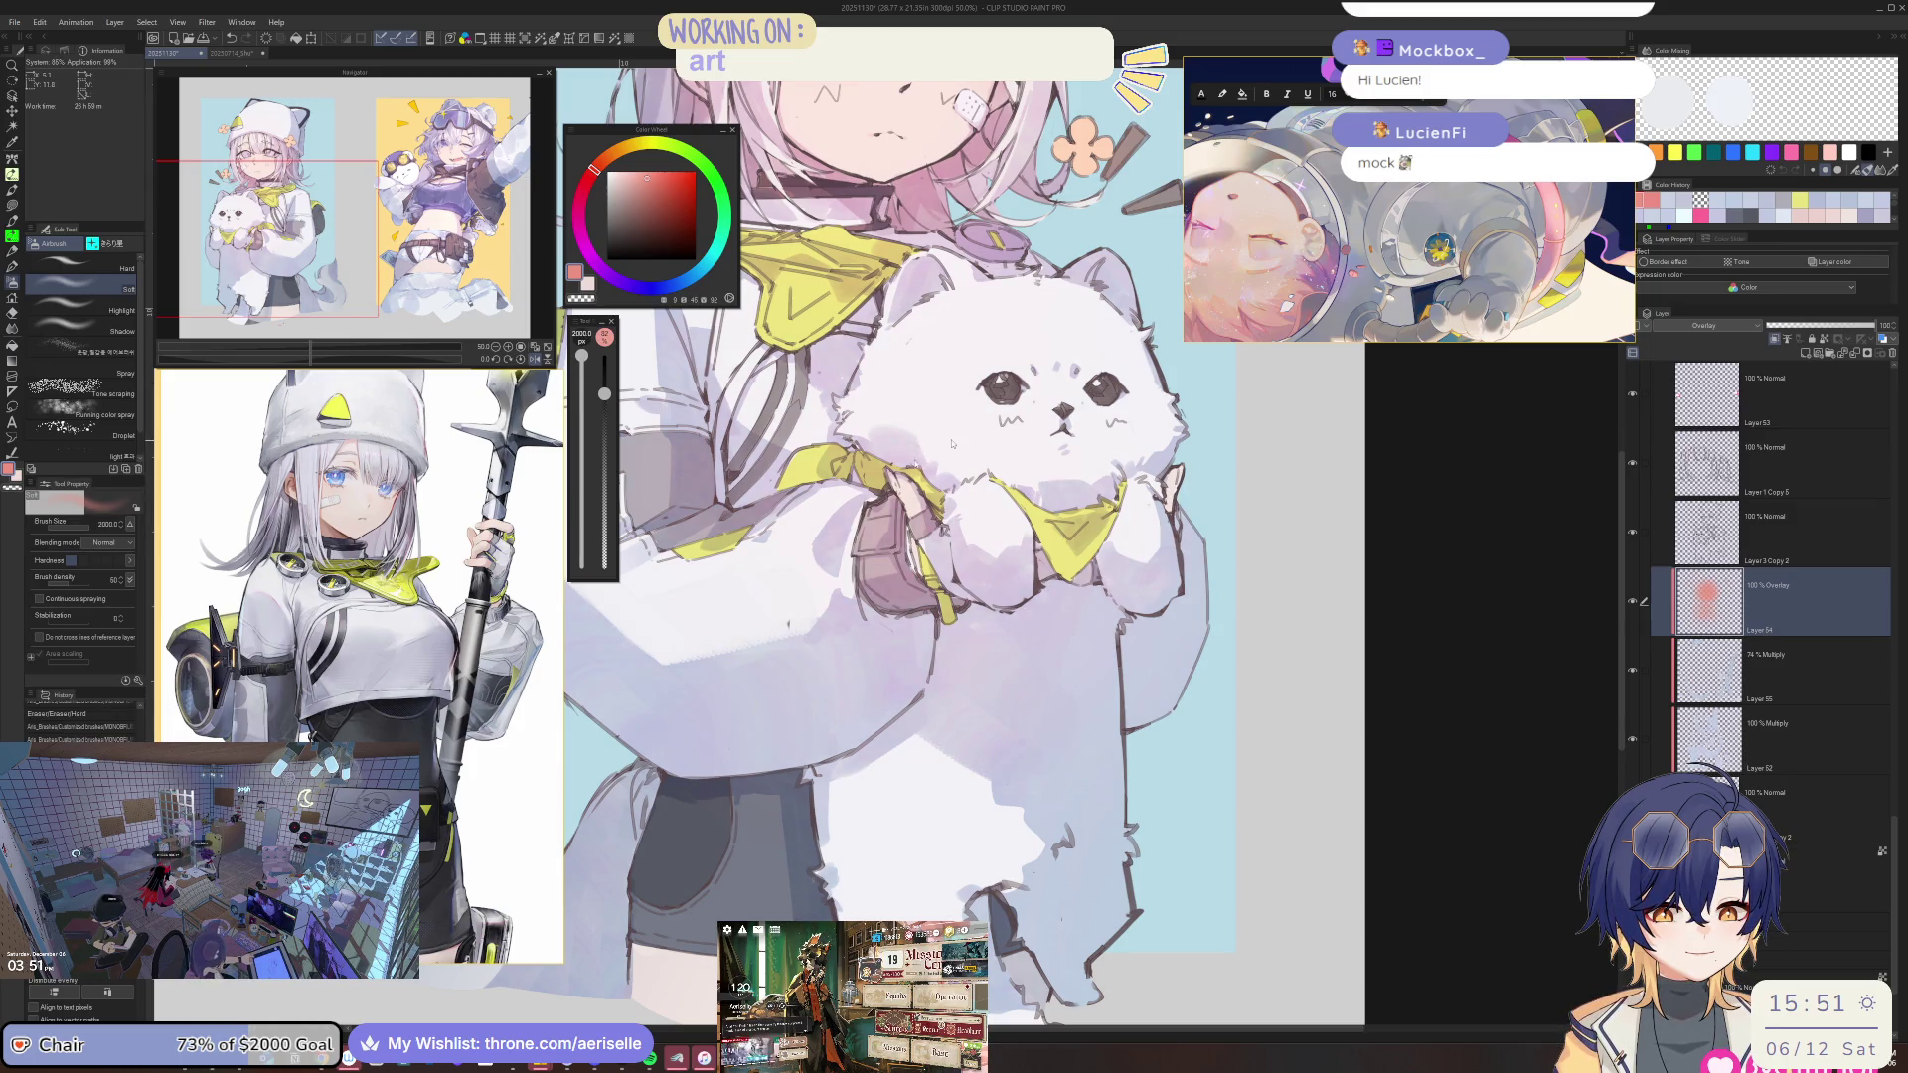
left_click_drag(582, 355, 581, 375)
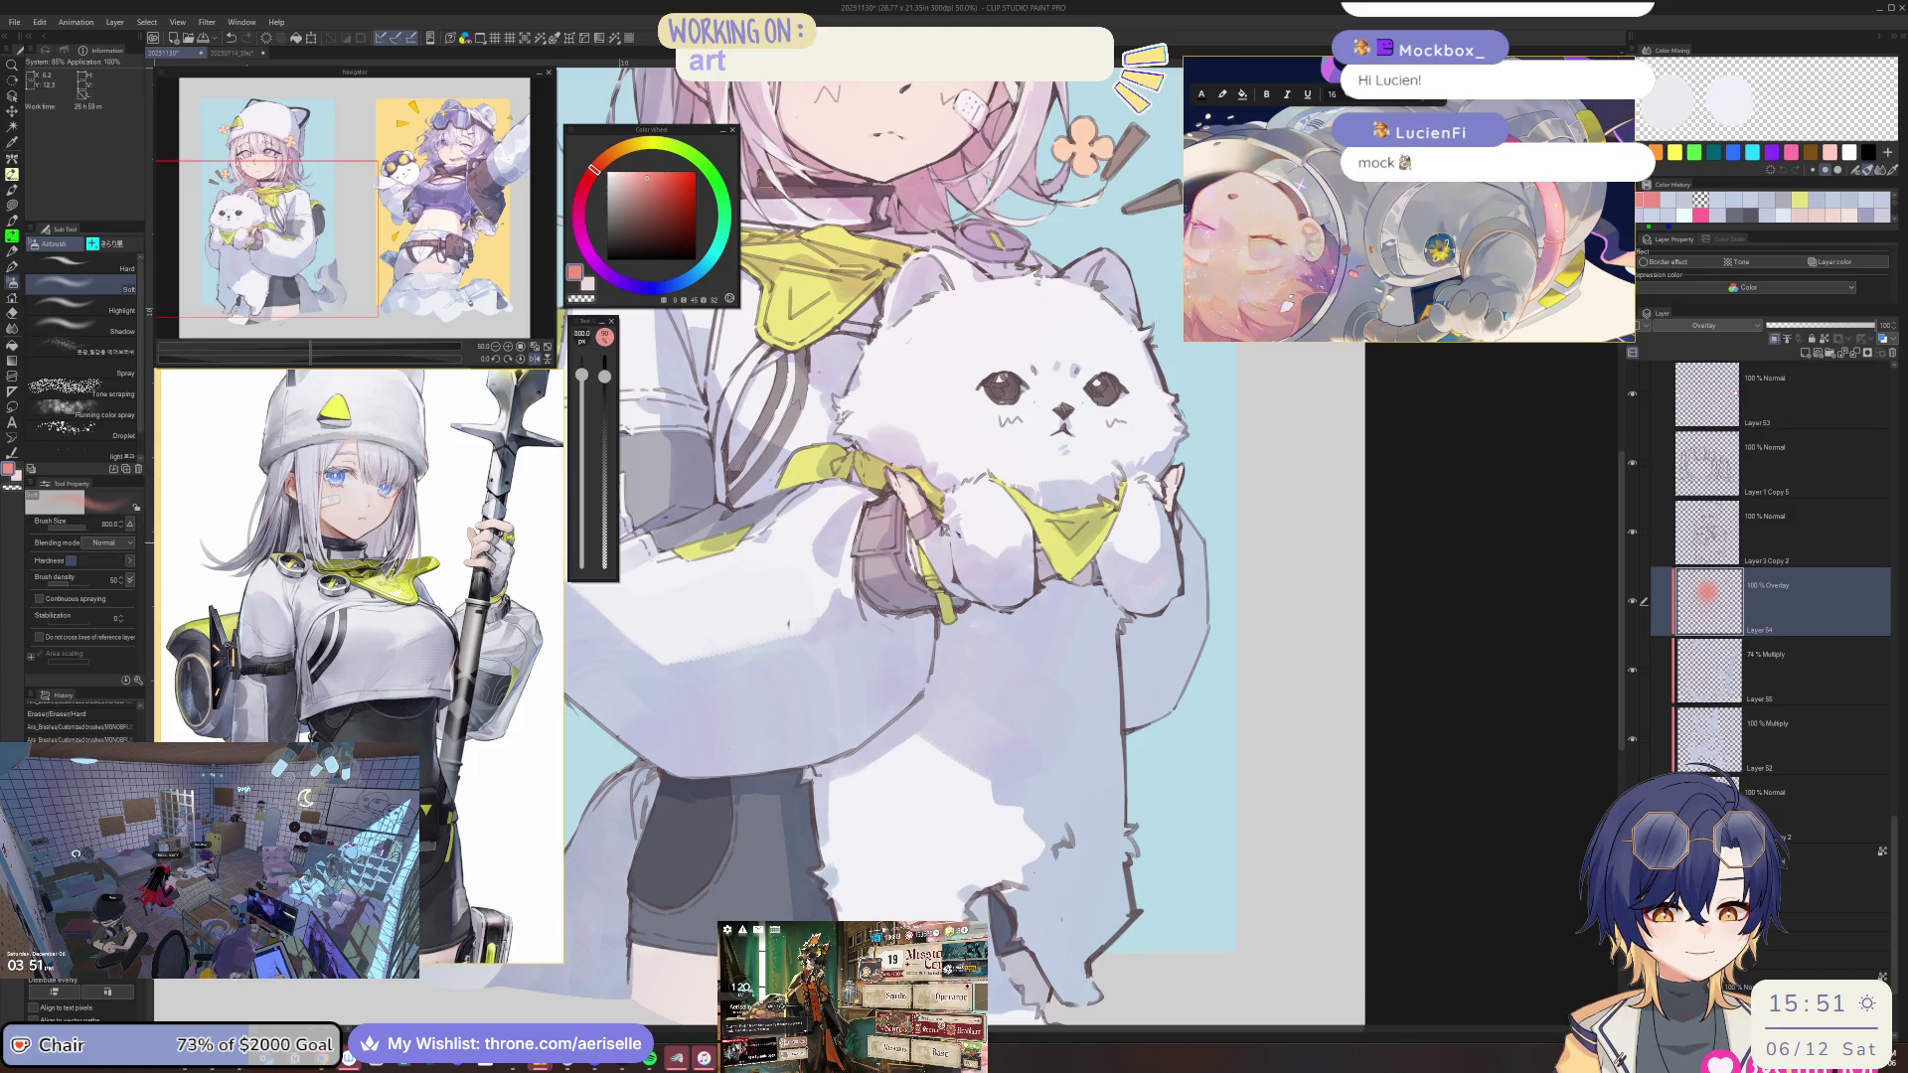
left_click(1182, 497)
scroll(994, 547, "down", 2)
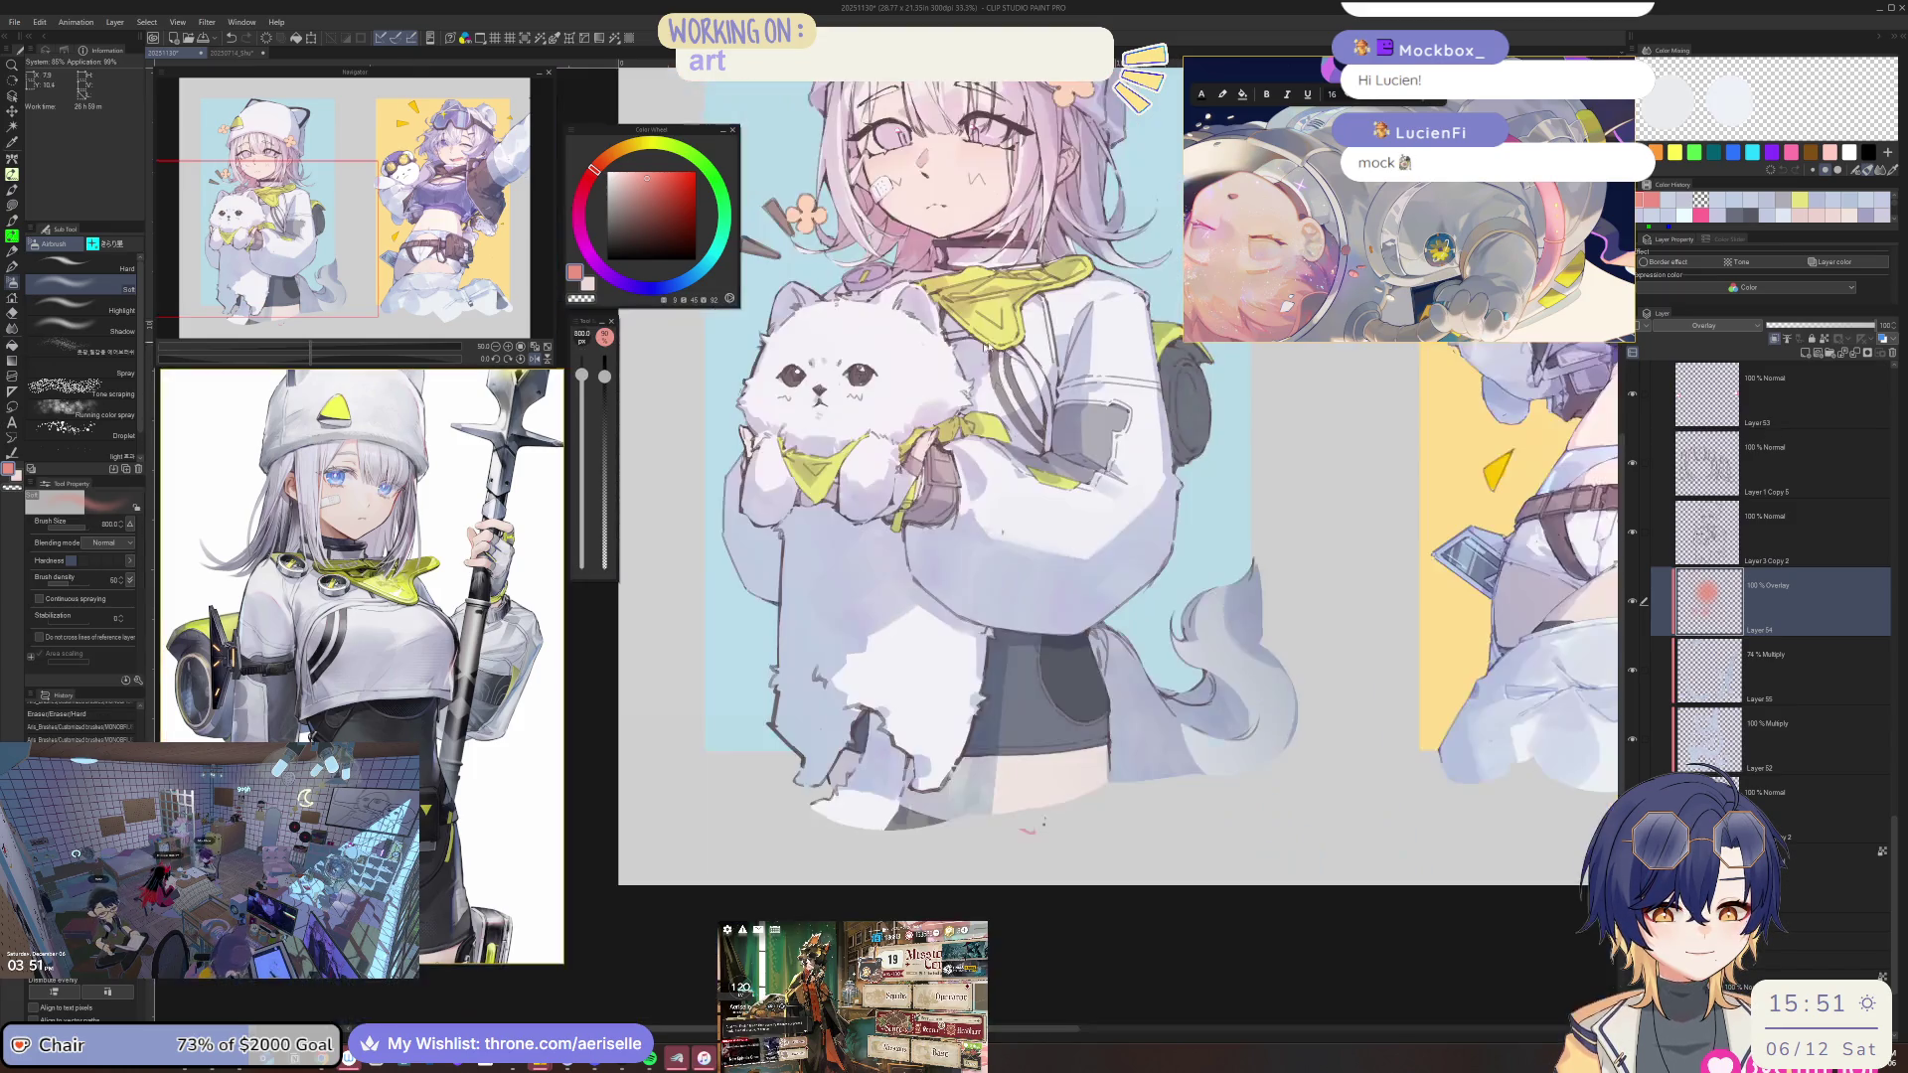
scroll(994, 547, "up", 1)
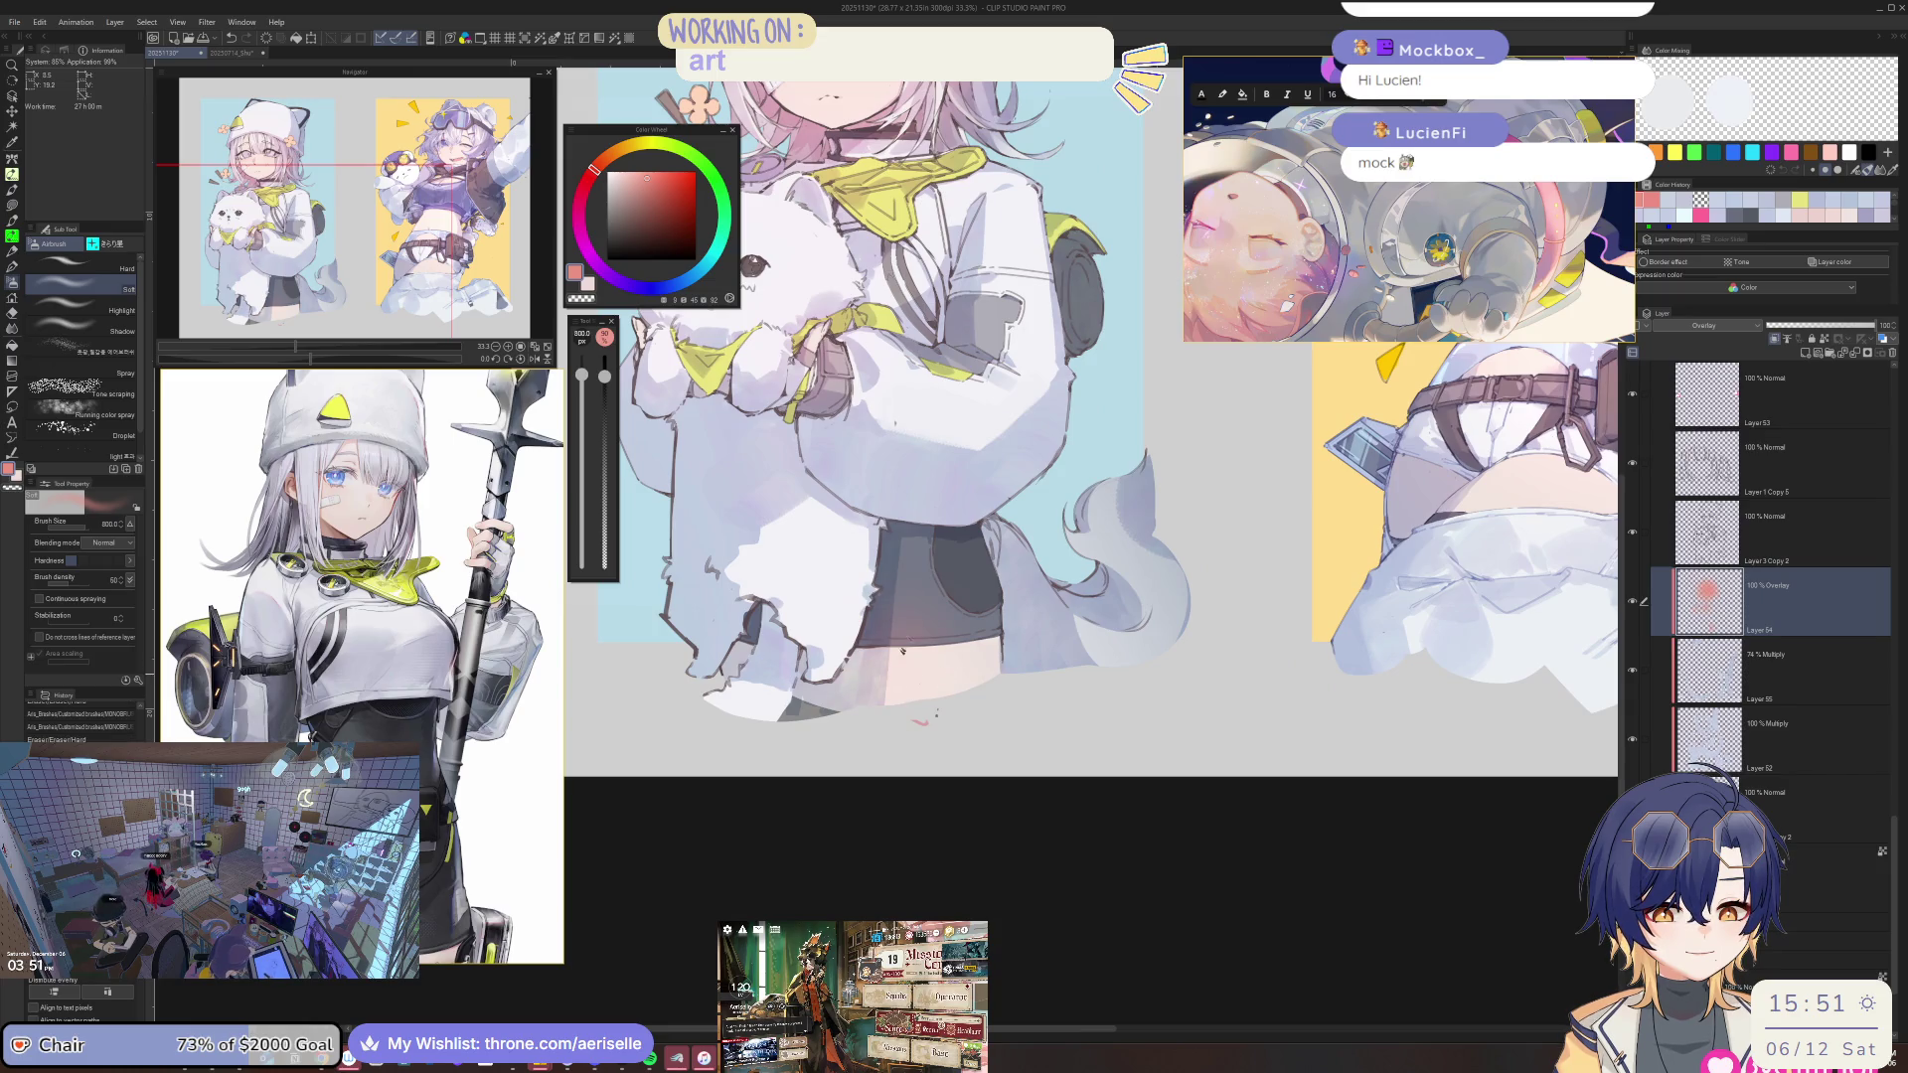
scroll(1024, 660, "down", 3)
scroll(1025, 660, "up", 1)
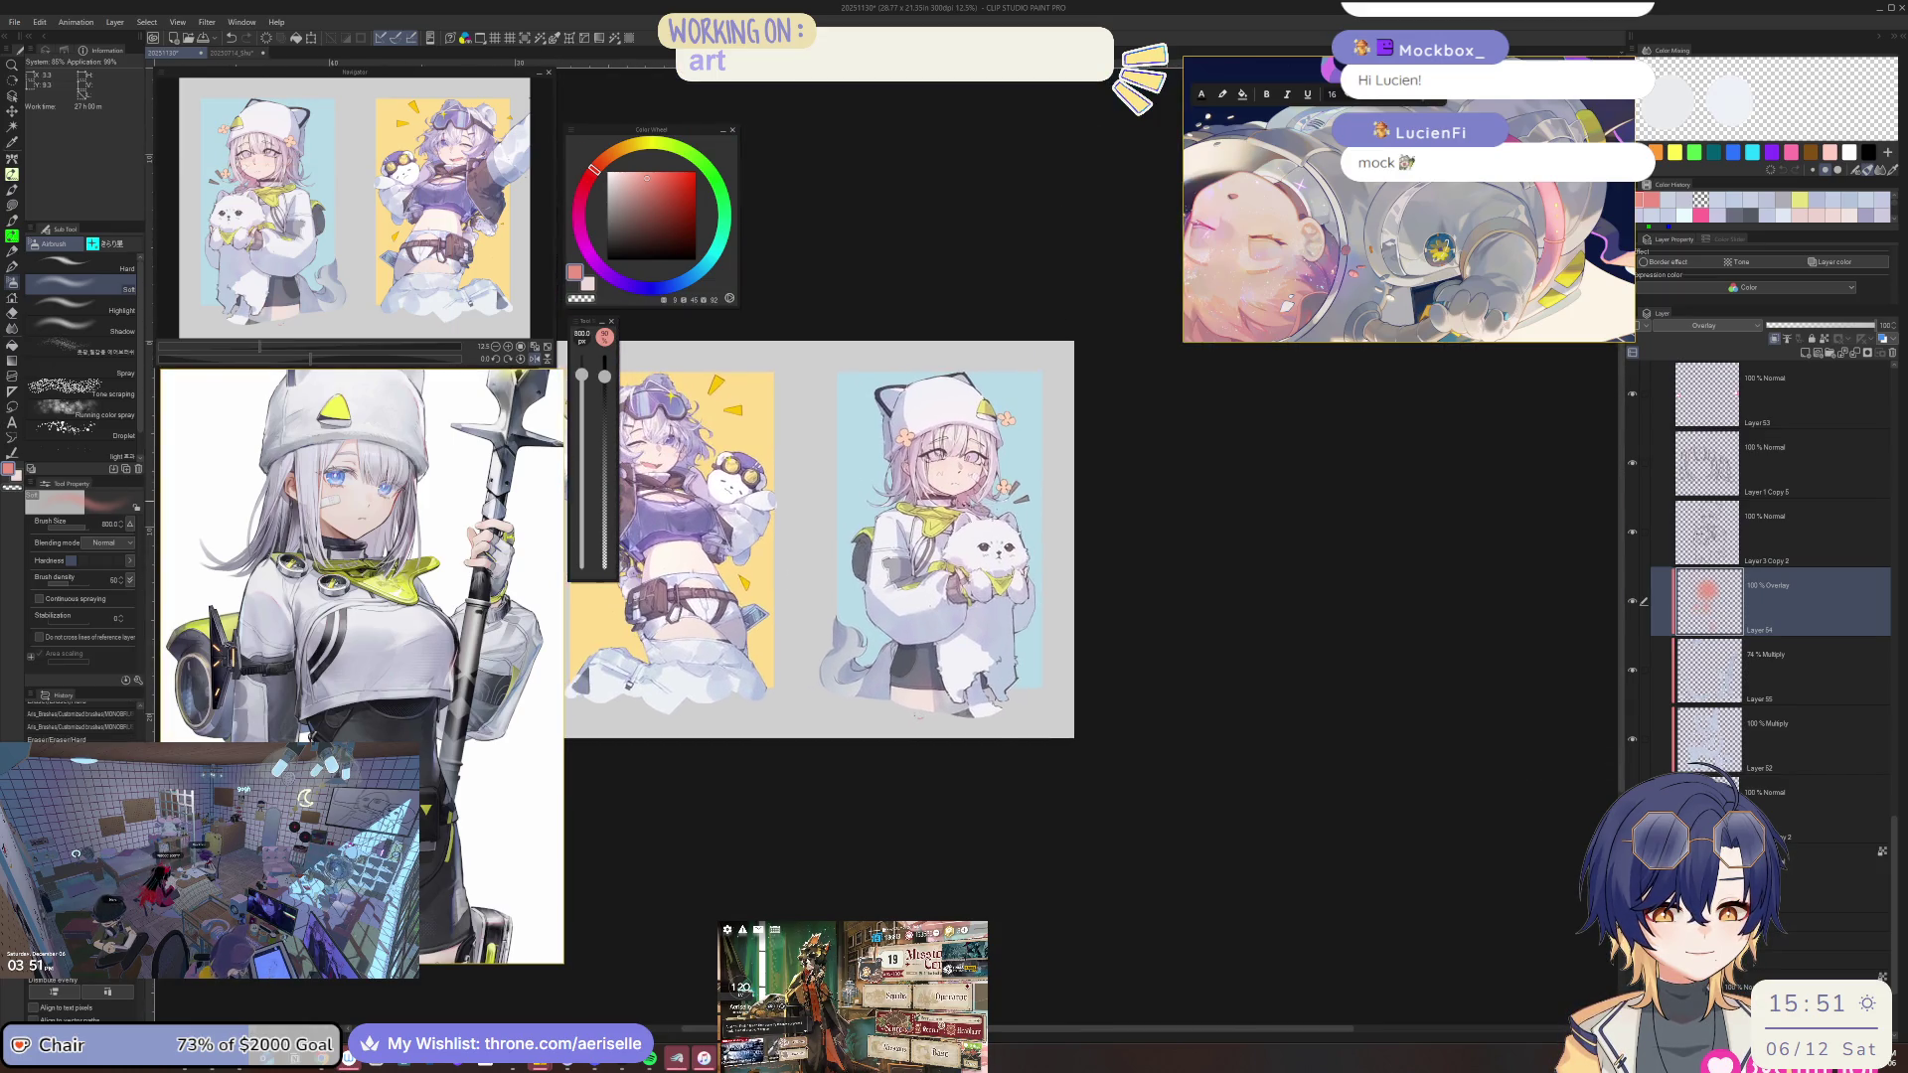
scroll(994, 496, "up", 2)
scroll(994, 447, "up", 1)
scroll(978, 343, "down", 1)
Erase the pink tint from the hair and face, then airbrush soft pink around the eyes.
key("e")
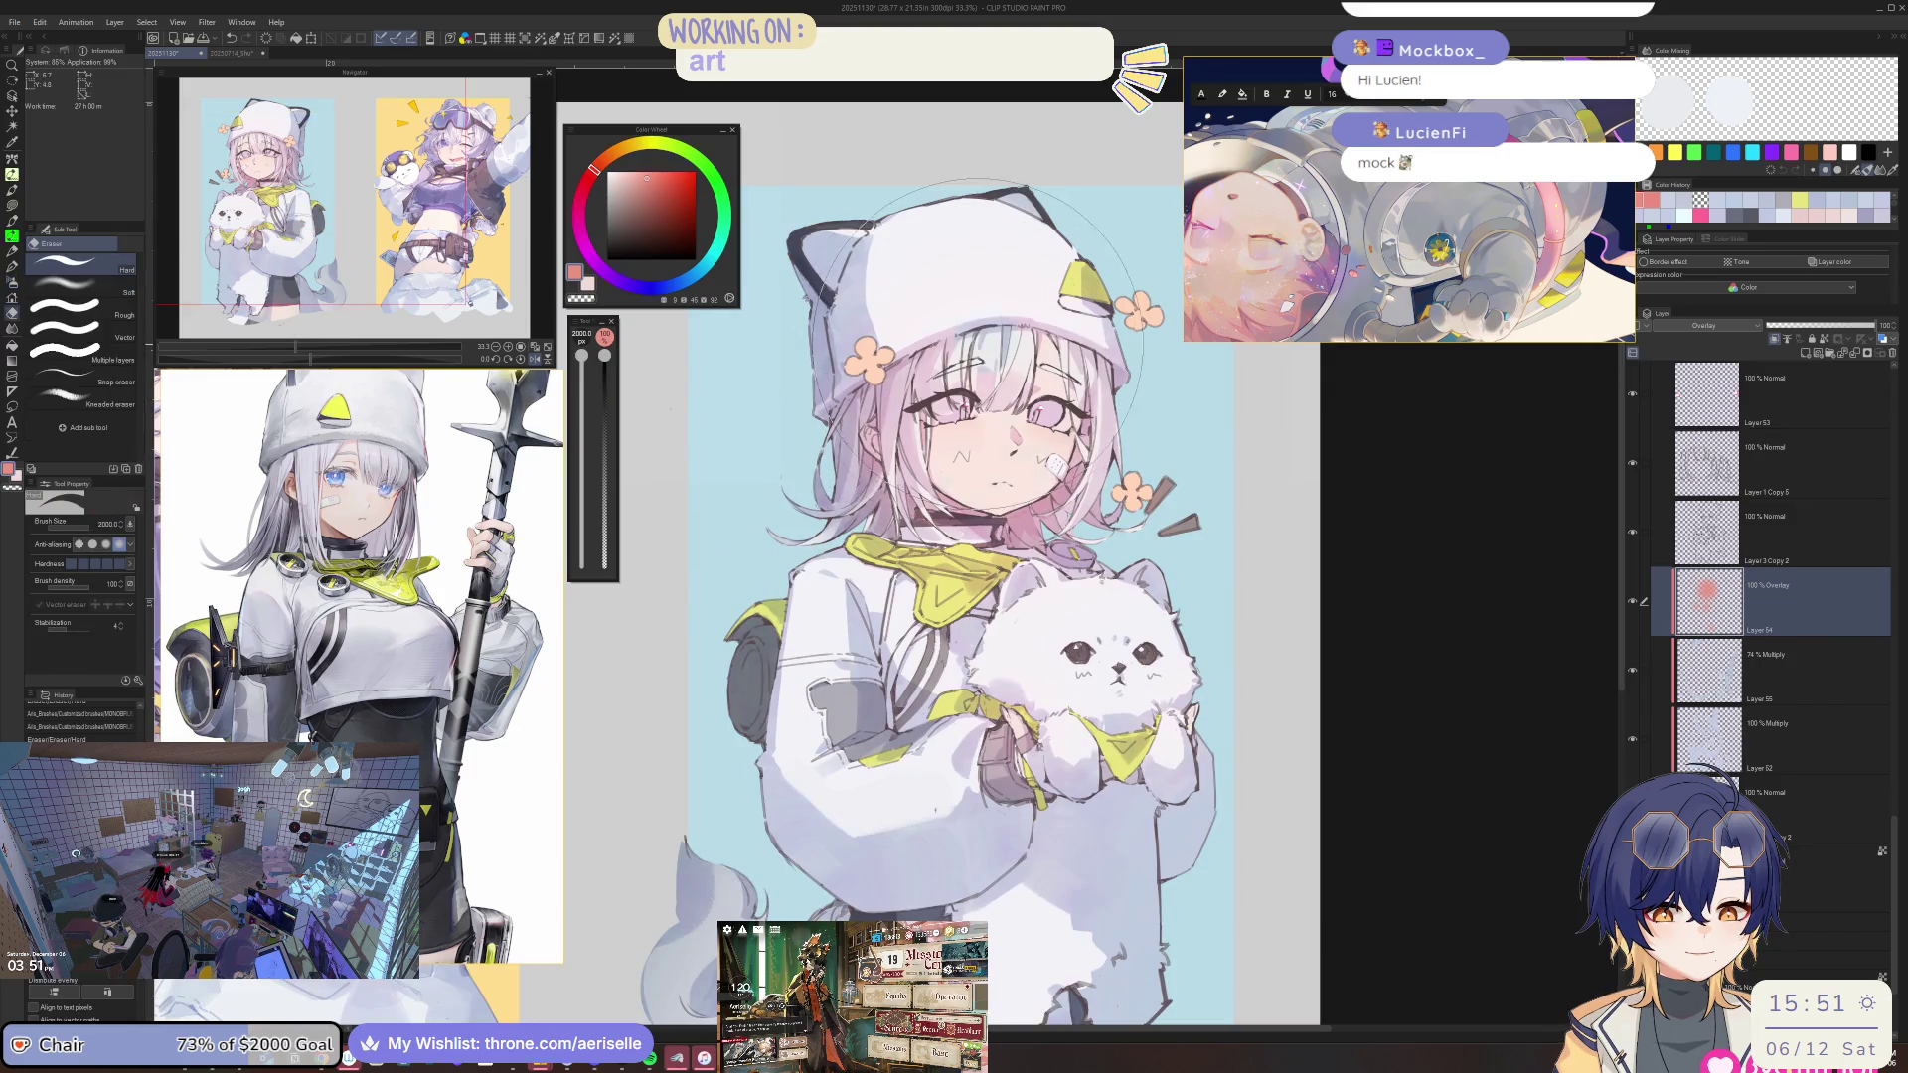
left_click_drag(979, 373, 1023, 437)
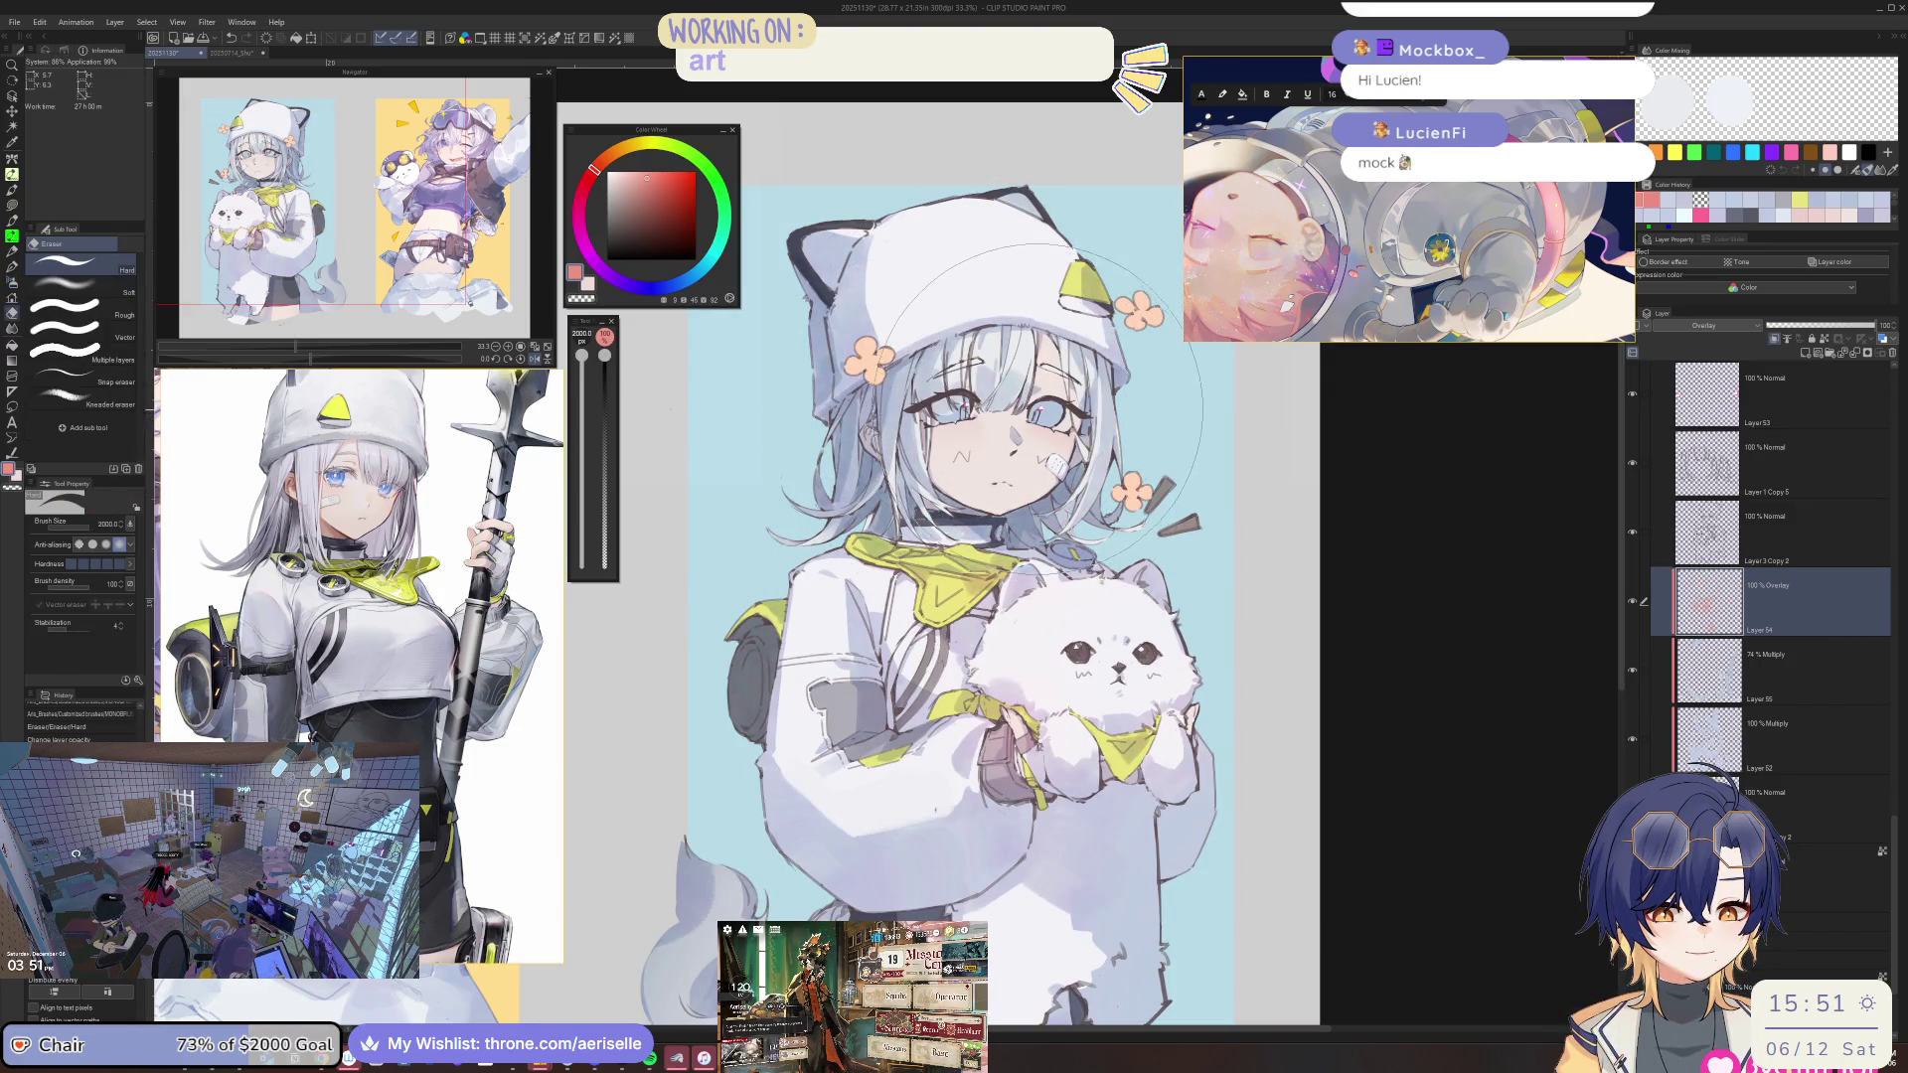
key("b")
left_click_drag(954, 407, 1043, 412)
left_click_drag(581, 375, 581, 384)
left_click_drag(979, 412, 1034, 418)
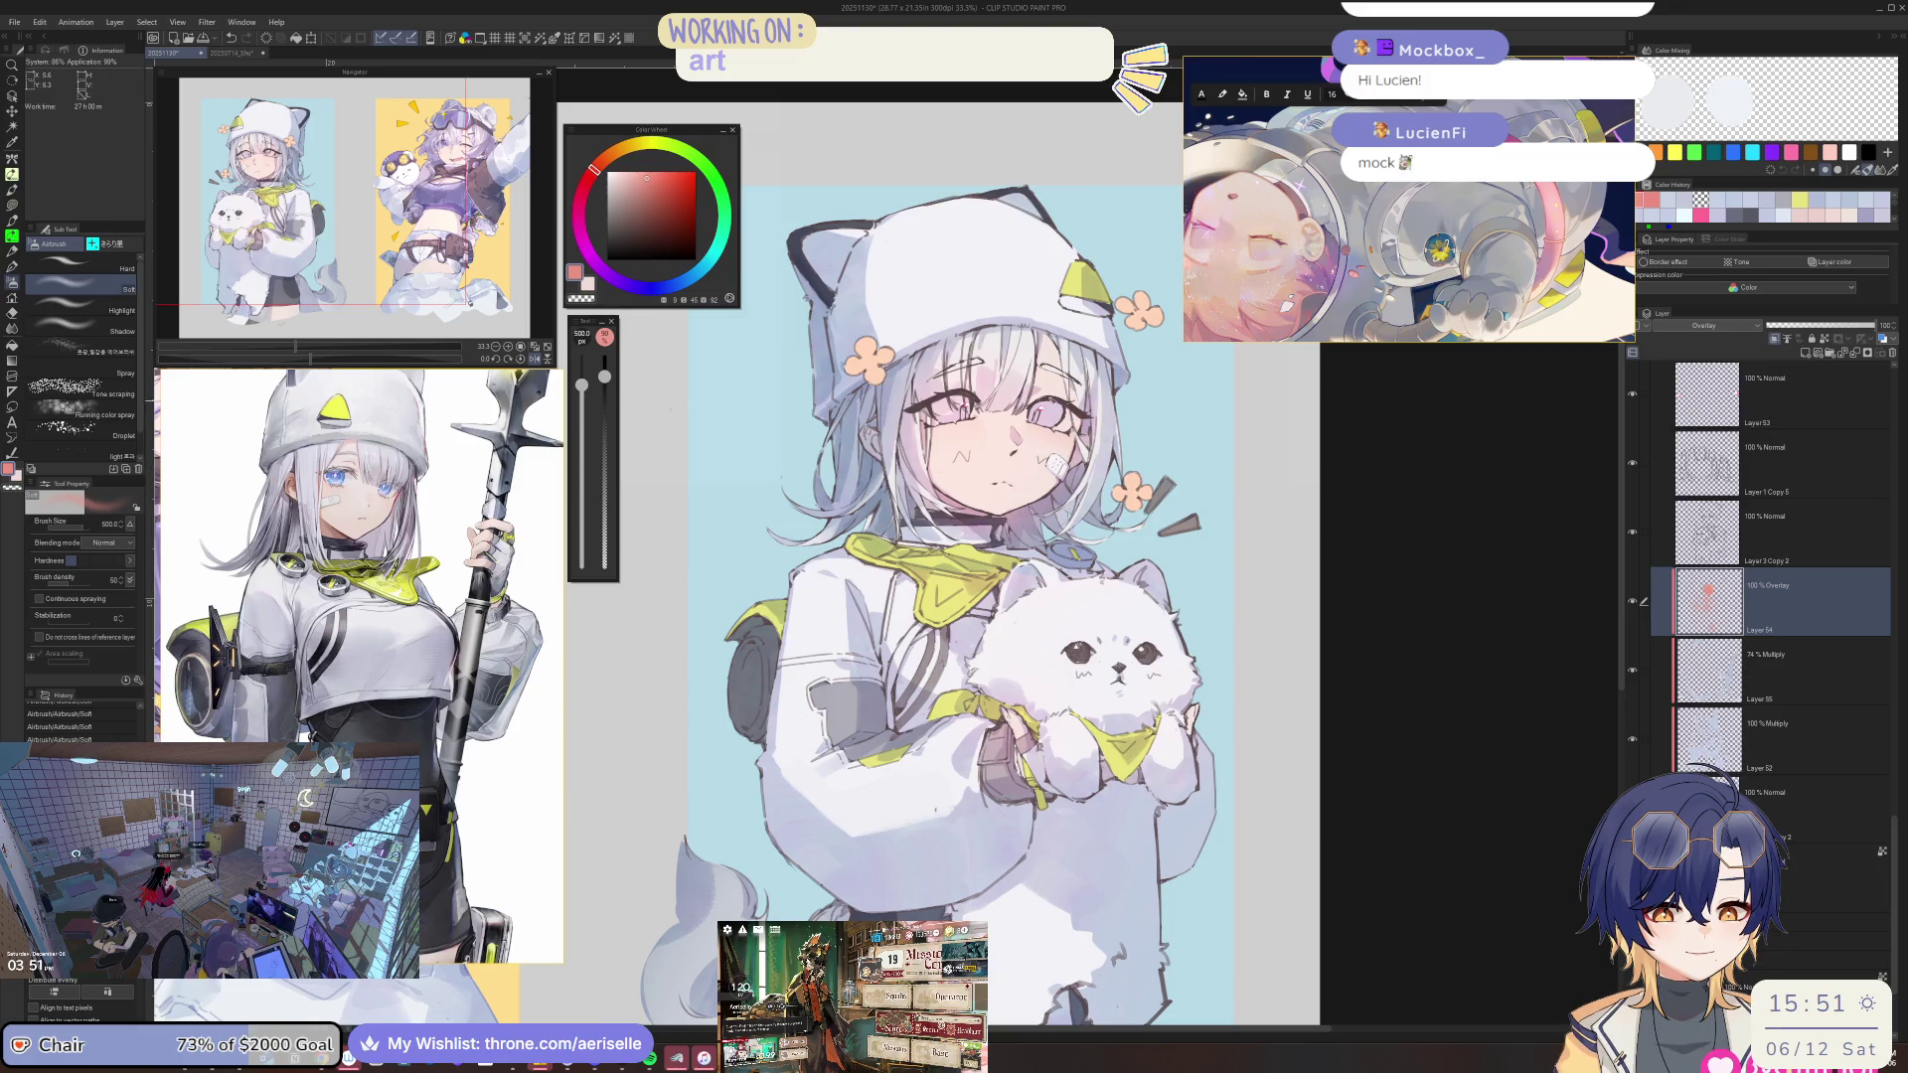
left_click_drag(984, 412, 1033, 418)
left_click_drag(581, 385, 581, 375)
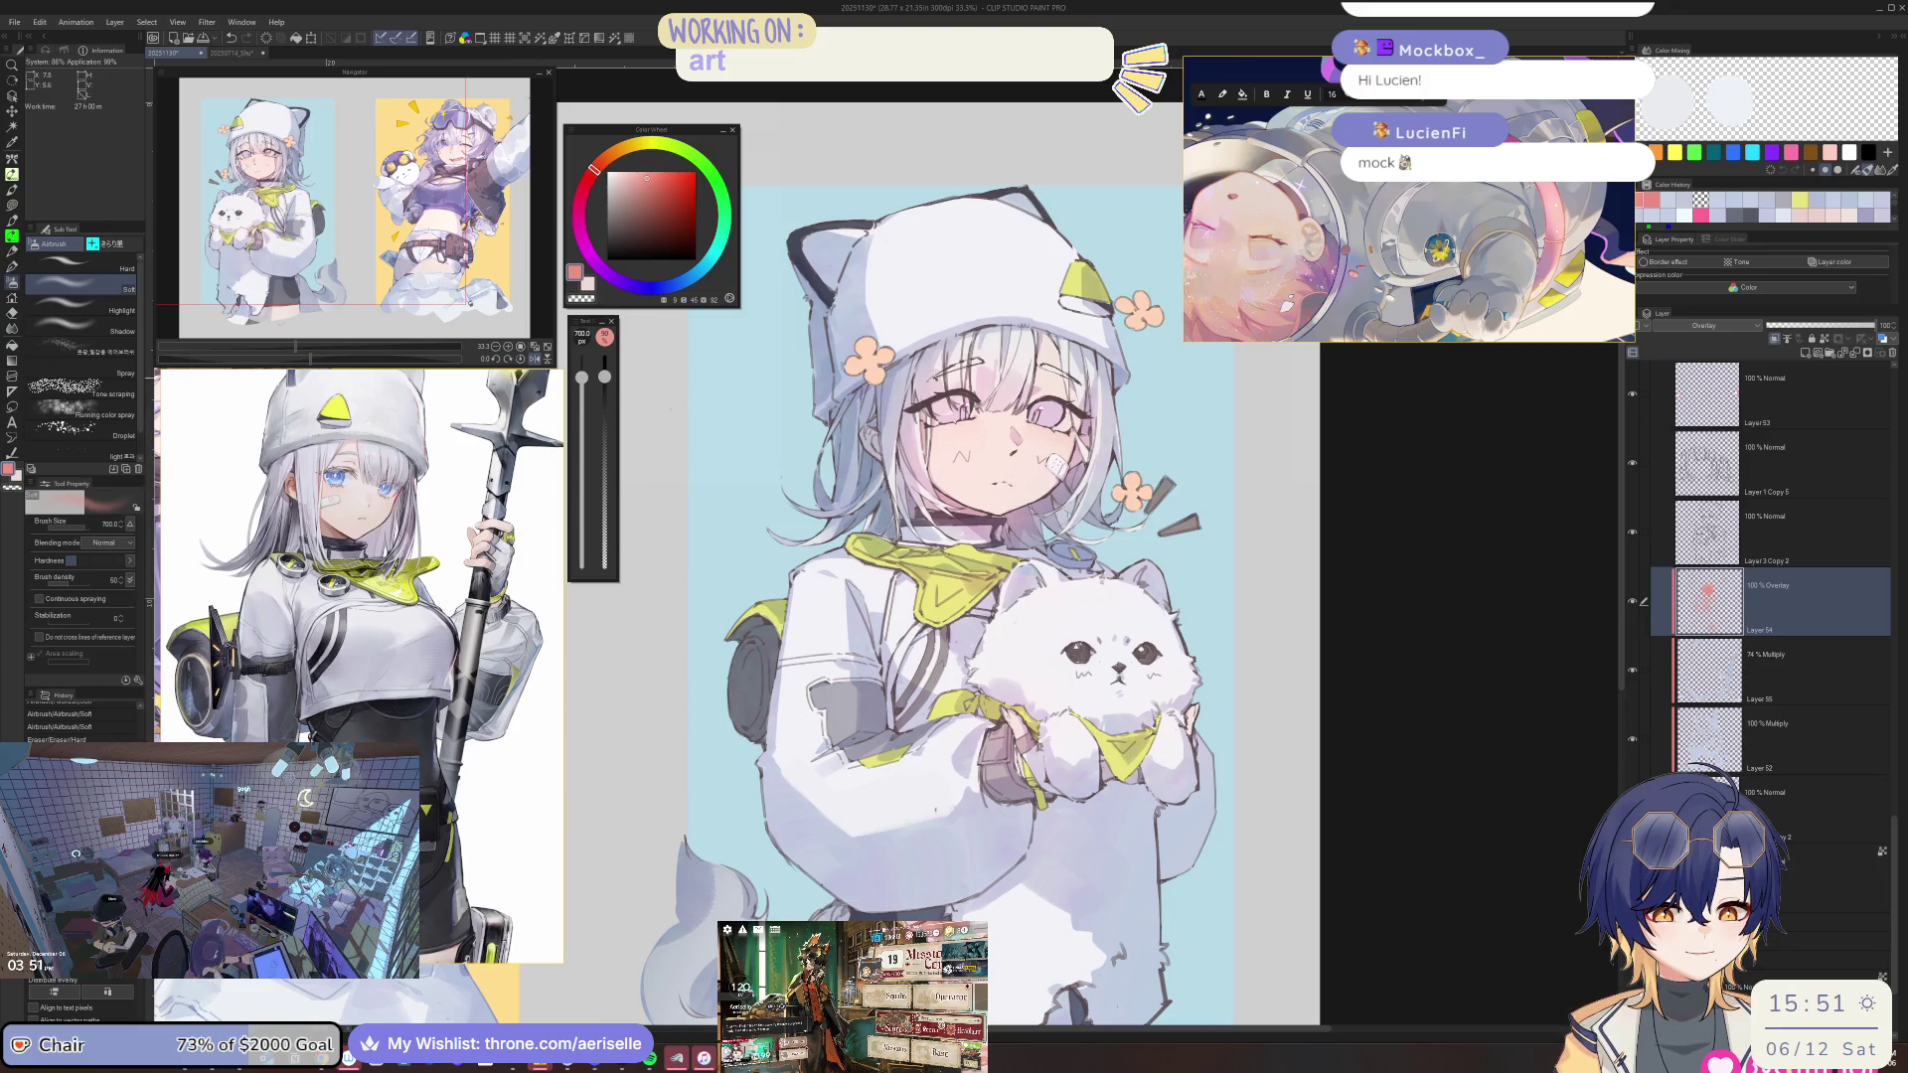
left_click_drag(984, 412, 1033, 418)
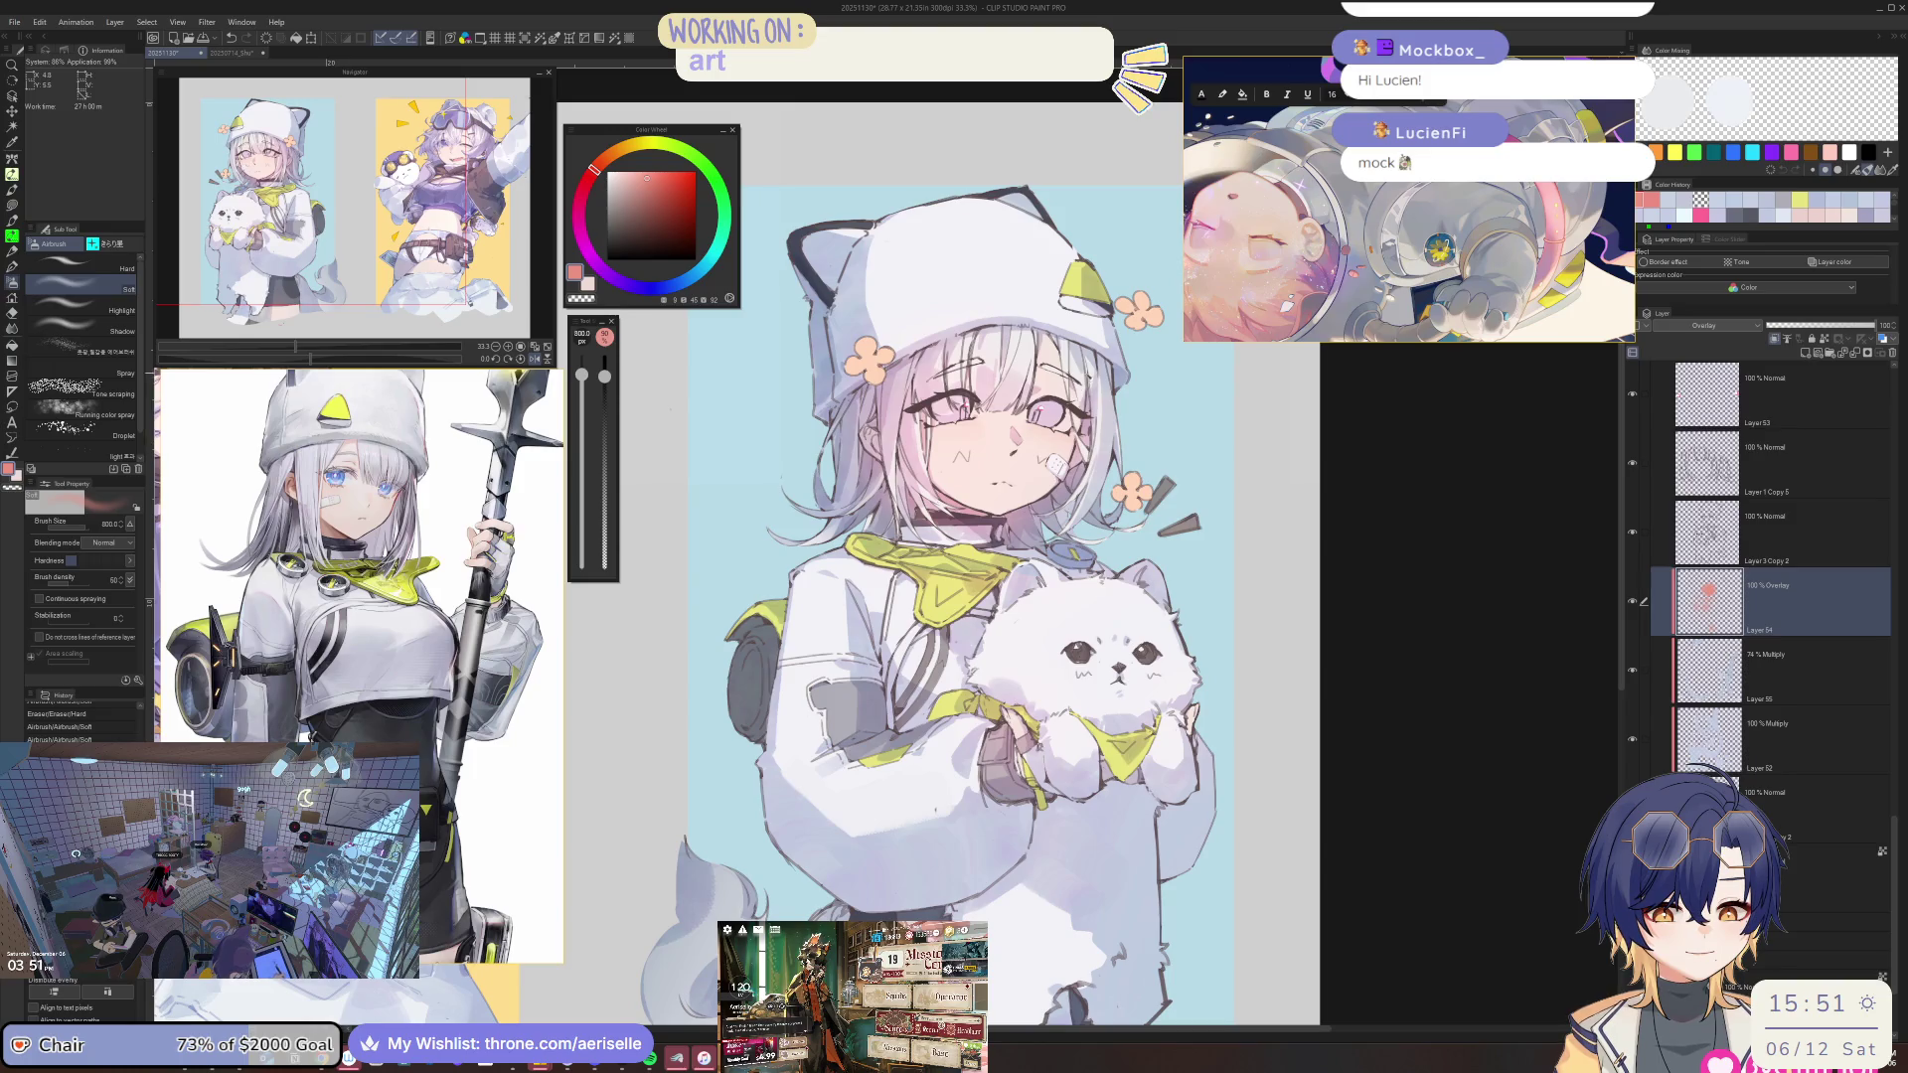
Lower the pink Overlay layer's opacity to 59%.
key("h")
left_click_drag(1878, 325, 1831, 325)
key("h")
scroll(1066, 421, "up", 2)
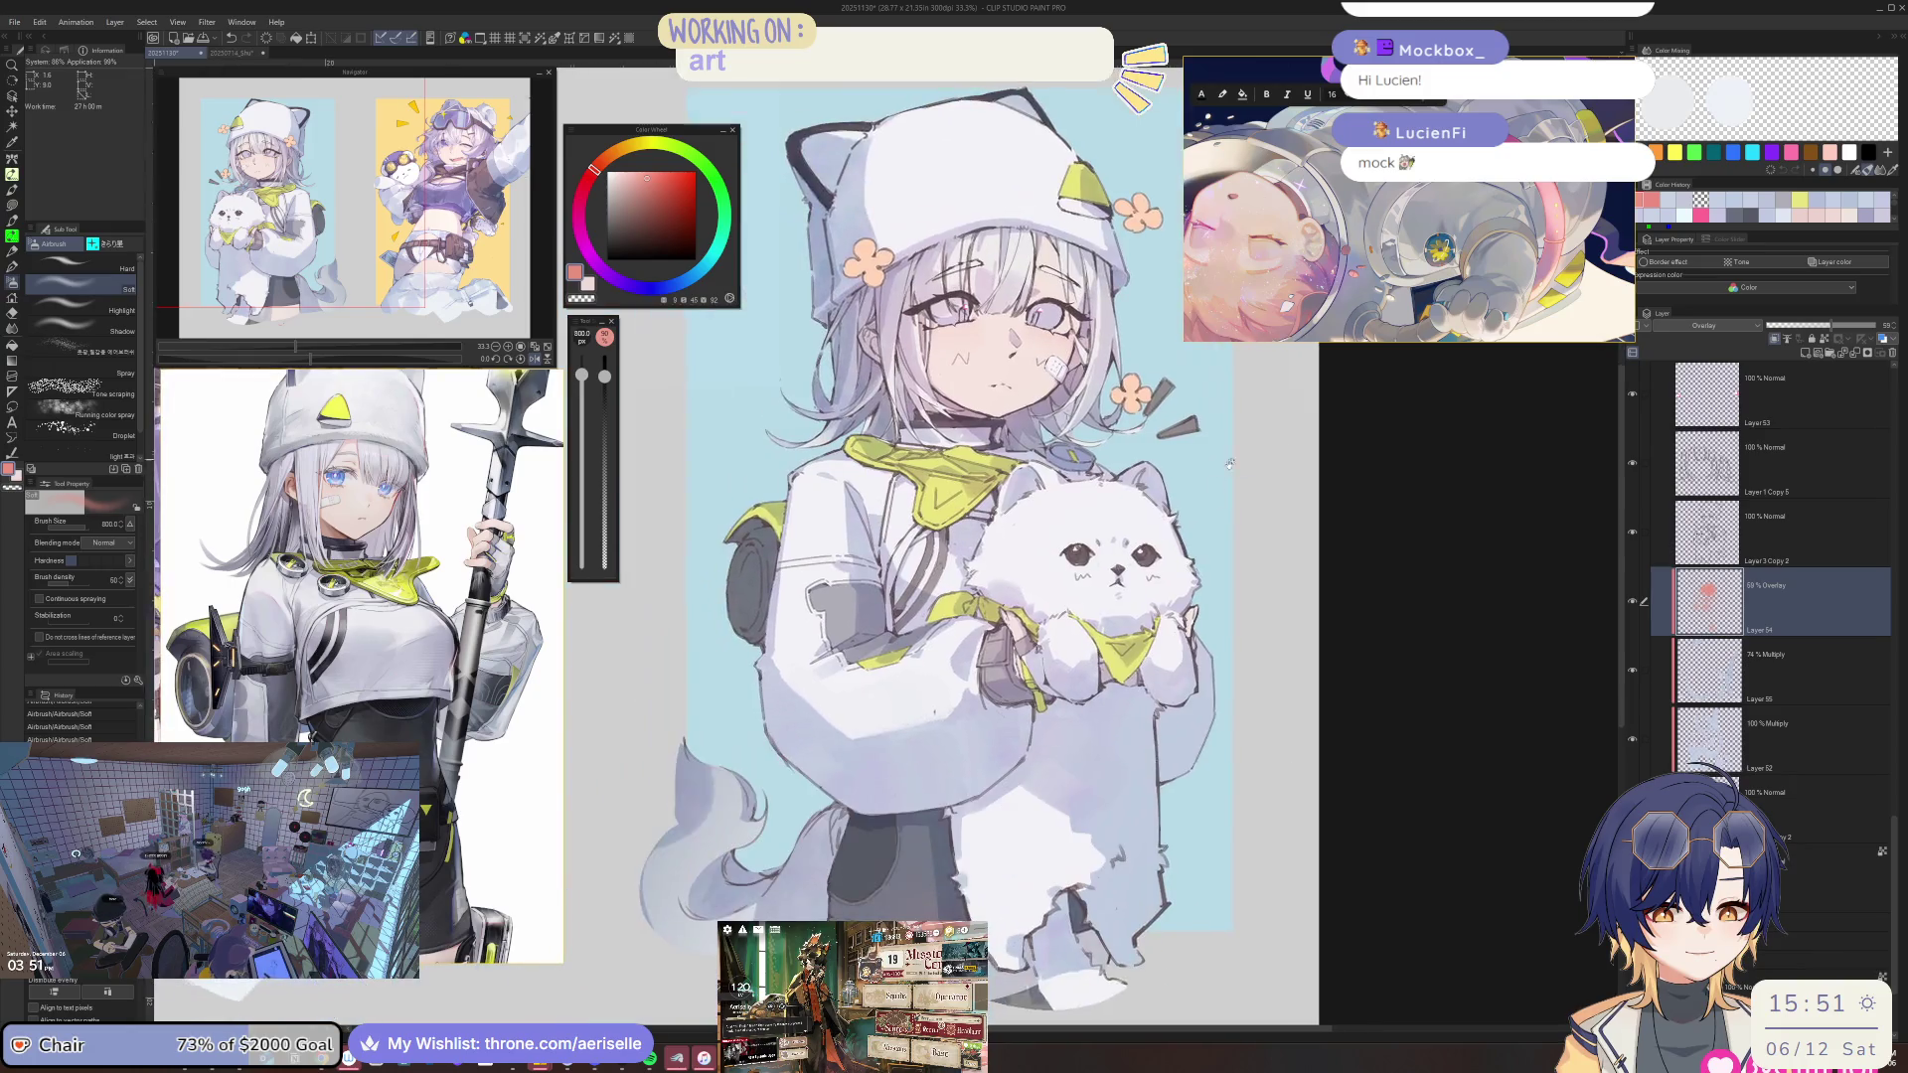
scroll(1036, 586, "up", 1)
scroll(1038, 584, "up", 1)
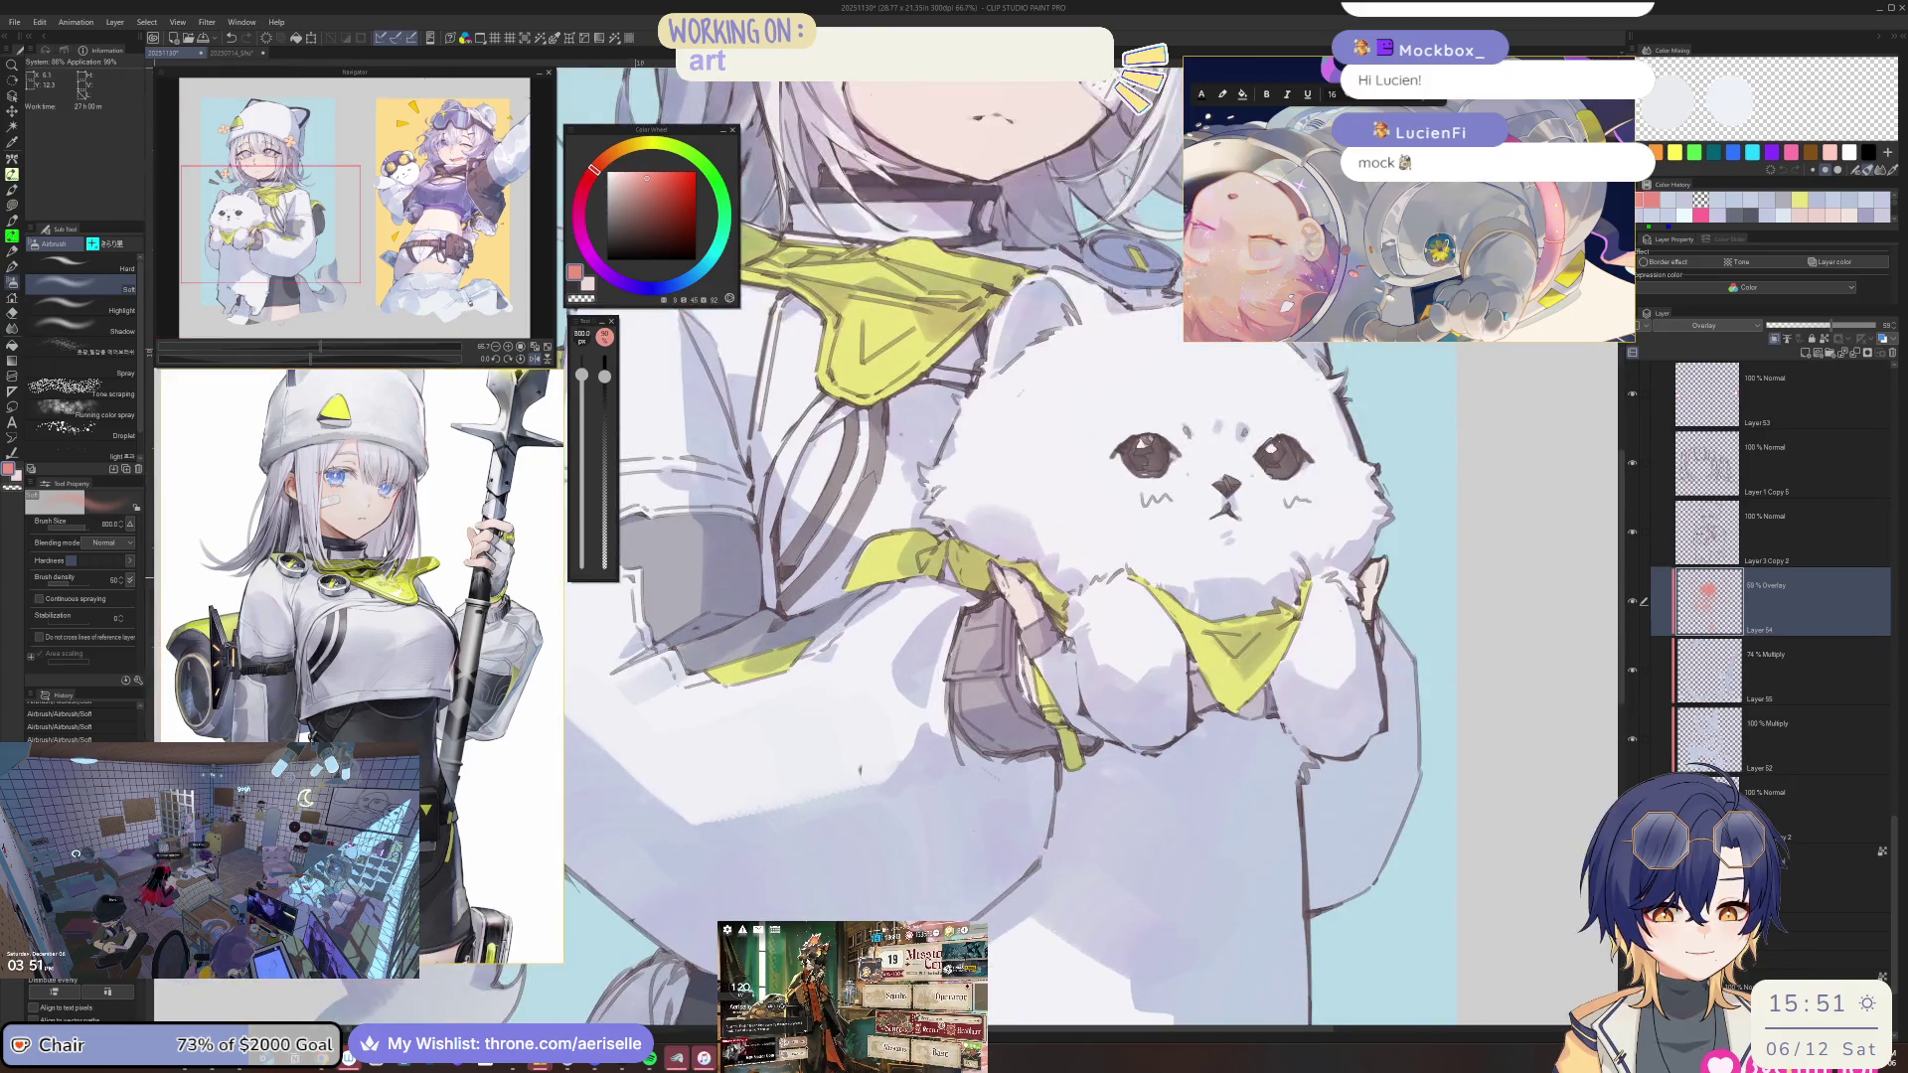
Zoom out to both figures and add a new blank layer above the Overlay layer.
key("bracketleft")
key("bracketleft")
key("bracketleft")
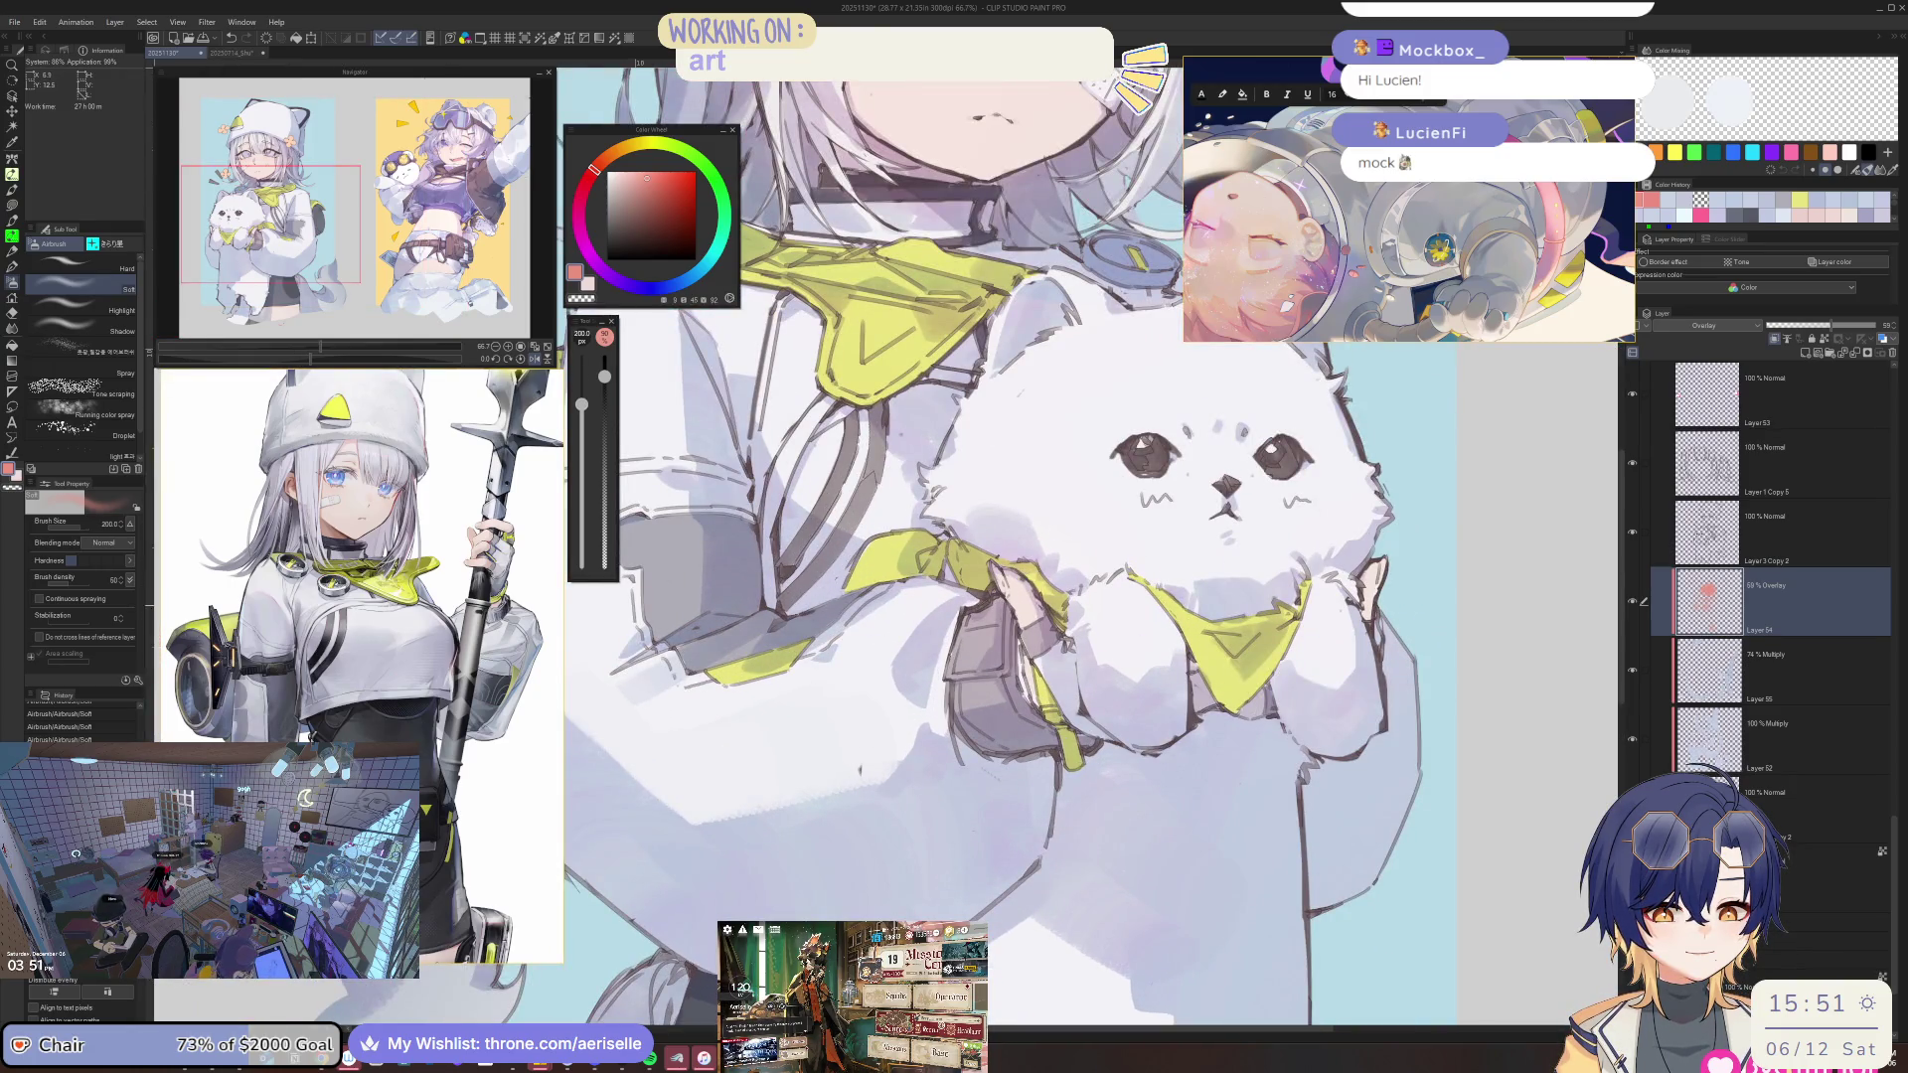
key("bracketleft")
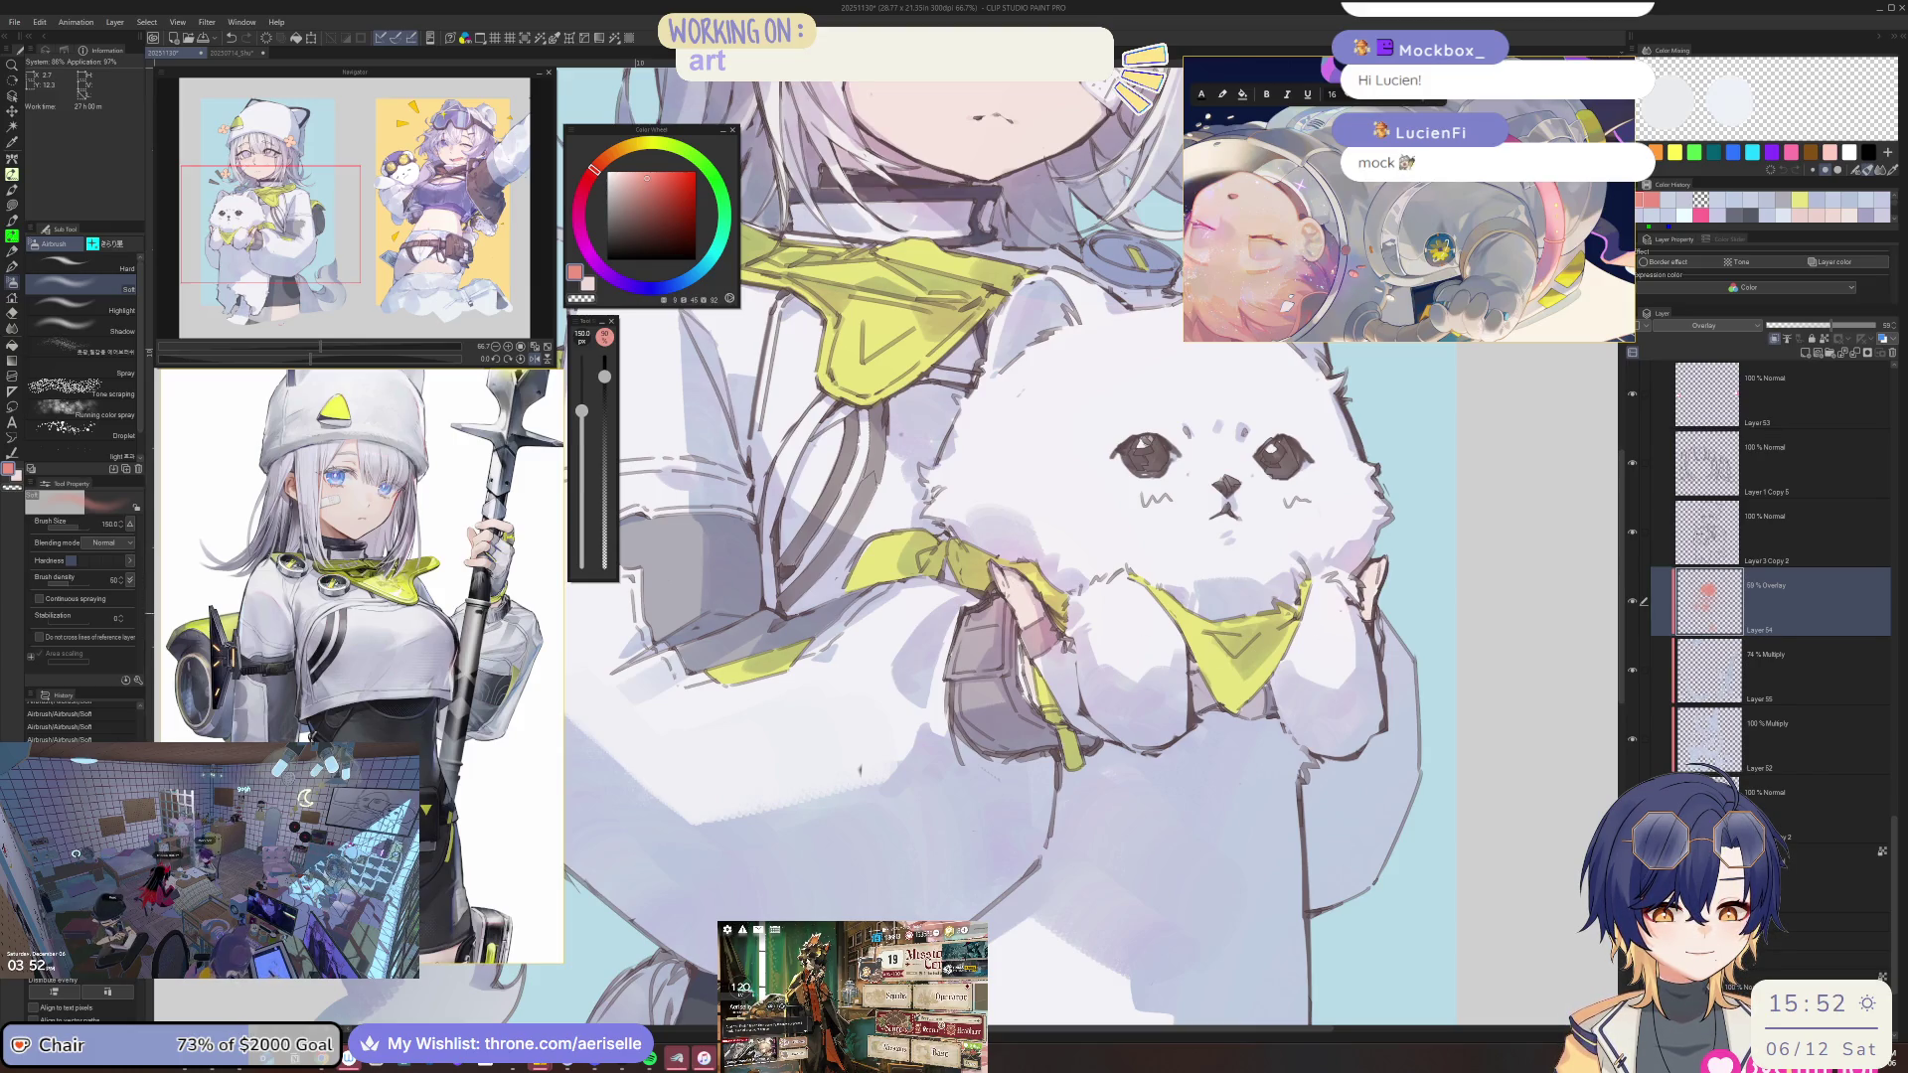
key("ctrl+minus")
key("bracketright")
key("bracketright")
key("bracketright")
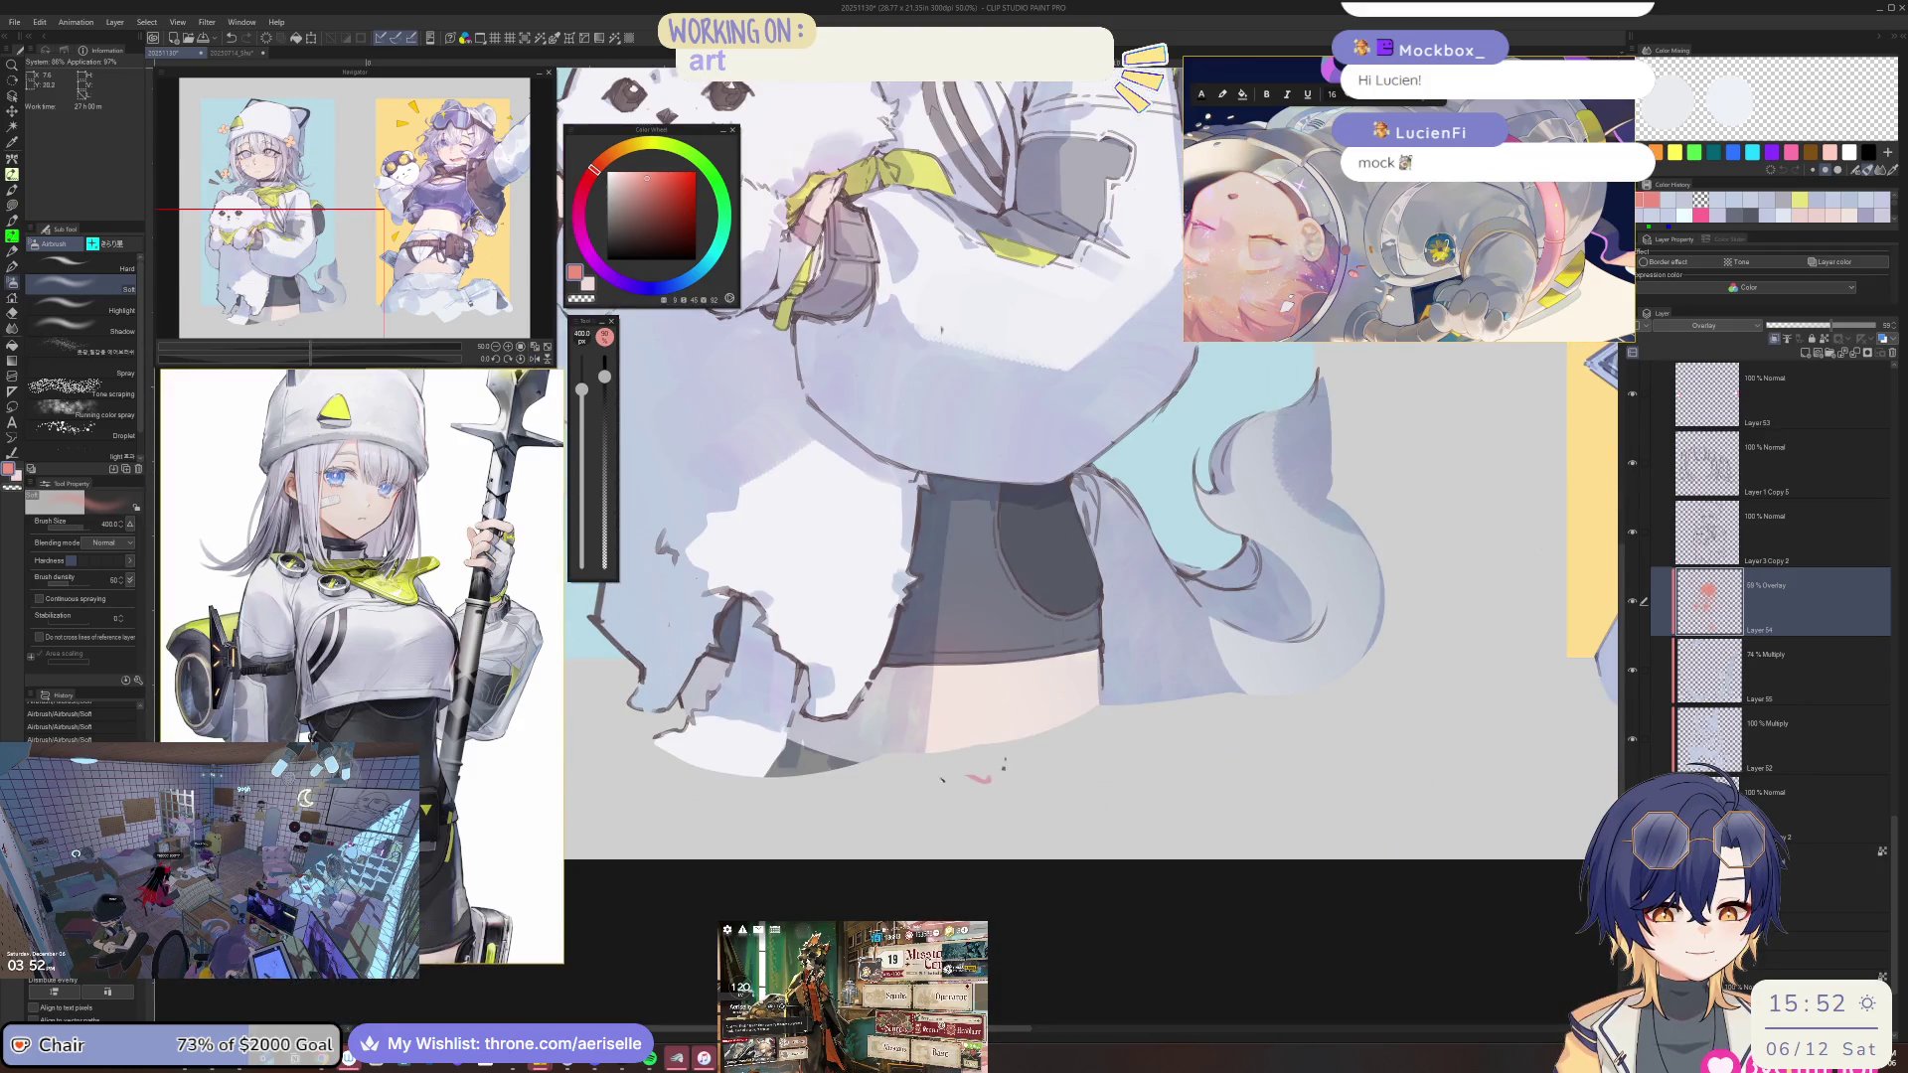
scroll(1088, 467, "up", 5)
key("ctrl+minus")
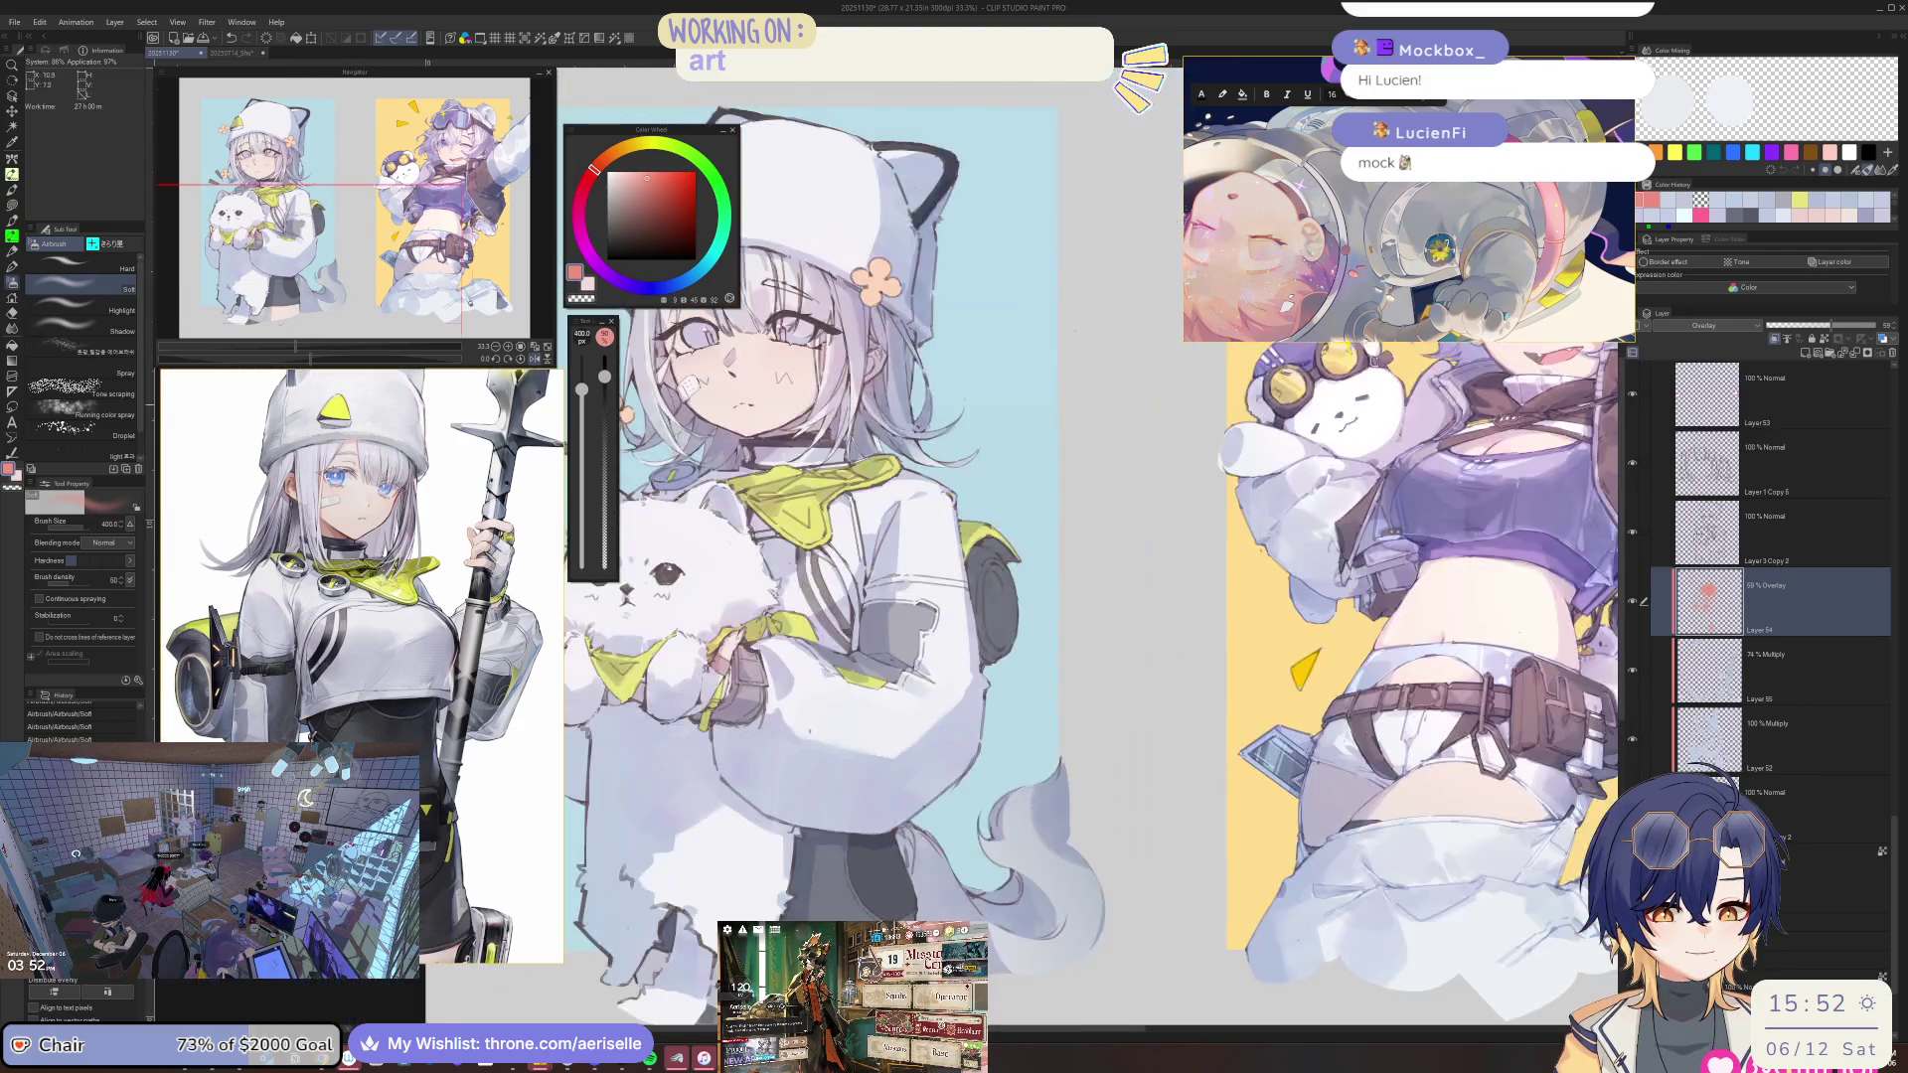
scroll(755, 397, "up", 2)
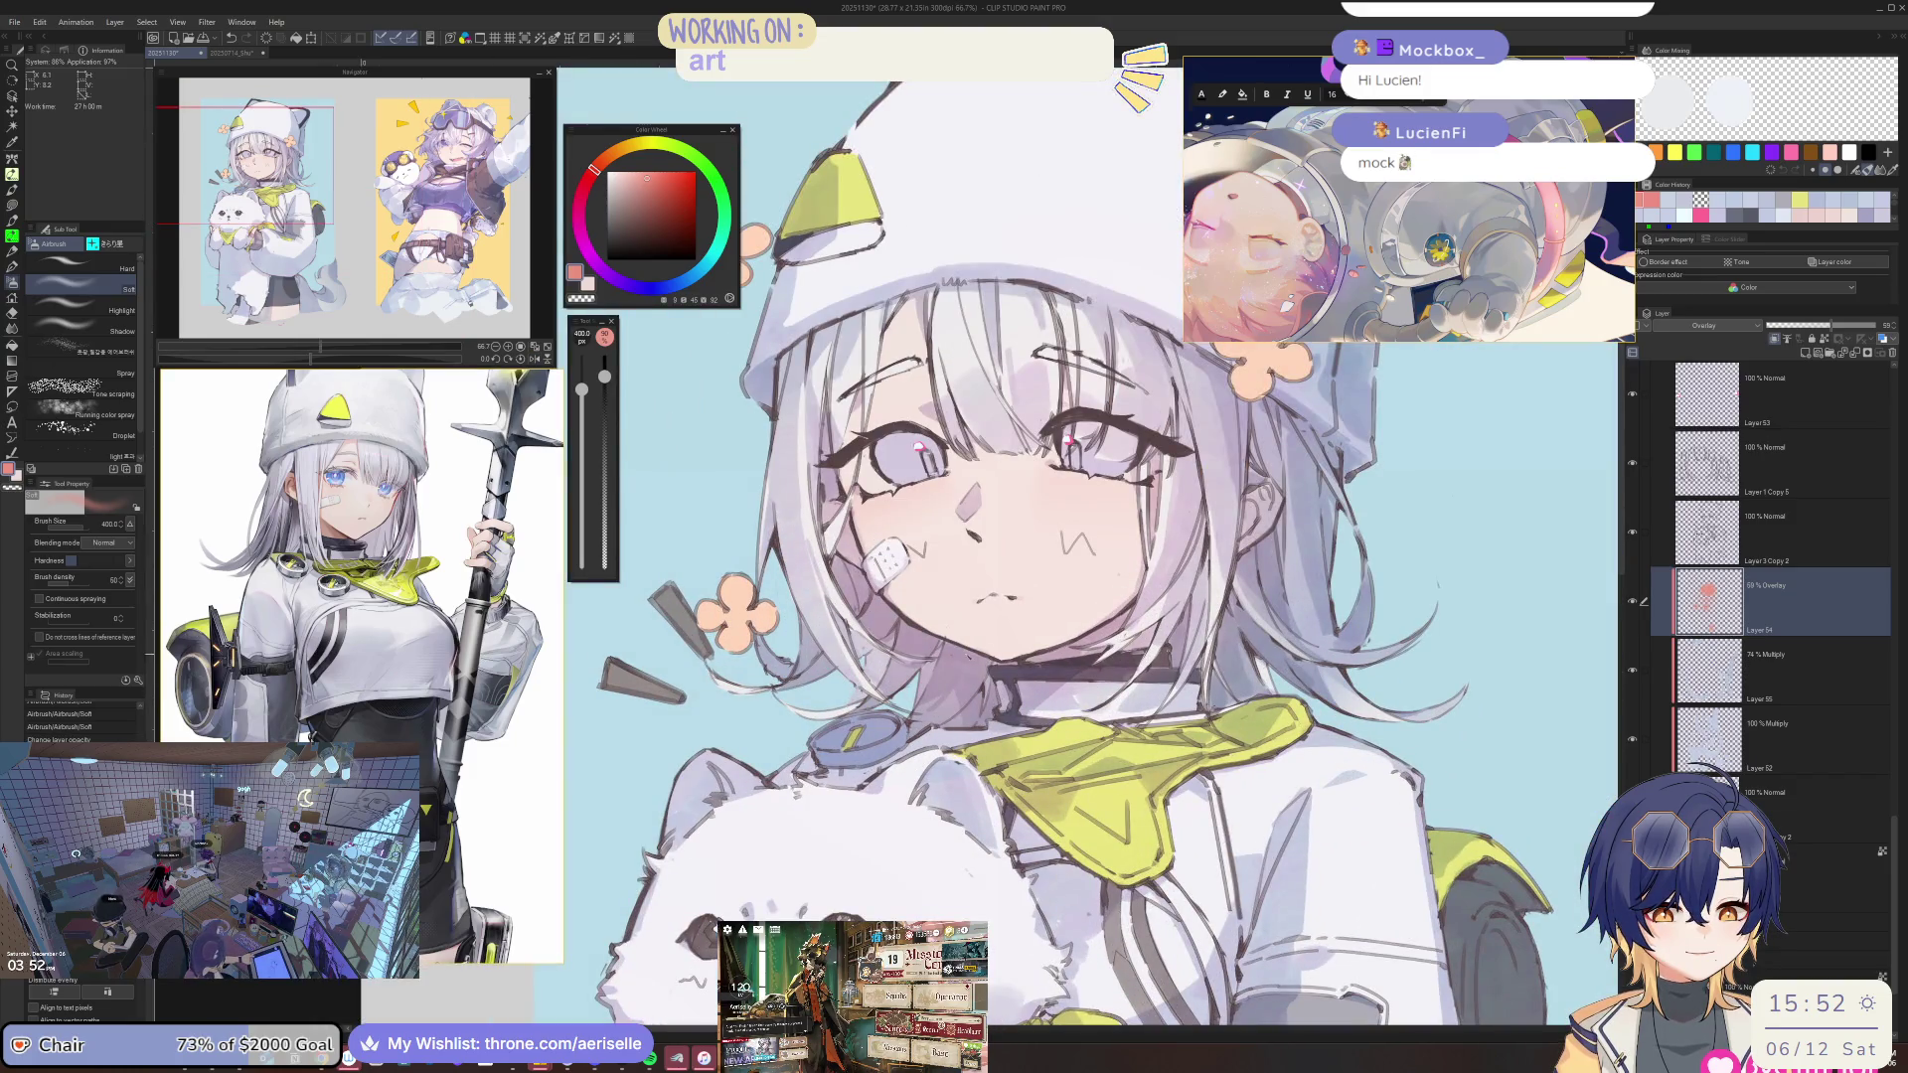
key("bracketleft")
key("bracketleft")
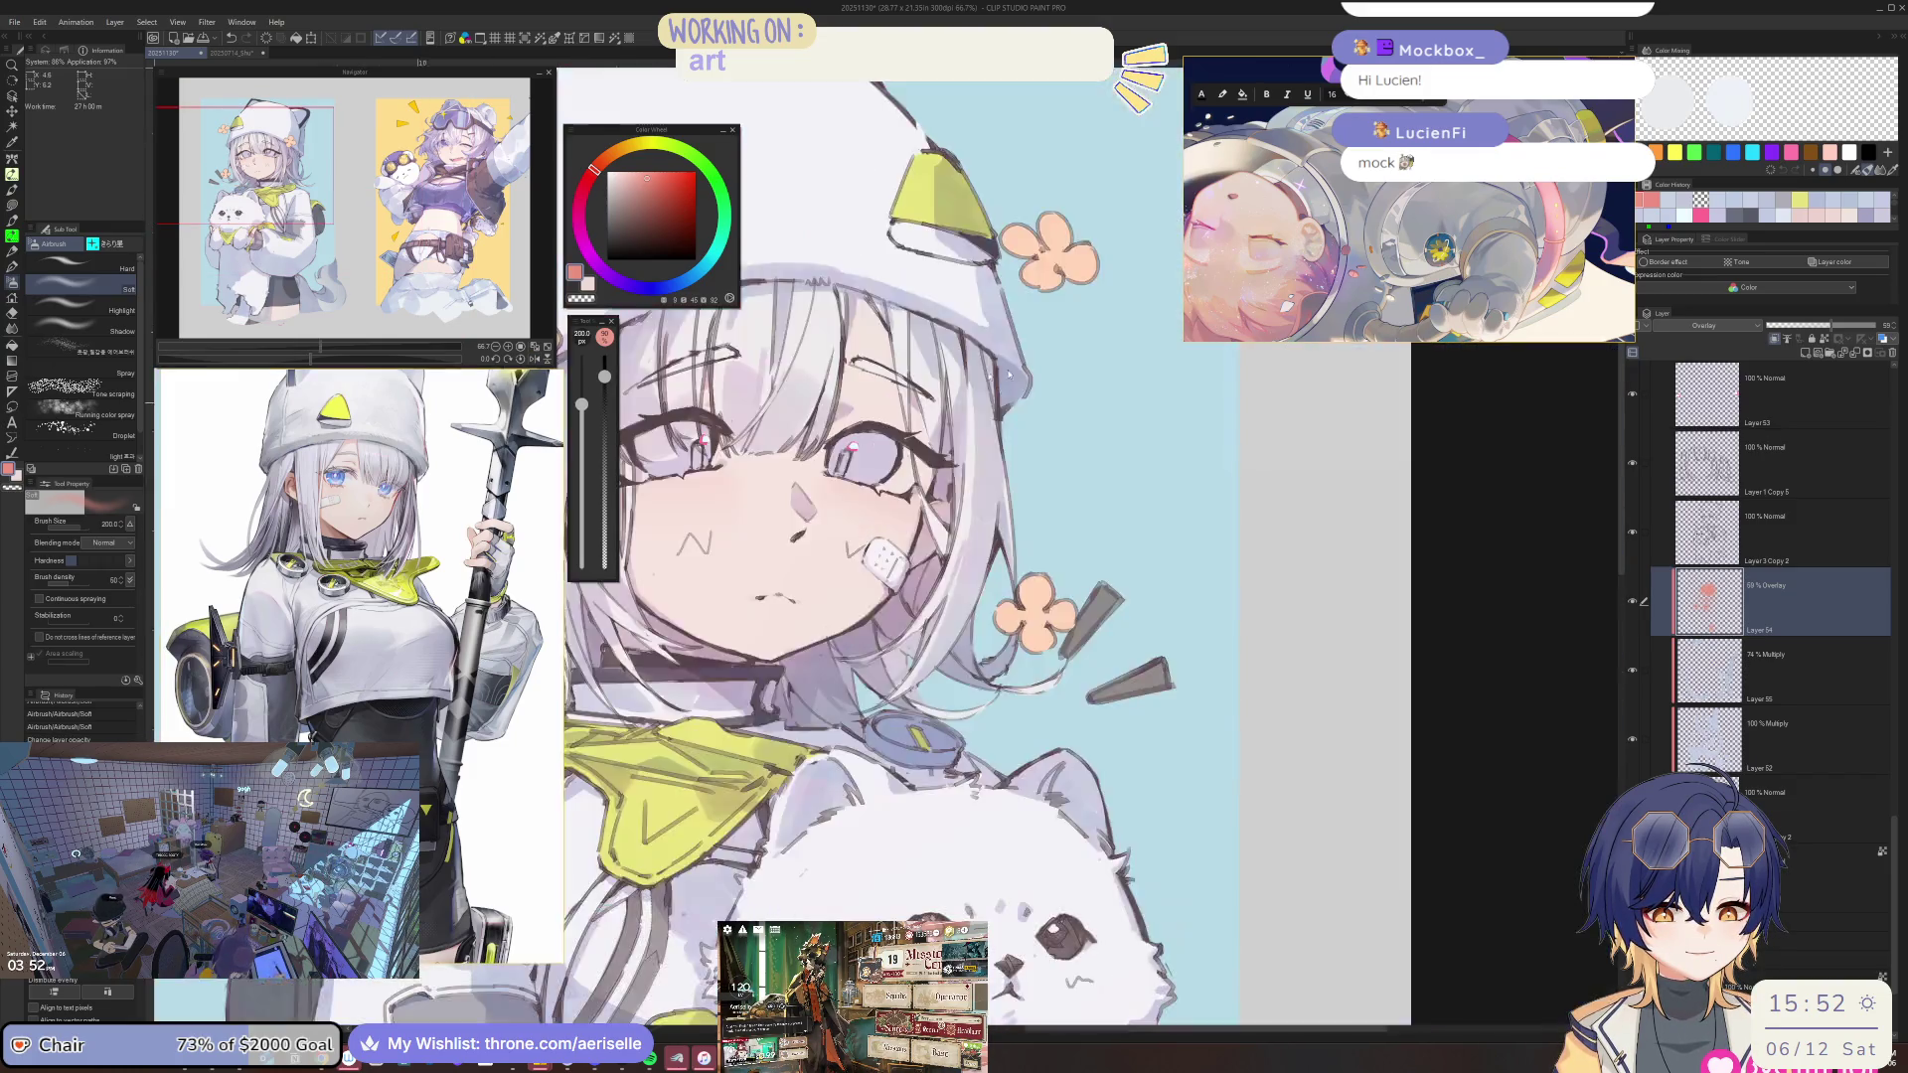
scroll(994, 596, "down", 3)
scroll(993, 596, "up", 1)
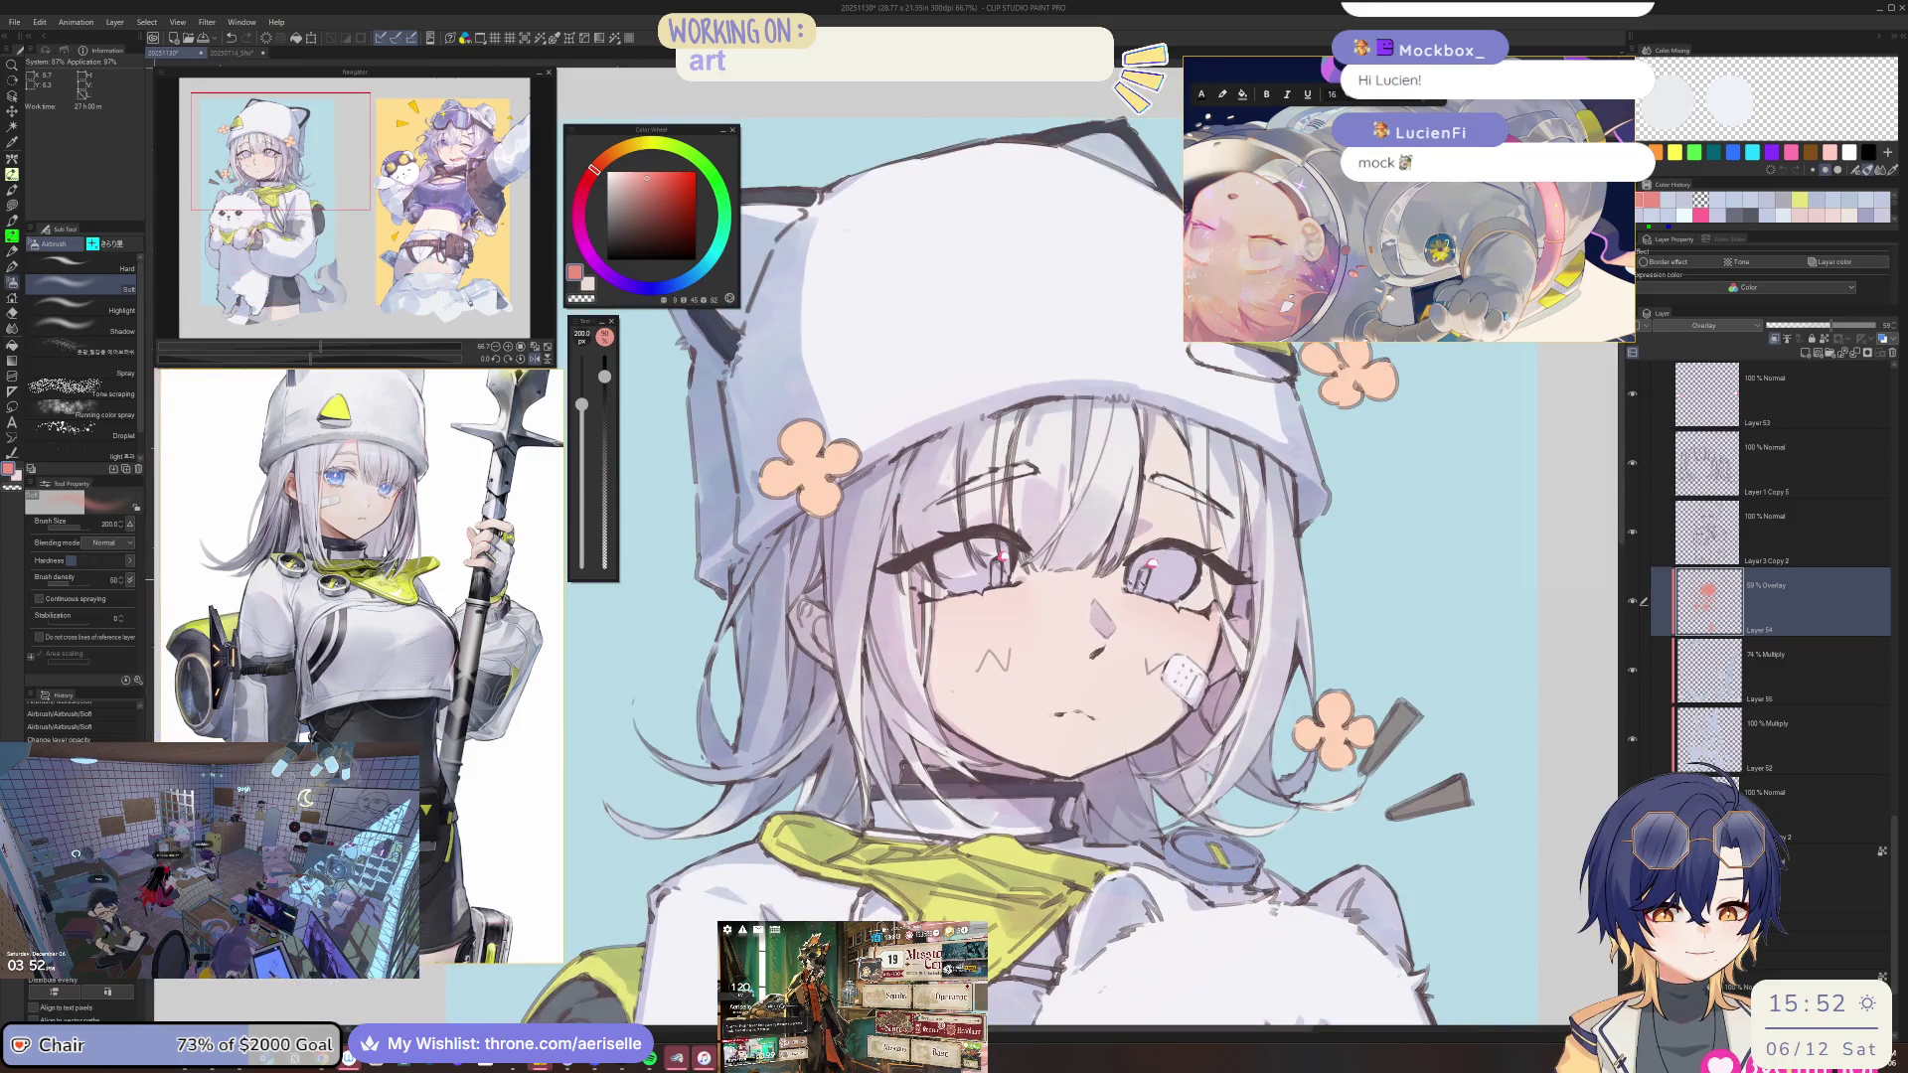
left_click_drag(954, 596, 991, 344)
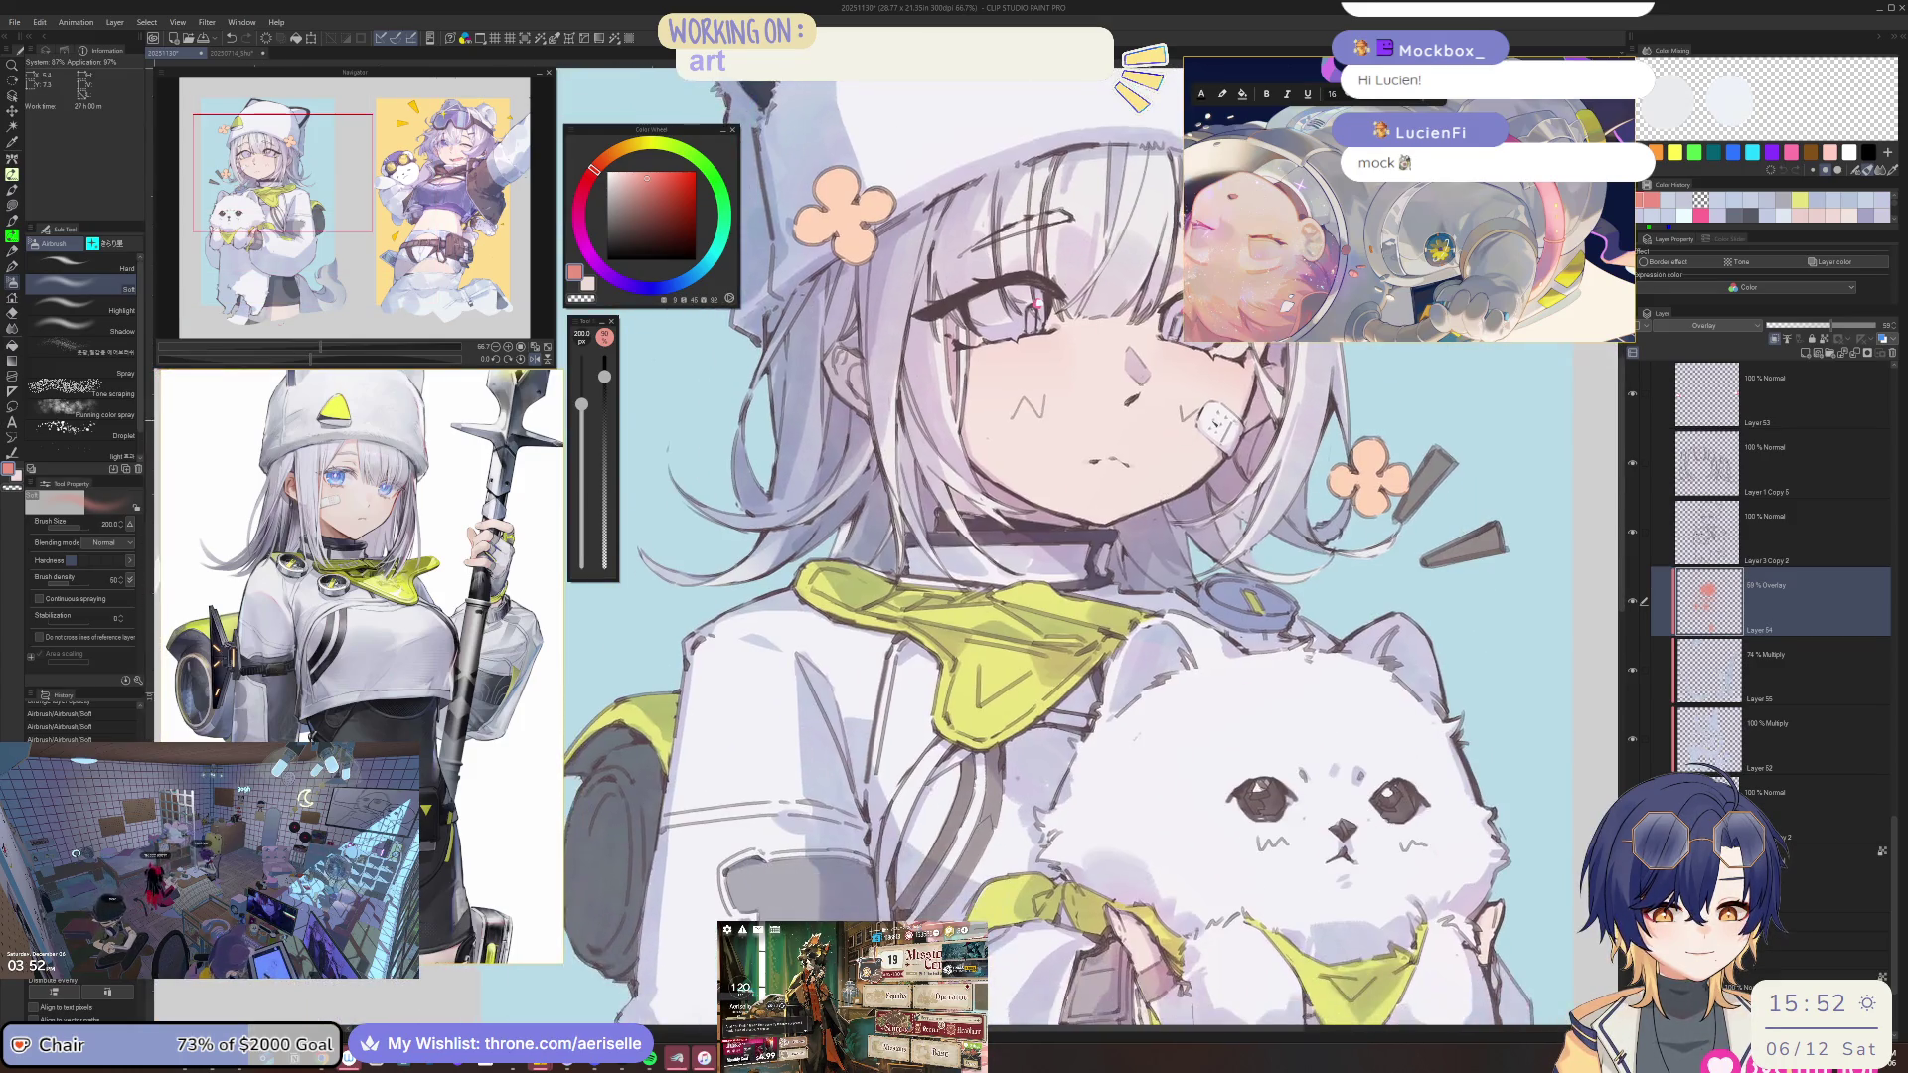
left_click(1775, 338)
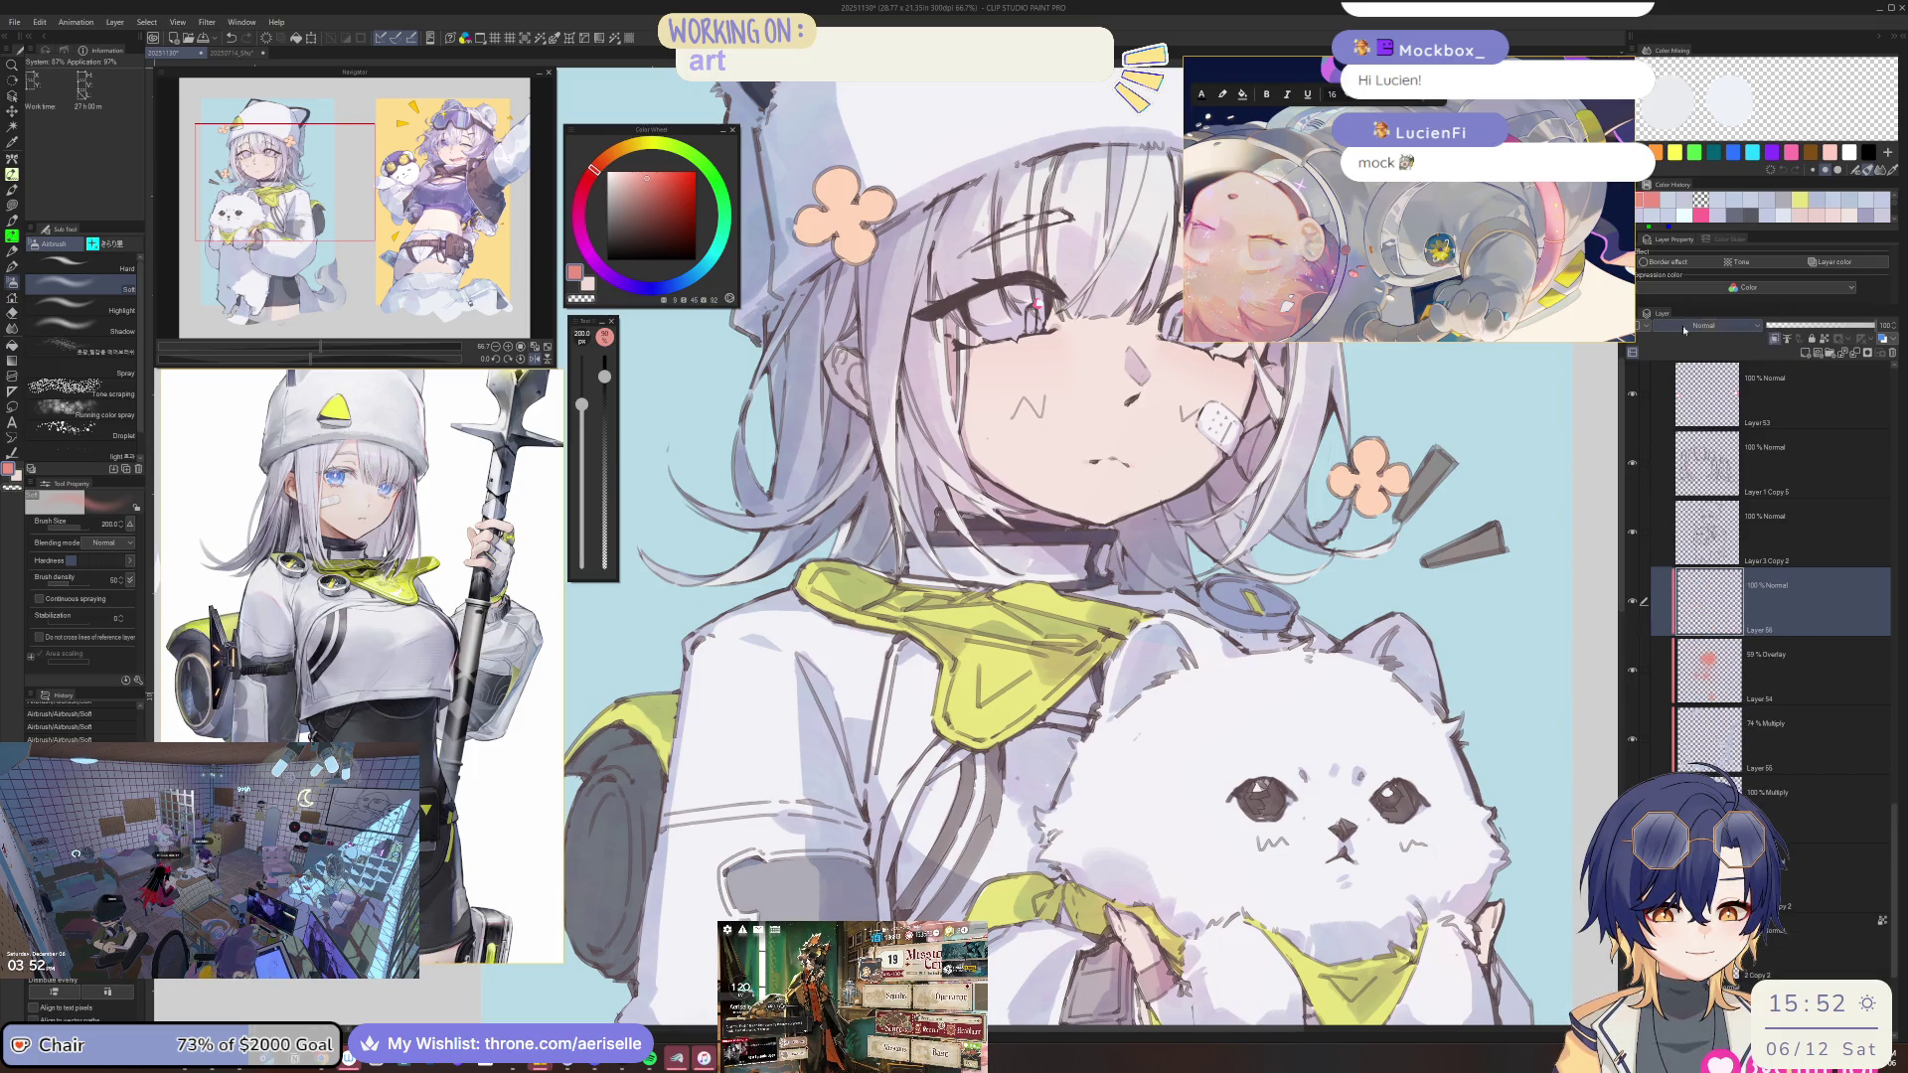
Airbrush a pink tint over the white-haired girl, redoing it until only the hat is tinted.
scroll(1041, 479, "down", 1)
scroll(1041, 479, "down", 3)
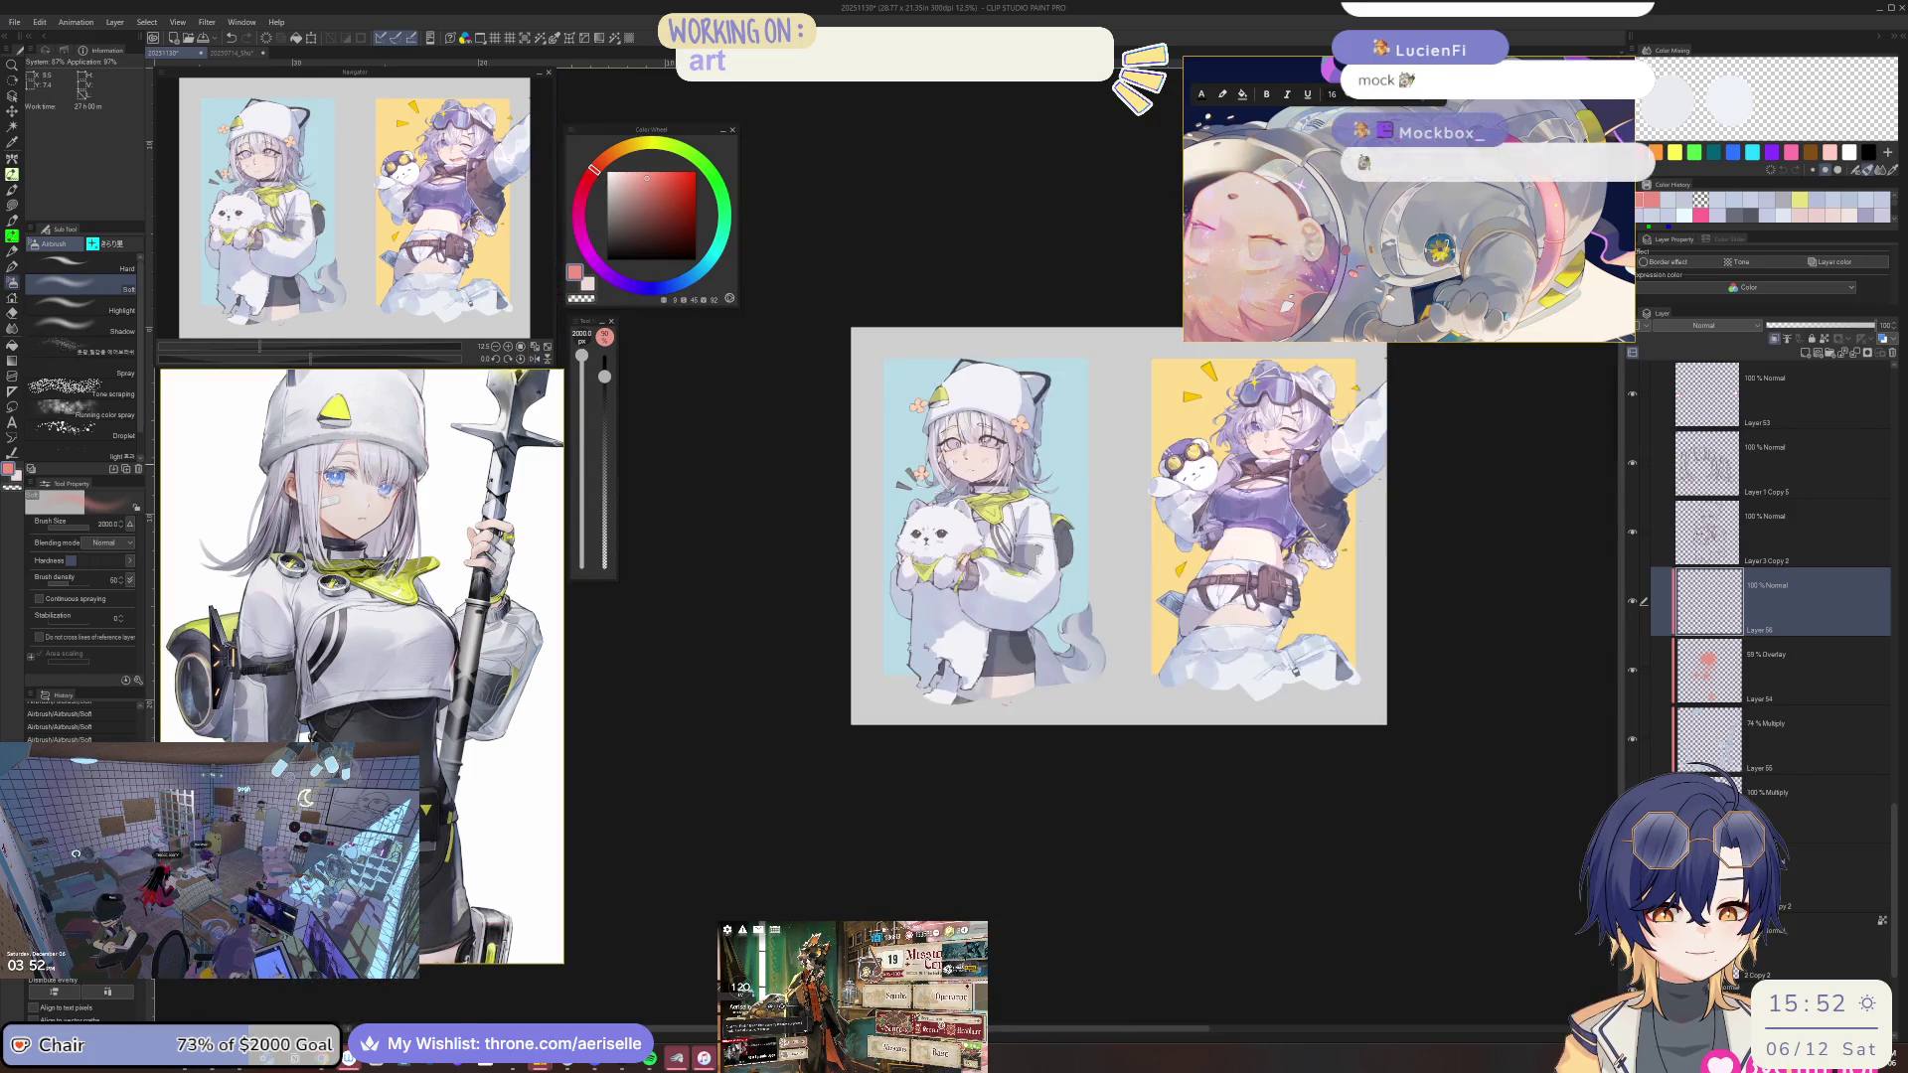
left_click_drag(989, 393, 974, 636)
key("ctrl+z")
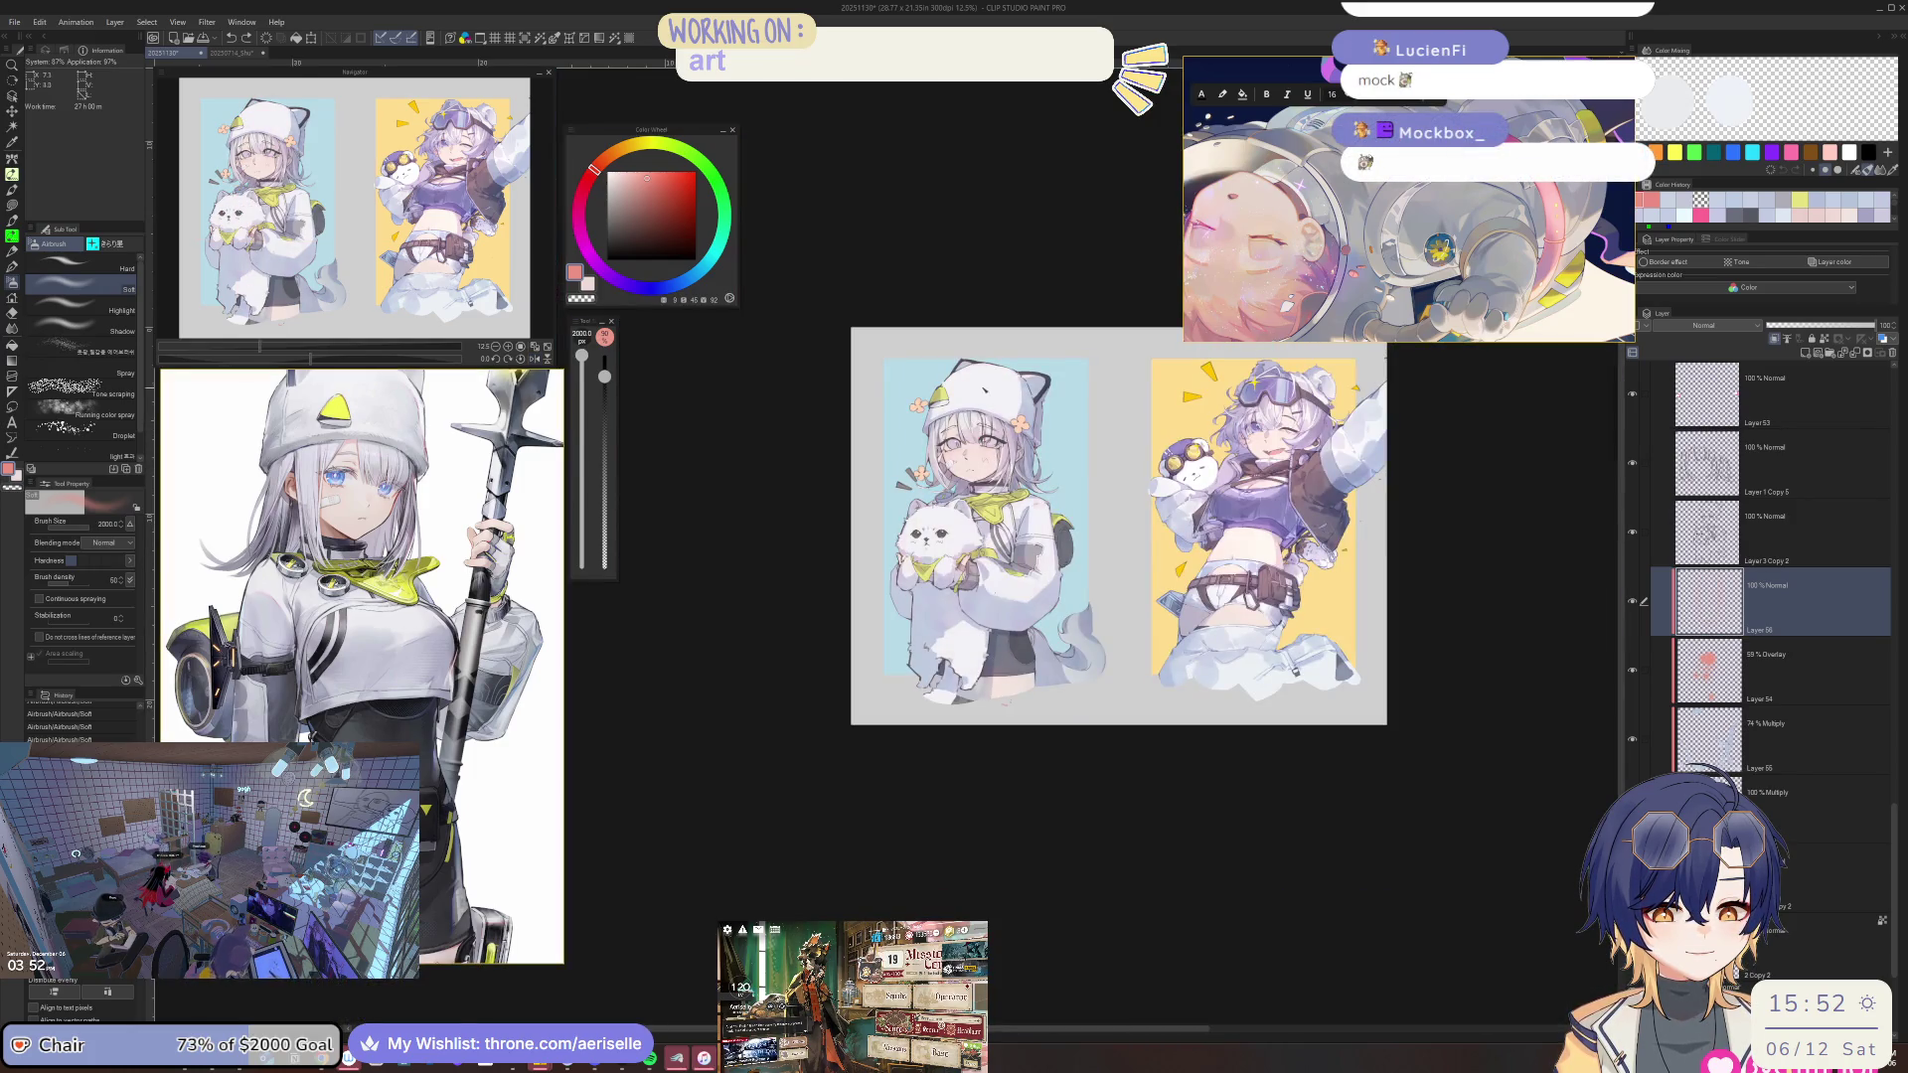
left_click_drag(989, 388, 983, 655)
key("ctrl+z")
mouse_move(954, 378)
left_mouse_down()
mouse_move(1004, 412)
mouse_move(969, 576)
left_mouse_up()
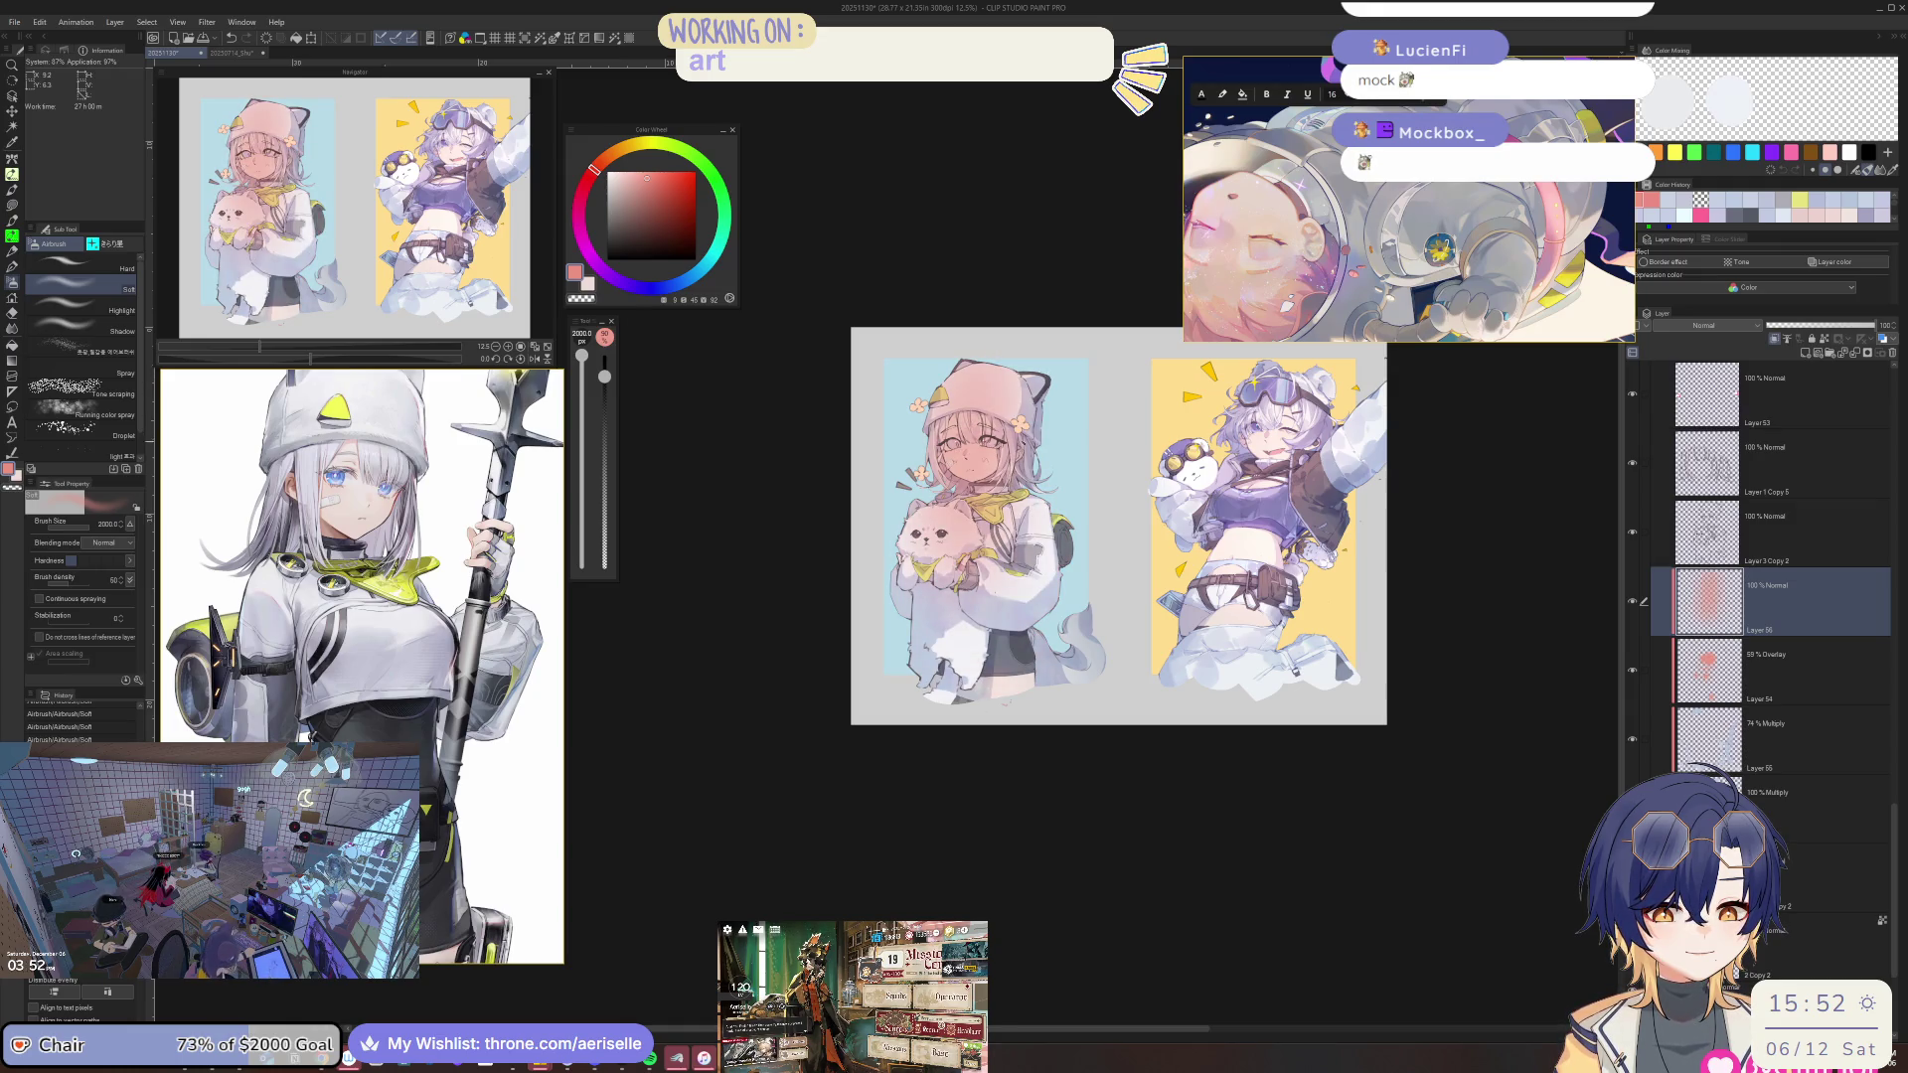
Shift the pink toward magenta and erase the tint from the hair, face and dog.
scroll(981, 416, "up", 2)
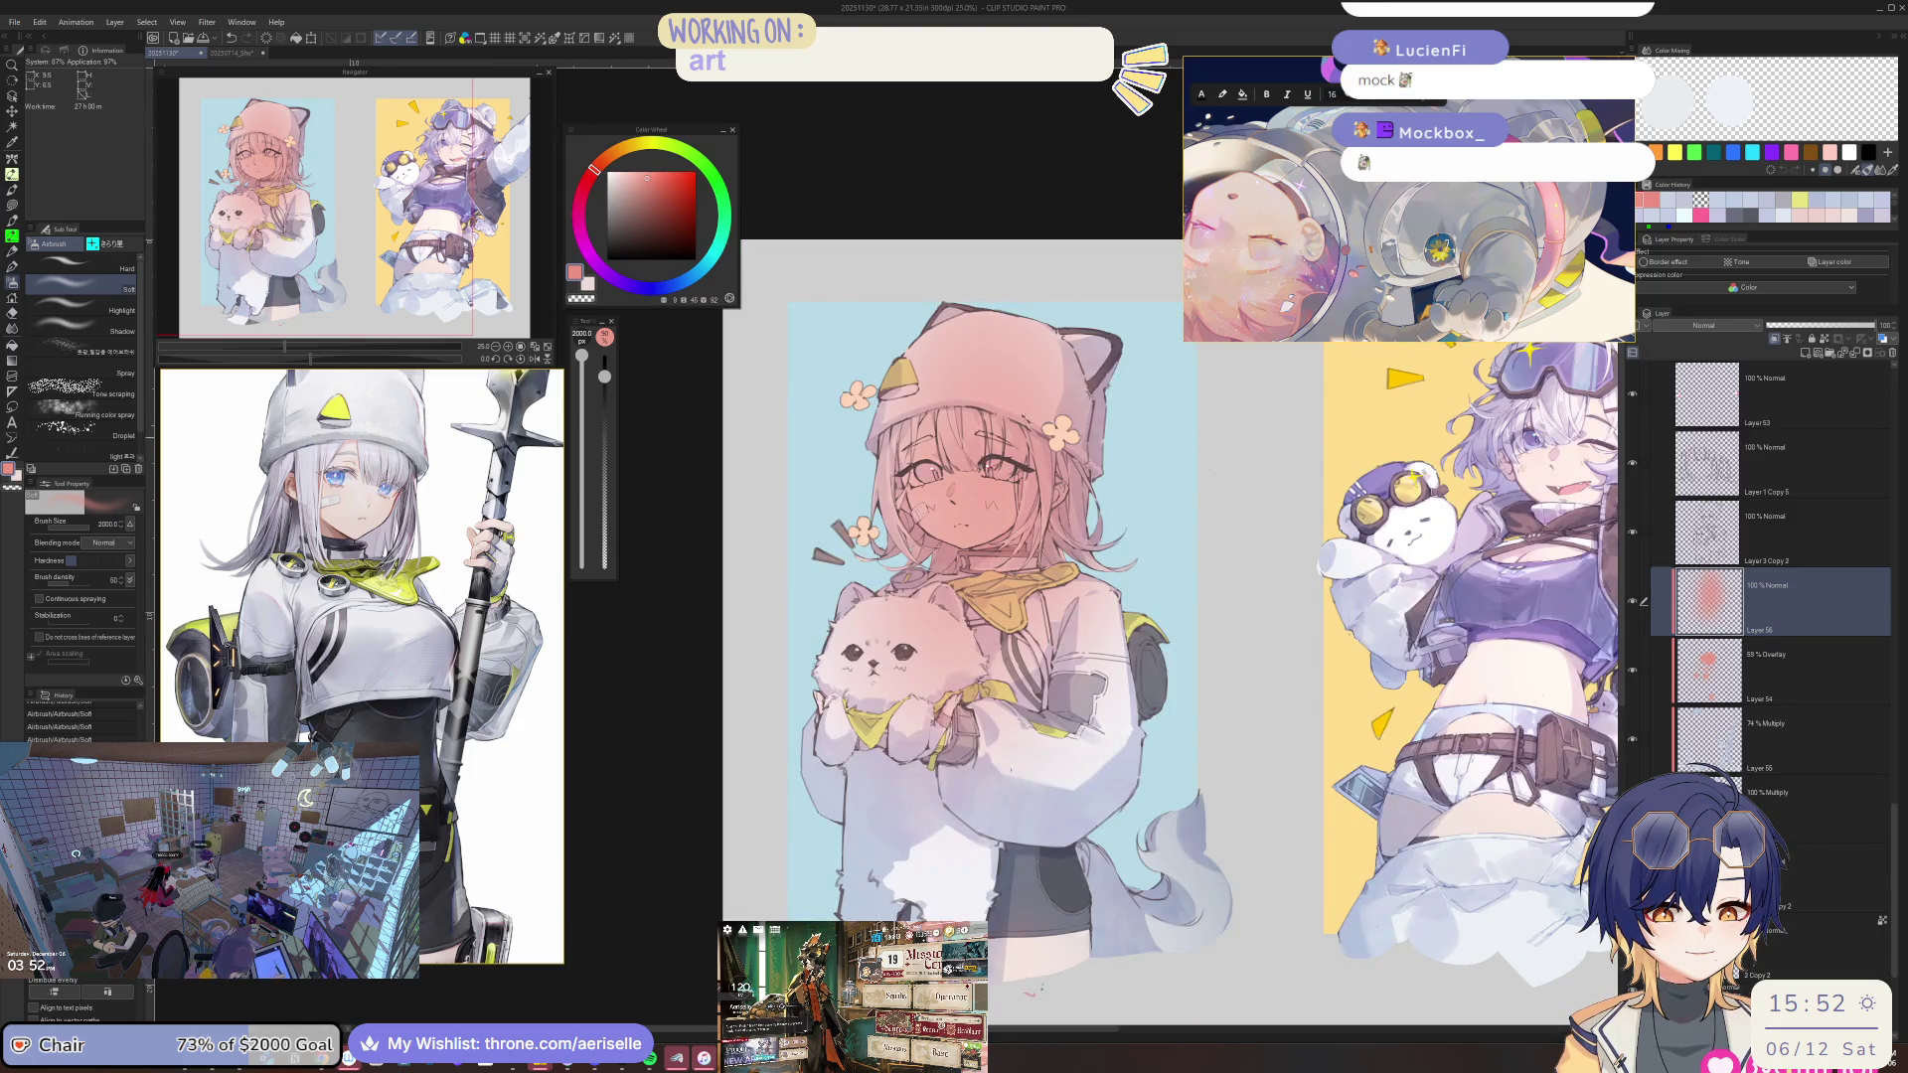
left_click_drag(578, 185, 582, 193)
key("e")
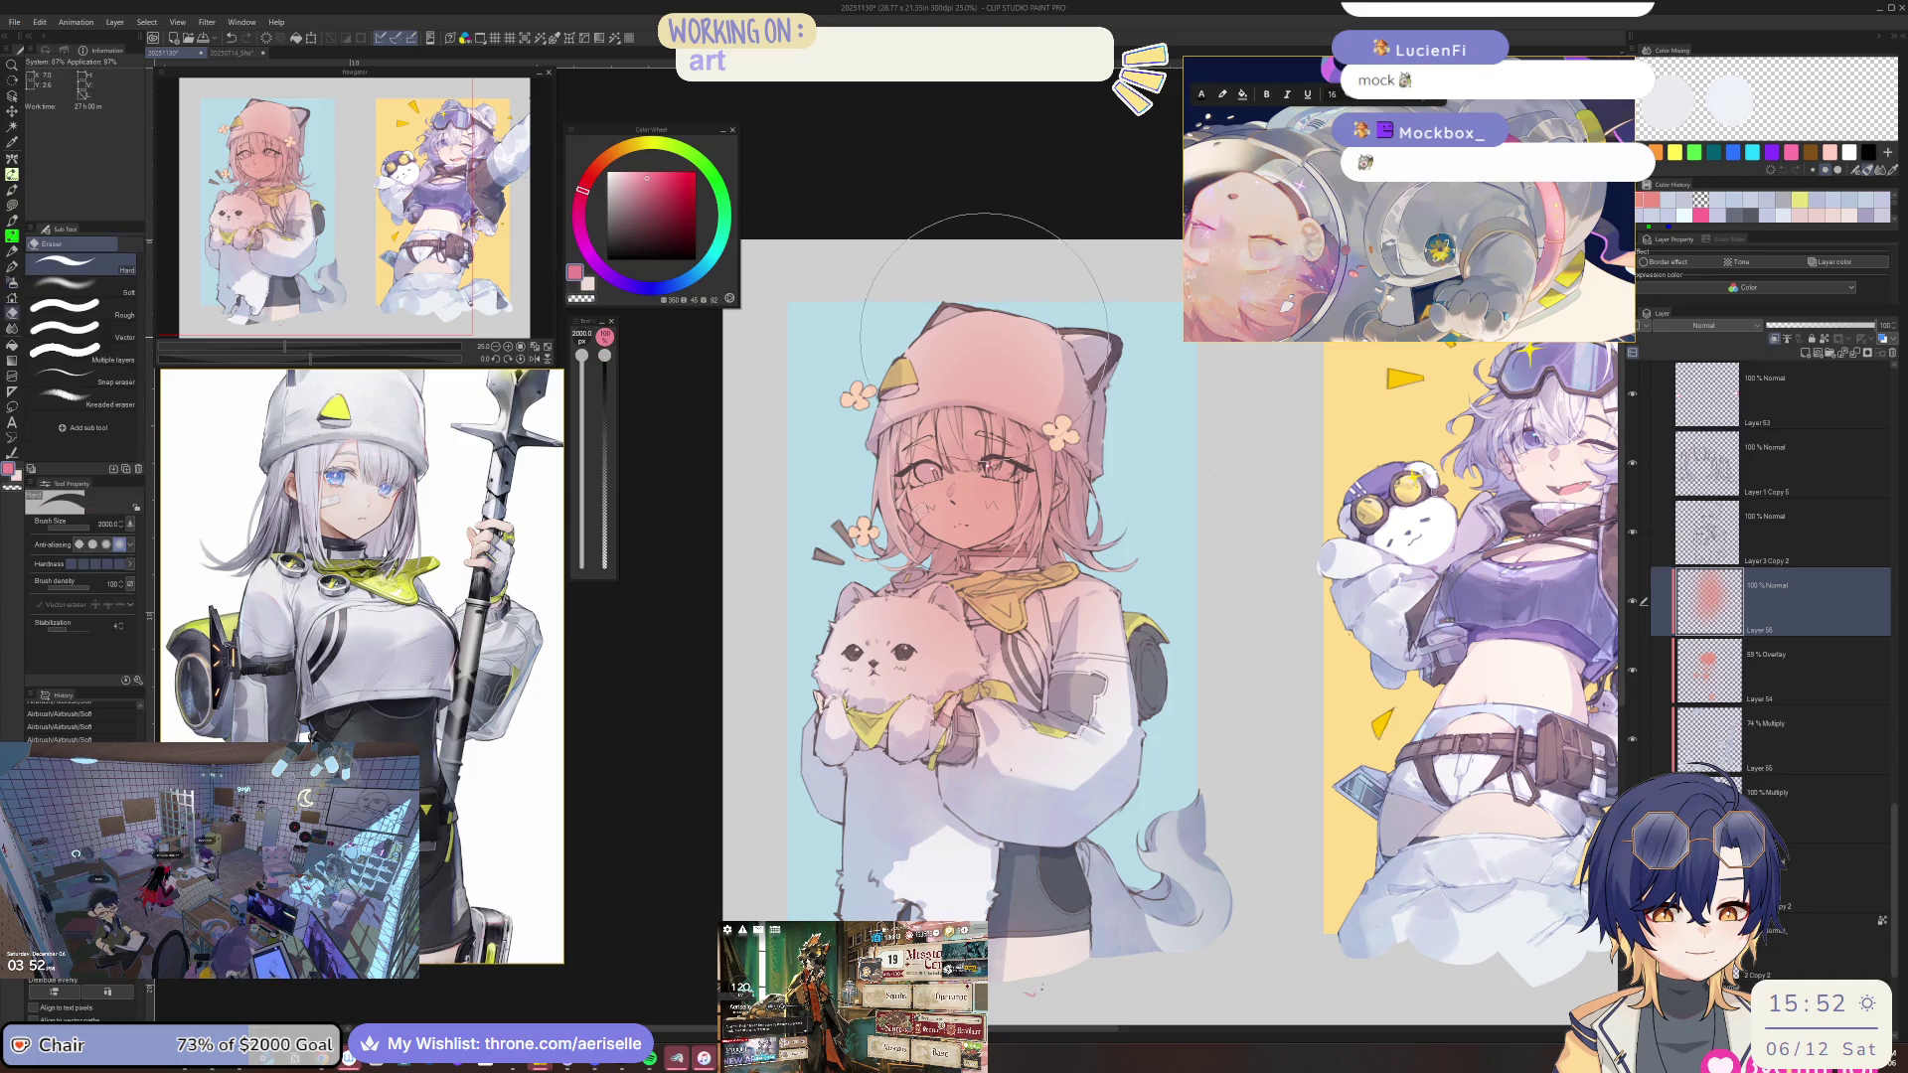
left_click_drag(1029, 363, 954, 370)
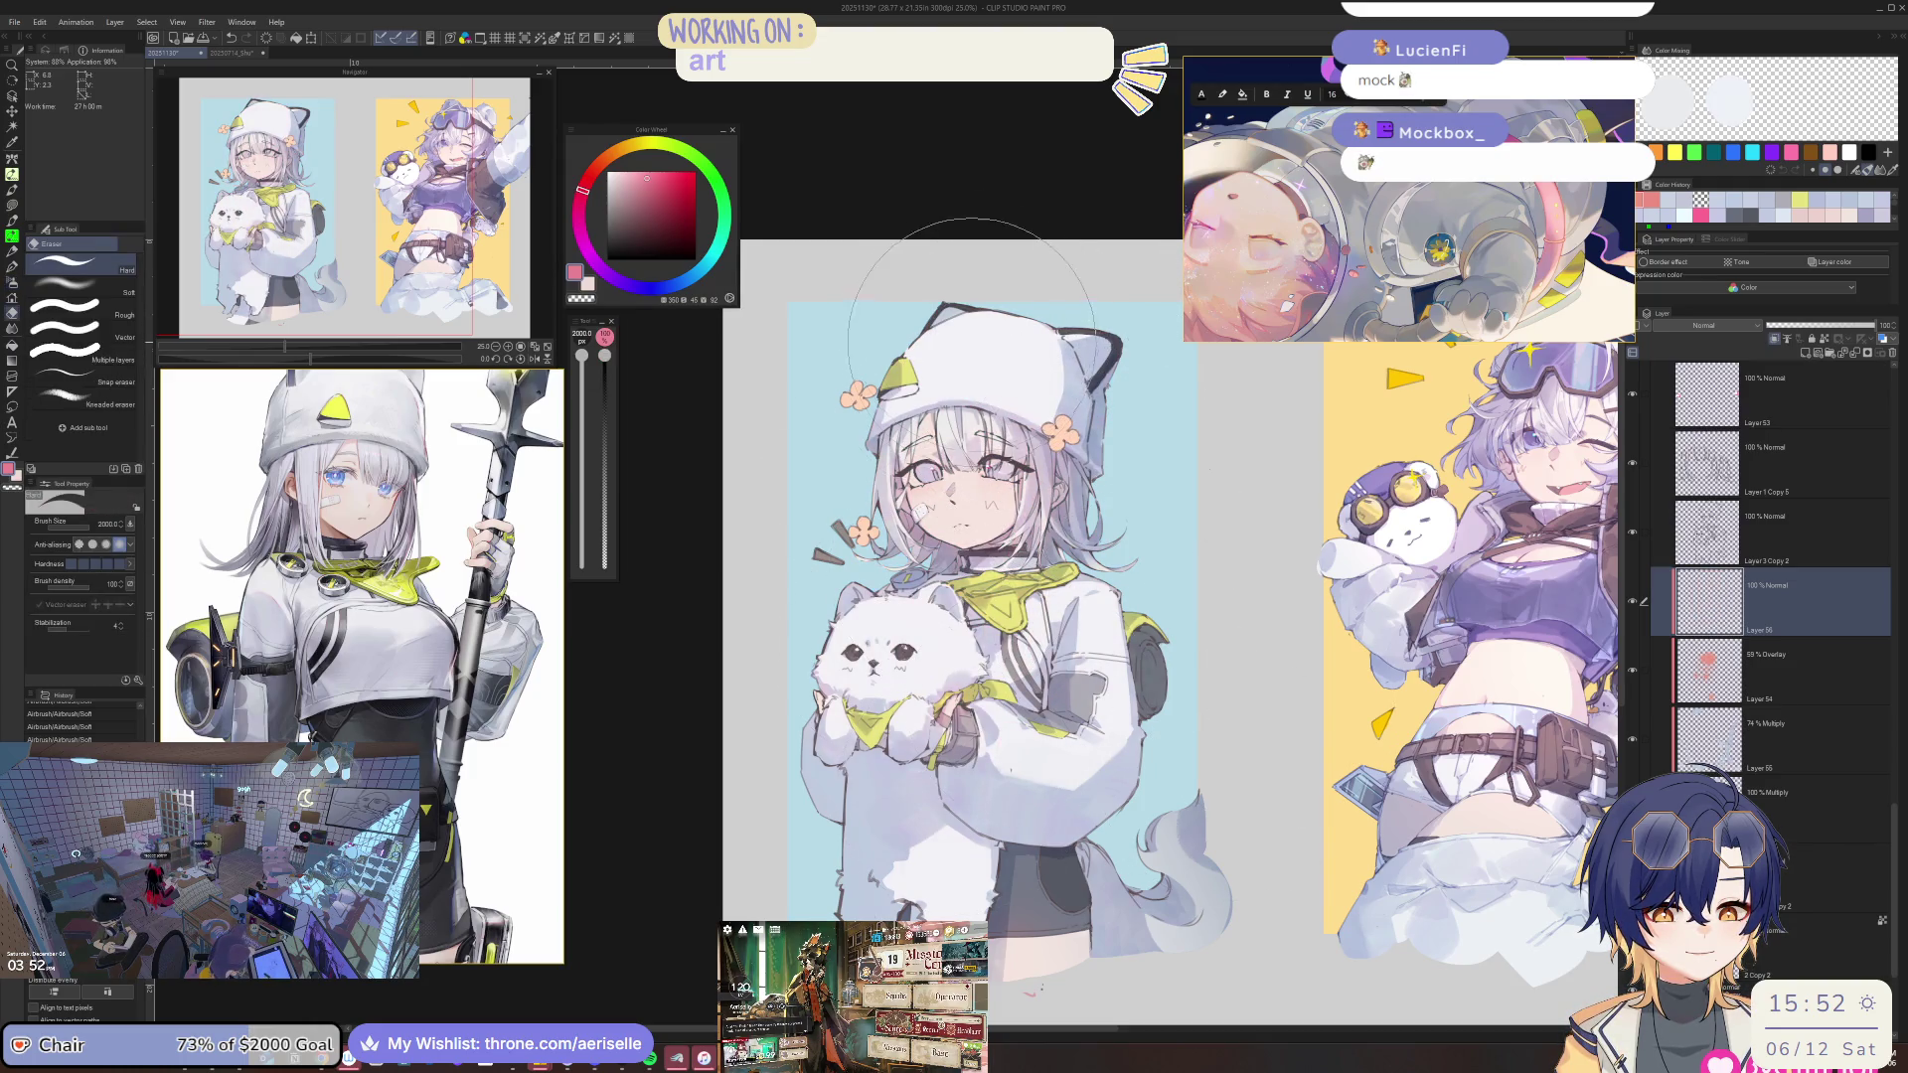
Airbrush a broad pink tint over the left girl after a mirrored-view check.
key("h")
key("b")
key("h")
mouse_move(979, 328)
left_mouse_down()
mouse_move(994, 716)
mouse_move(1103, 646)
left_mouse_up()
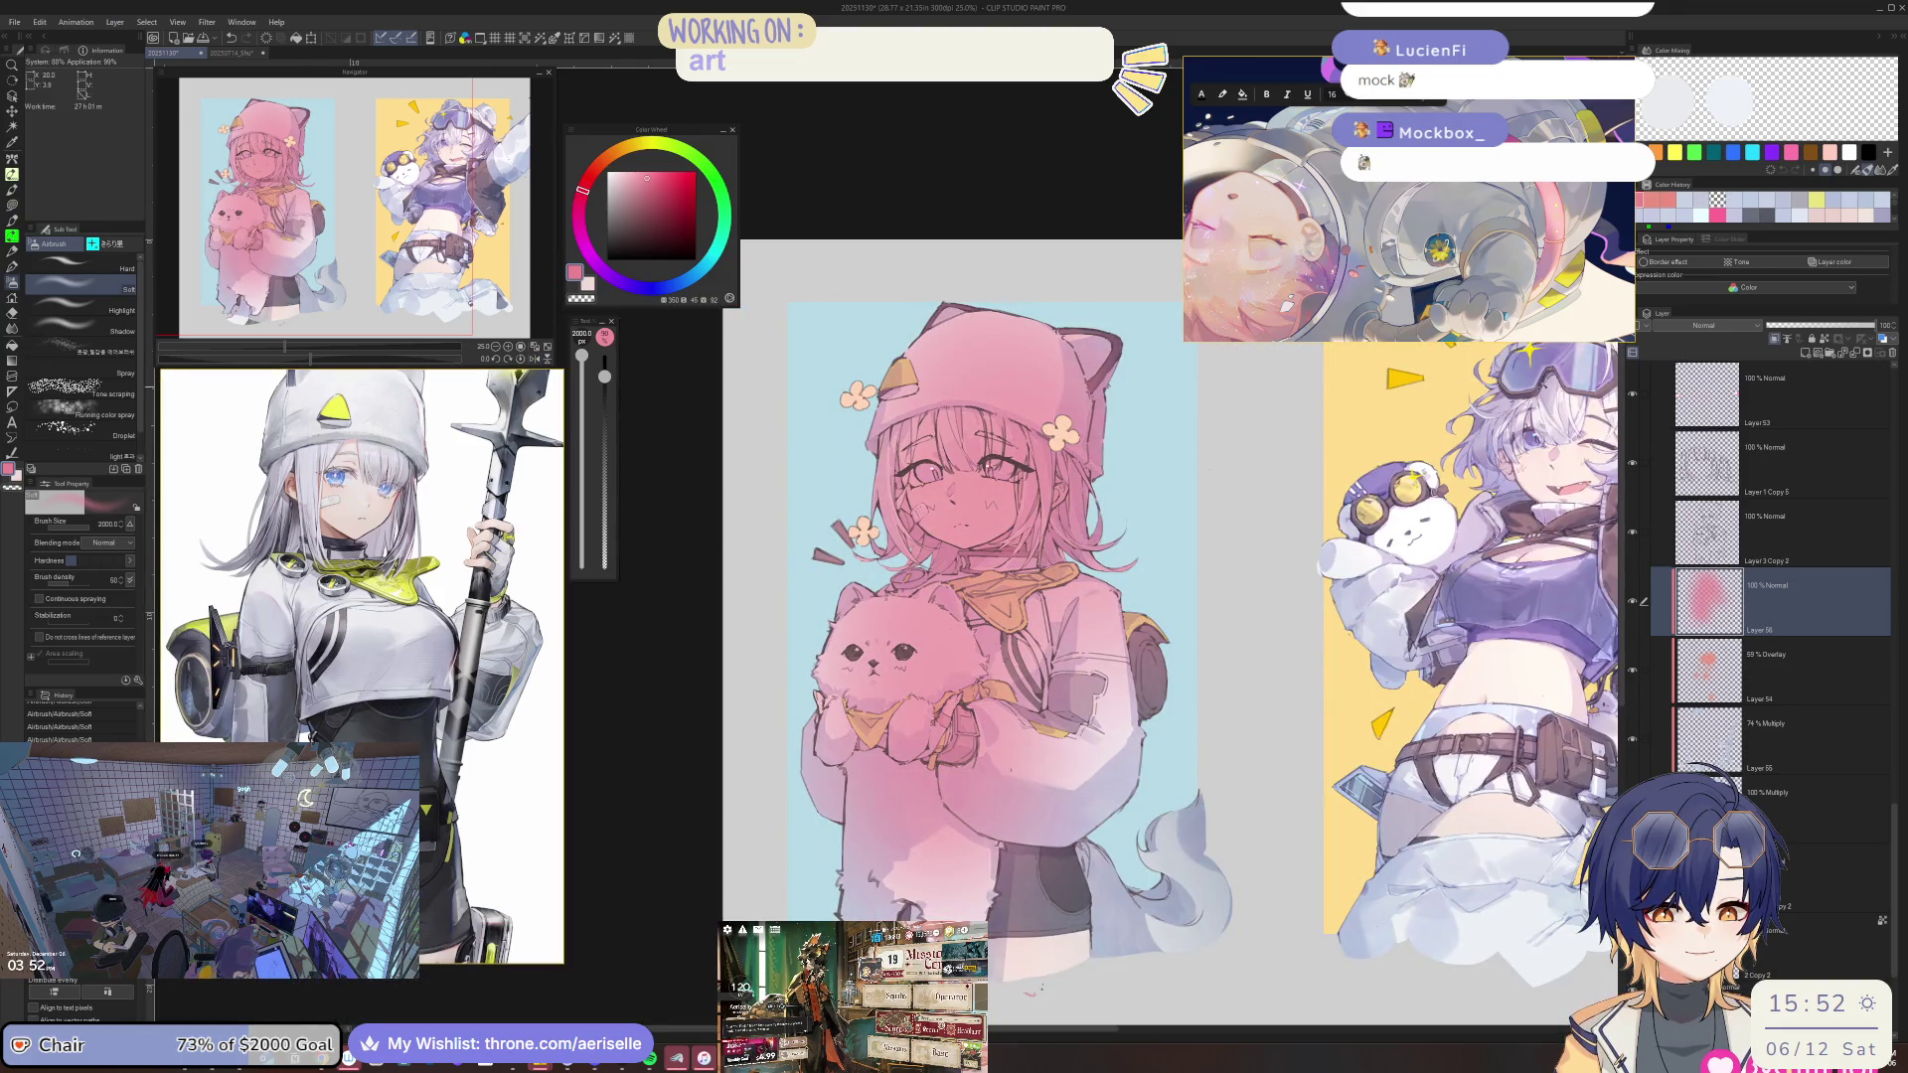
Set Layer 56's pink tint to Overlay at 26% opacity, checking it in a mirrored view.
left_click_drag(1807, 331, 1771, 328)
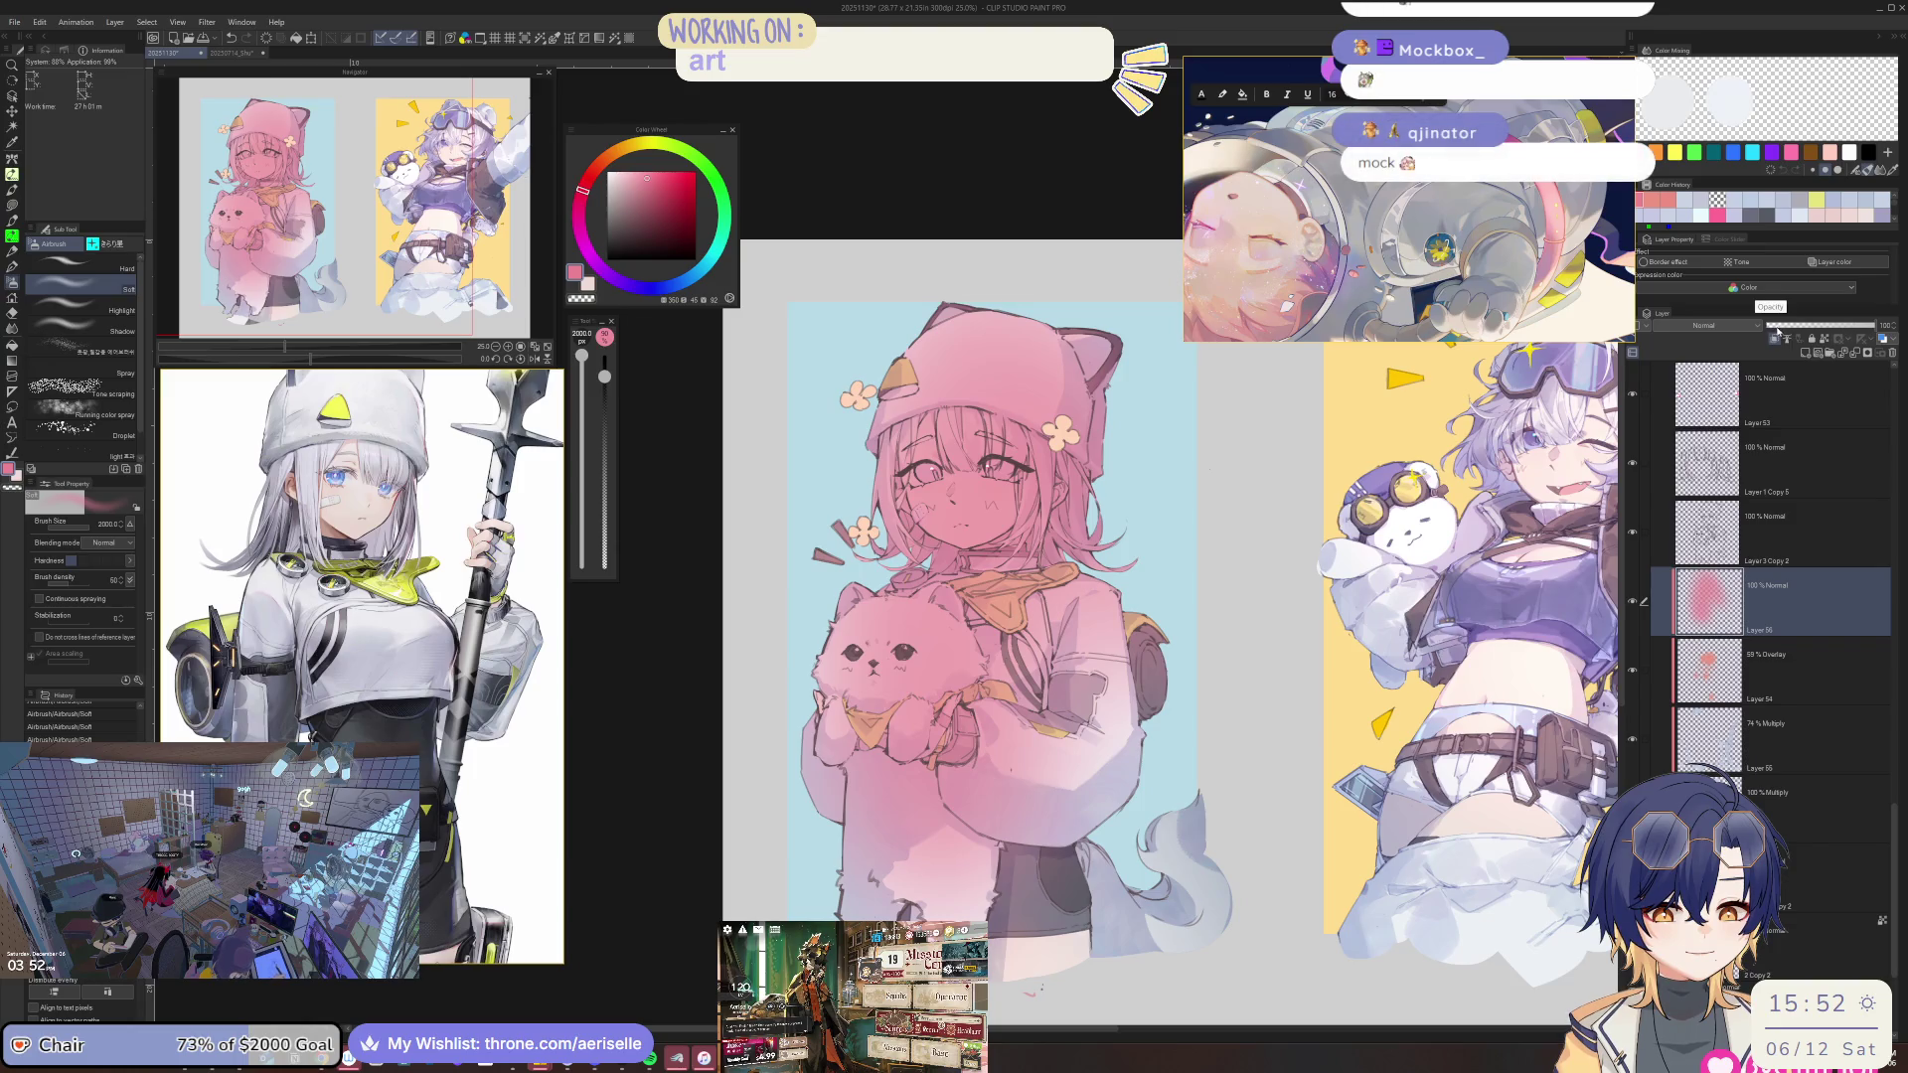
left_click(1704, 325)
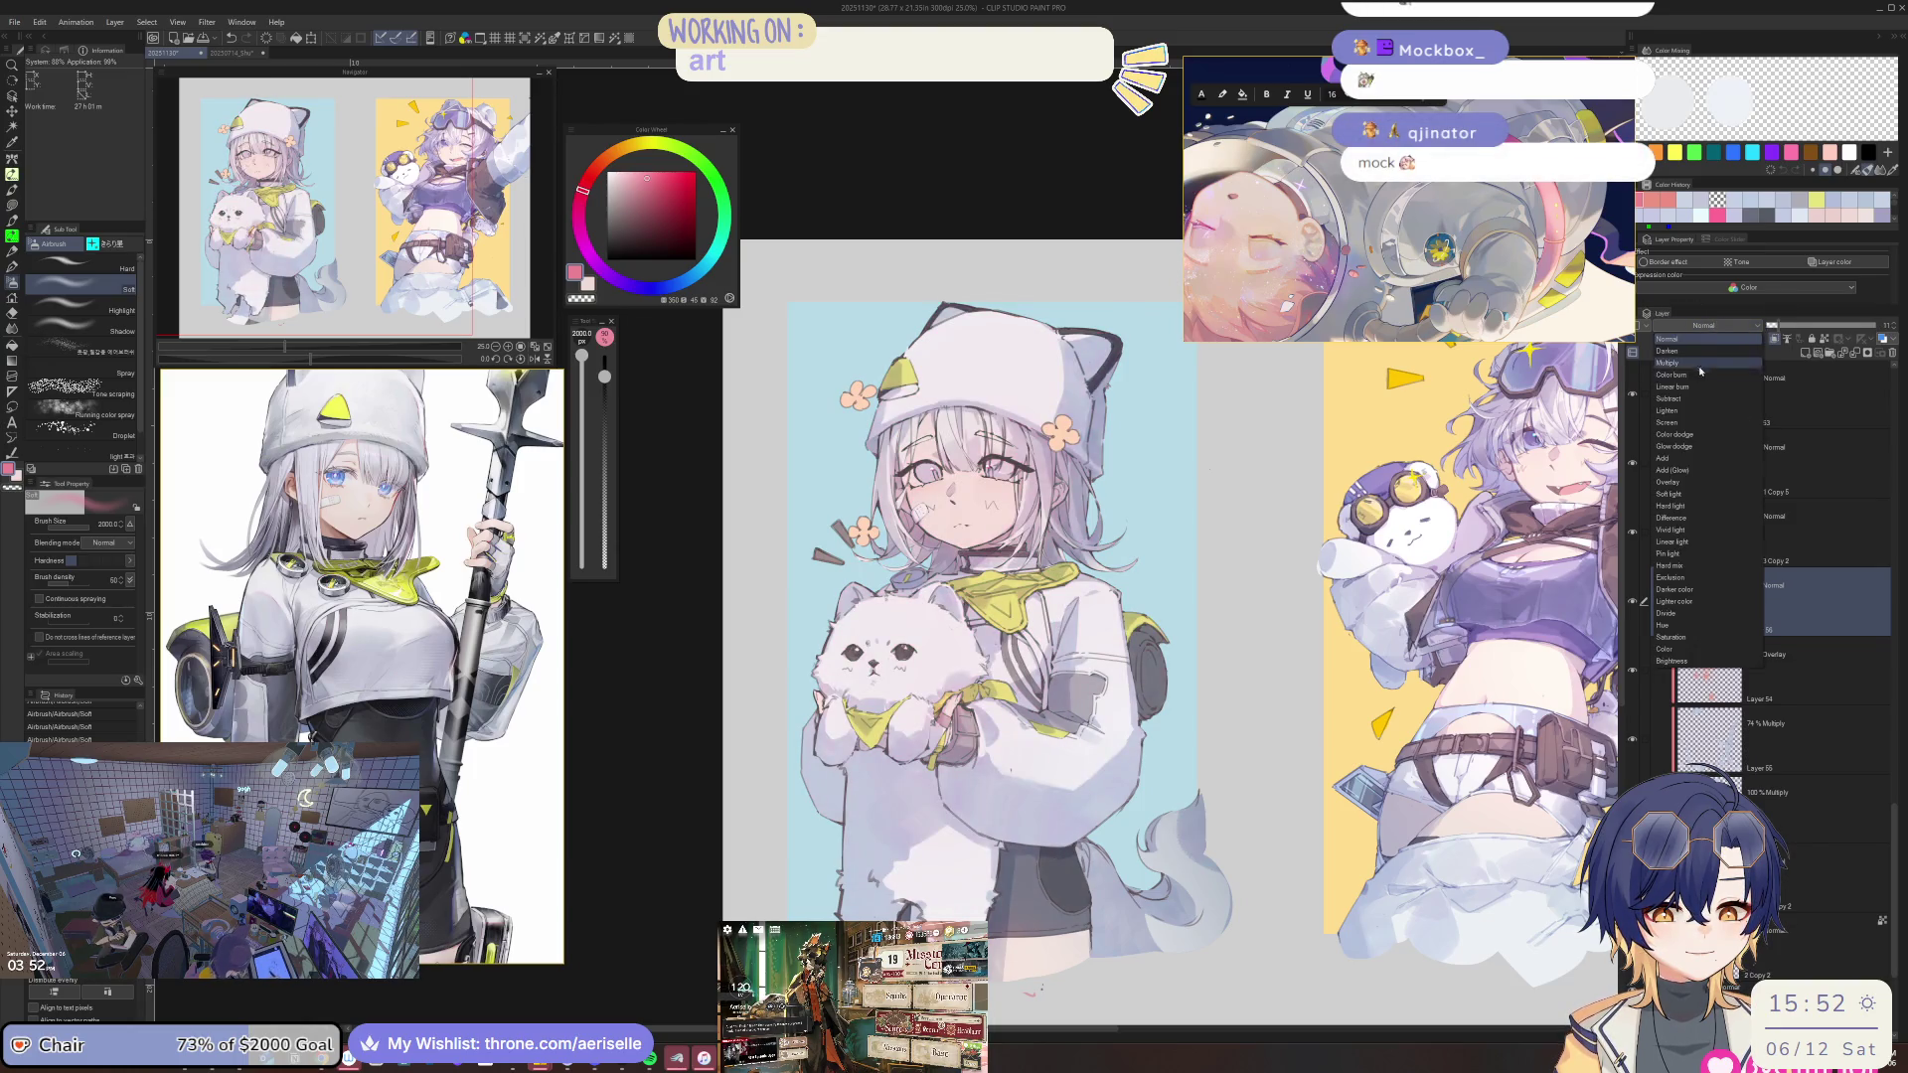
left_click(1684, 482)
left_click_drag(1786, 337, 1794, 334)
key("h")
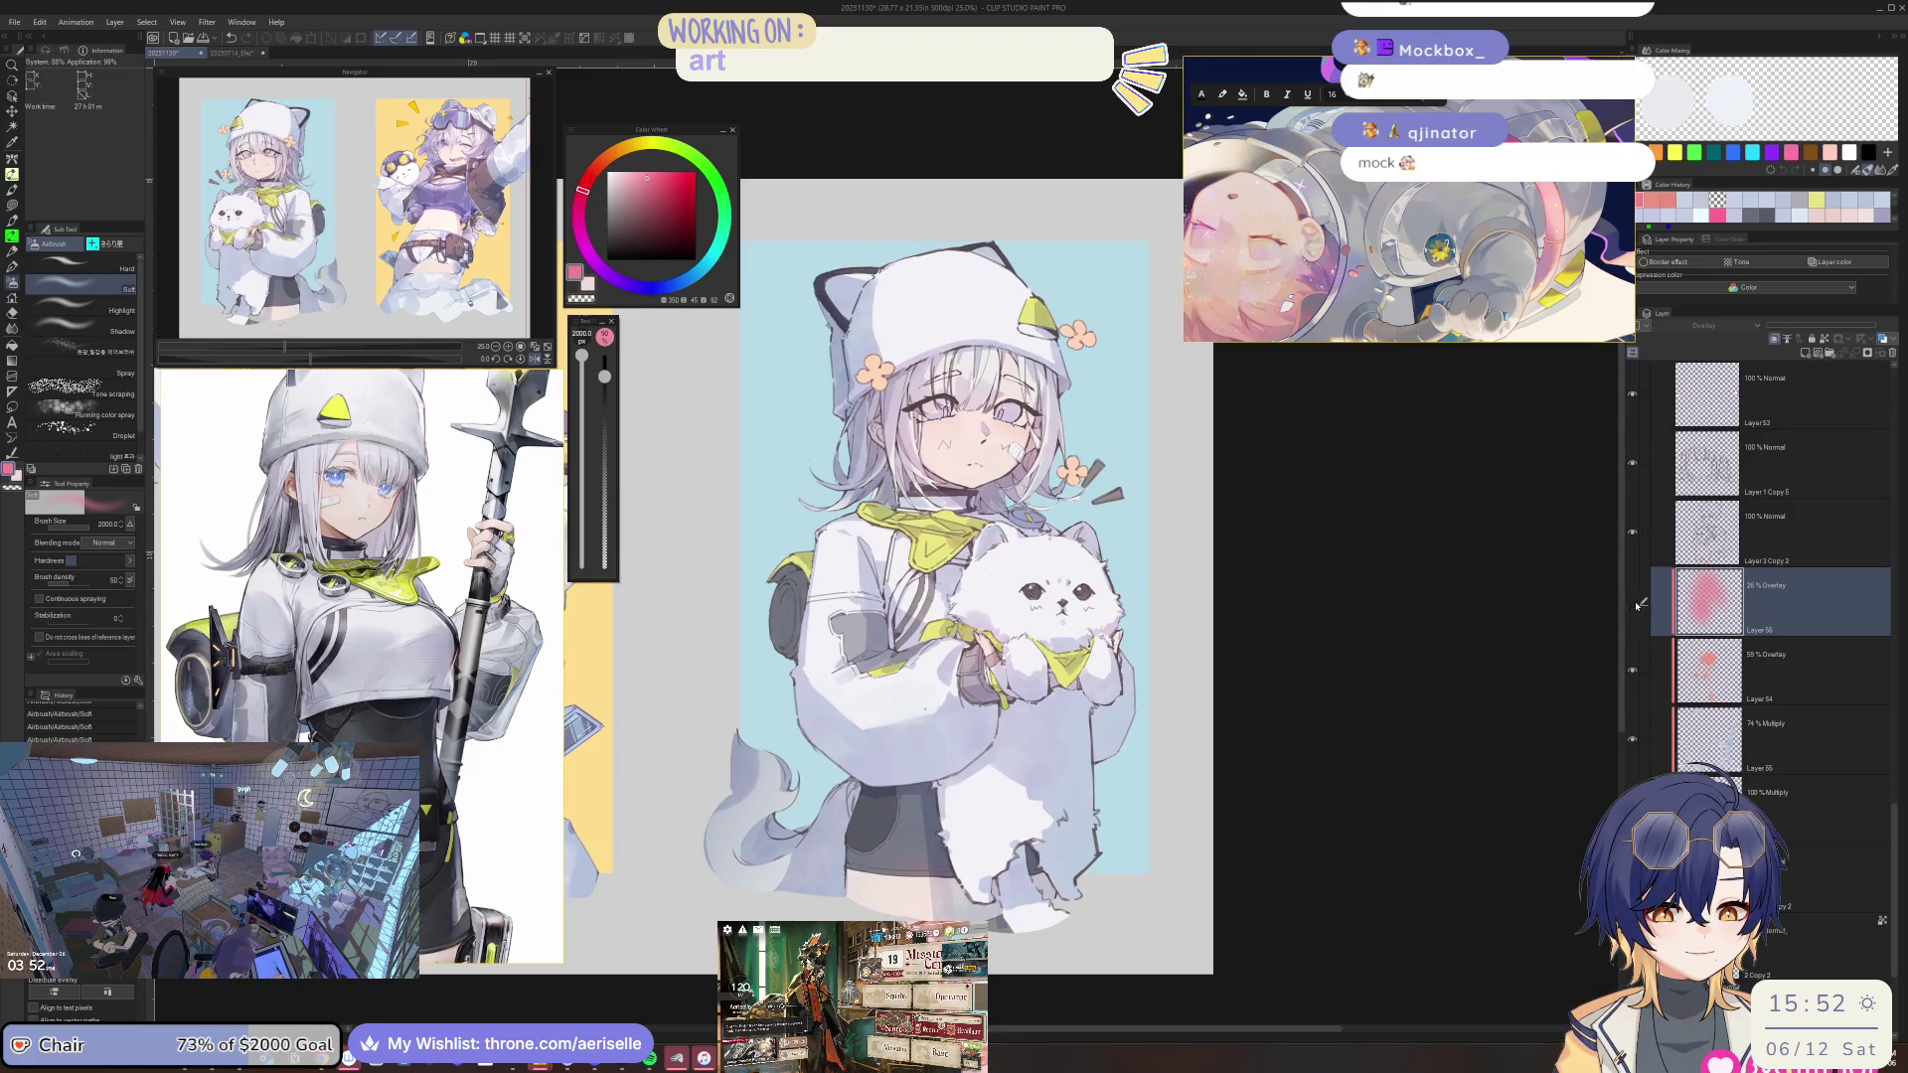
key("h")
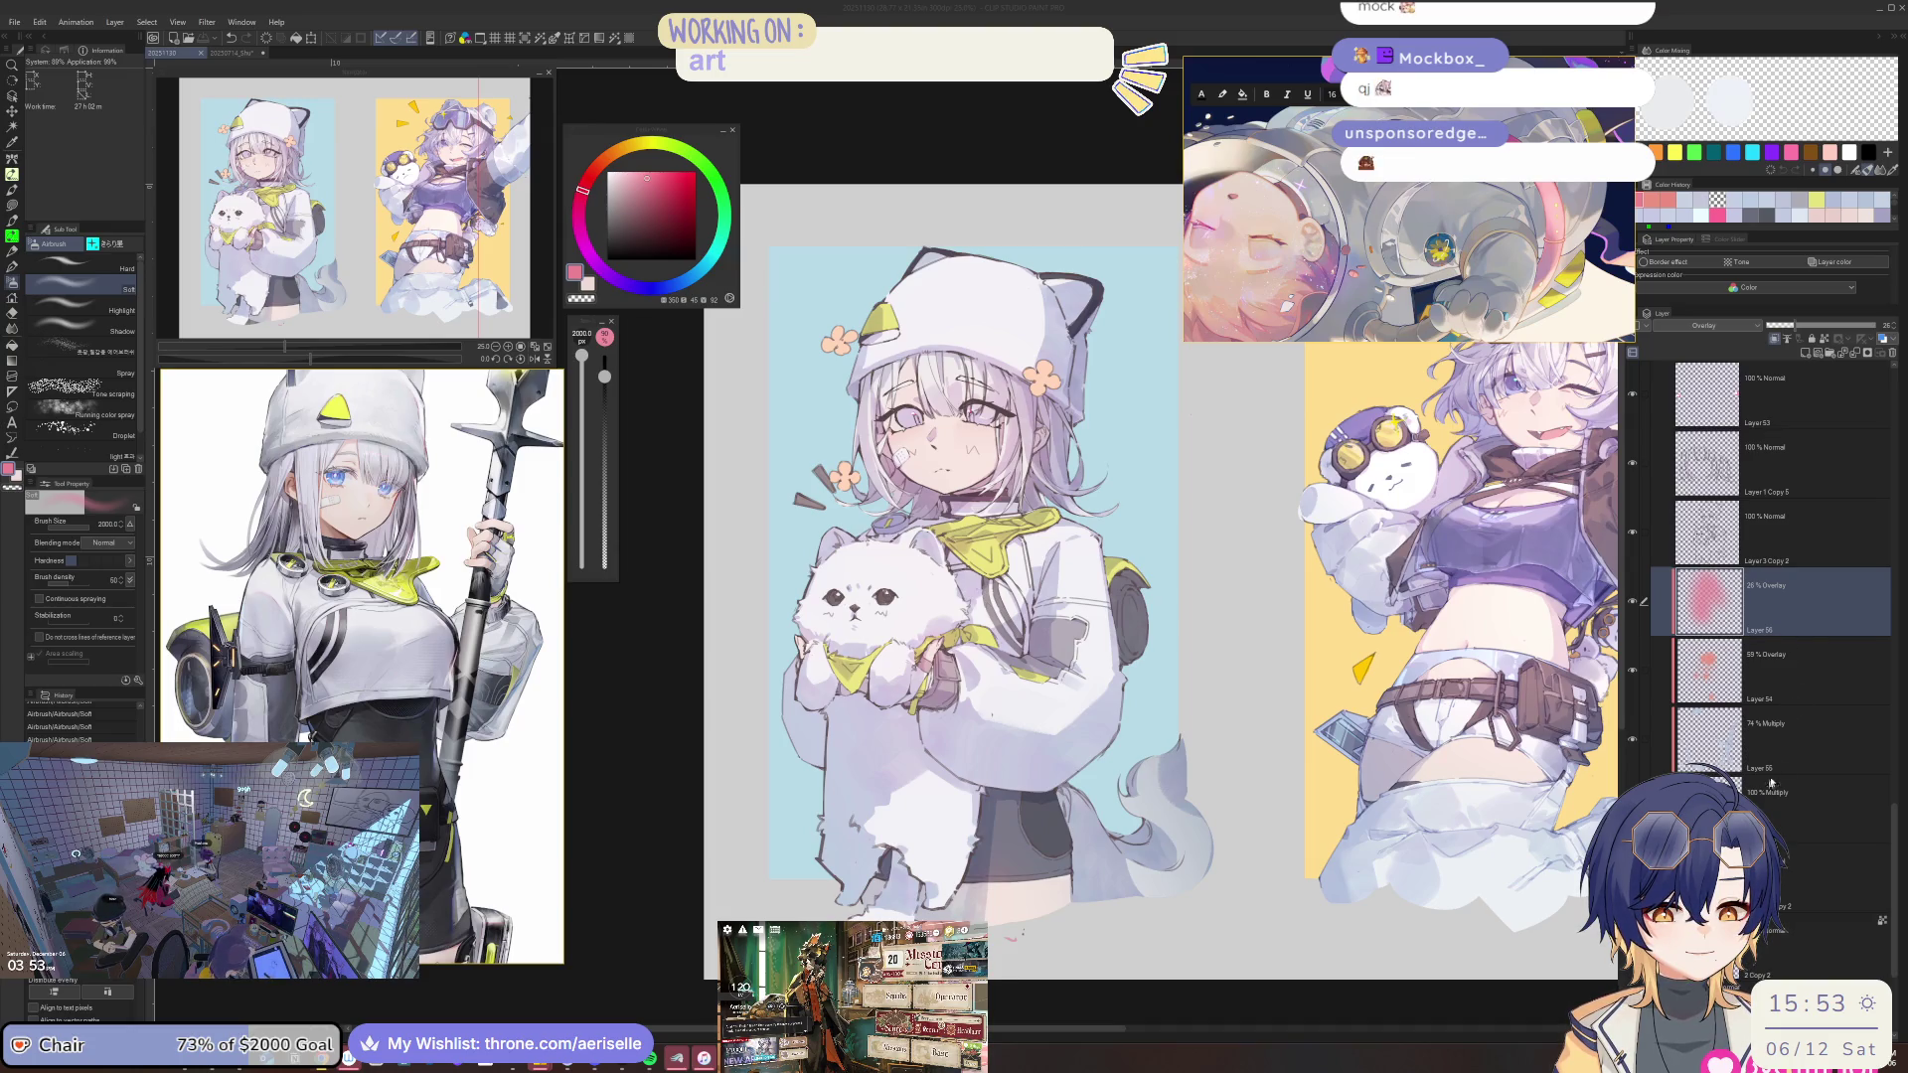
left_click(1771, 741)
key("h")
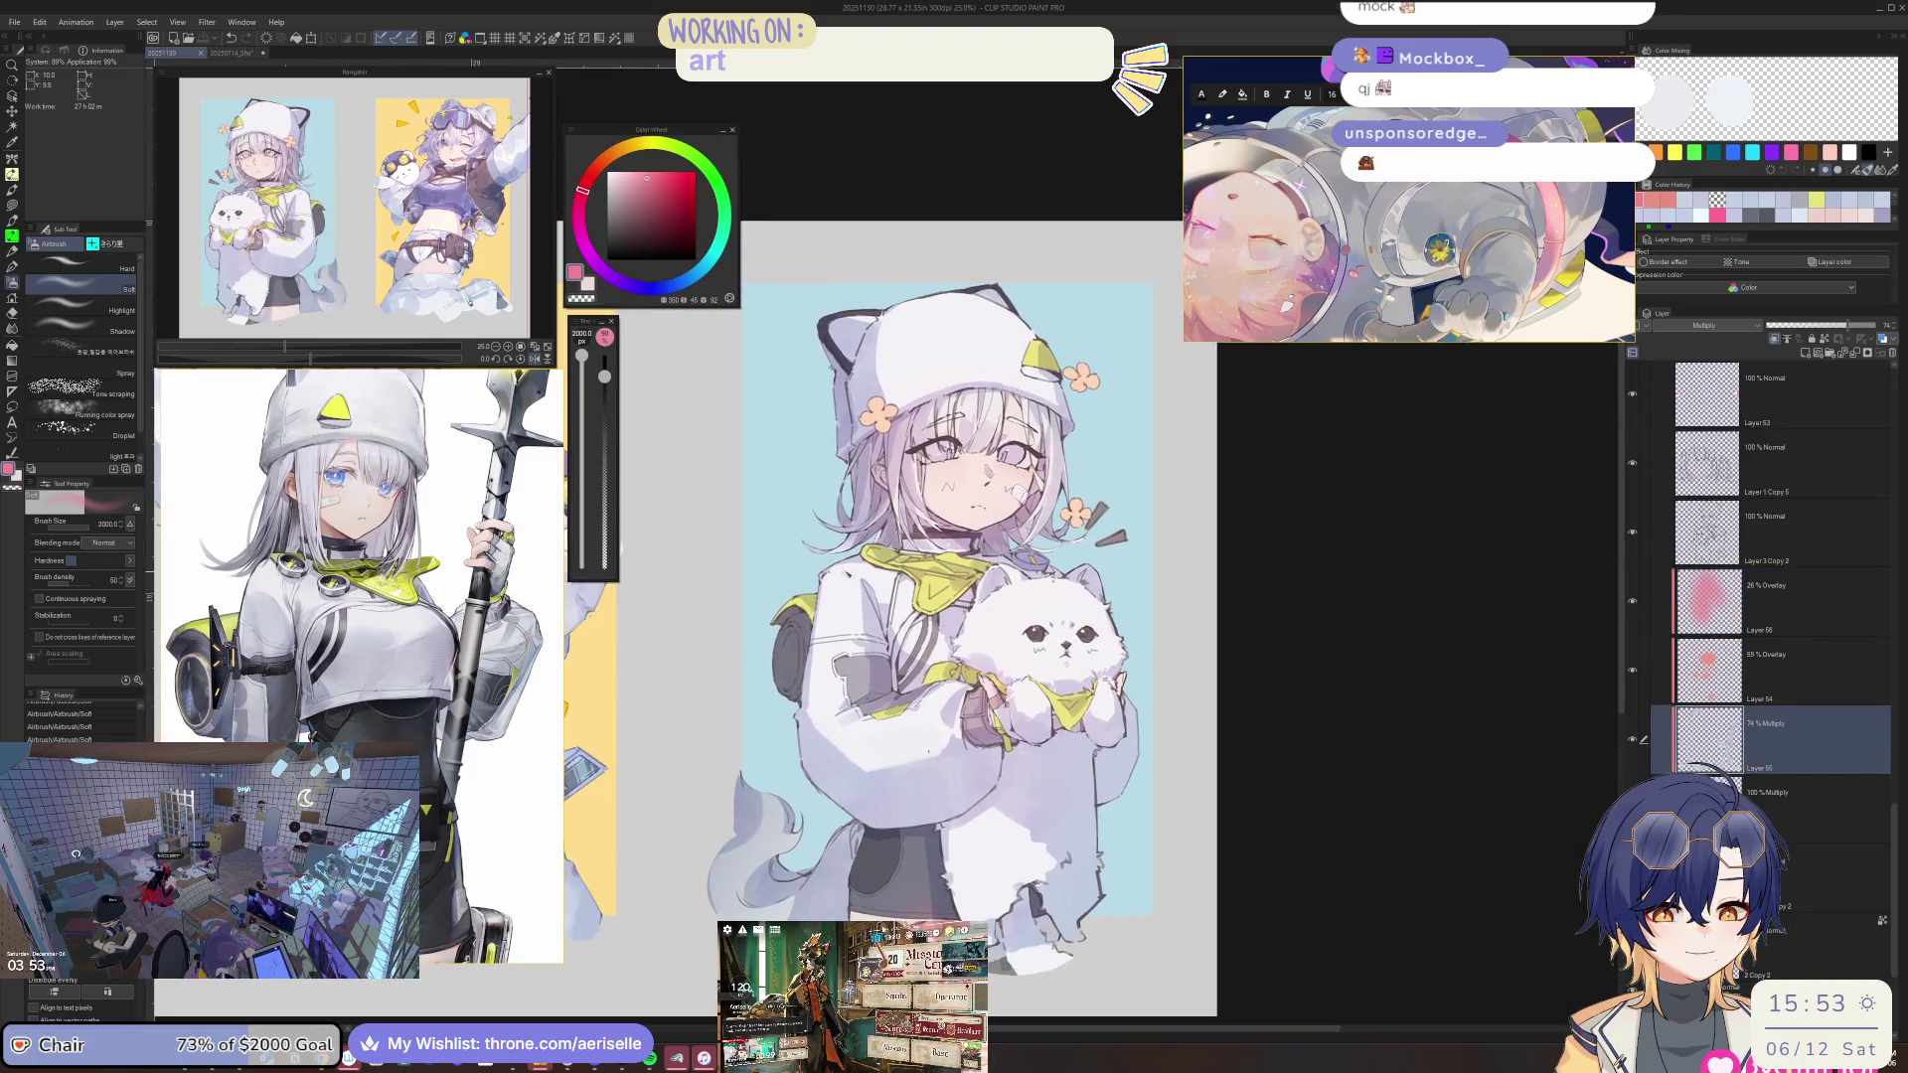
Paint a faint pale blue stroke on the shading layer with the jittery pen brush.
scroll(944, 596, "up", 5)
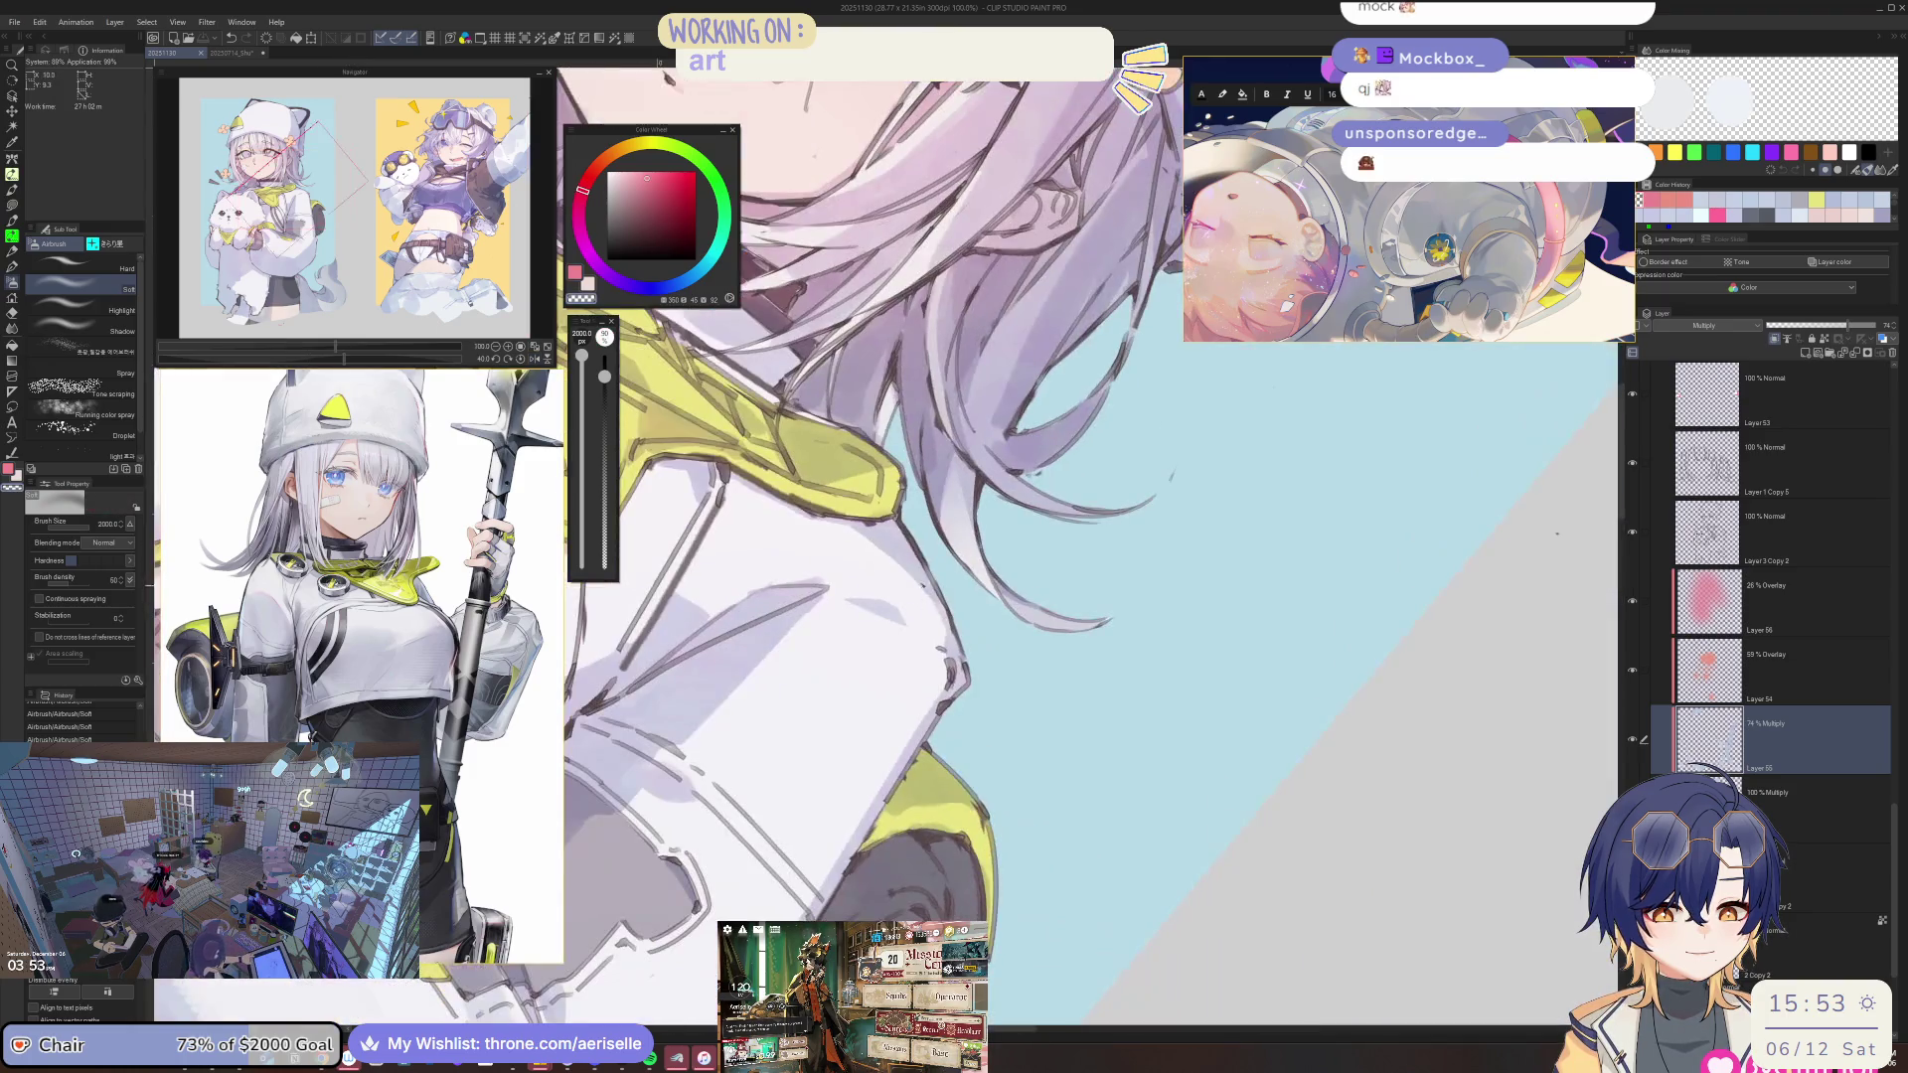
key("p")
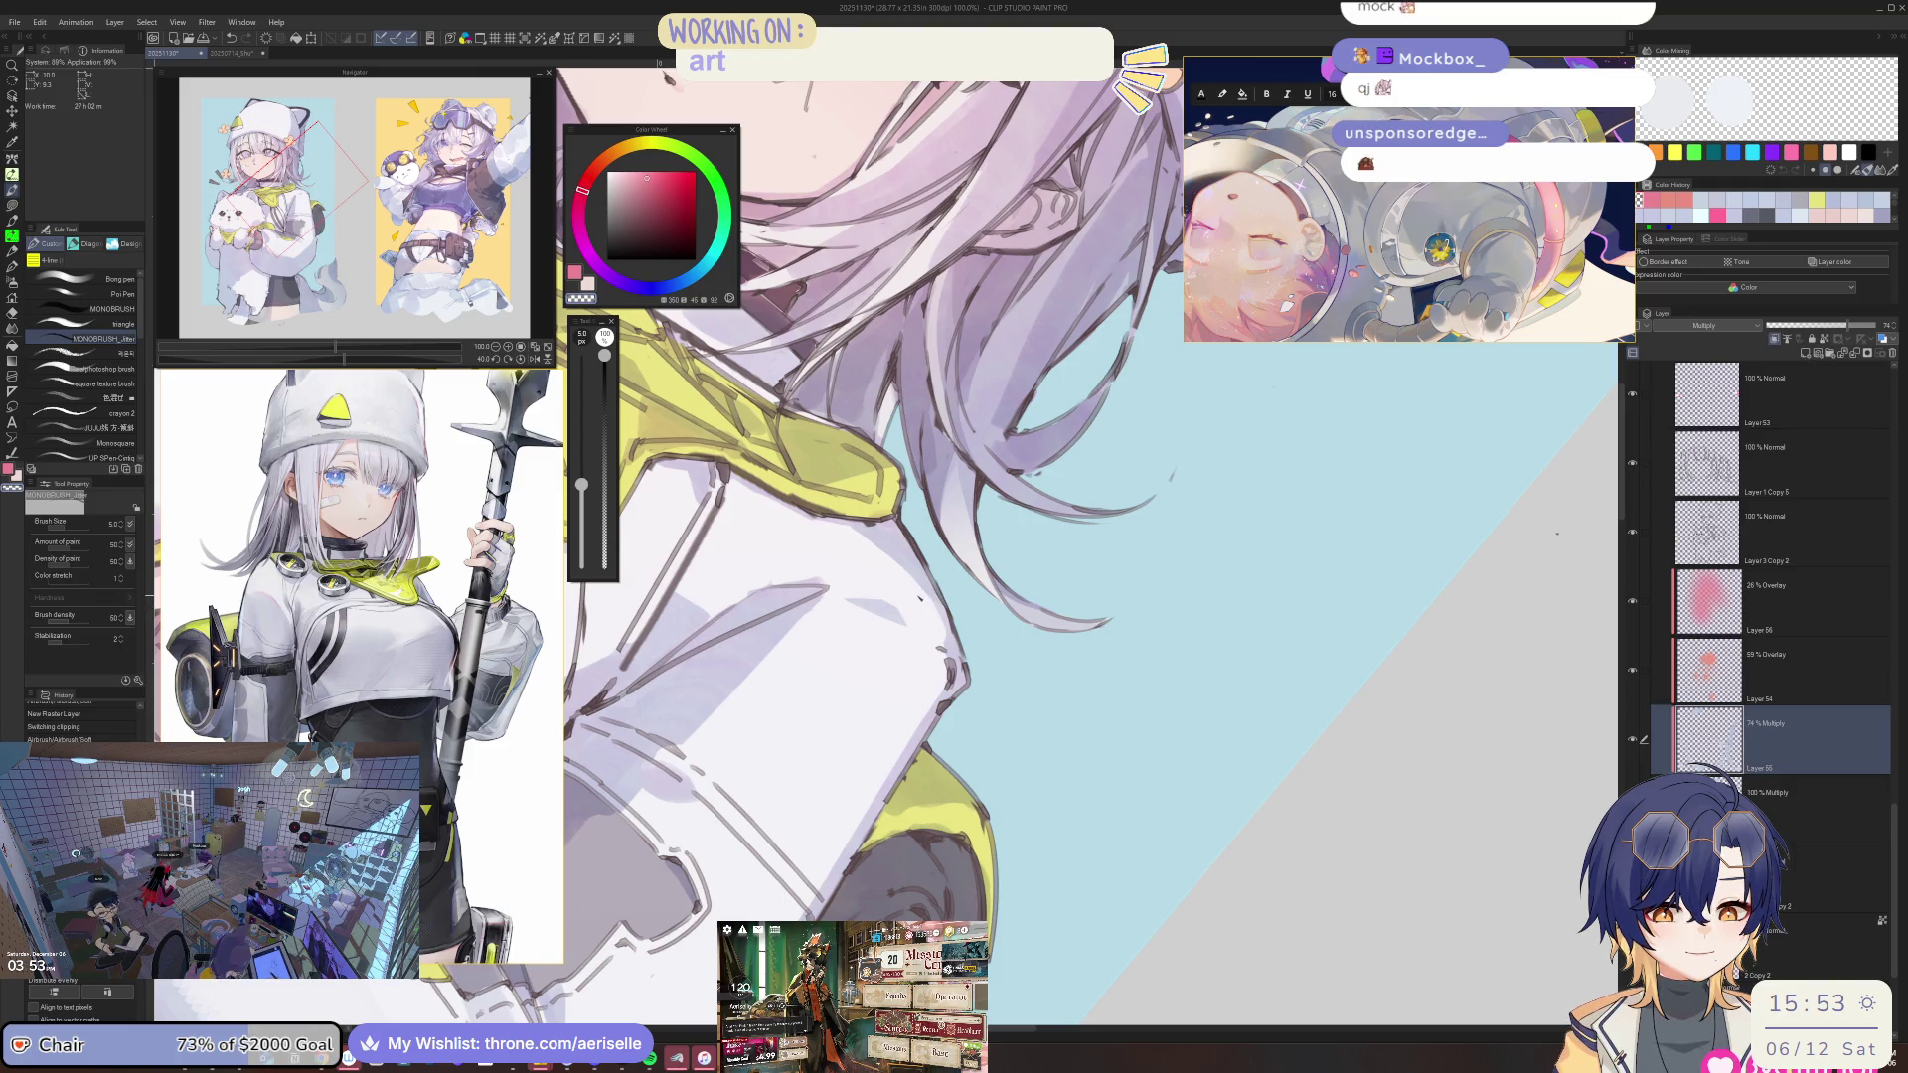
key("minus")
key("minus")
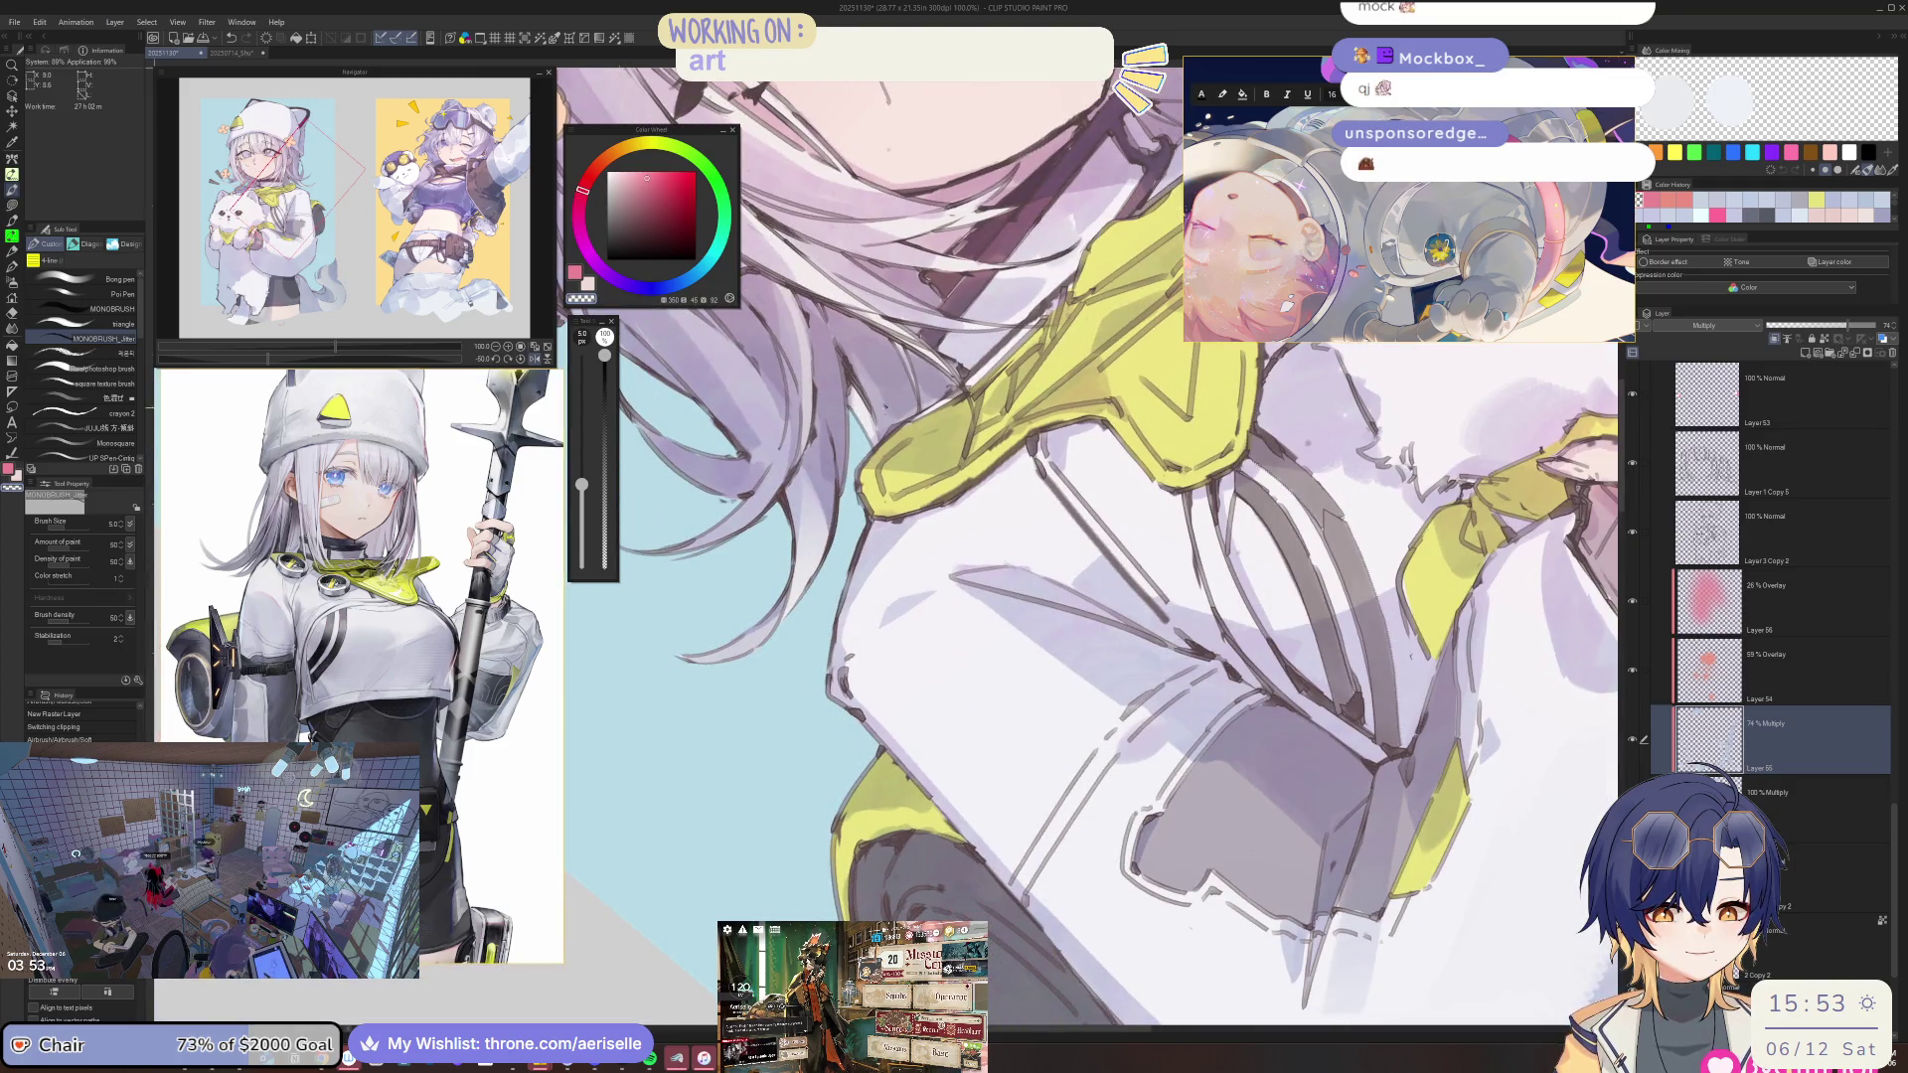
left_click(885, 408, "alt")
key("bracketleft")
key("asciicircum")
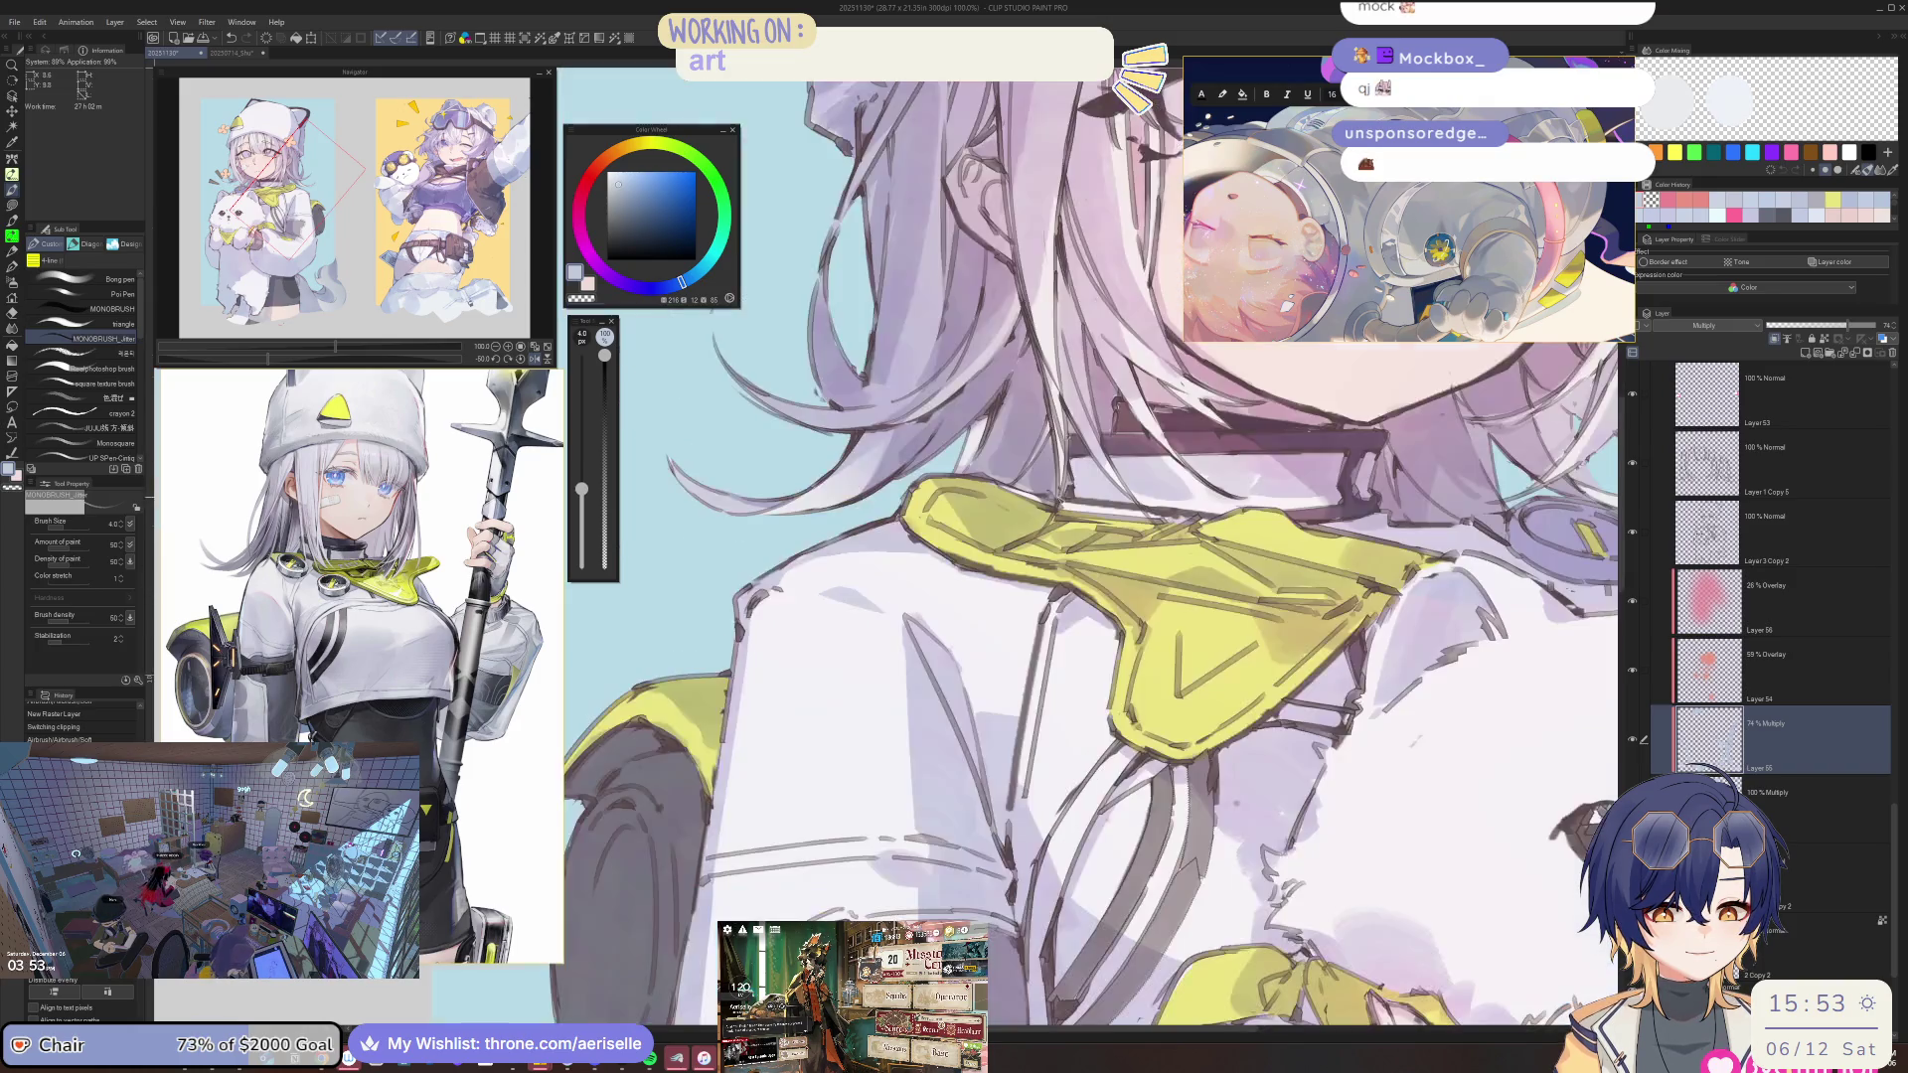
key("asciicircum")
left_click_drag(879, 524, 873, 411)
Erase below the peach flower and paint faint dark hair strokes with a size-150 brush.
key("bracketright")
key("bracketright")
key("bracketright")
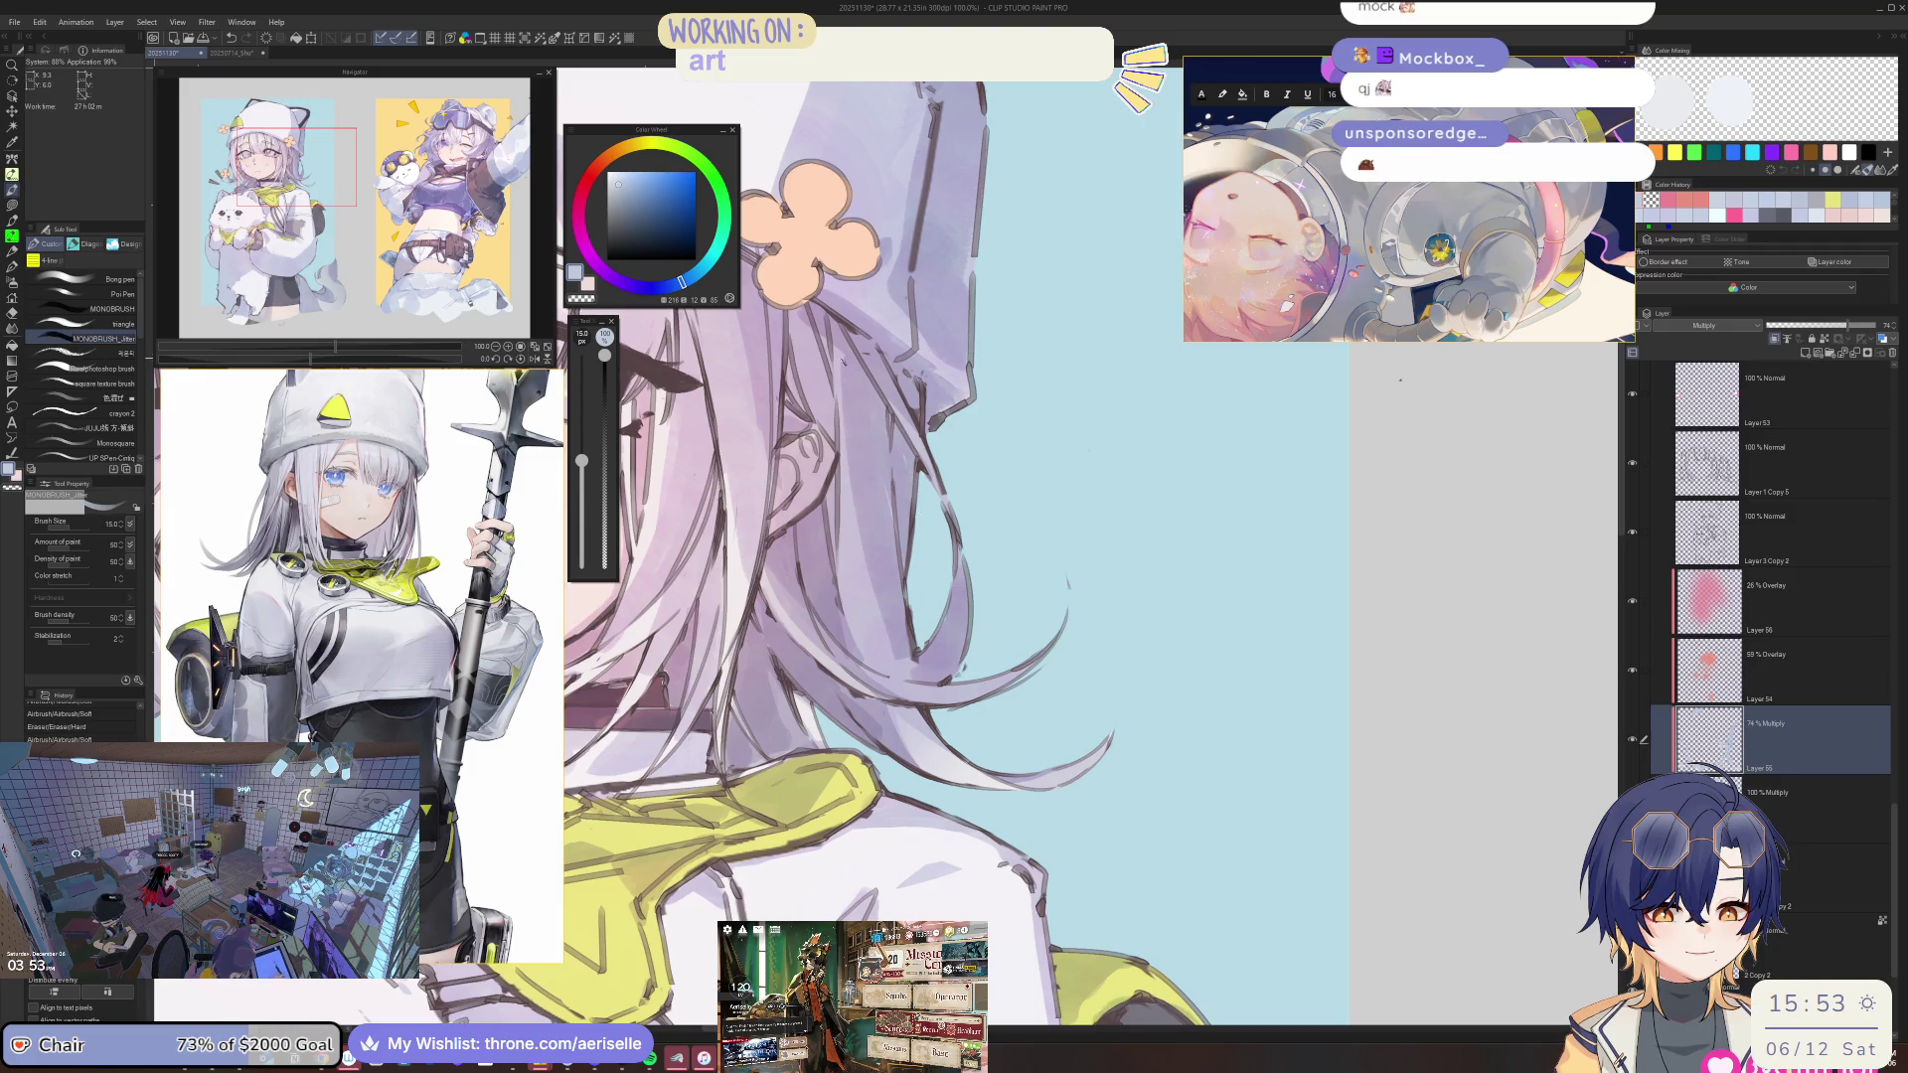
key("e")
left_click_drag(811, 300, 825, 338)
key("bracketright")
key("bracketright")
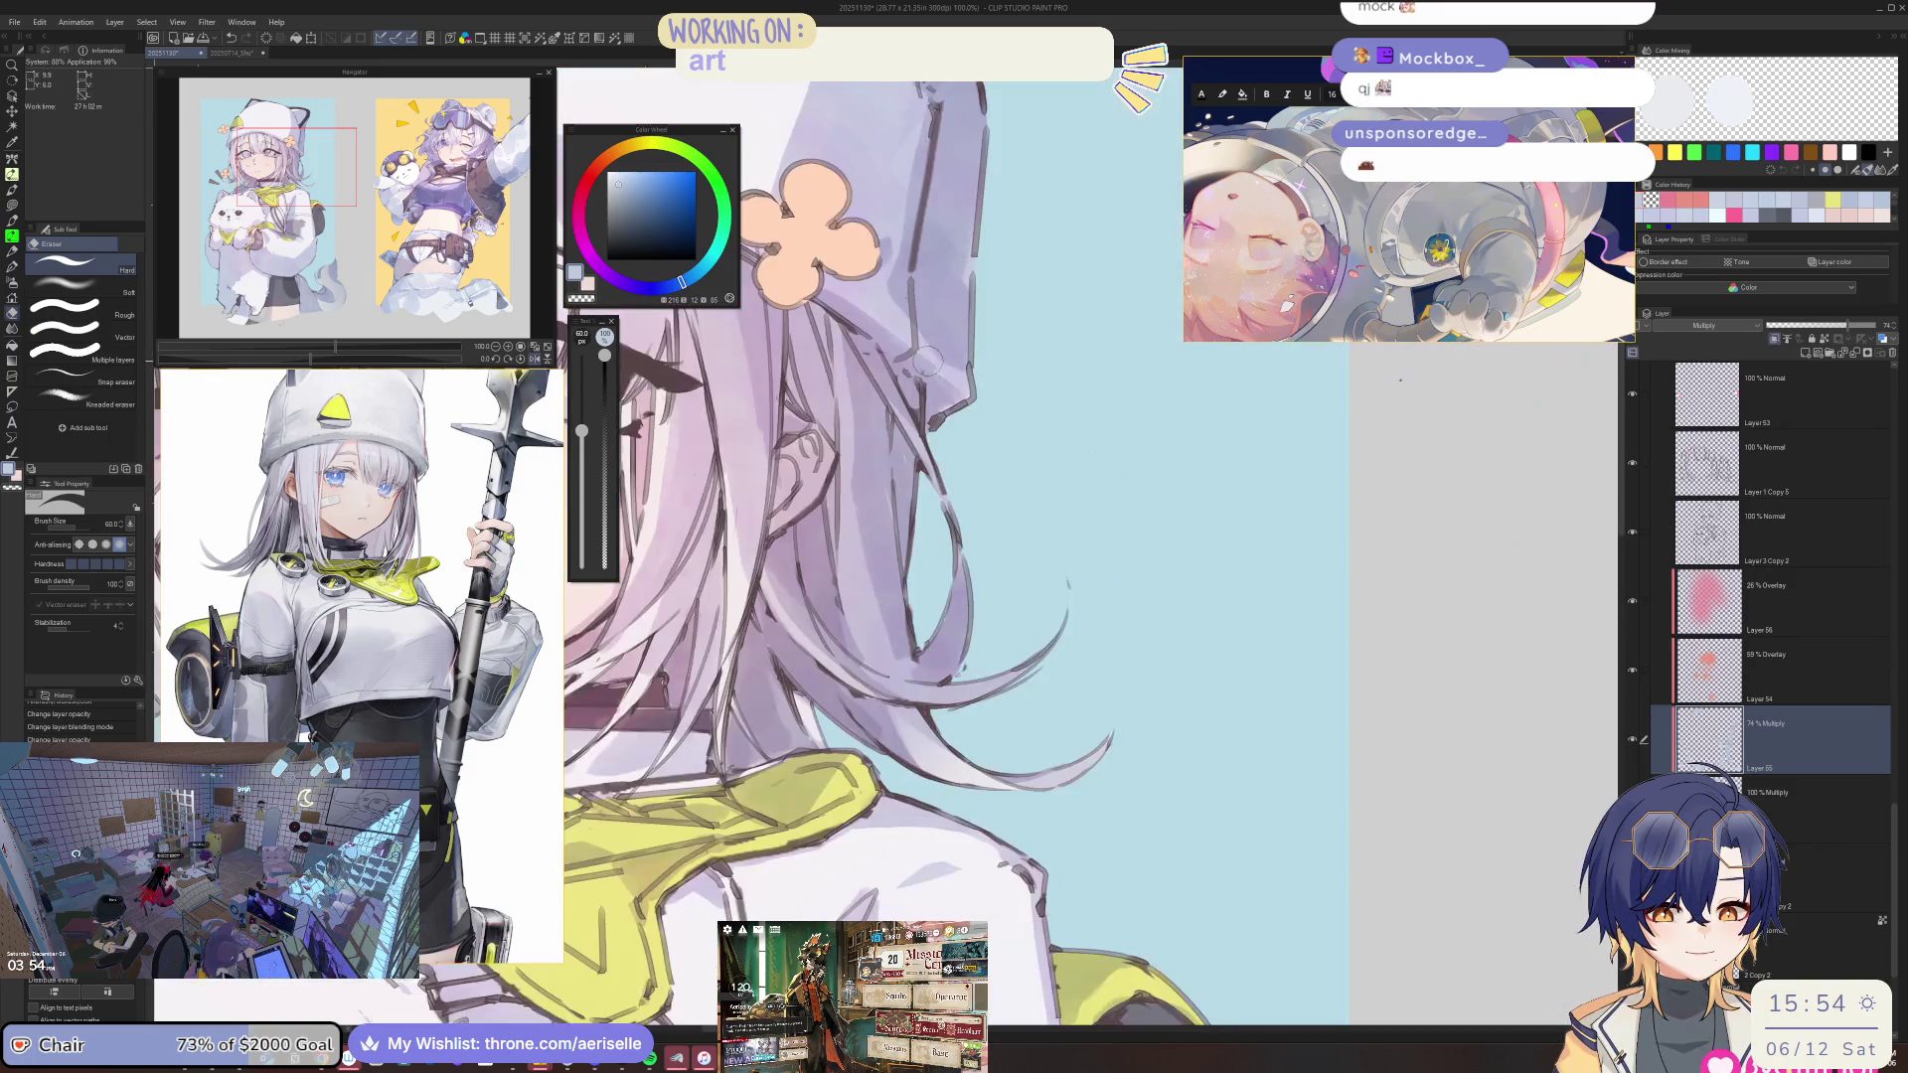
key("p")
left_click_drag(837, 321, 851, 438)
key("bracketright")
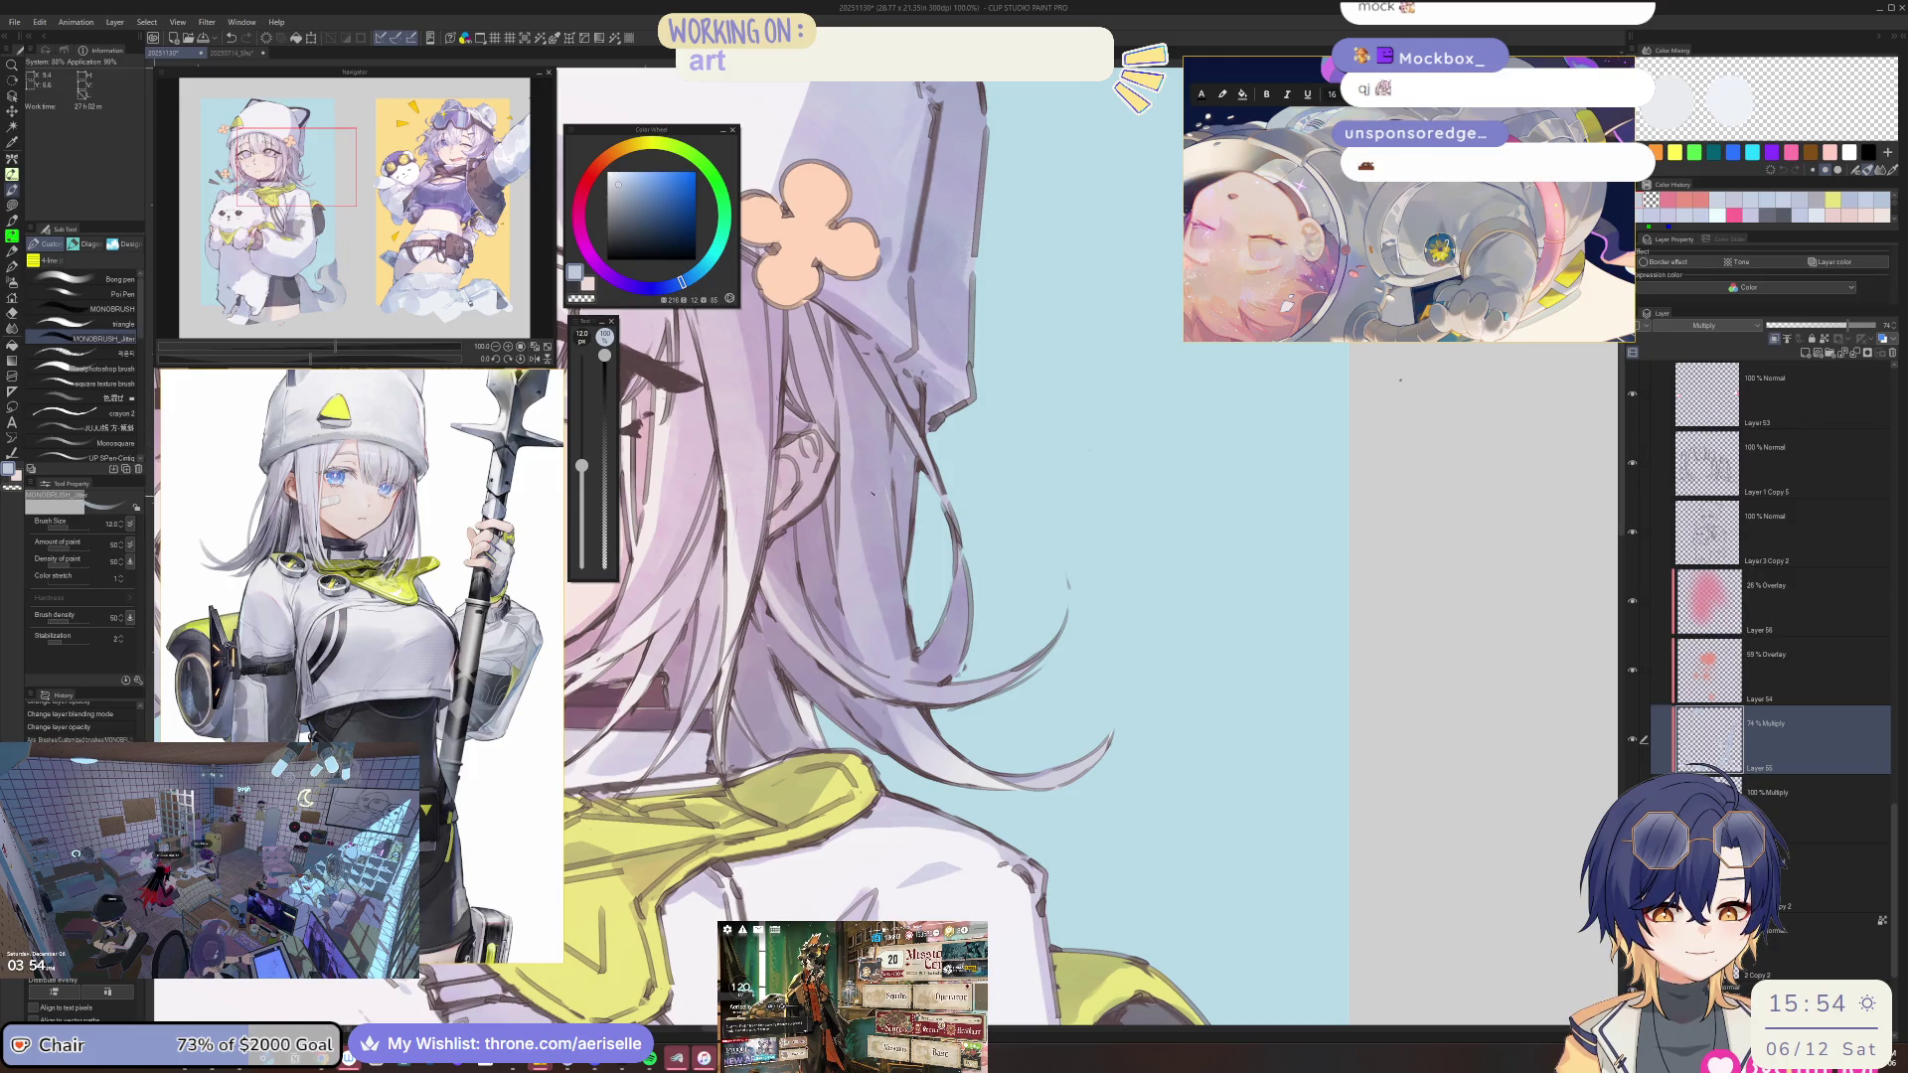
key("bracketright")
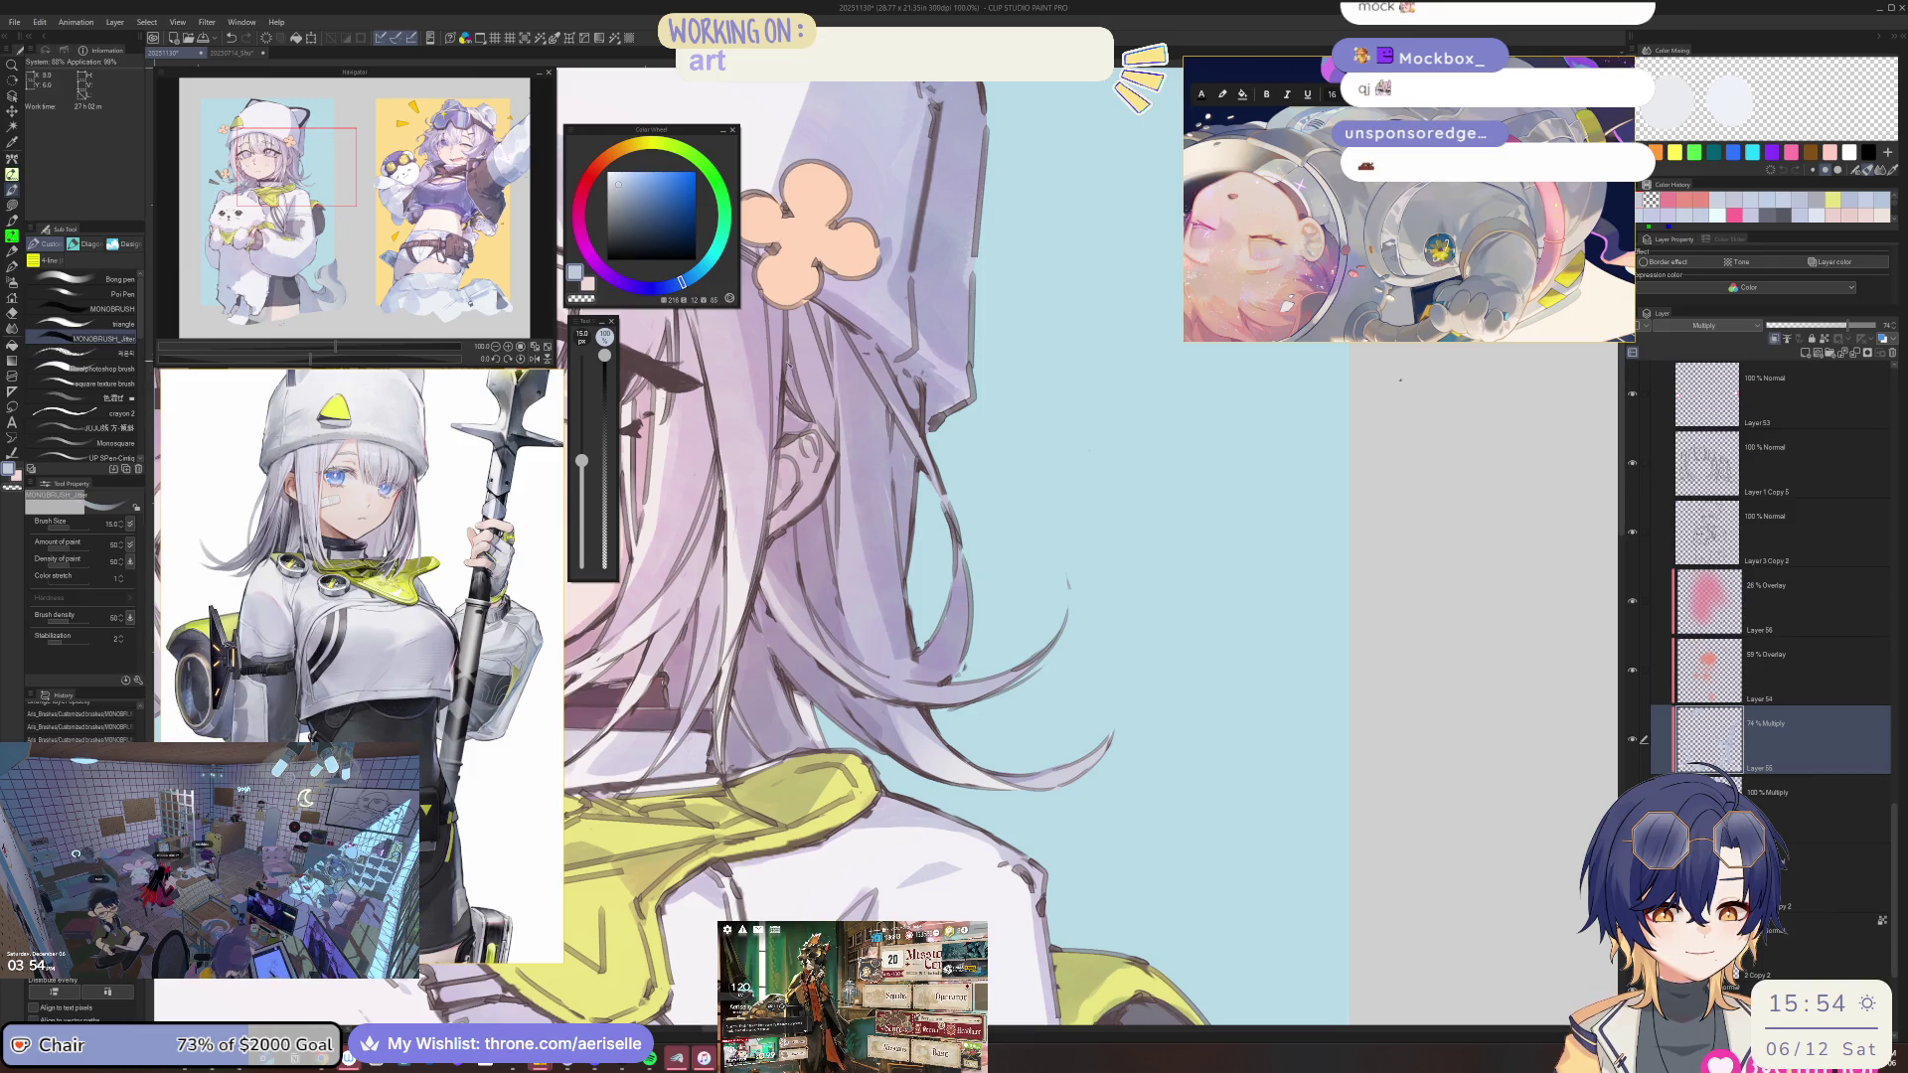
left_click_drag(795, 397, 805, 313)
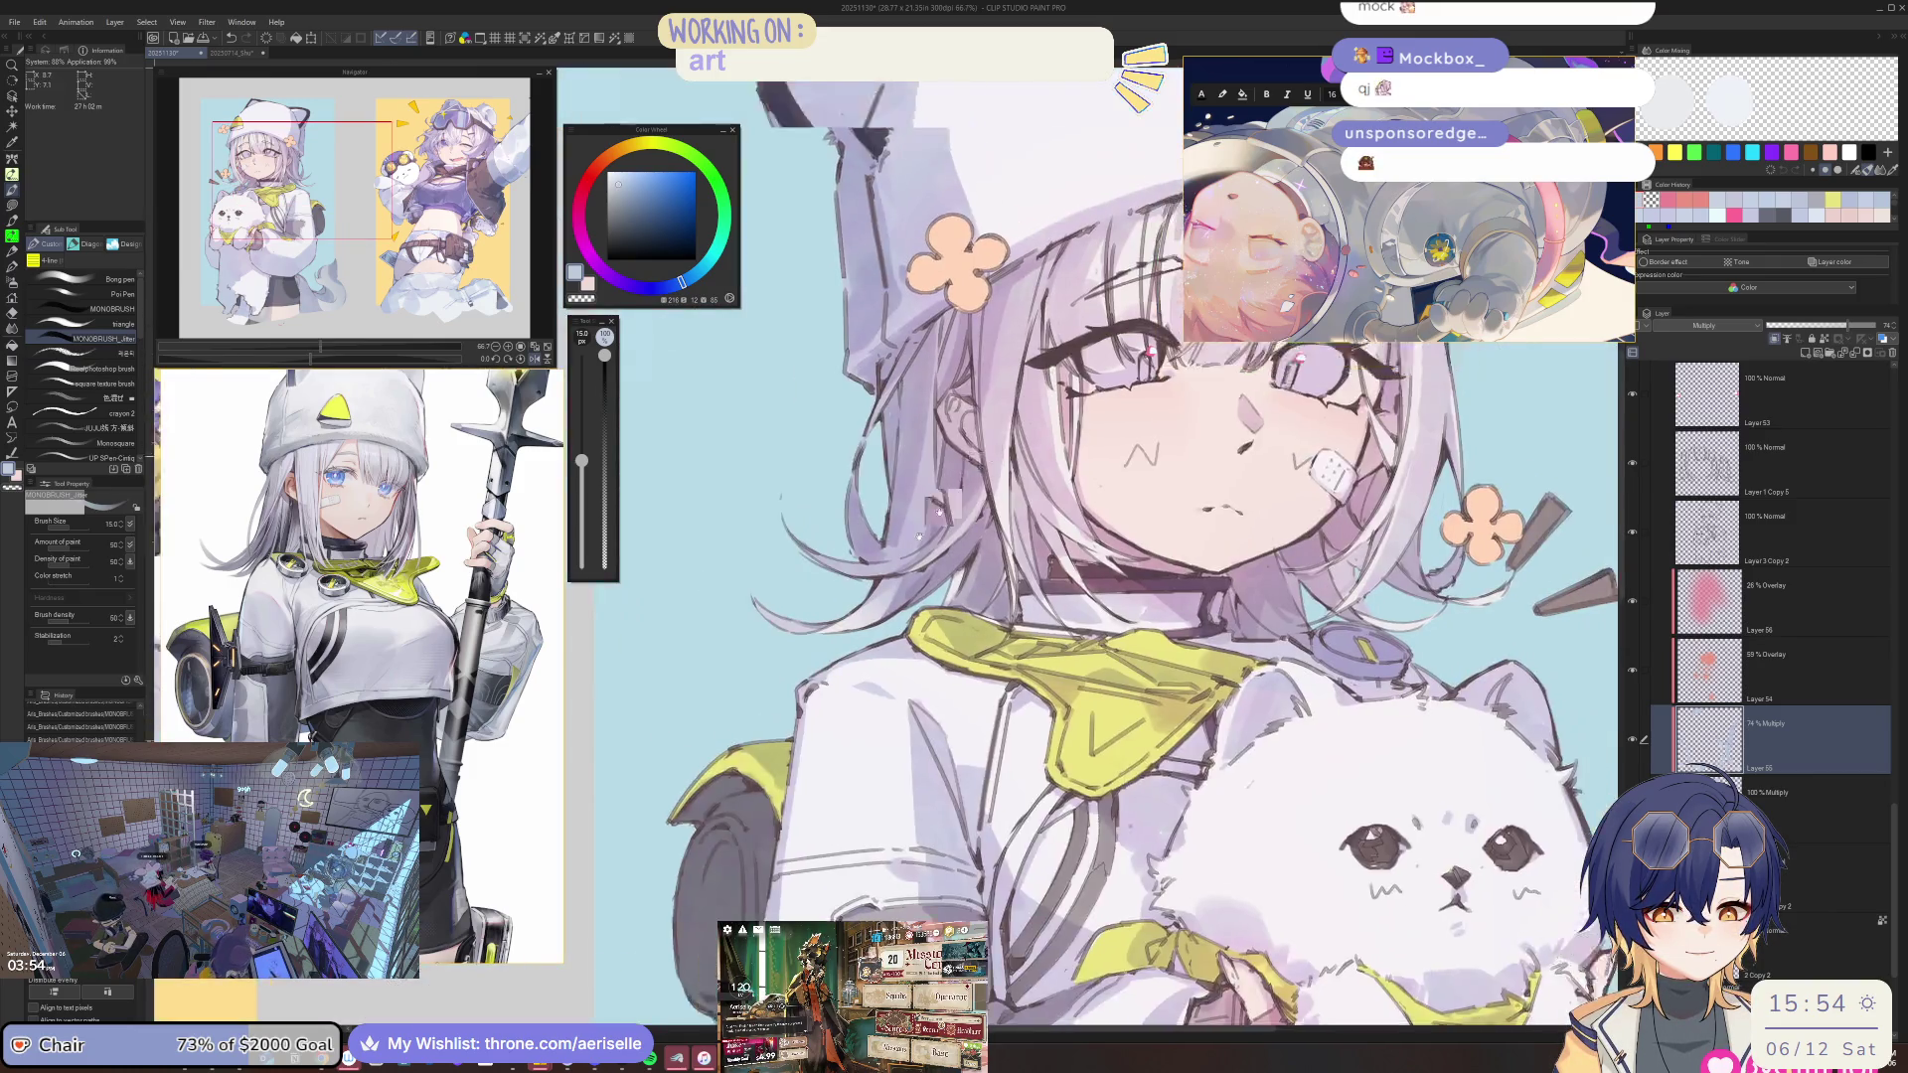
Erase a spot at the face's edge, draw a thin hair line beside it, and recentre the face.
scroll(853, 451, "up", 3)
left_click_drag(852, 450, 852, 442)
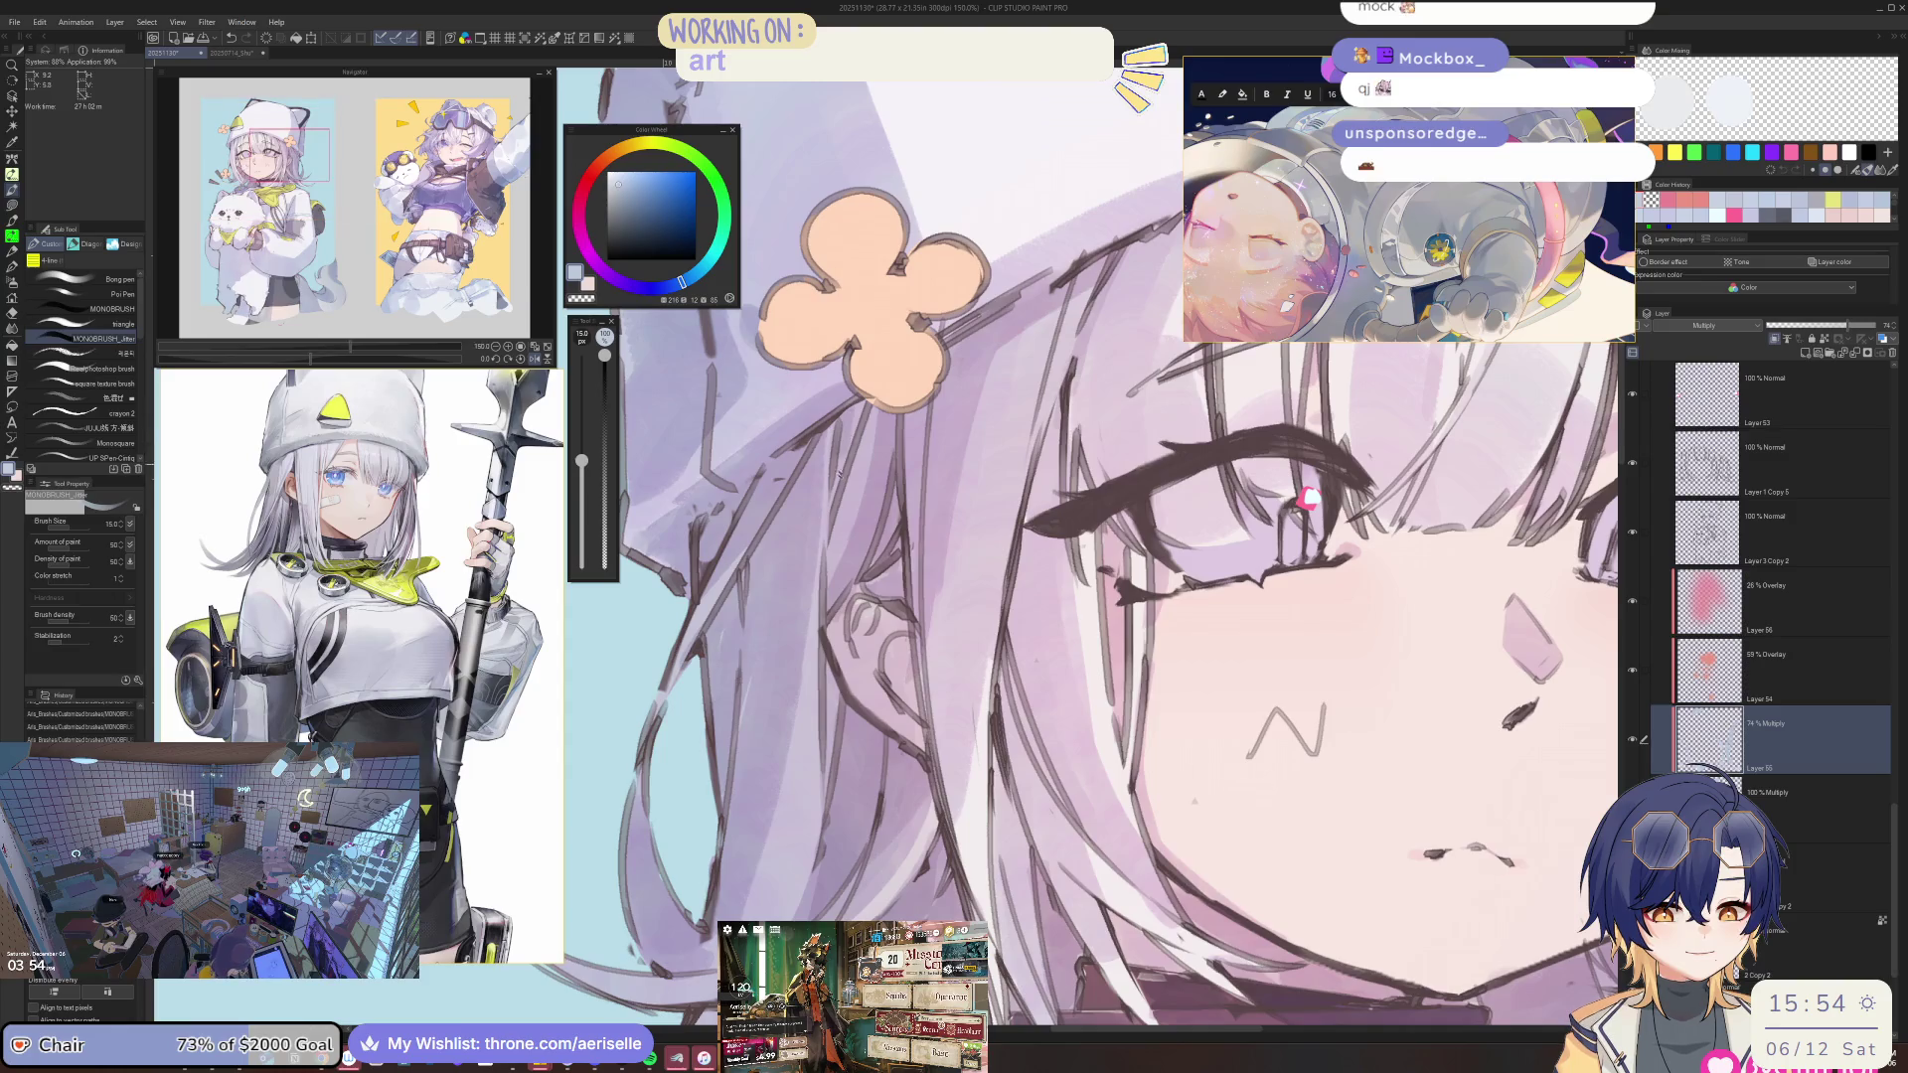
left_click_drag(952, 632, 912, 473)
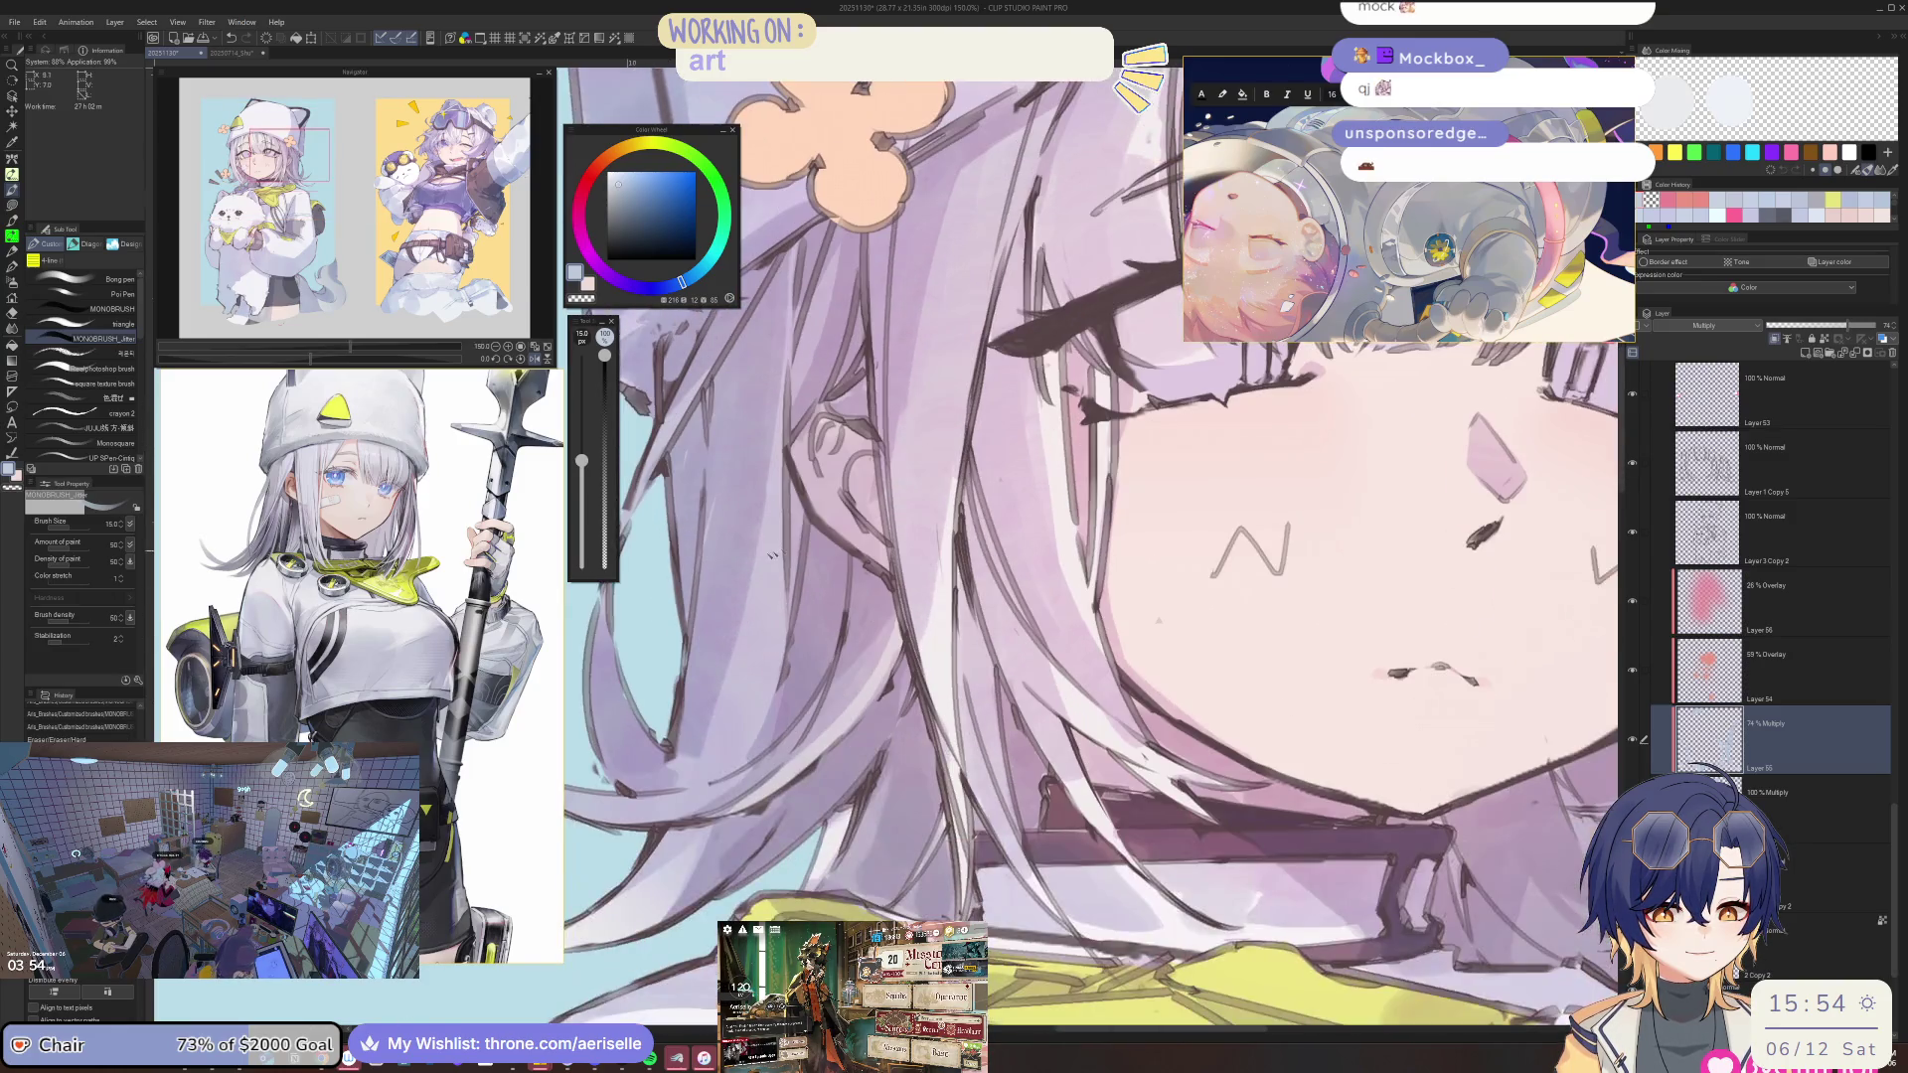
left_click_drag(789, 626, 809, 471)
key("bracketright")
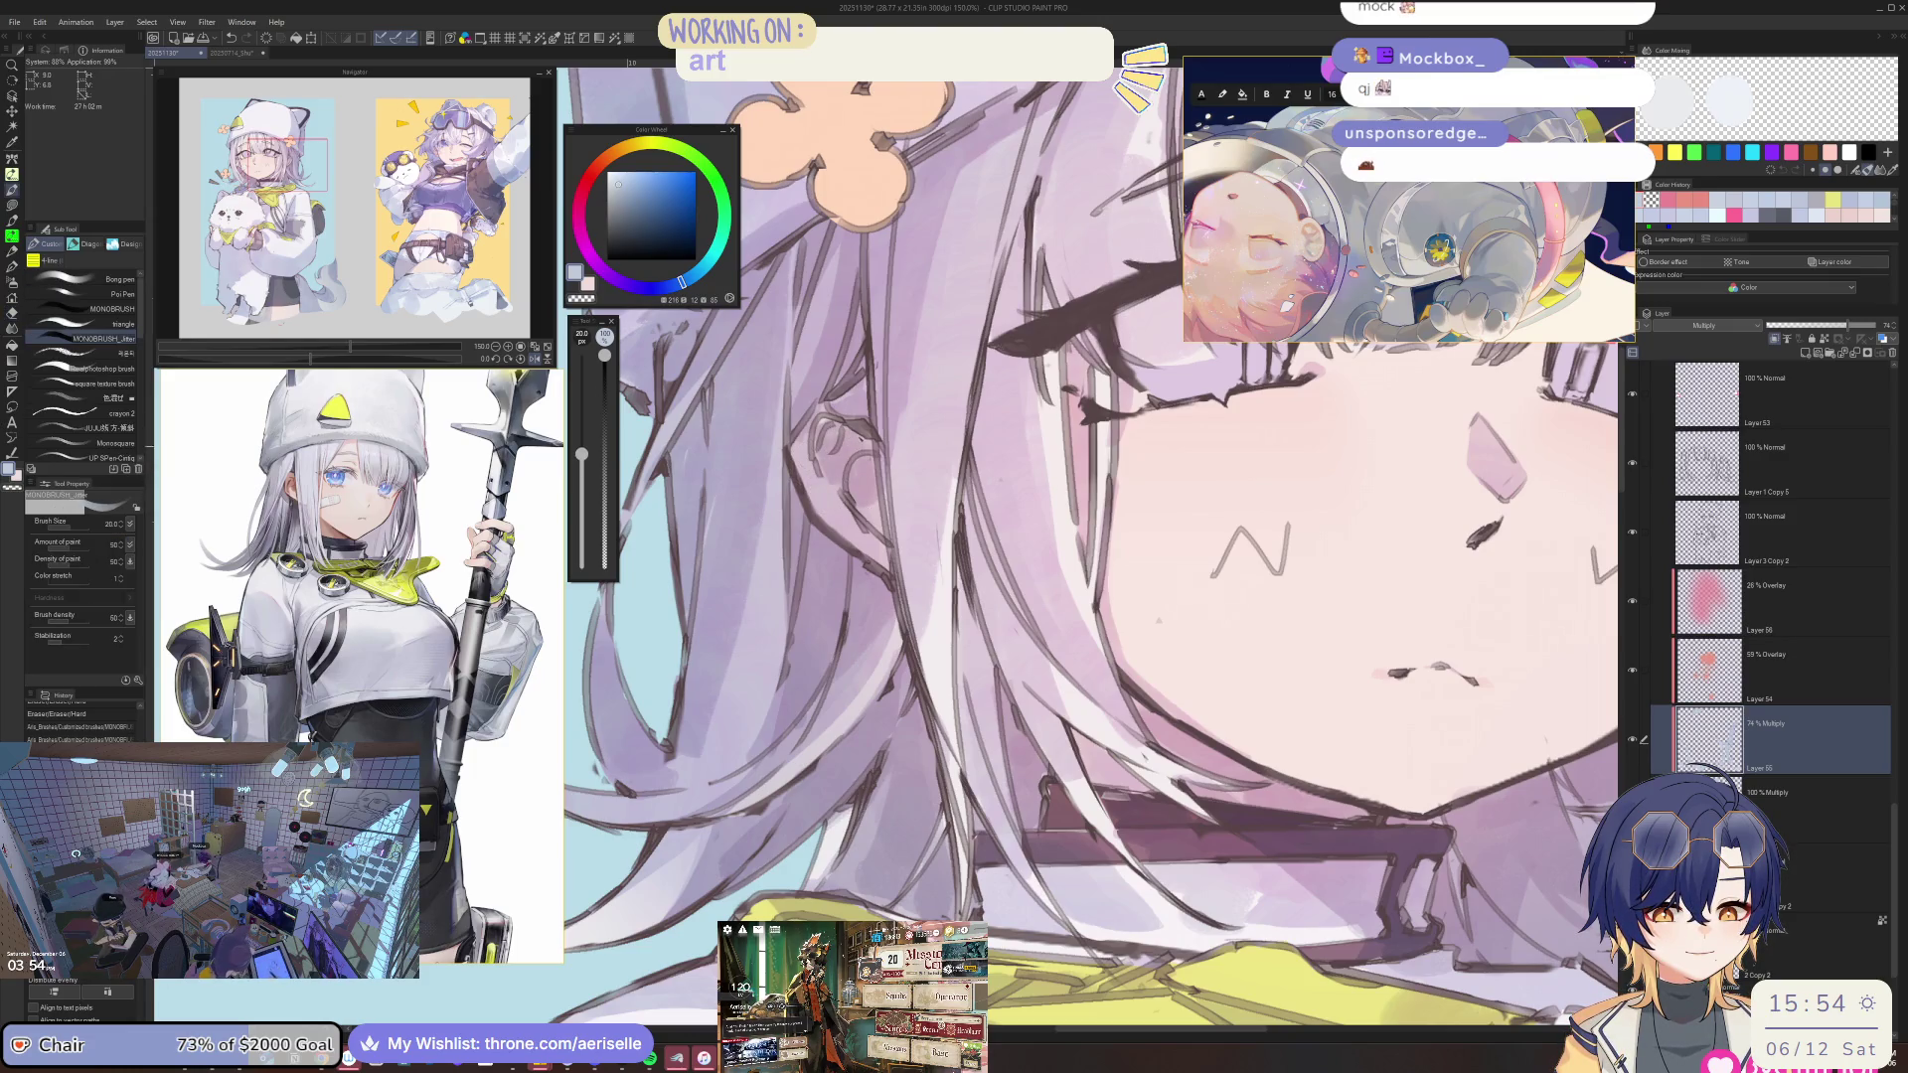
scroll(875, 507, "down", 4)
left_click_drag(1093, 475, 1075, 505)
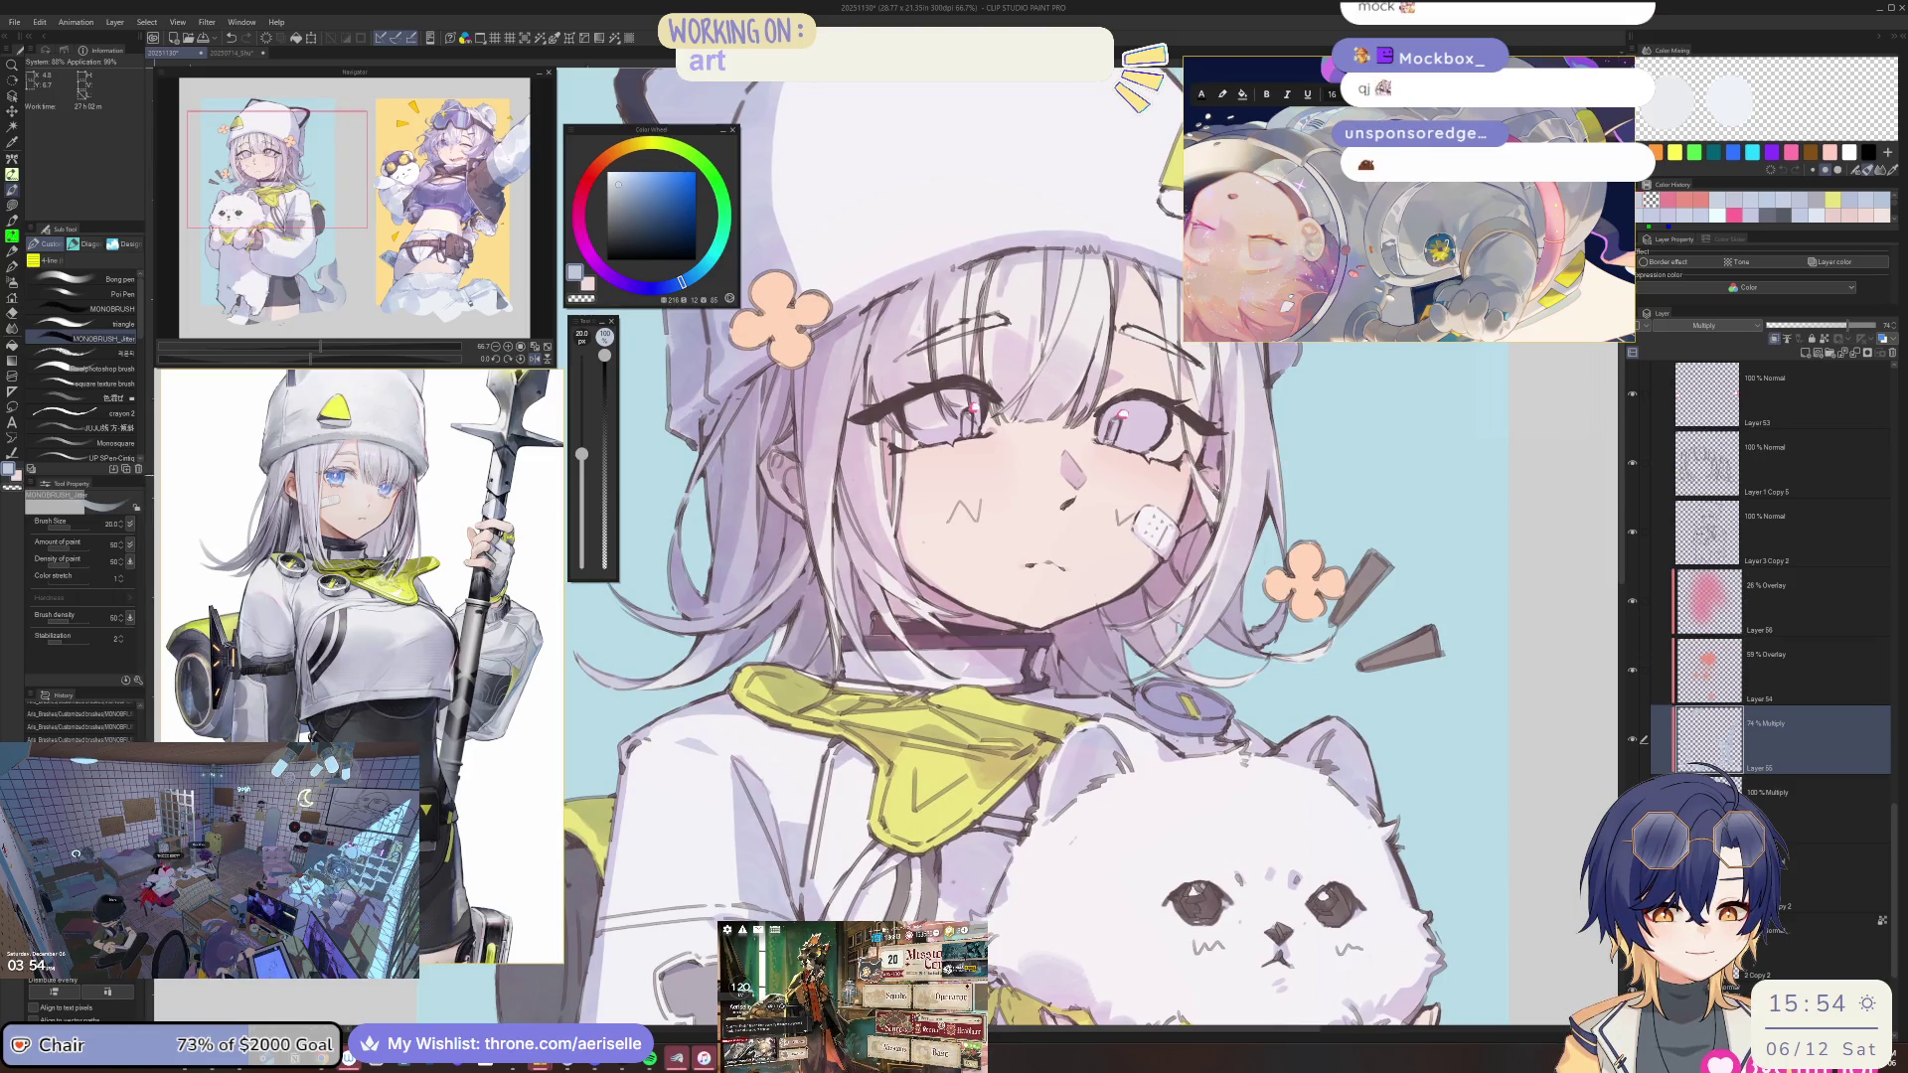
Tilt and zoom in on the face, checking it in a mirrored view.
key("asciicircum")
key("asciicircum")
scroll(993, 546, "up", 1)
scroll(993, 546, "up", 1)
scroll(994, 547, "up", 2)
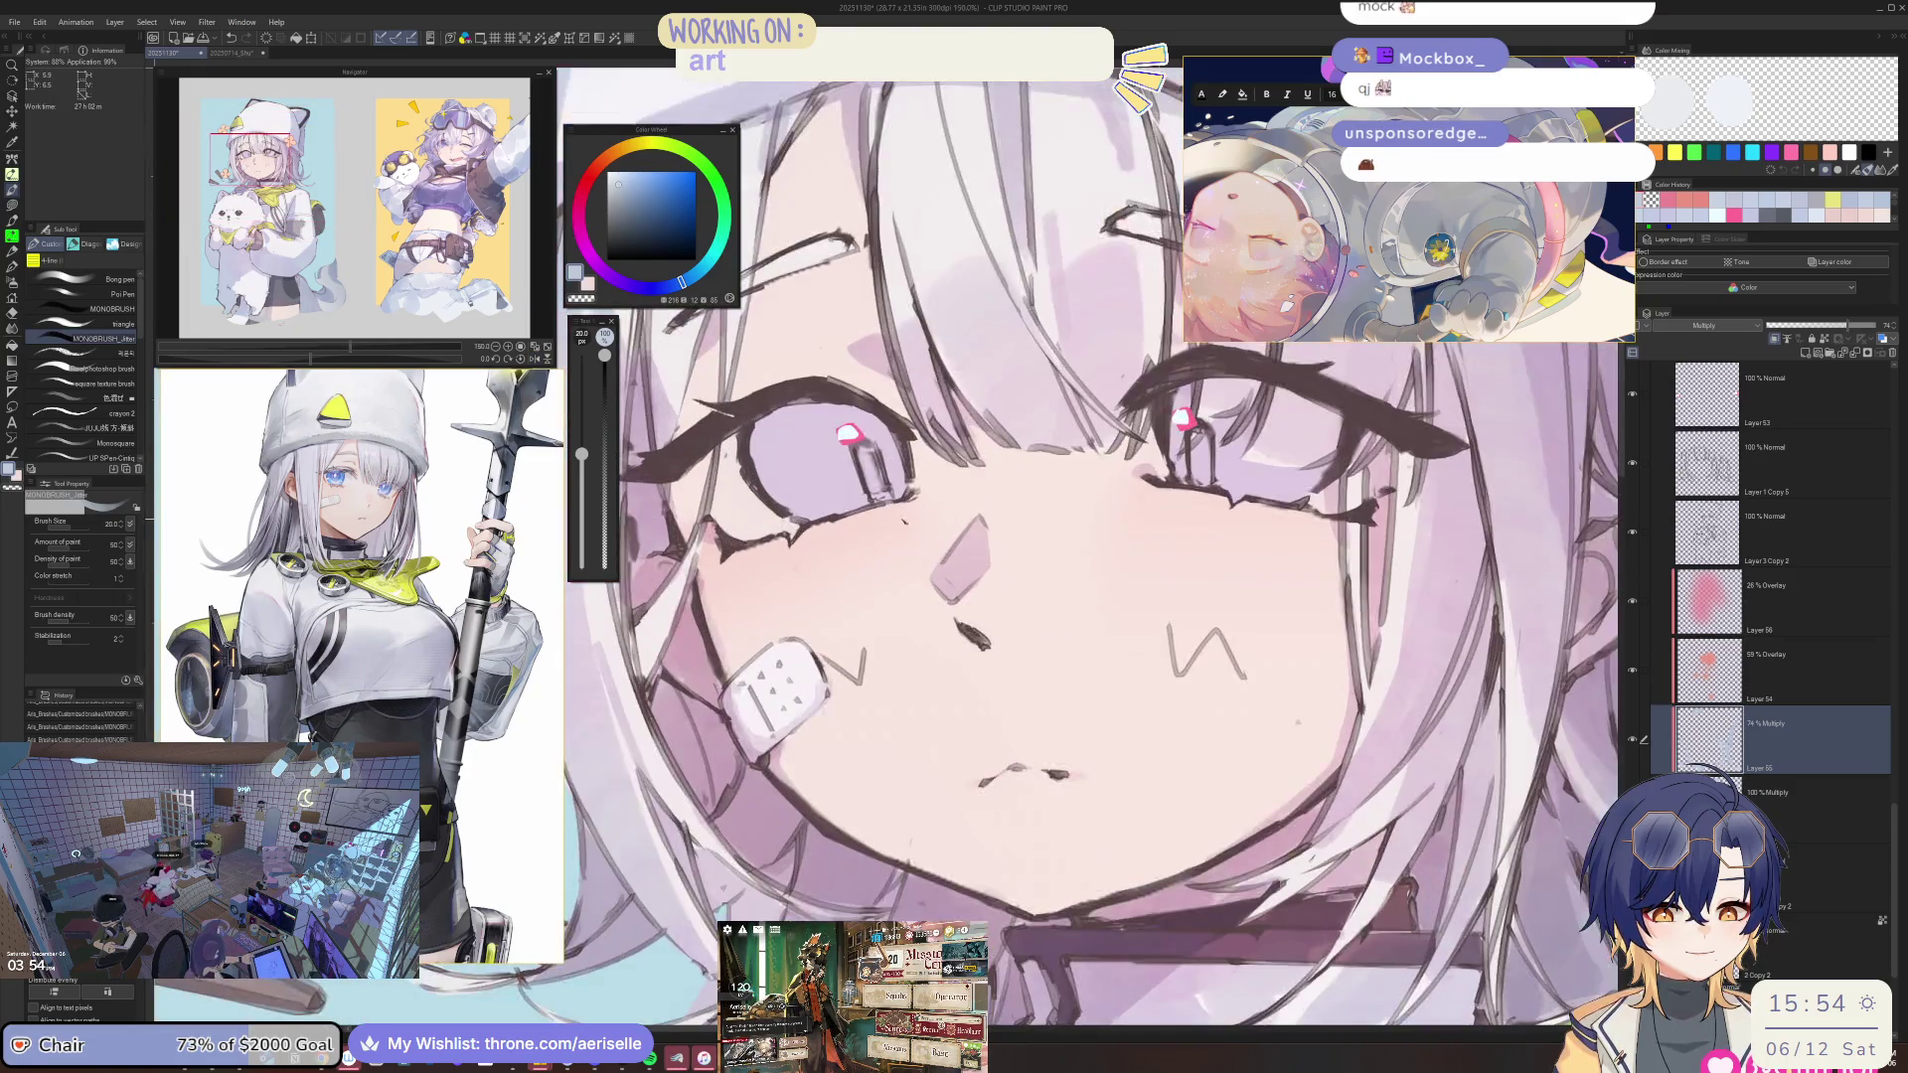
key("h")
scroll(1093, 547, "up", 2)
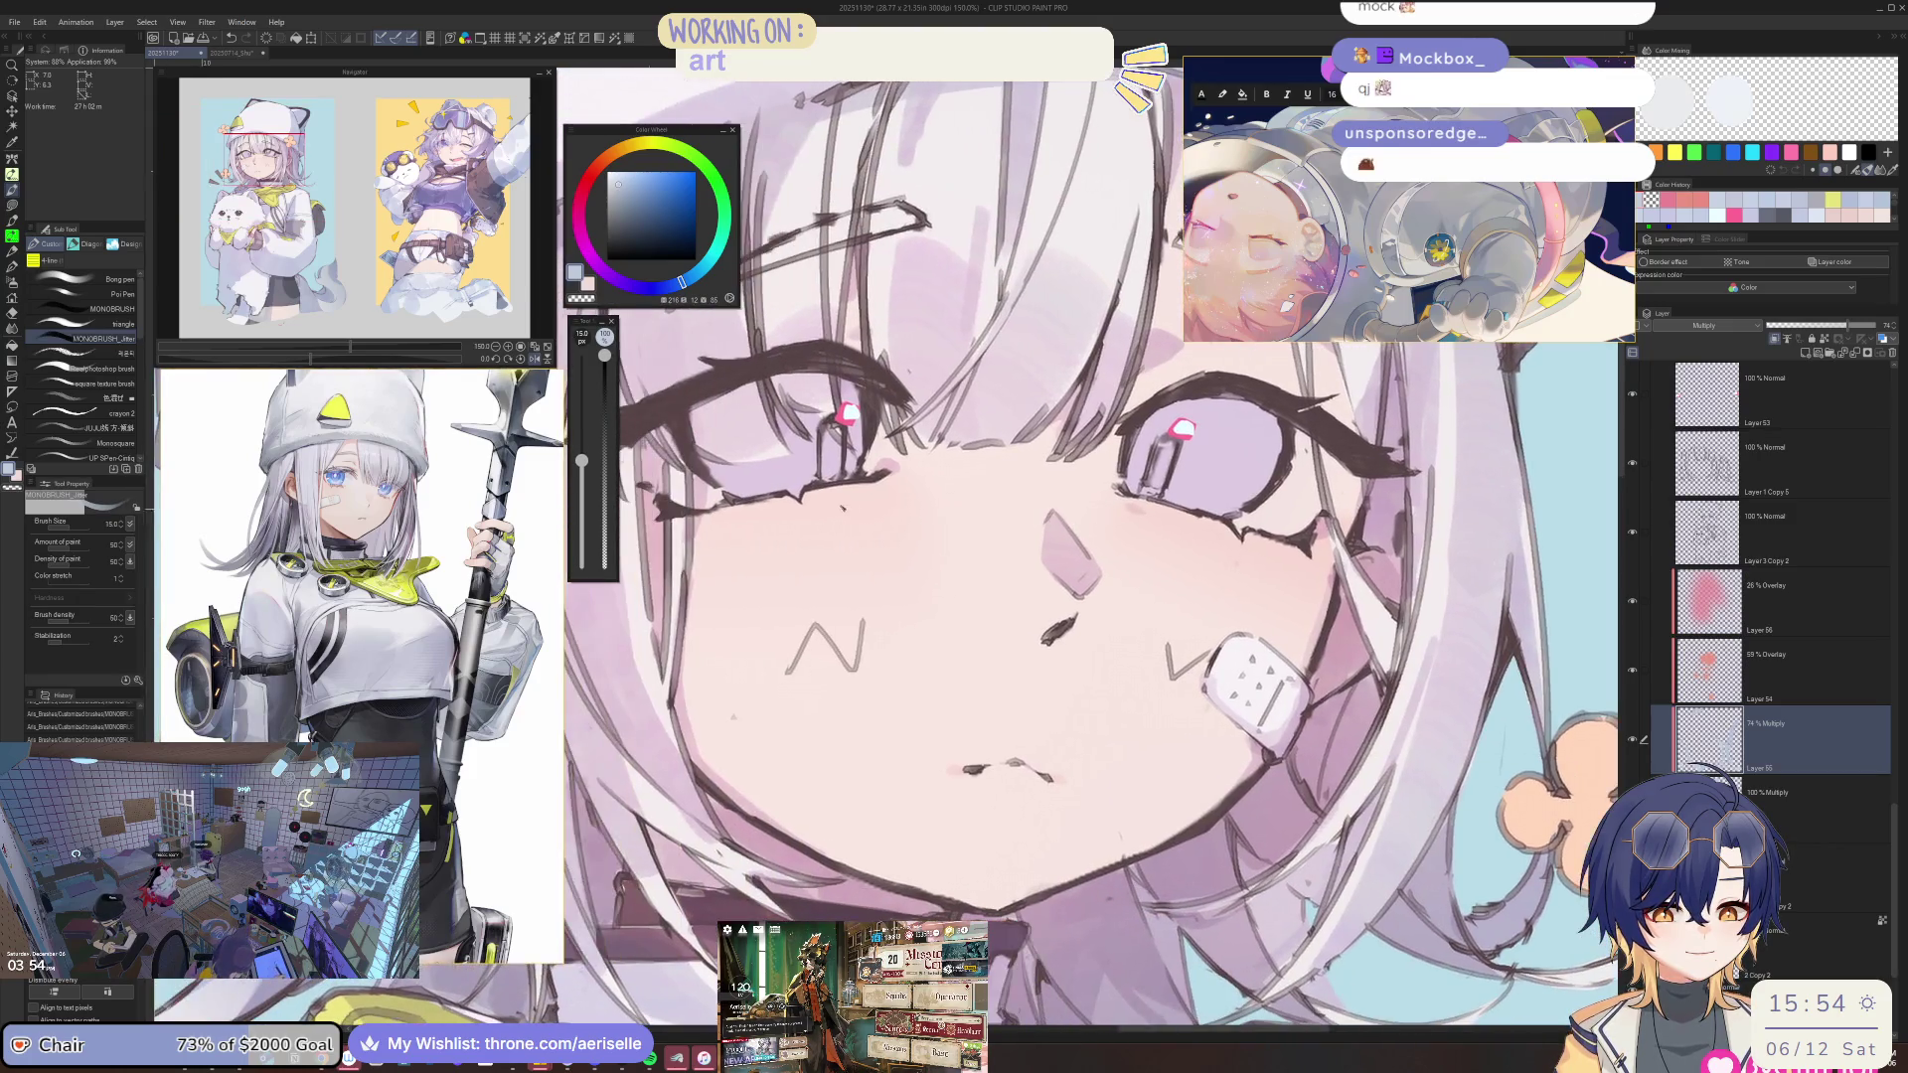
key("h")
scroll(864, 492, "down", 2)
scroll(864, 492, "down", 1)
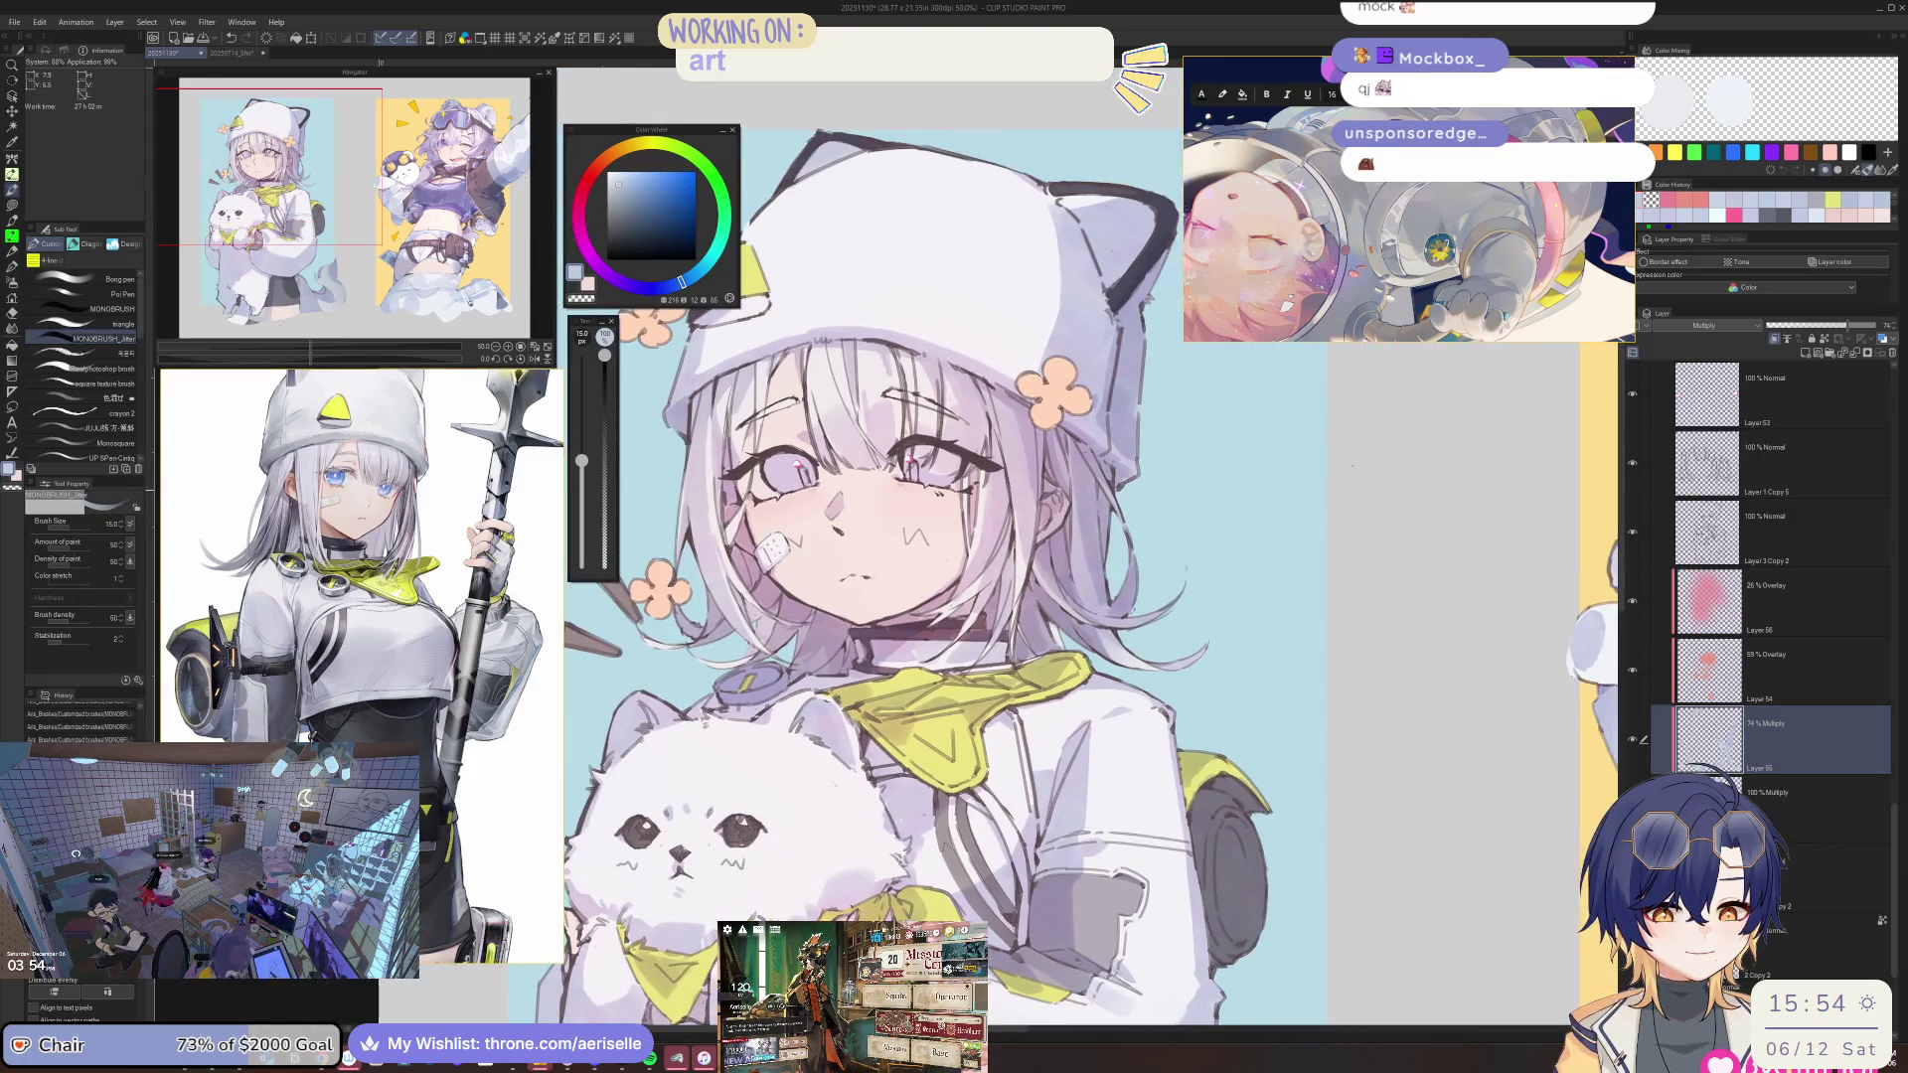
scroll(750, 509, "up", 2)
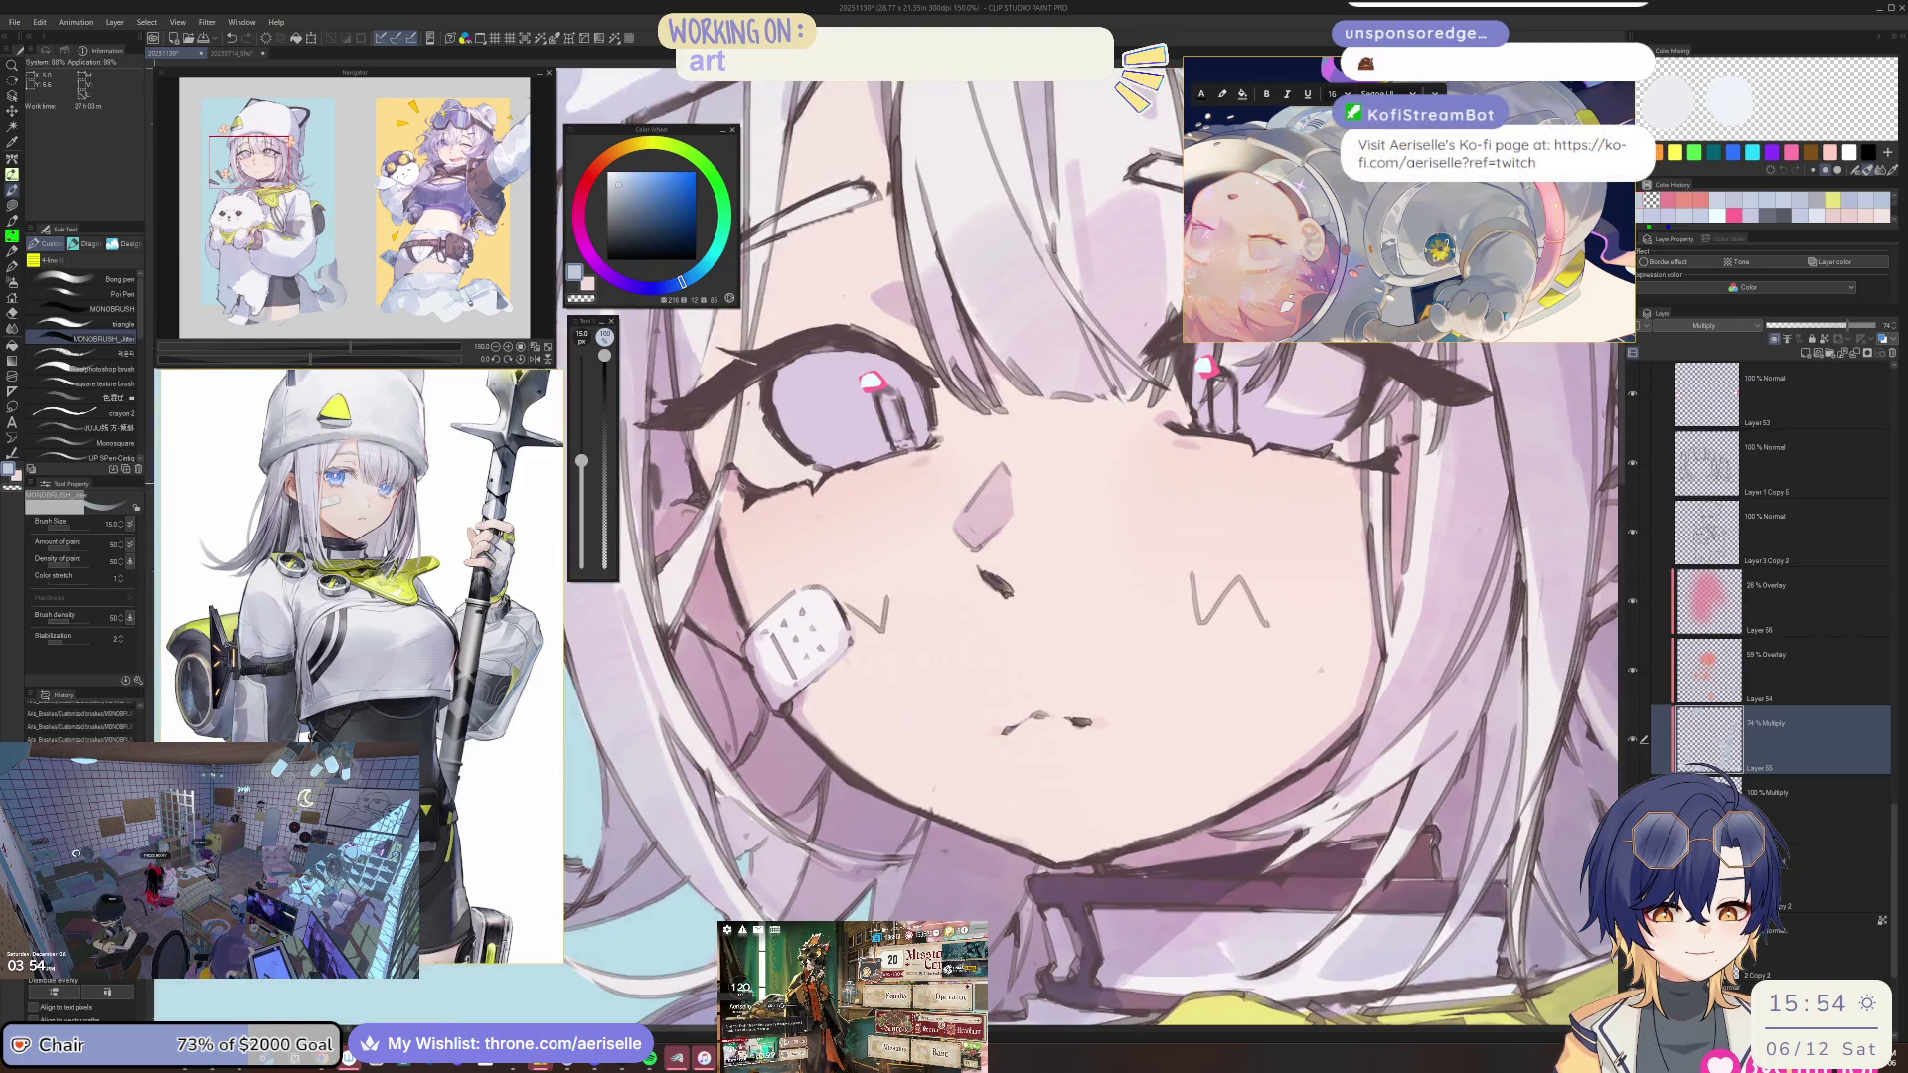
Erase a bit of linework near the eye and set the brush to size 30.
left_click_drag(835, 472, 852, 464)
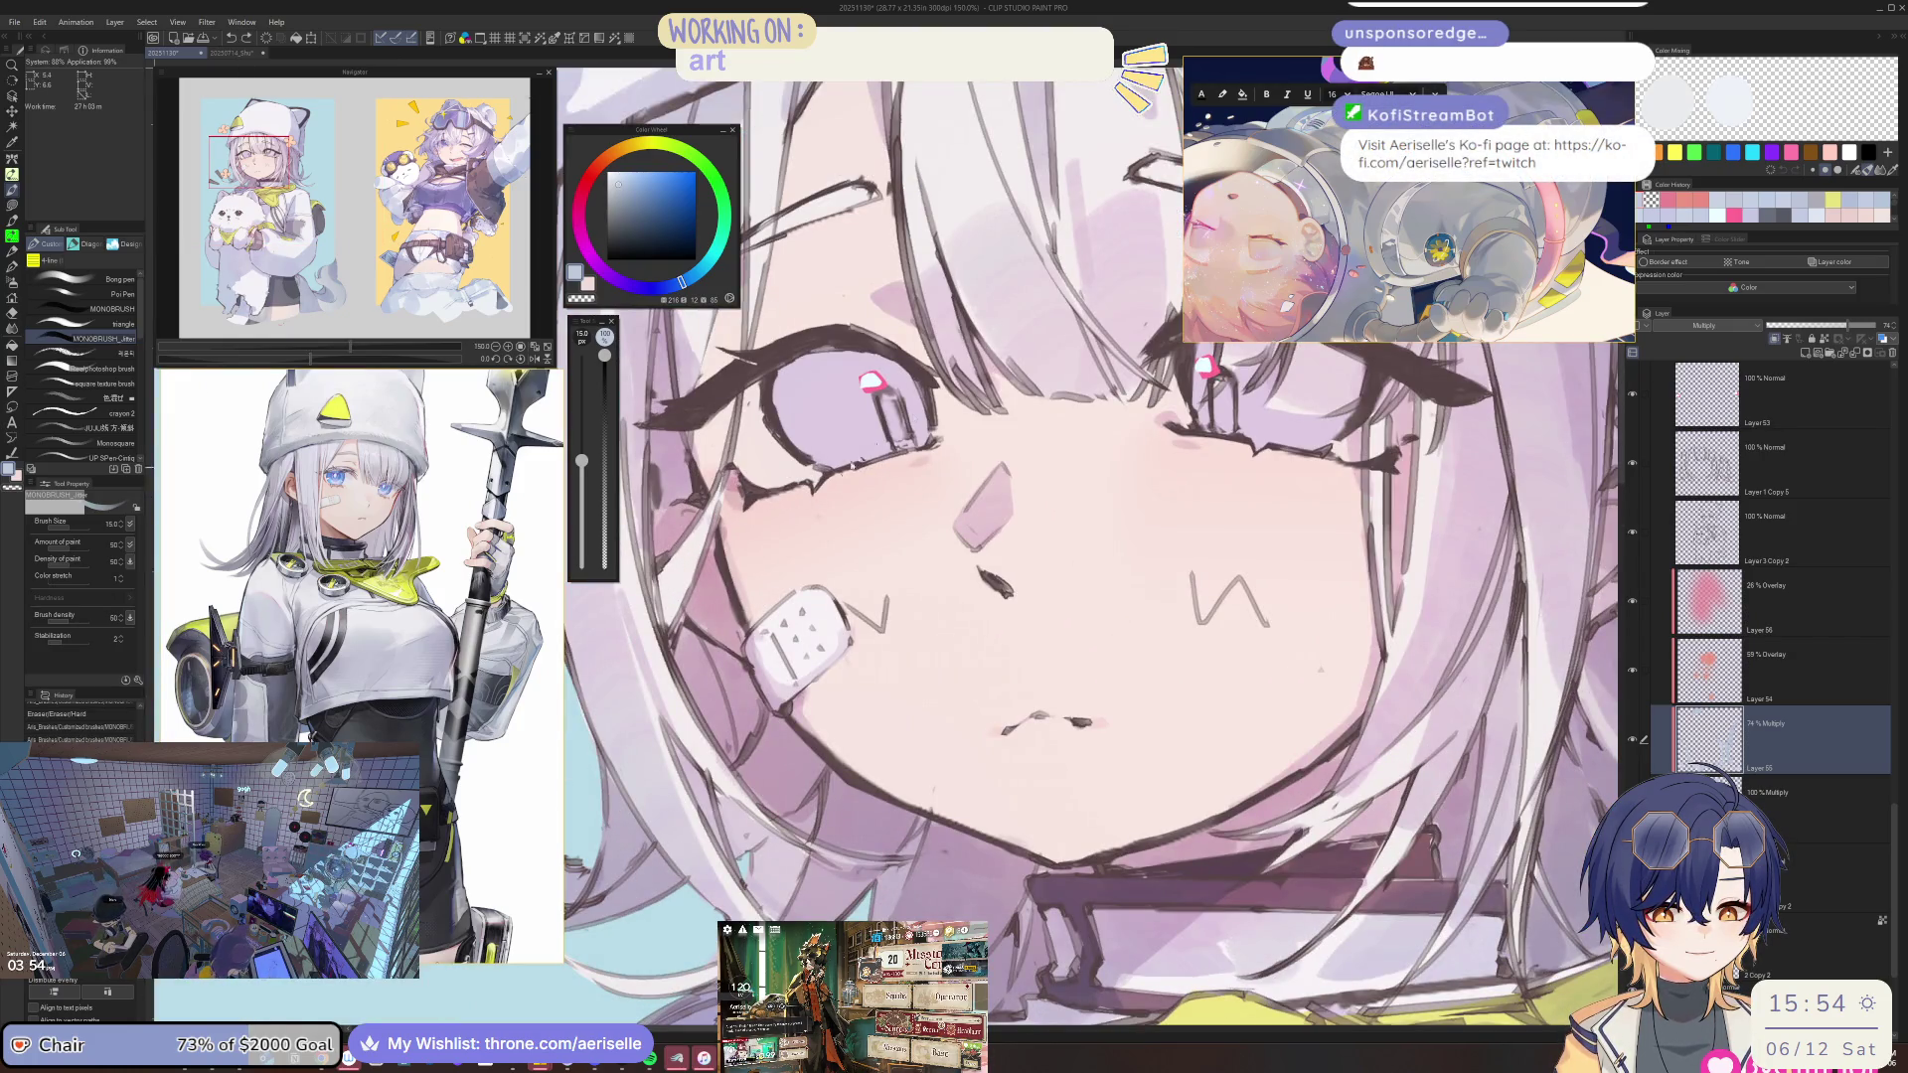
scroll(924, 327, "down", 5)
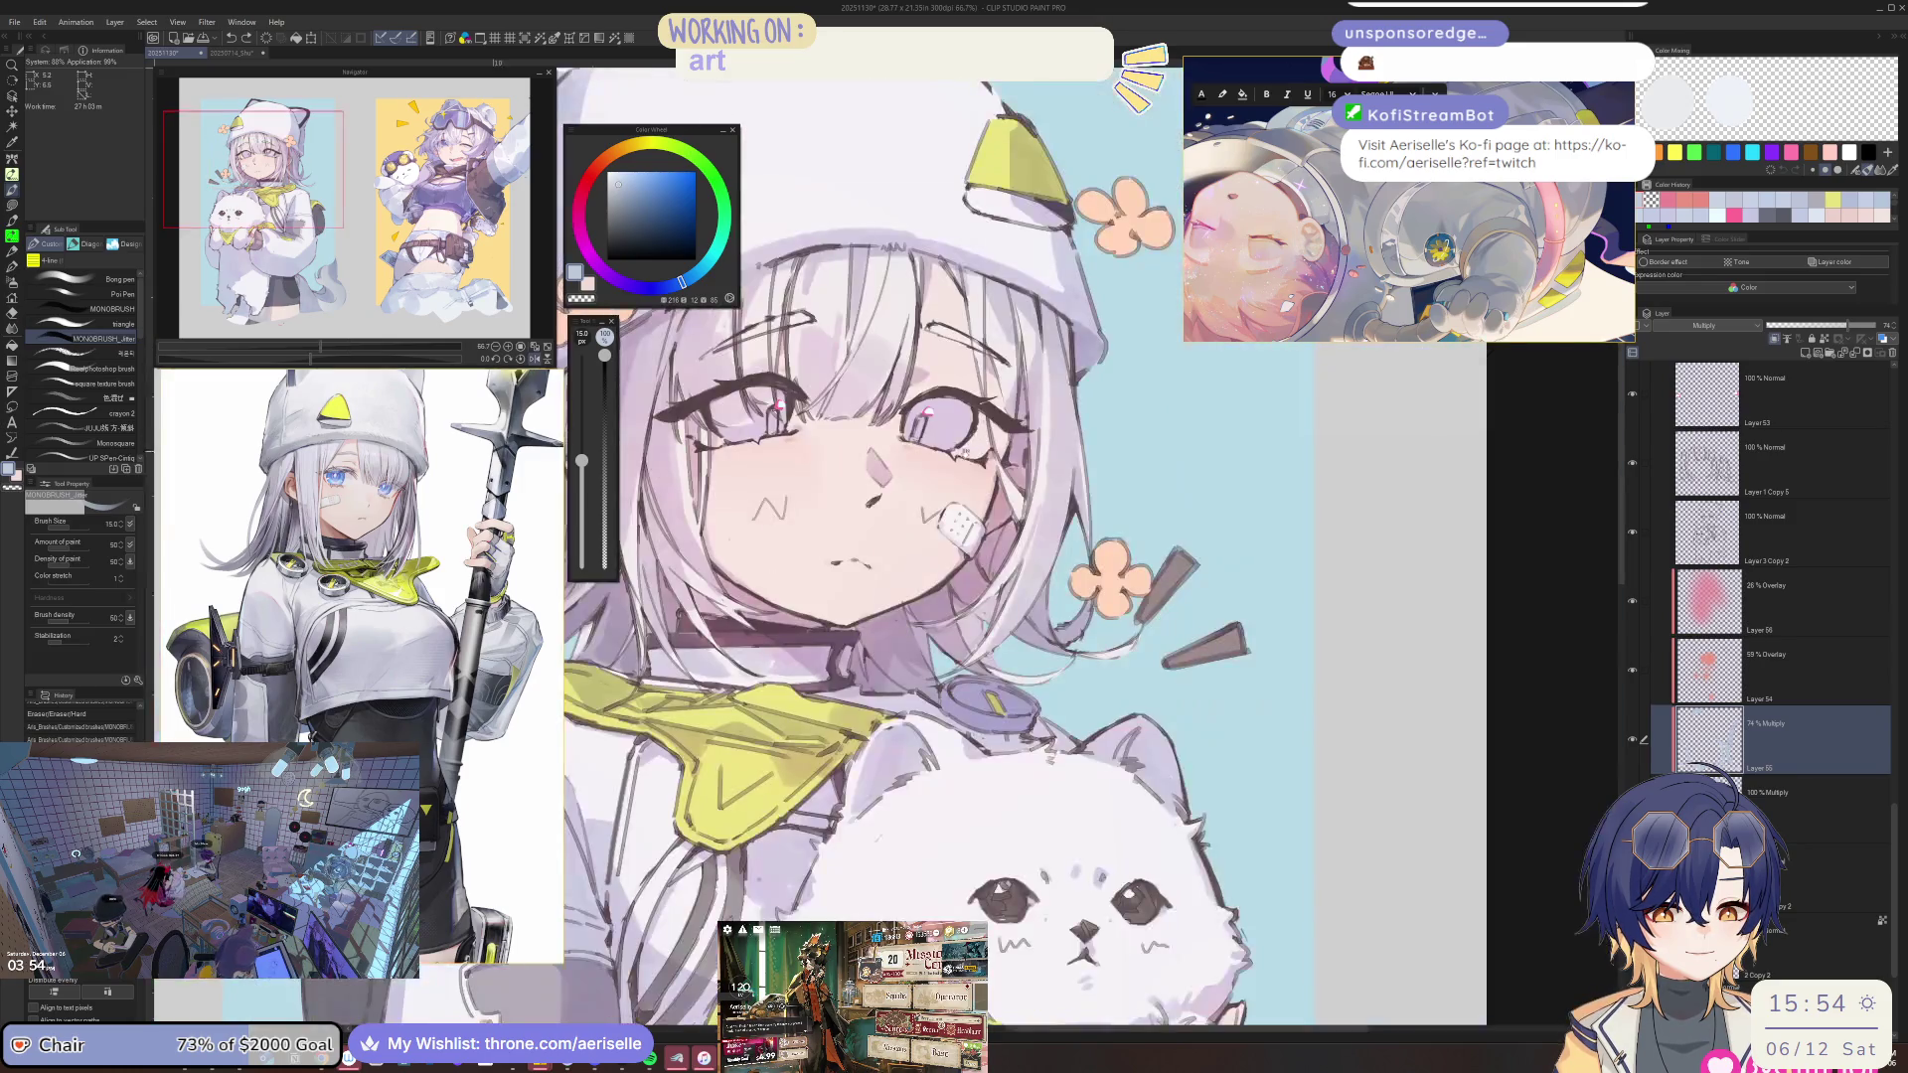
scroll(914, 358, "up", 2)
scroll(904, 387, "up", 2)
scroll(896, 409, "up", 2)
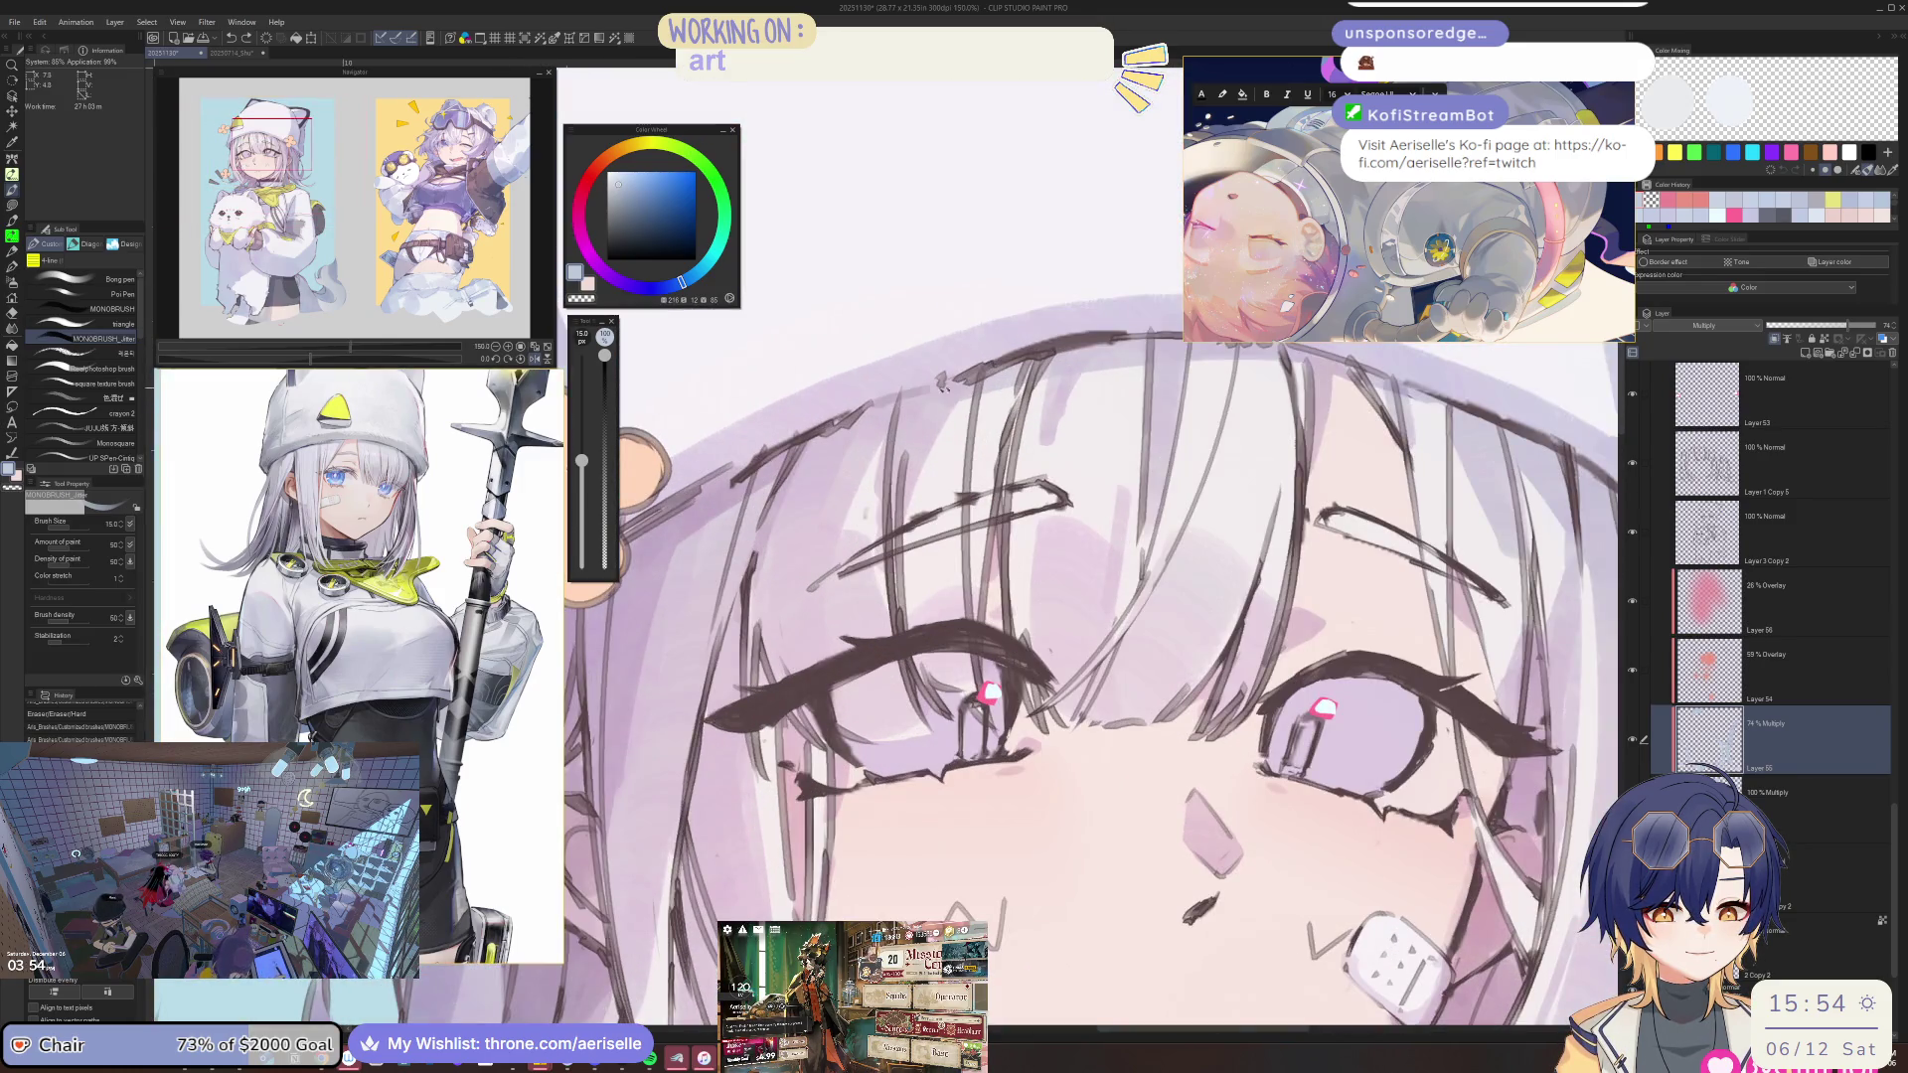
key("bracketright")
key("bracketright")
key("bracketright")
scroll(897, 409, "down", 4)
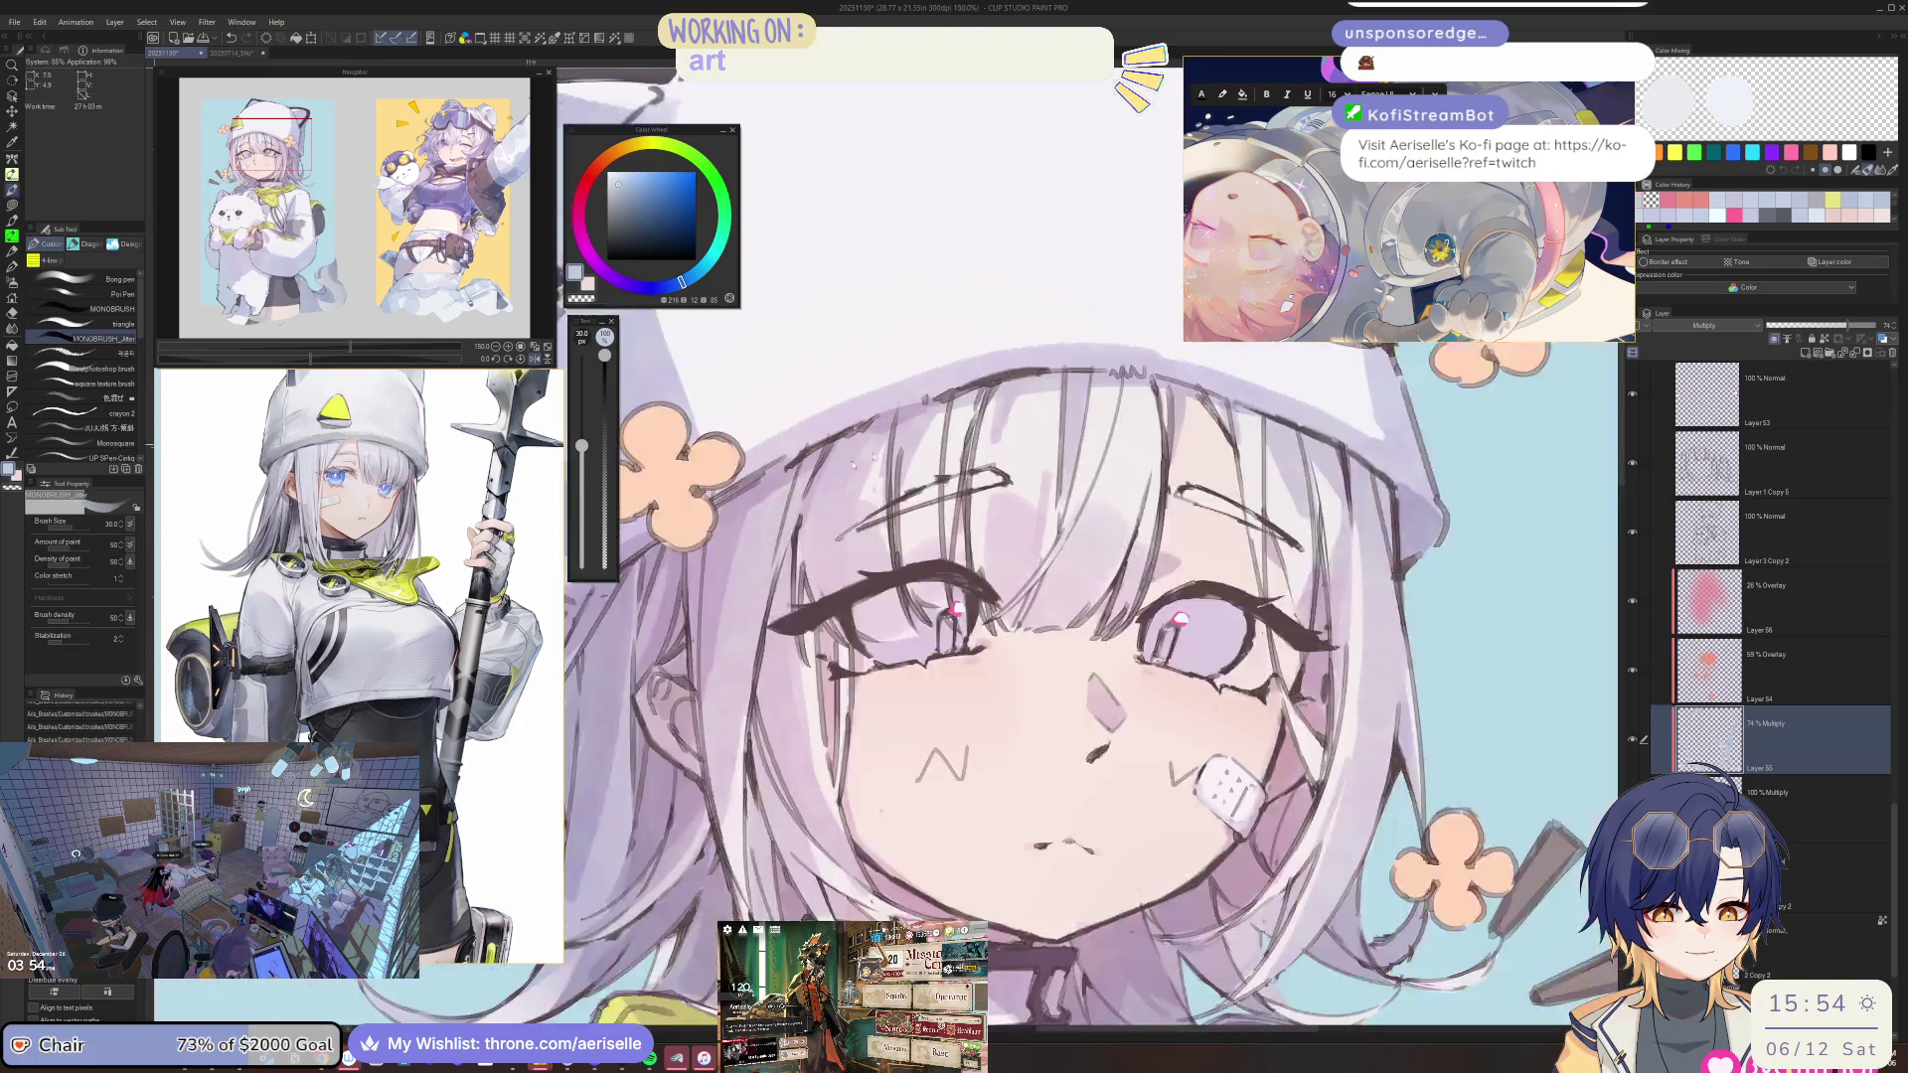
scroll(849, 453, "up", 2)
Shrink the brush from 17 to 12 and smaller for finer face details.
key("bracketleft")
key("bracketleft")
key("bracketleft")
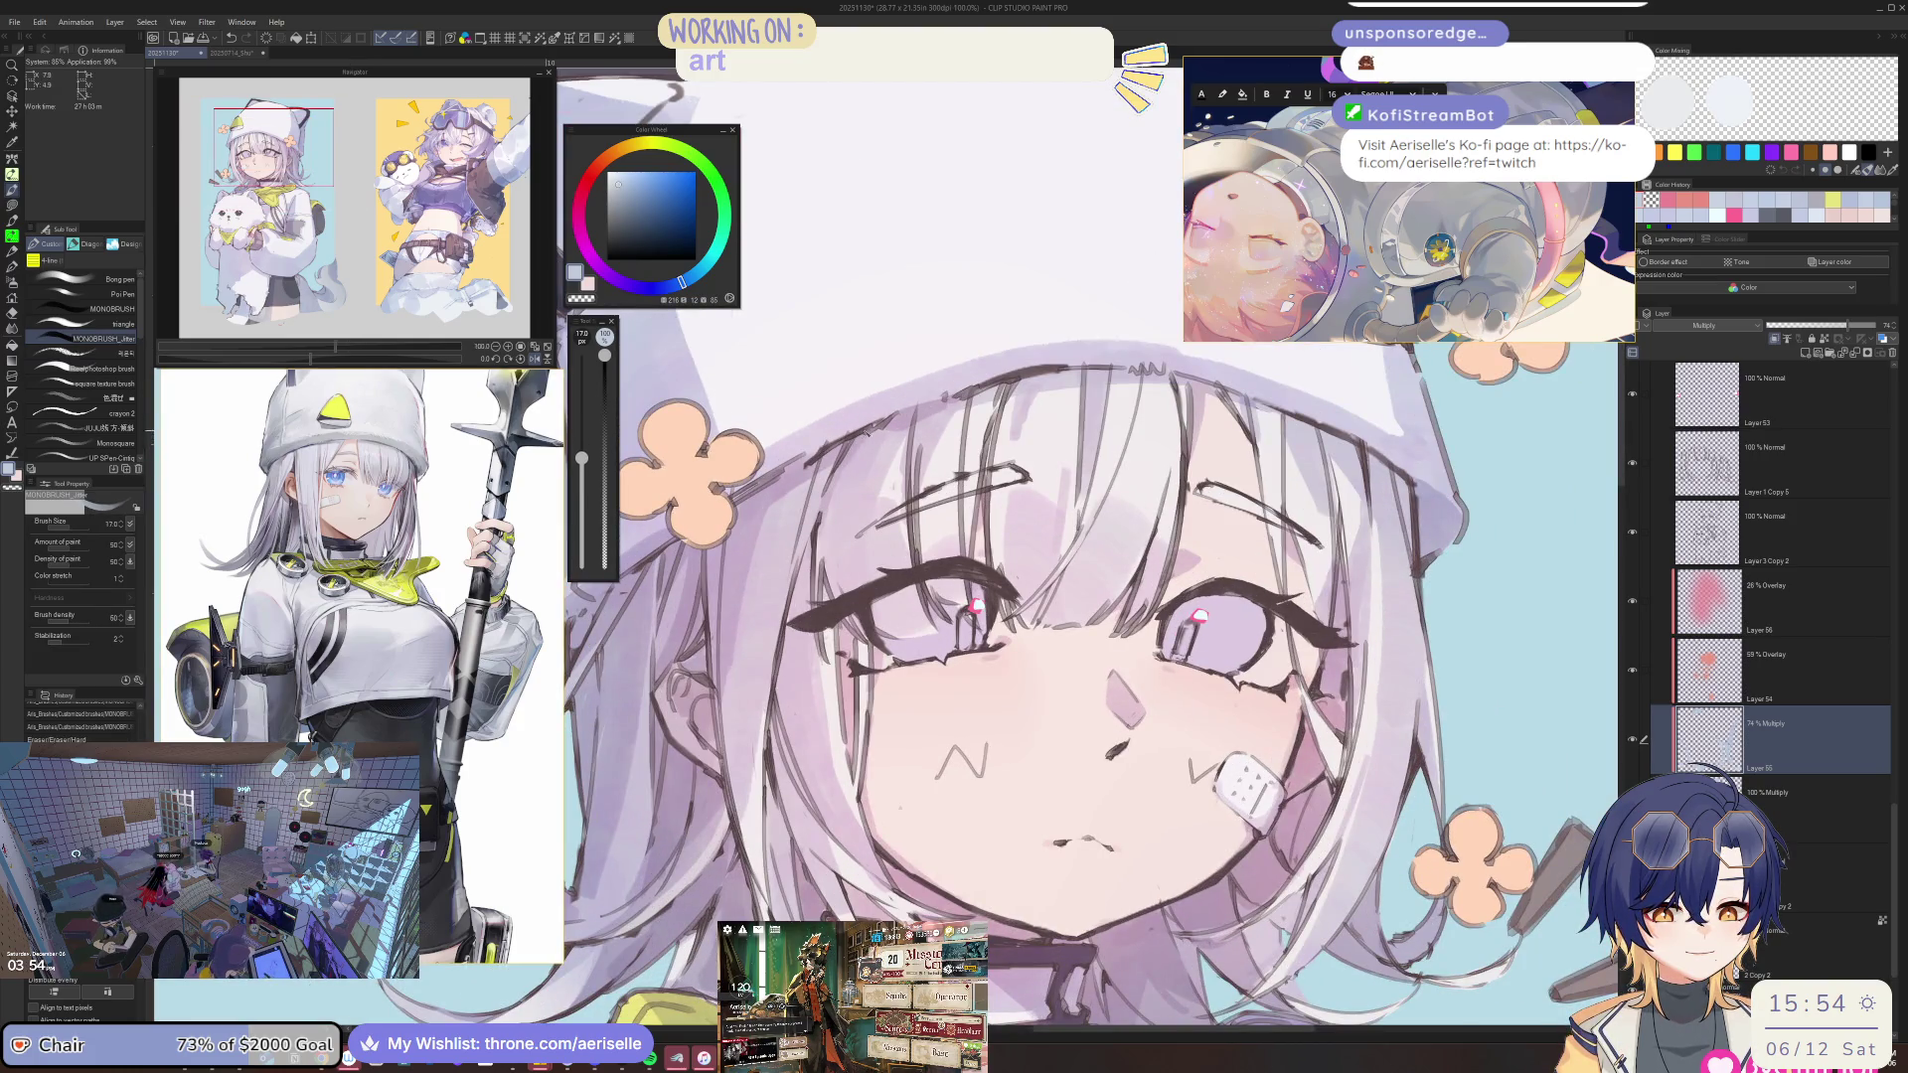
key("bracketleft")
key("bracketleft")
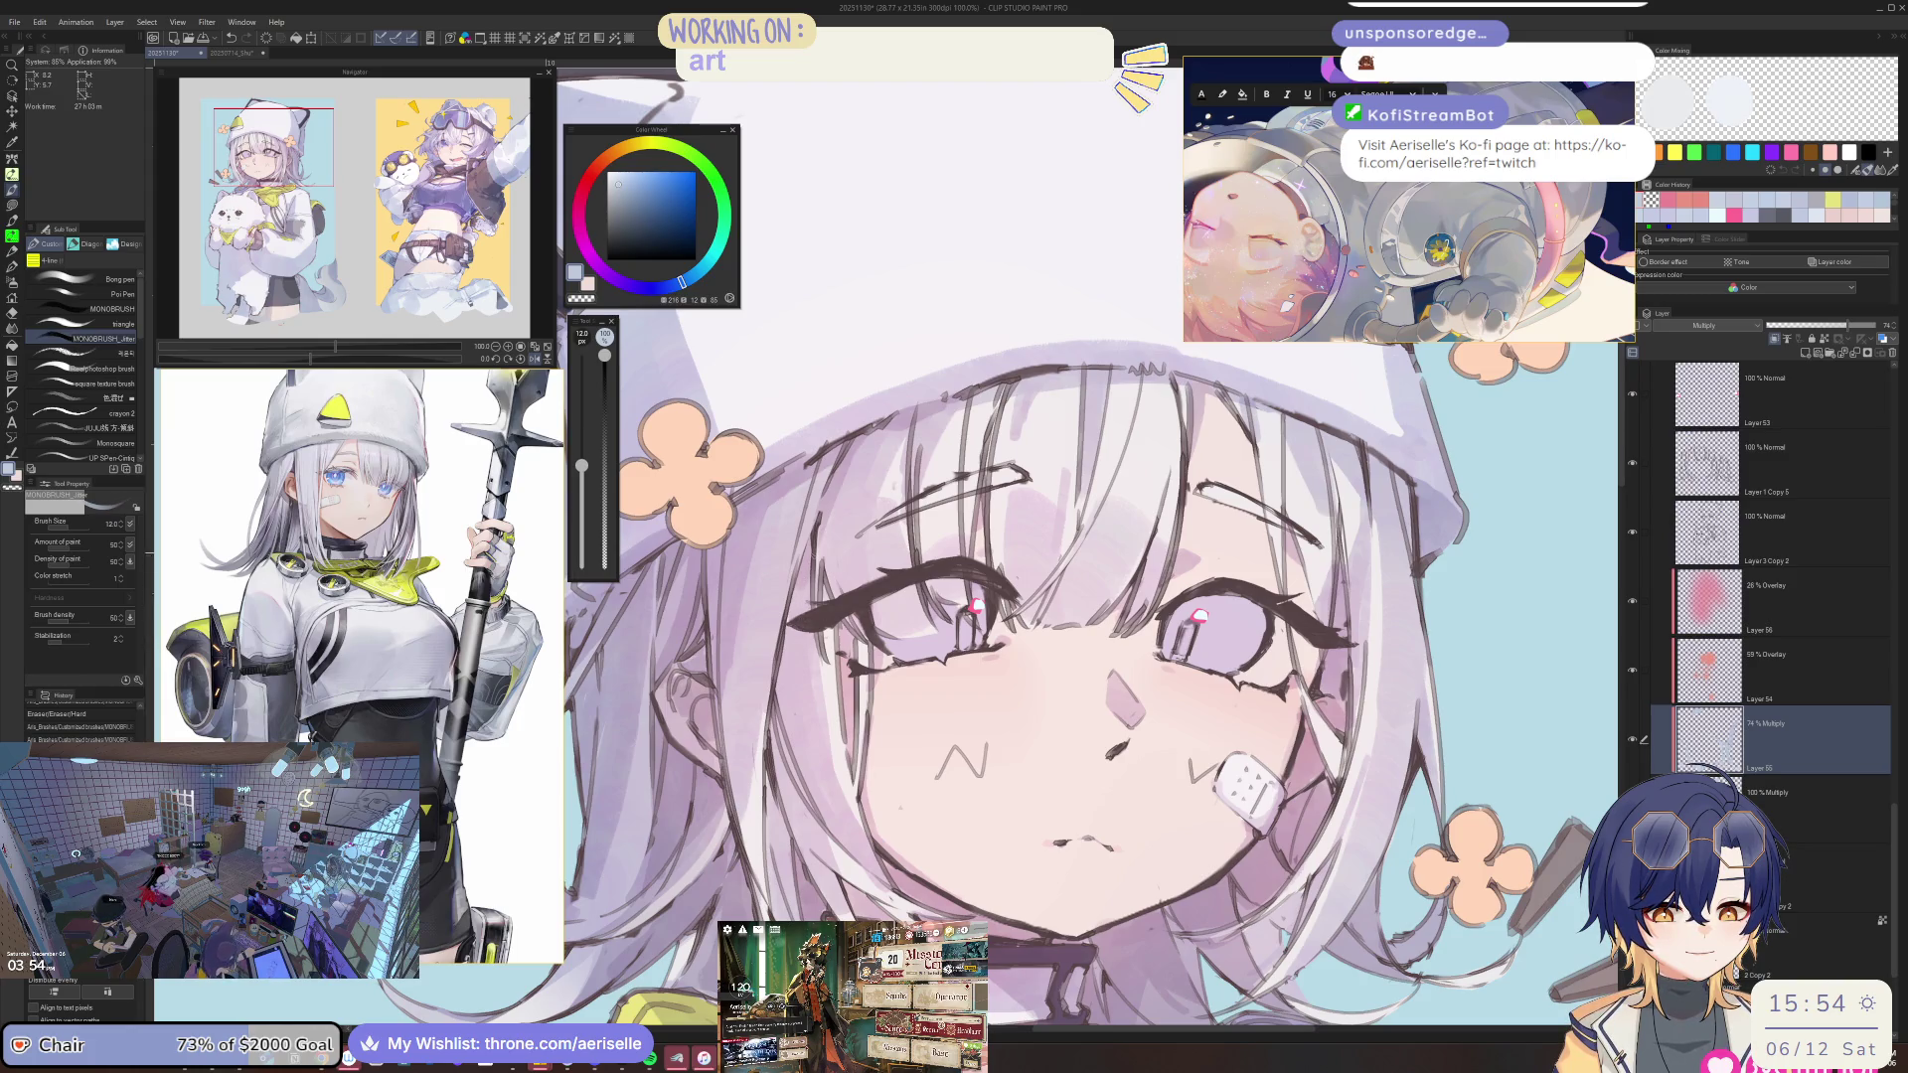
scroll(1022, 636, "down", 3)
scroll(780, 822, "up", 1)
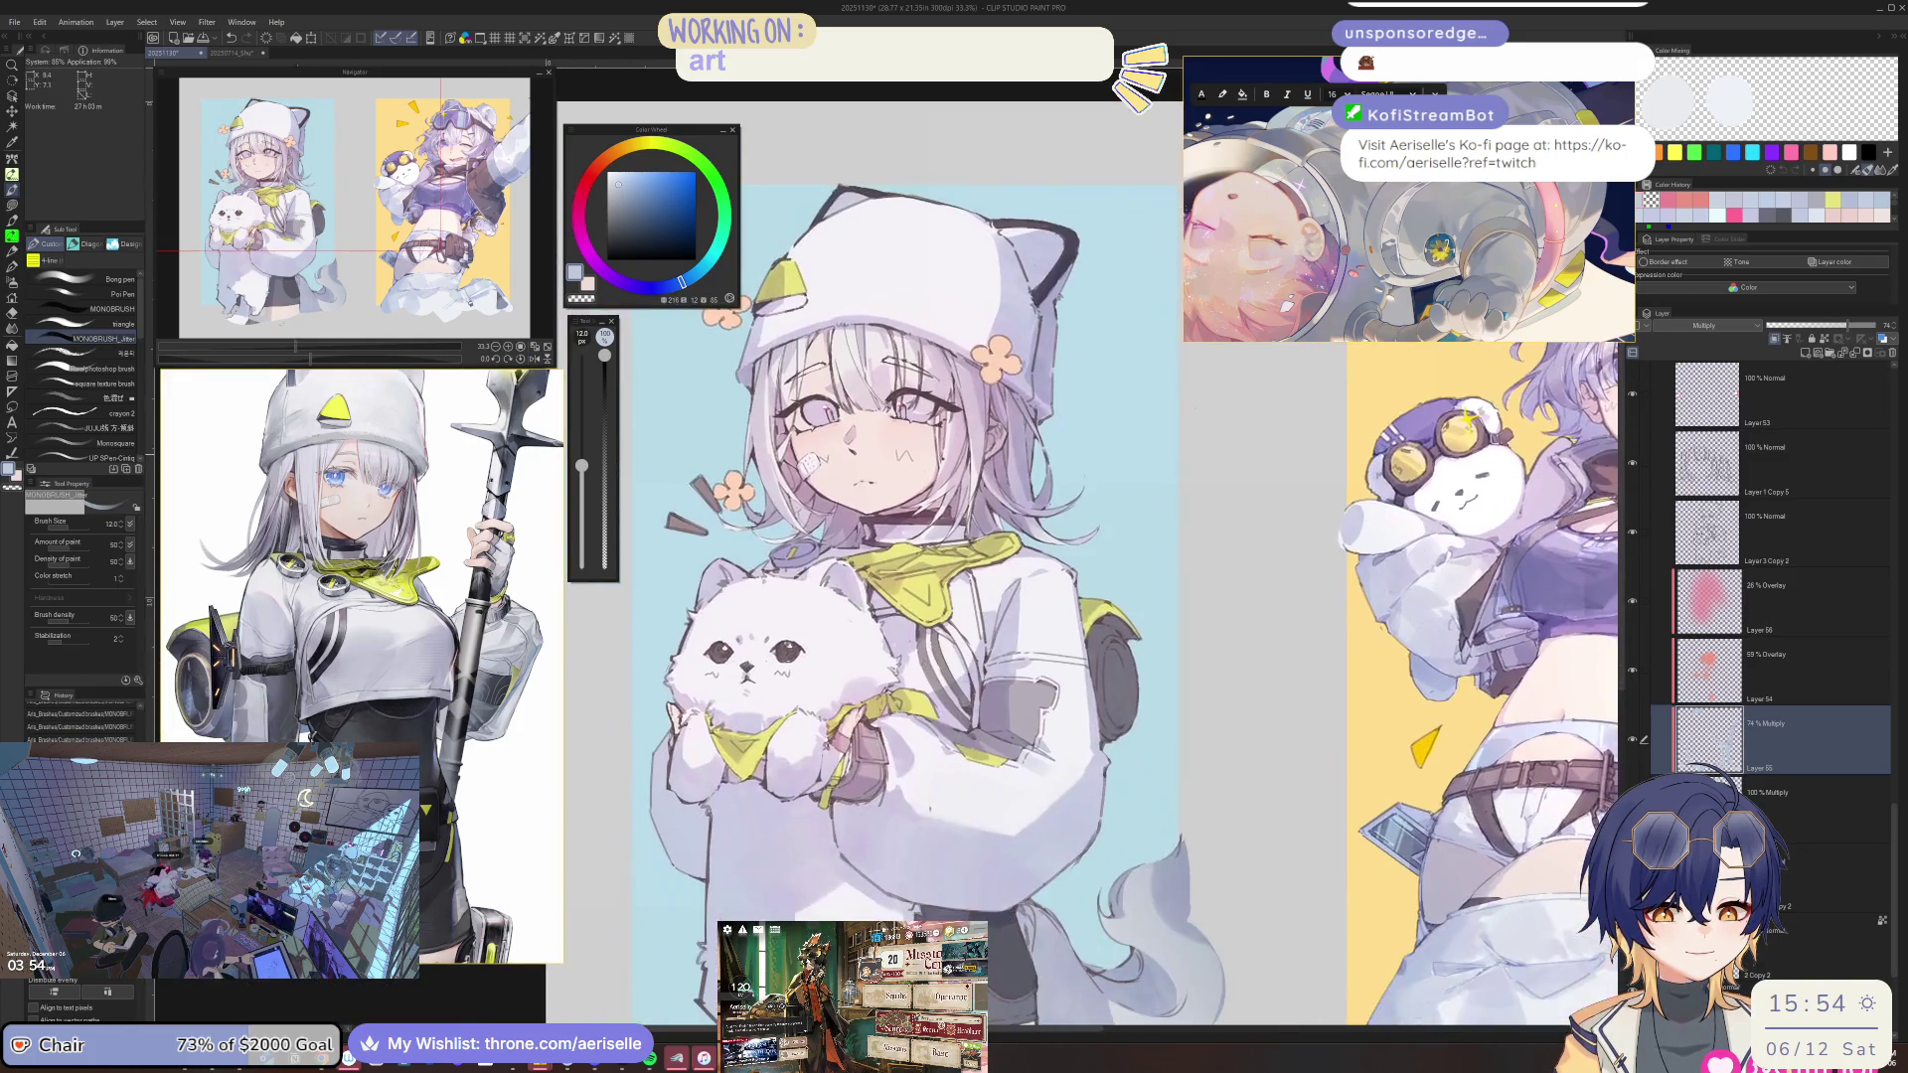
scroll(780, 823, "up", 1)
scroll(731, 468, "up", 1)
key("bracketleft")
key("bracketleft")
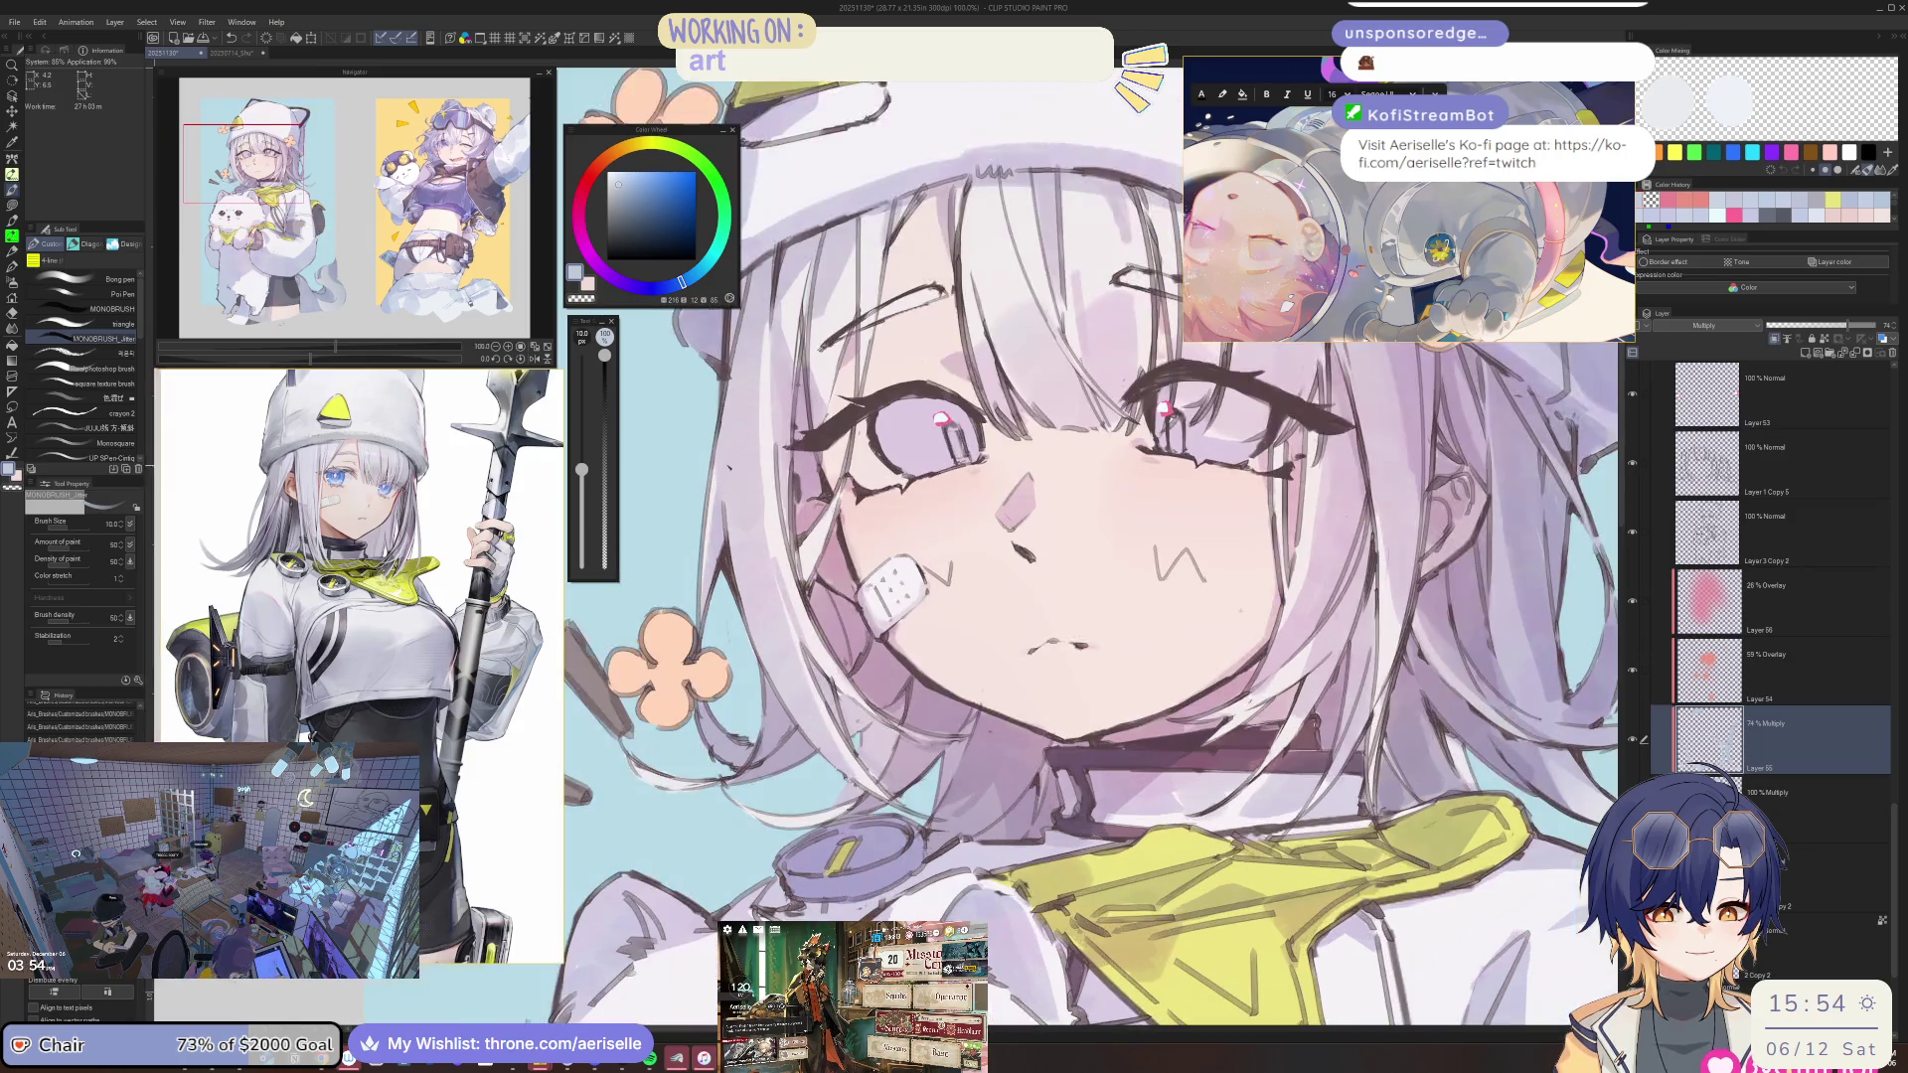
scroll(744, 537, "down", 1)
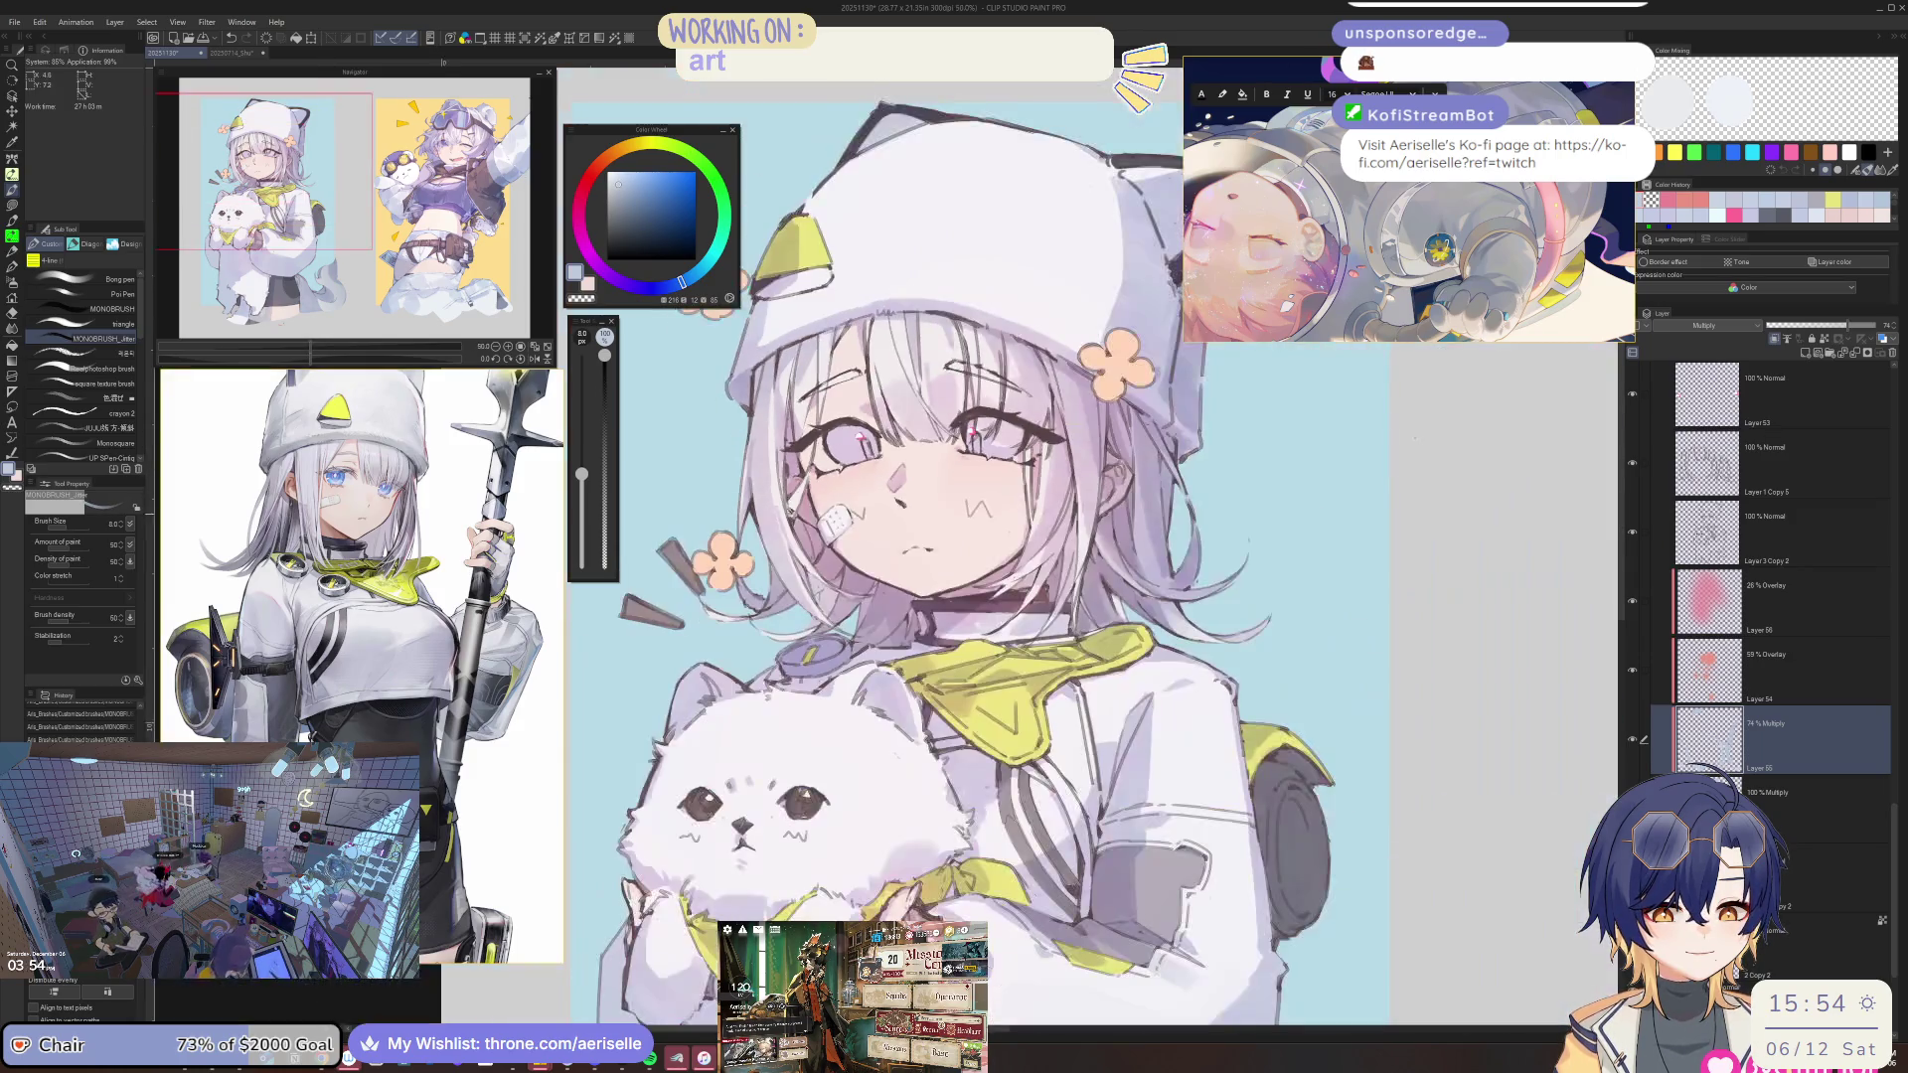
scroll(743, 537, "up", 1)
key("bracketright")
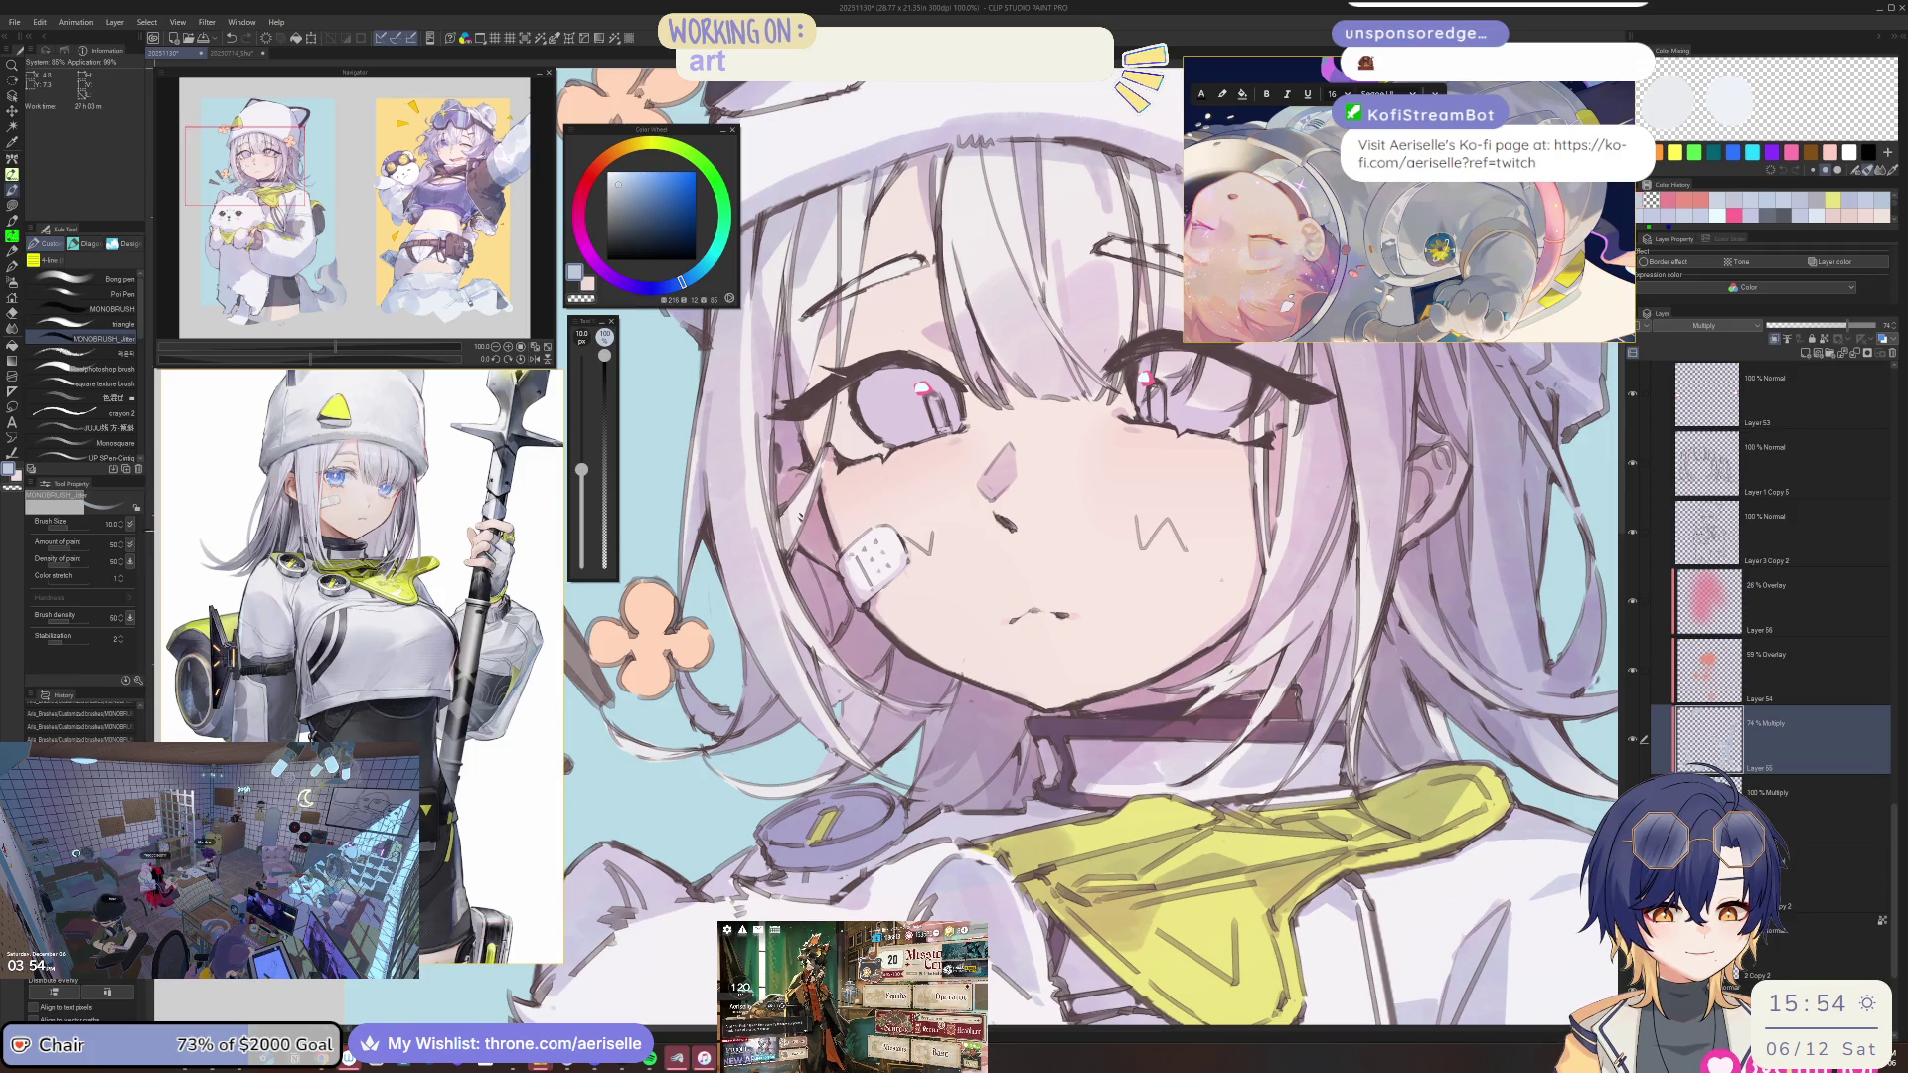
scroll(743, 537, "down", 1)
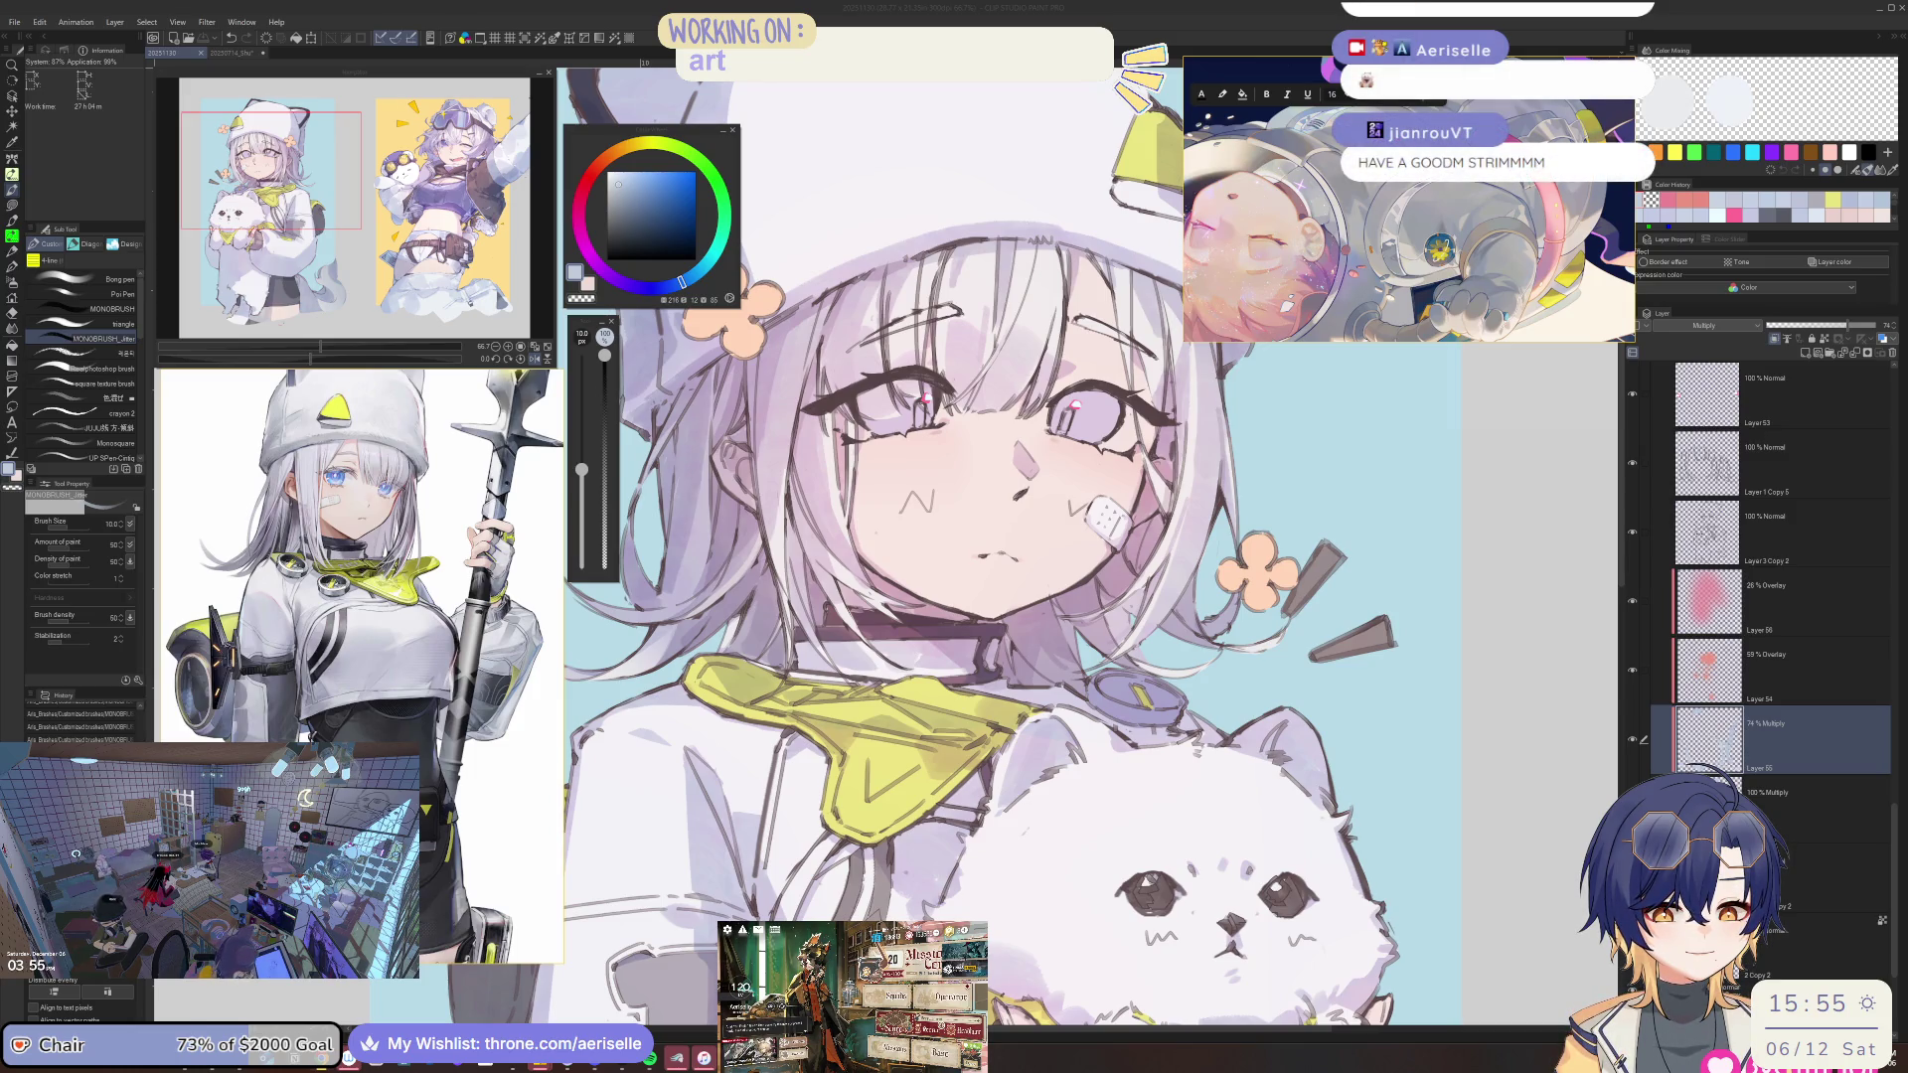
Zoom in on the hair around the face and check its shape in a mirrored view.
scroll(1048, 407, "up", 5)
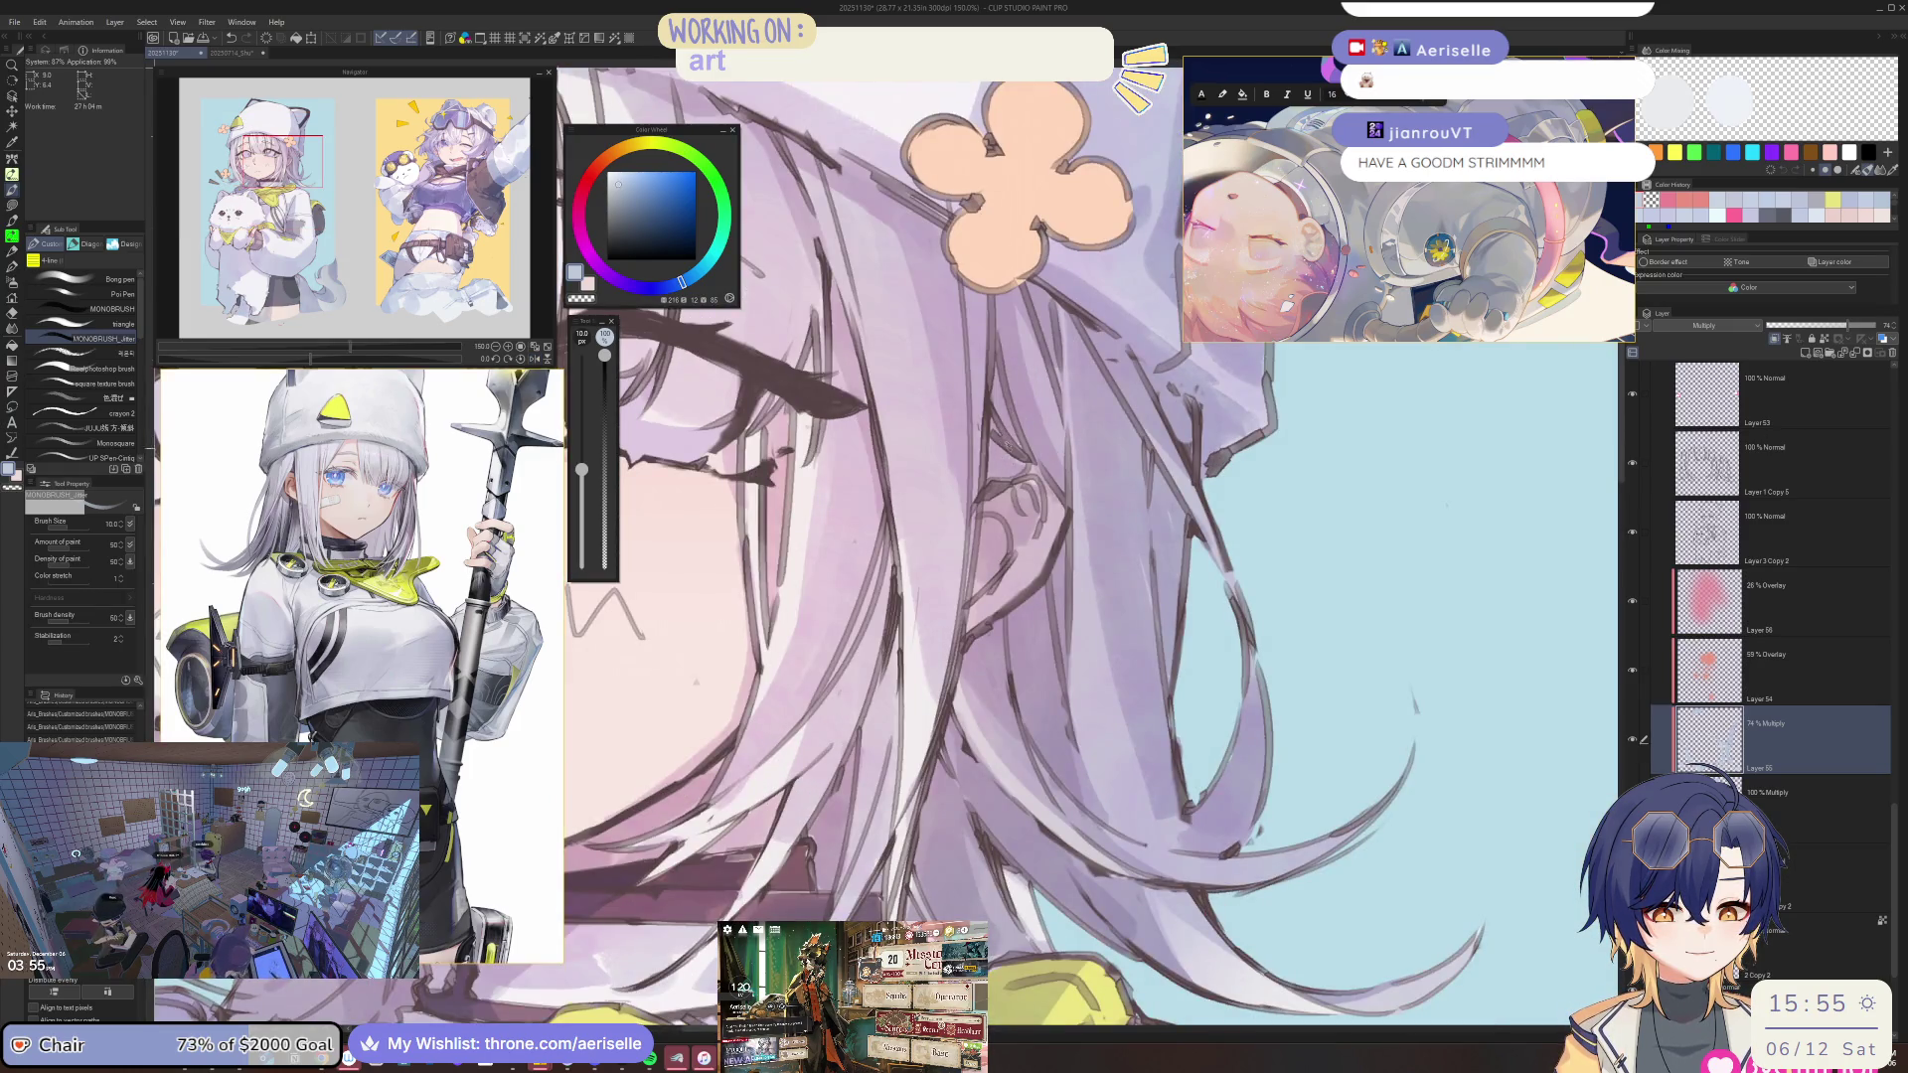
scroll(1025, 468, "down", 5)
scroll(1009, 518, "up", 5)
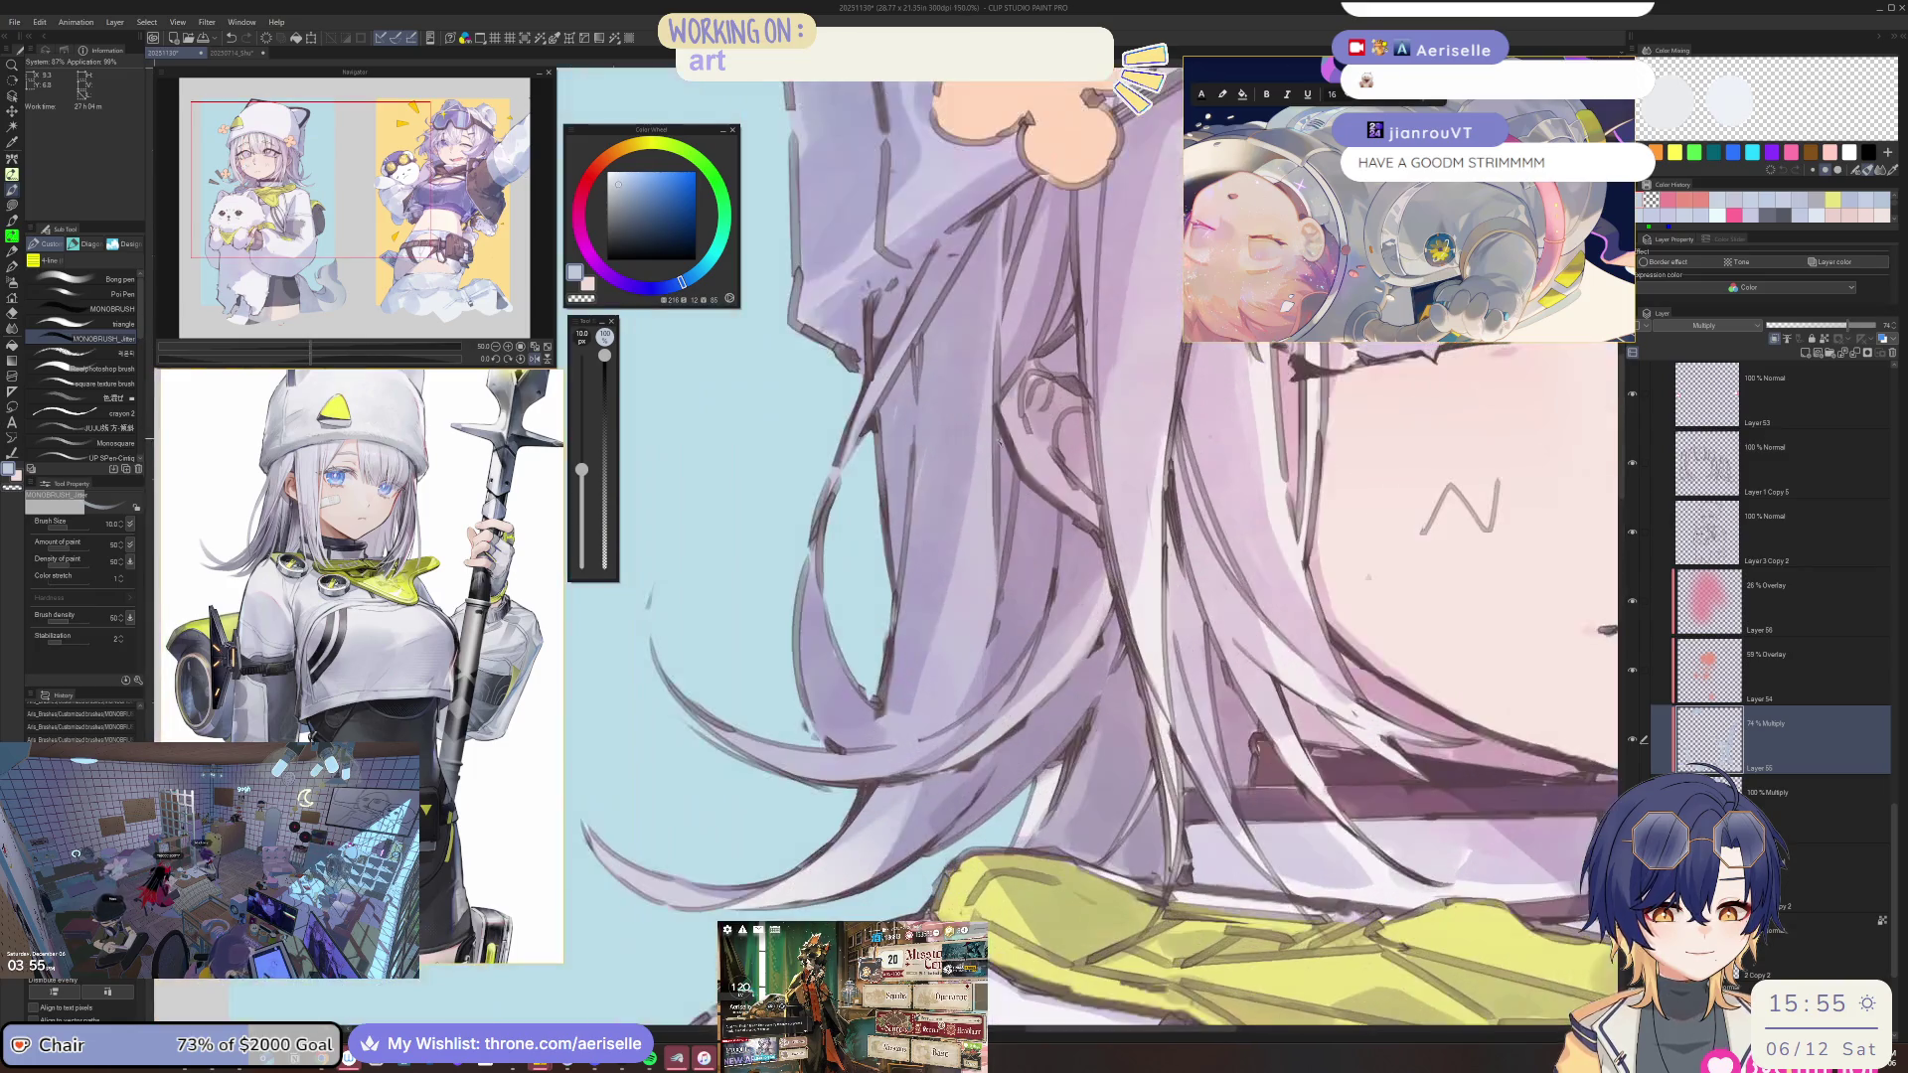
key("h")
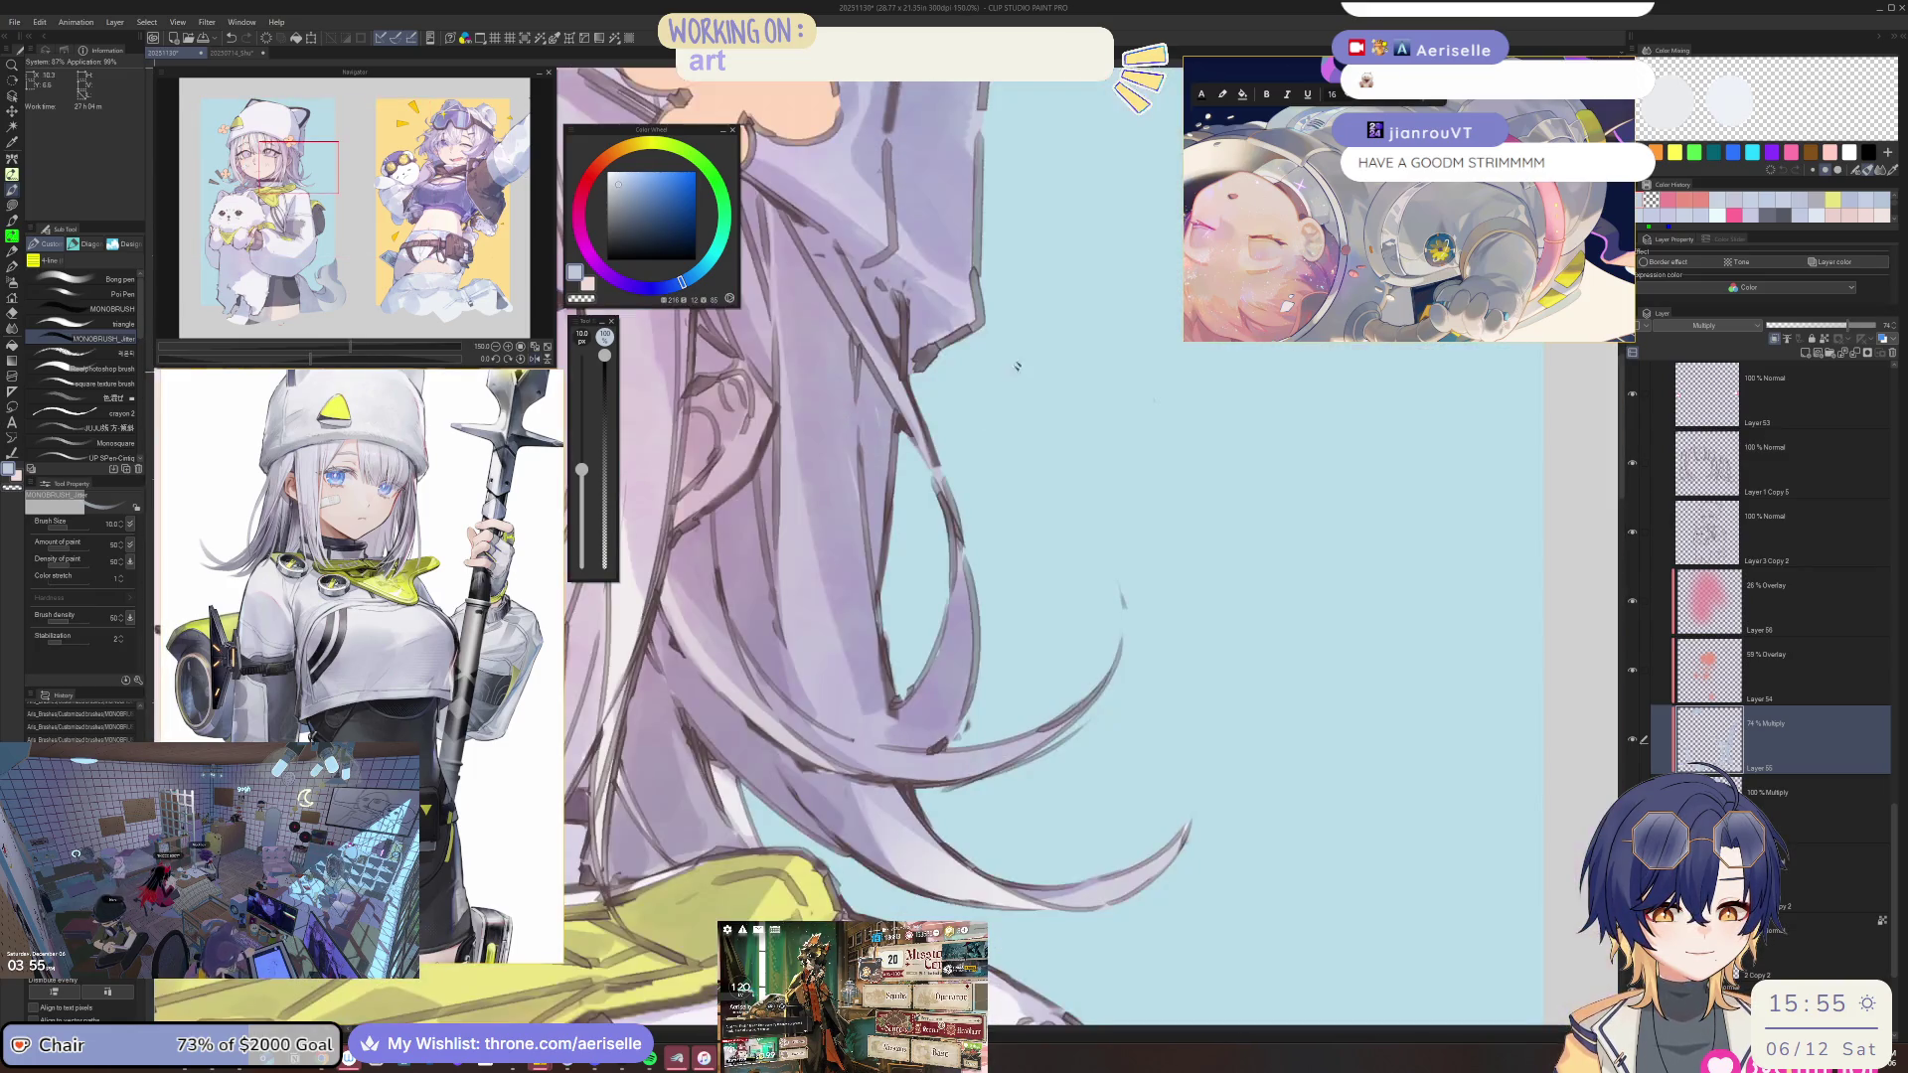
key("h")
scroll(970, 579, "down", 3)
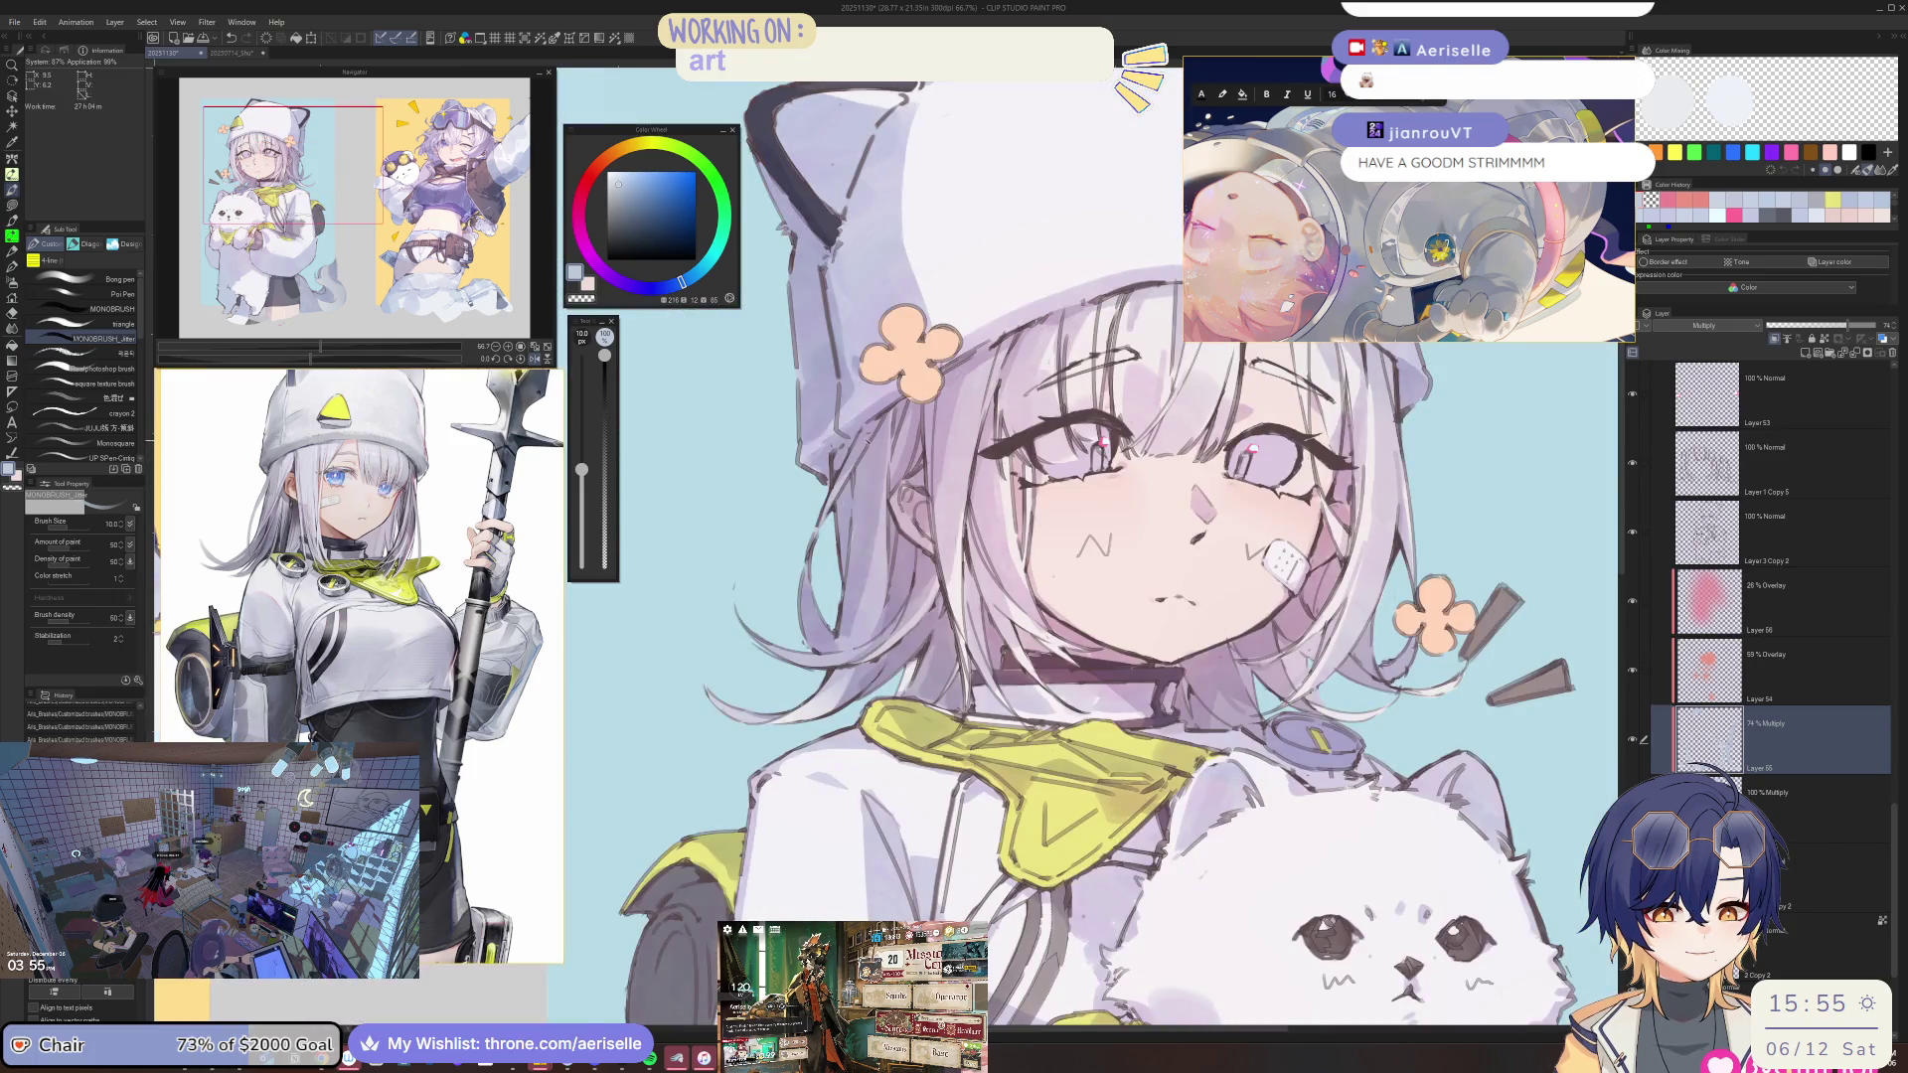
scroll(853, 470, "up", 3)
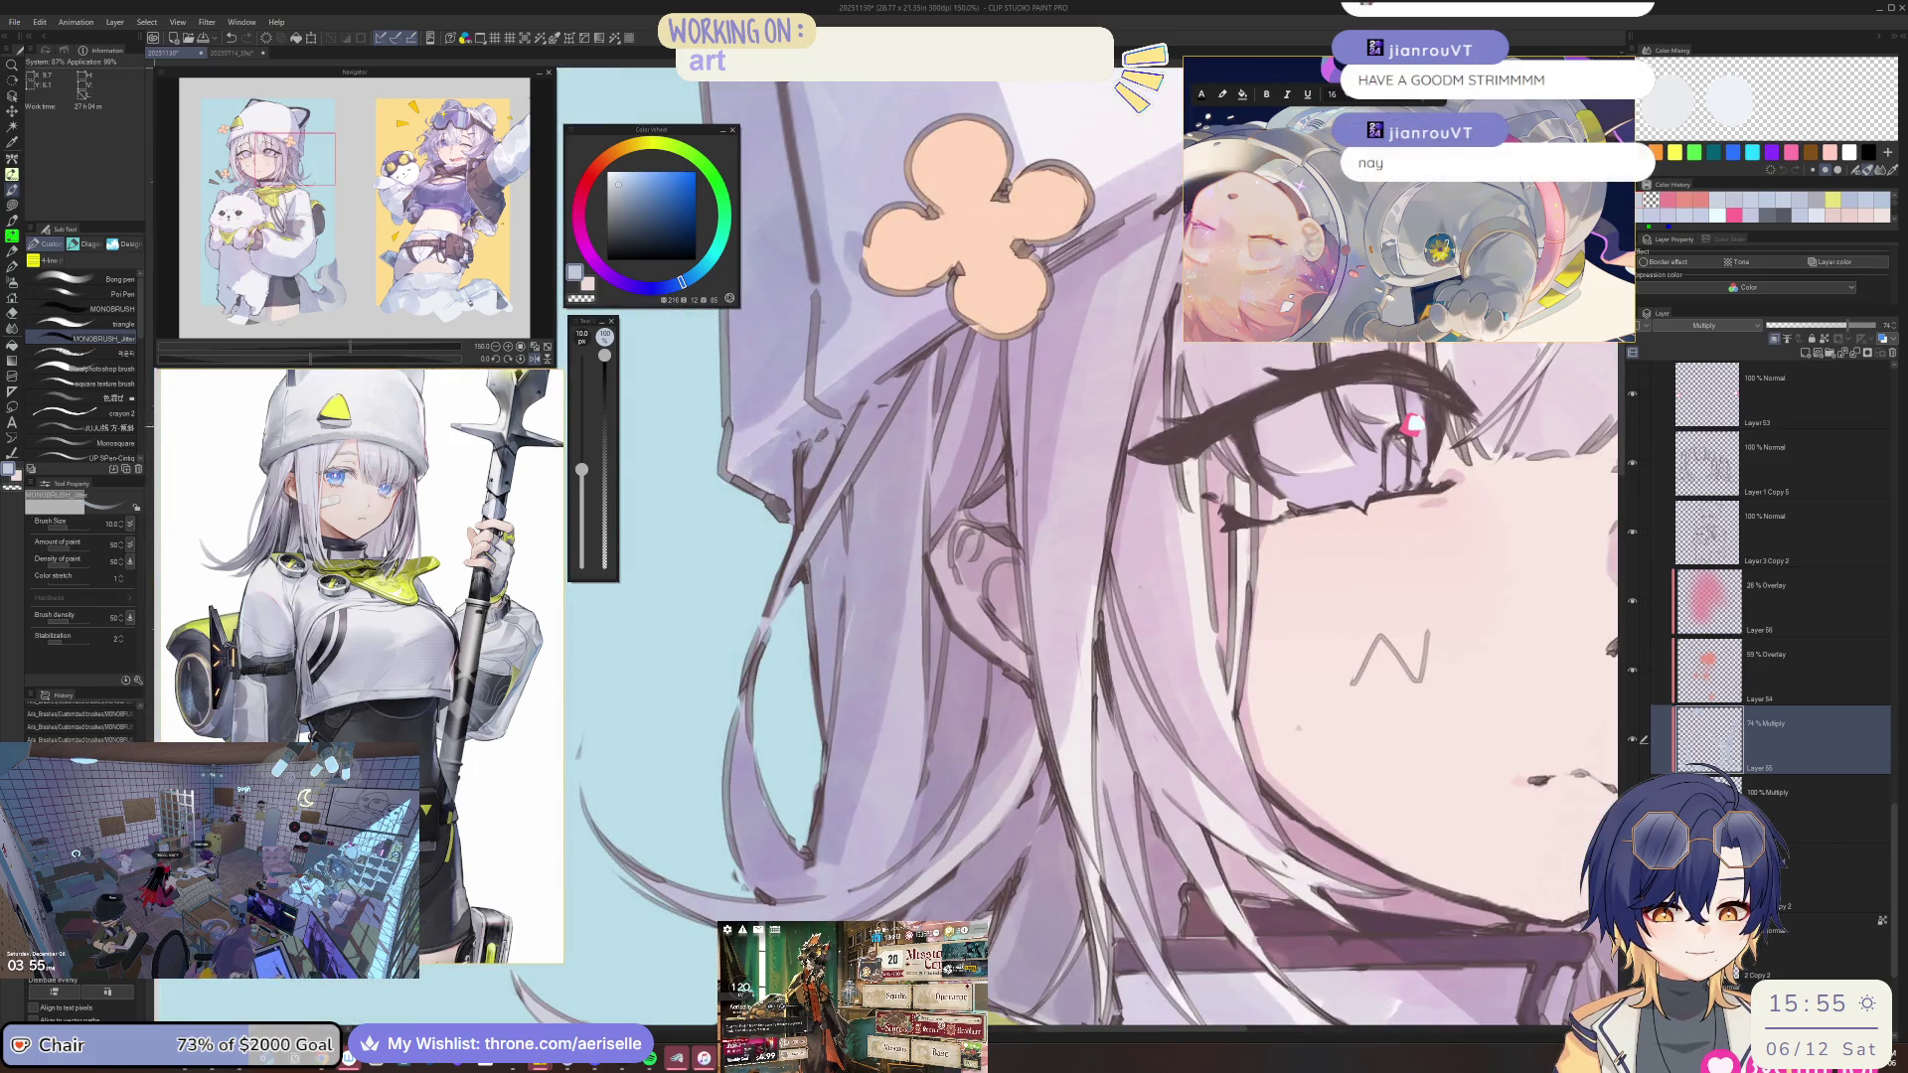
scroll(842, 427, "down", 3)
scroll(934, 443, "up", 2)
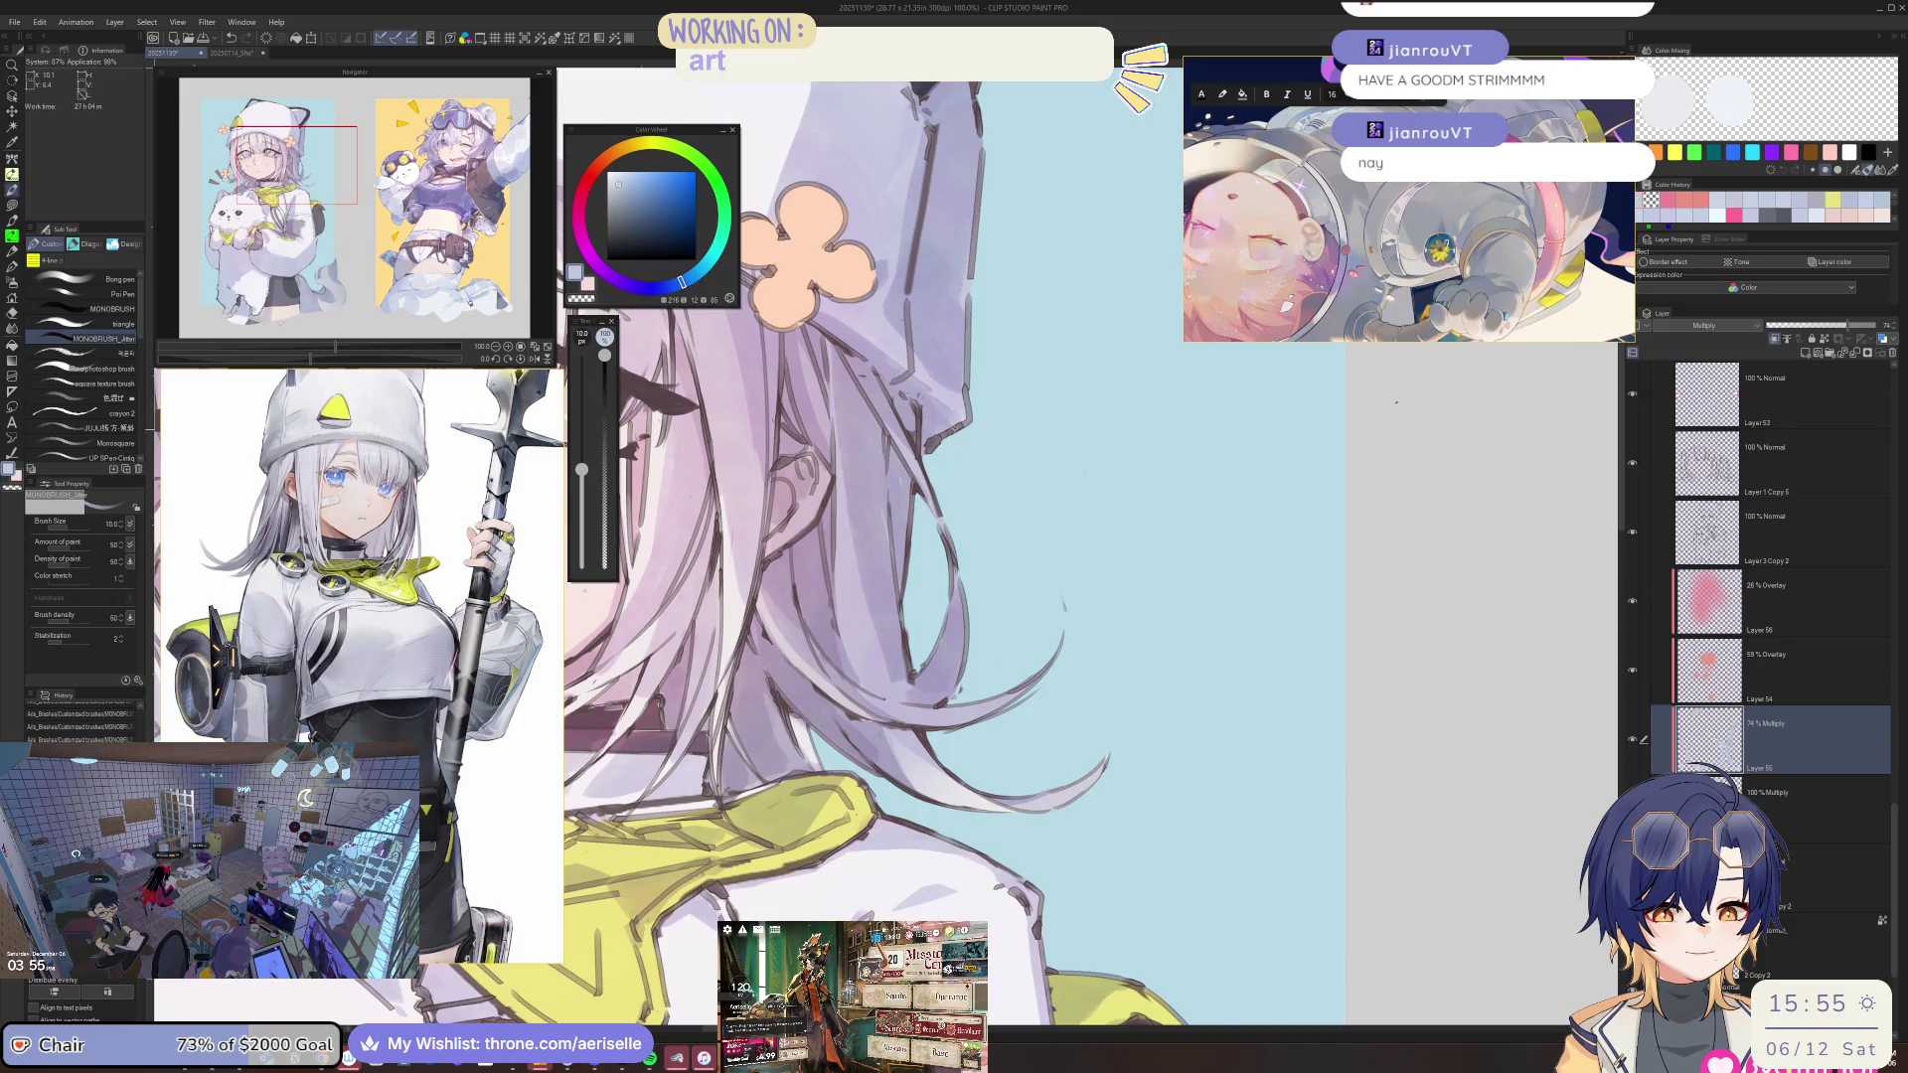
scroll(1396, 402, "down", 3)
scroll(675, 448, "up", 1)
scroll(675, 448, "up", 1)
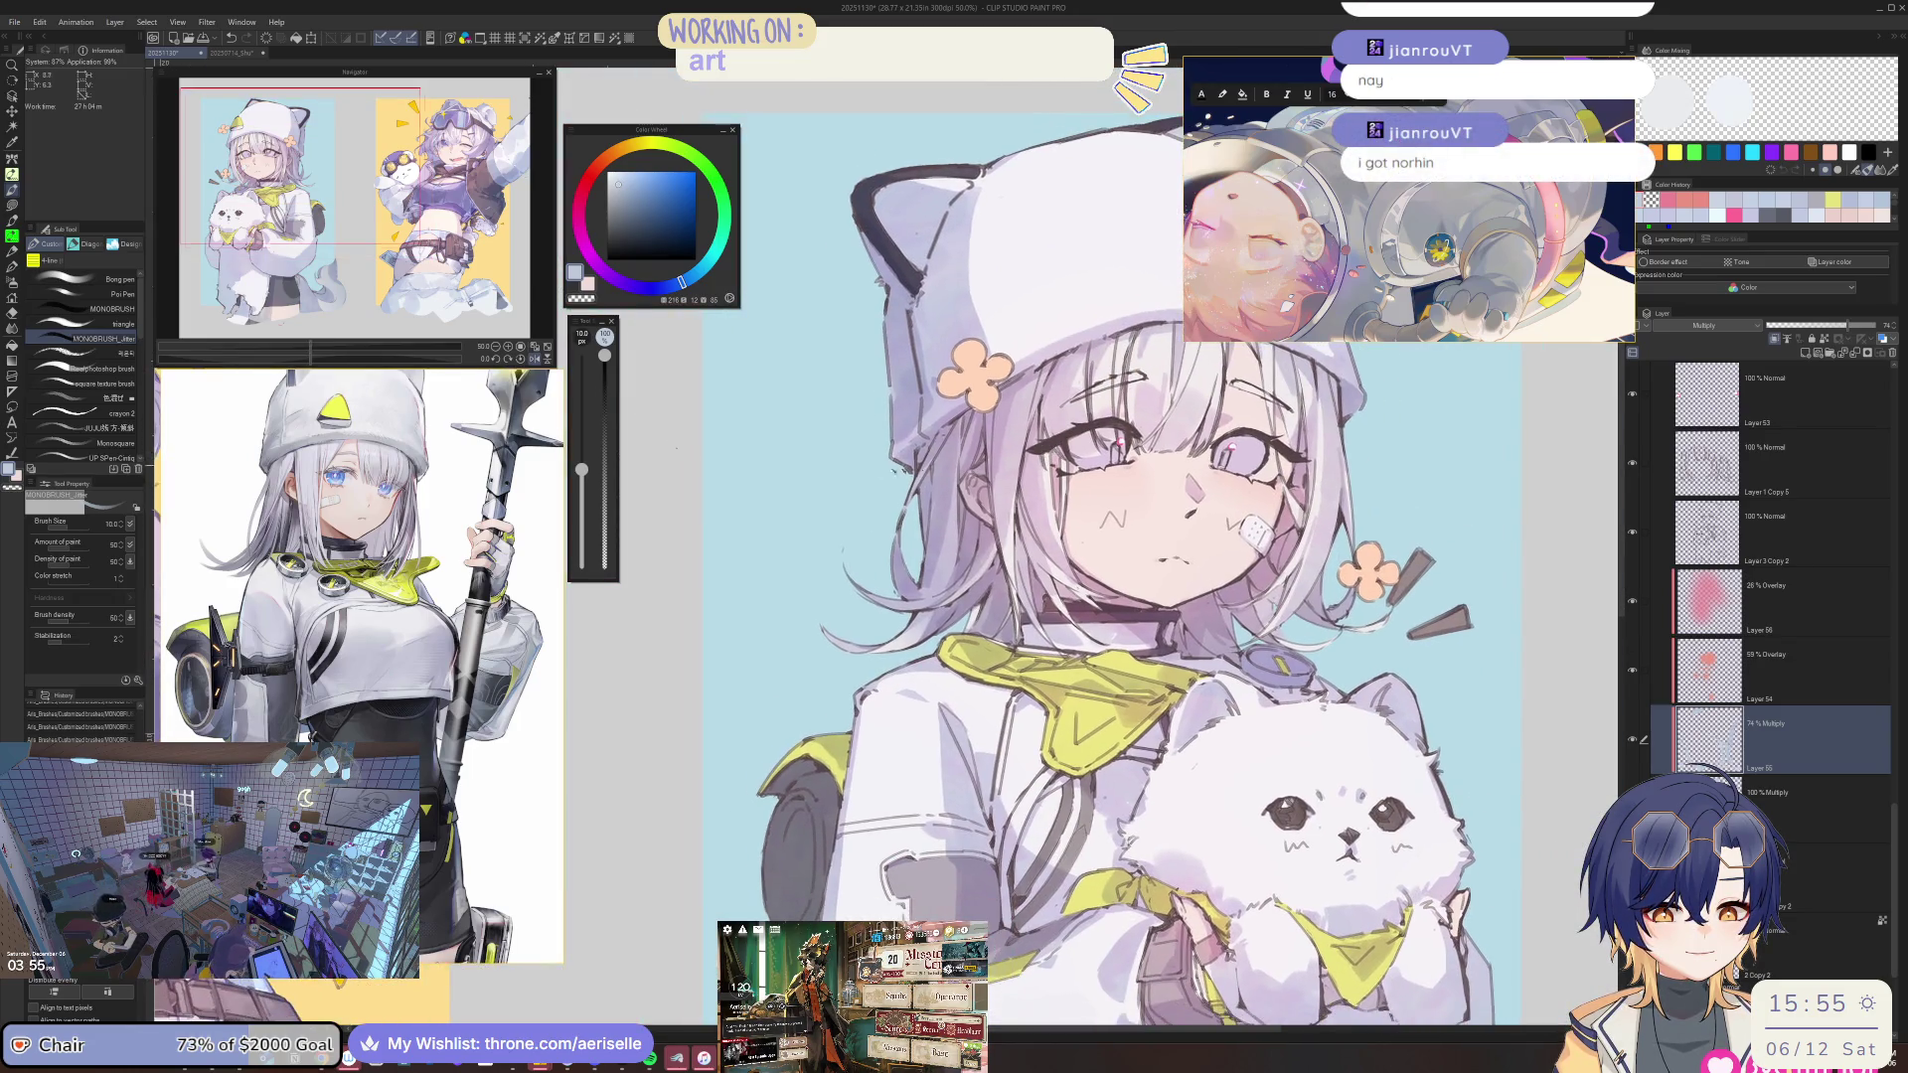
scroll(879, 467, "up", 2)
Rework the hair strands with eraser and pen, tilting the view along them and back.
key("e")
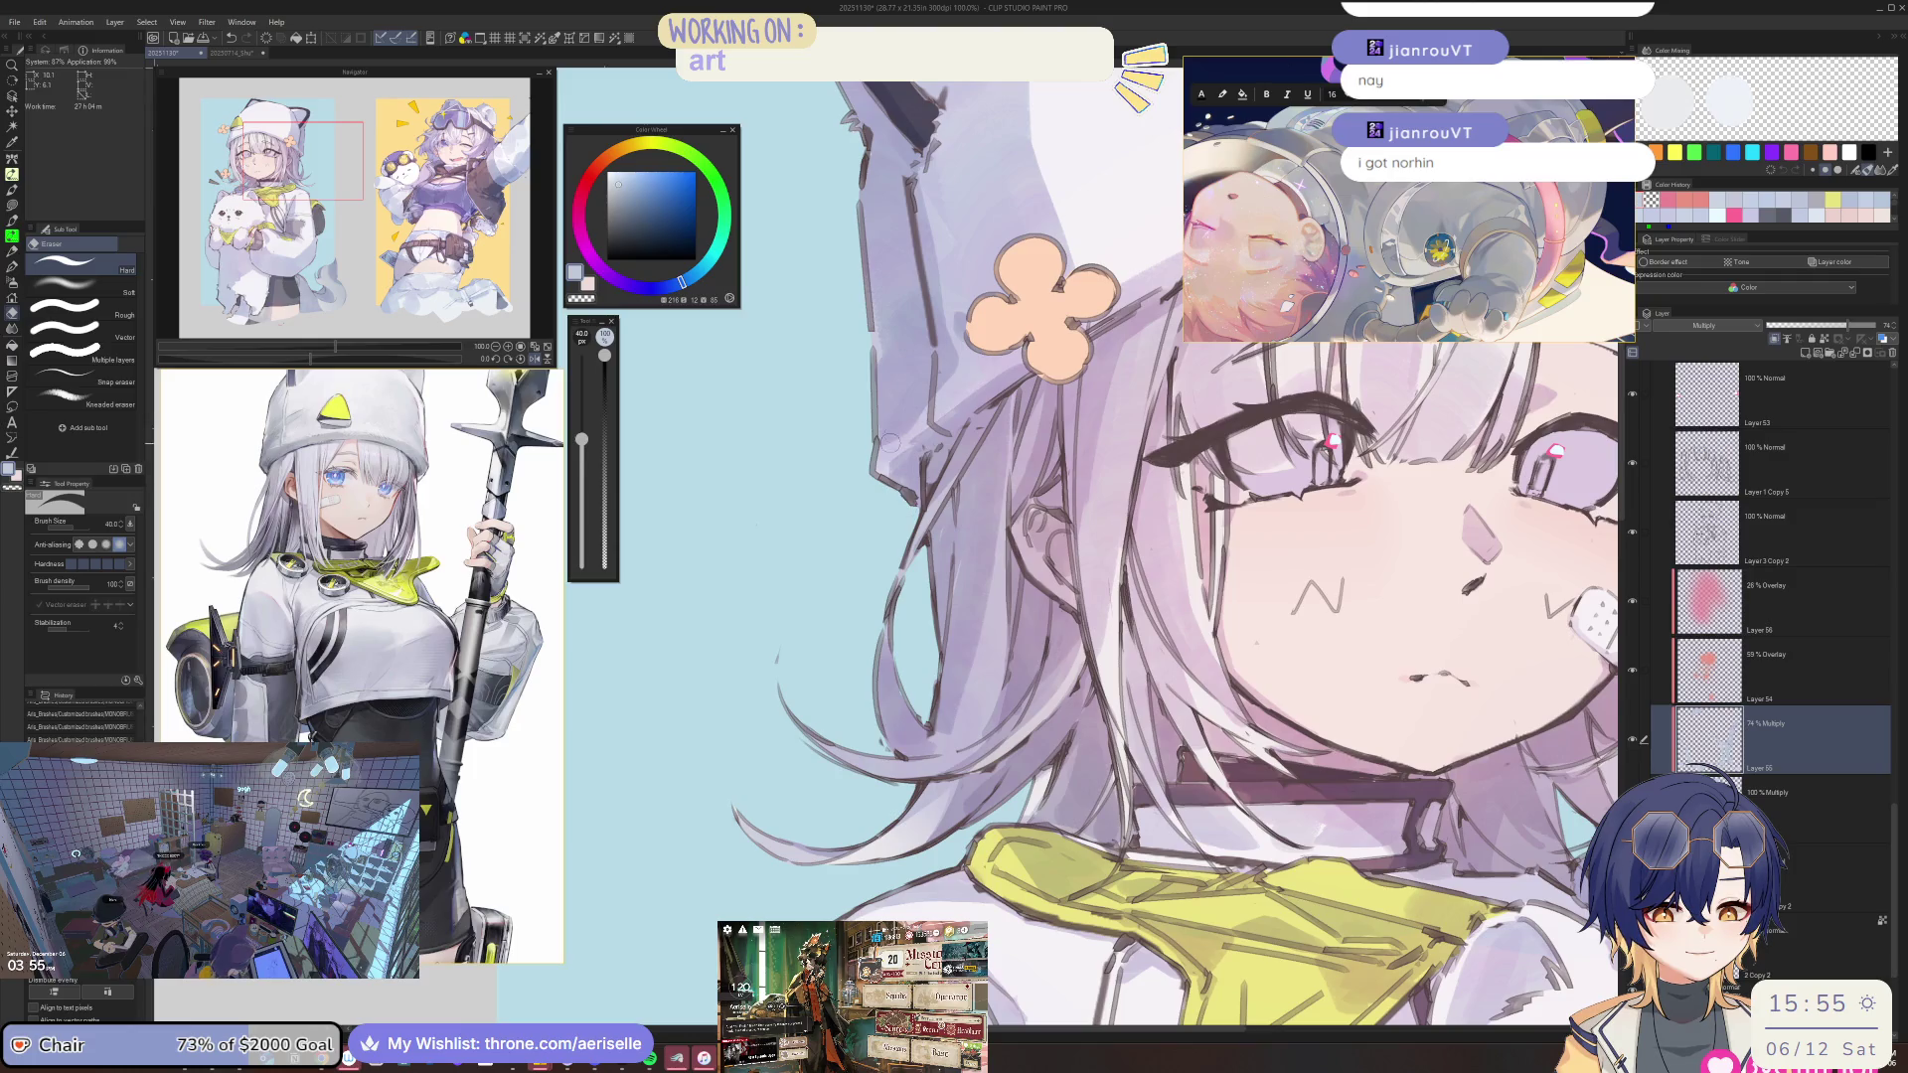
key("p")
scroll(954, 477, "down", 1)
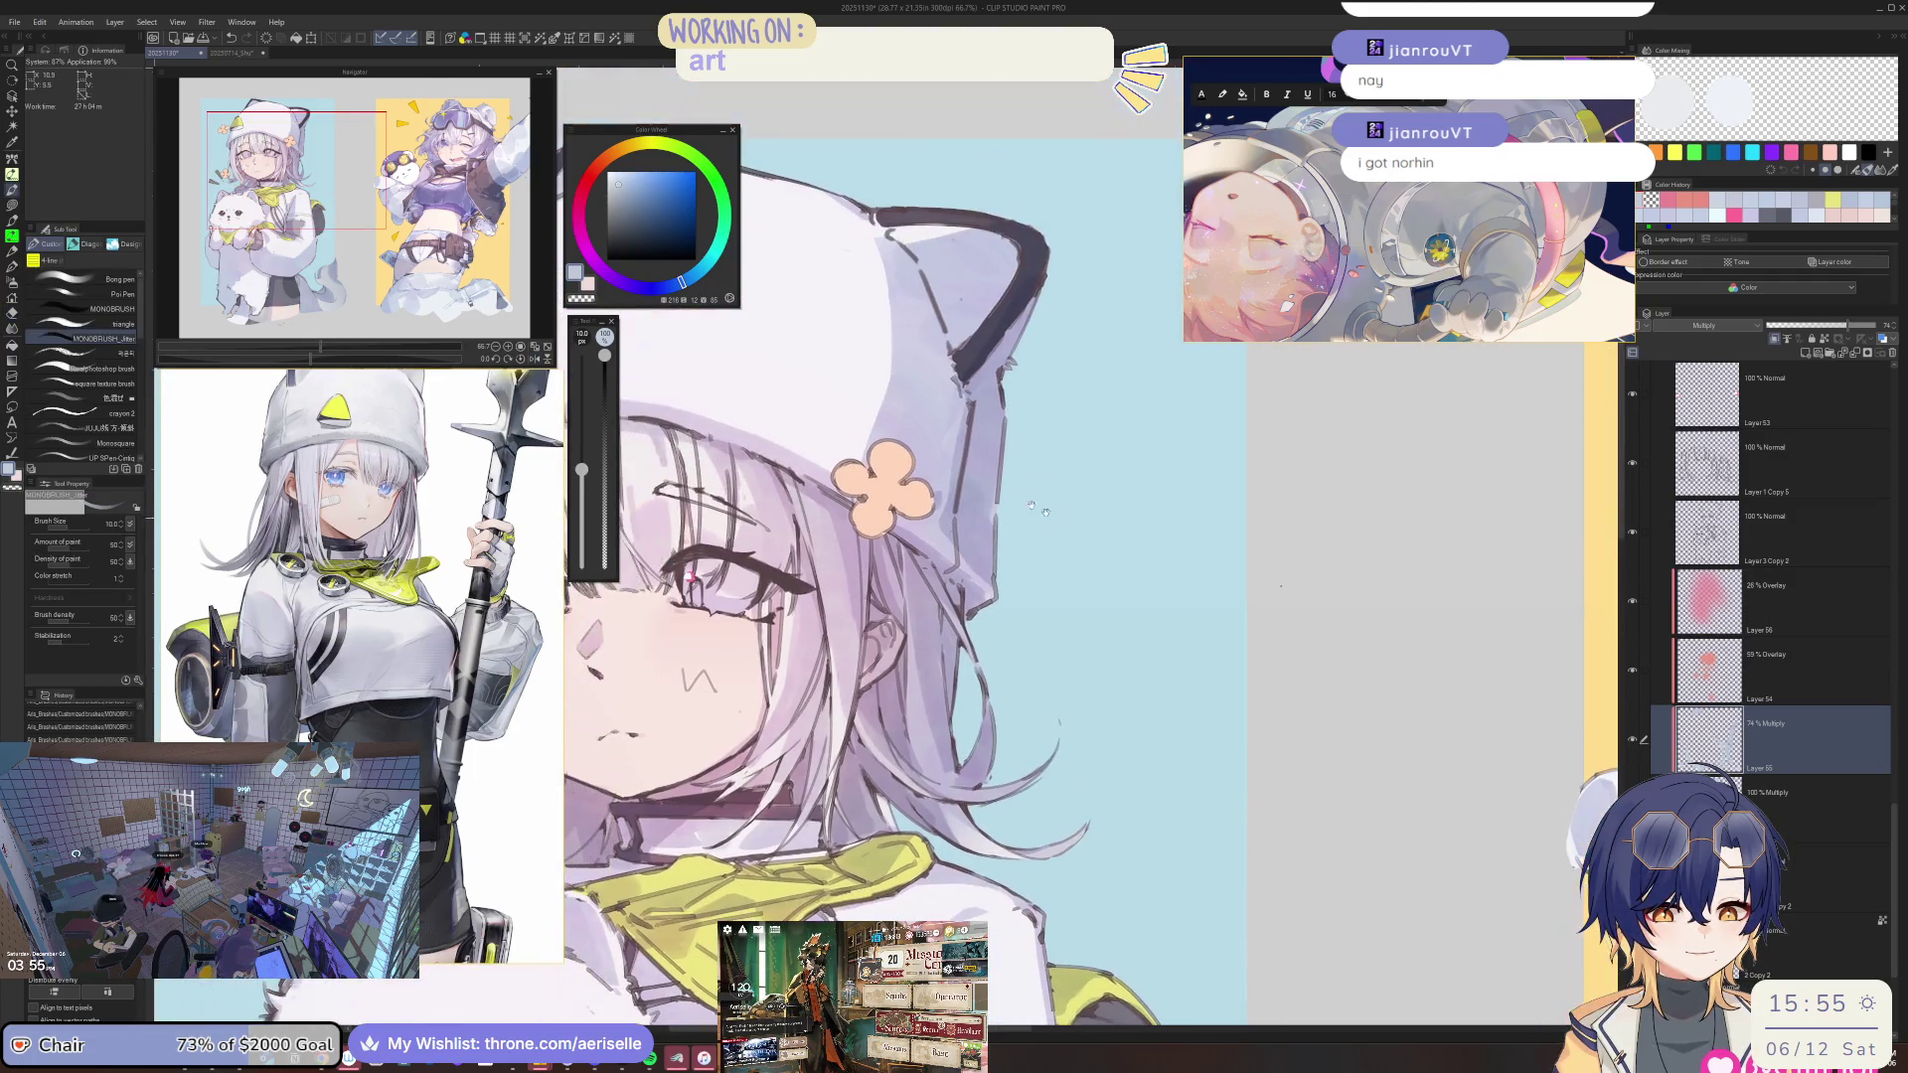
scroll(1038, 509, "up", 2)
key("minus")
key("minus")
key("minus")
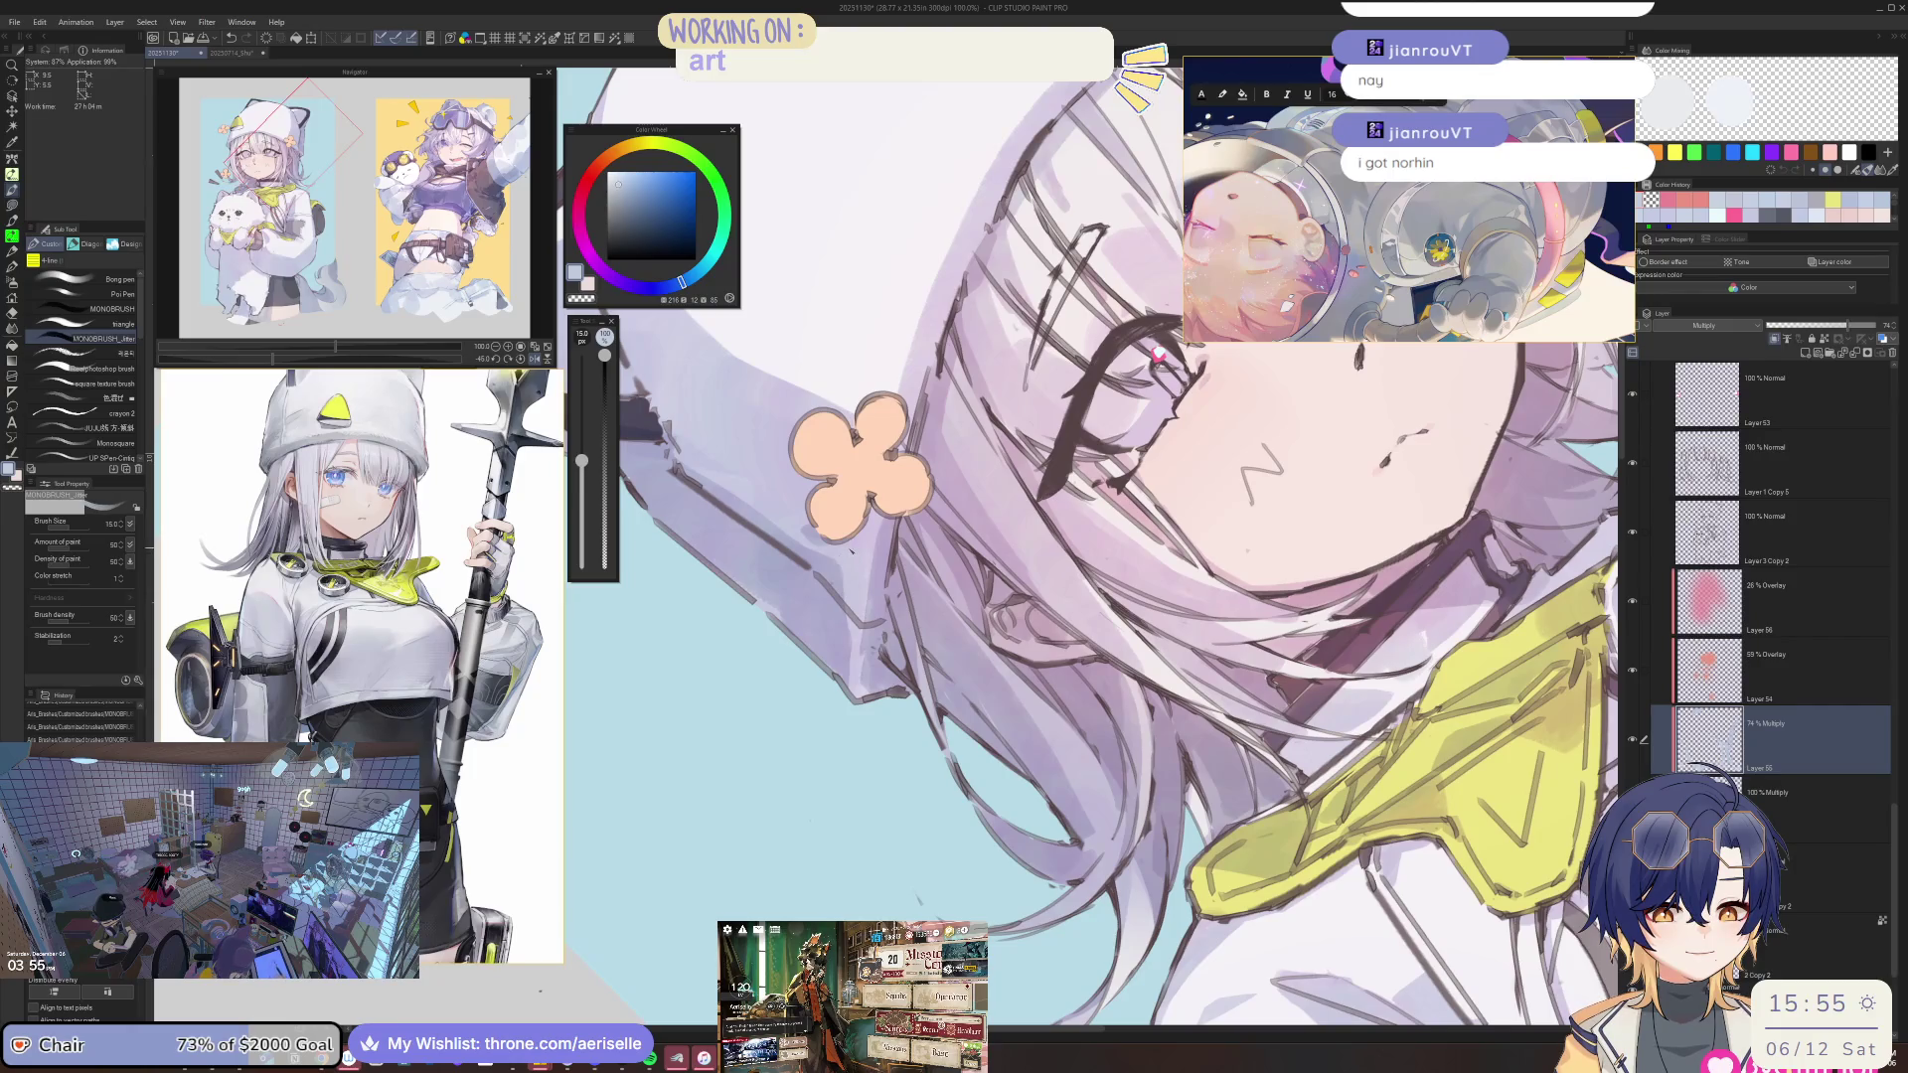
scroll(994, 548, "down", 2)
key("asciicircum")
key("asciicircum")
key("asciicircum")
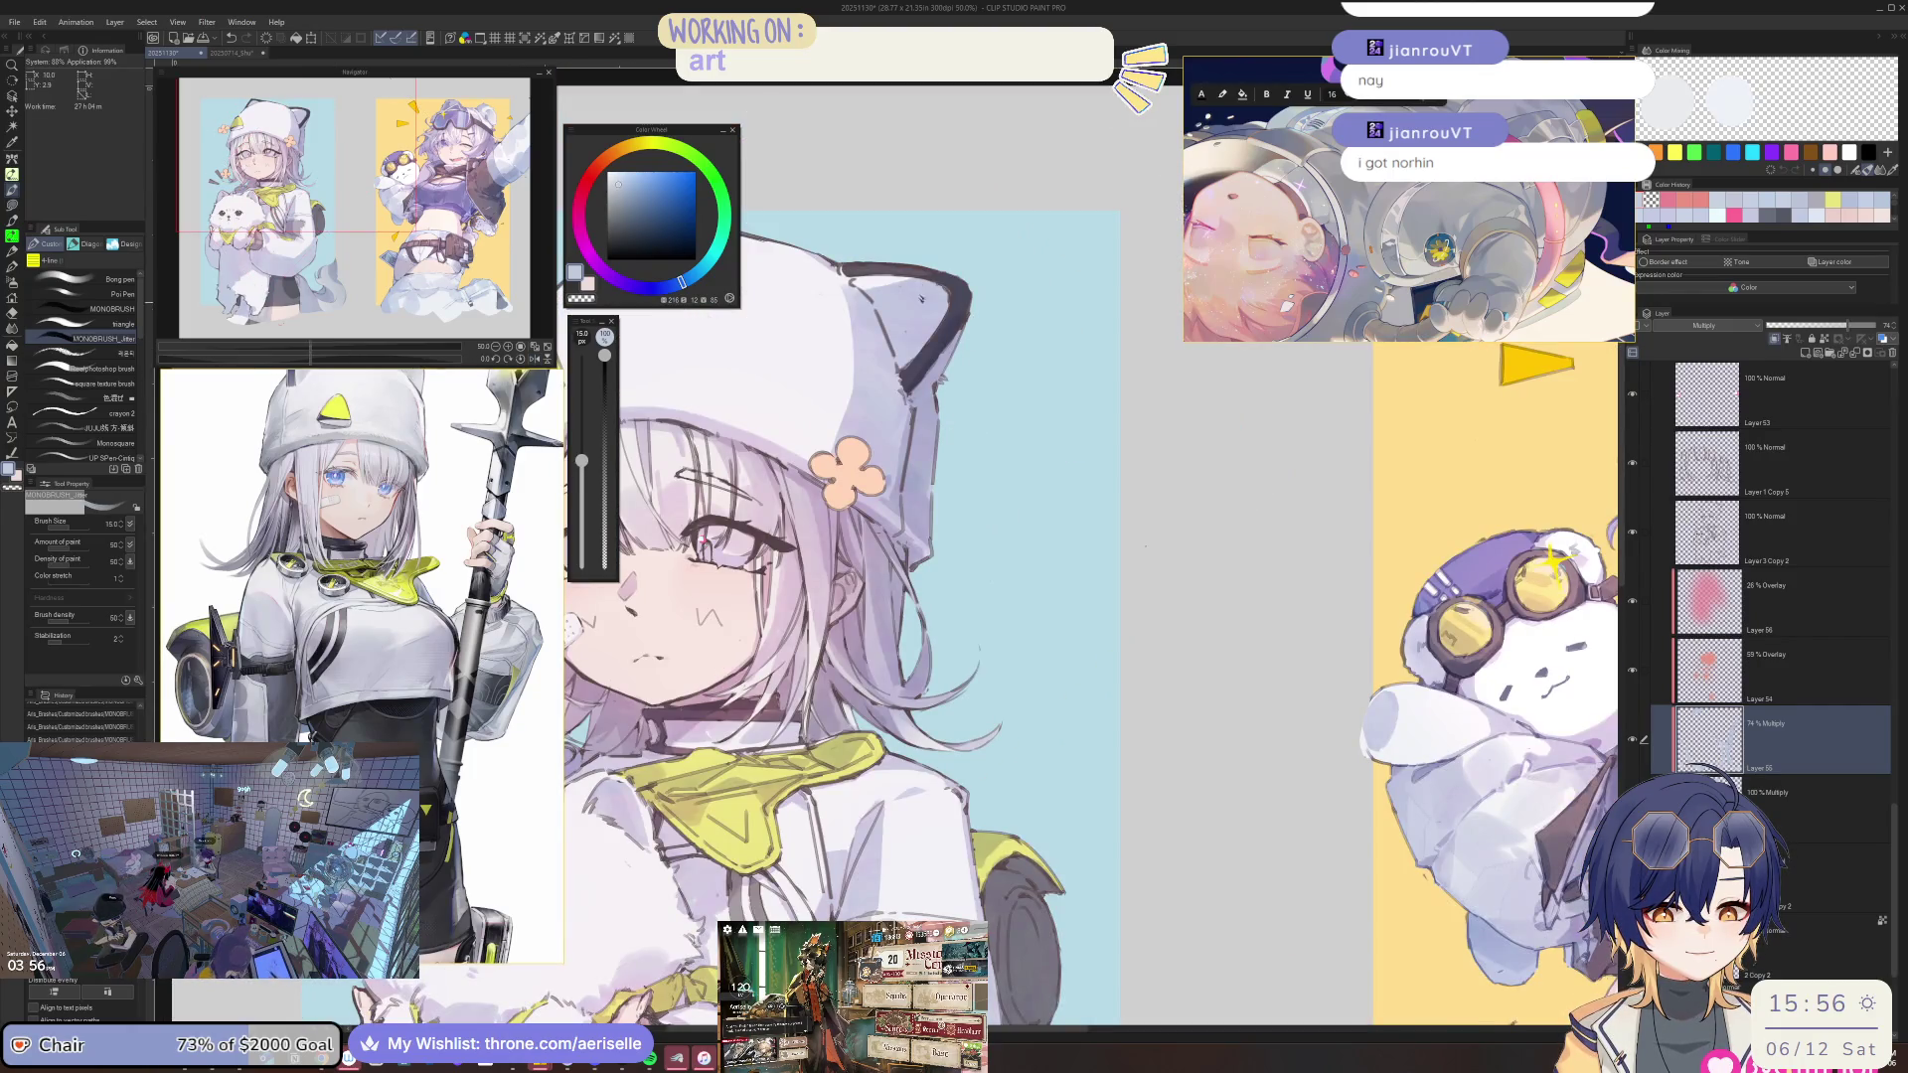
scroll(1144, 545, "up", 1)
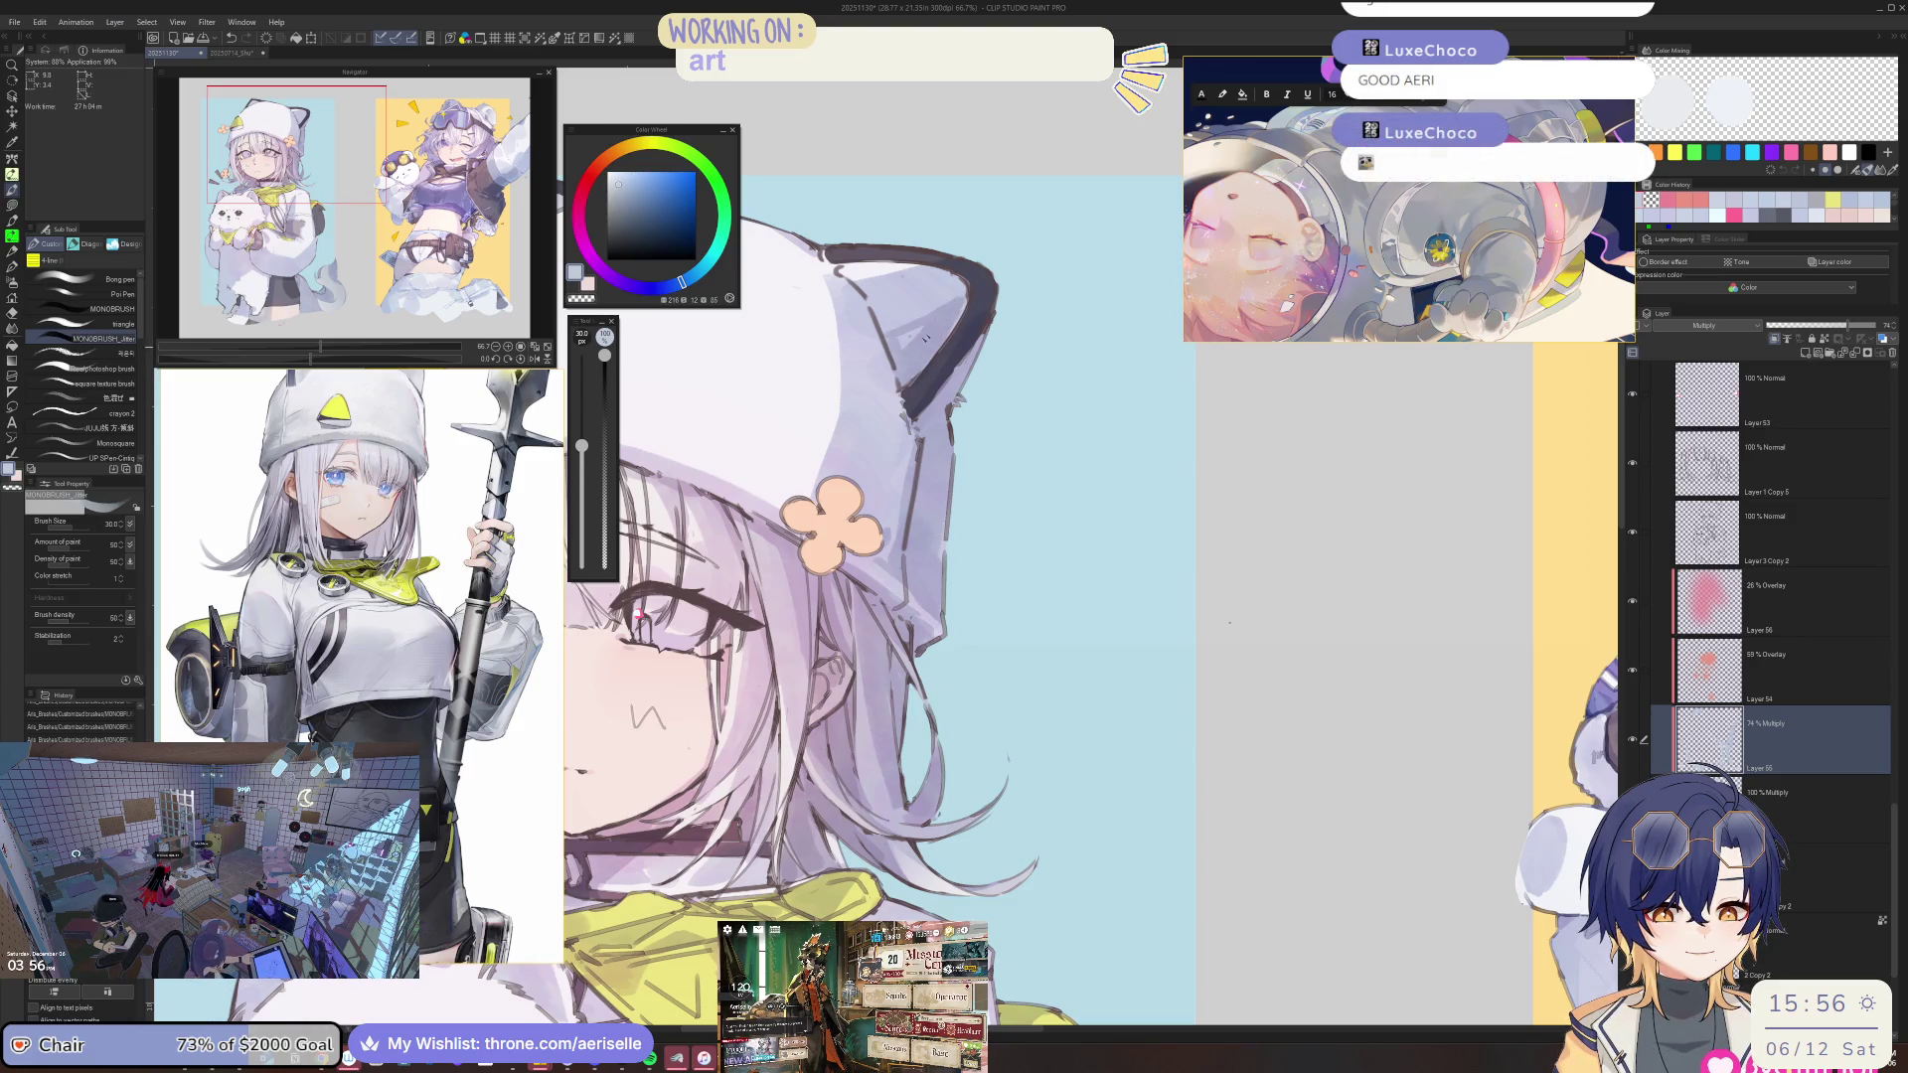
scroll(1229, 622, "down", 3)
scroll(1093, 477, "down", 3)
scroll(1014, 367, "up", 1)
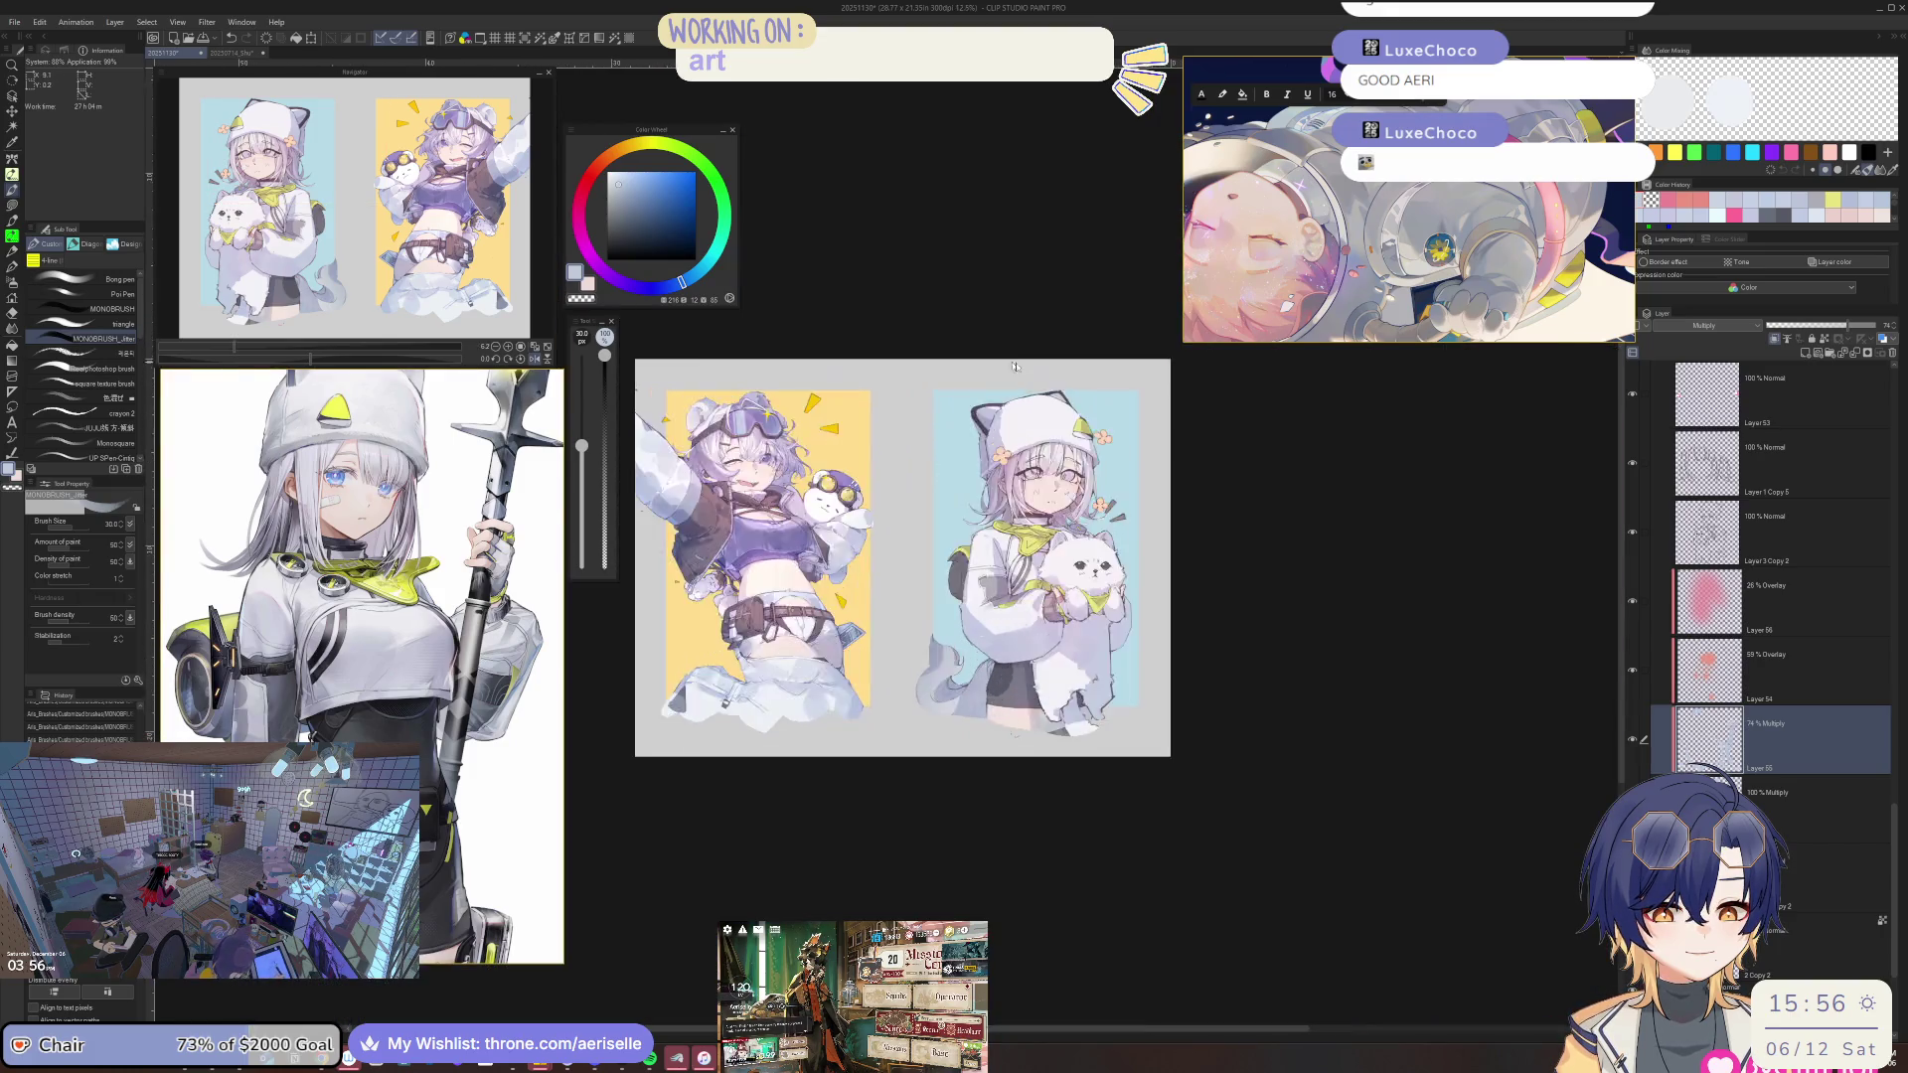
On the 100% Multiply layer, paint light shading over the hood with a size-60 brush.
scroll(1015, 367, "up", 5)
scroll(1015, 367, "up", 1)
scroll(1015, 366, "up", 2)
scroll(1015, 366, "up", 2)
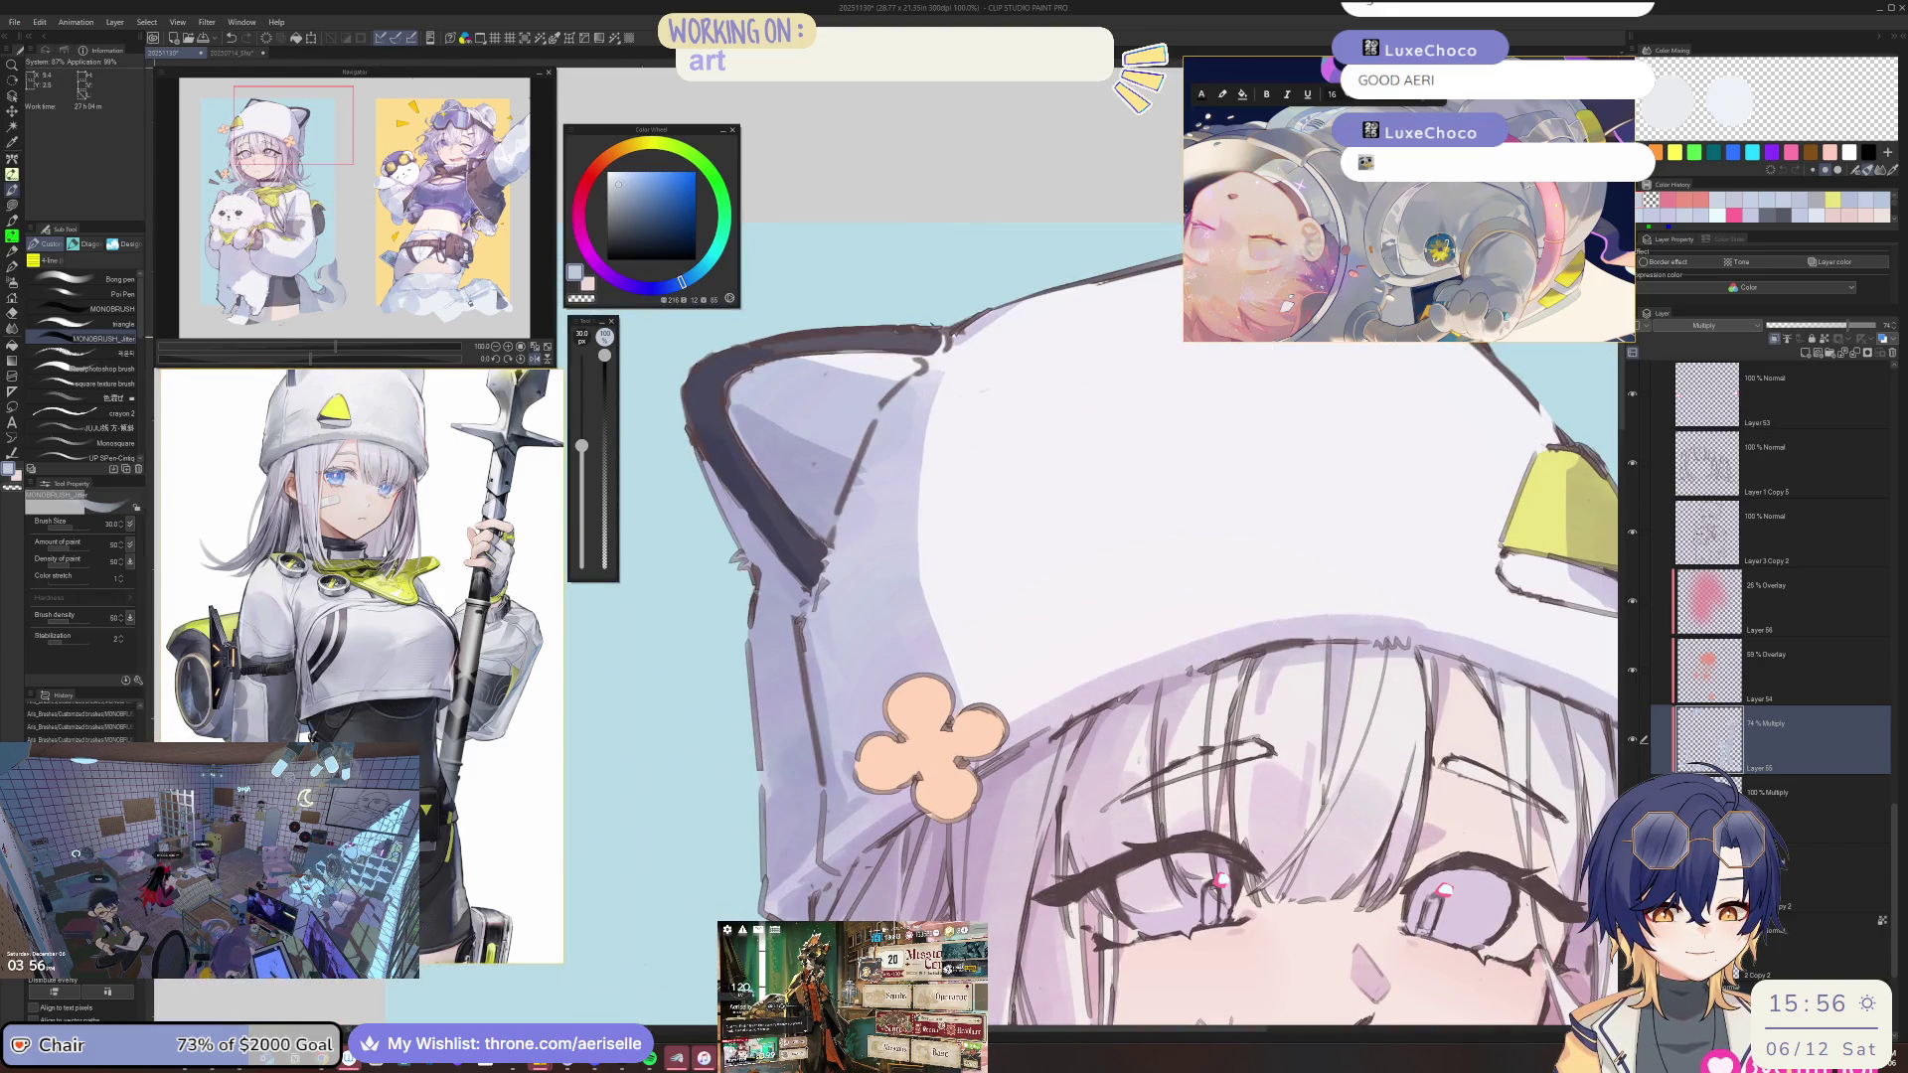
left_click(835, 401, "ctrl+shift")
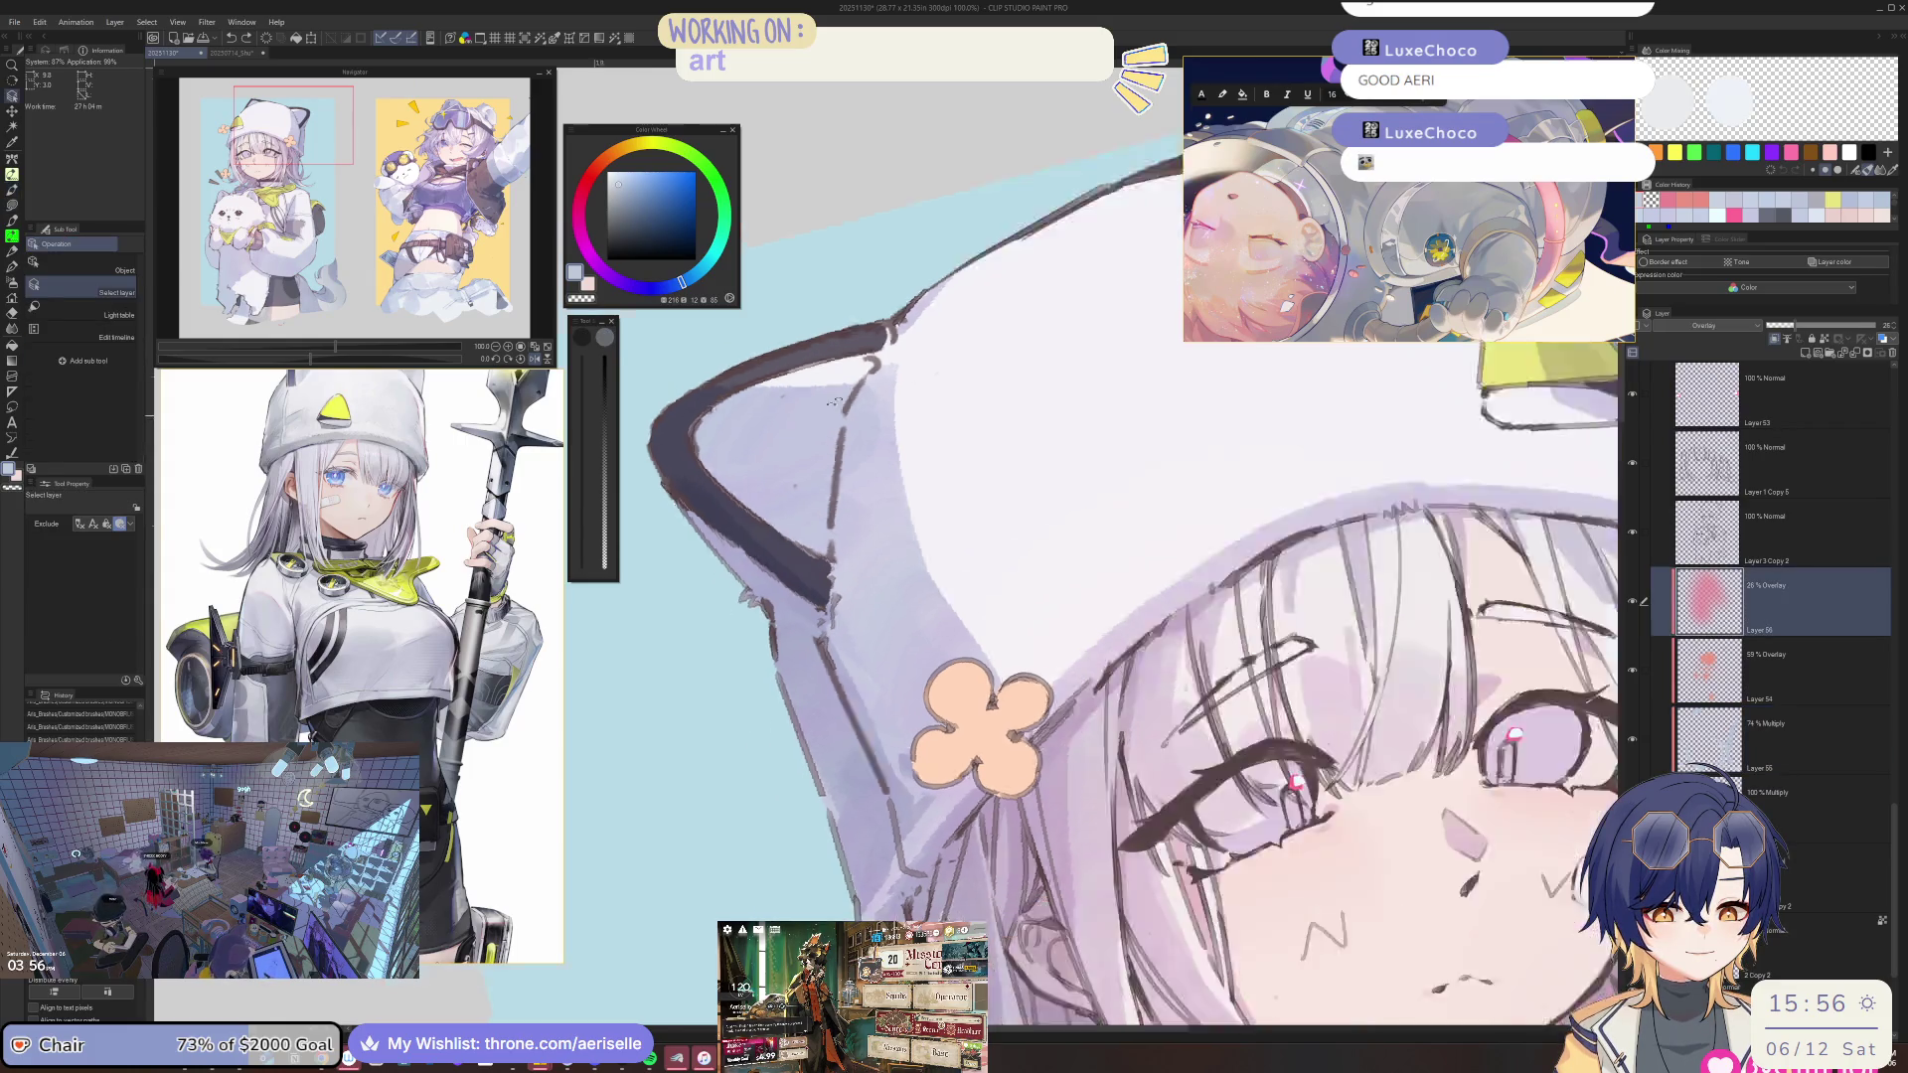
left_click_drag(834, 402, 745, 459)
left_click(793, 483, "ctrl+shift")
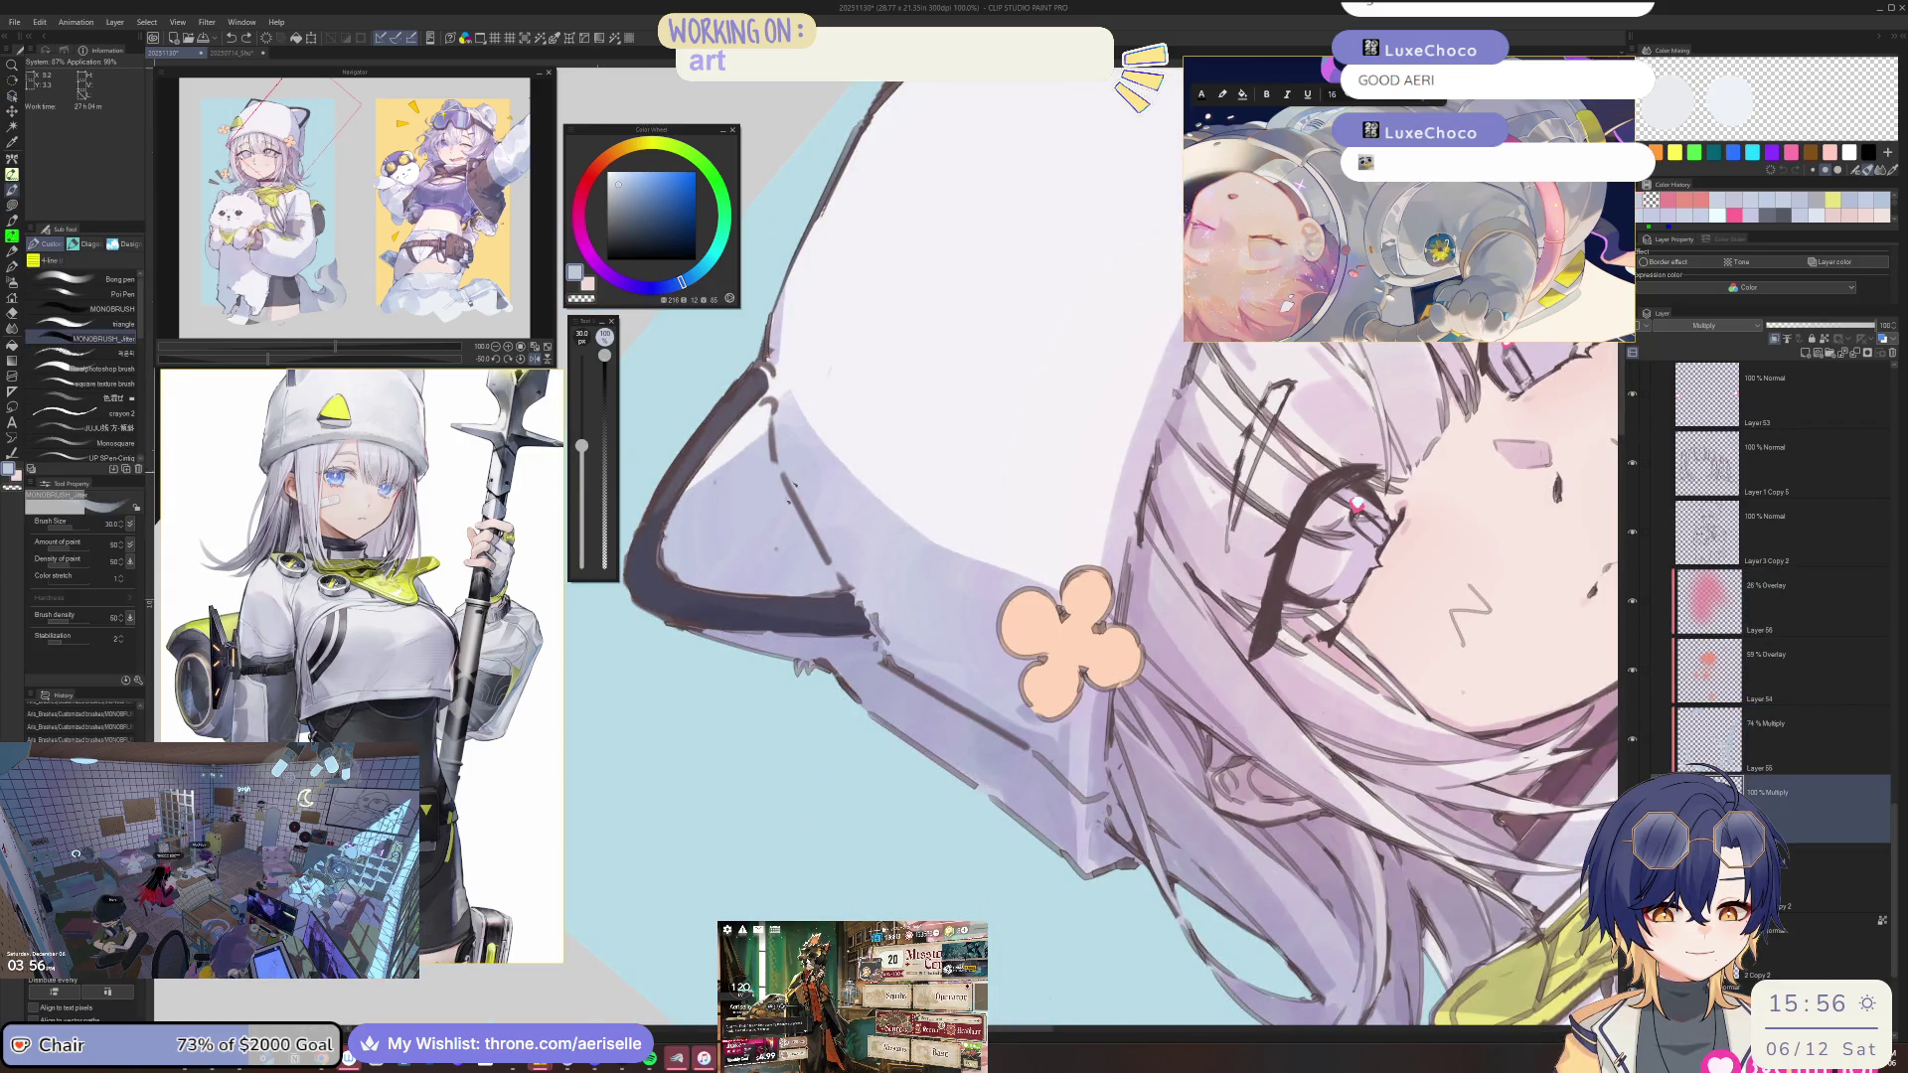
key("bracketright")
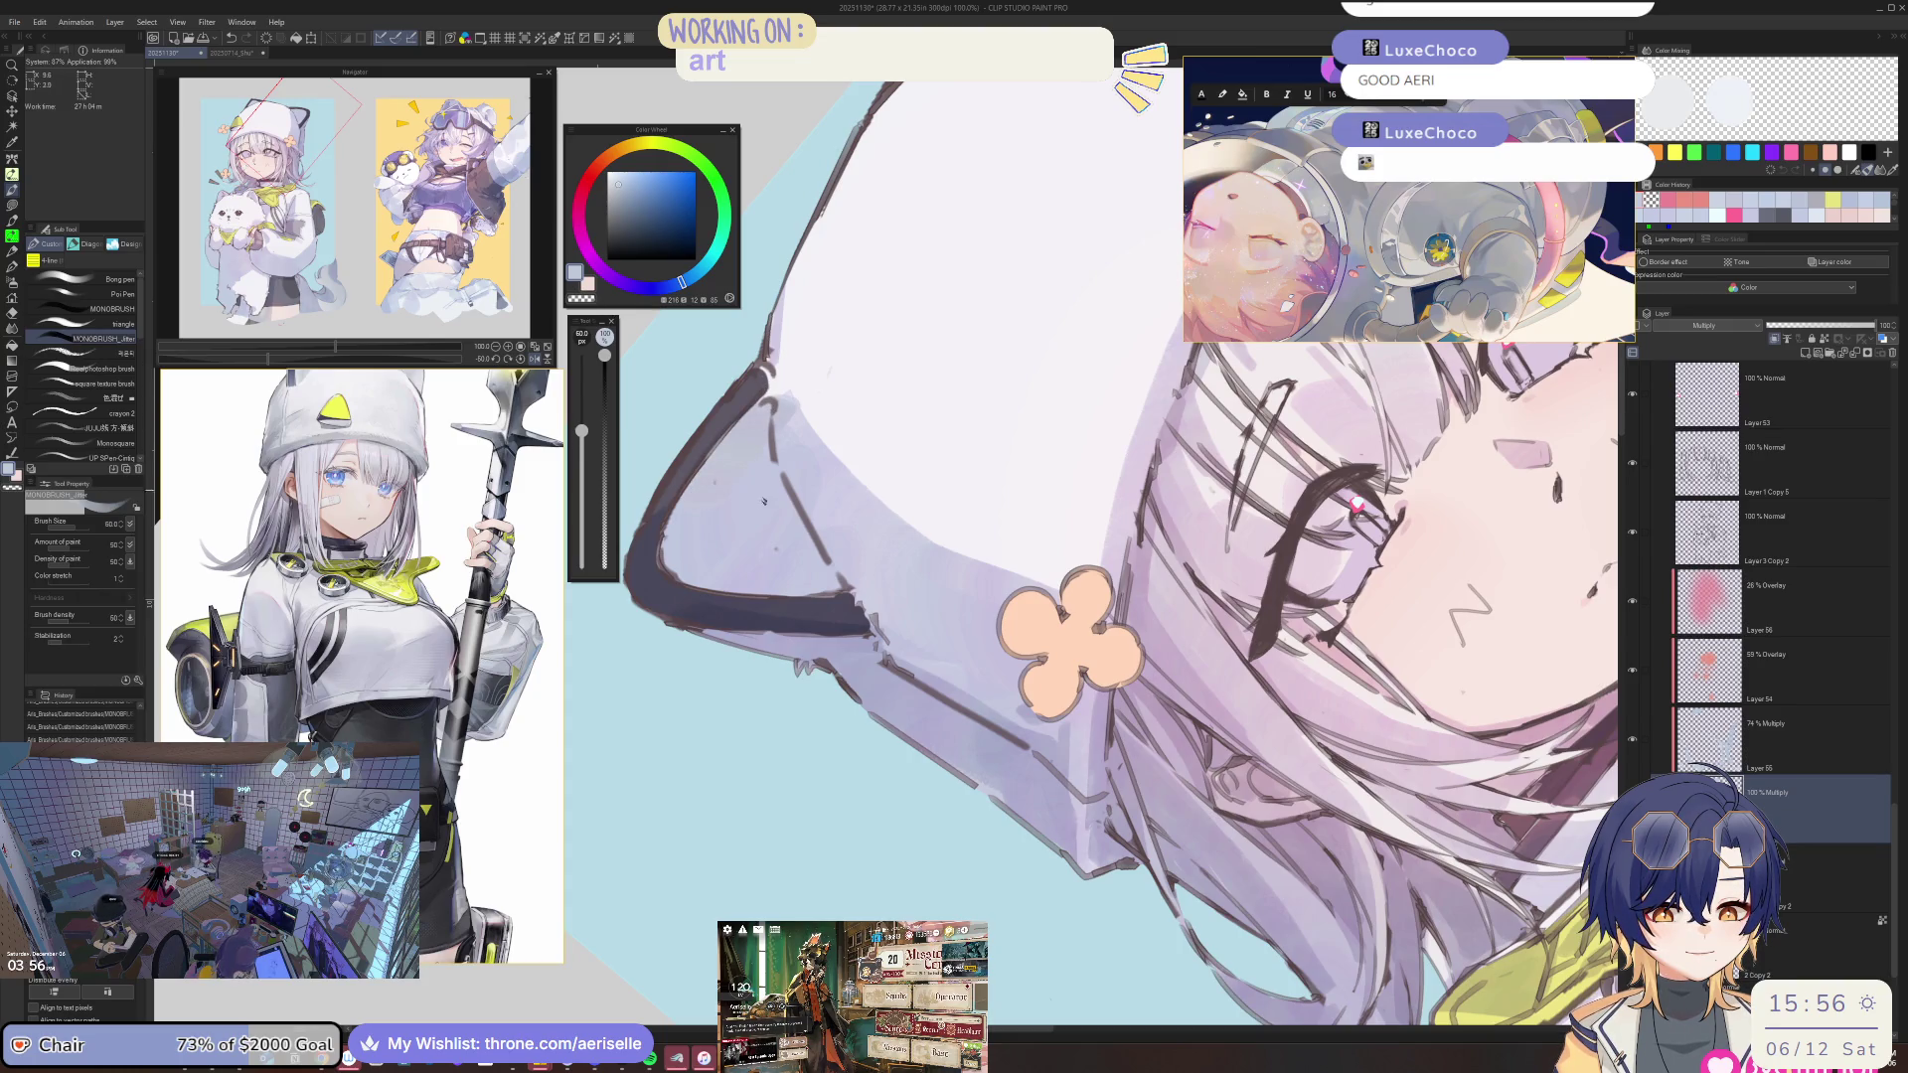
left_click(755, 428, "alt")
mouse_move(696, 487)
left_mouse_down()
mouse_move(815, 373)
mouse_move(756, 412)
left_mouse_up()
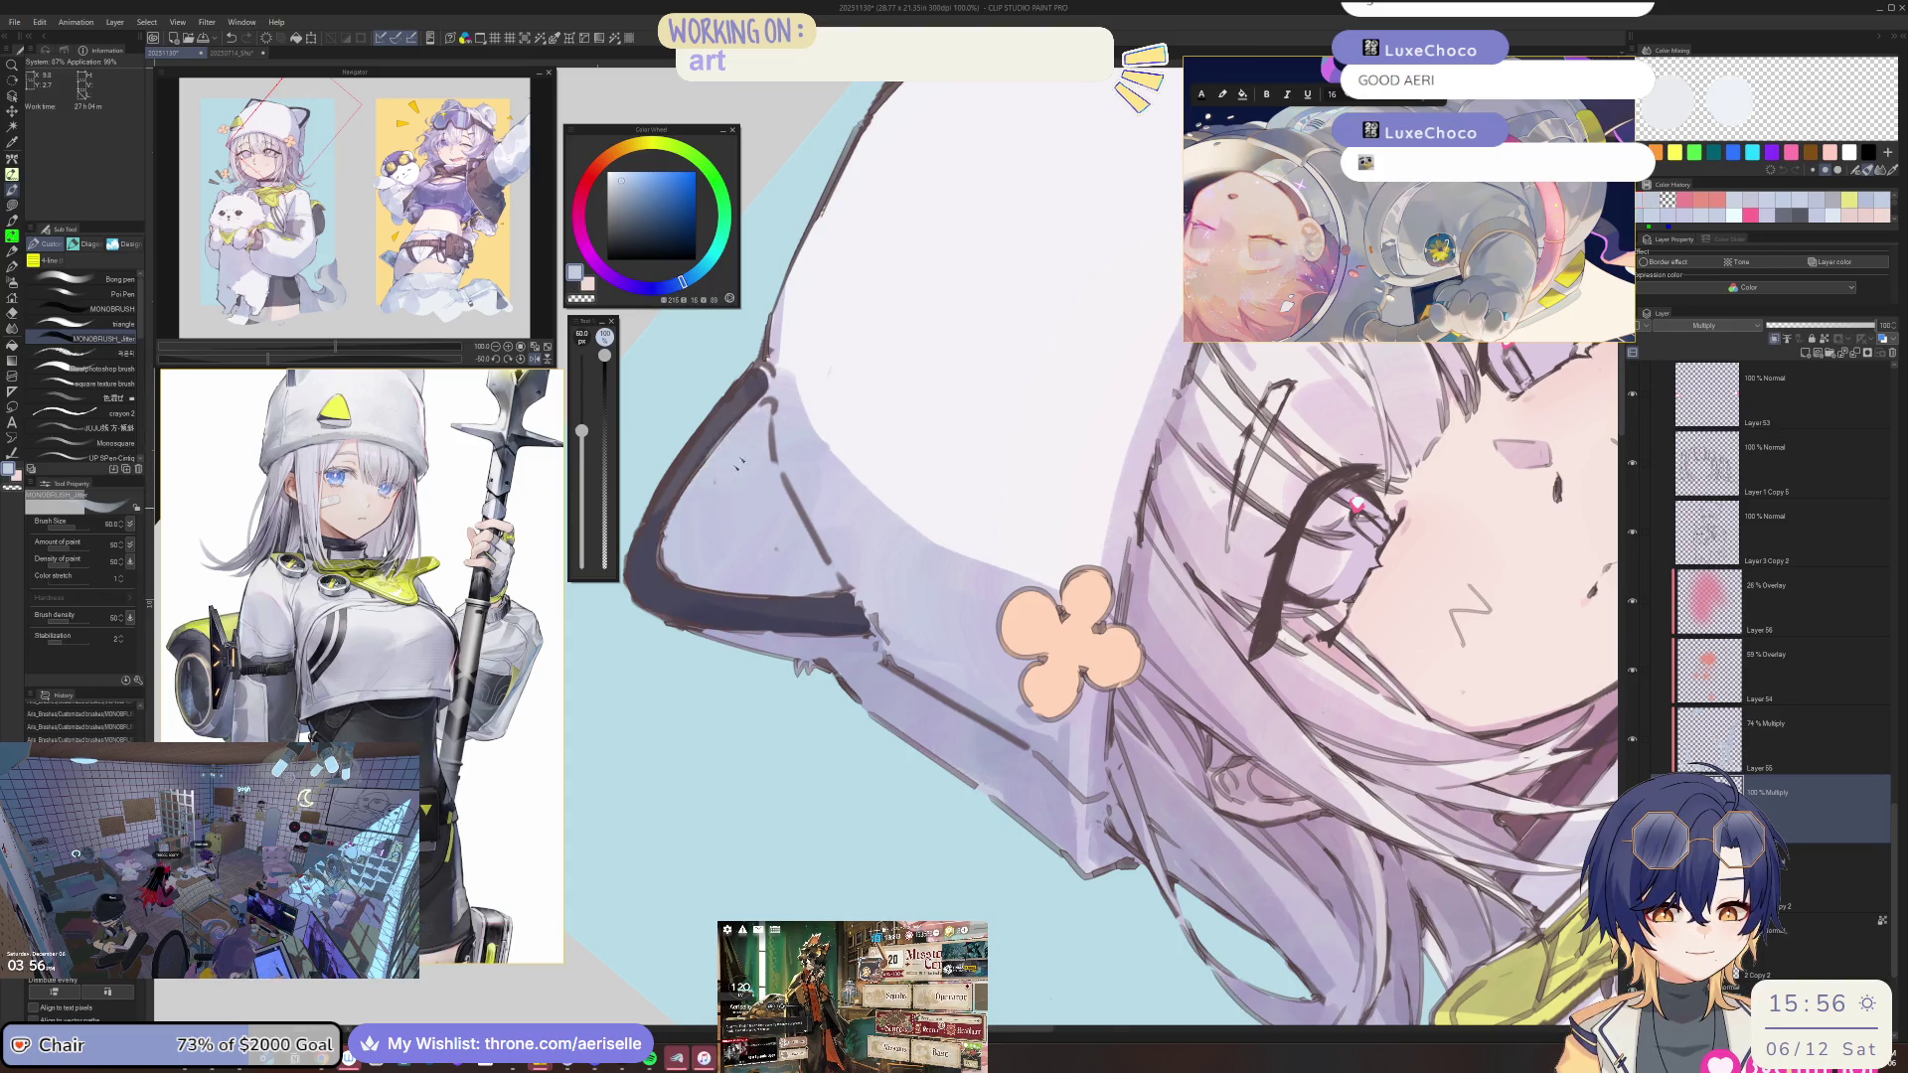
Shrink the brush to 15 and bring the whole face into view.
scroll(1093, 666, "down", 5)
scroll(1093, 666, "down", 3)
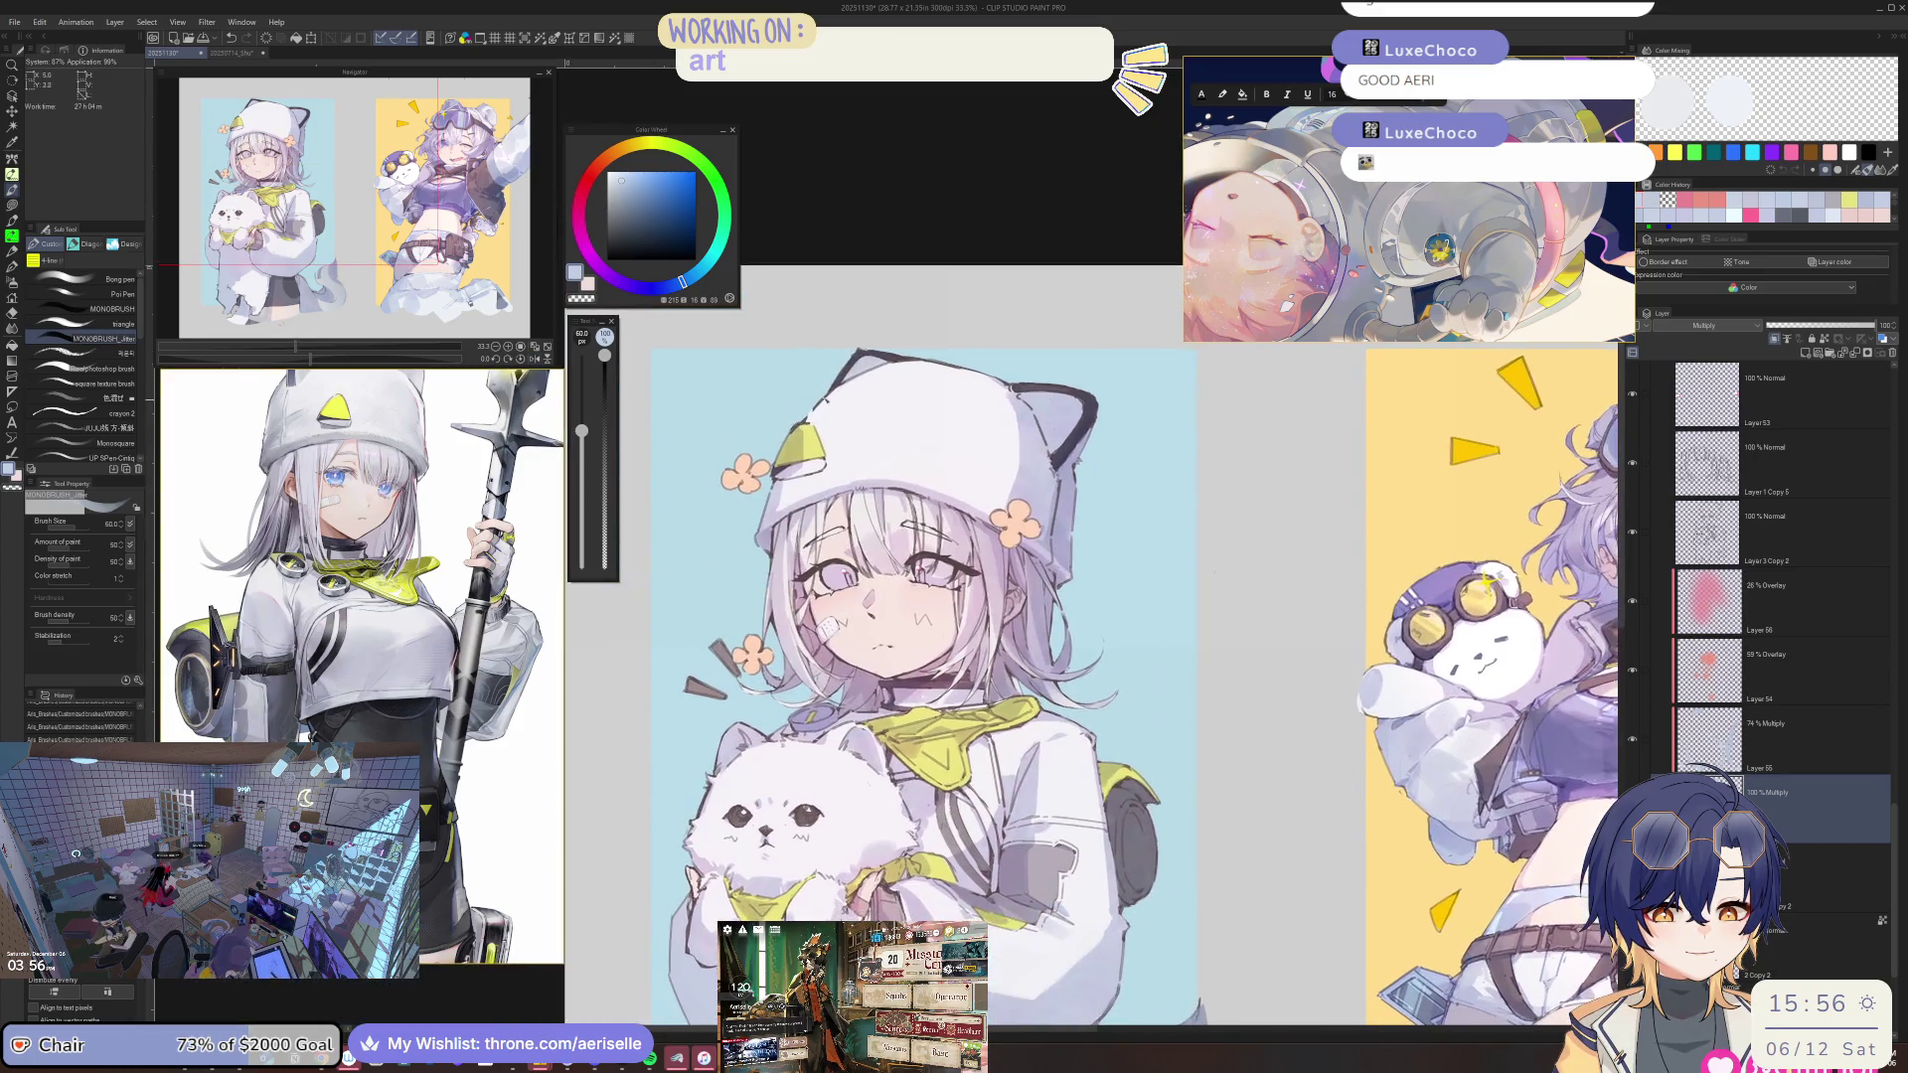
scroll(997, 348, "up", 5)
key("bracketleft")
key("bracketleft")
key("bracketleft")
left_click_drag(719, 342, 997, 348)
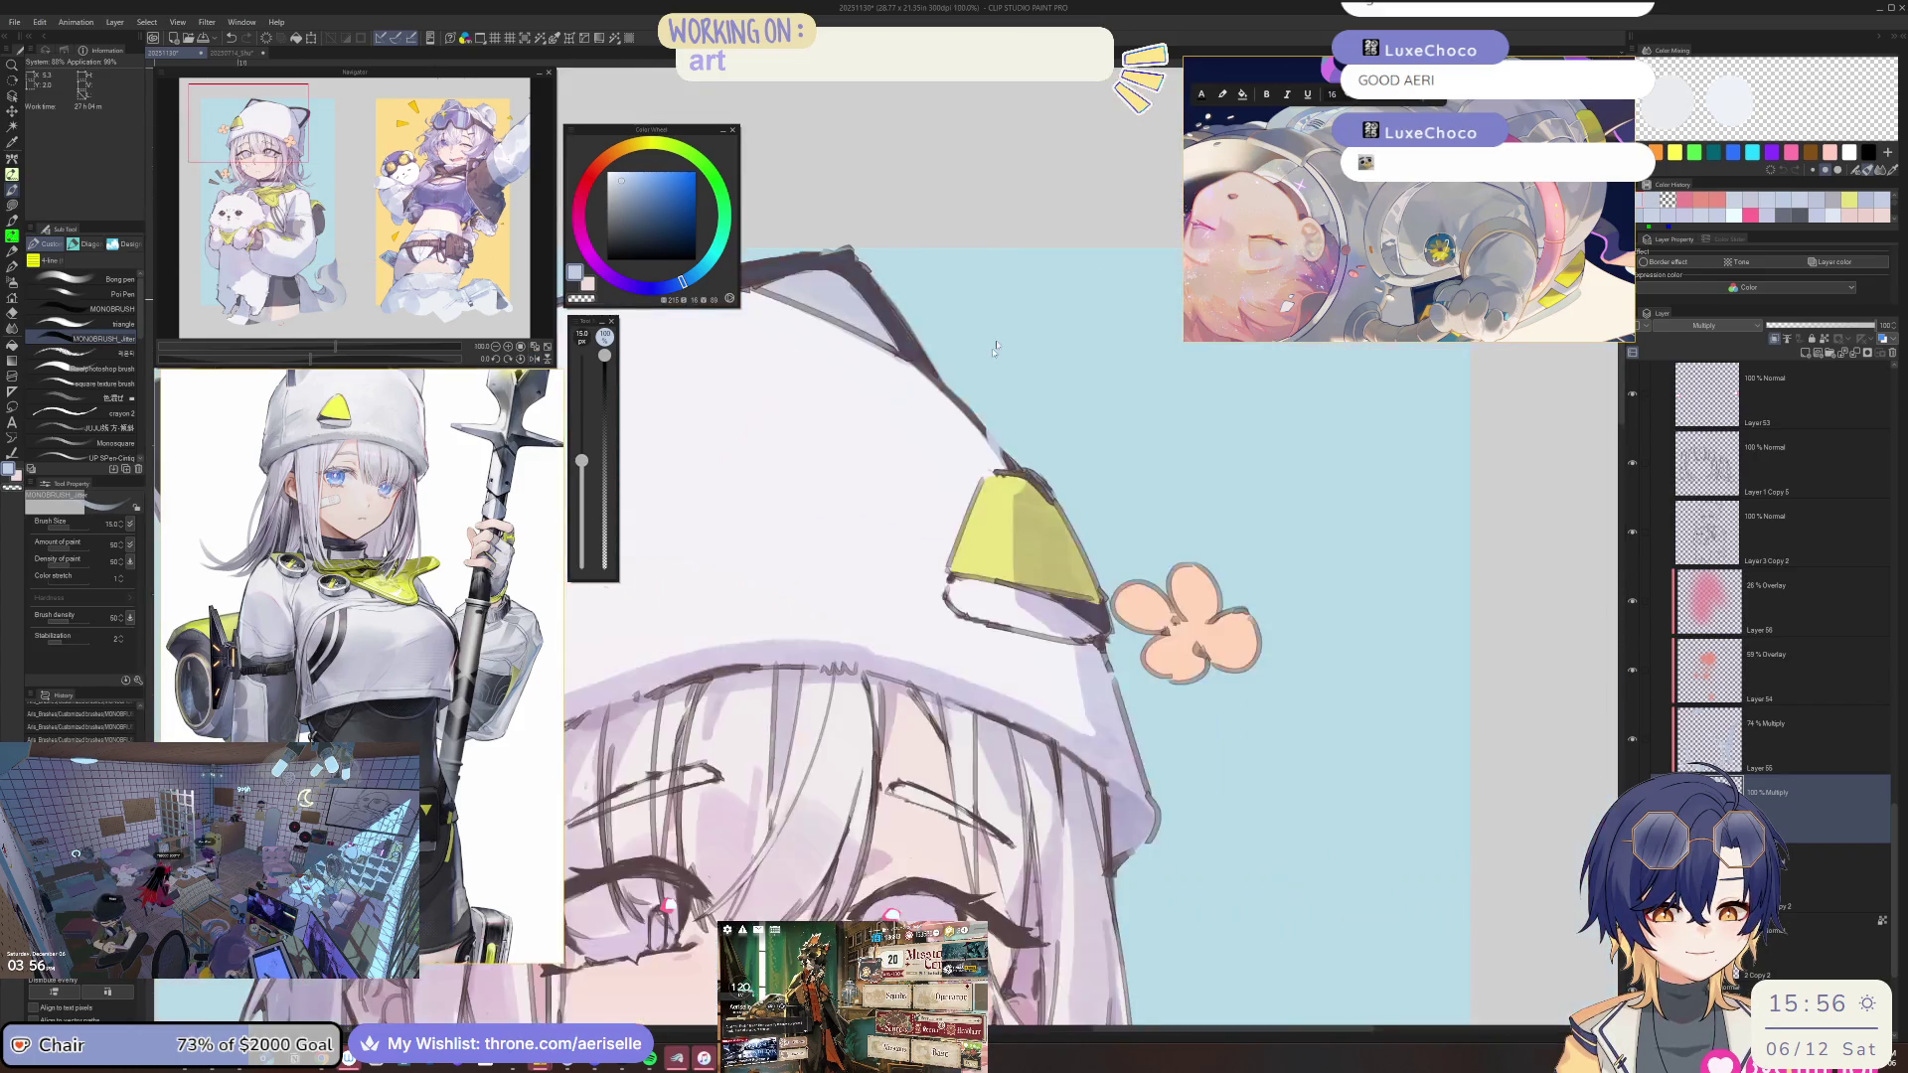
scroll(997, 347, "down", 2)
left_click_drag(910, 446, 1122, 564)
scroll(1122, 565, "up", 2)
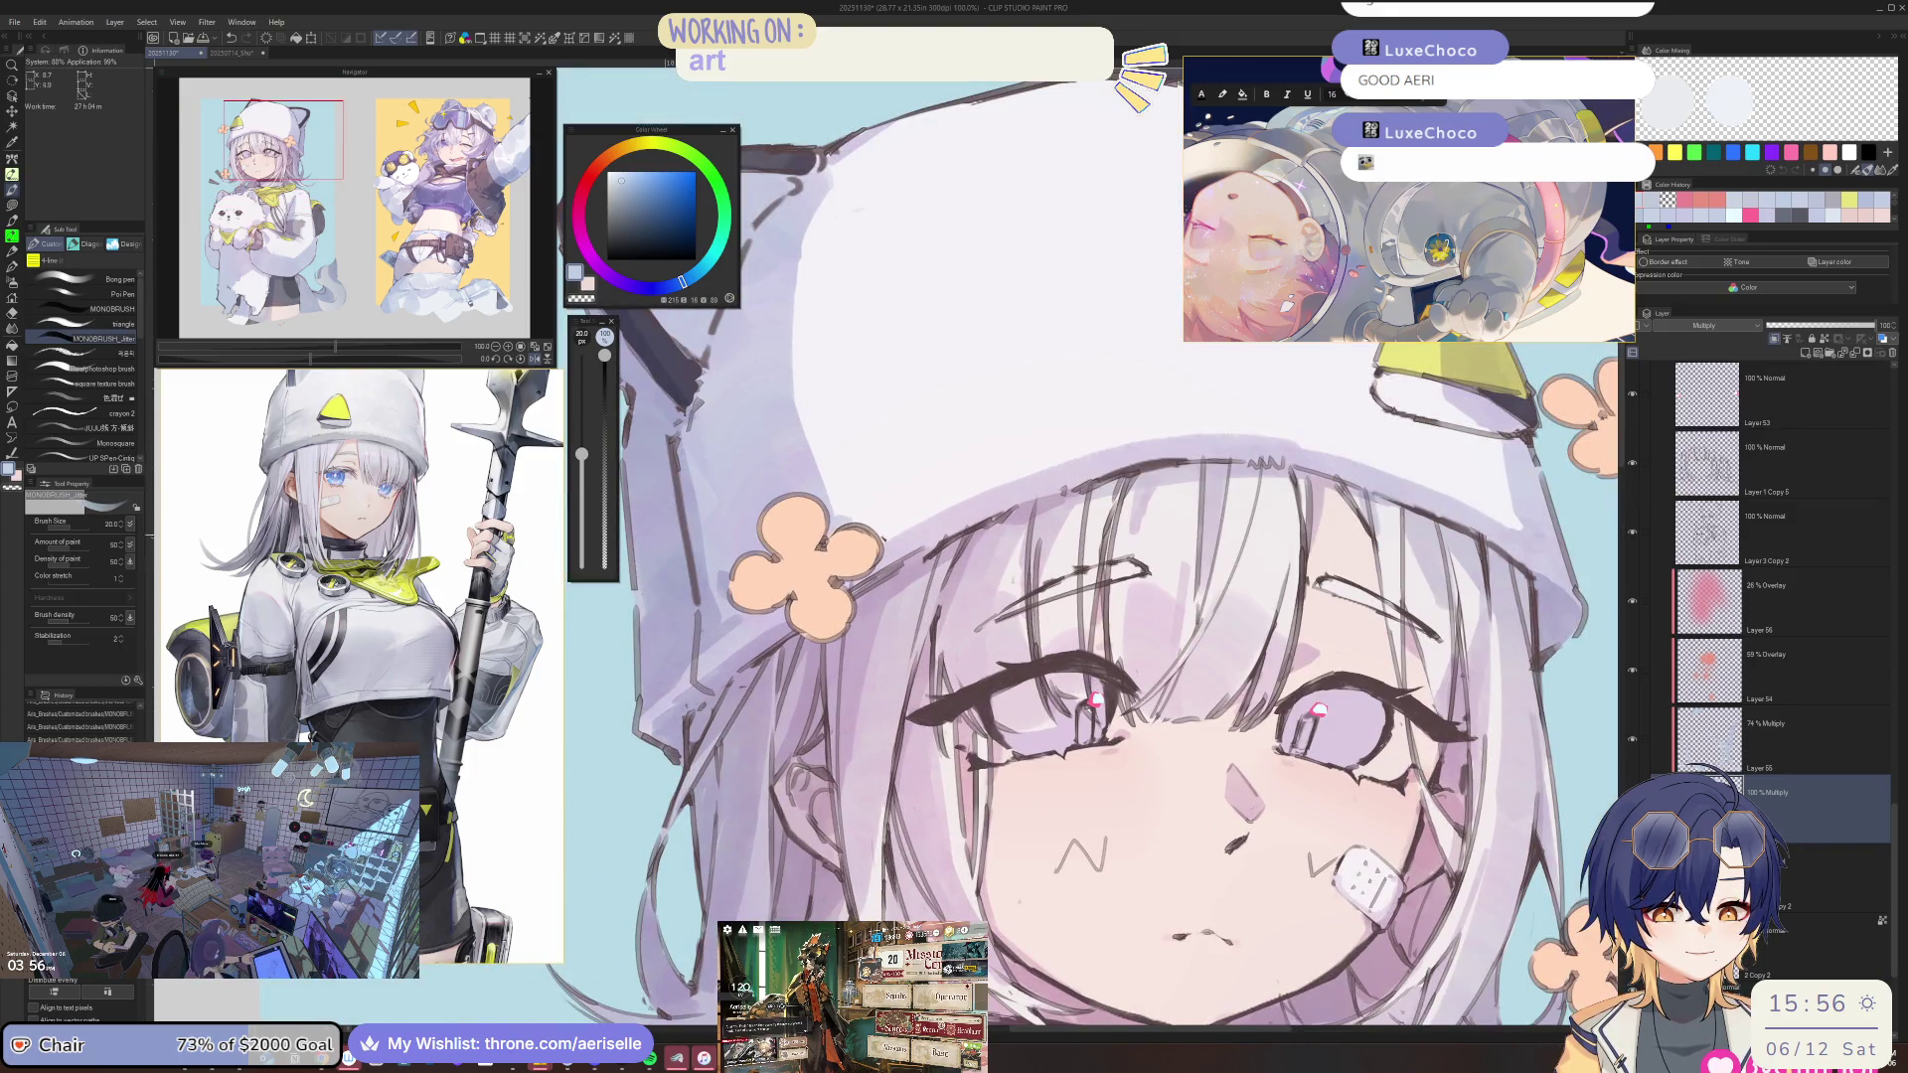
scroll(994, 597, "down", 4)
scroll(993, 597, "up", 1)
scroll(993, 596, "up", 1)
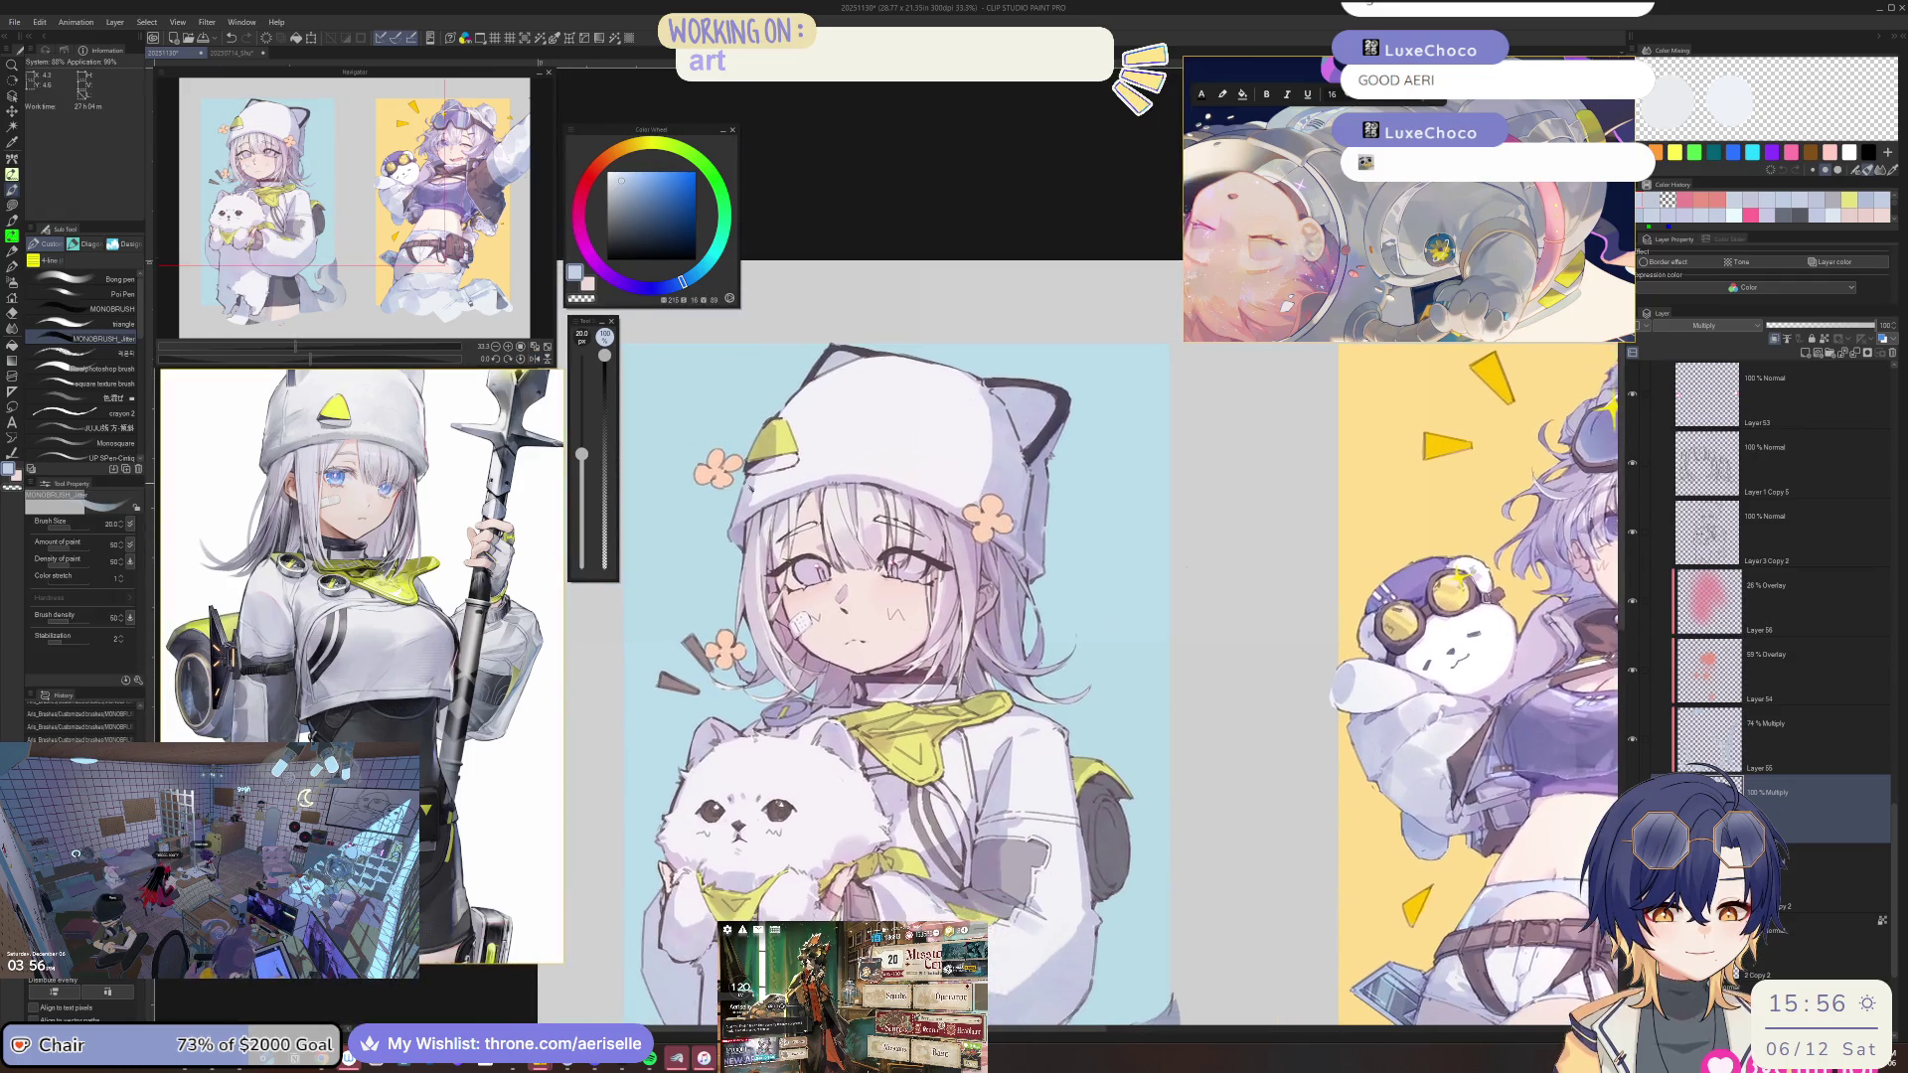
scroll(993, 597, "up", 1)
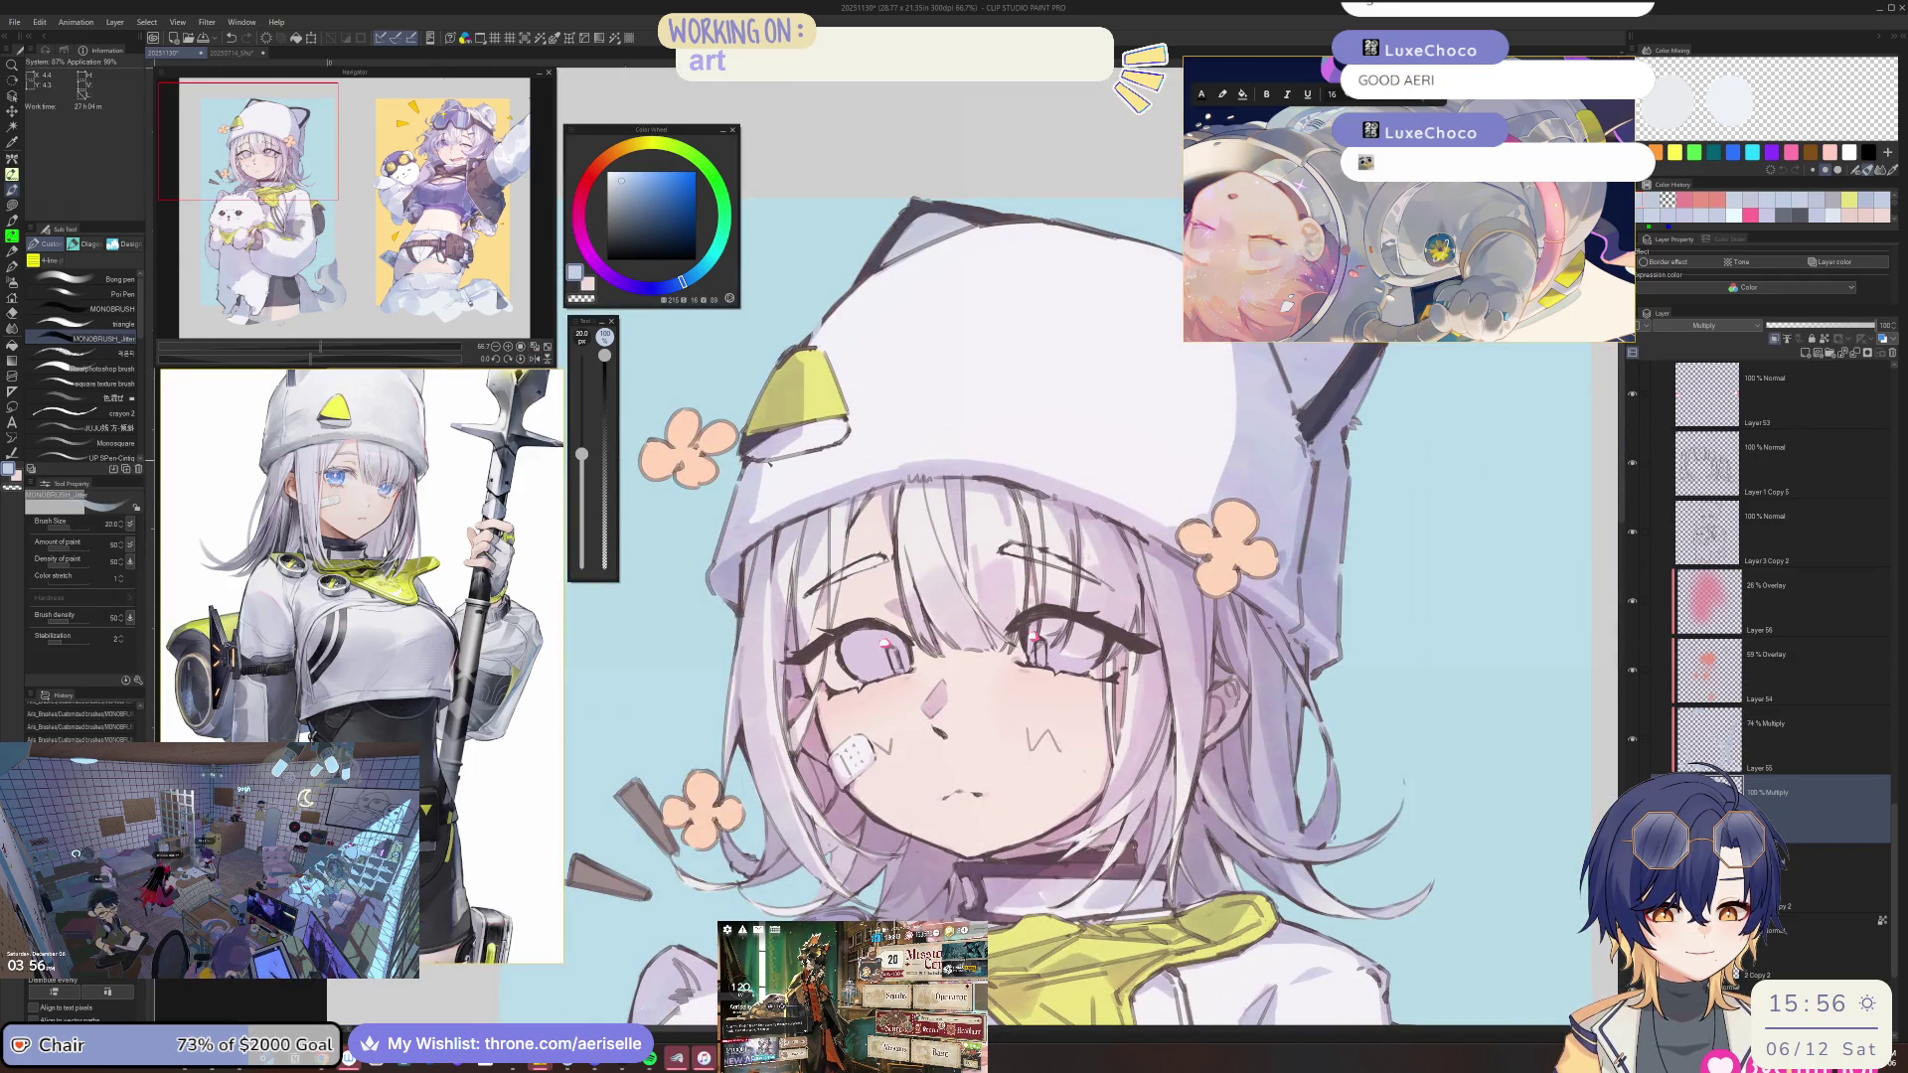
key("e")
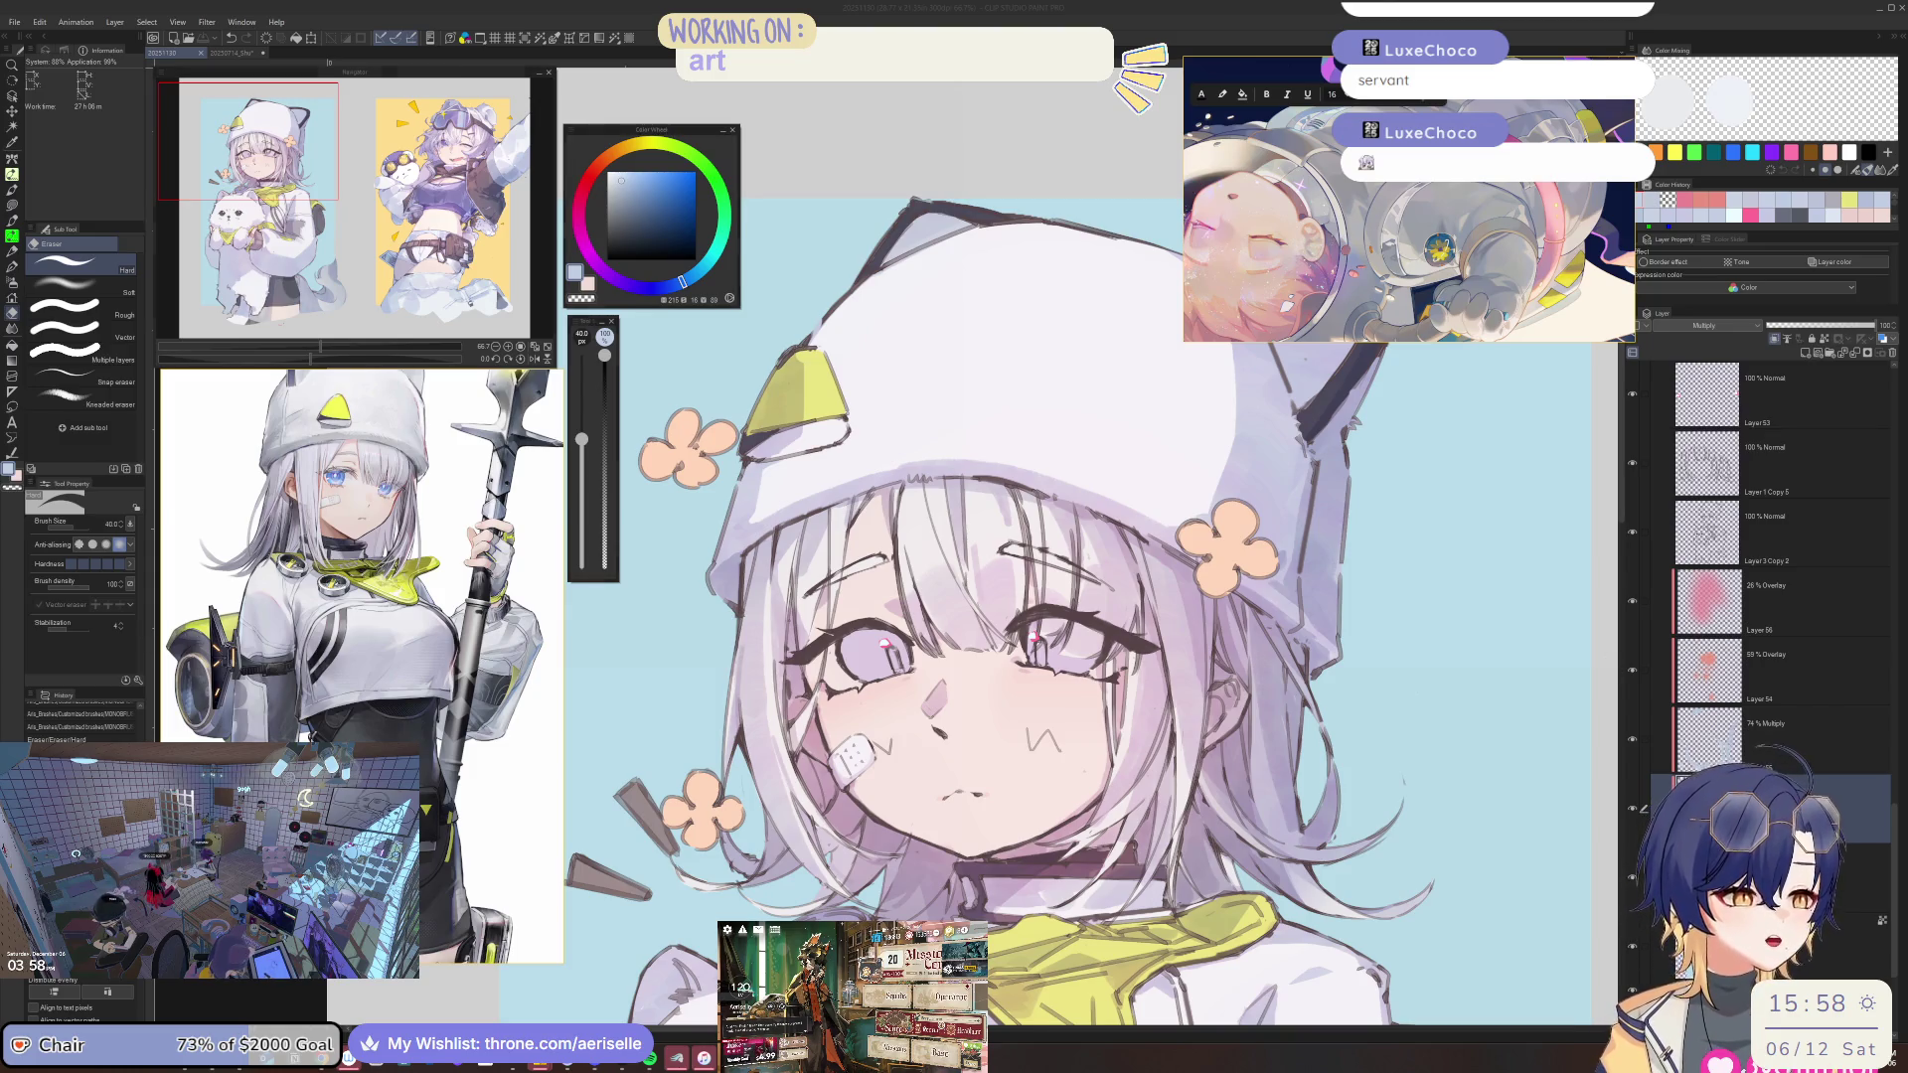
Remove the stray hair strands beside the lilac eye in a mirrored view, then select the 74% Multiply layer.
key("h")
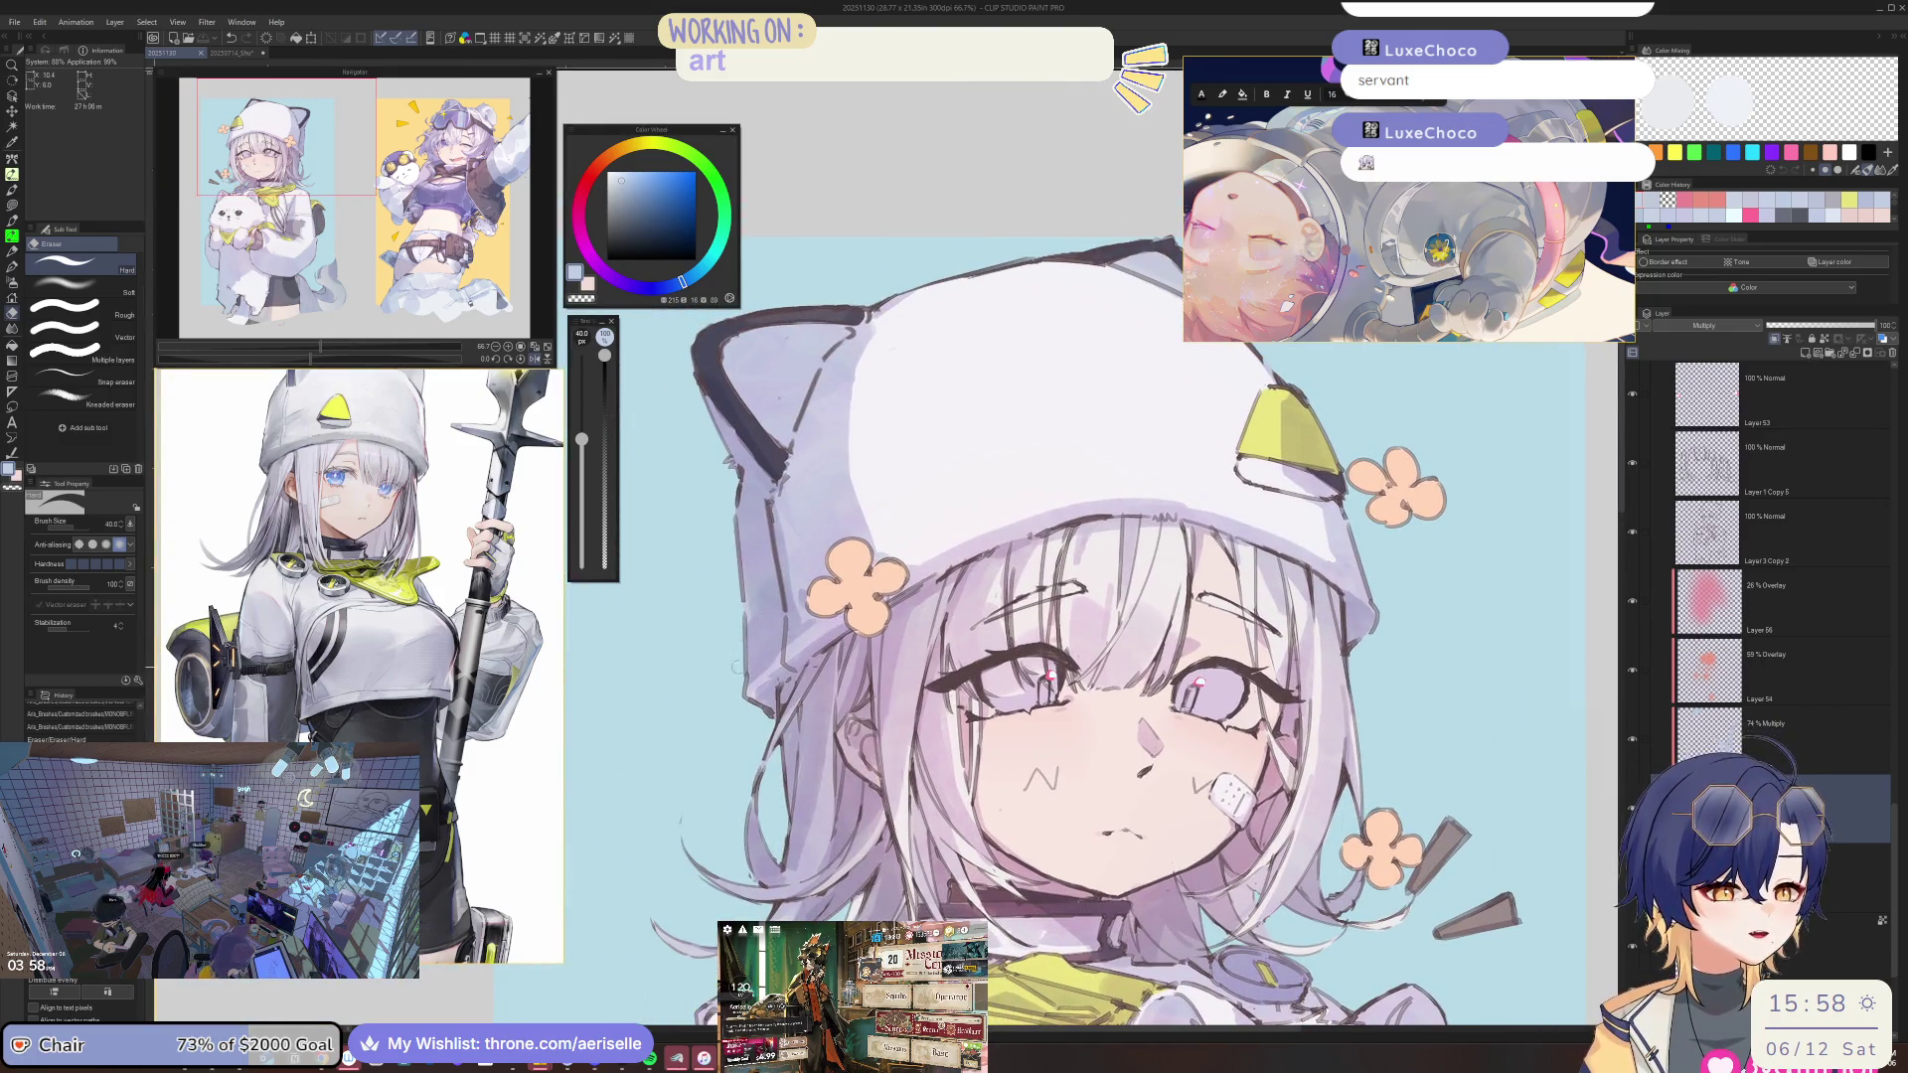
scroll(1093, 616, "up", 3)
key("p")
left_click_drag(1174, 492, 1121, 545)
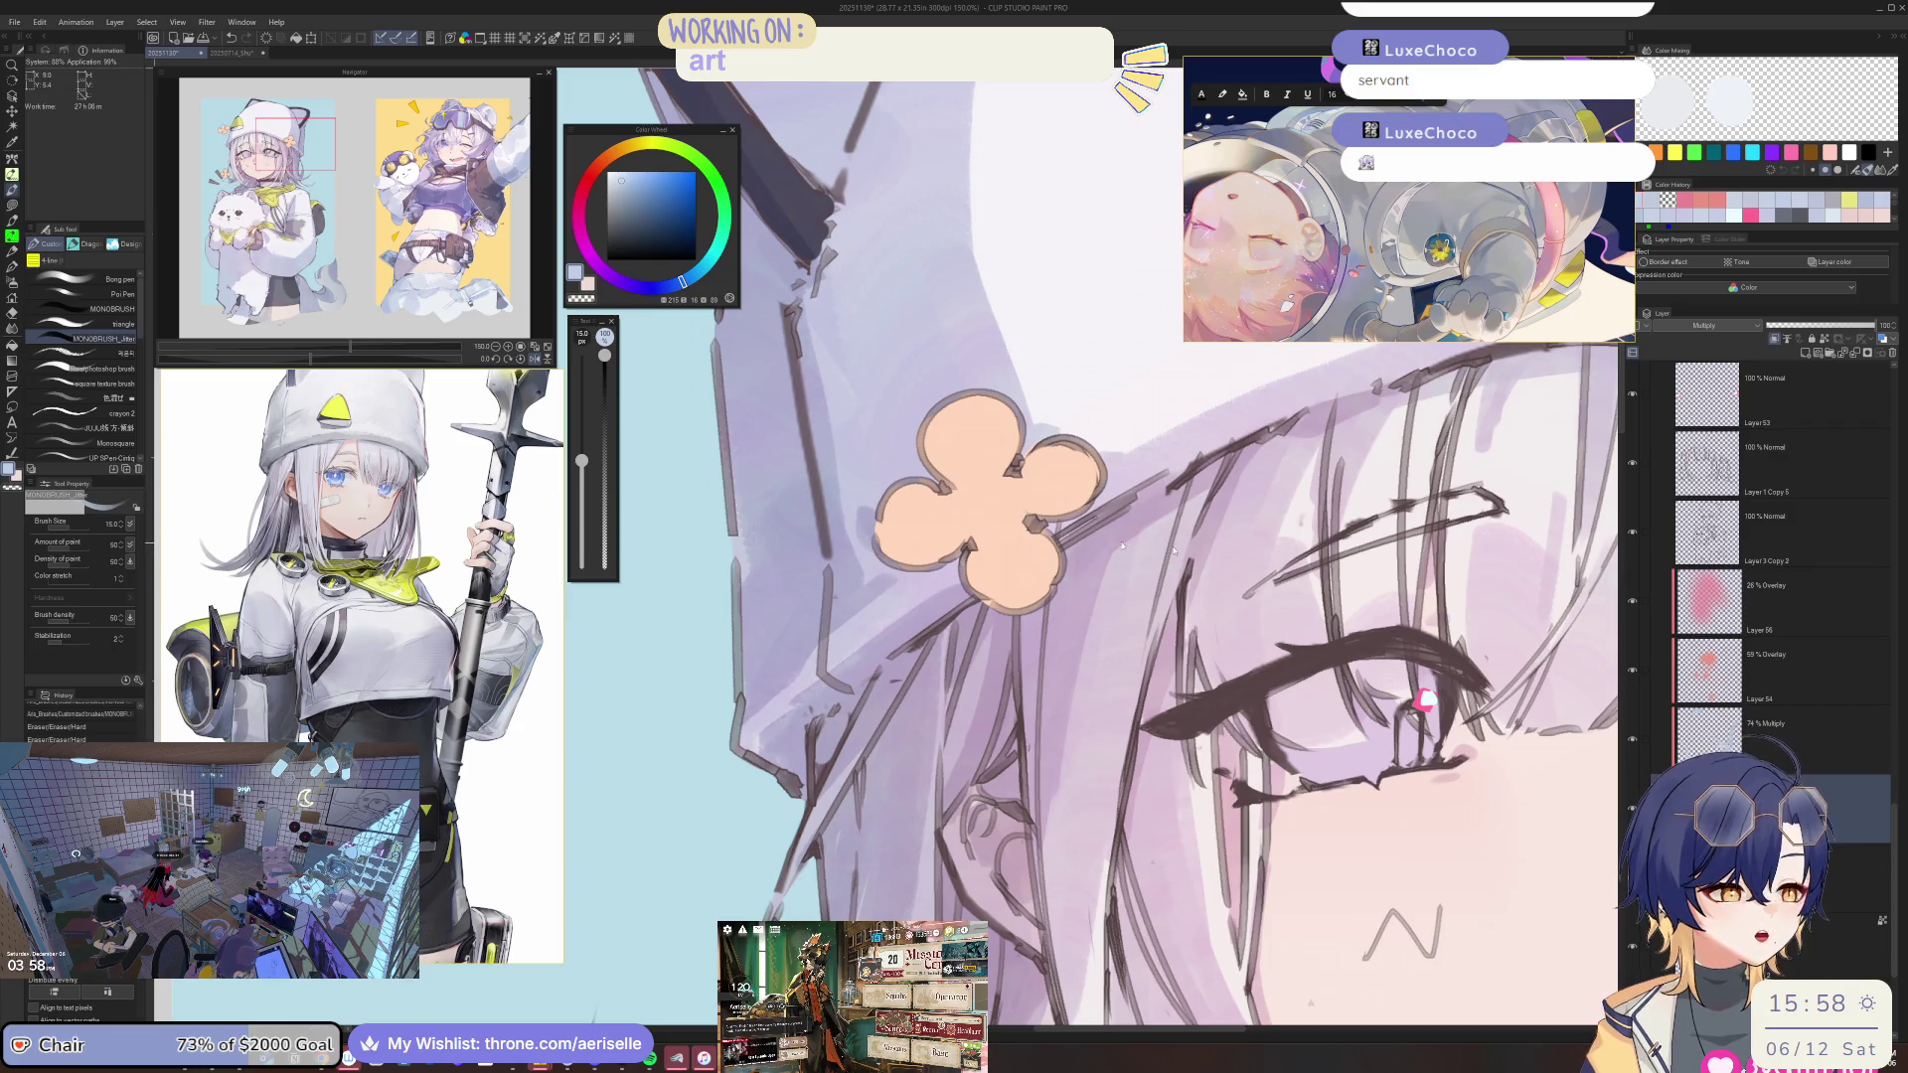
left_click(1818, 736)
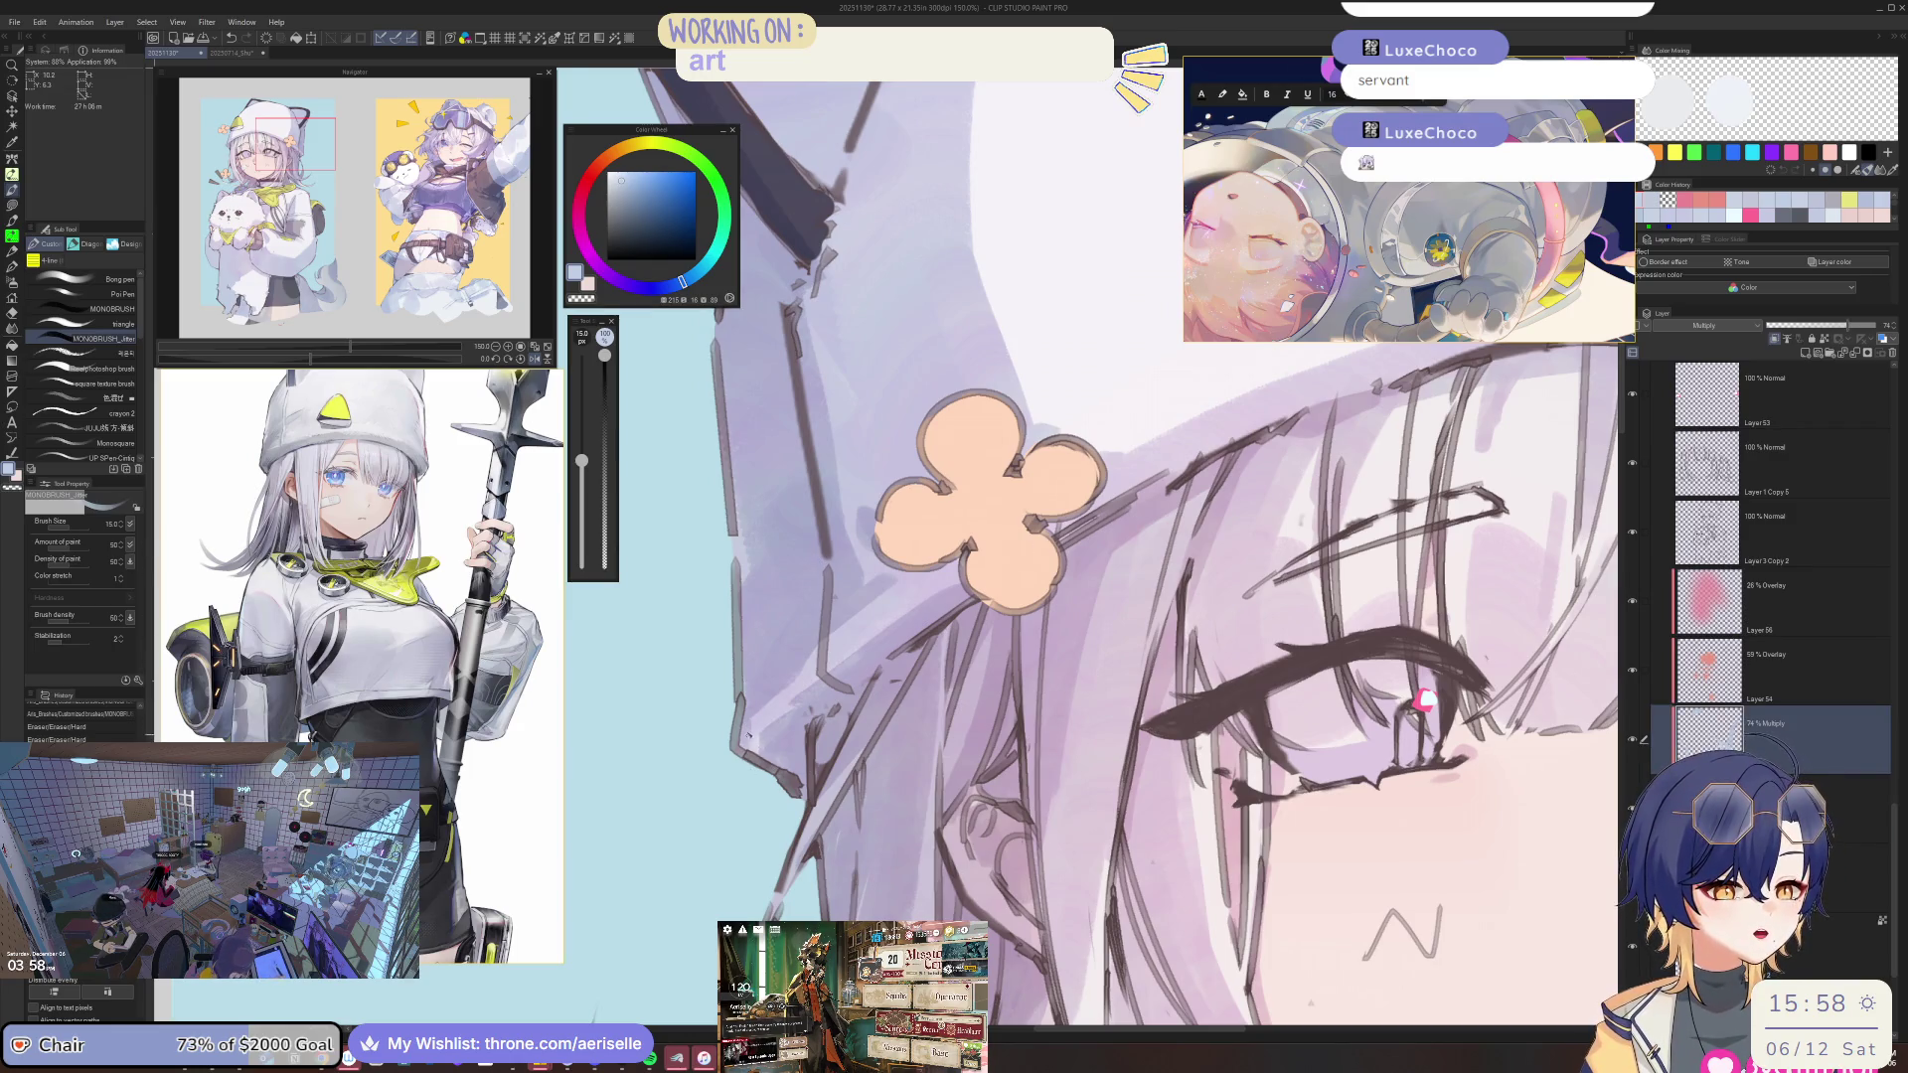
Add a small stroke near the girl's eye, then set the brush to 25 and rotate the view.
left_click_drag(745, 741, 763, 758)
key("ctrl+minus")
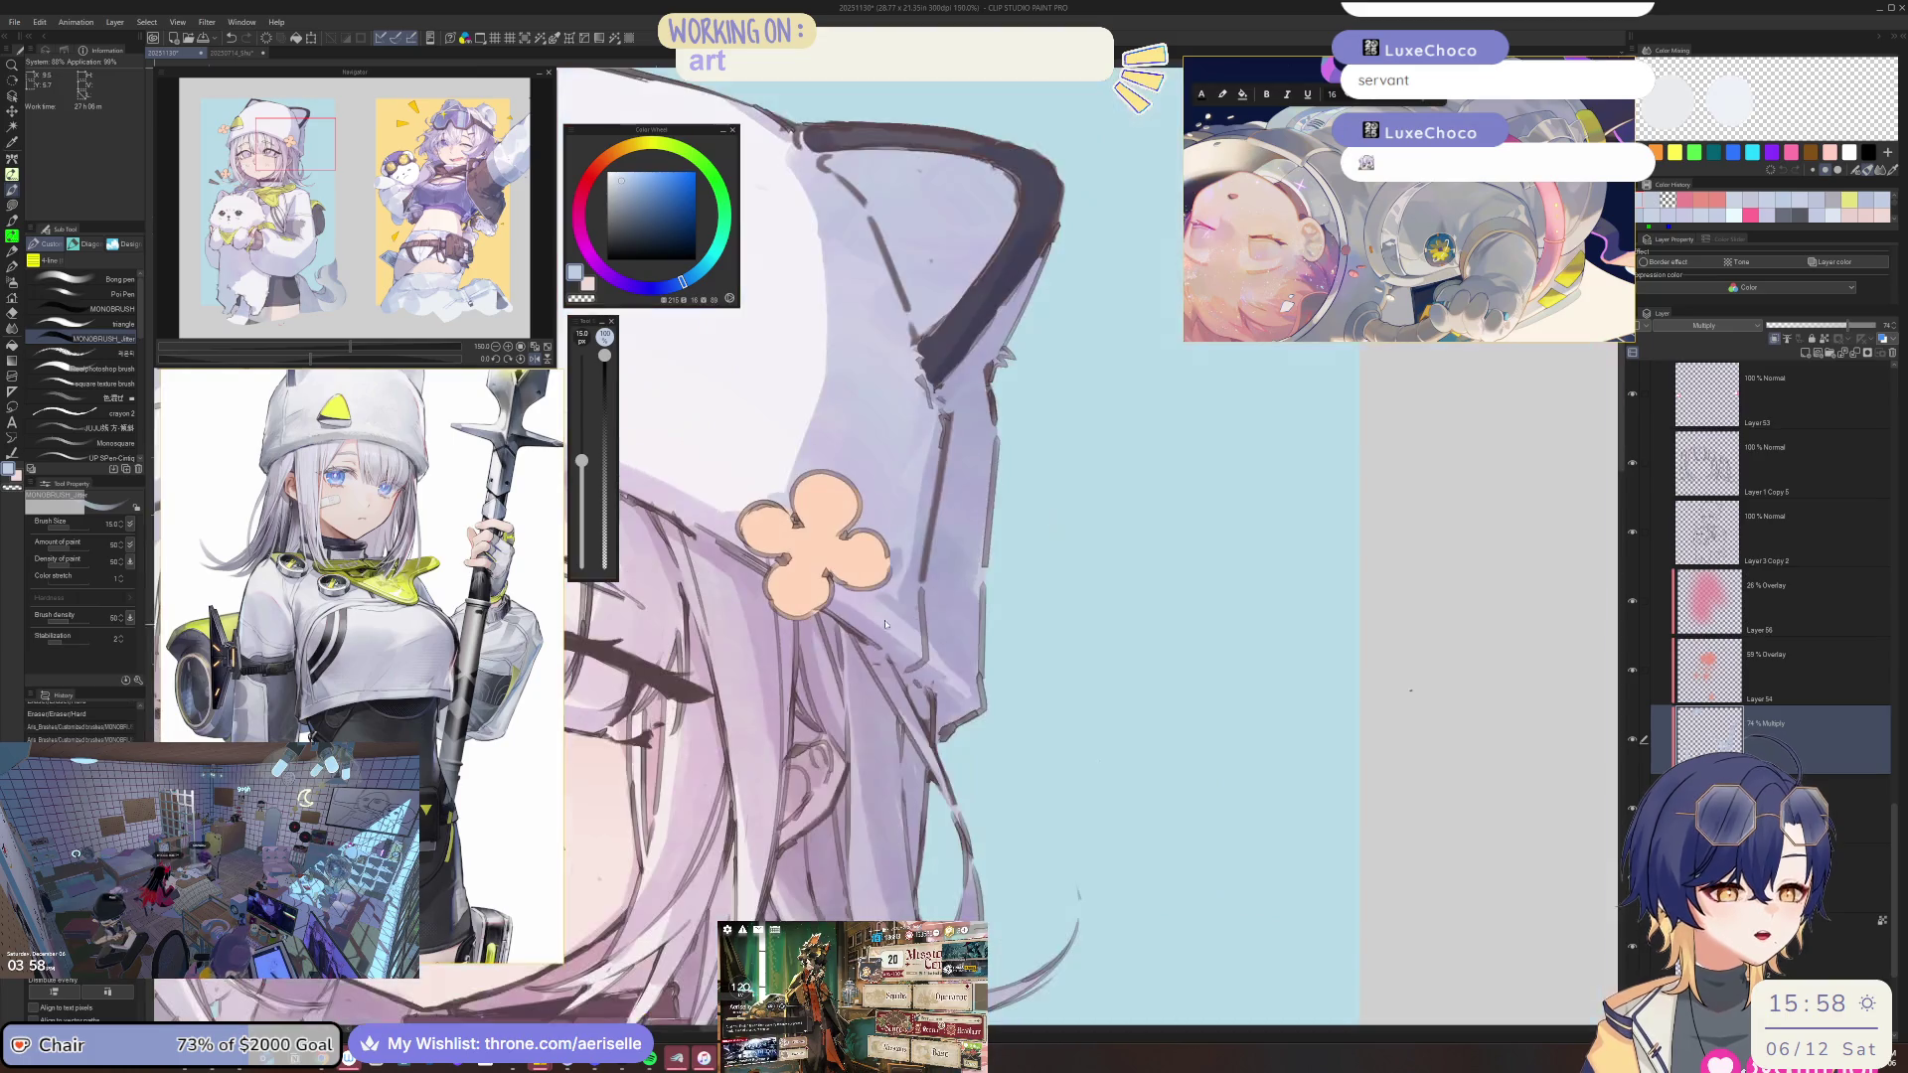
key("ctrl+minus")
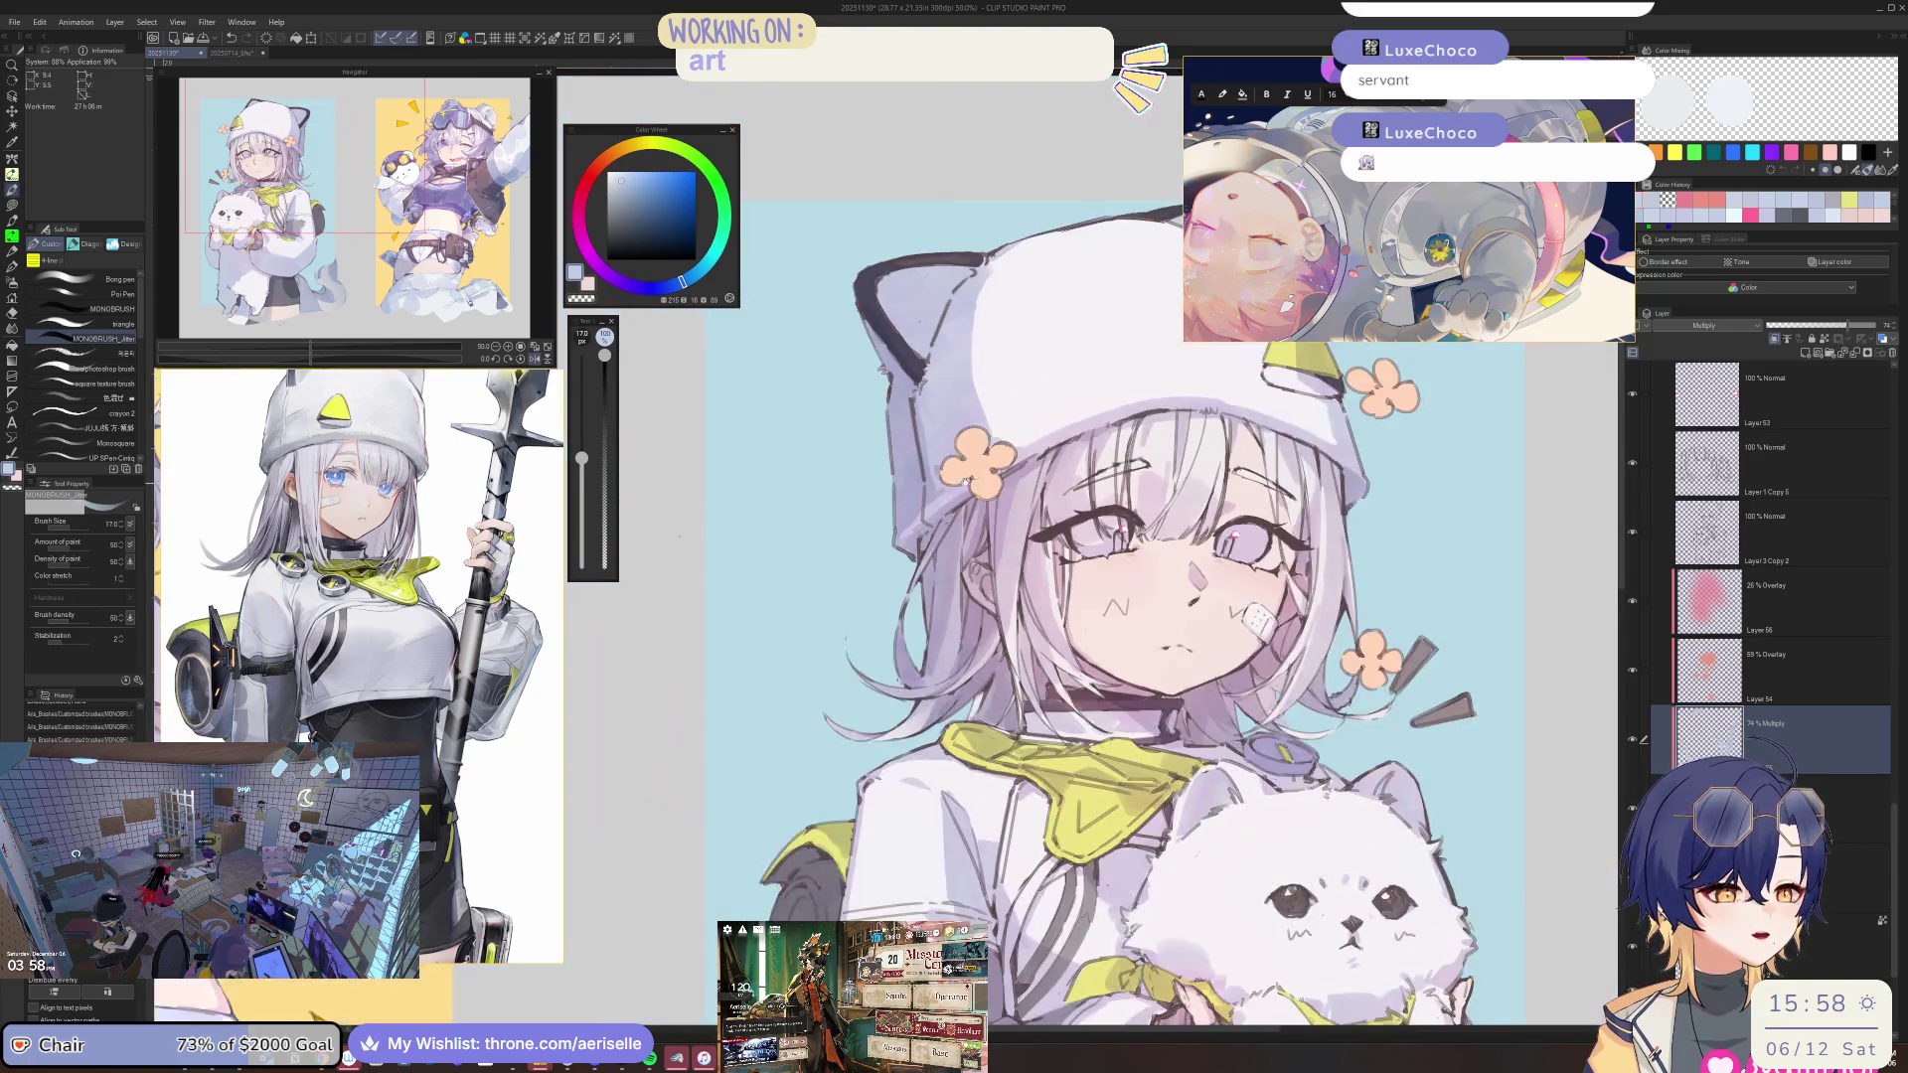
key("ctrl+minus")
key("ctrl+plus")
key("ctrl+plus")
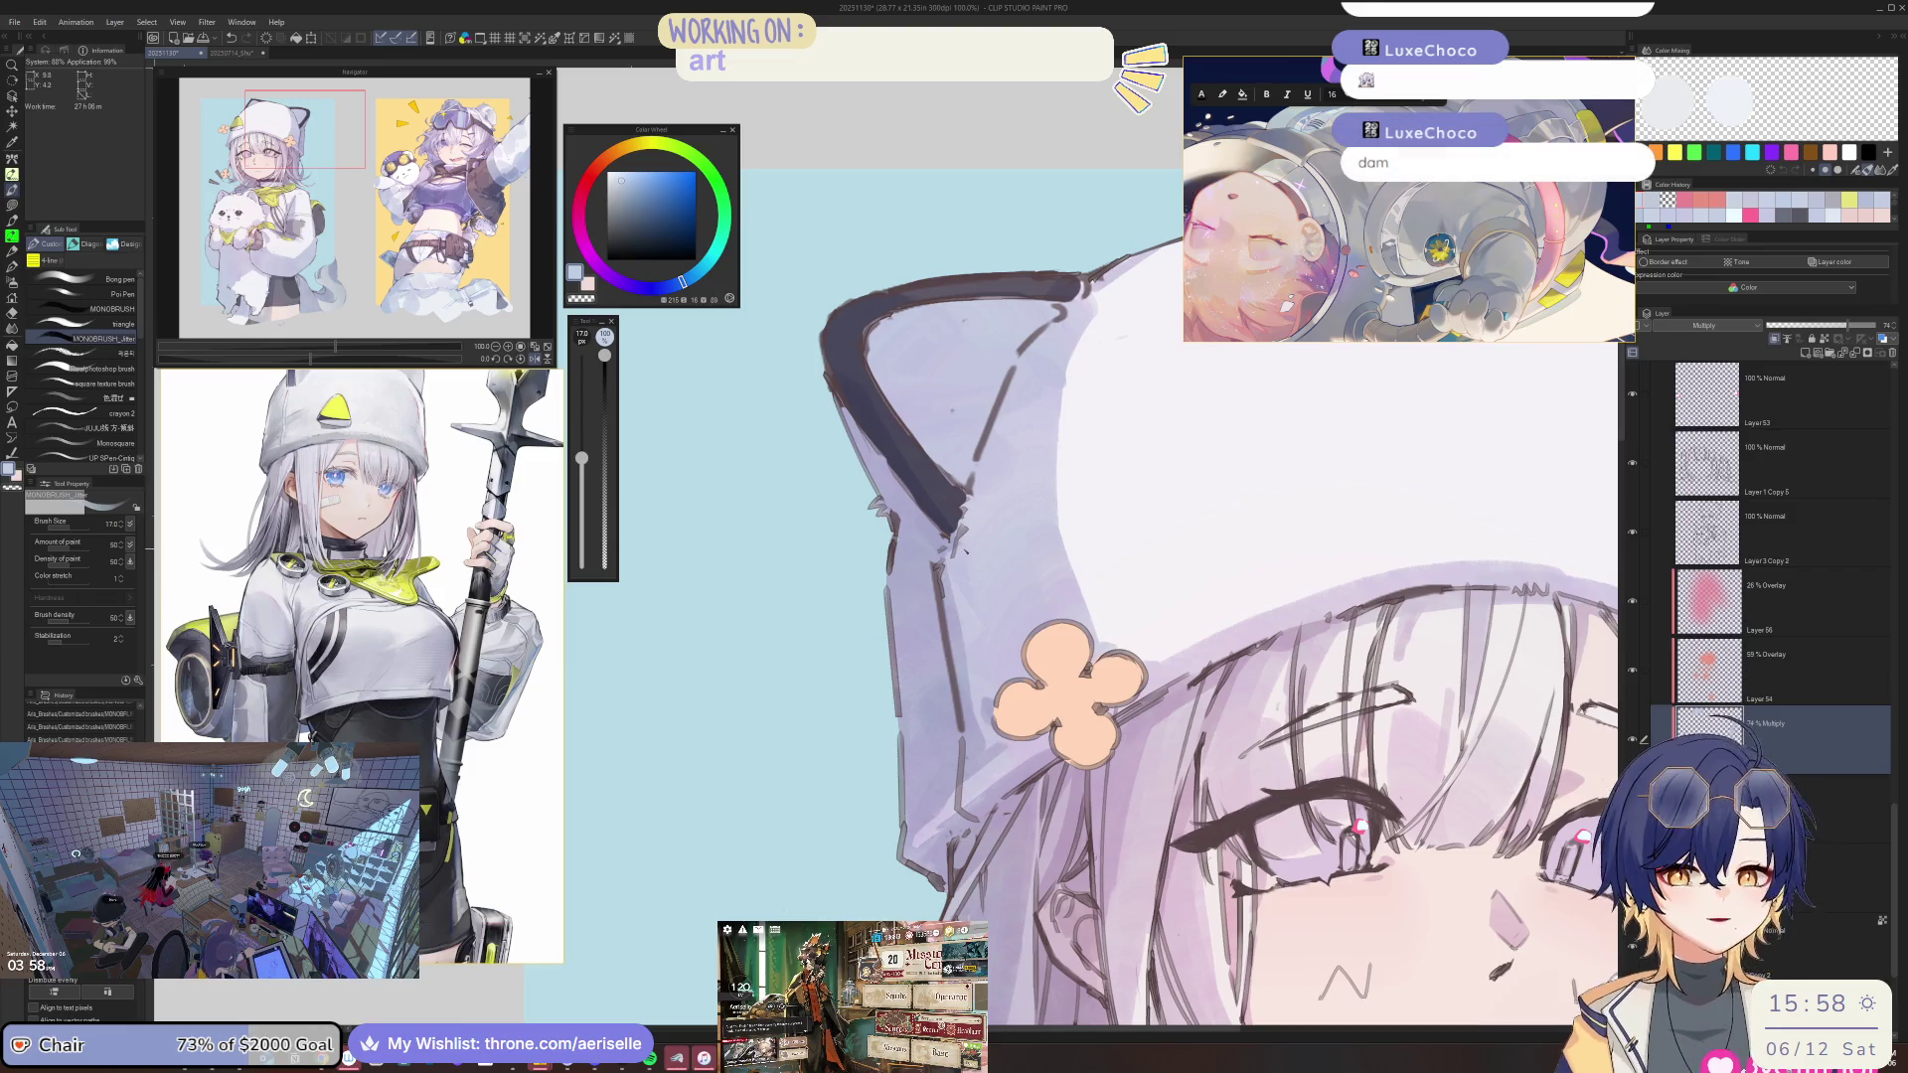
key("bracketright")
key("bracketright")
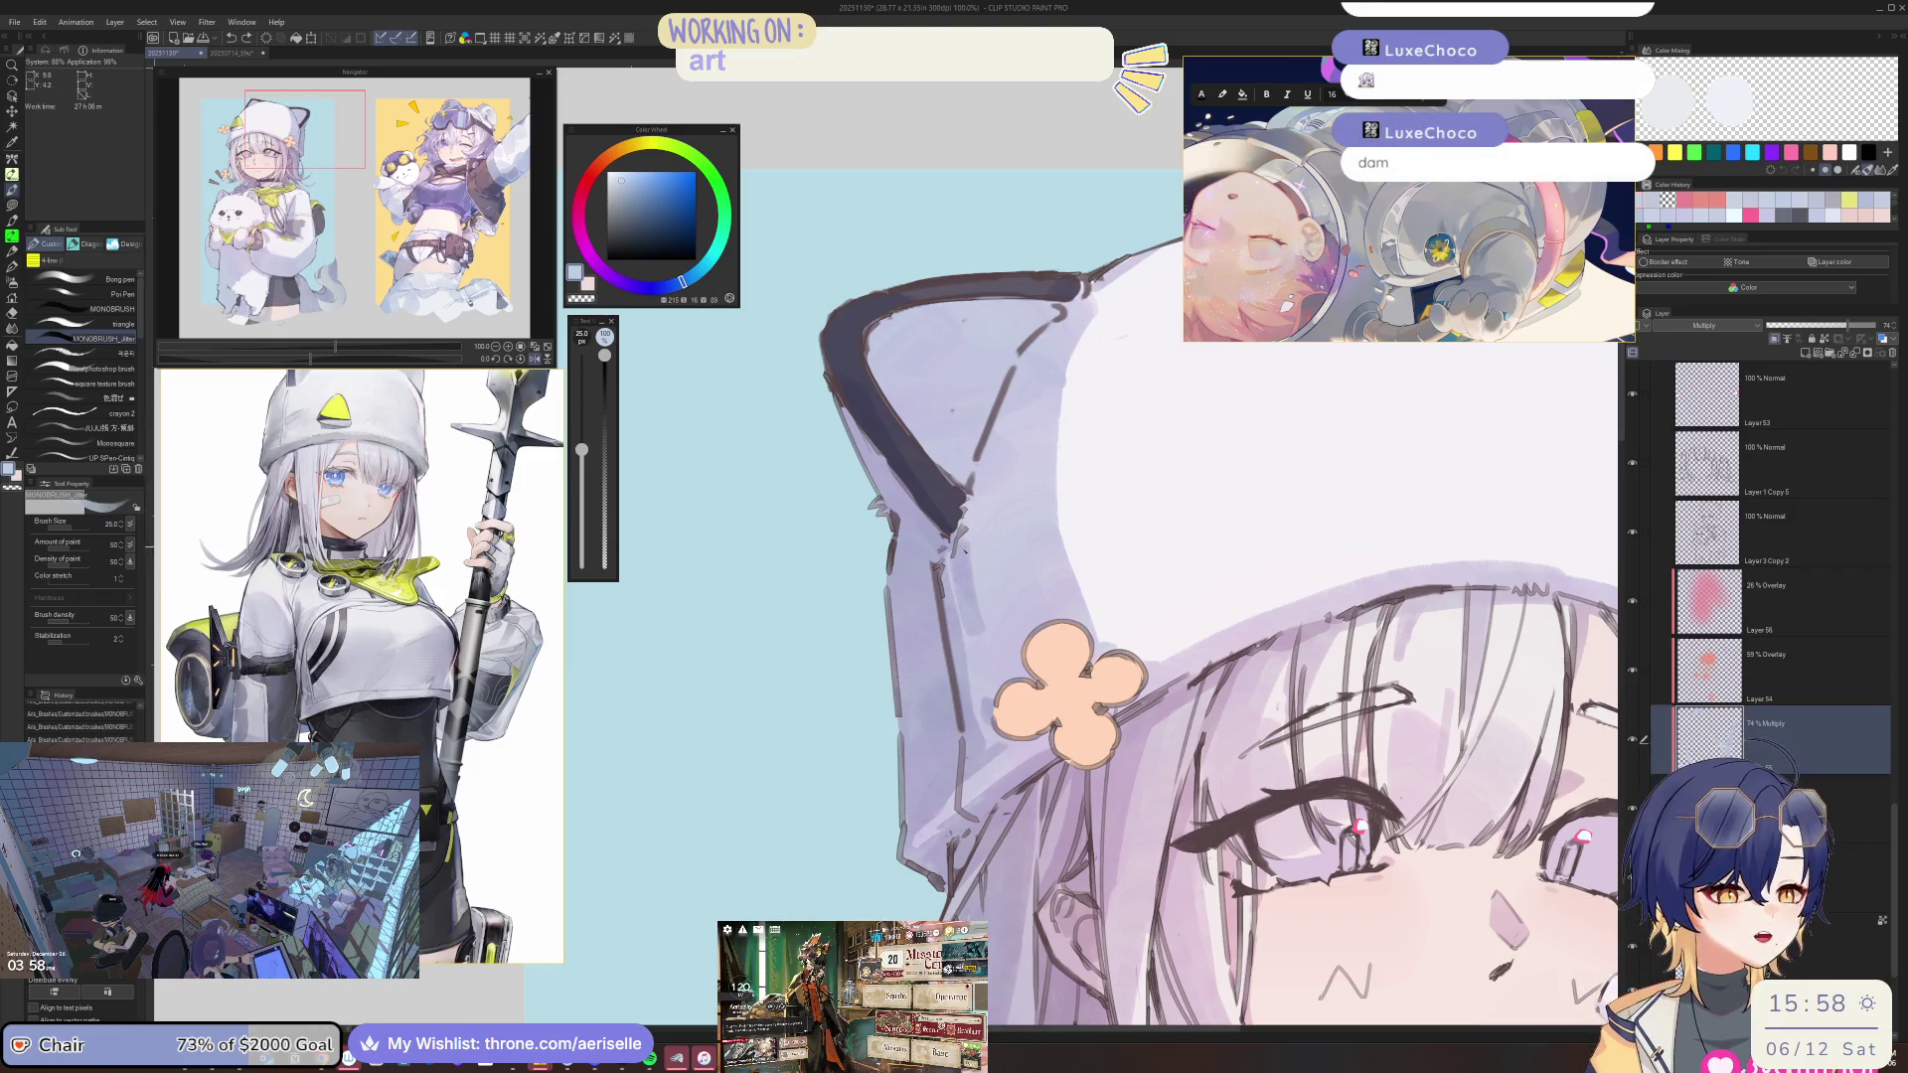
key("ctrl+minus")
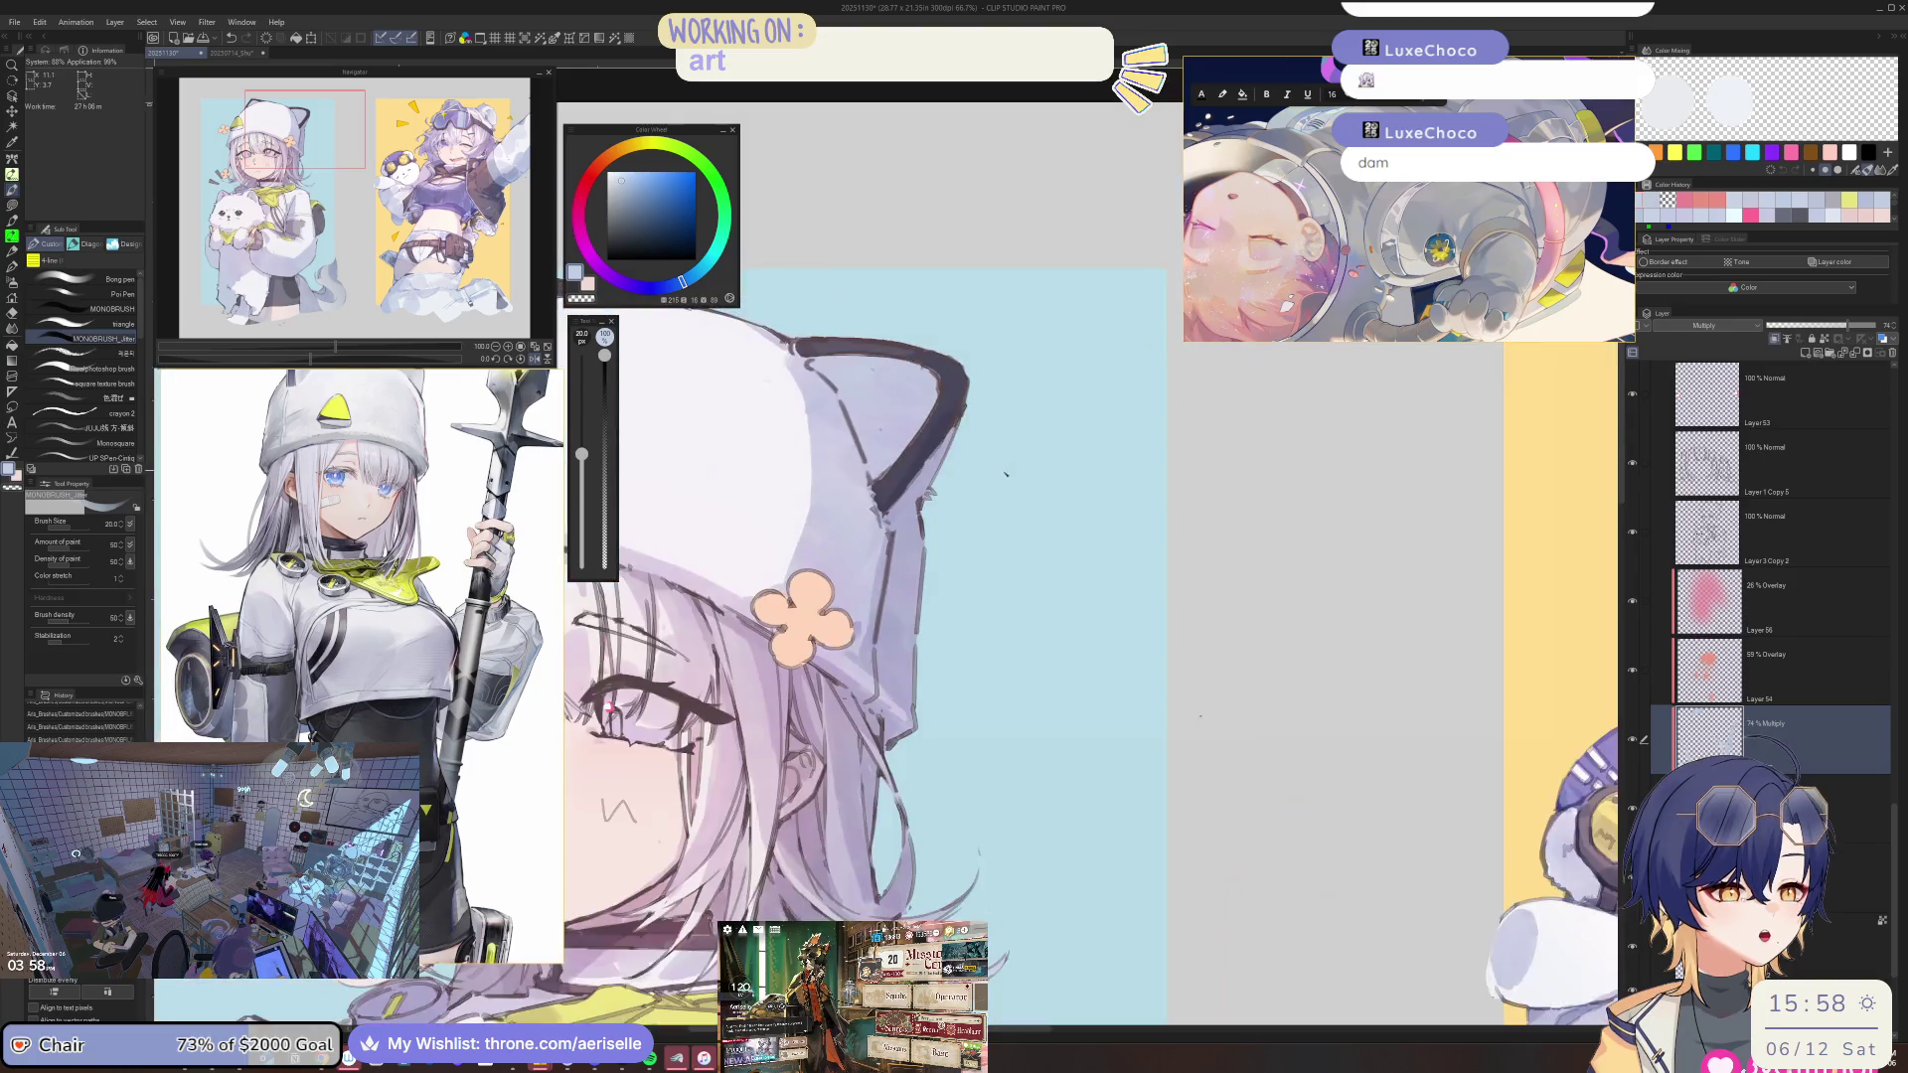
key("ctrl+plus")
key("asciicircum")
key("asciicircum")
key("asciicircum")
key("bracketright")
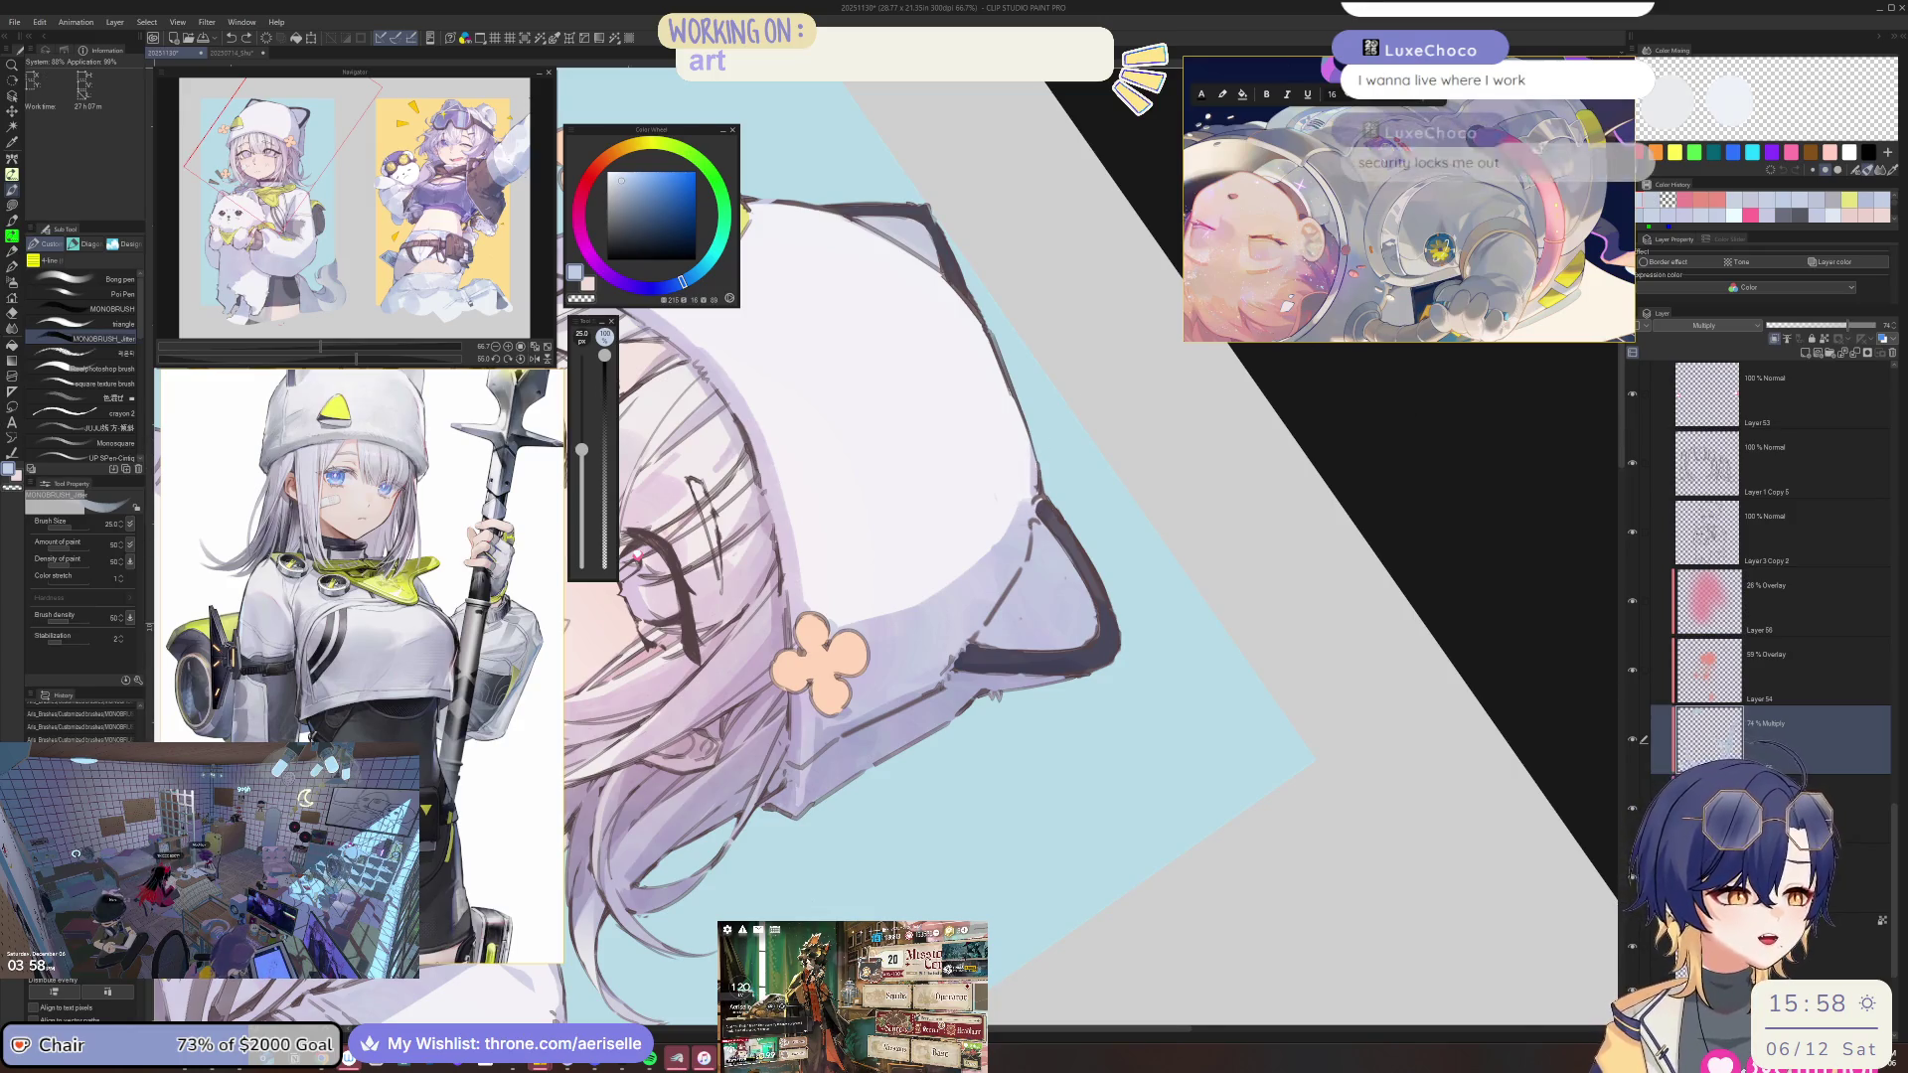
Rotate and mirror the view to inspect the hood edge, flower and eye.
key("minus")
key("minus")
key("ctrl+plus")
key("ctrl+plus")
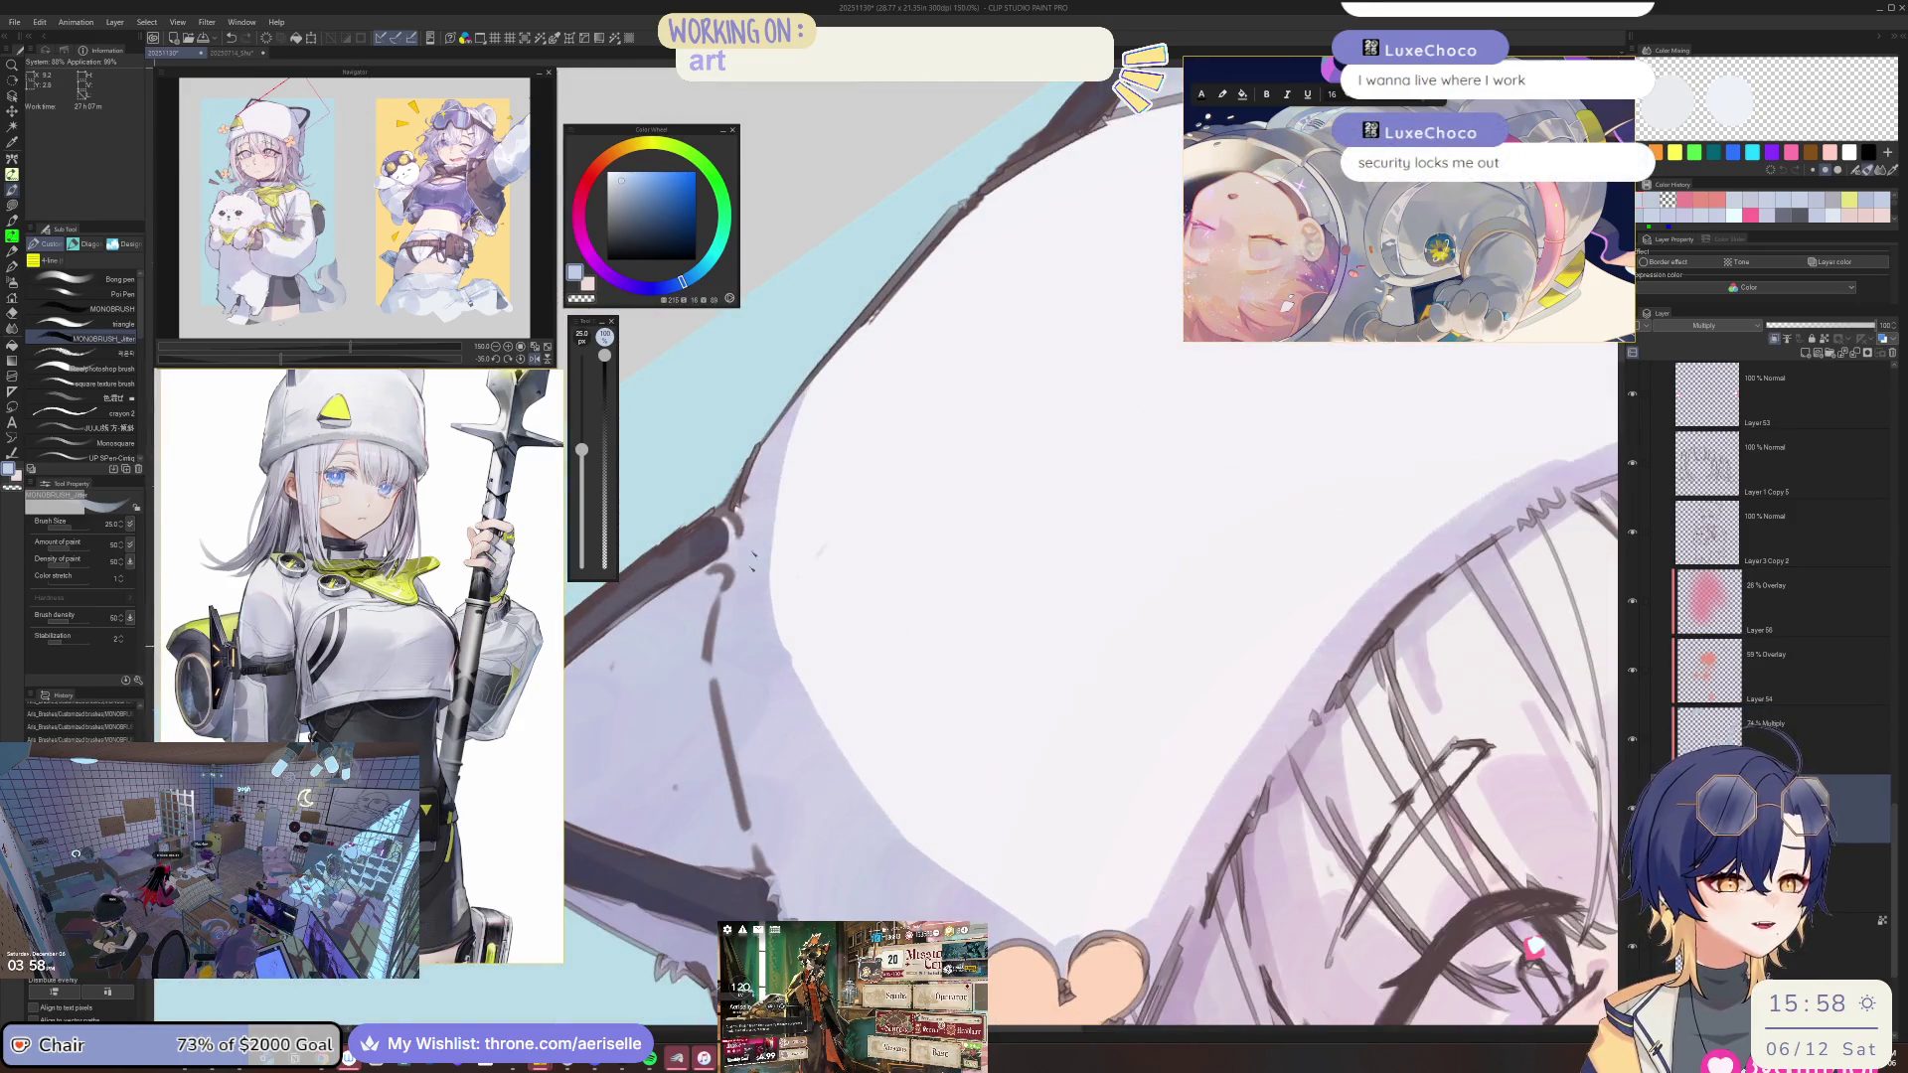
key("ctrl+minus")
key("ctrl+minus")
key("minus")
key("minus")
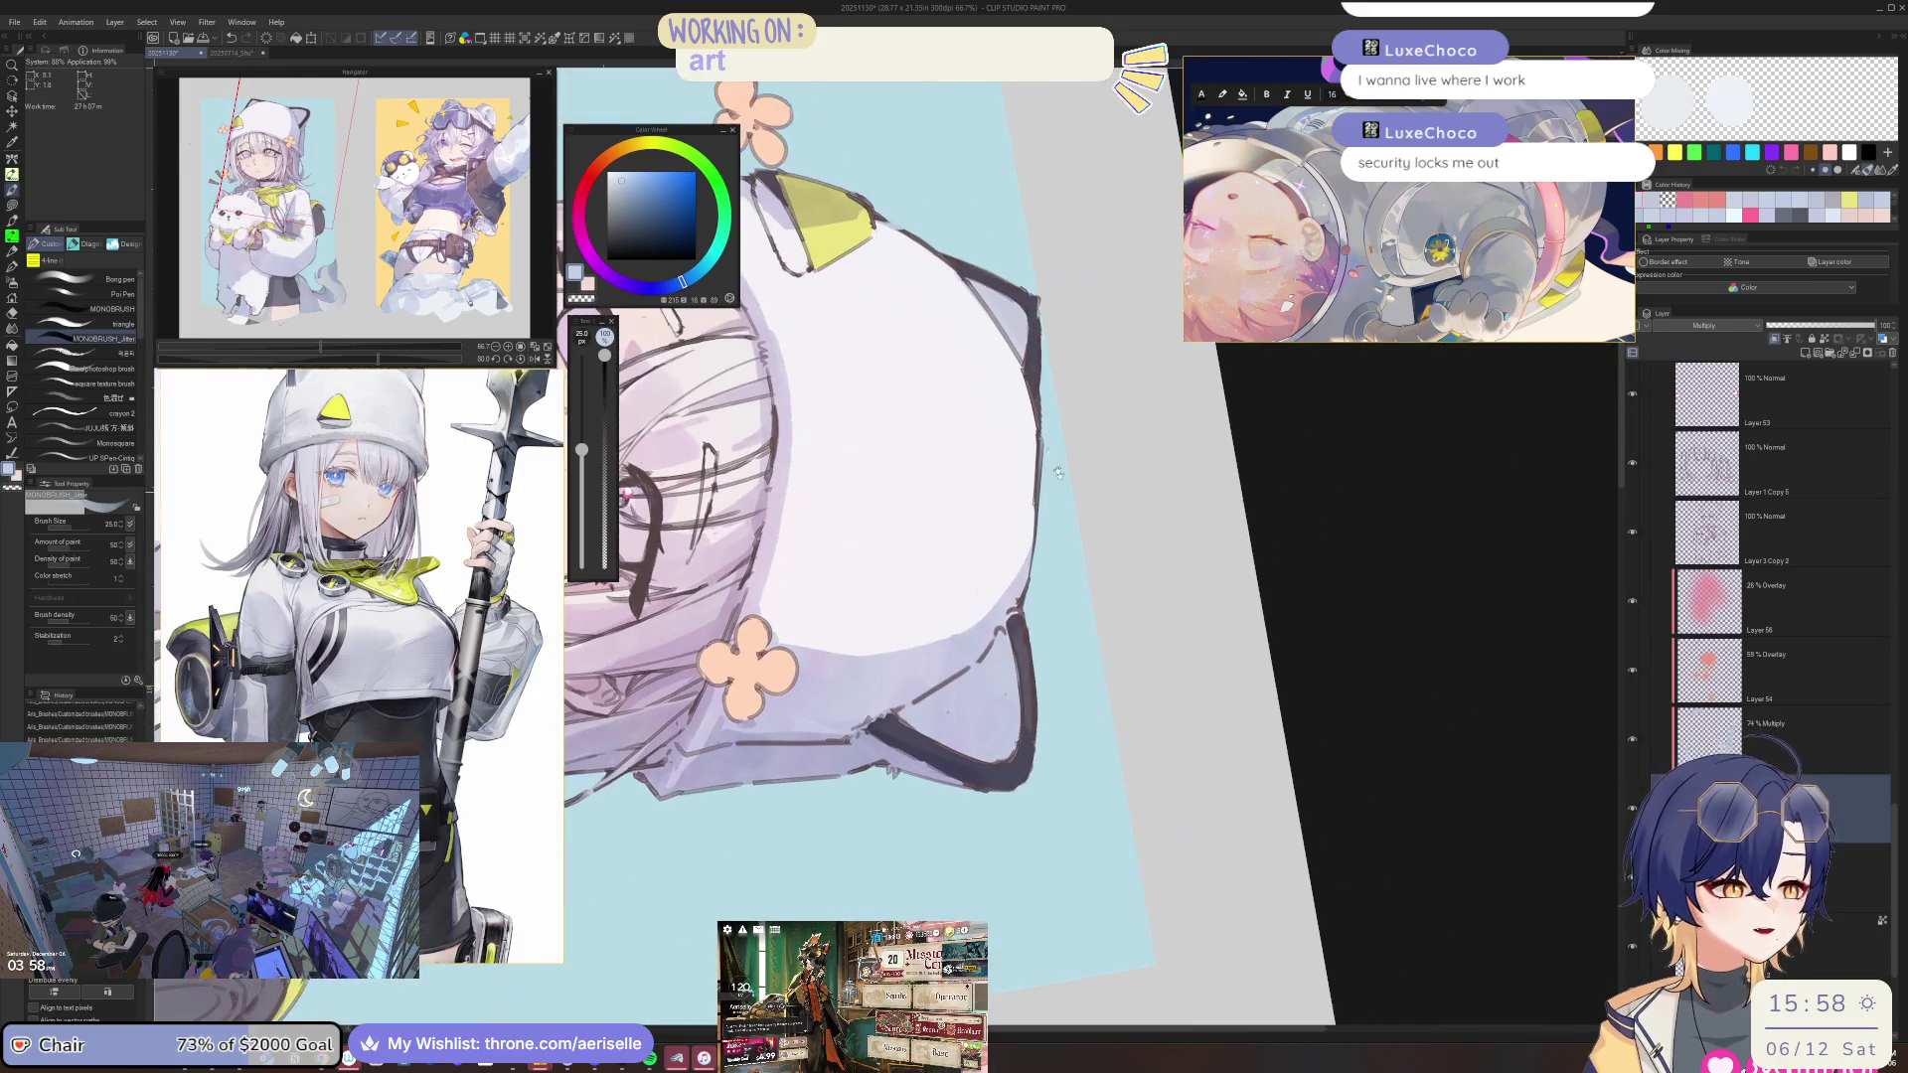
key("h")
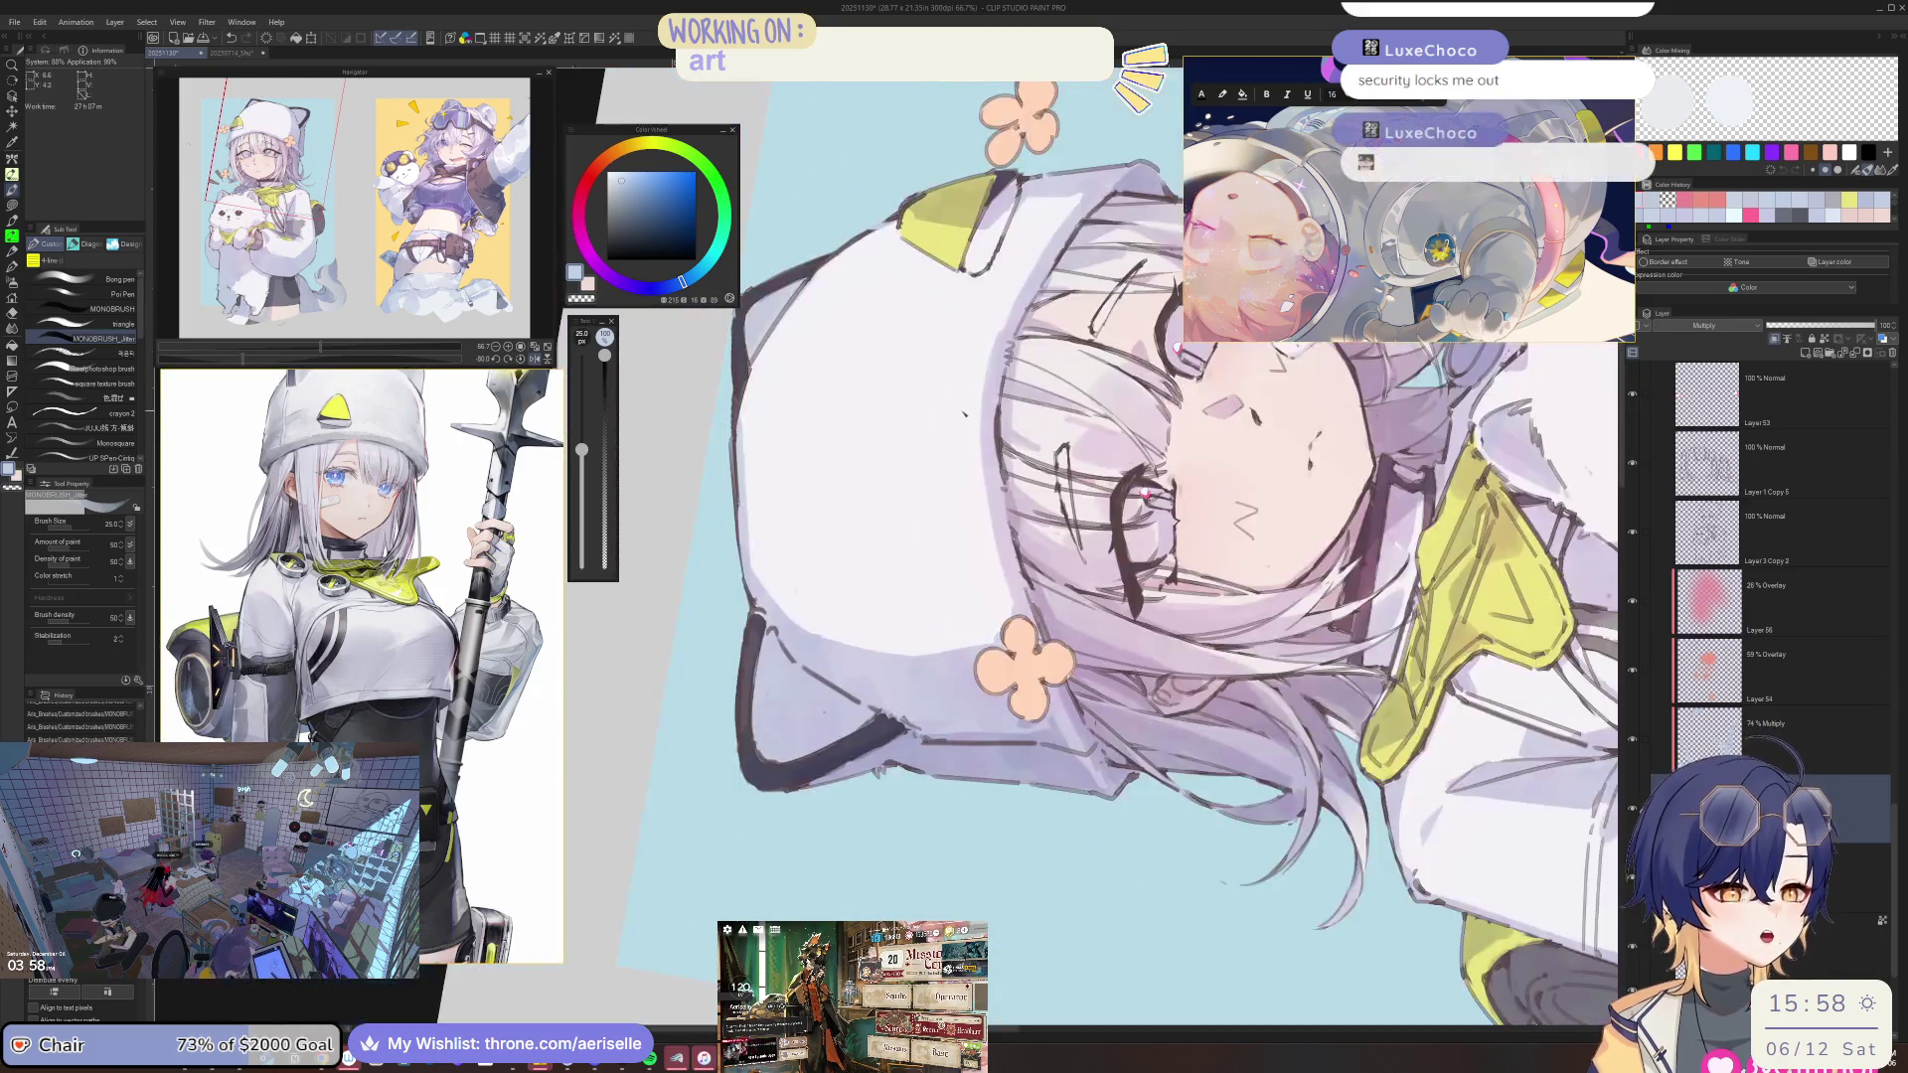
key("minus")
key("minus")
key("minus")
key("minus")
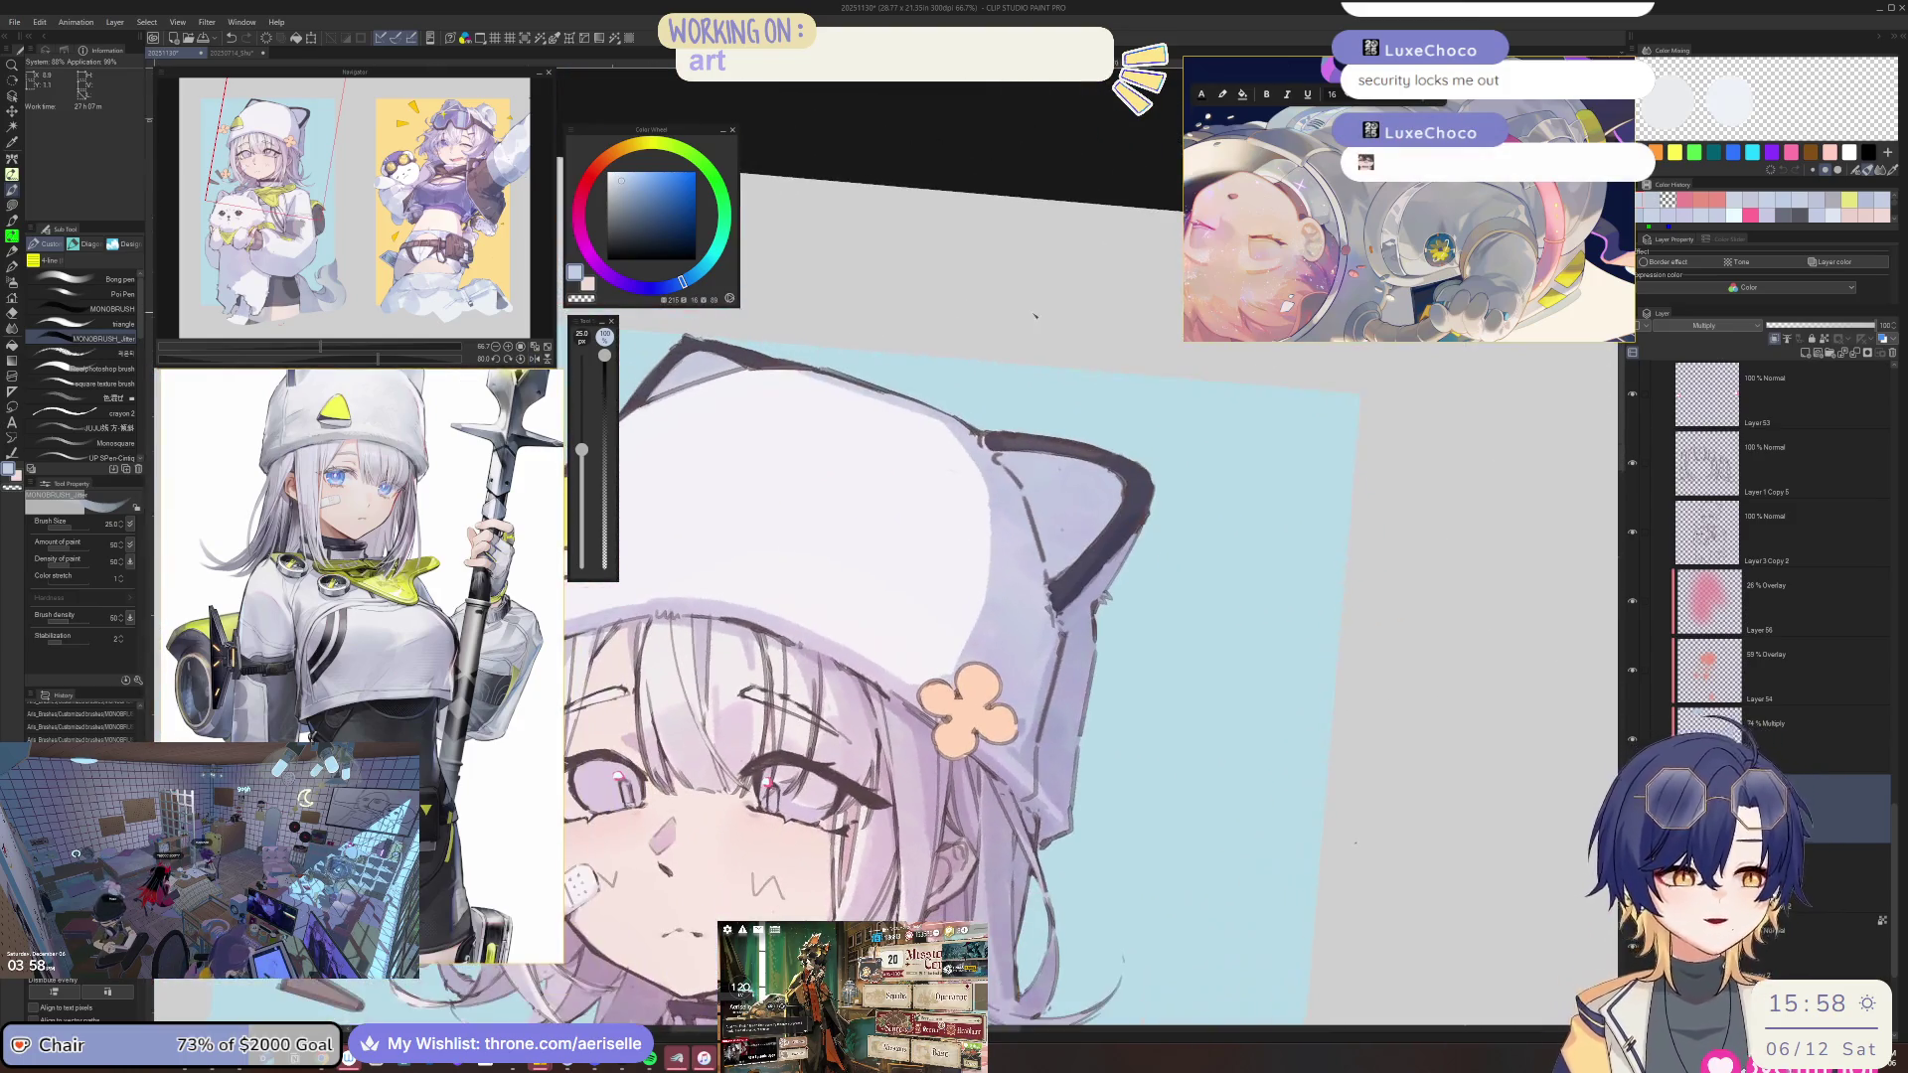
key("minus")
key("ctrl+plus")
key("ctrl+plus")
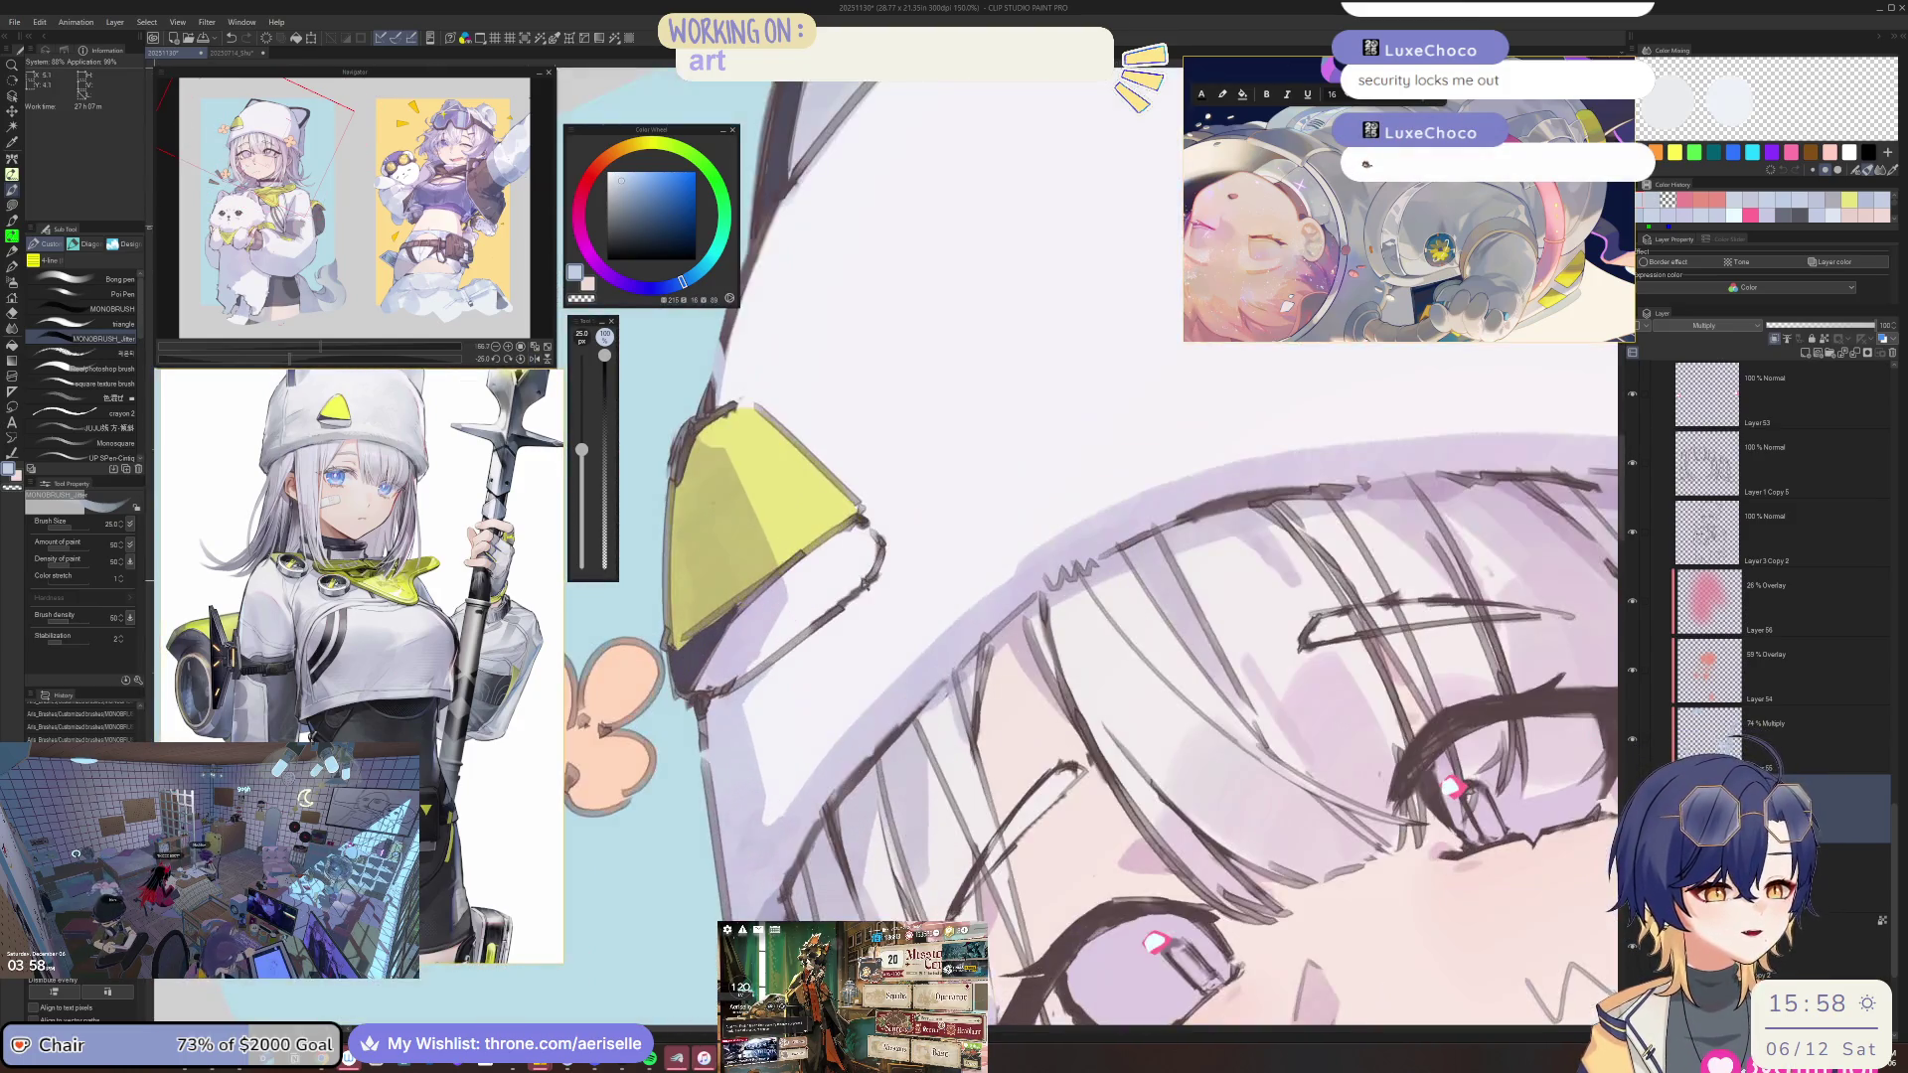
Shrink the brush to 20, straighten the view and switch to the eraser.
key("bracketleft")
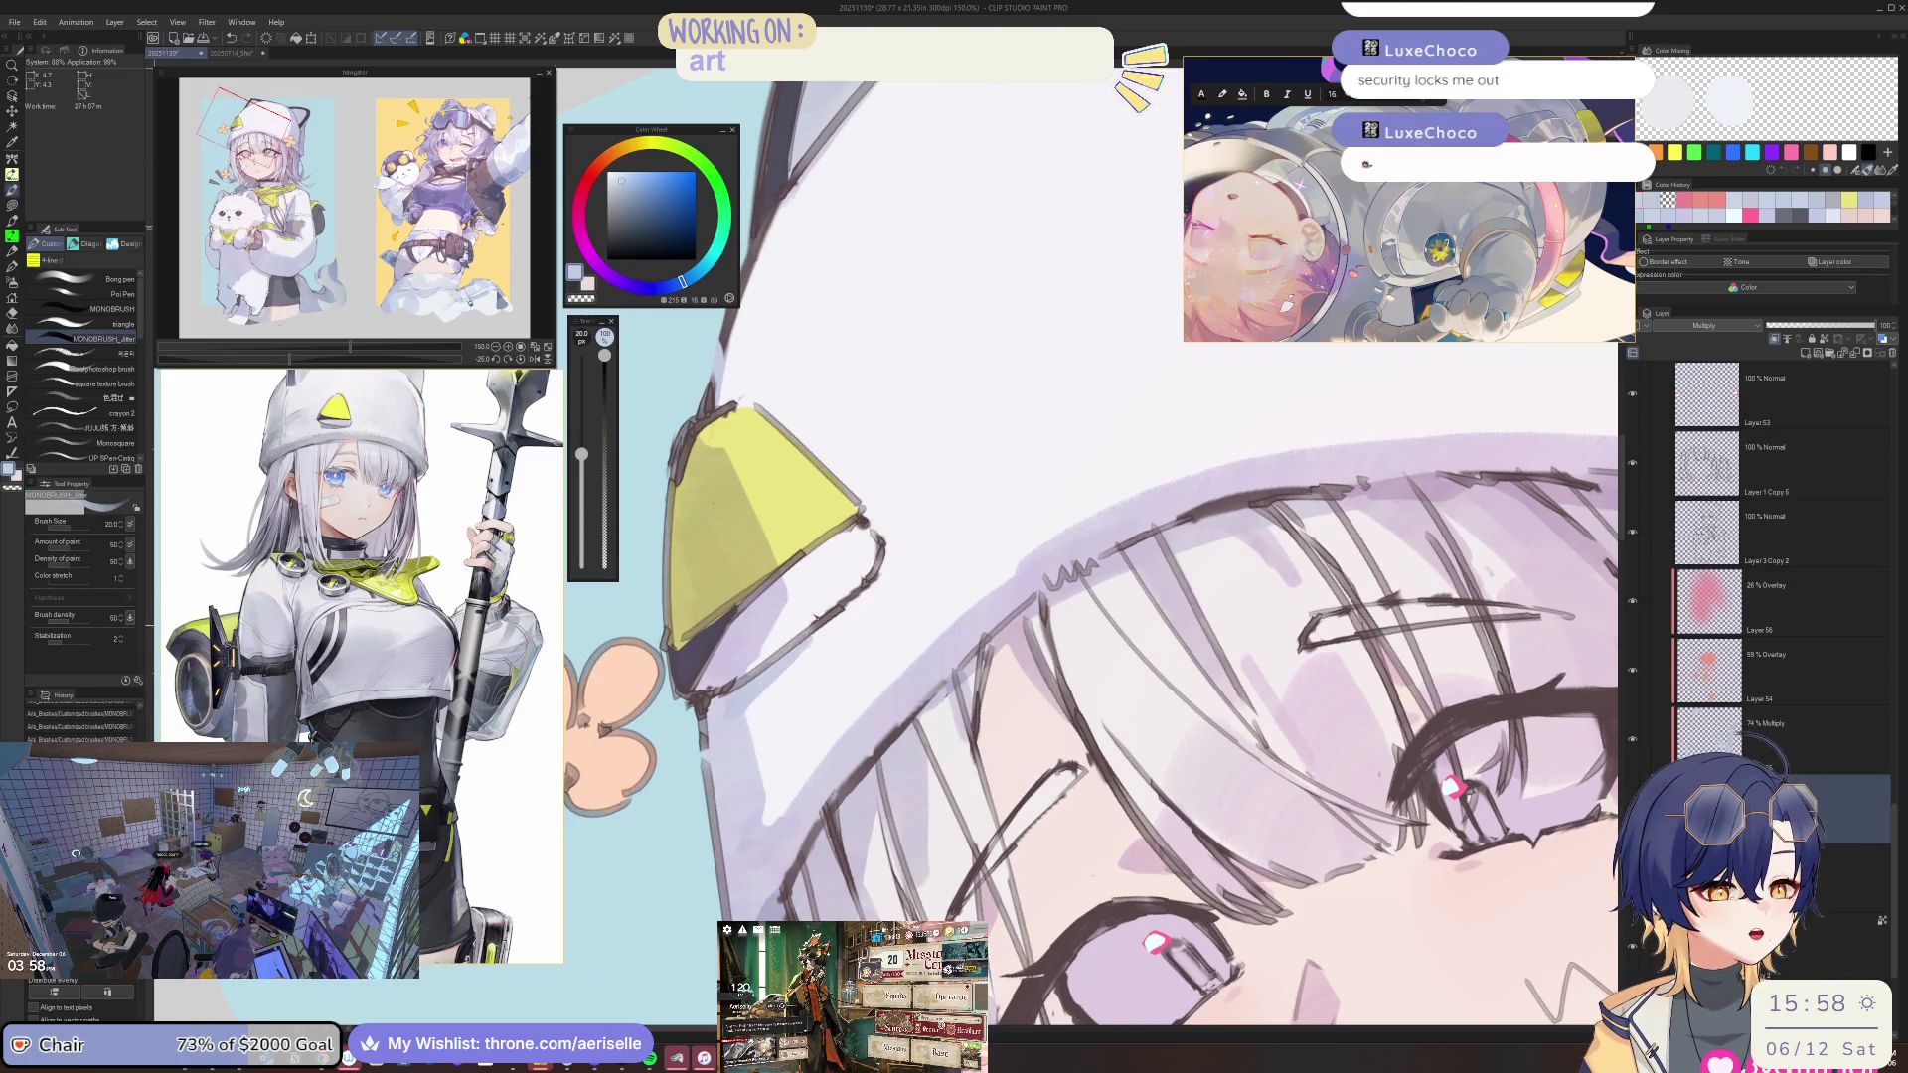
key("ctrl+minus")
key("ctrl+minus")
key("ctrl+minus")
key("asciicircum")
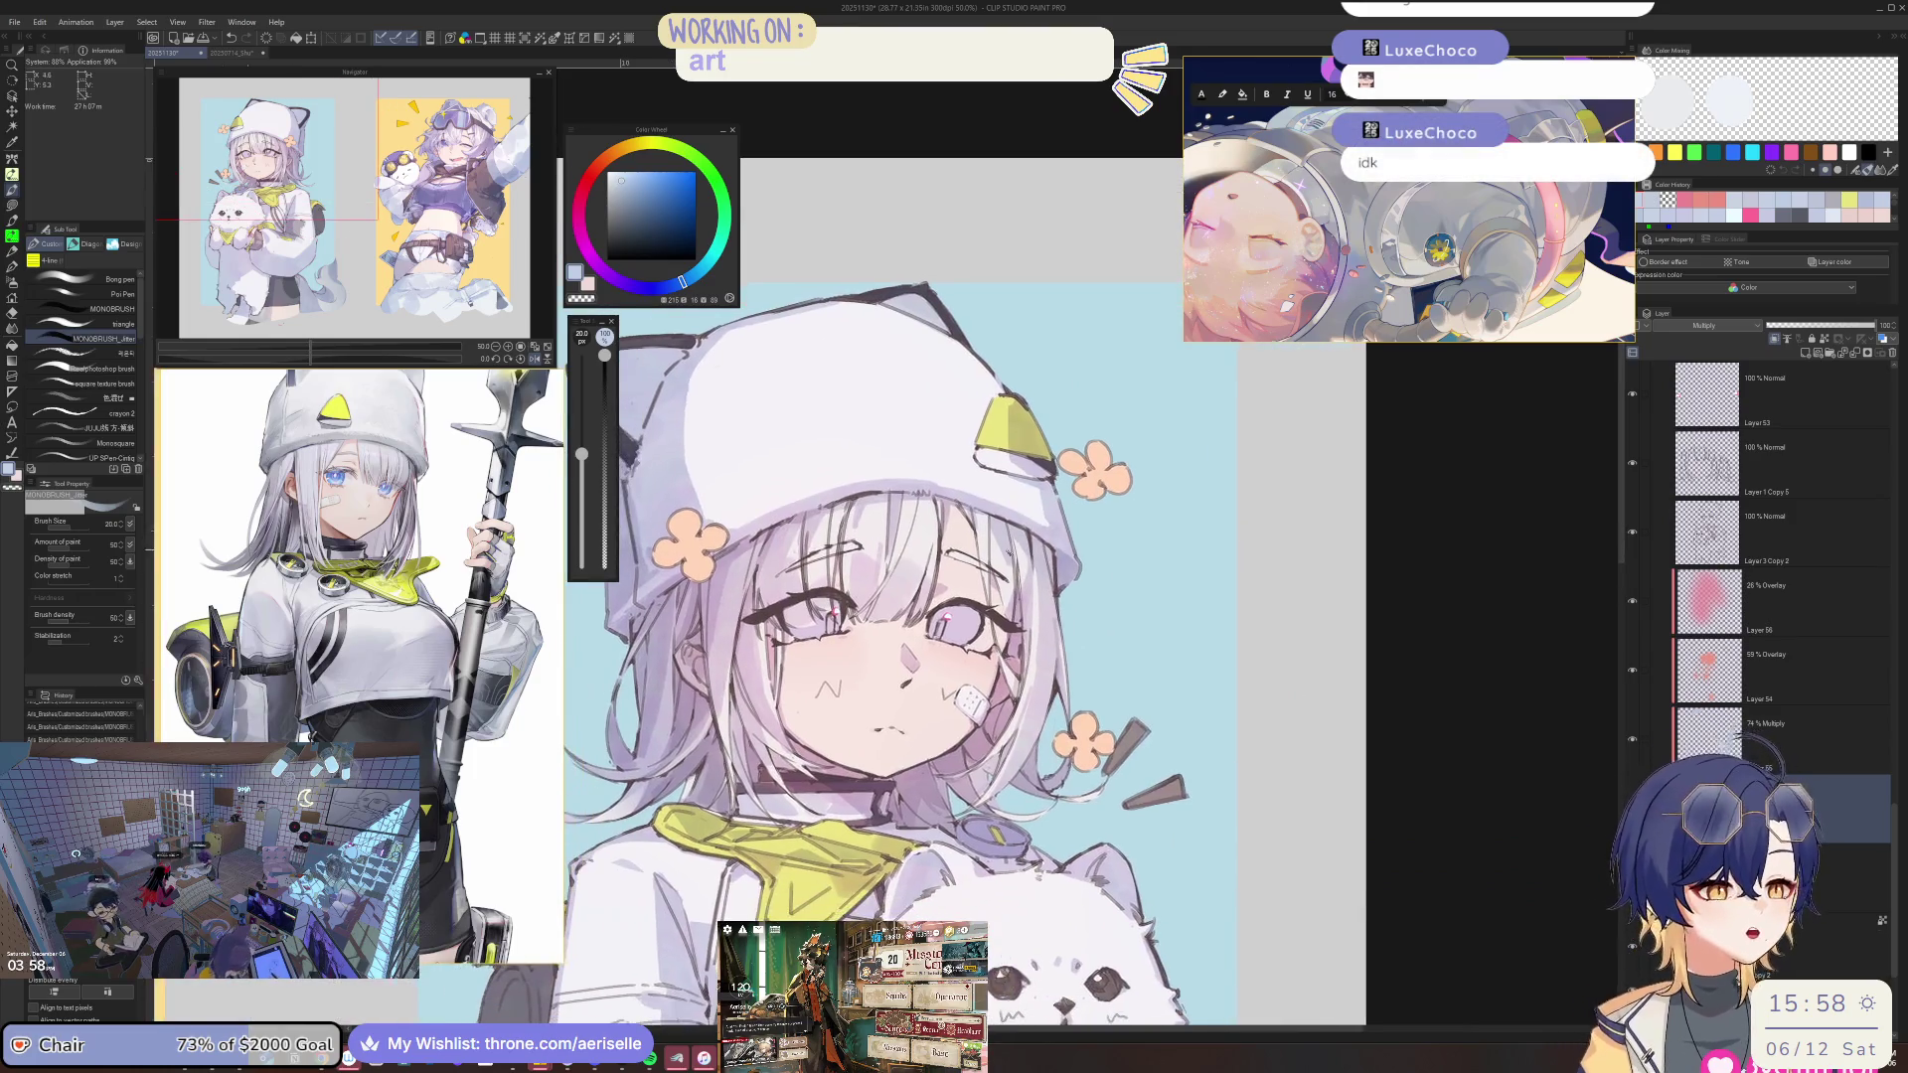
scroll(1101, 570, "up", 5)
key("e")
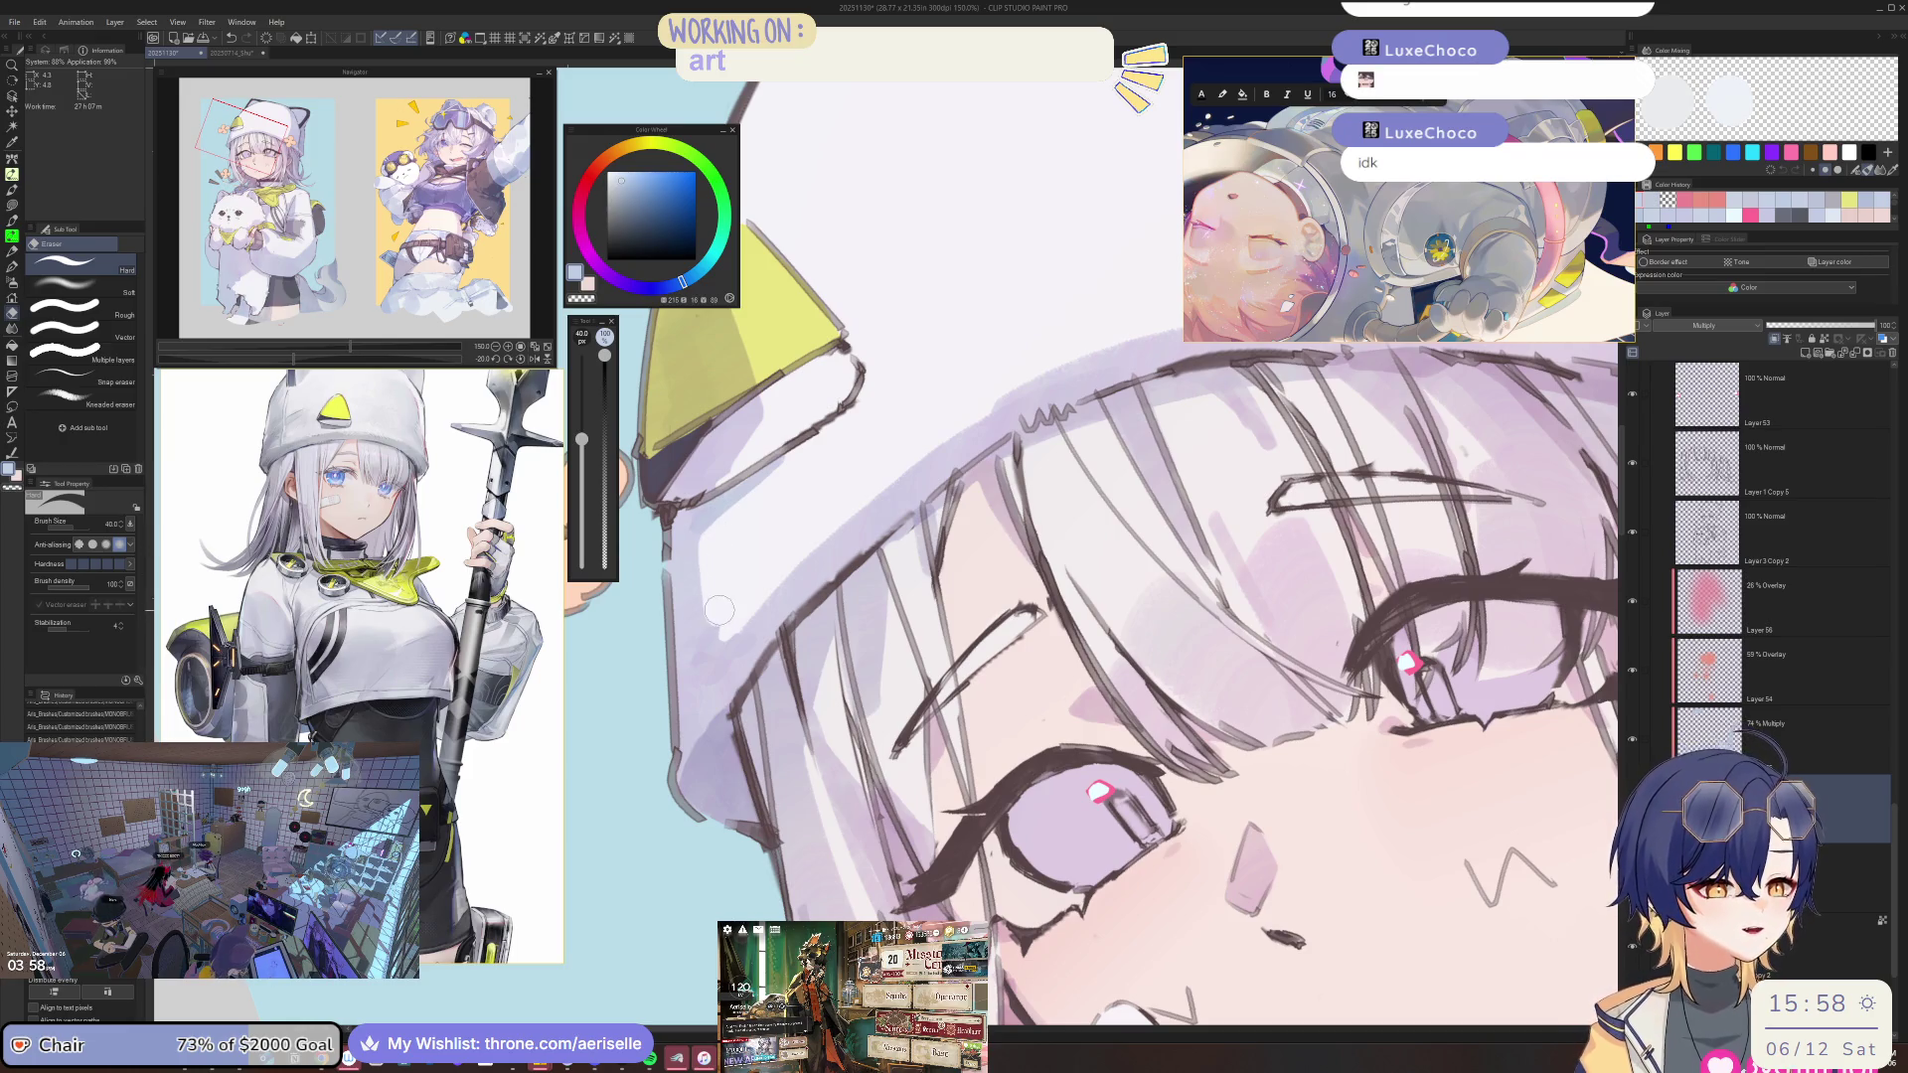
scroll(711, 644, "down", 5)
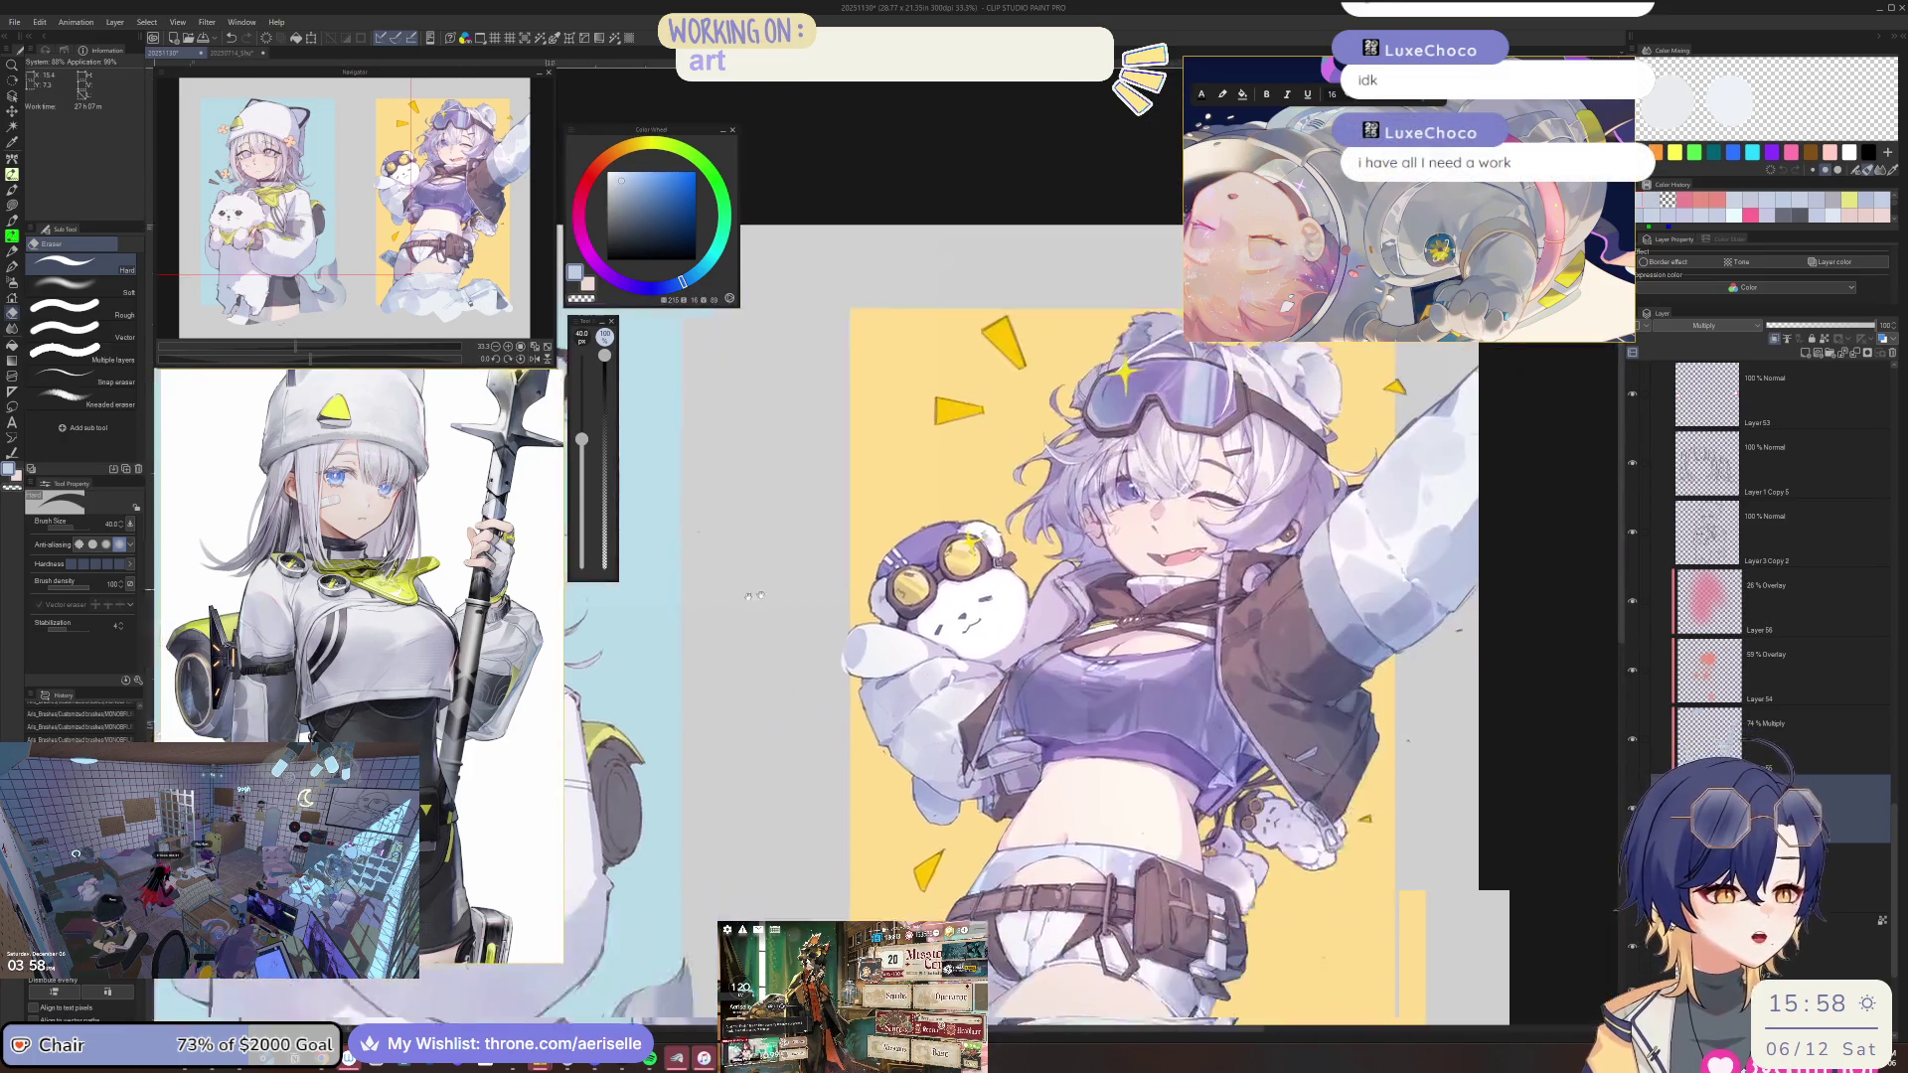
Mirror the view to check the goggled girl's panel and save with Ctrl+S.
scroll(994, 596, "up", 1)
scroll(994, 596, "up", 1)
key("h")
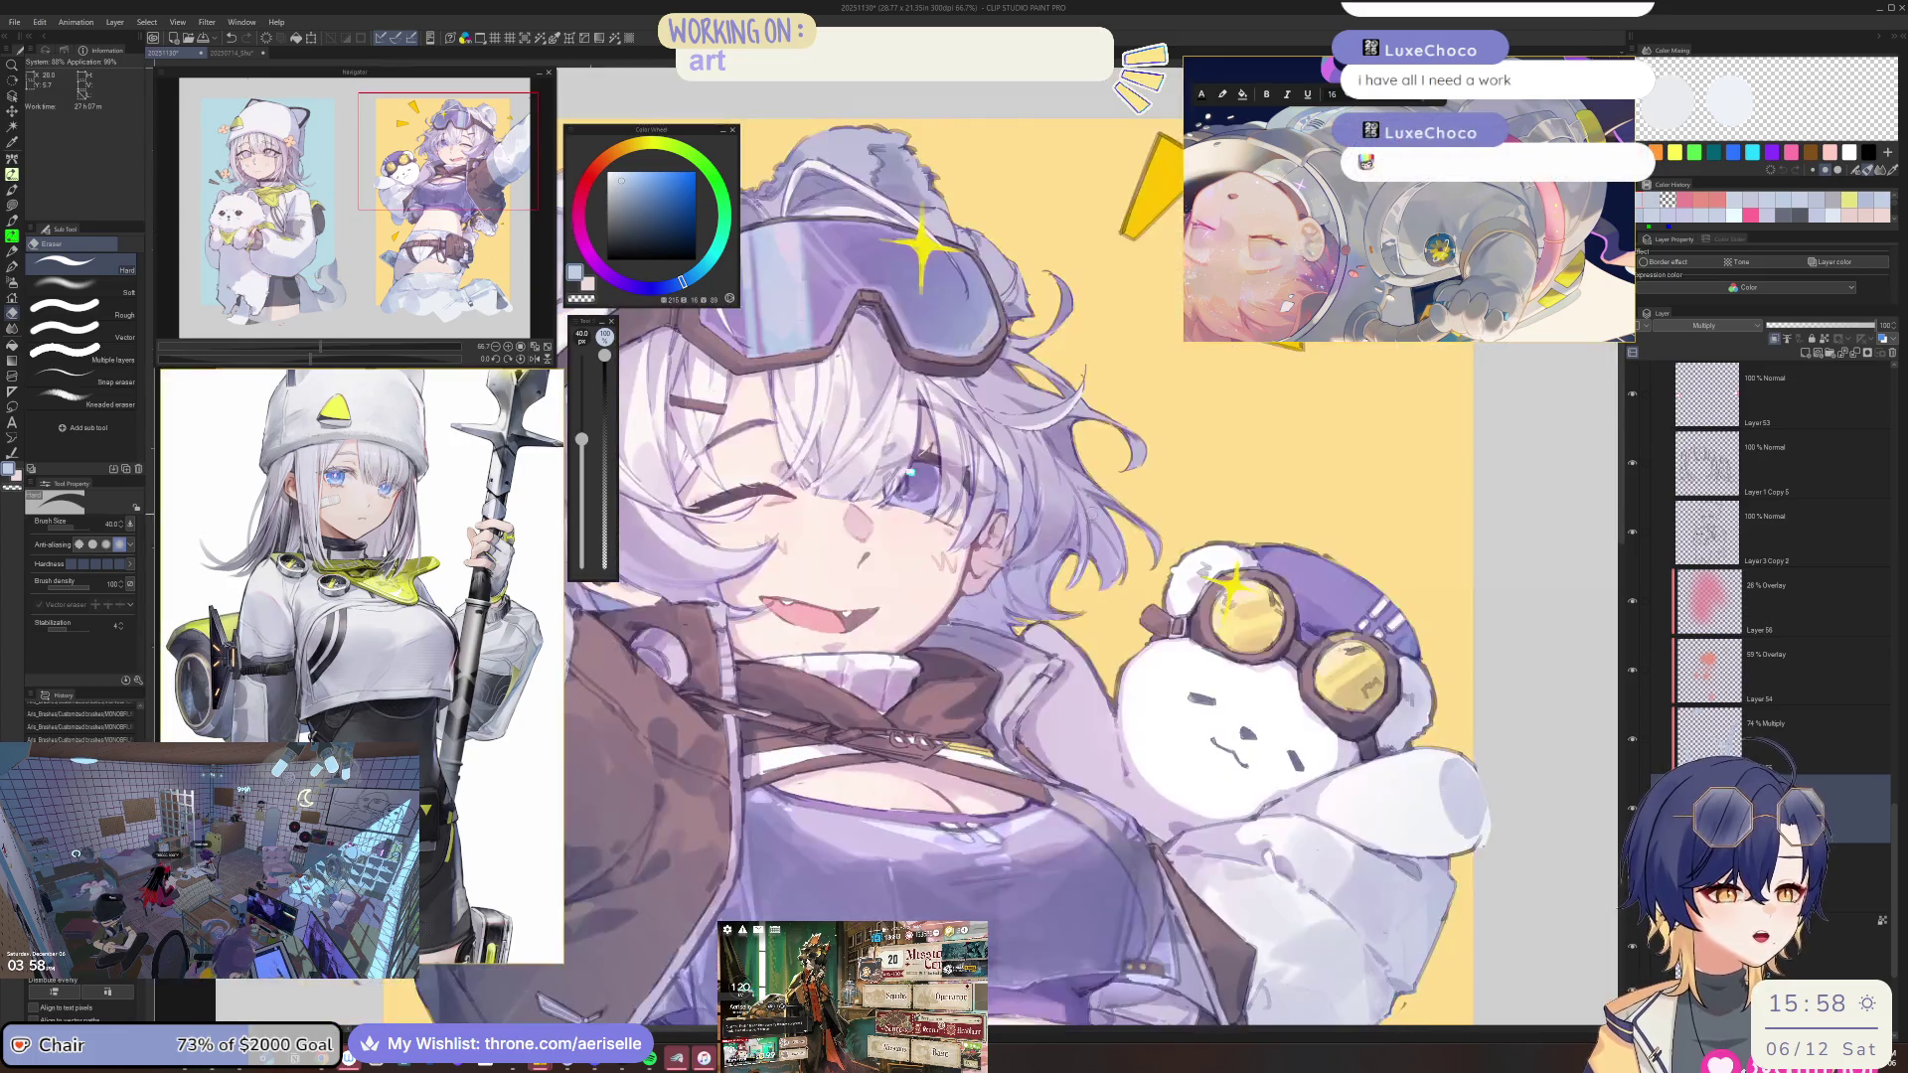
scroll(994, 596, "down", 2)
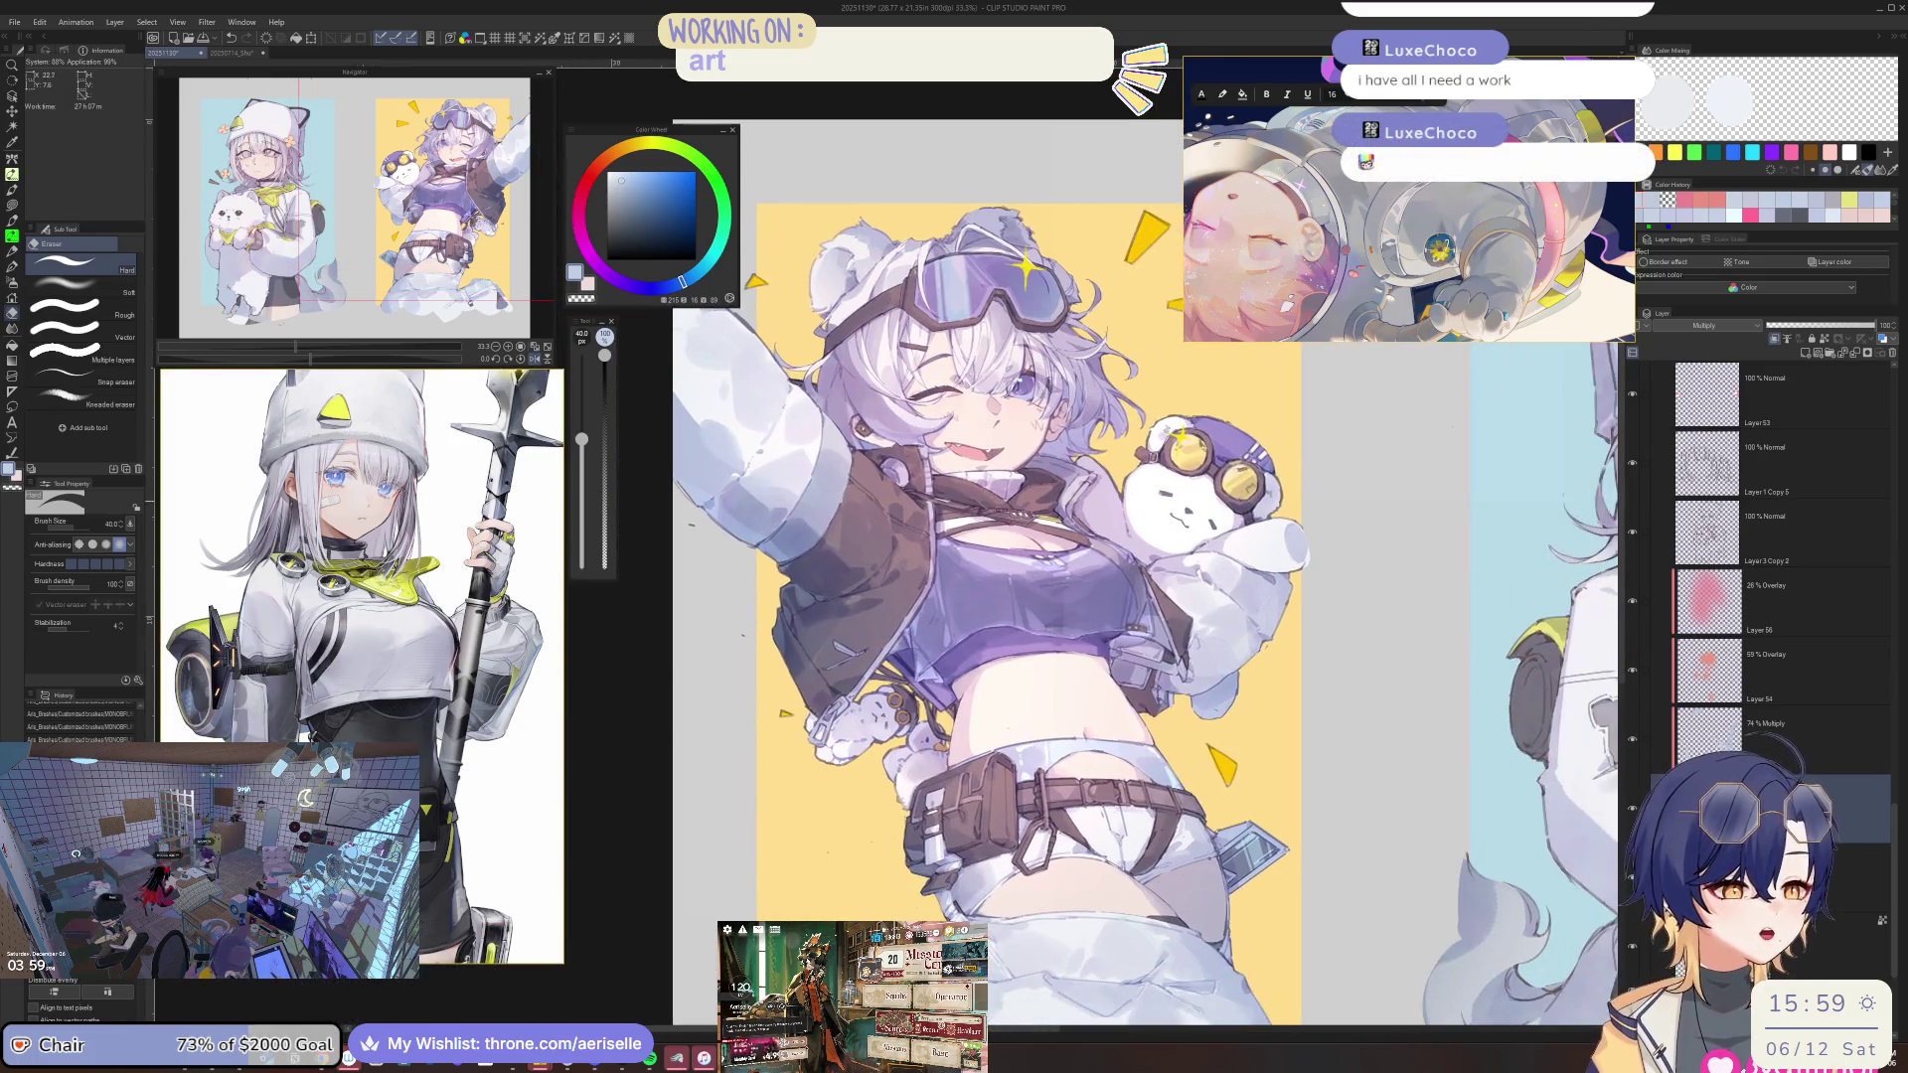
key("ctrl+s")
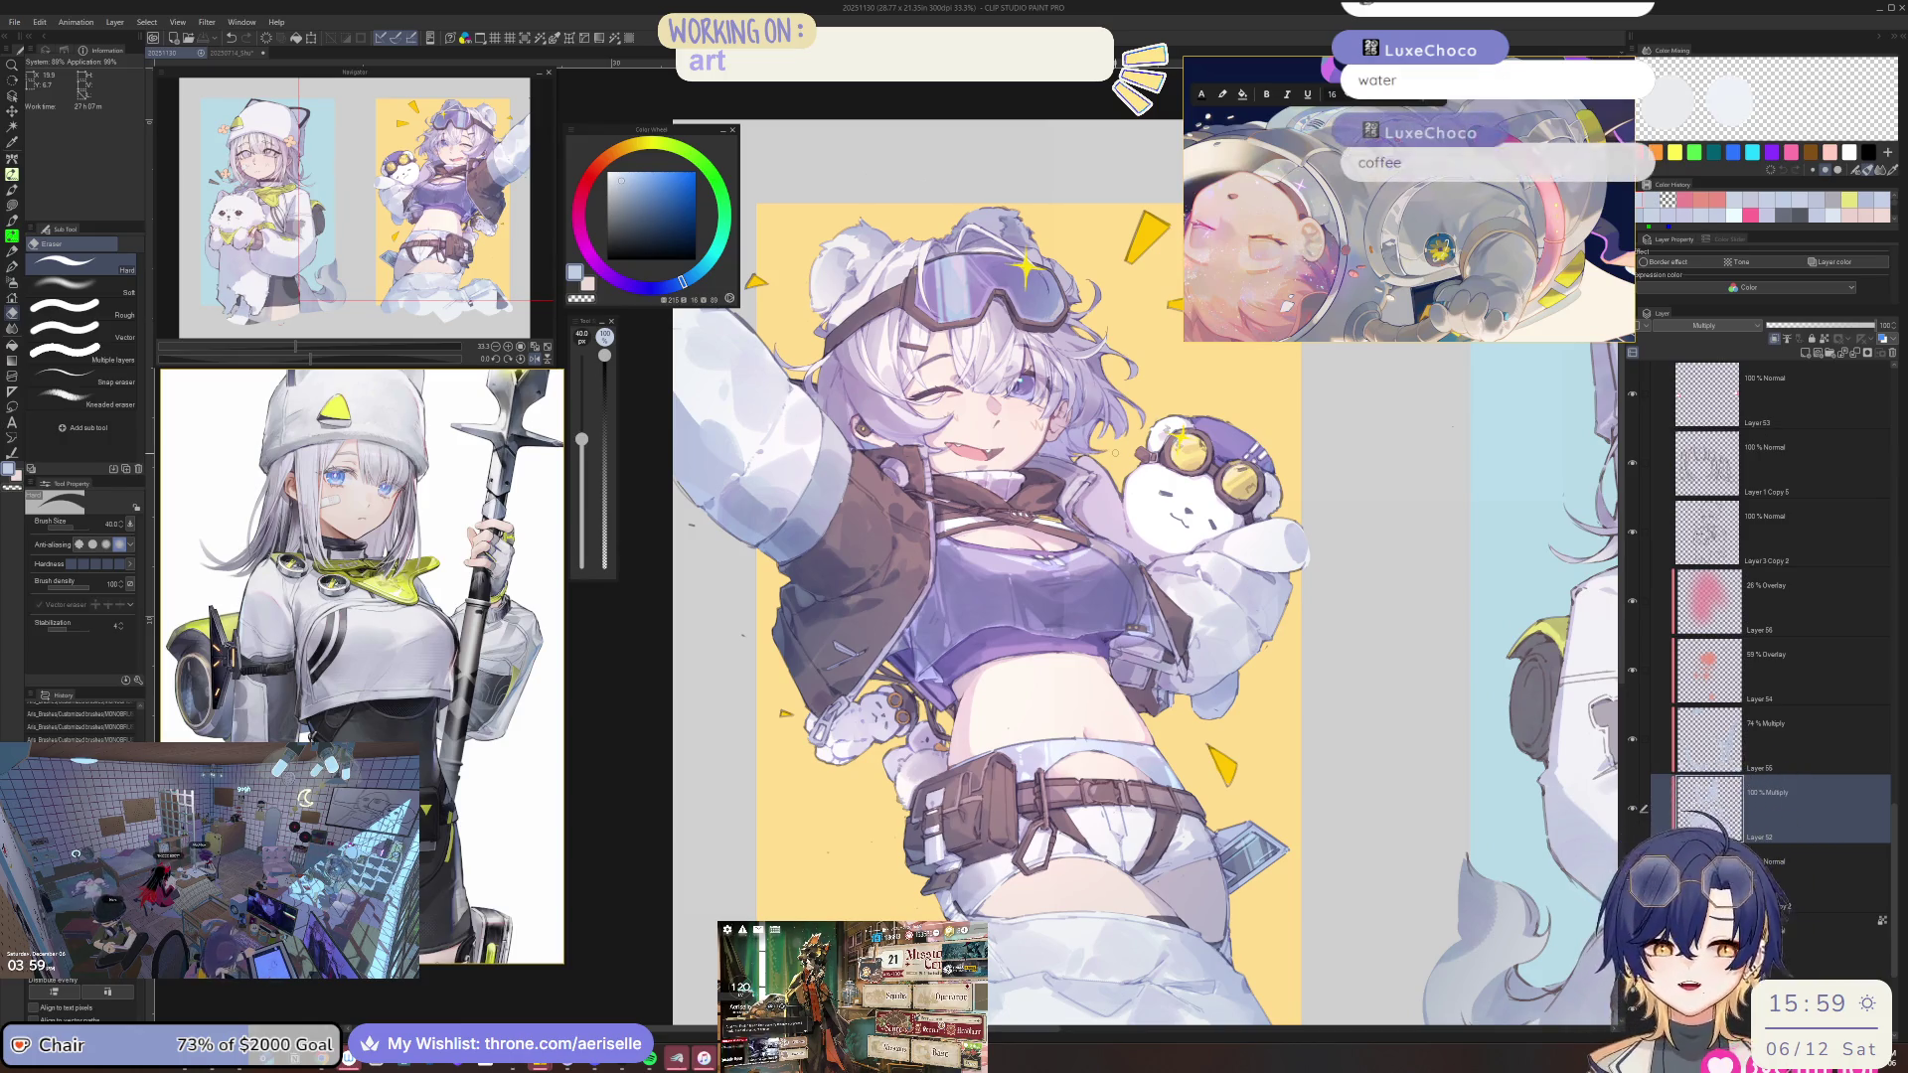
Mirror the view back to normal and zoom out slightly.
scroll(1090, 634, "up", 2)
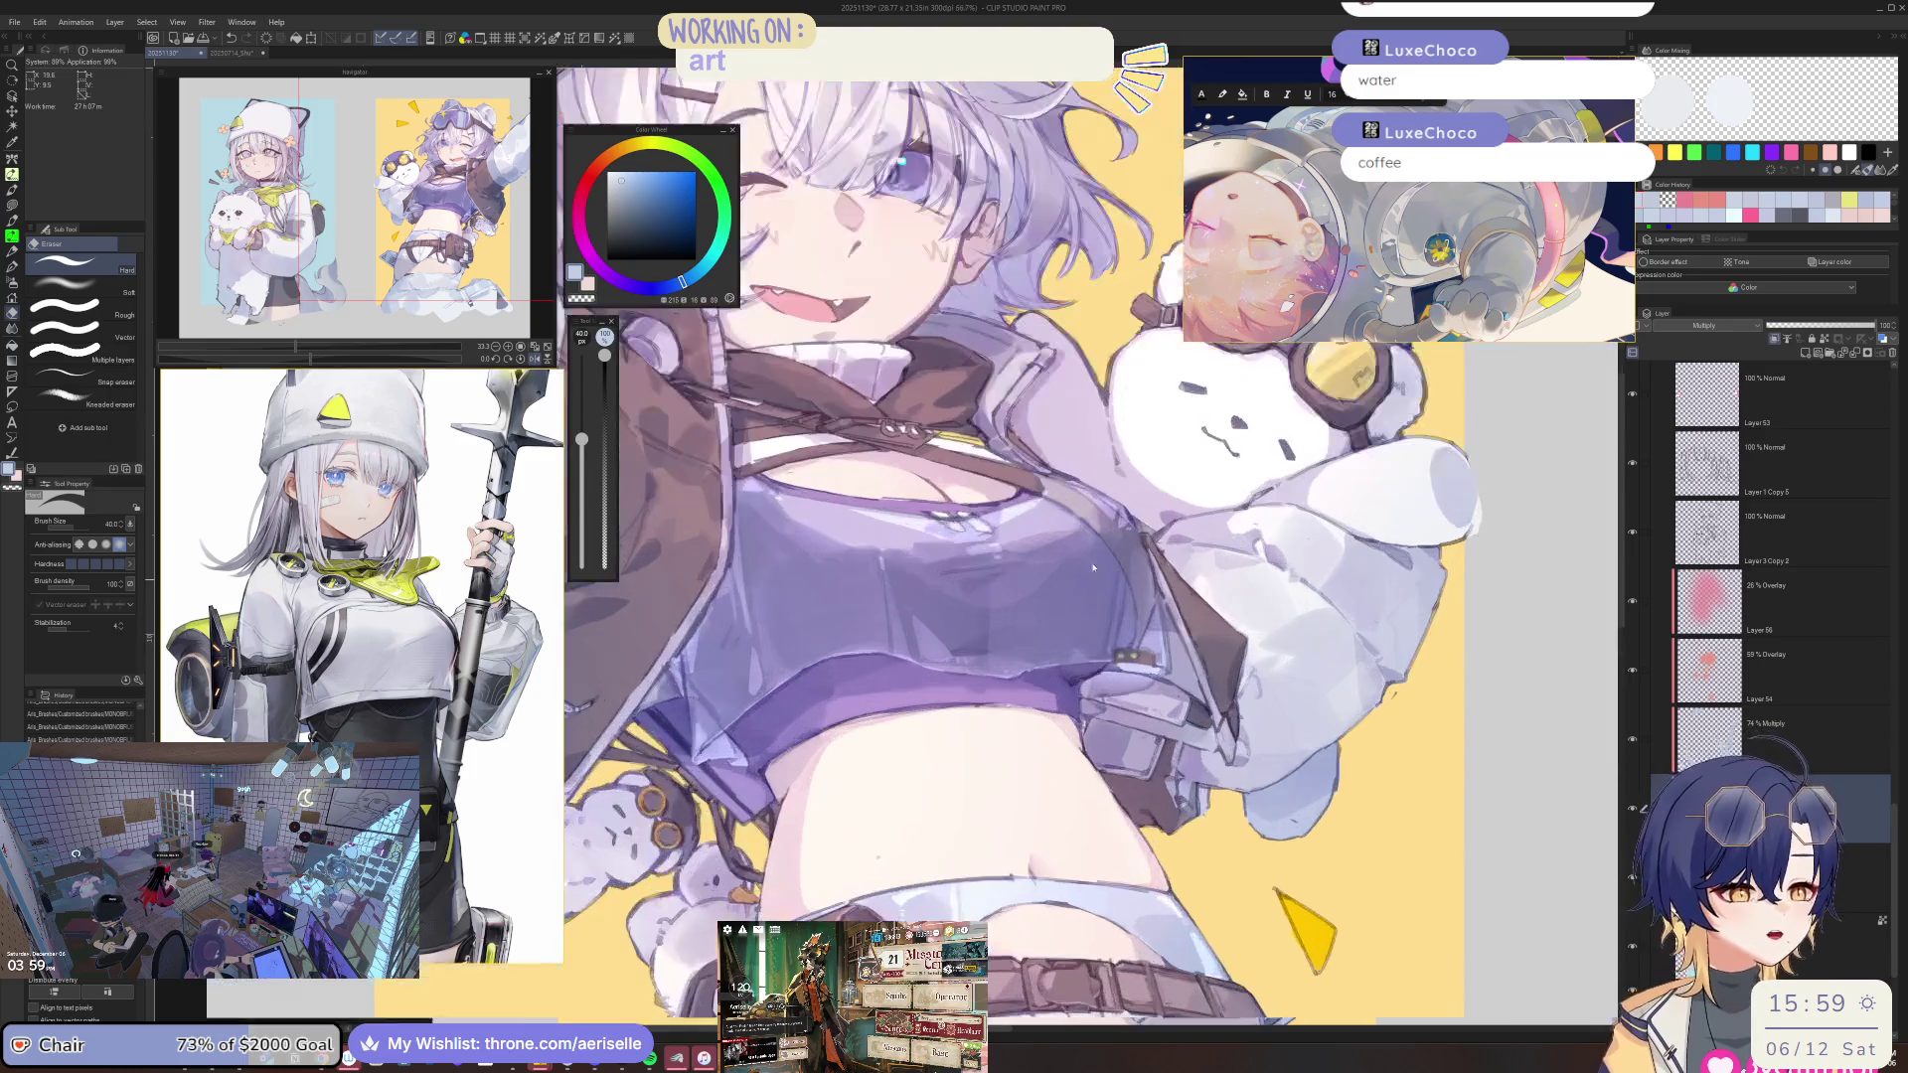
key("h")
scroll(1043, 547, "down", 1)
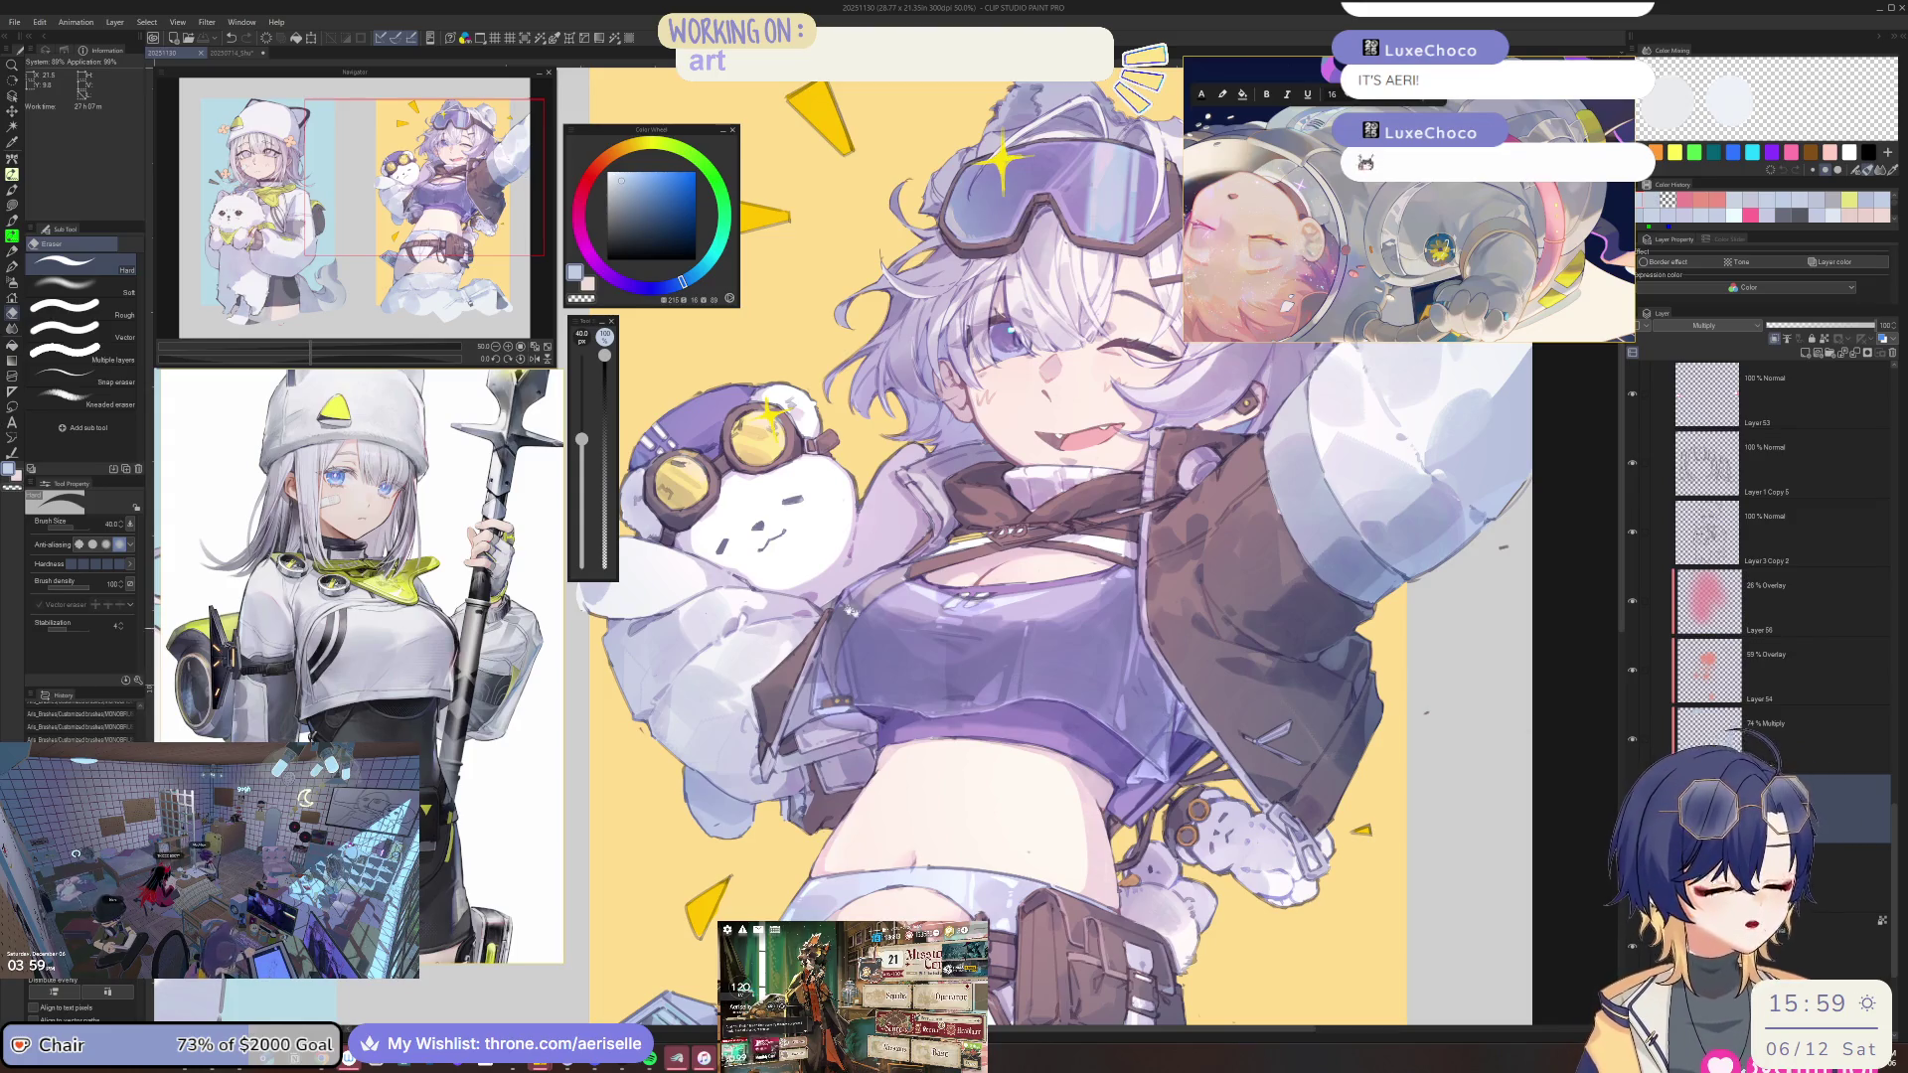
scroll(850, 611, "left", 10)
scroll(827, 323, "up", 2)
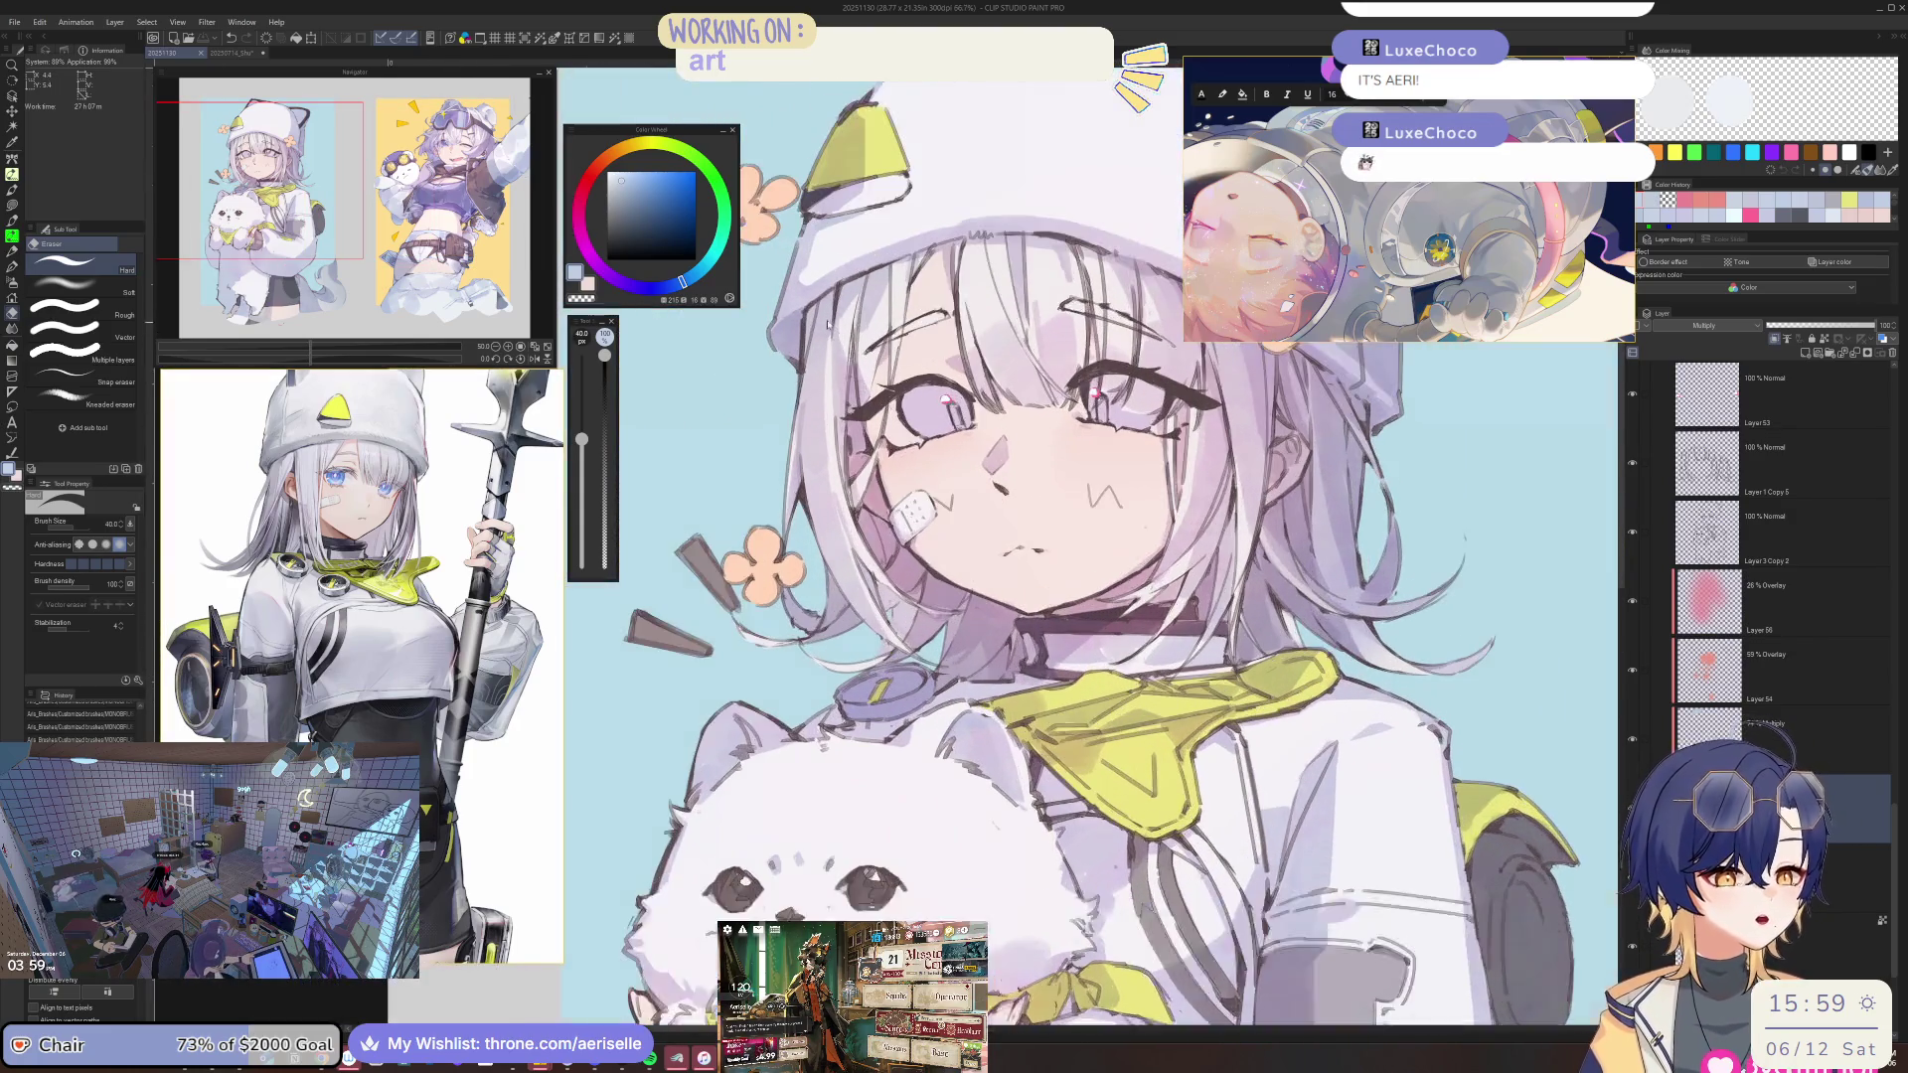
Switch to the MONOBRUSH pen, mirror the view and zoom to 150% on the face.
scroll(827, 323, "up", 2)
key("p")
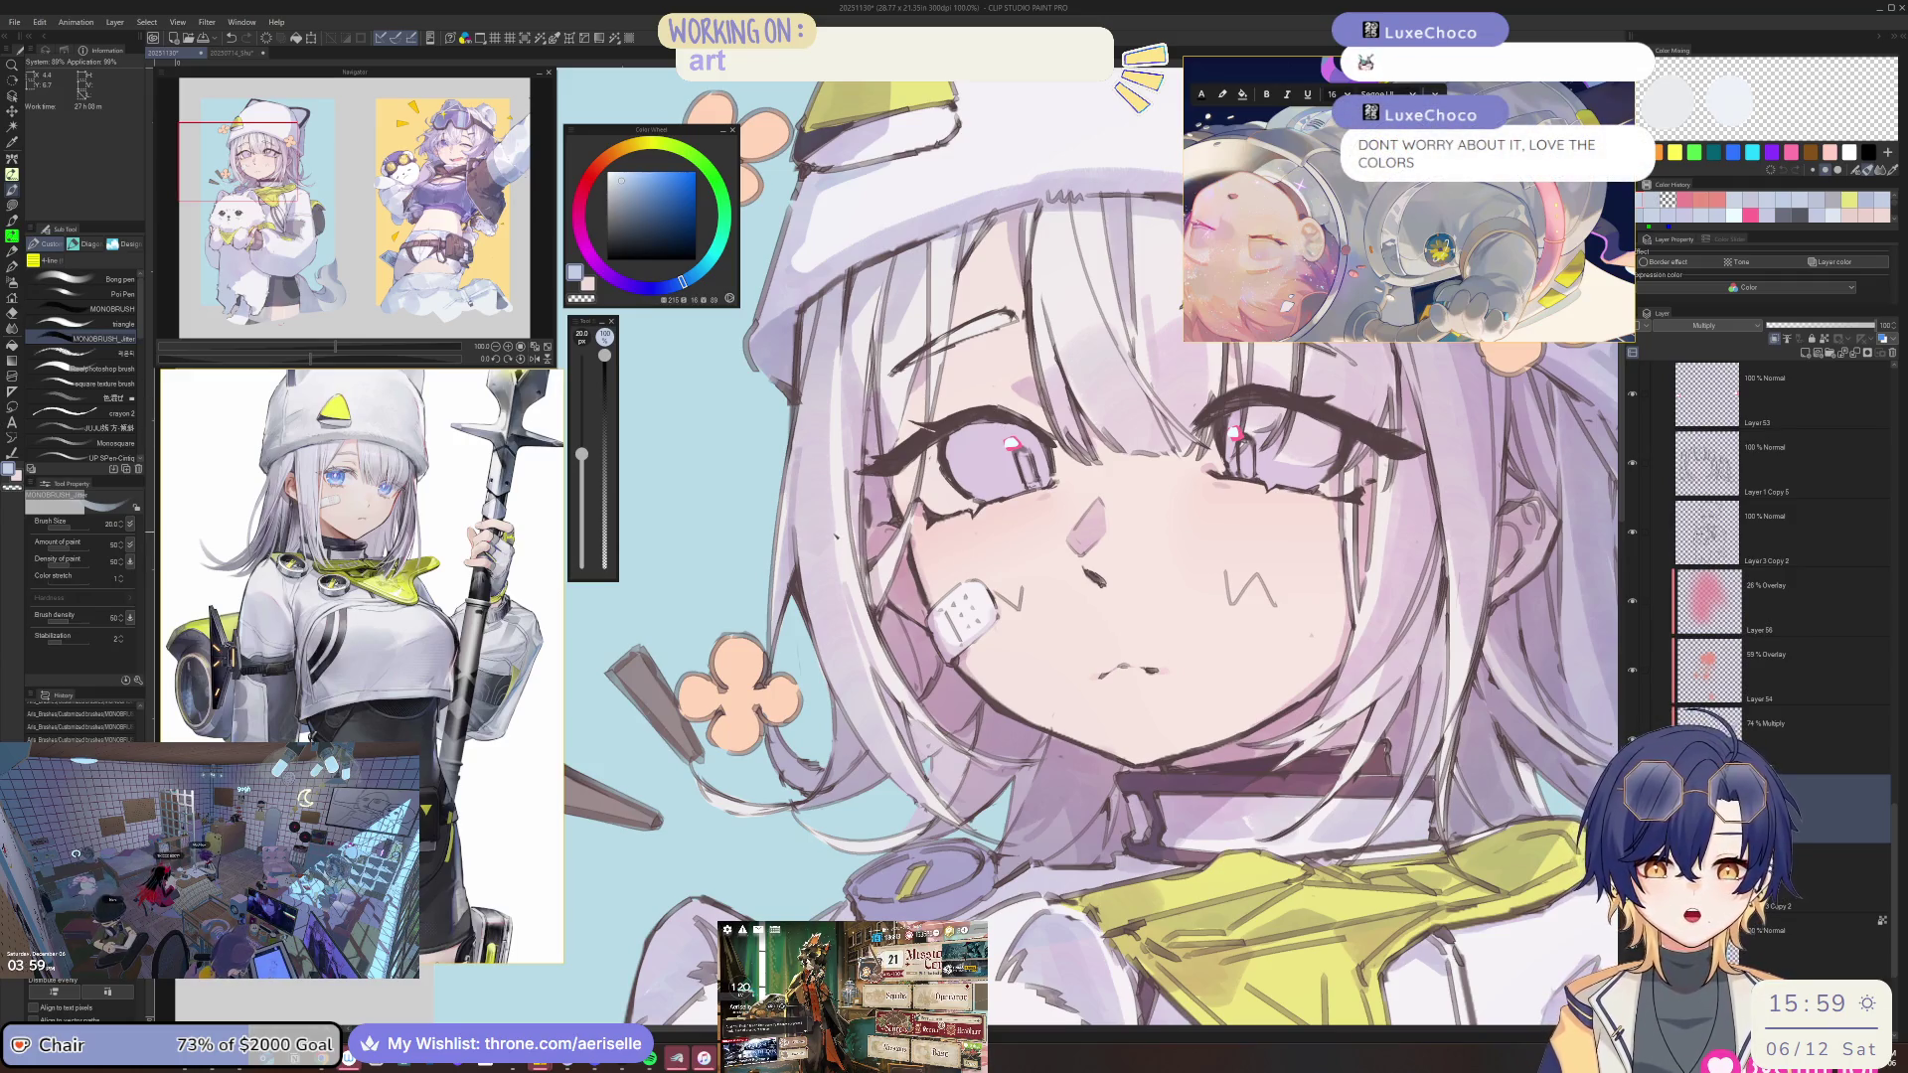
scroll(1089, 546, "up", 3)
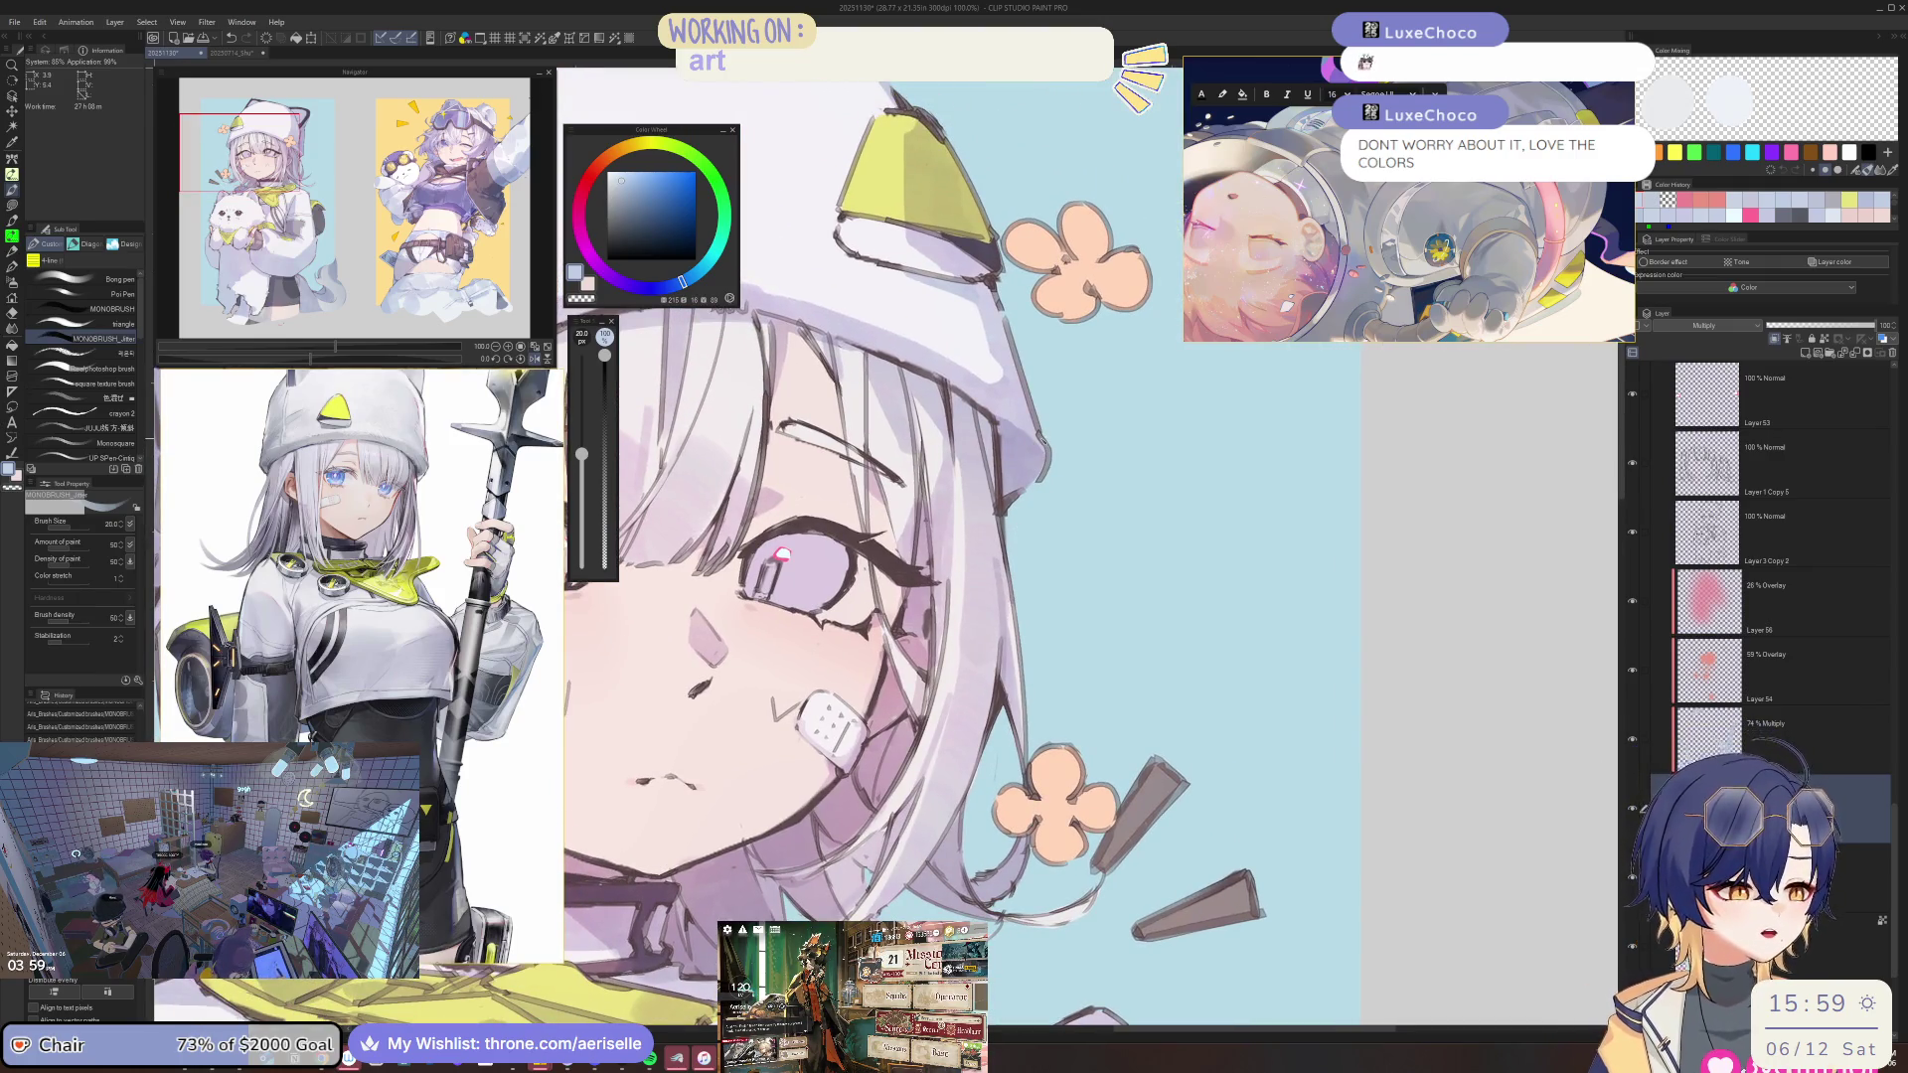
key("h")
scroll(891, 493, "up", 3)
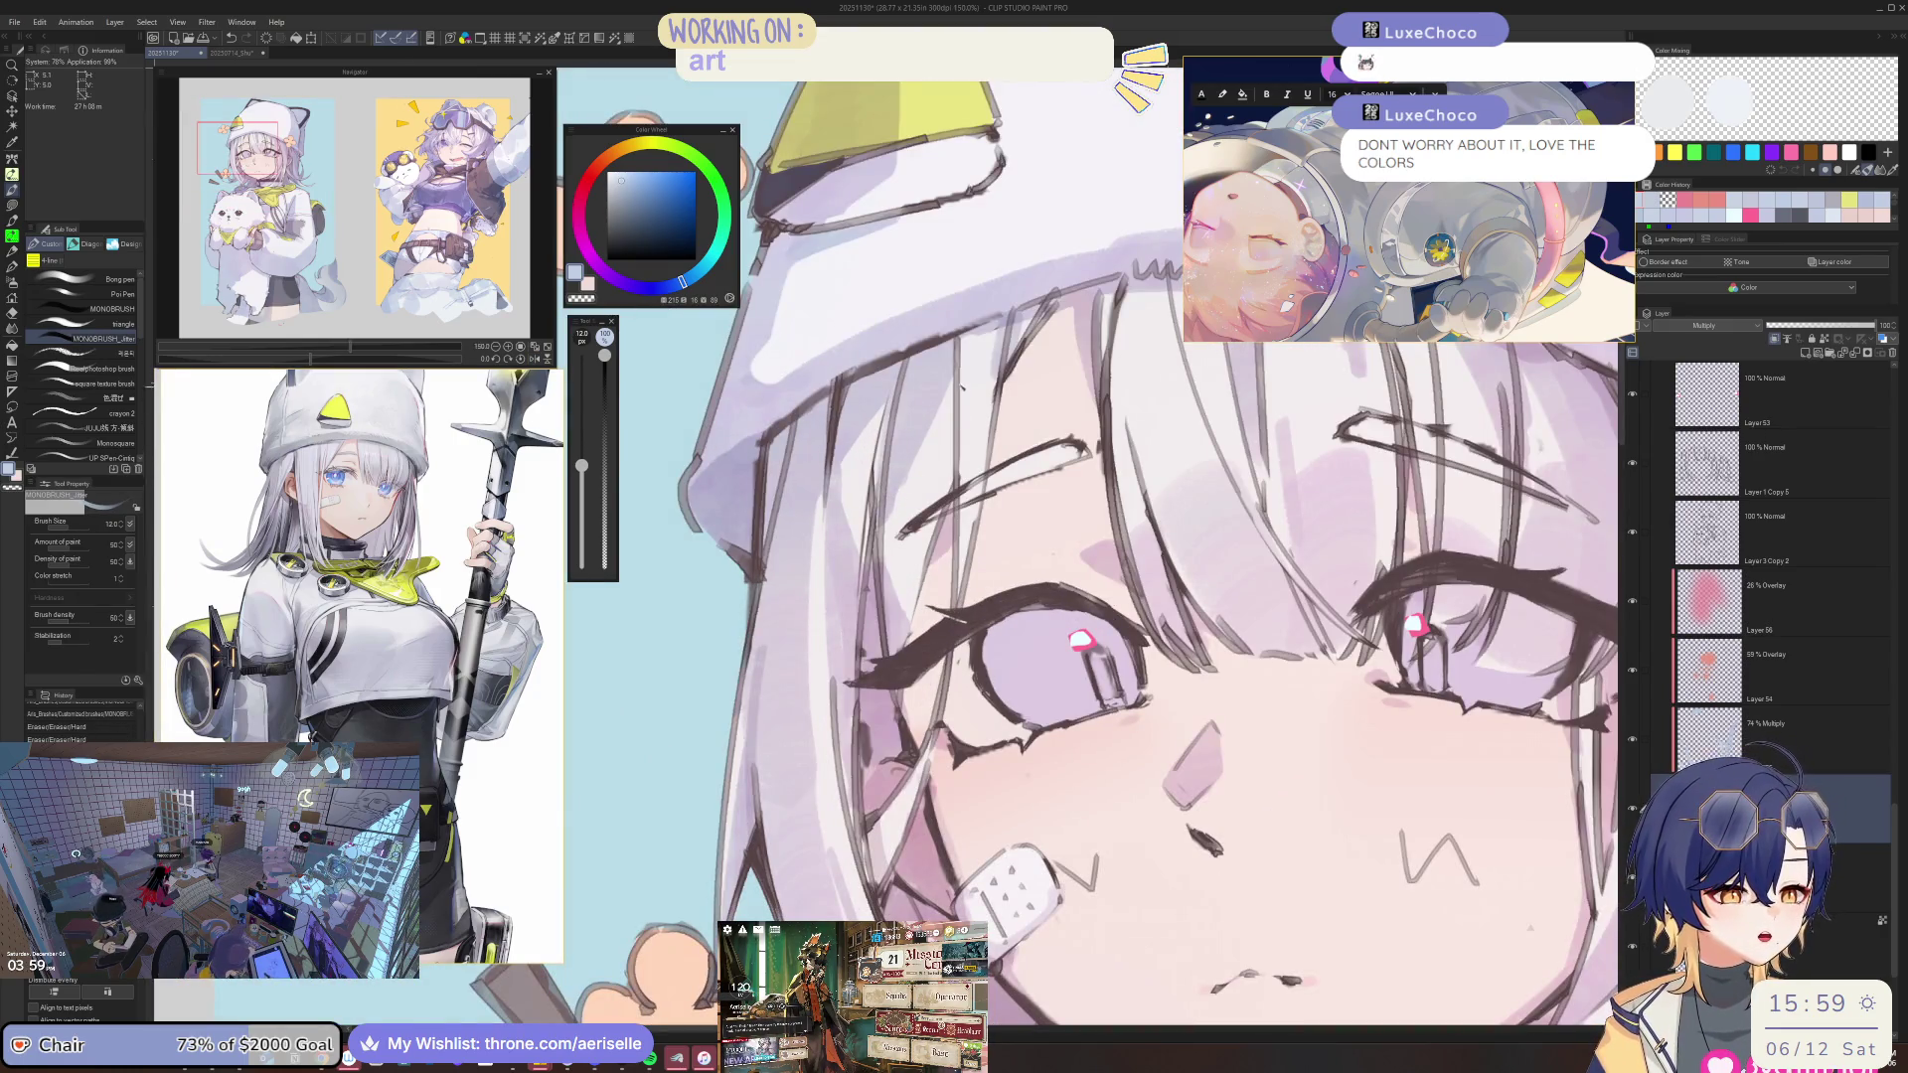
scroll(896, 557, "down", 2)
scroll(897, 558, "down", 1)
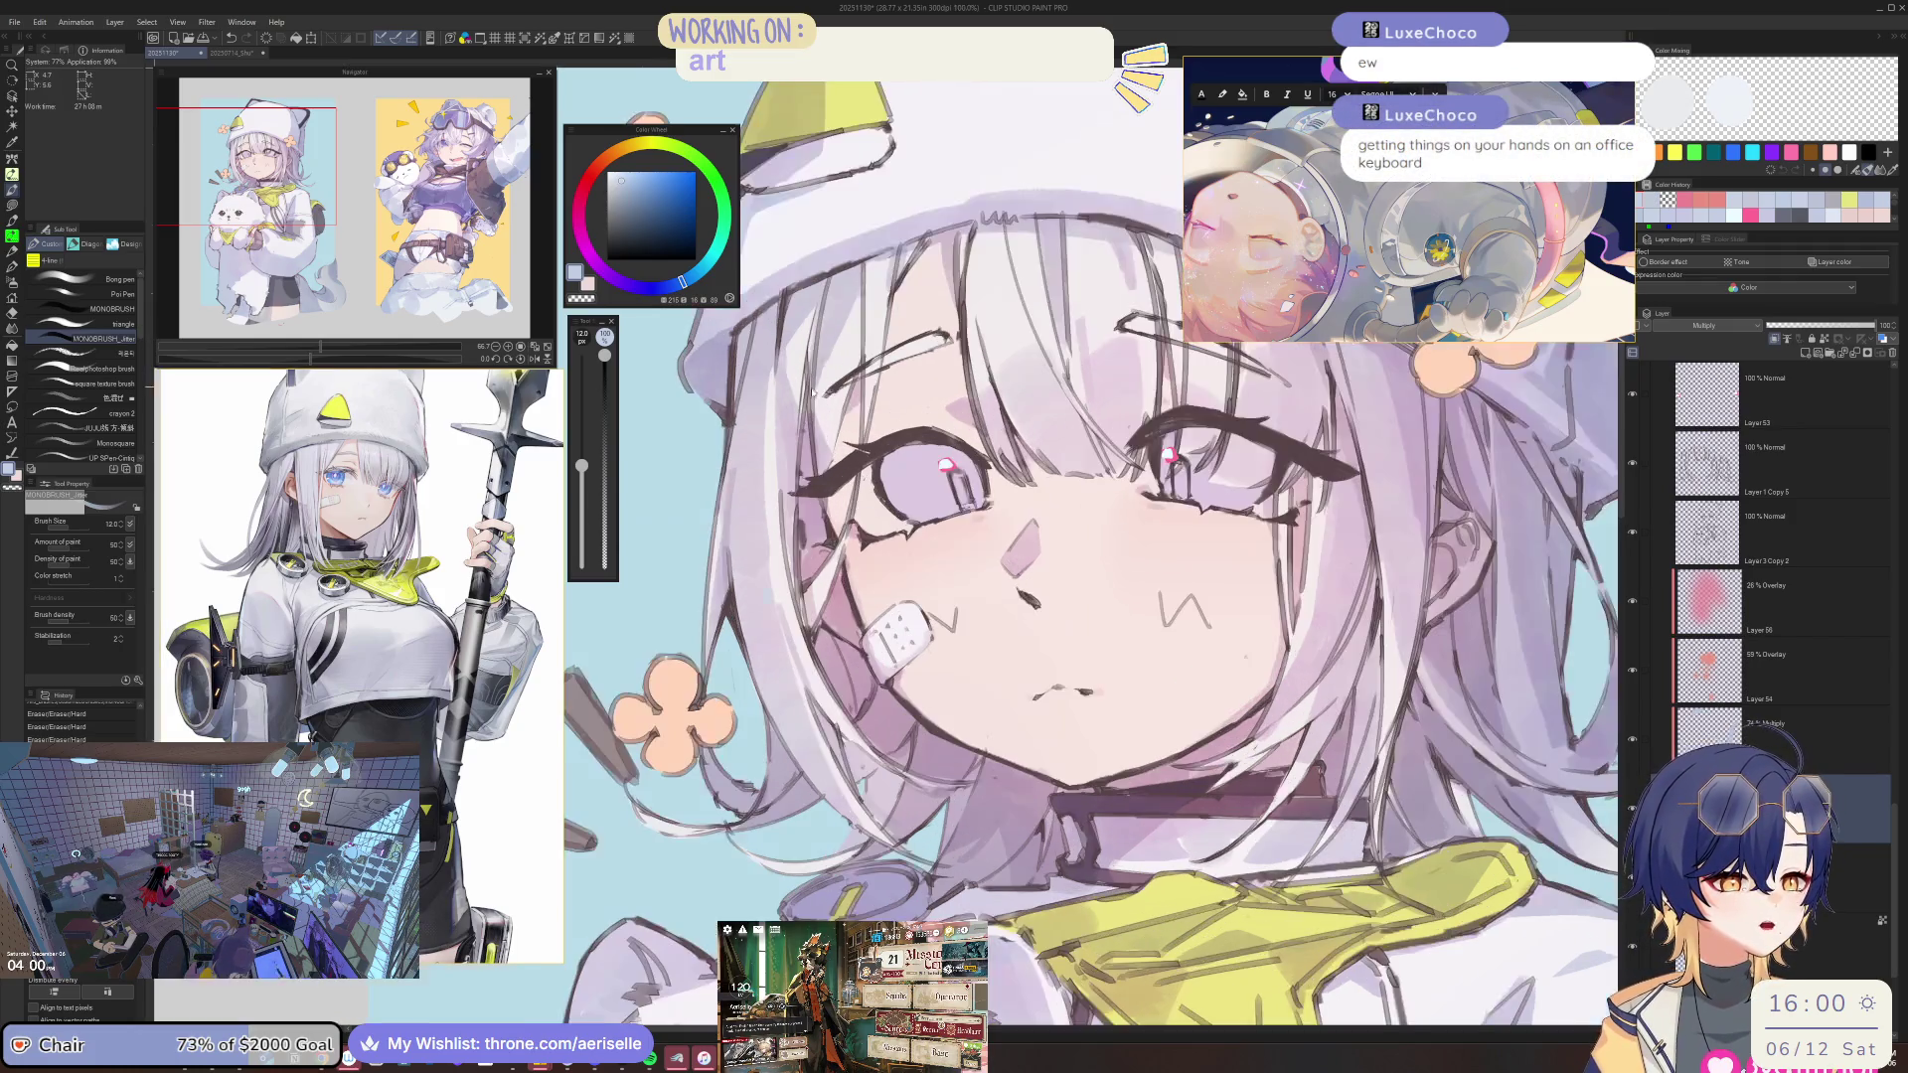
Mirror the view, zoom in on the eyes and reduce the brush size to 100.
key("h")
key("ctrl+minus")
key("ctrl+plus")
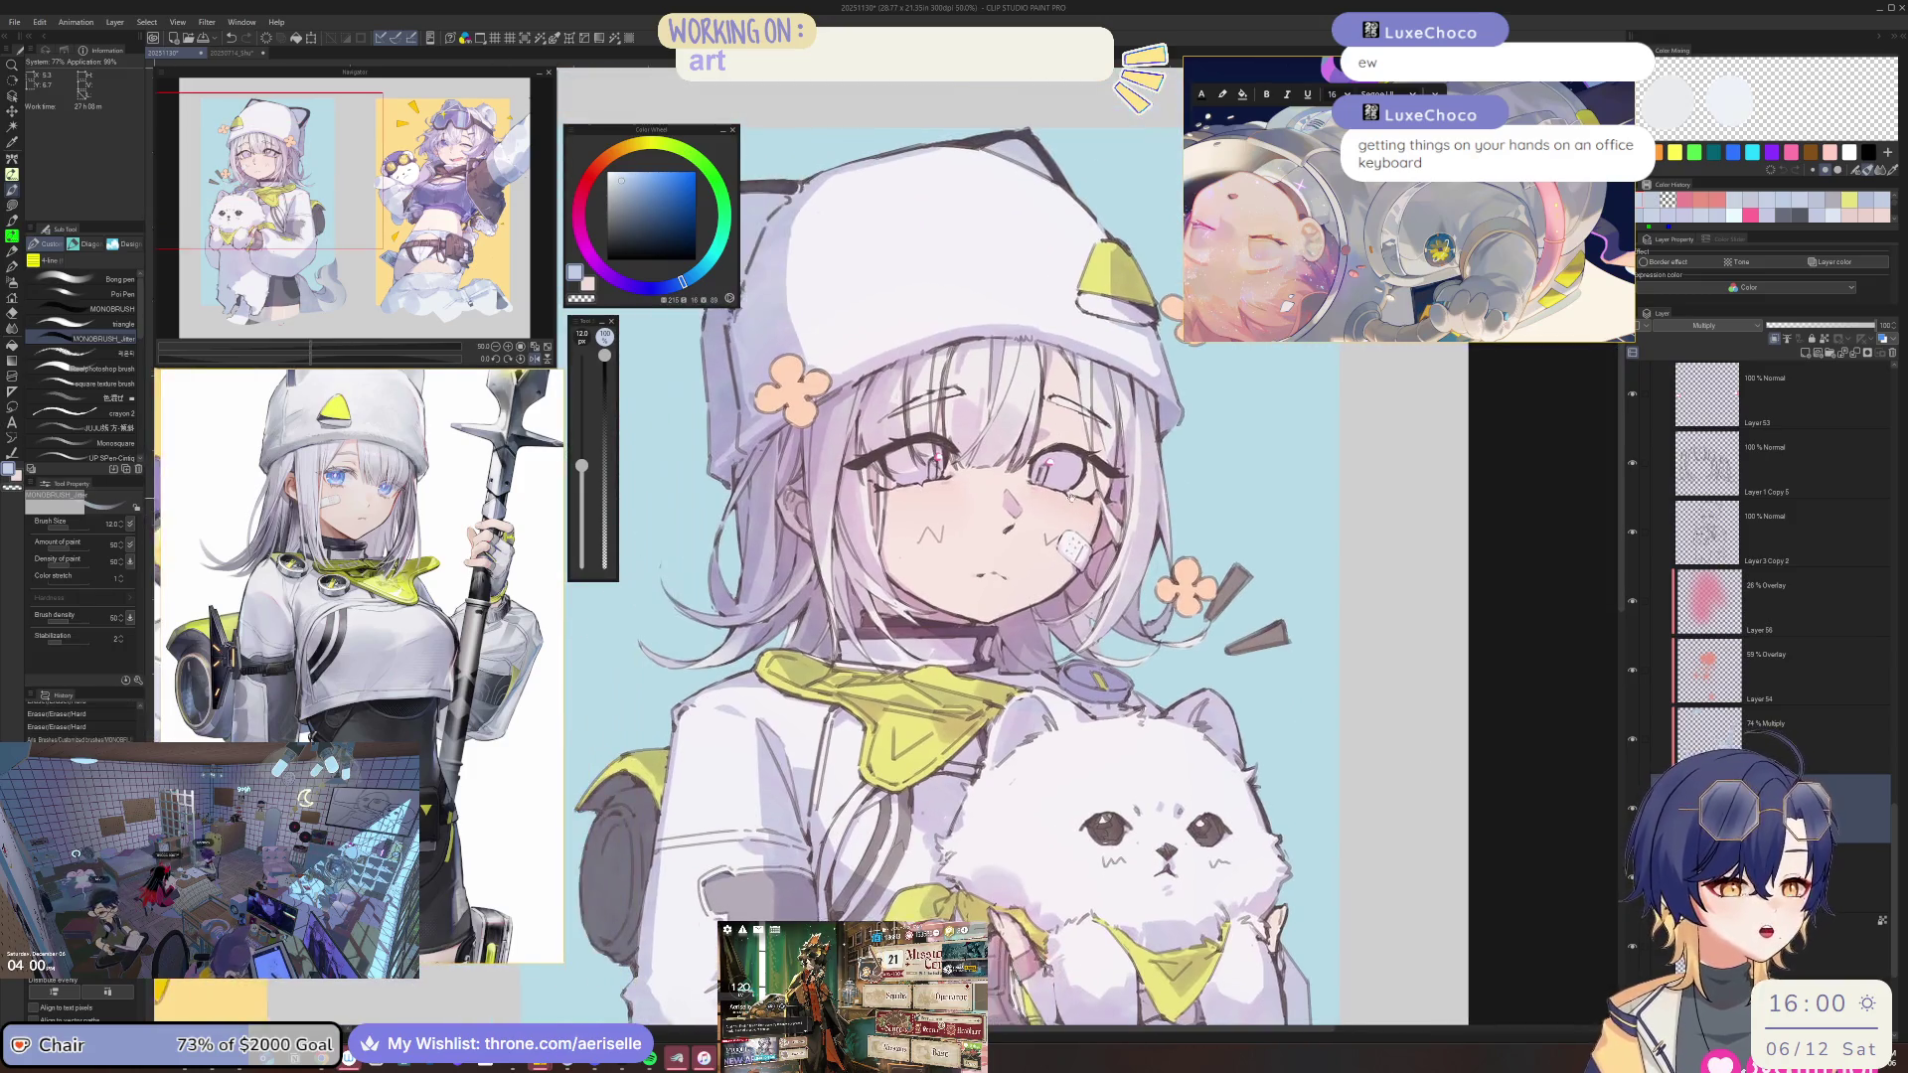
key("ctrl+plus")
key("ctrl+plus")
key("ctrl+plus")
key("bracketleft")
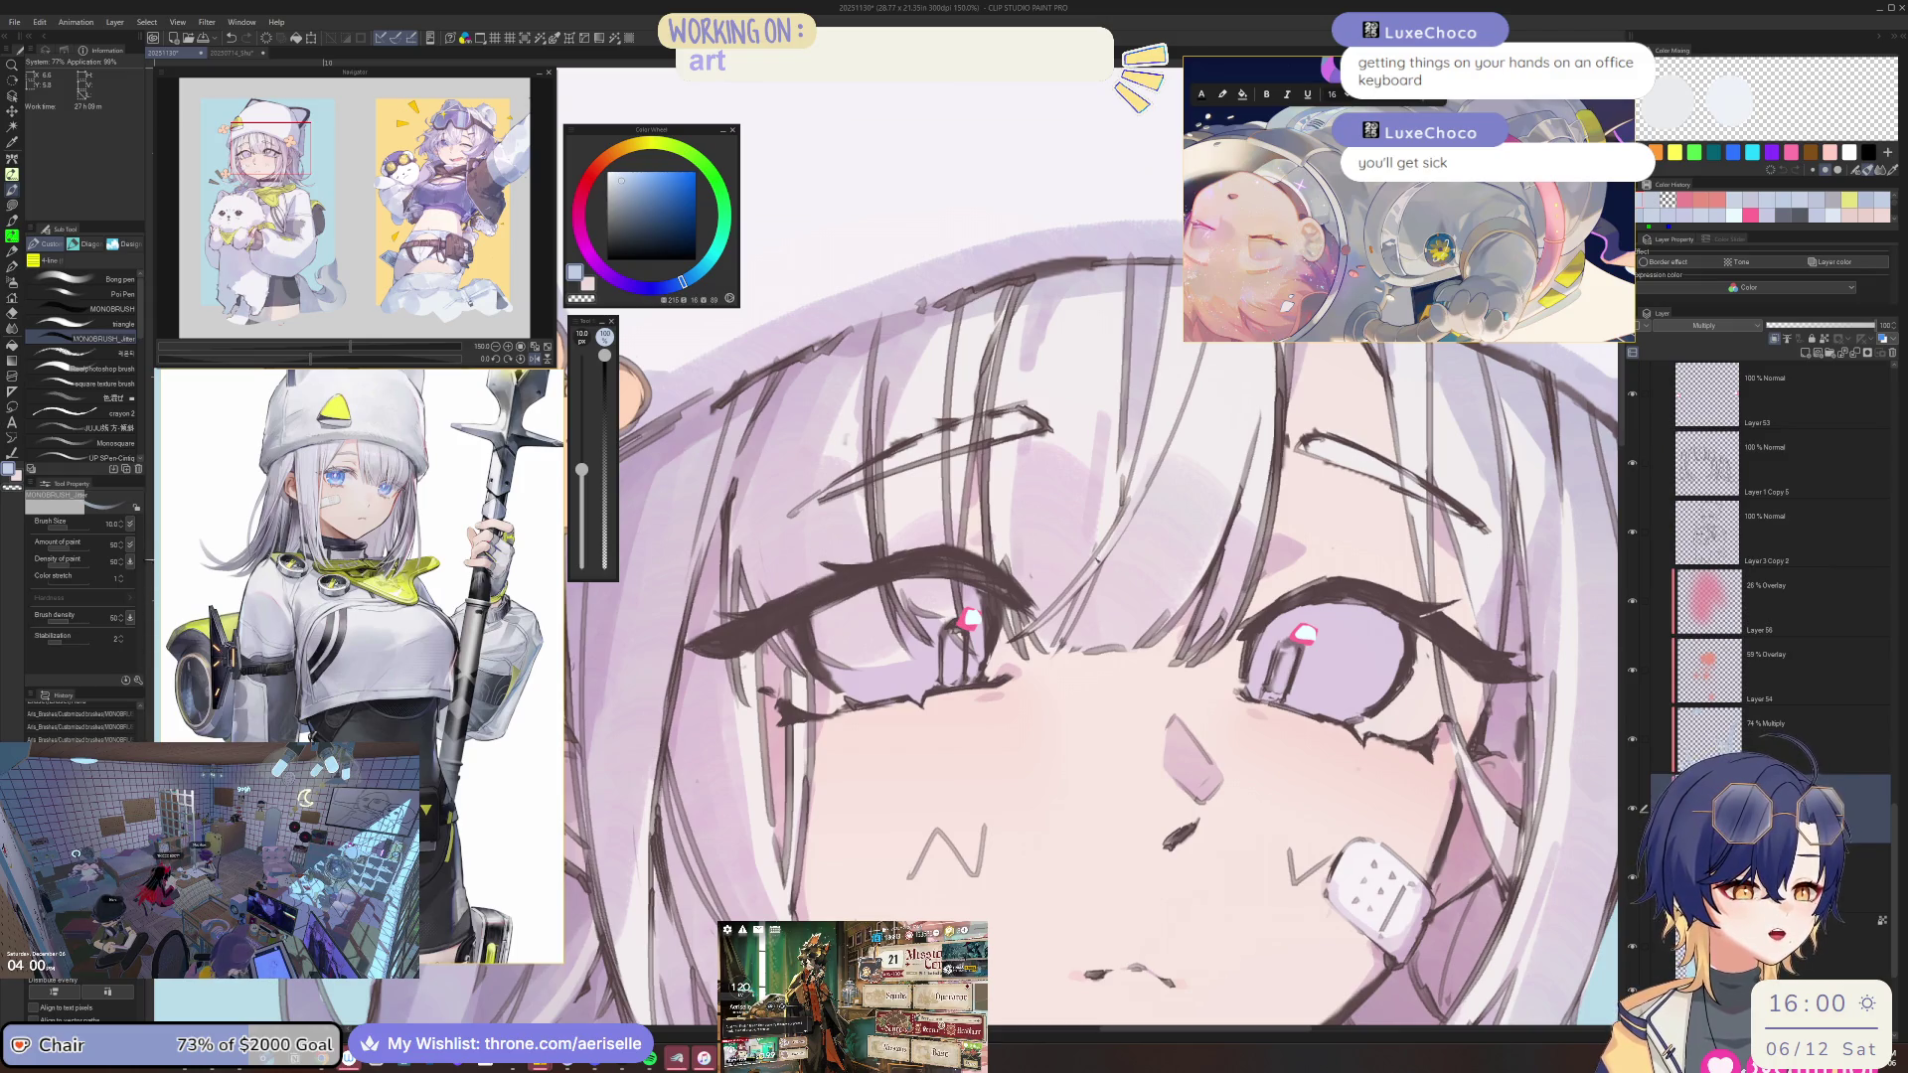
key("e")
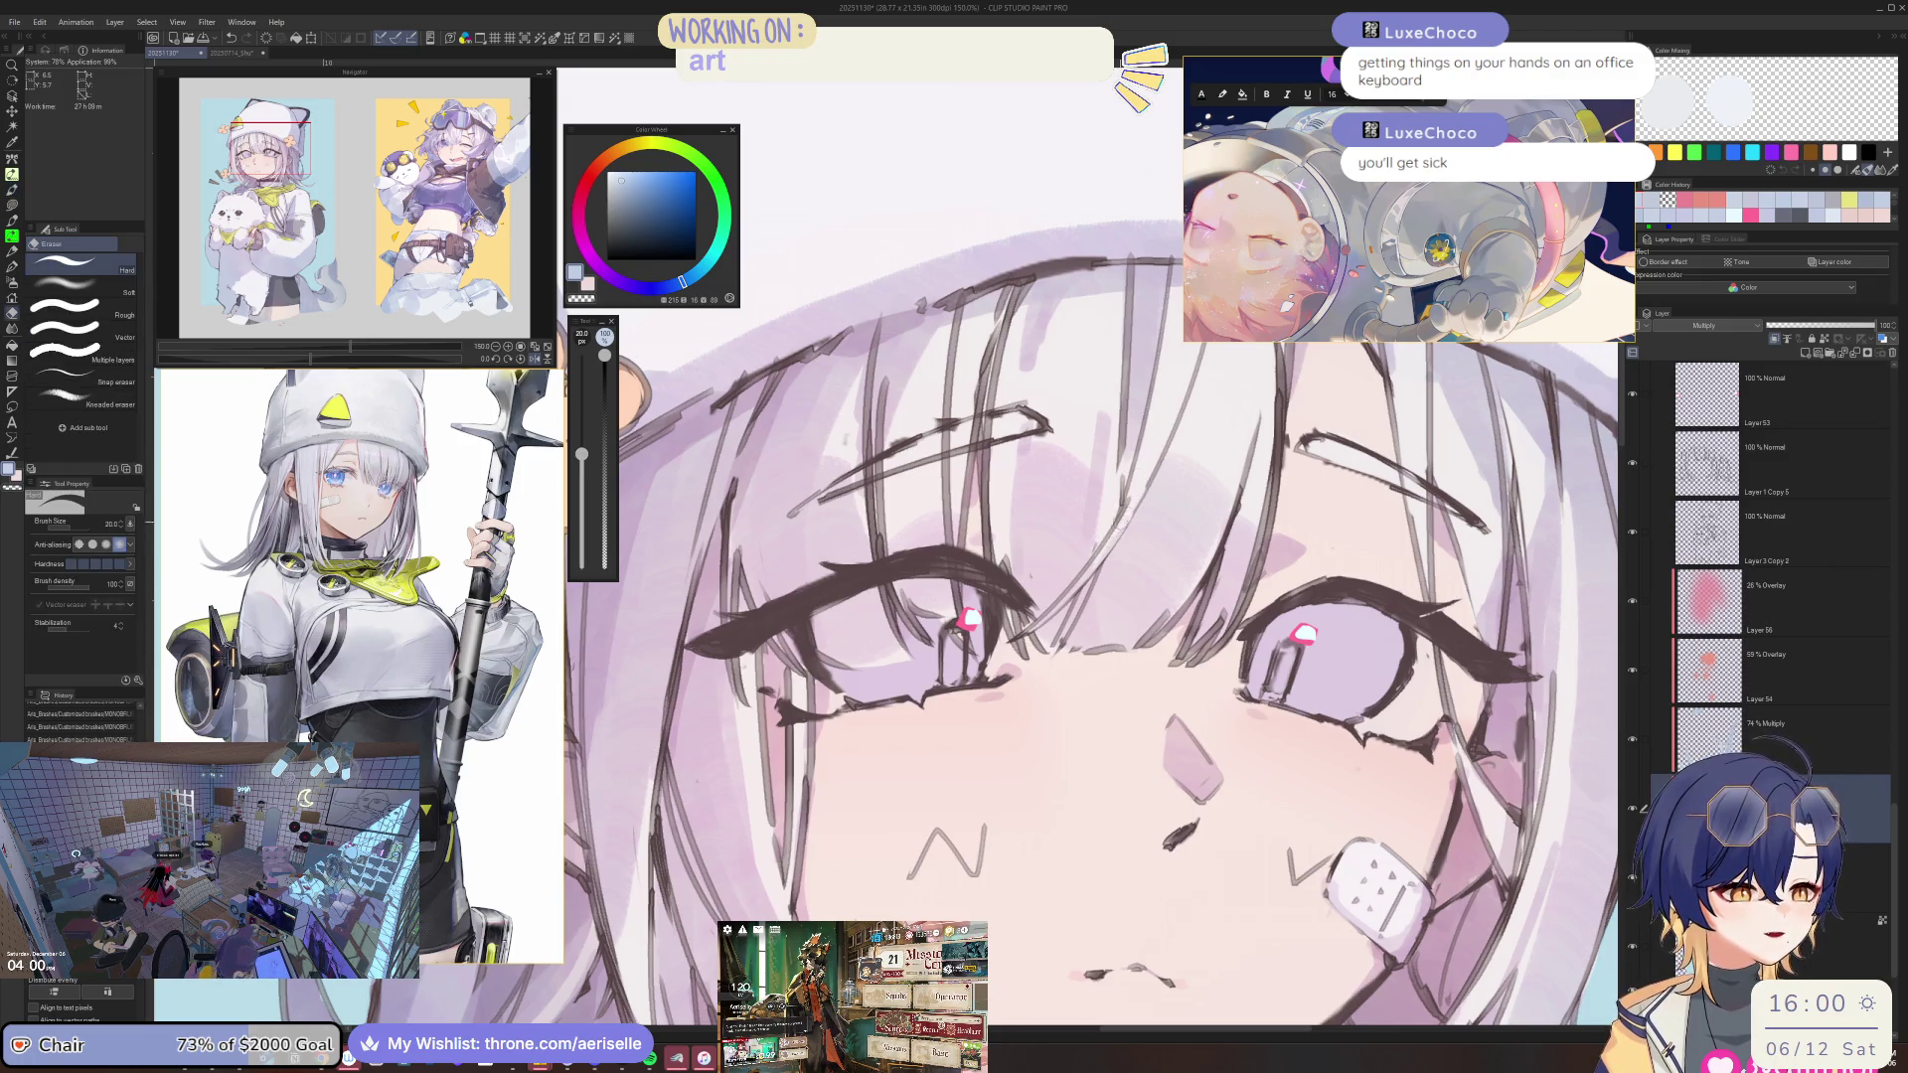
key("ctrl+minus")
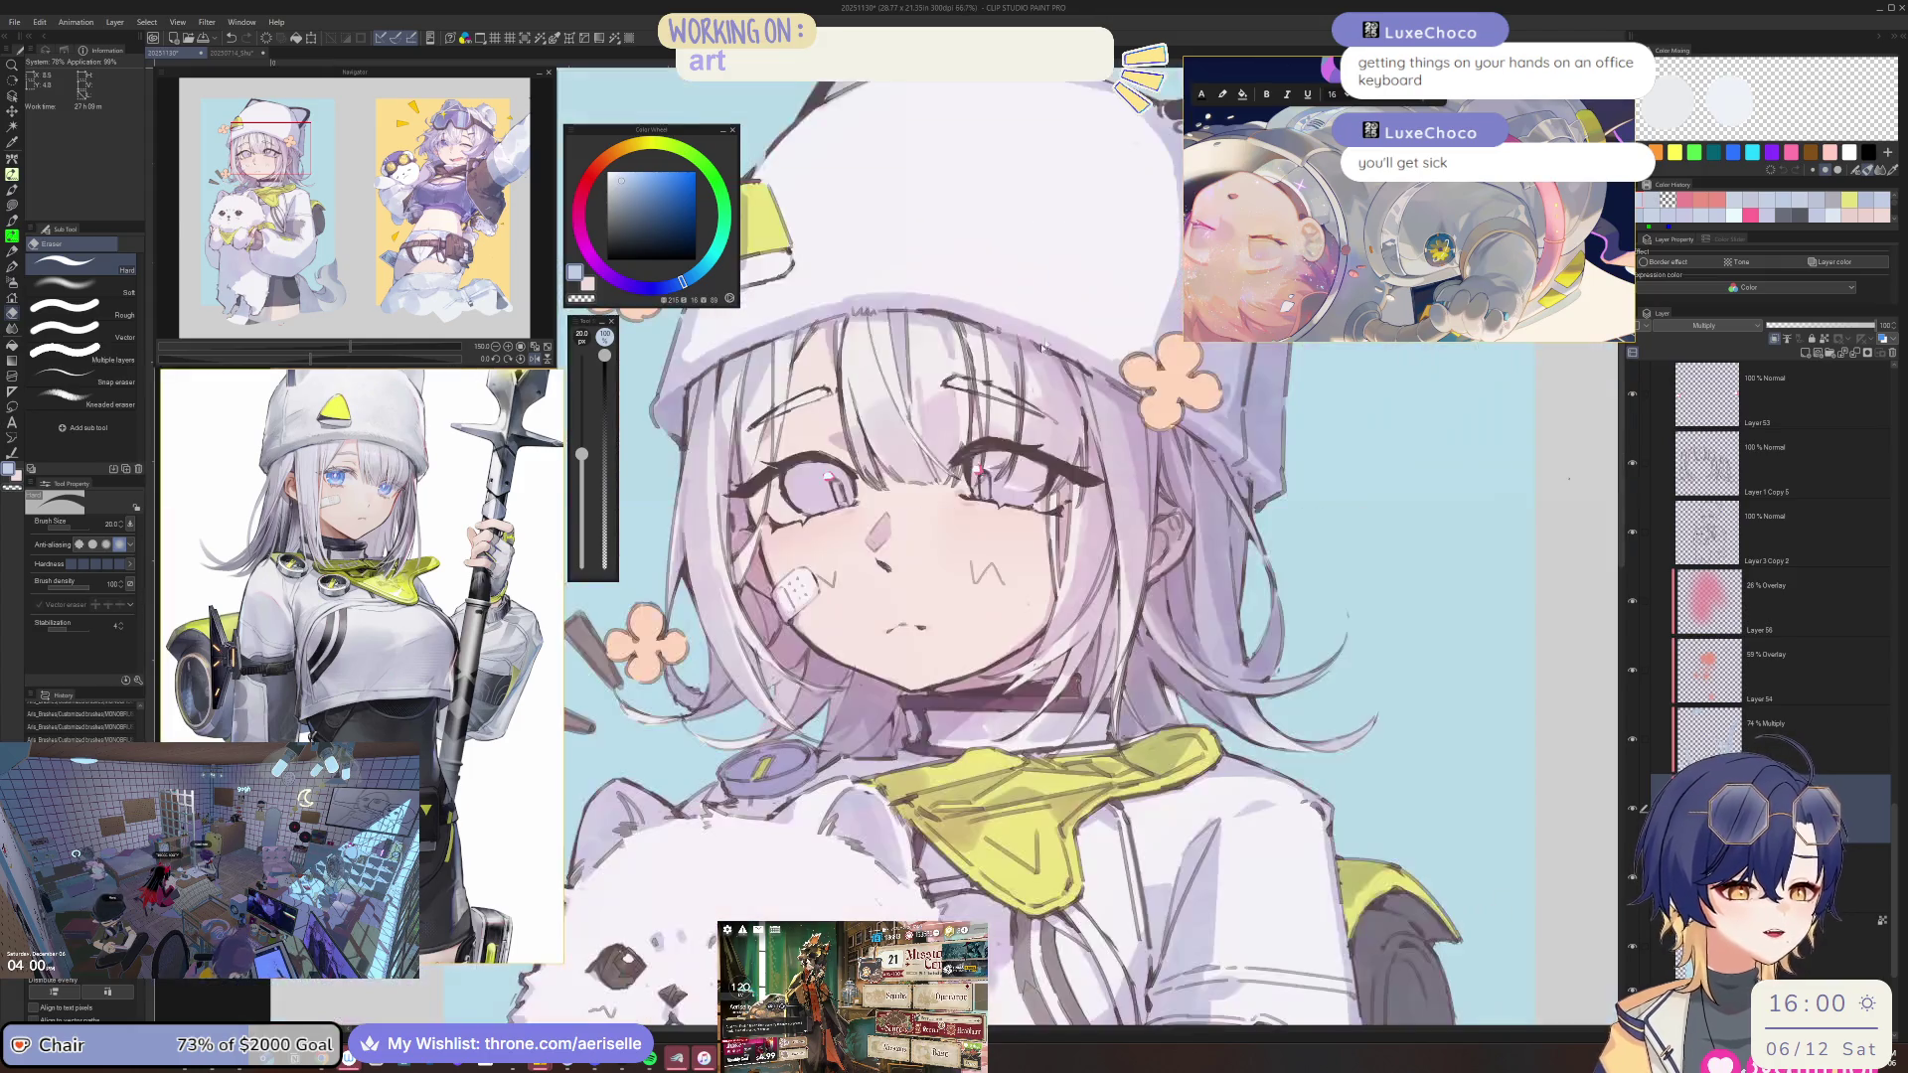
key("ctrl+plus")
key("b")
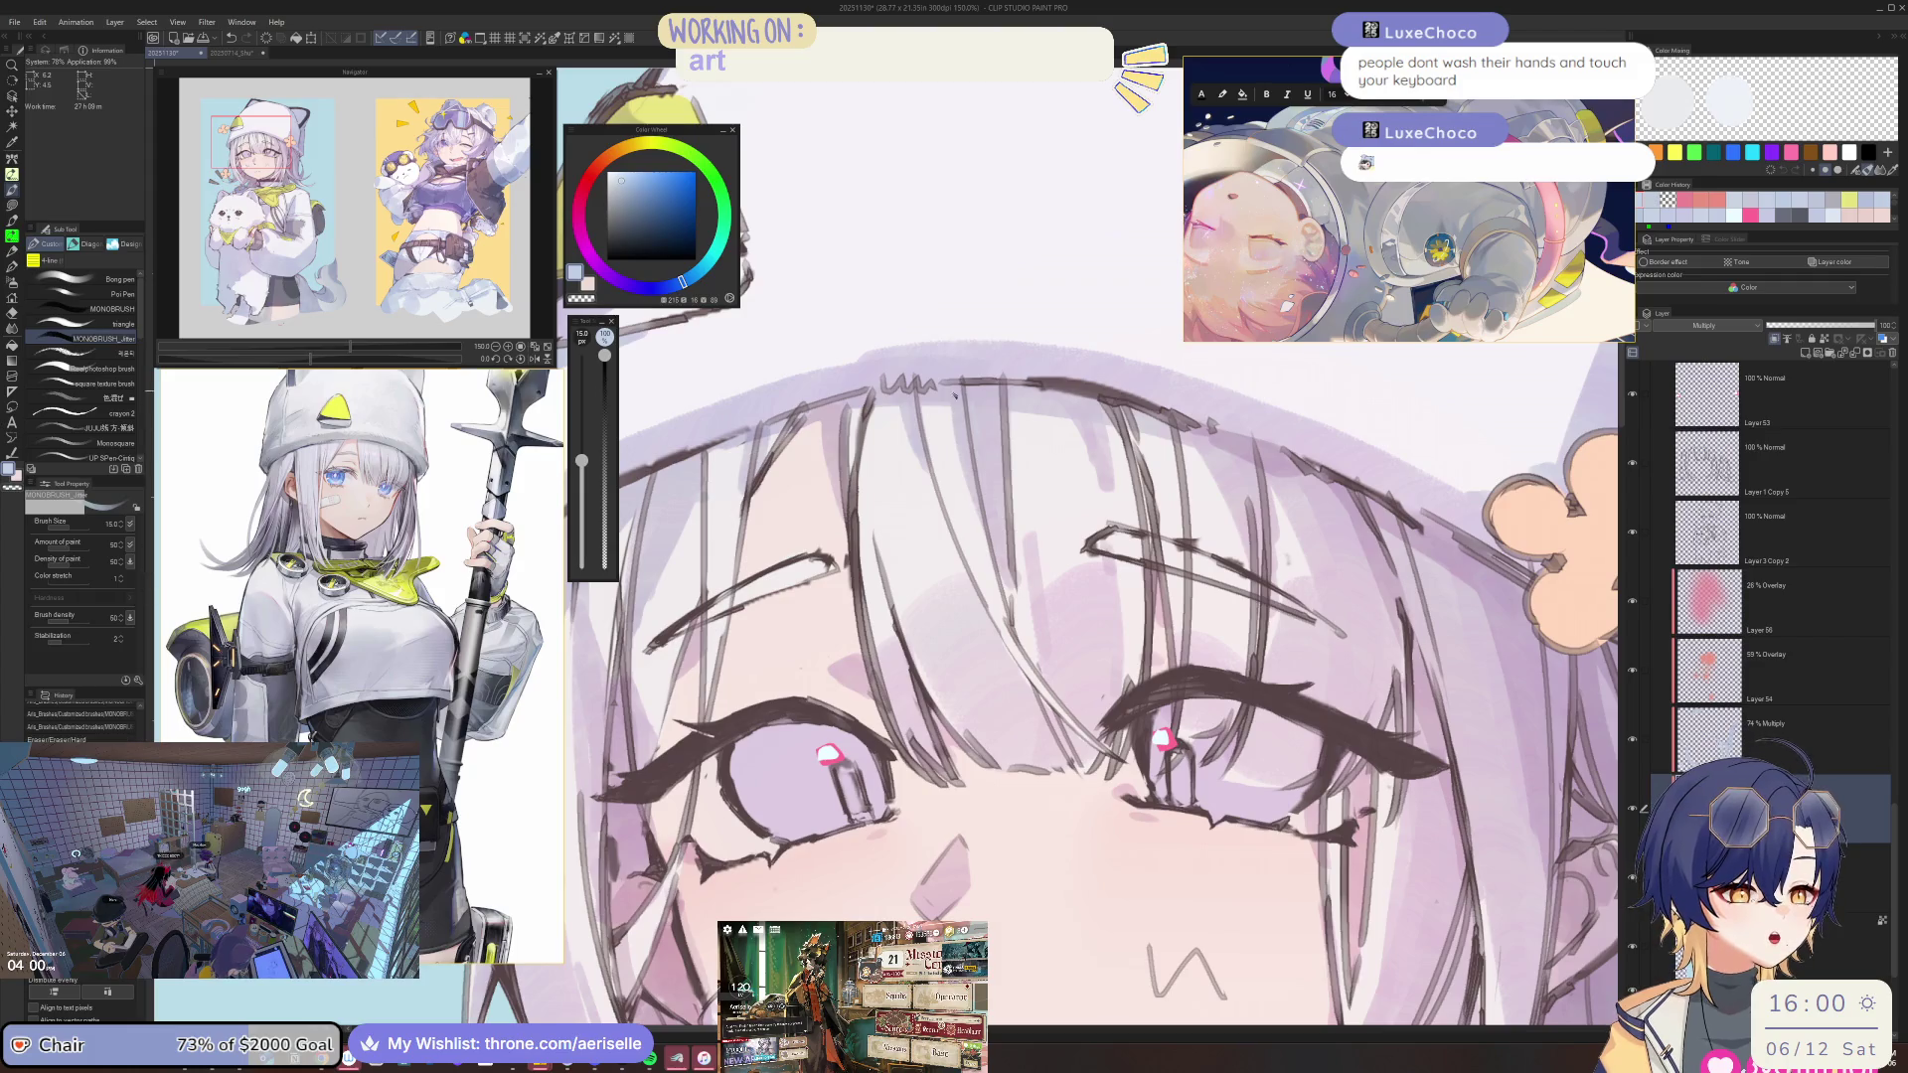
Darken a hair strand line beside the eye, then bring the eyes and mouth into view.
left_click_drag(949, 402, 1017, 623)
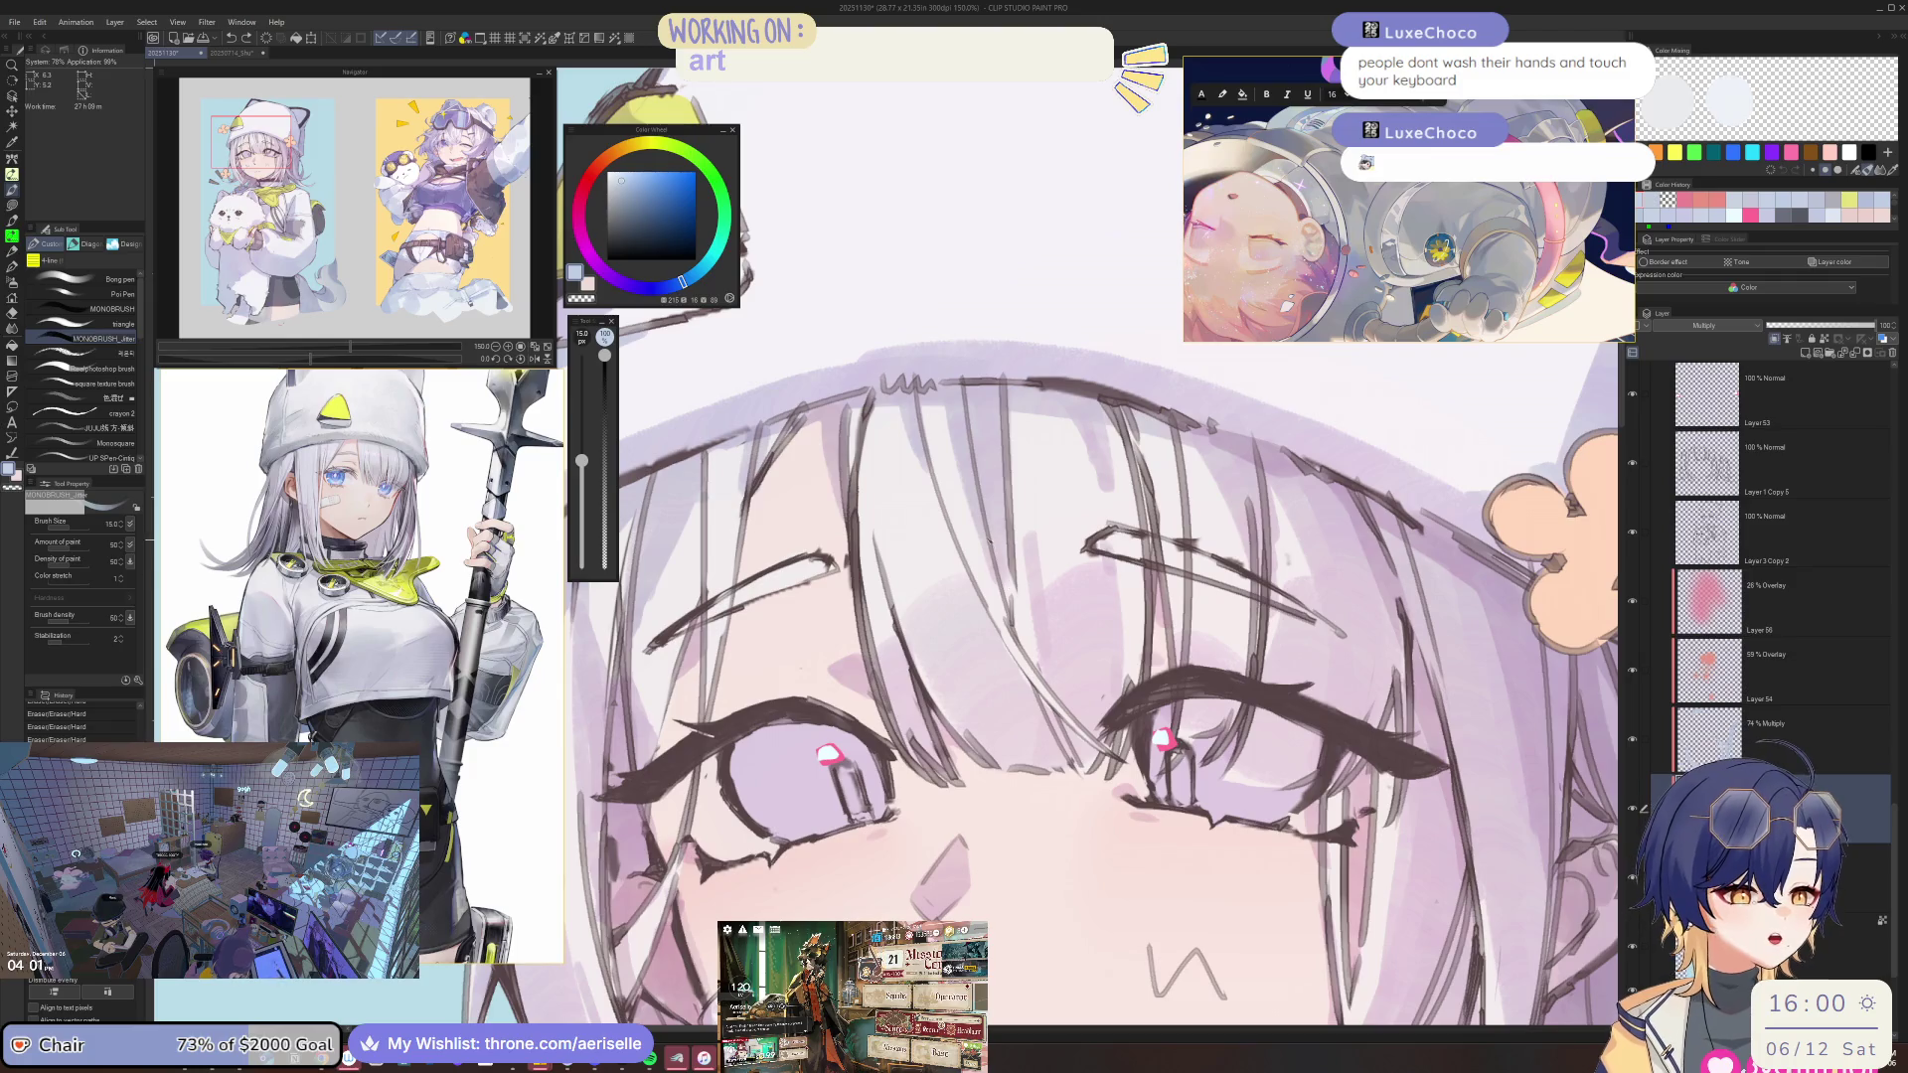
scroll(1007, 566, "down", 3)
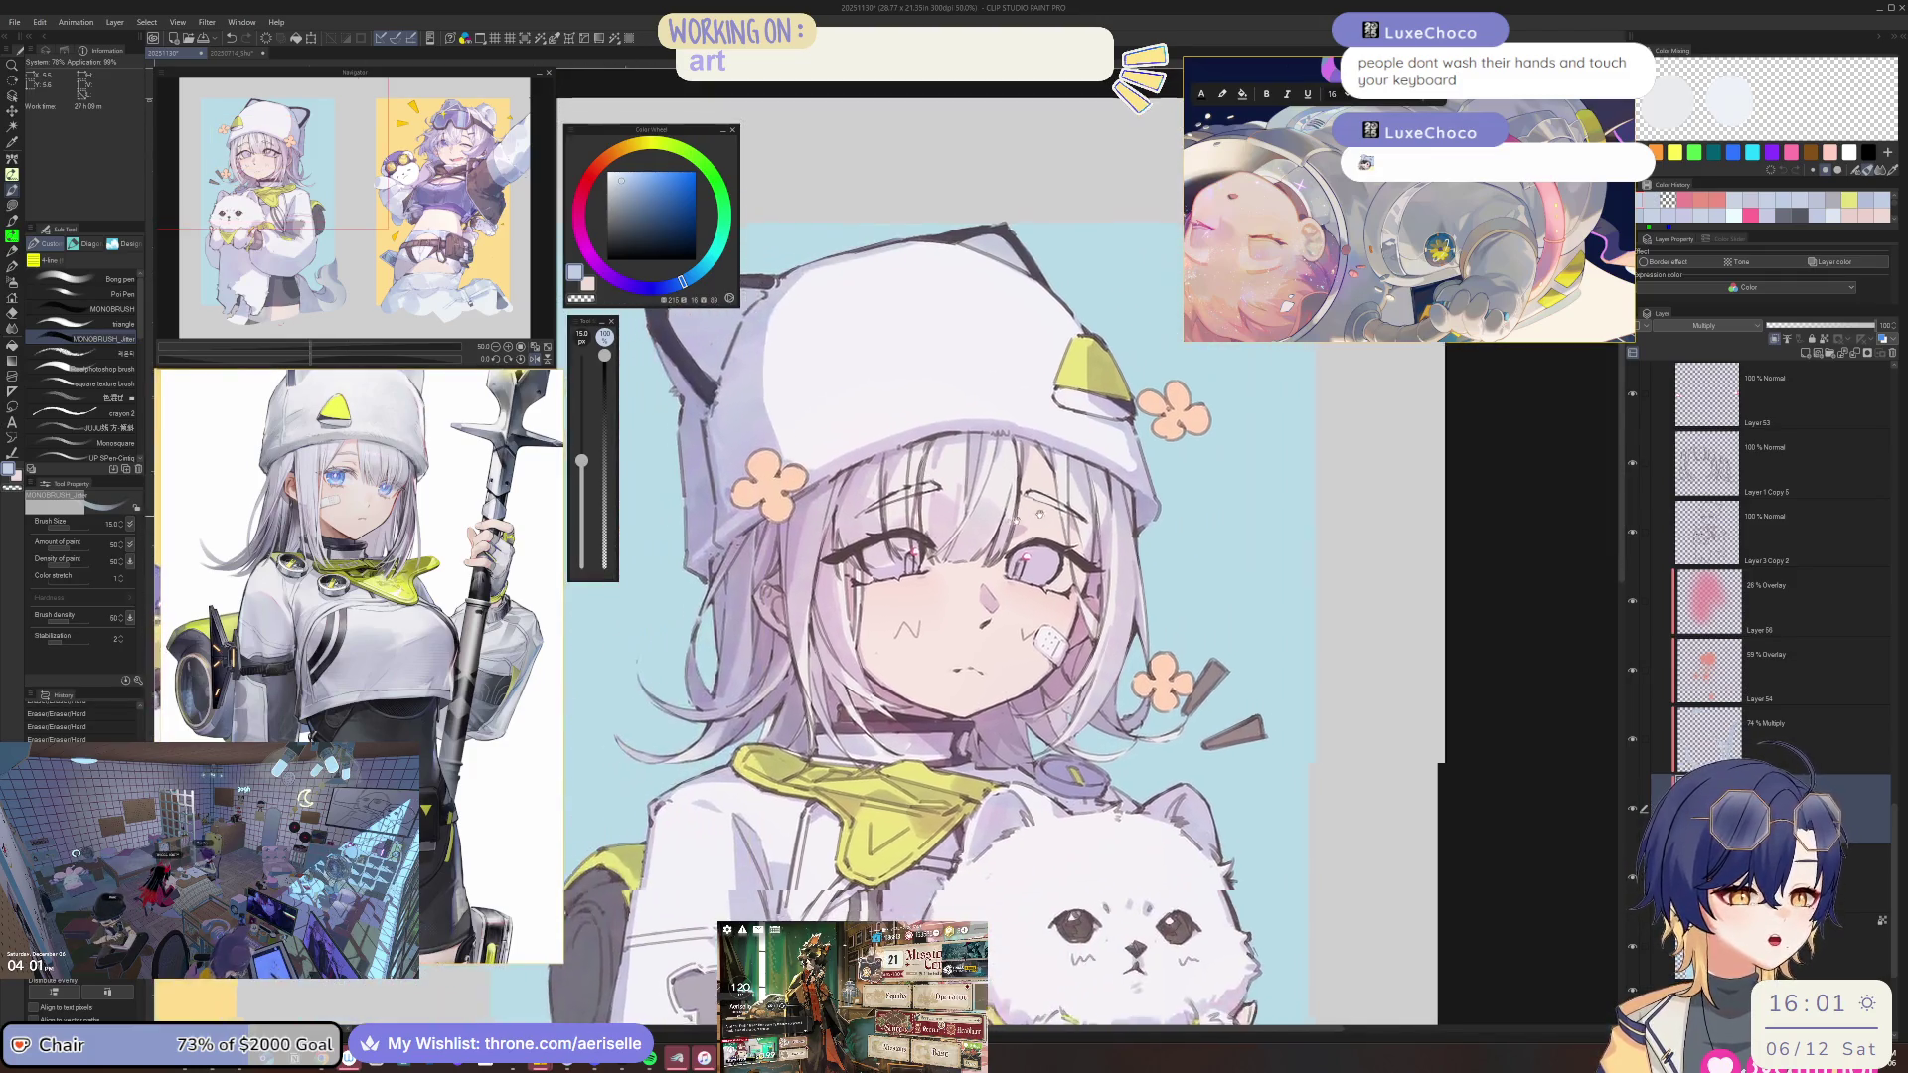
scroll(993, 557, "up", 3)
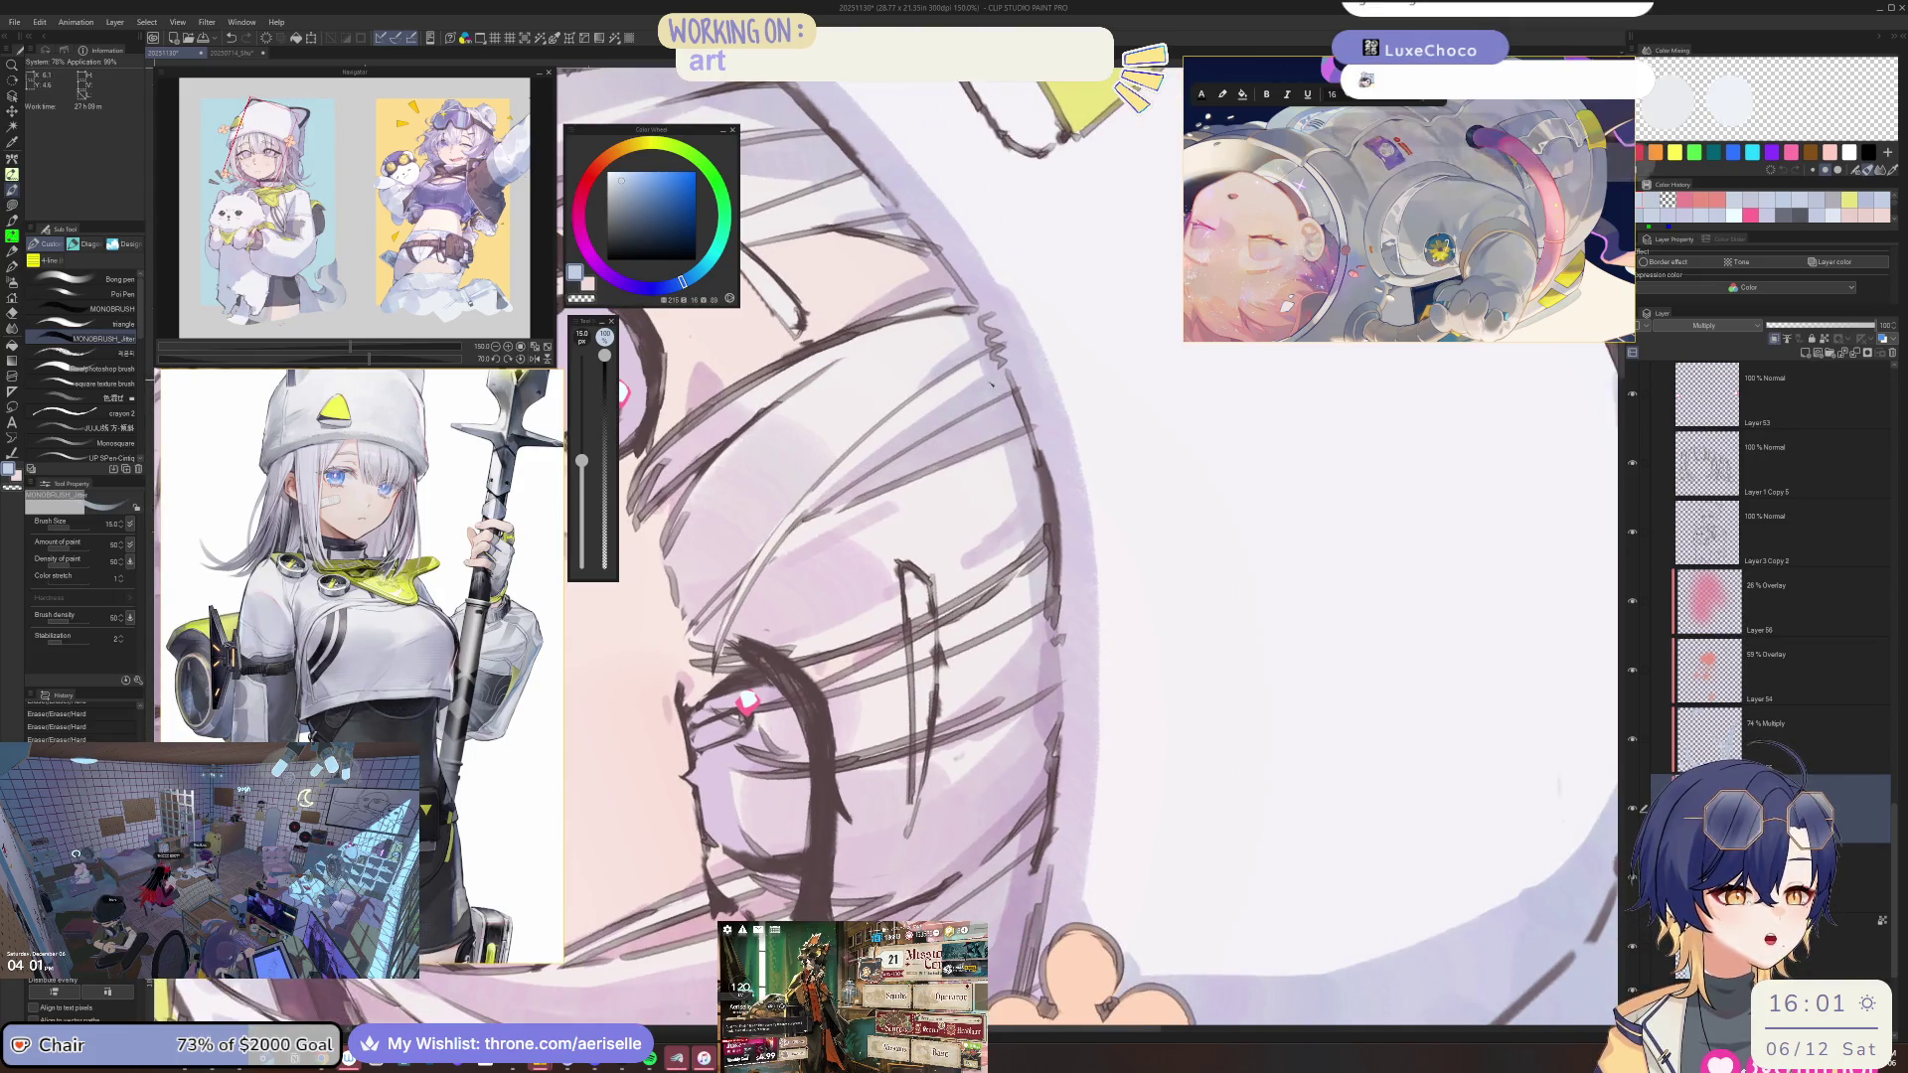
scroll(813, 517, "down", 3)
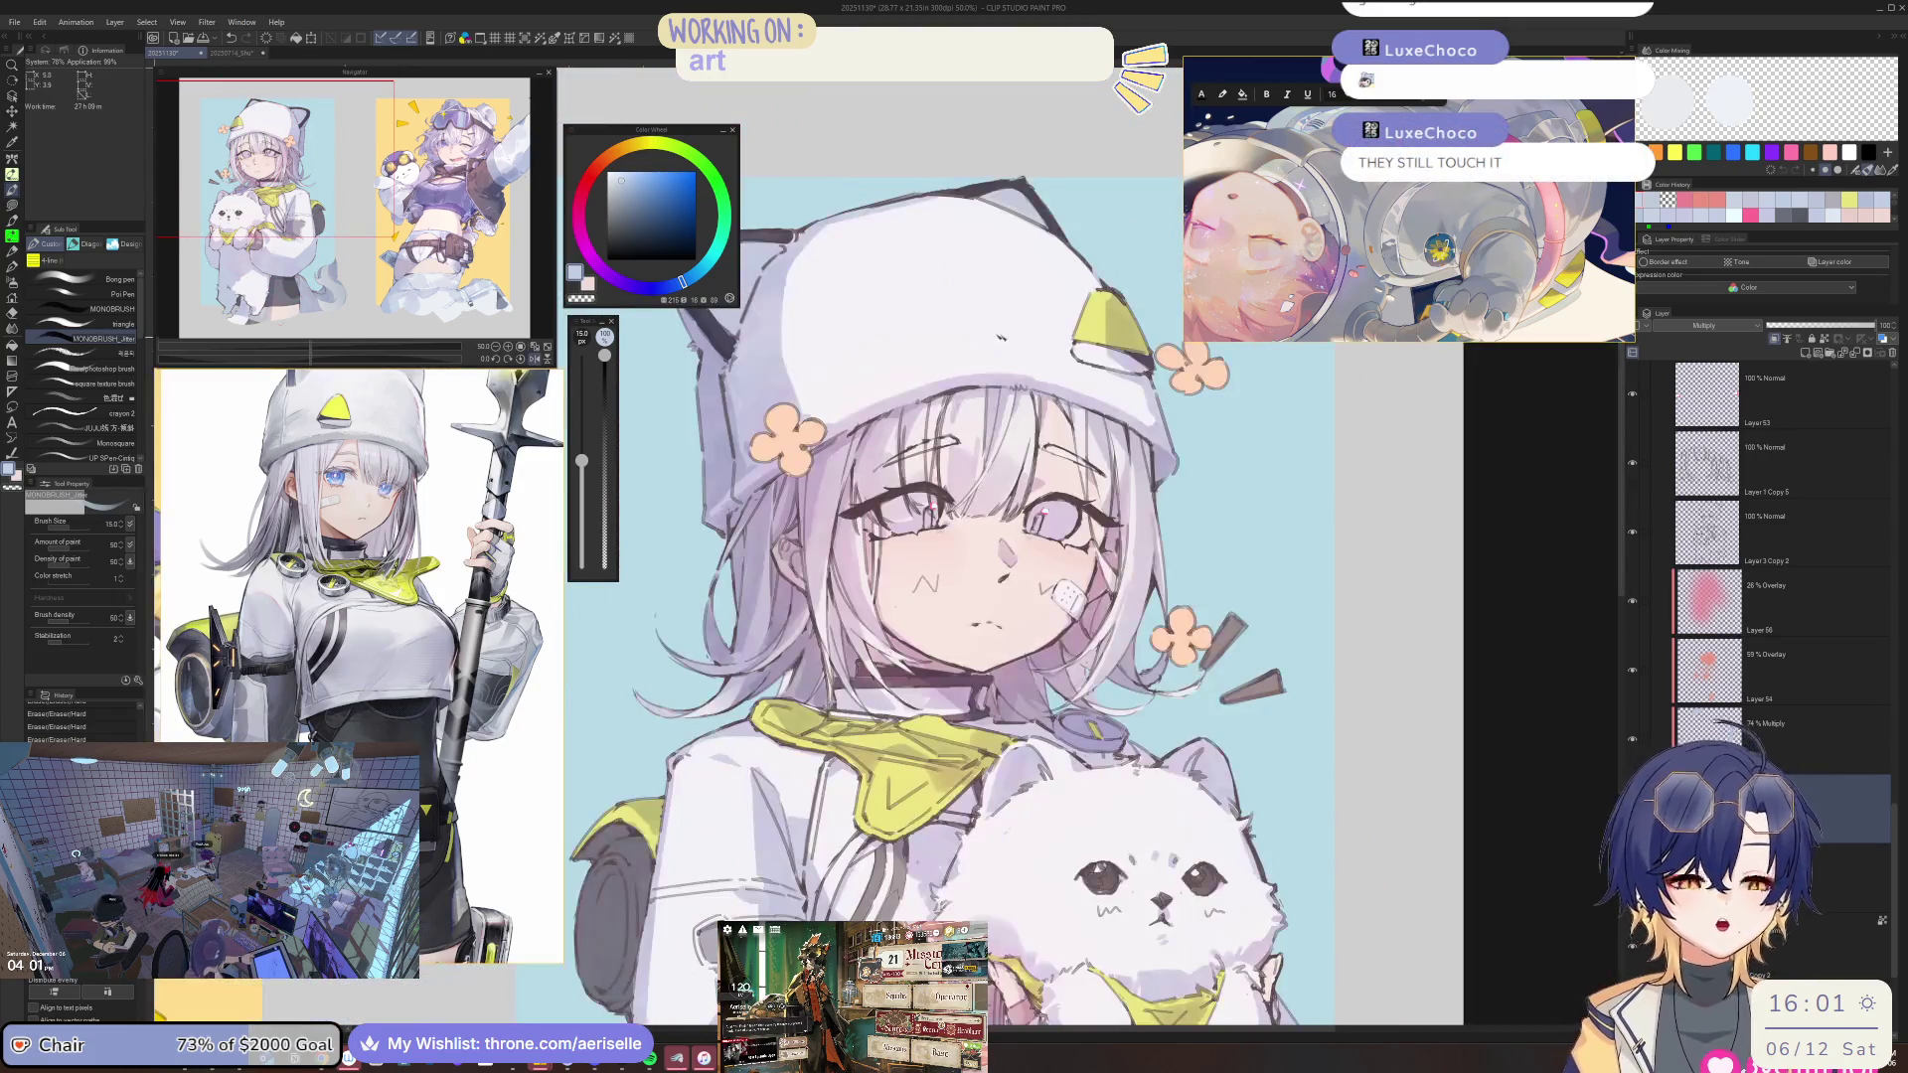
scroll(978, 338, "up", 3)
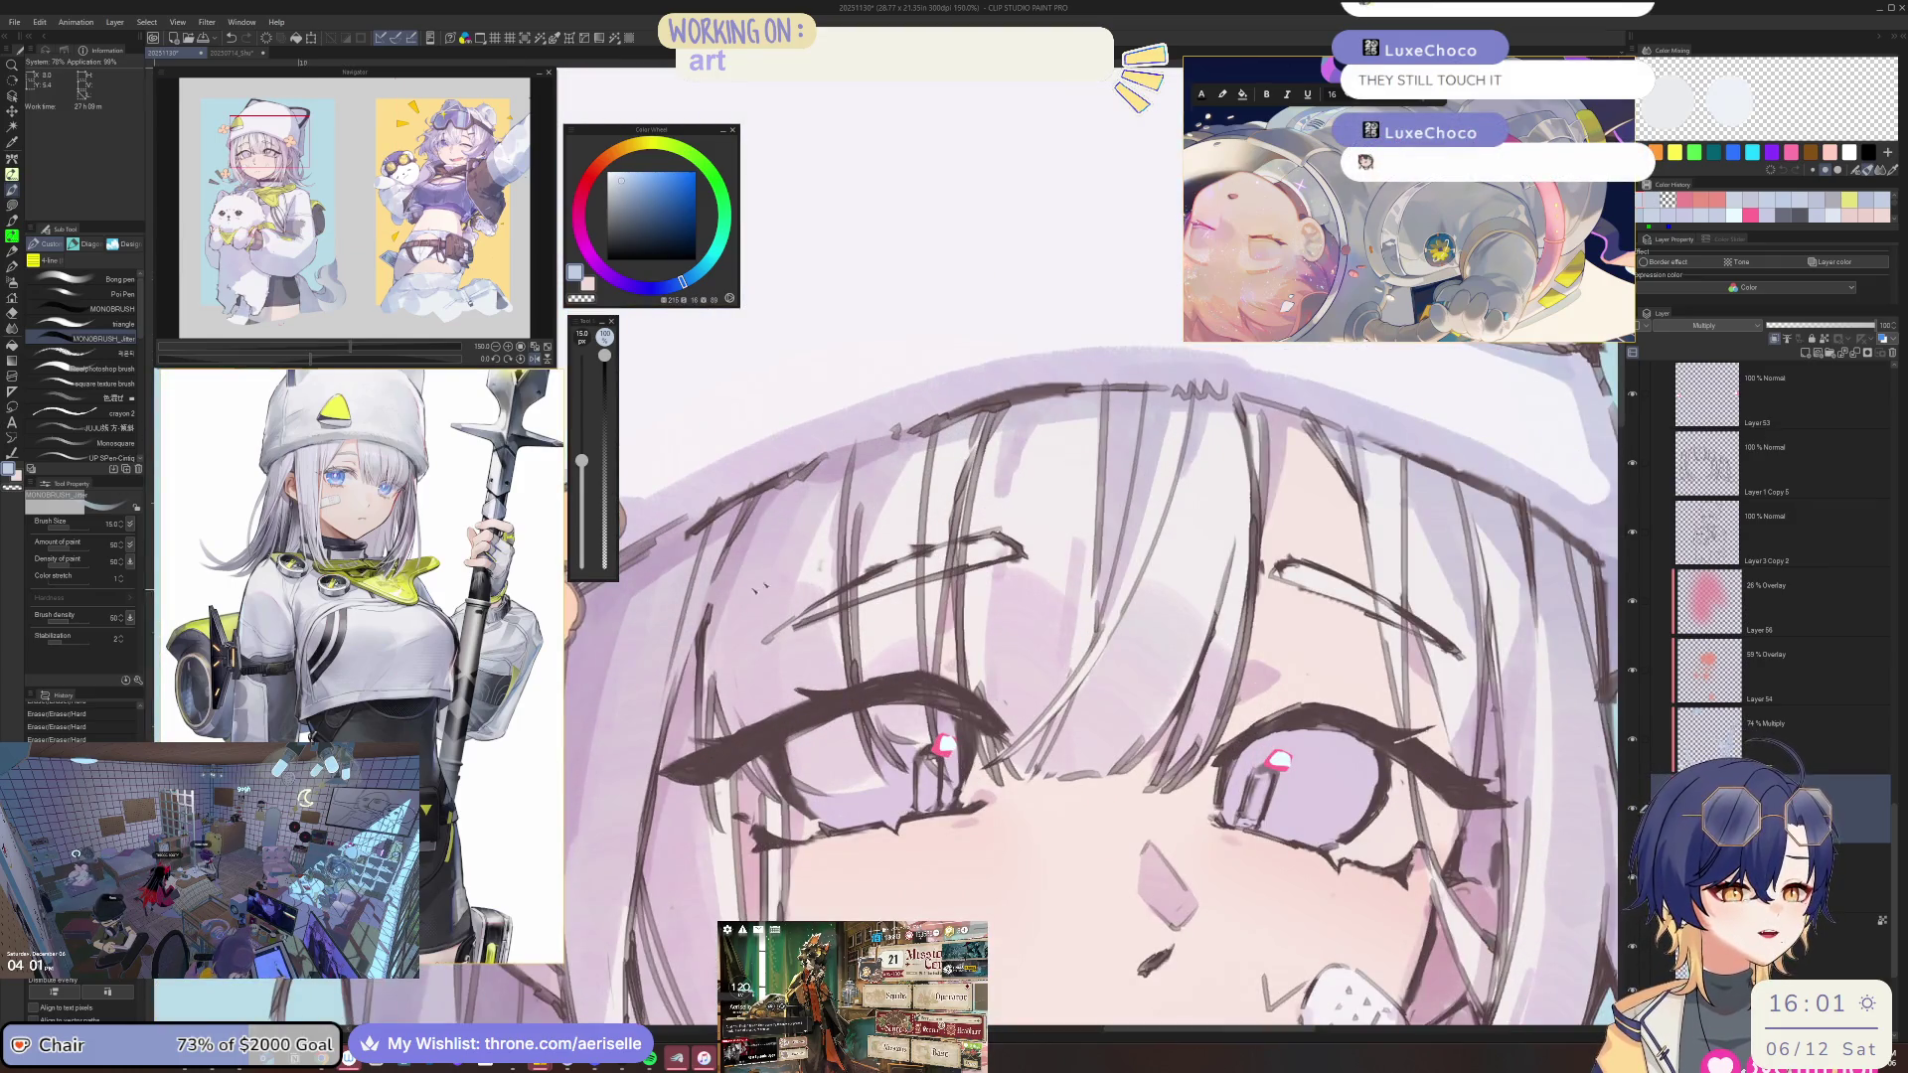
mouse_move(994, 596)
left_mouse_down()
mouse_move(1007, 511)
mouse_move(1136, 383)
mouse_move(1143, 318)
left_mouse_up()
scroll(1088, 547, "down", 3)
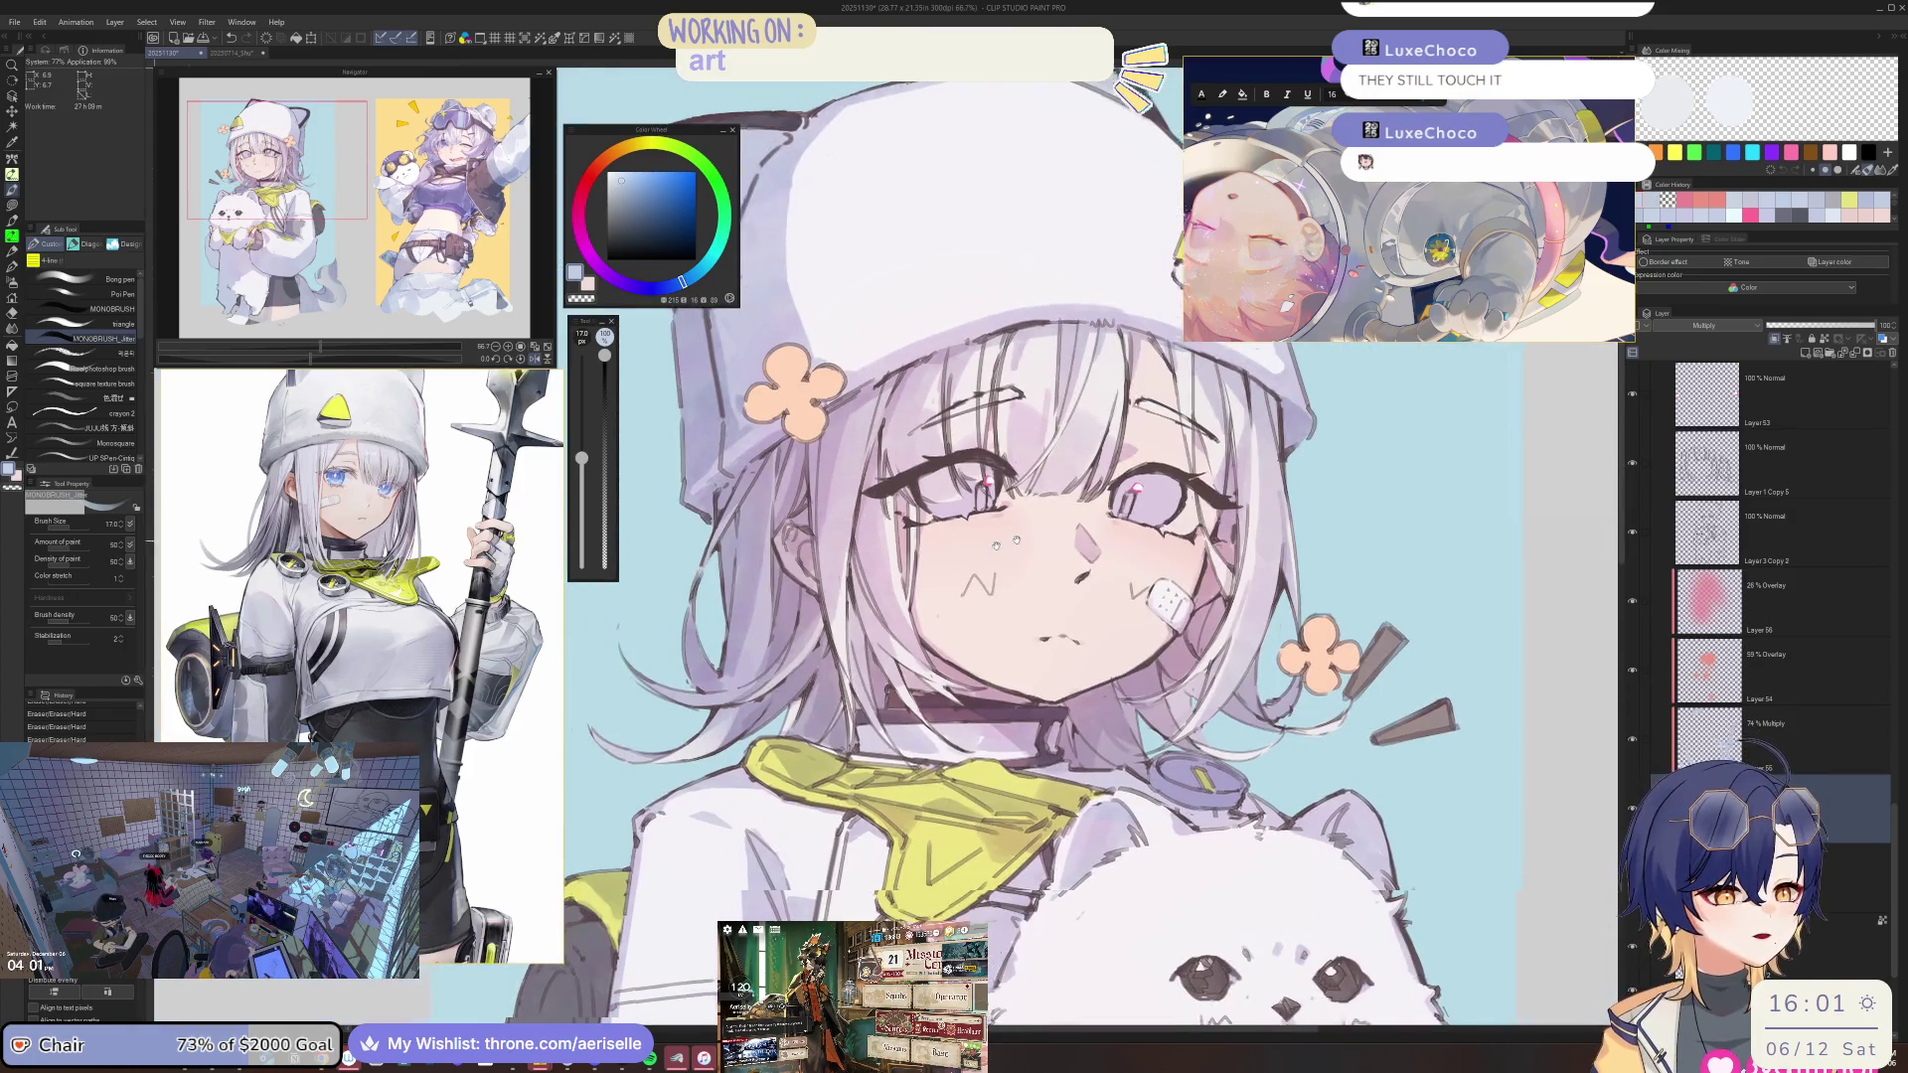
scroll(1088, 546, "up", 3)
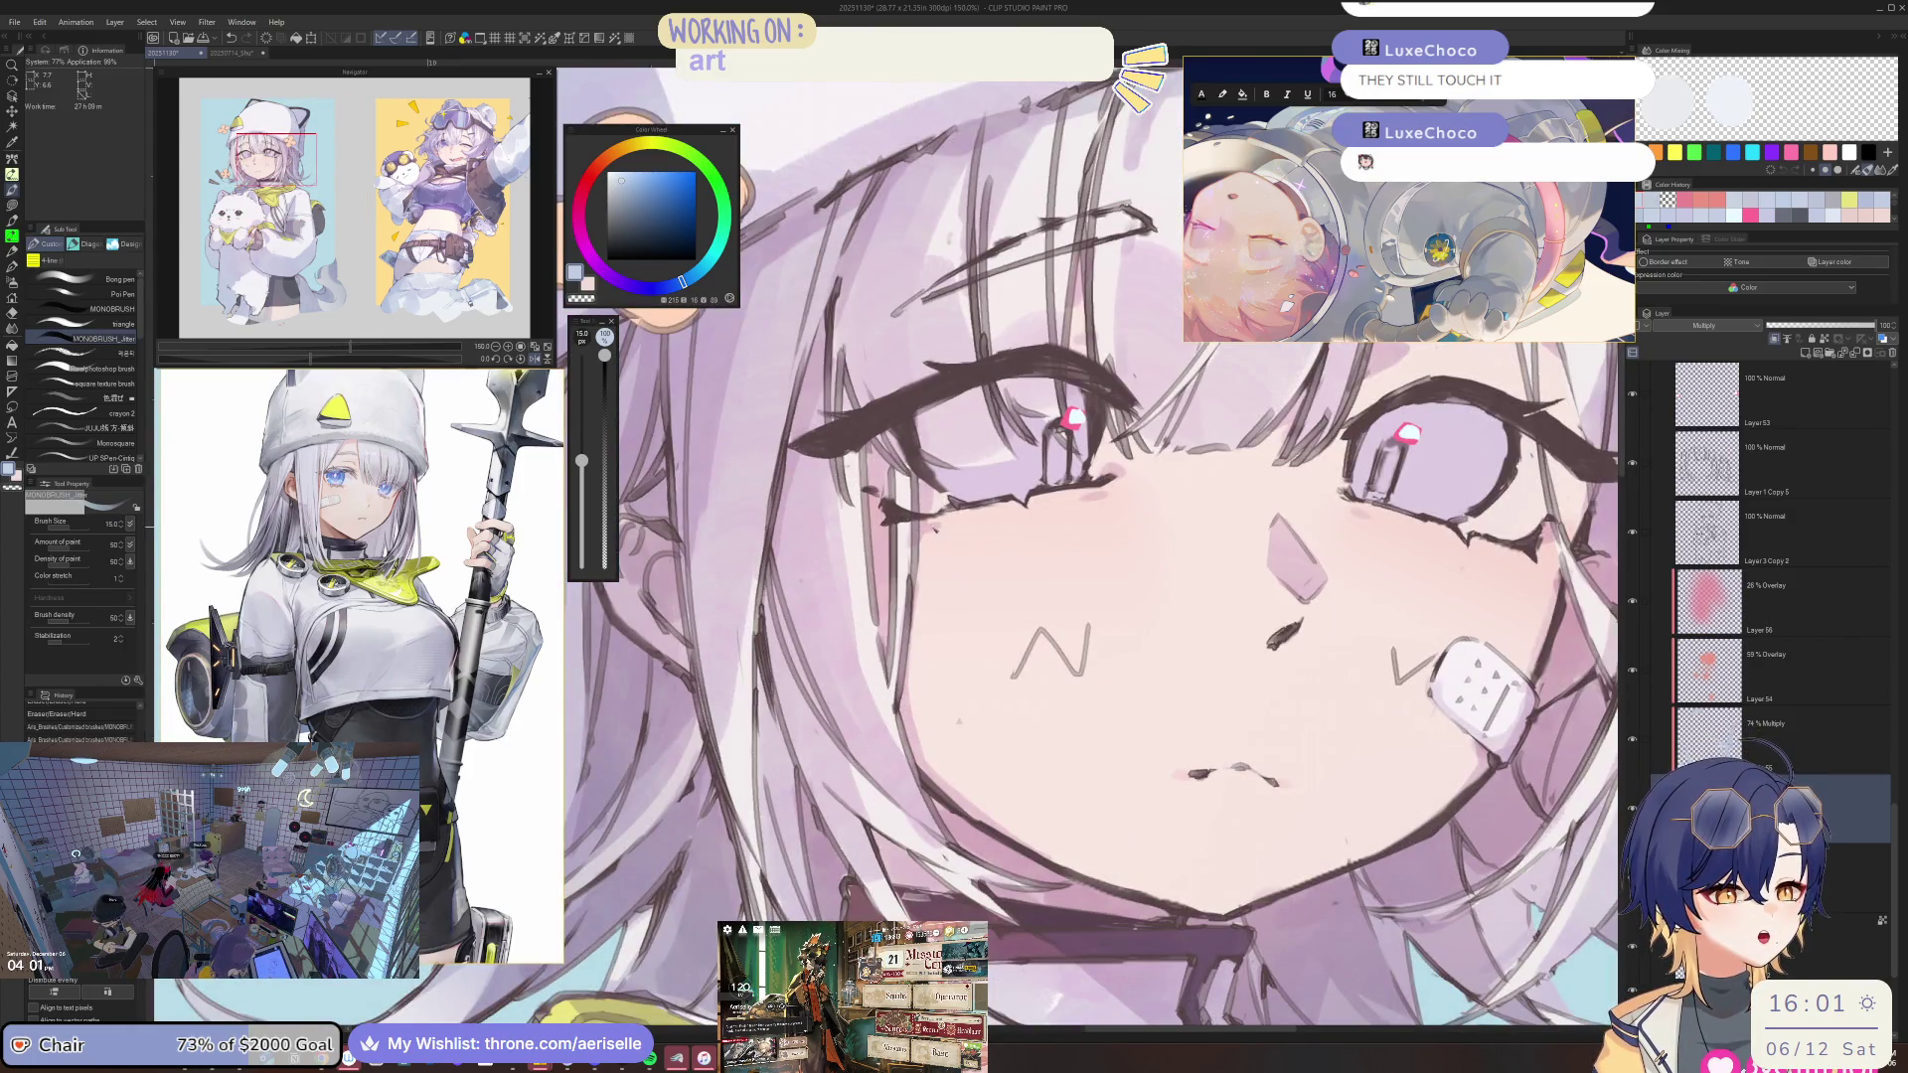
scroll(1088, 546, "down", 3)
Check the face in a mirrored view, toggling eraser and pen, then flip it back.
key("h")
scroll(1088, 547, "up", 1)
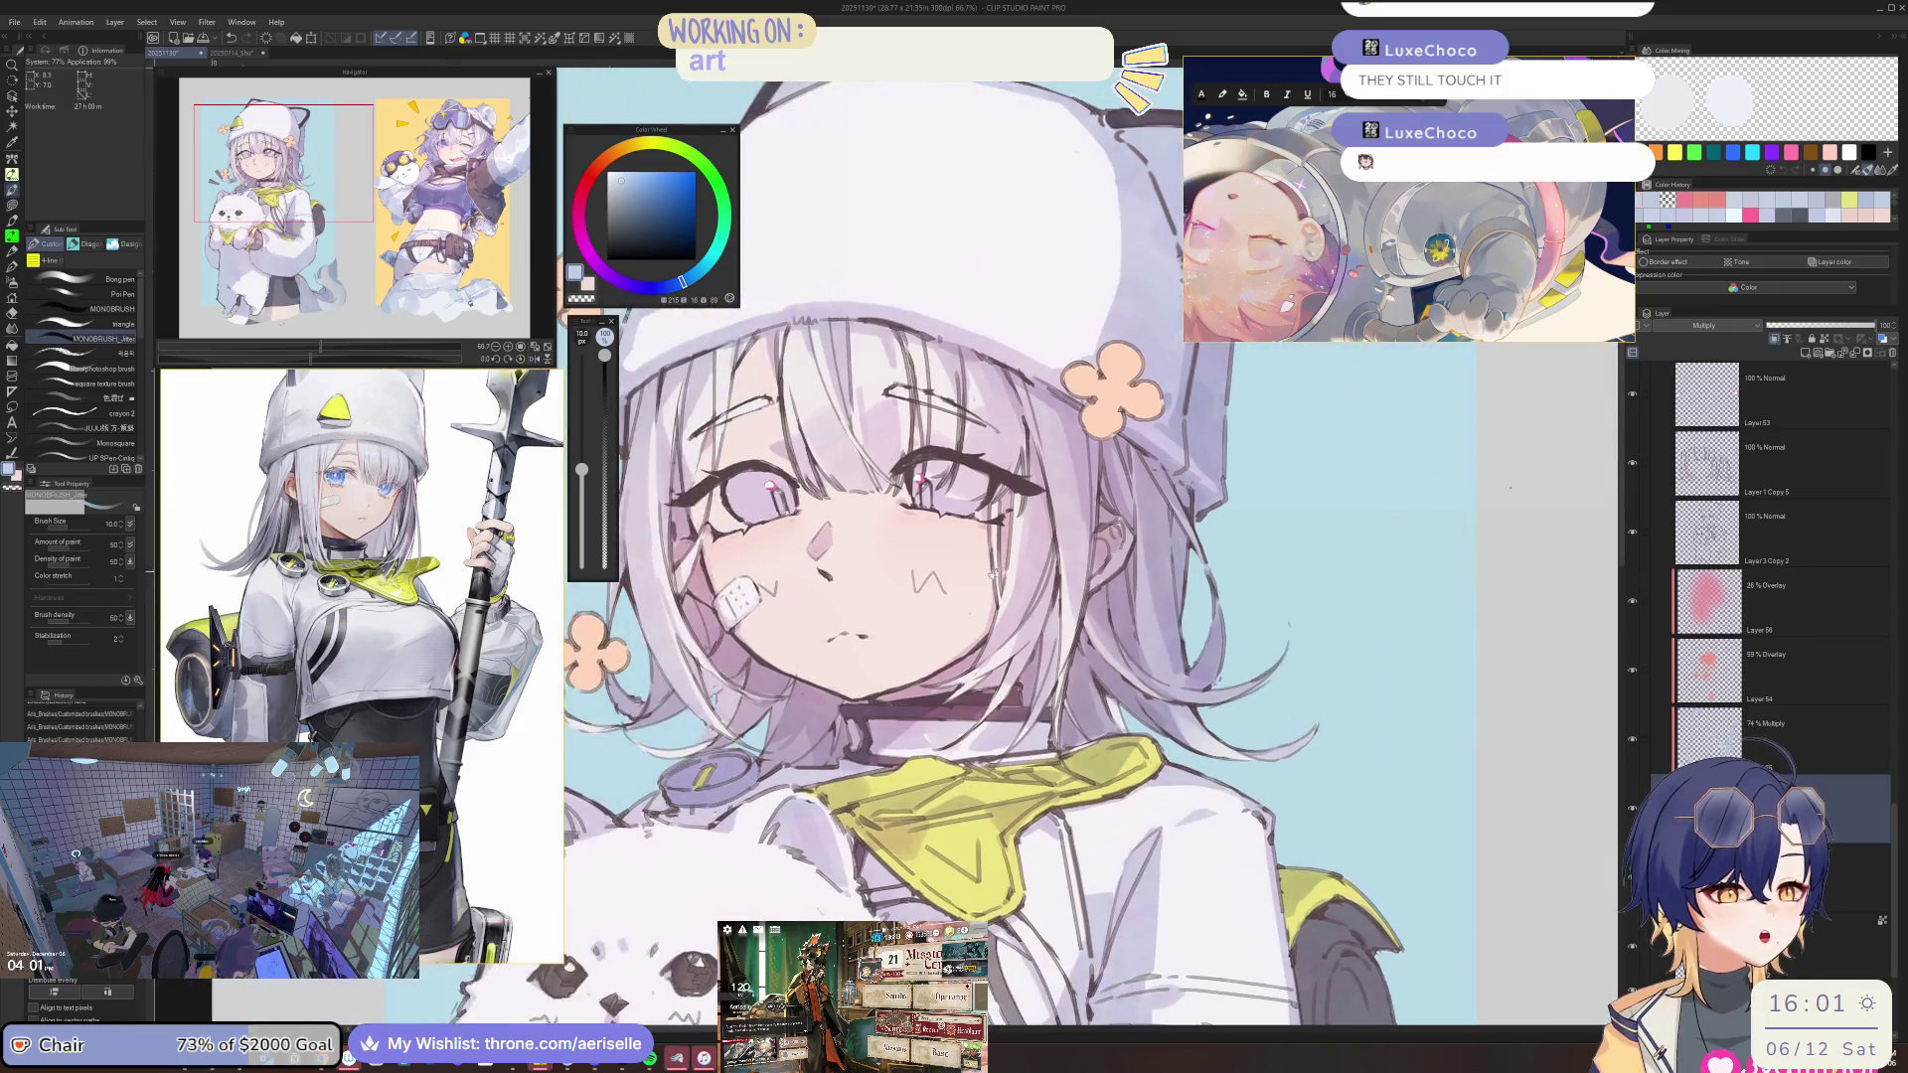
scroll(1088, 546, "up", 1)
scroll(1088, 546, "up", 1)
key("e")
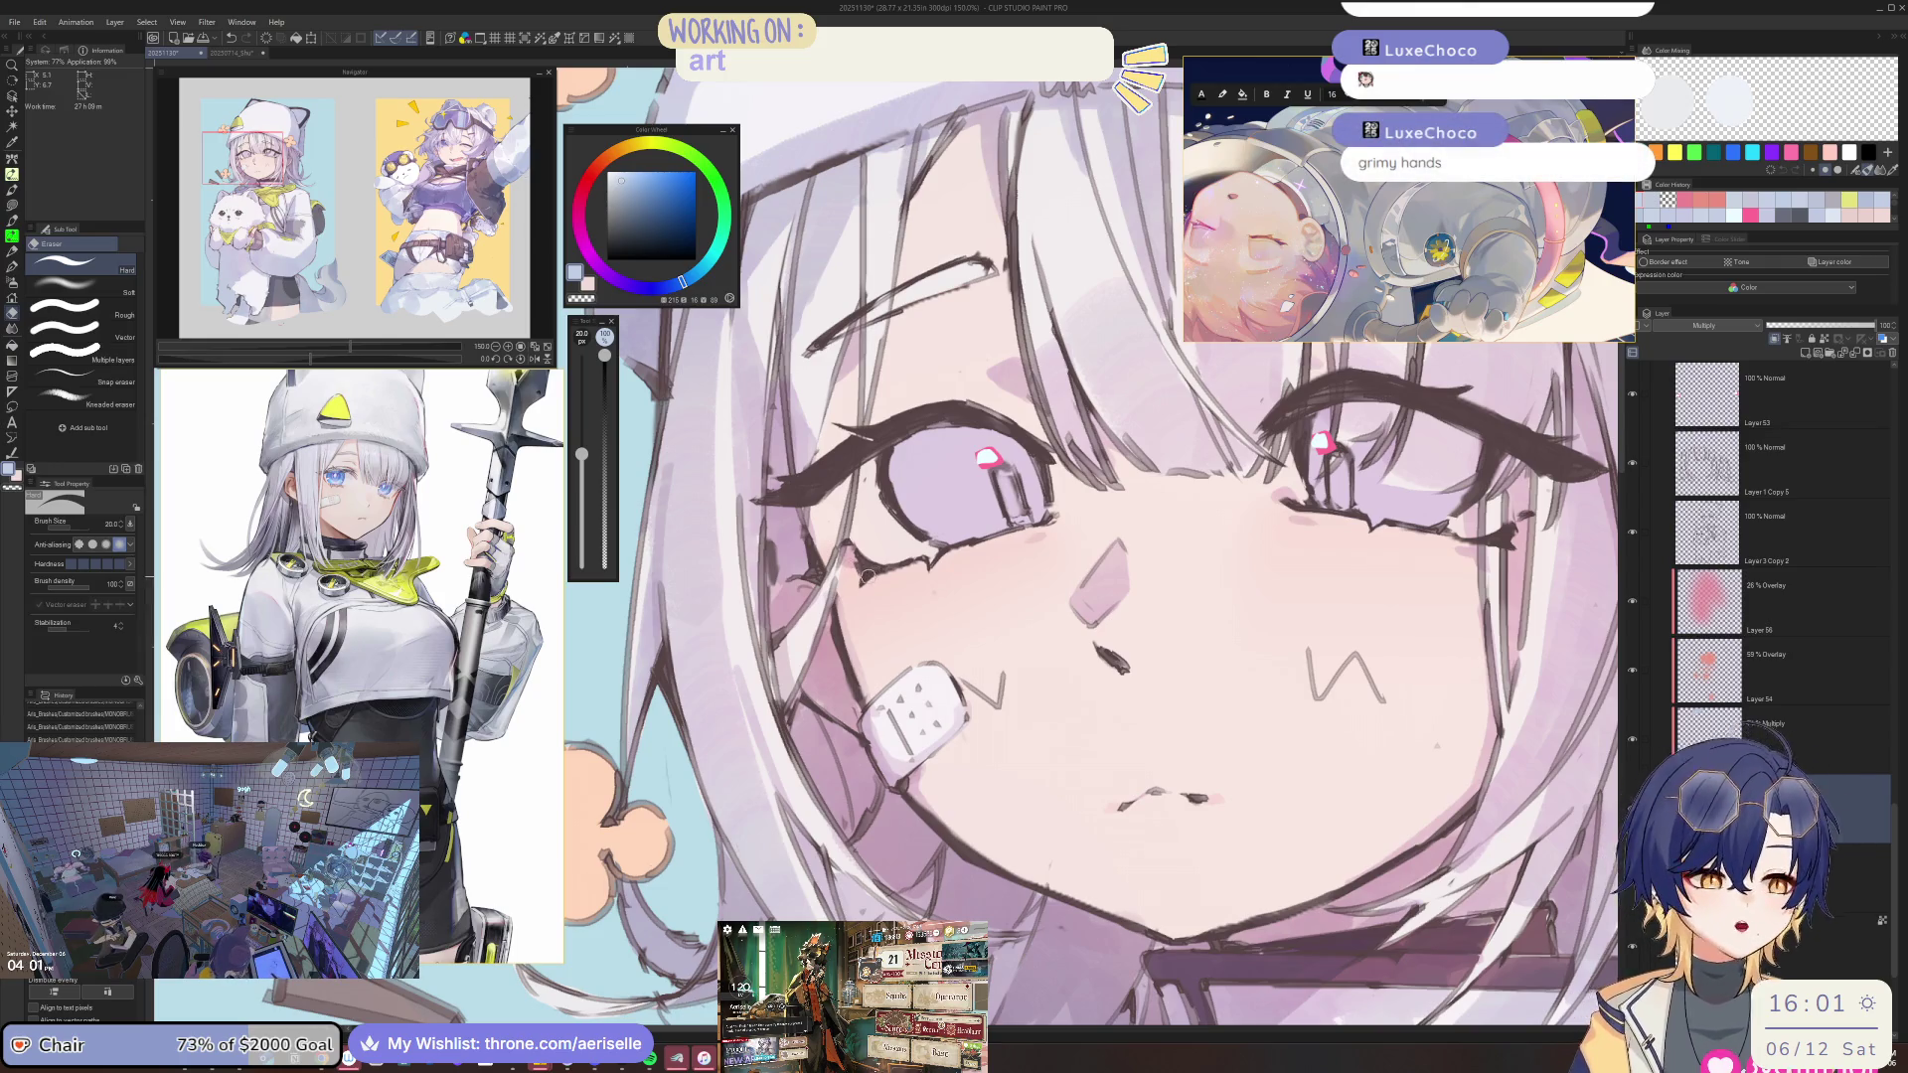
key("p")
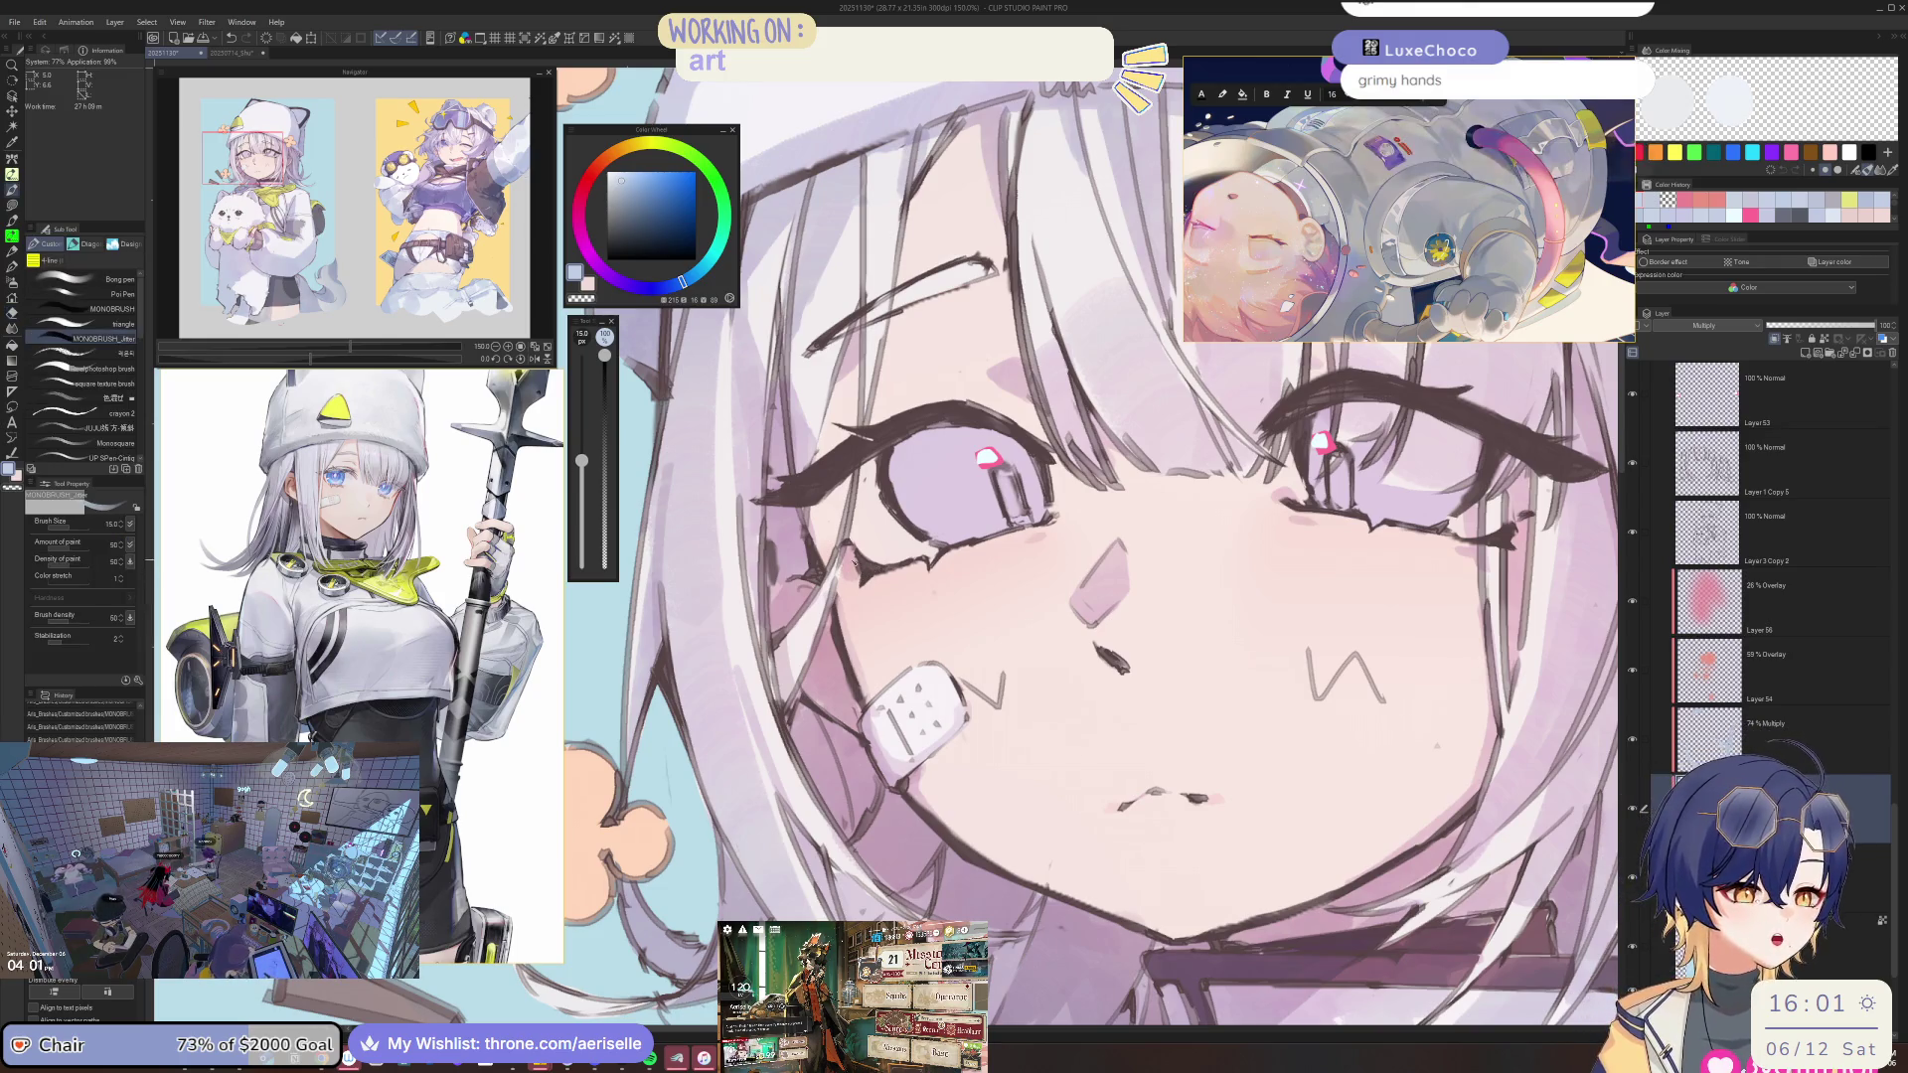
key("h")
scroll(994, 546, "down", 3)
scroll(728, 490, "up", 3)
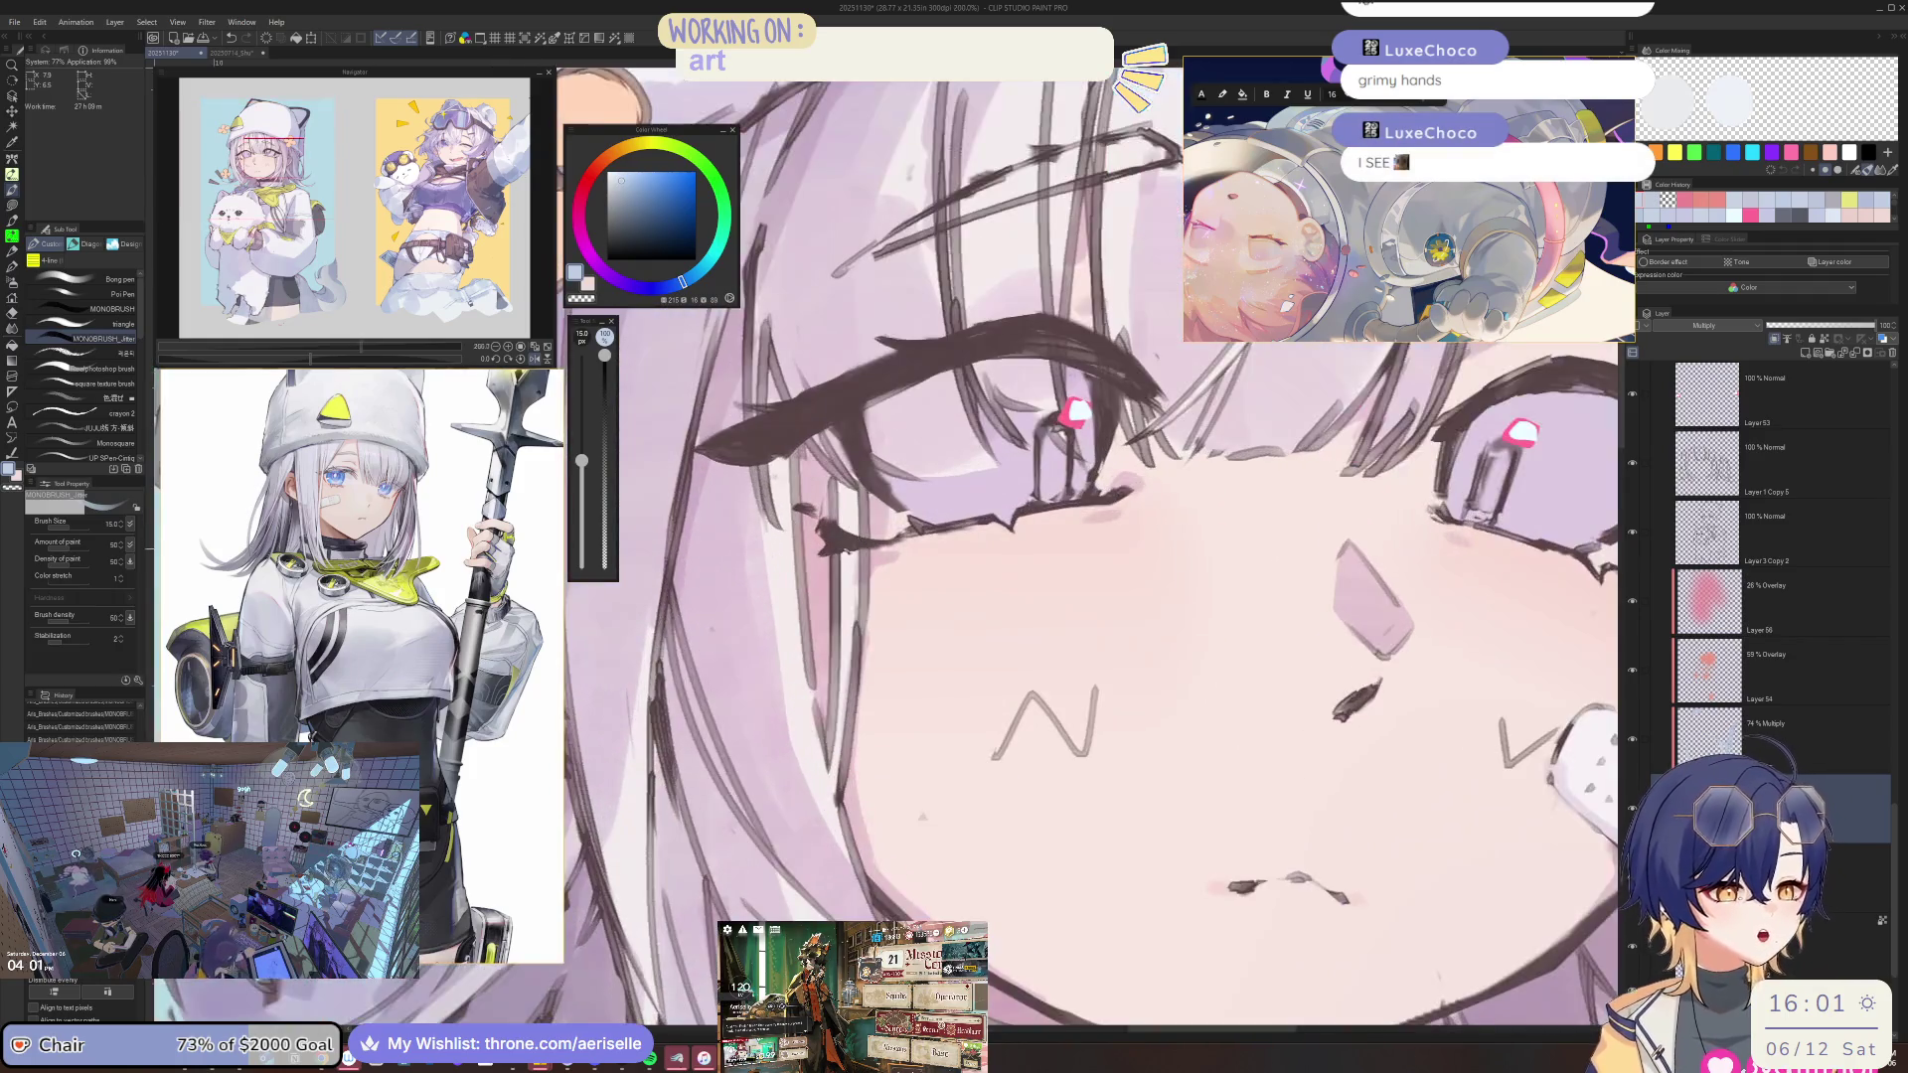
scroll(860, 562, "down", 3)
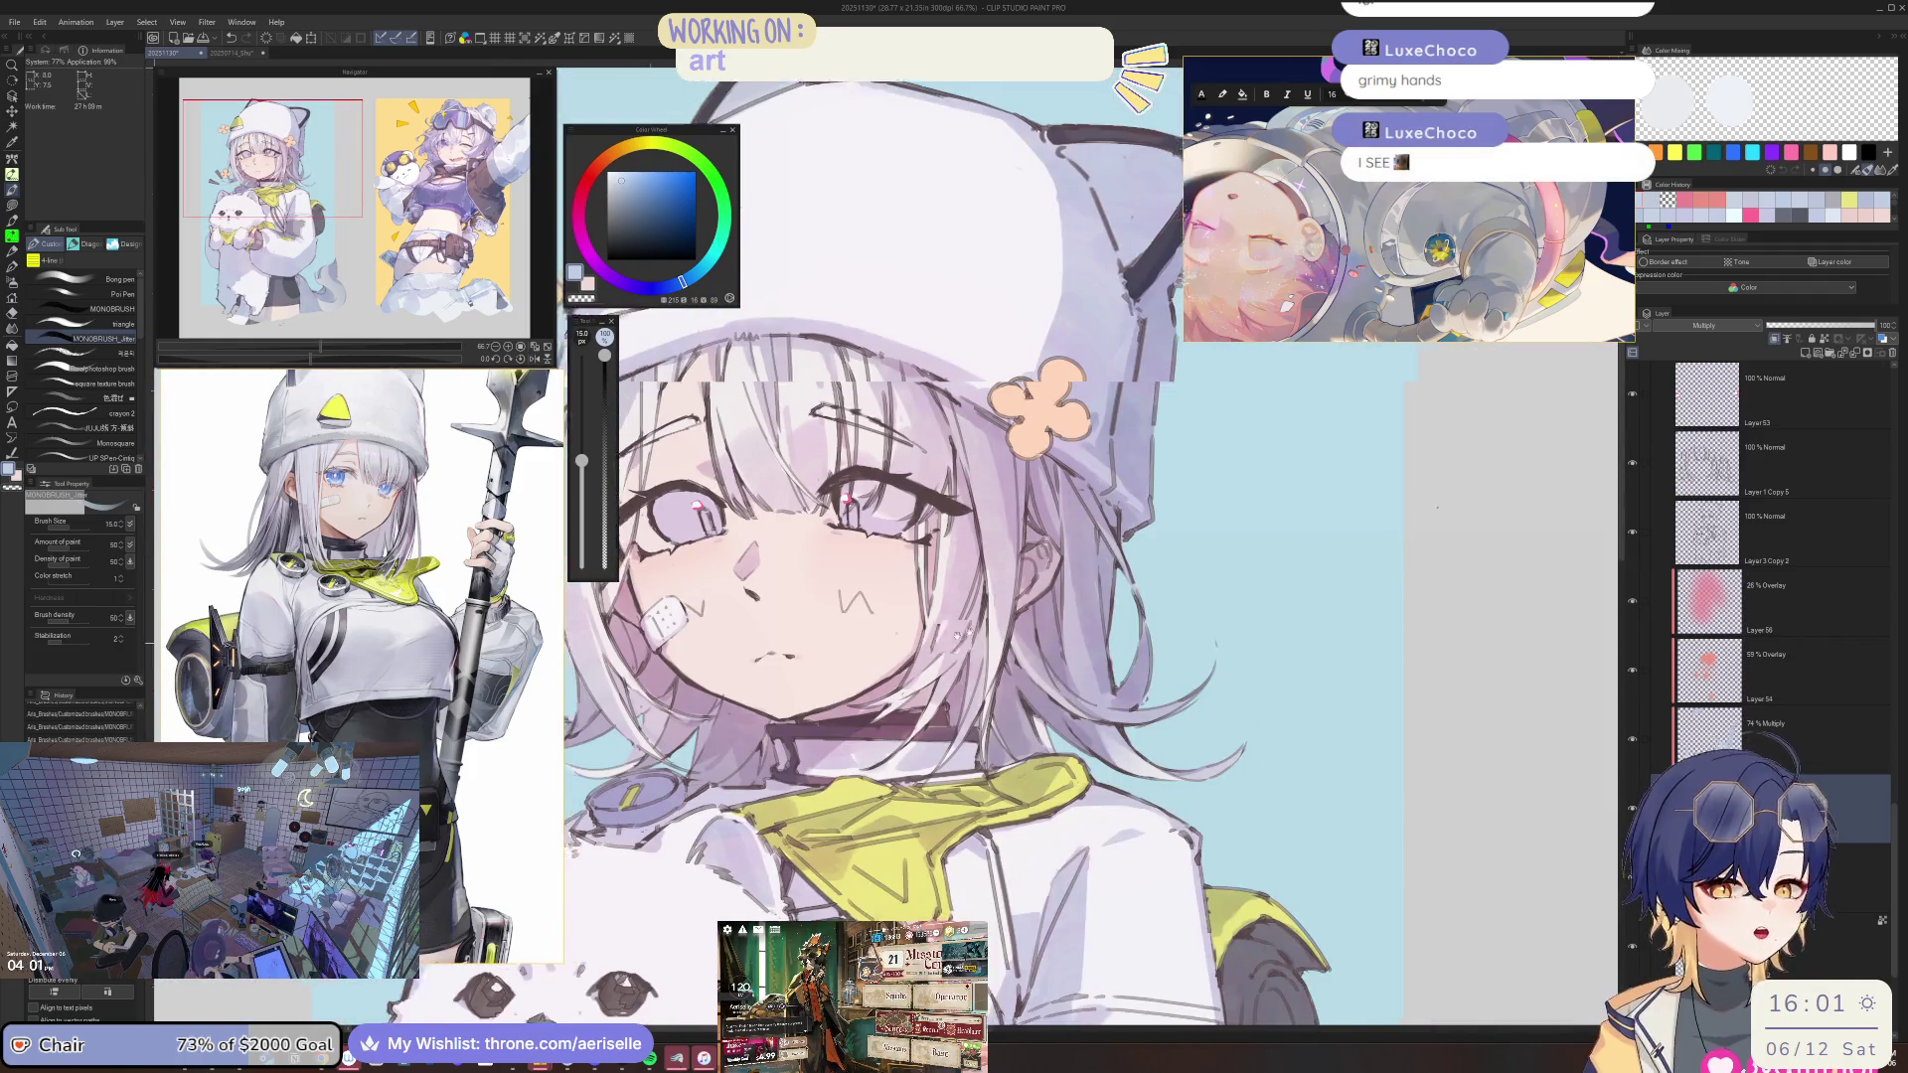
scroll(1101, 622, "down", 2)
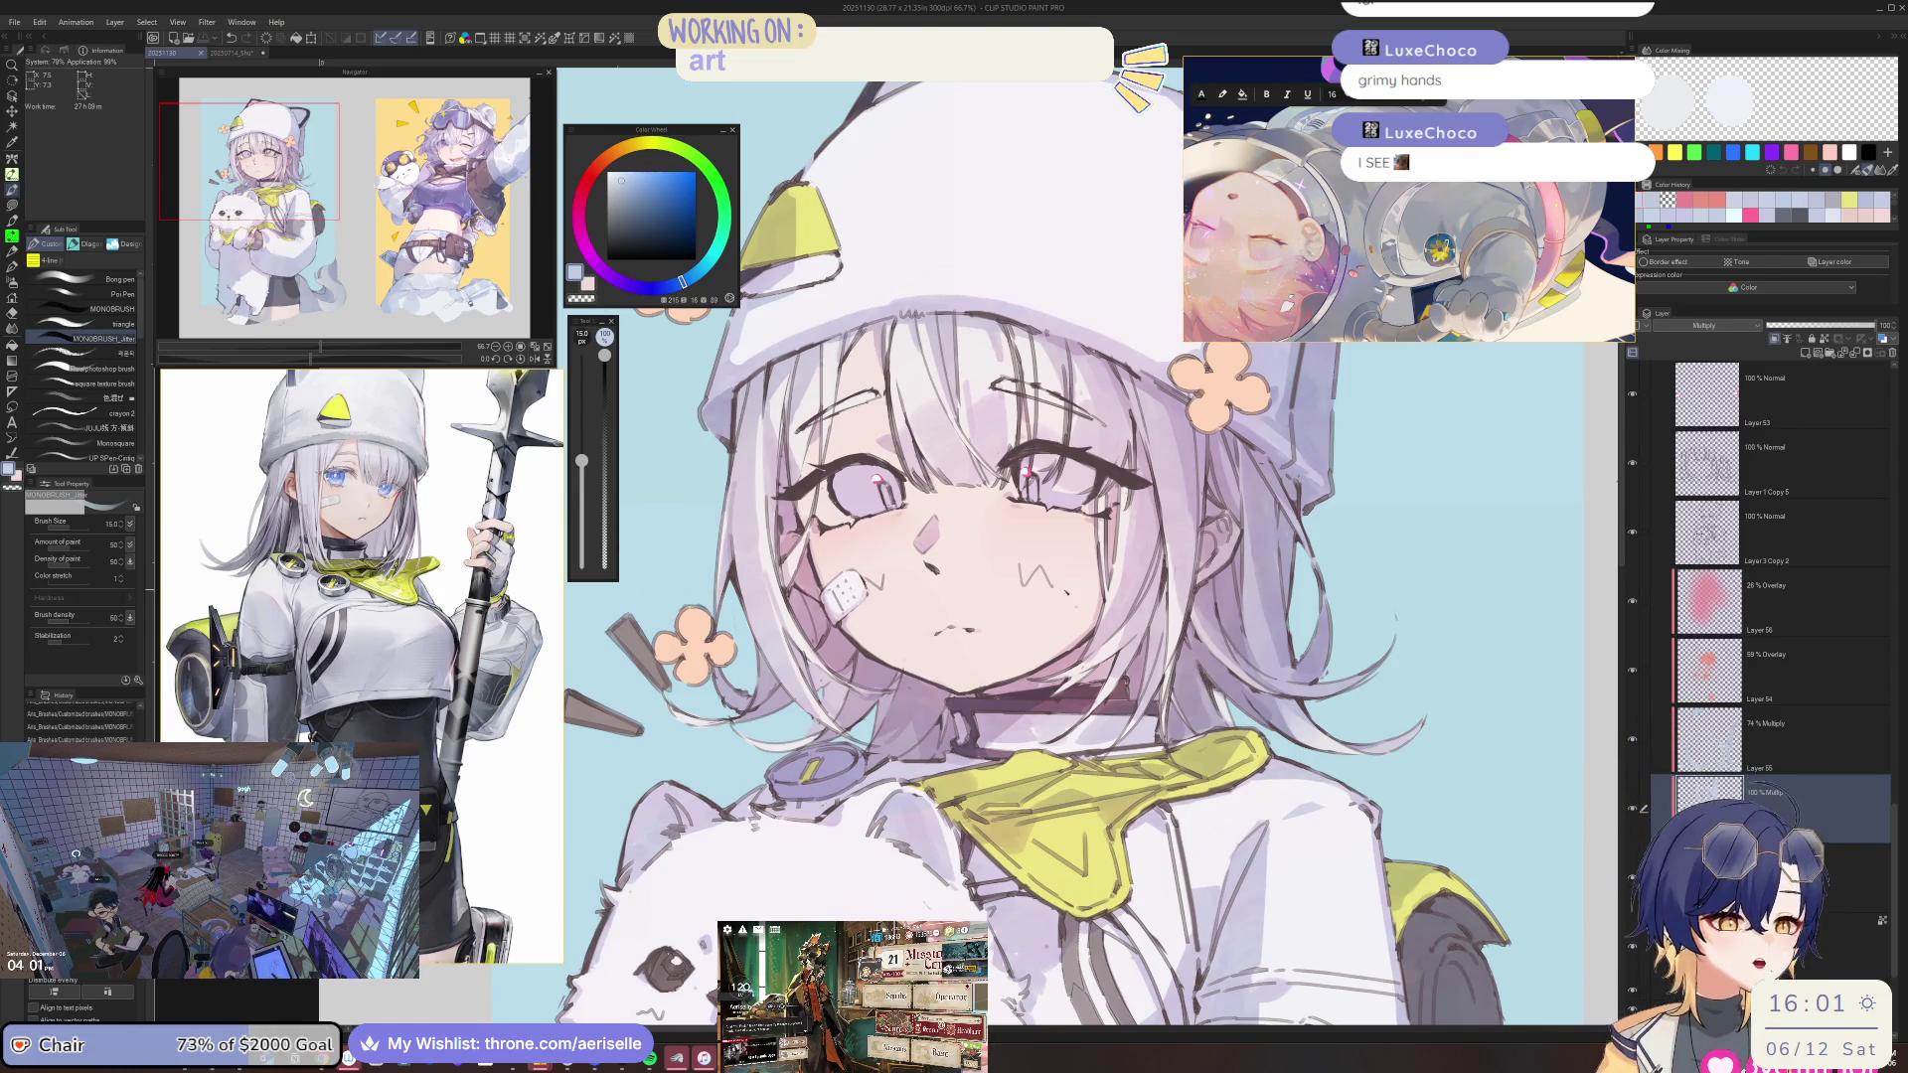
scroll(944, 497, "up", 2)
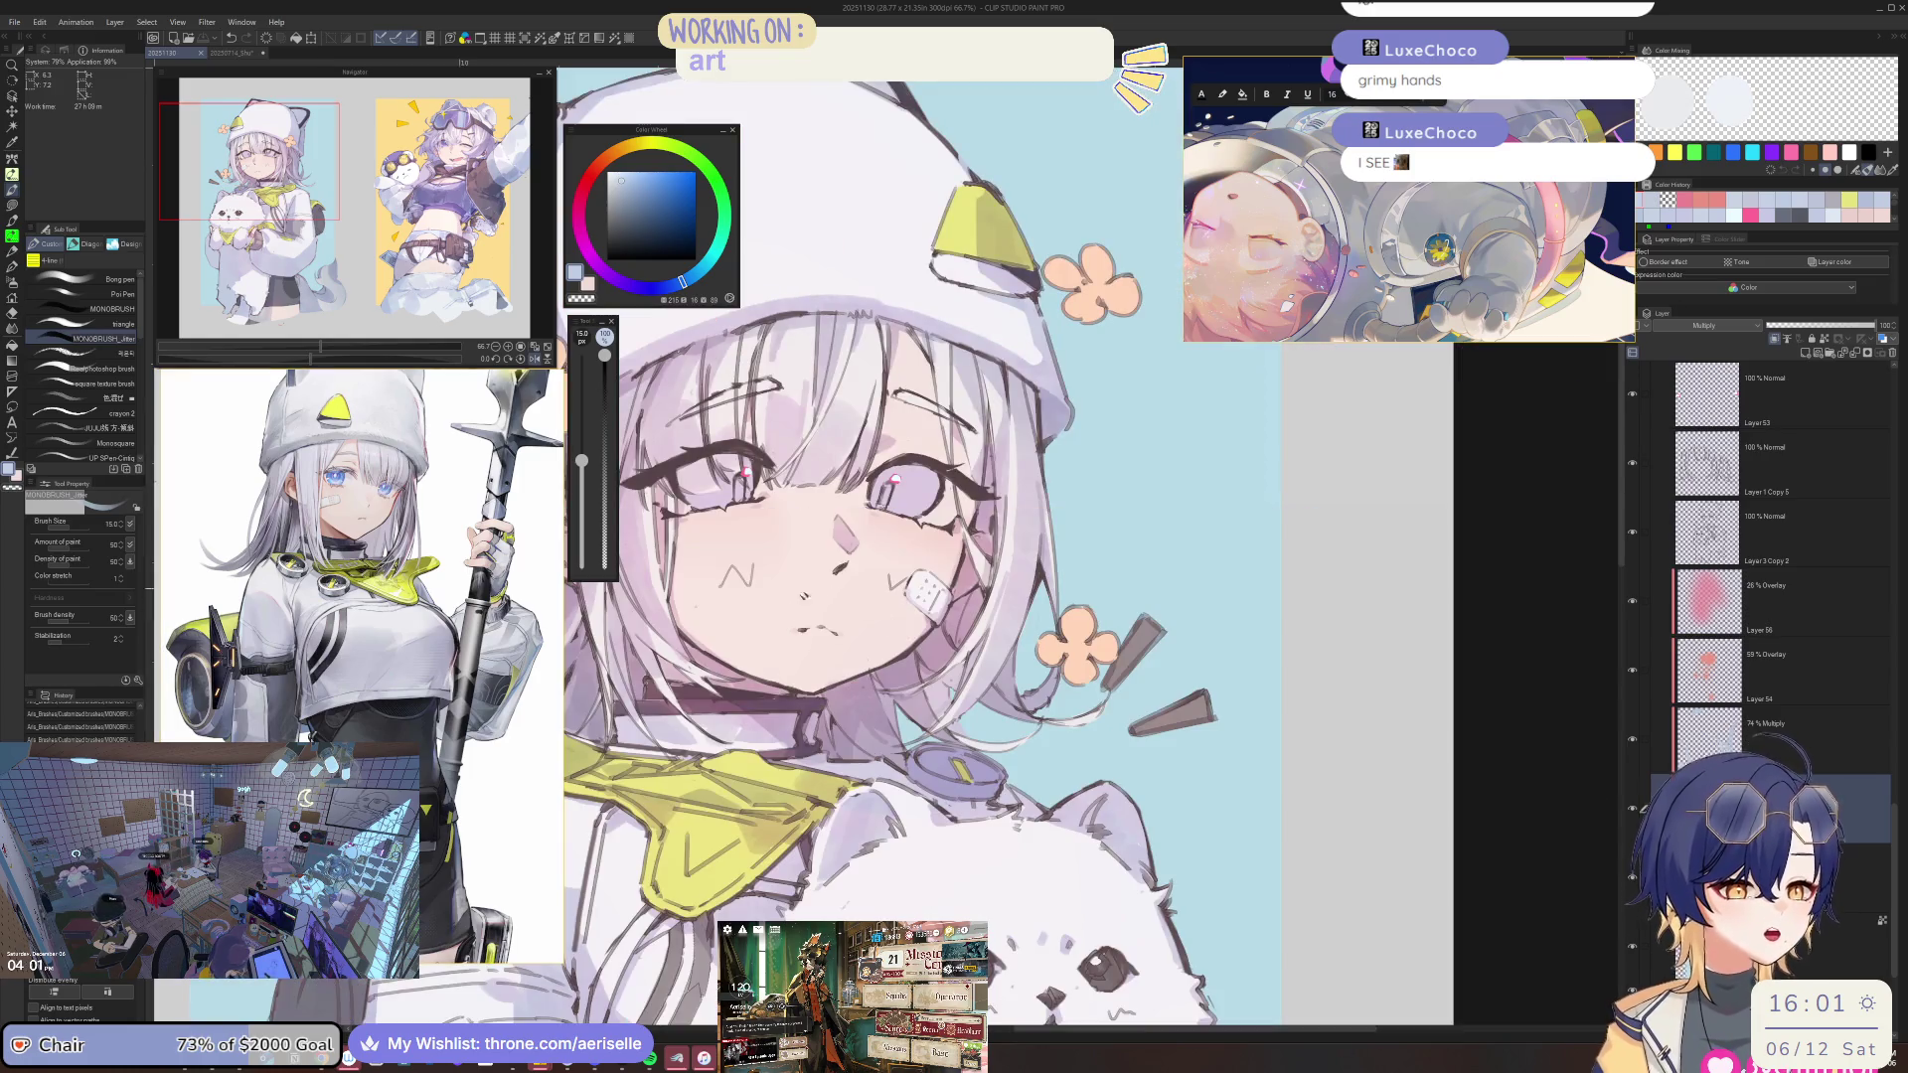
scroll(944, 496, "up", 2)
left_click_drag(944, 497, 982, 541)
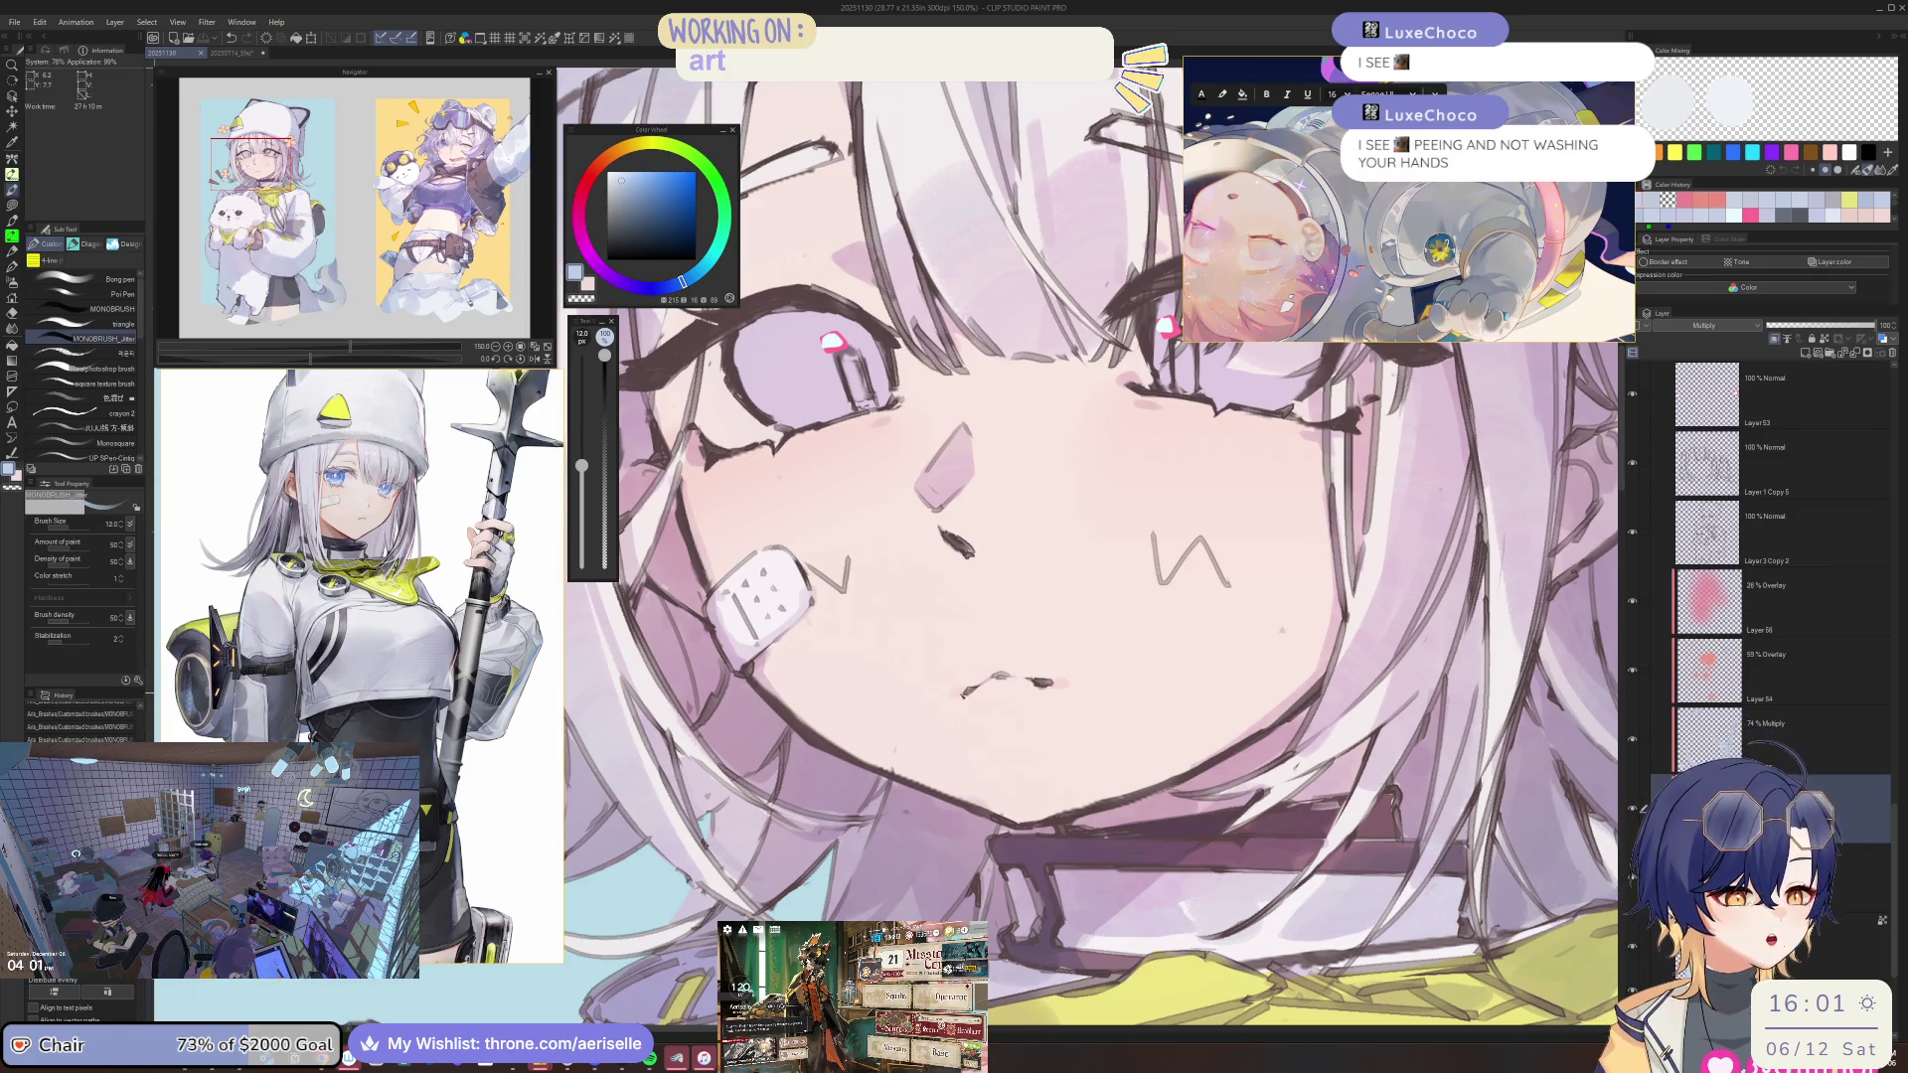
Shrink the brush from 12 to 8 and rotate the view to follow the hair strands.
key("bracketleft")
key("bracketleft")
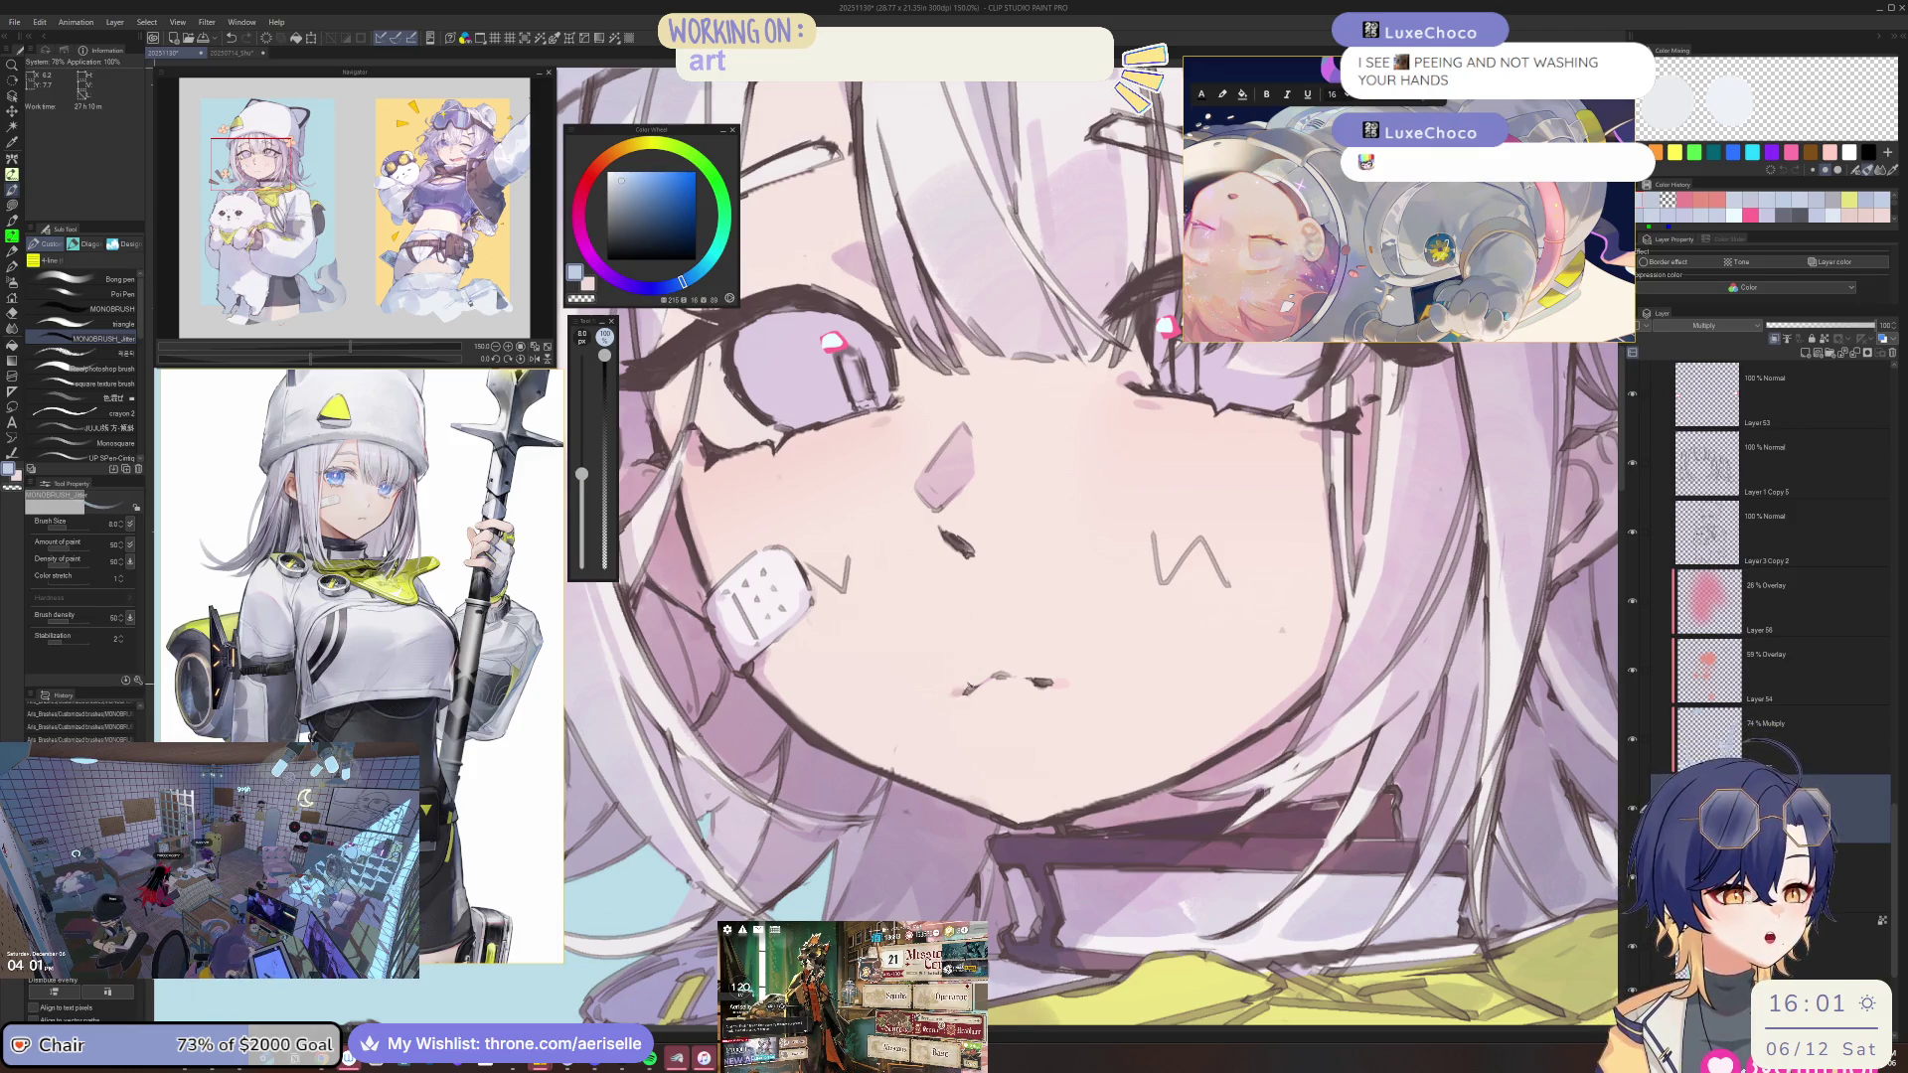
scroll(1088, 547, "down", 3)
scroll(1088, 546, "up", 4)
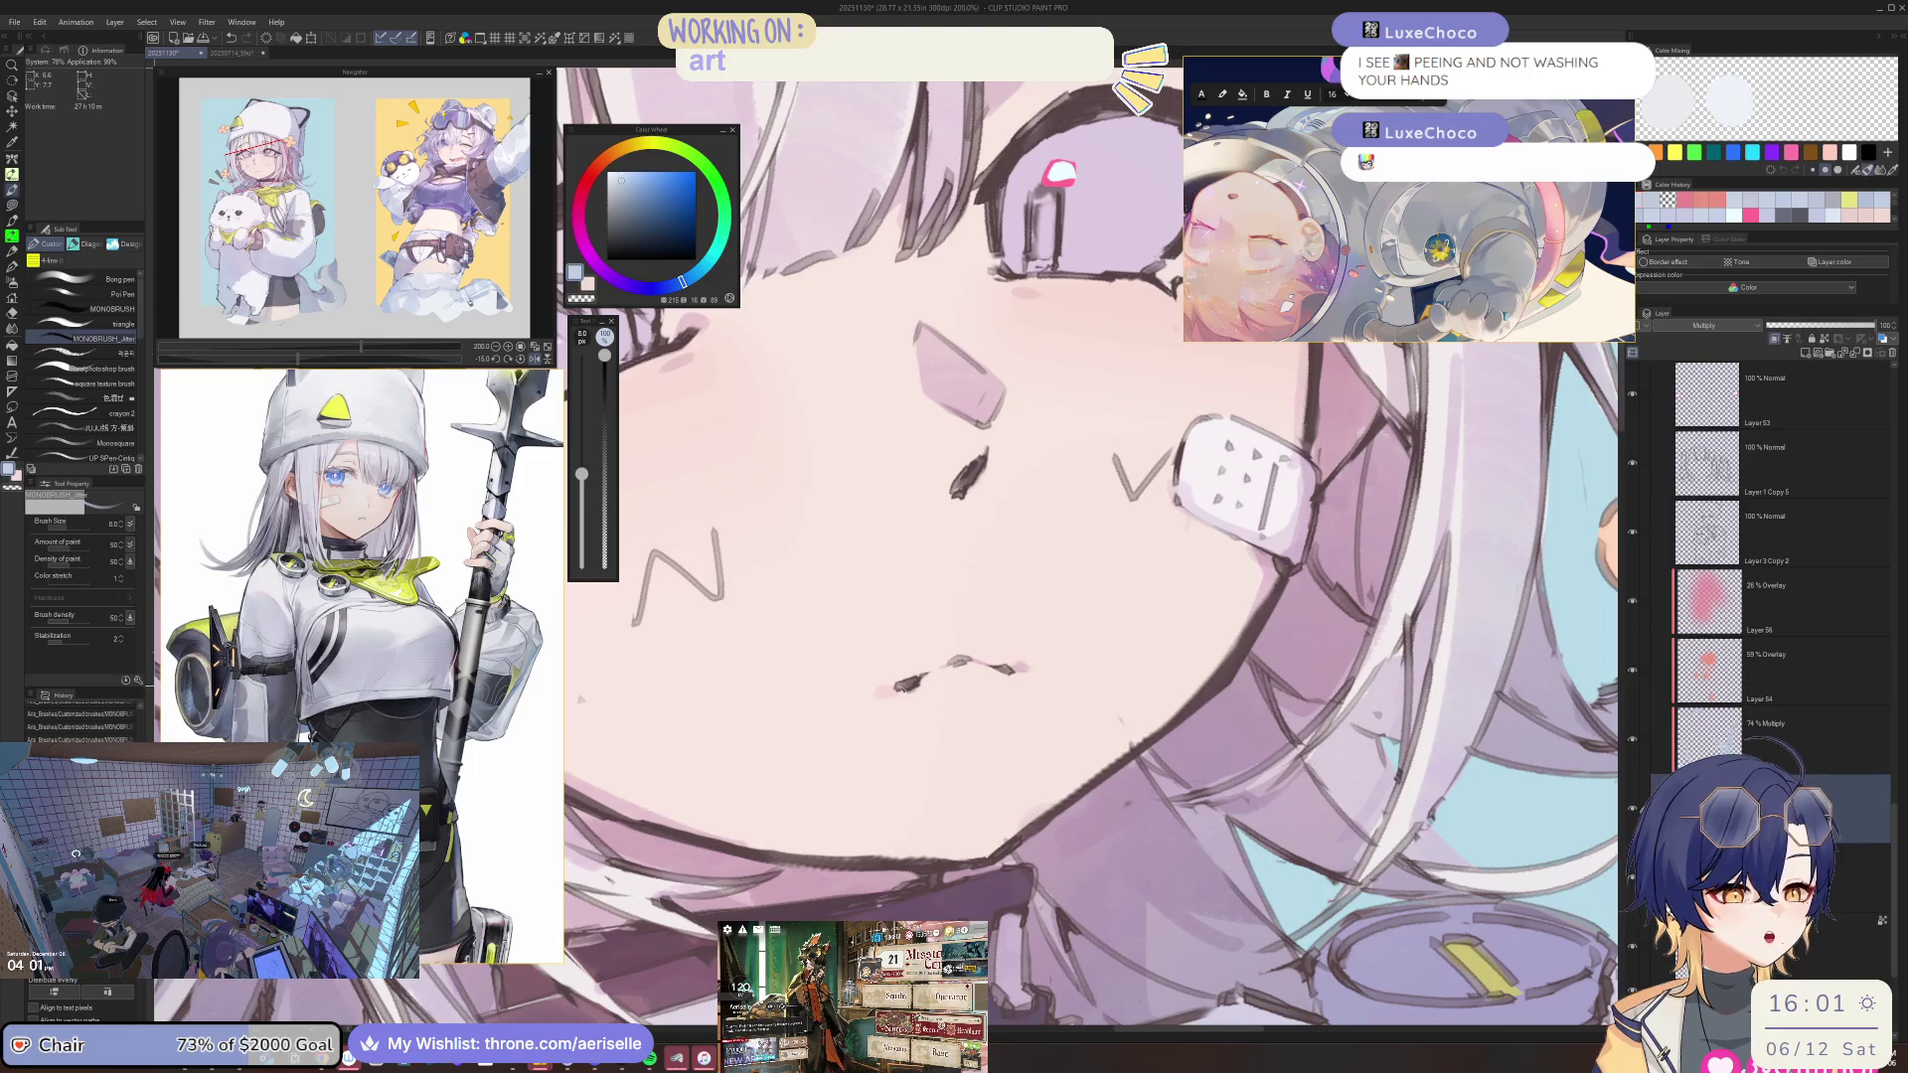
key("ctrl+alt+0")
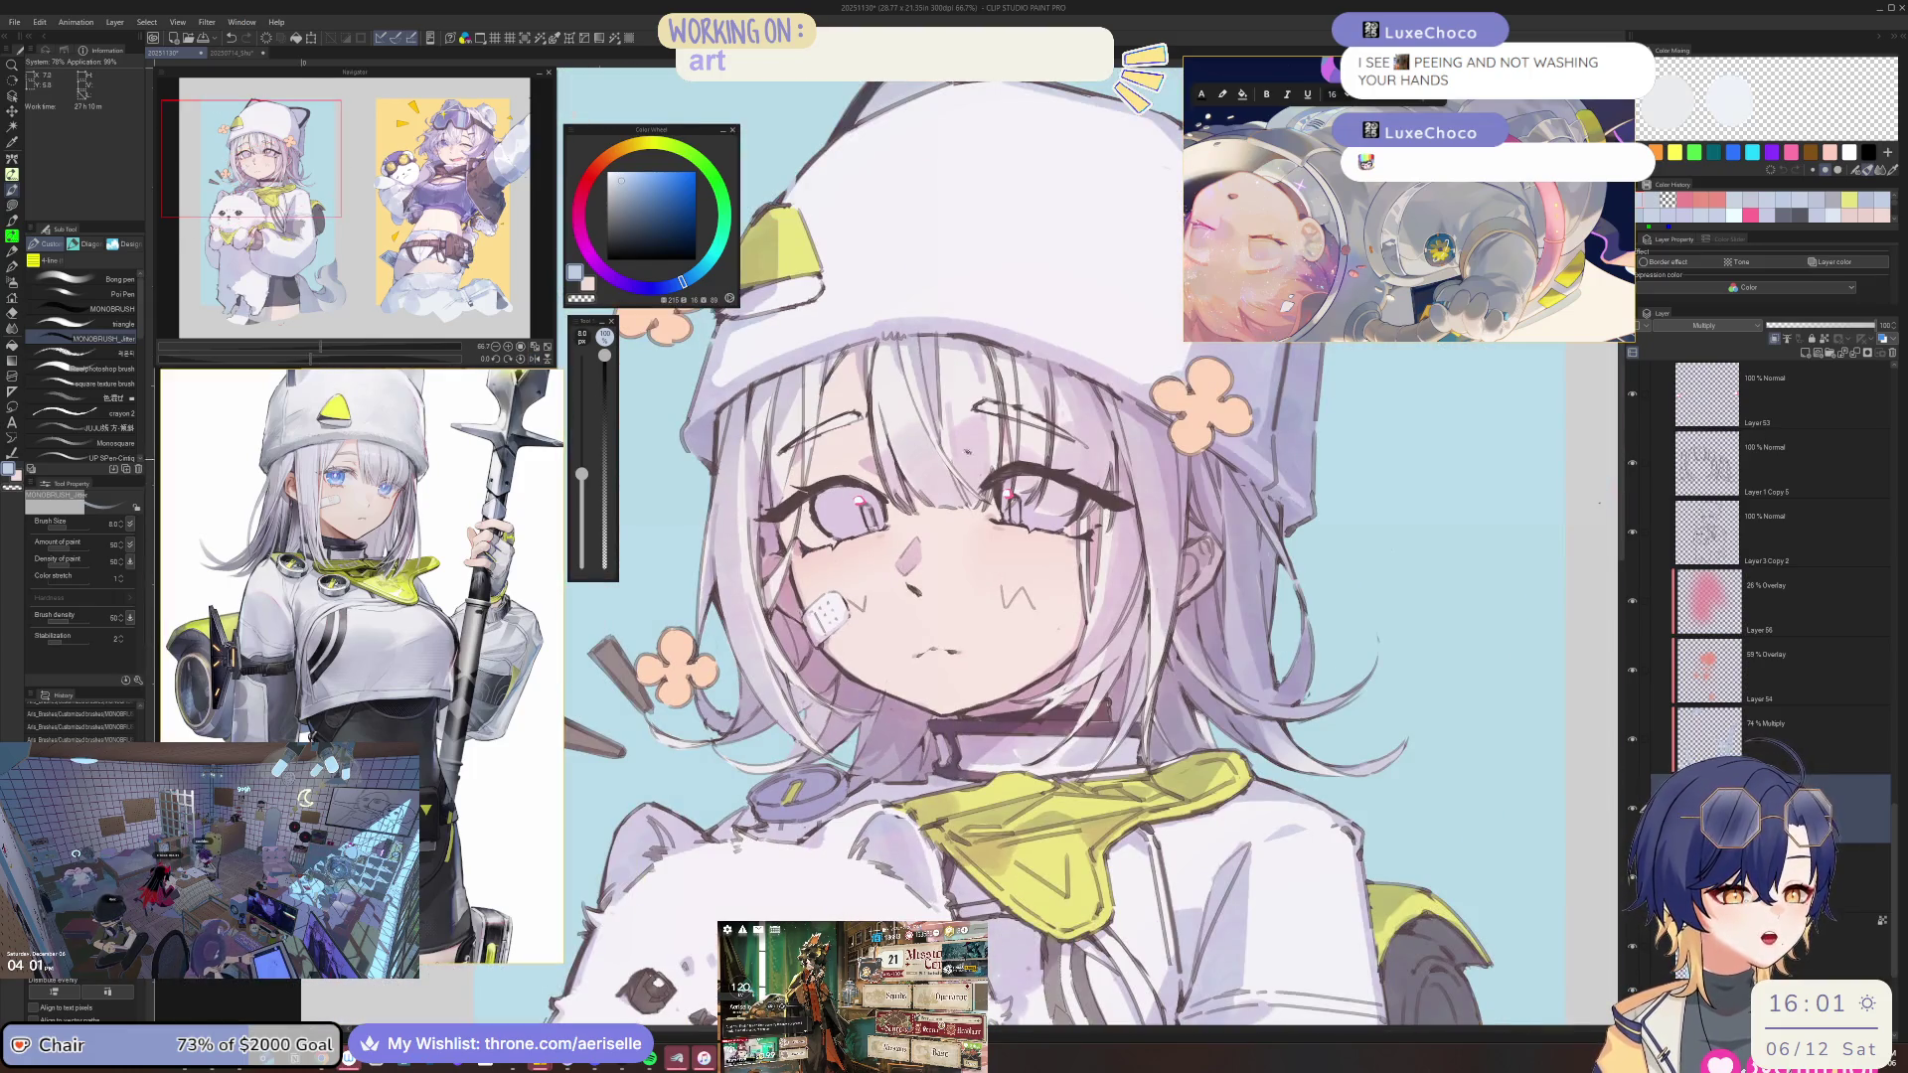
scroll(912, 478, "up", 2)
mouse_move(1242, 447)
left_mouse_down()
mouse_move(994, 745)
mouse_move(890, 641)
left_mouse_up()
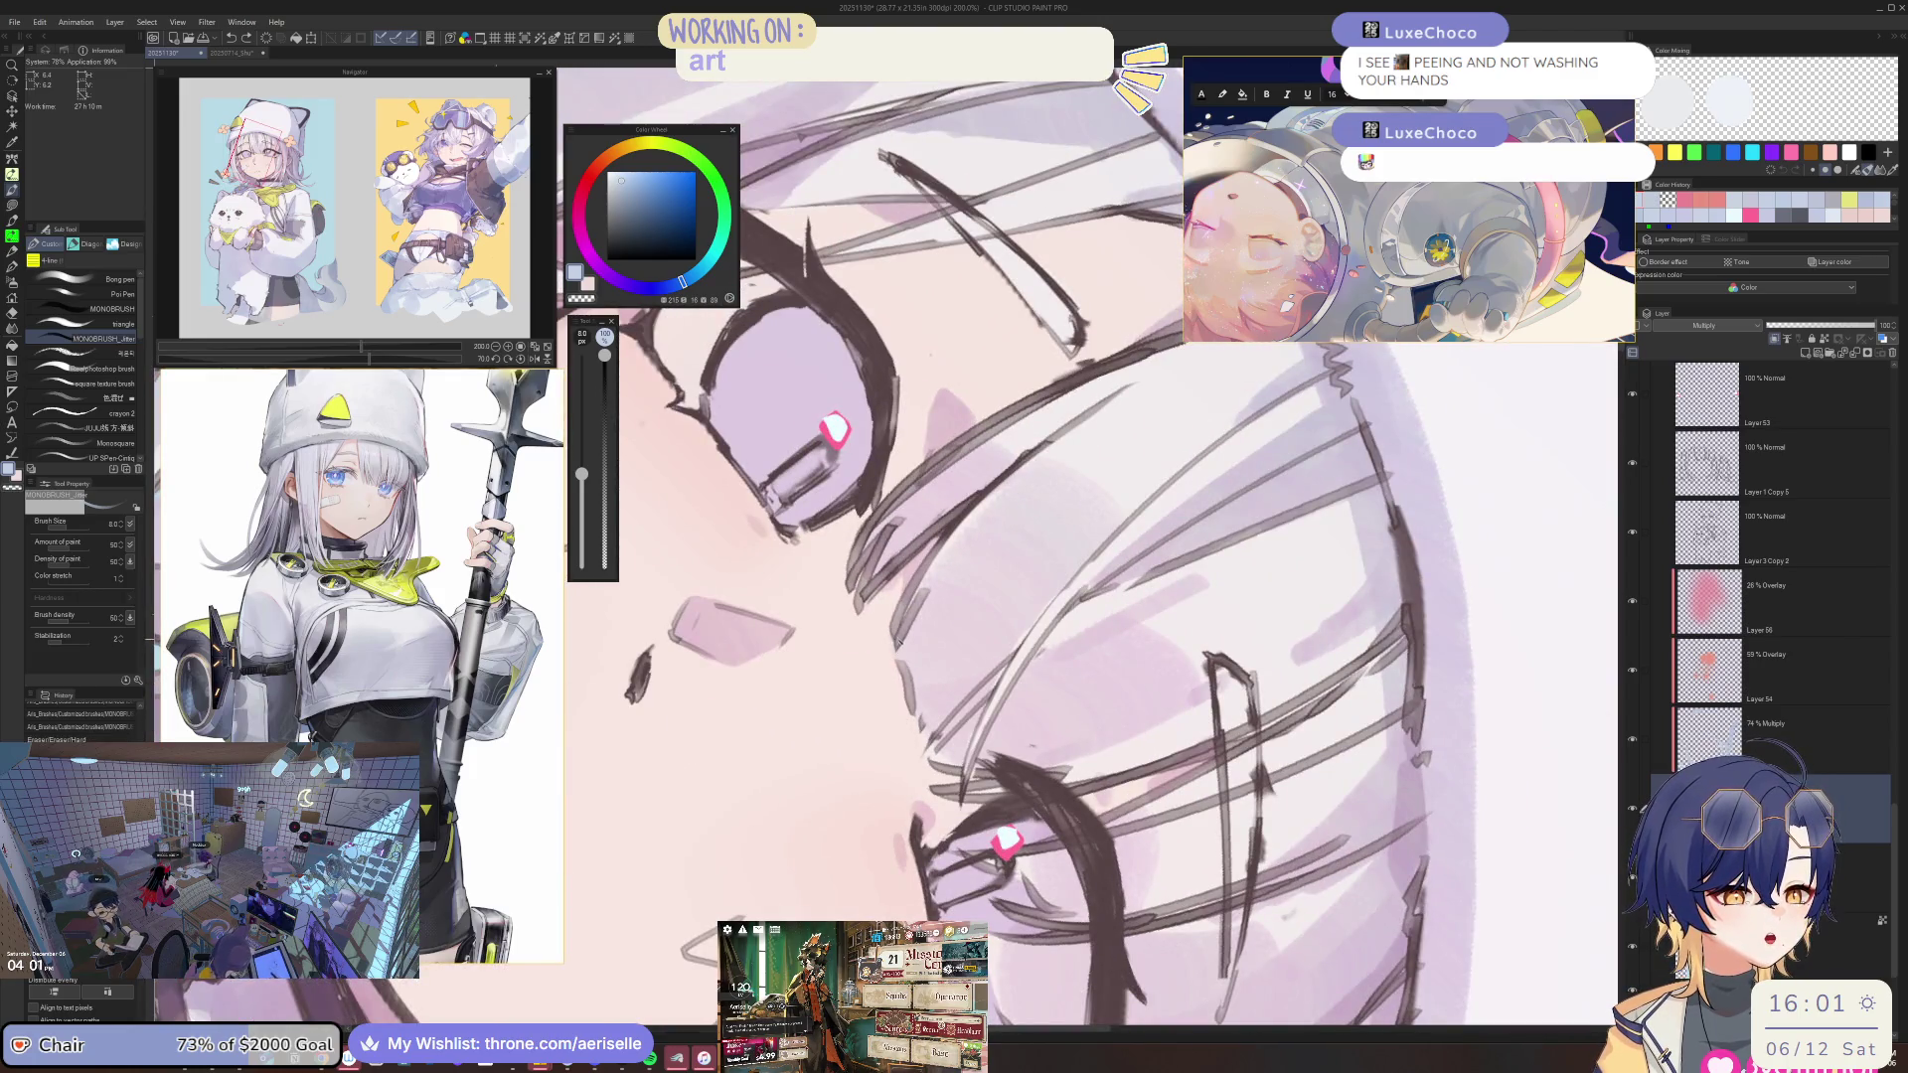
Reset the view to 100% without rotation and centre the face.
key("ctrl+alt+0")
key("ctrl+@")
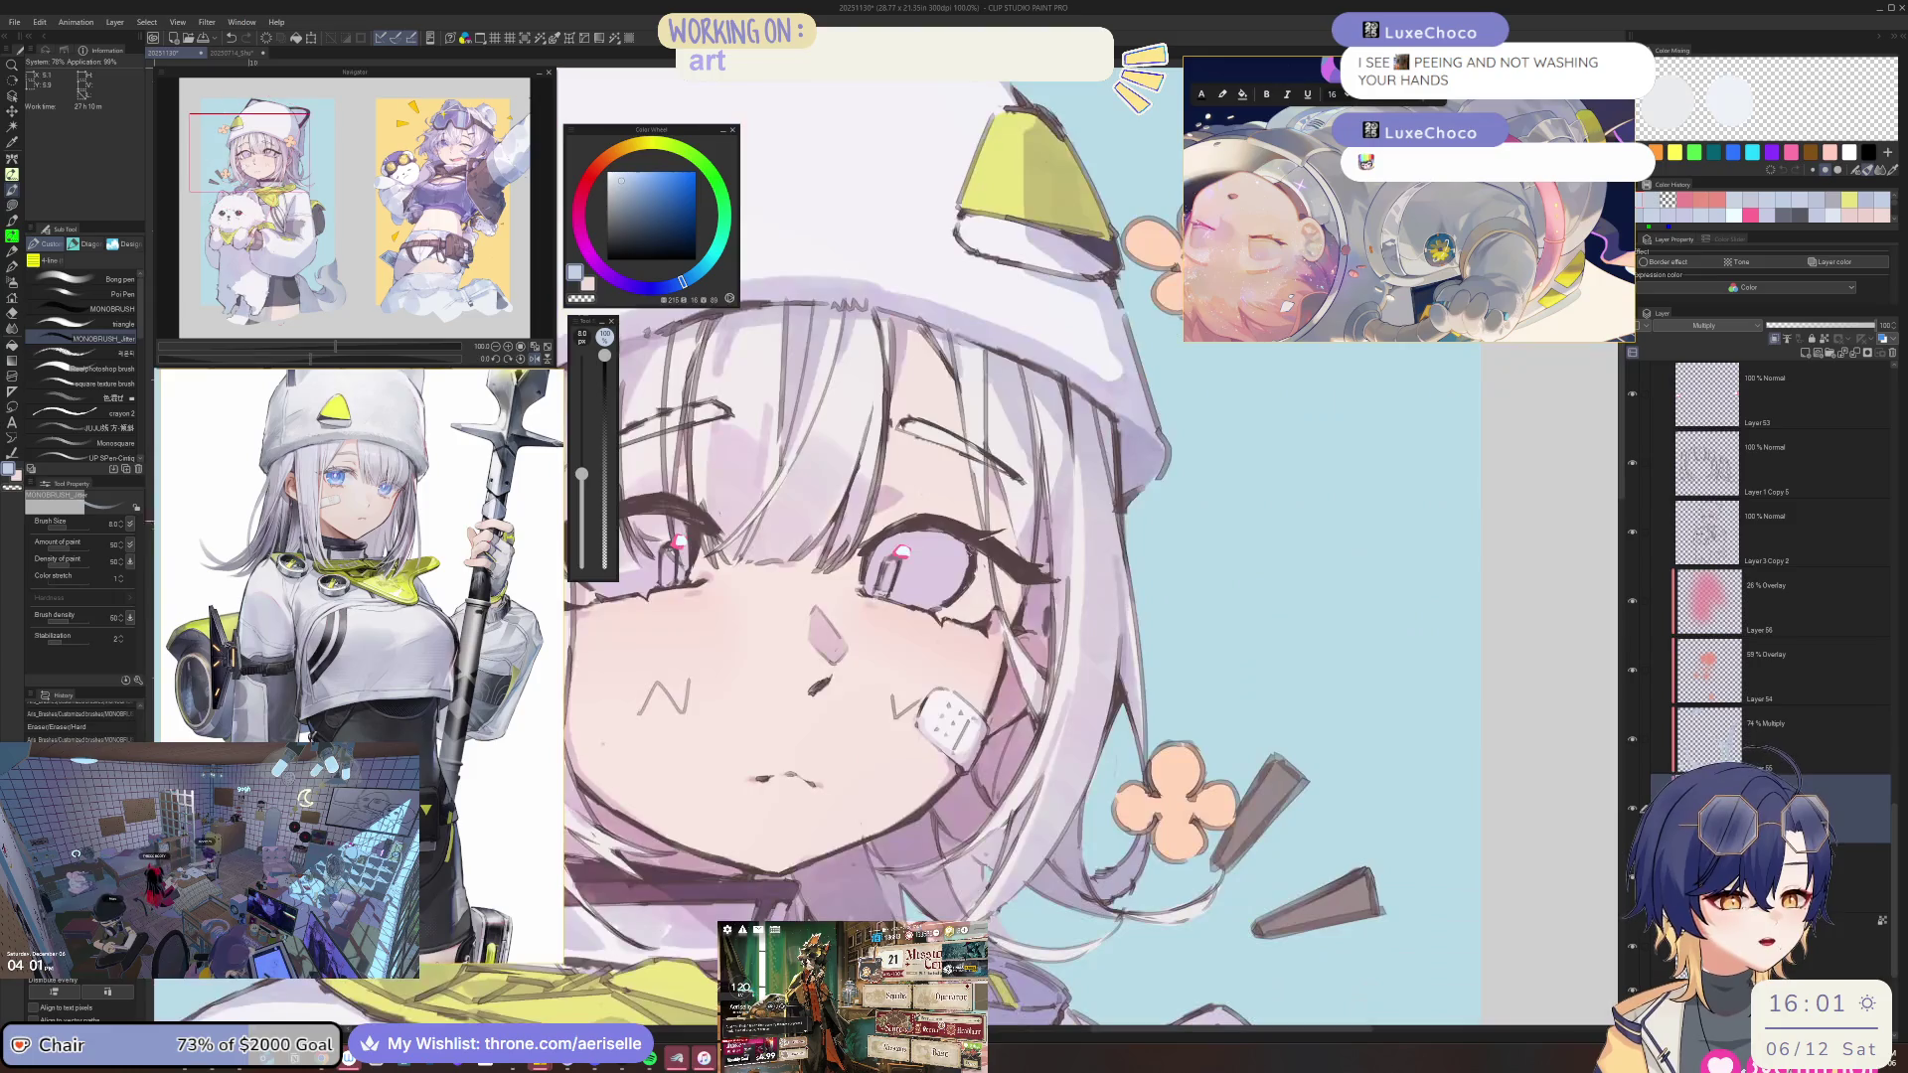
mouse_move(805, 742)
left_mouse_down()
mouse_move(919, 675)
mouse_move(993, 677)
left_mouse_up()
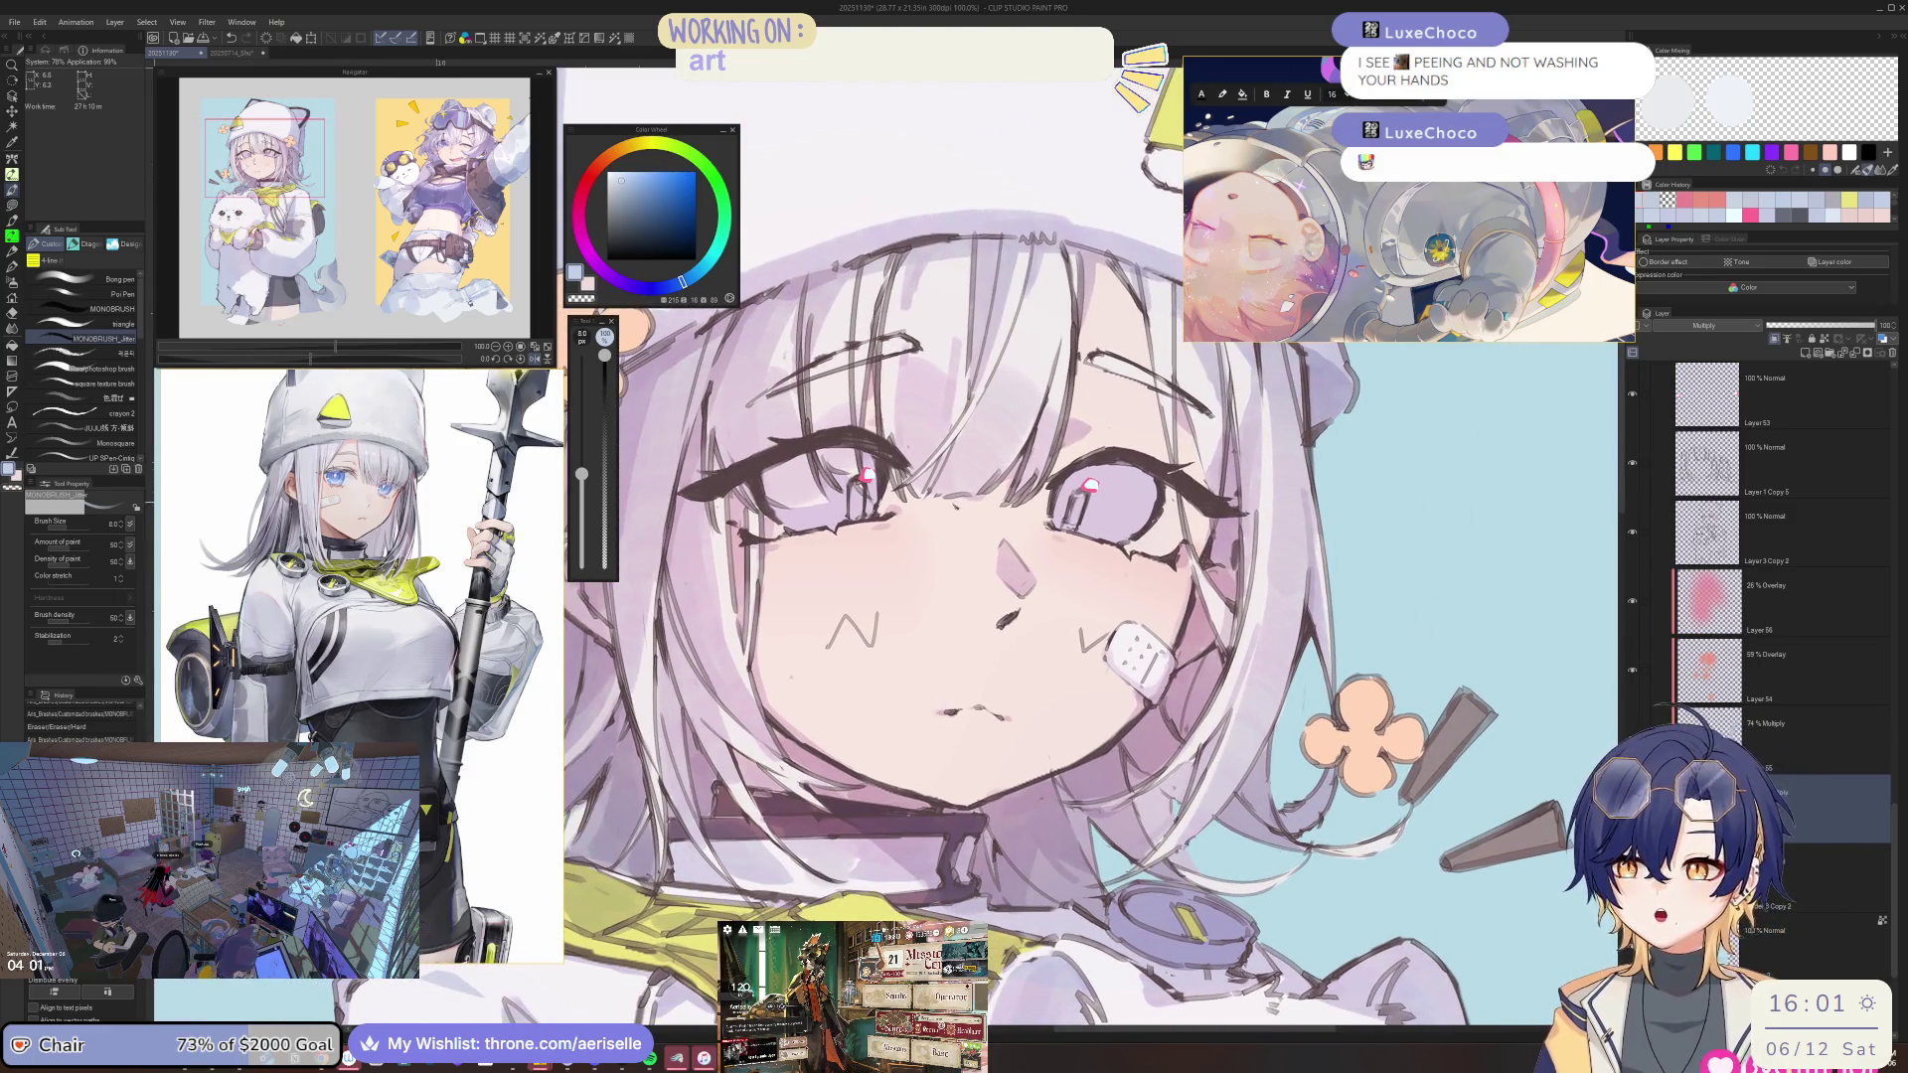
scroll(911, 496, "up", 1)
scroll(910, 496, "up", 2)
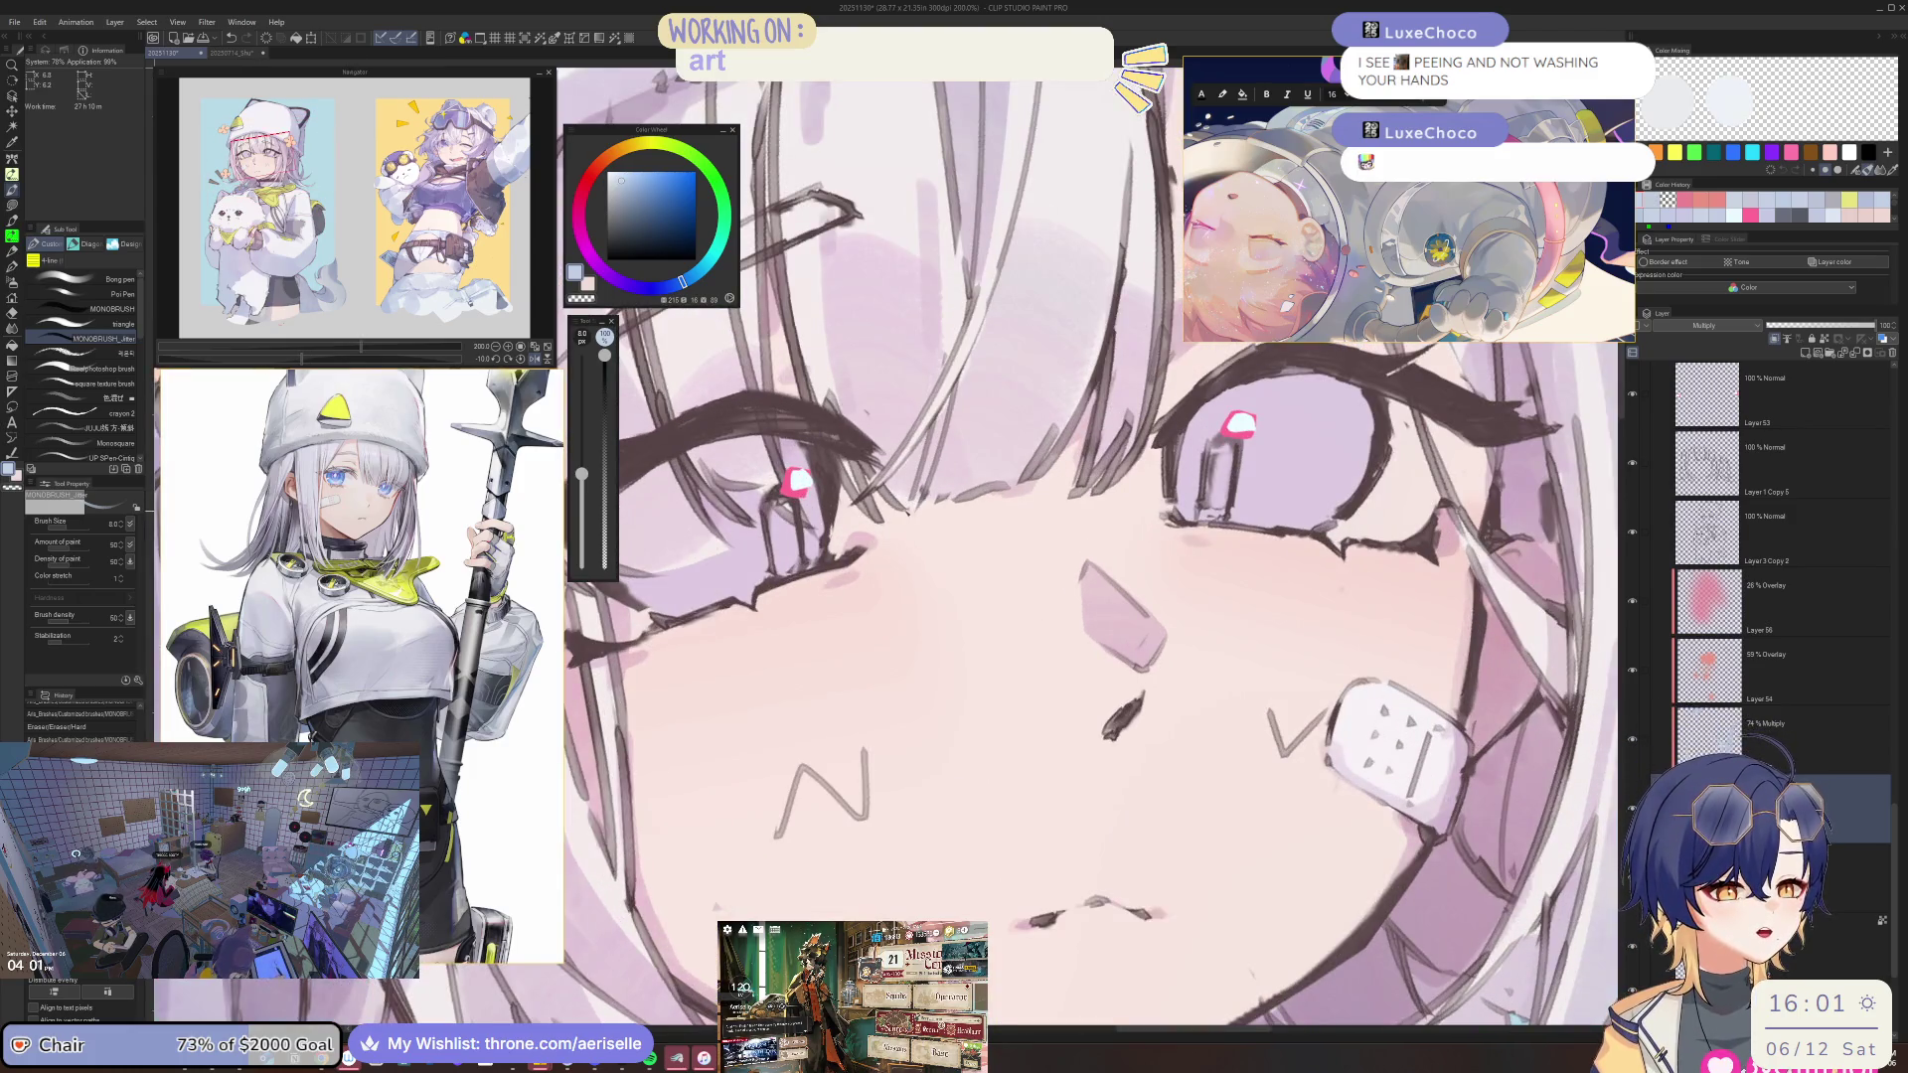
scroll(1171, 814, "down", 1)
scroll(1171, 815, "down", 1)
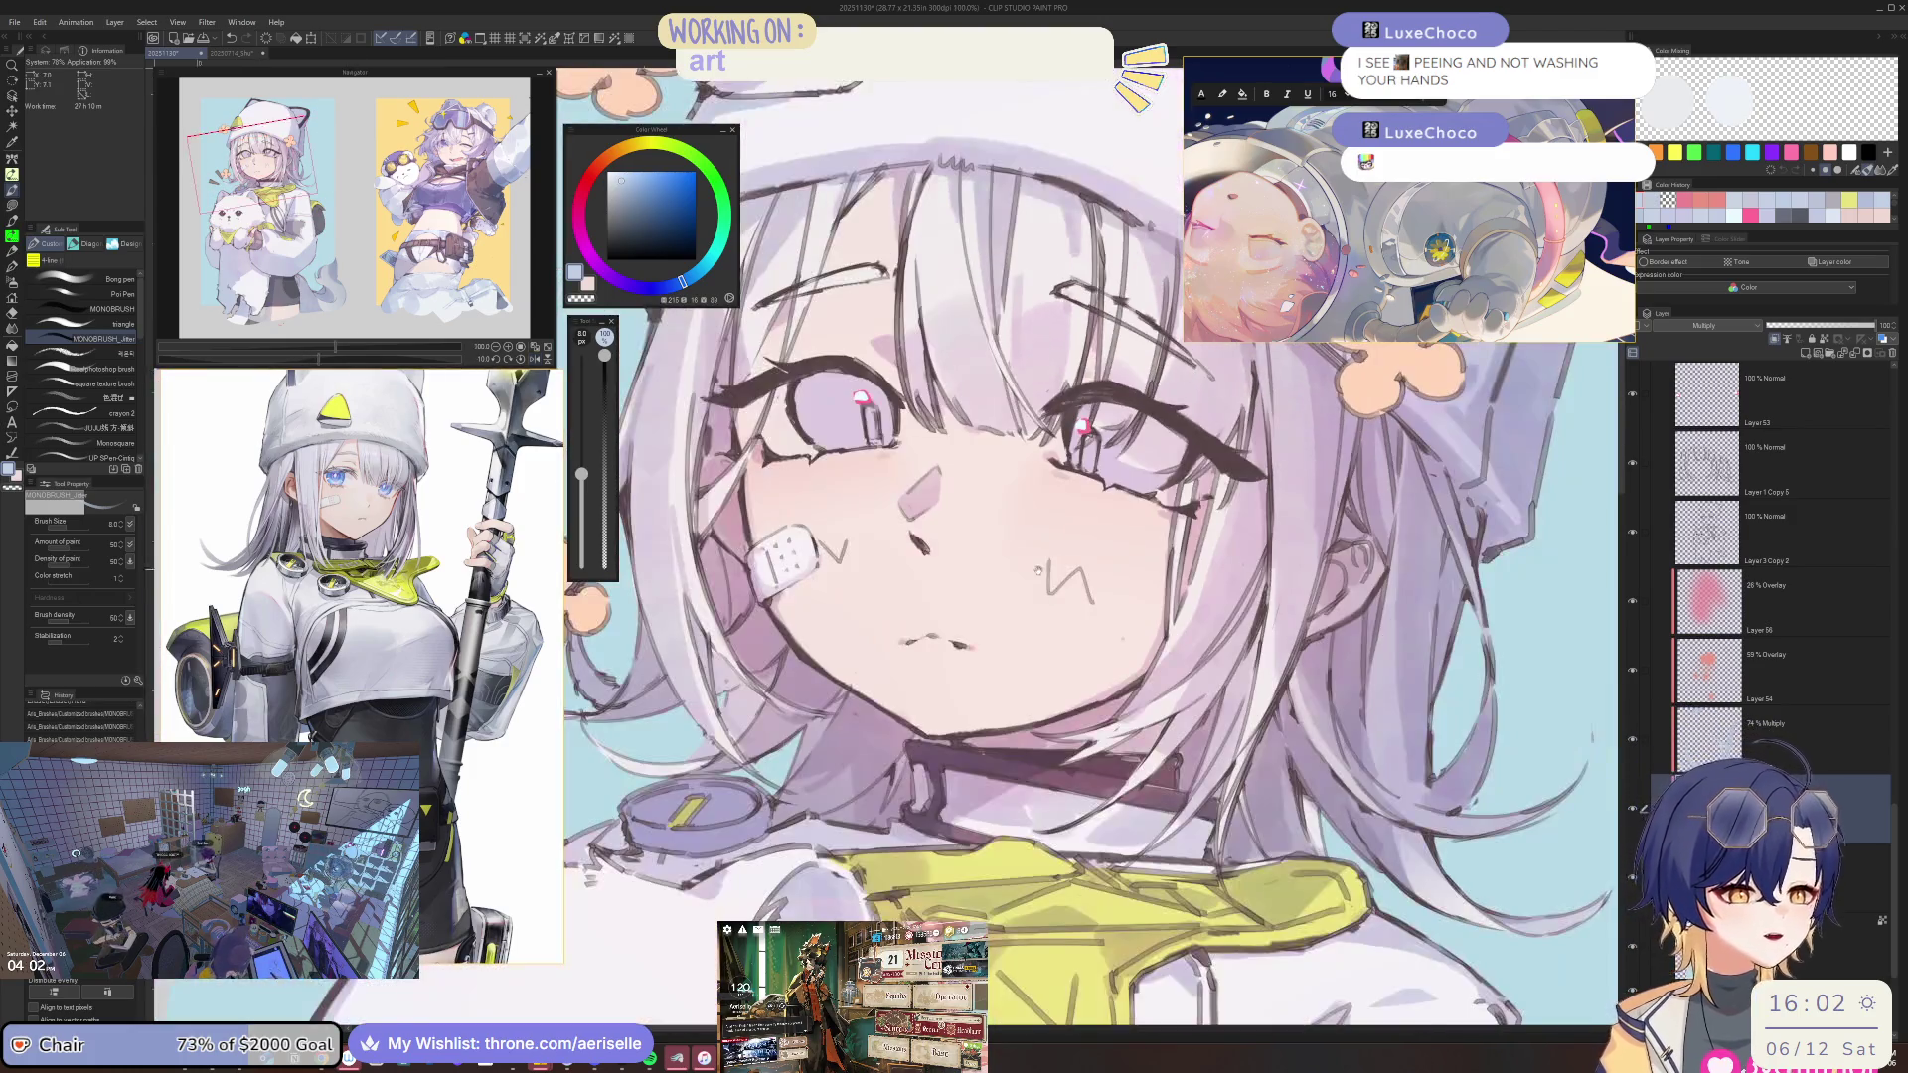
scroll(1171, 815, "down", 1)
scroll(864, 645, "up", 1)
scroll(864, 645, "up", 2)
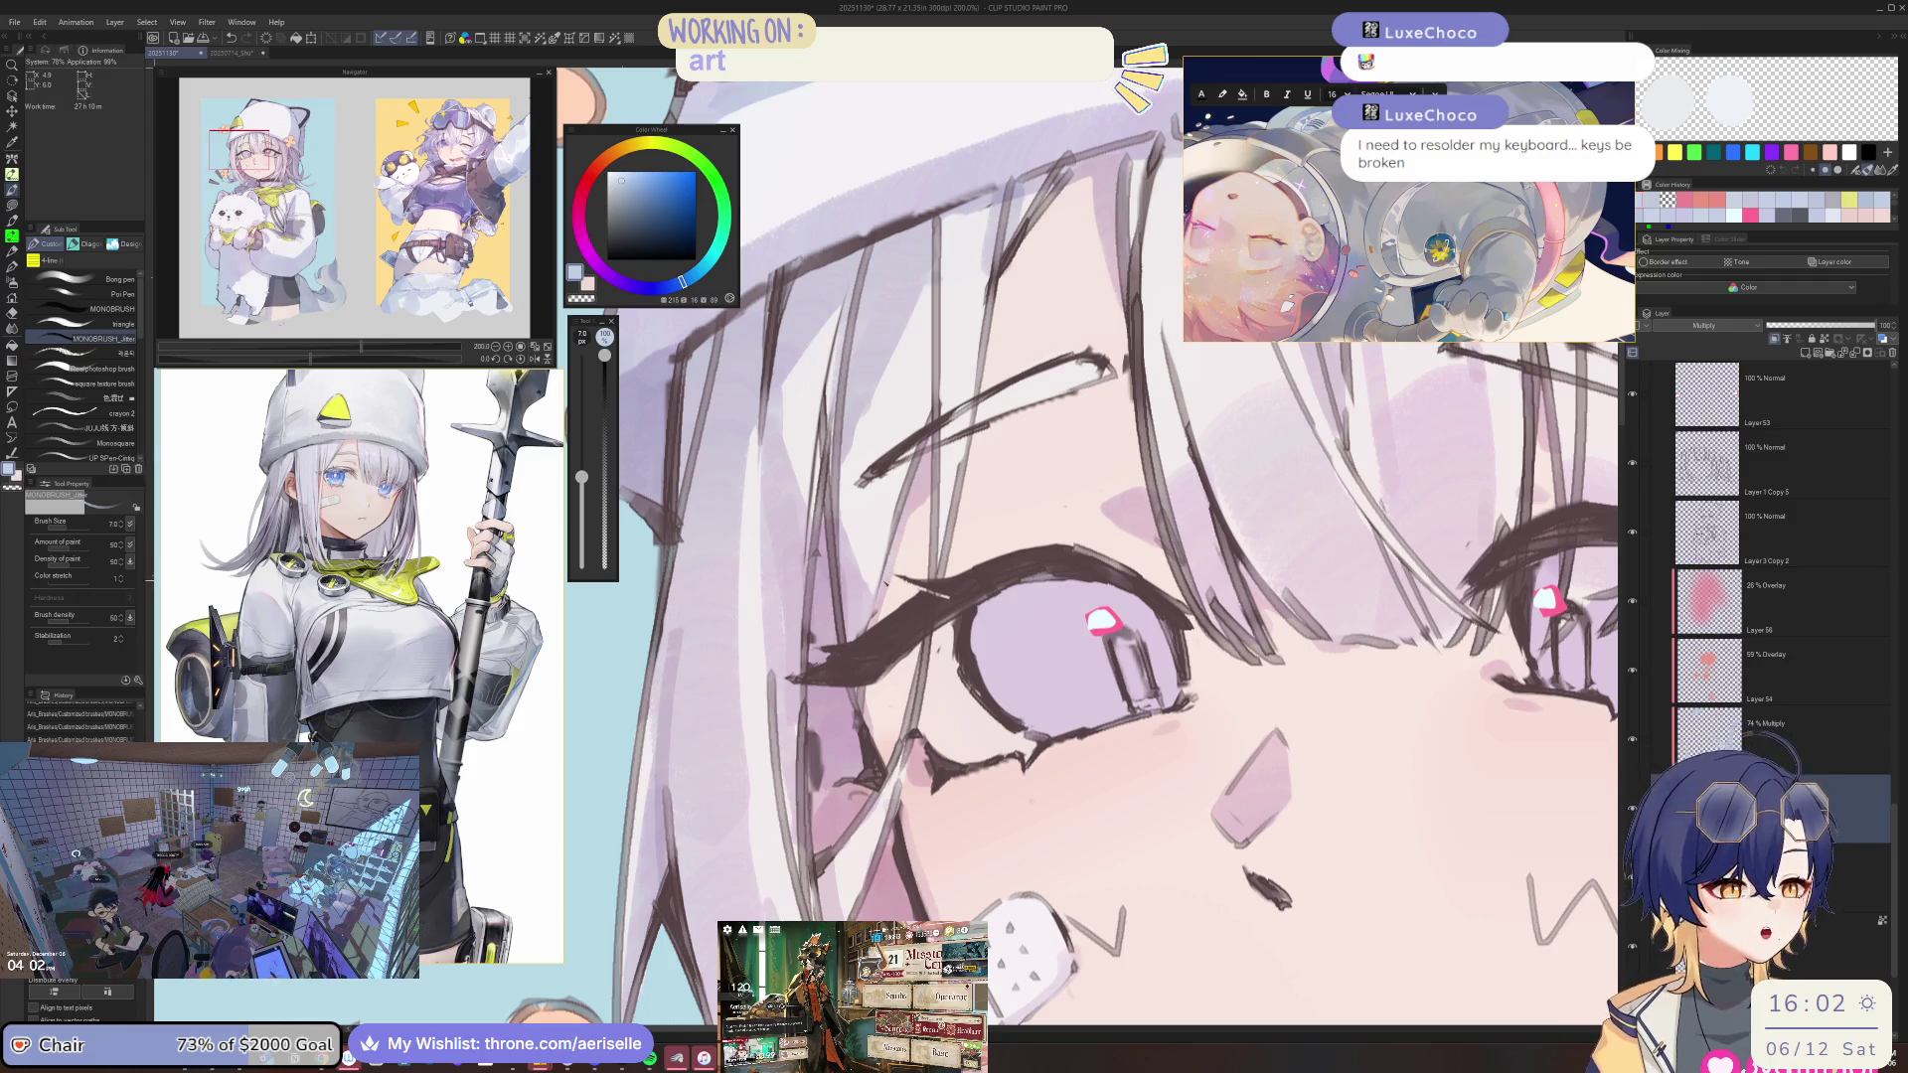
key("e")
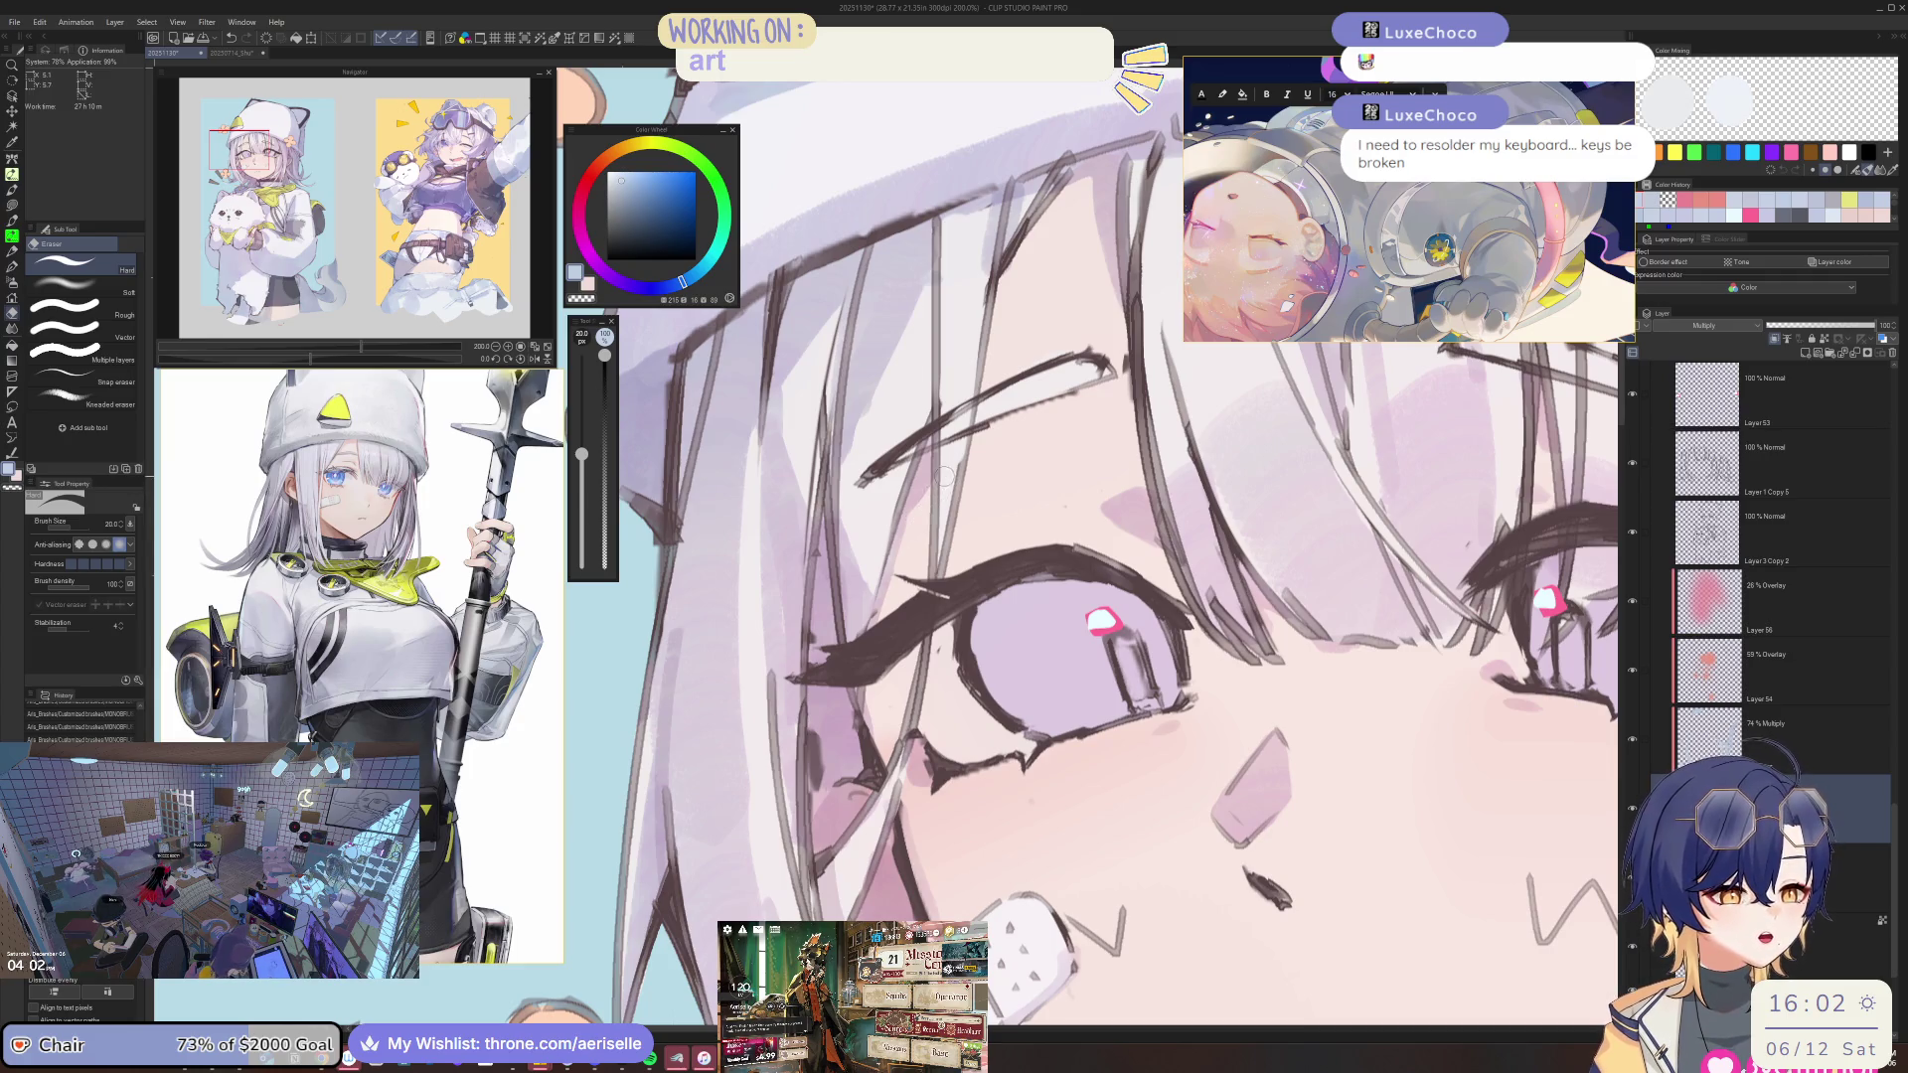
key("p")
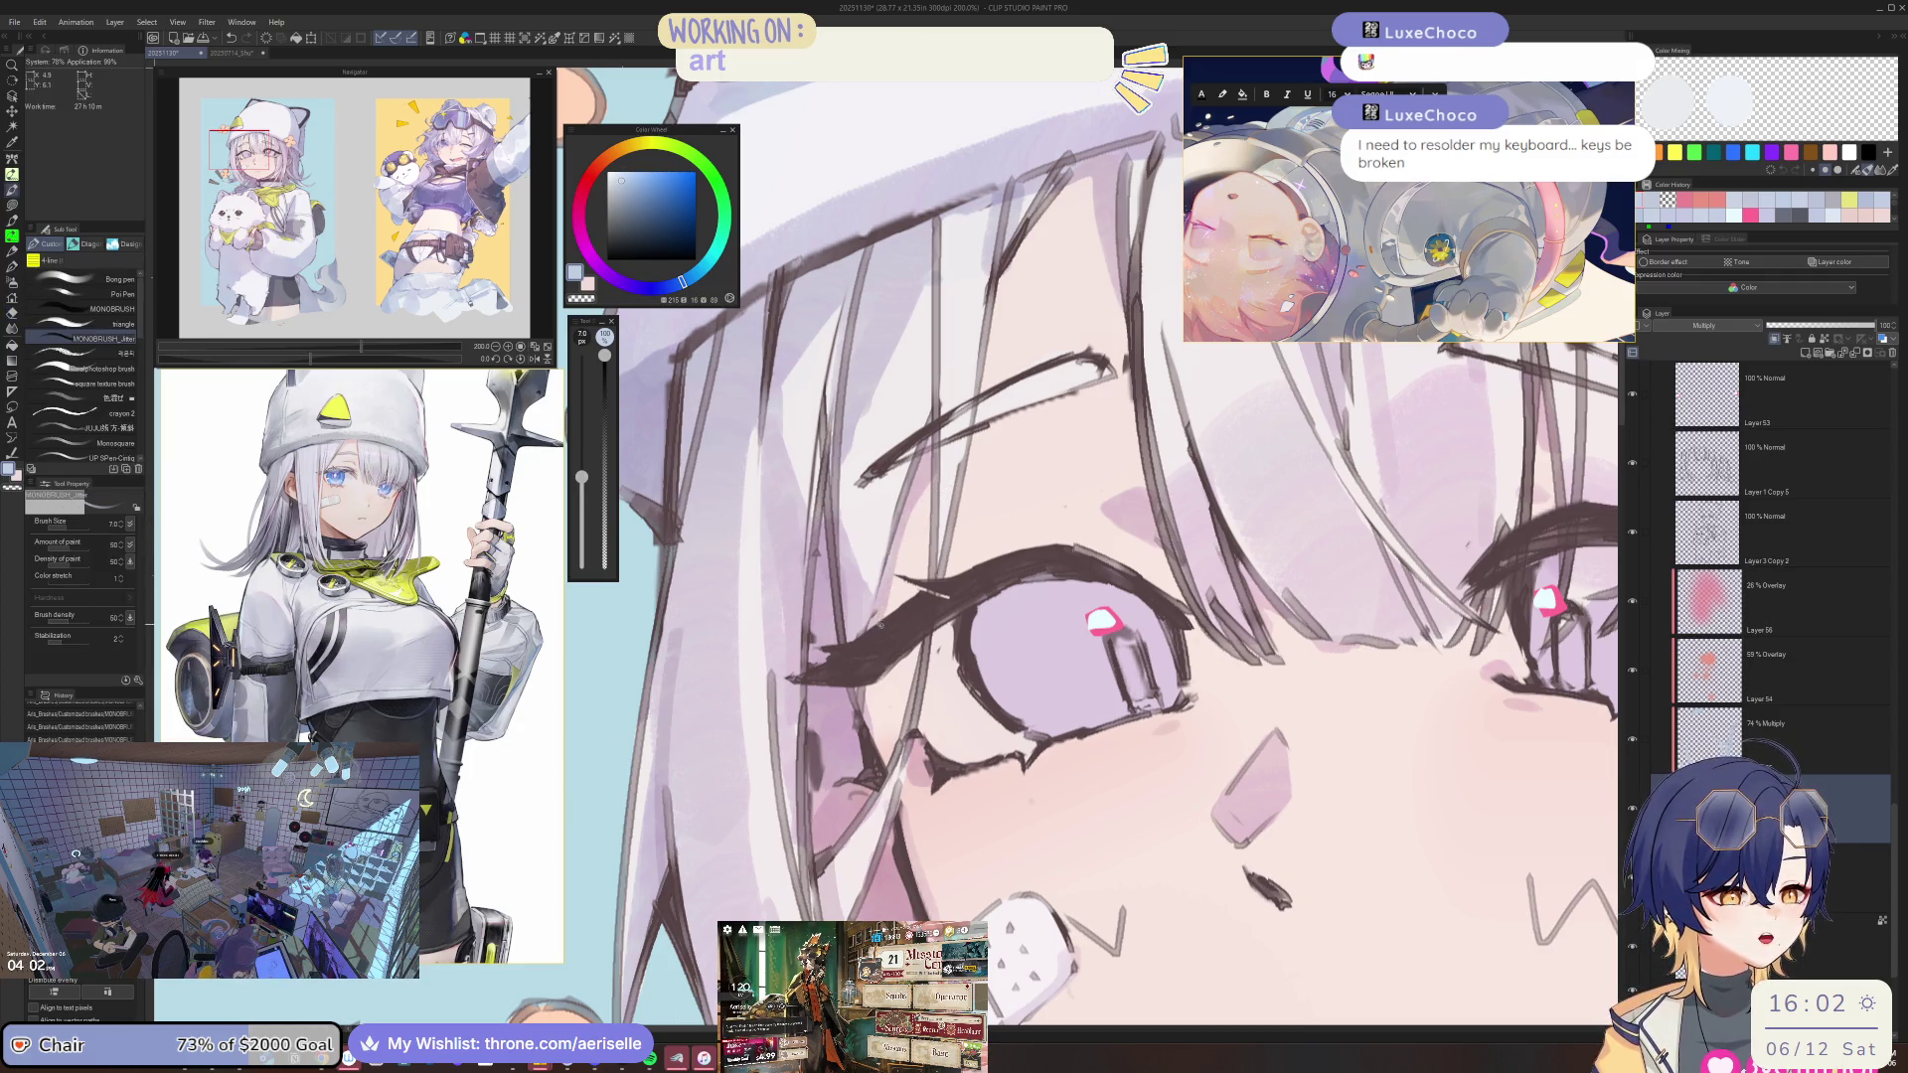
key("ctrl+minus")
key("ctrl+minus")
key("ctrl+minus")
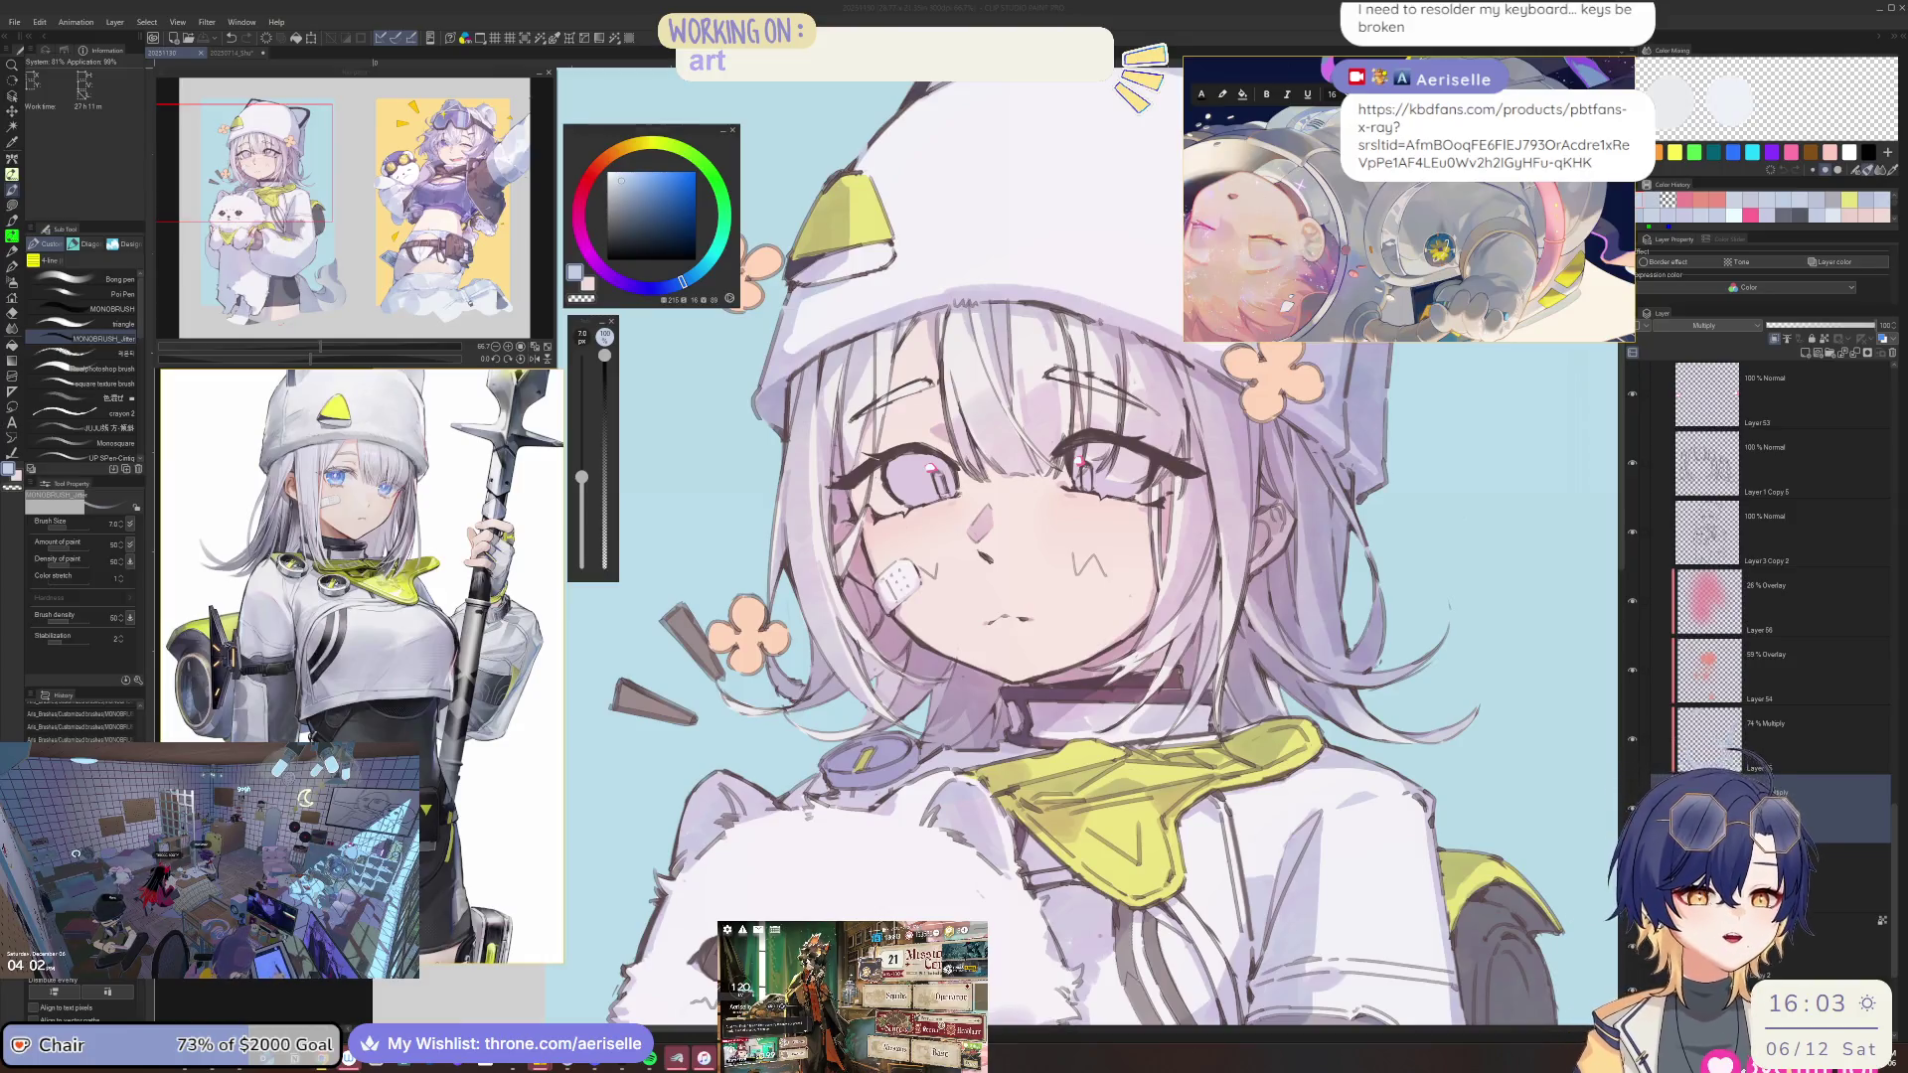
key("alt+Tab")
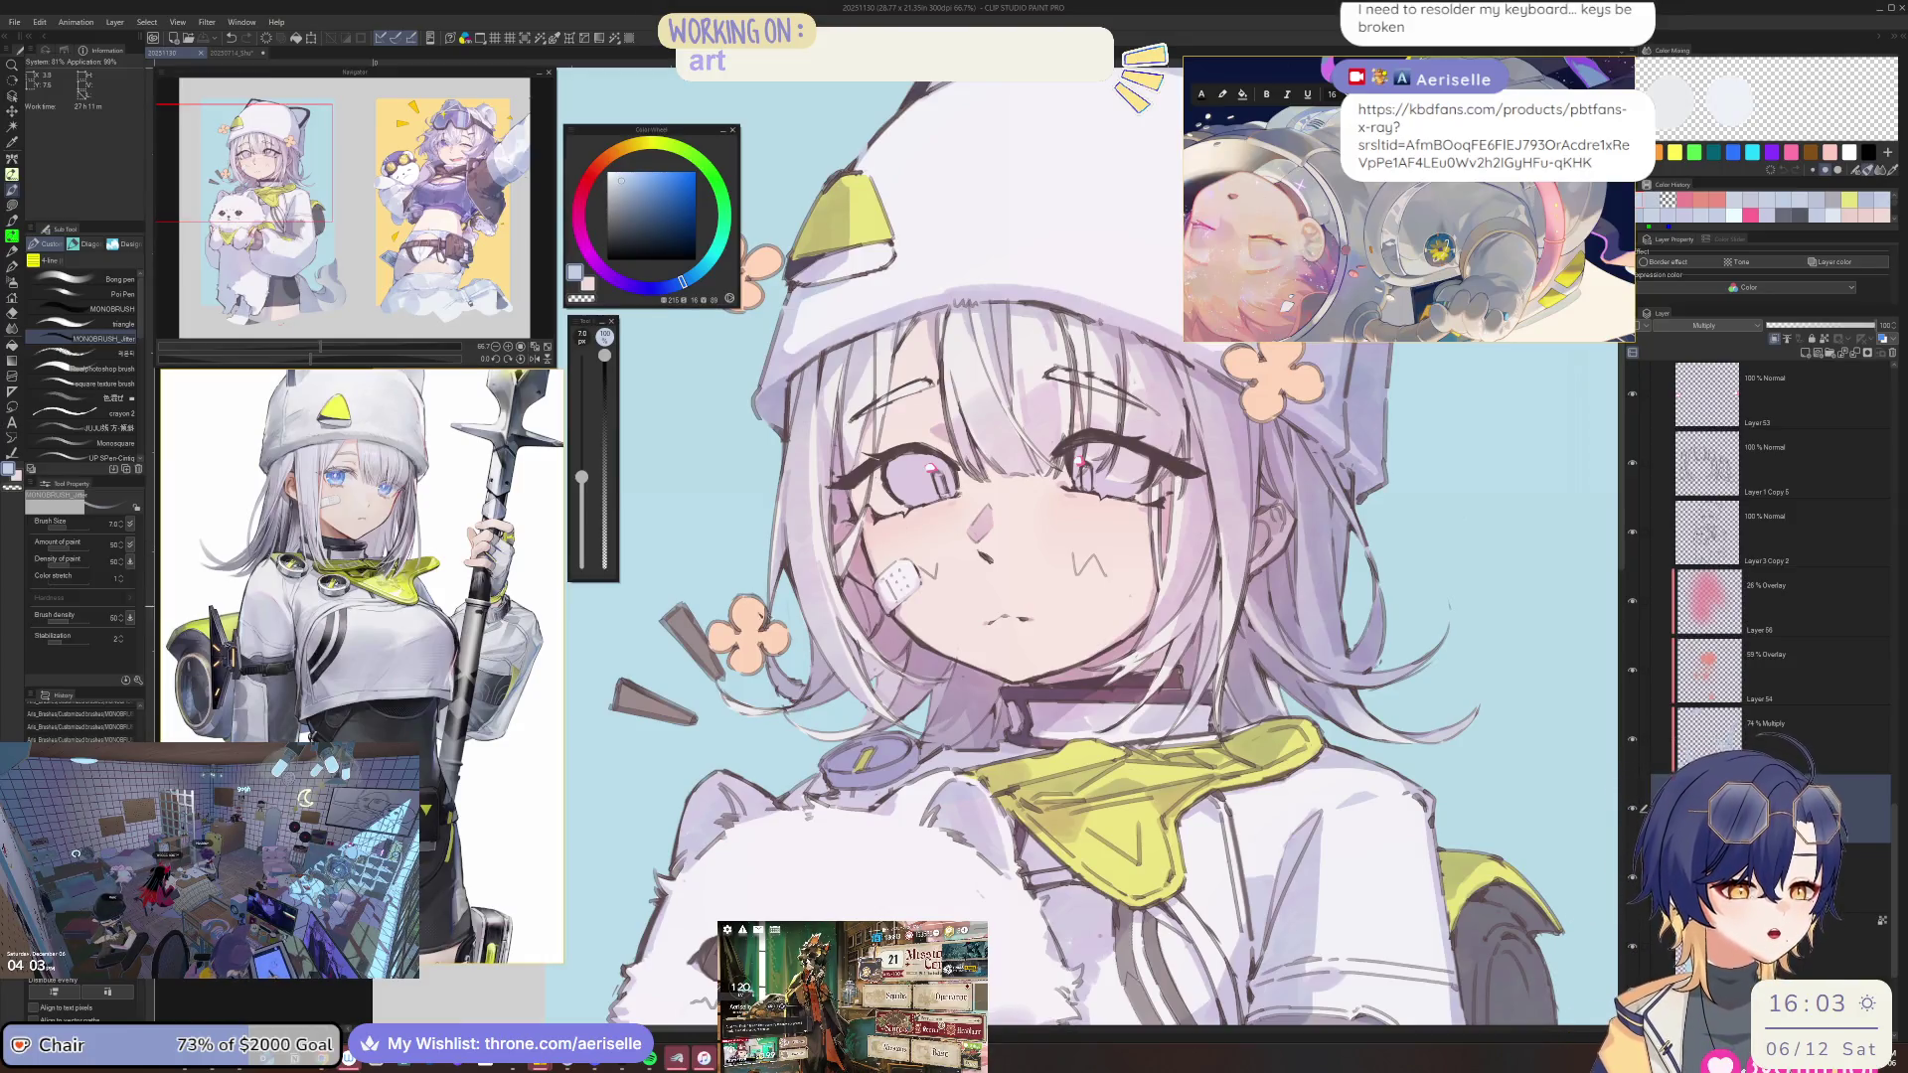
scroll(775, 663, "up", 1)
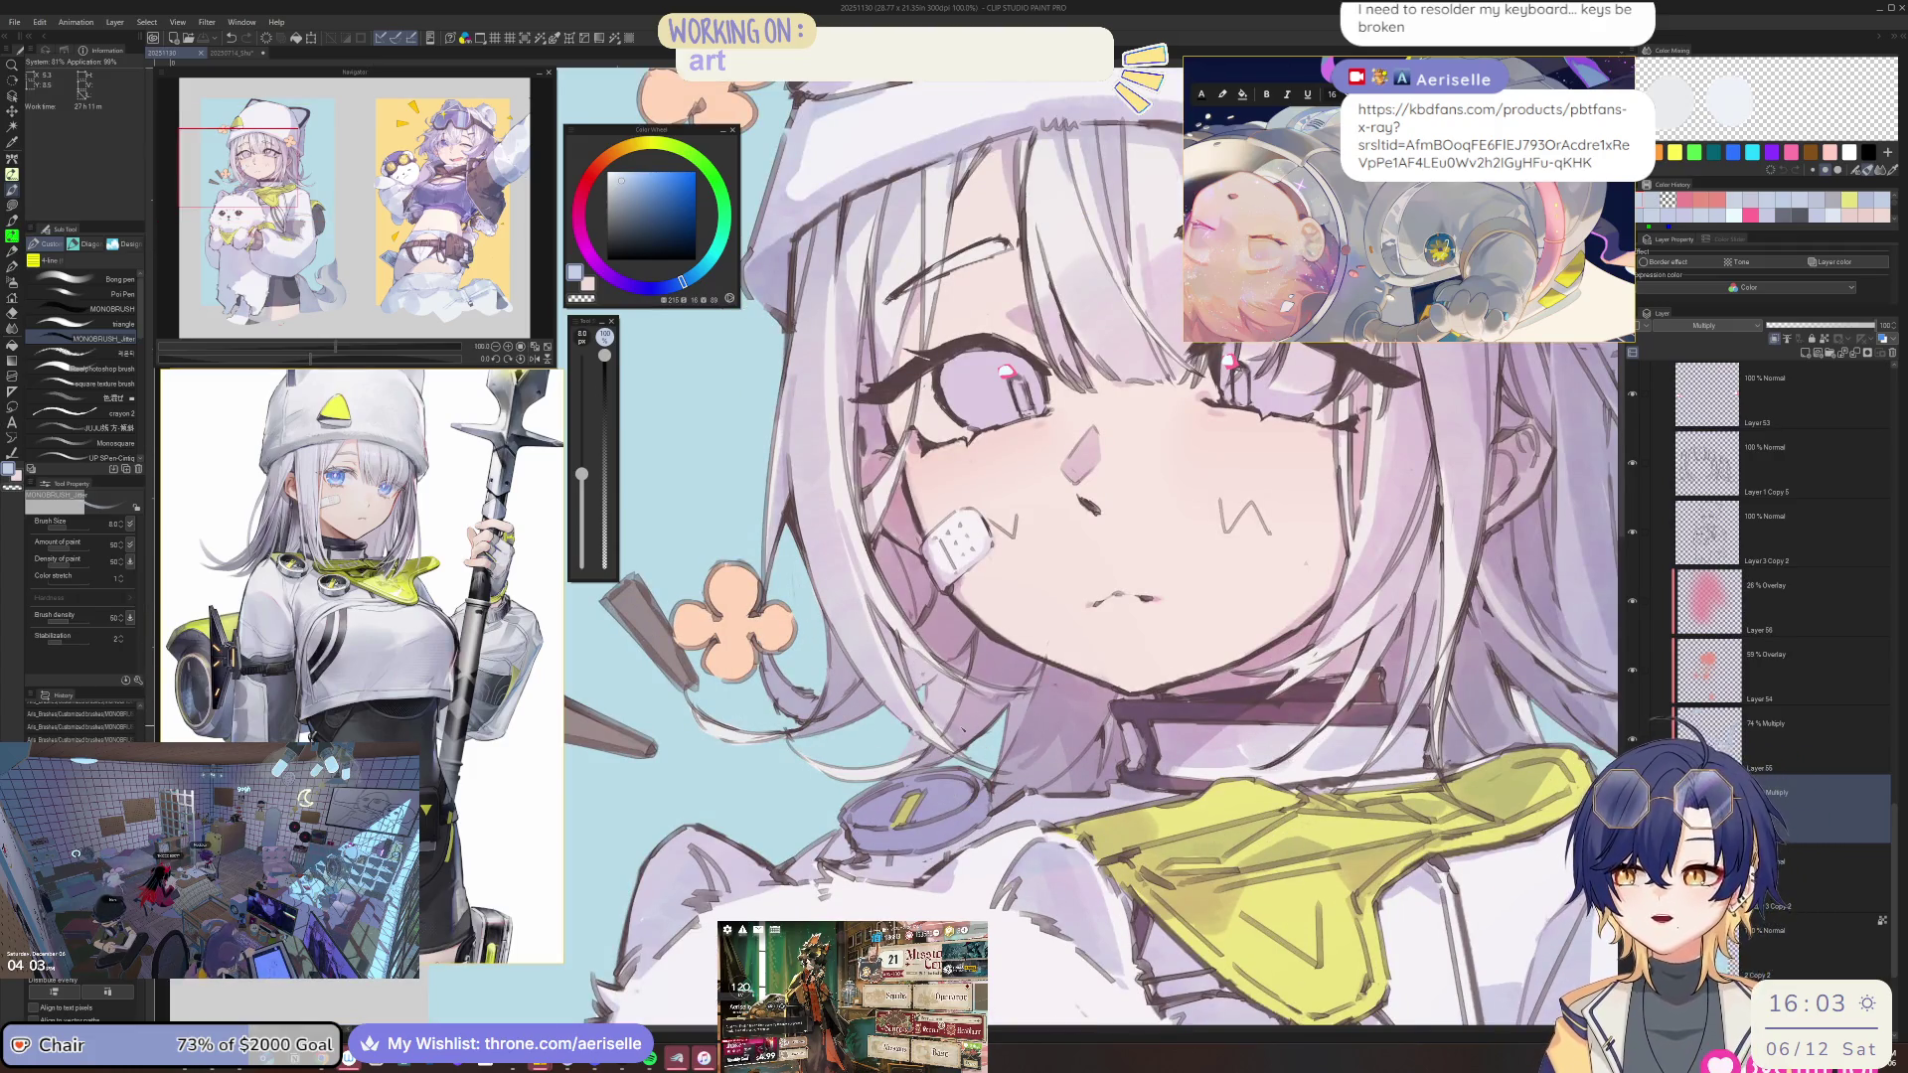
key("h")
scroll(954, 556, "down", 1)
left_click_drag(894, 497, 1098, 603)
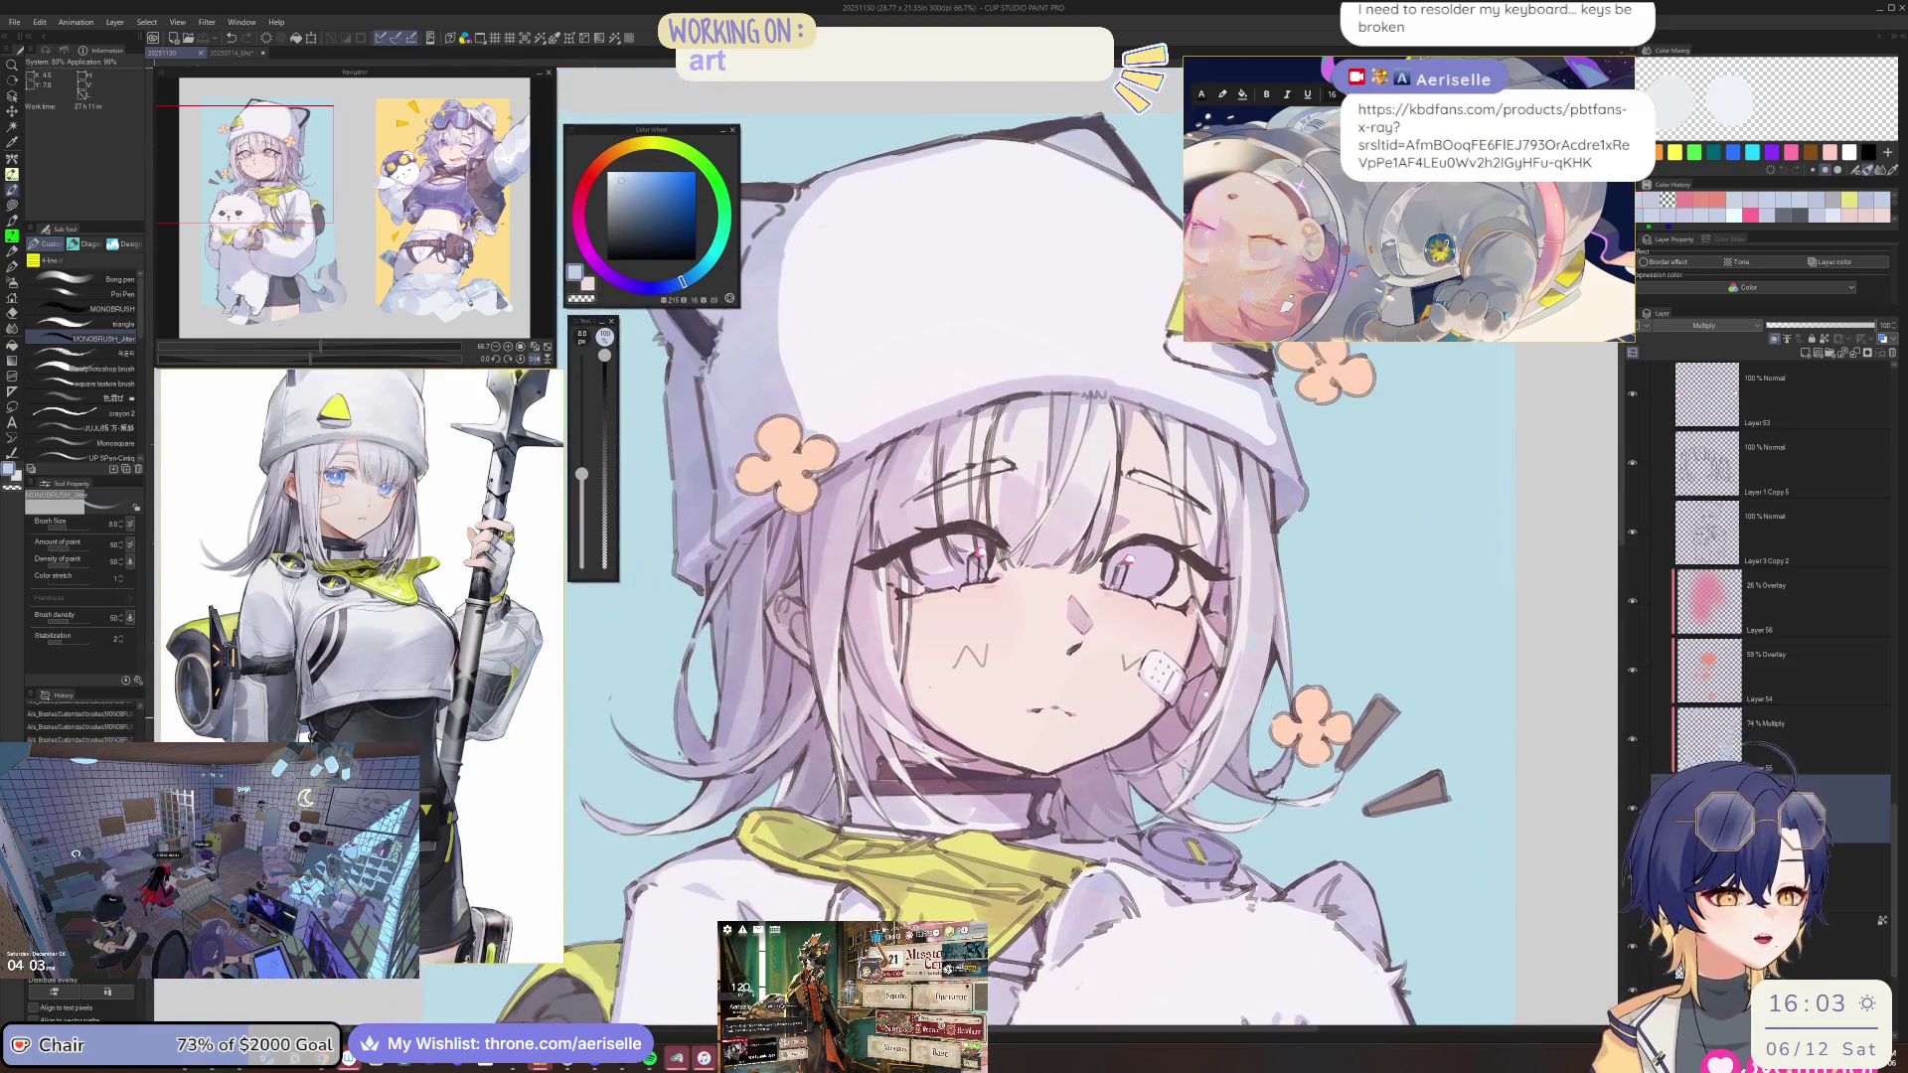
scroll(783, 588, "up", 2)
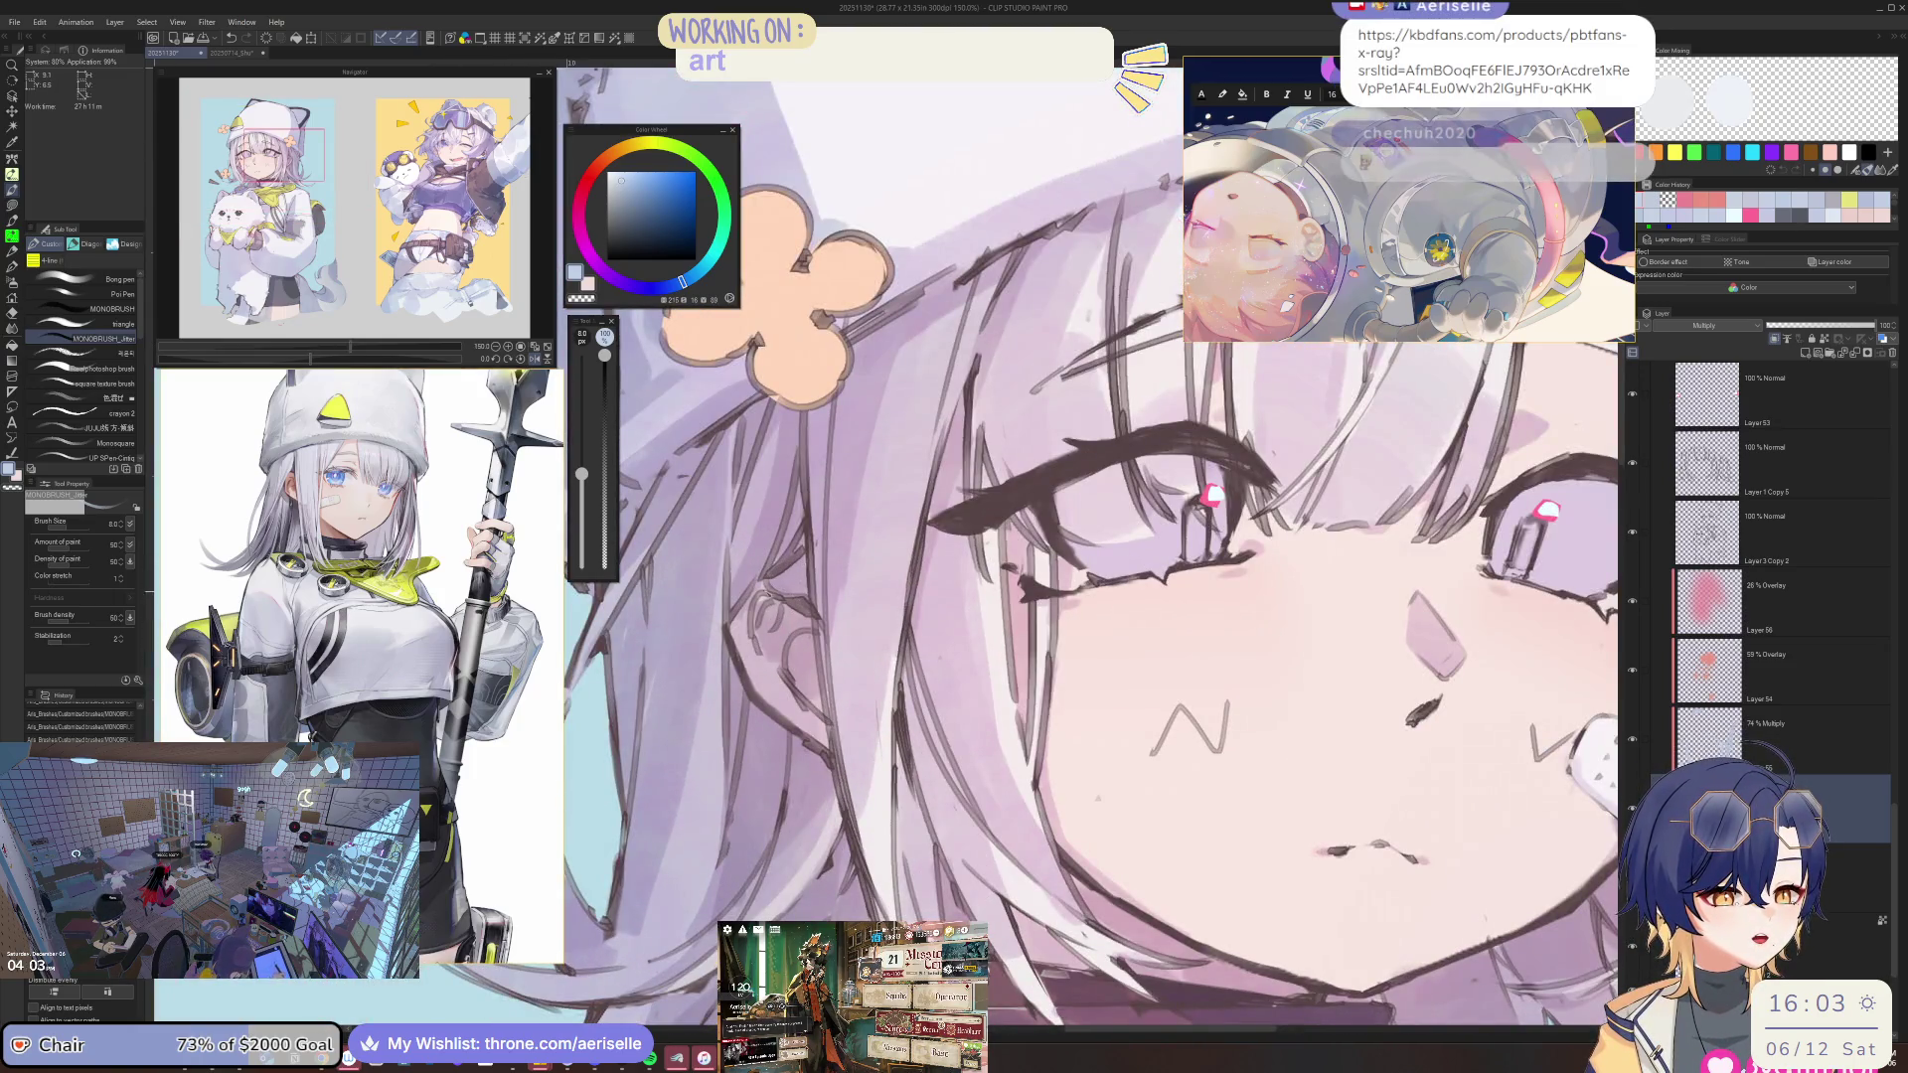
scroll(783, 596, "down", 3)
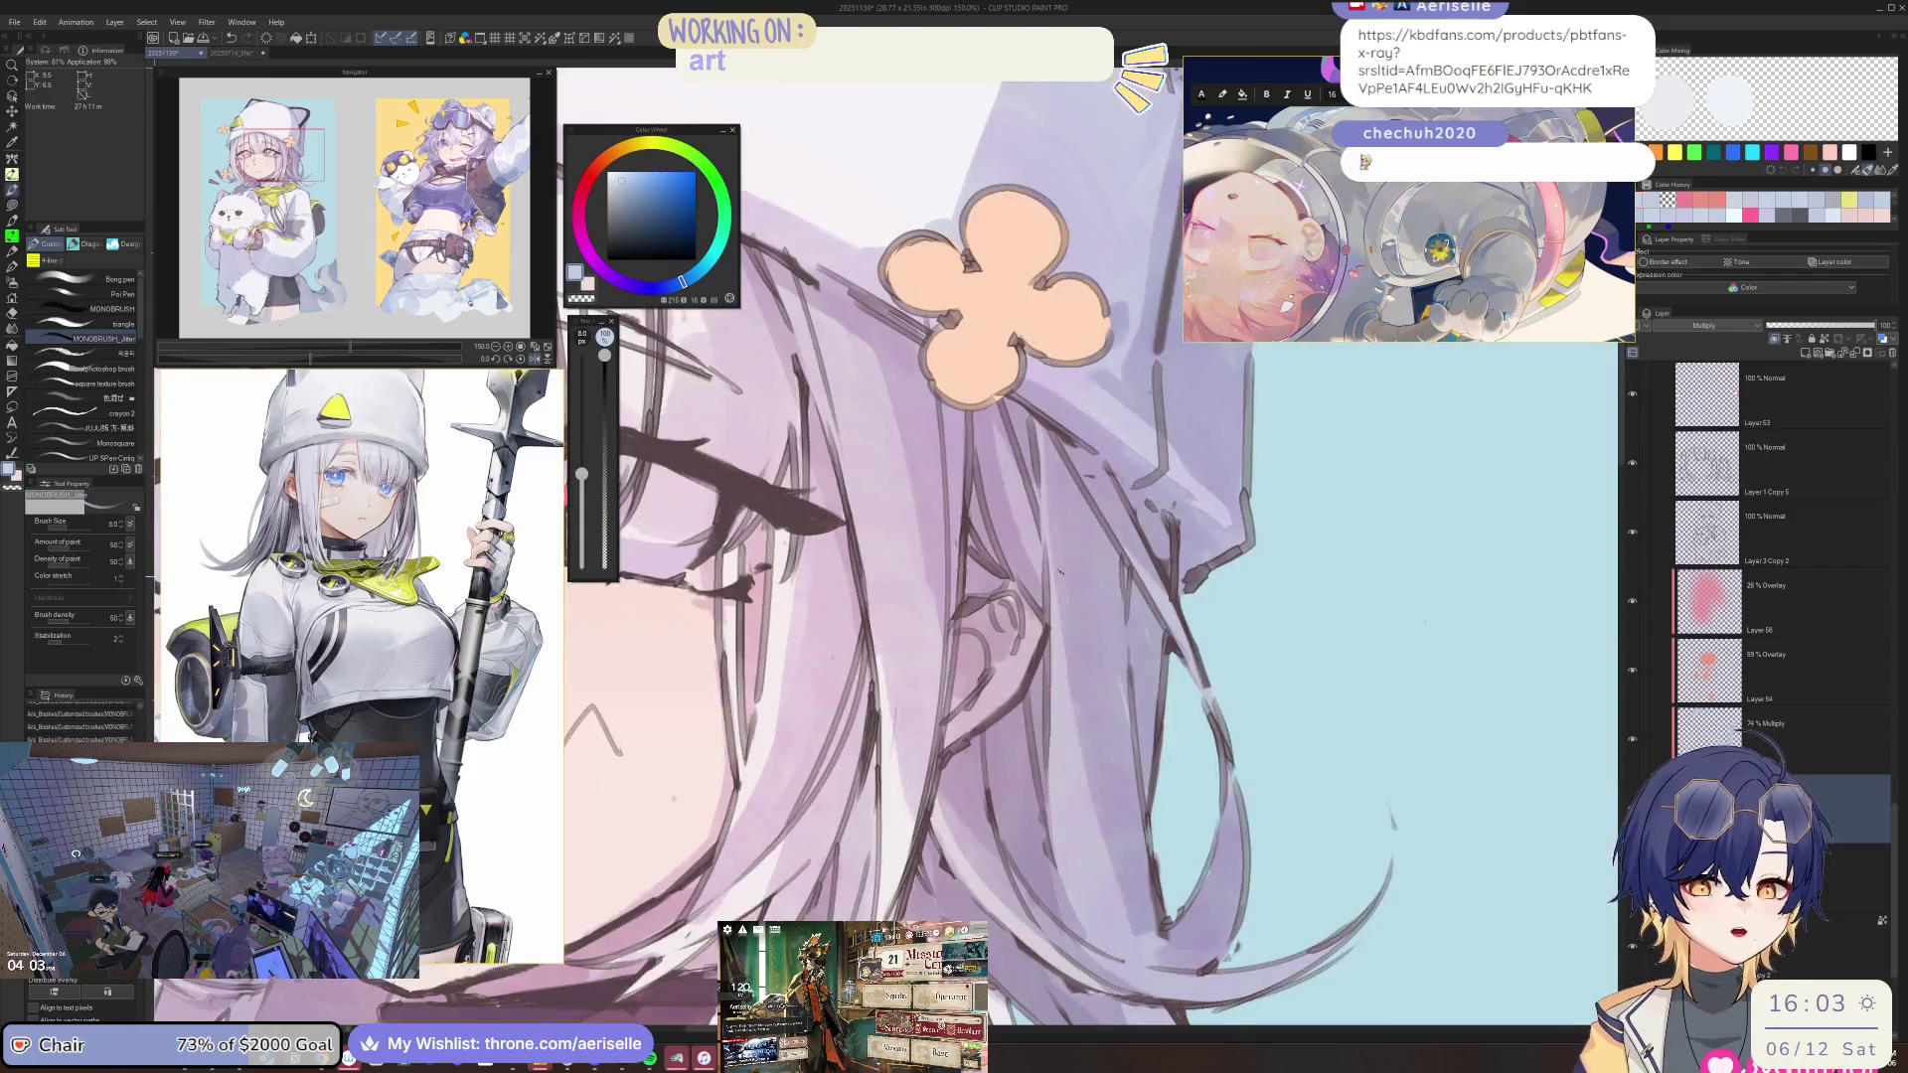
scroll(1093, 543, "down", 1)
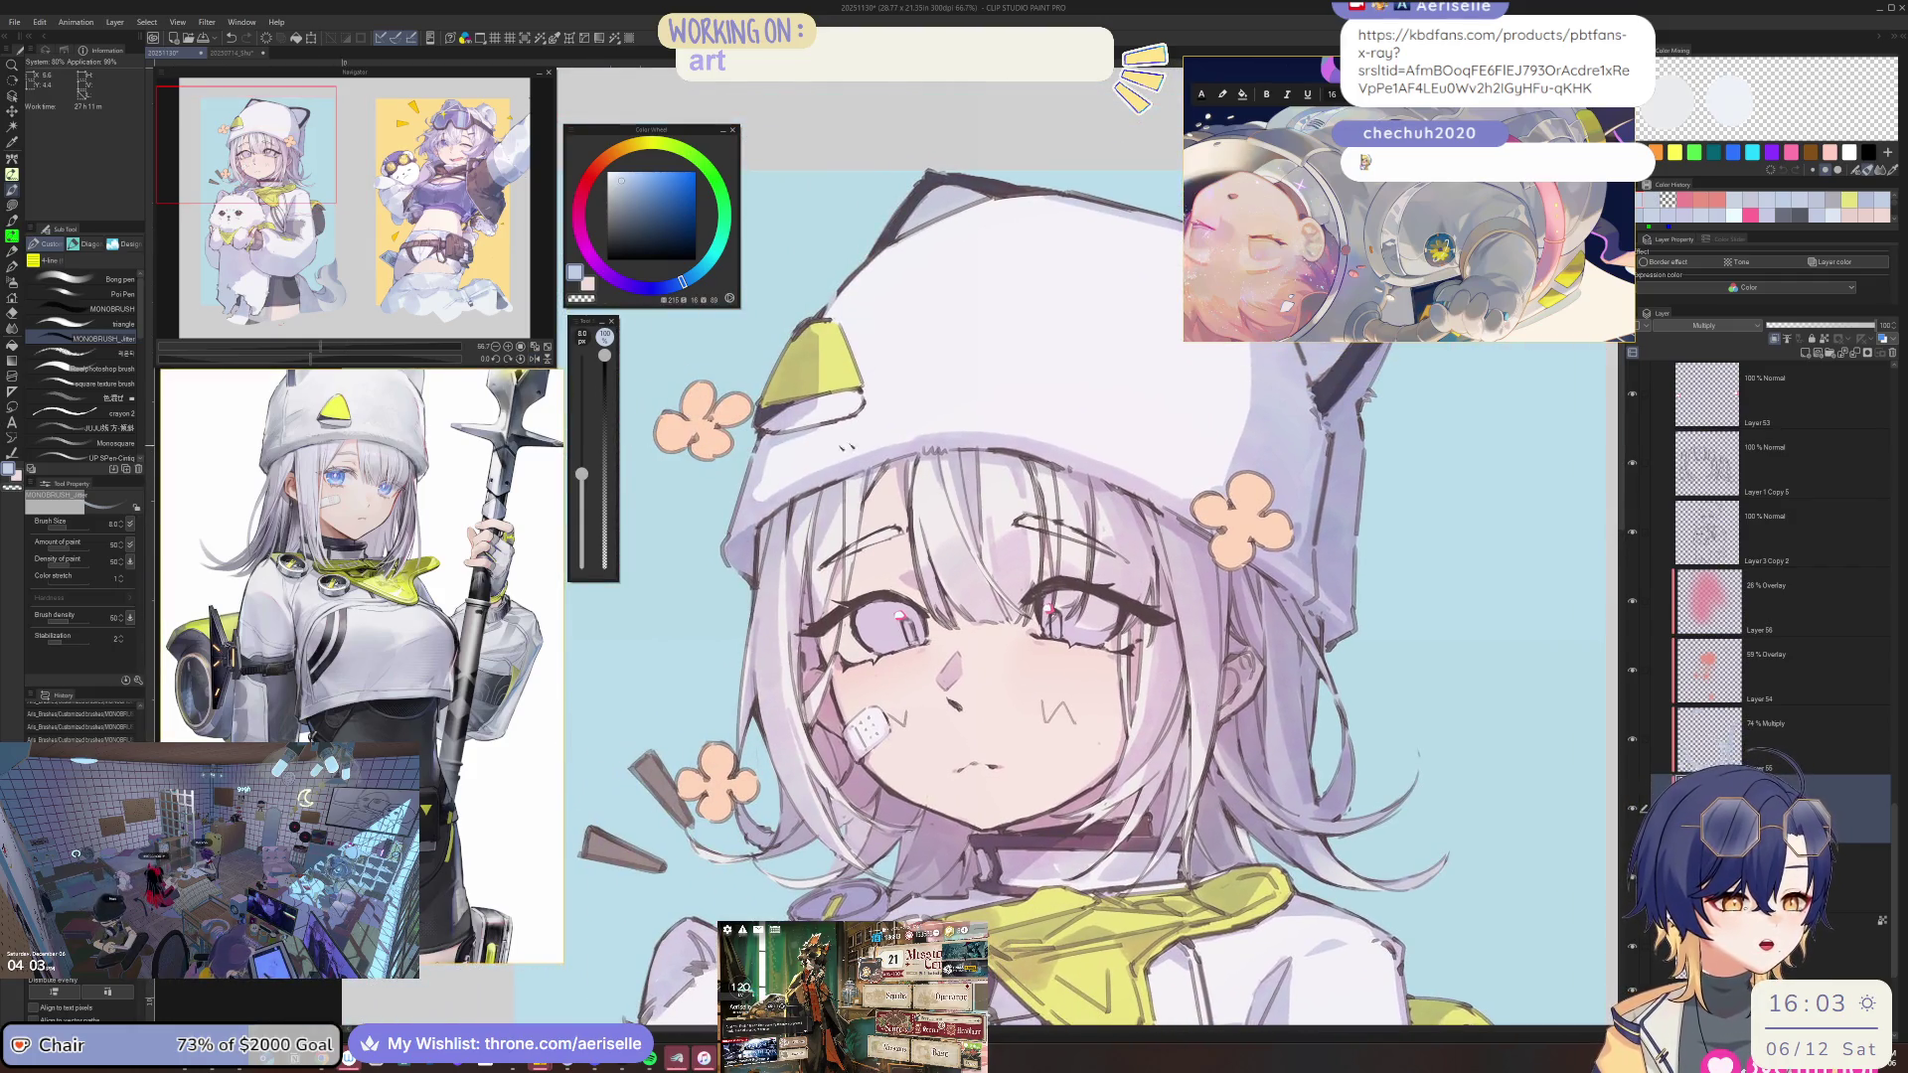
scroll(793, 542, "up", 4)
mouse_move(793, 543)
left_mouse_down()
mouse_move(861, 523)
mouse_move(998, 542)
left_mouse_up()
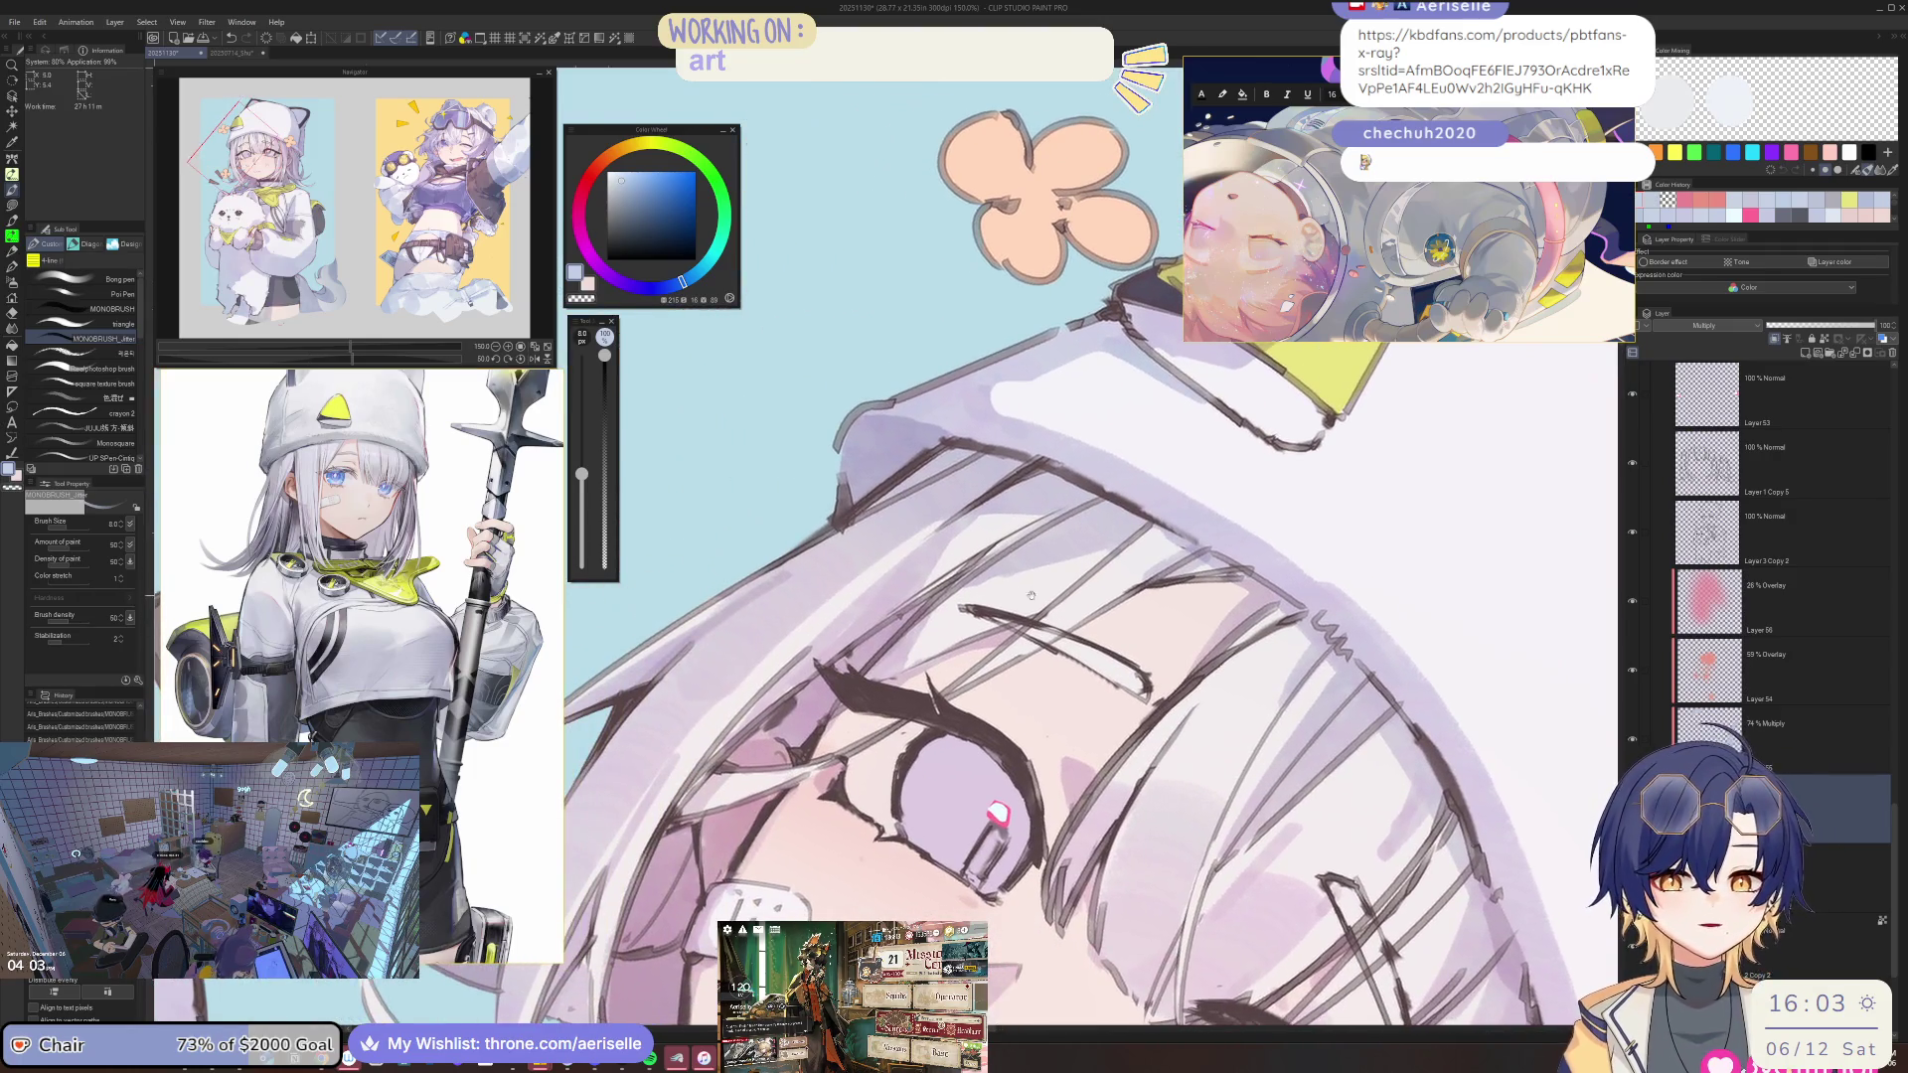
key("e")
key("bracketleft")
key("bracketleft")
key("bracketleft")
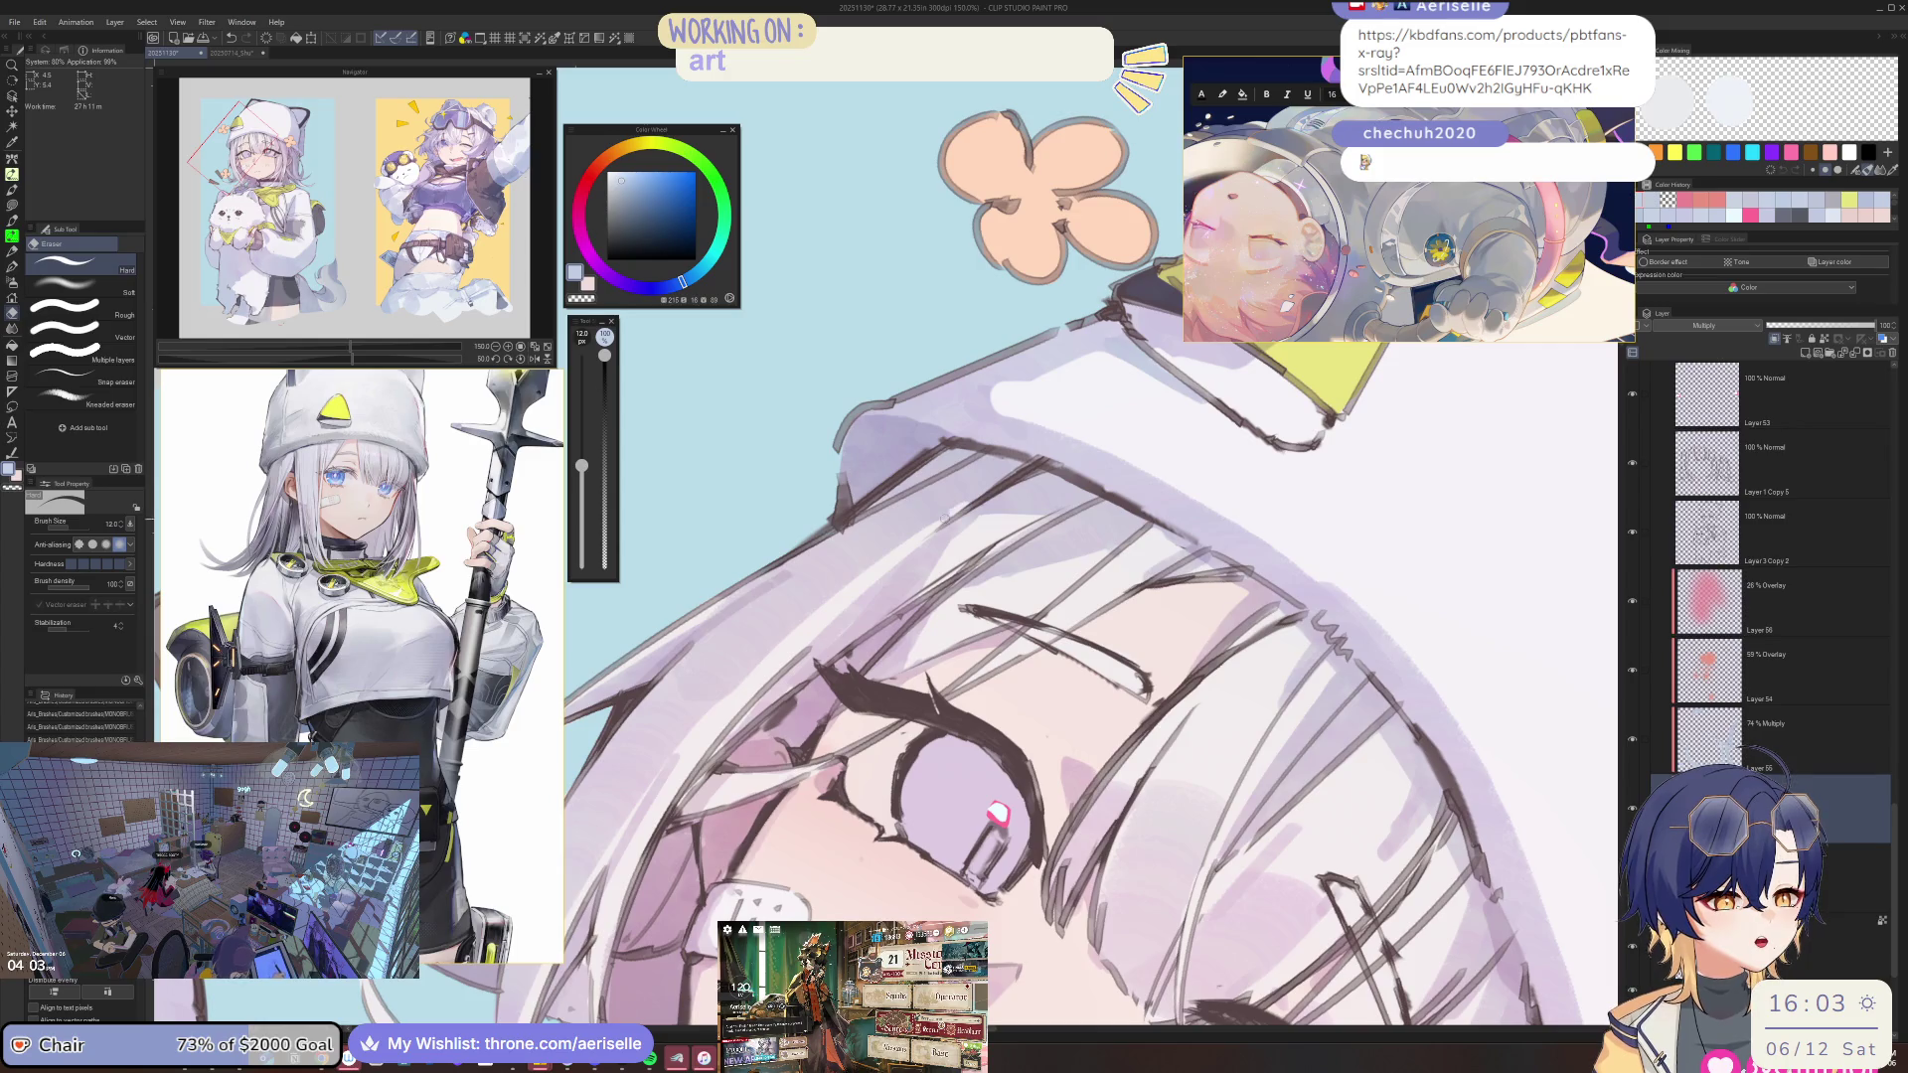
scroll(972, 504, "down", 3)
key("ctrl+0")
scroll(927, 702, "up", 1)
key("p")
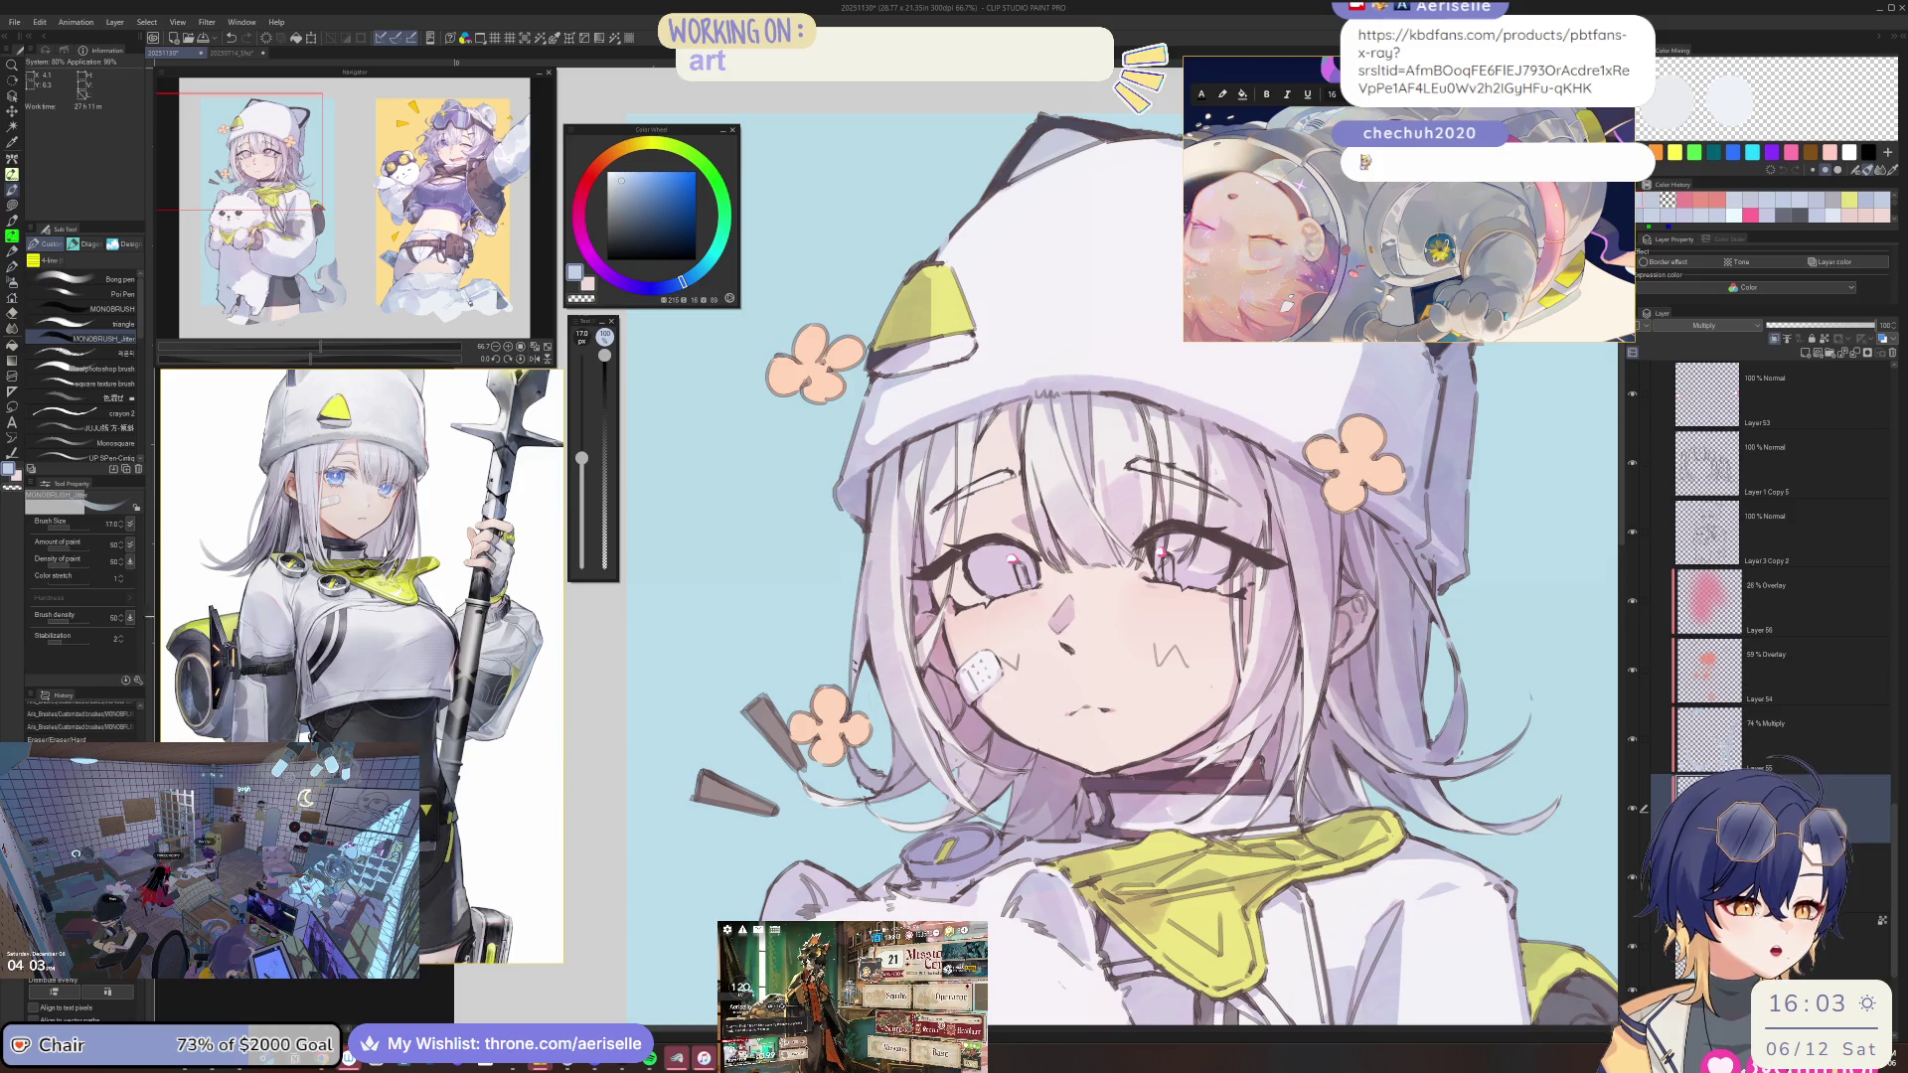
scroll(1009, 601, "down", 3)
scroll(1010, 601, "up", 1)
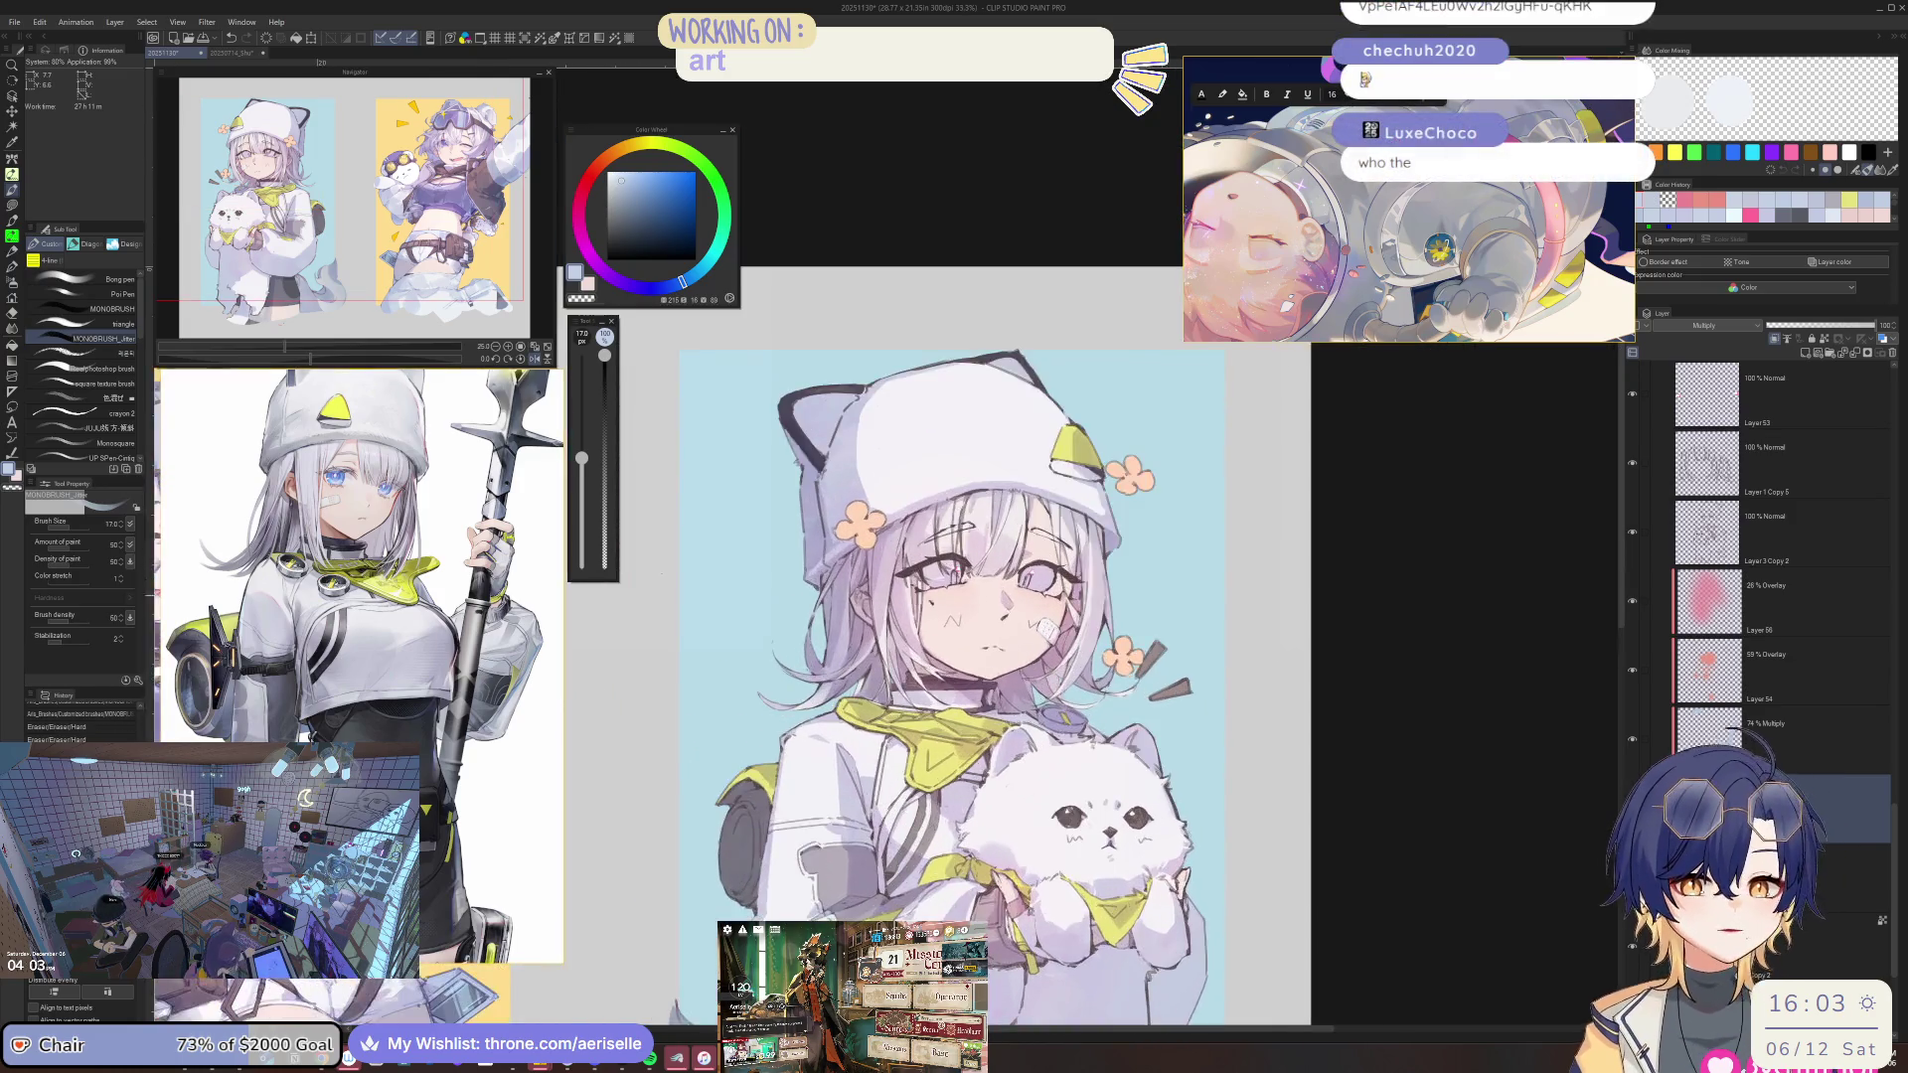
scroll(1009, 601, "up", 2)
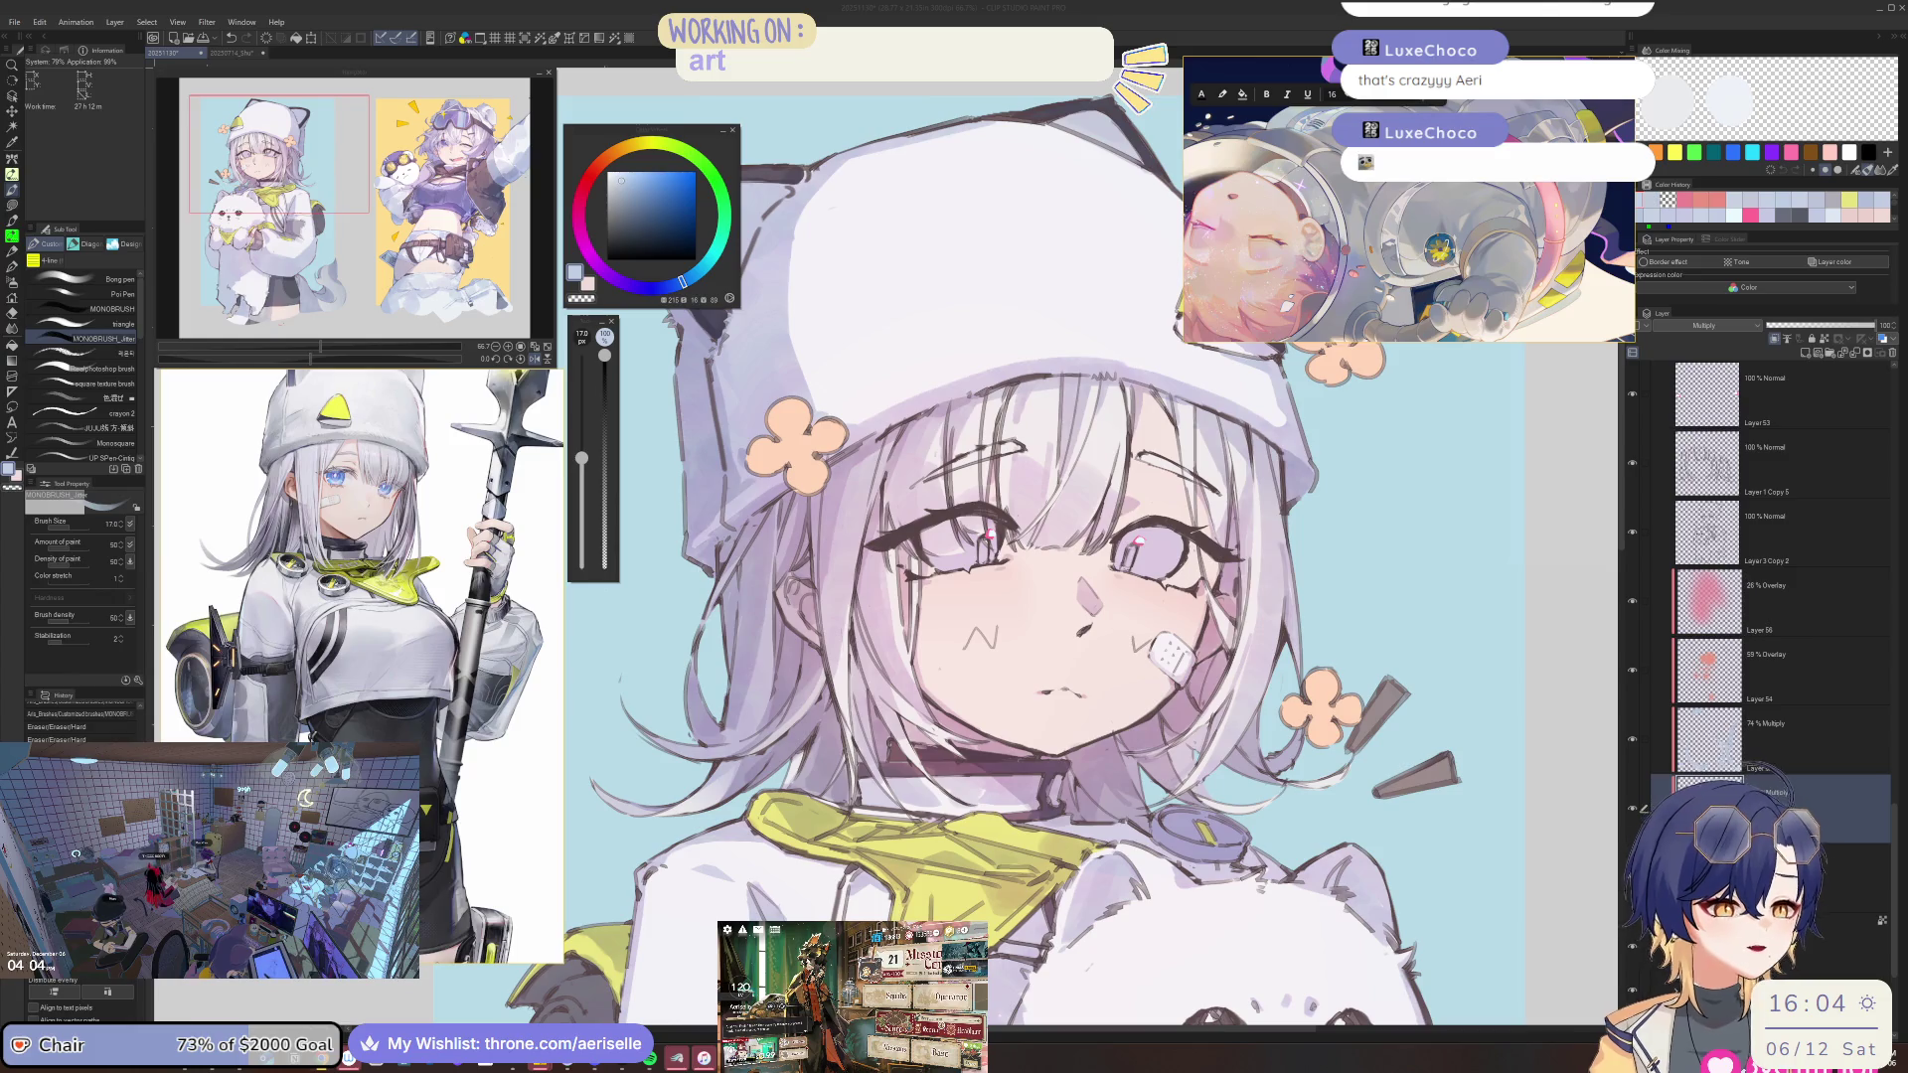
Zoom in on the face, set the brush to 25 and mirror the canvas.
key("alt+Tab")
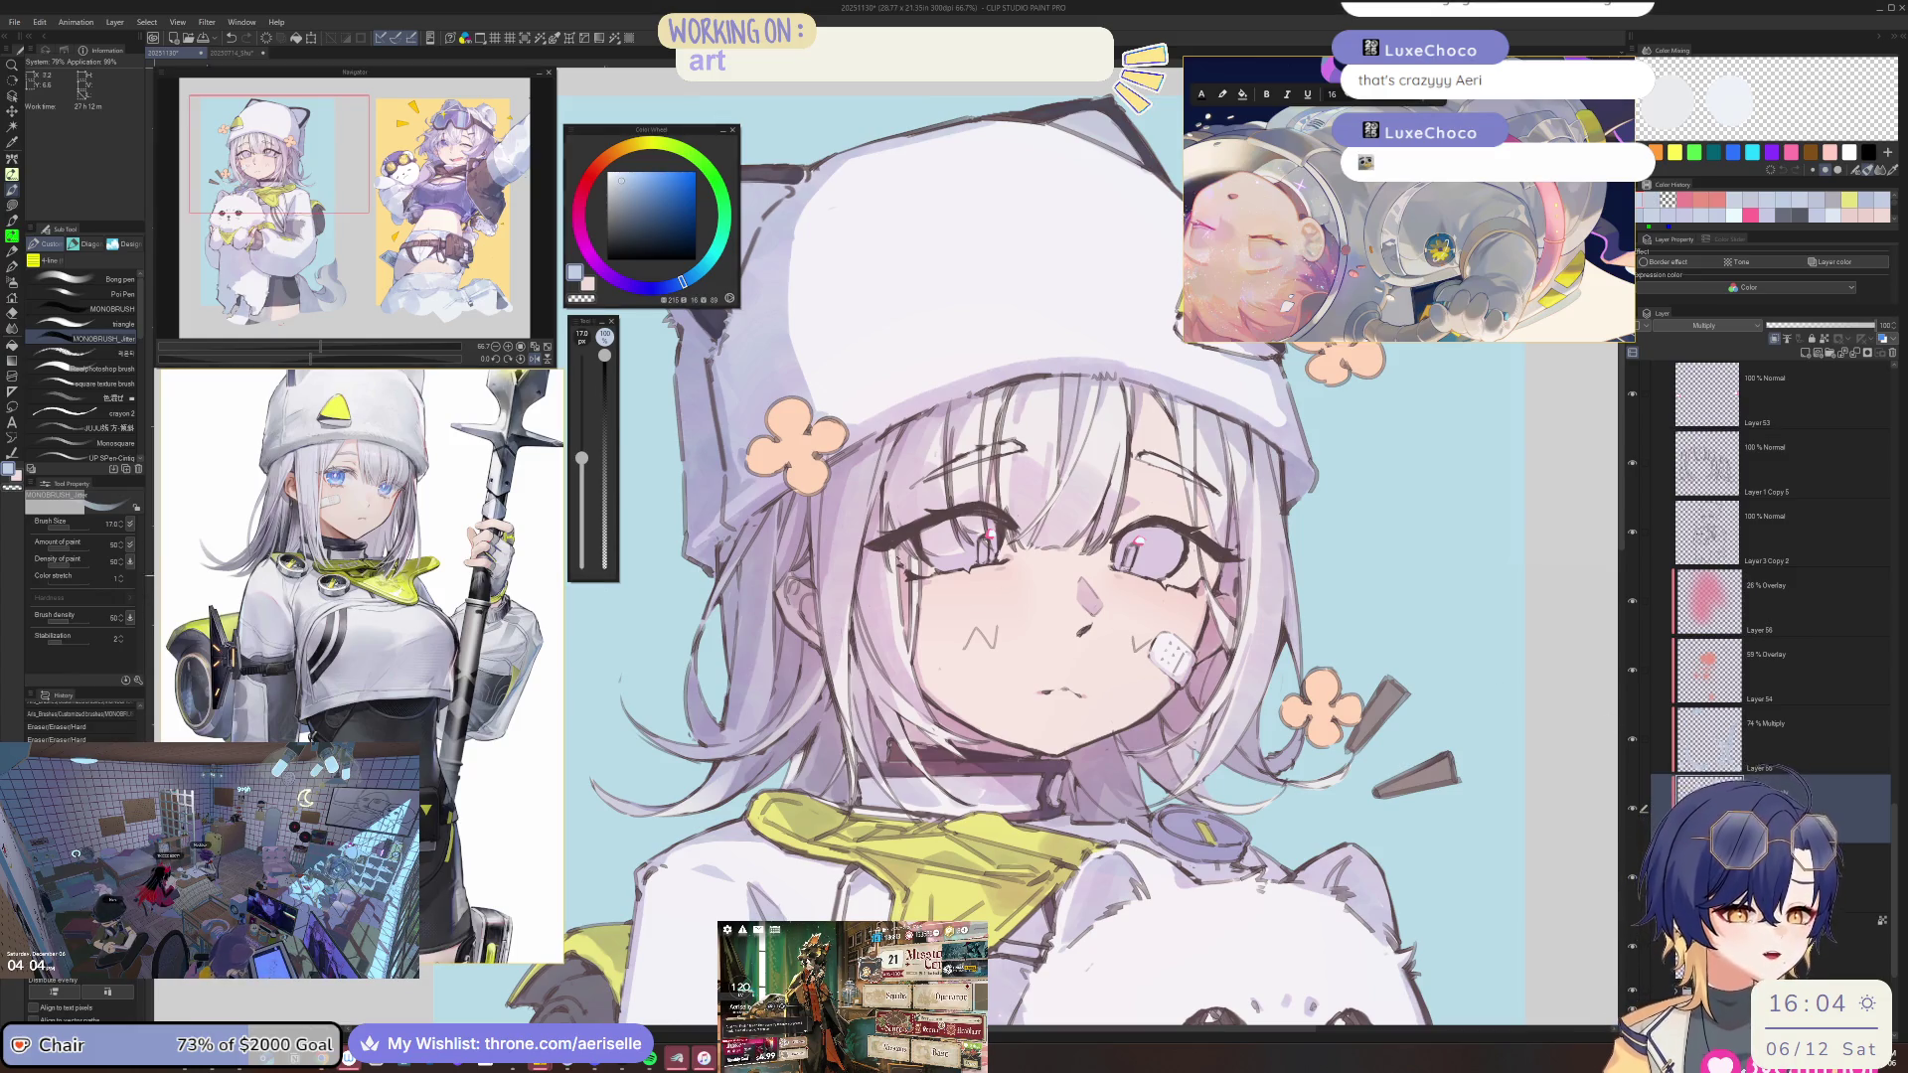
scroll(984, 512, "up", 1)
scroll(983, 512, "up", 1)
scroll(984, 512, "up", 2)
key("bracketright")
key("bracketright")
key("bracketright")
key("bracketleft")
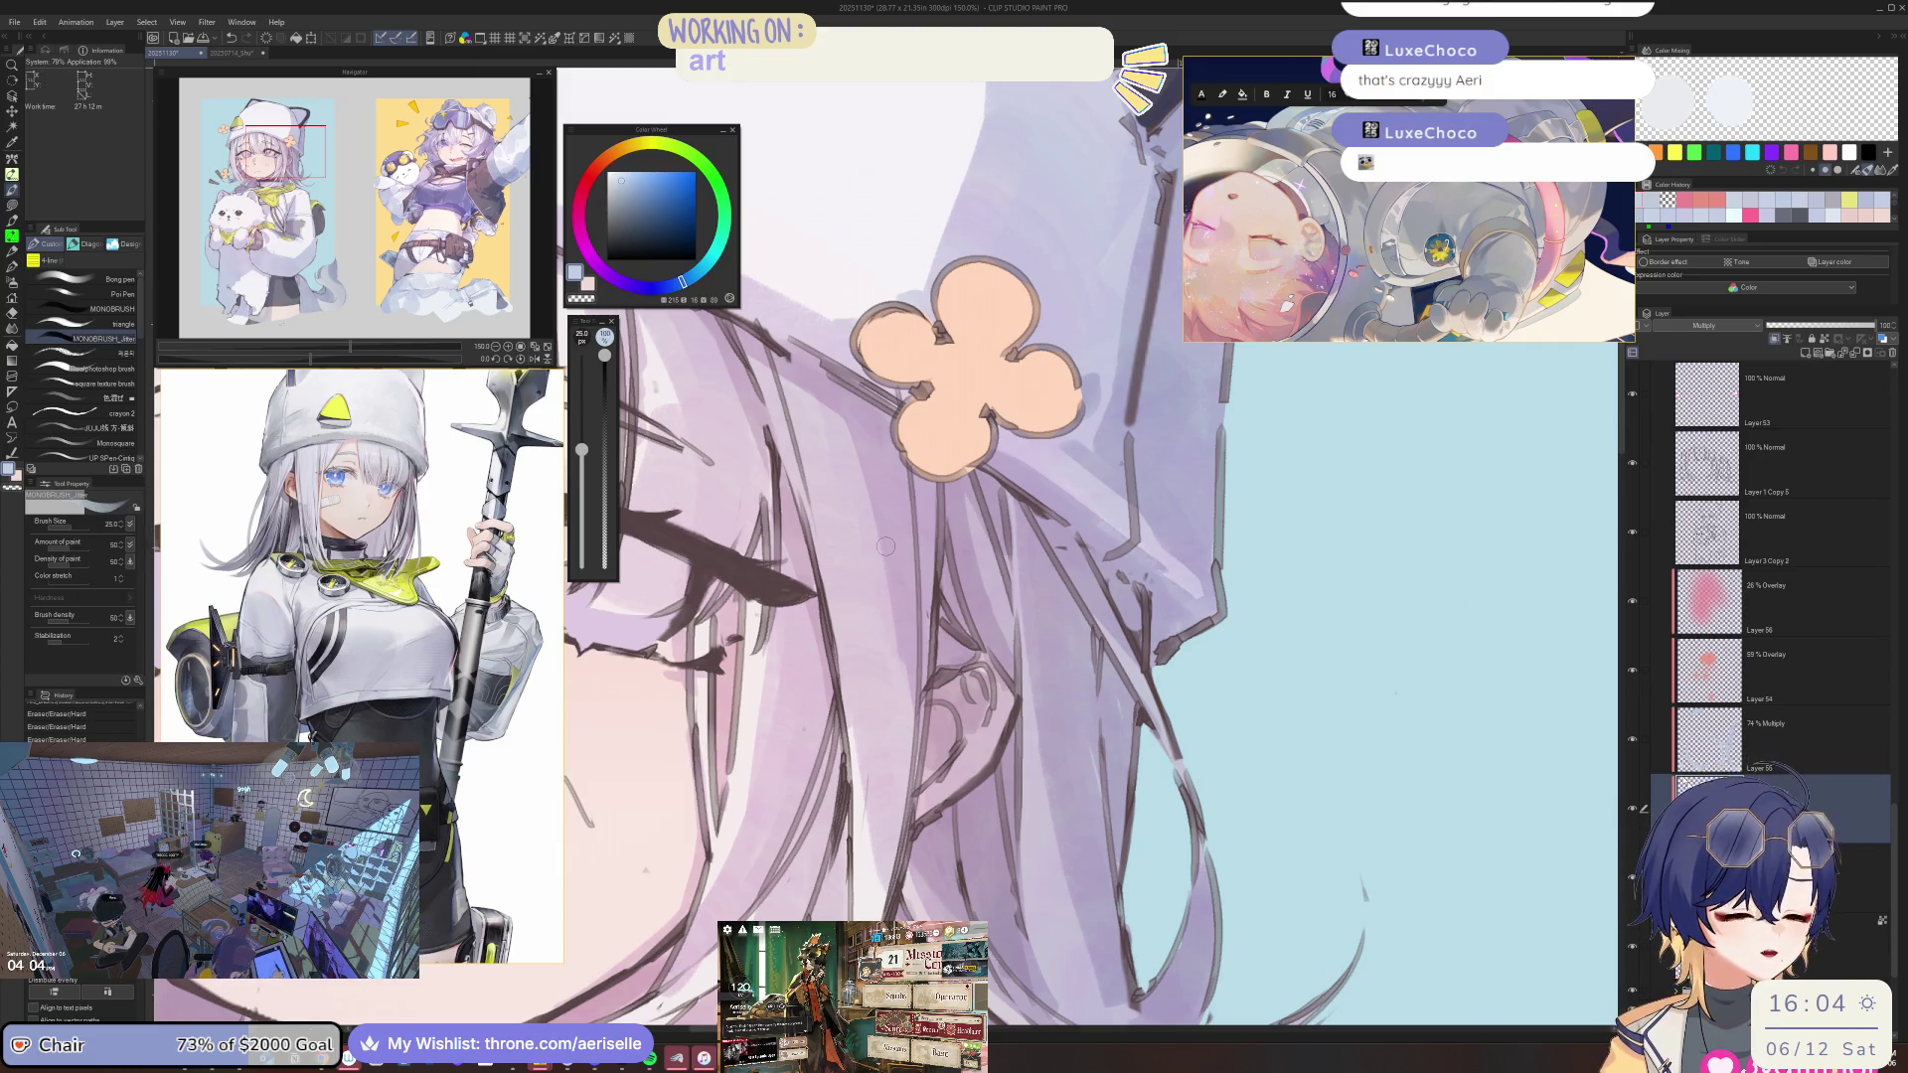
key("h")
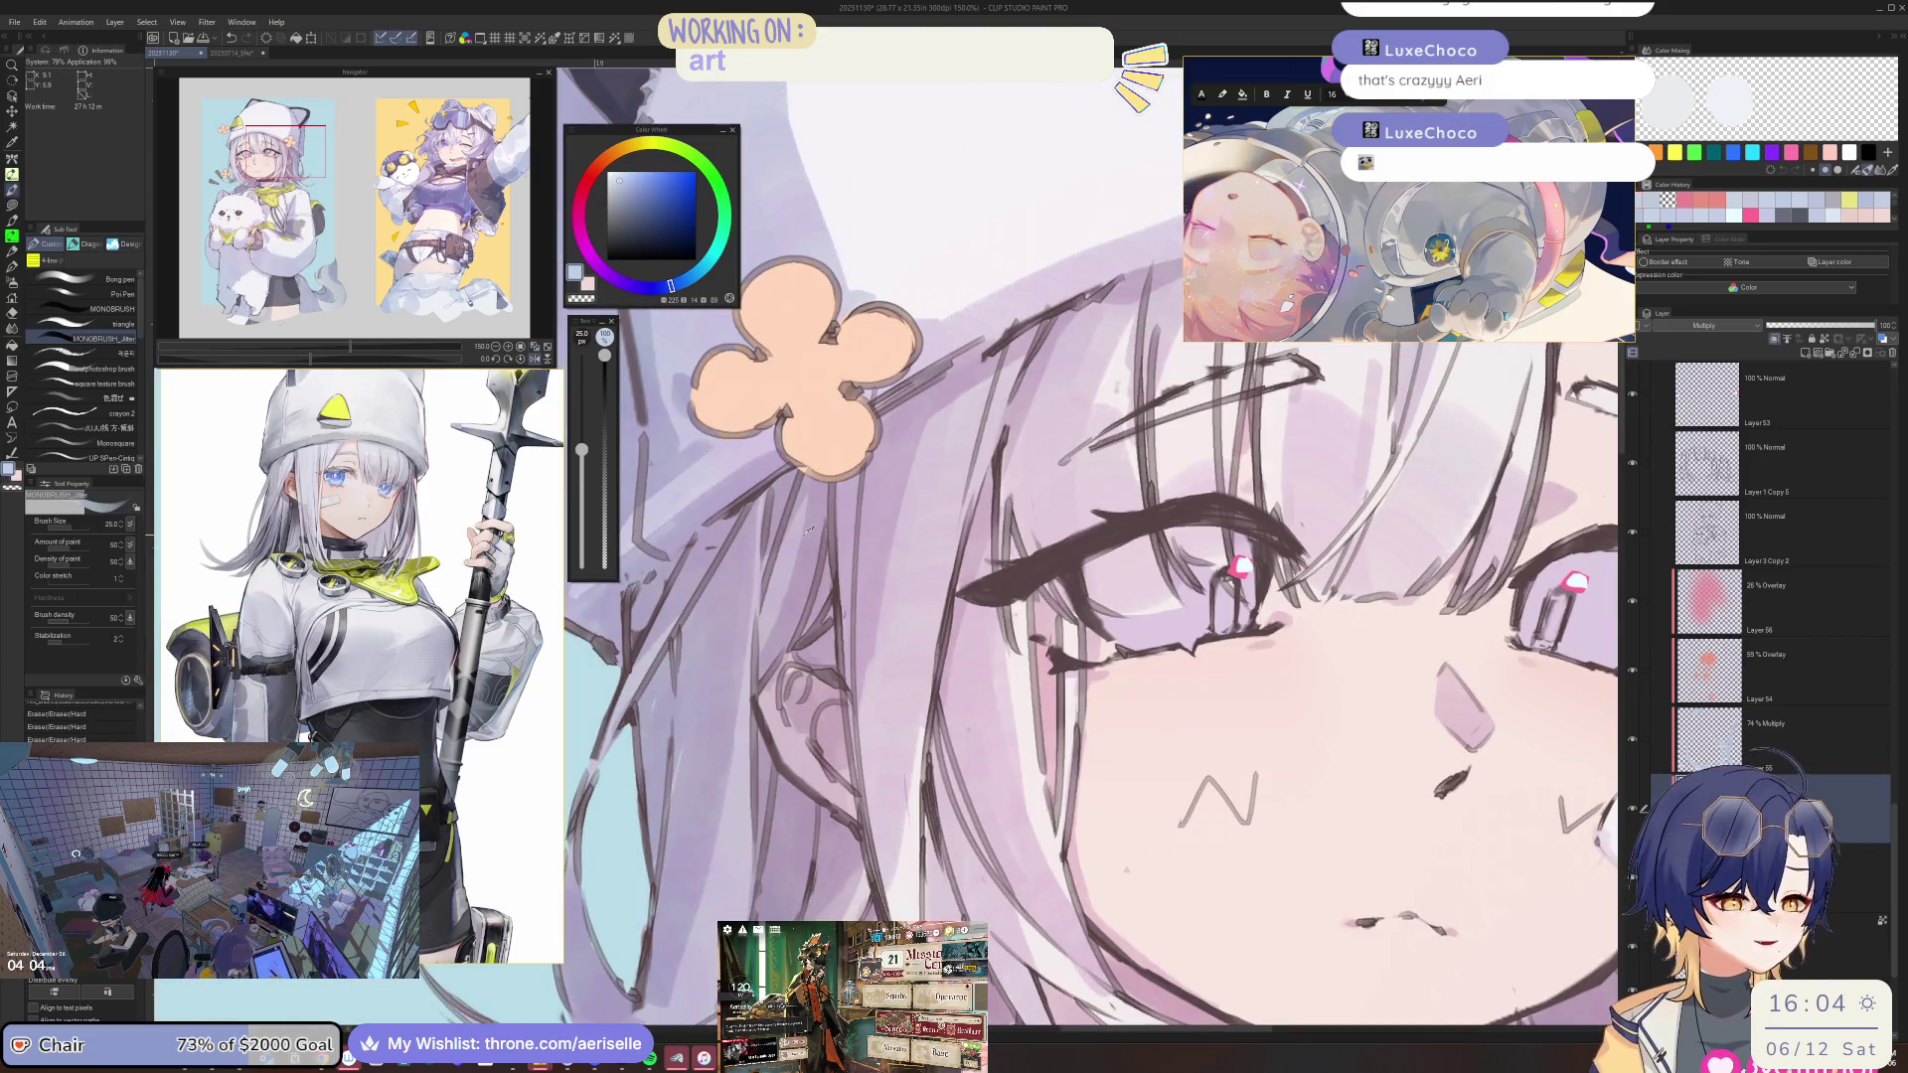
Zoom to 100% on the face, set the brush to 20 and dab an airbrush mark.
key("ctrl+0")
key("ctrl+equal")
key("bracketleft")
key("minus")
key("minus")
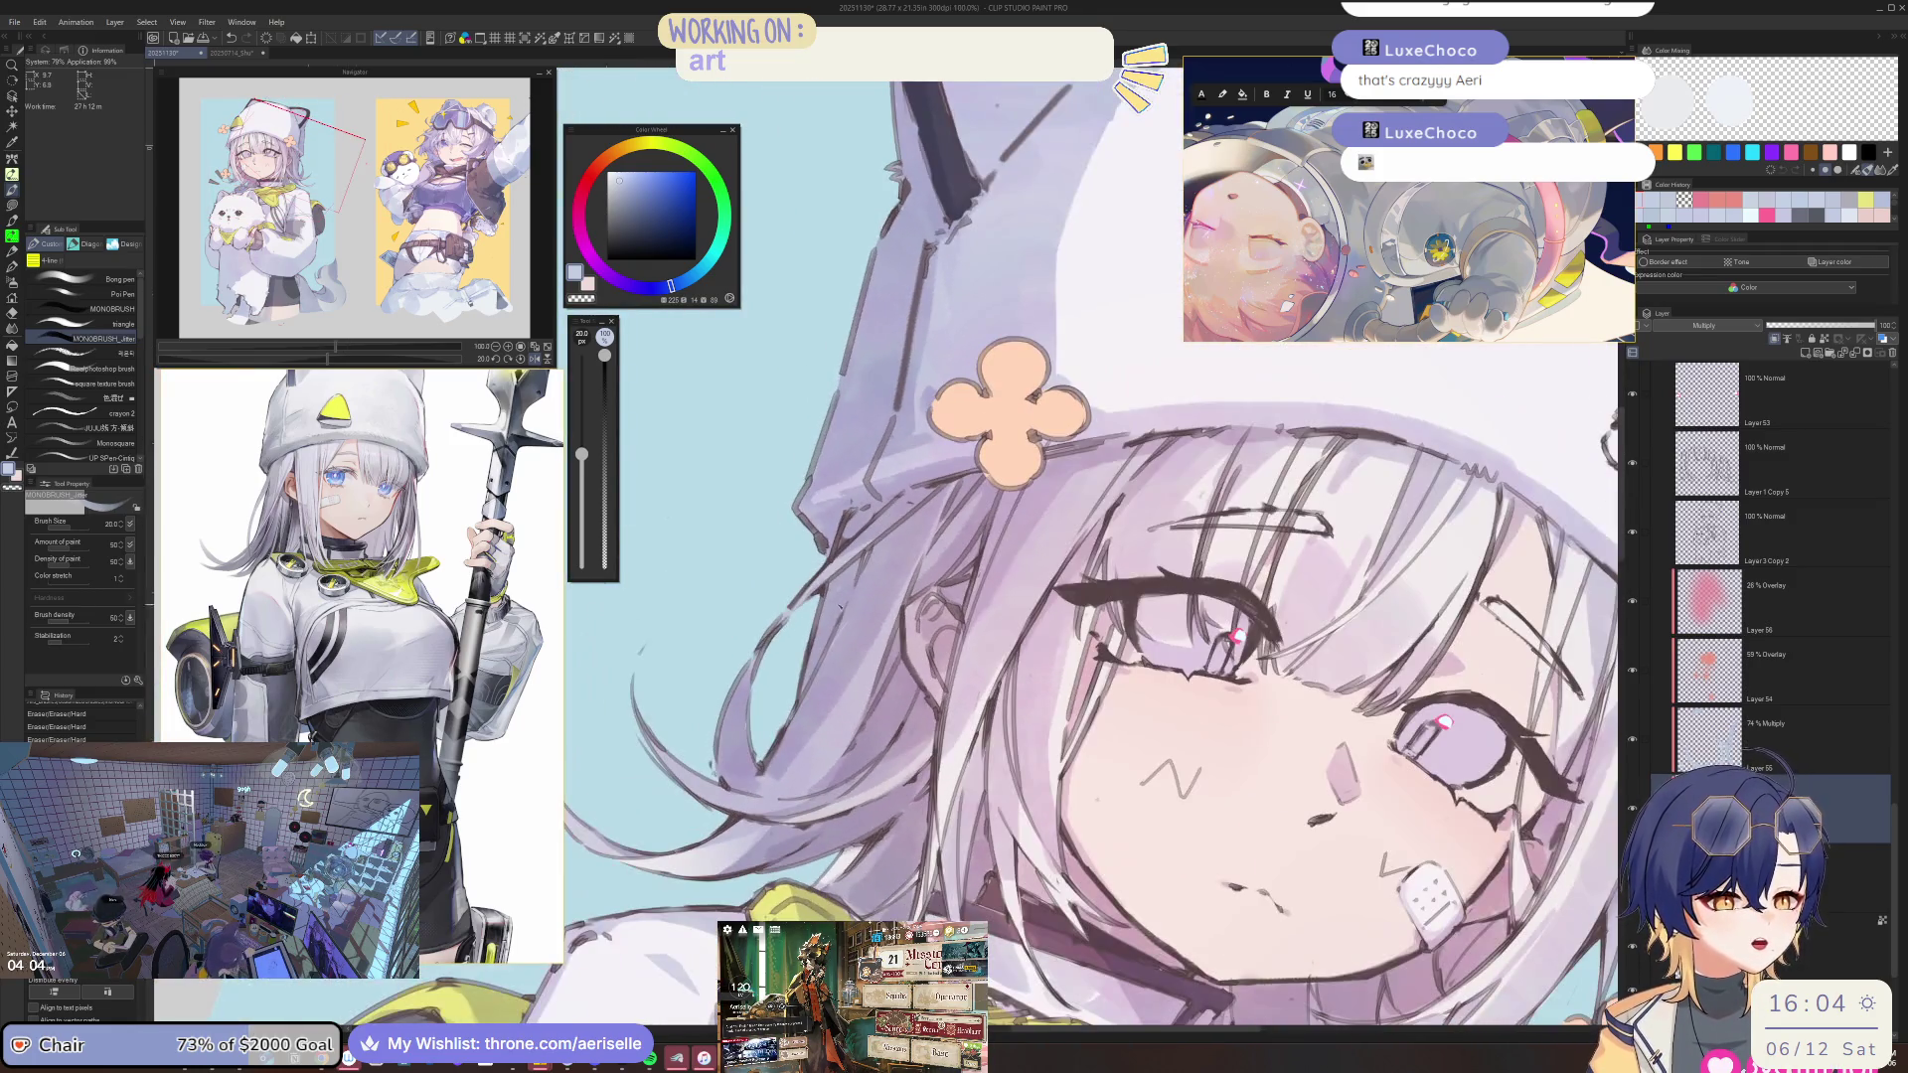
left_click(665, 517)
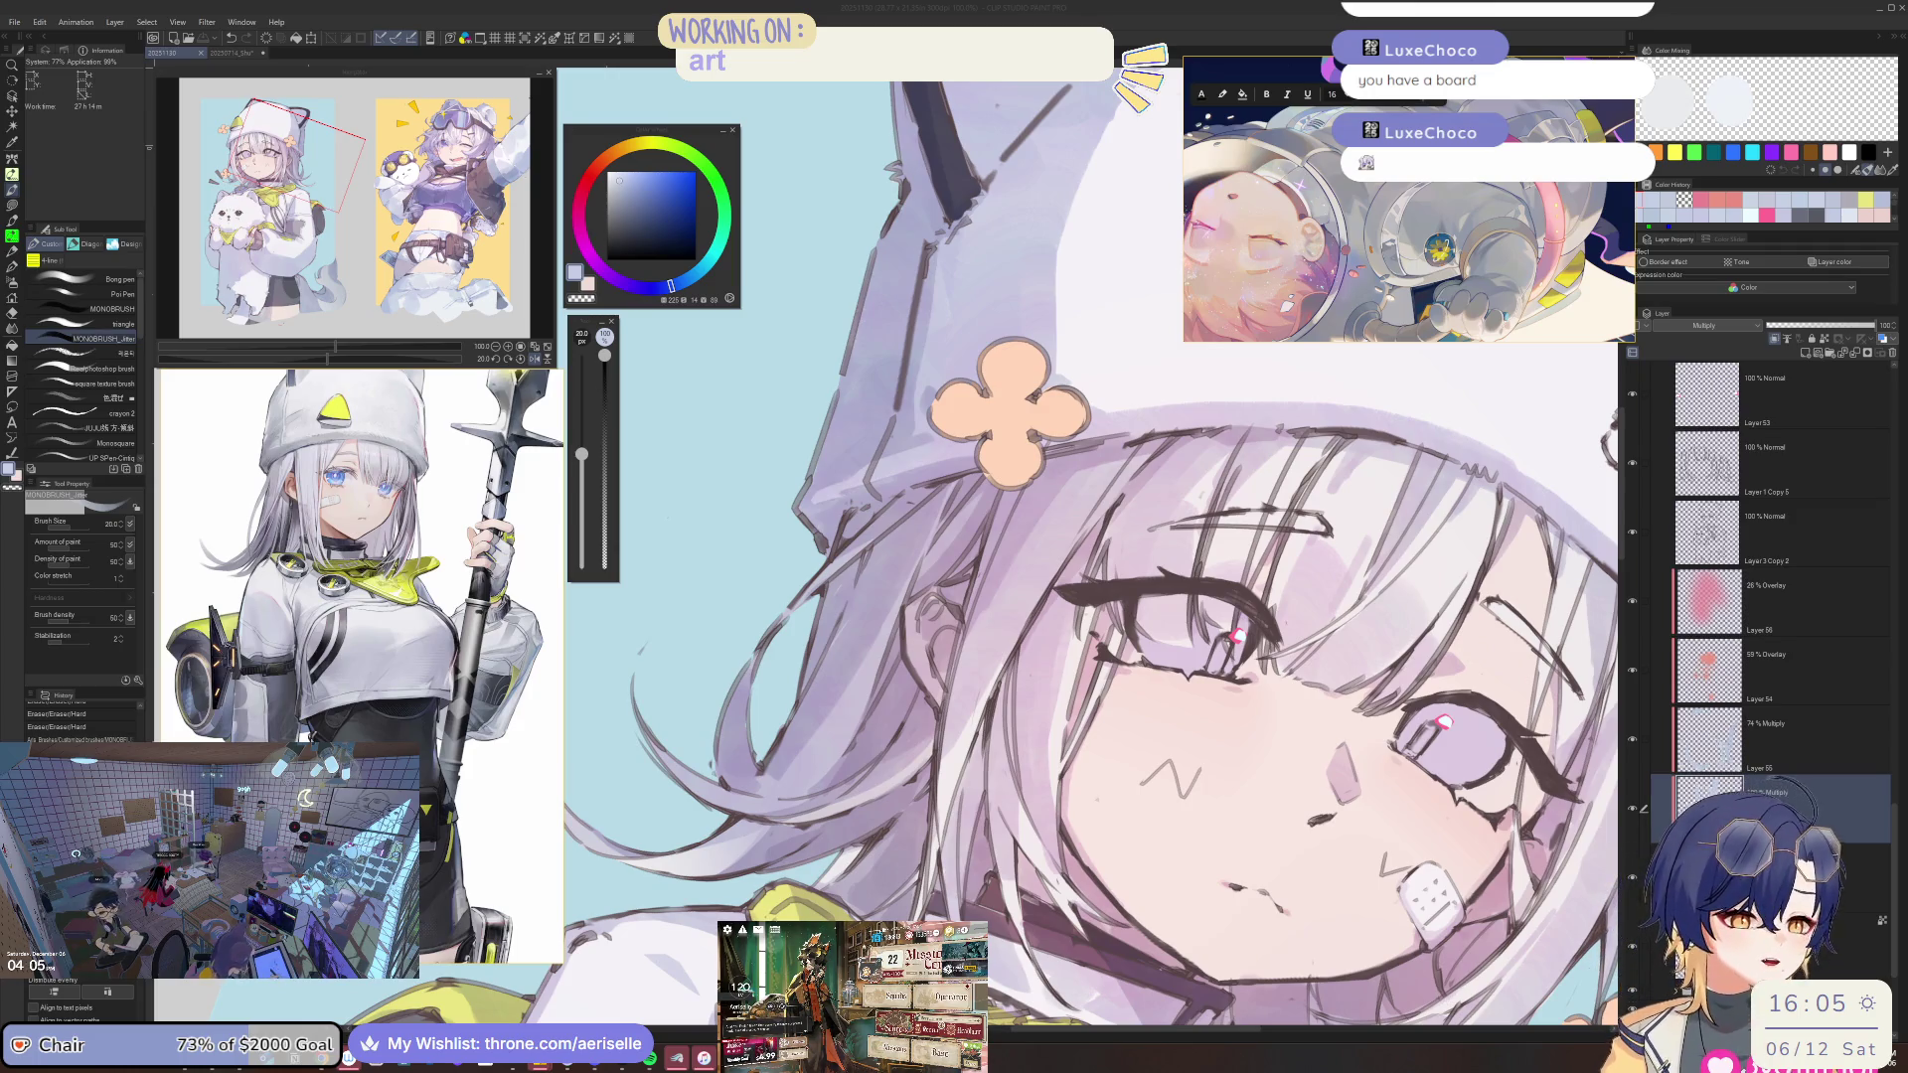
key("alt+Tab")
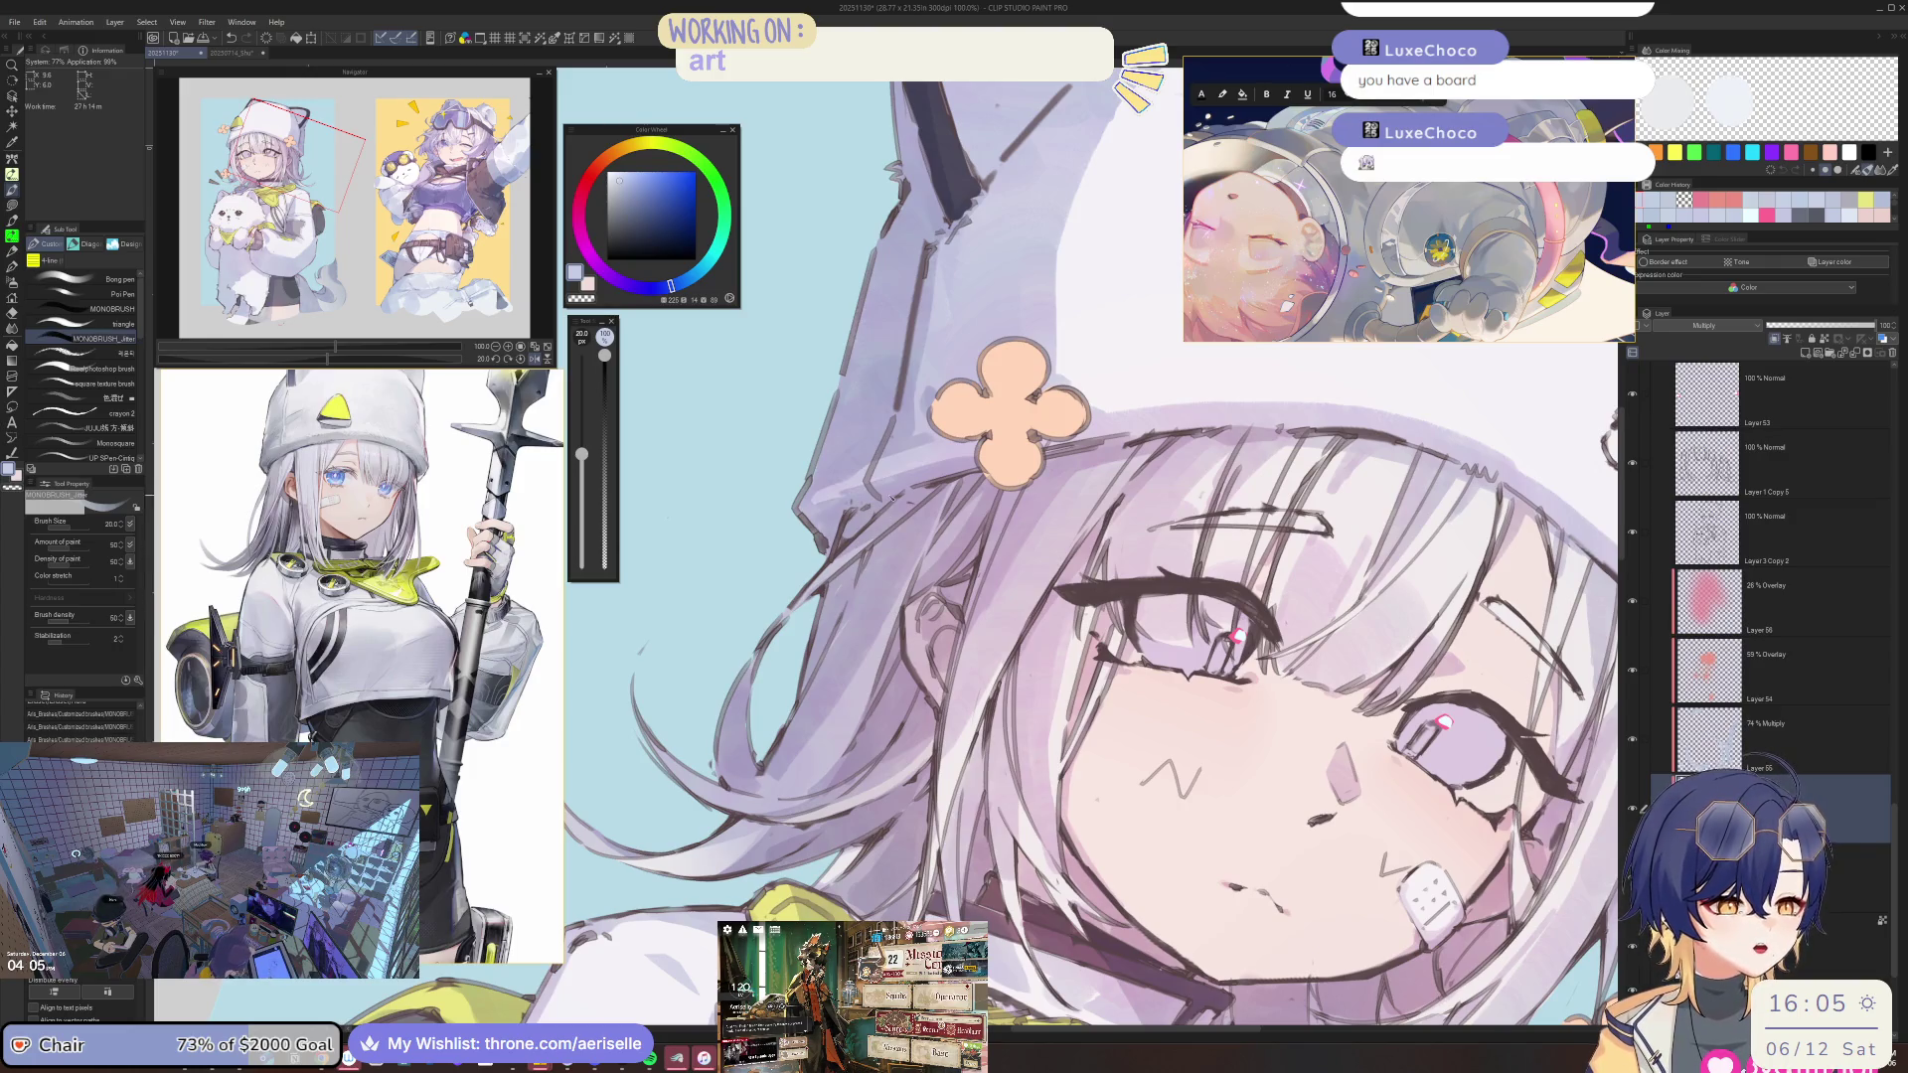
scroll(1147, 740, "down", 2)
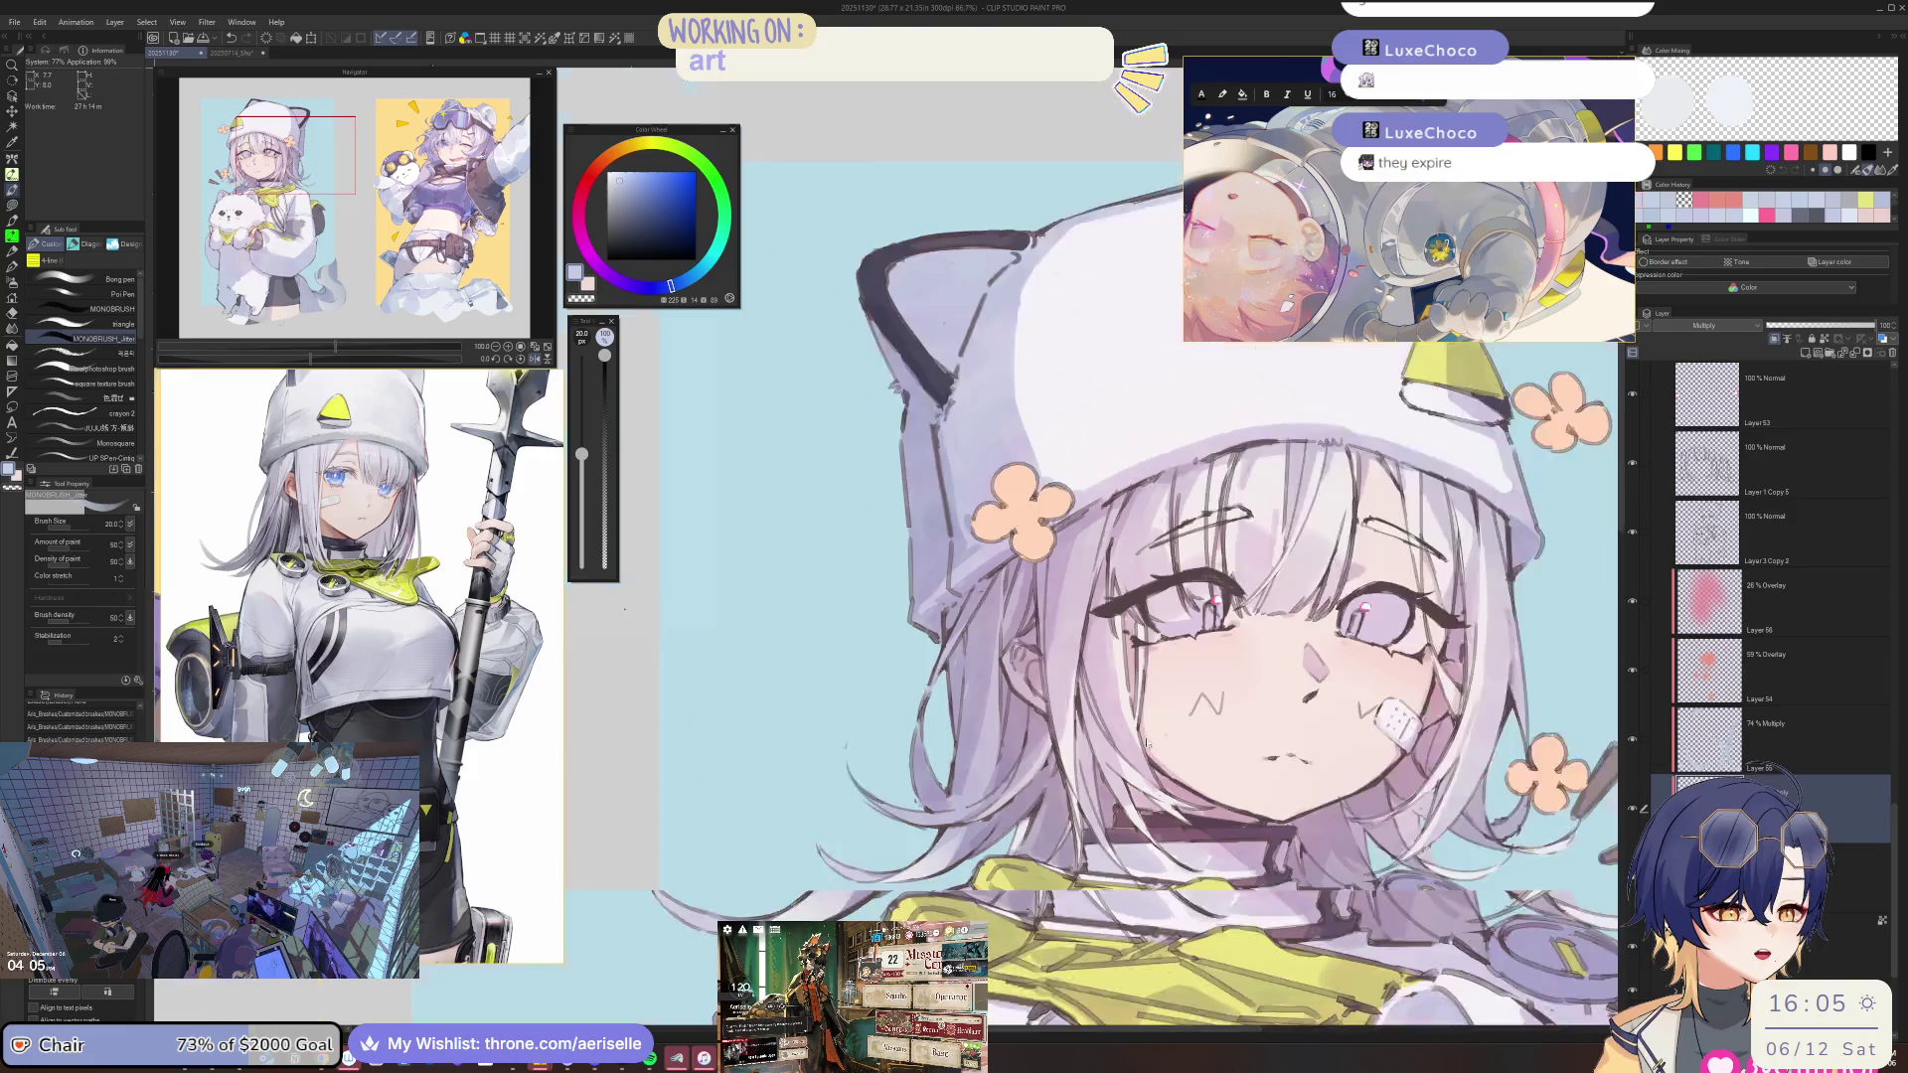
mouse_move(1147, 740)
left_mouse_down()
mouse_move(959, 763)
mouse_move(956, 846)
left_mouse_up()
scroll(1282, 574, "up", 3)
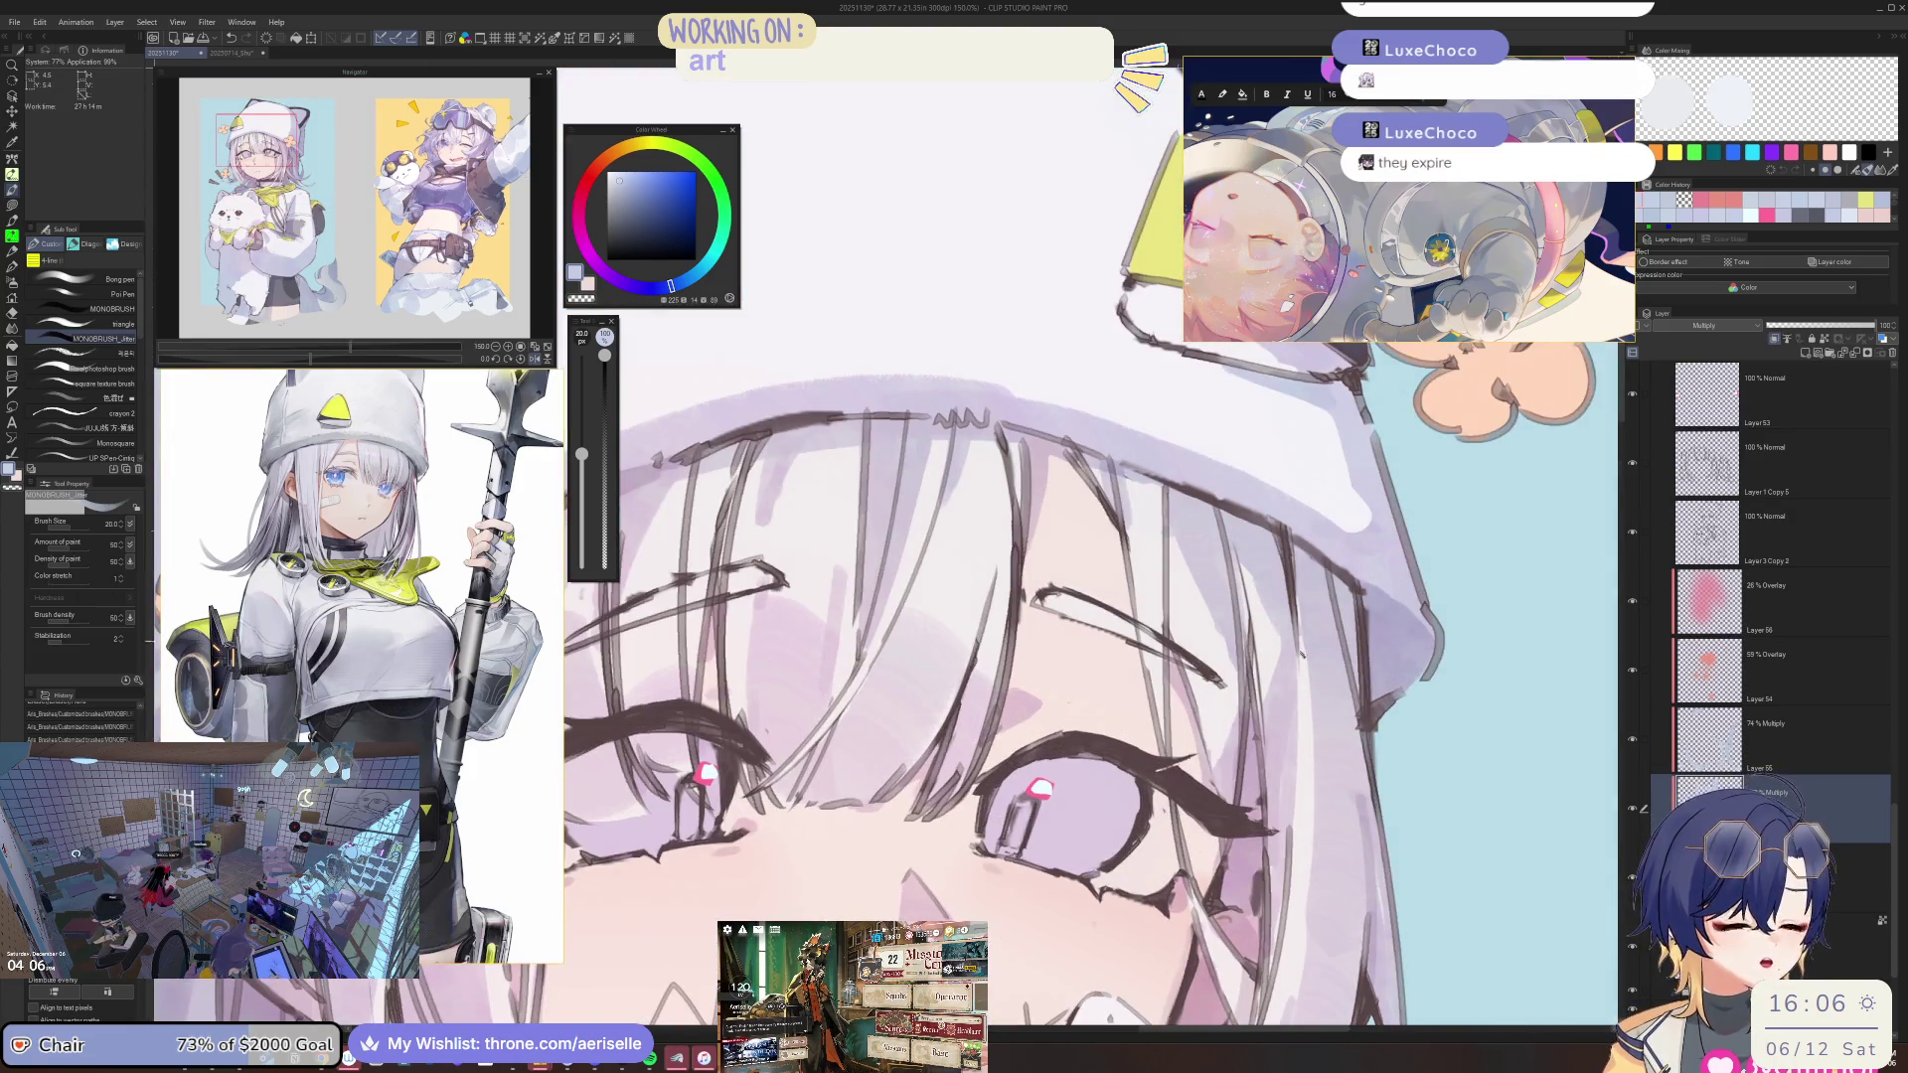
left_click_drag(1093, 596, 1292, 576)
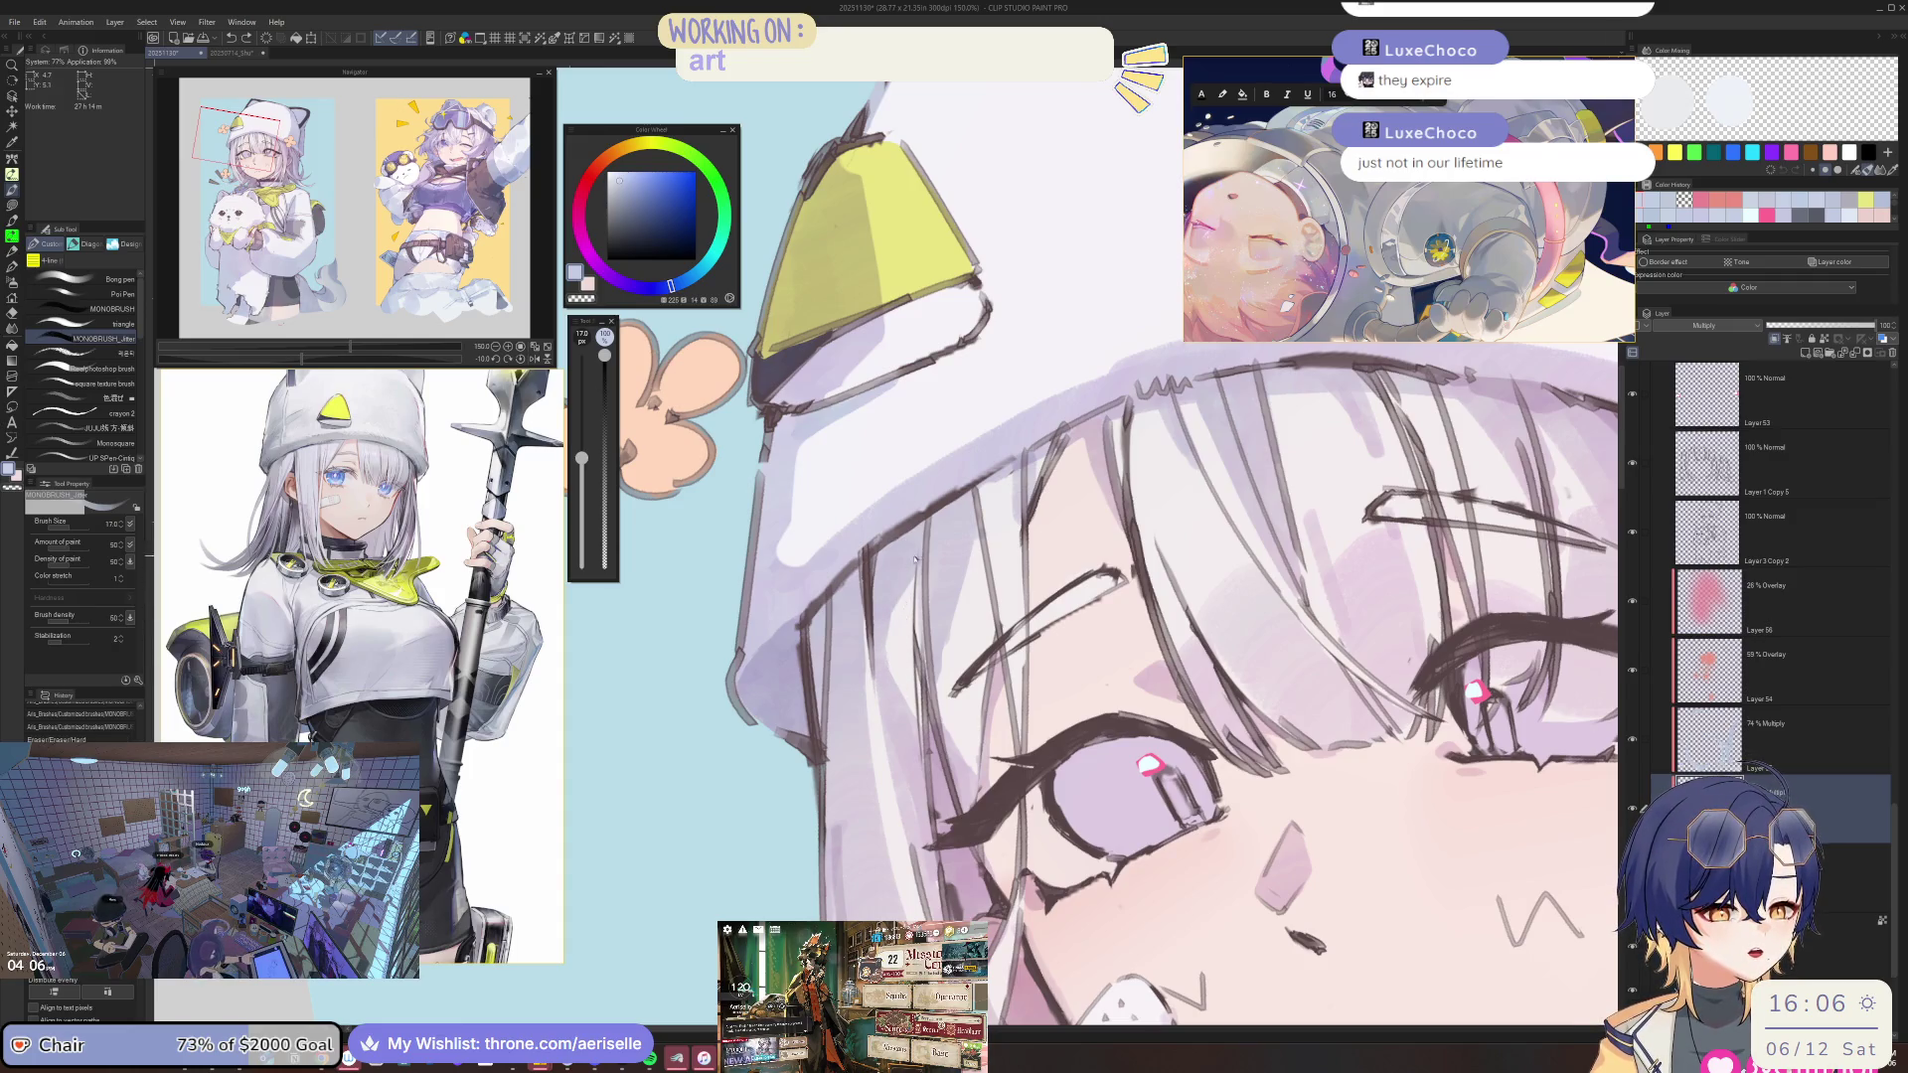
key("ctrl+0")
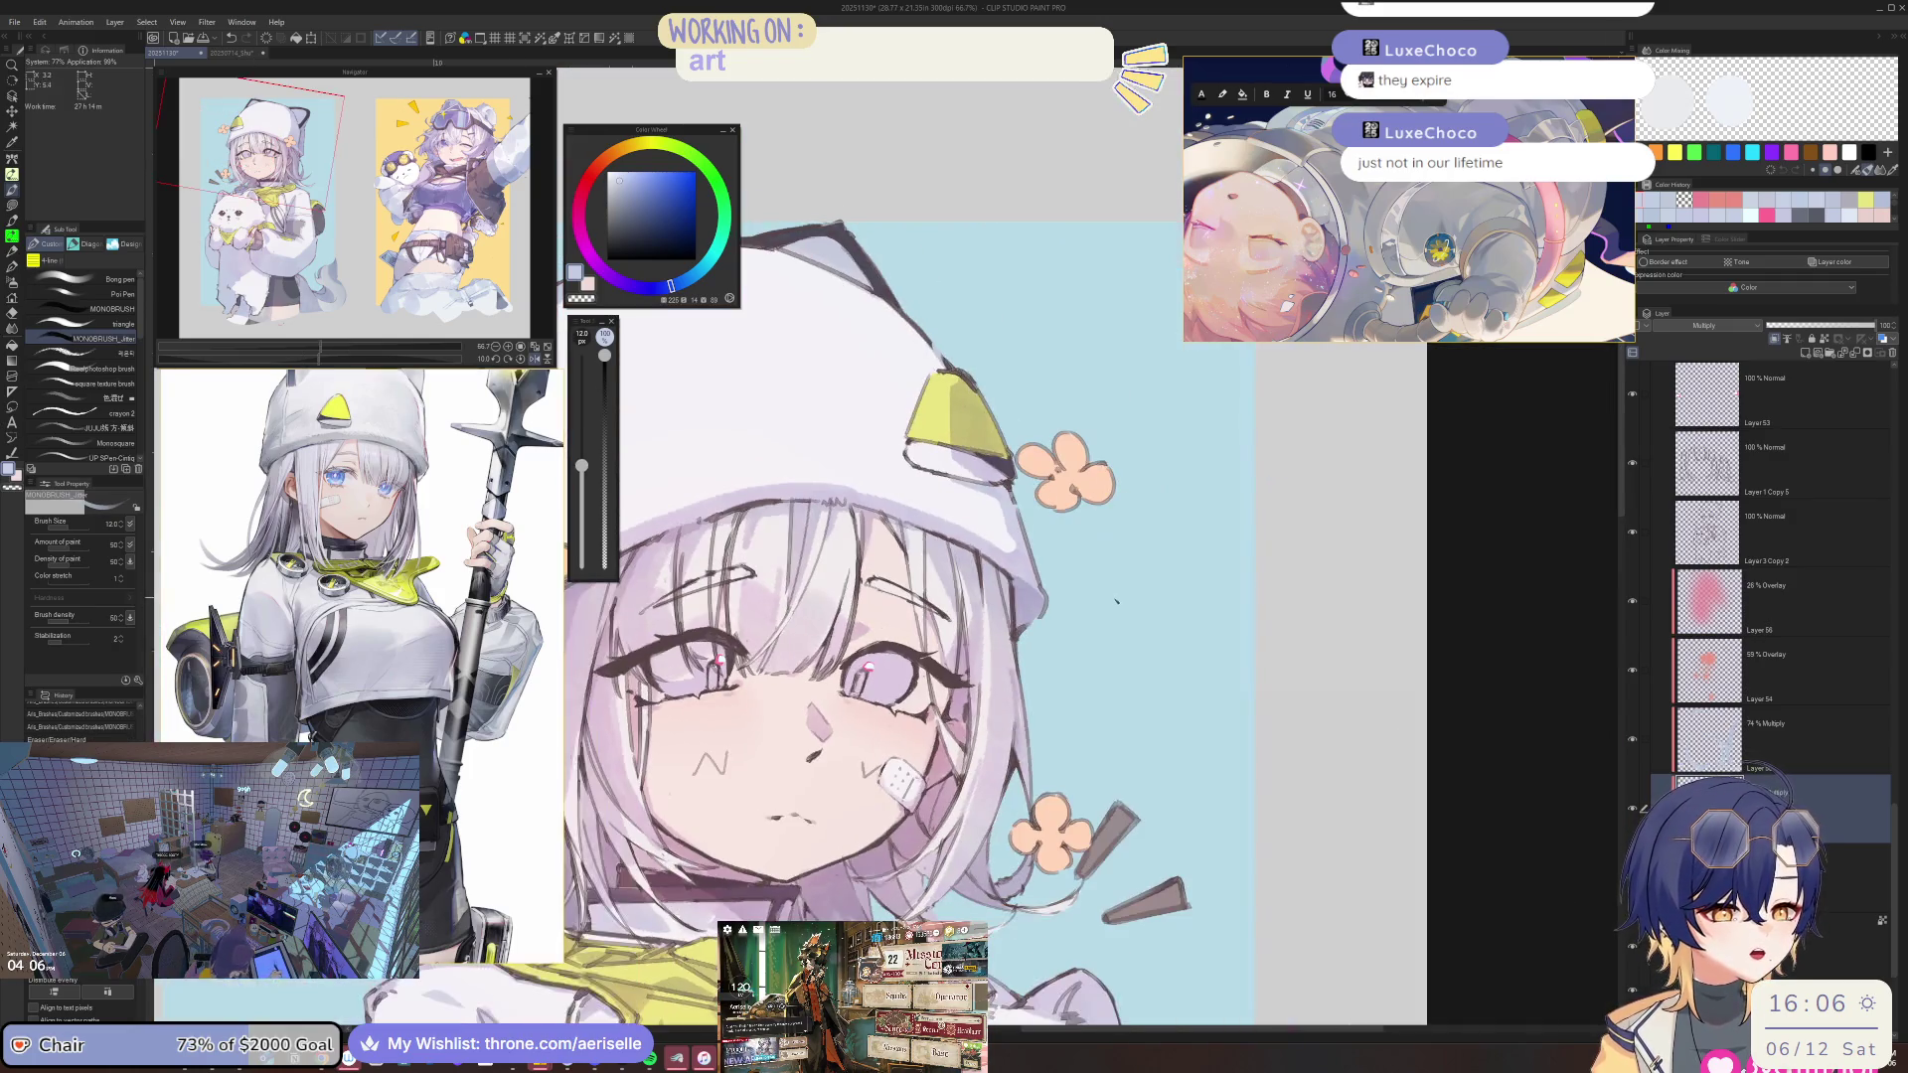
key("ctrl+plus")
key("ctrl+plus")
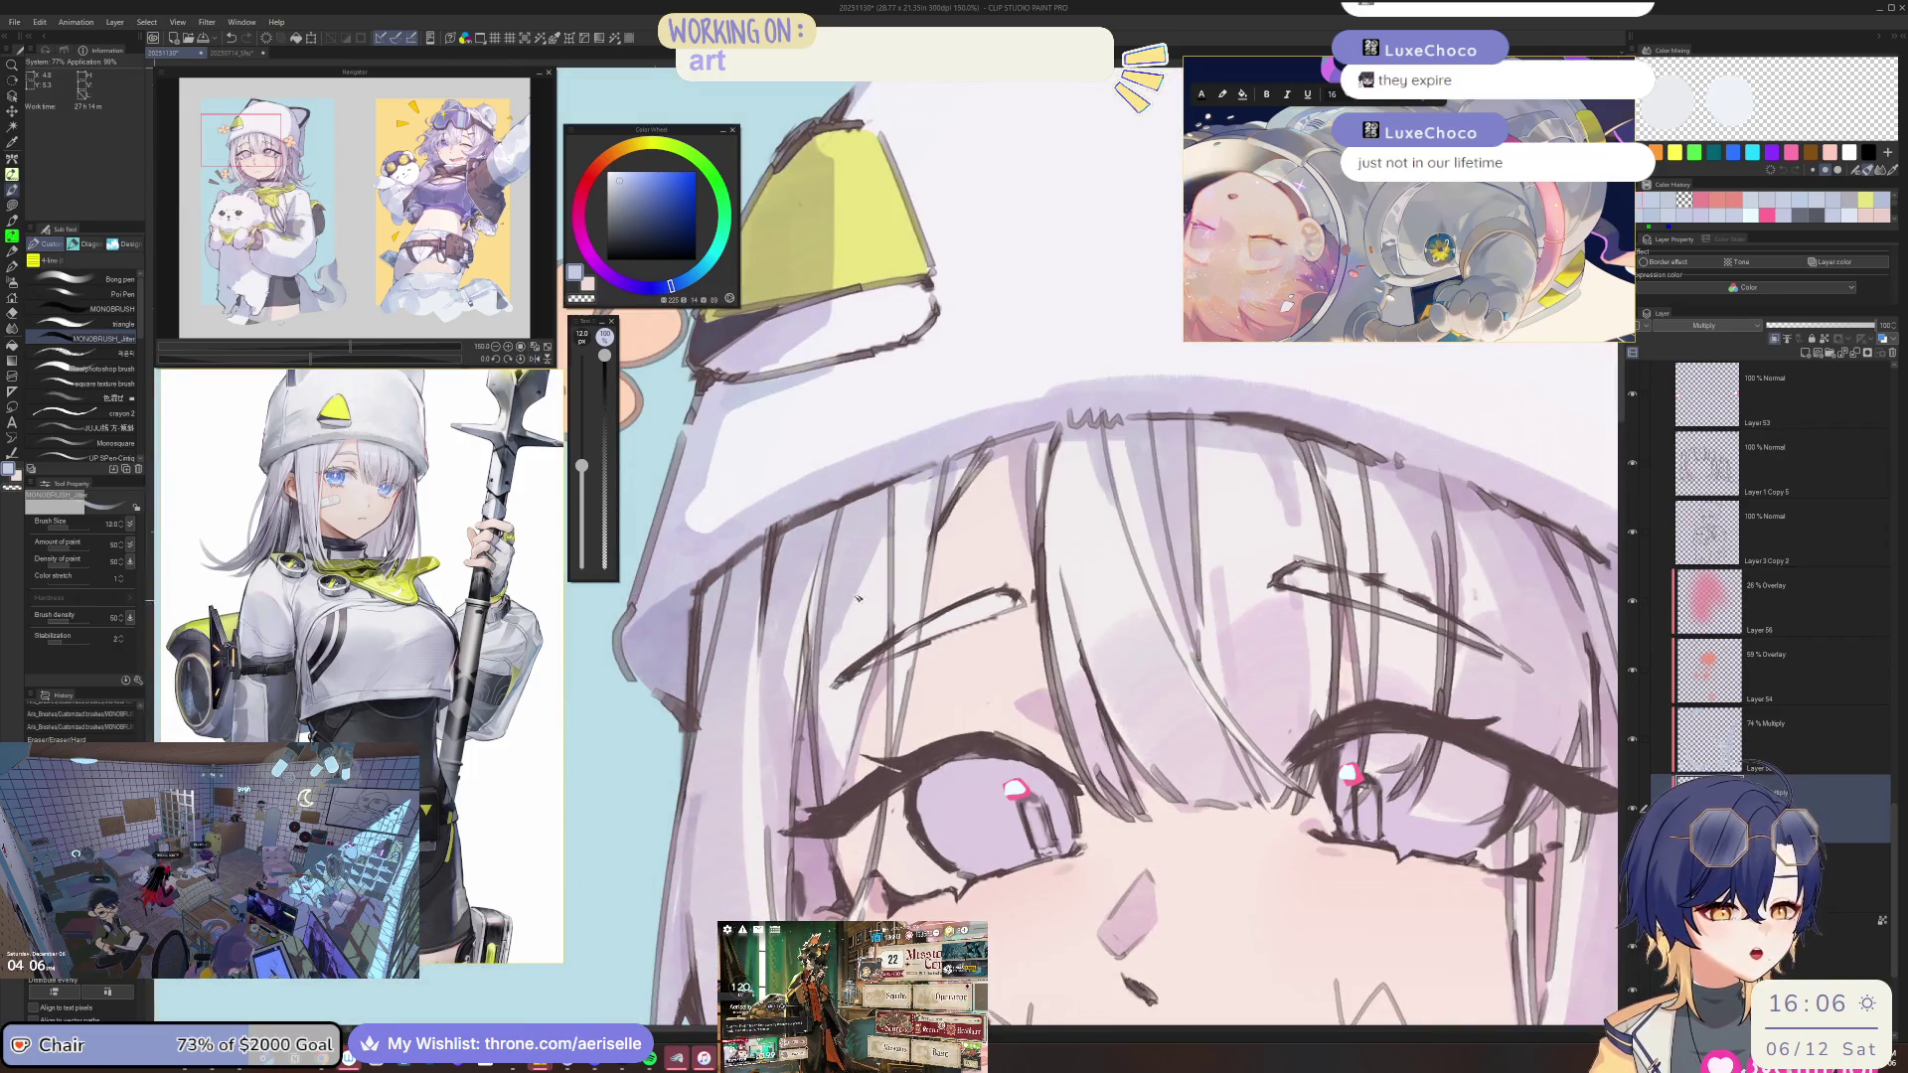
key("ctrl+0")
key("ctrl+alt+0")
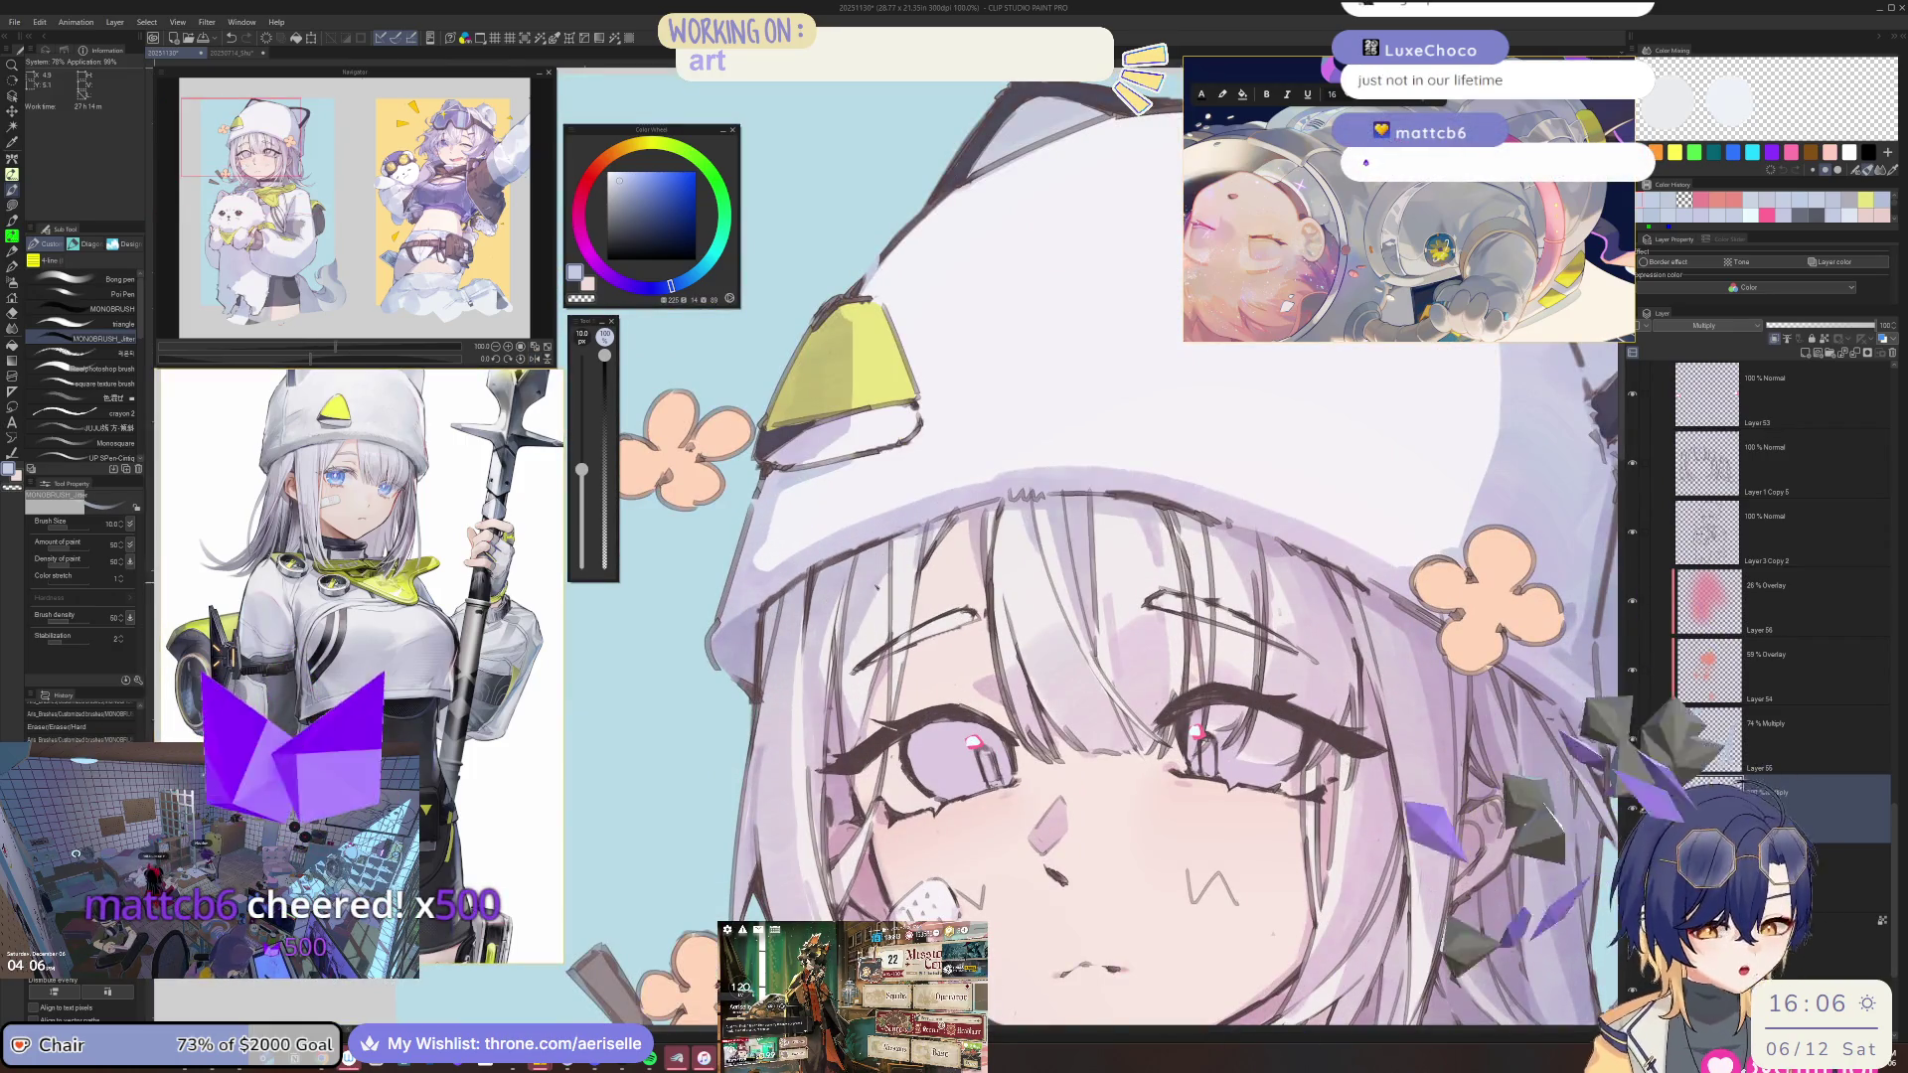
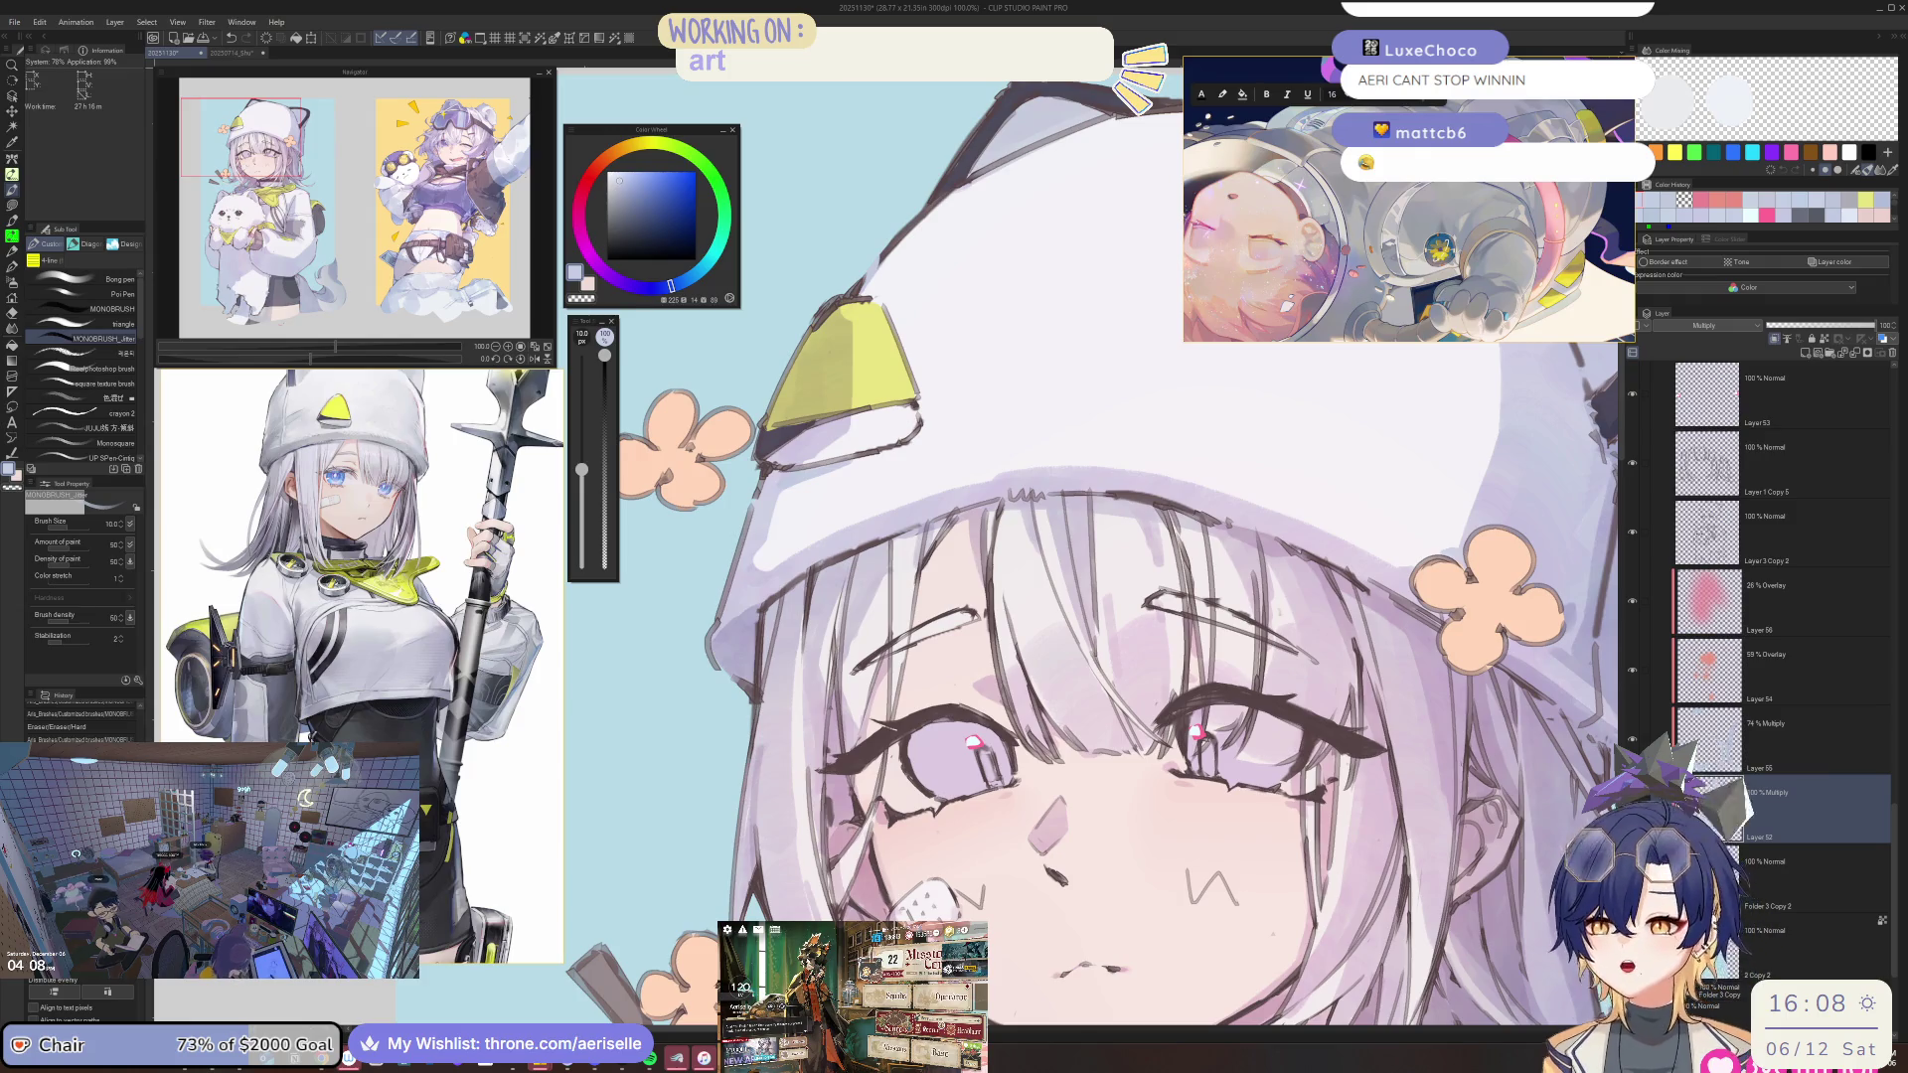
Switch from Clip Studio Paint to the T.I.T.S. throwing overlay via the taskbar.
left_click(1423, 1044)
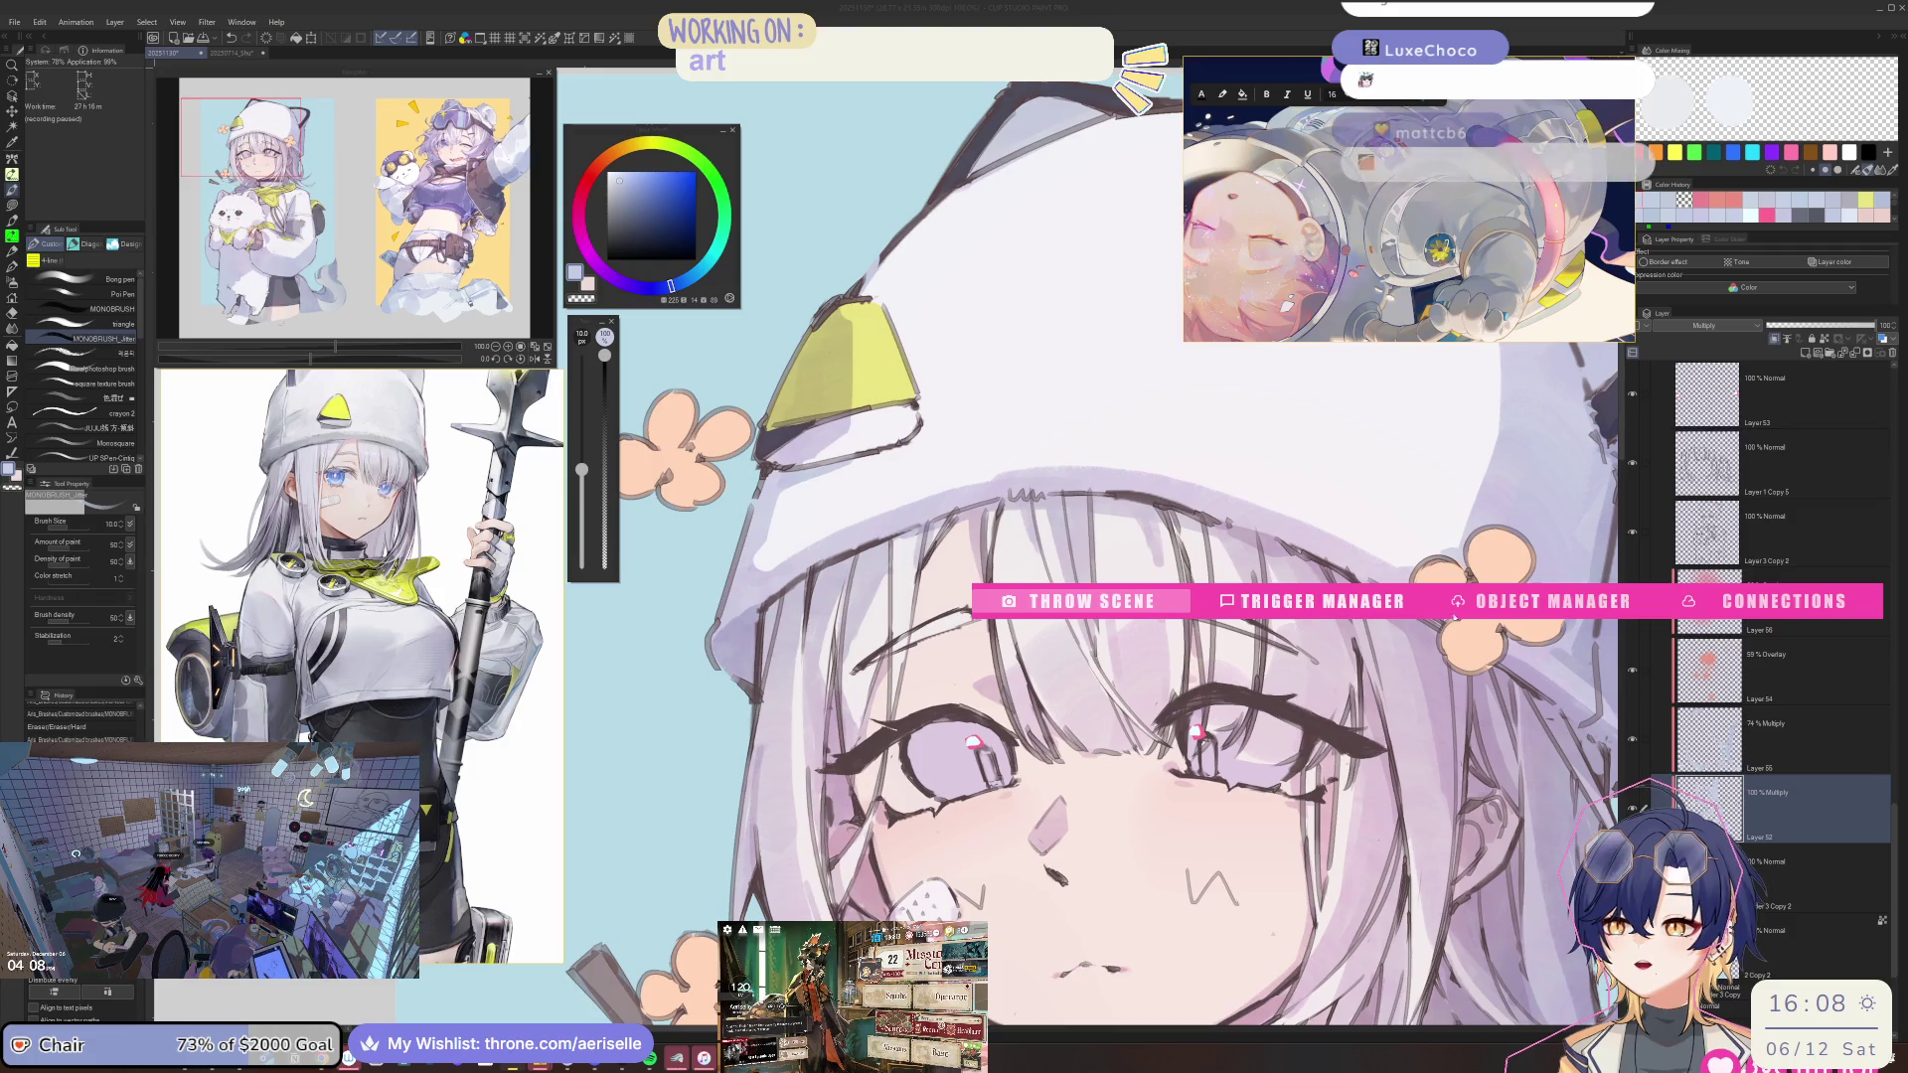
left_click(1571, 608)
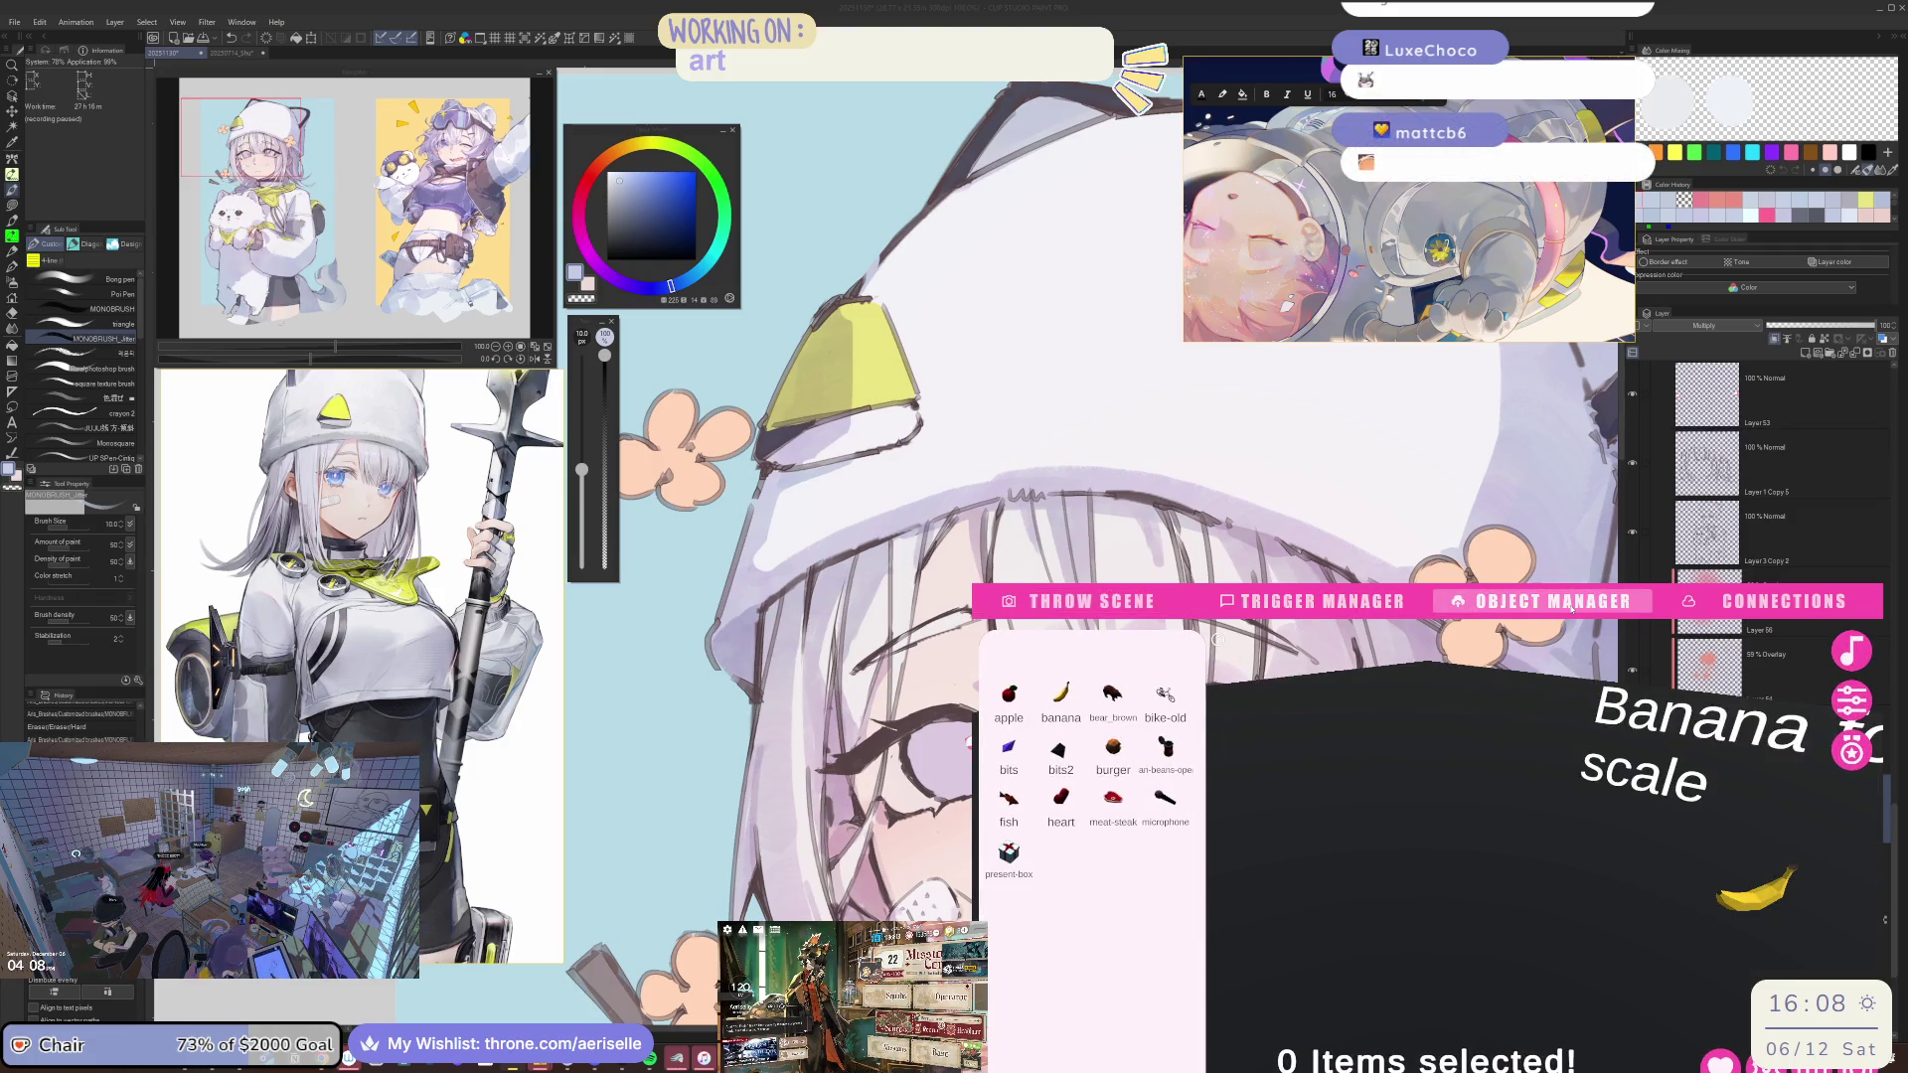
left_click(1398, 608)
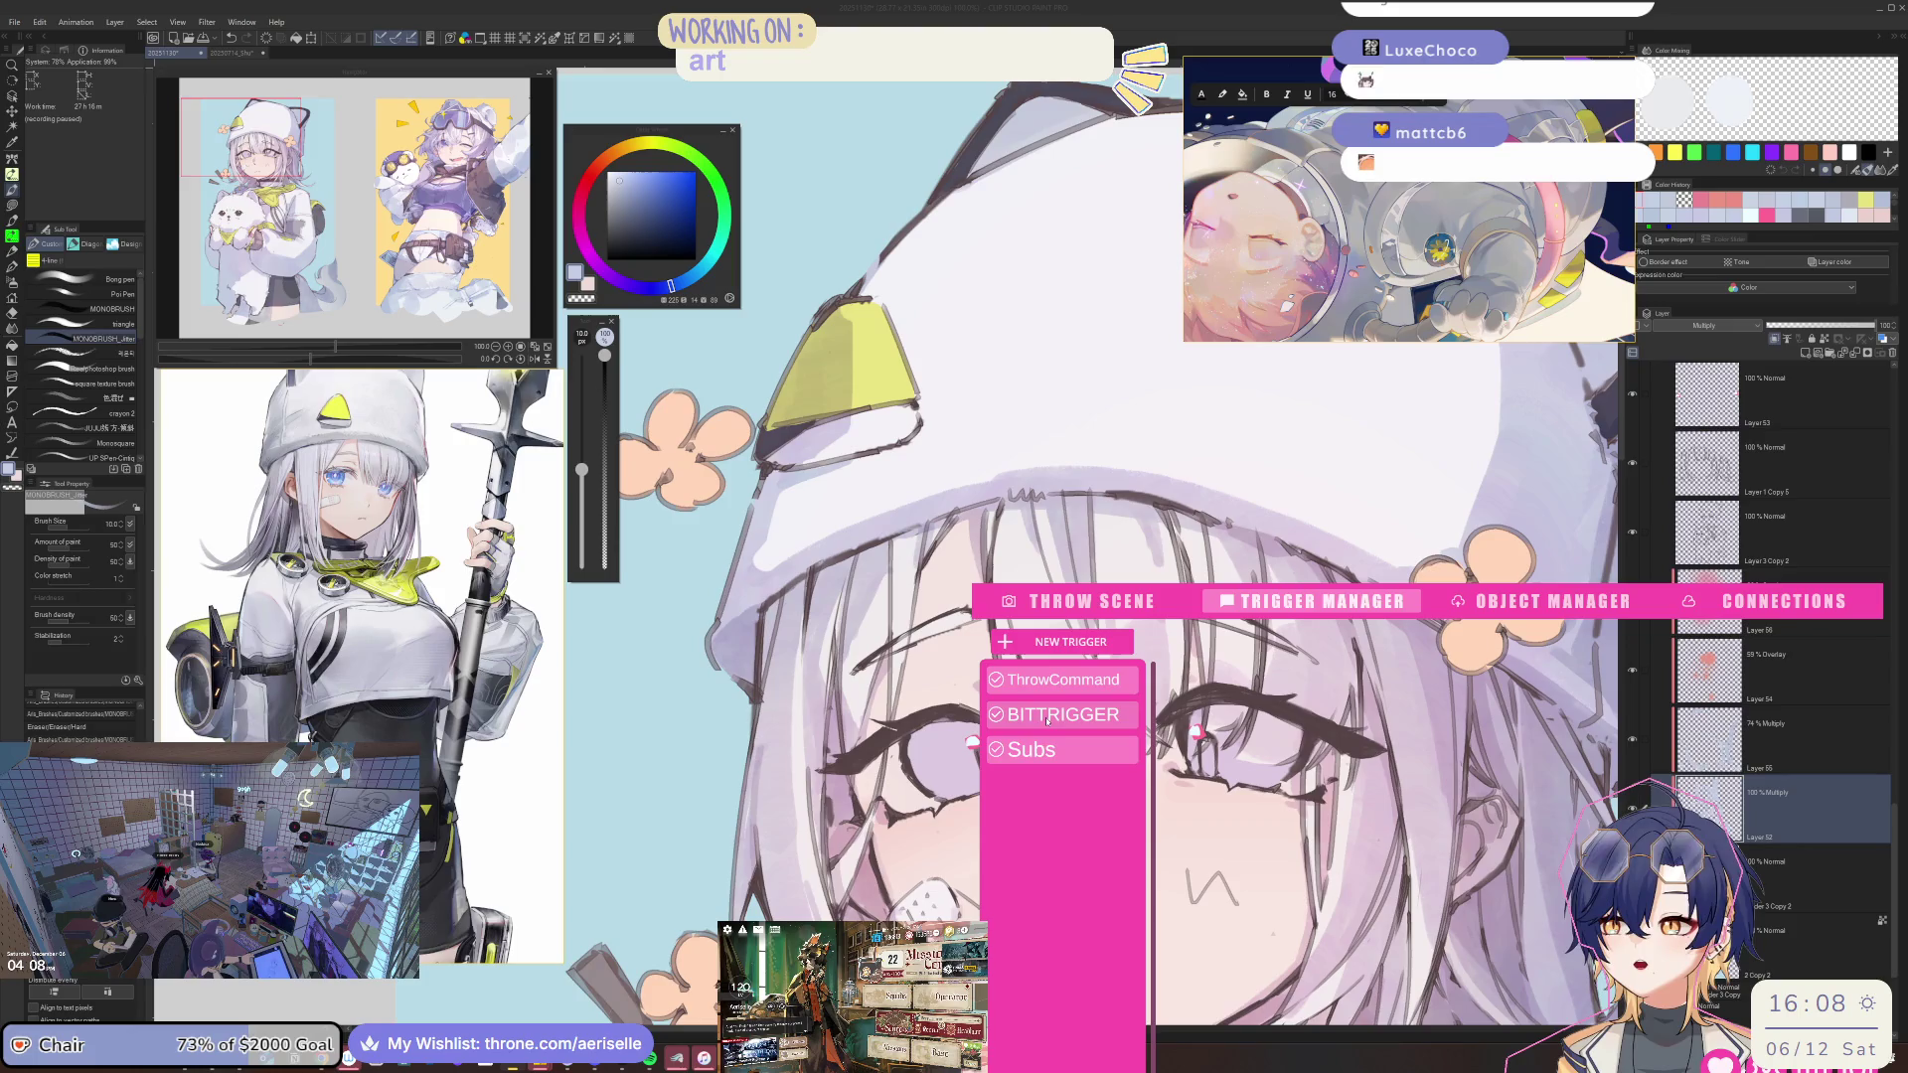
left_click(1090, 719)
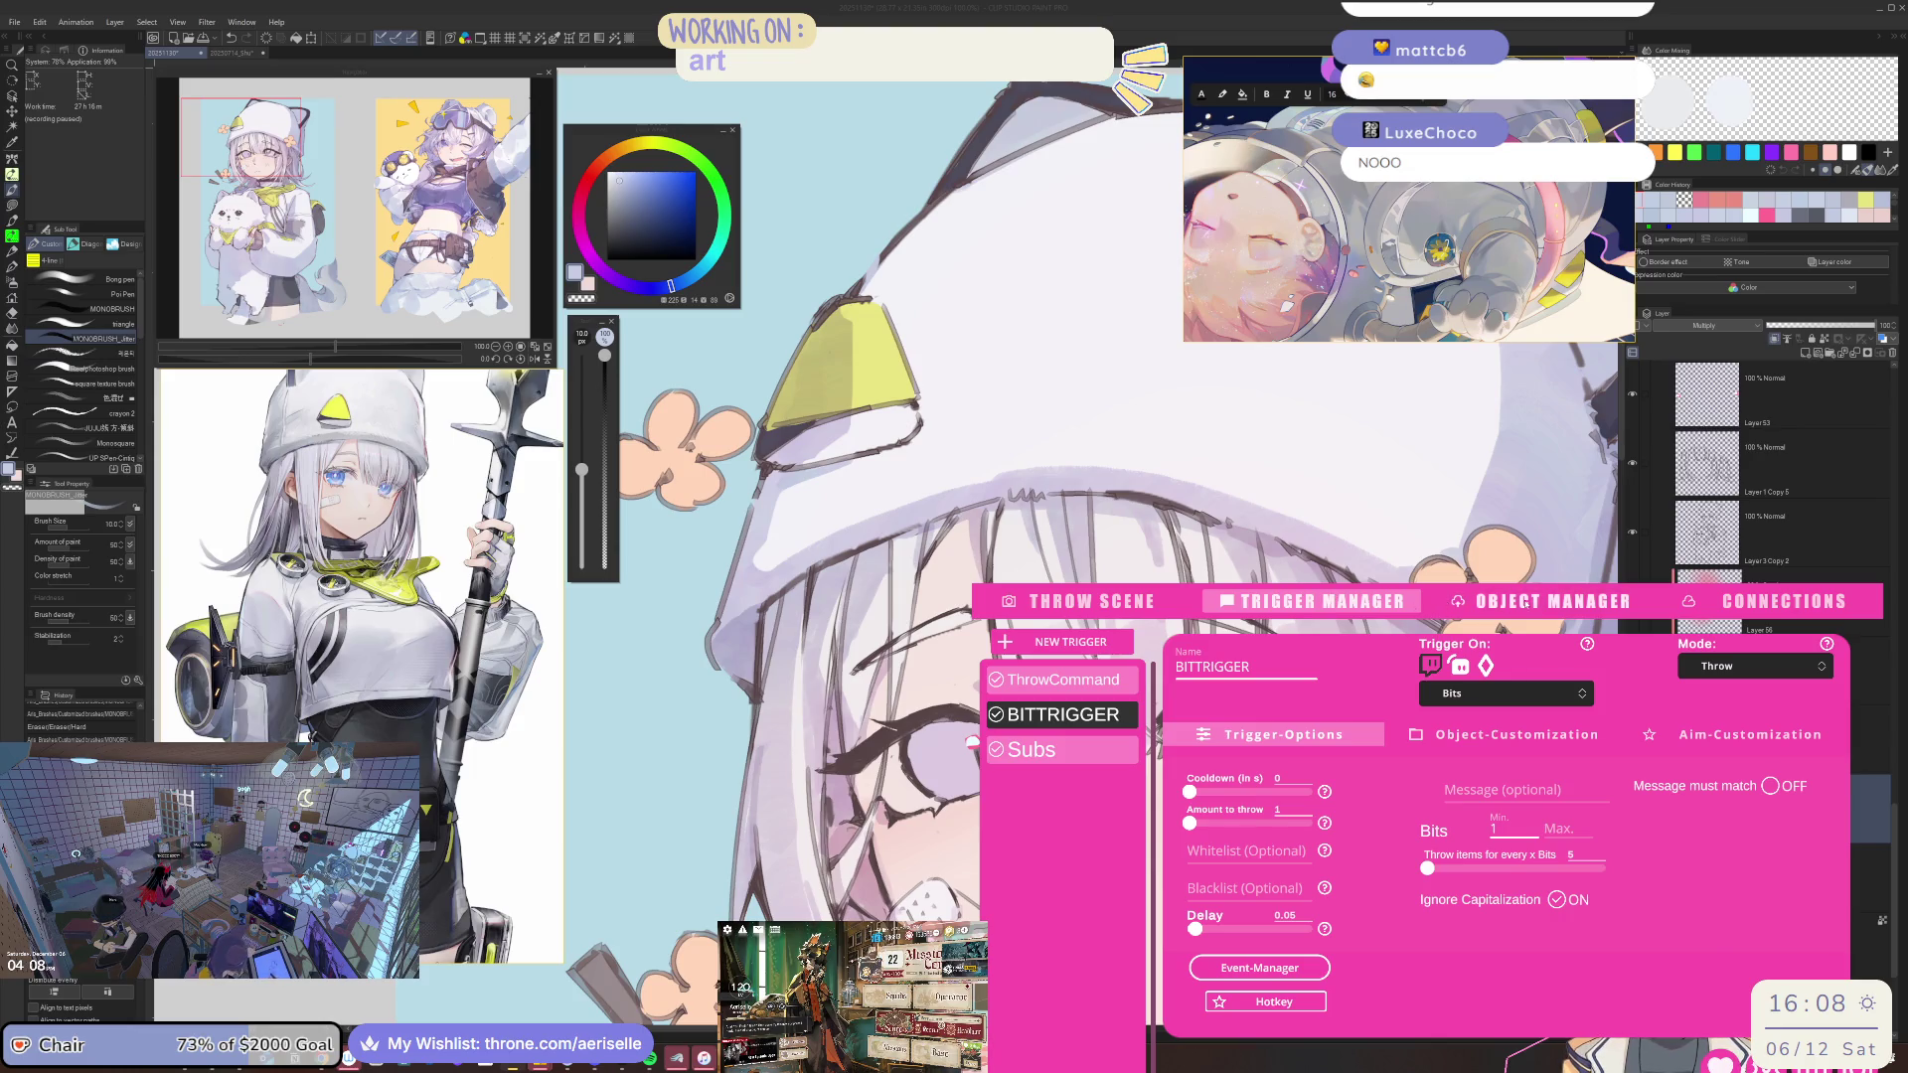
left_click(1527, 604)
left_click(1093, 603)
left_click(1322, 602)
left_click(1151, 614)
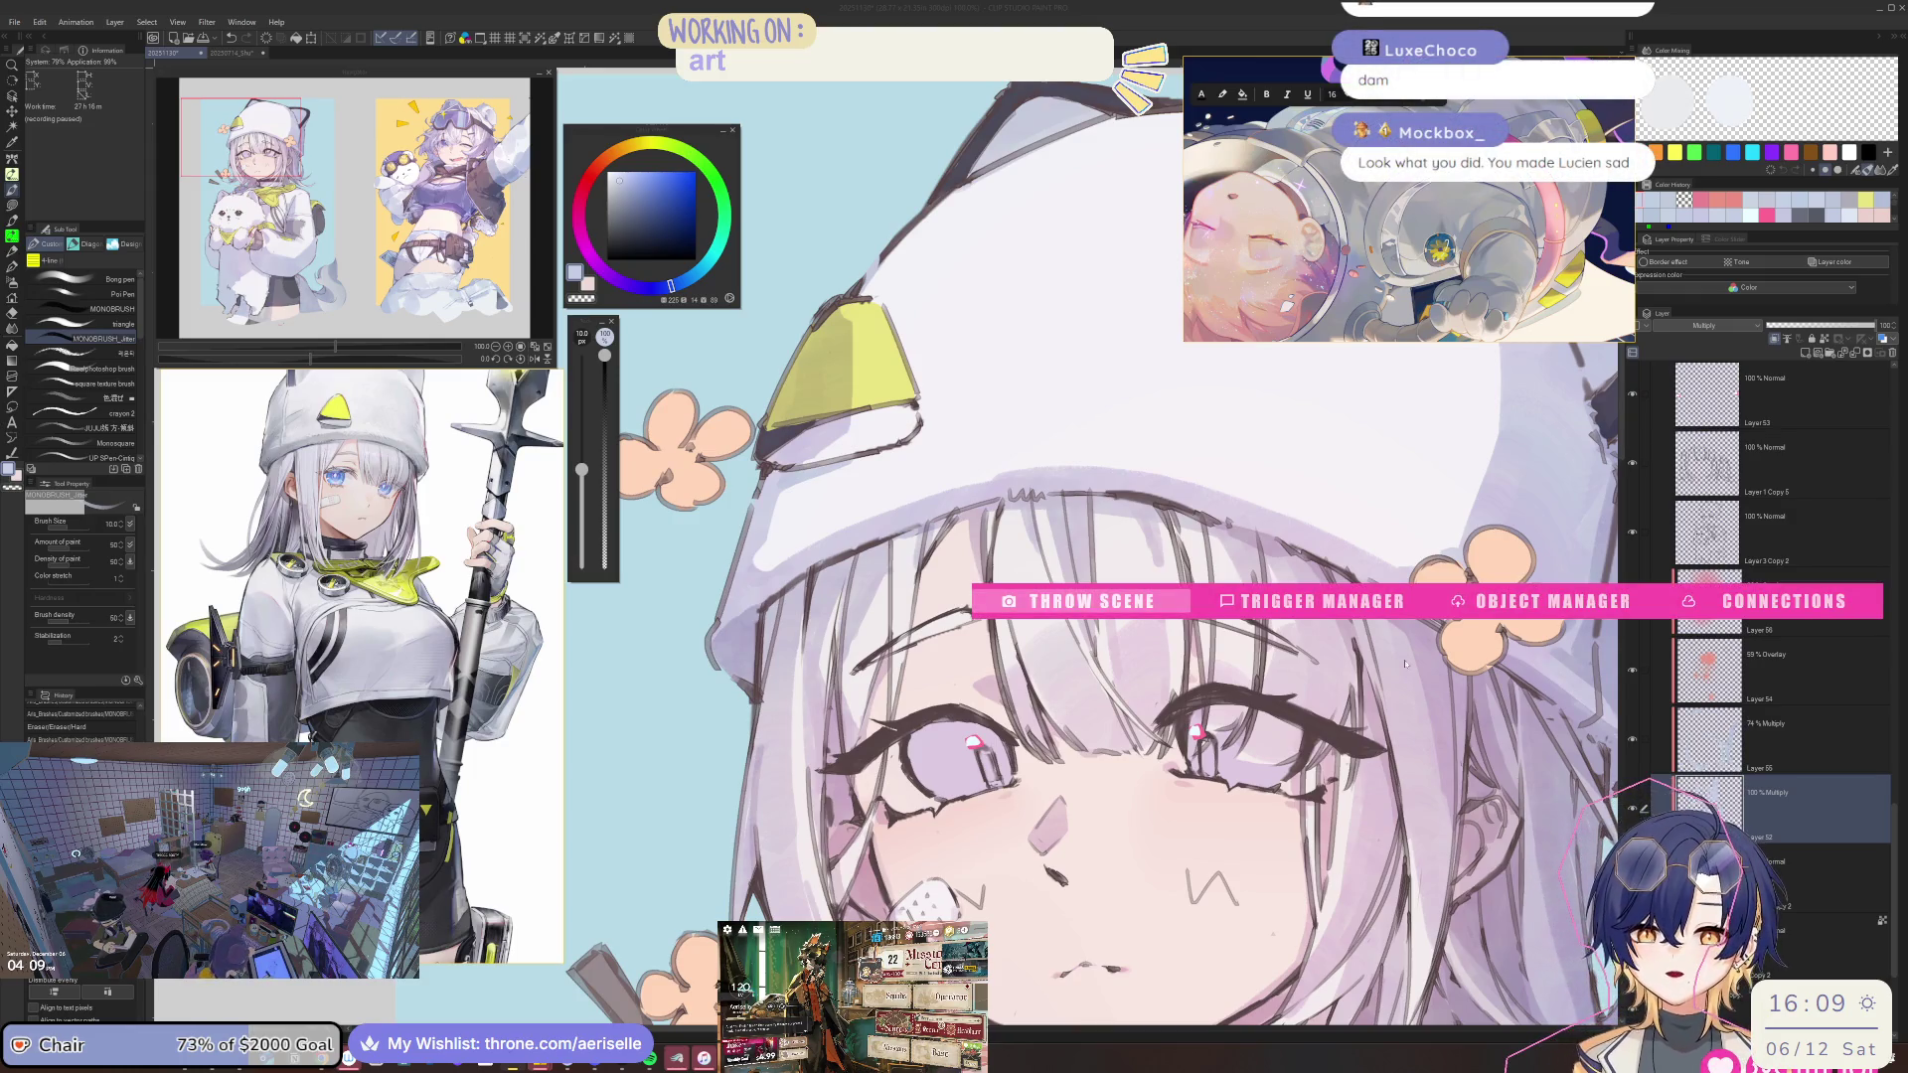
Review the BITTRIGGER trigger settings in T.I.T.S., then close the panel.
left_click(1343, 601)
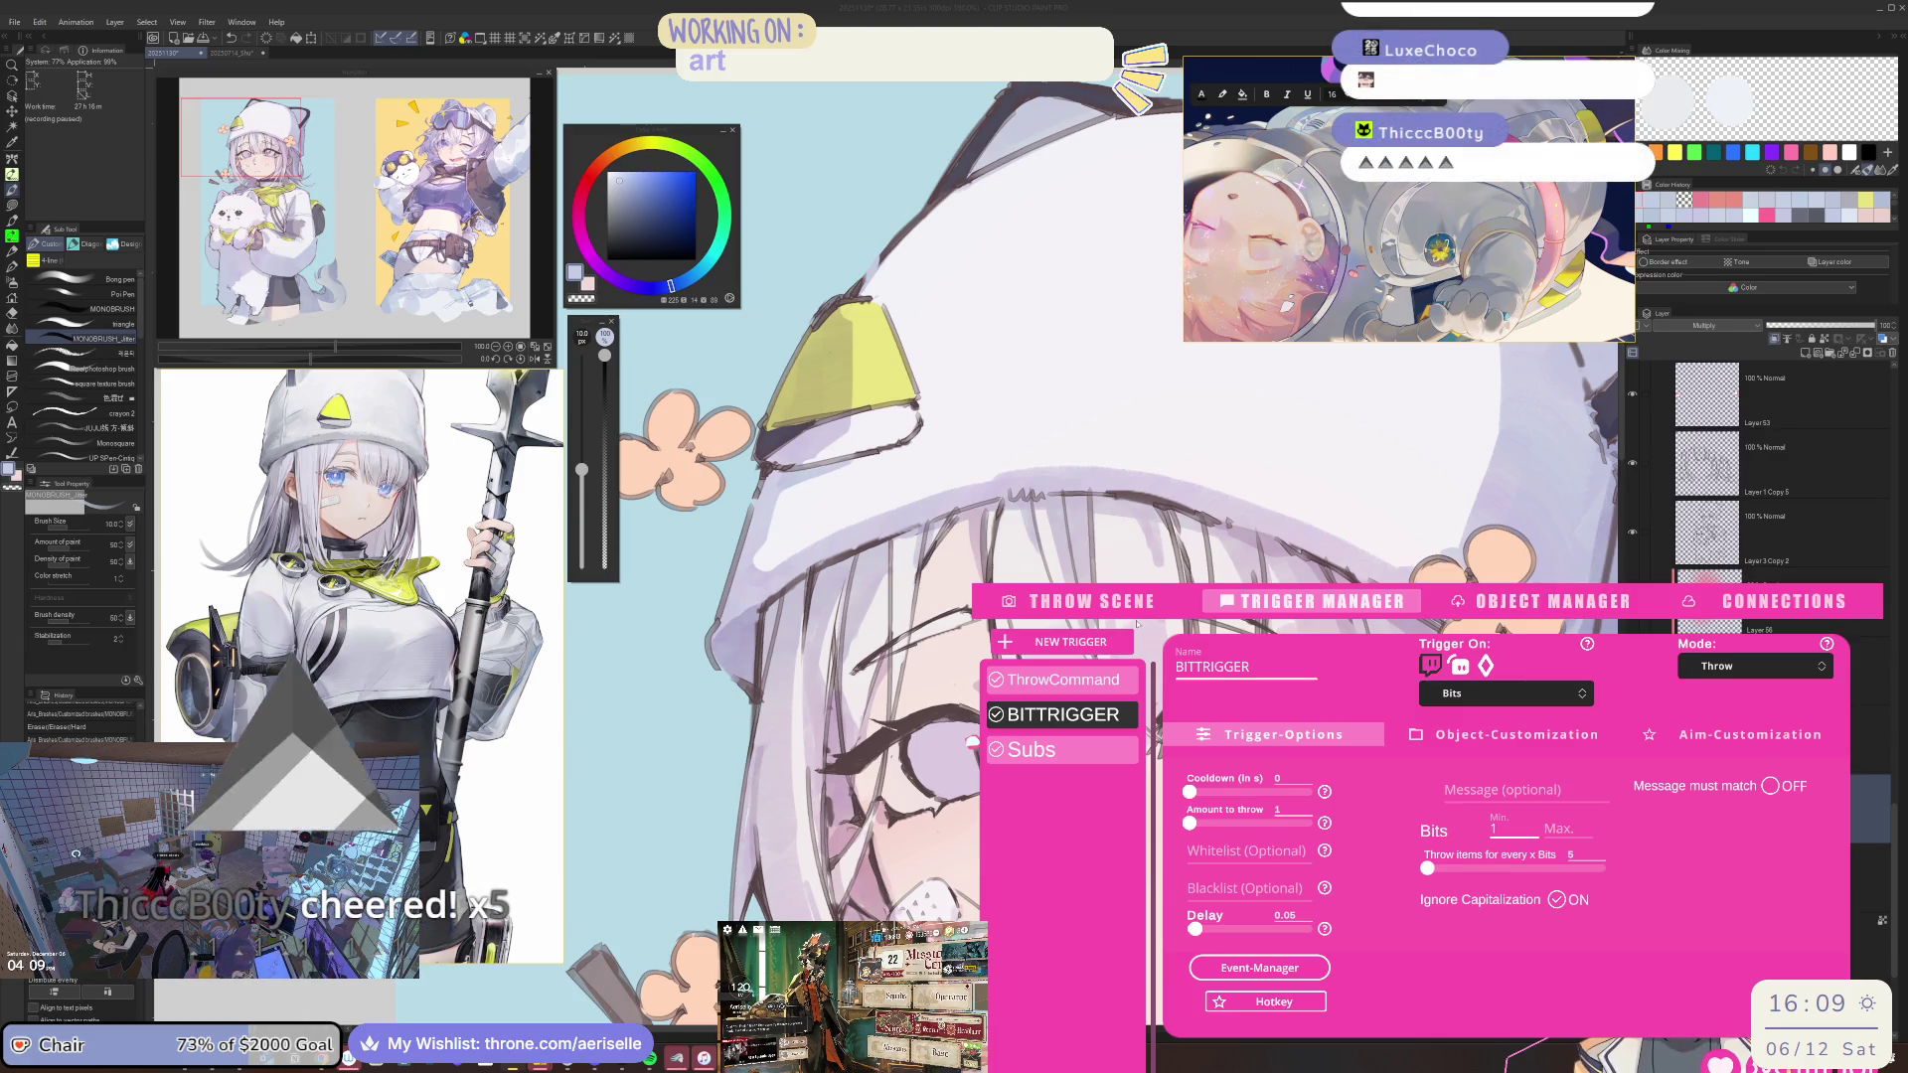
left_click(1319, 602)
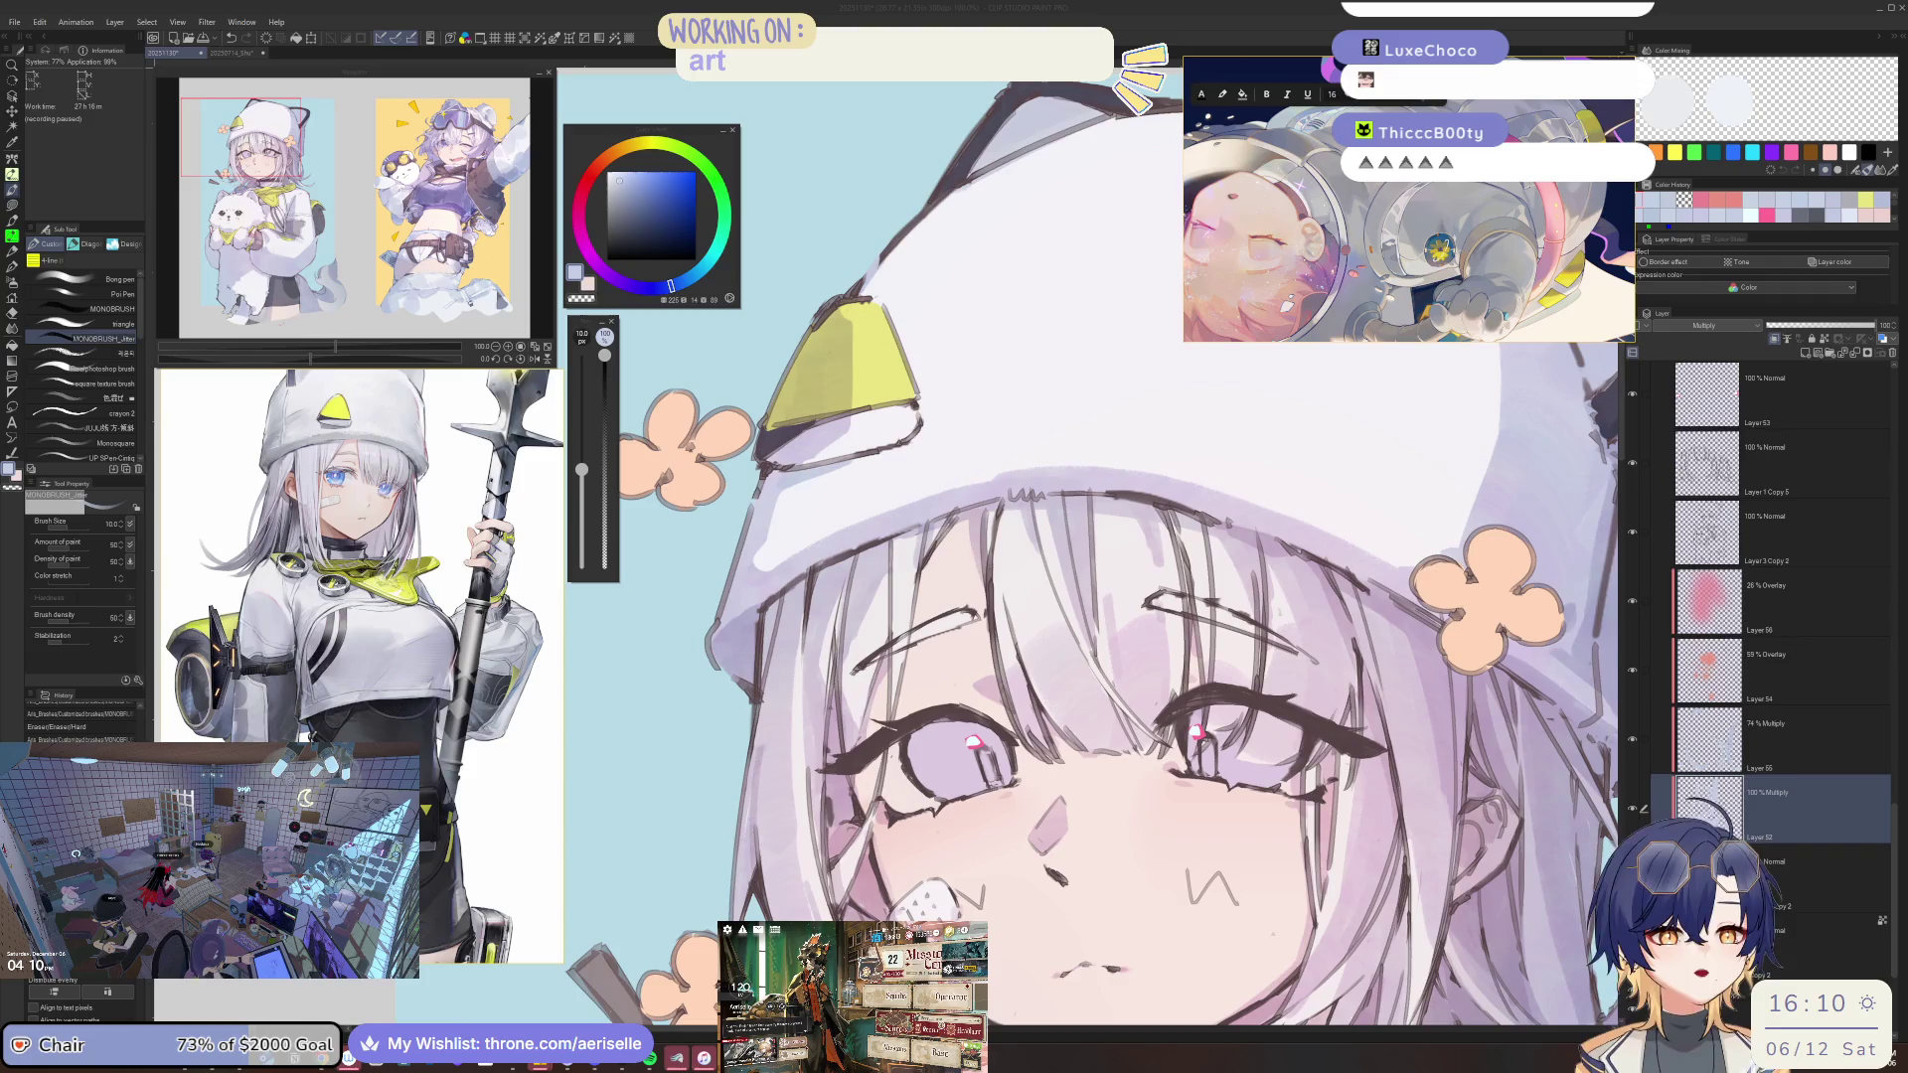
key("ctrl+minus")
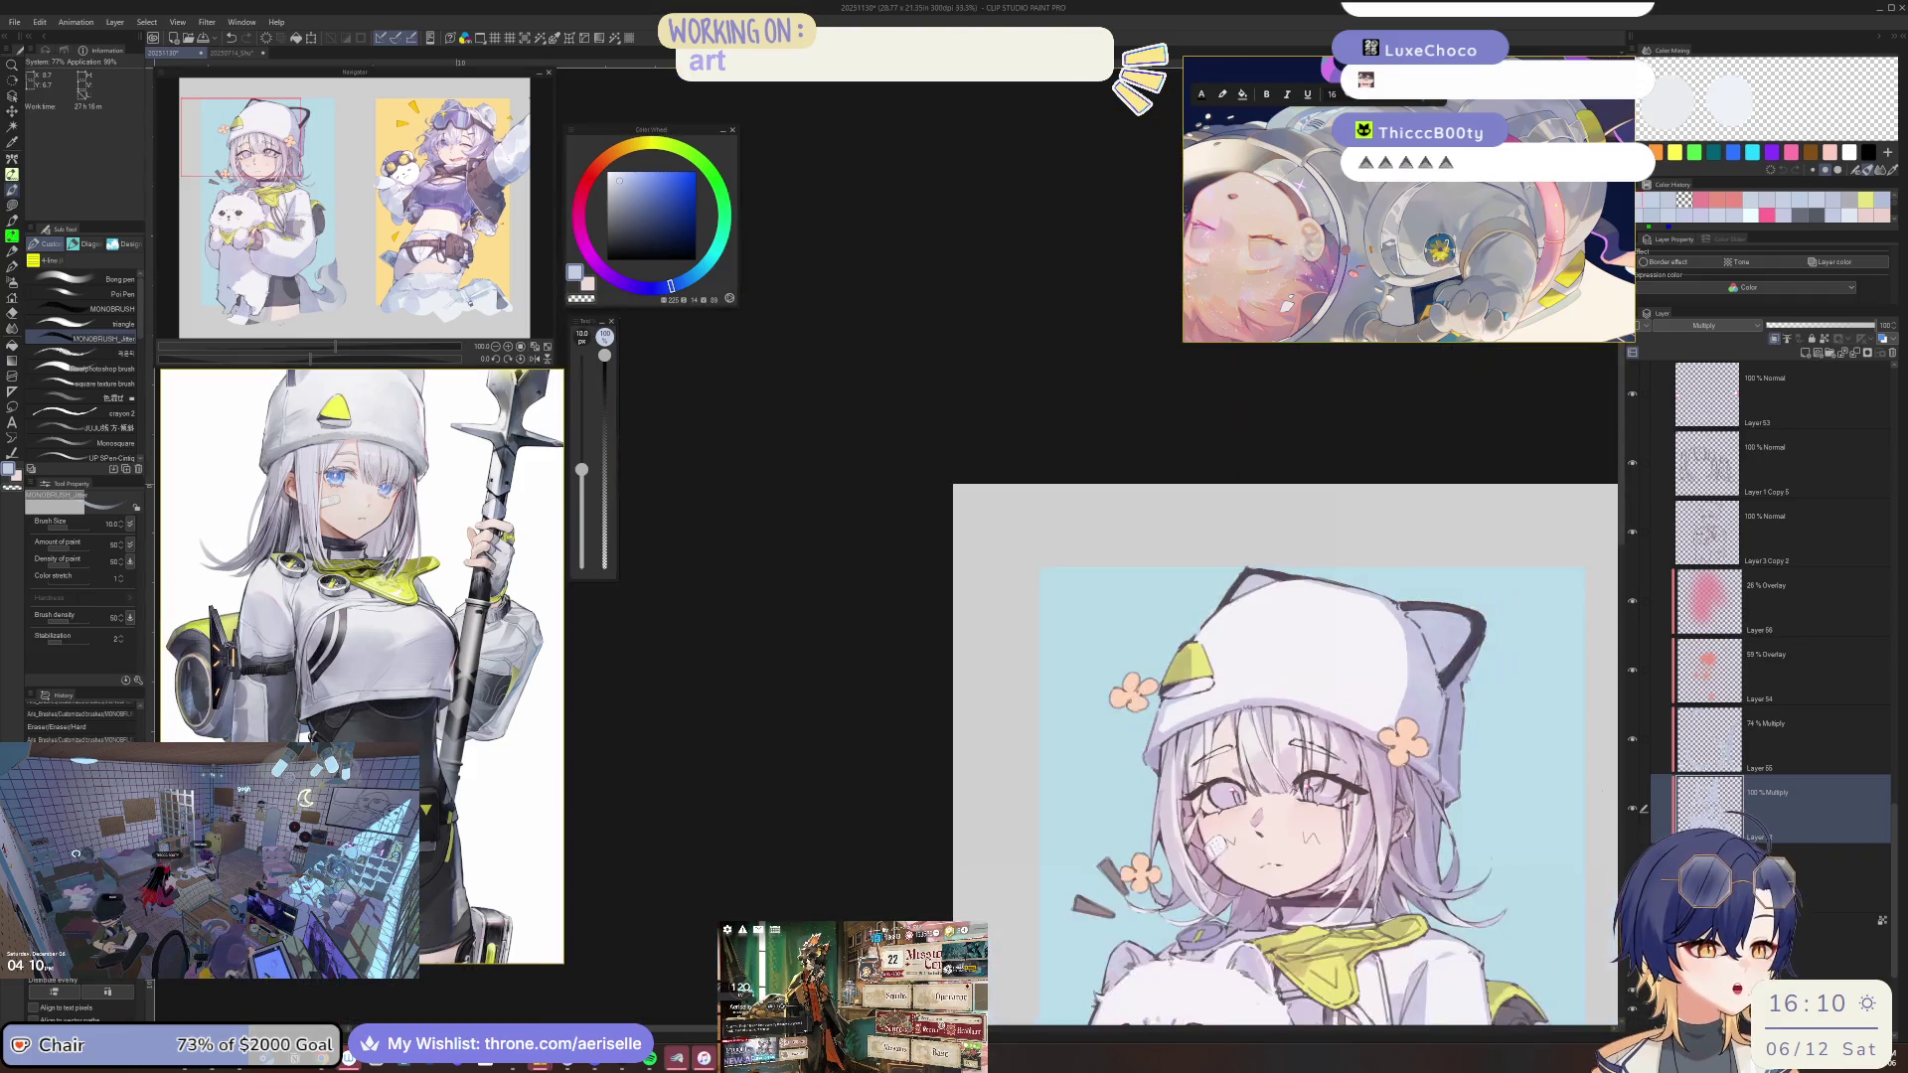
Pan and zoom out until the girl's whole face and hat are visible.
left_click_drag(1292, 756, 932, 491)
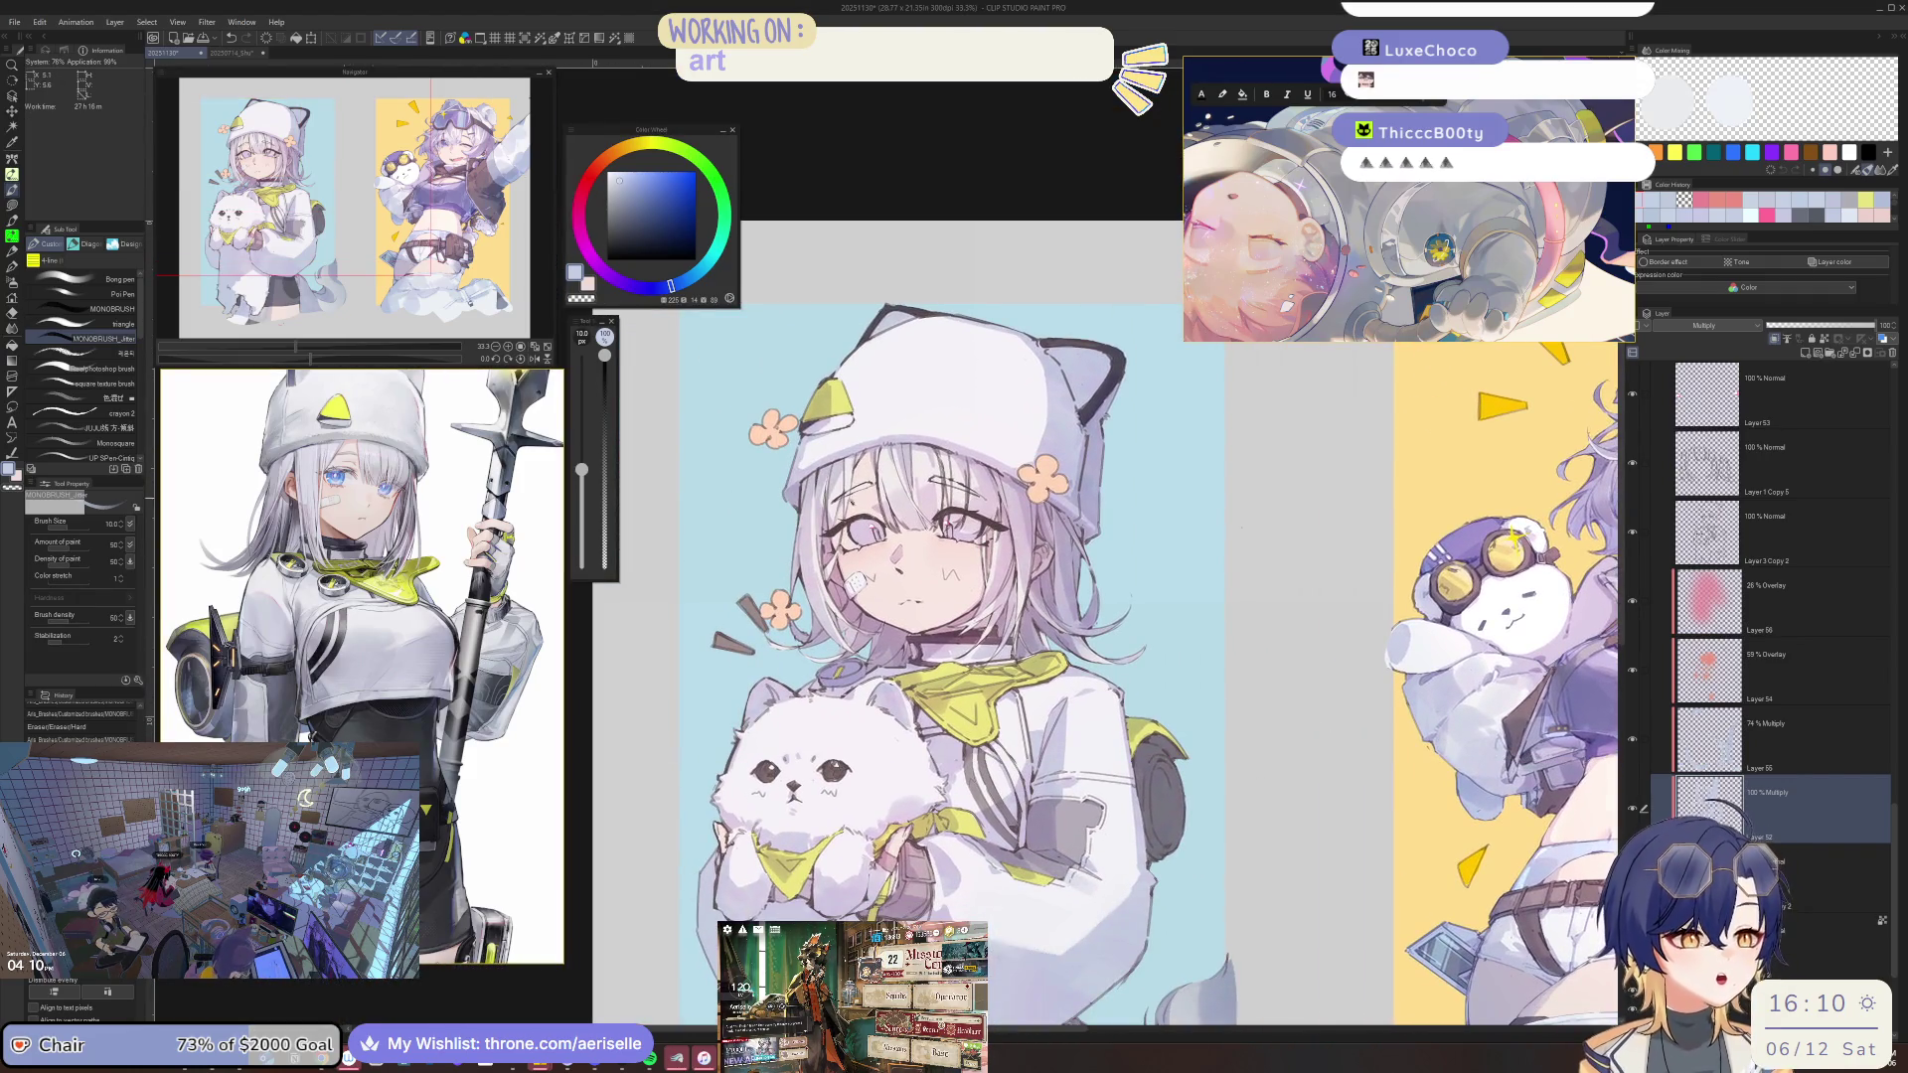
scroll(884, 587, "up", 5)
scroll(885, 587, "up", 5)
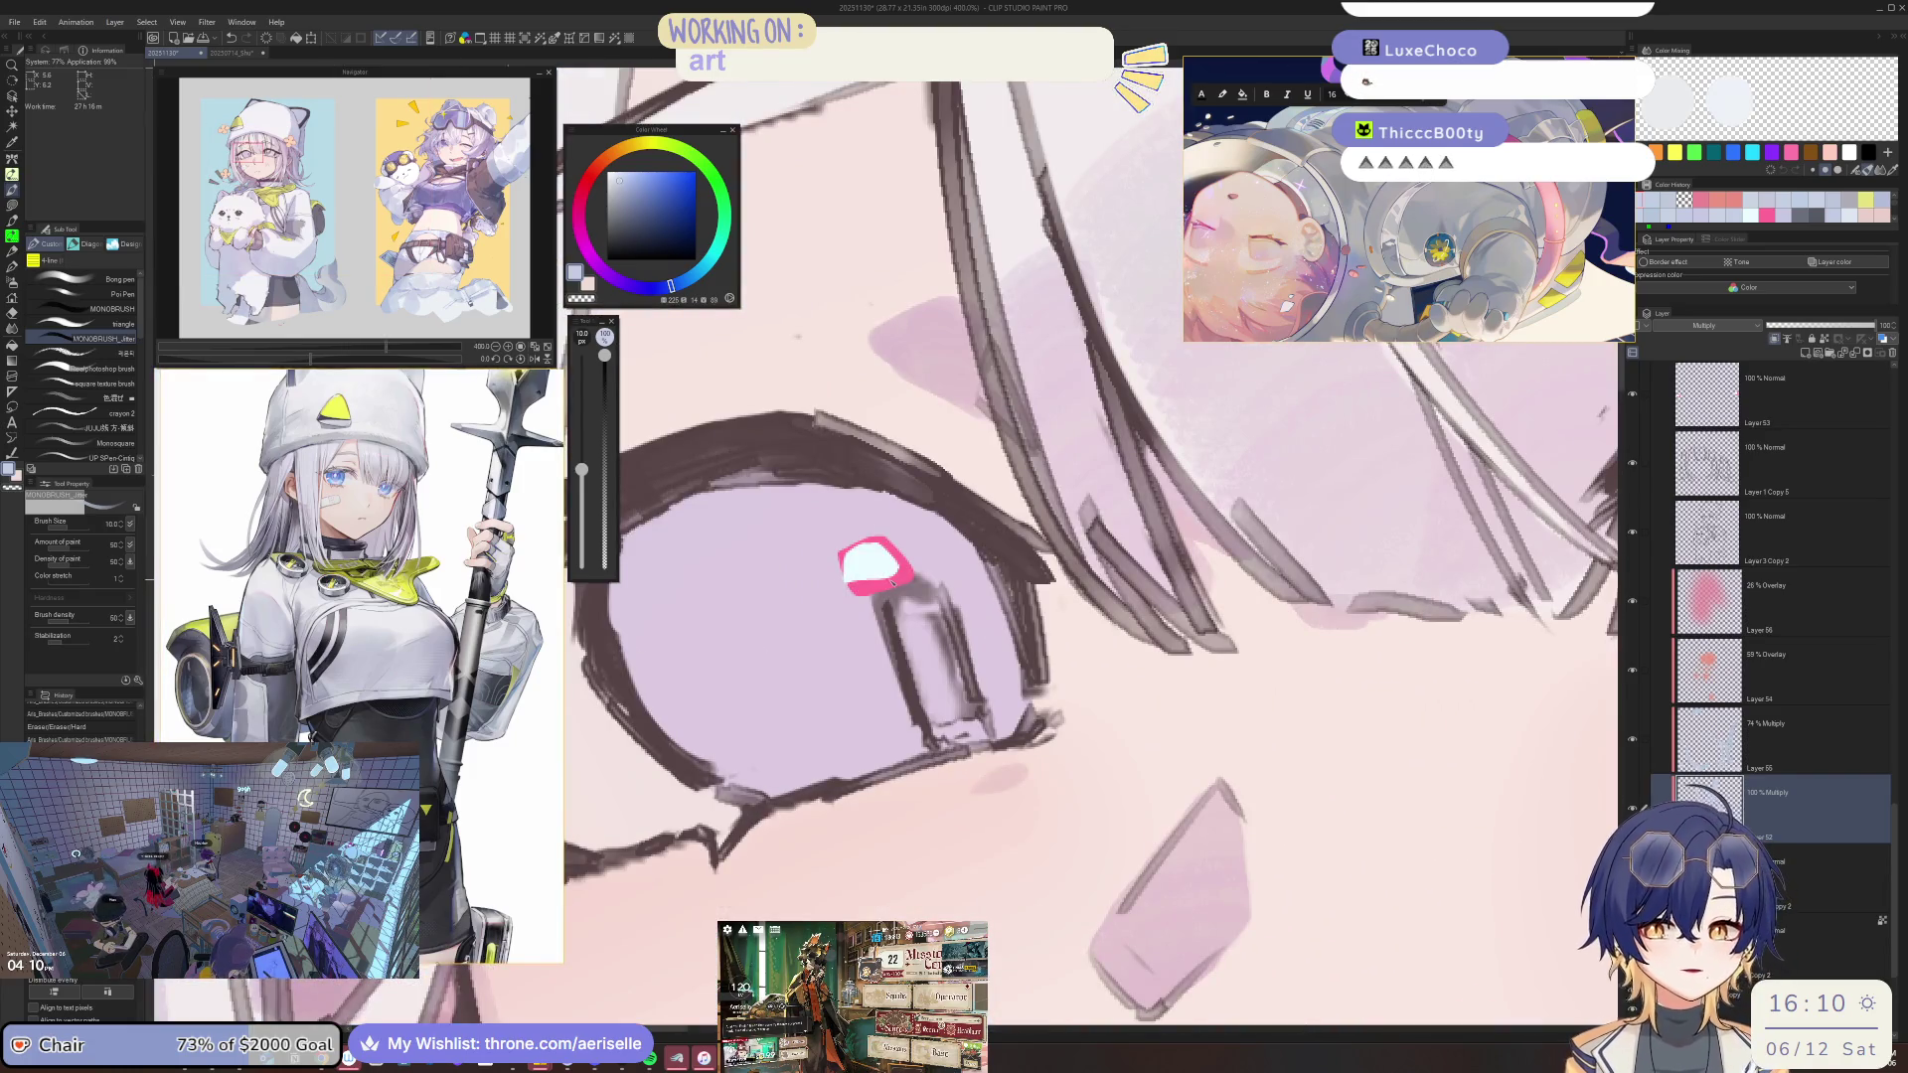
scroll(858, 634, "down", 3)
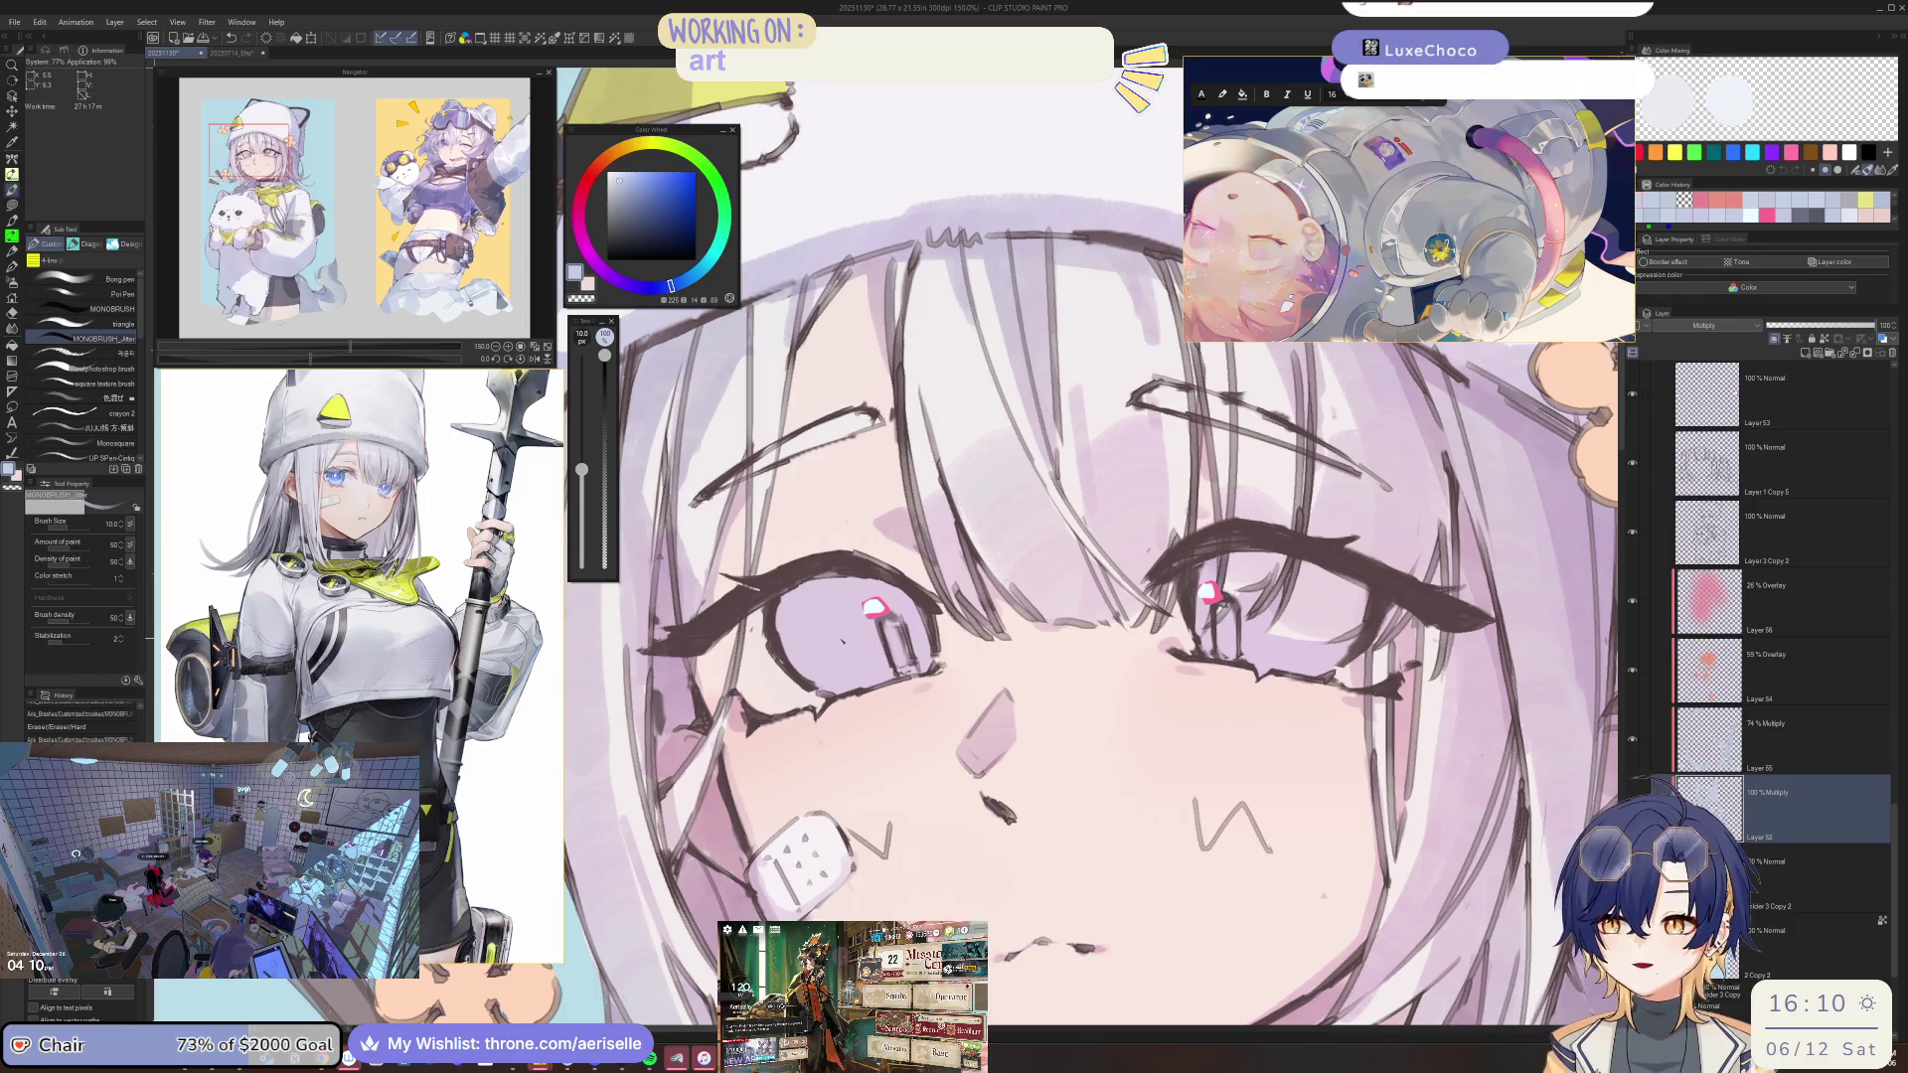
key("ctrl+minus")
Mirror the canvas to check the face's balance, flip it back, and reframe on the cat-hat girl.
key("minus")
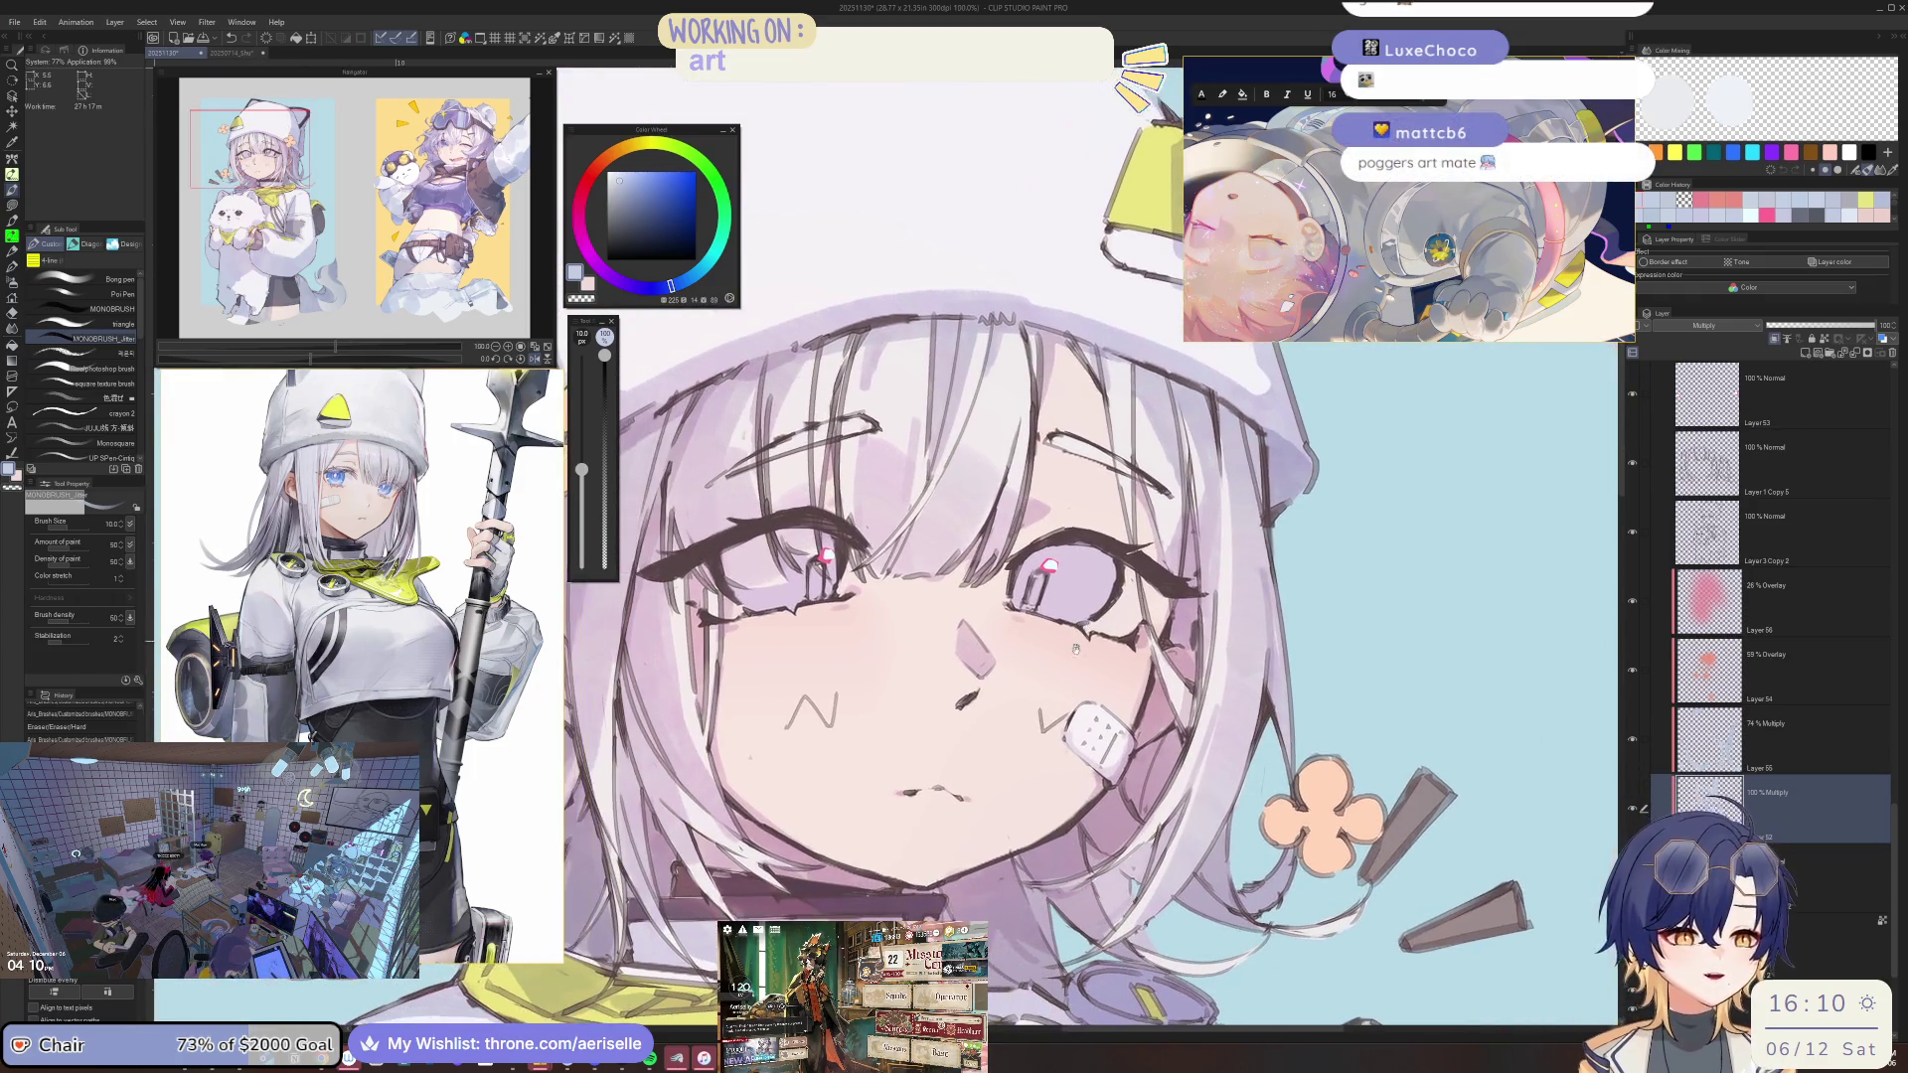
key("h")
key("ctrl+minus")
key("ctrl+minus")
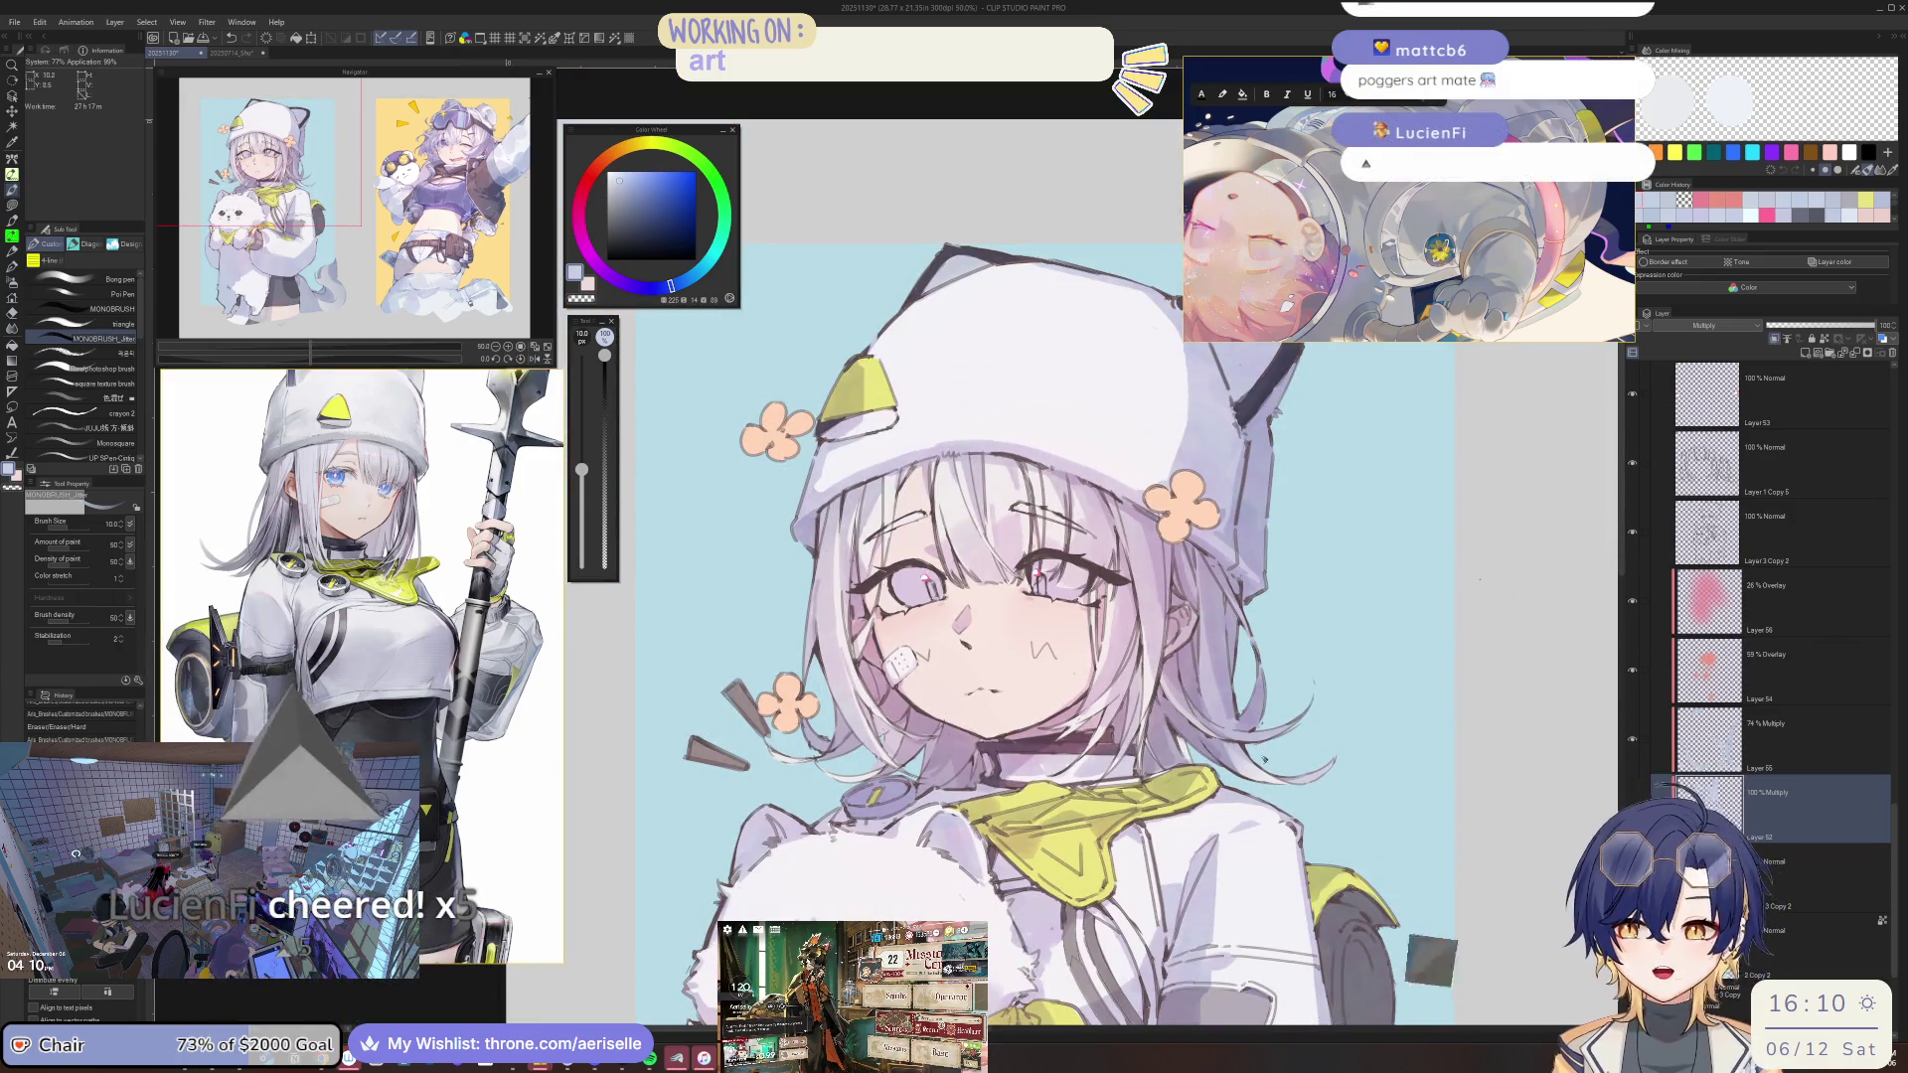
mouse_move(1201, 701)
left_mouse_down()
mouse_move(1074, 675)
mouse_move(439, 647)
left_mouse_up()
left_click_drag(720, 522, 1426, 509)
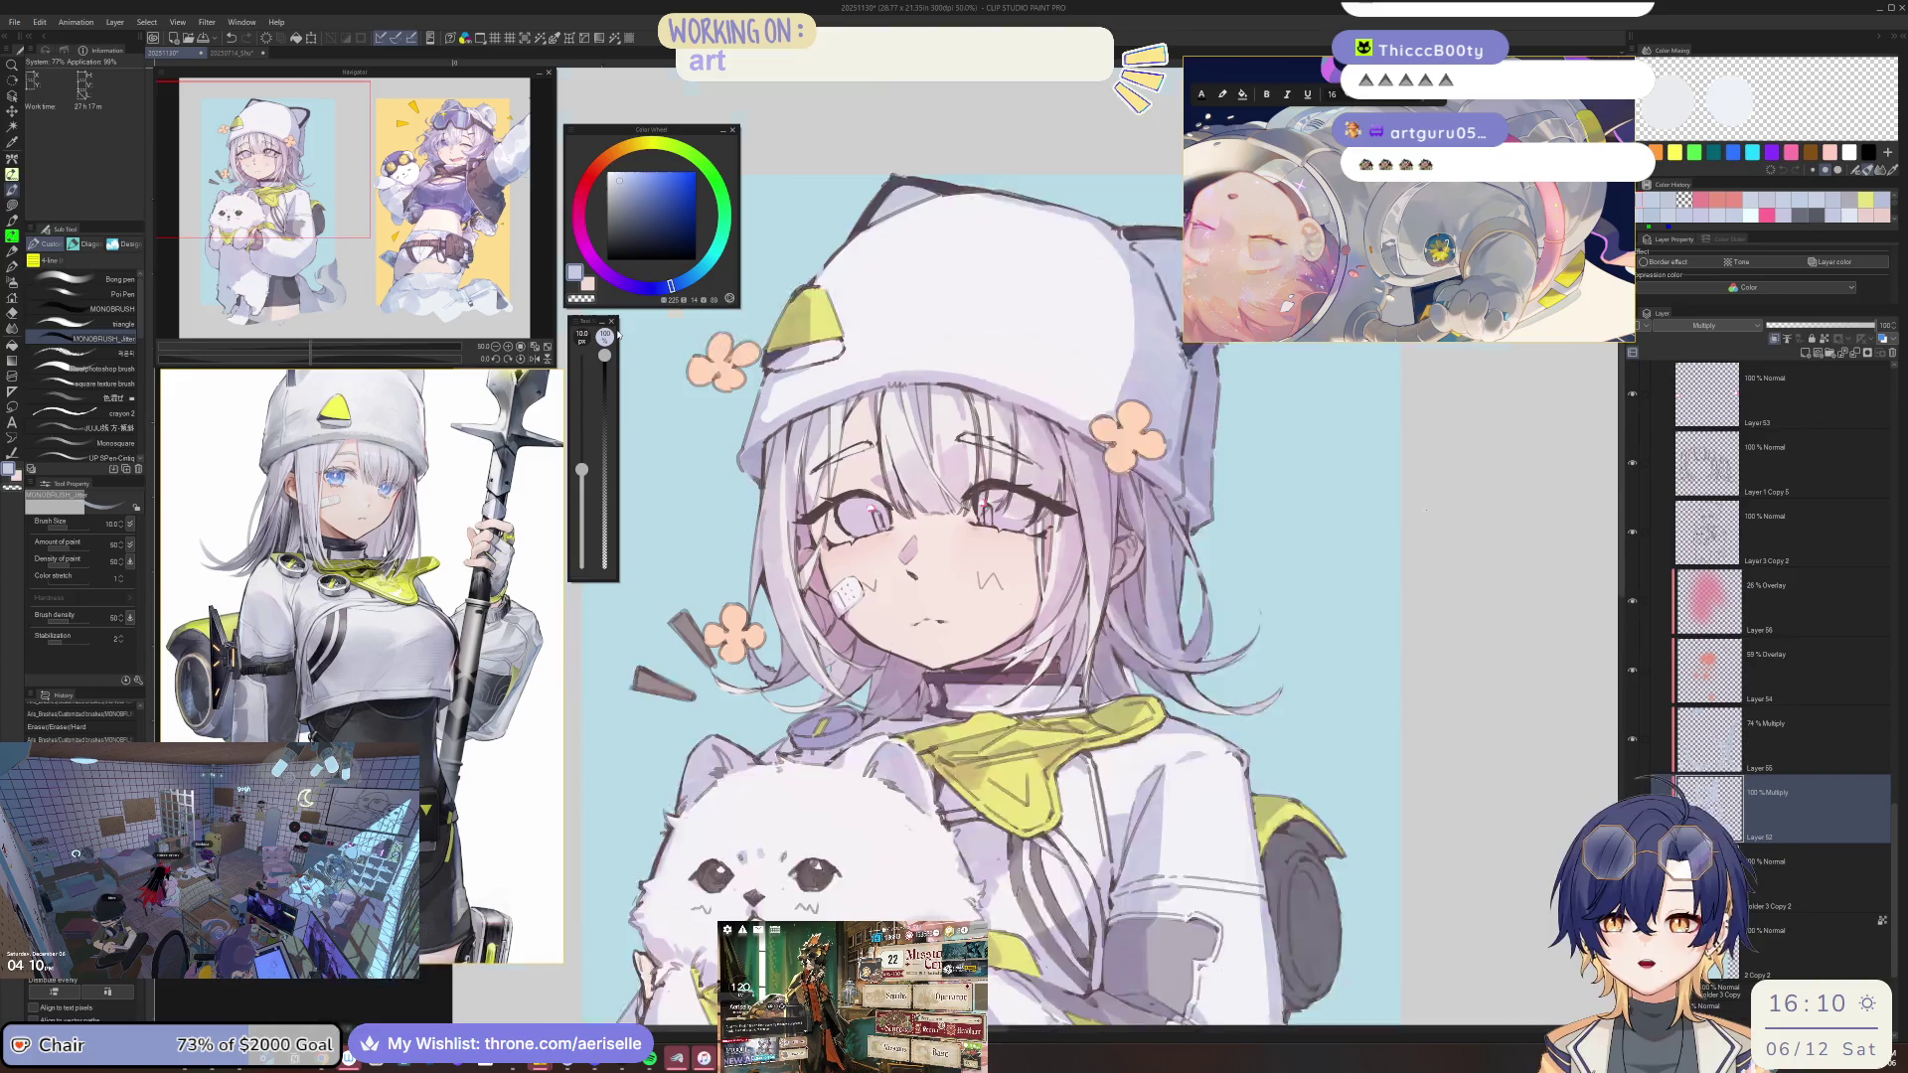
key("ctrl+plus")
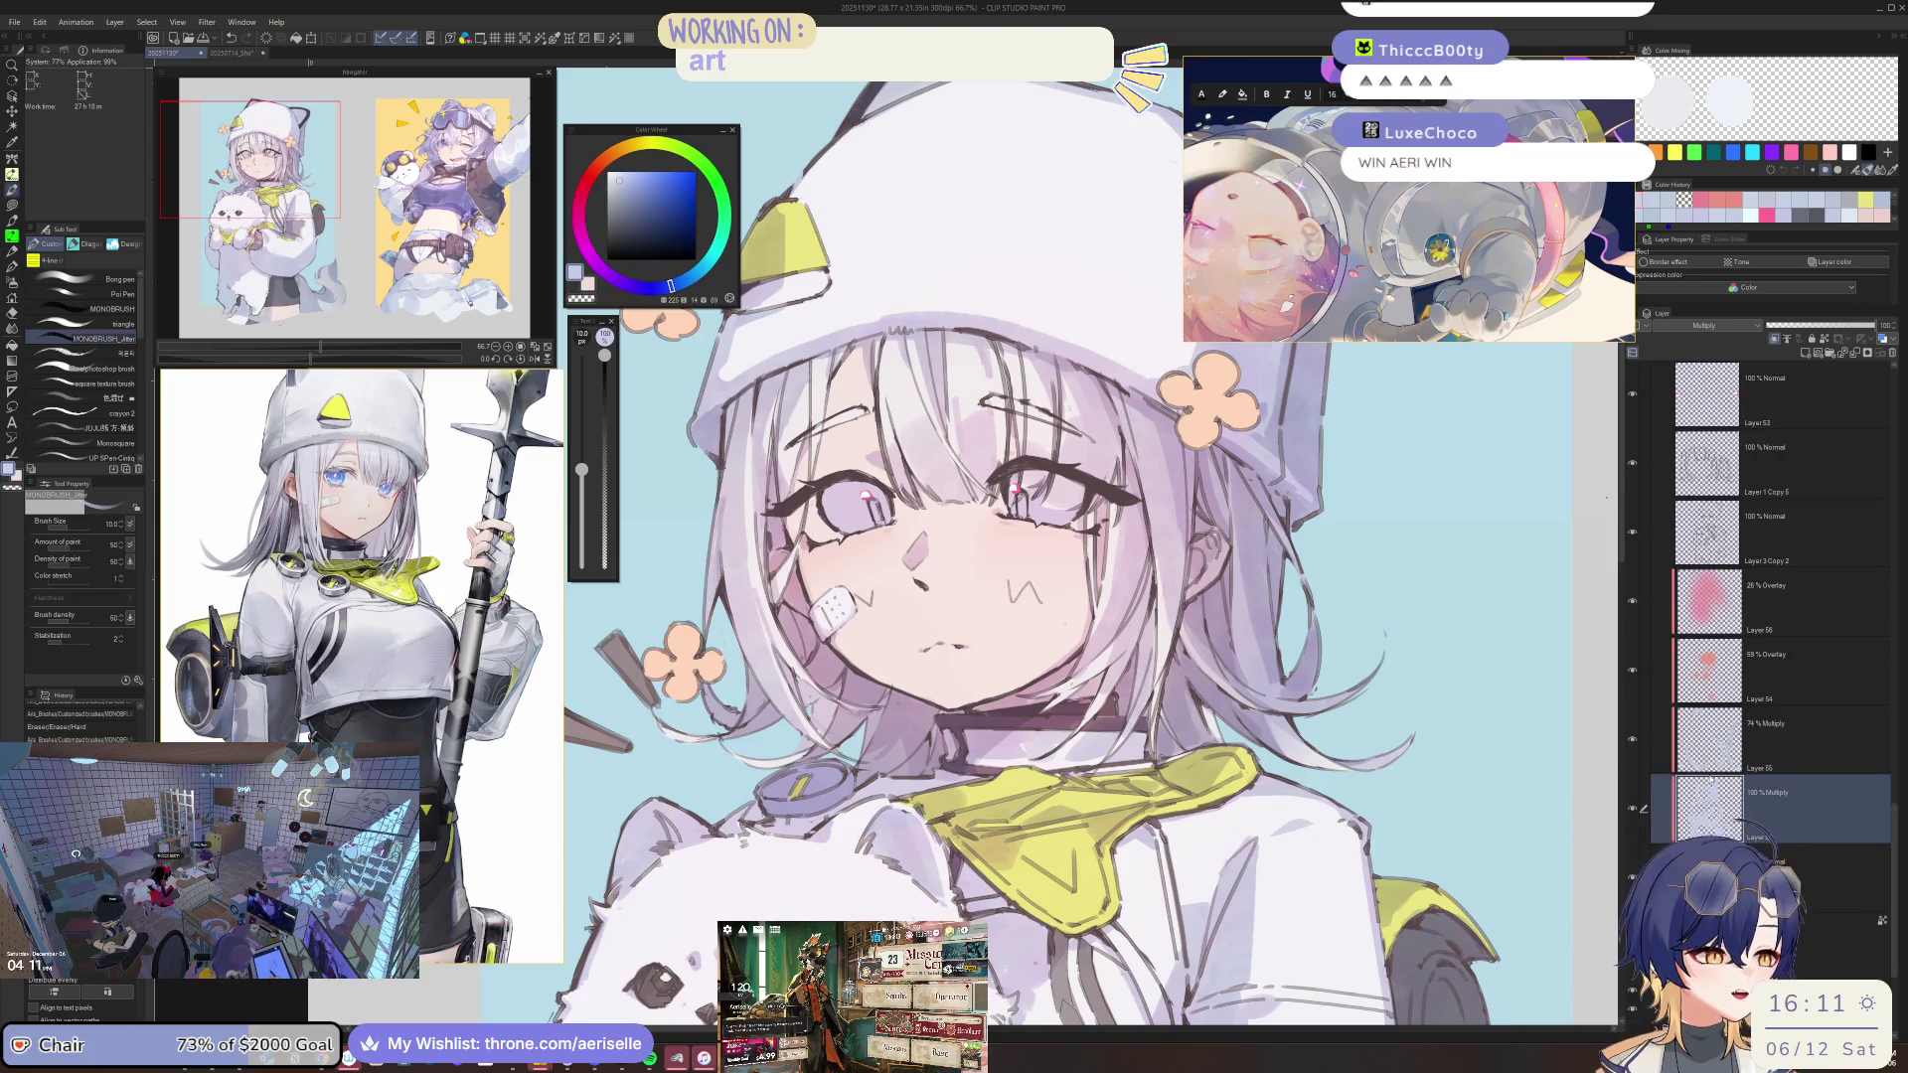
Mirror the view, shift it right, and zoom in and out around the face.
key("h")
left_click_drag(813, 387, 1087, 422)
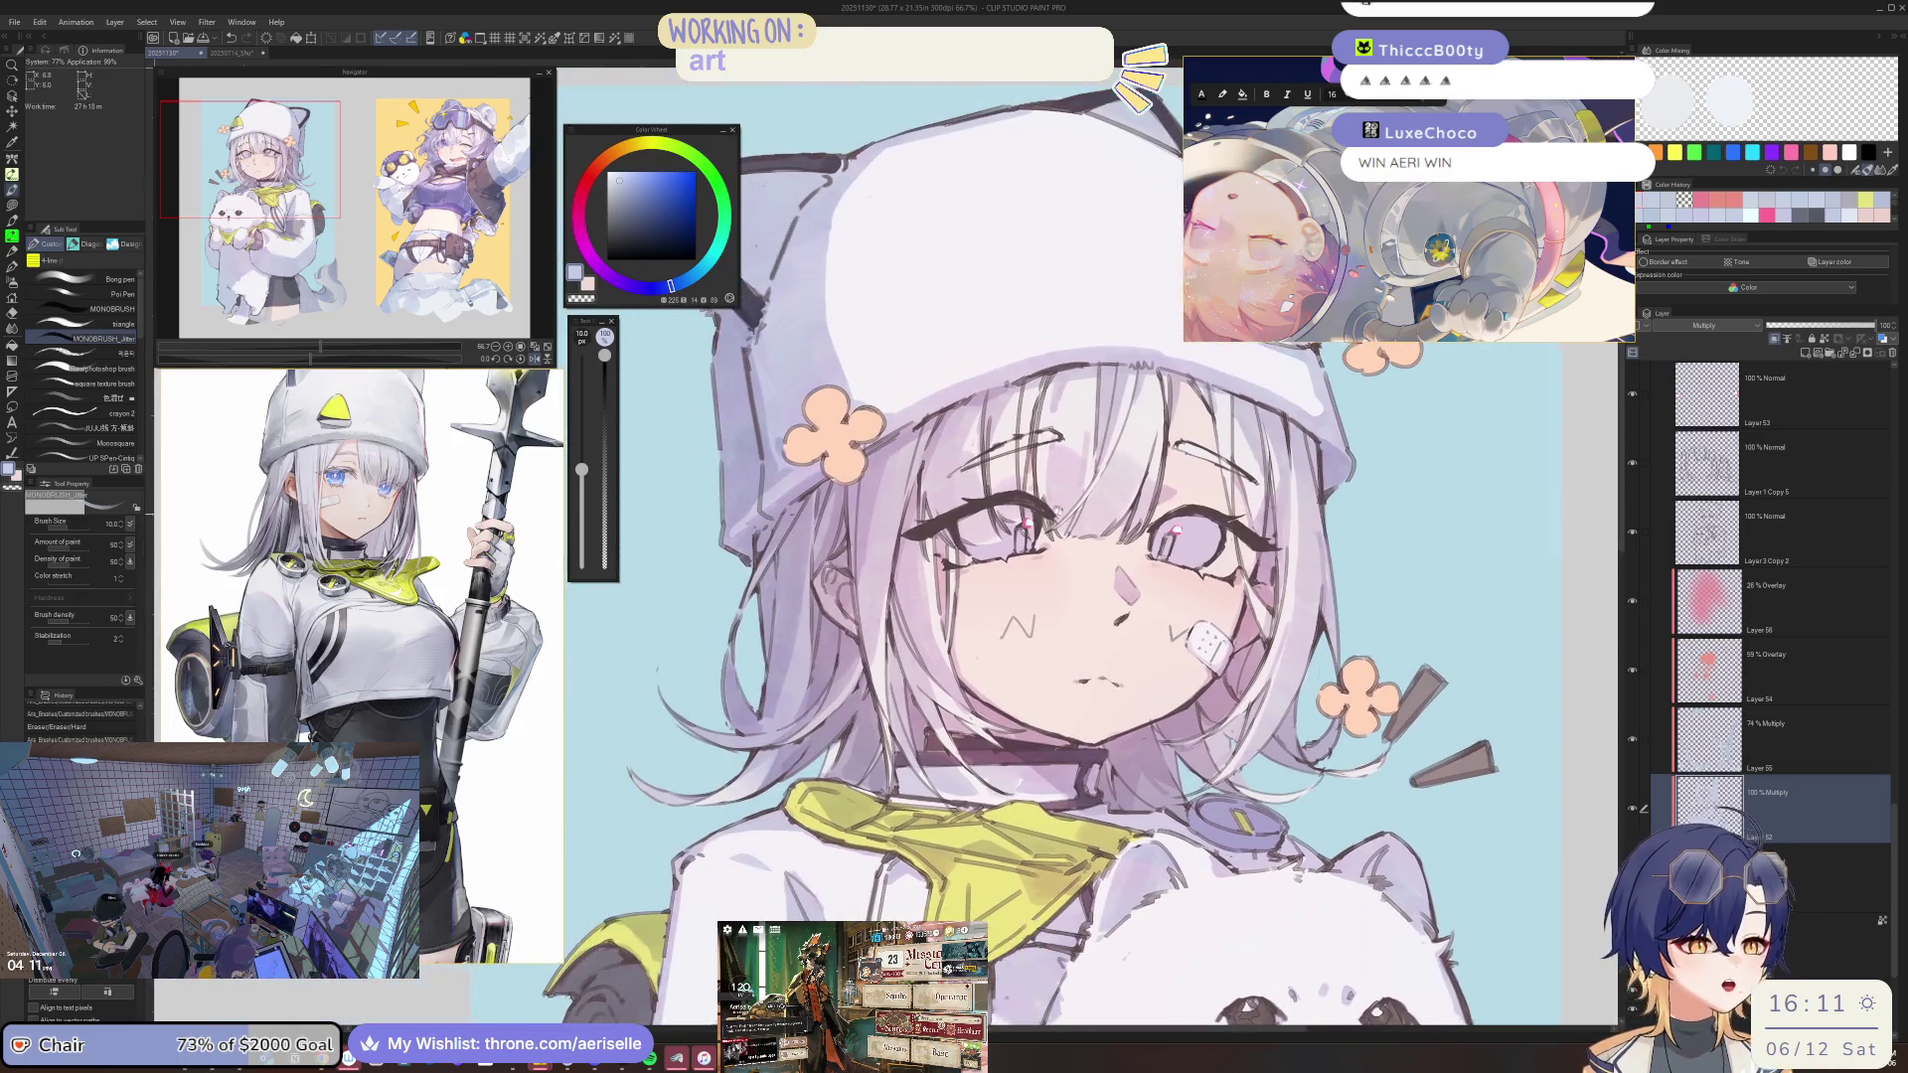
scroll(968, 437, "up", 3)
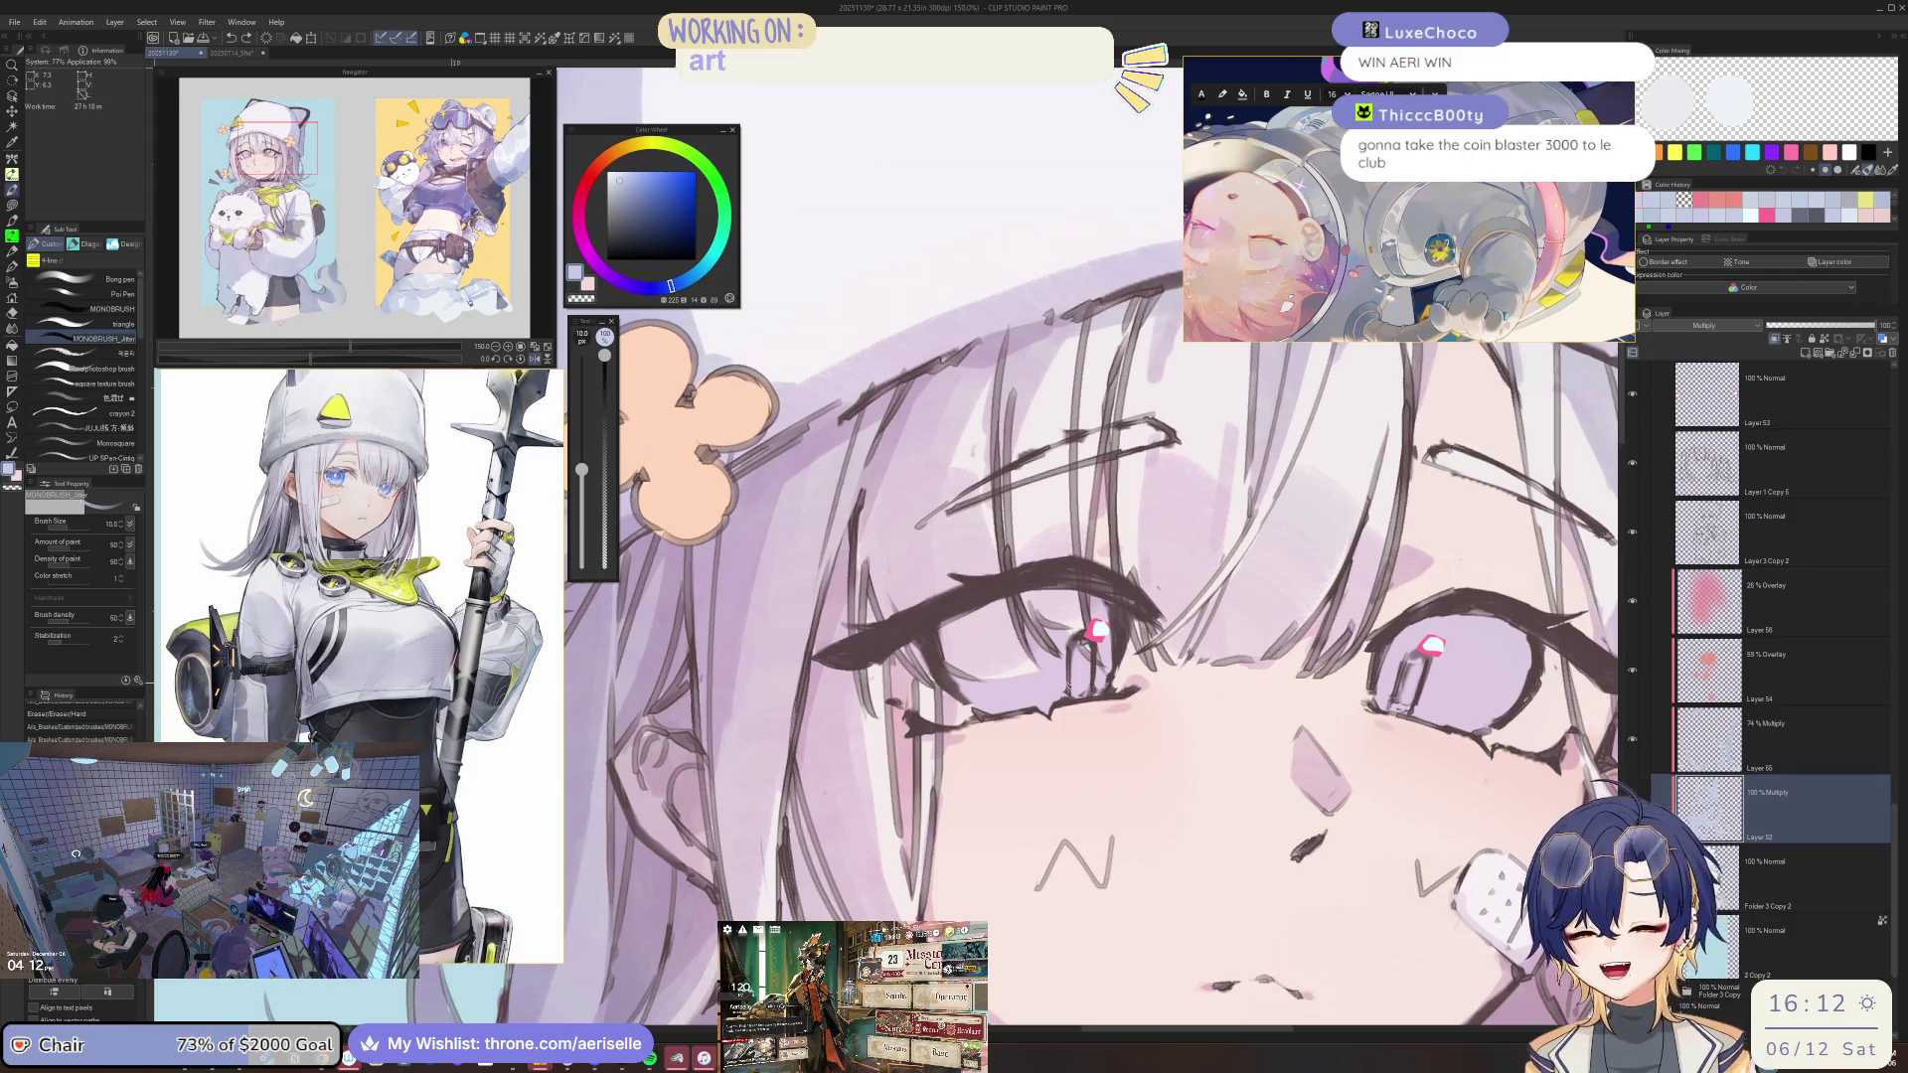
scroll(952, 524, "down", 5)
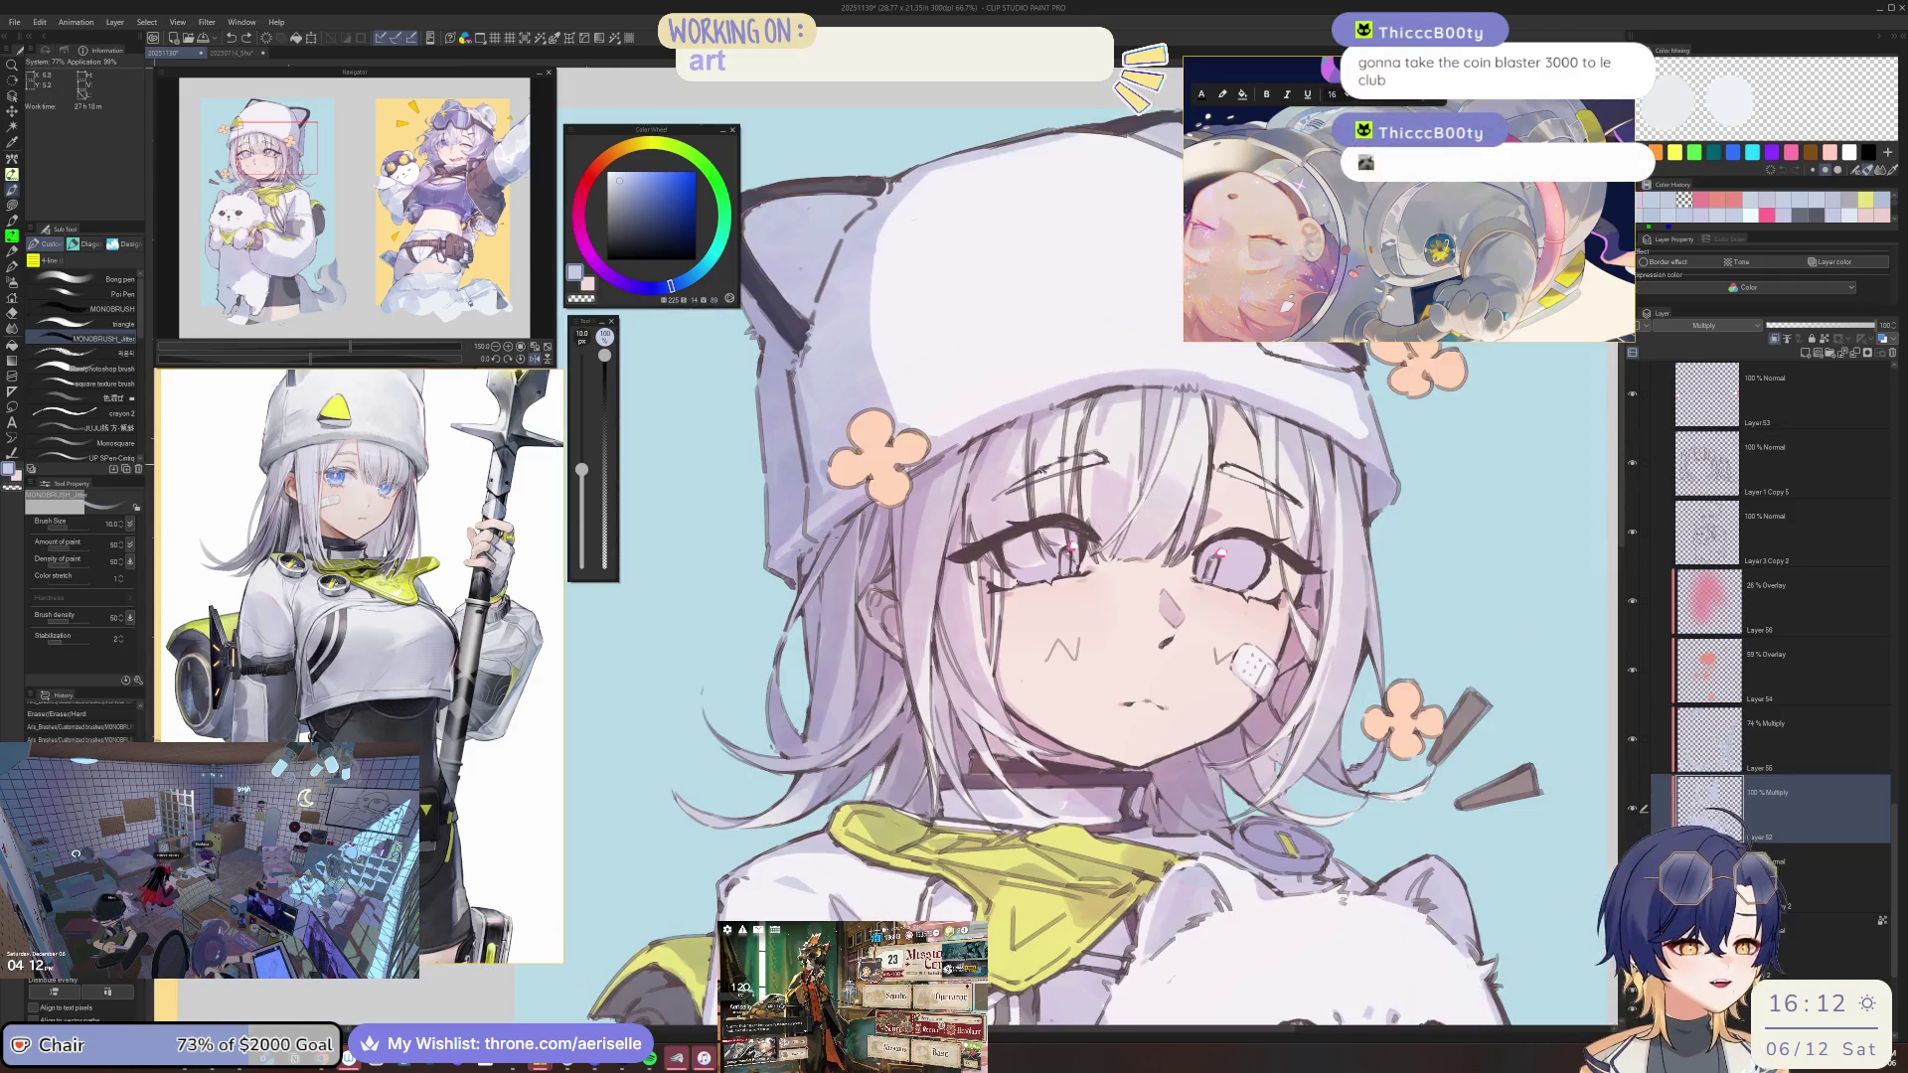
scroll(895, 586, "up", 5)
scroll(934, 494, "down", 5)
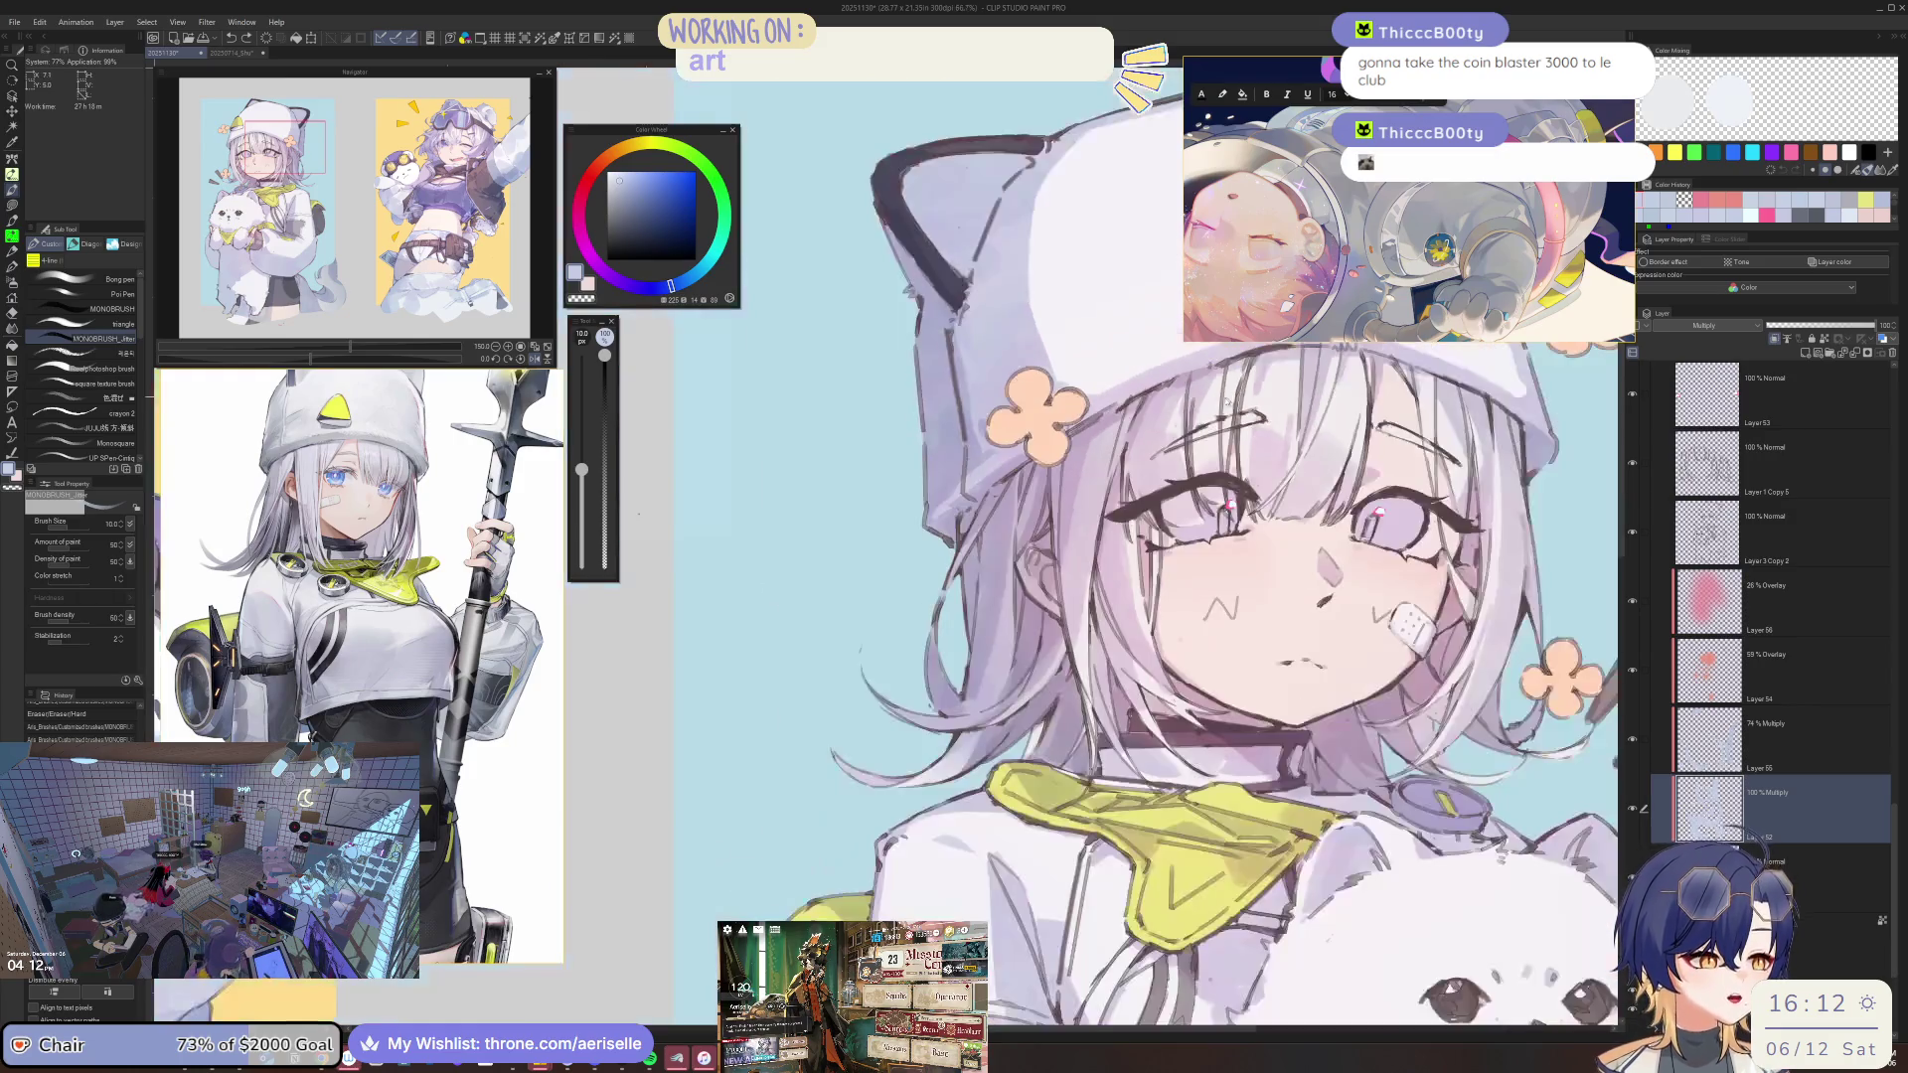
scroll(939, 546, "up", 2)
scroll(947, 597, "up", 3)
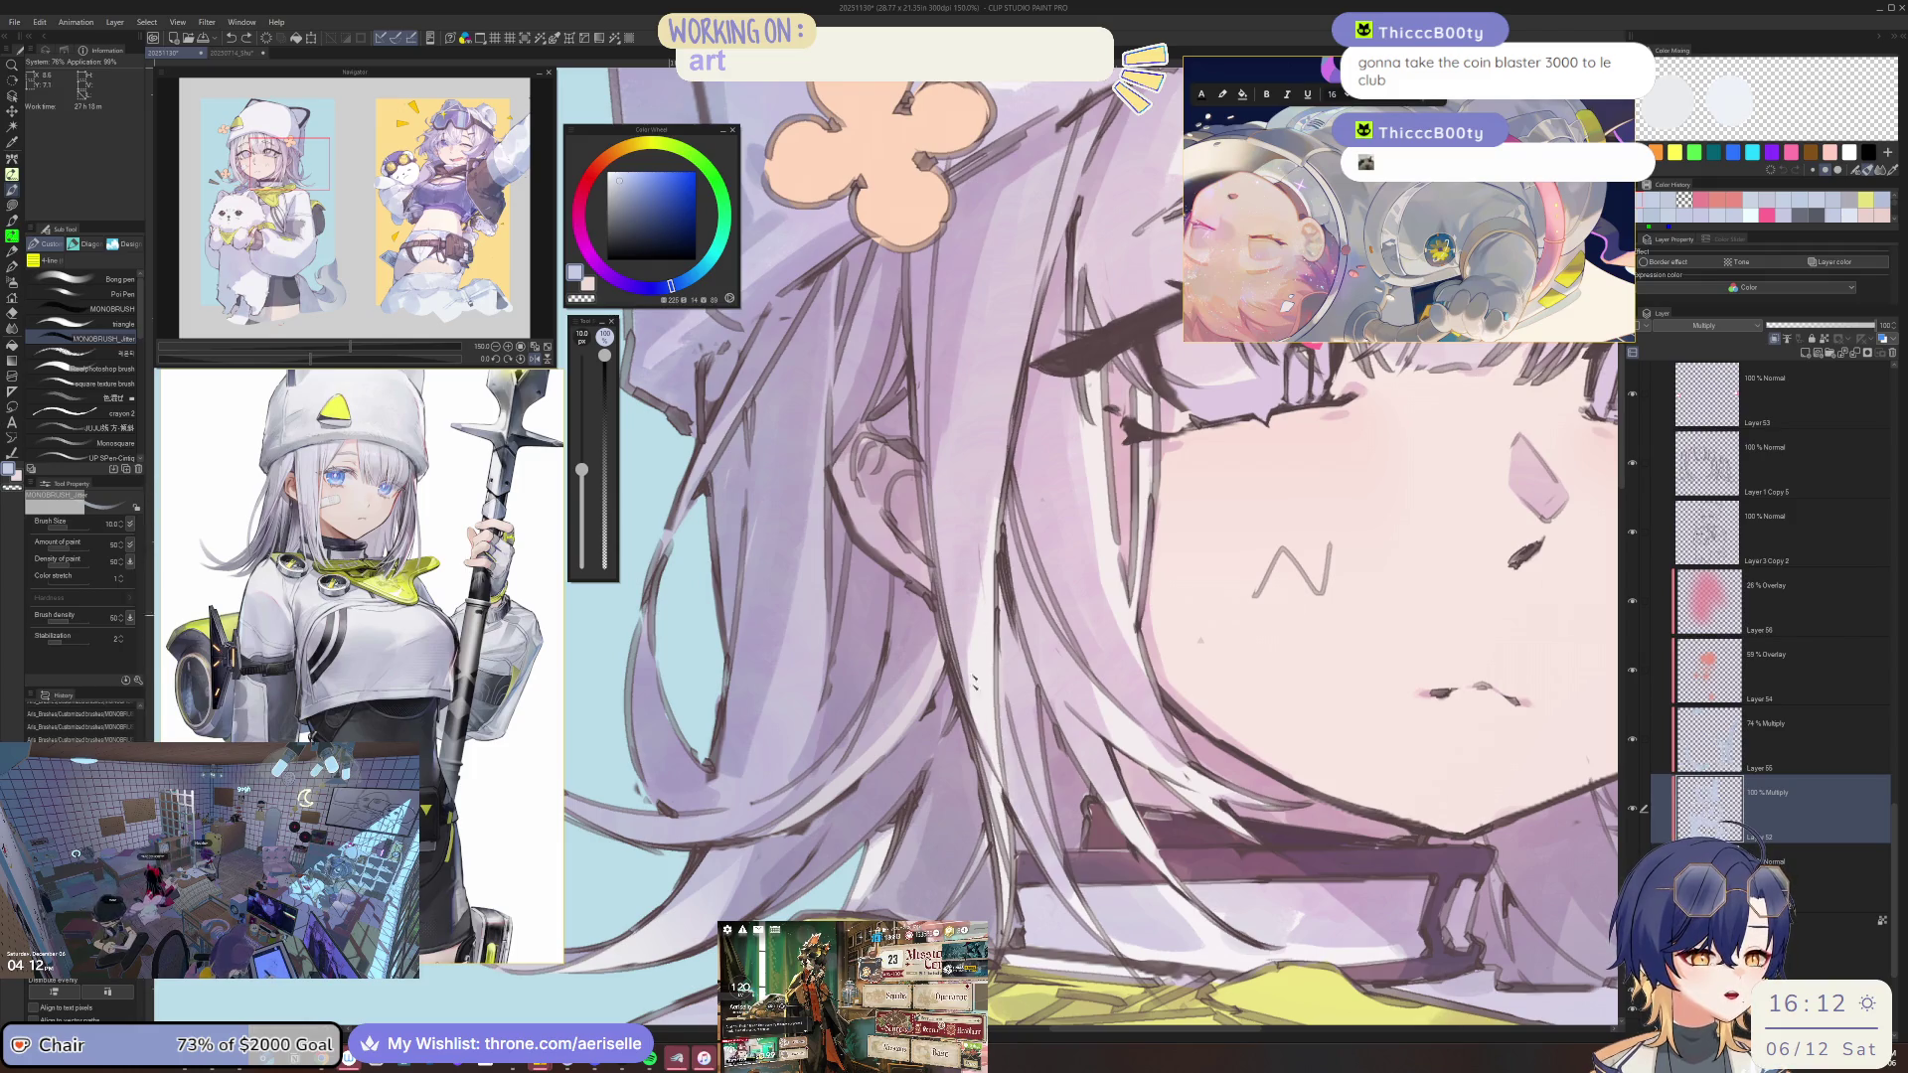
scroll(994, 547, "down", 2)
scroll(994, 546, "up", 1)
scroll(993, 547, "down", 1)
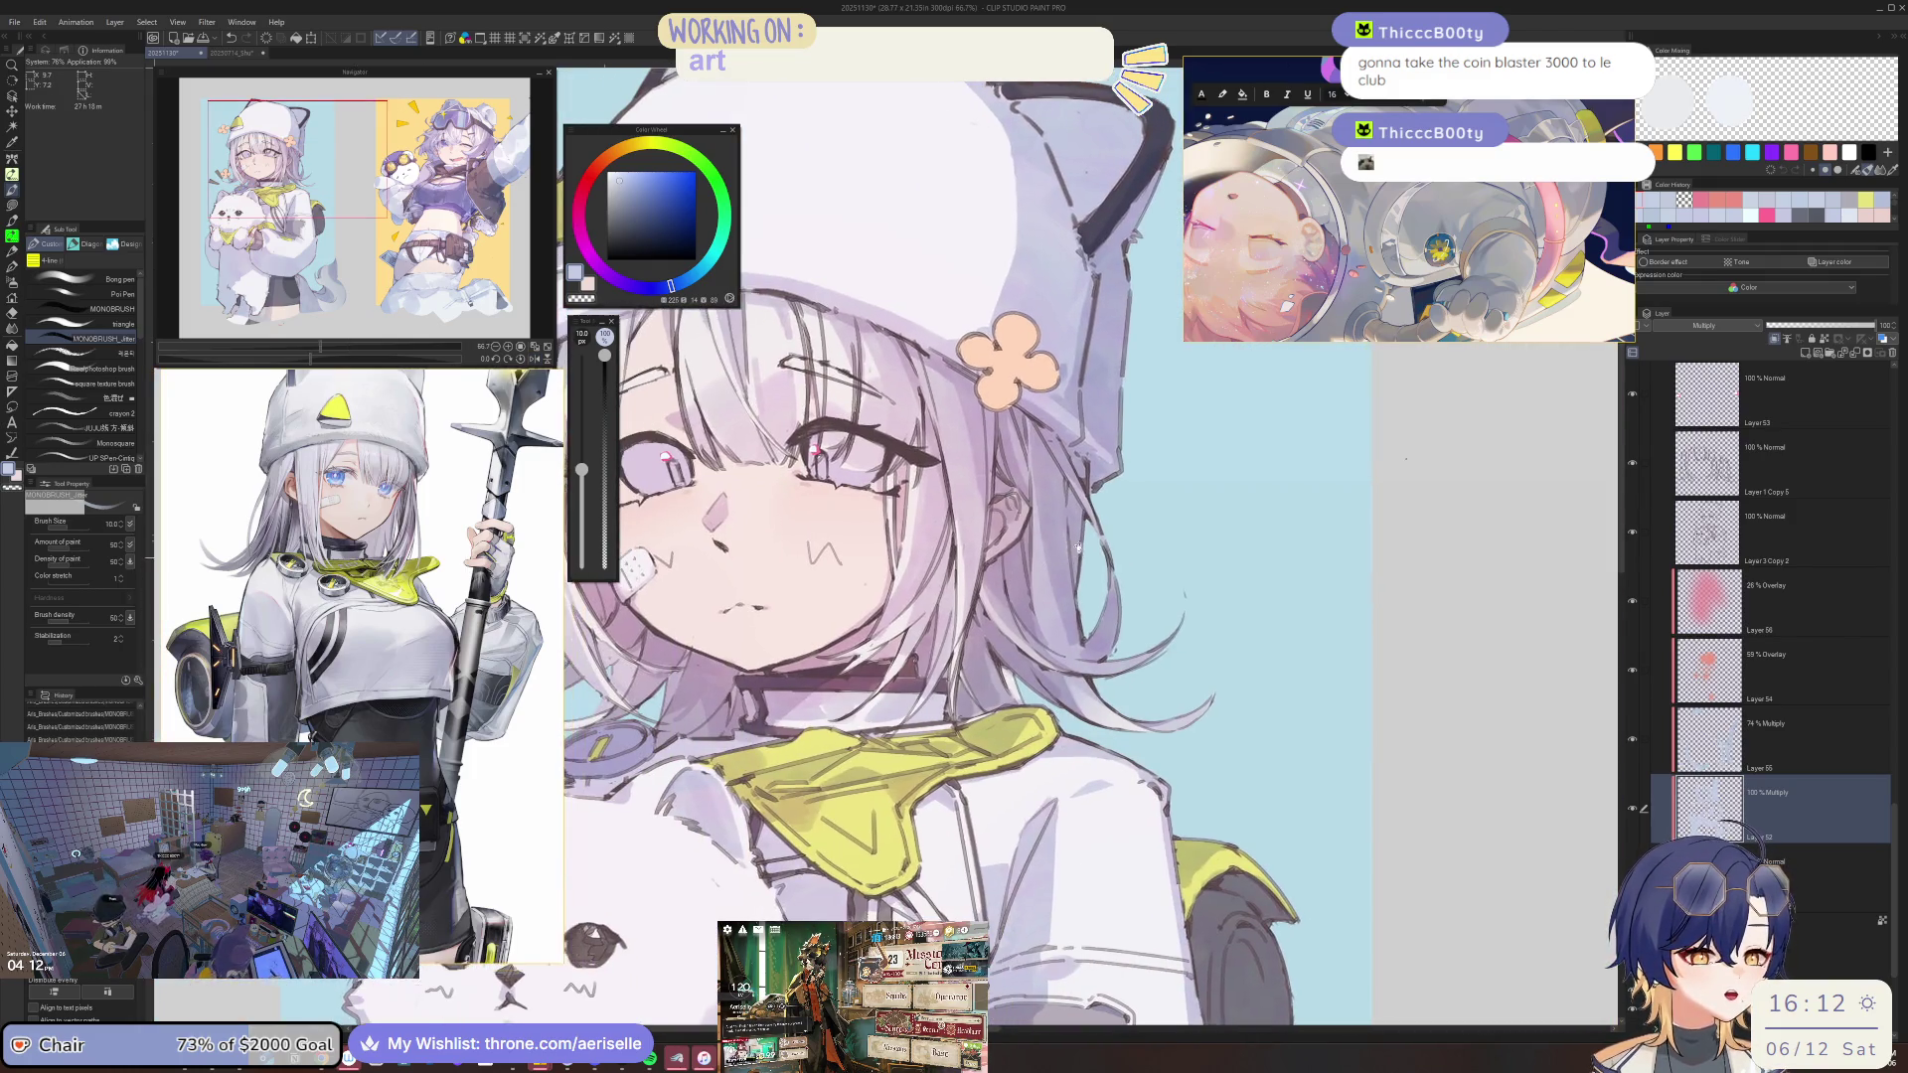
scroll(1063, 611, "up", 1)
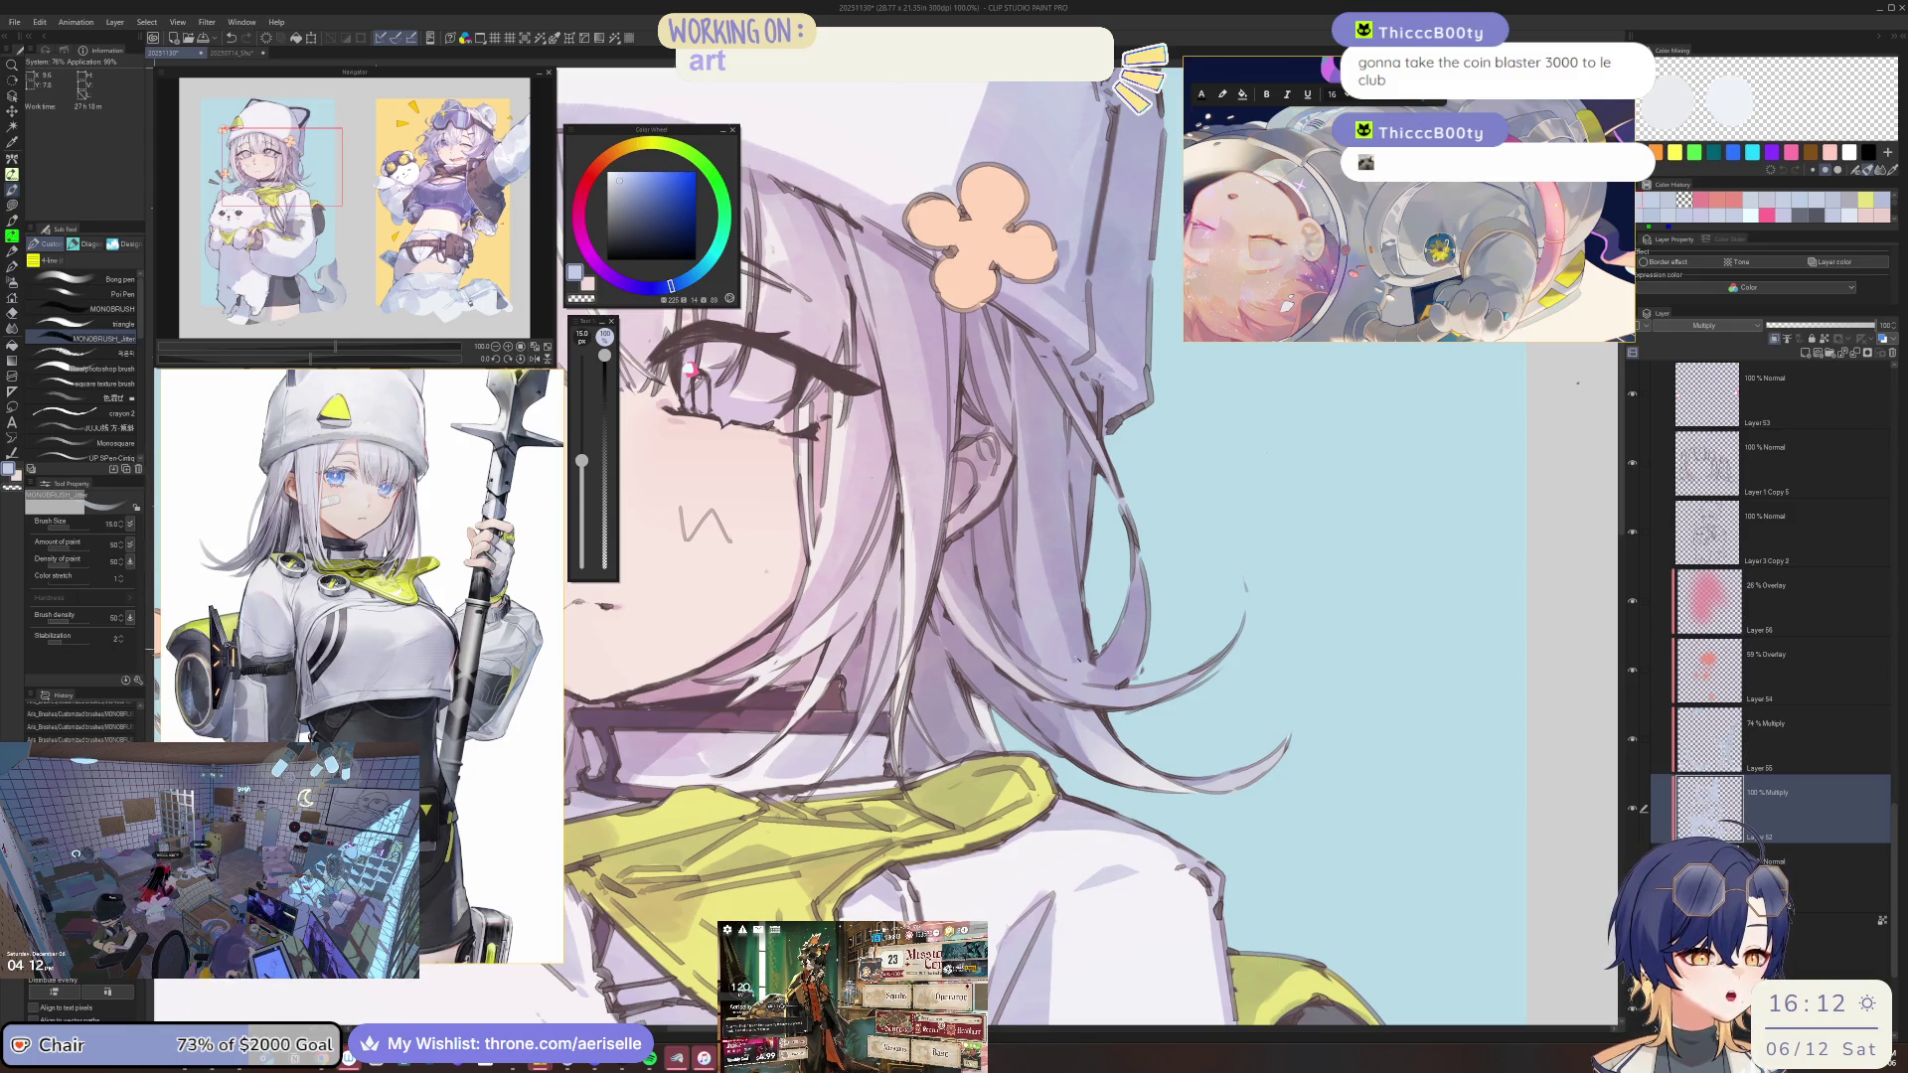
scroll(994, 546, "down", 3)
scroll(993, 547, "up", 1)
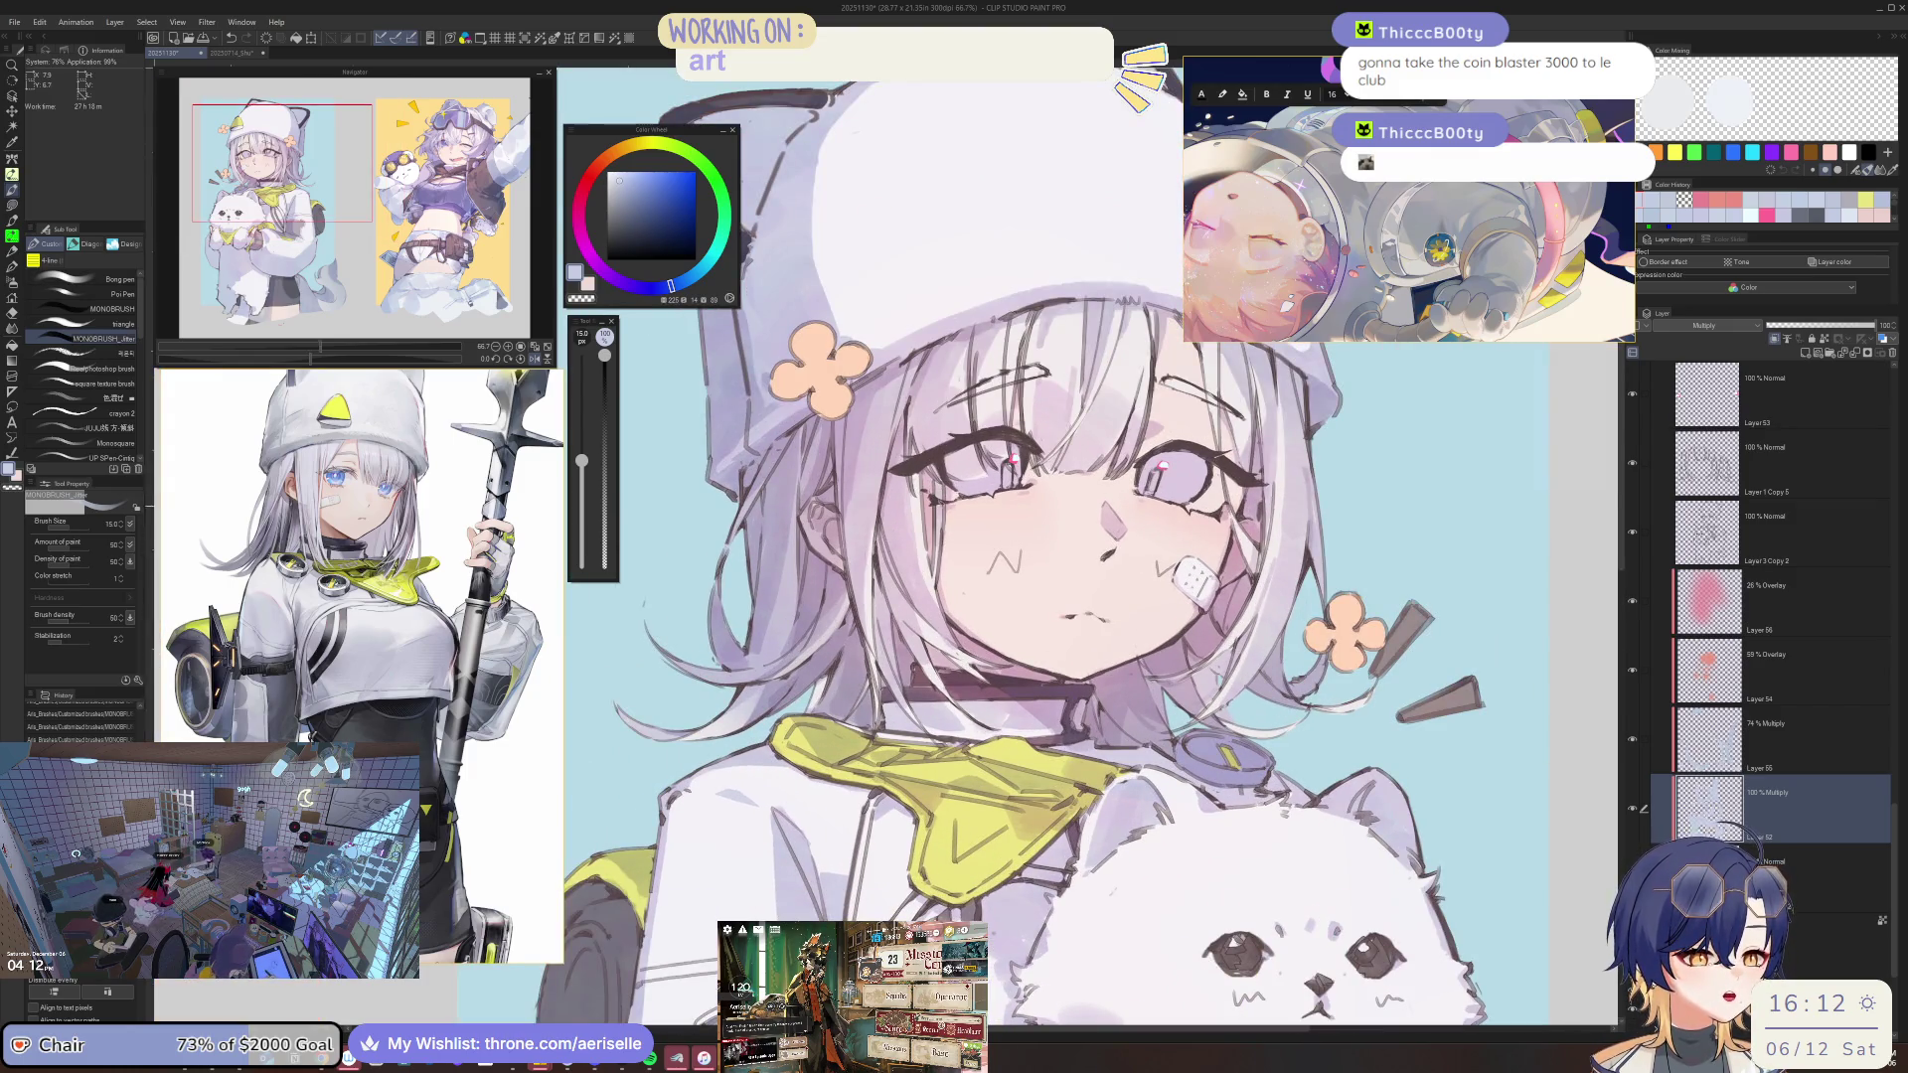
scroll(994, 695, "down", 2)
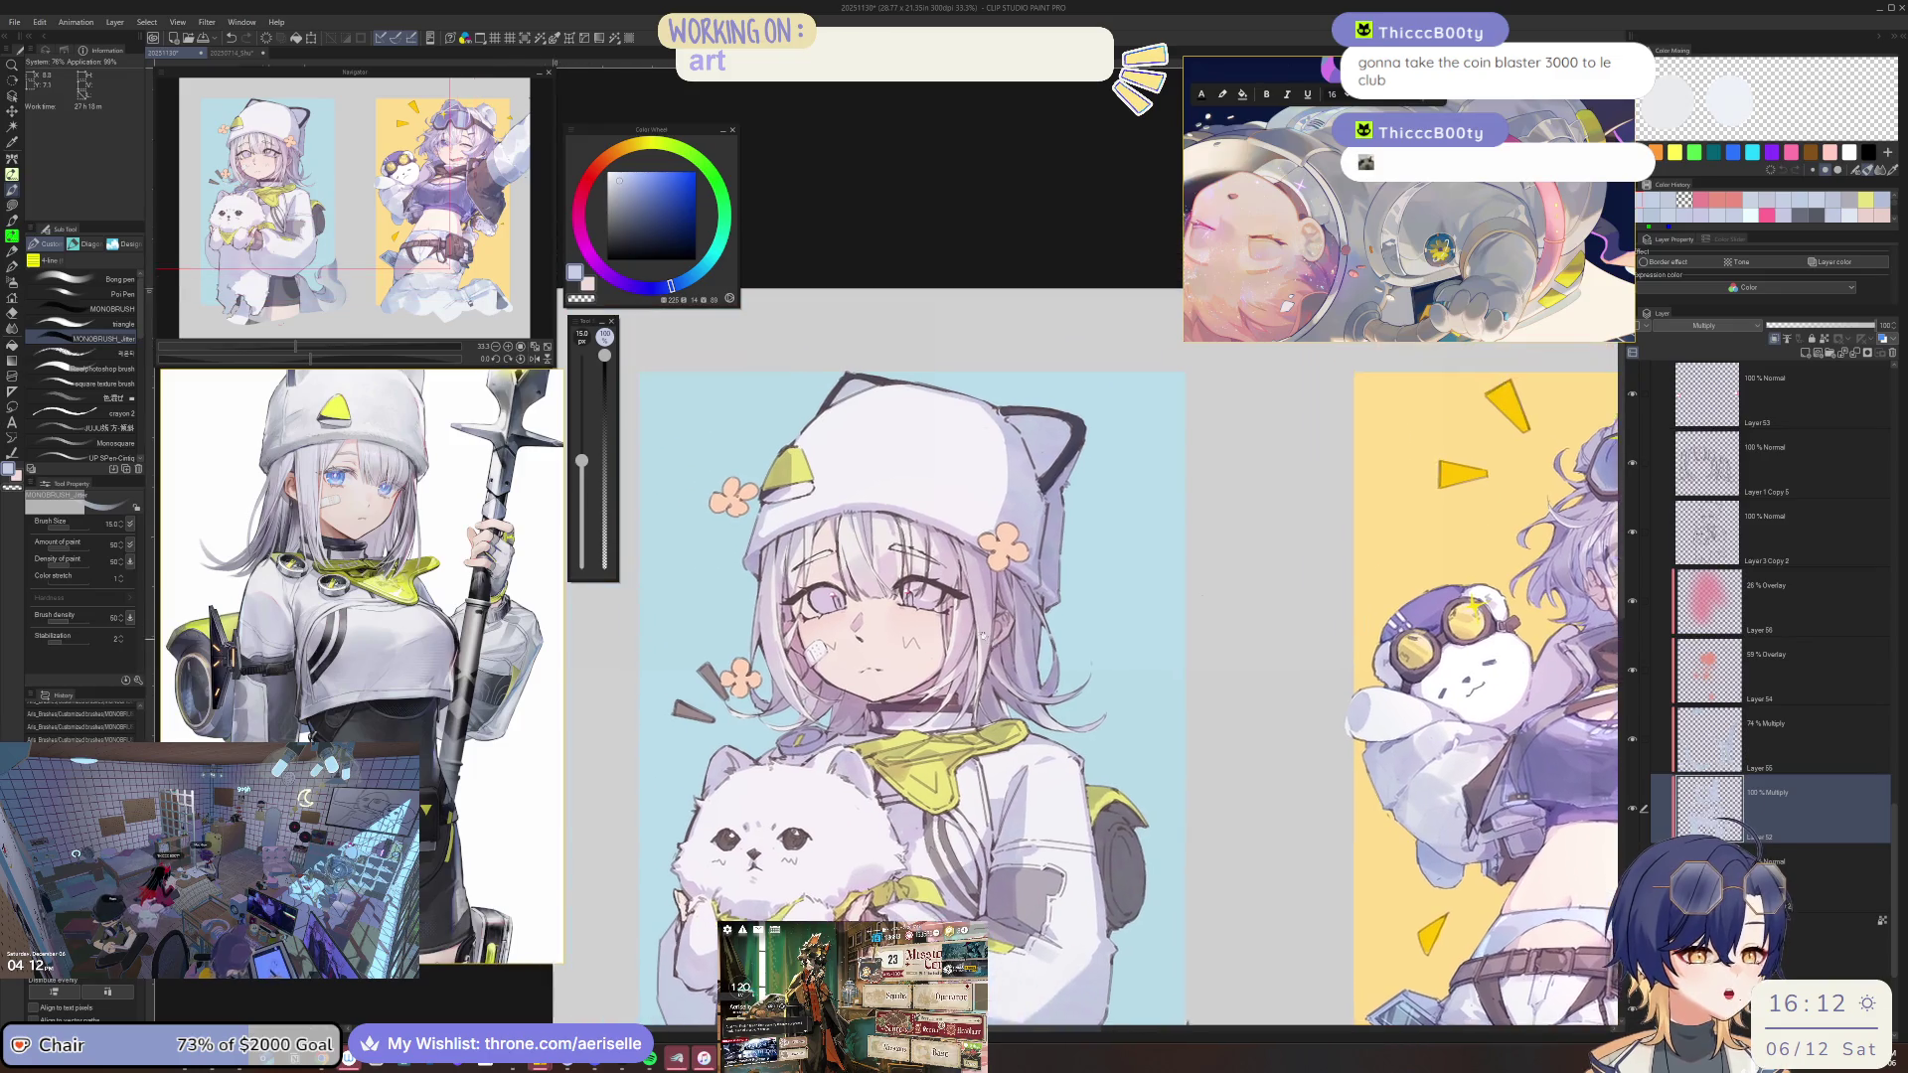
scroll(889, 556, "up", 3)
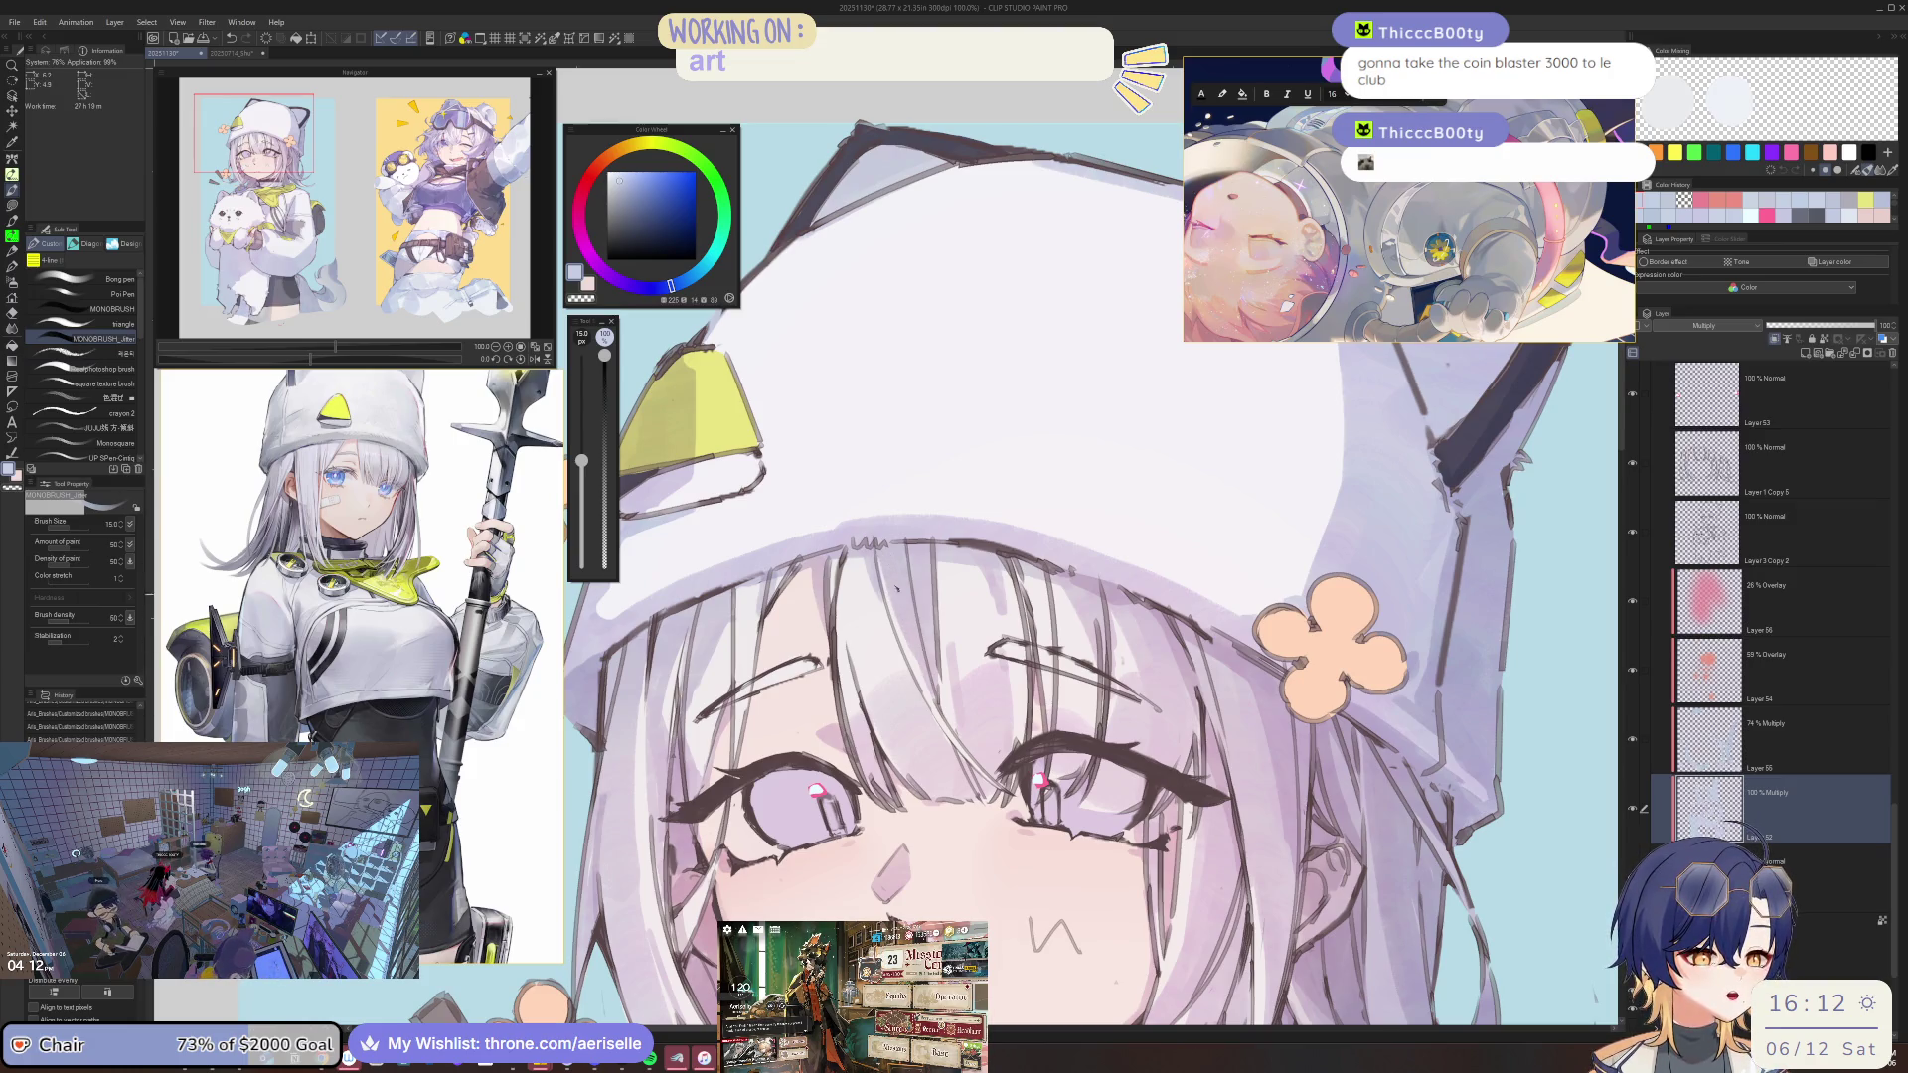
scroll(810, 785, "down", 1)
scroll(810, 785, "up", 1)
scroll(810, 785, "up", 1)
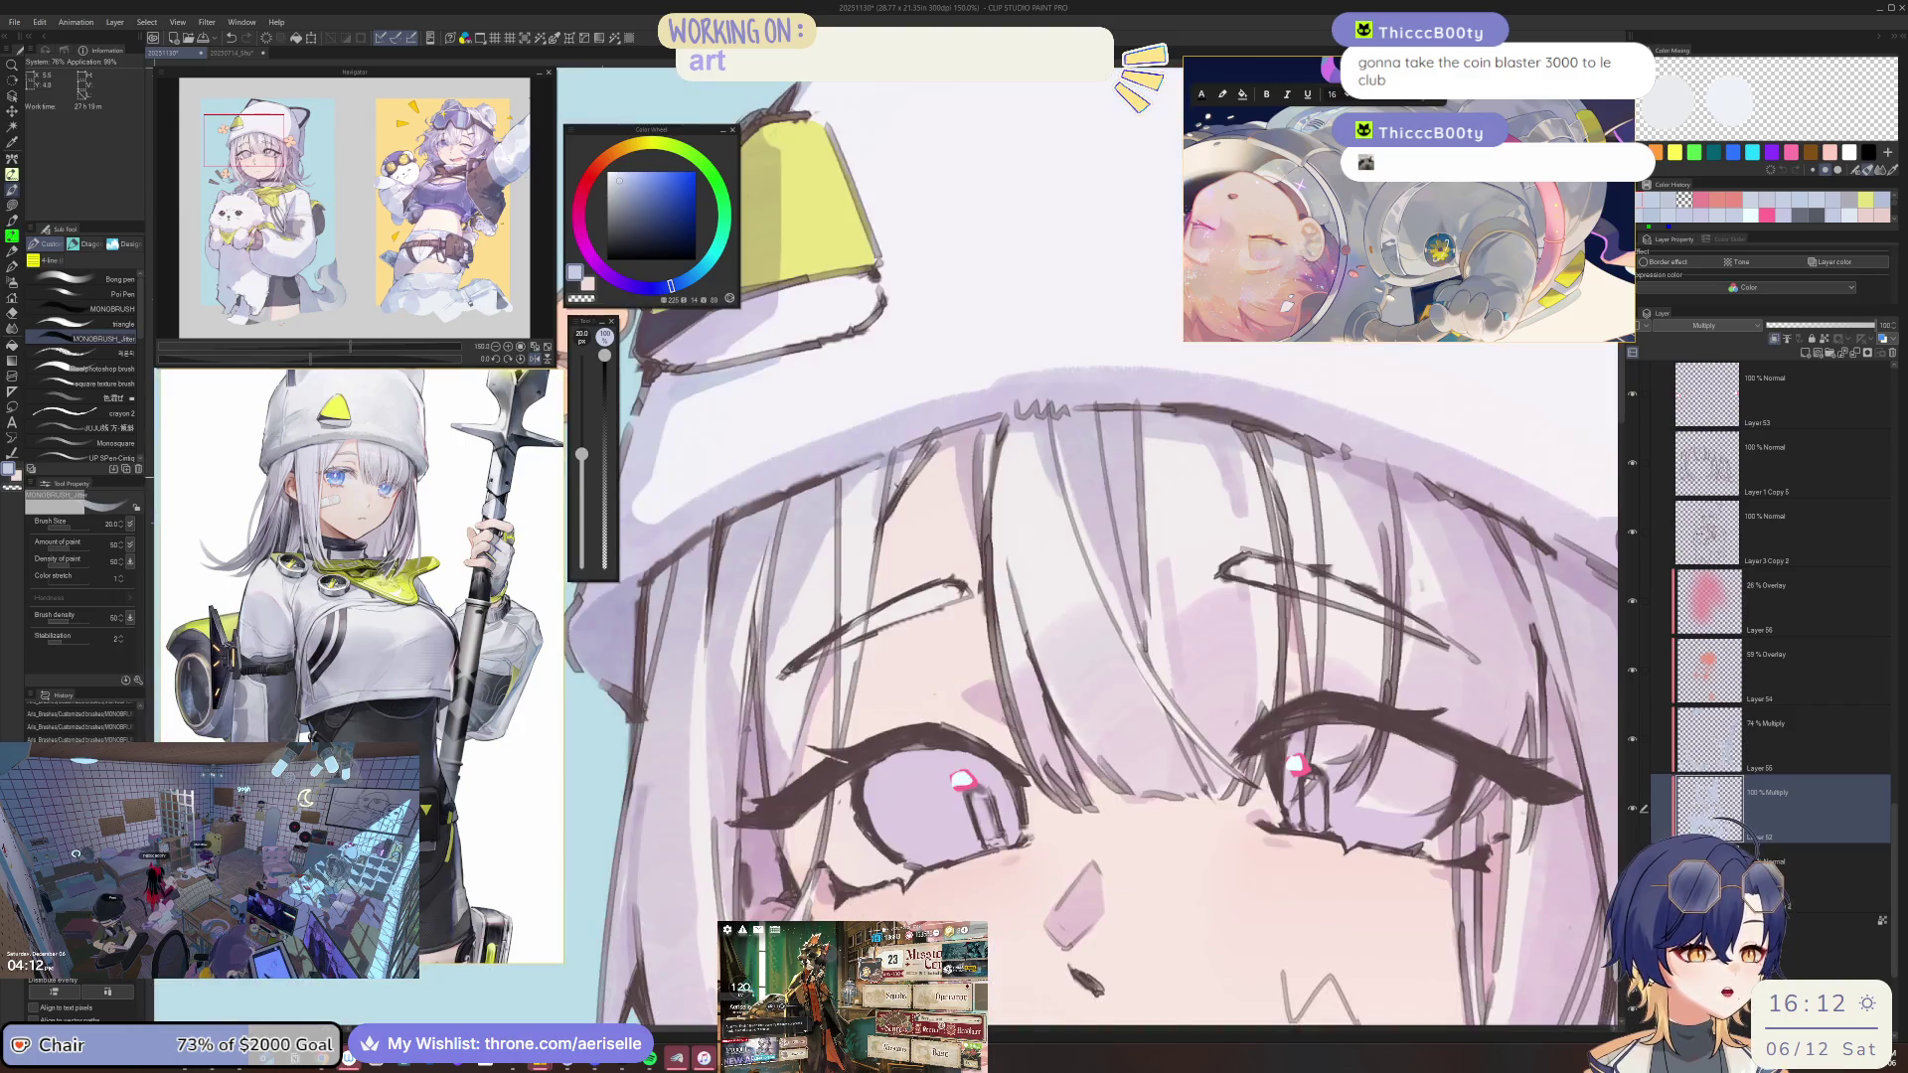
Tilt the view, reduce the brush size from 20 to 15, then reset the rotation upright.
left_click_drag(1093, 556, 993, 636)
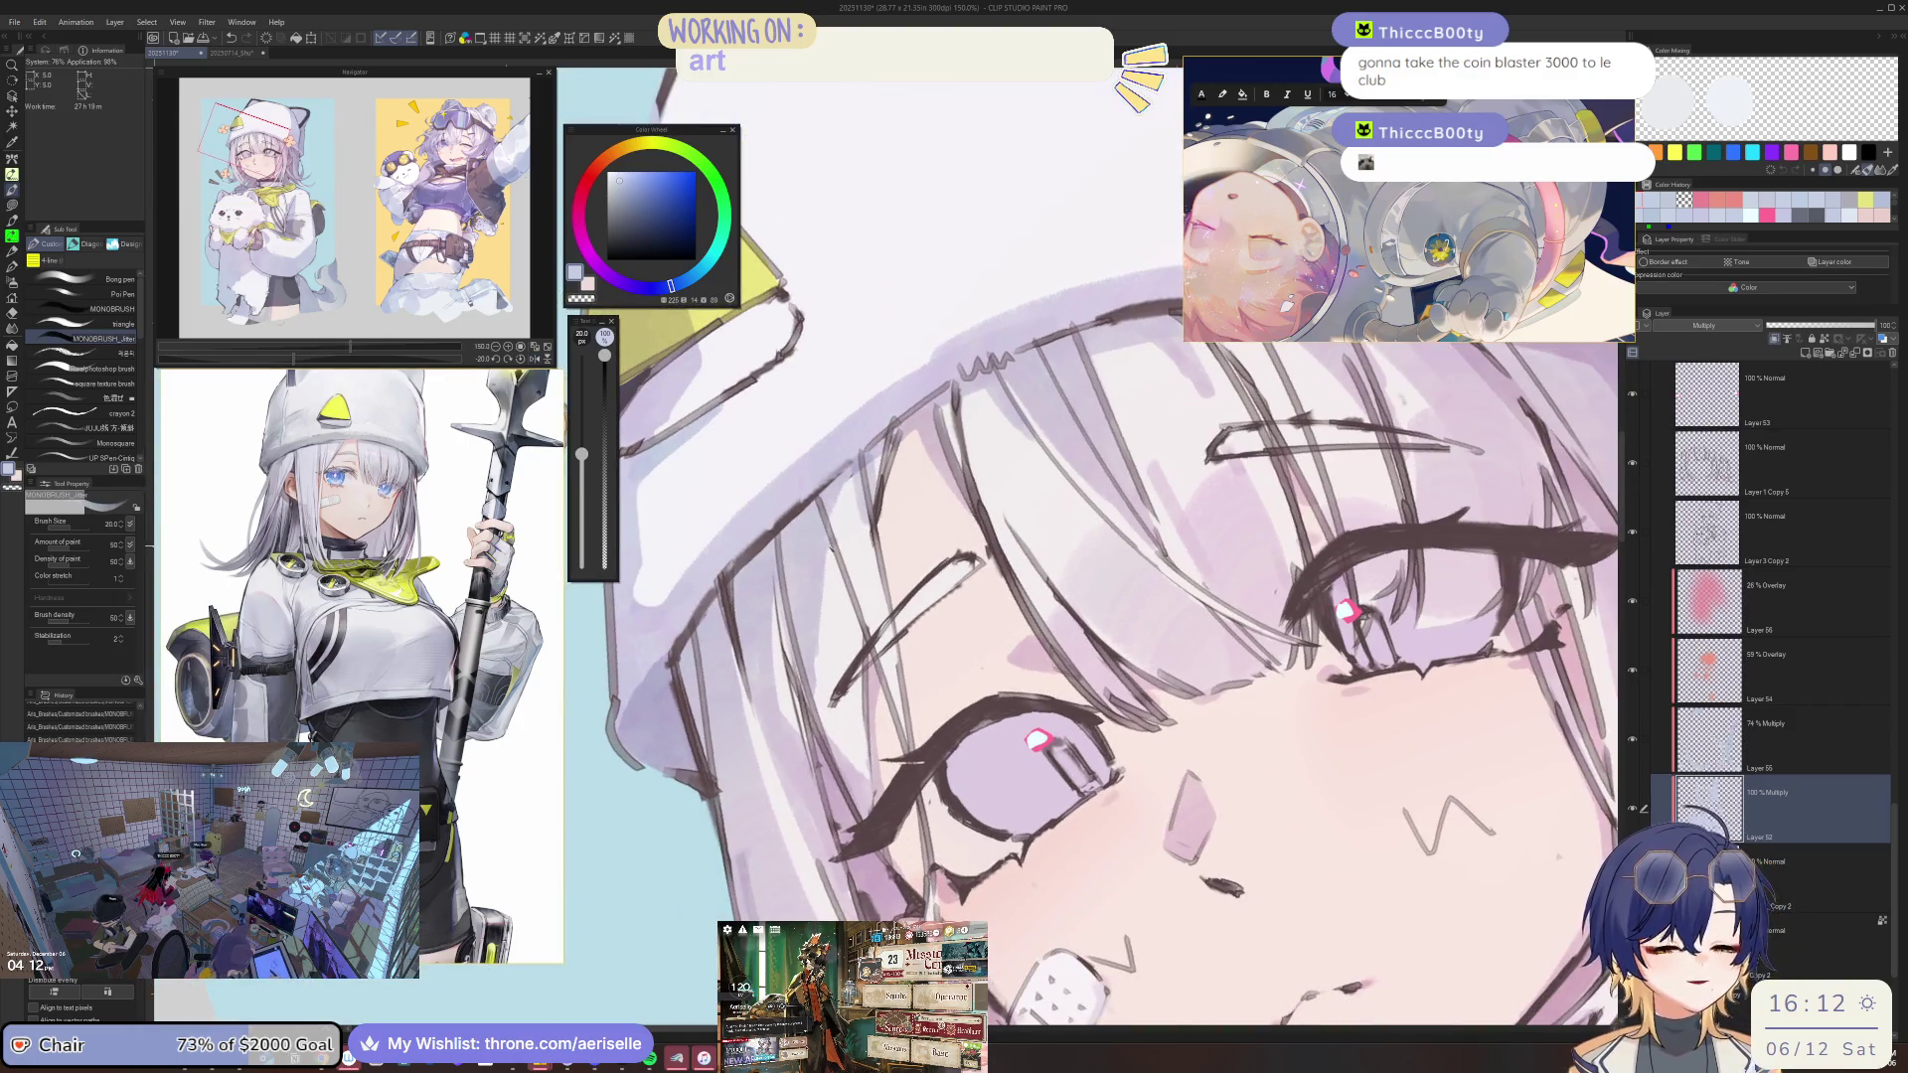
key("bracketleft")
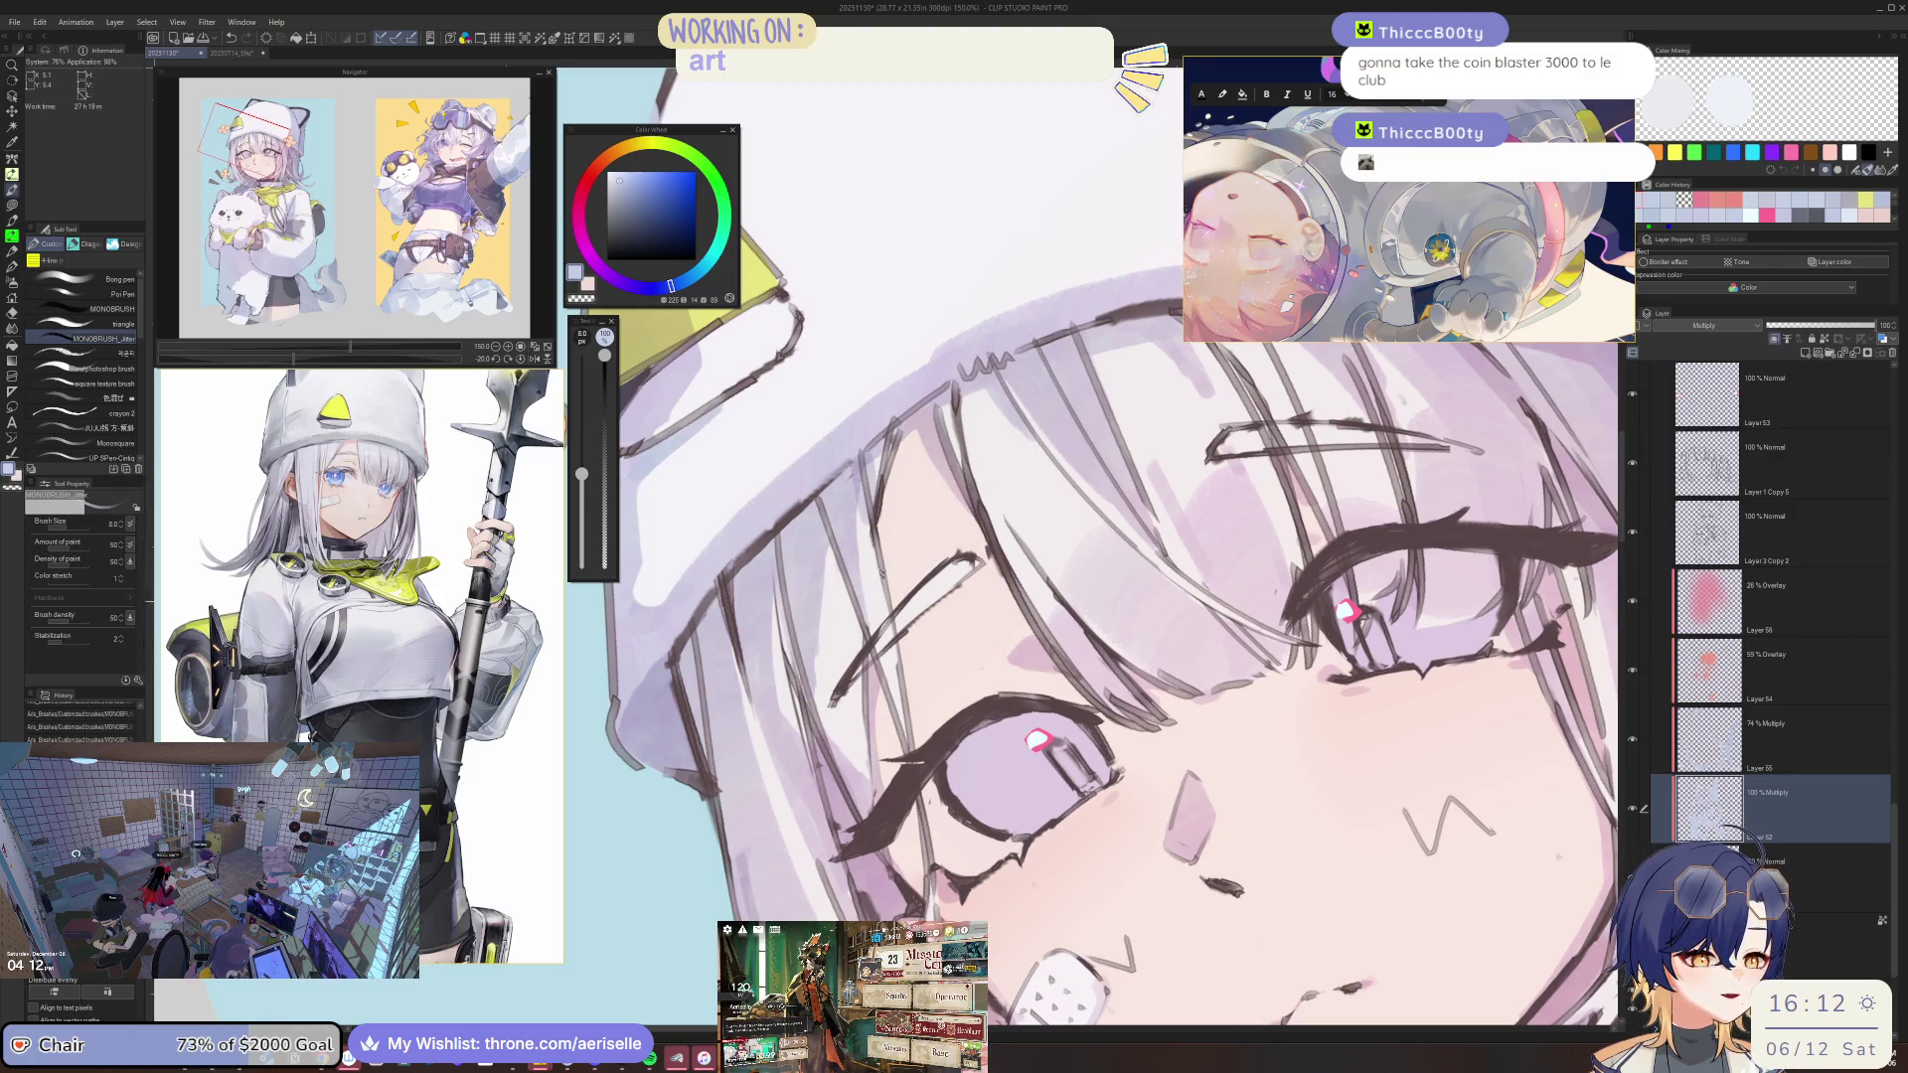
key("ctrl+0")
scroll(859, 545, "up", 3)
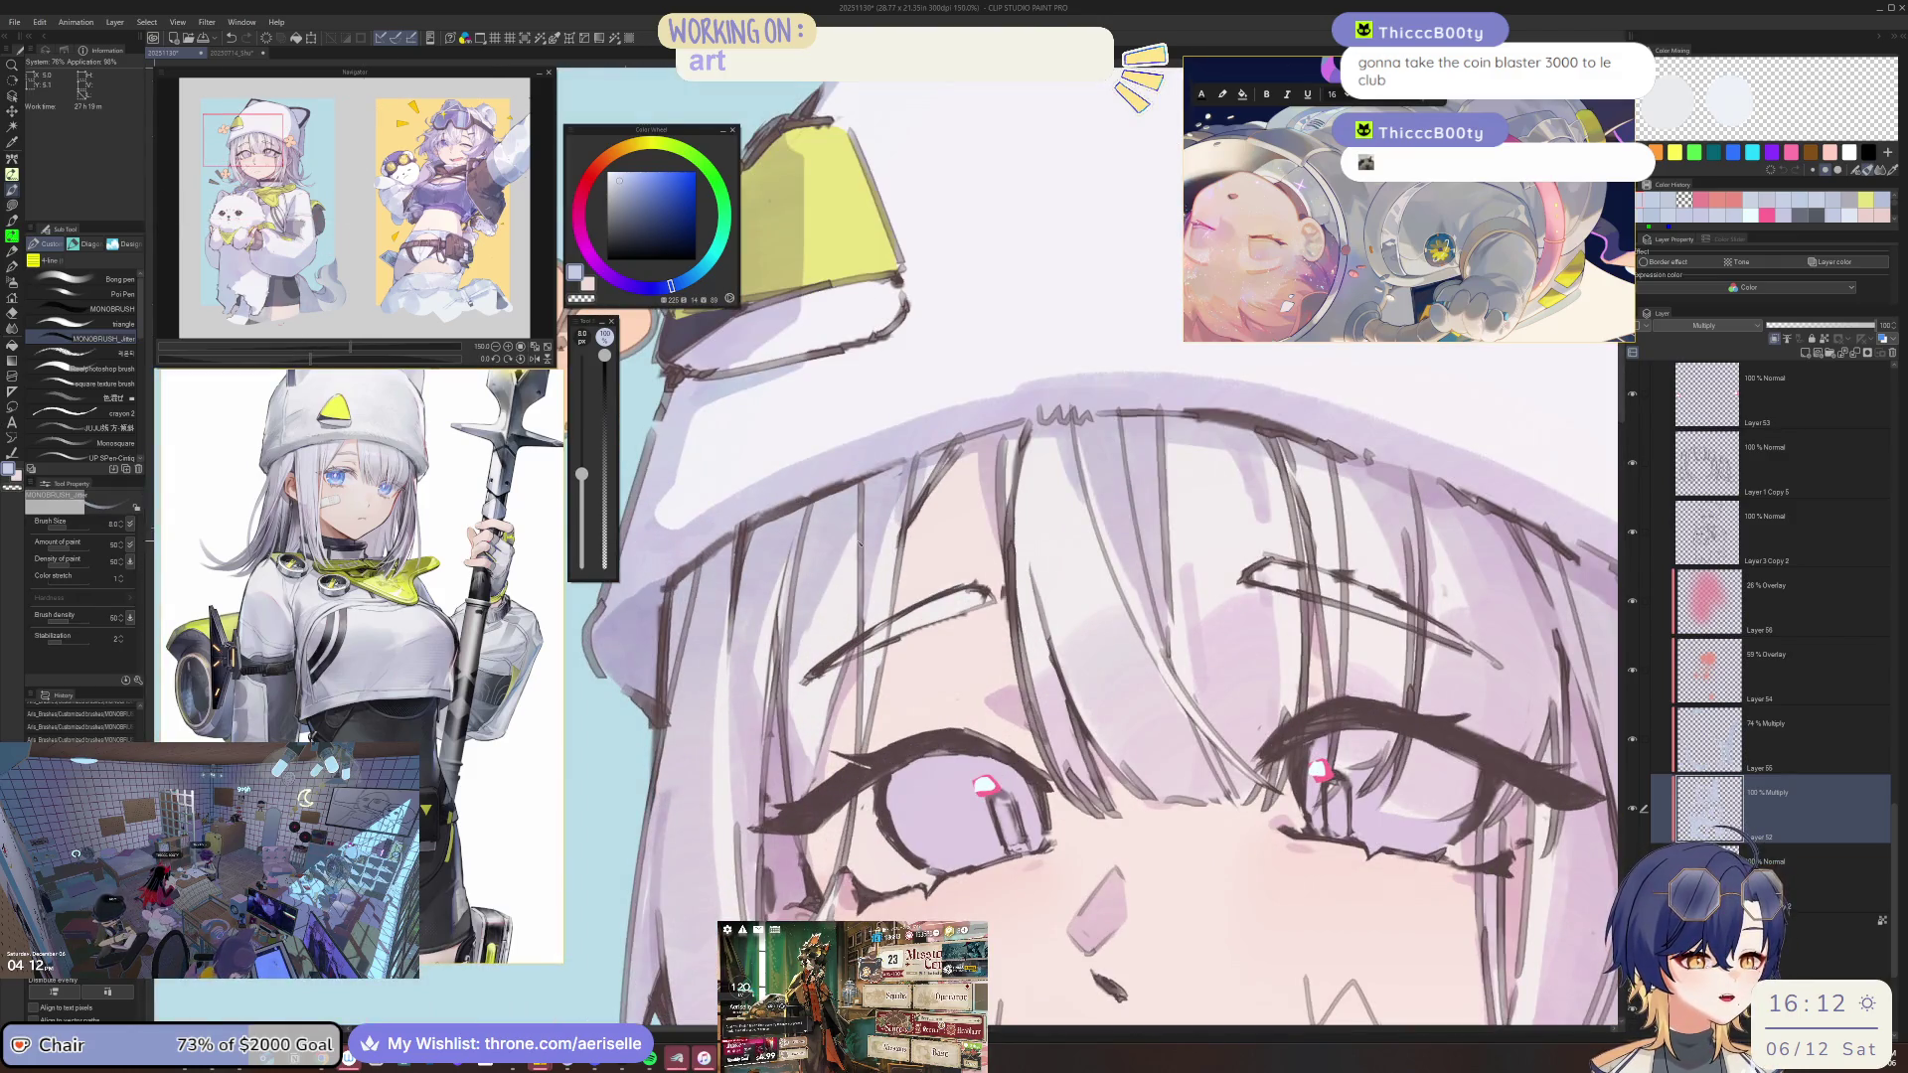
scroll(860, 544, "down", 3)
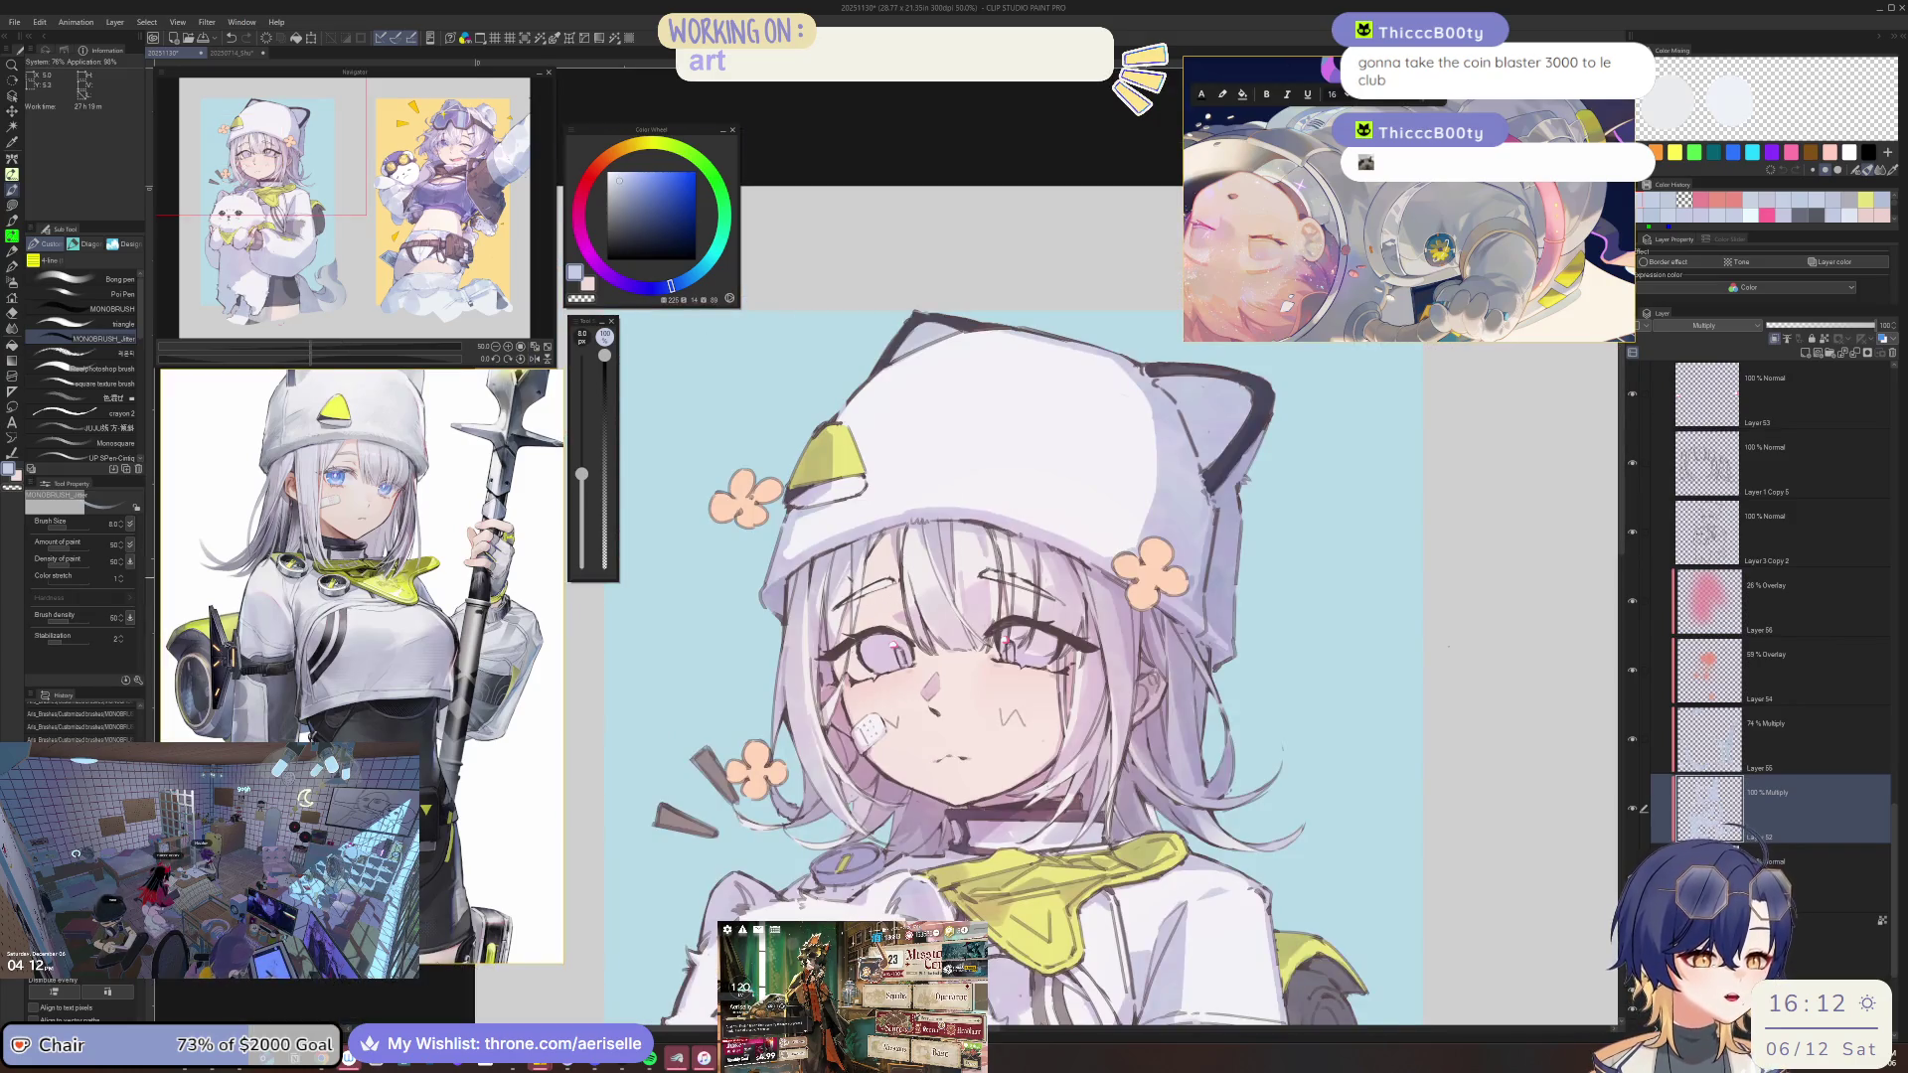
scroll(833, 605, "up", 2)
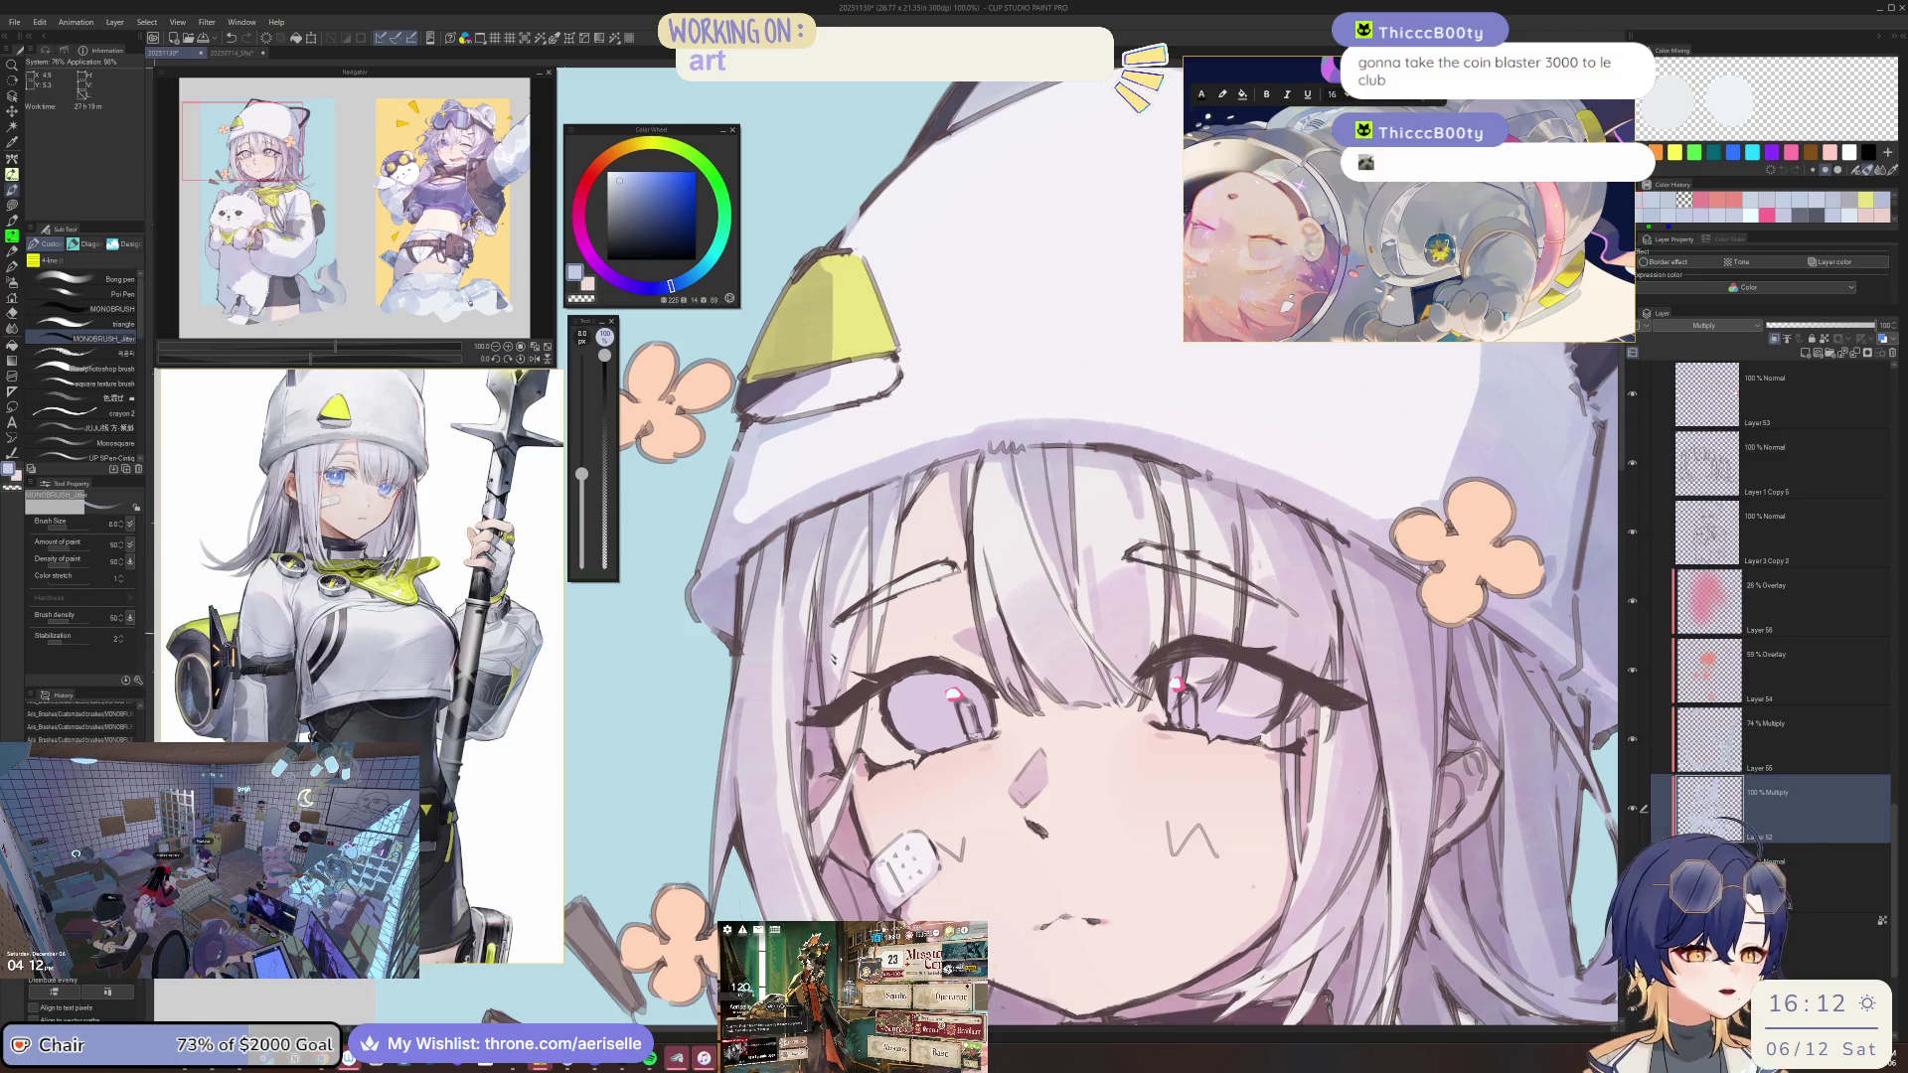
Inspect the hair beside the ear and the chin and scarf up close, and enlarge the brush to 170.
left_click_drag(930, 639, 882, 530)
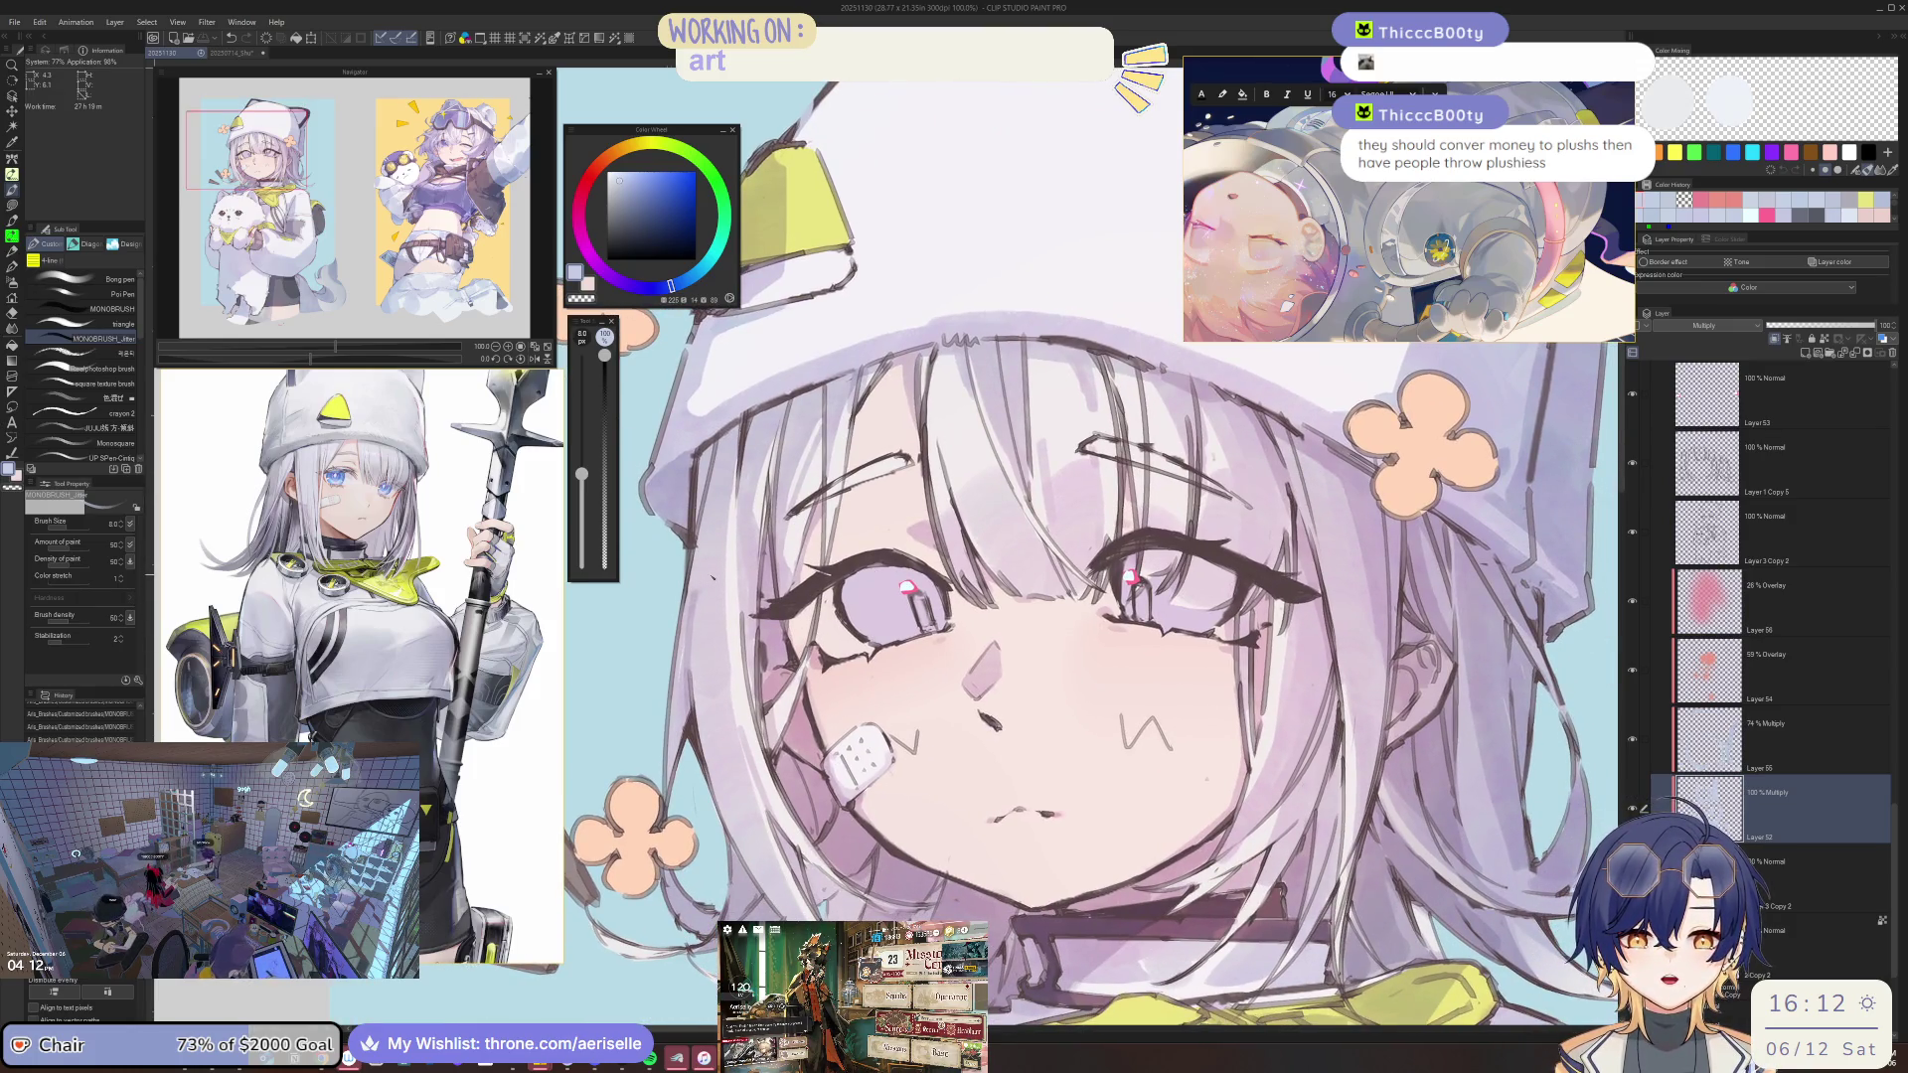
key("ctrl+minus")
key("ctrl+minus")
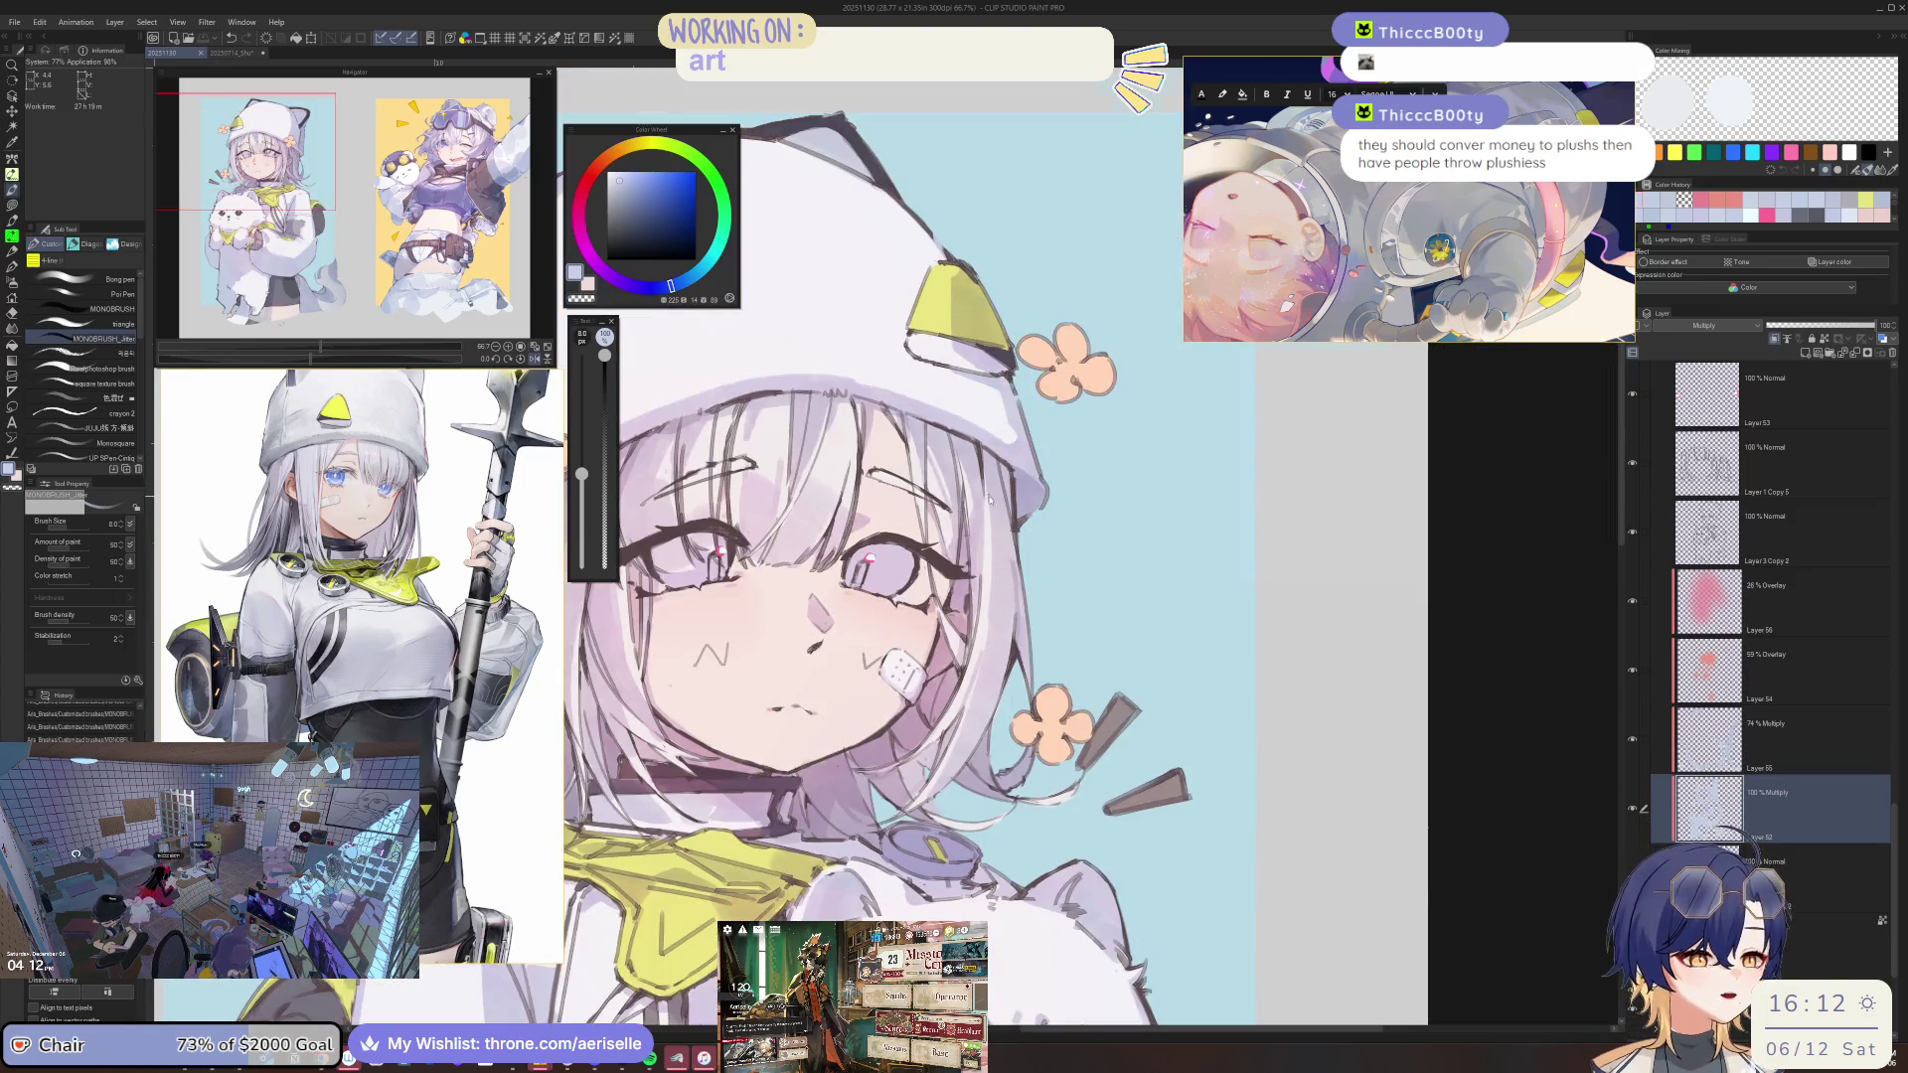
scroll(990, 500, "up", 2)
key("ctrl+minus")
key("ctrl+minus")
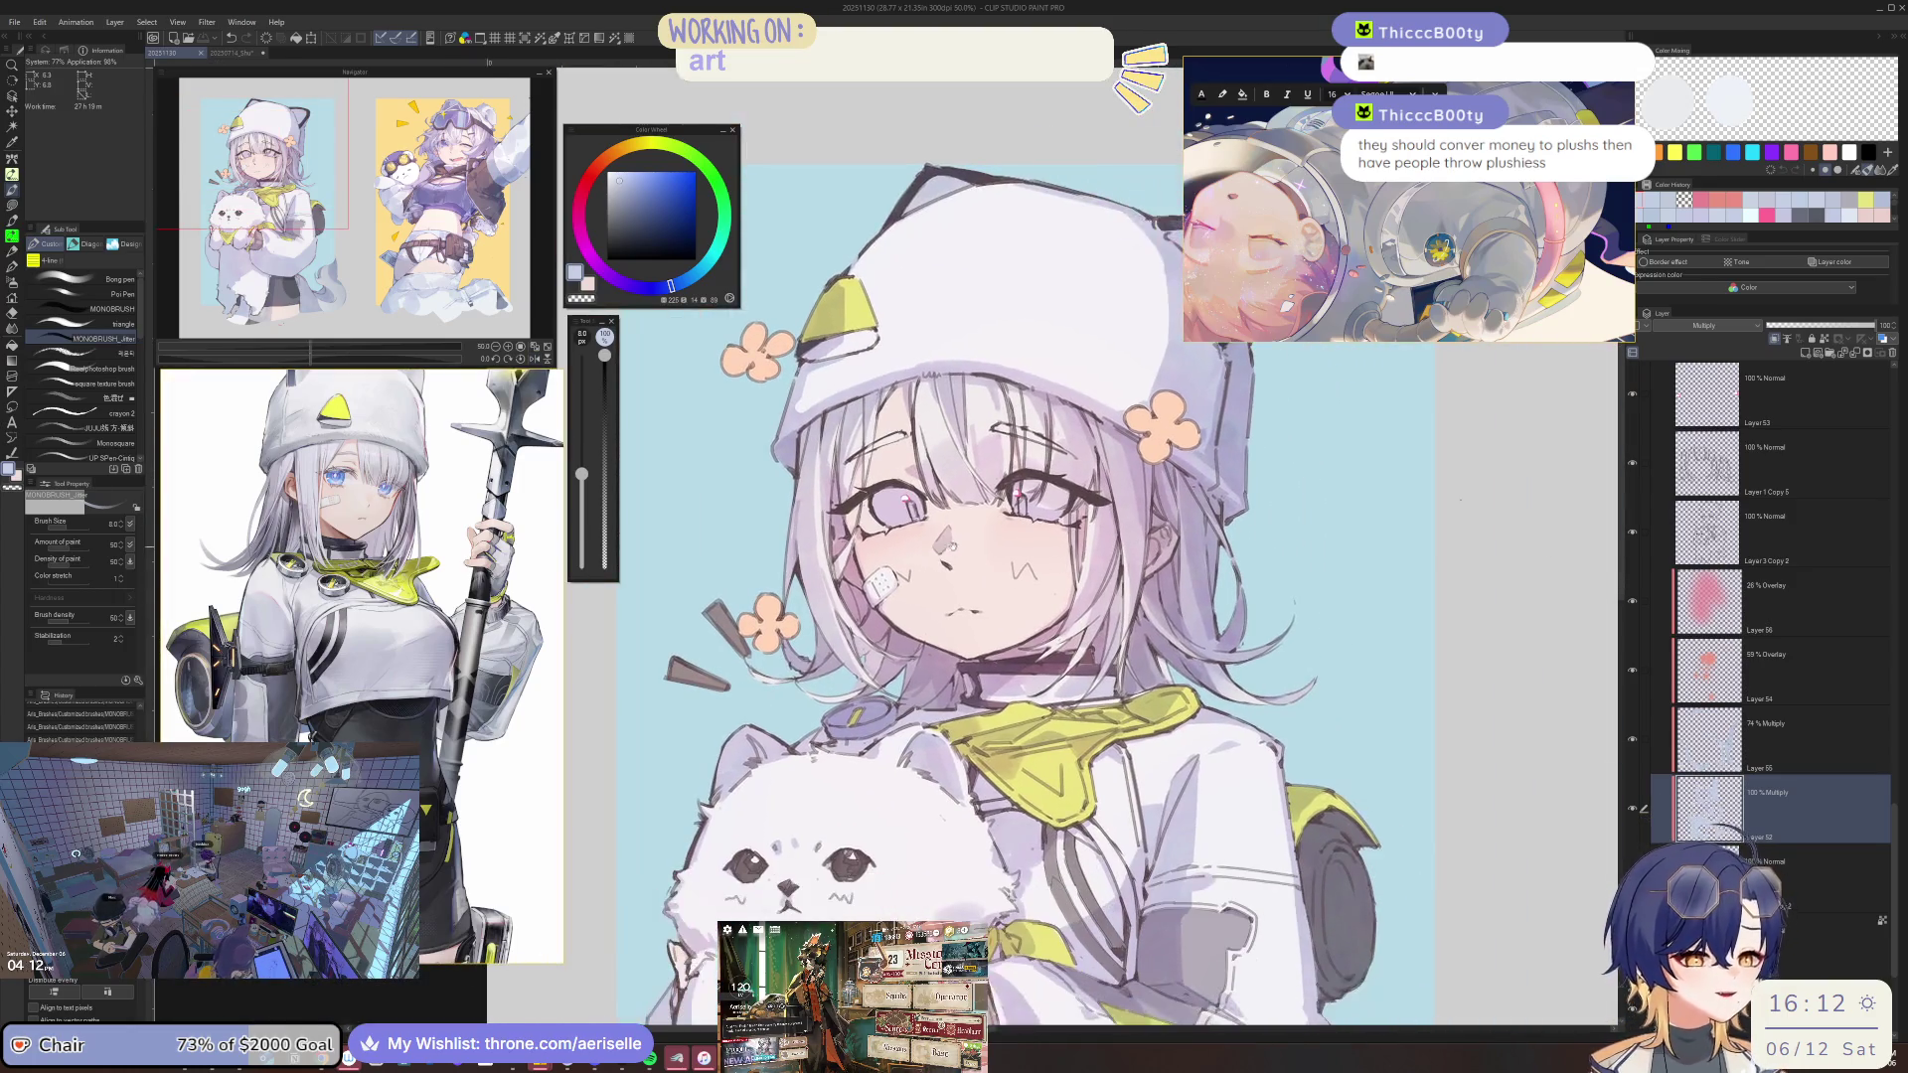
key("ctrl+plus")
key("ctrl+plus")
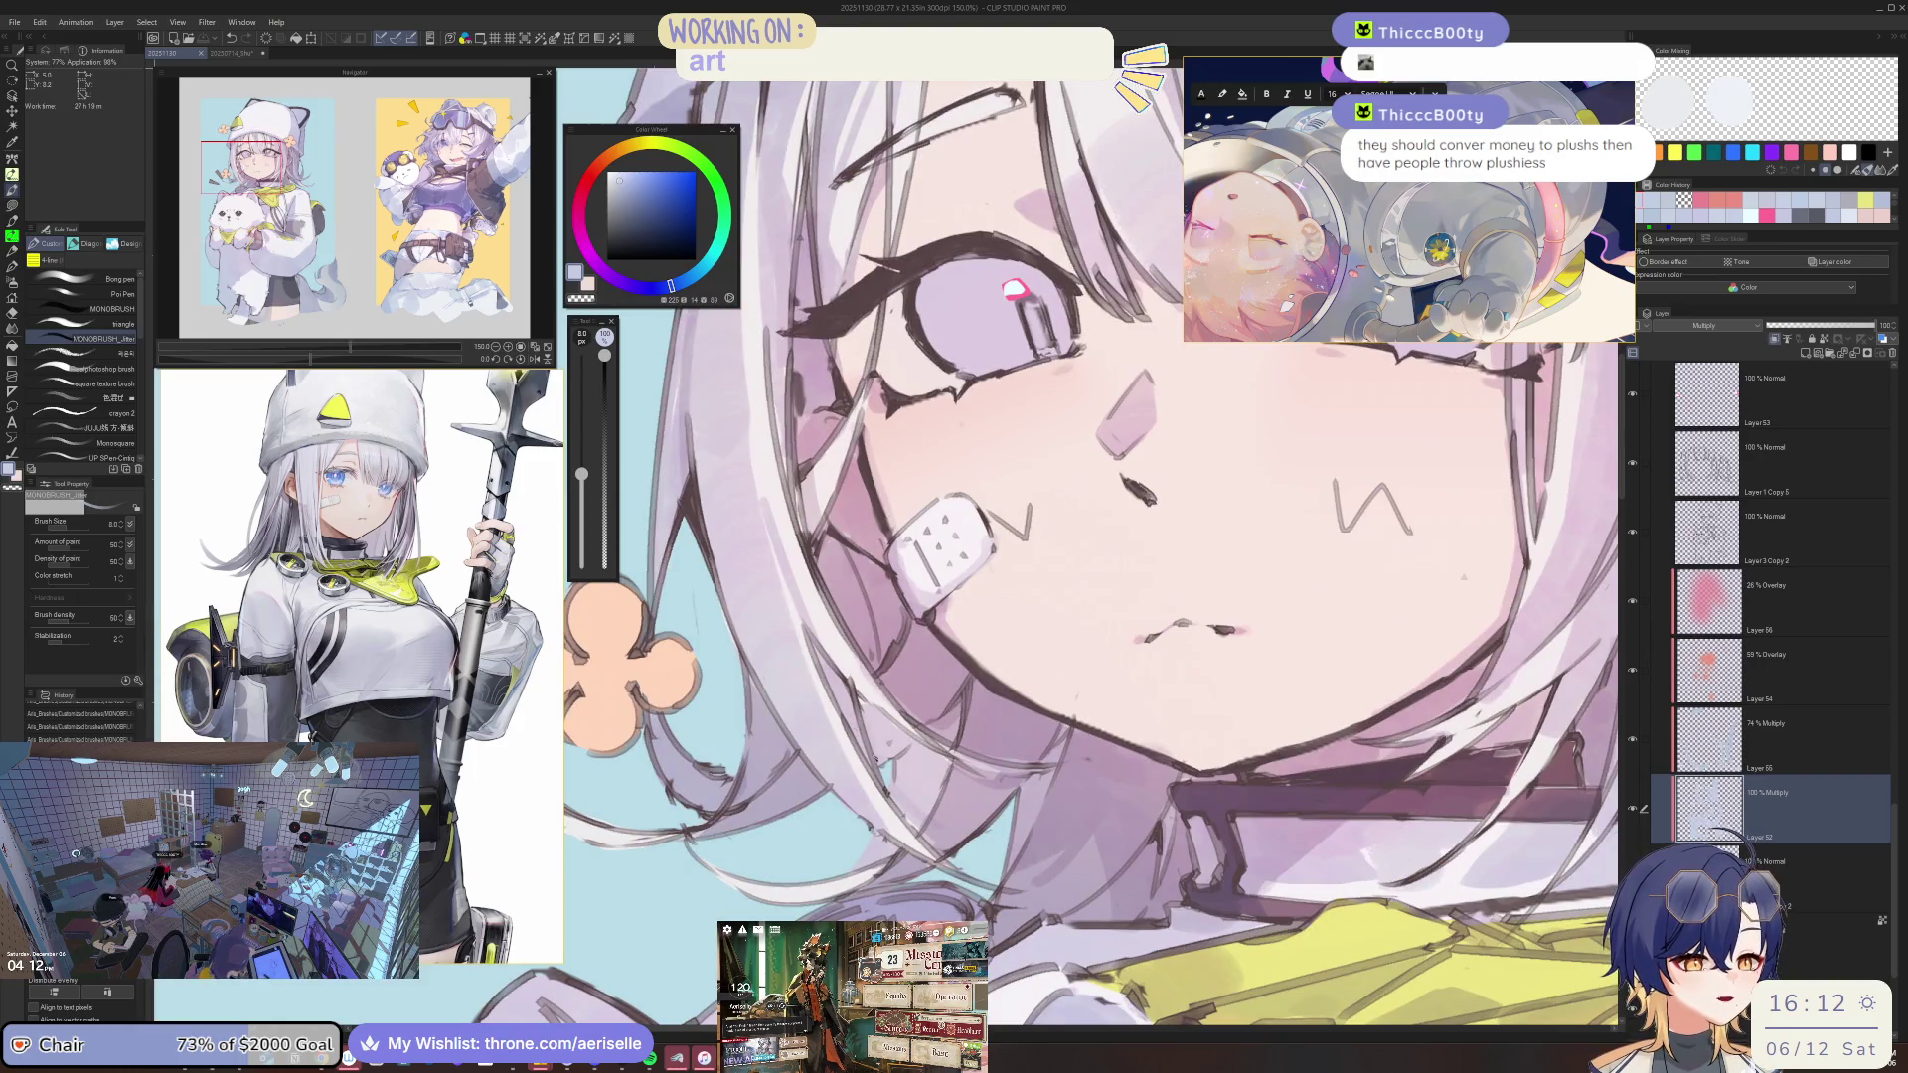
key("ctrl+minus")
left_click_drag(1103, 704, 894, 556)
key("ctrl+plus")
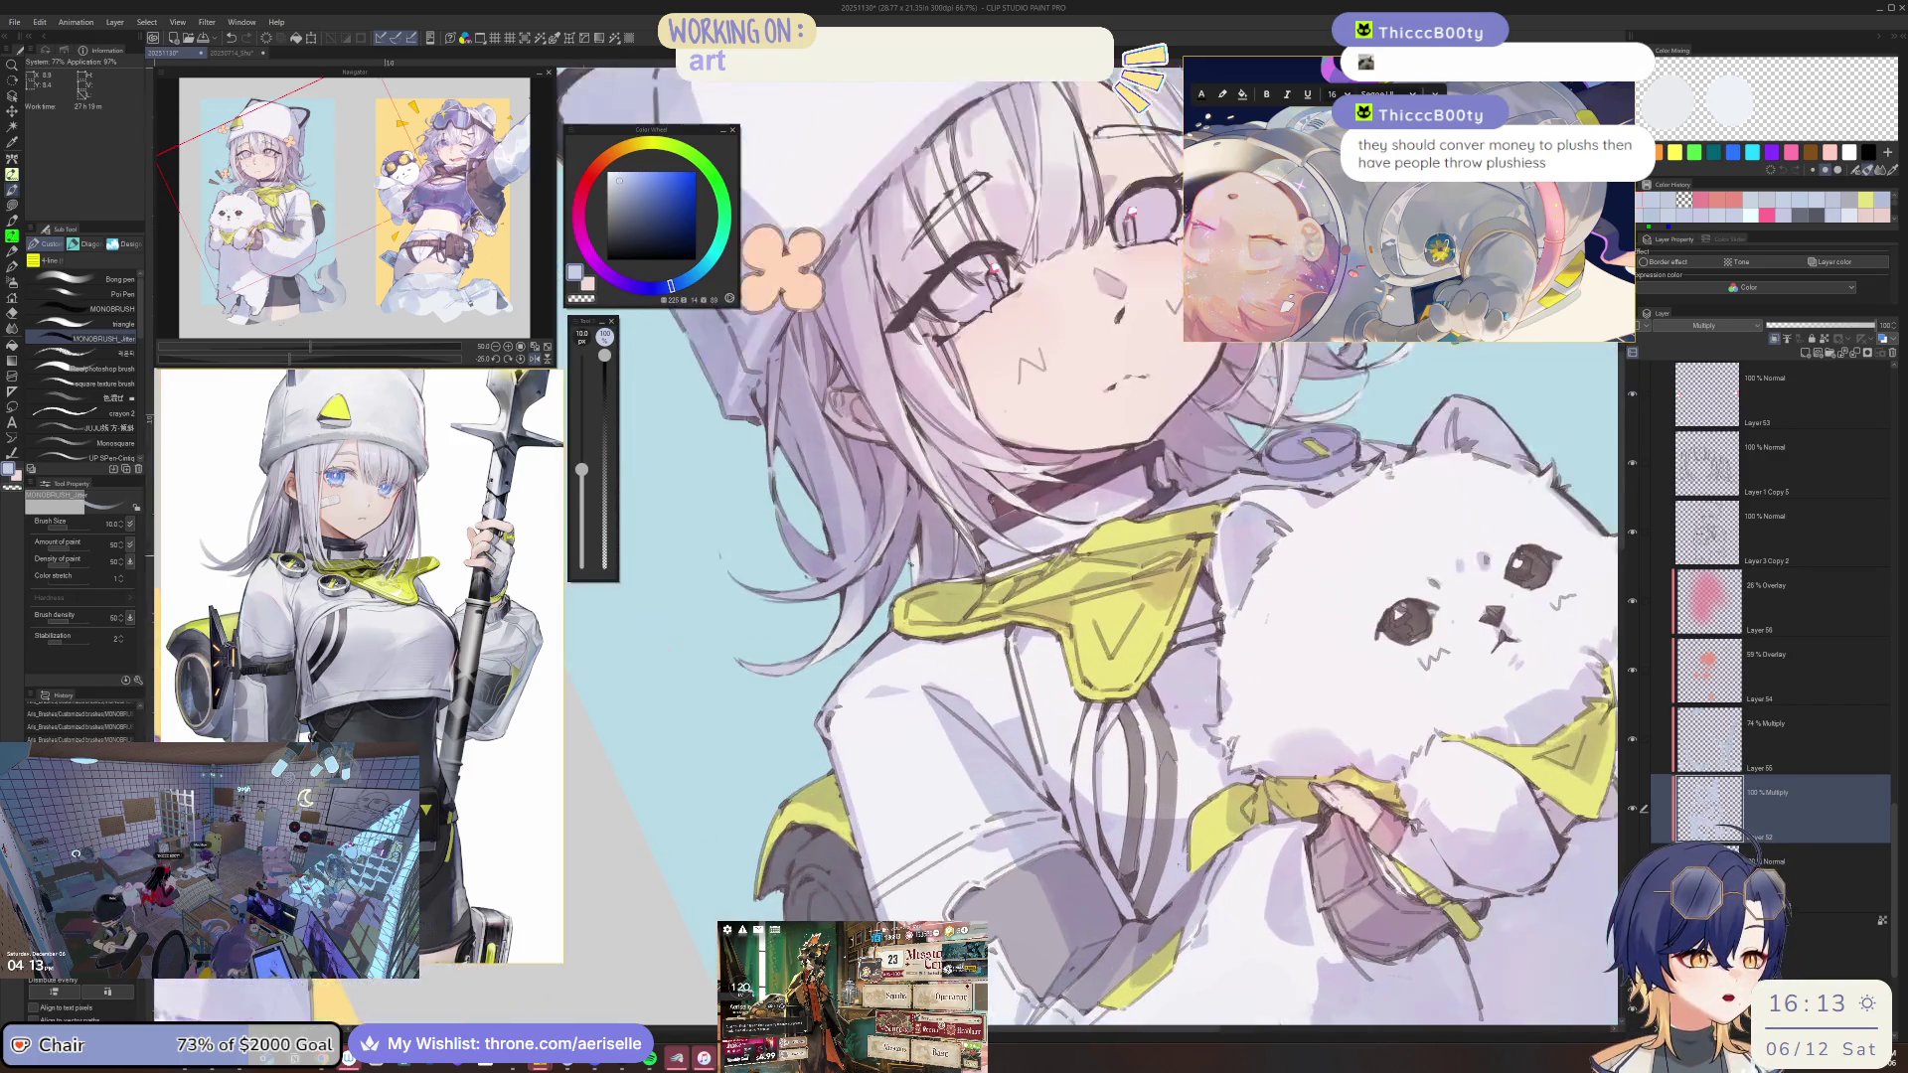
key("ctrl+plus")
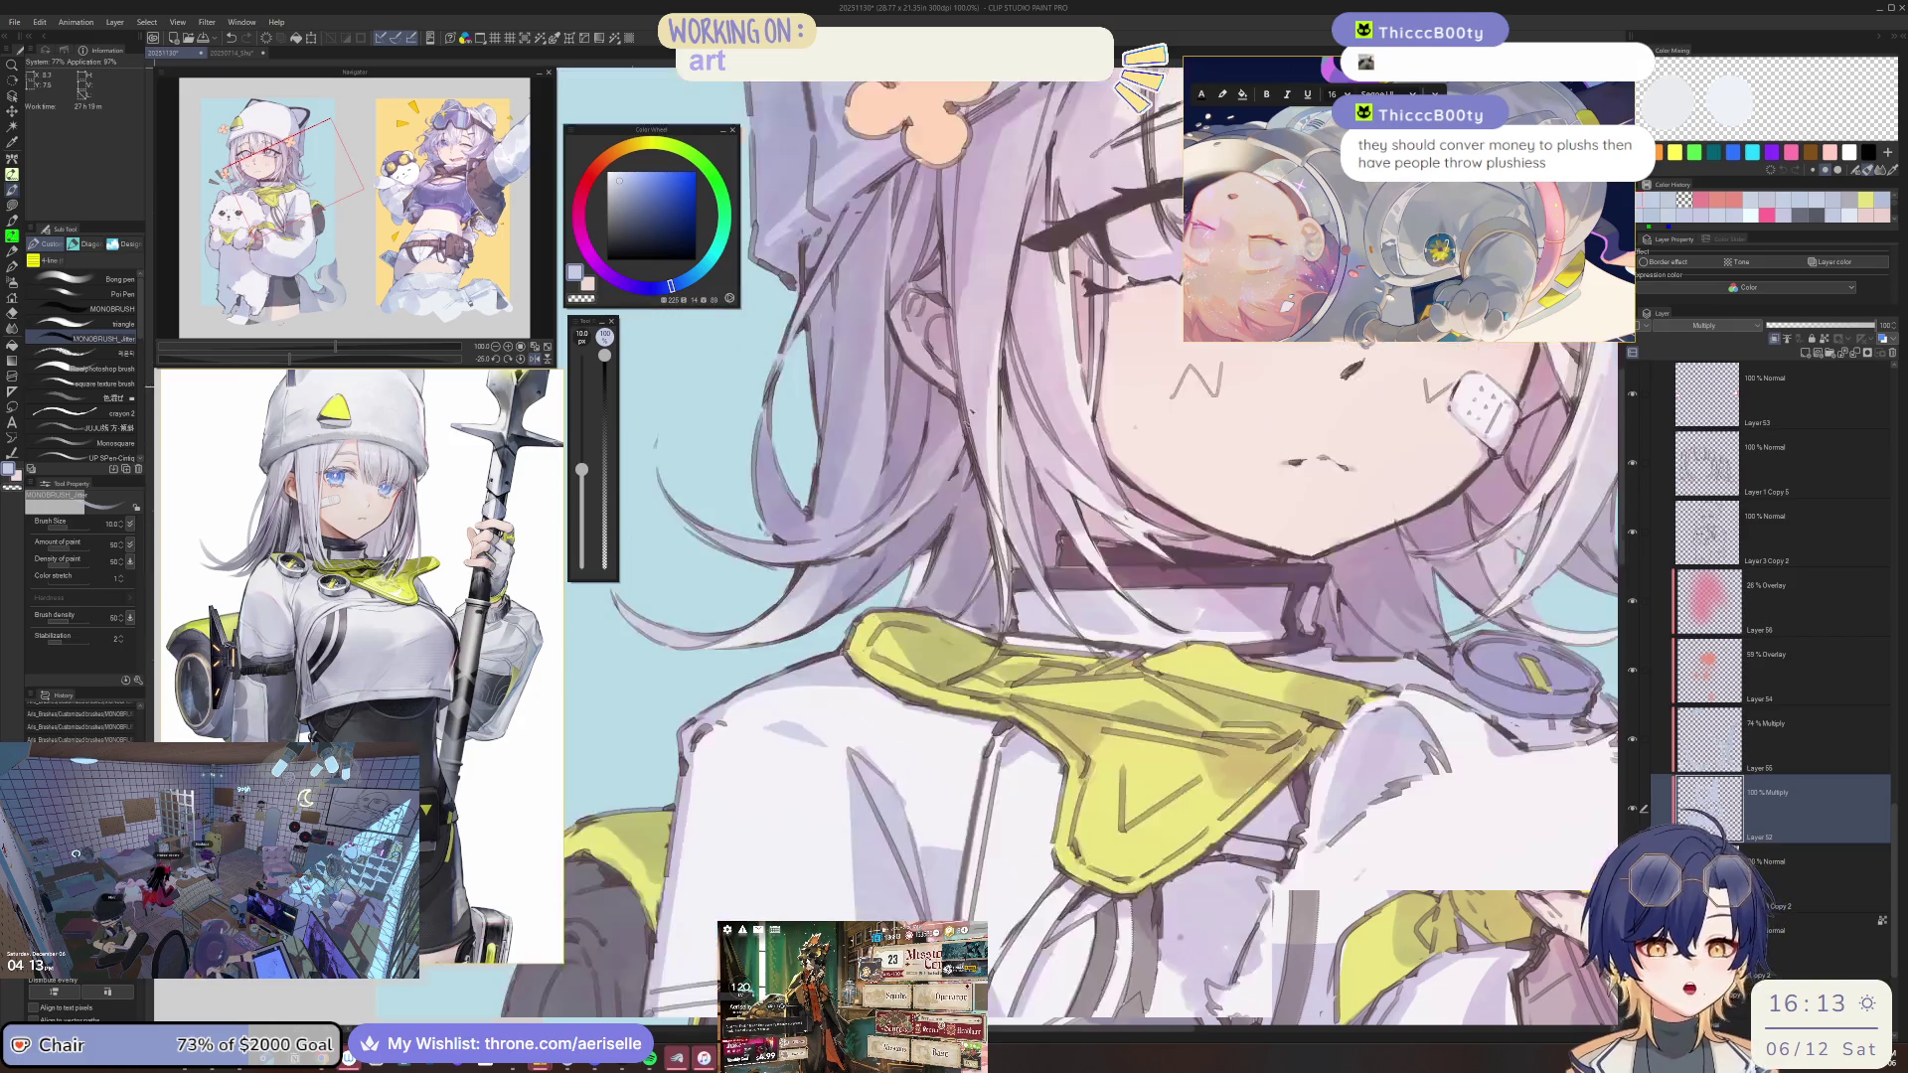
key("minus")
key("bracketright")
key("bracketright")
key("bracketright")
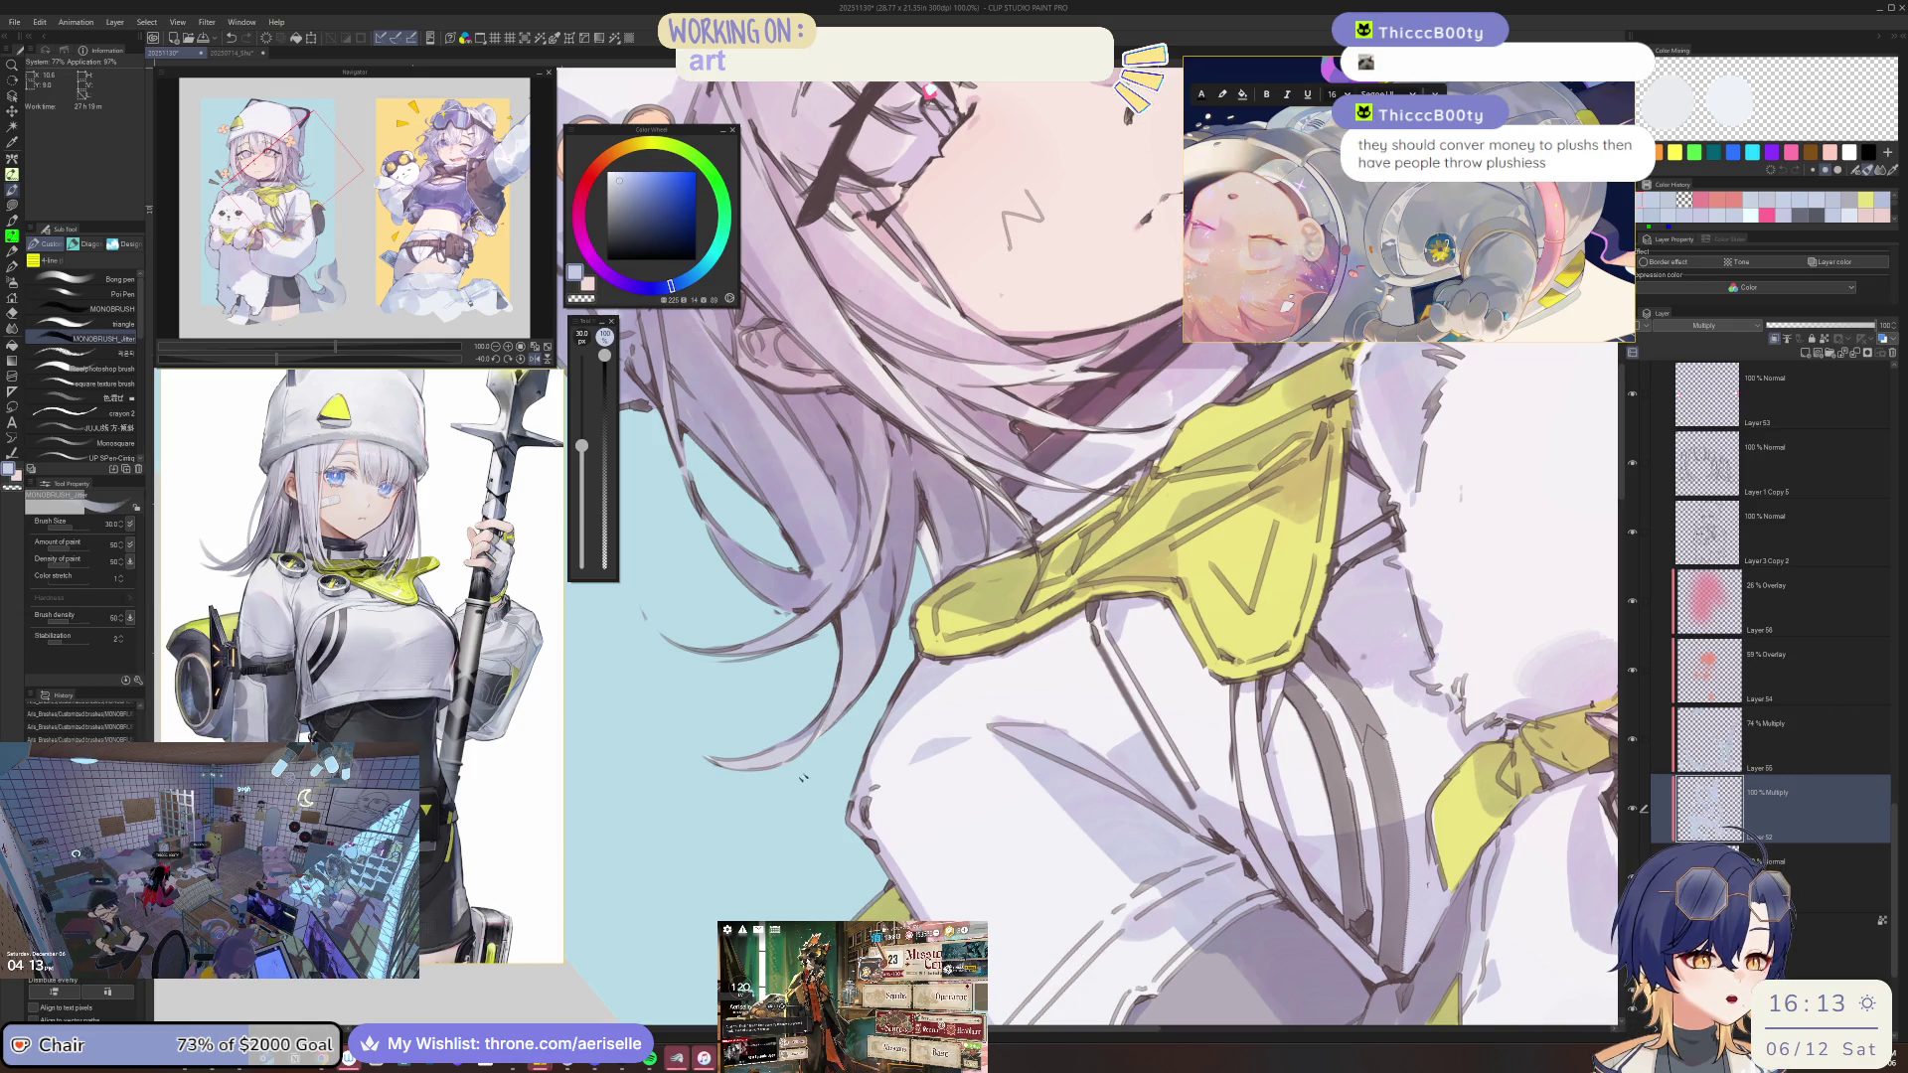
key("ctrl+at")
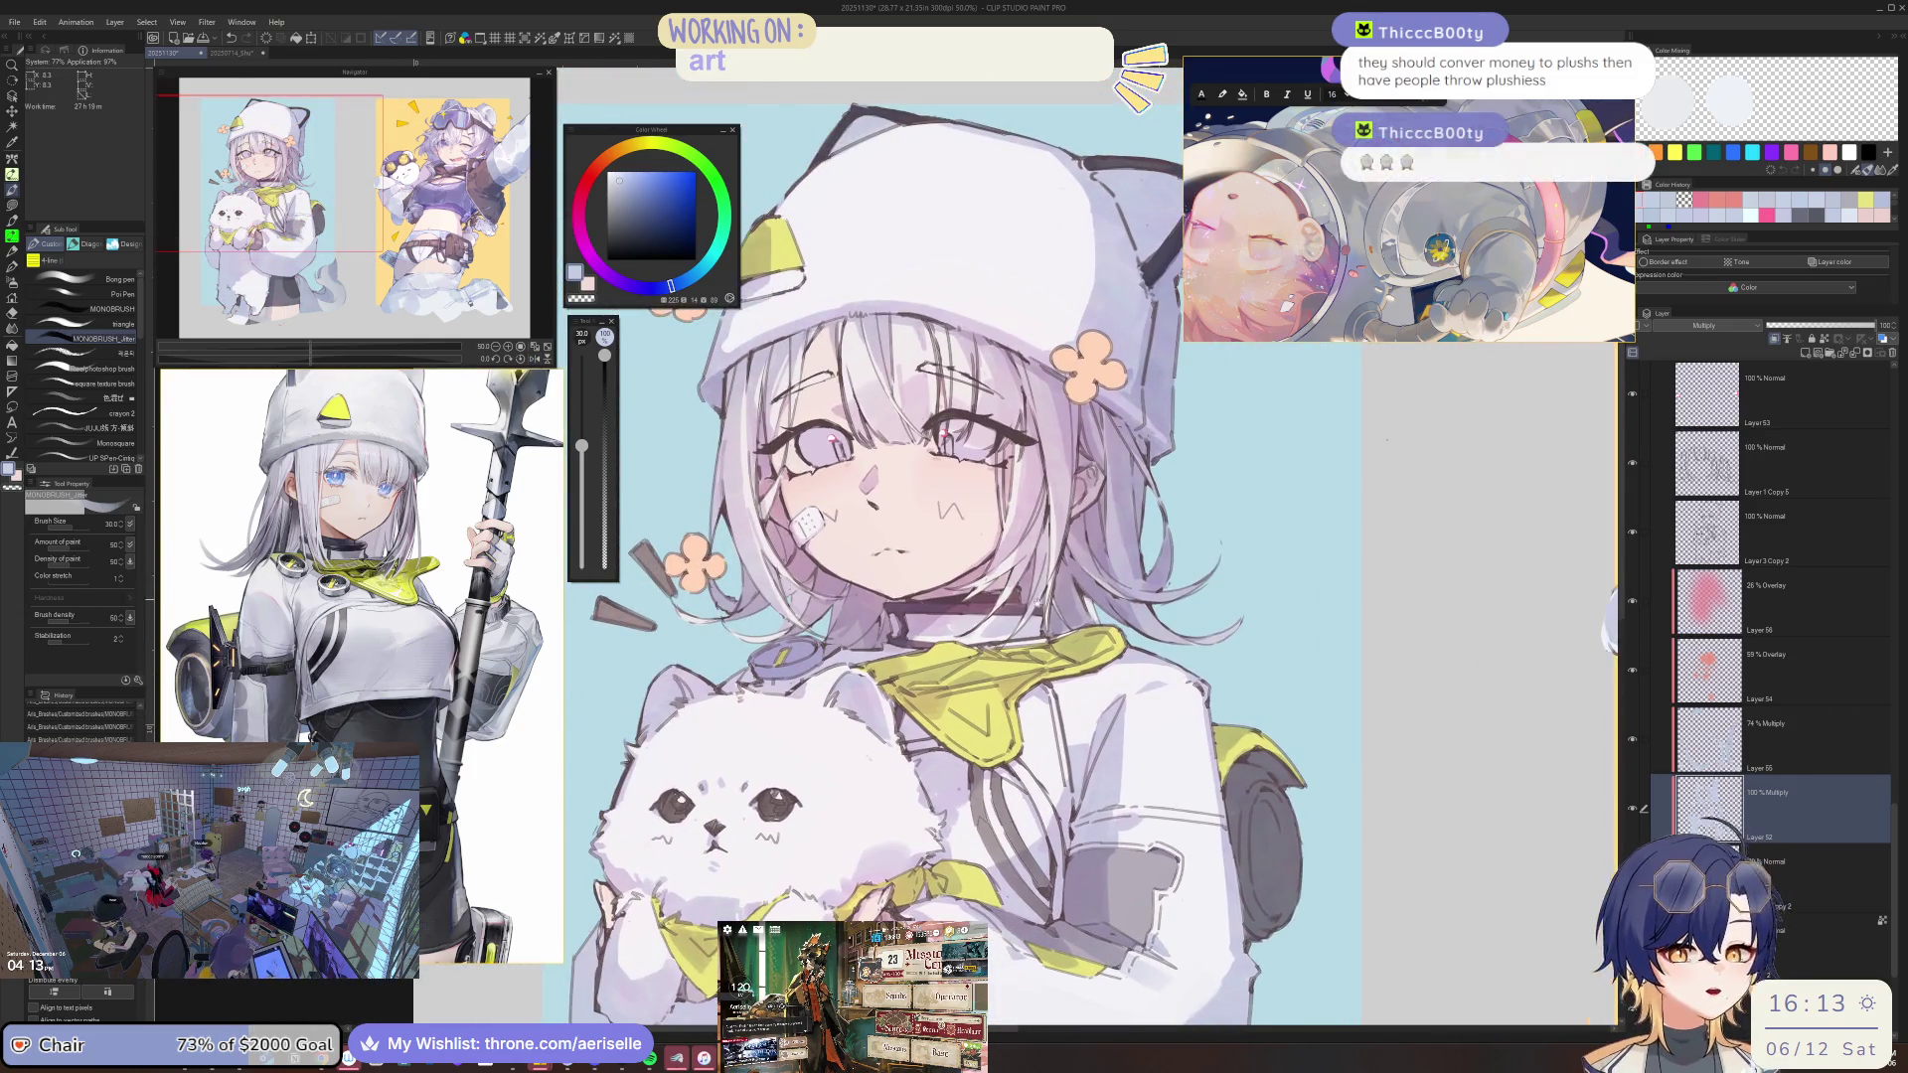
left_click_drag(1034, 384, 989, 459)
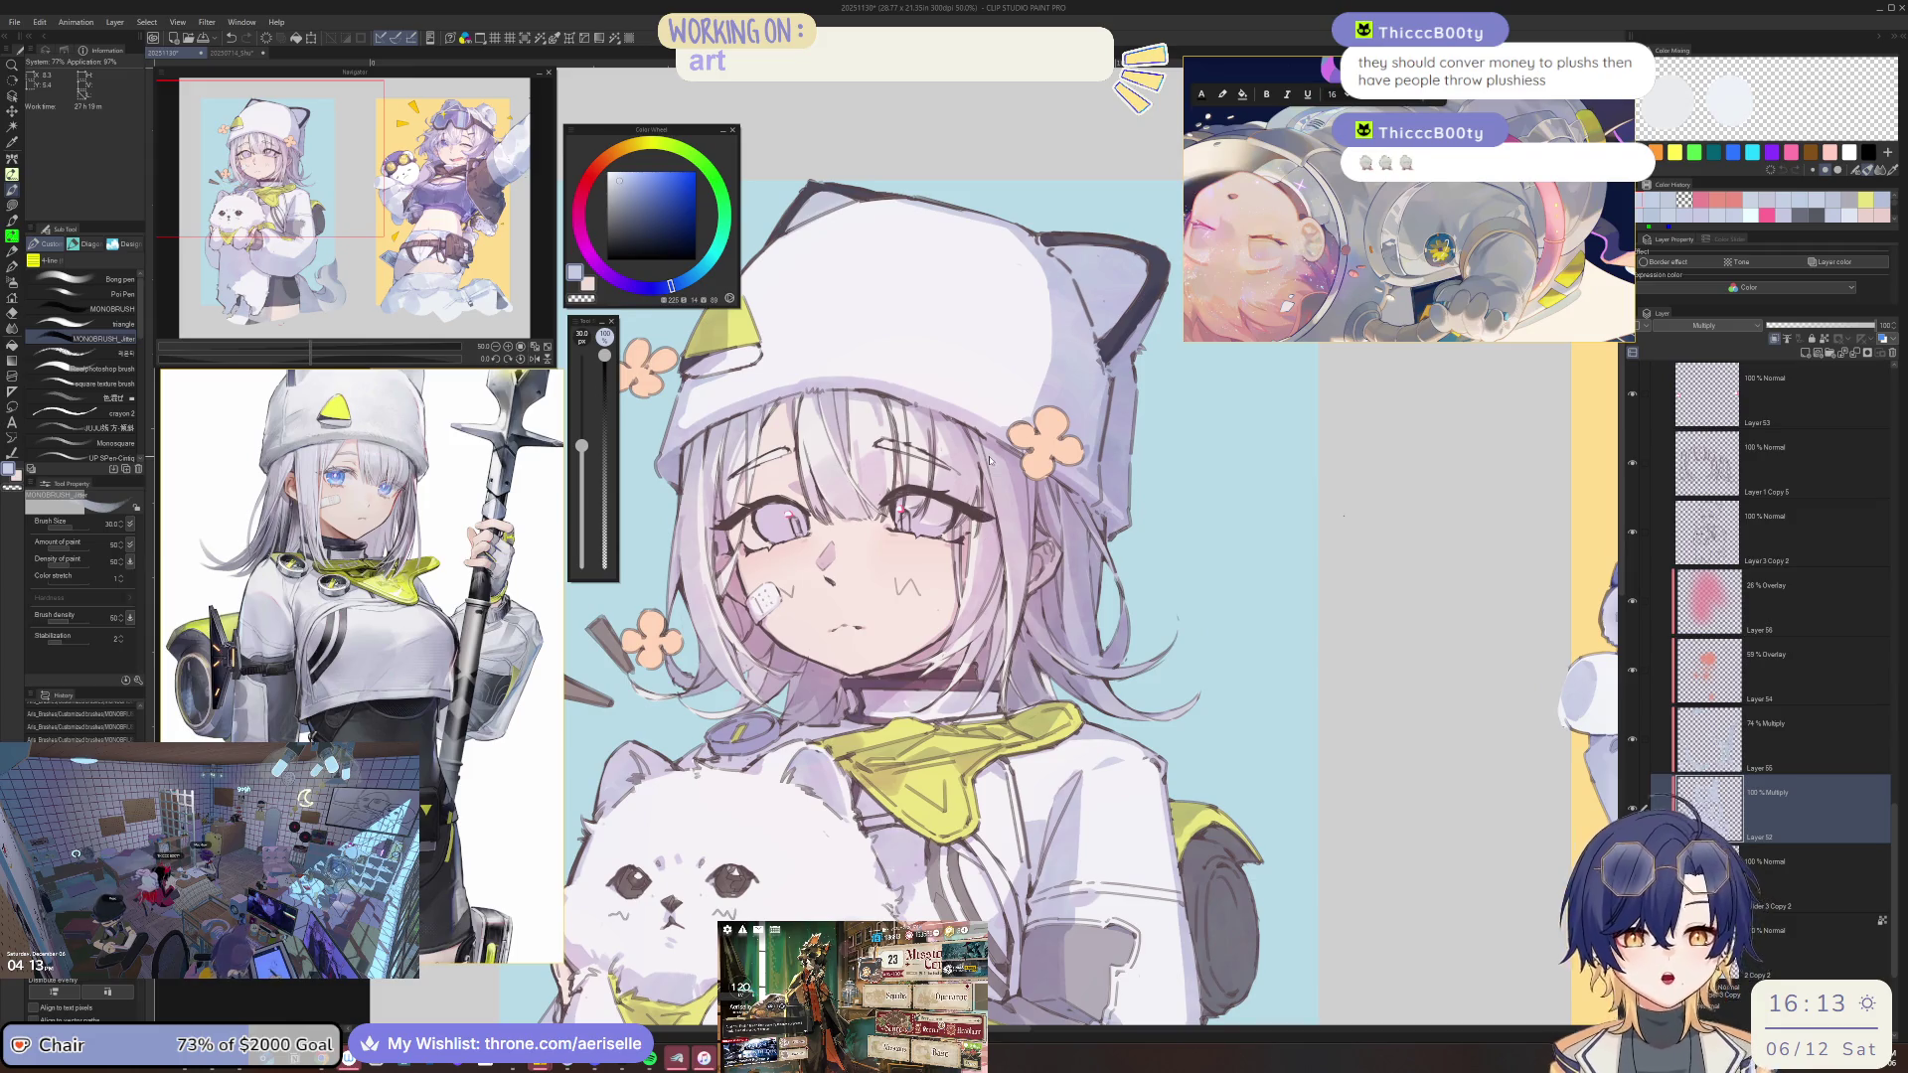
Save the illustration, then zoom in until the face fills the view.
key("ctrl+s")
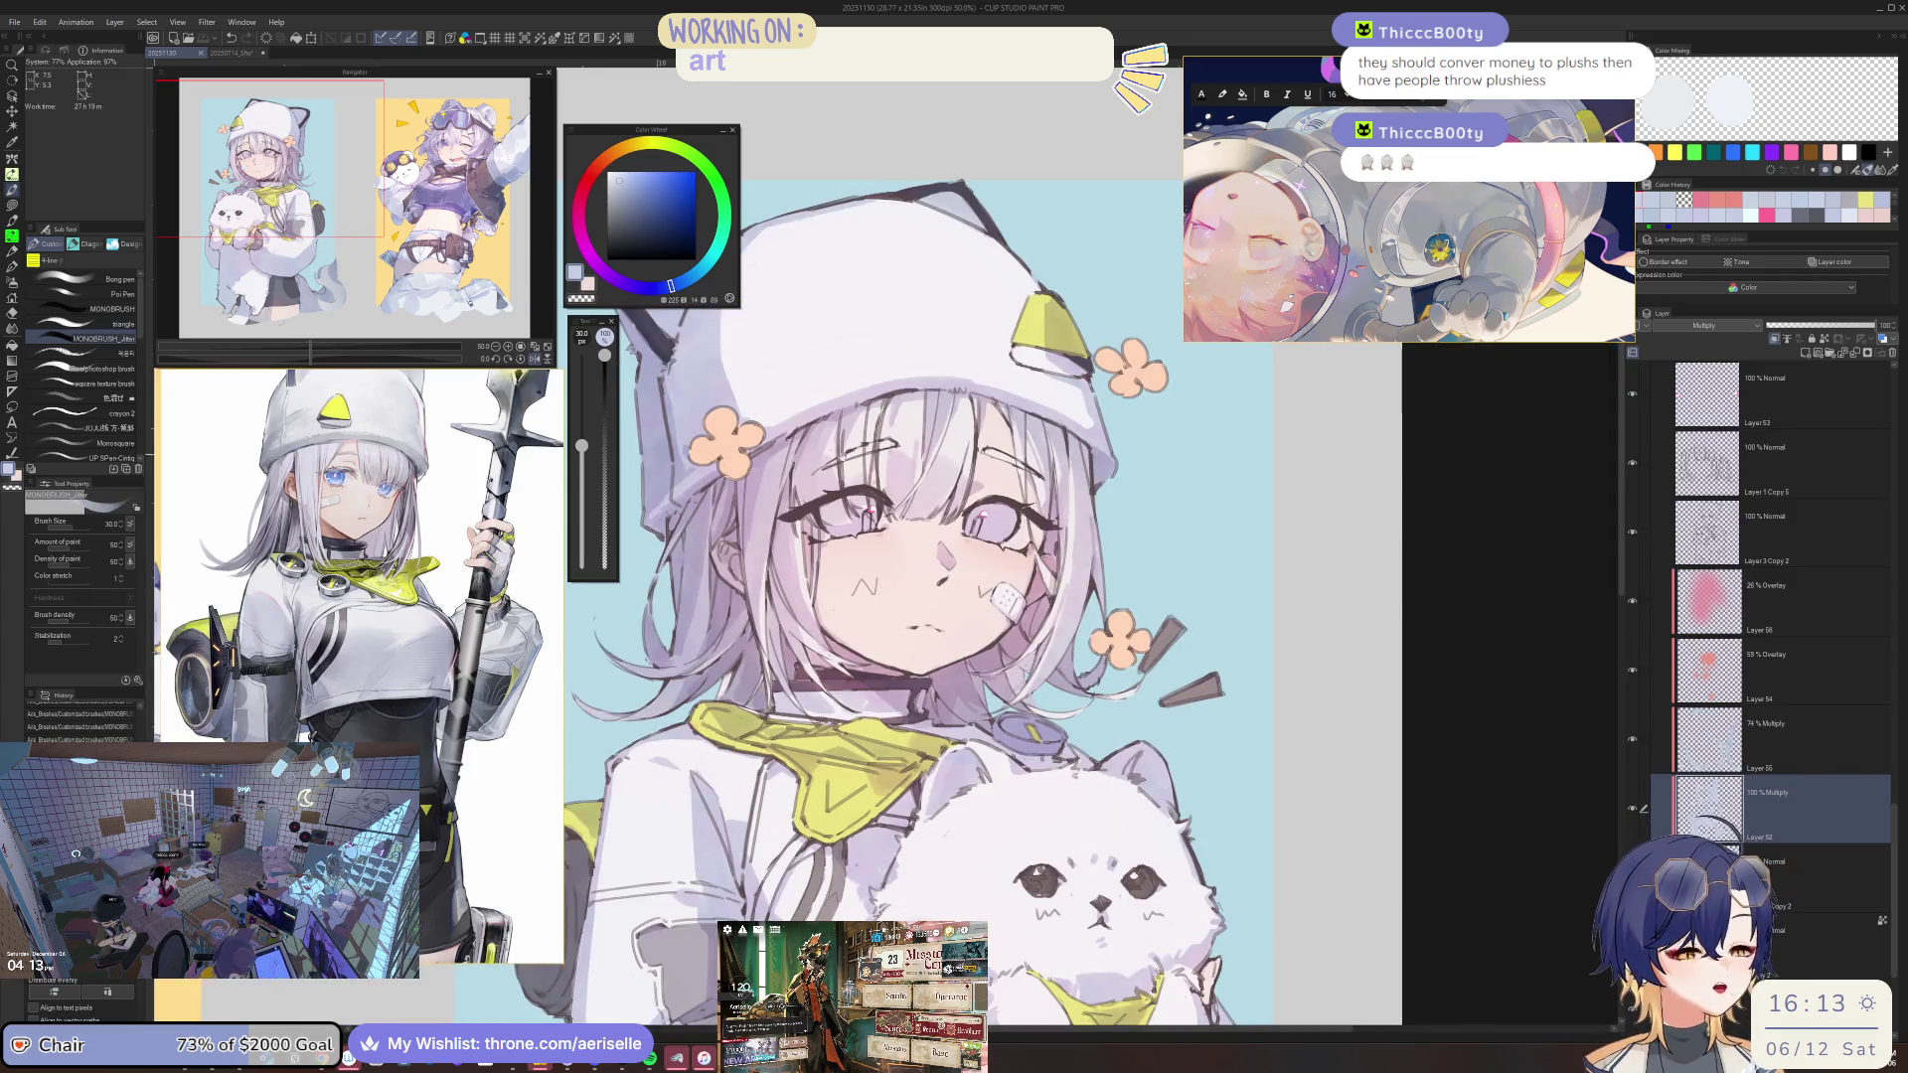
key("ctrl+plus")
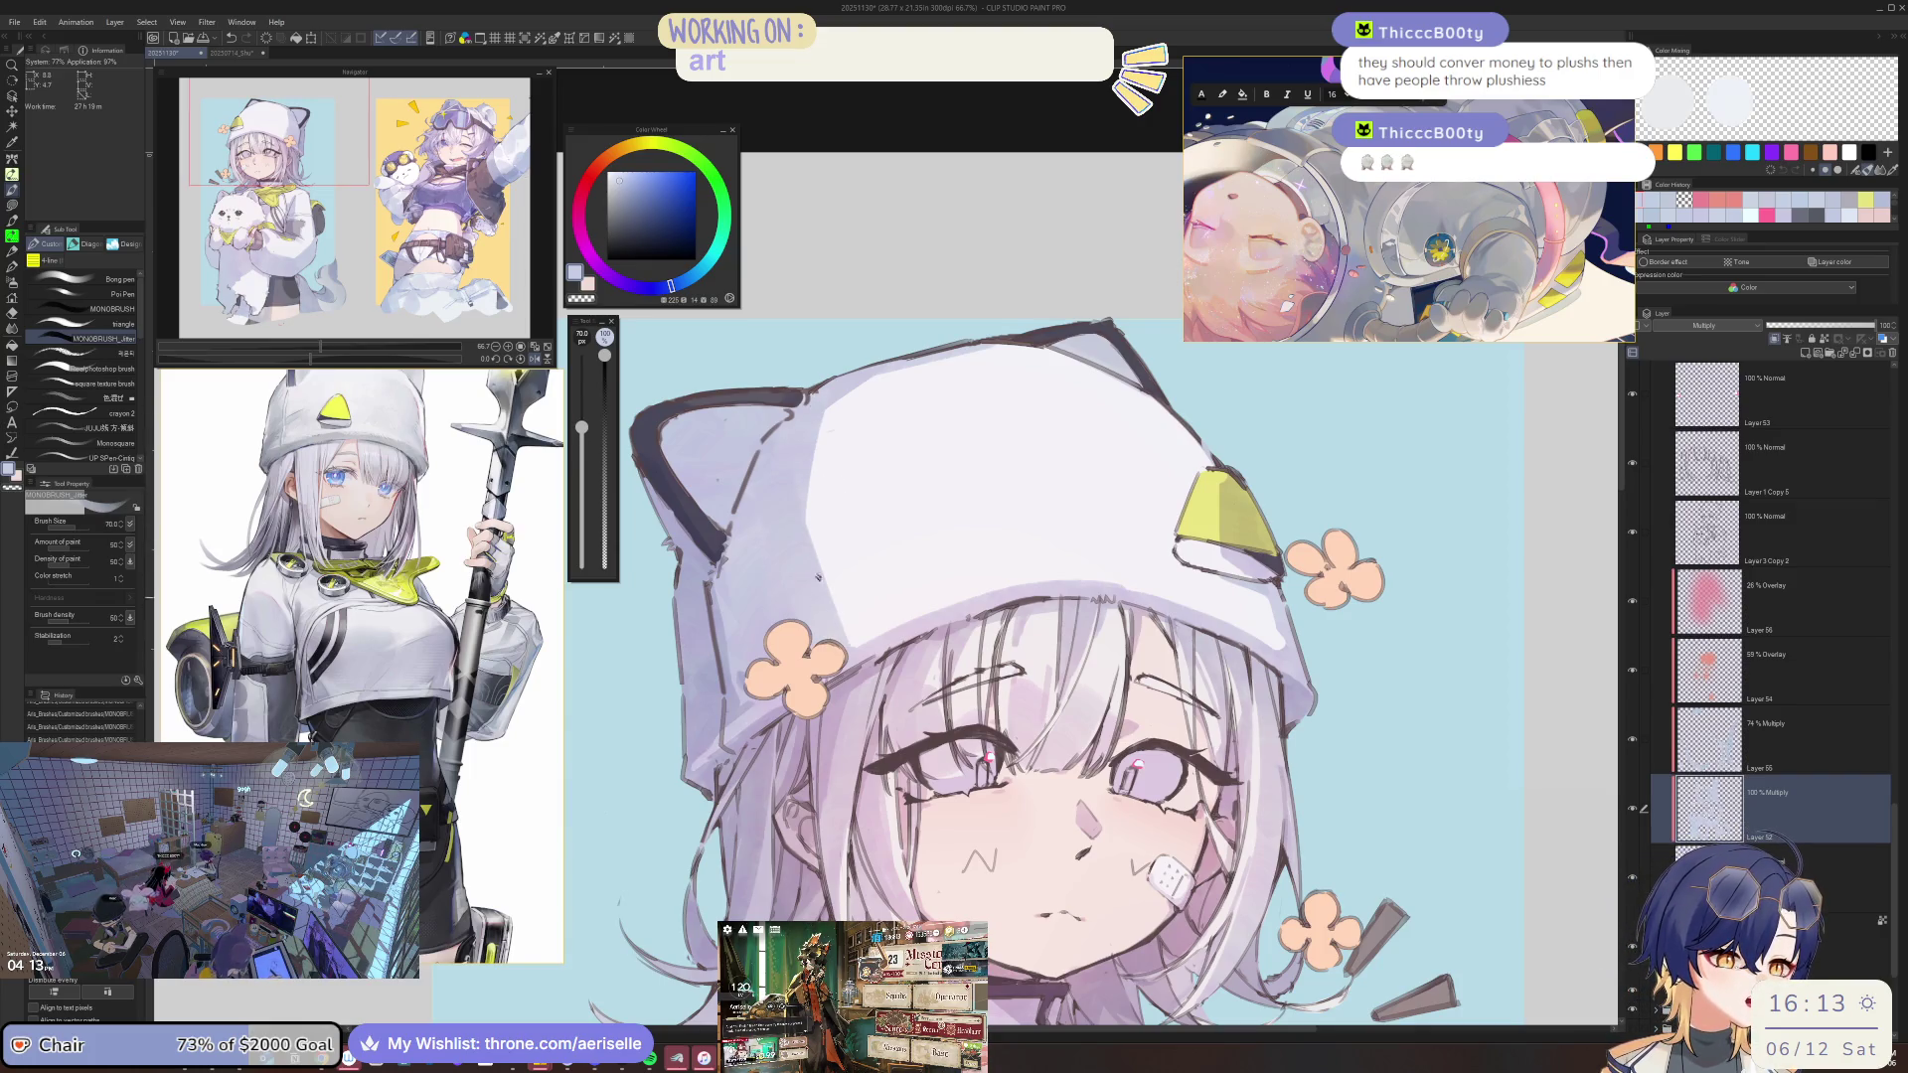
key("ctrl+minus")
key("ctrl+minus")
key("ctrl+plus")
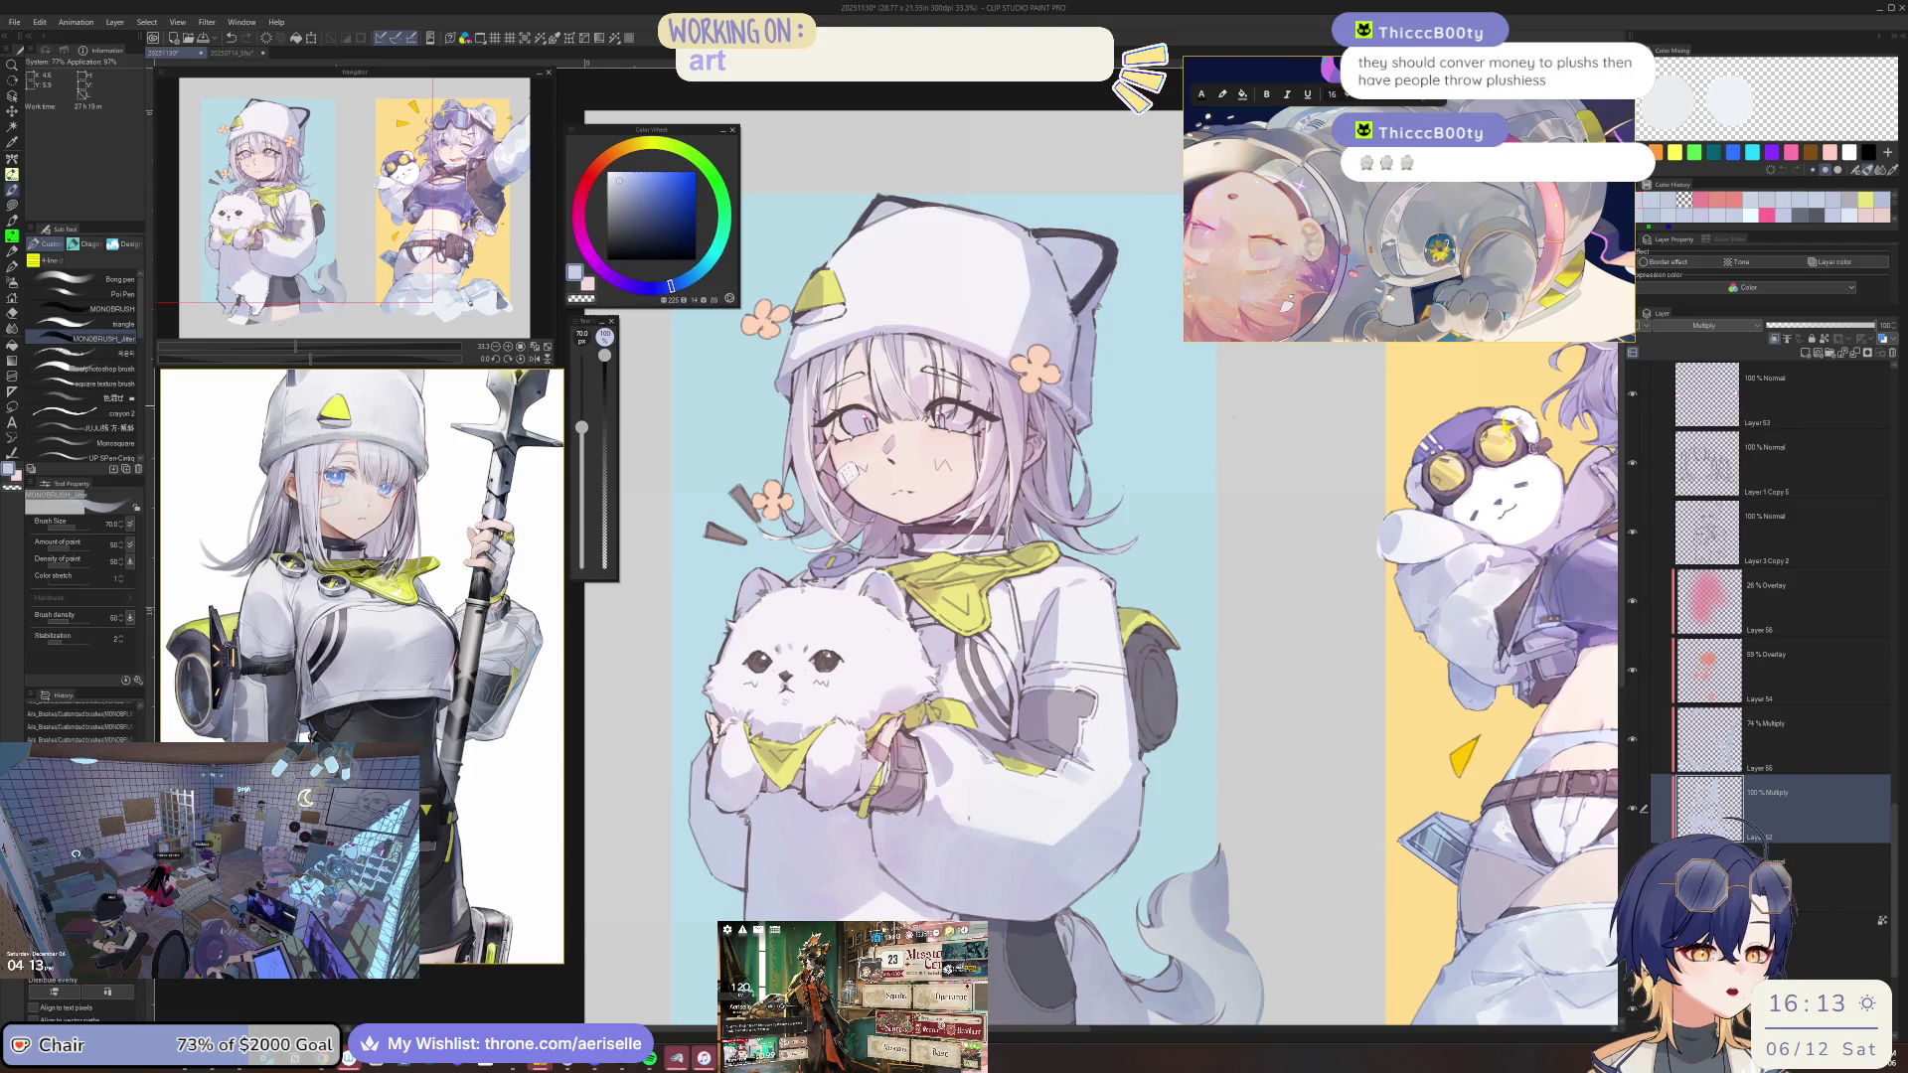
key("ctrl+plus")
Rotate the view around the yellow neckerchief and switch to the eraser at size 170.
scroll(876, 358, "up", 2)
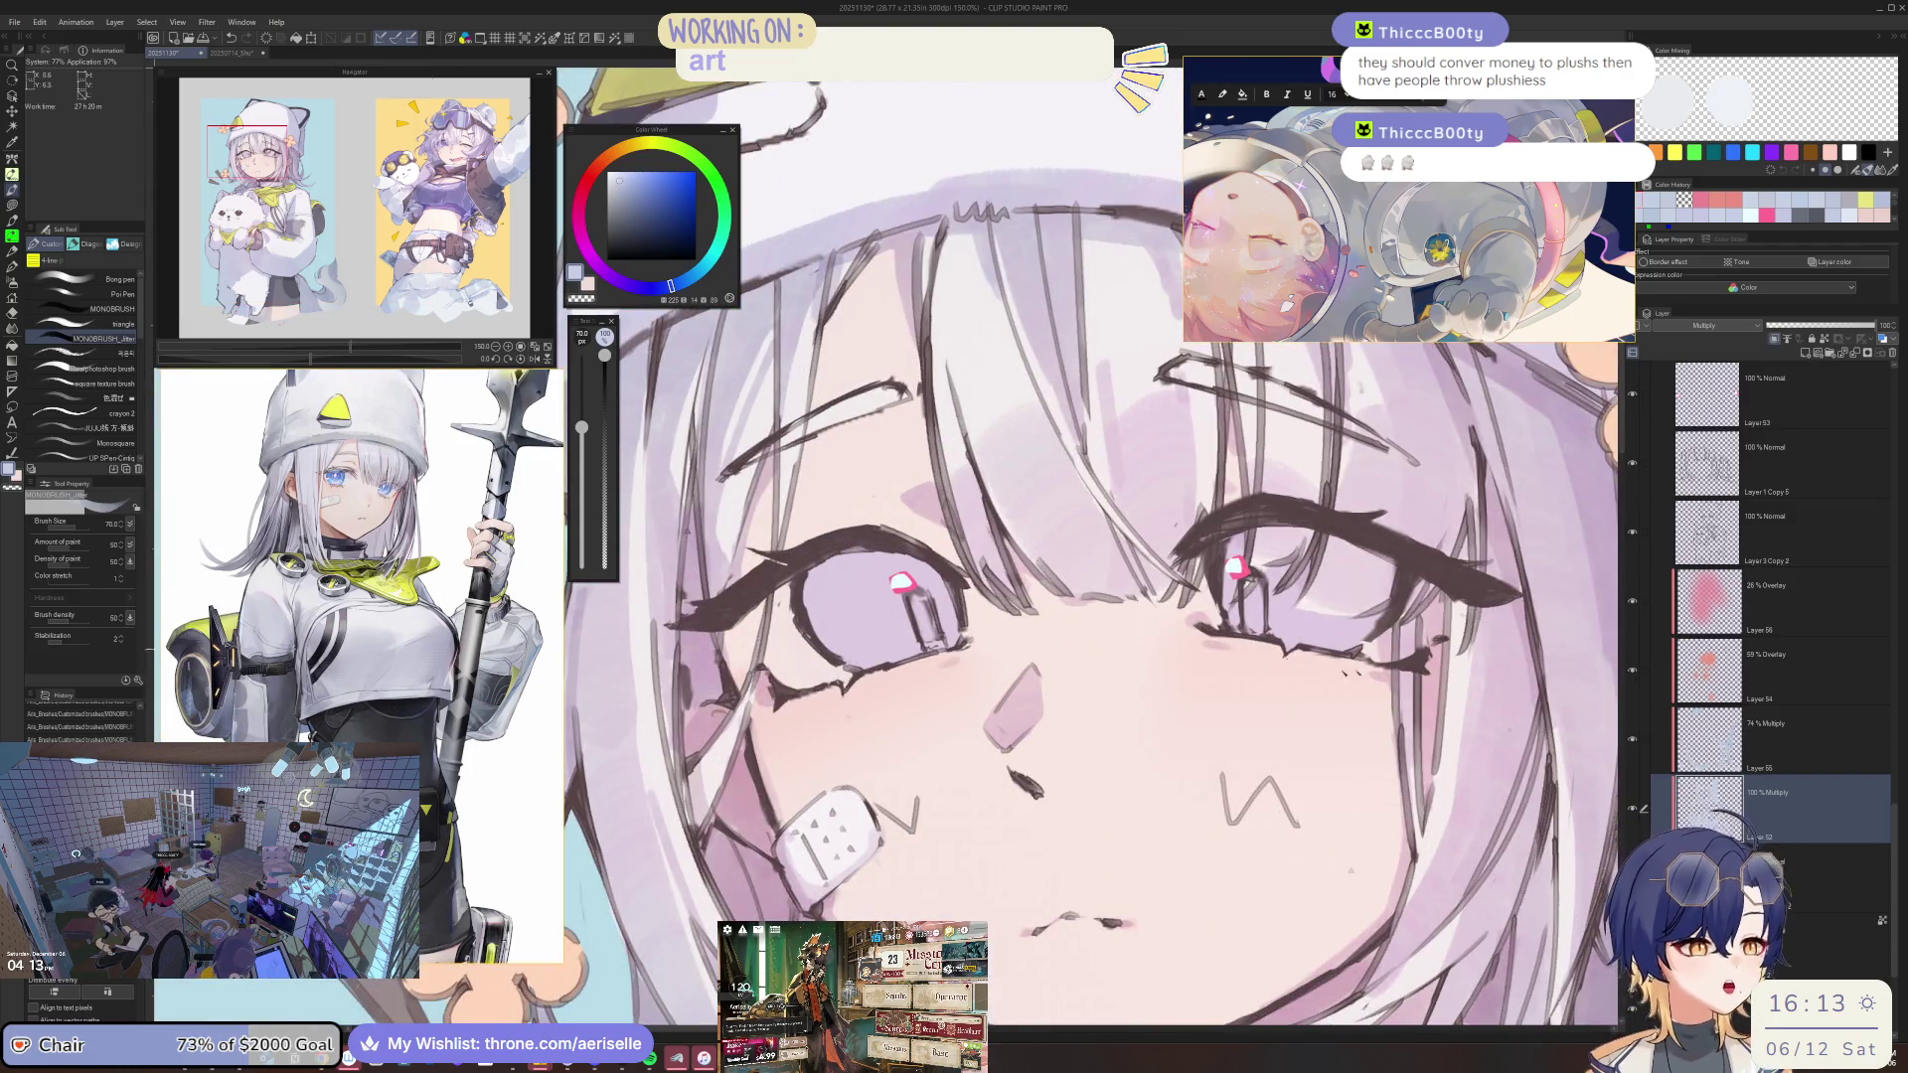
scroll(1093, 596, "down", 1)
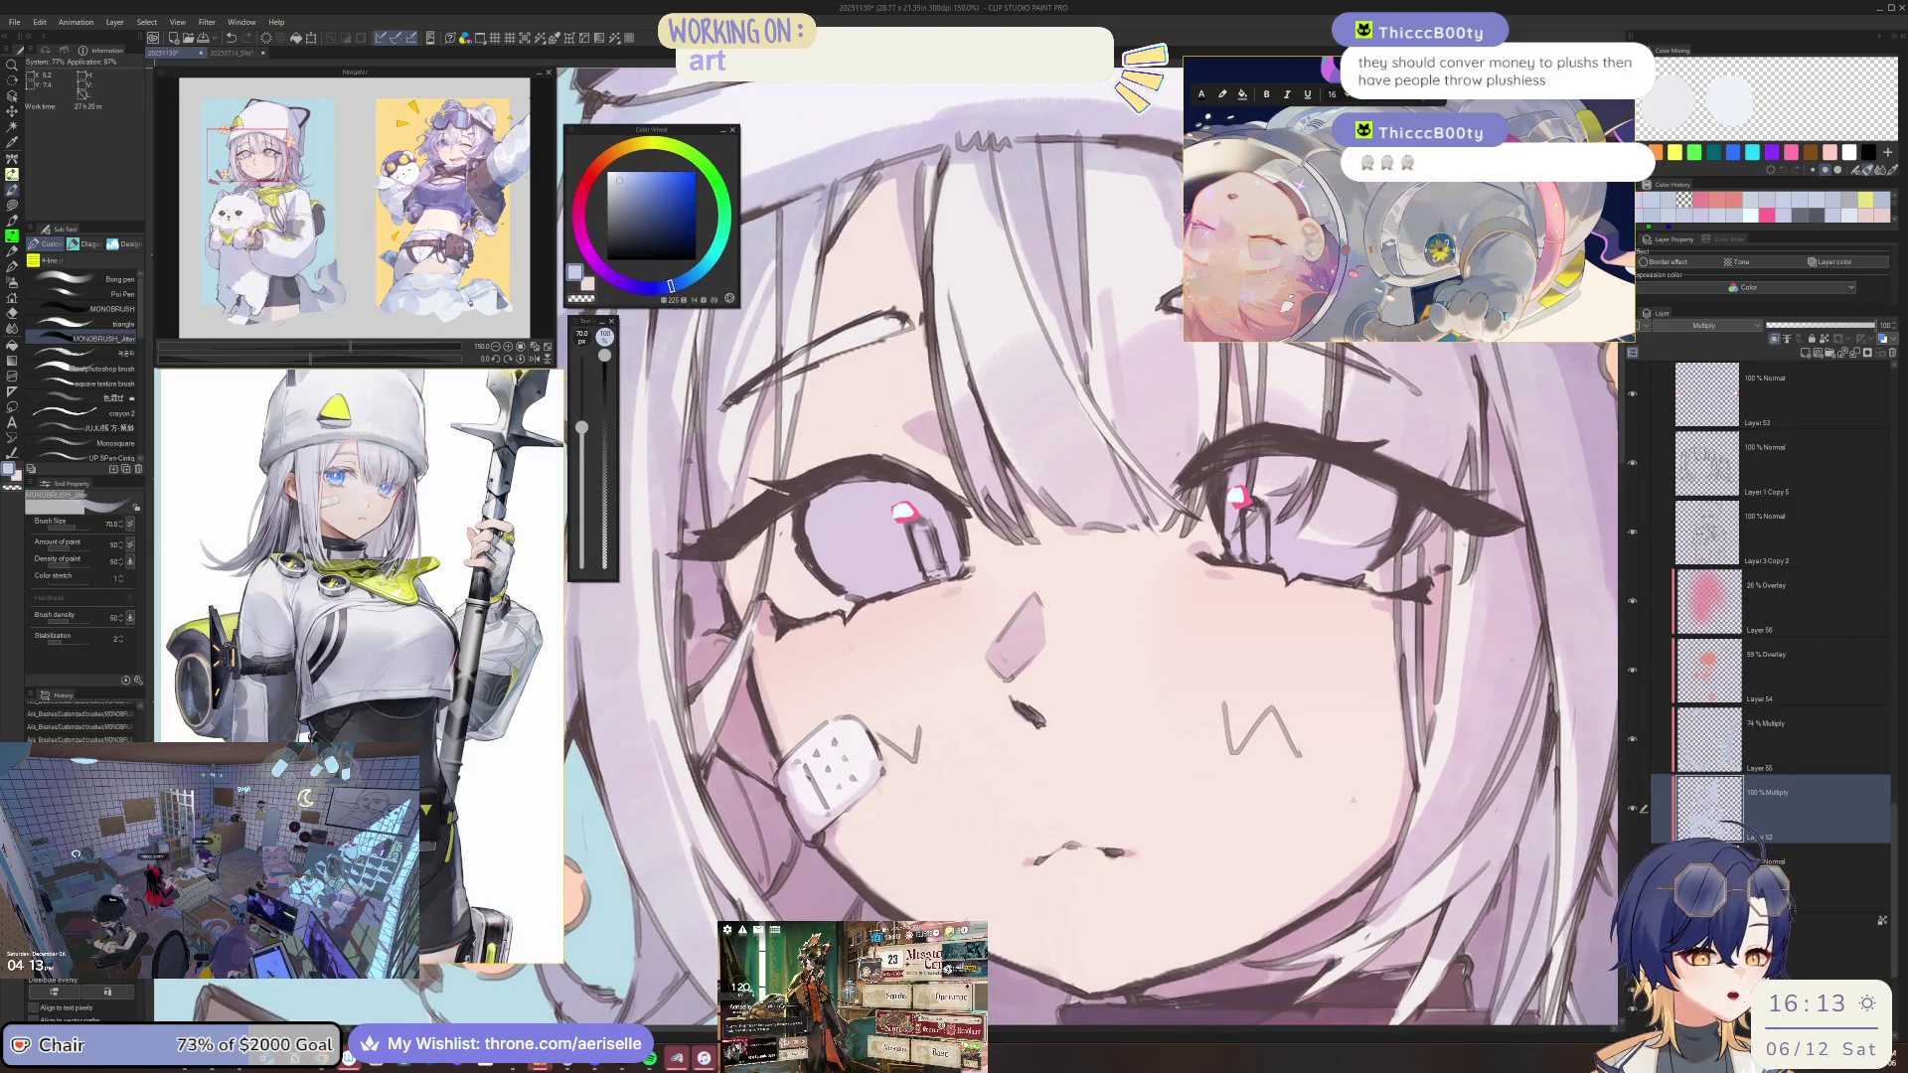
scroll(813, 757, "down", 2)
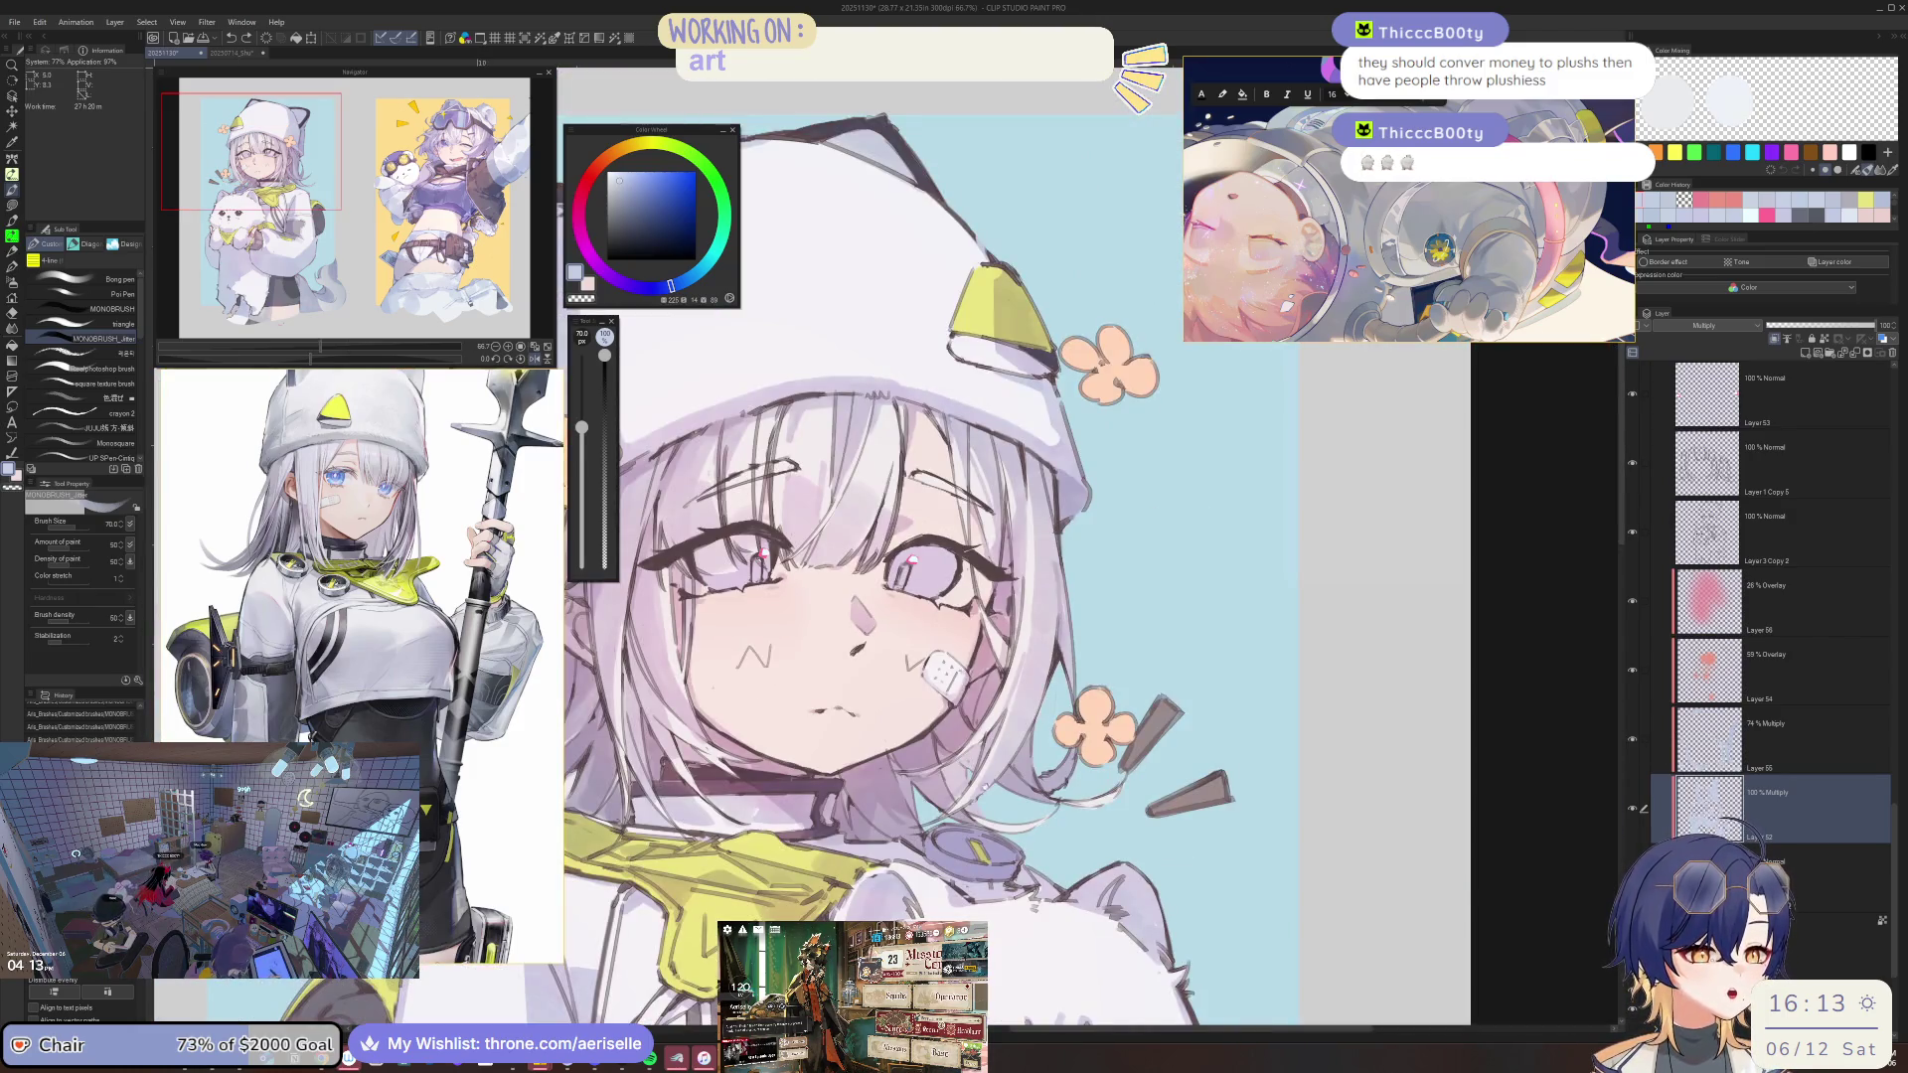
scroll(956, 657, "up", 2)
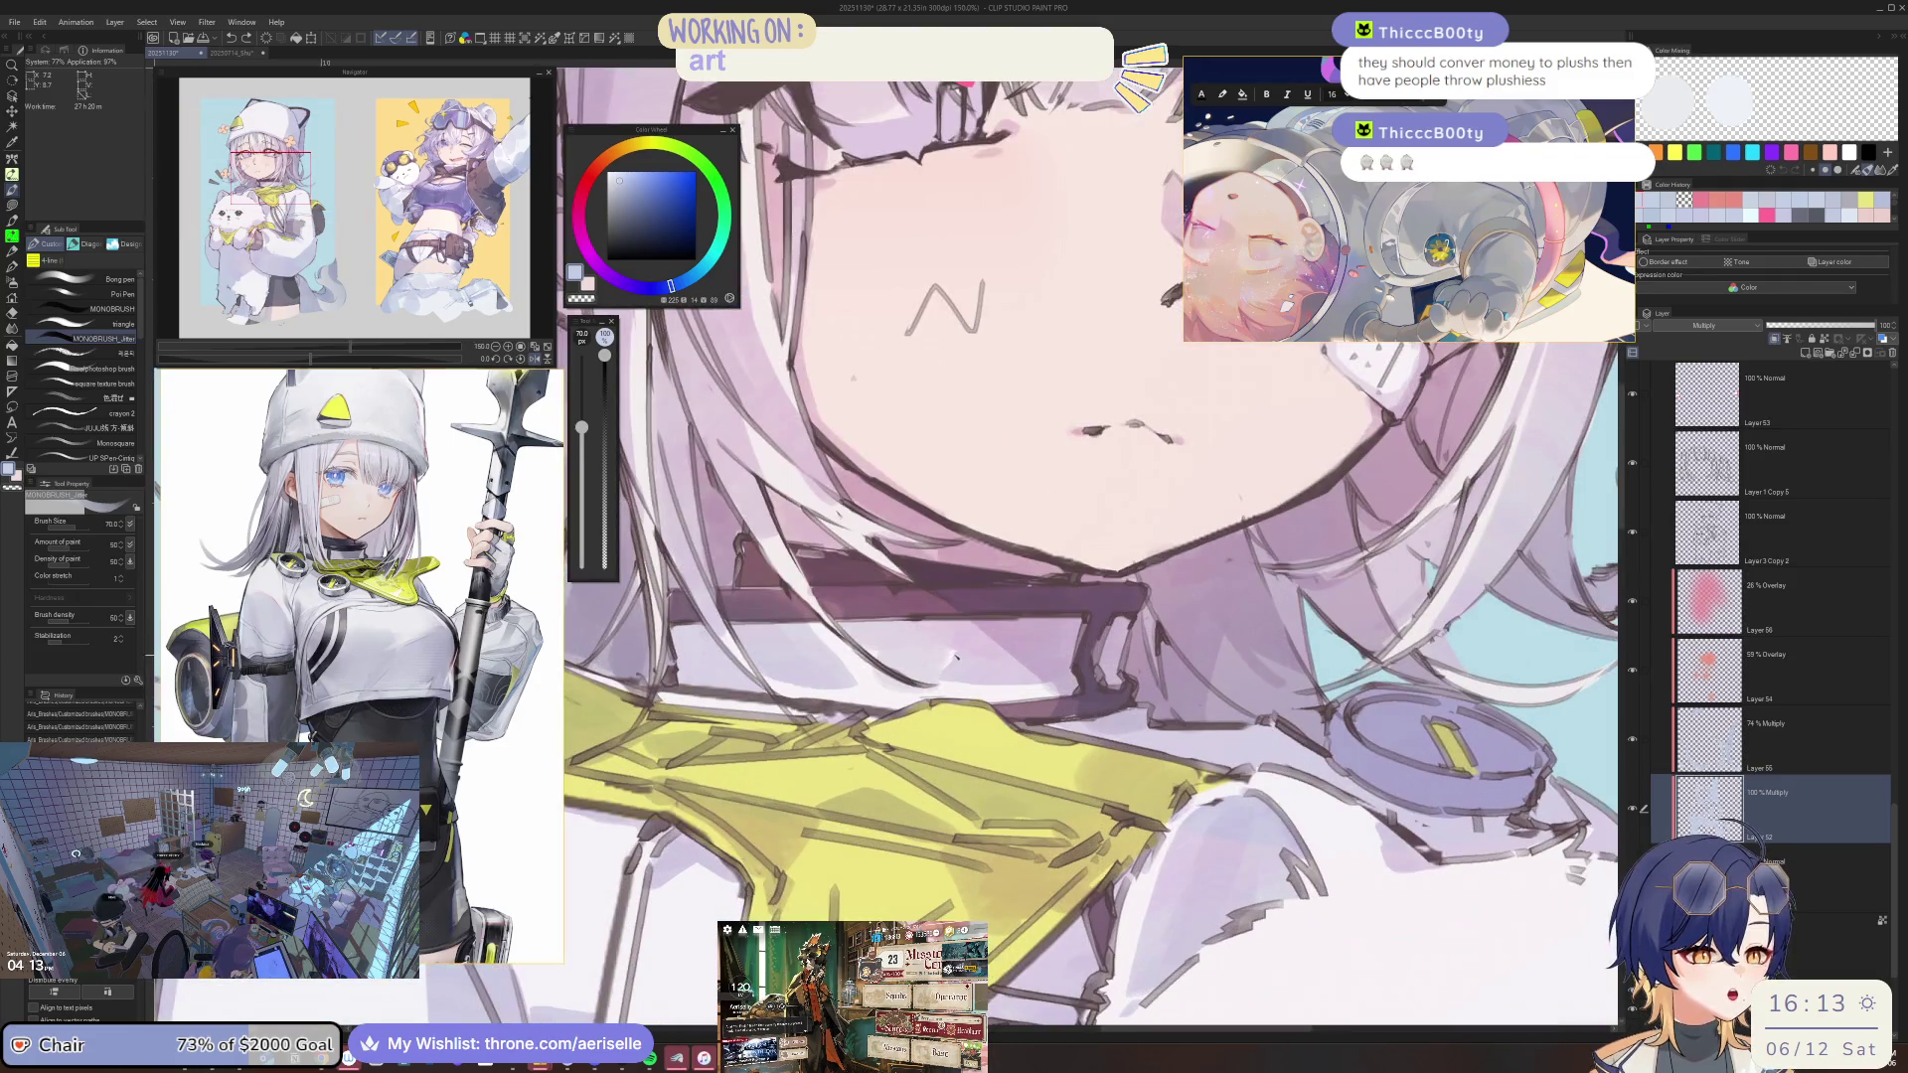
scroll(949, 655, "down", 2)
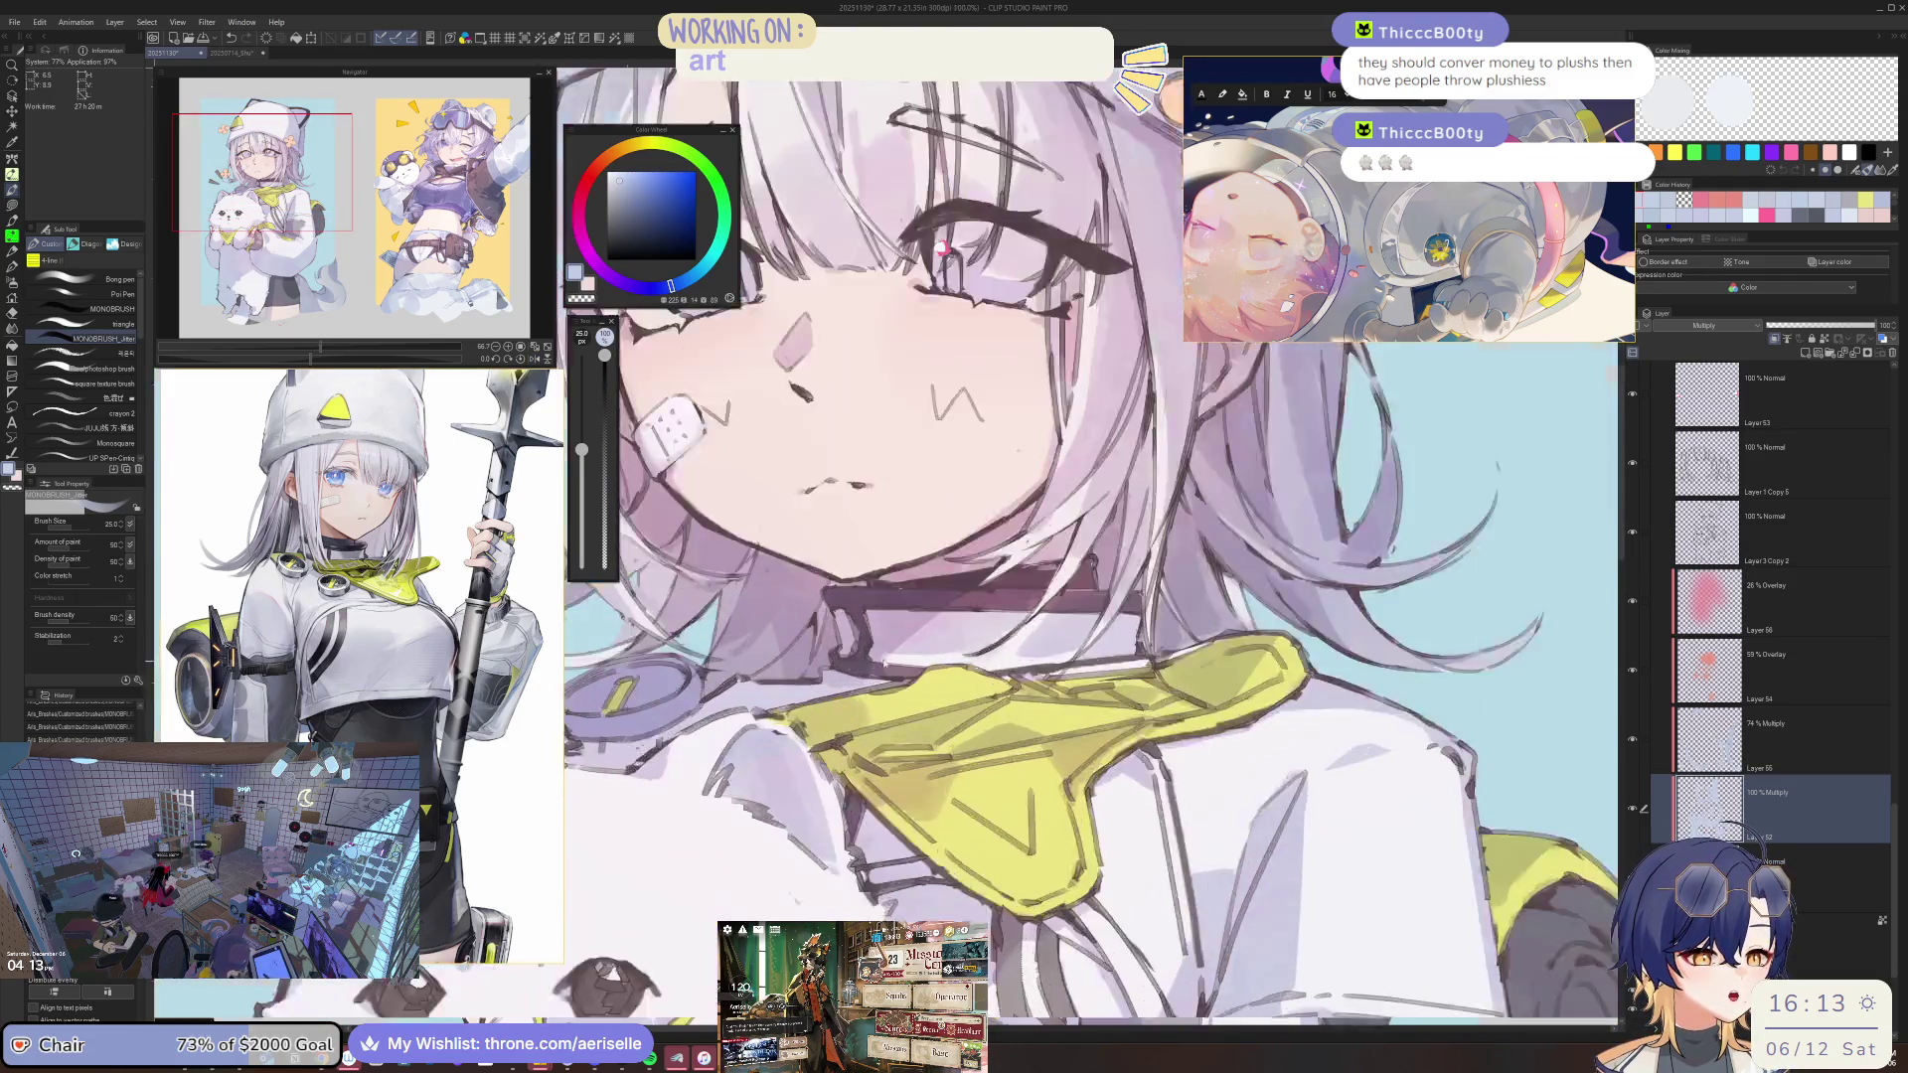
scroll(896, 647, "up", 3)
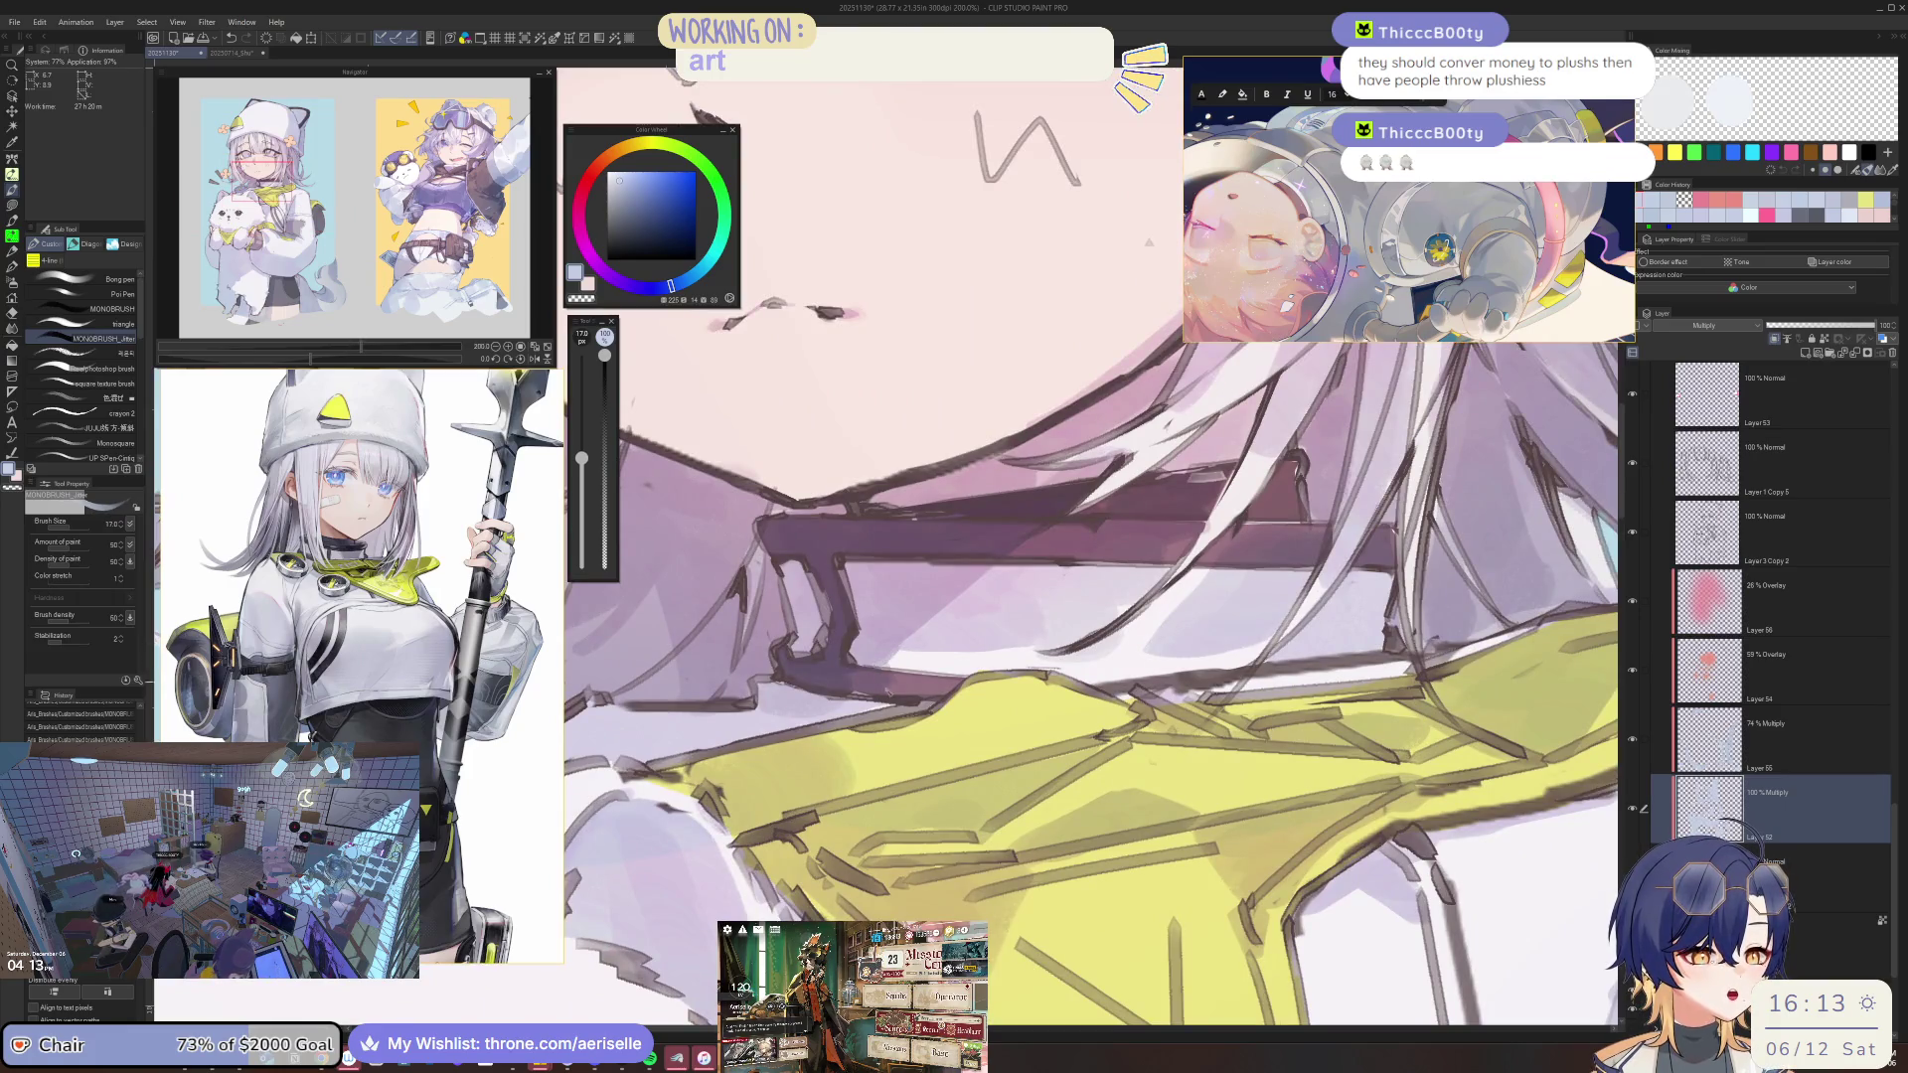
scroll(892, 703, "down", 3)
scroll(947, 657, "up", 2)
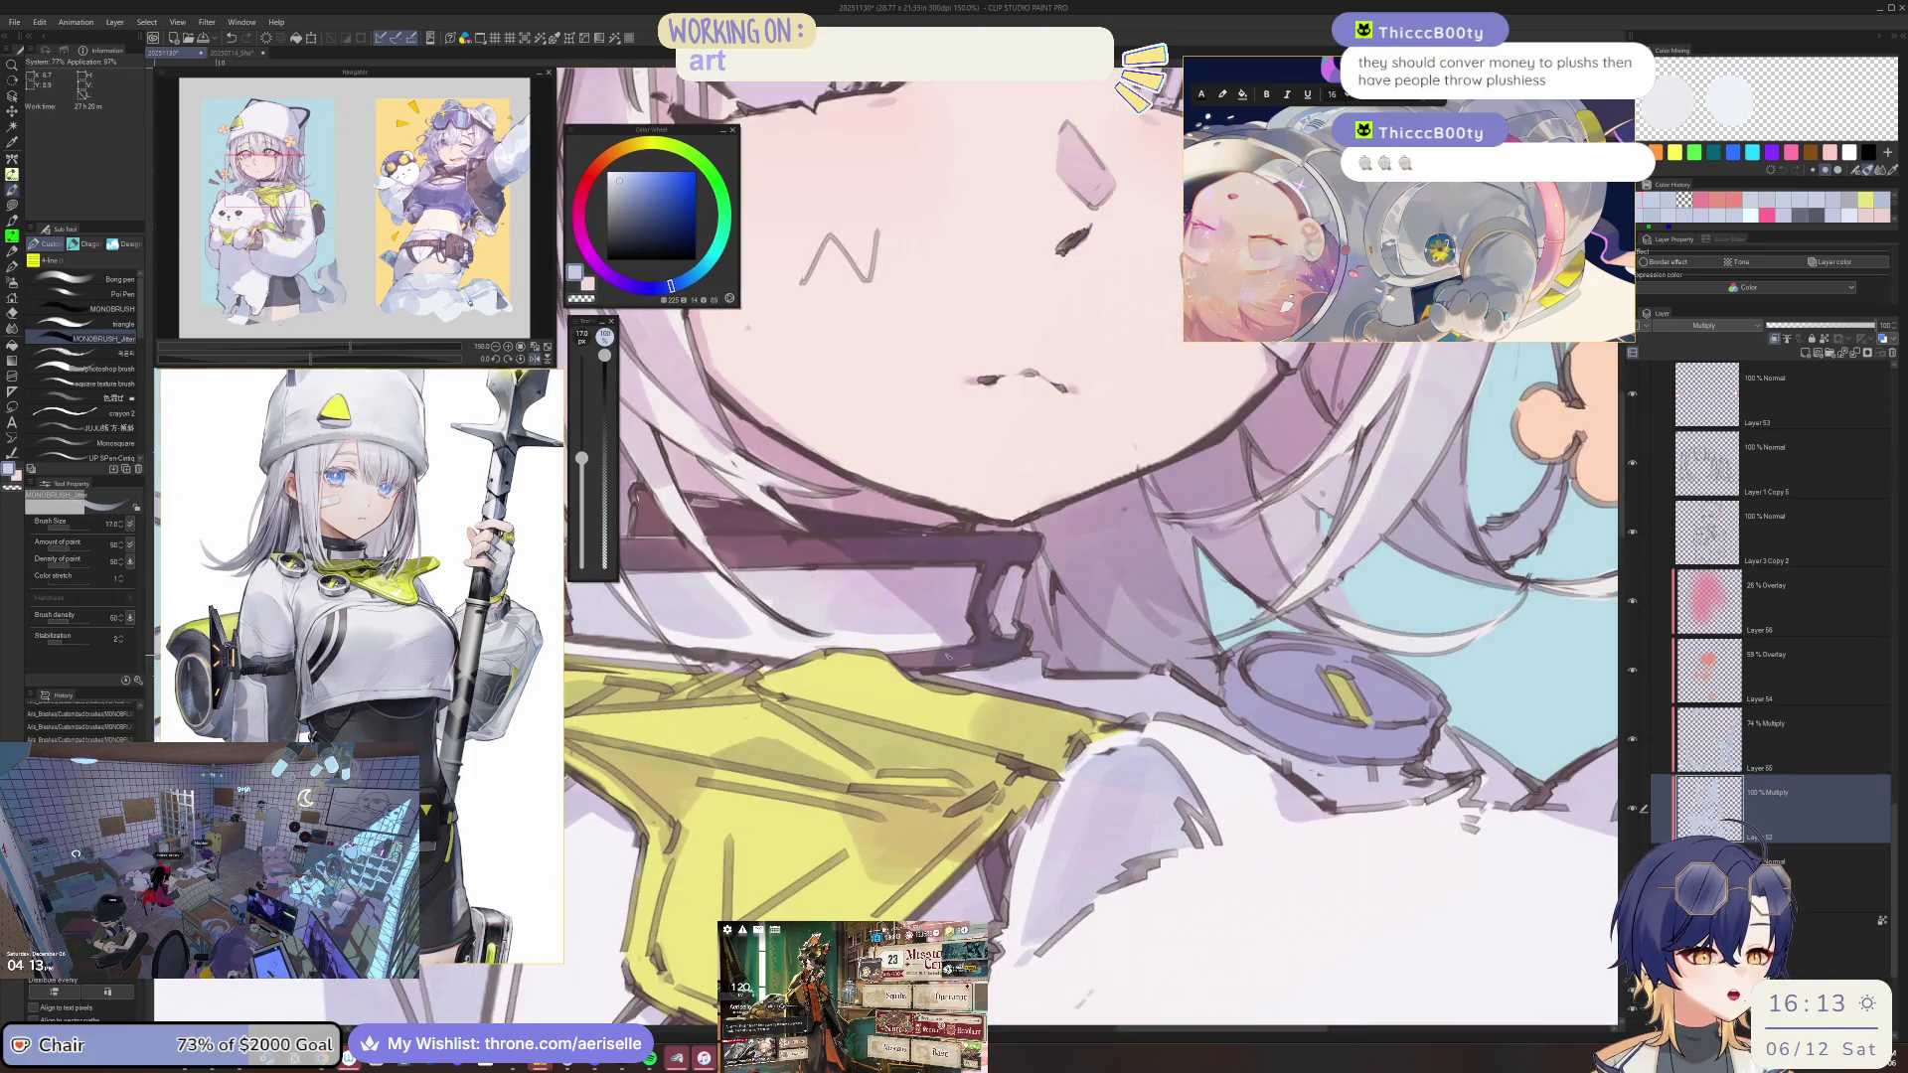
scroll(994, 596, "down", 2)
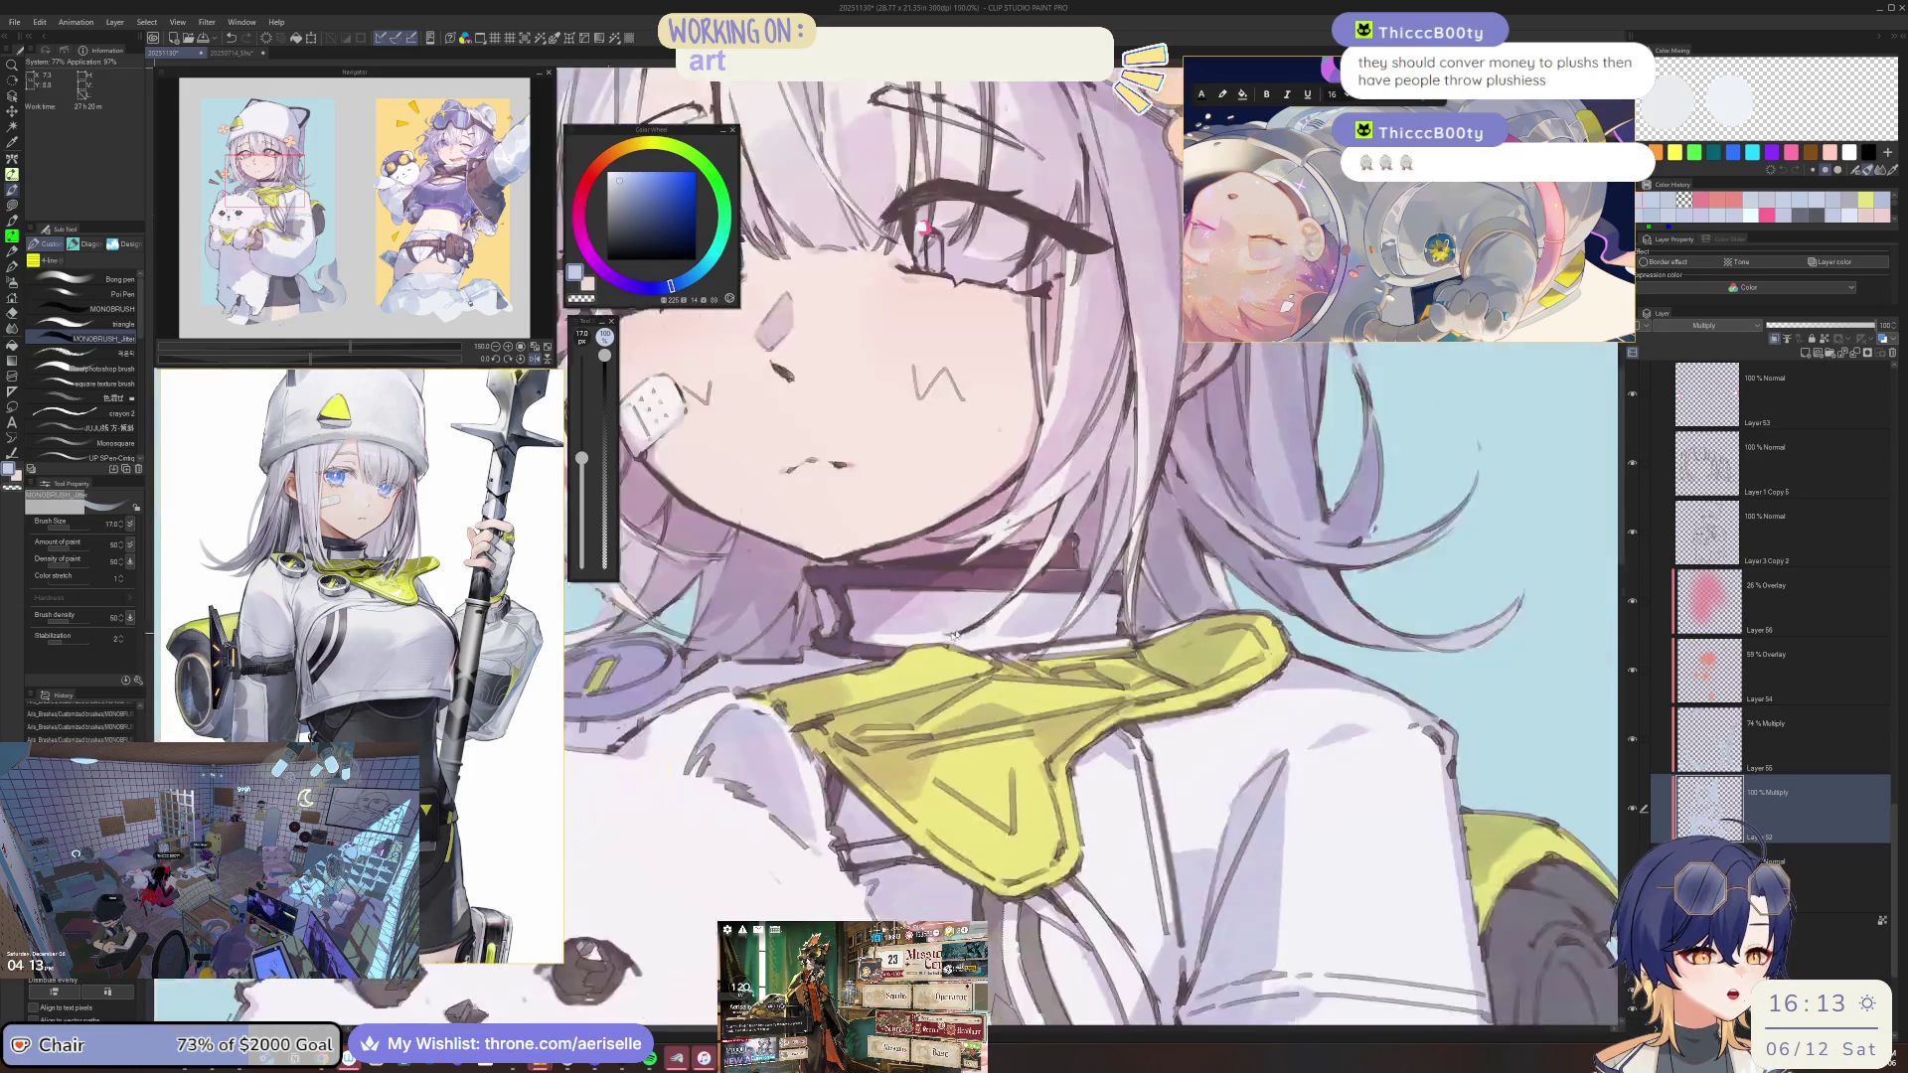
scroll(993, 596, "down", 1)
scroll(994, 597, "up", 3)
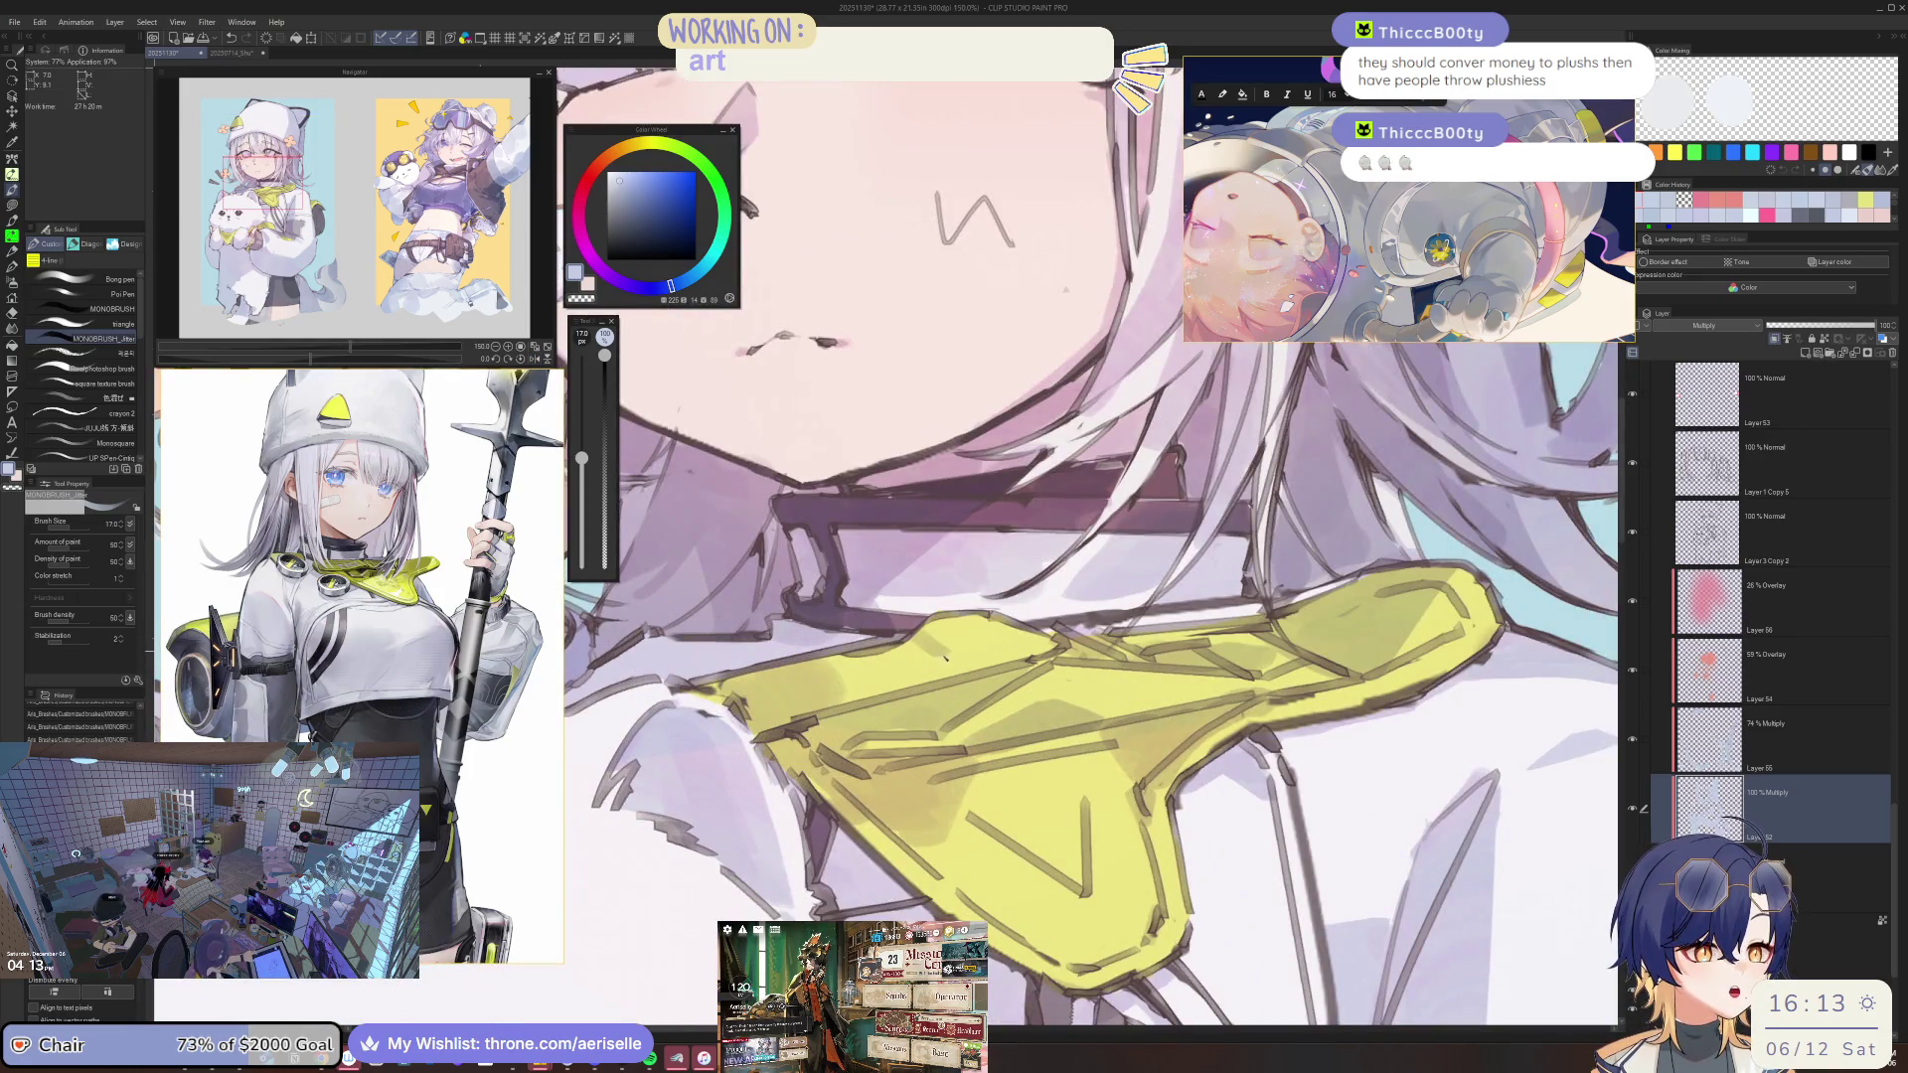
key("minus")
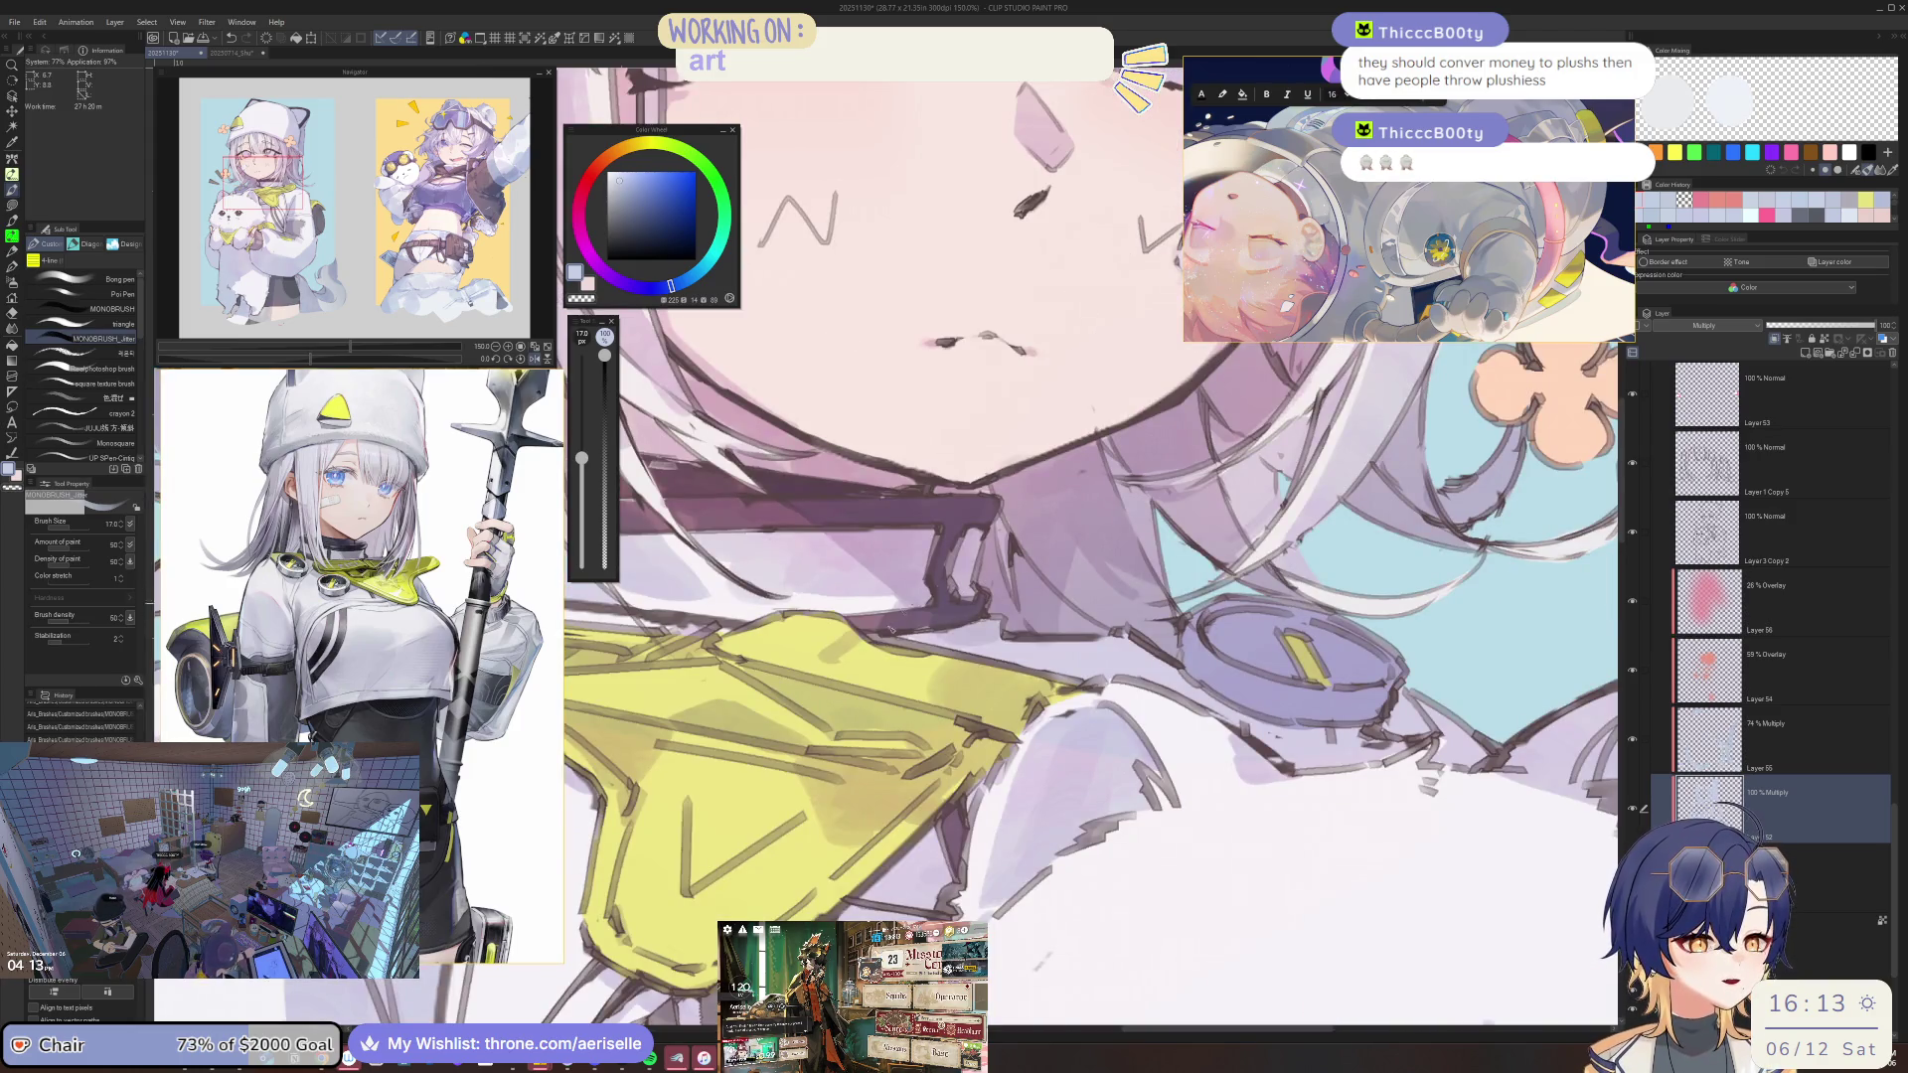
key("minus")
key("minus")
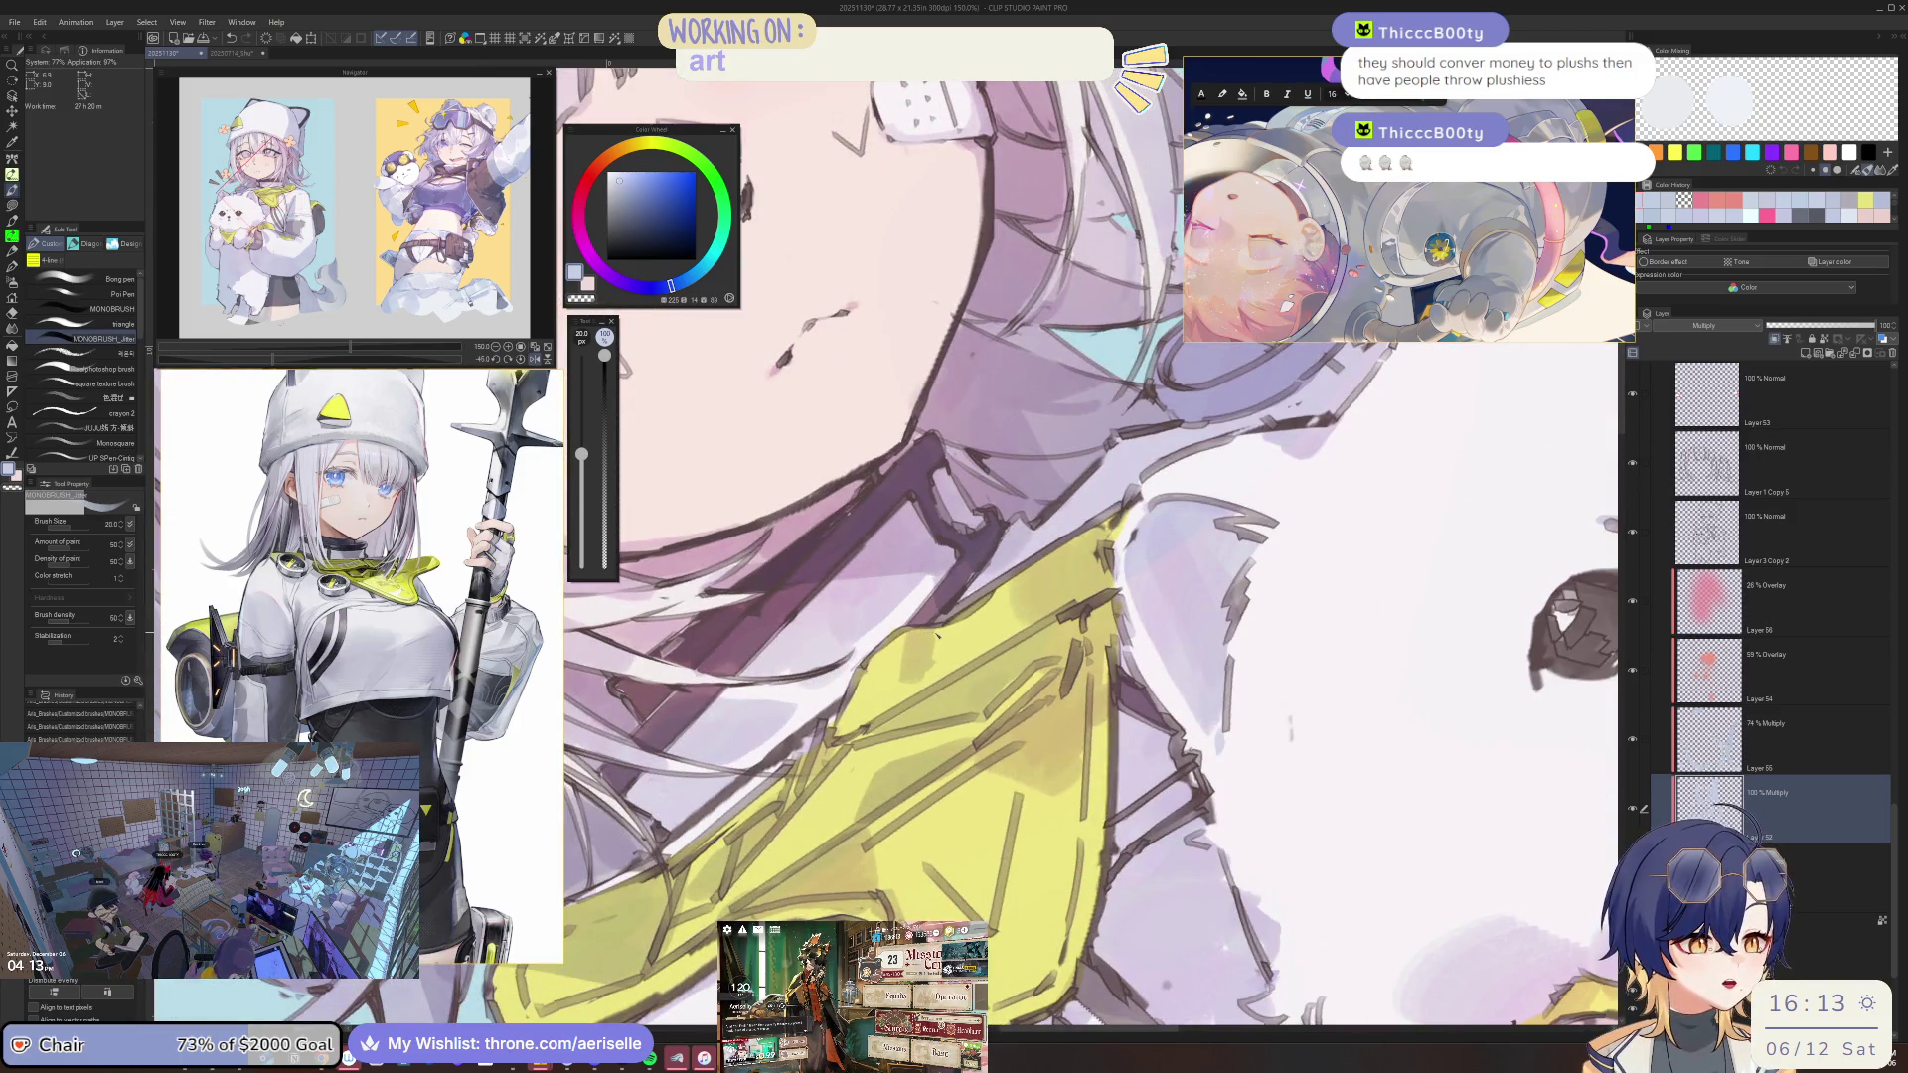
key("minus")
key("minus")
key("minus")
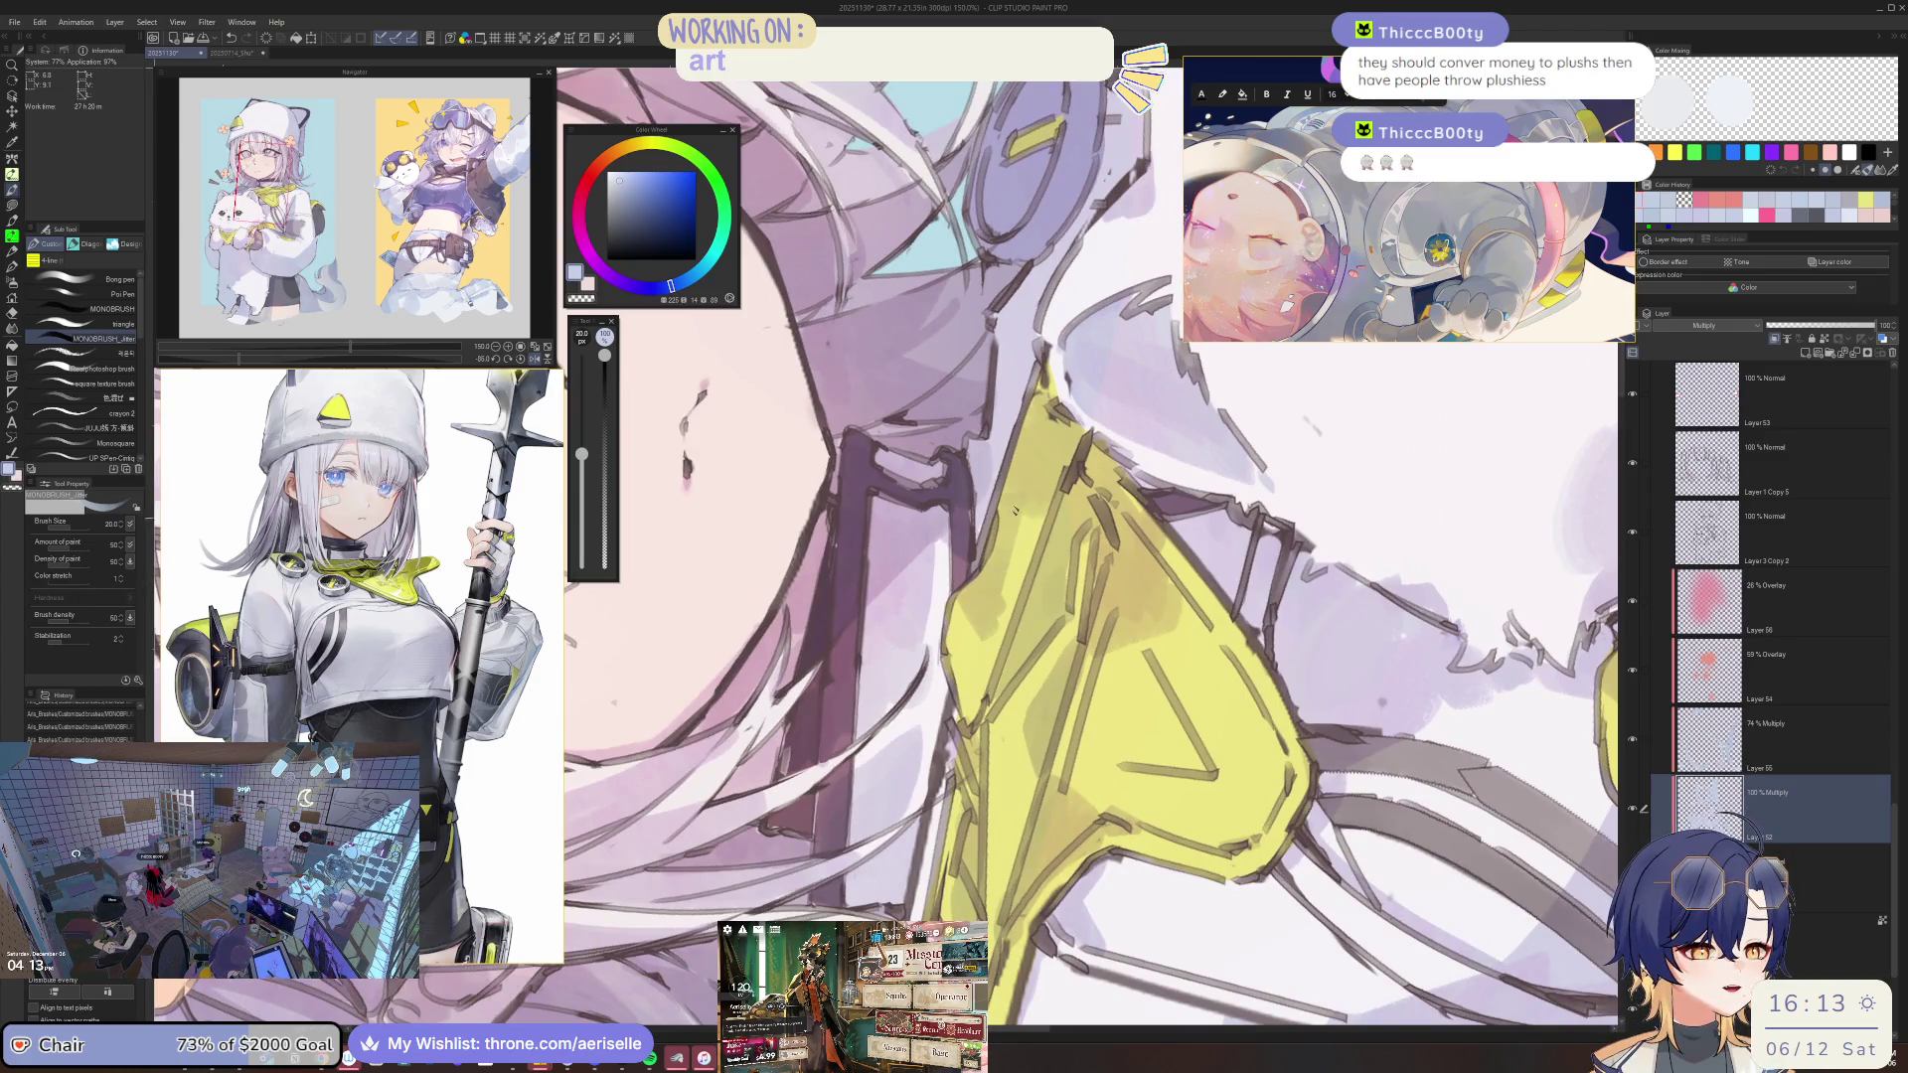
key("asciicircum")
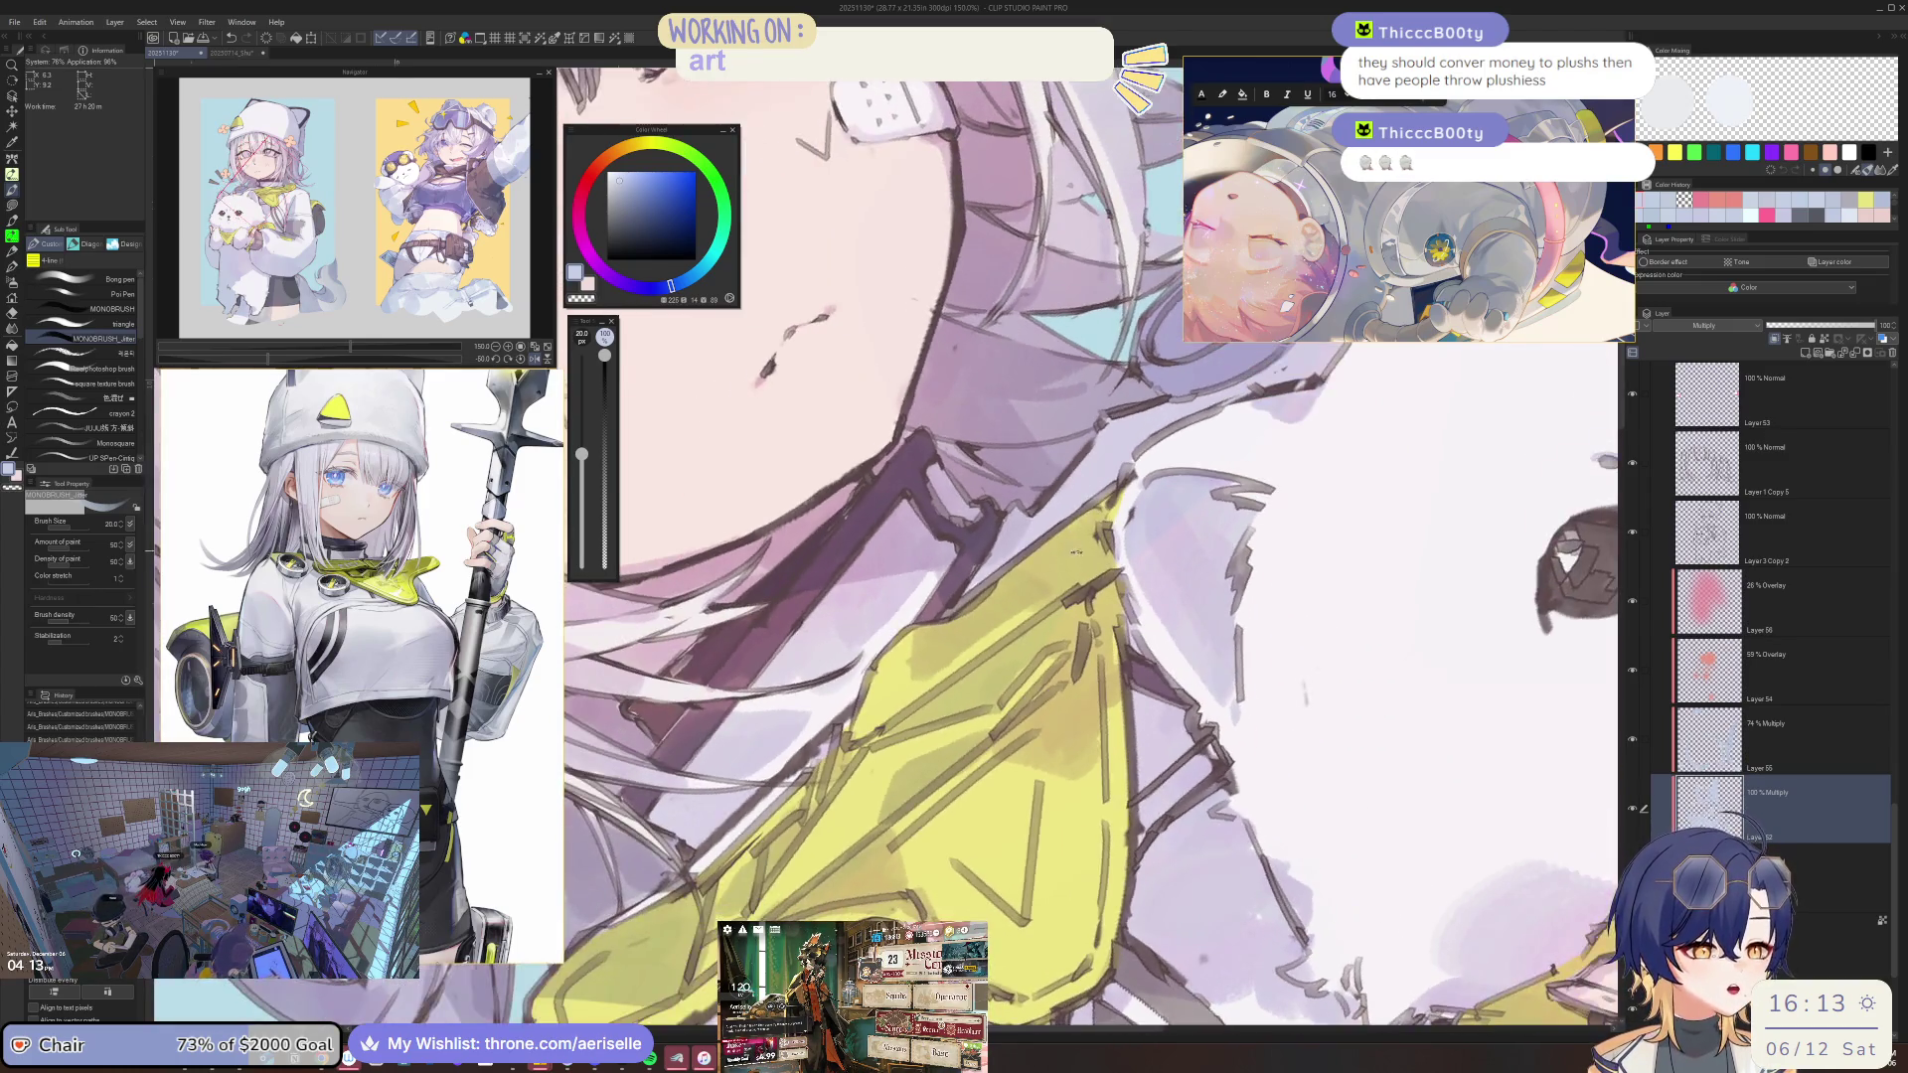
key("asciicircum")
key("e")
key("bracketright")
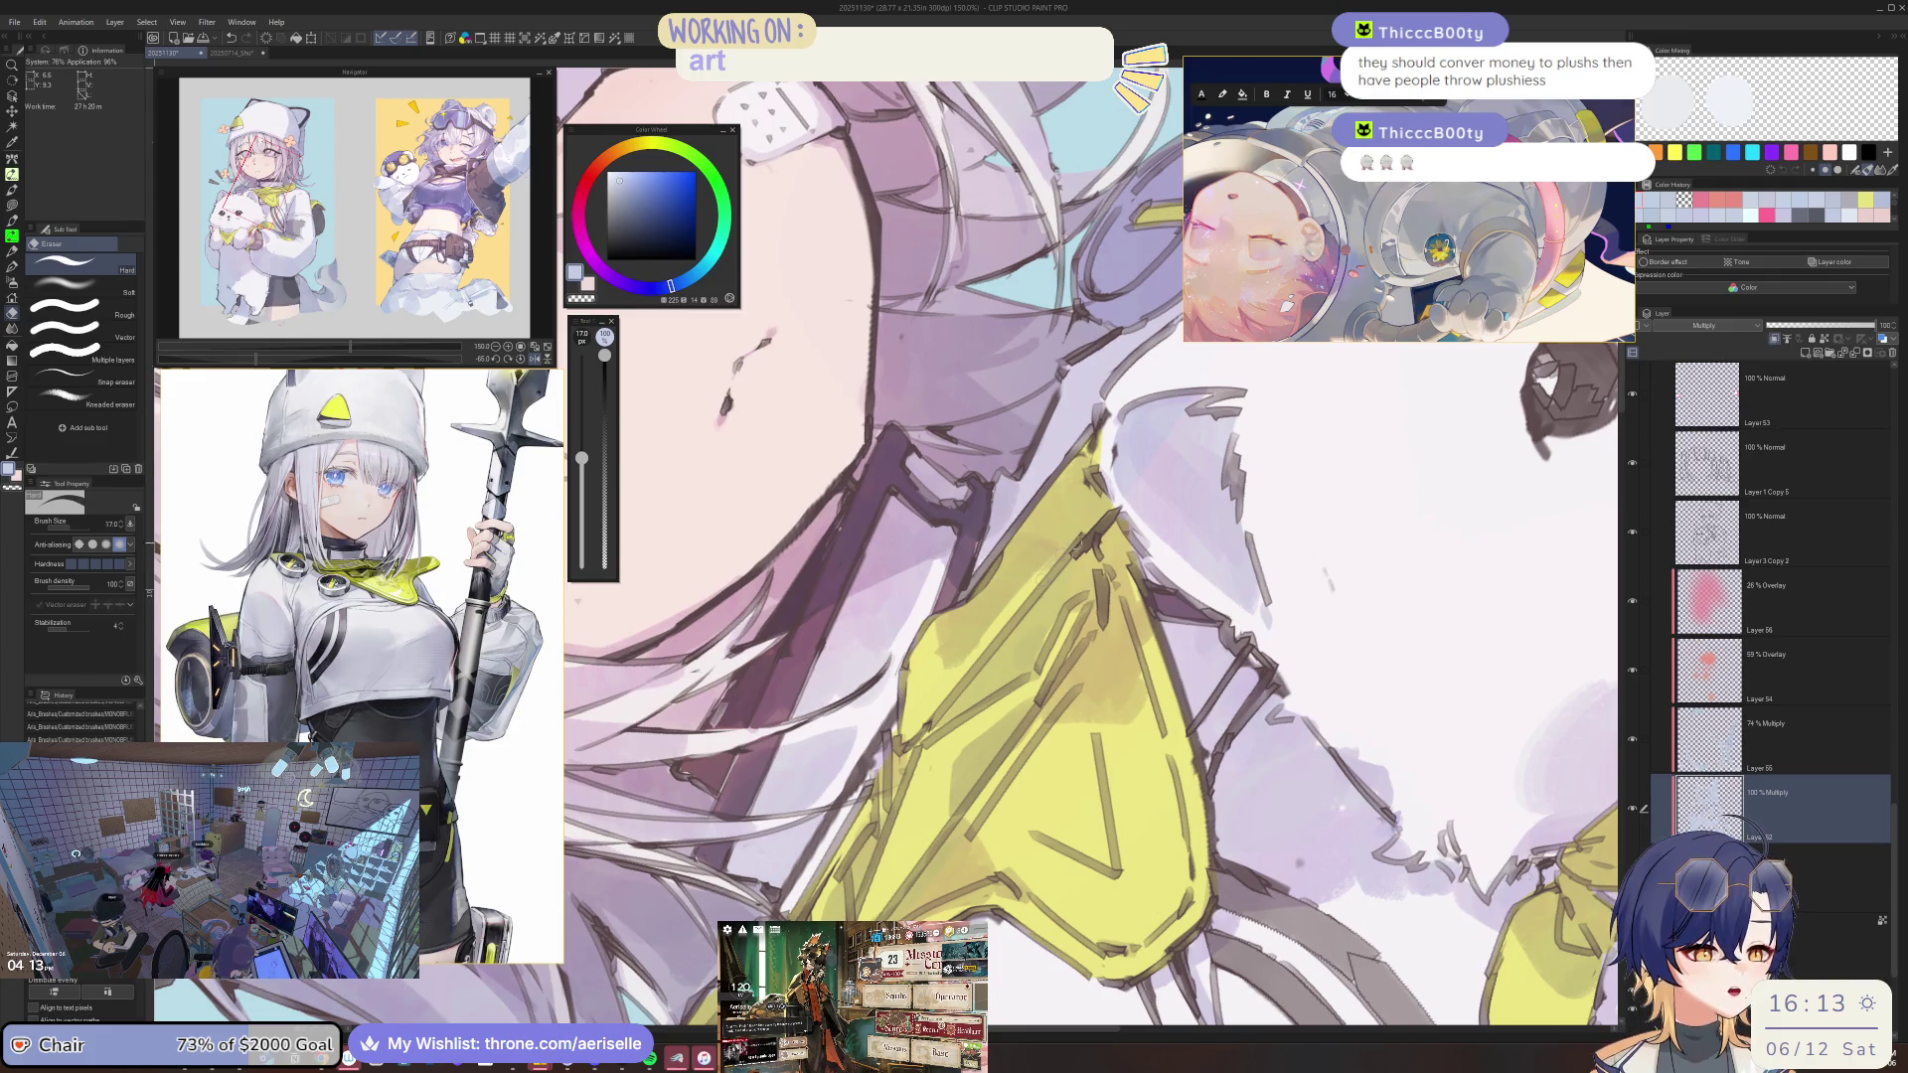
Lighten stray lines along the collar edge, rotate the collar diagonal, and save the illustration.
left_click_drag(1098, 517, 1019, 593)
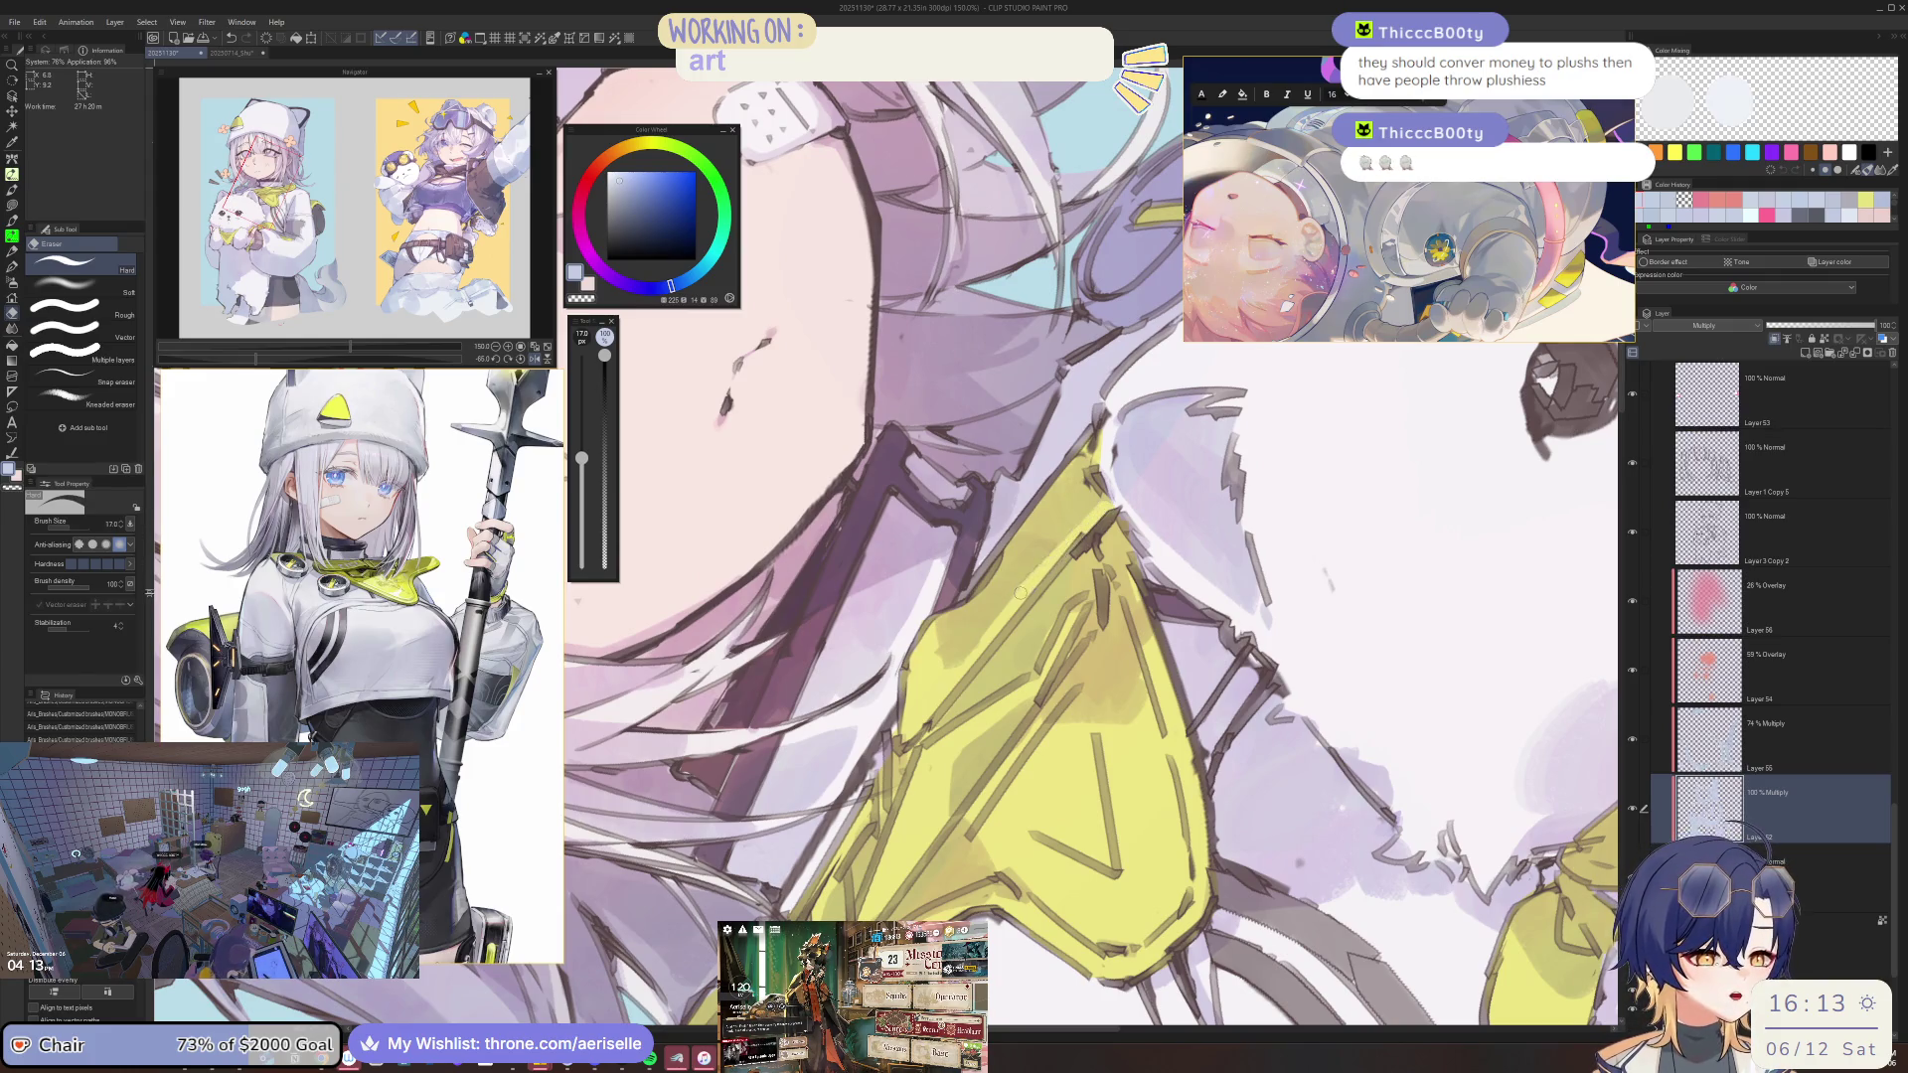
key("asciicircum")
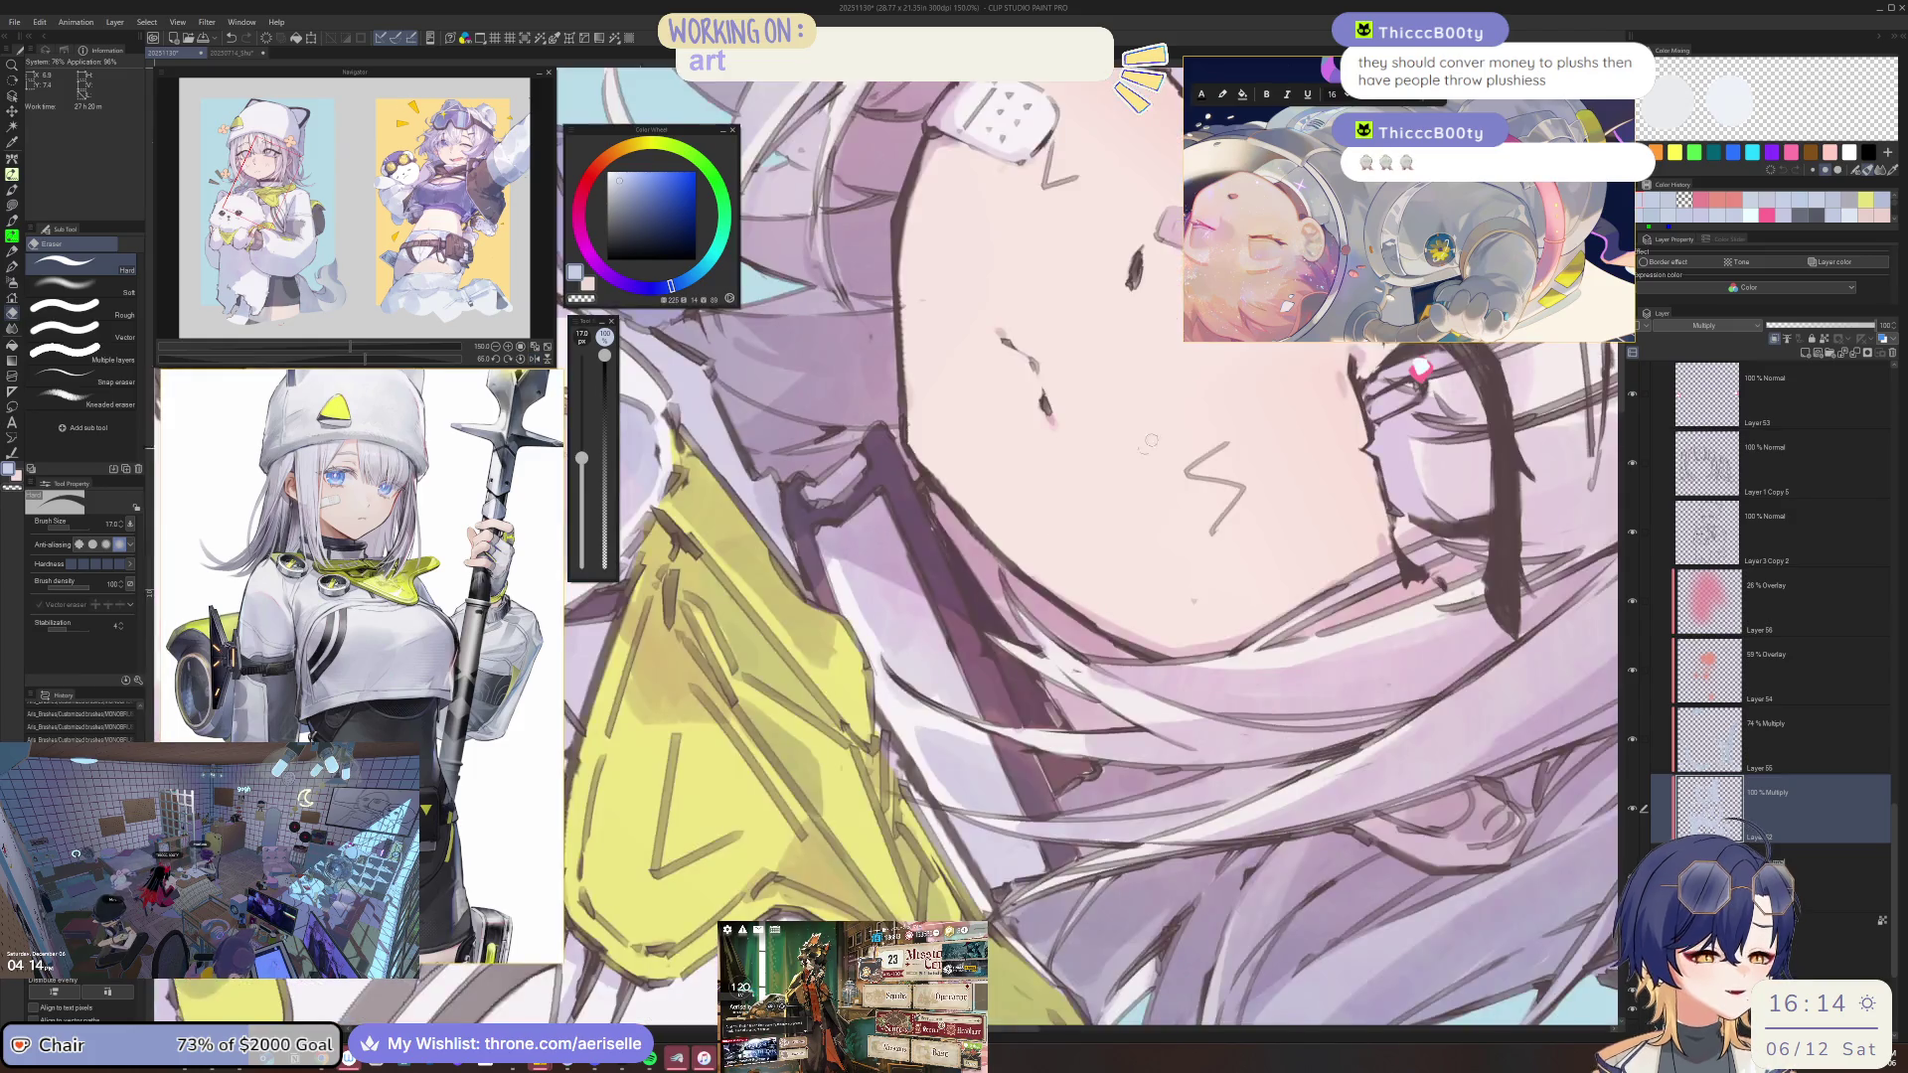
key("asciicircum")
key("asciicircum")
key("asciicircum")
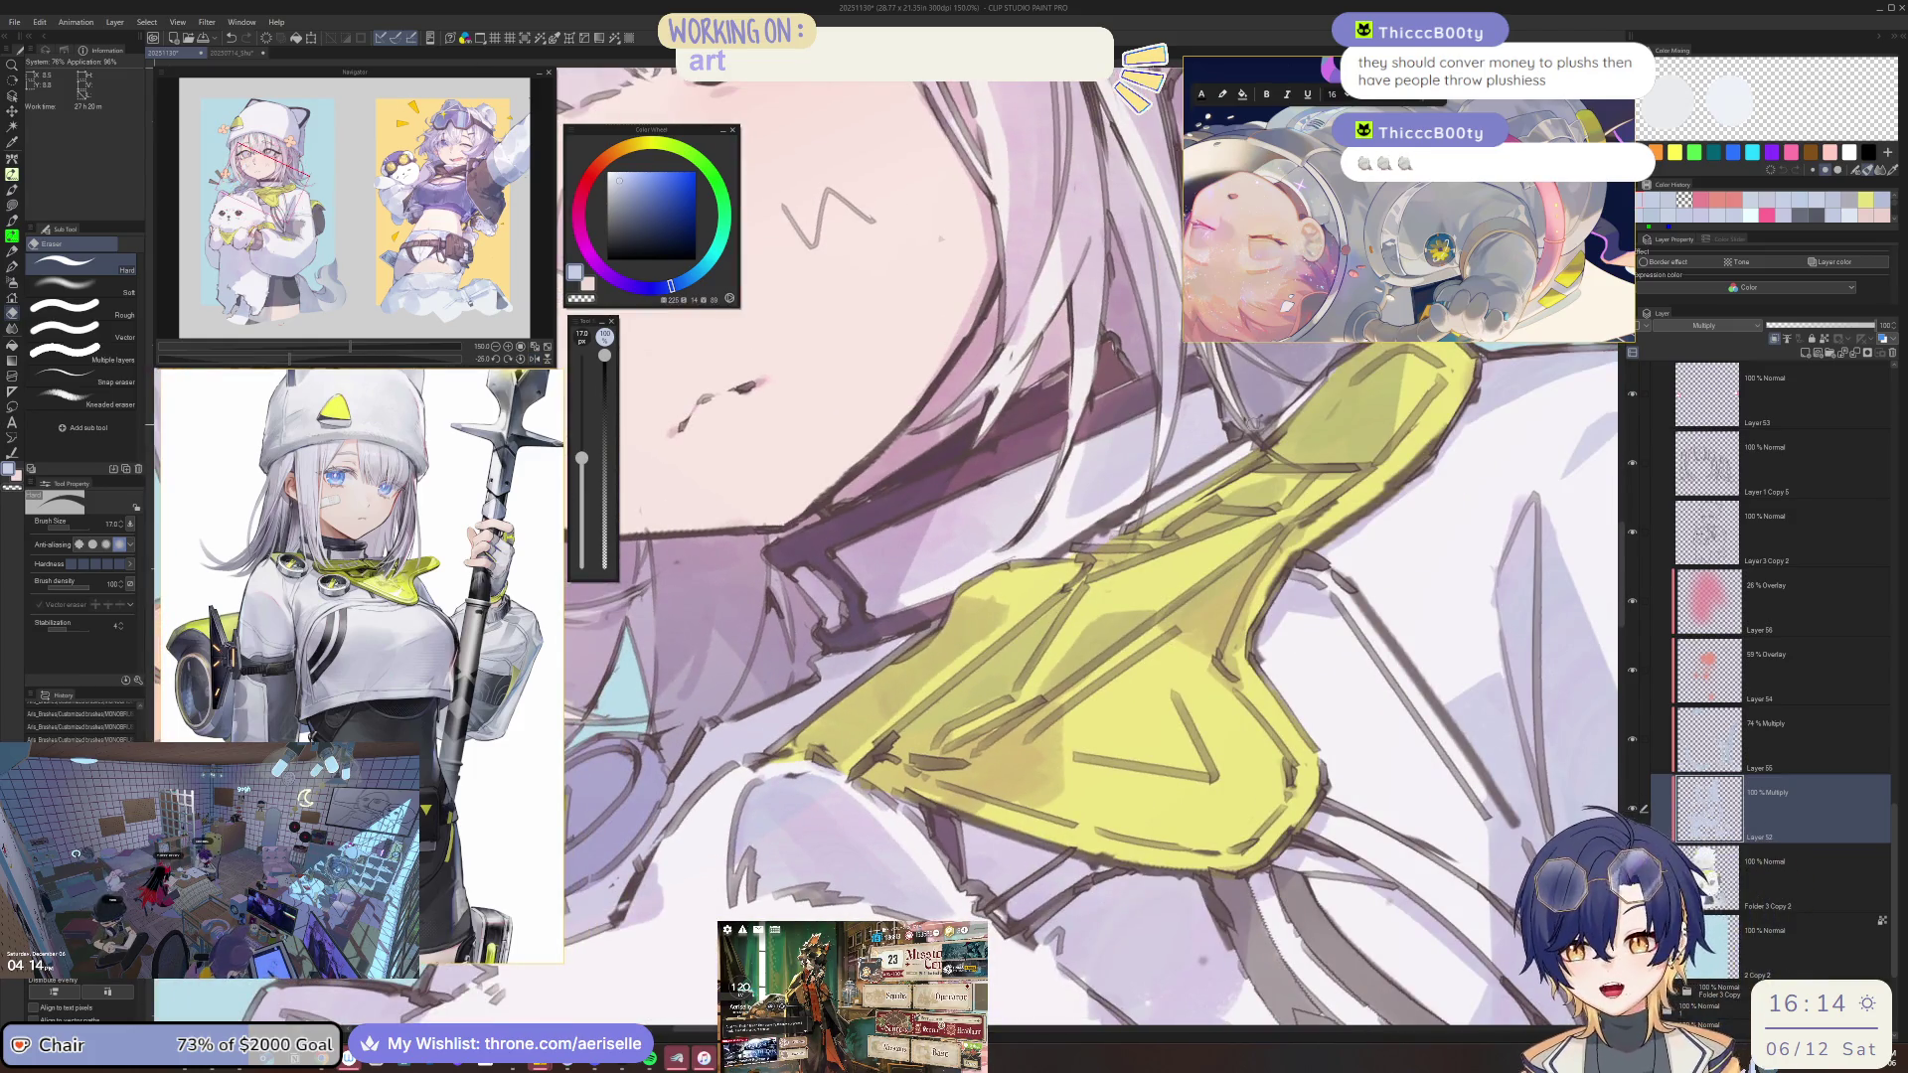
key("ctrl+s")
key("minus")
key("minus")
key("minus")
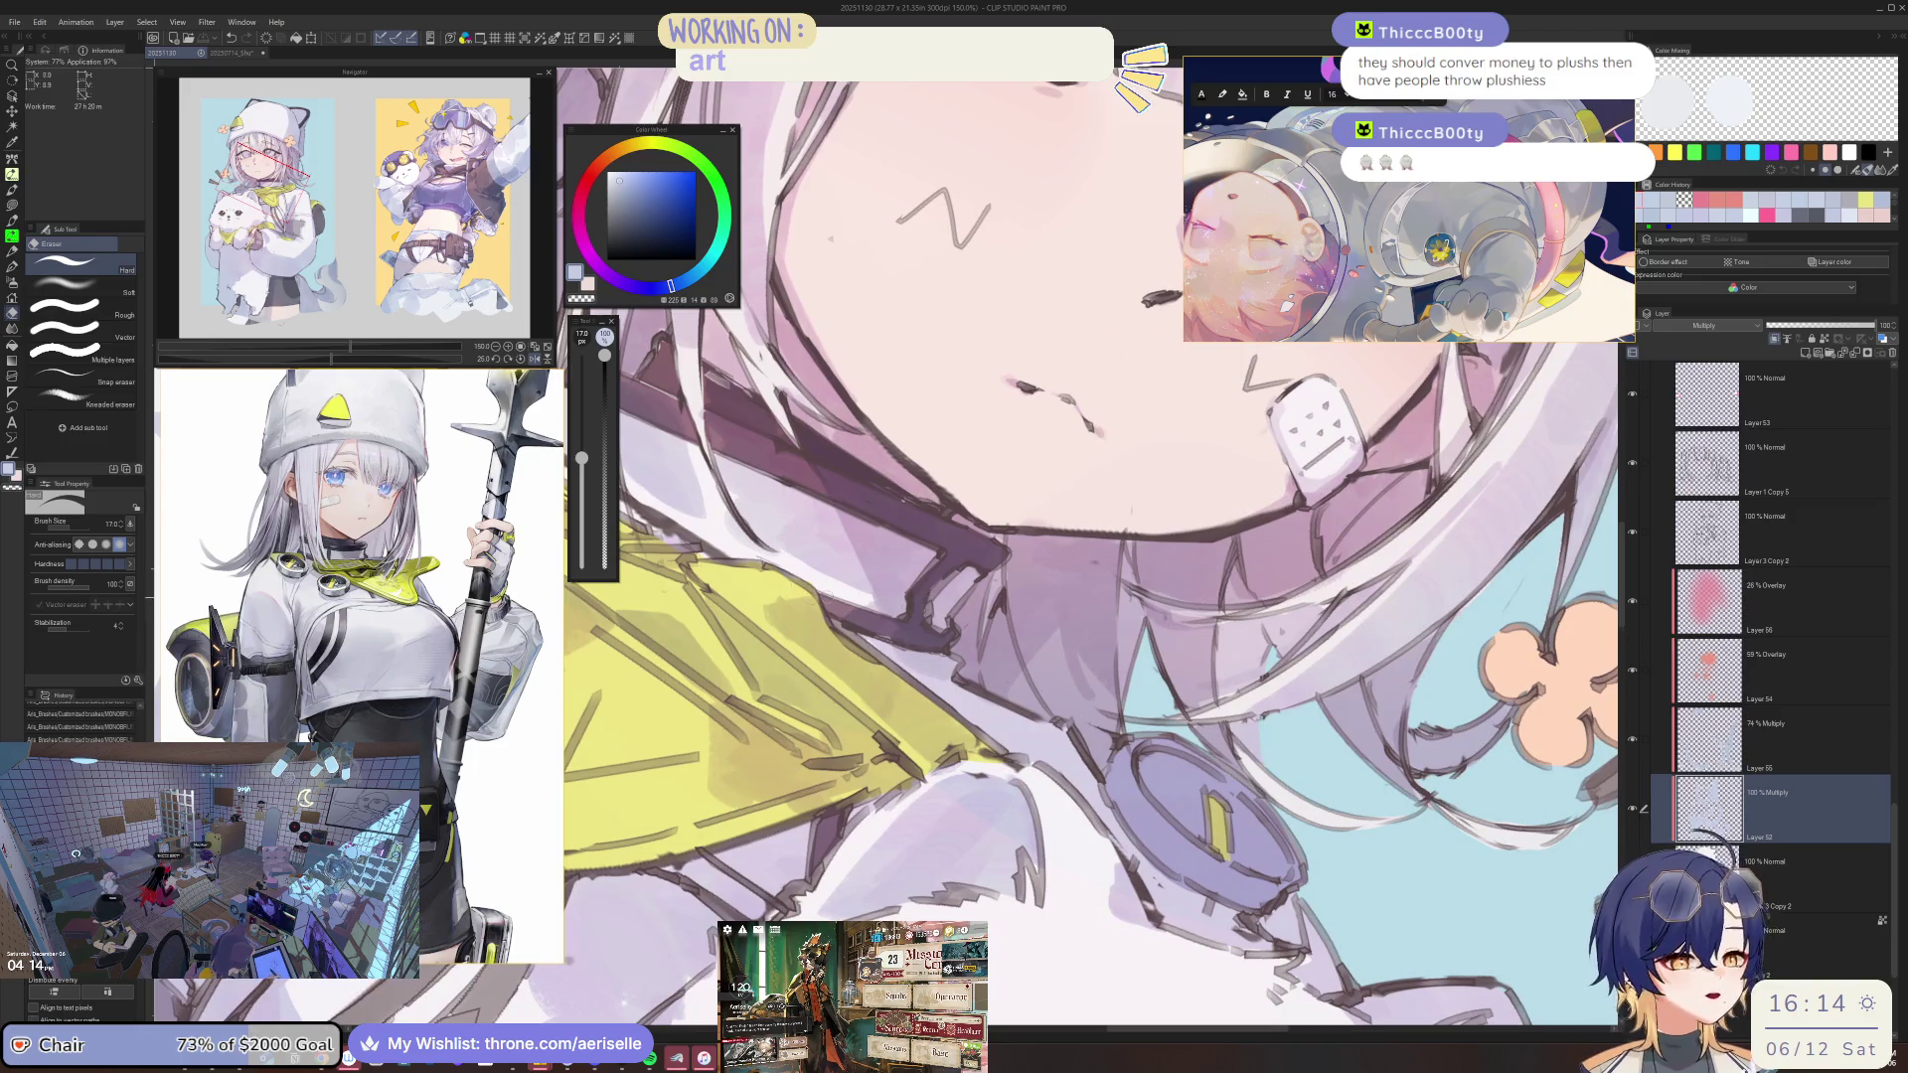
key("minus")
key("minus")
key("minus")
key("minus")
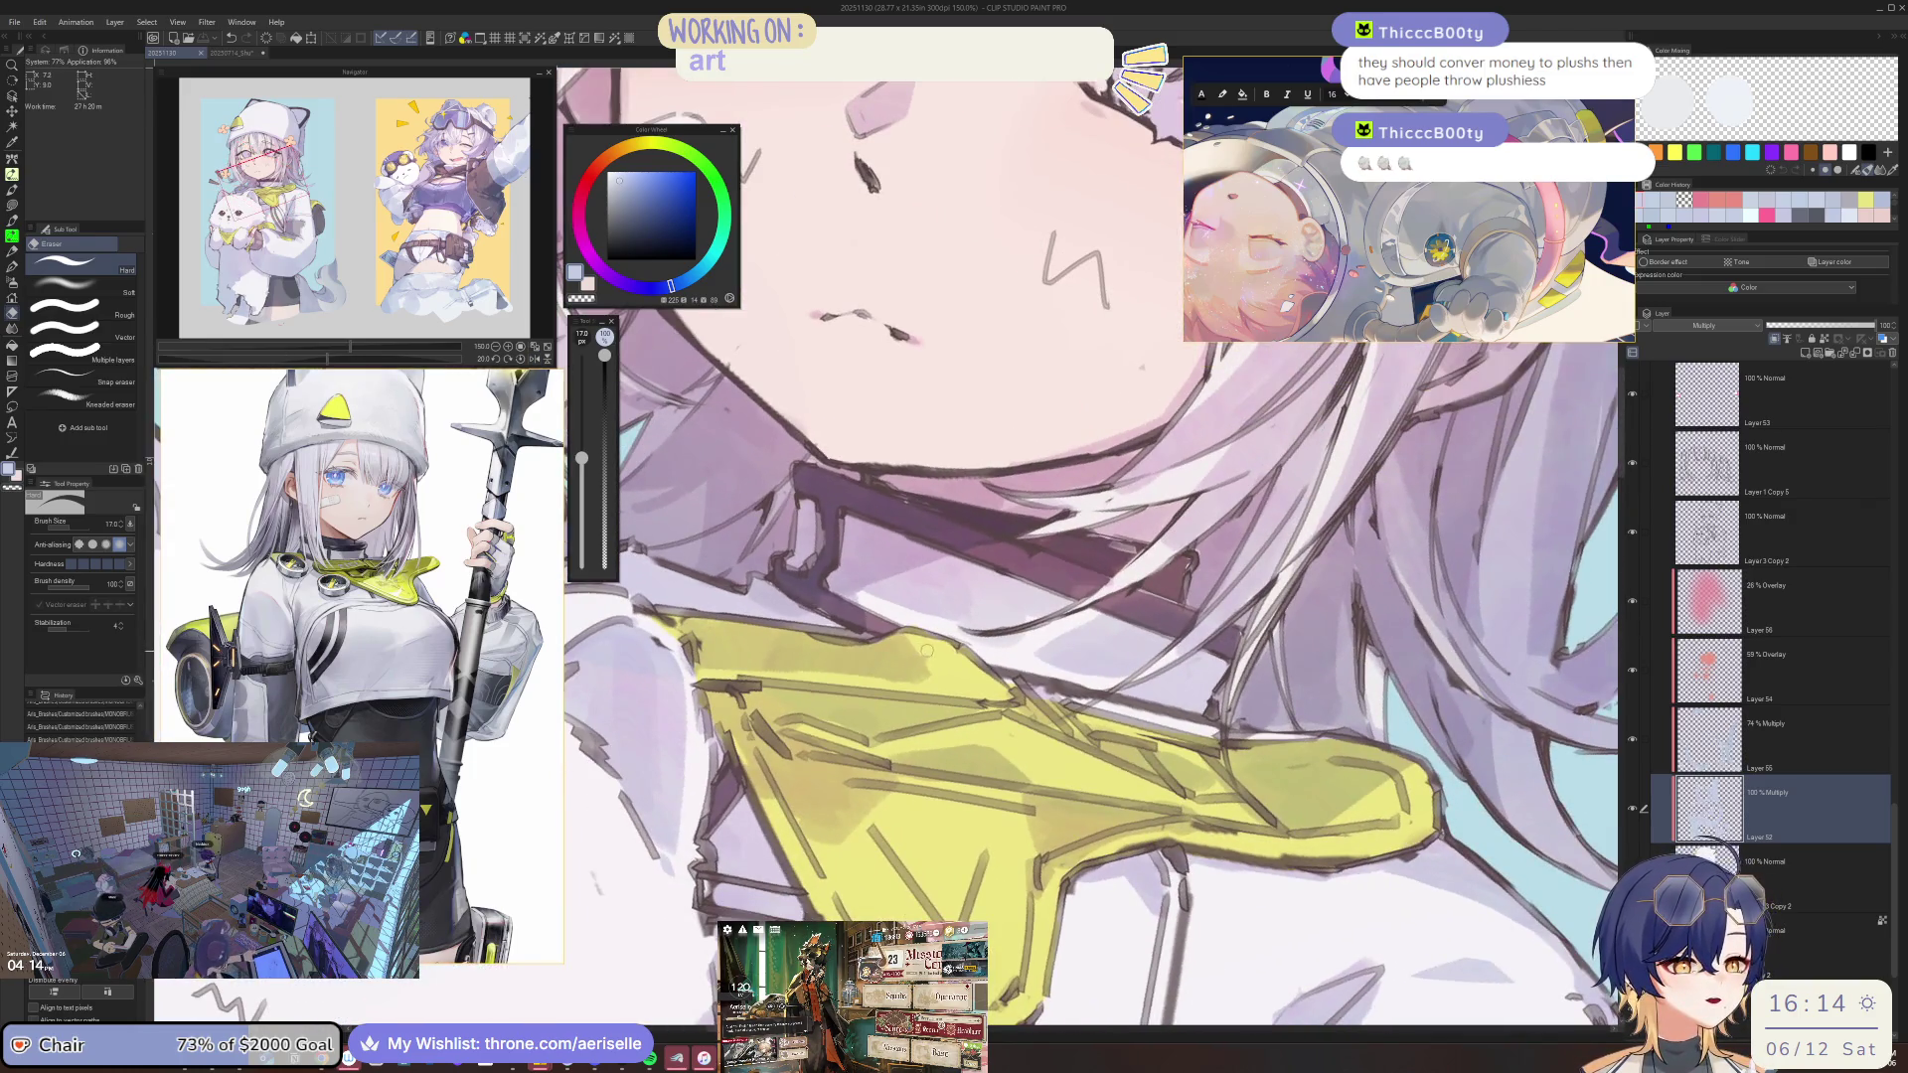
Shrink the brush to 120 and erase stray lines on the yellow collar.
key("p")
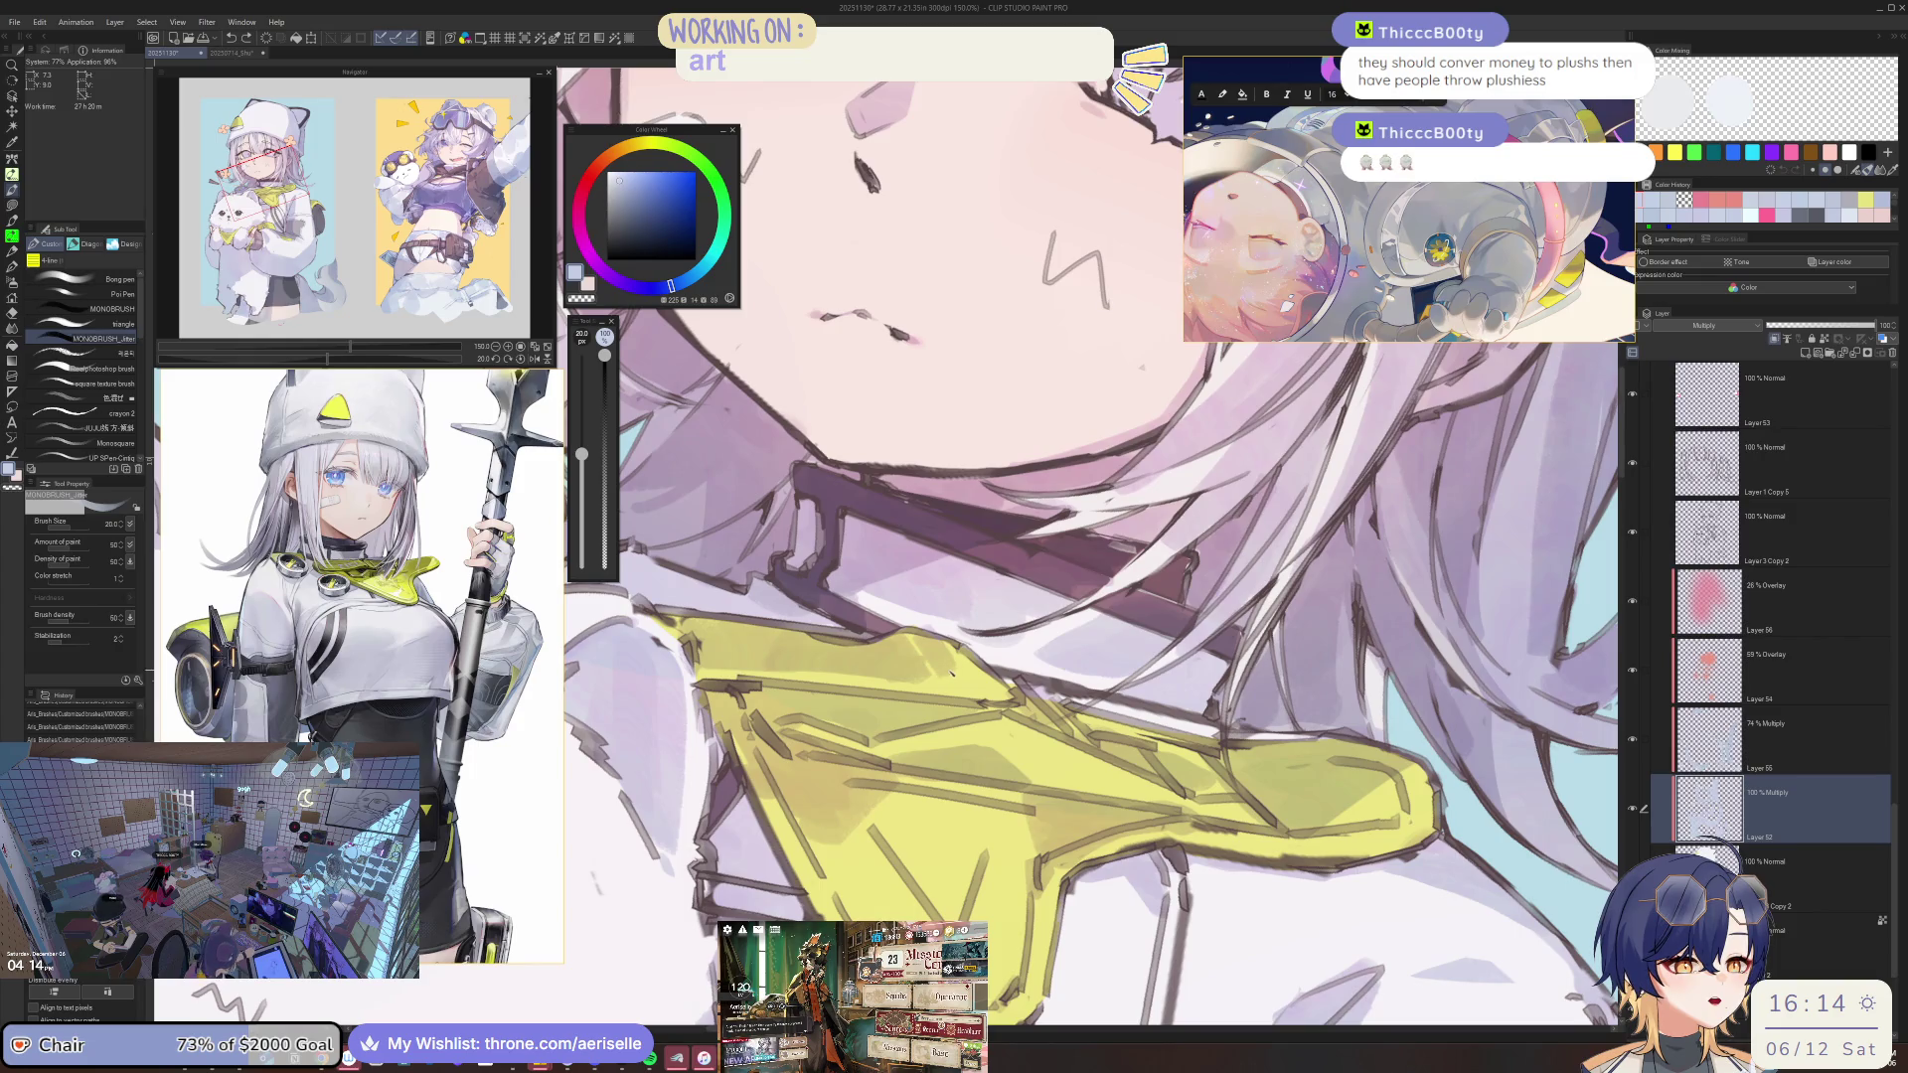
scroll(977, 674, "down", 5)
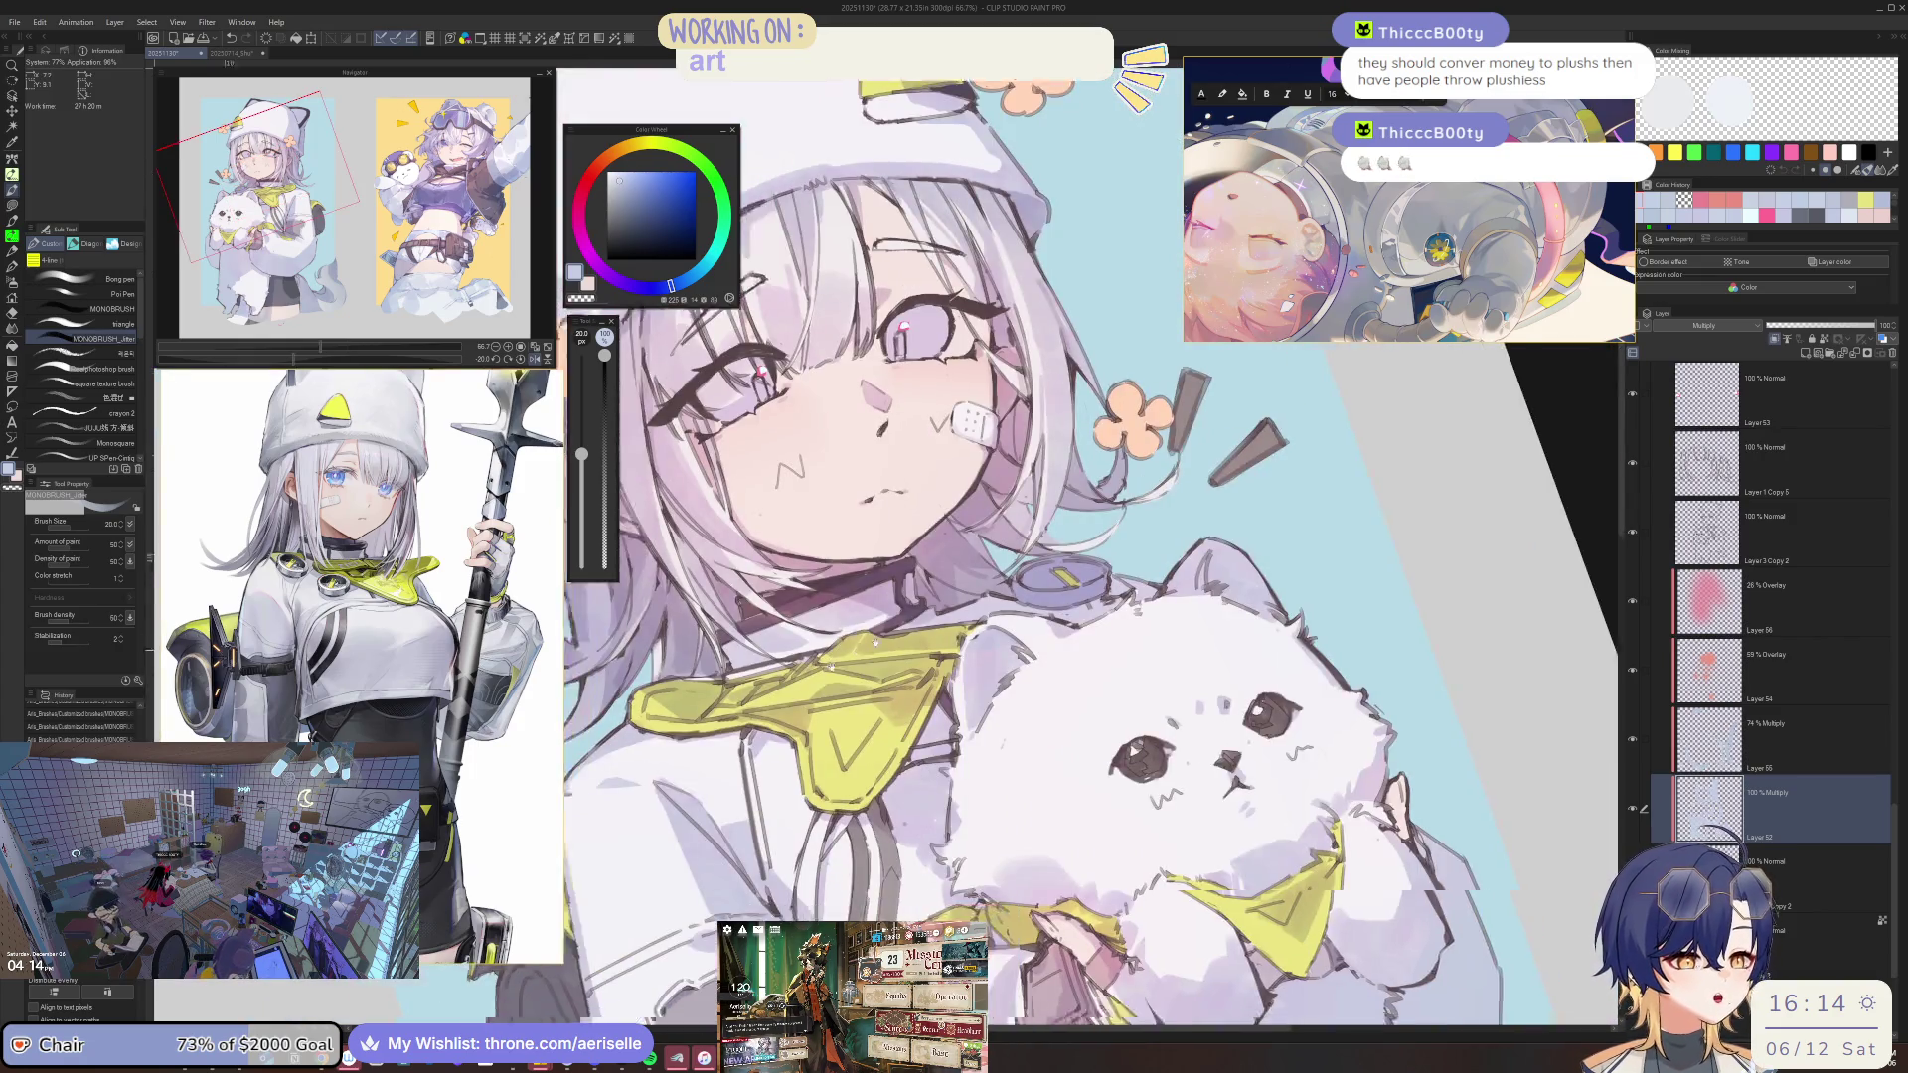
scroll(954, 636, "up", 3)
scroll(931, 604, "up", 4)
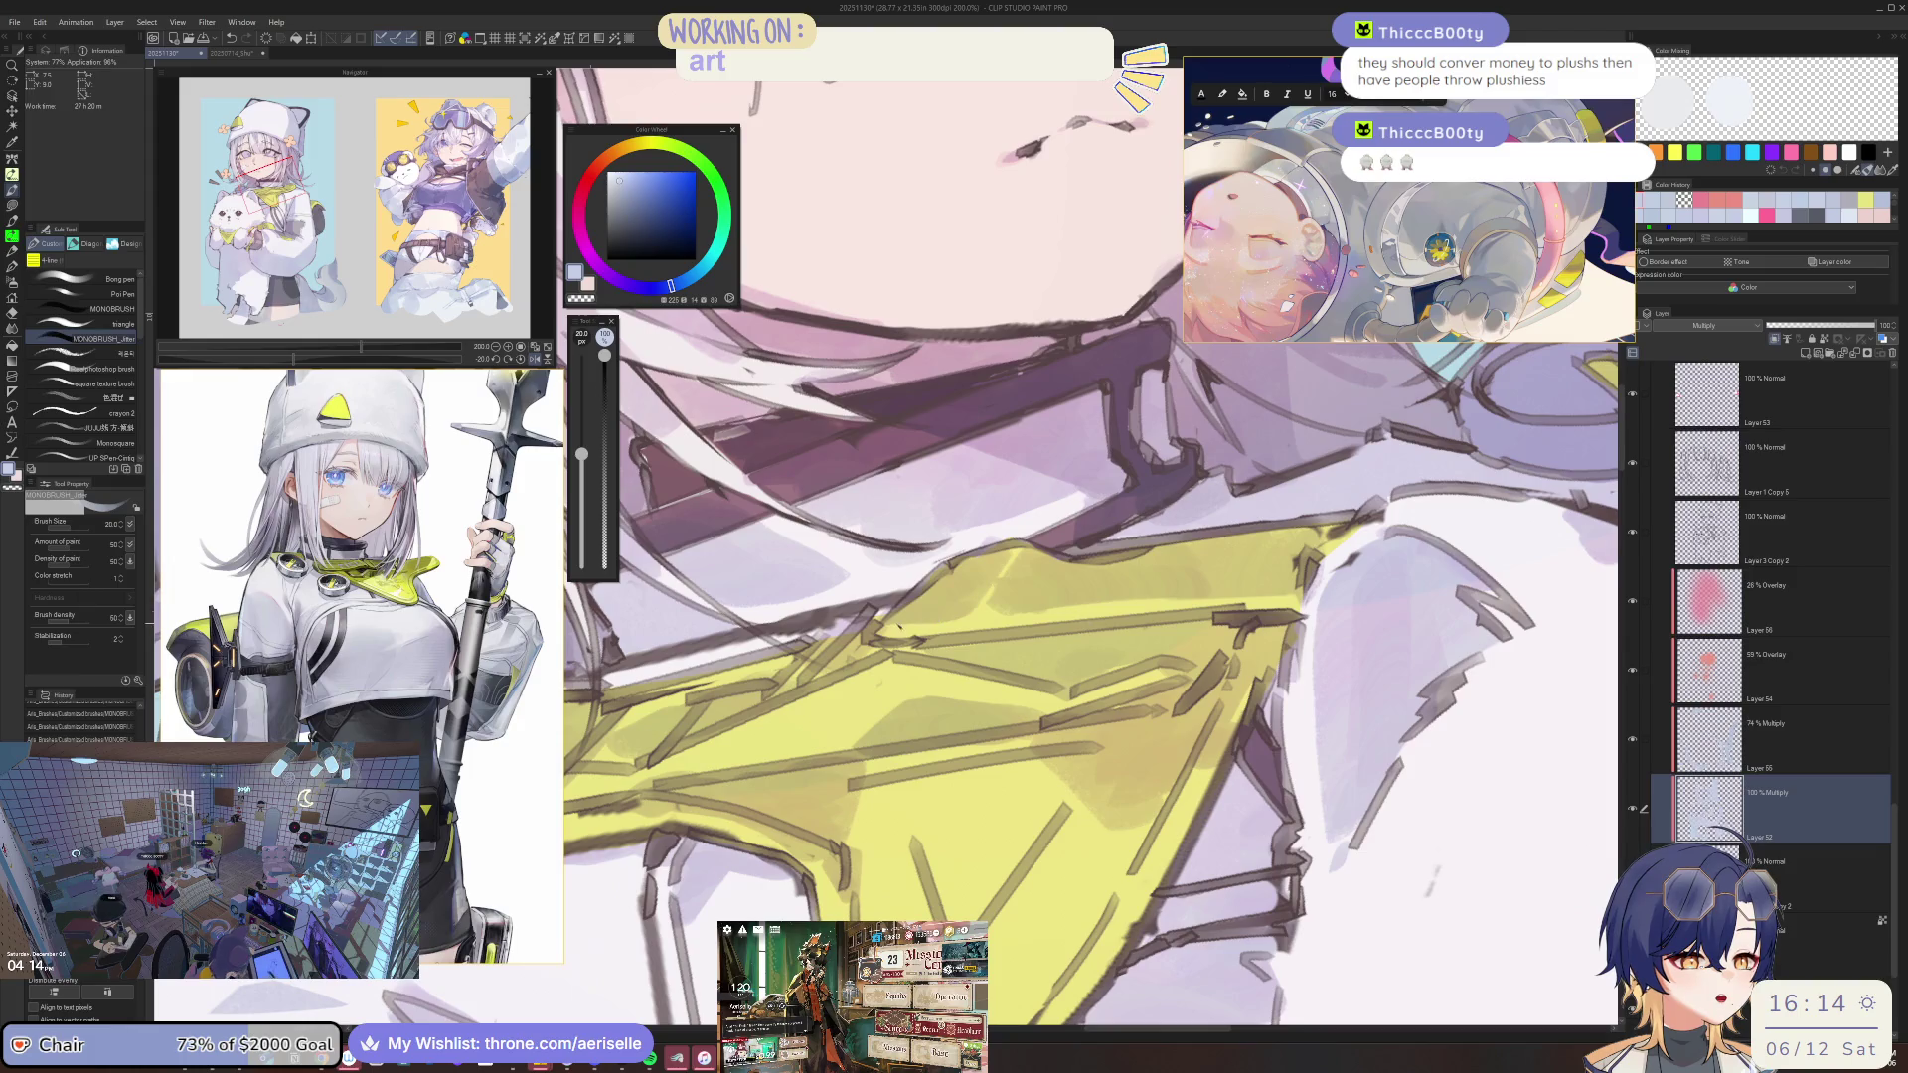
scroll(927, 615, "down", 5)
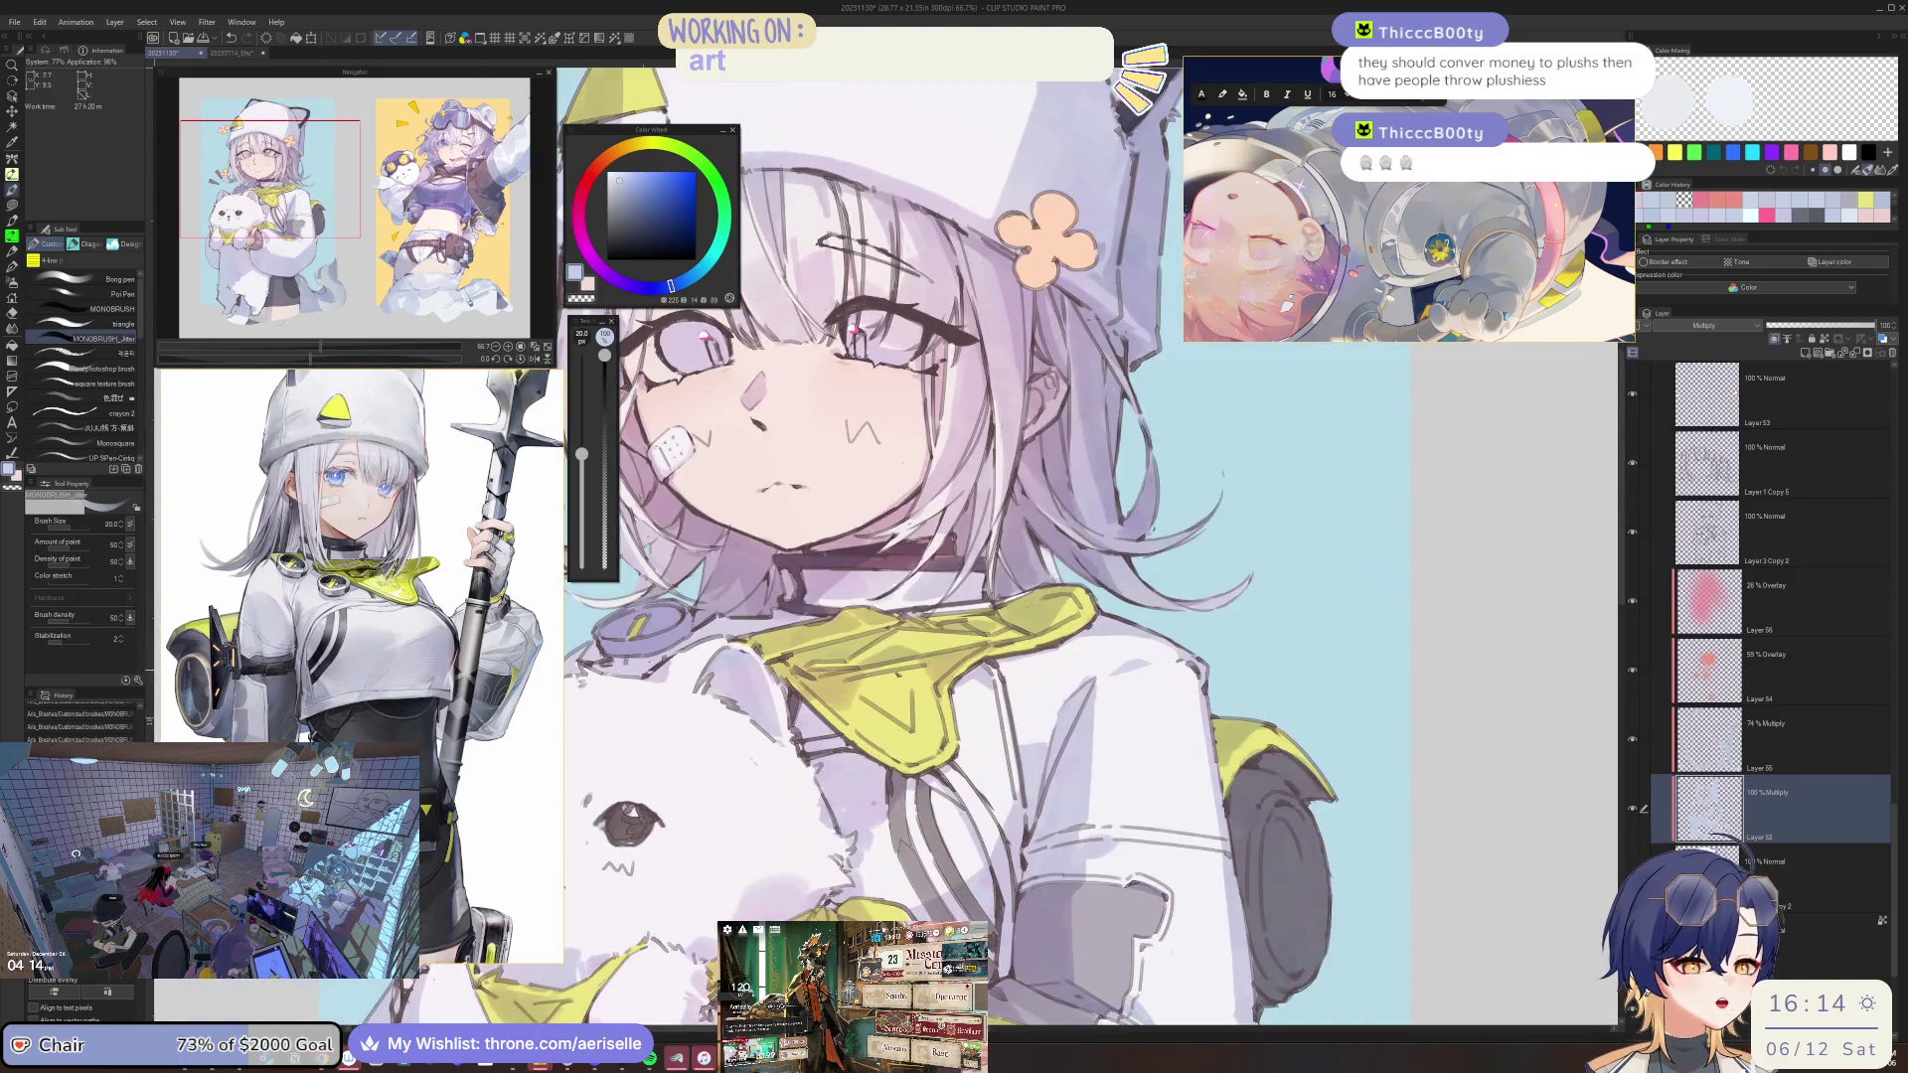
scroll(934, 615, "up", 3)
scroll(946, 615, "up", 3)
key("bracketleft")
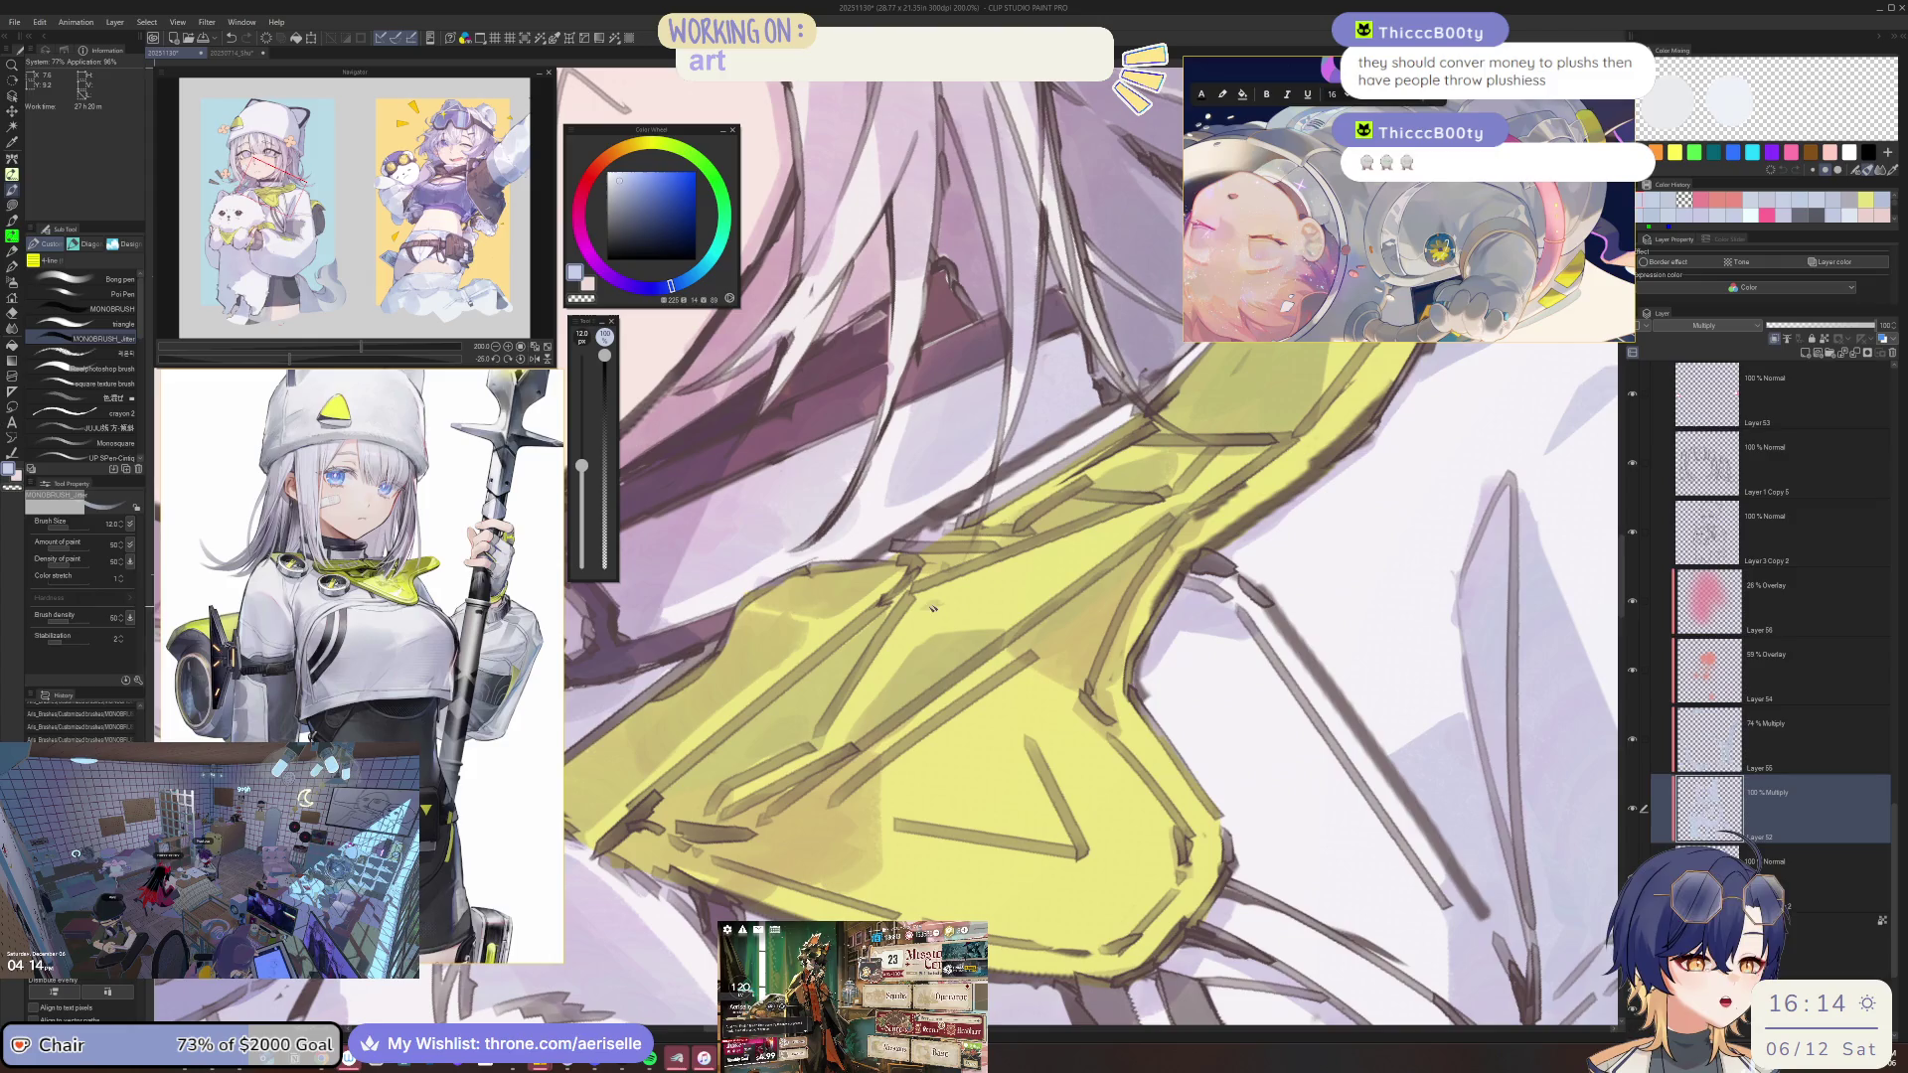
left_click_drag(890, 666, 875, 710)
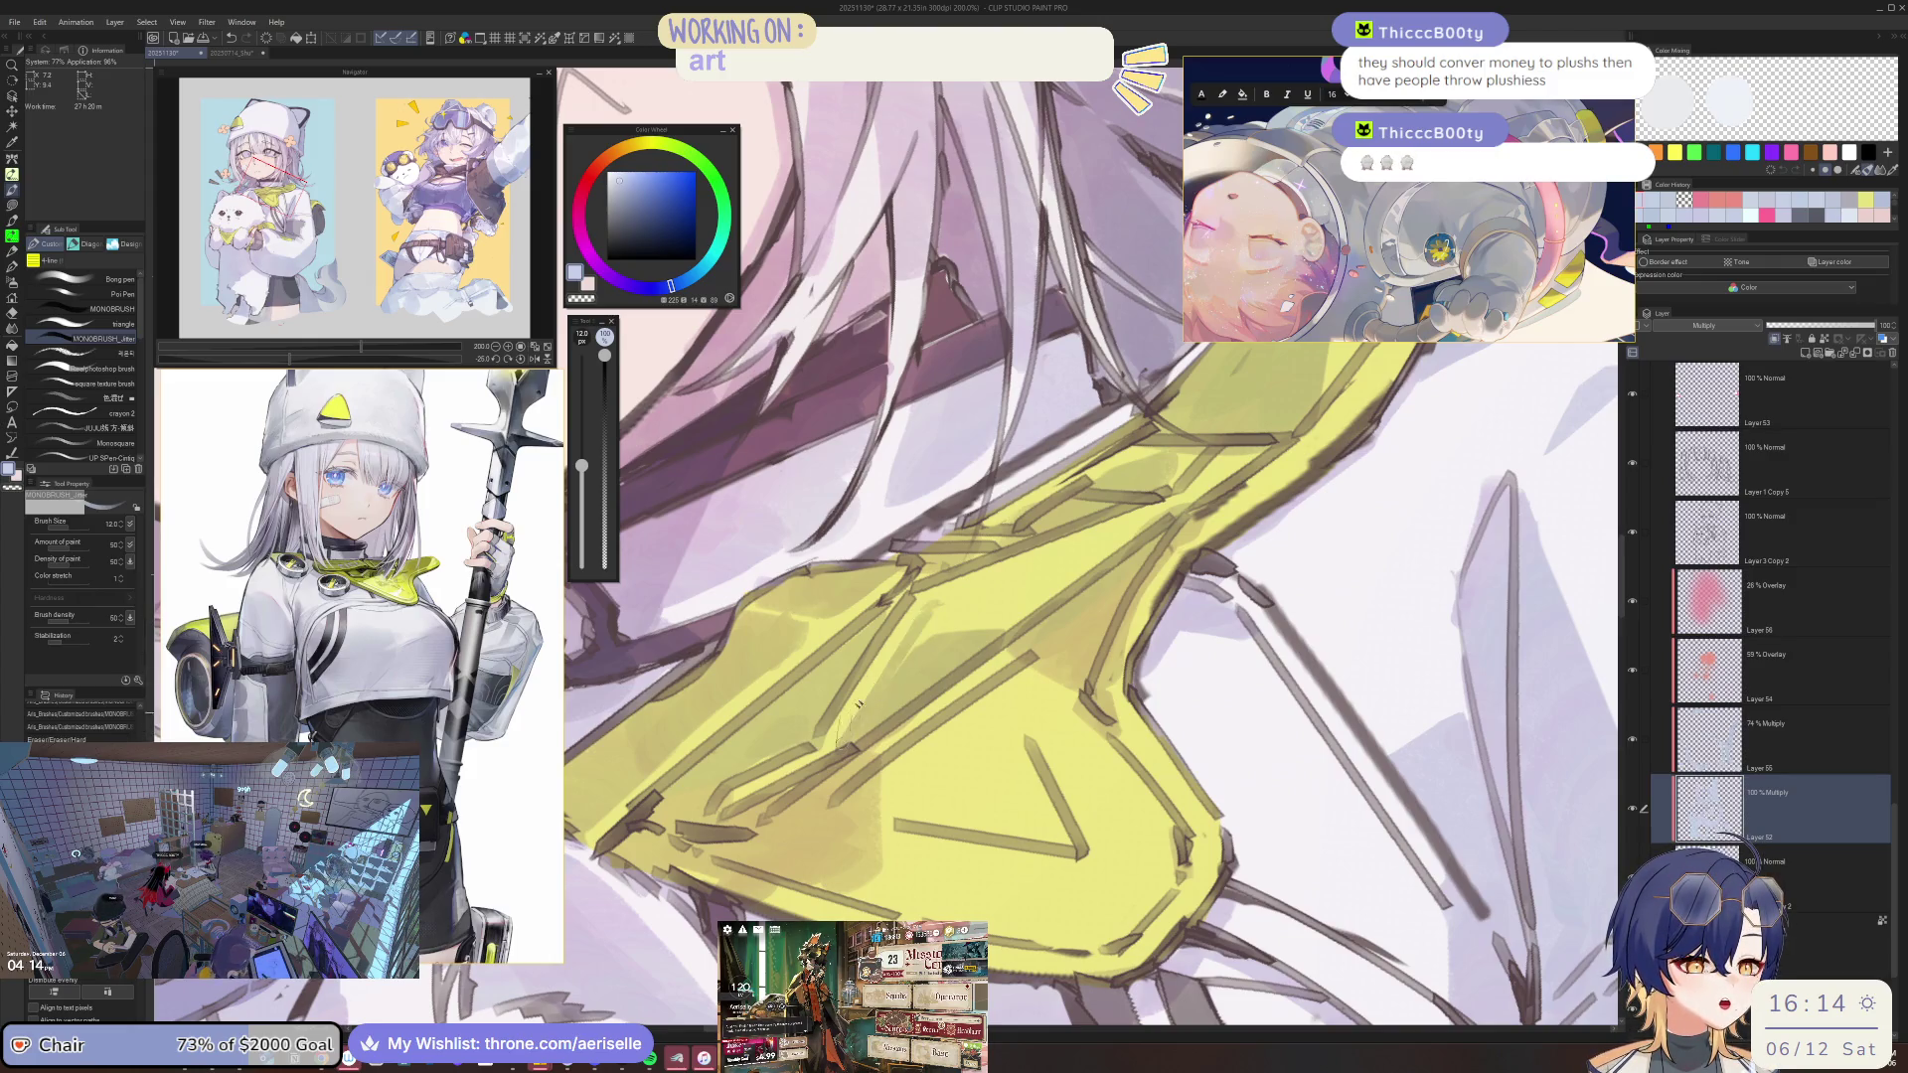
scroll(944, 606, "up", 5)
Enlarge the eraser to 170, erase more marks around the collar, and reset the view upright.
key("bracketright")
key("bracketright")
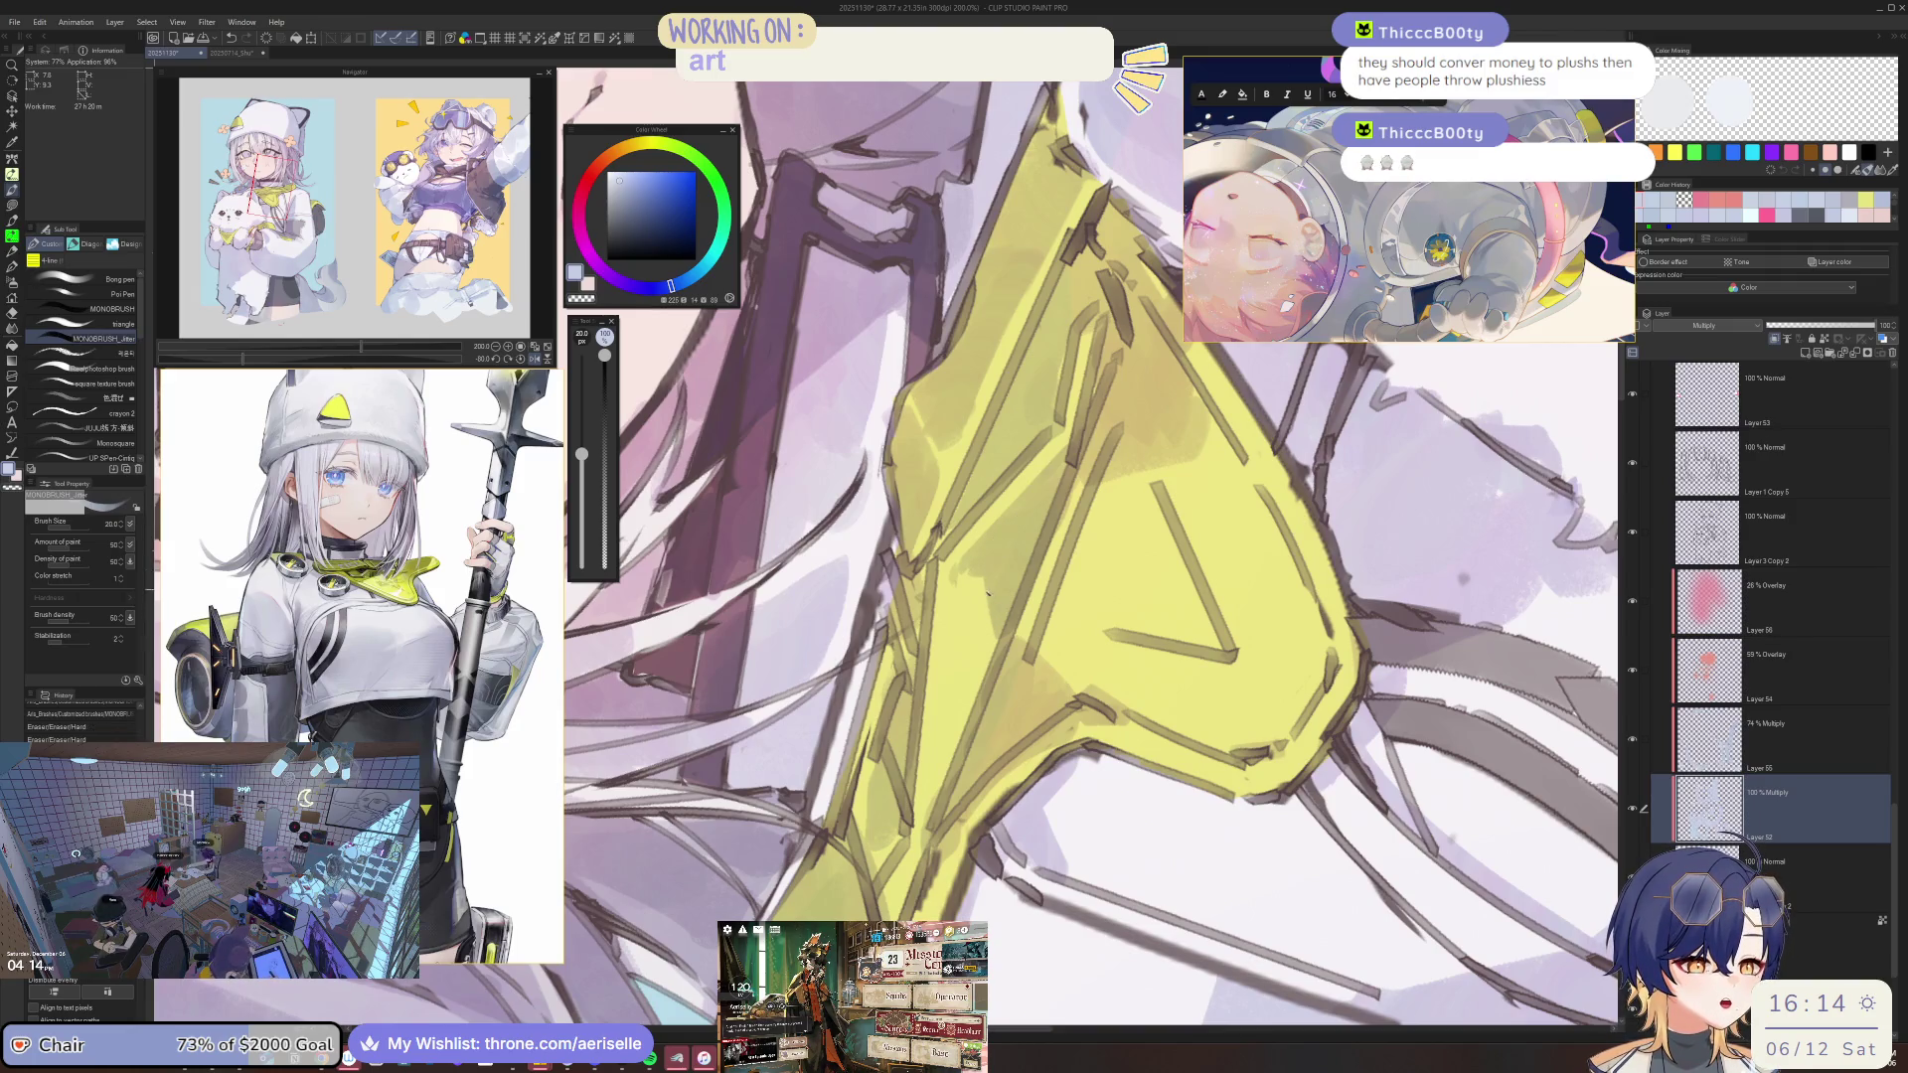
left_click_drag(1040, 638, 931, 624)
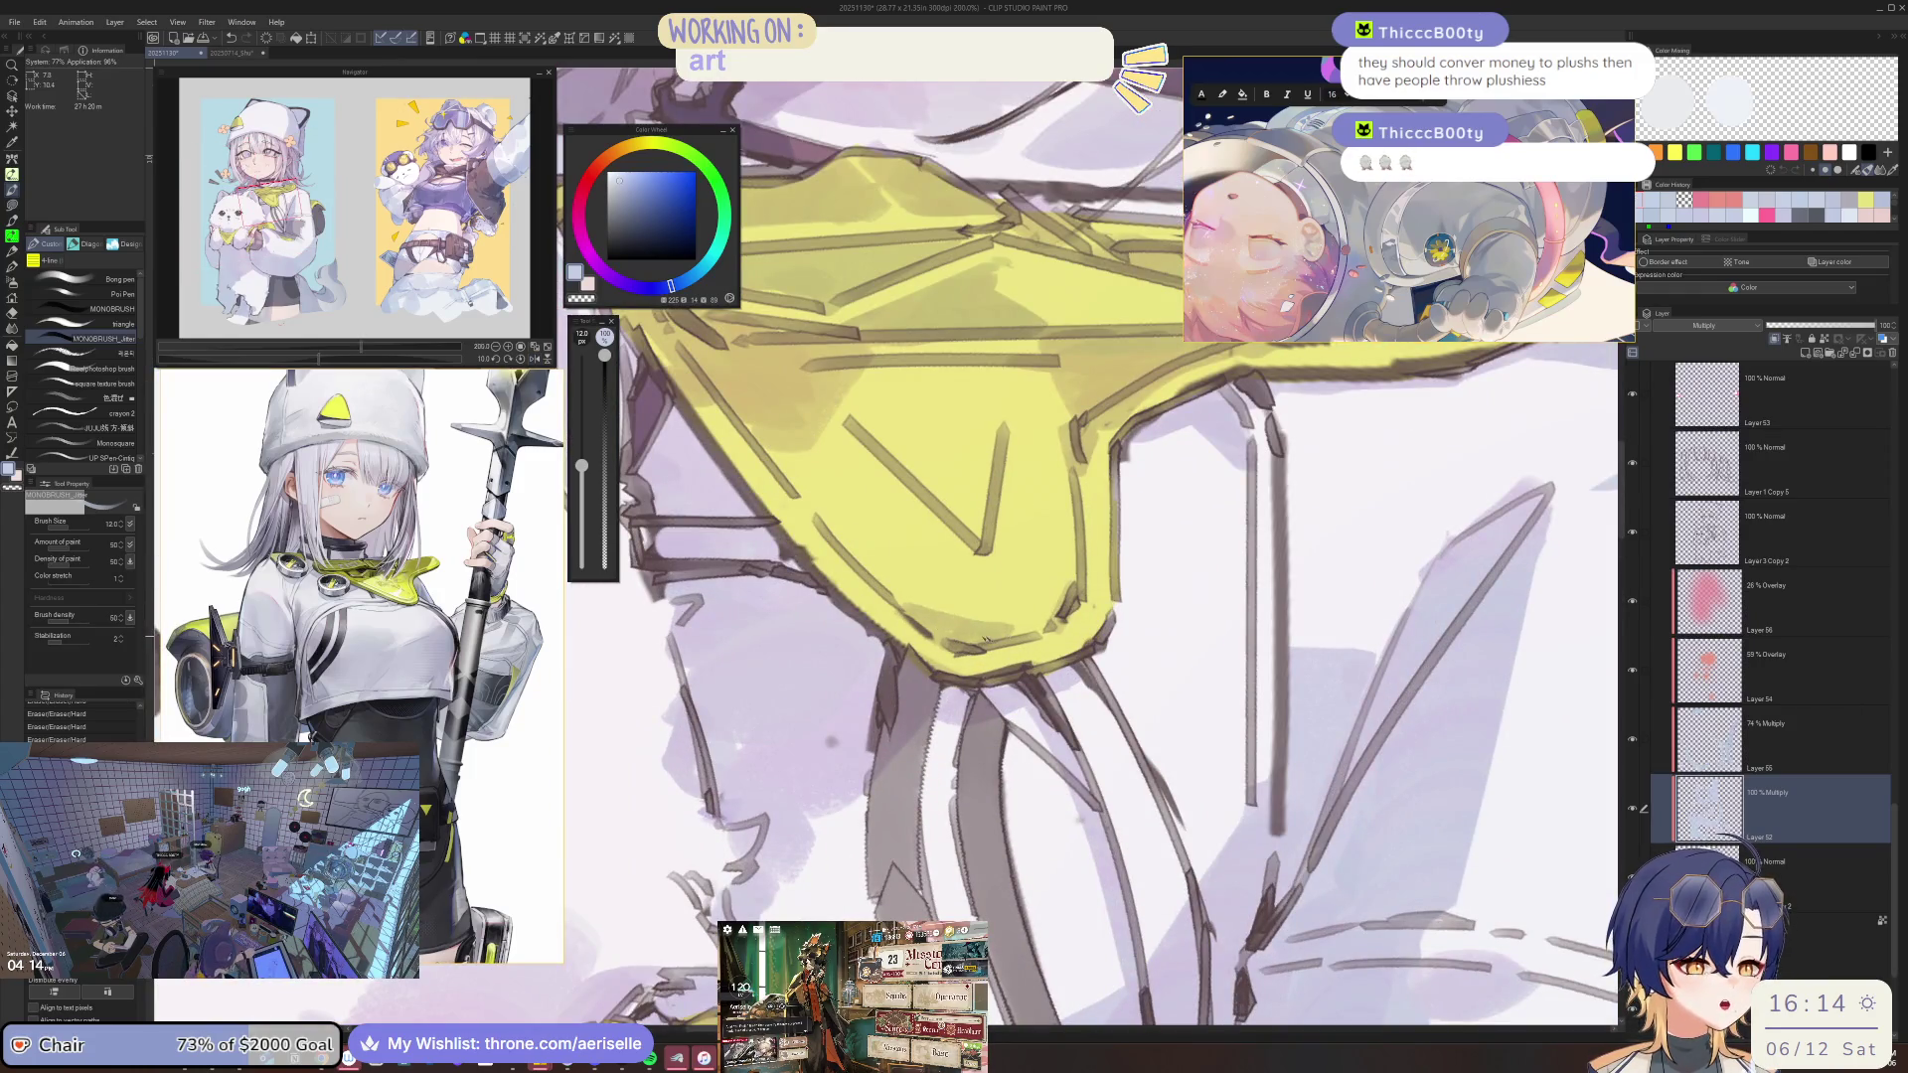
scroll(1004, 639, "down", 3)
scroll(954, 631, "down", 2)
scroll(915, 624, "down", 1)
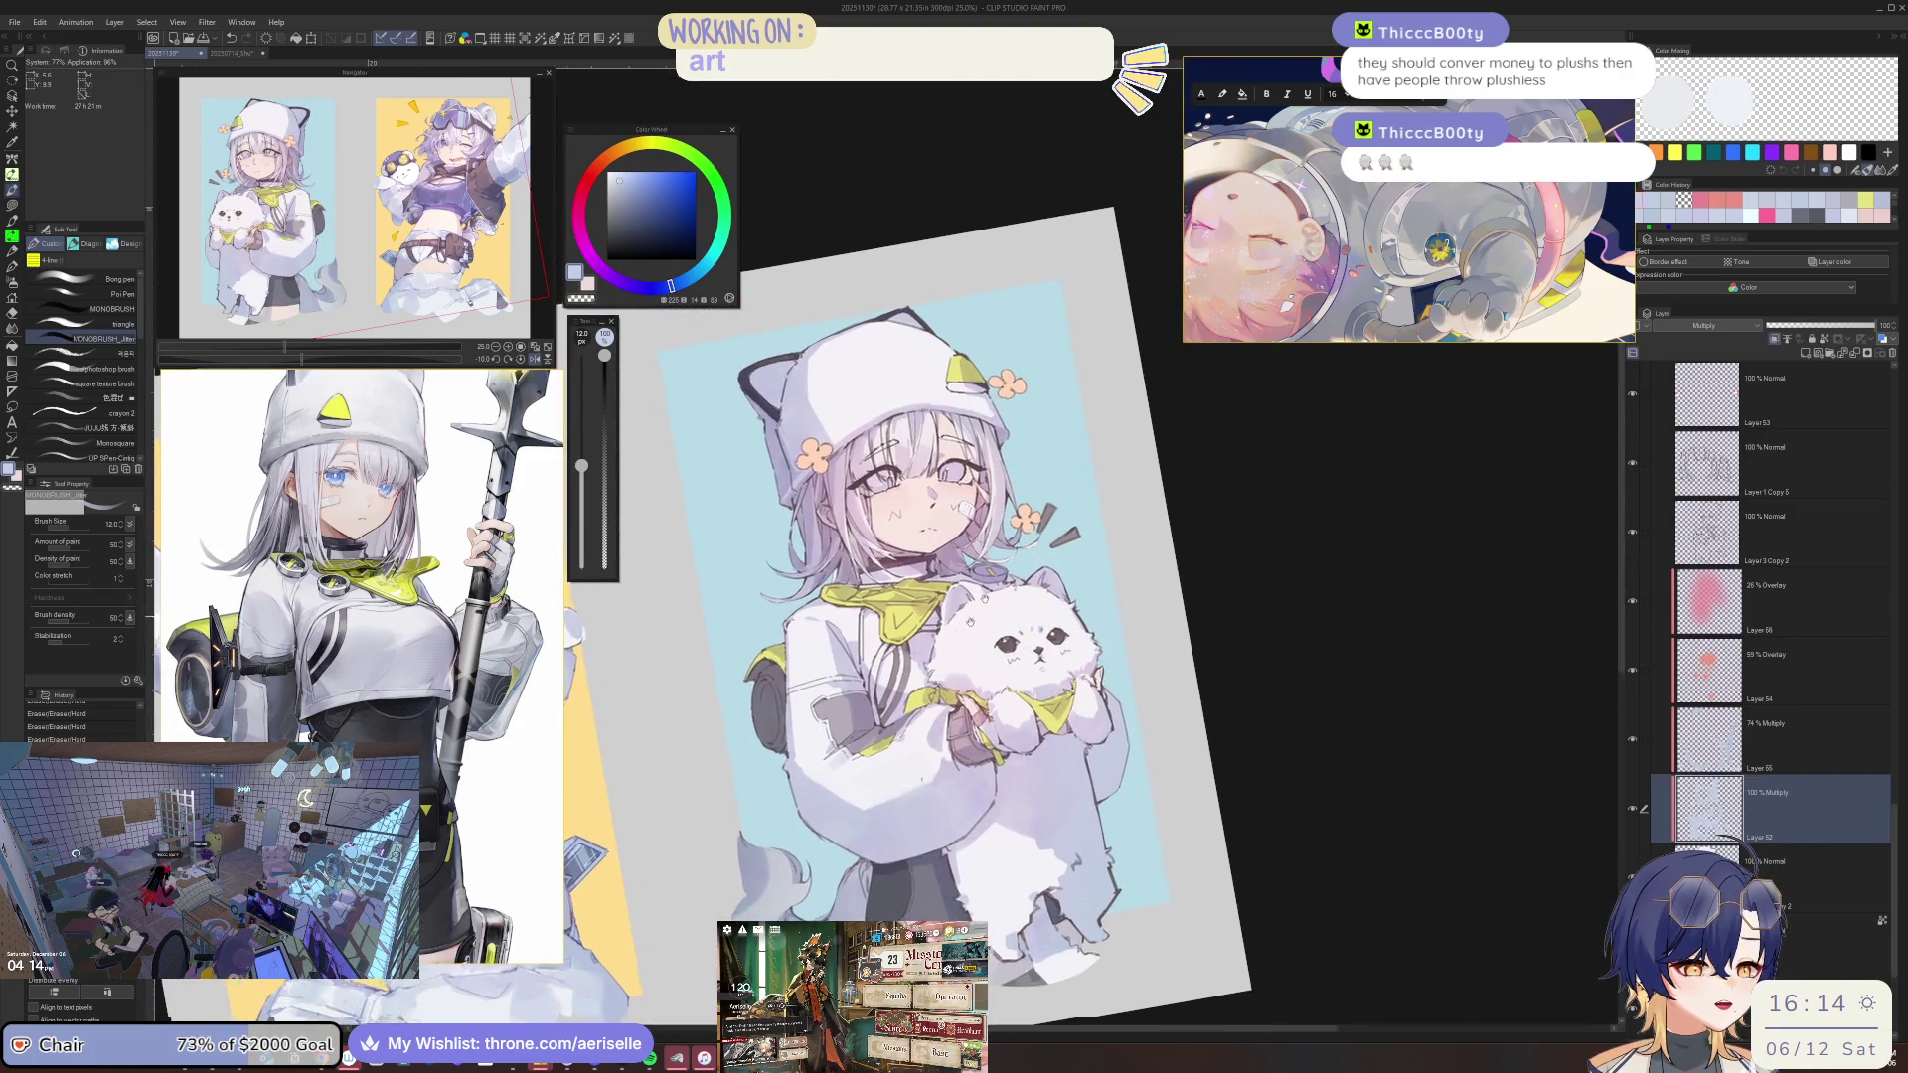
scroll(895, 618, "up", 3)
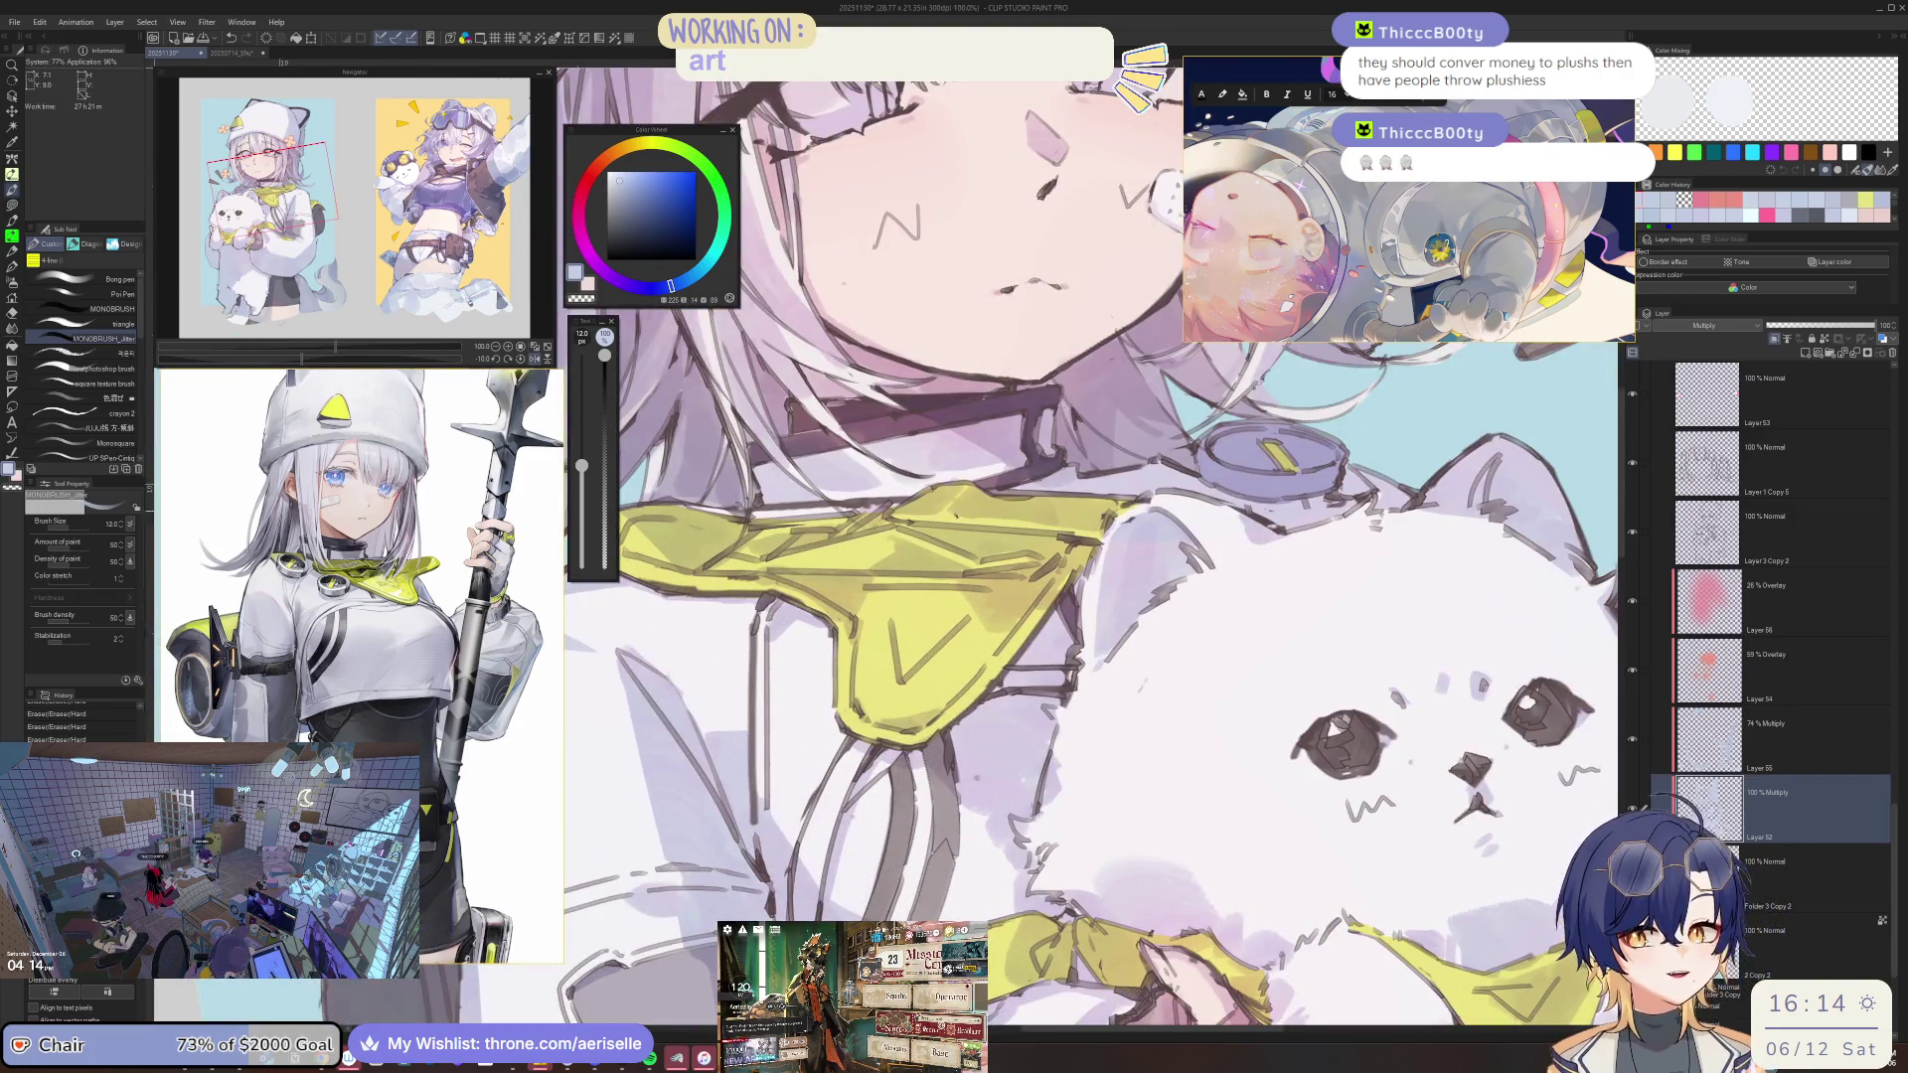
scroll(870, 618, "up", 1)
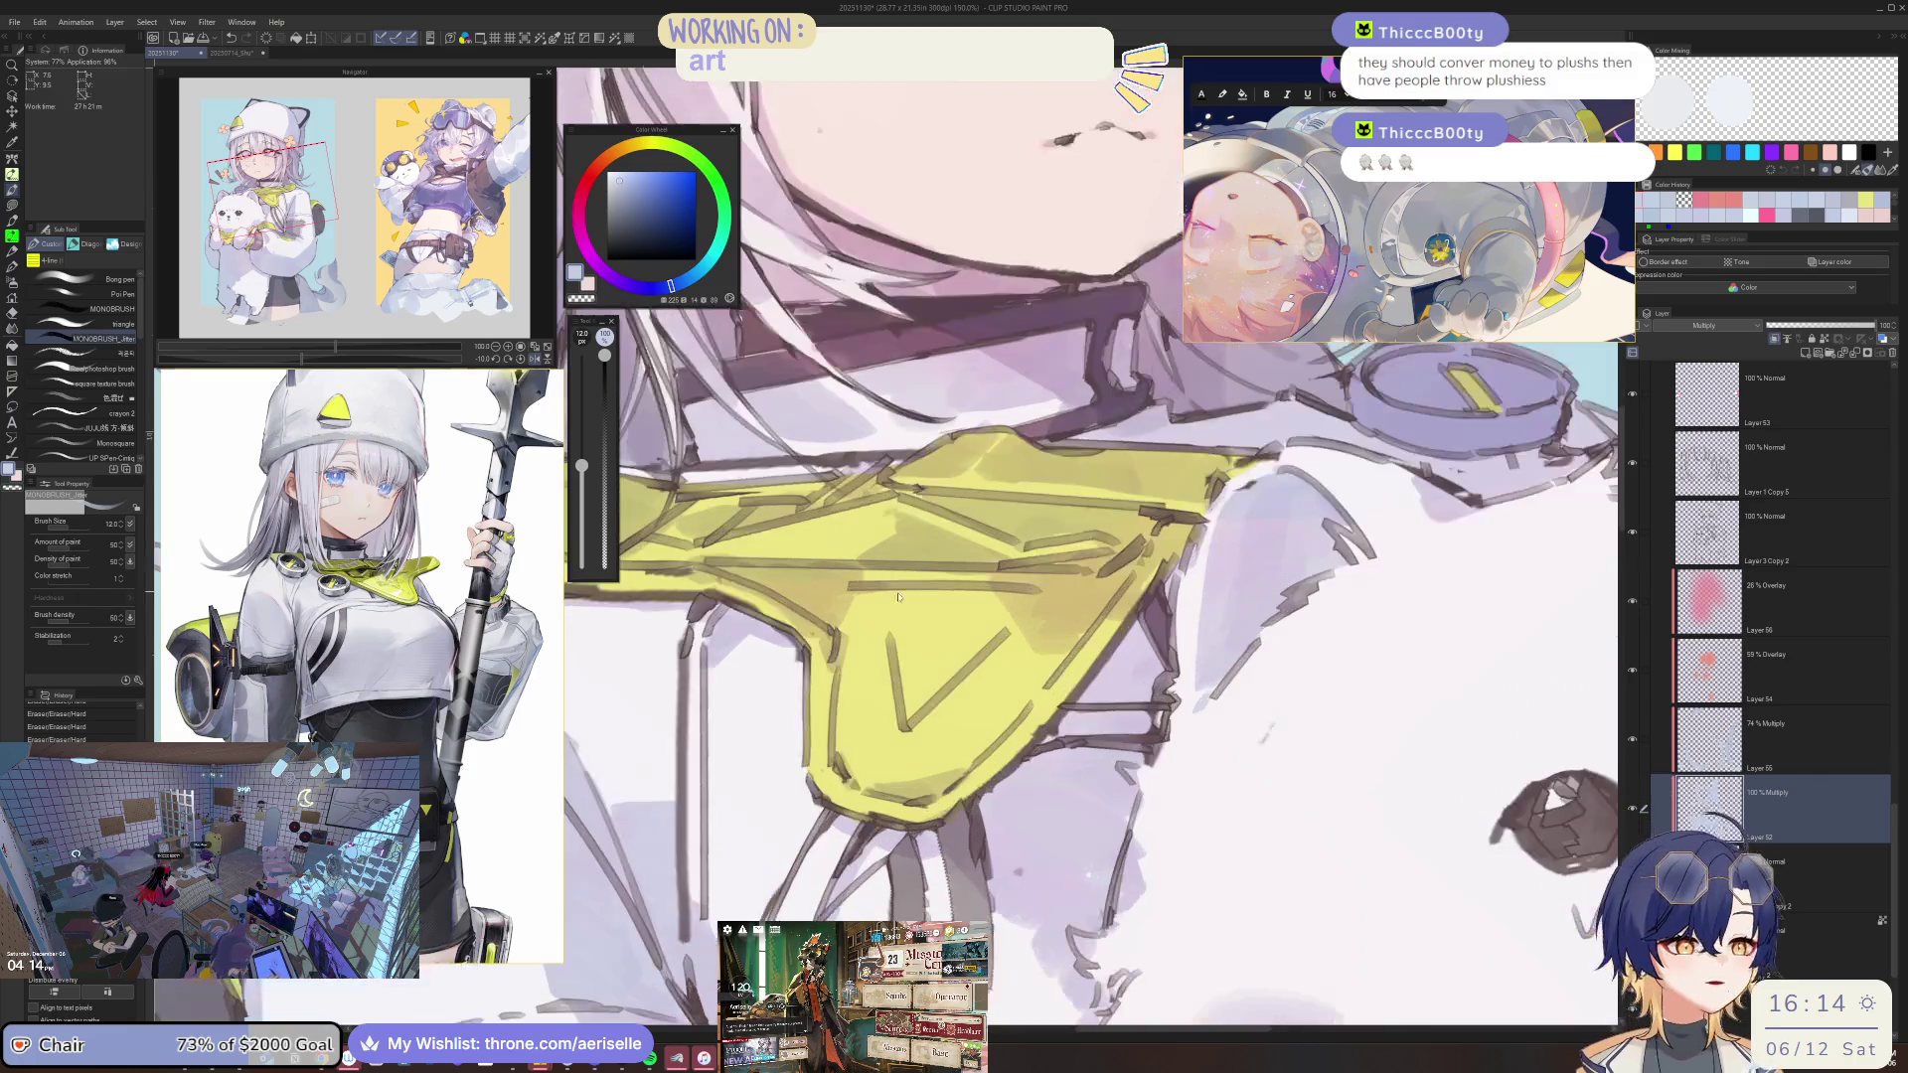
scroll(901, 595, "down", 3)
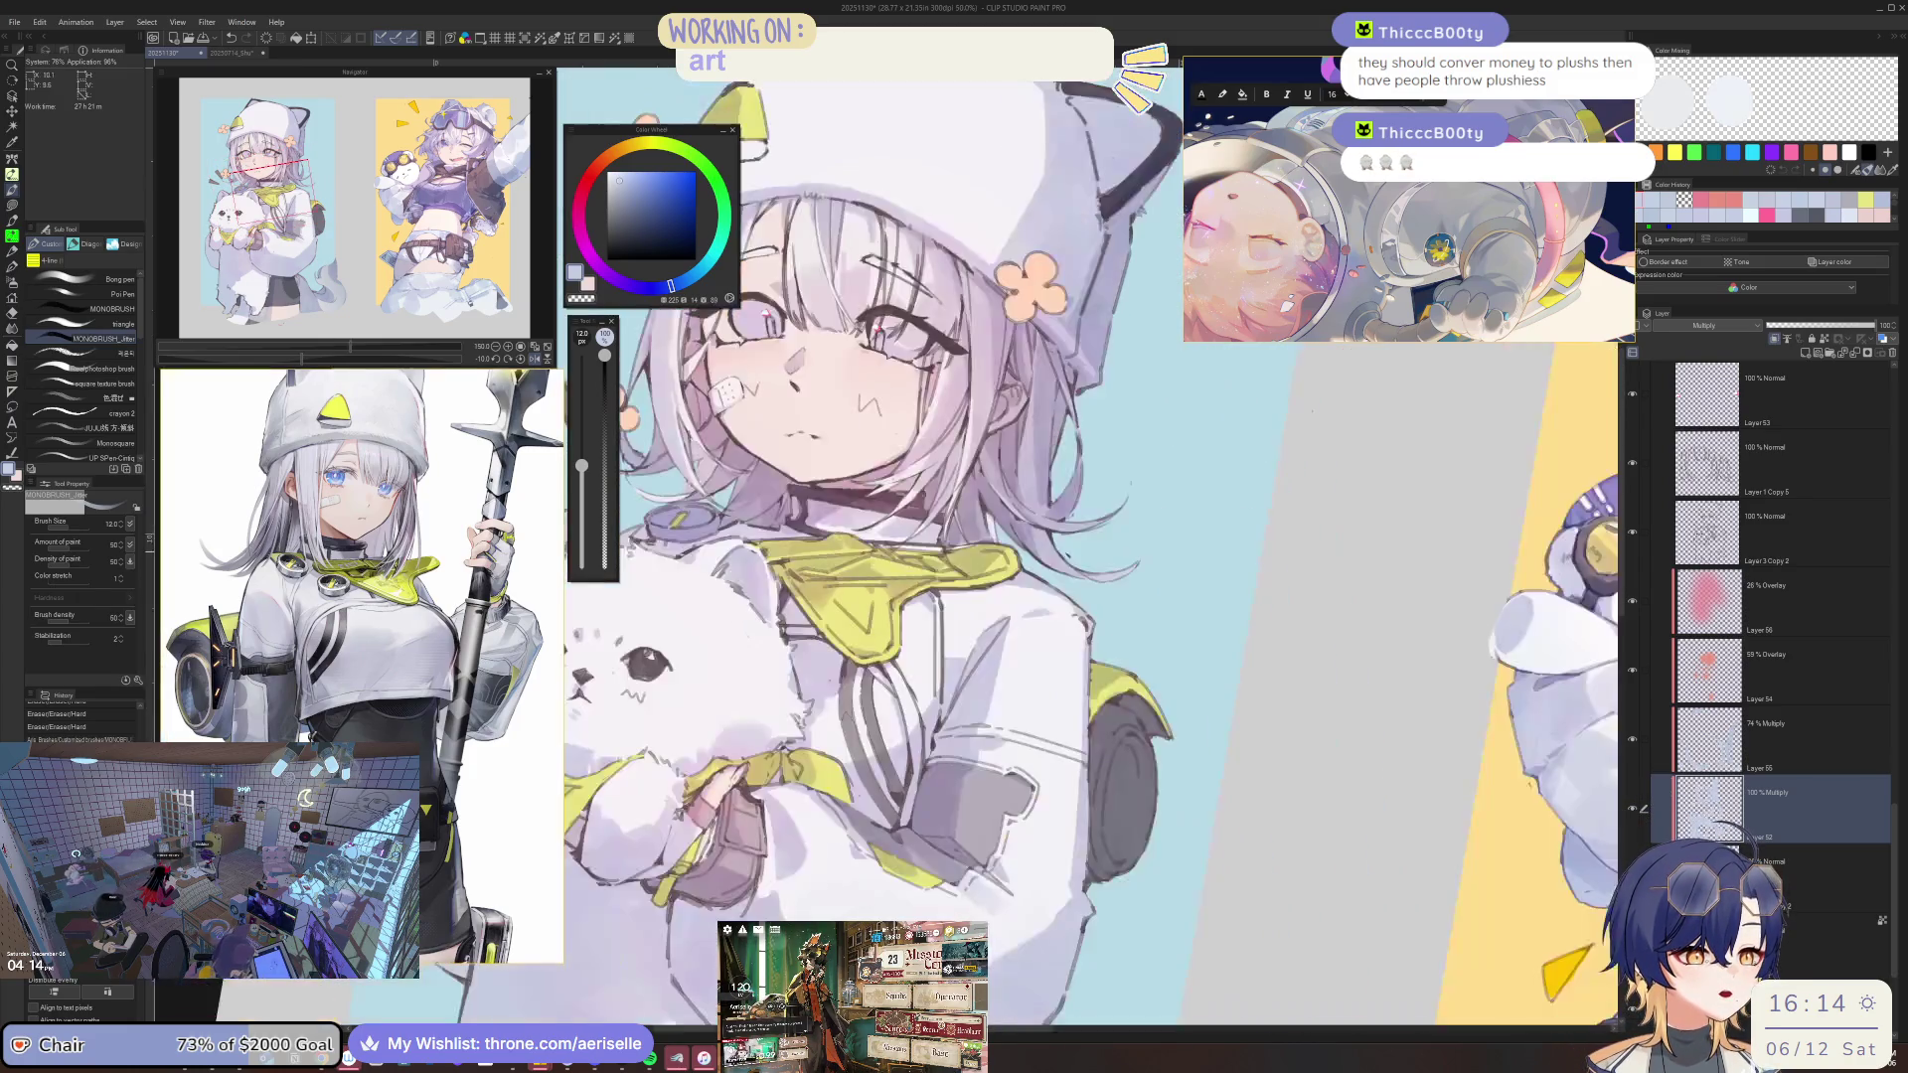
scroll(900, 594, "down", 2)
key("ctrl+0")
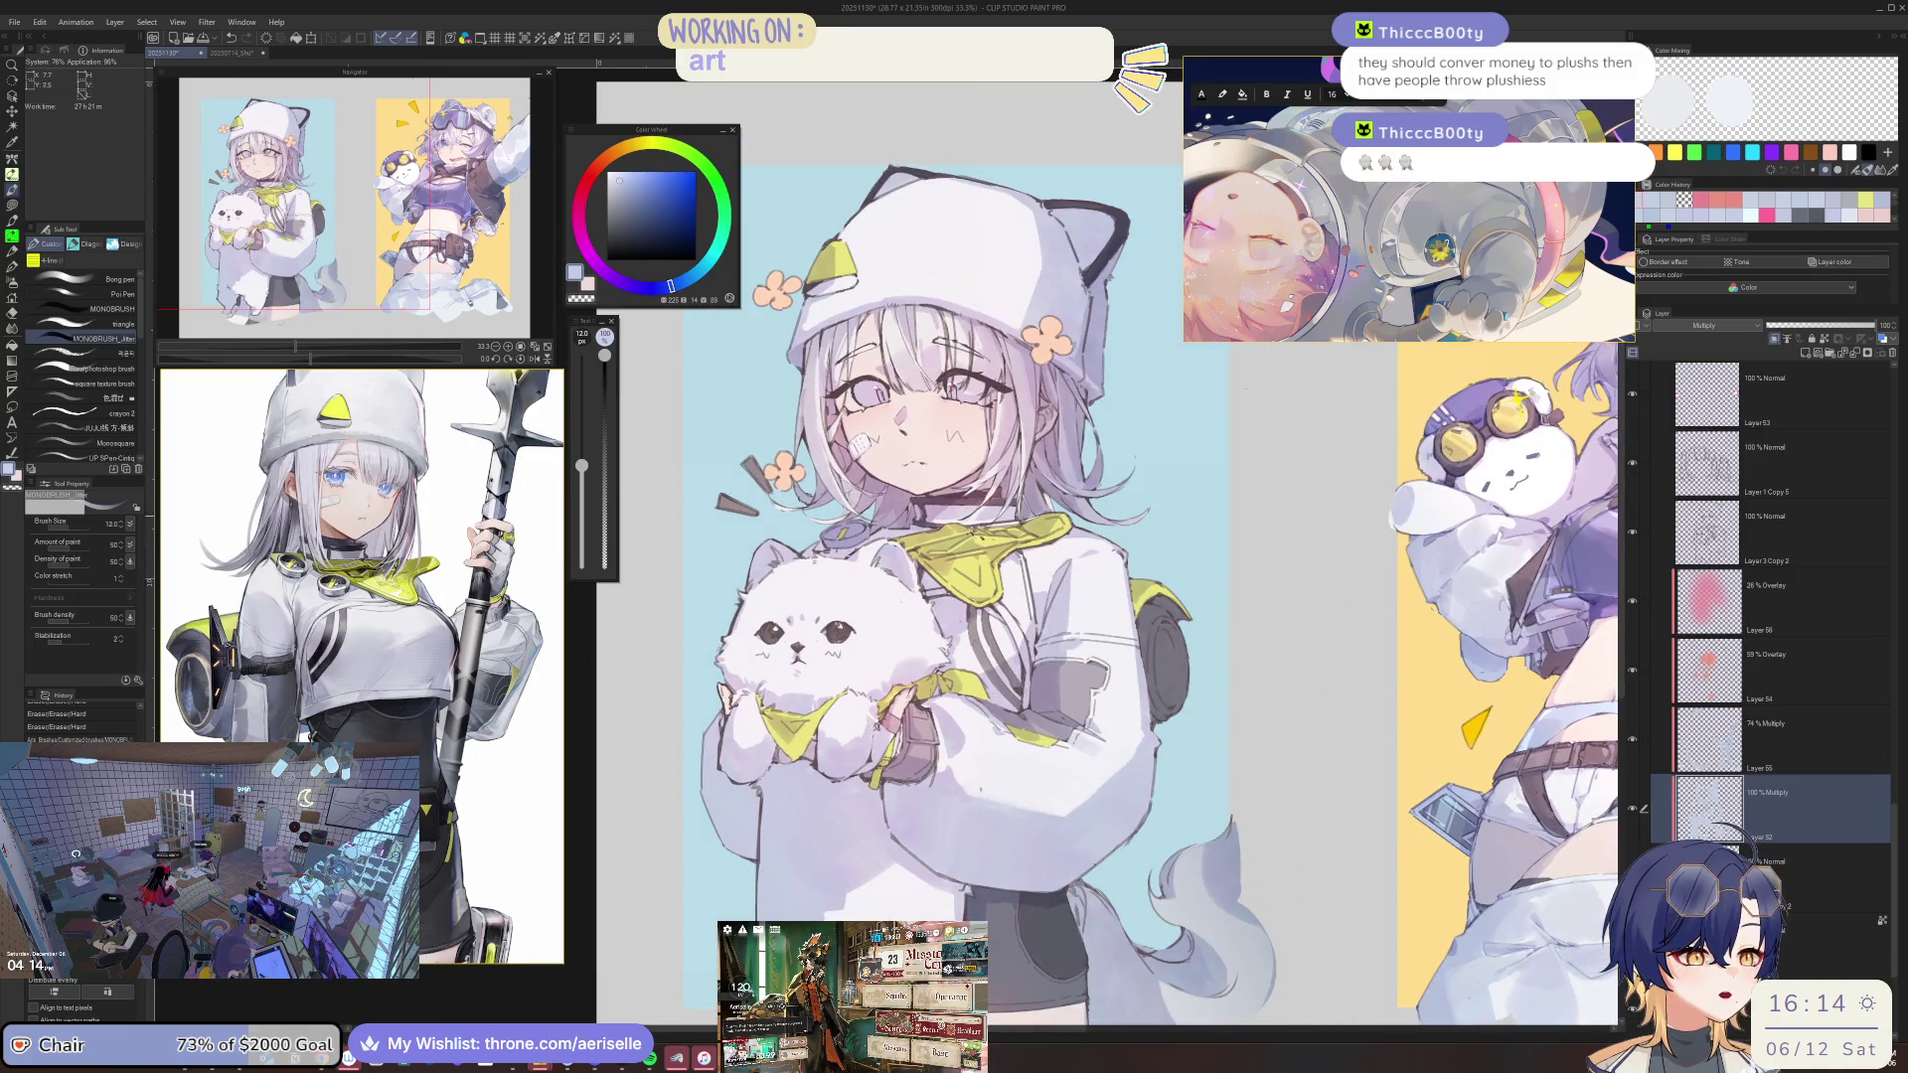
Paint over the dark mark on the shoulder trim edge with the MONOBRUSH pen.
scroll(1093, 596, "up", 5)
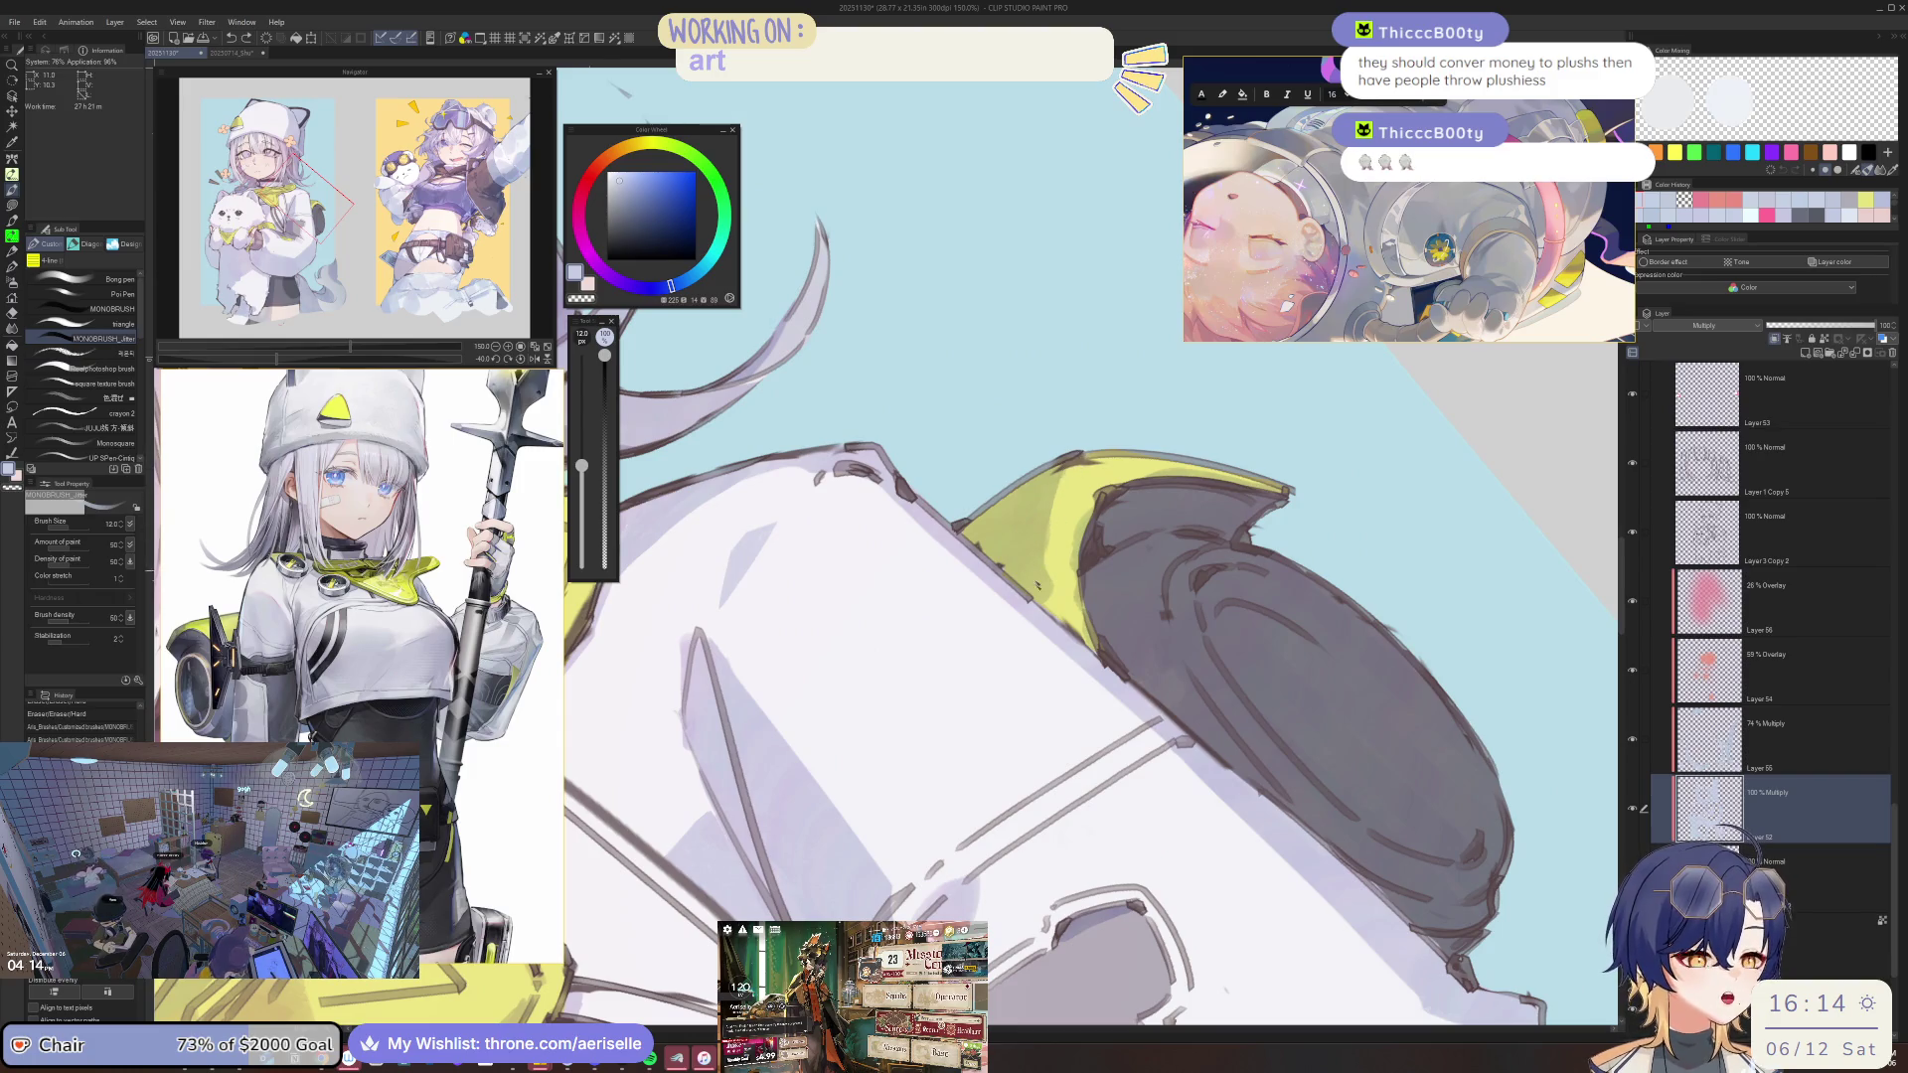
left_click_drag(1052, 604, 1088, 460)
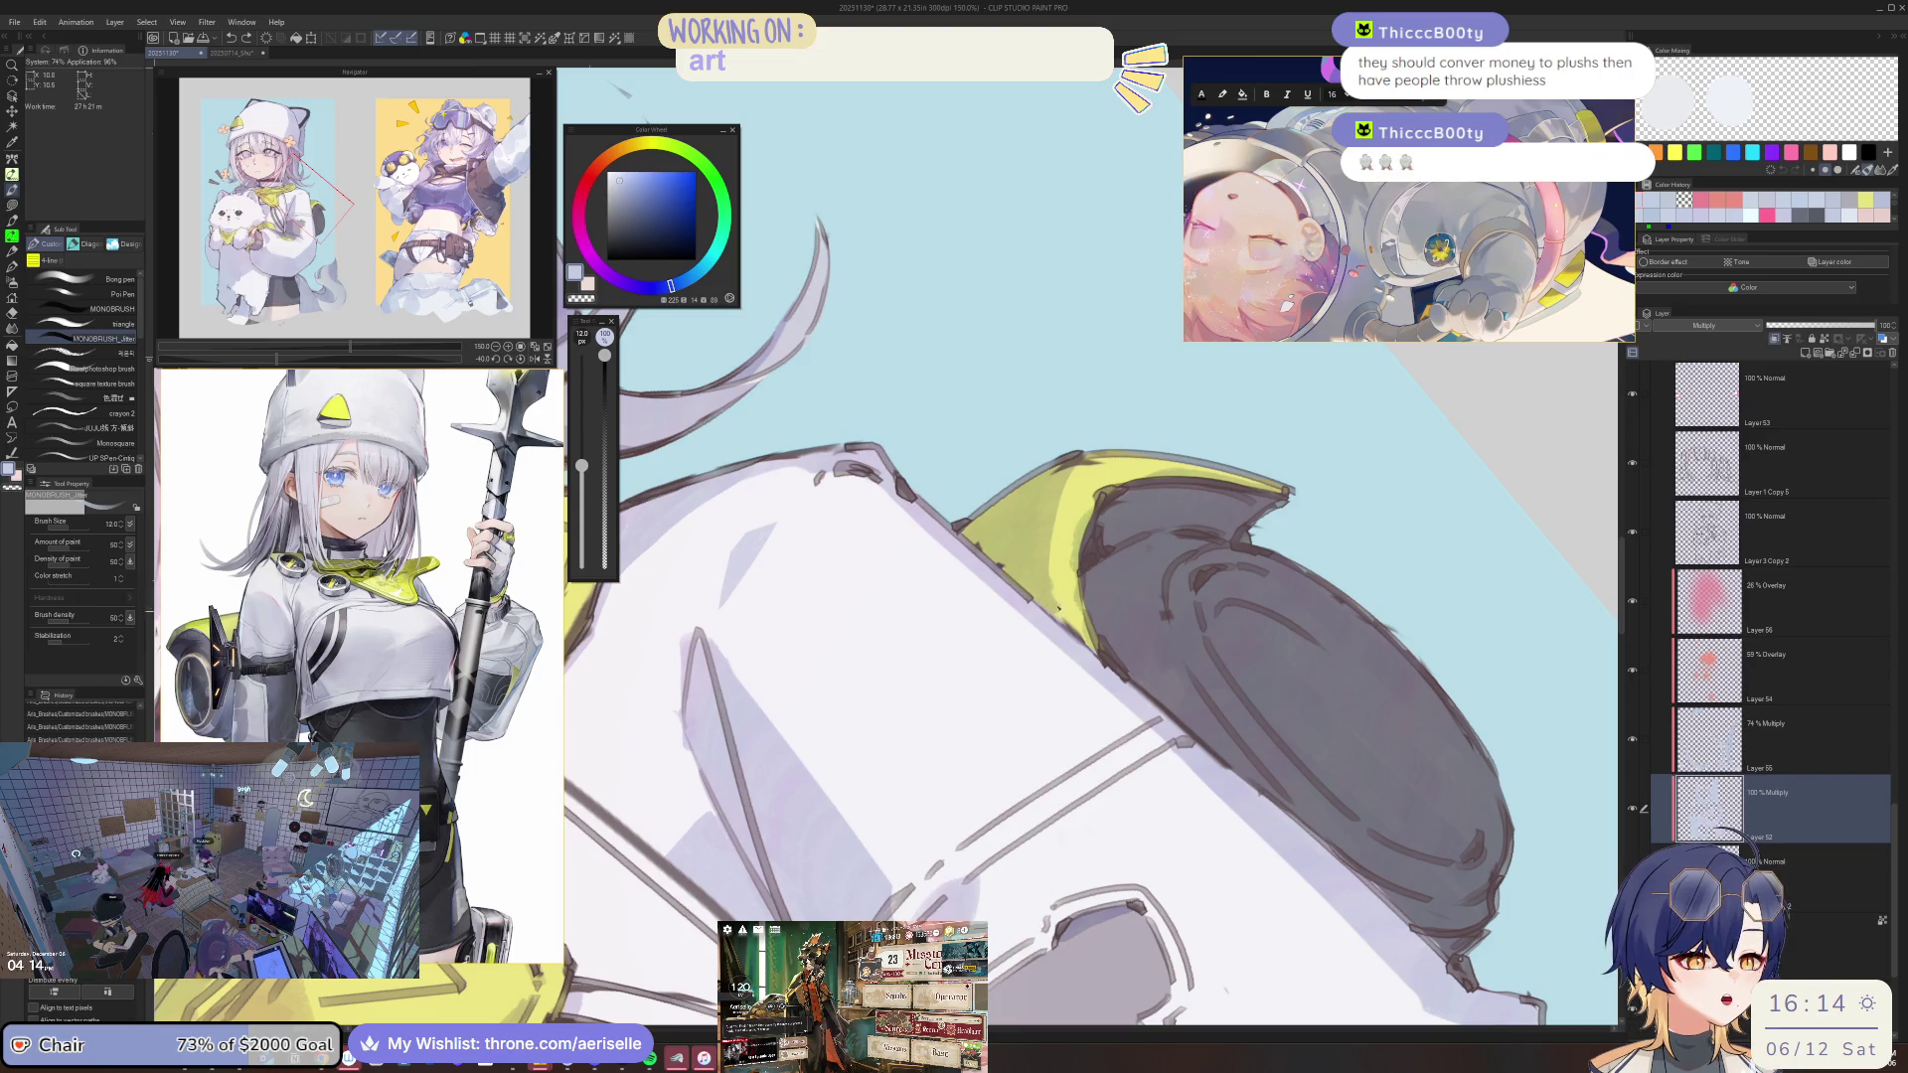
key("e")
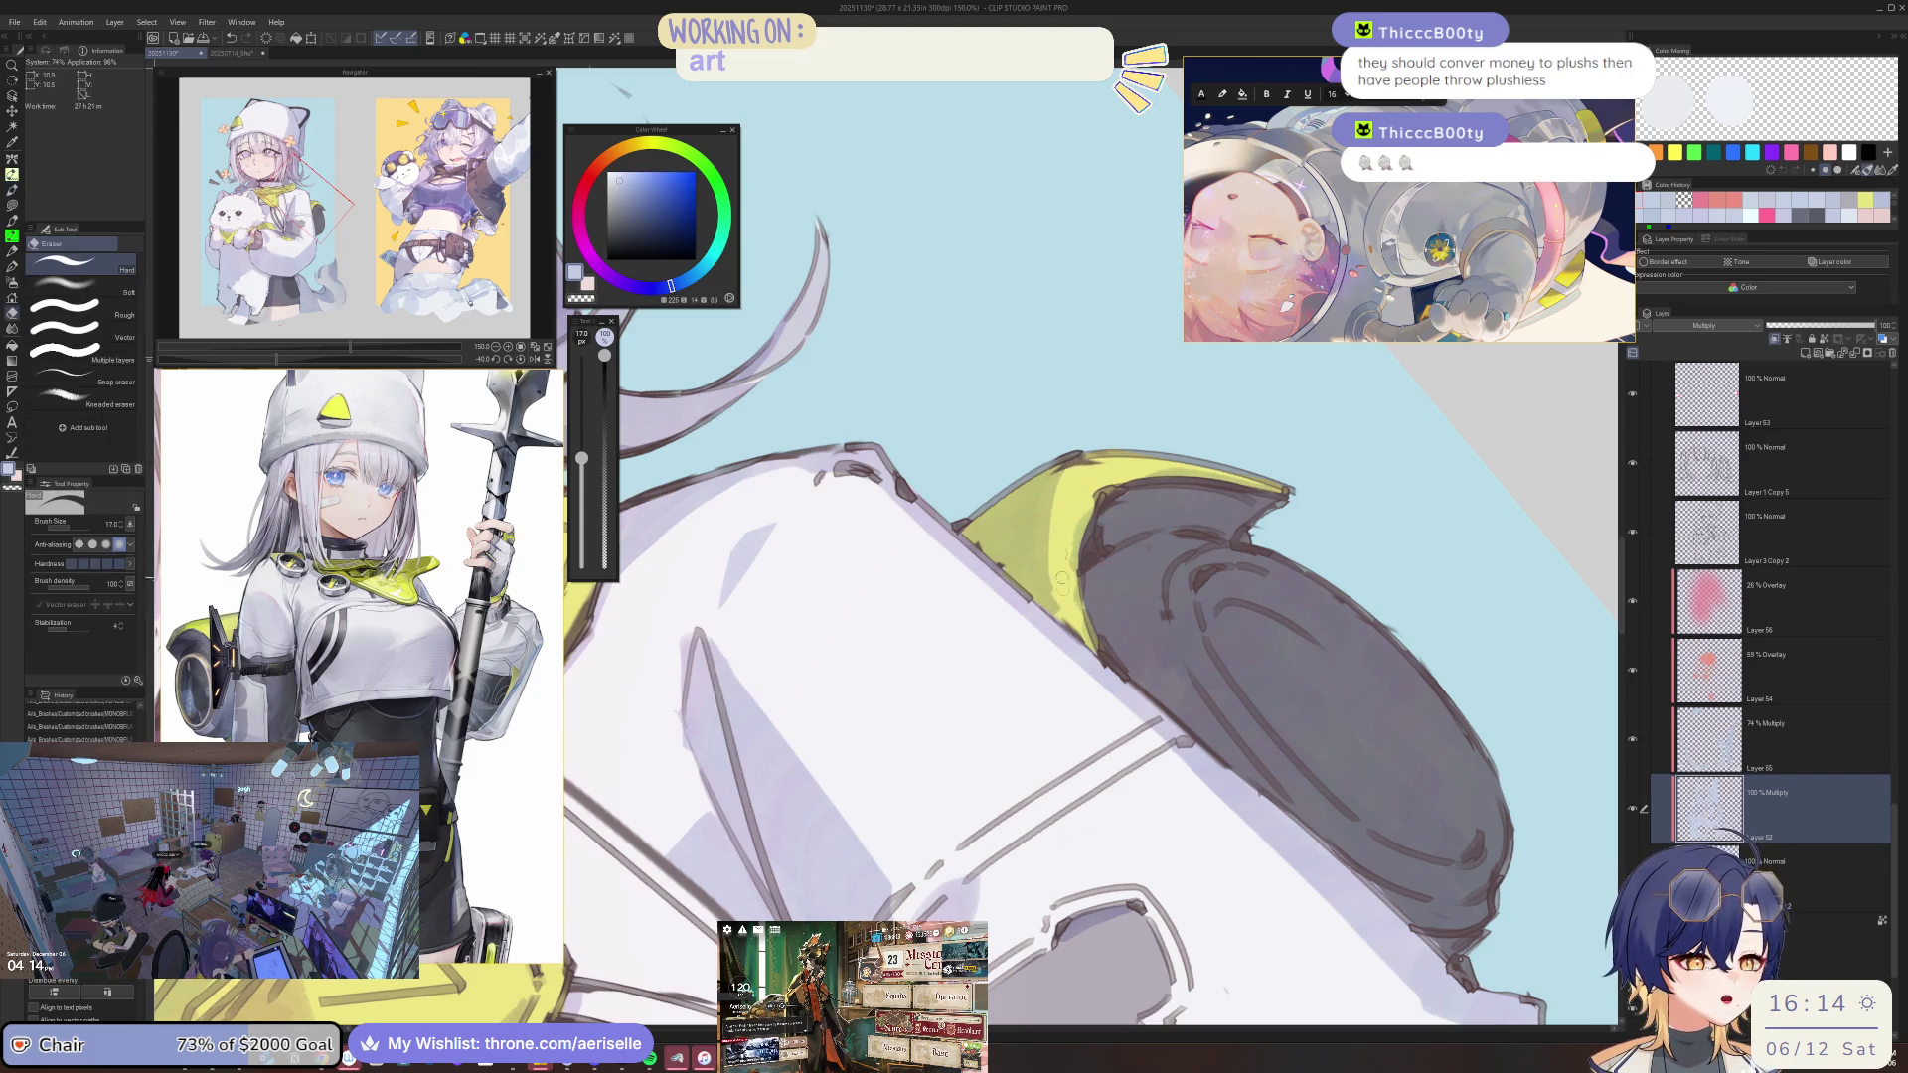
mouse_move(1056, 553)
left_mouse_down()
mouse_move(989, 453)
mouse_move(1005, 545)
mouse_move(926, 542)
left_mouse_up()
scroll(1004, 546, "up", 4)
key("b")
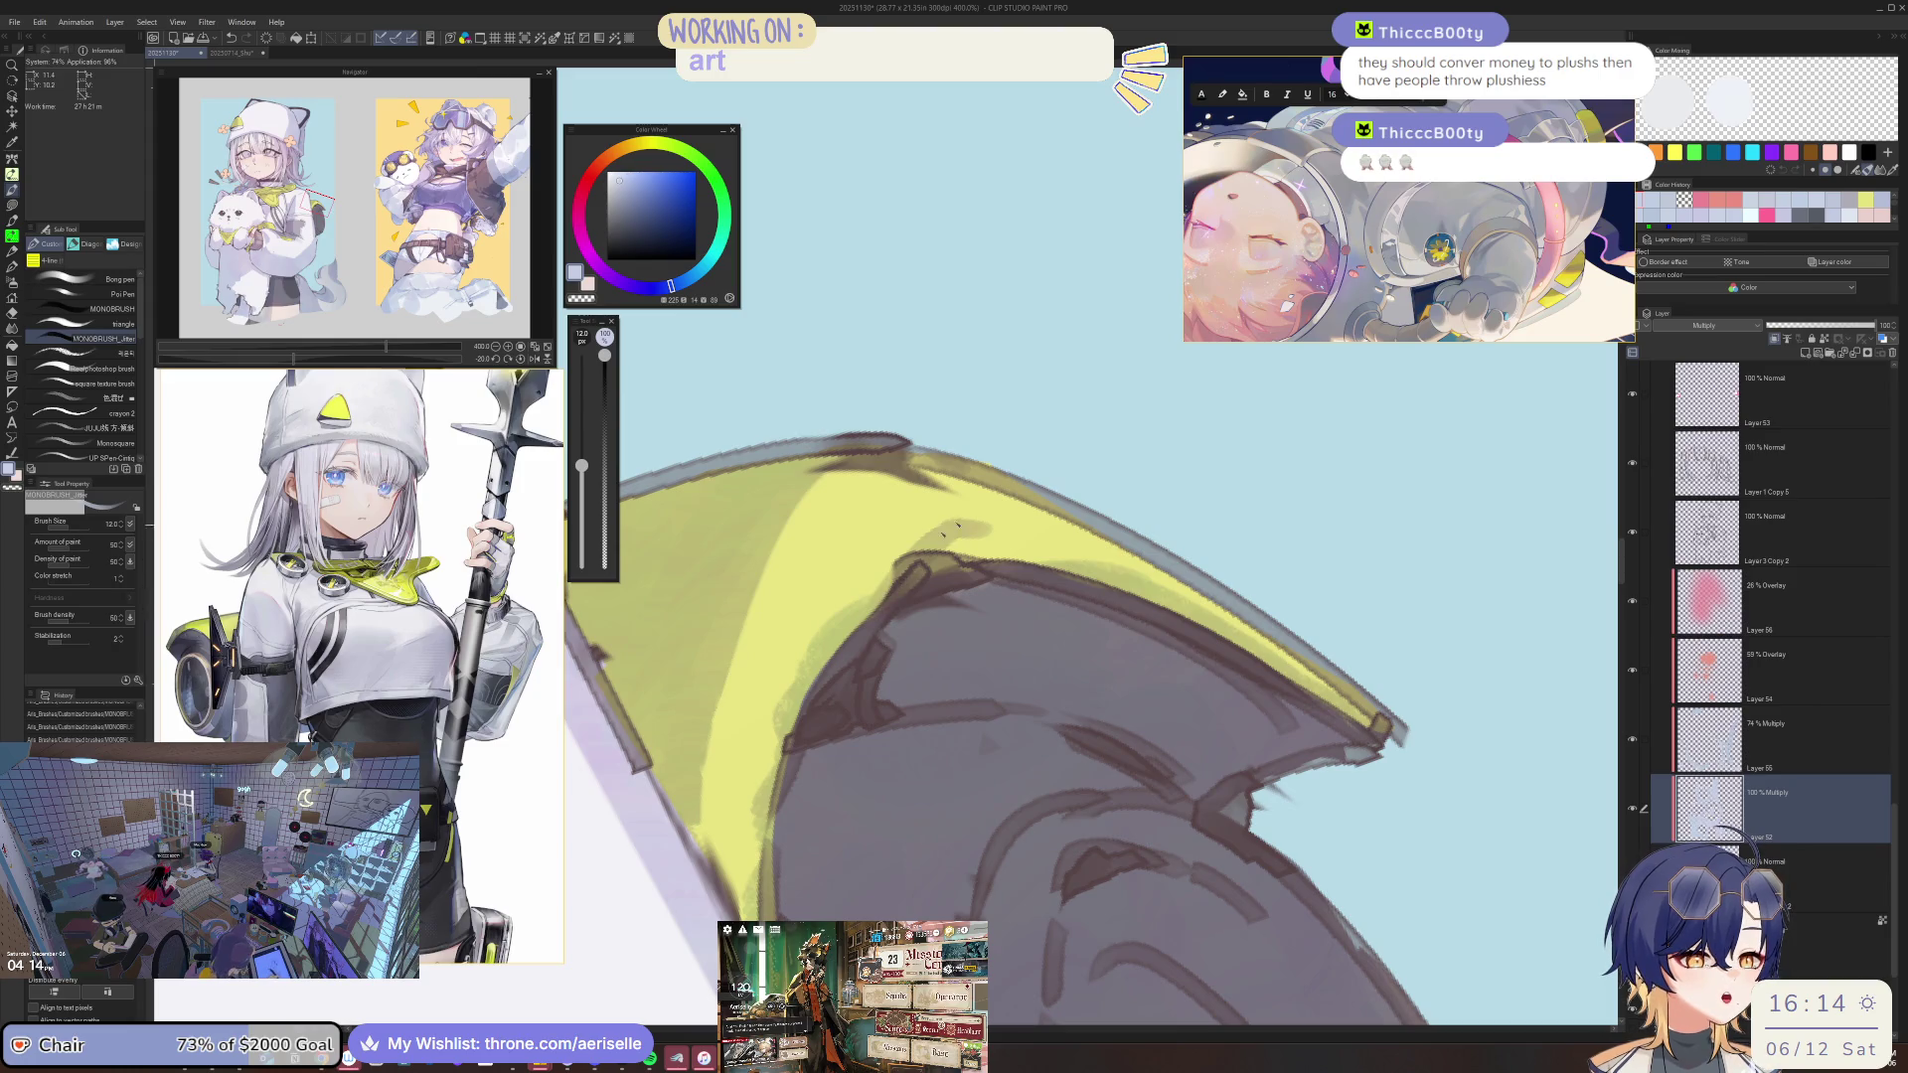
Tidy the shoulder piece's yellow trim, alternating between brush and eraser.
scroll(1055, 563, "down", 5)
left_click_drag(1055, 564, 946, 481)
scroll(951, 477, "up", 2)
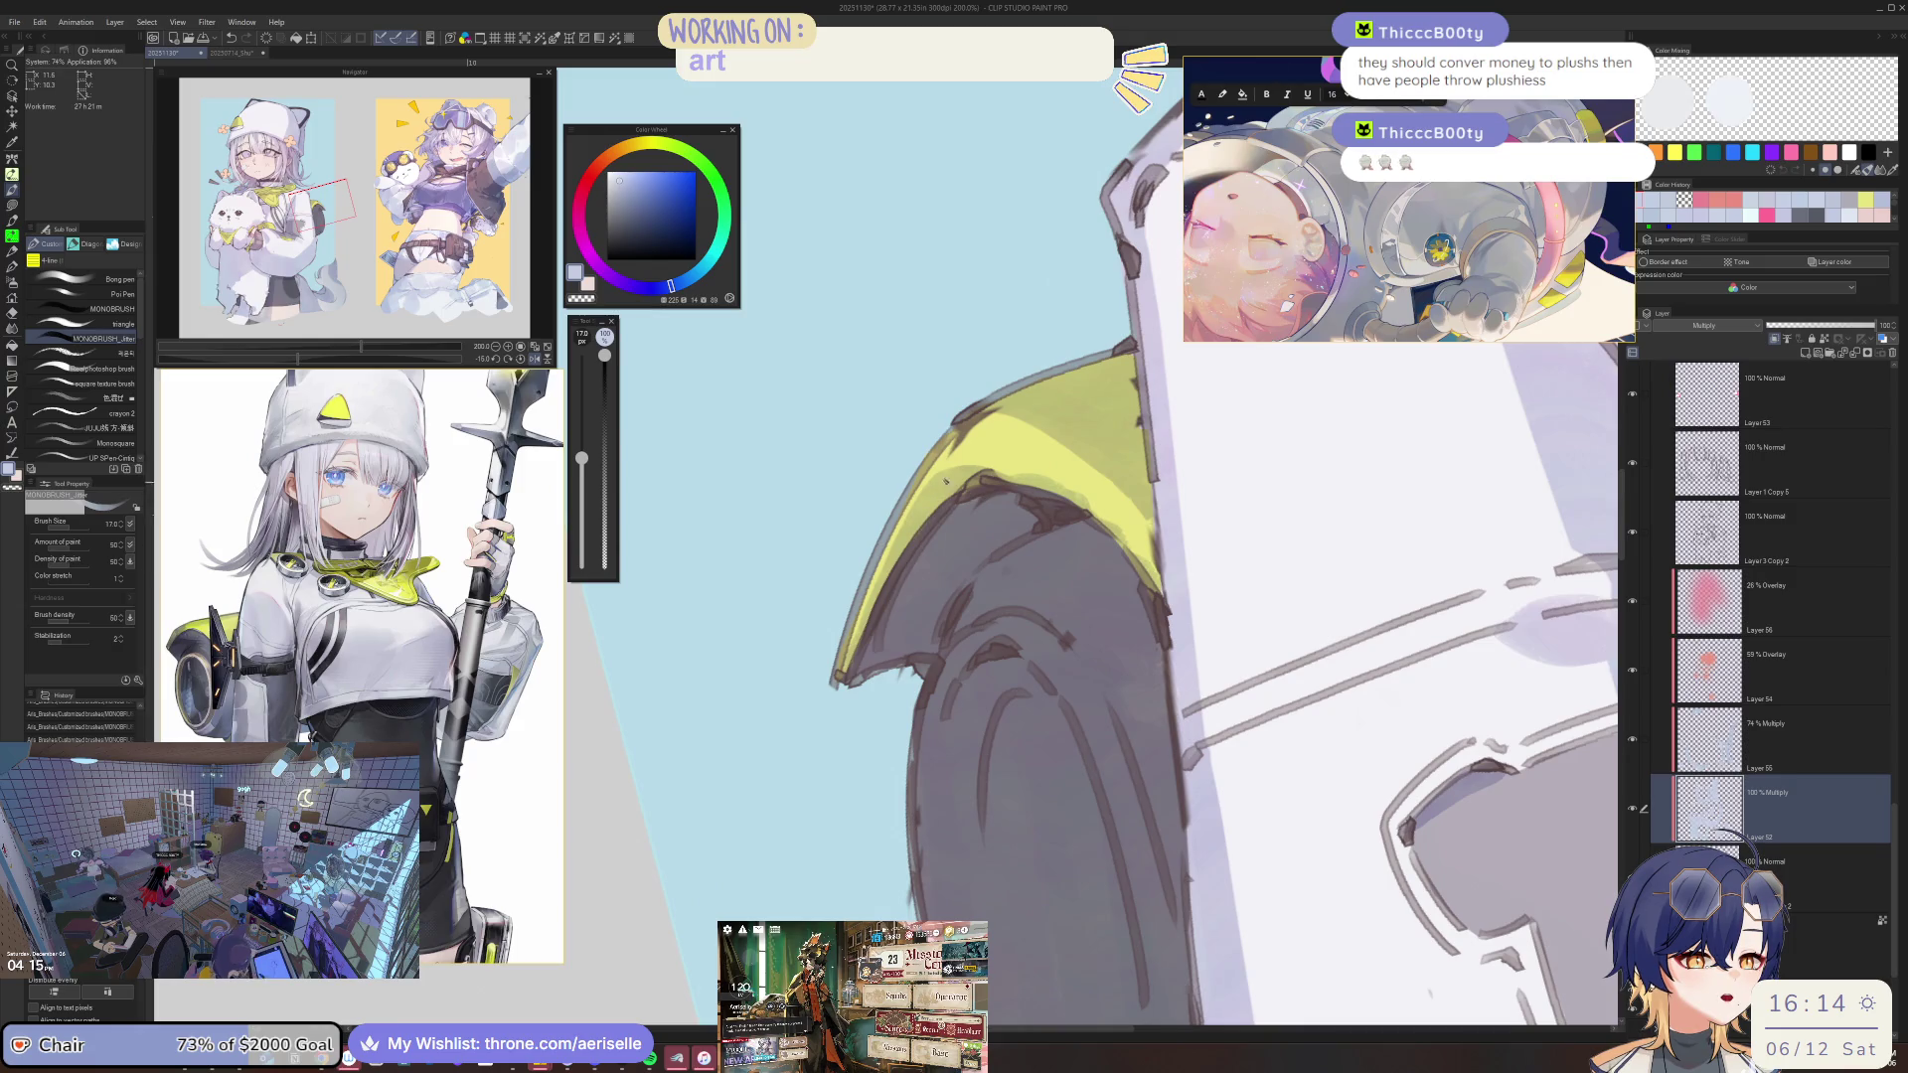
scroll(863, 645, "down", 1)
left_click_drag(863, 645, 800, 516)
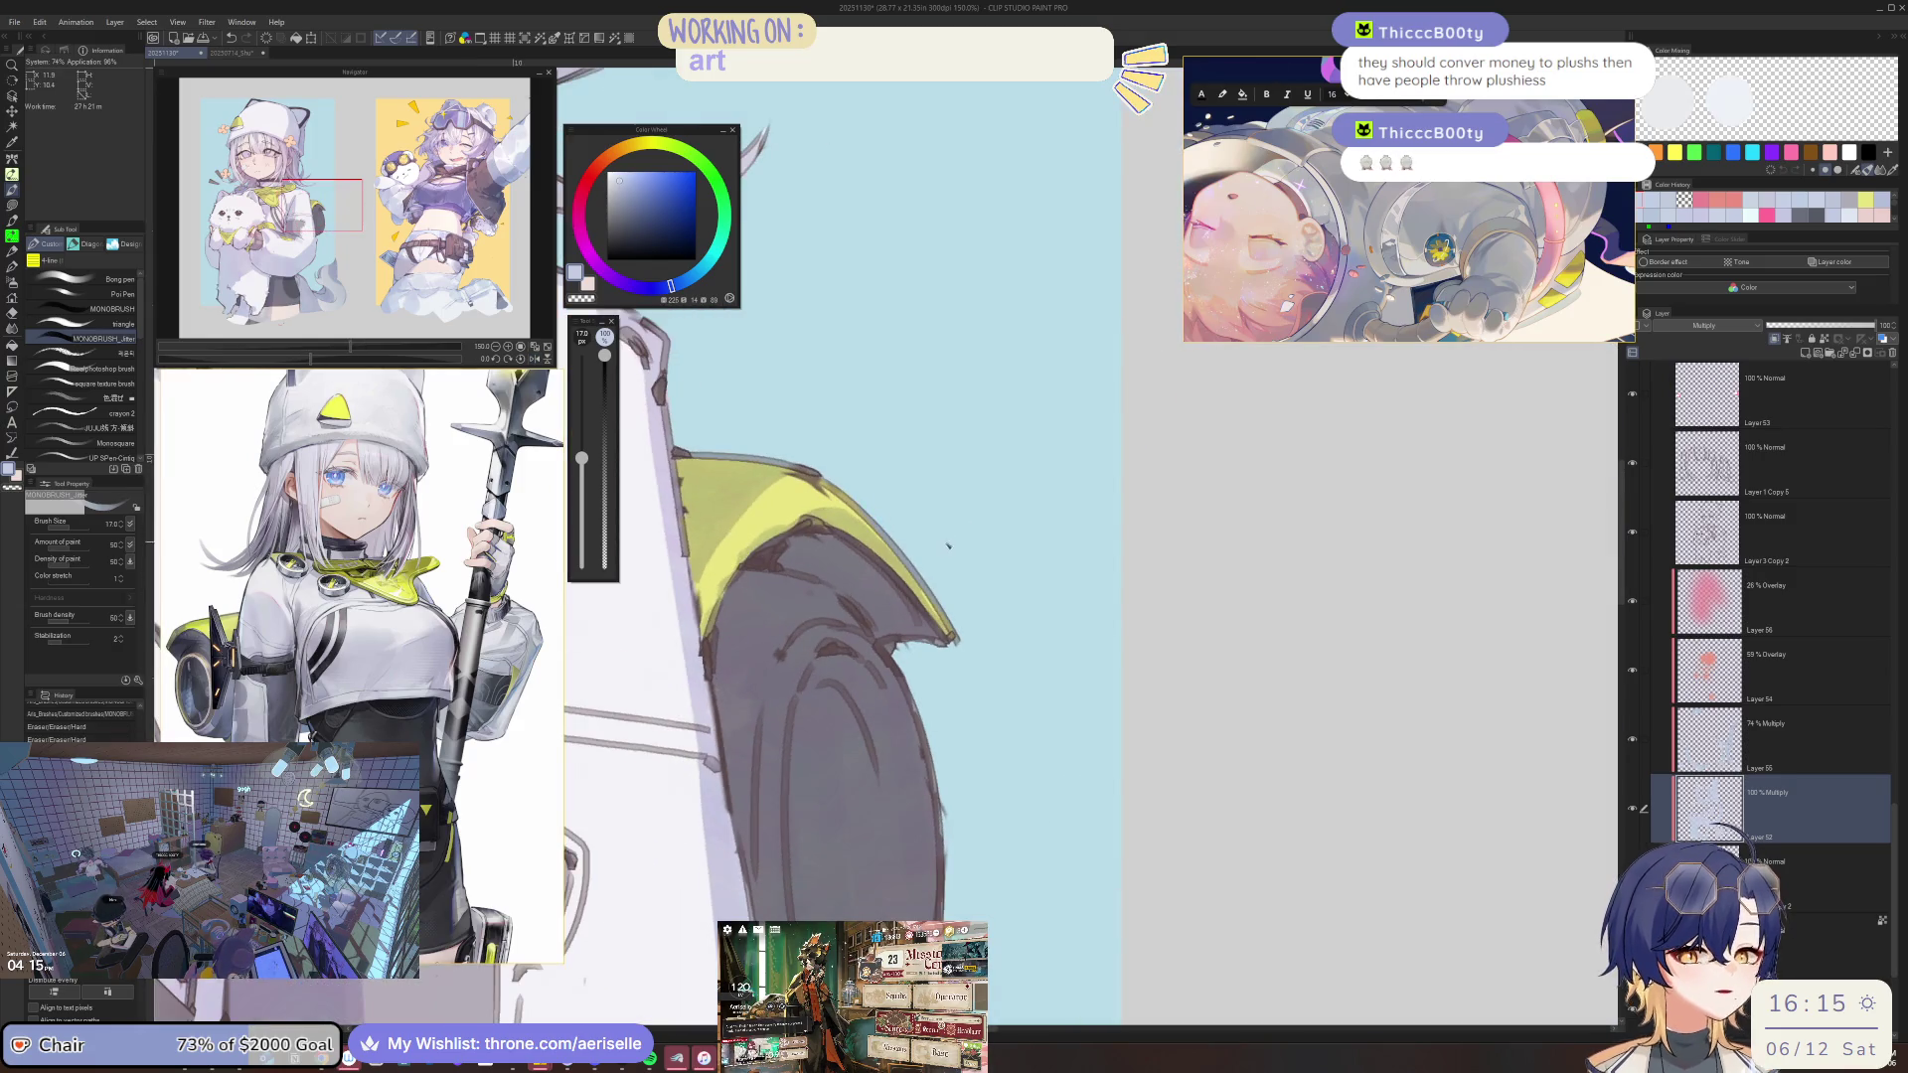
key("e")
key("b")
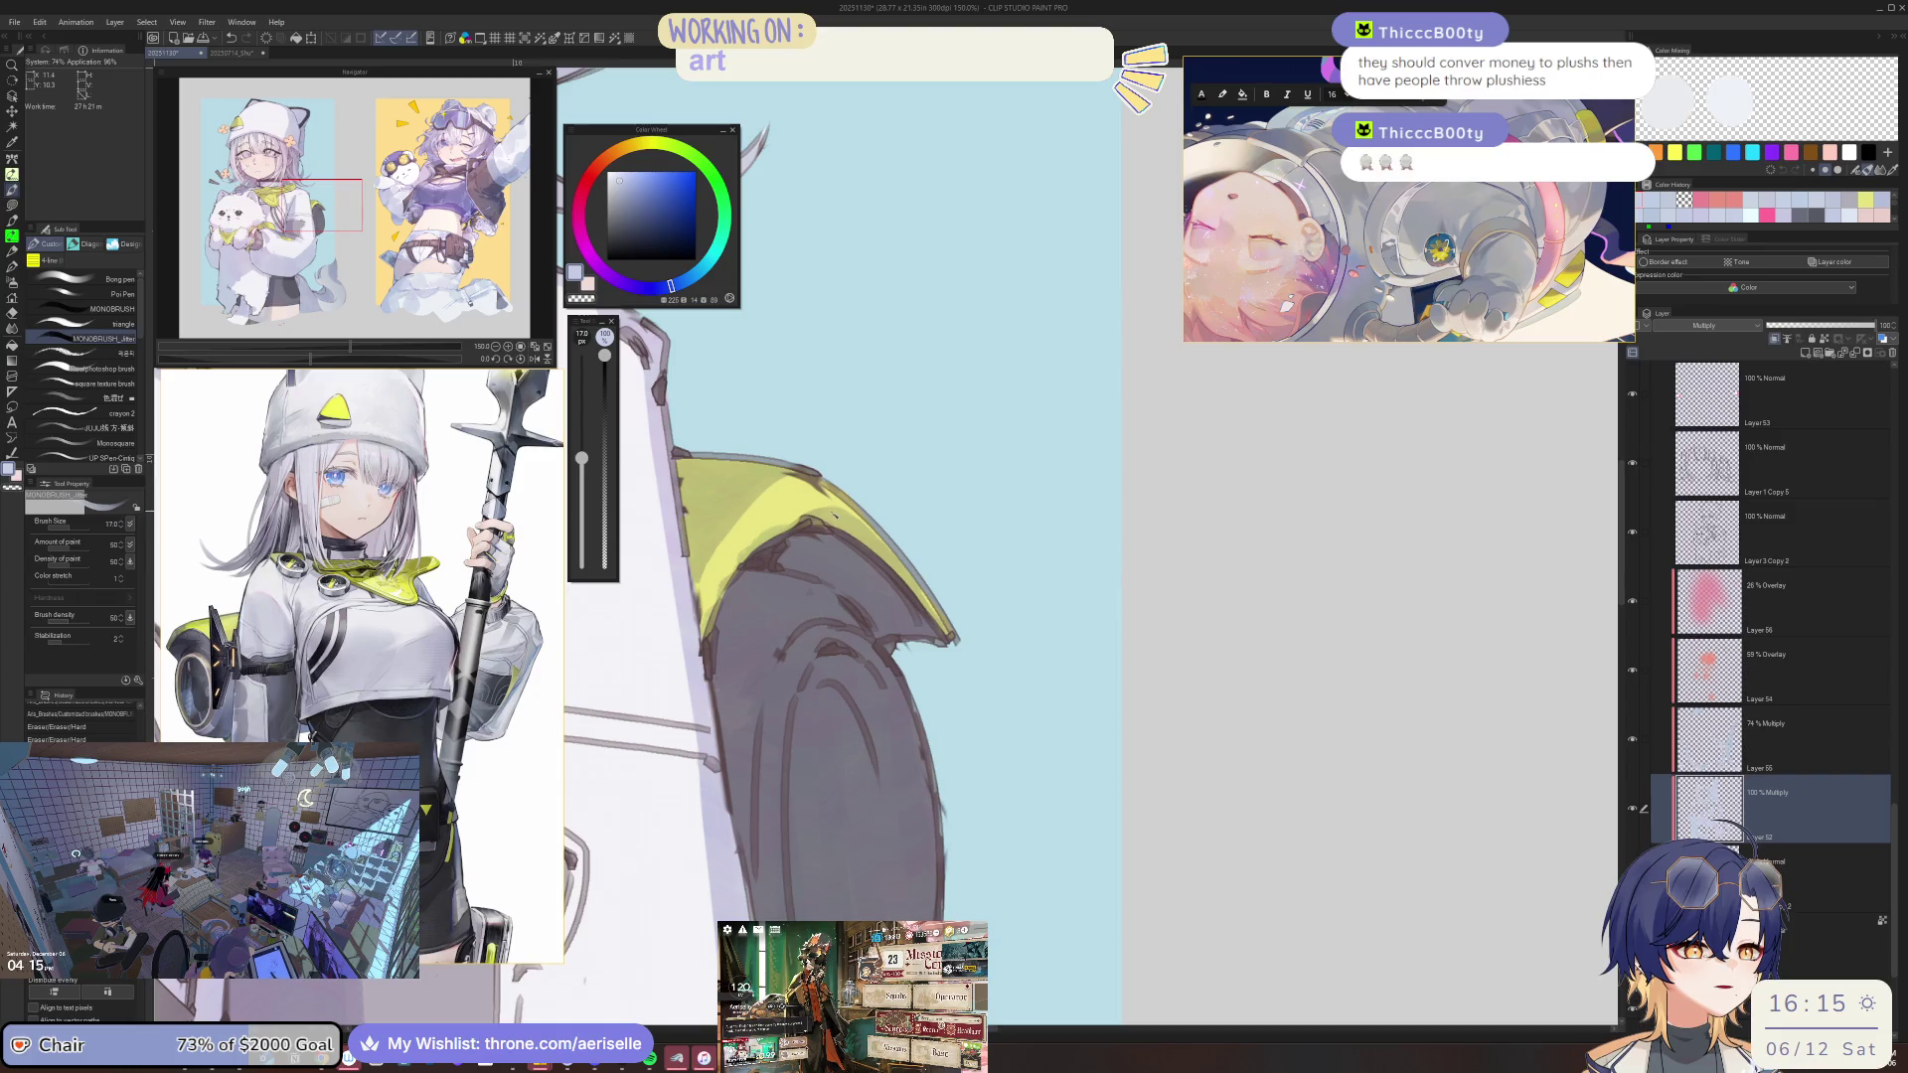
key("e")
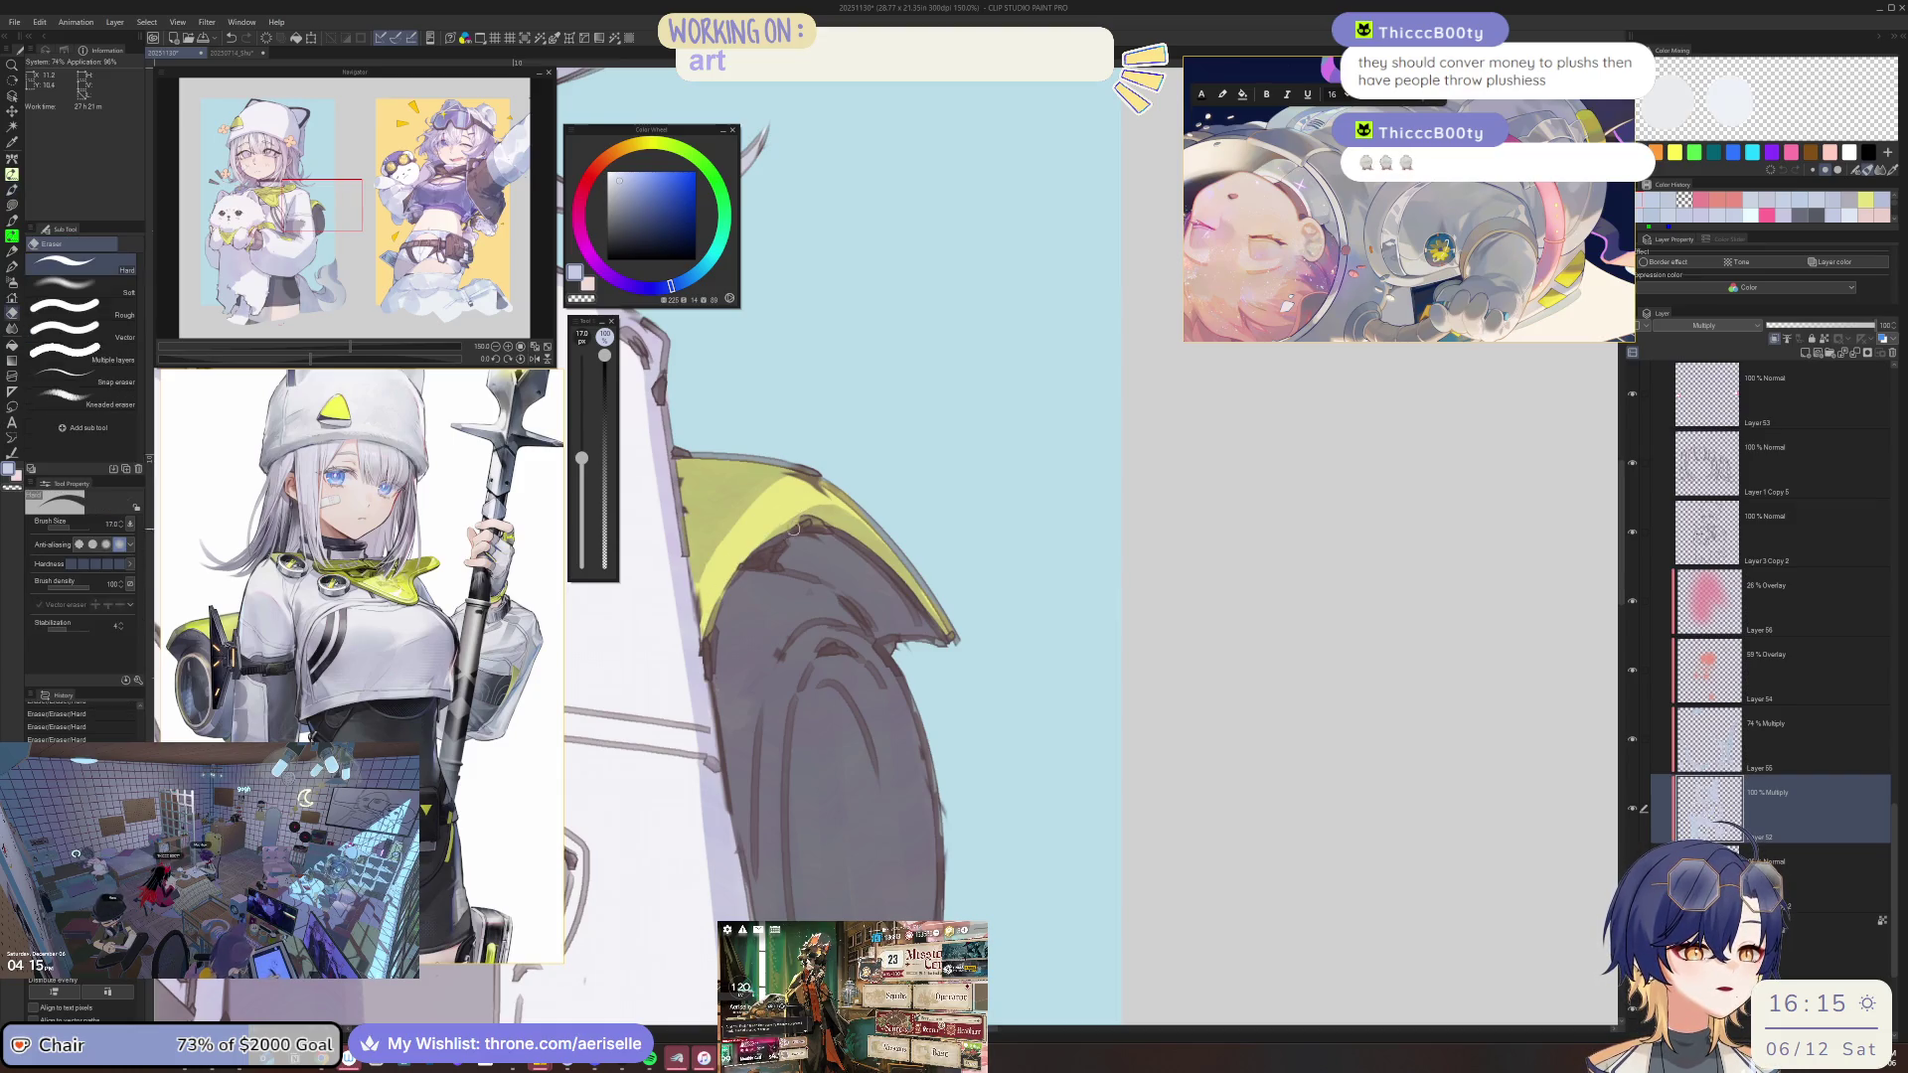
key("b")
scroll(856, 541, "down", 5)
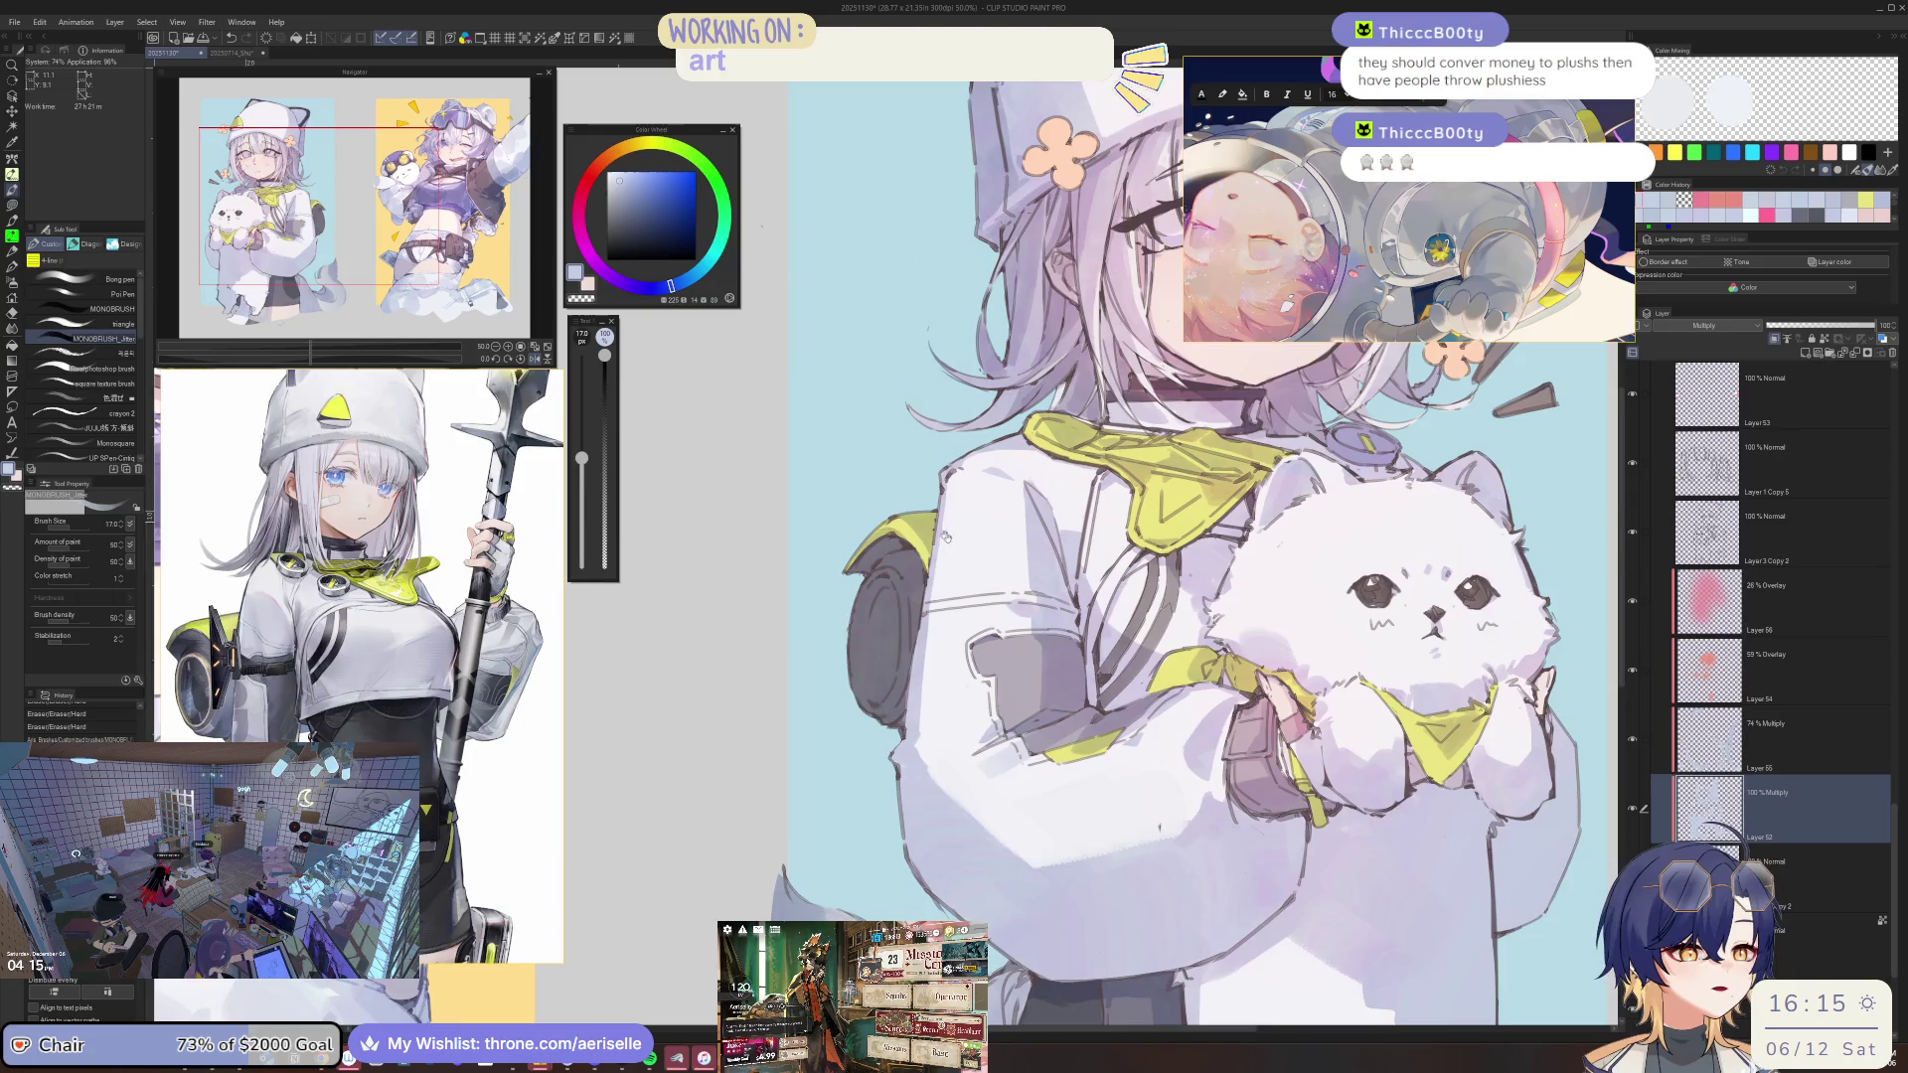
Unmirror the canvas, set the brush to 200, and zoom out to review the full illustration.
scroll(857, 592, "up", 3)
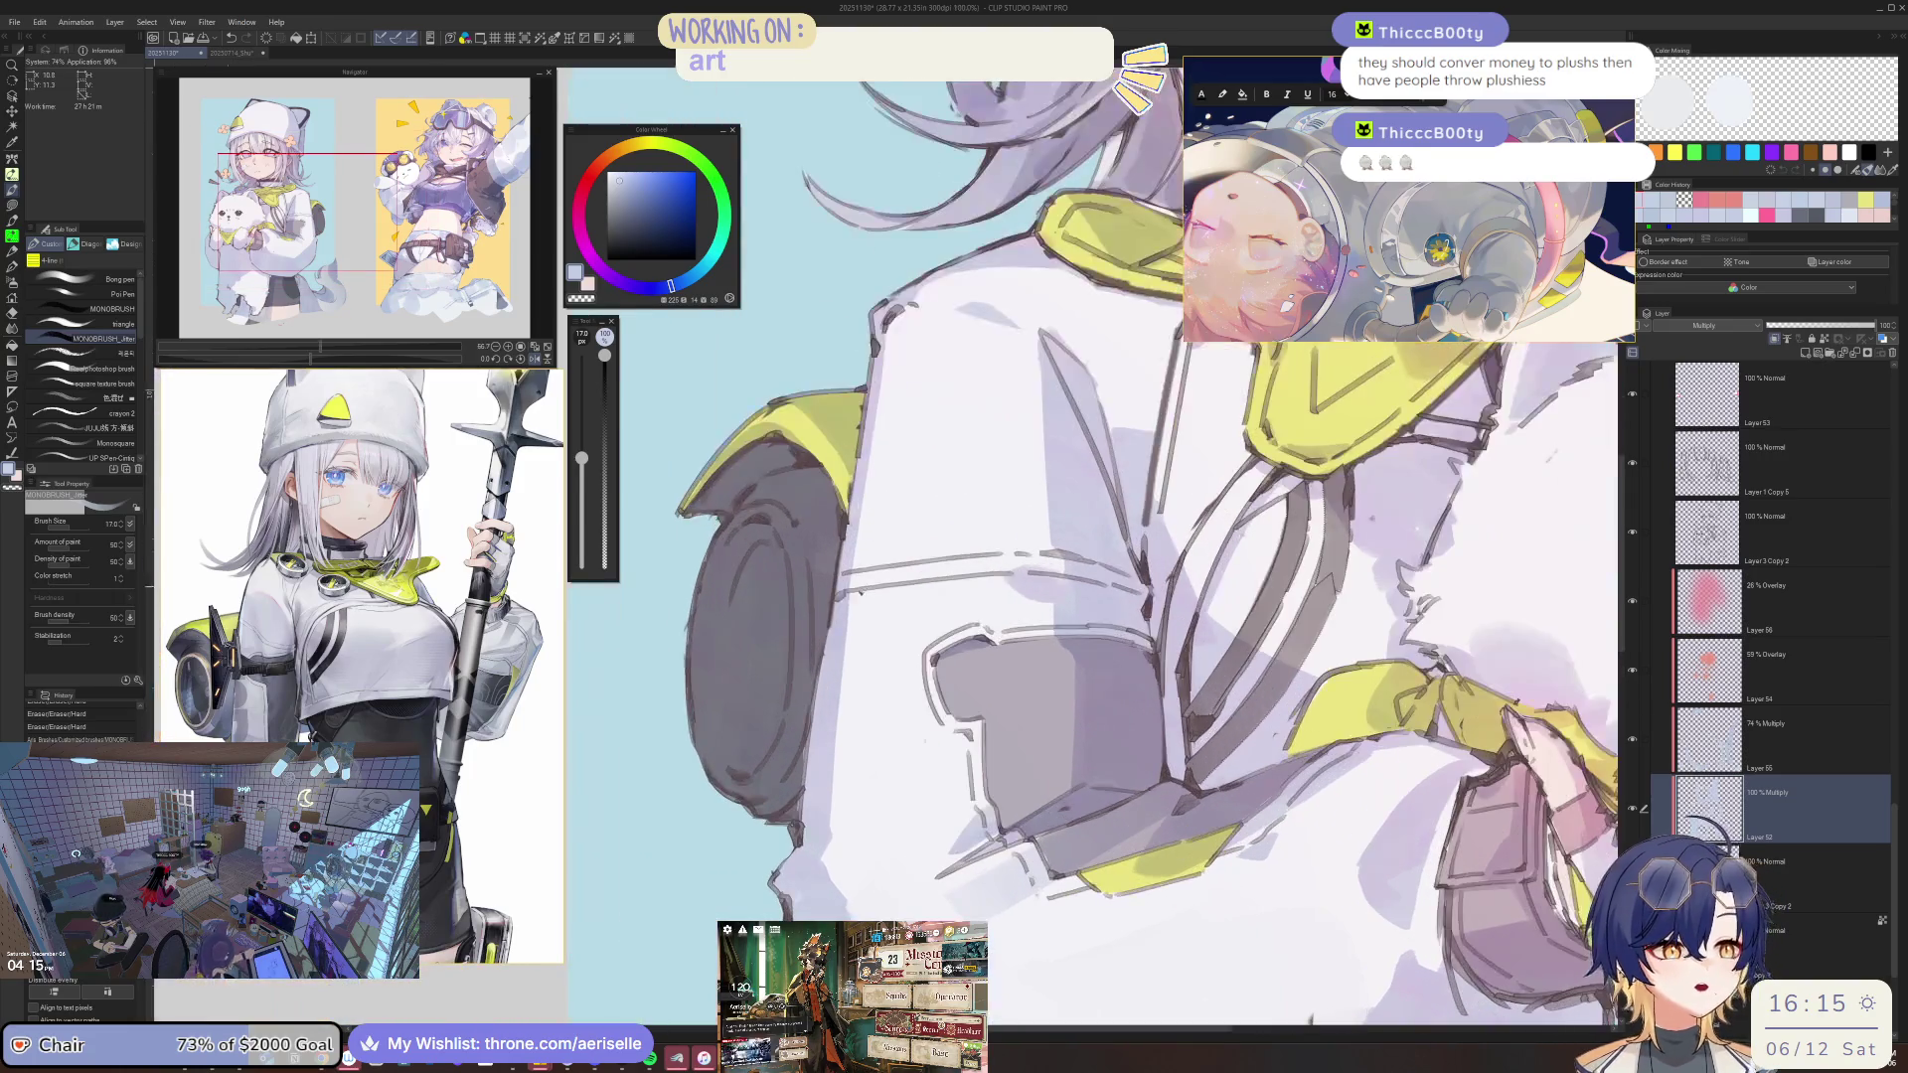
key("h")
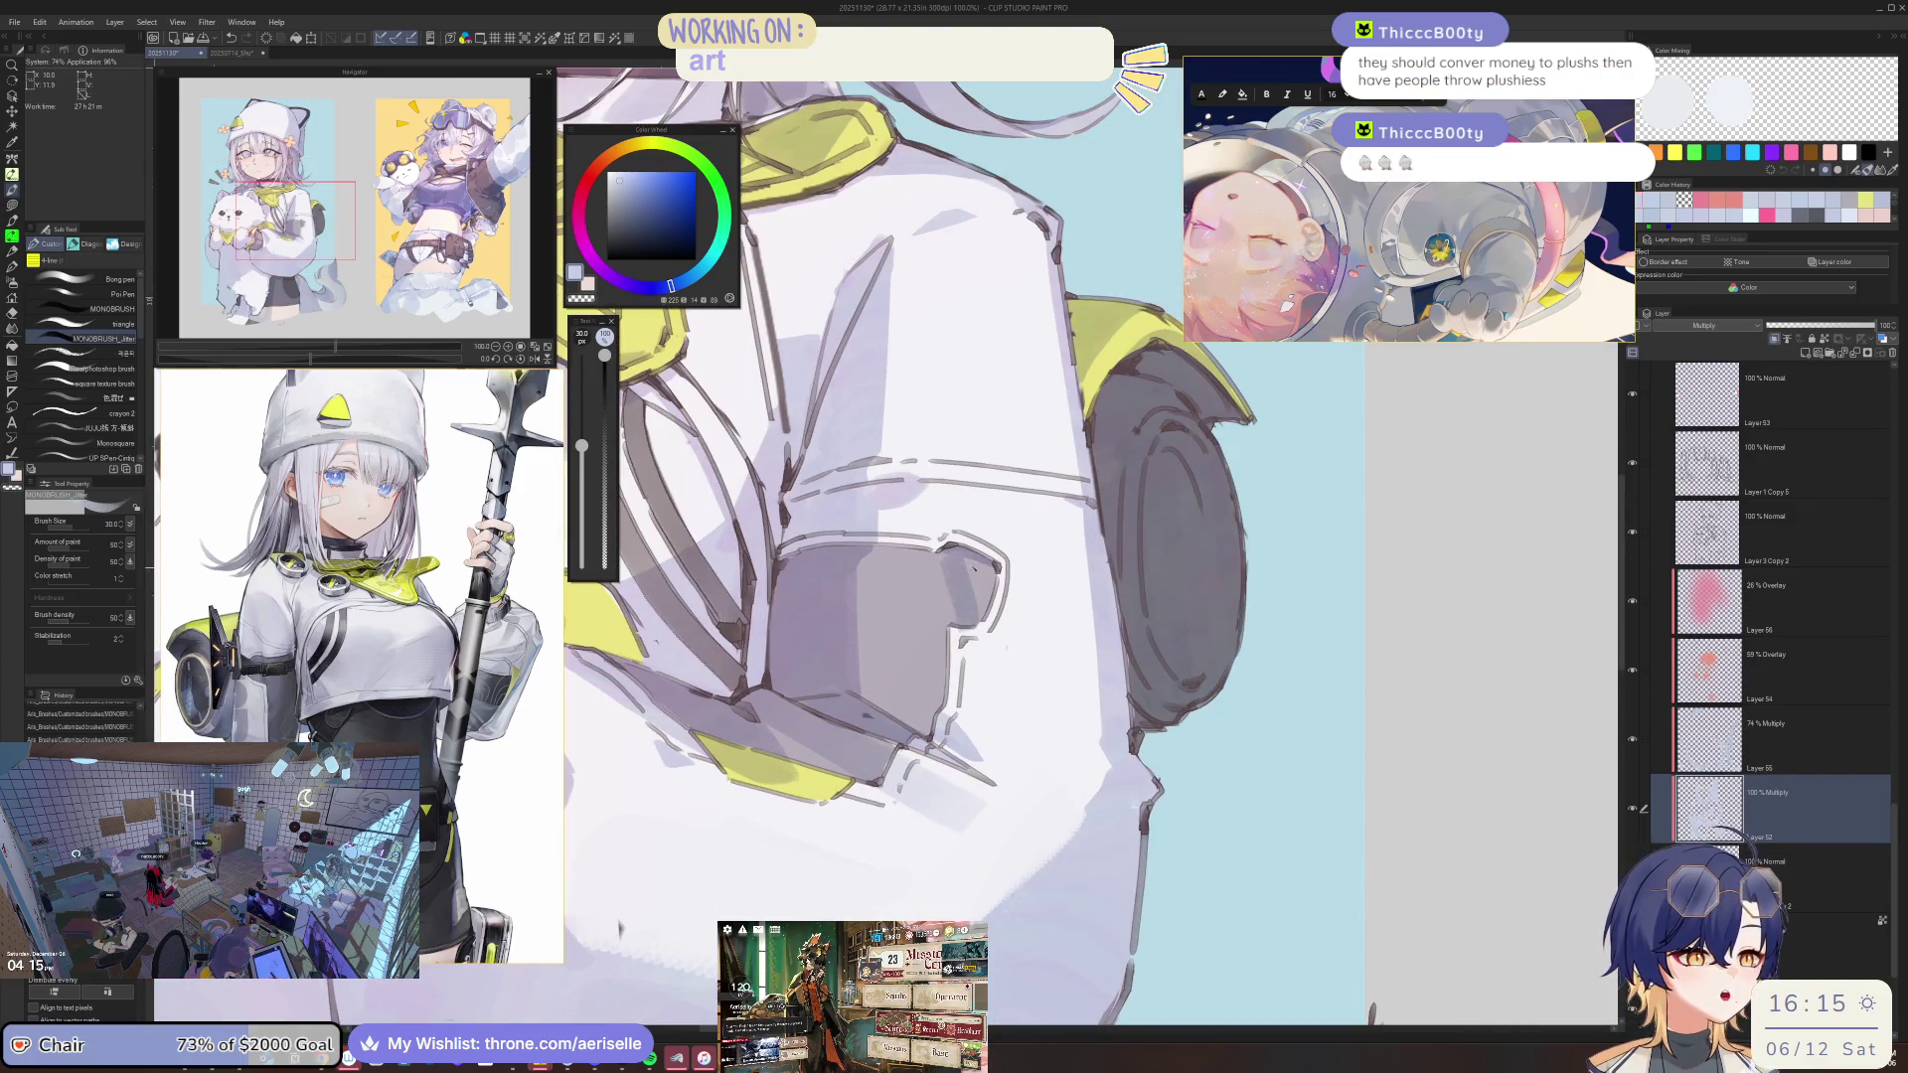
scroll(958, 564, "down", 3)
scroll(965, 541, "up", 3)
scroll(965, 541, "up", 1)
key("bracketleft")
scroll(966, 540, "down", 3)
scroll(994, 546, "down", 2)
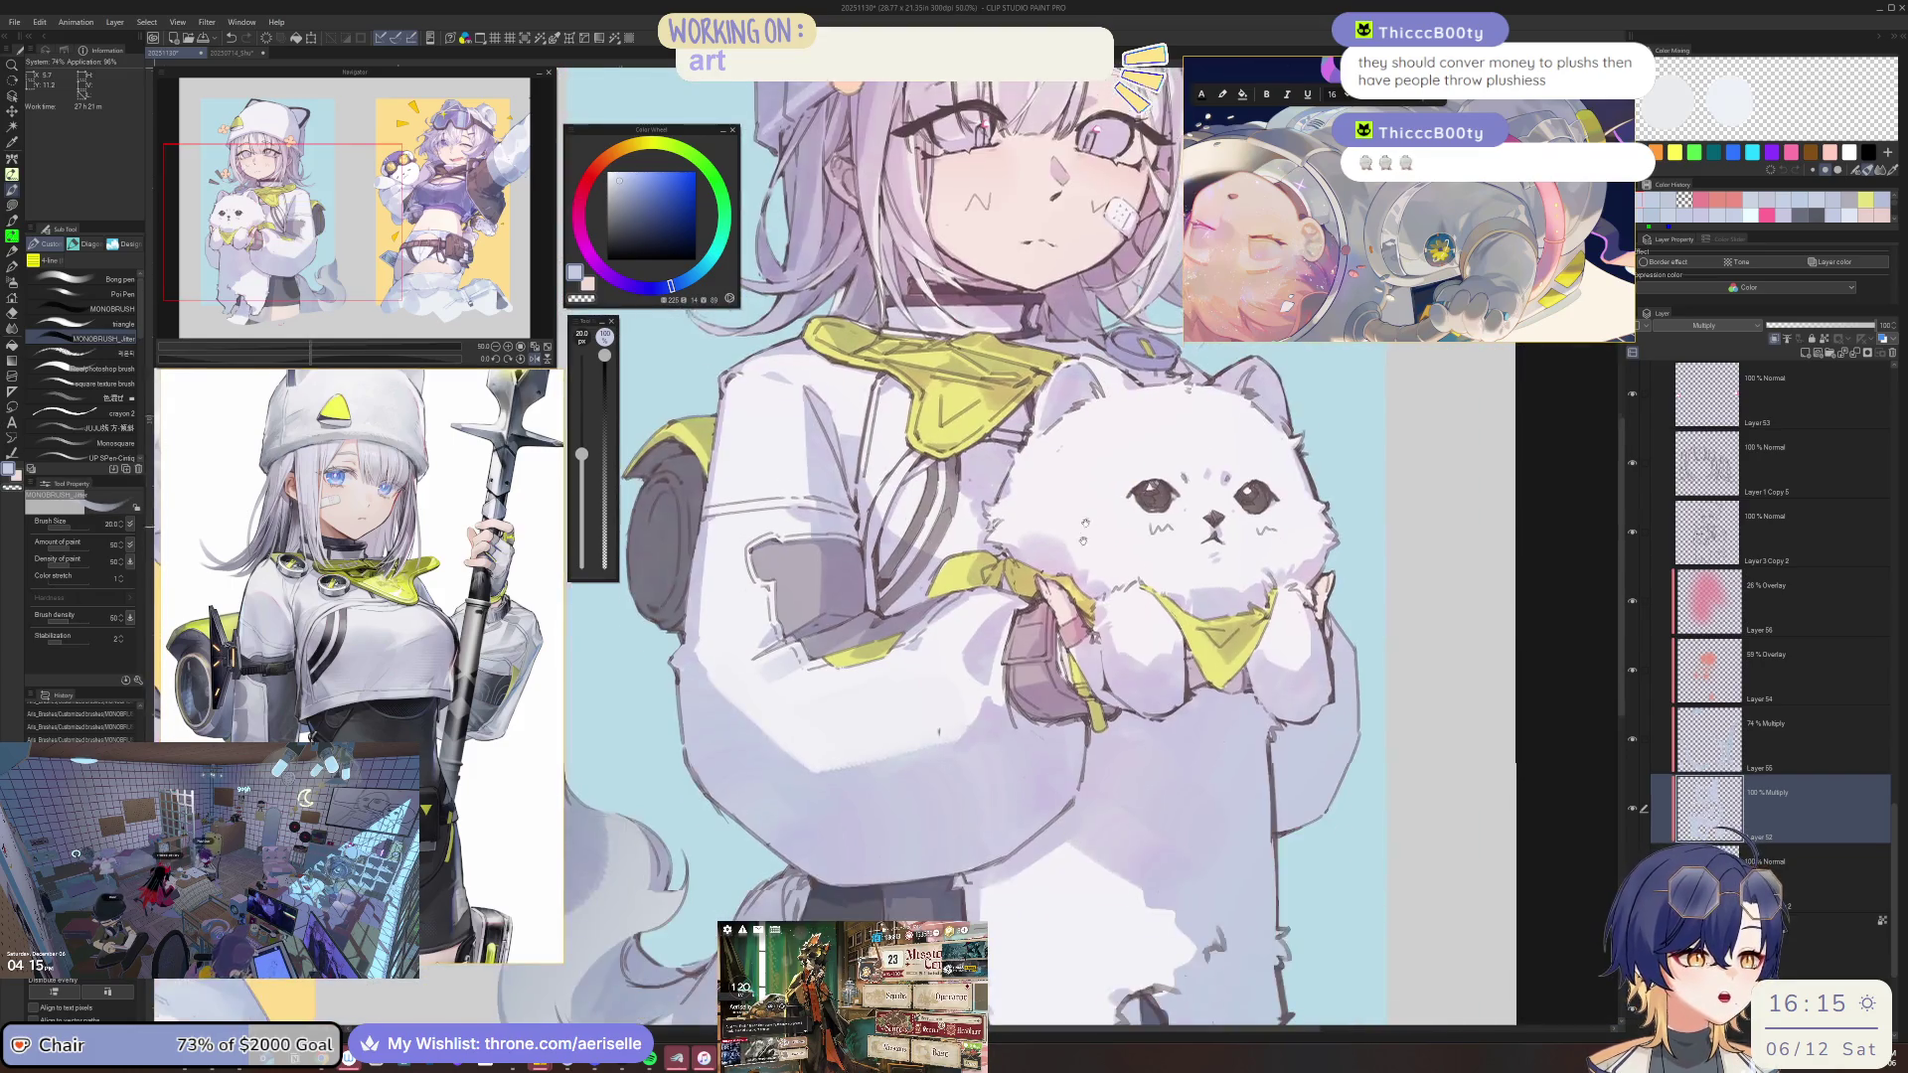
scroll(994, 546, "up", 3)
scroll(994, 546, "down", 4)
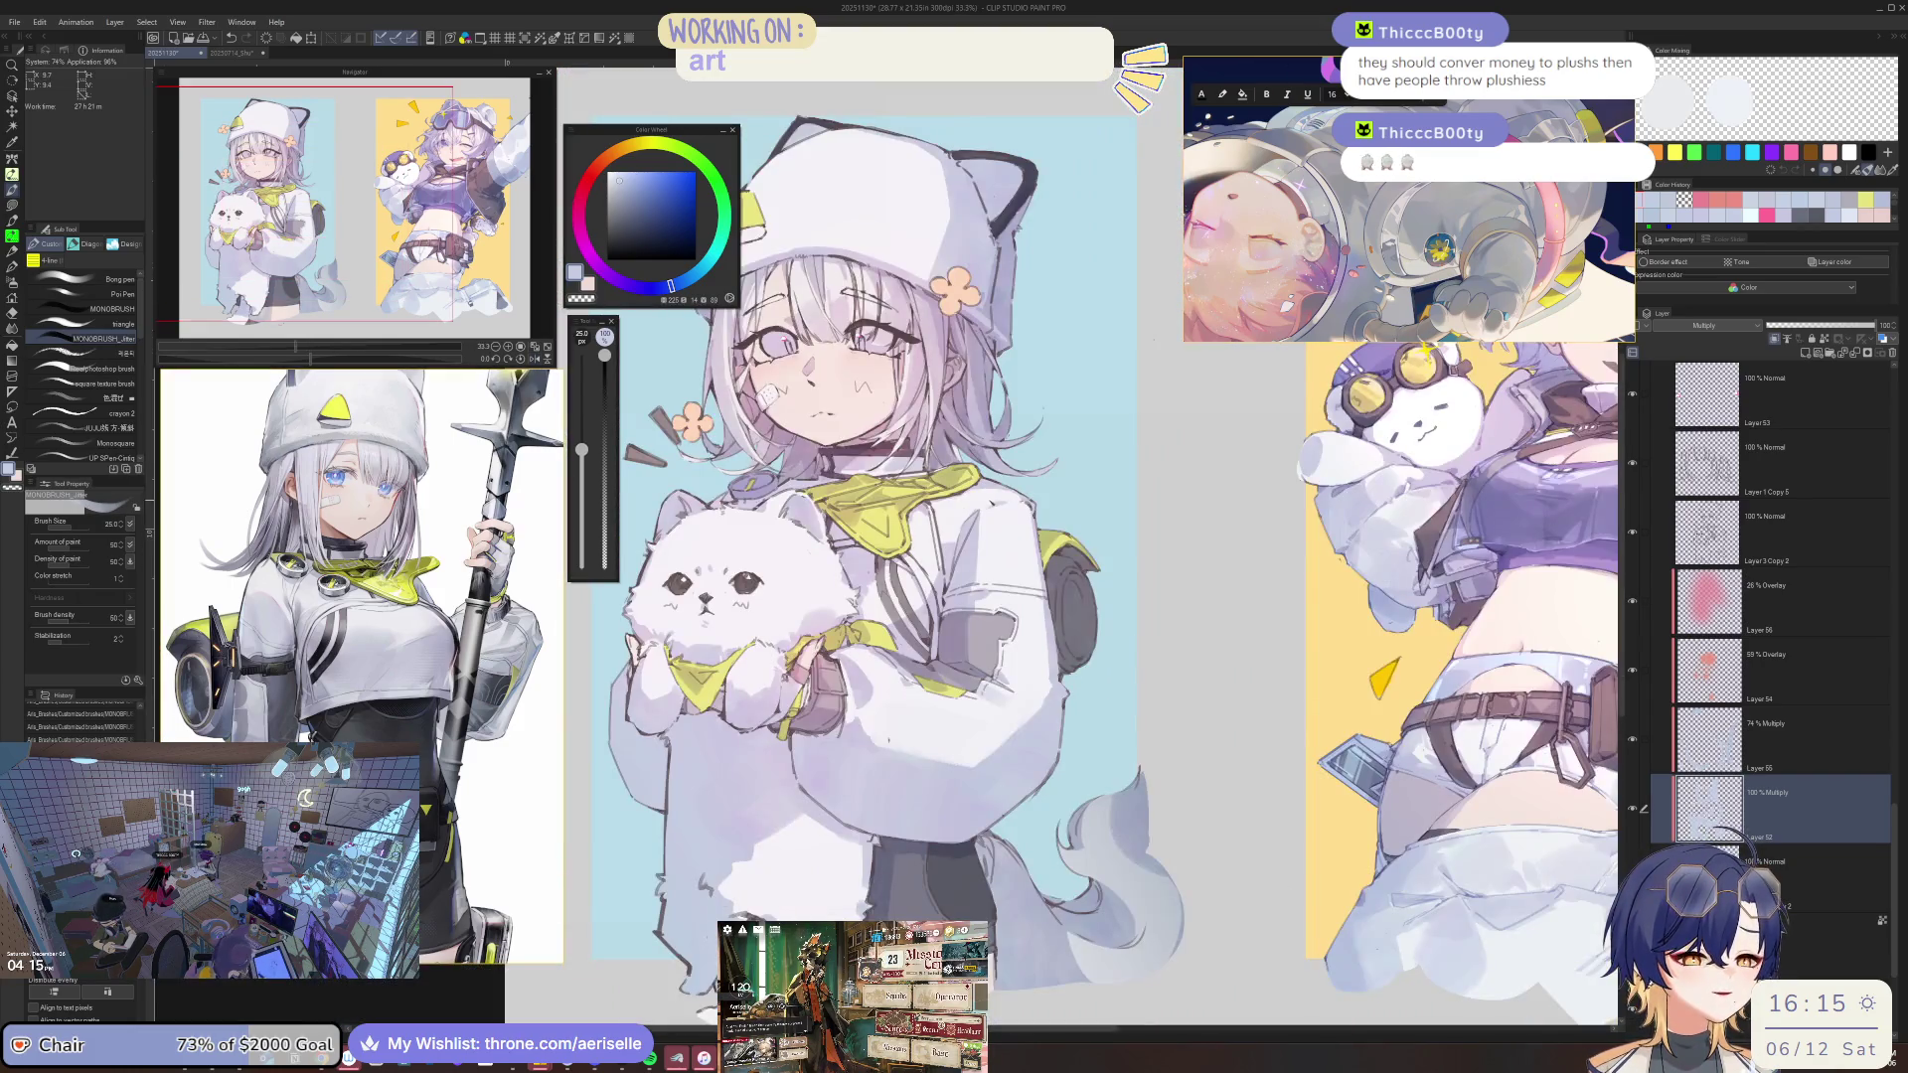
scroll(993, 546, "up", 1)
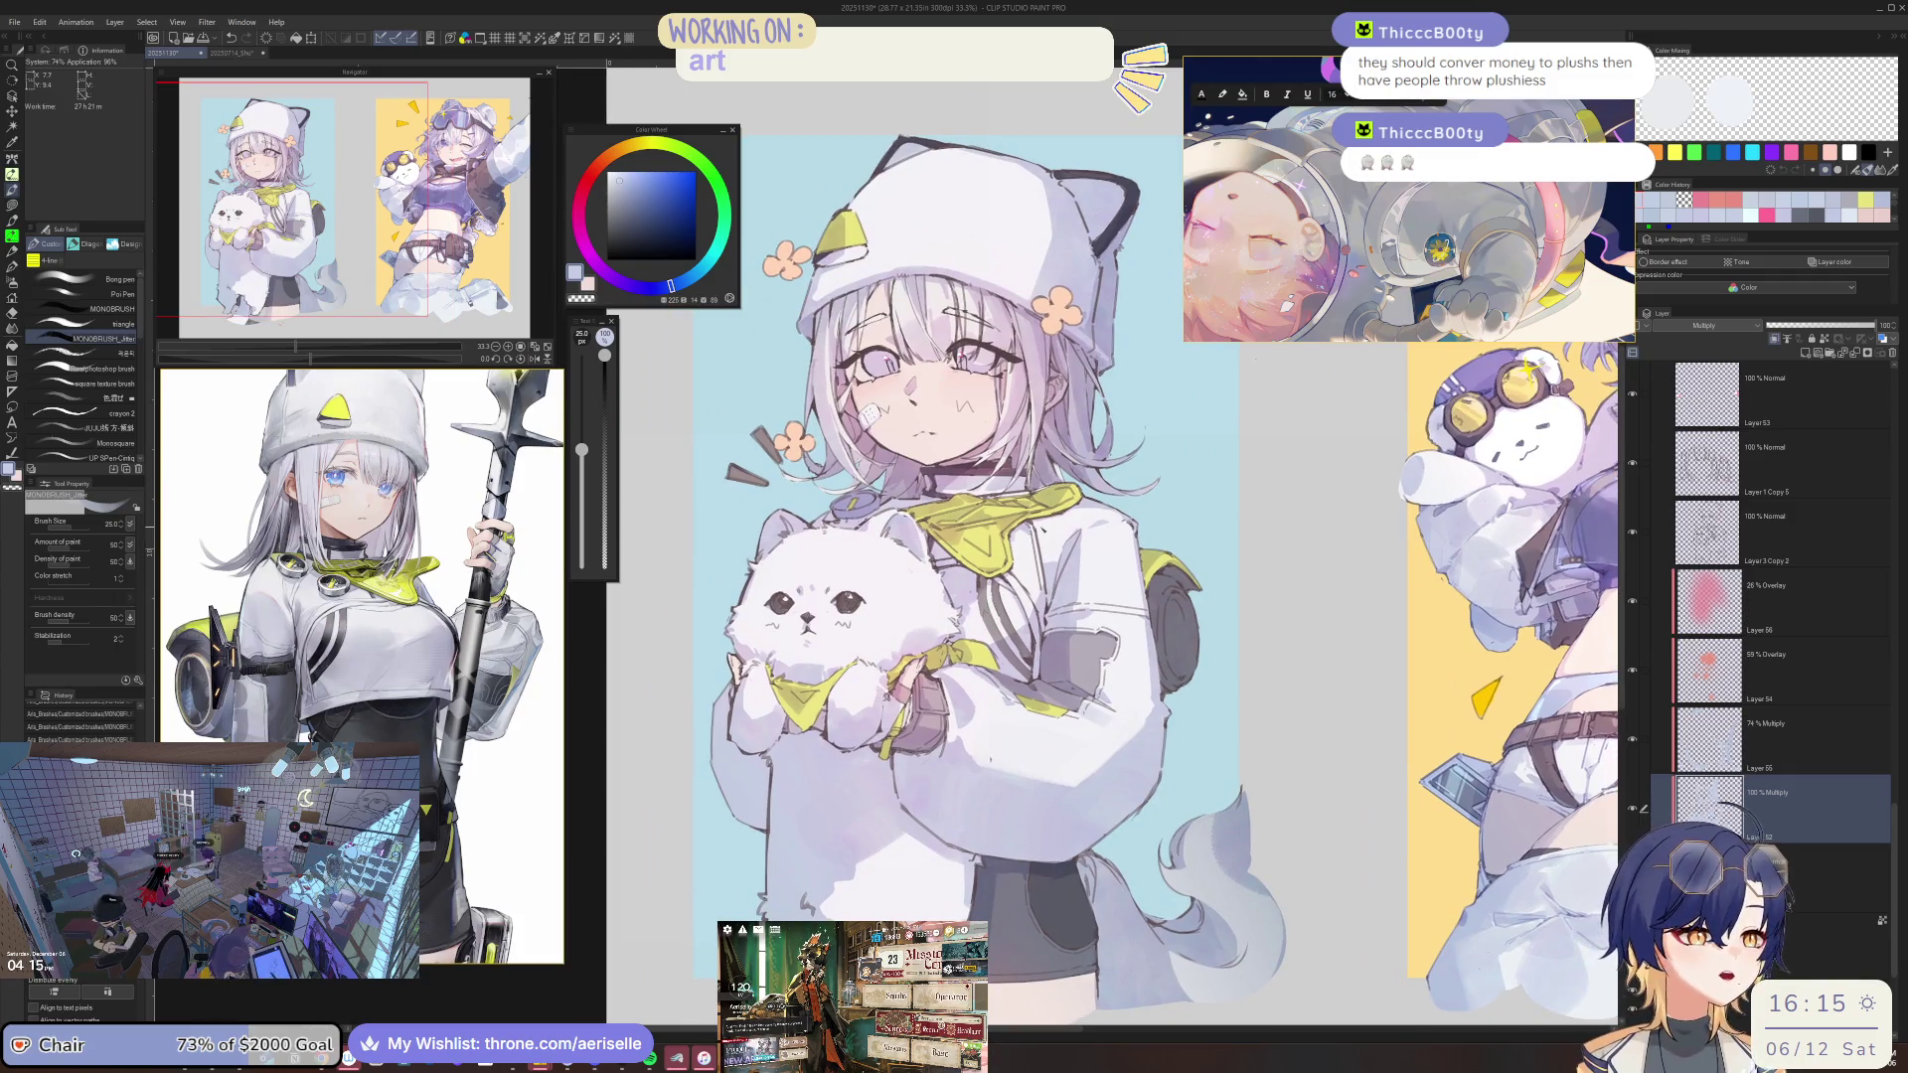
scroll(1112, 610, "up", 2)
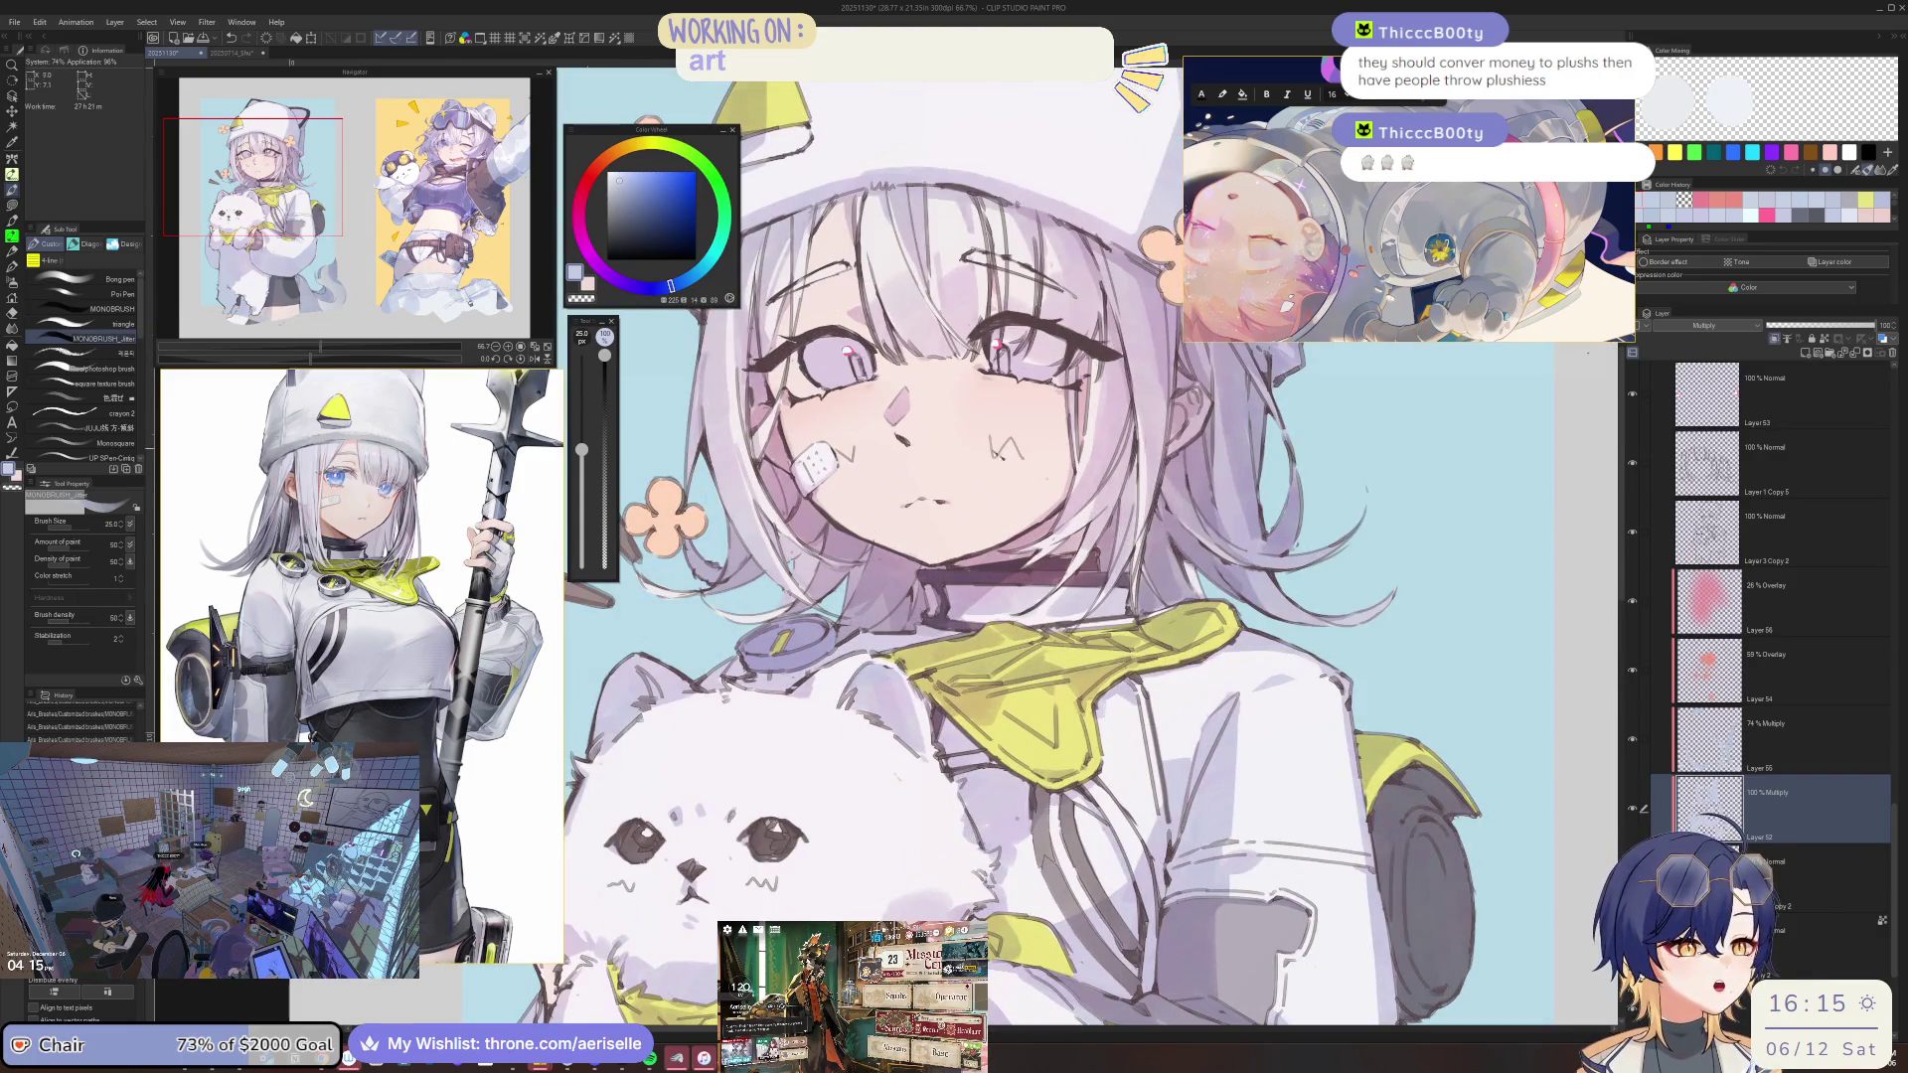
Erase two small stray marks near the collar on the white jacket.
scroll(1112, 610, "up", 1)
scroll(1112, 610, "up", 1)
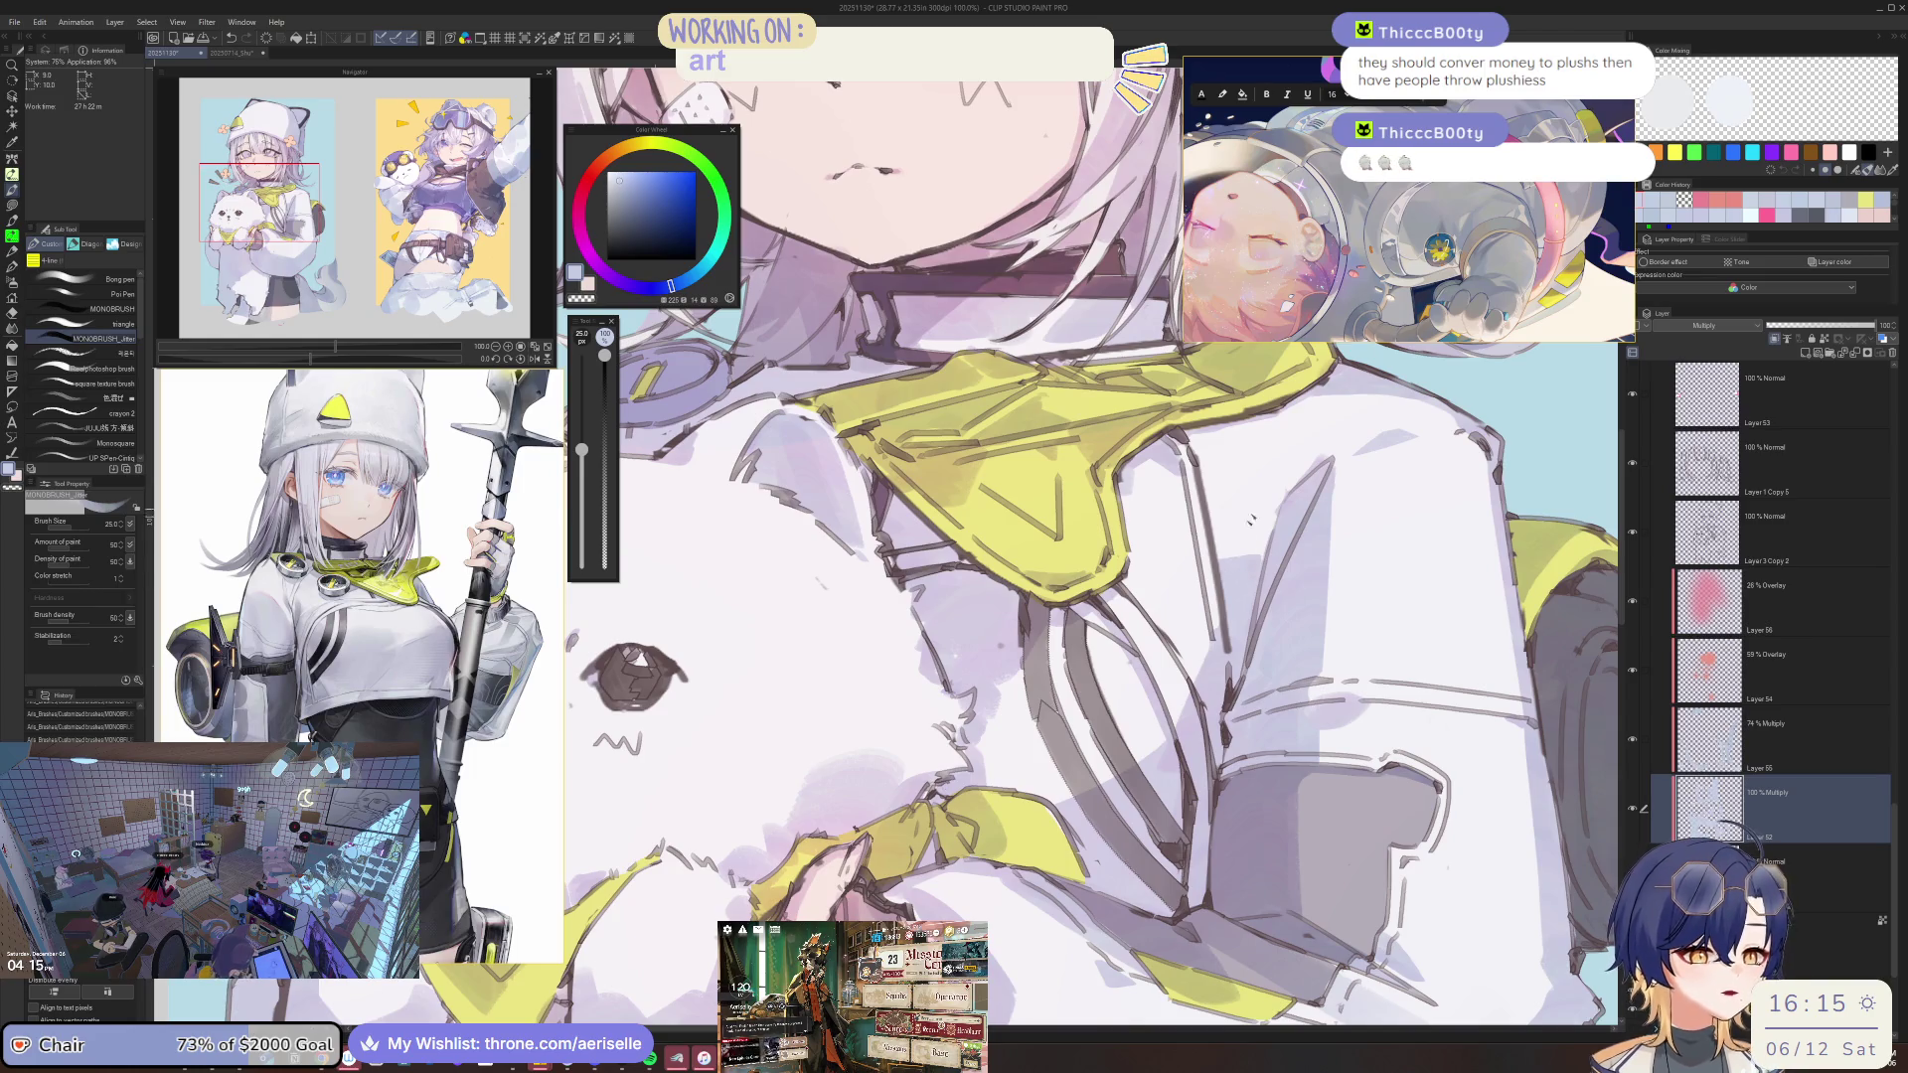
key("e")
key("p")
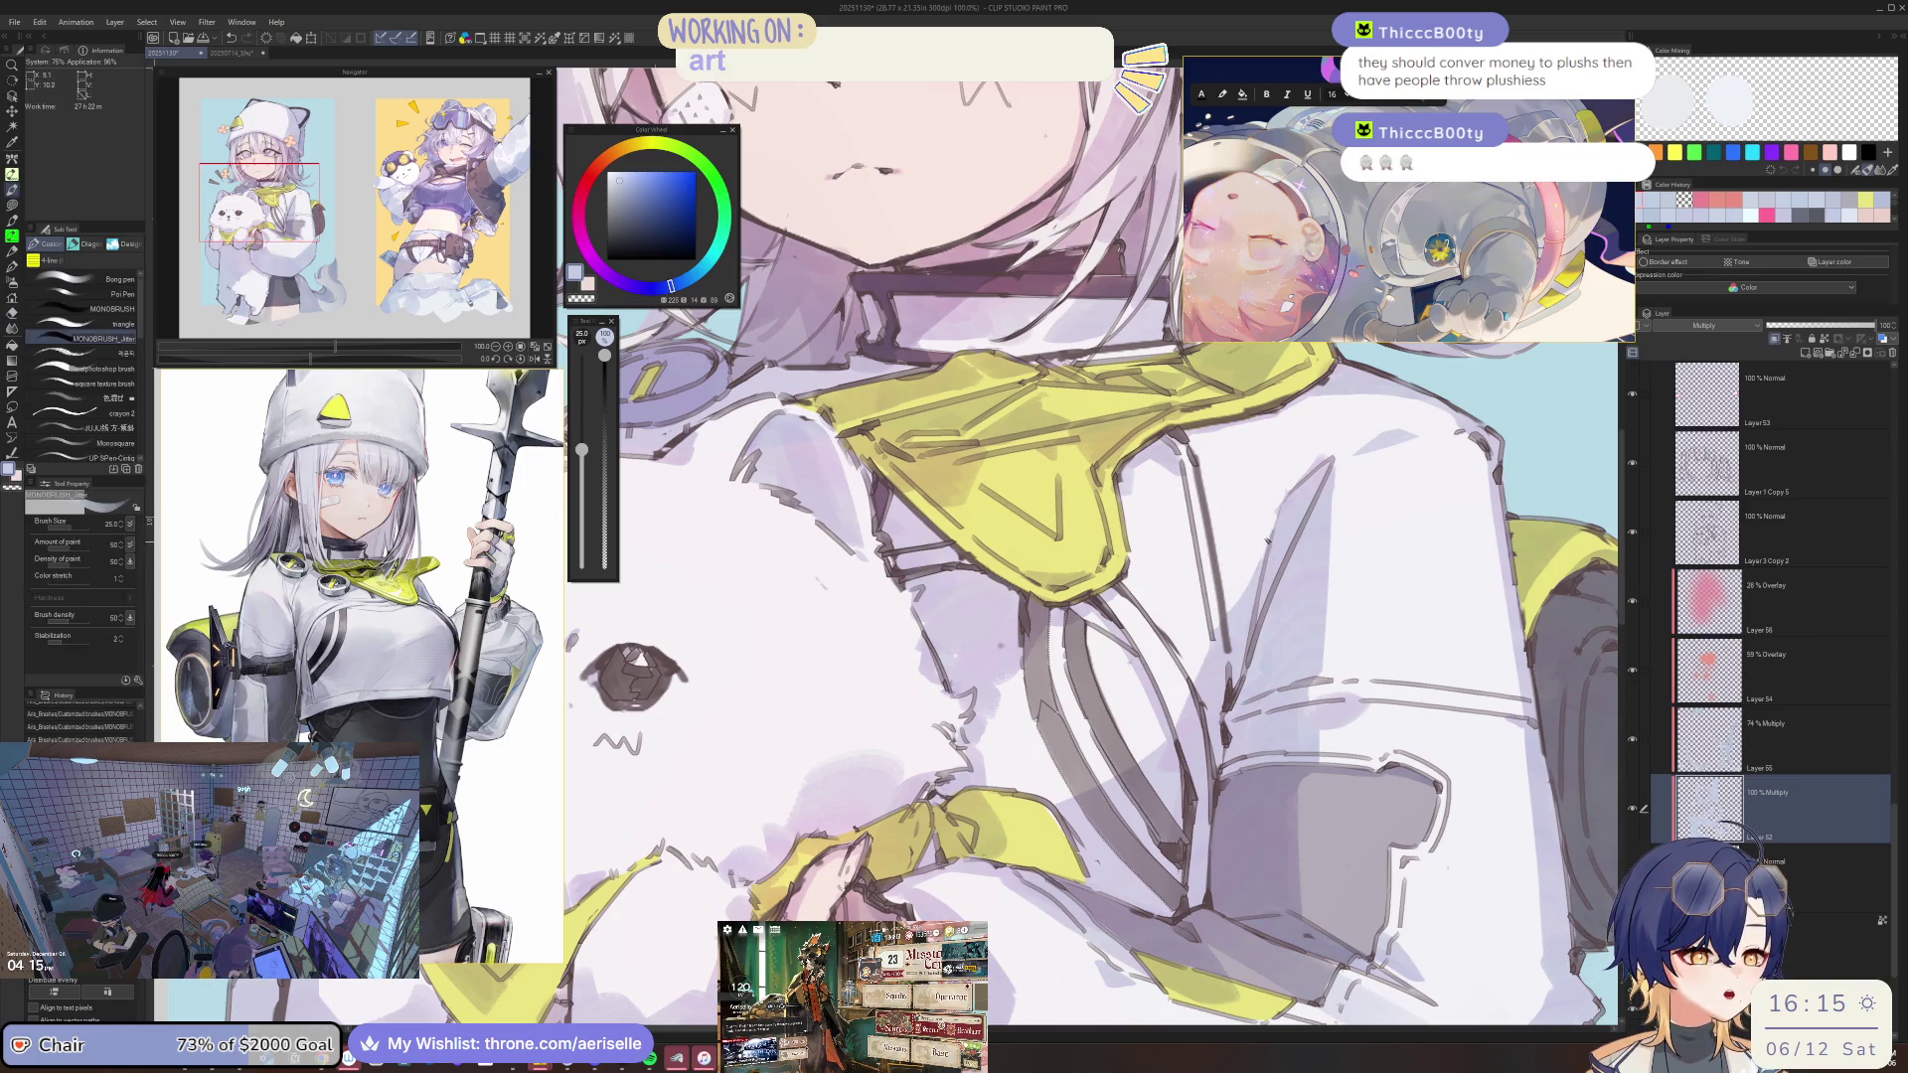
left_click_drag(1269, 518, 1254, 596)
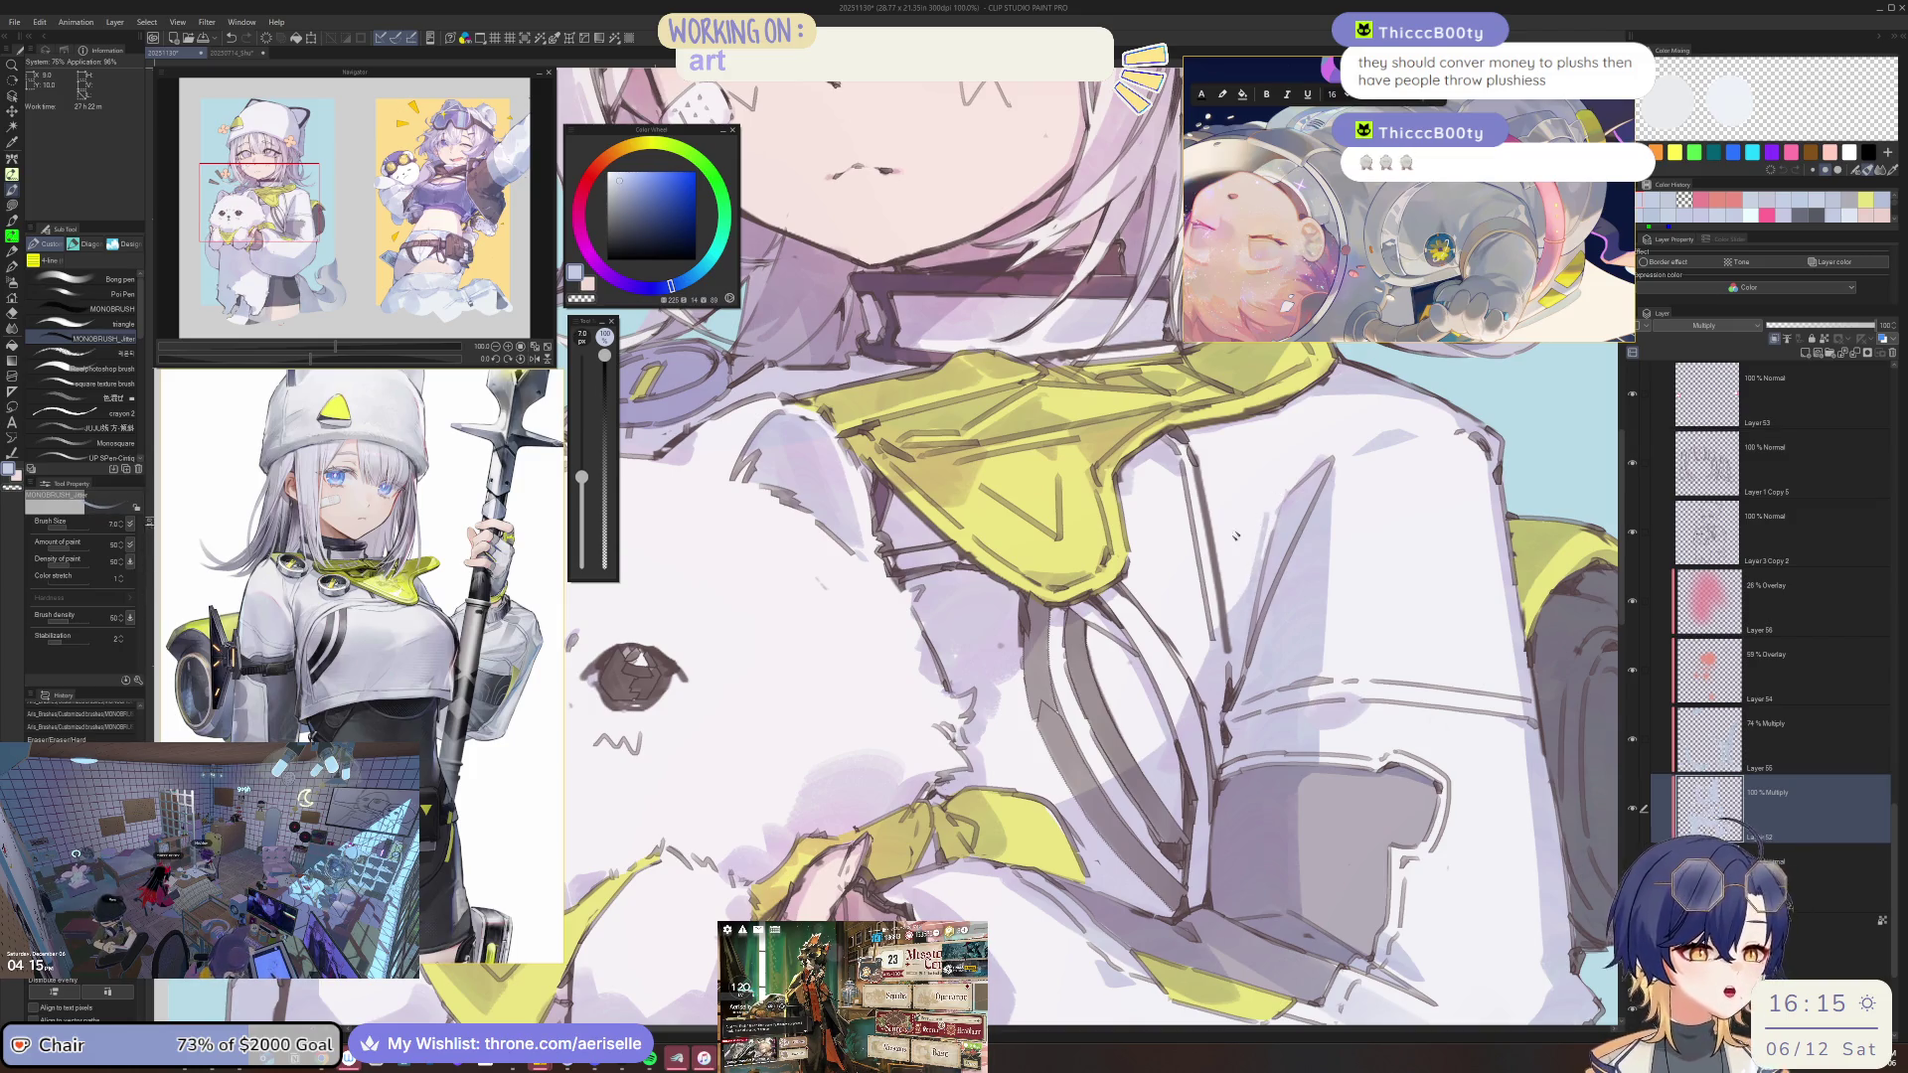
key("e")
left_click_drag(1236, 534, 1242, 590)
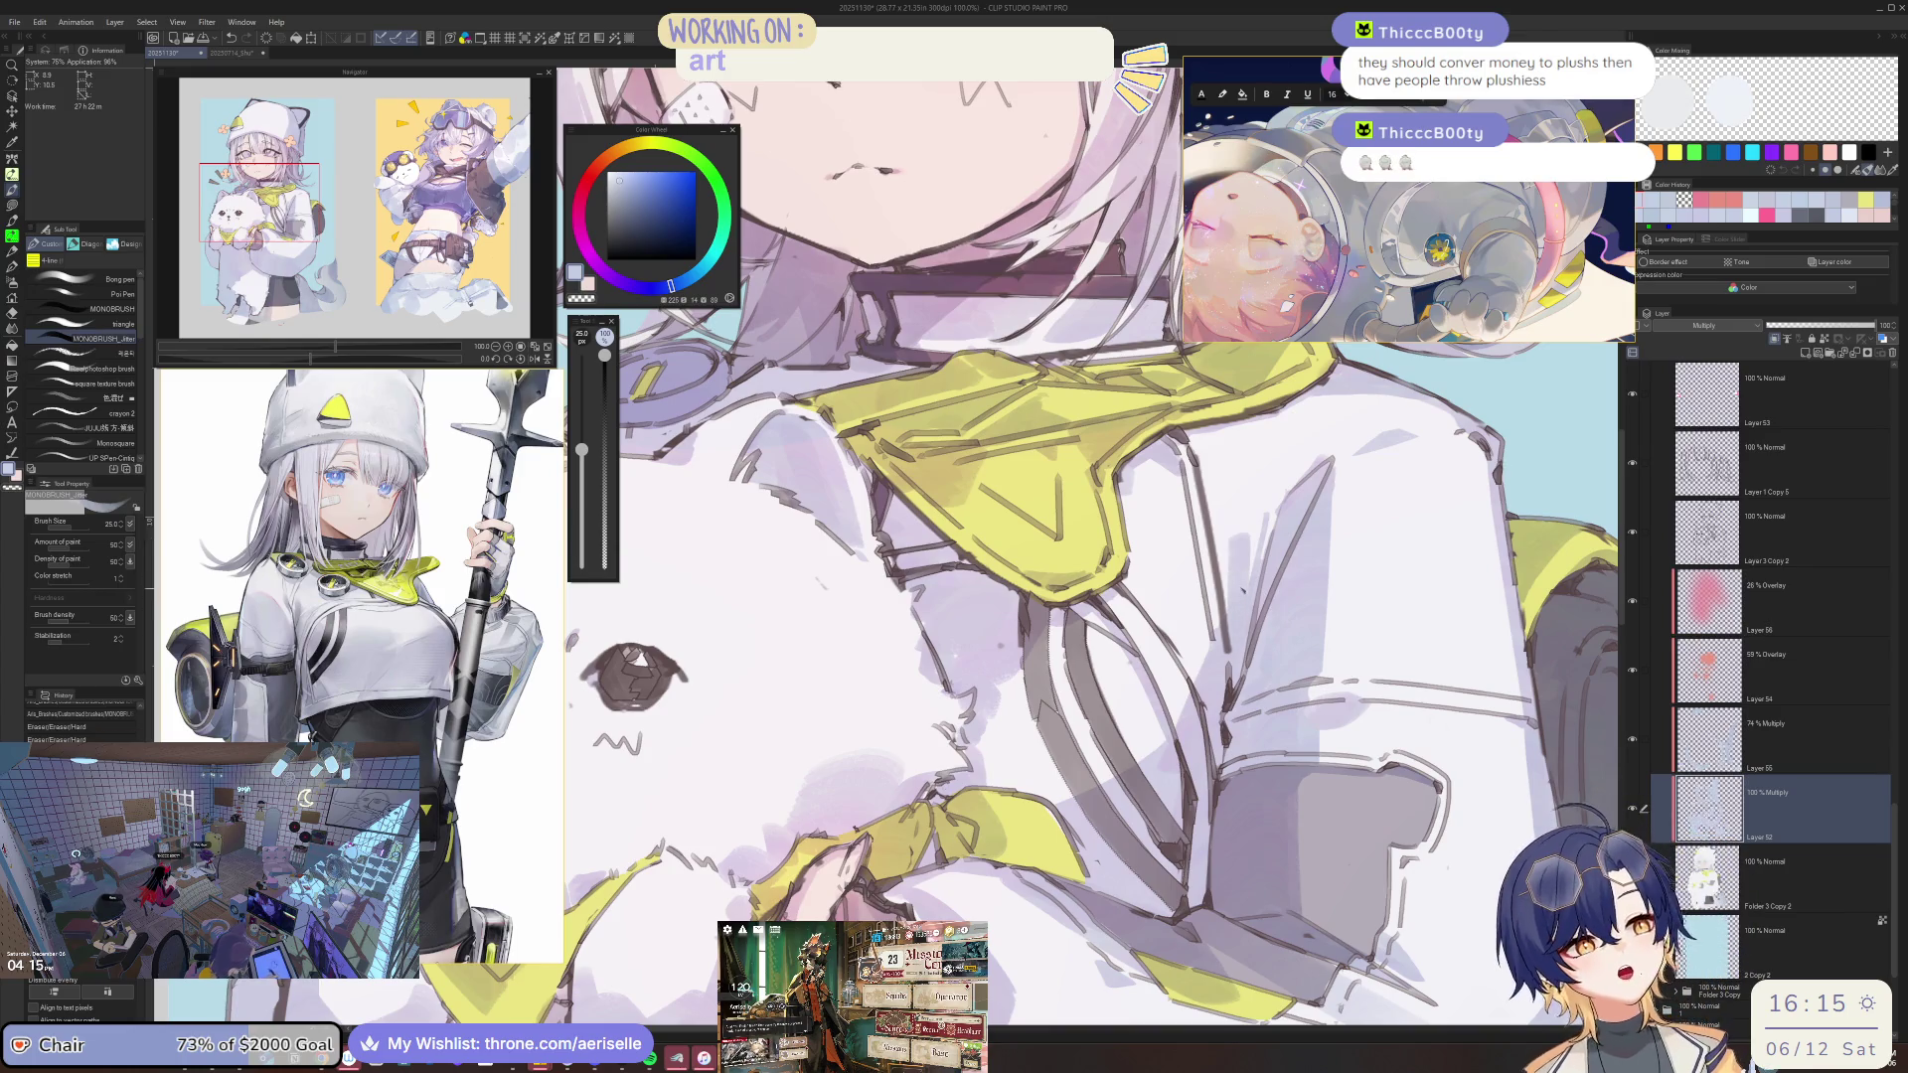
Shrink the brush to 20 and add a short stroke to the jacket shading.
scroll(966, 548, "down", 2)
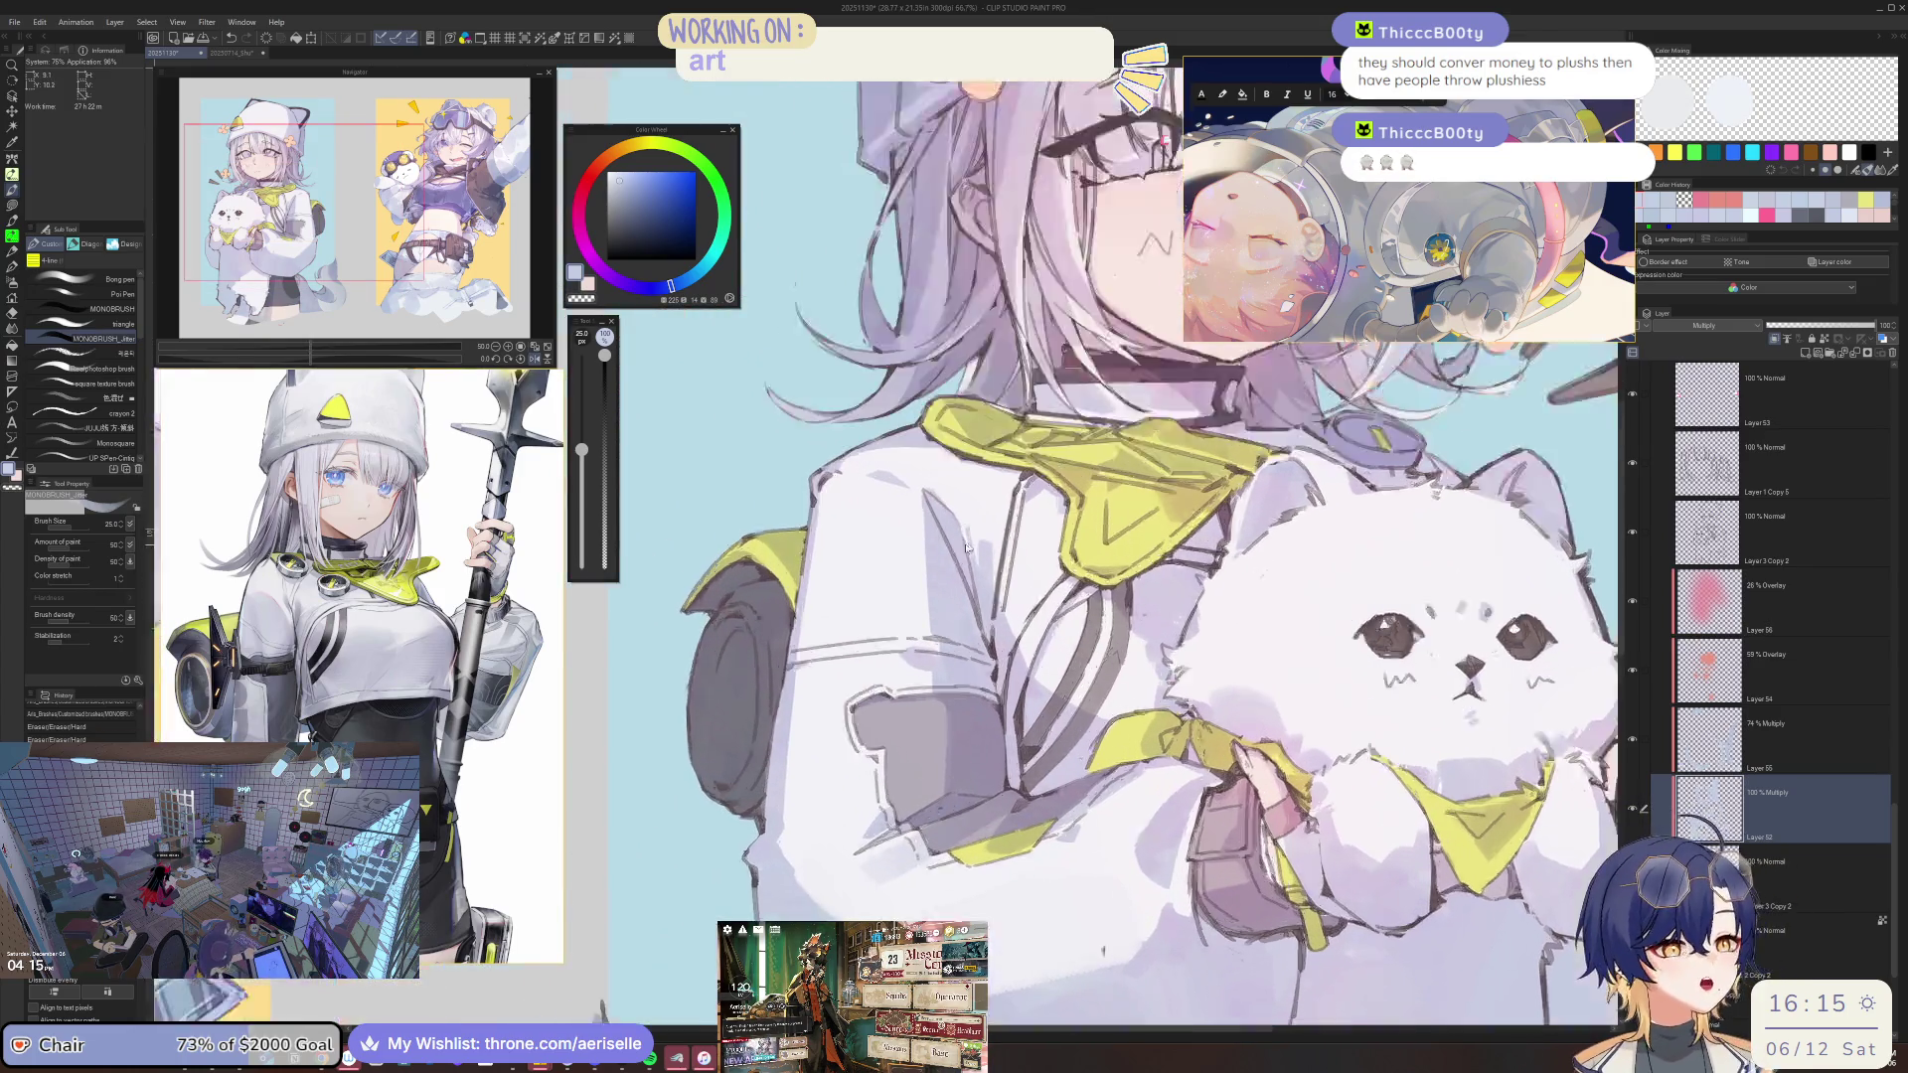
scroll(966, 548, "up", 2)
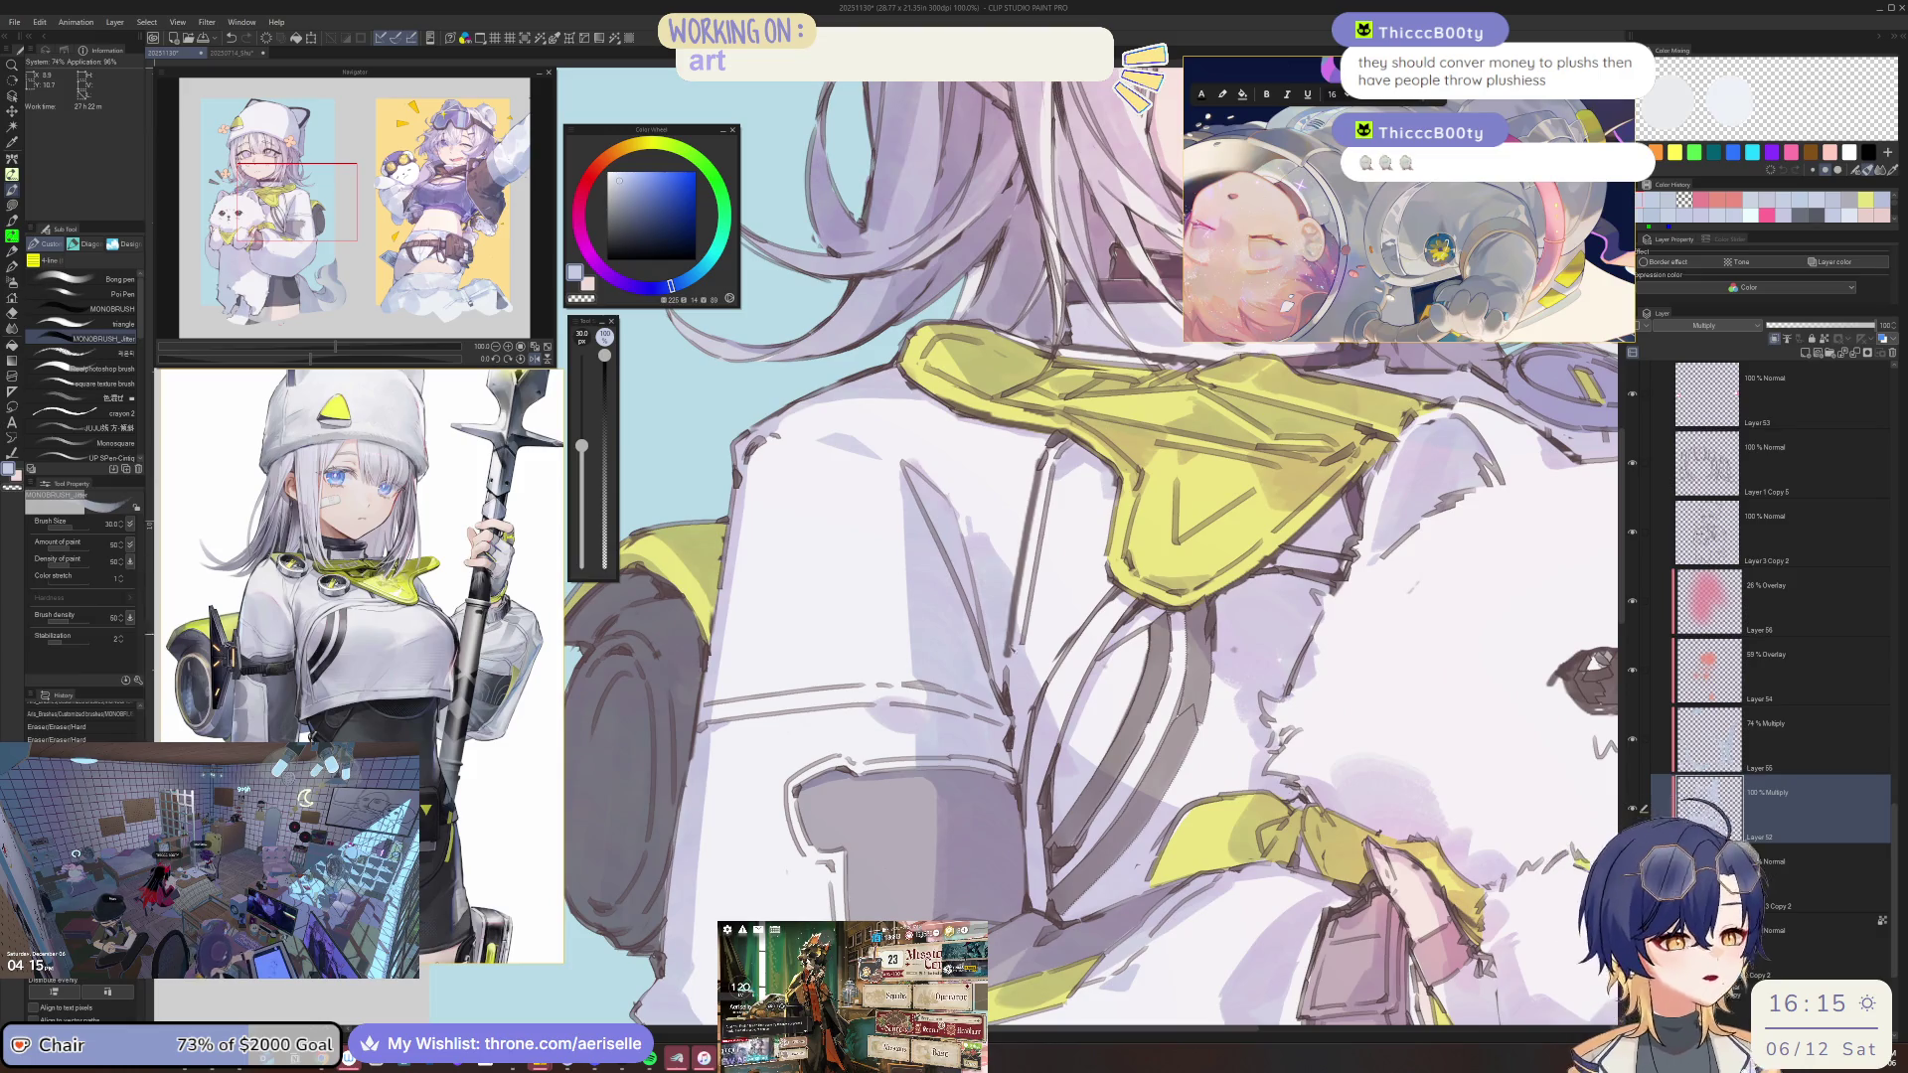
key("bracketleft")
key("bracketleft")
left_click_drag(1034, 595, 1055, 646)
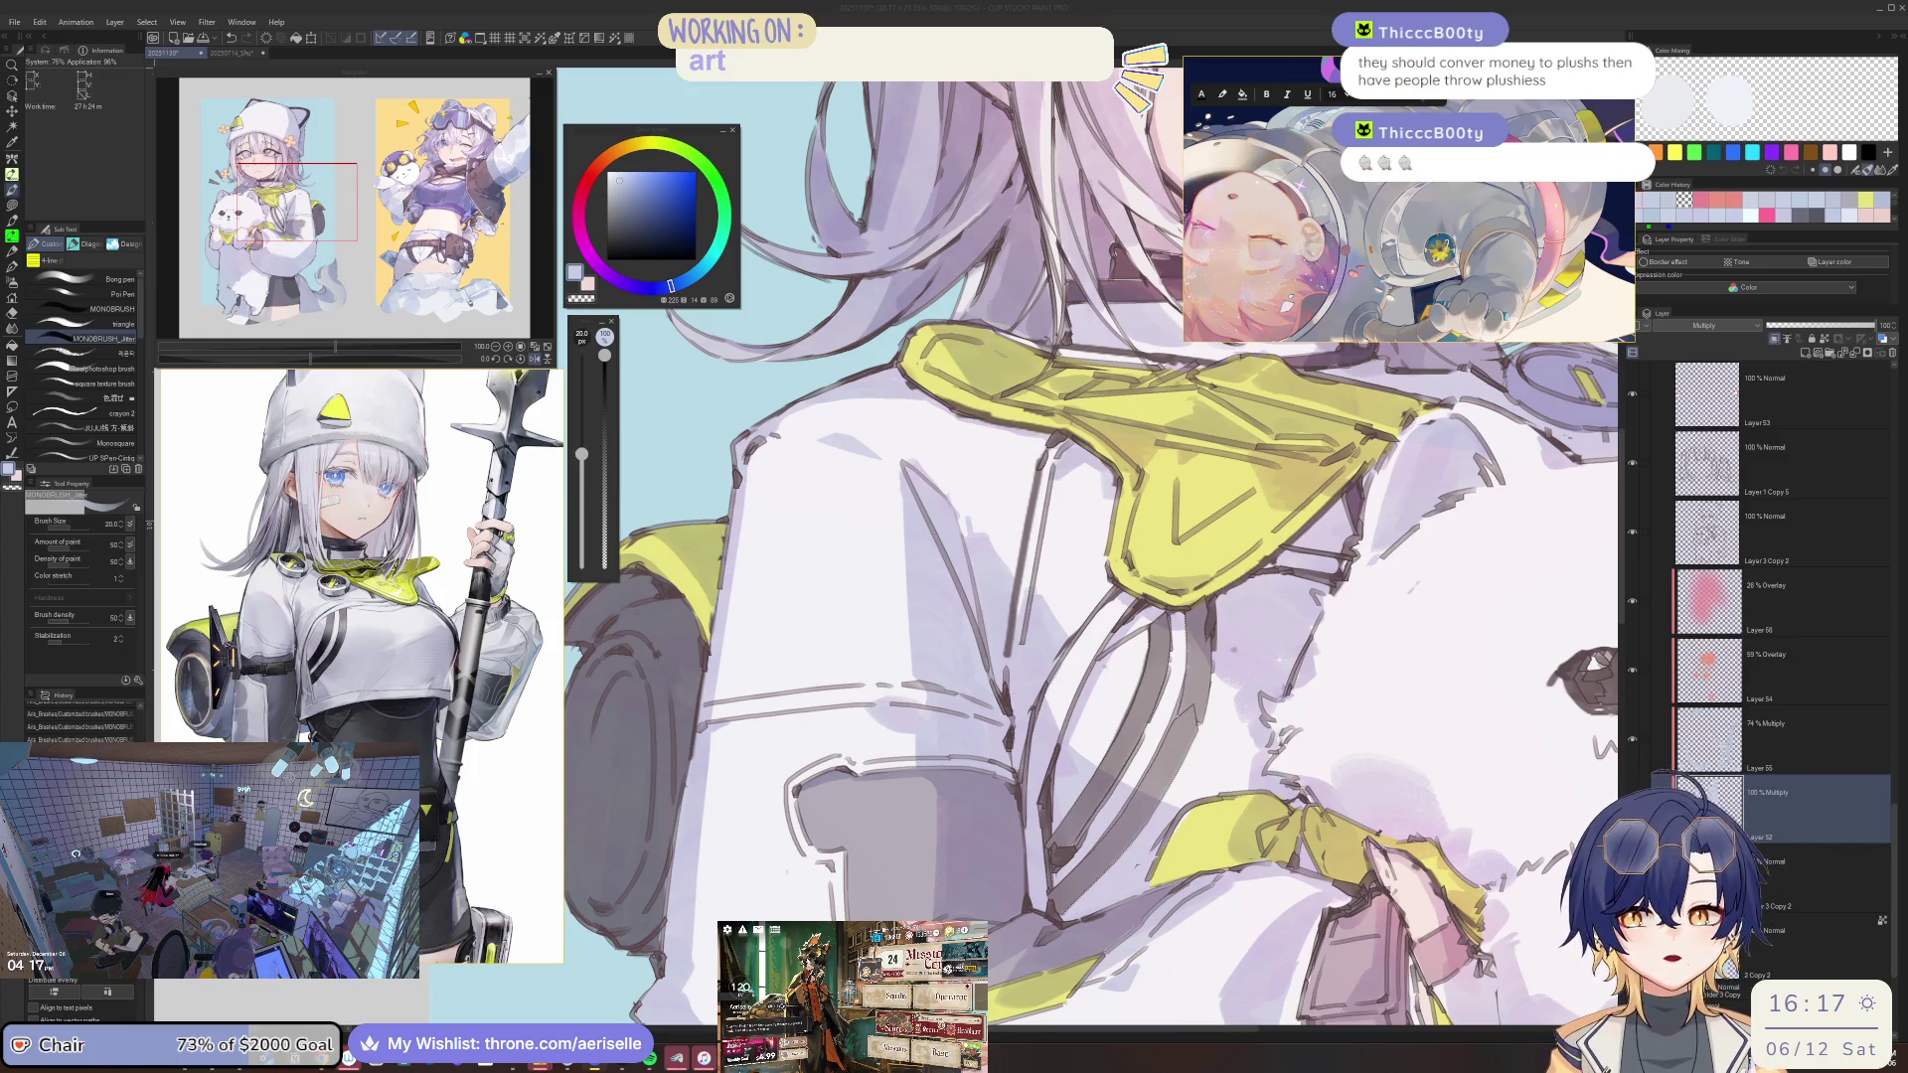
left_click(781, 658)
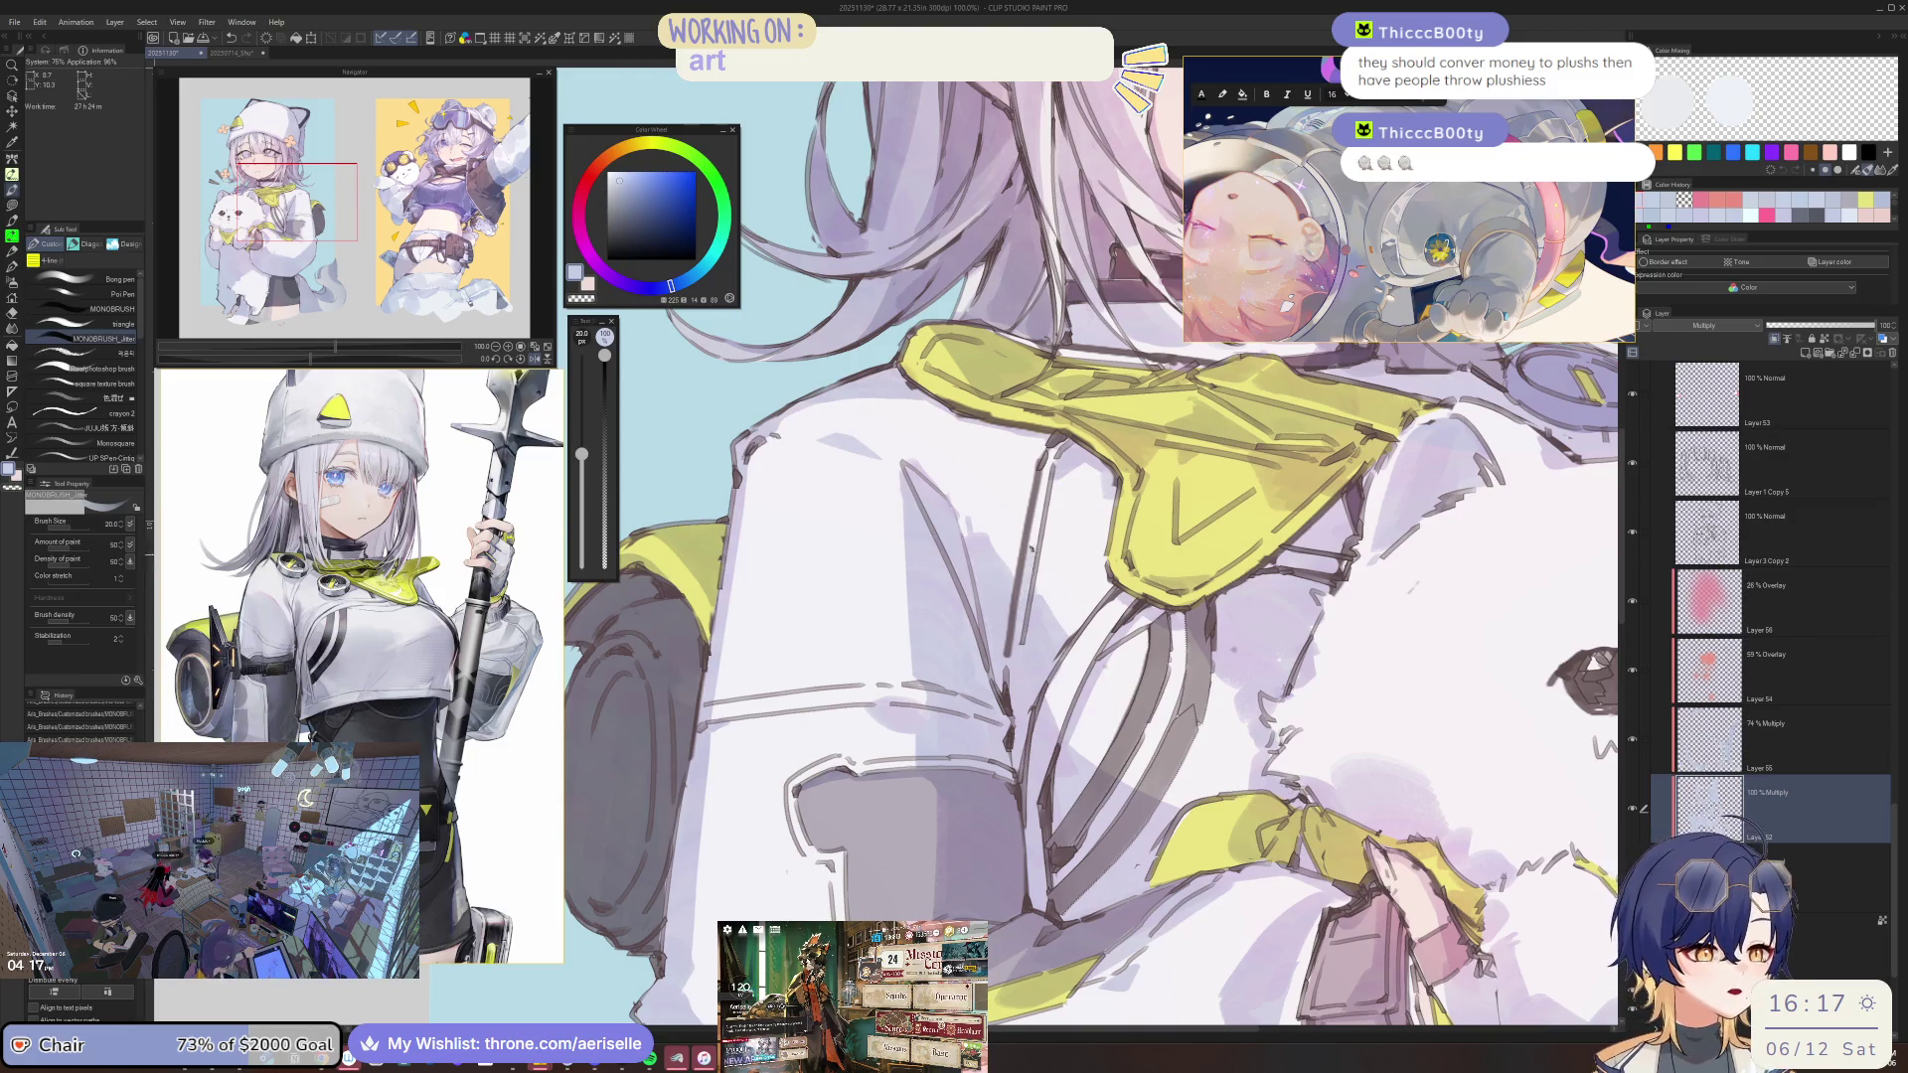
Zoom out and erase a small patch of grey shading on the jacket sleeve with an enlarged eraser.
key("ctrl+minus")
key("ctrl+minus")
key("ctrl+minus")
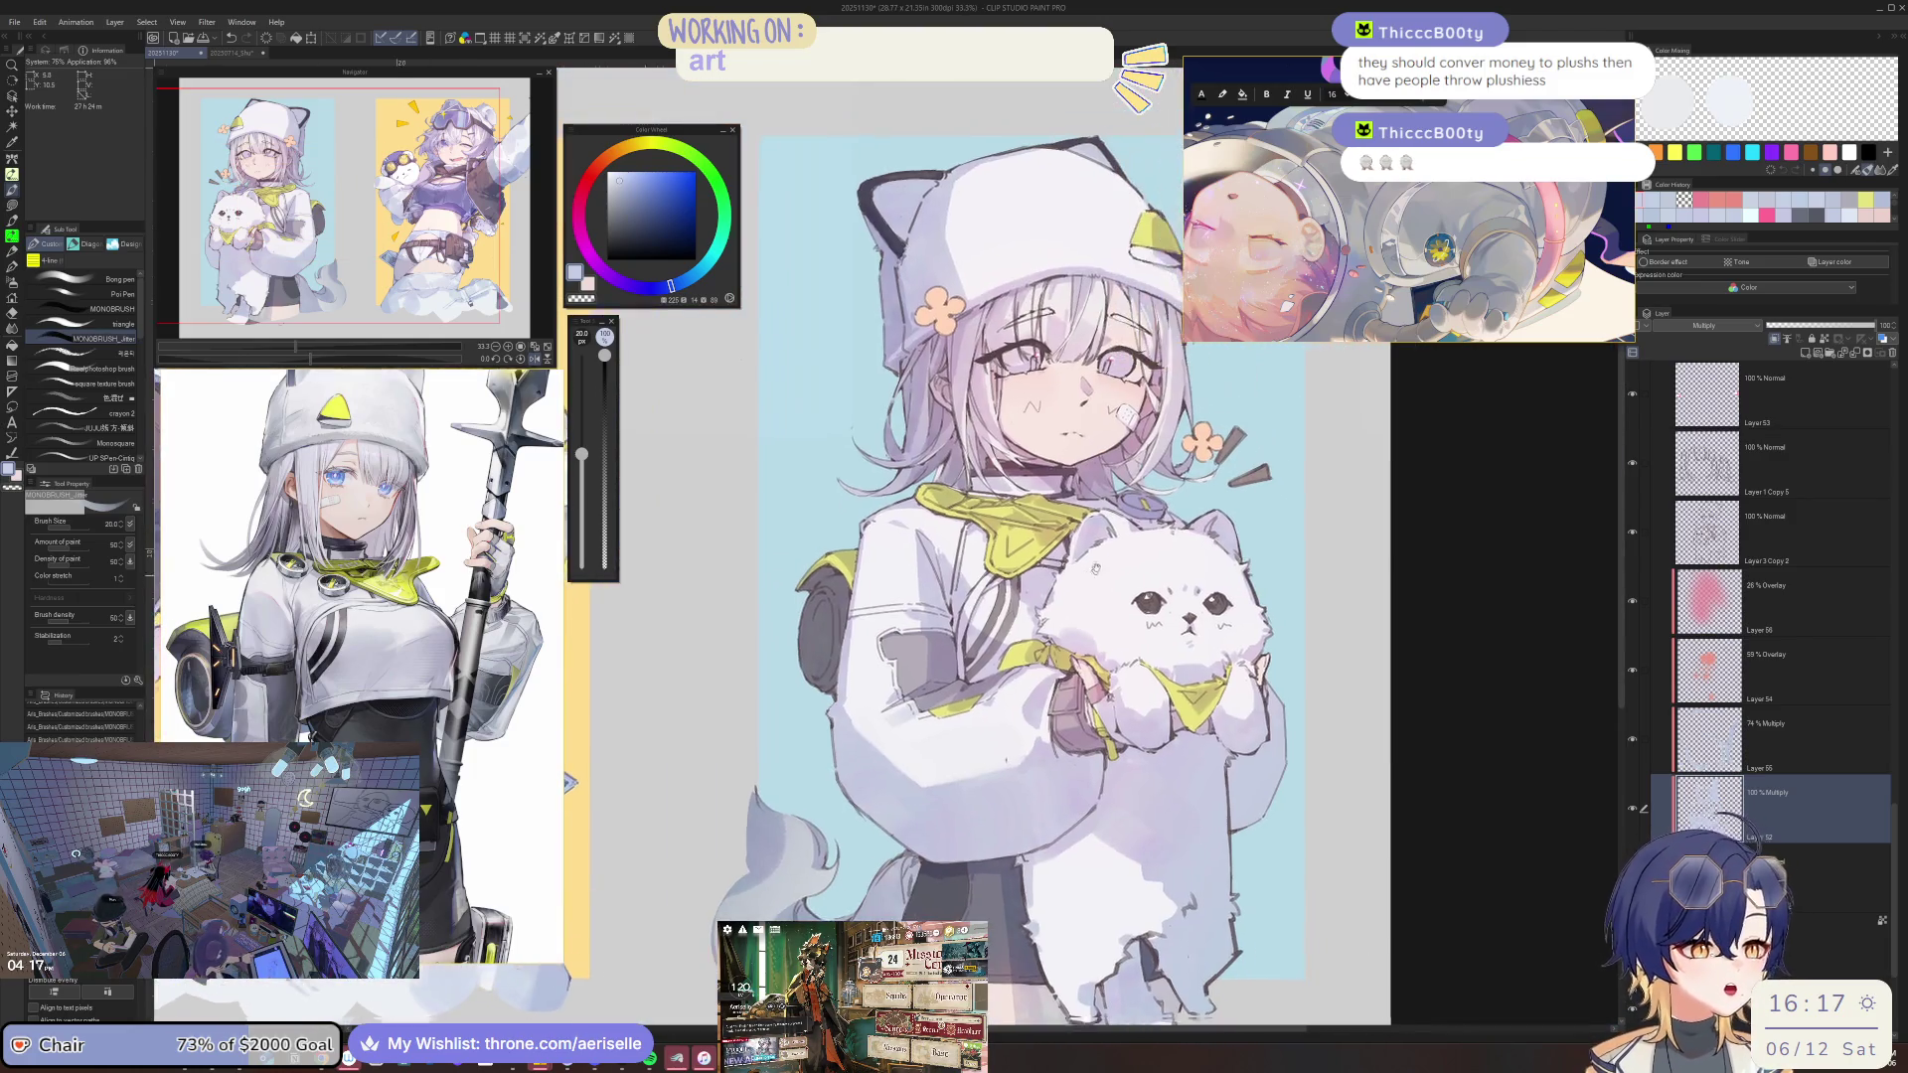
key("e")
key("bracketright")
key("bracketright")
key("bracketright")
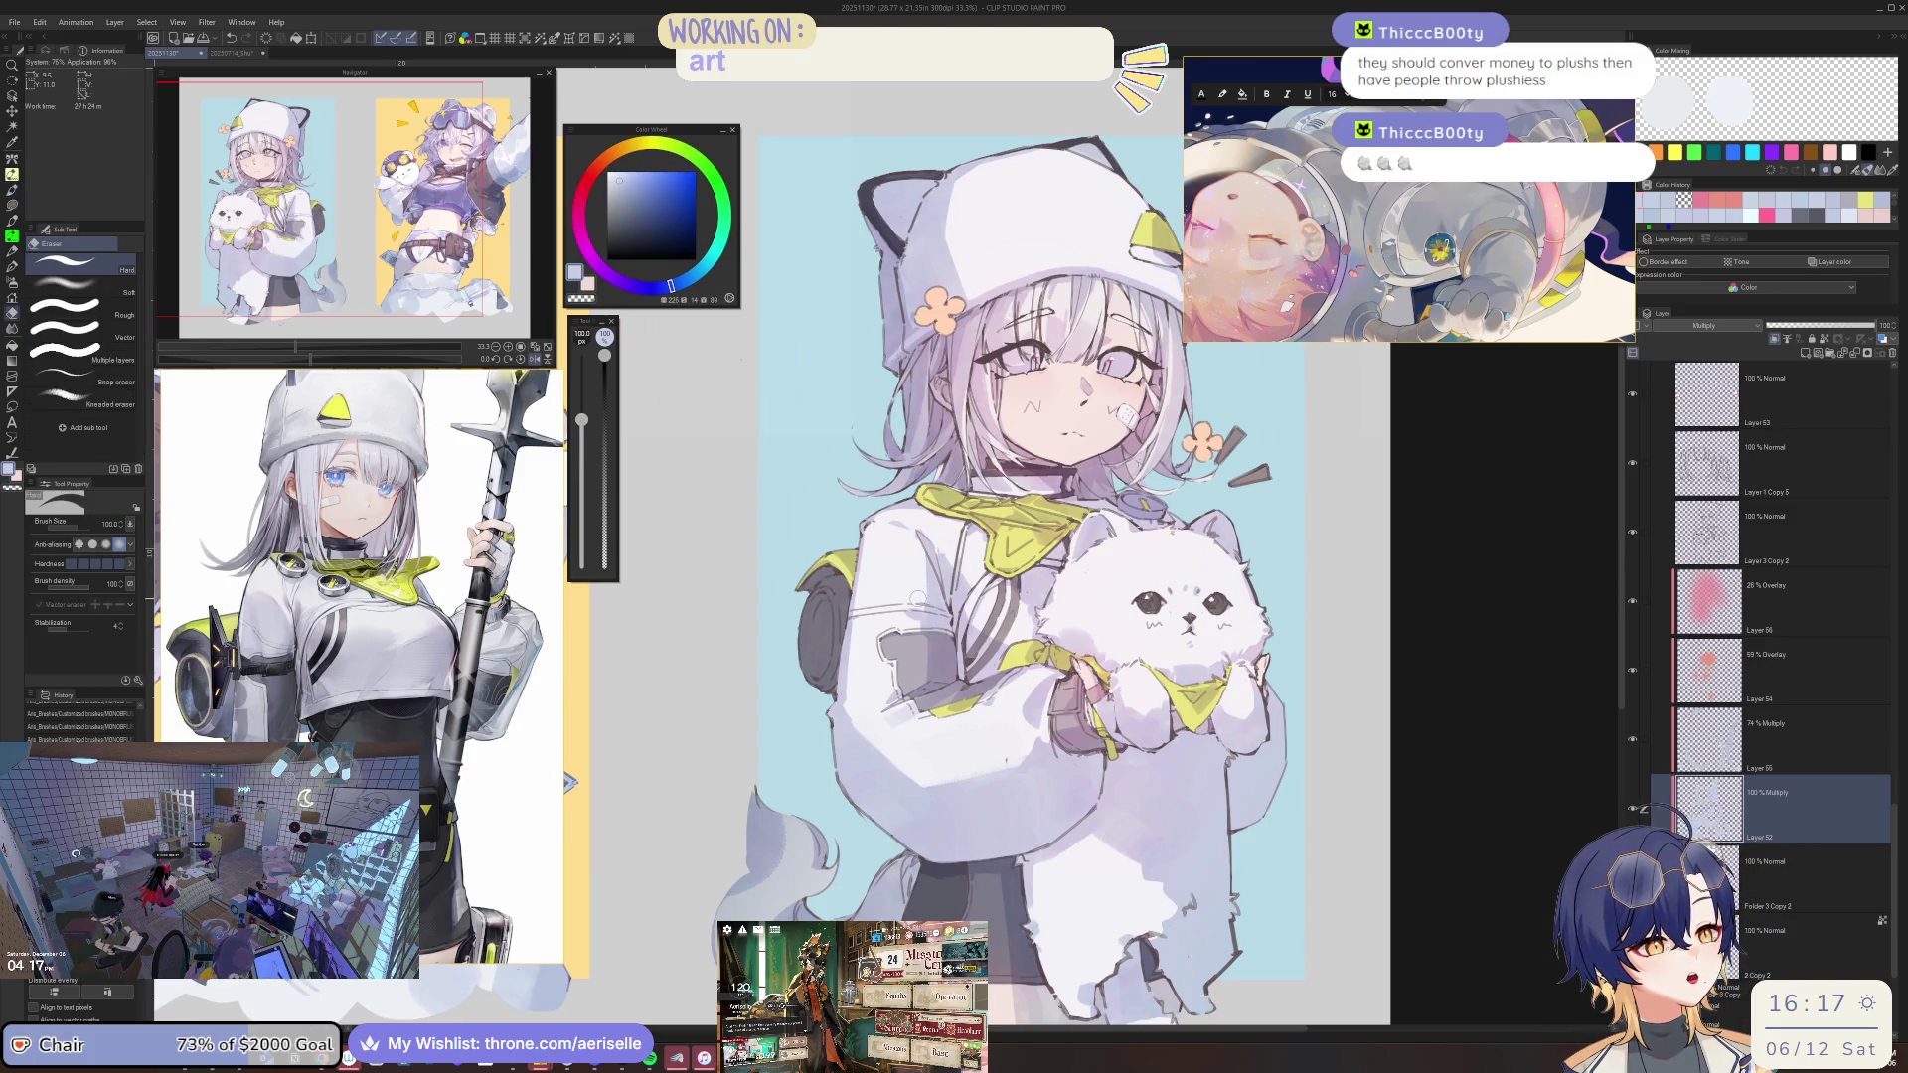
left_click_drag(915, 603, 935, 686)
key("bracketright")
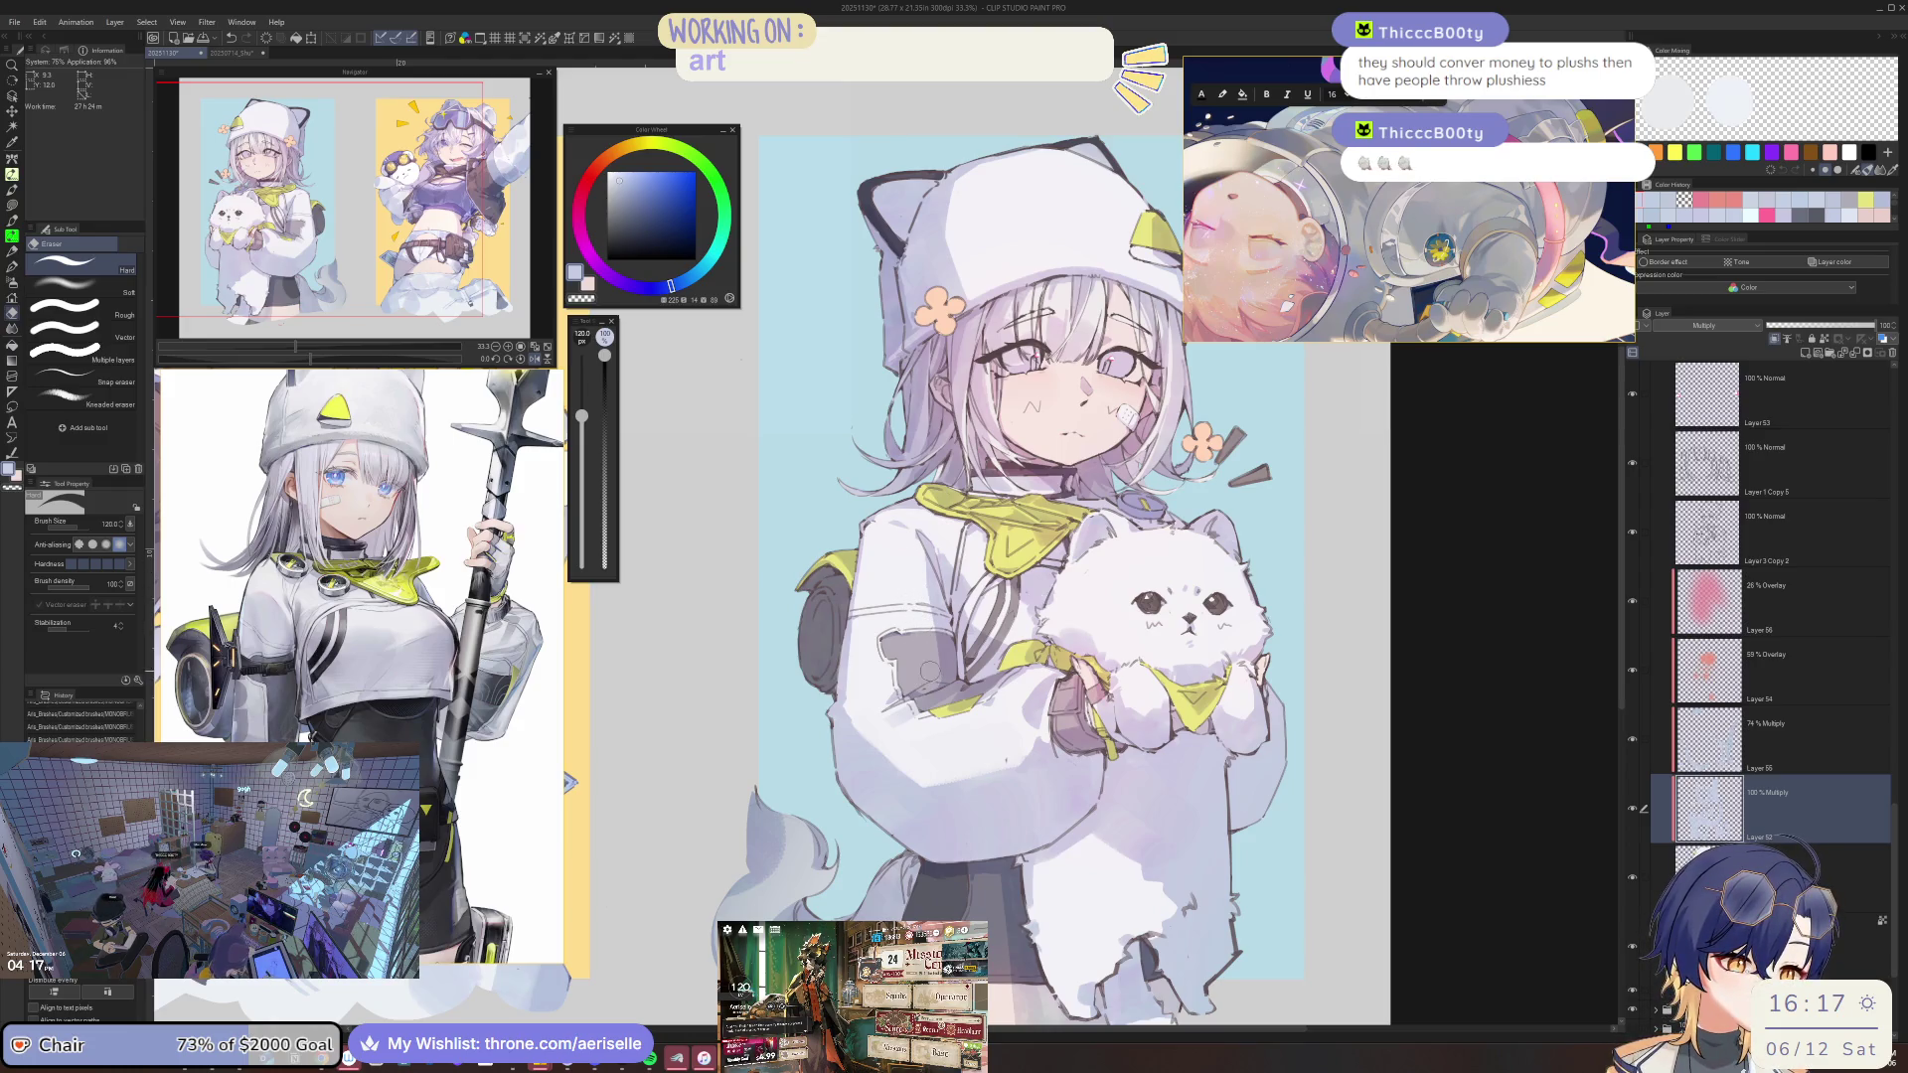
scroll(930, 636, "right", 5)
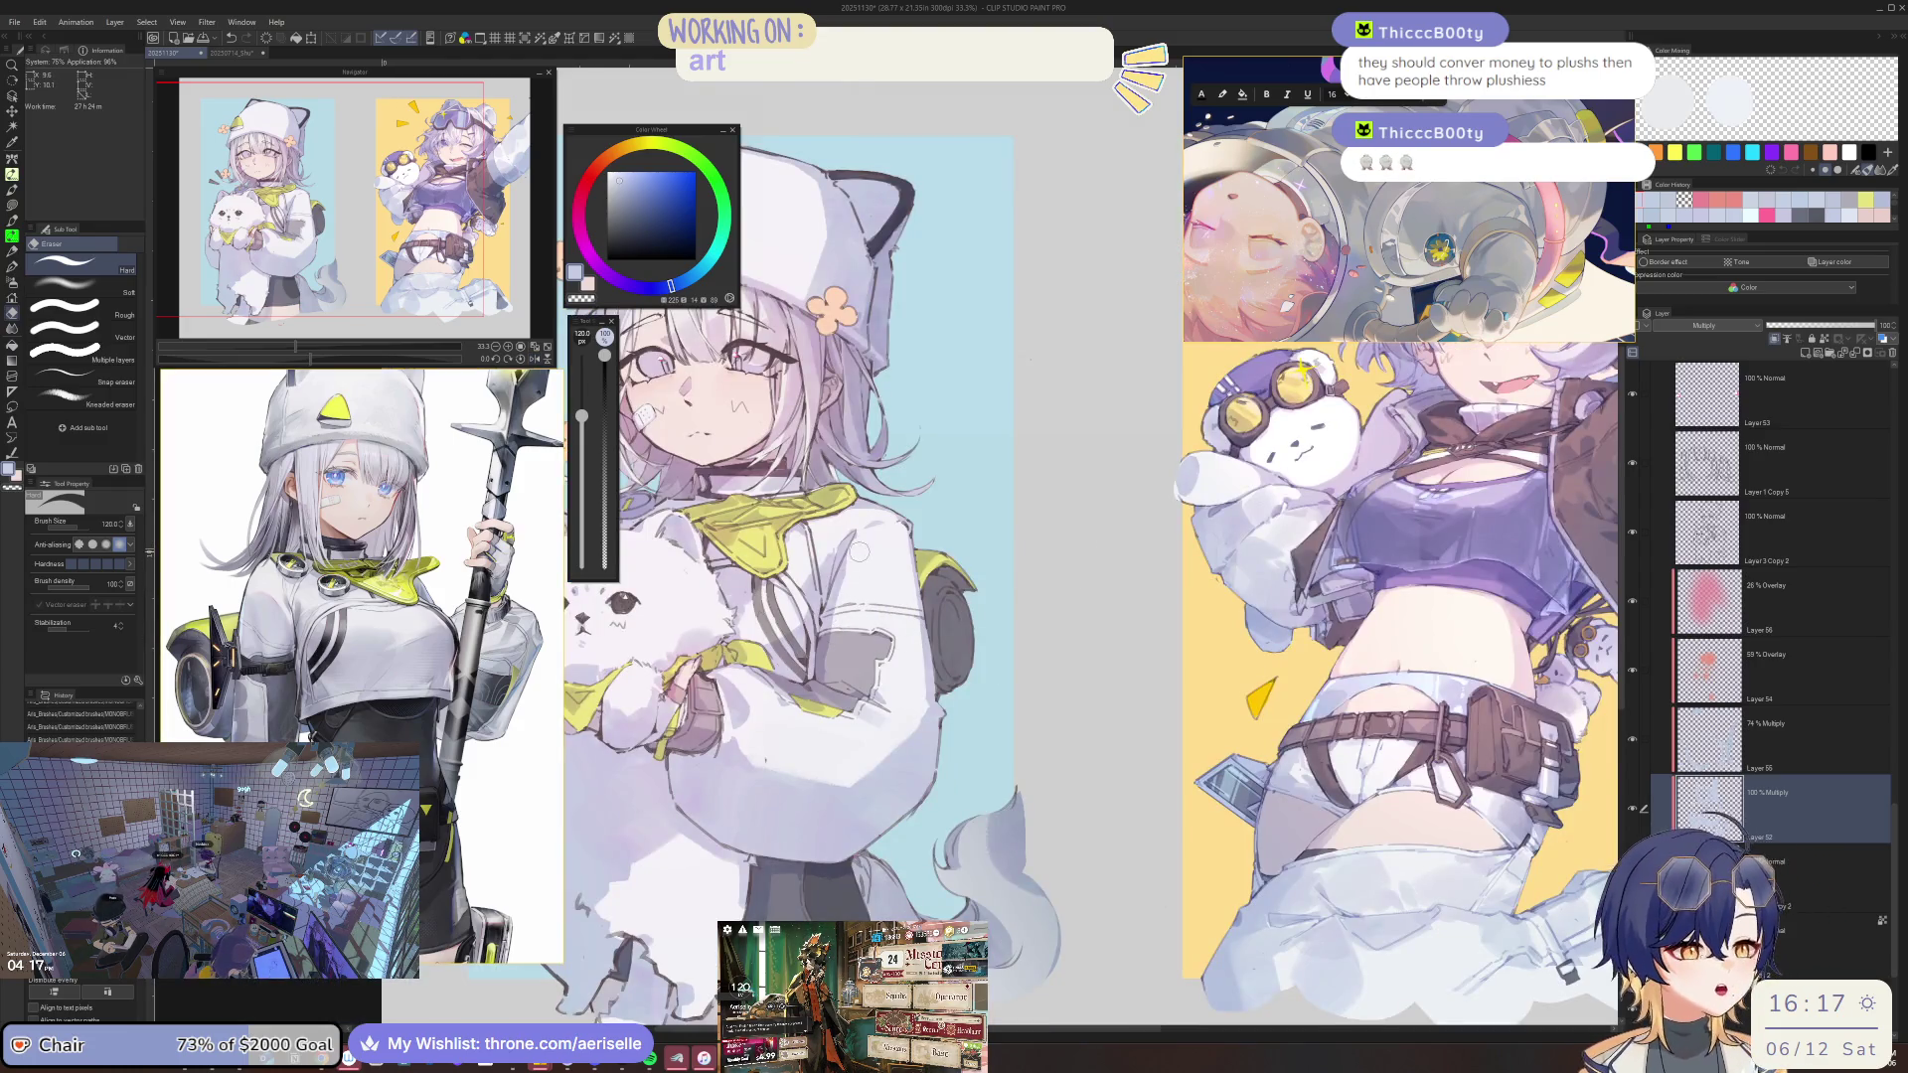
scroll(859, 558, "left", 3)
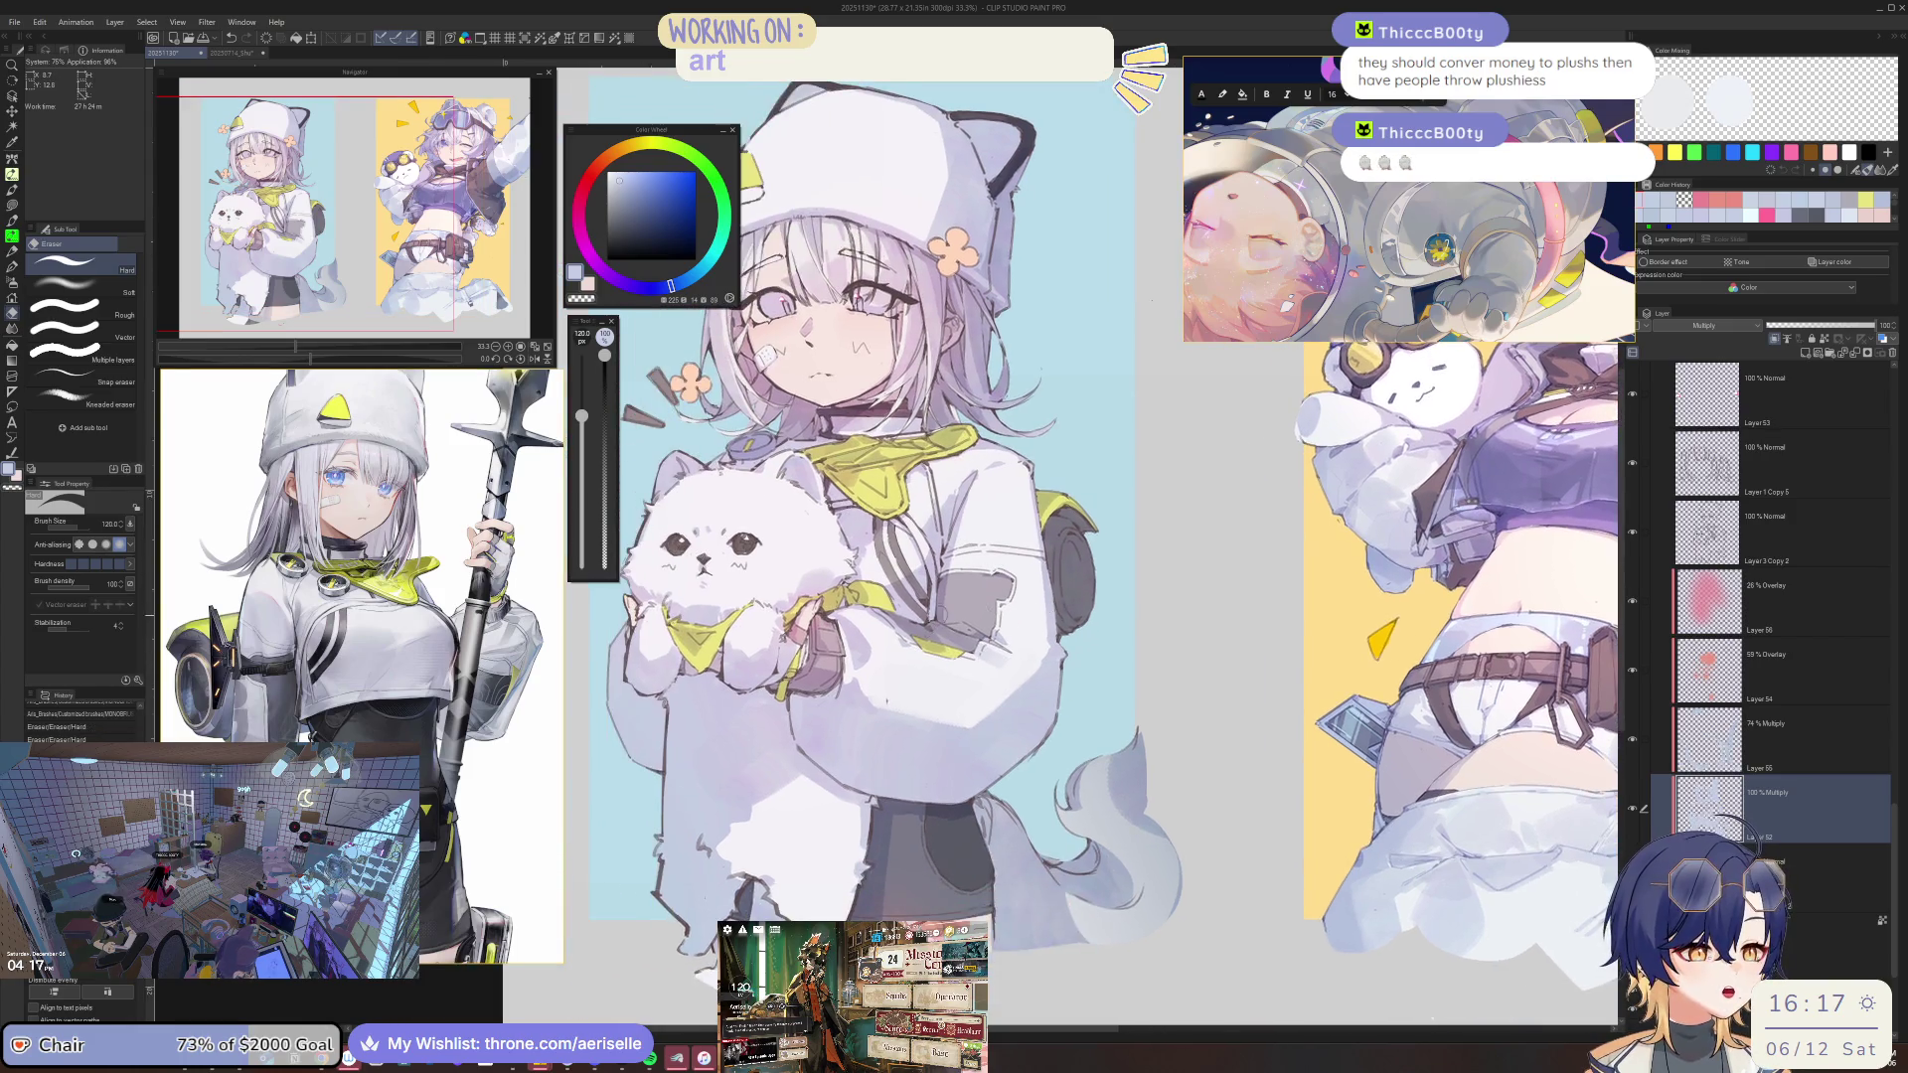
scroll(949, 618, "up", 2)
scroll(949, 618, "up", 1)
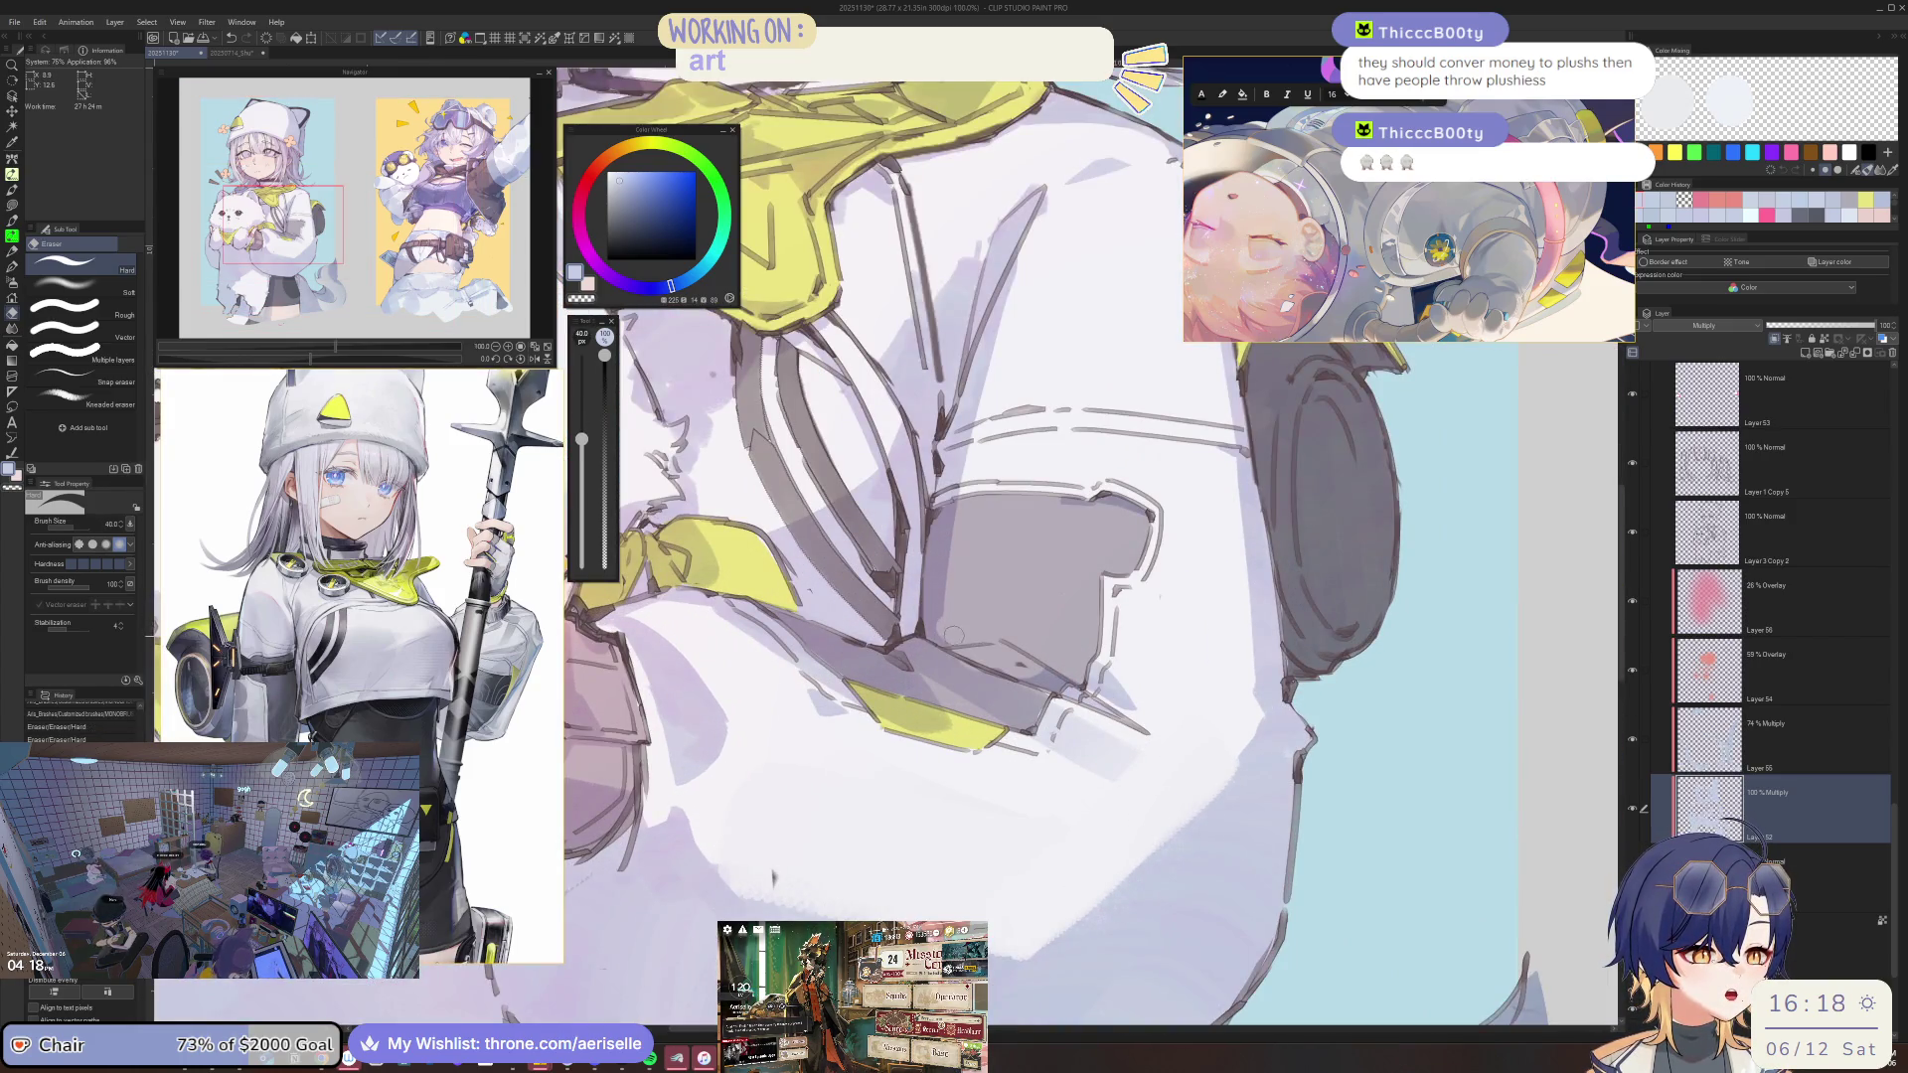
Tilt and zoom the view onto the jacket, then erase shading along the jacket's edge.
key("b")
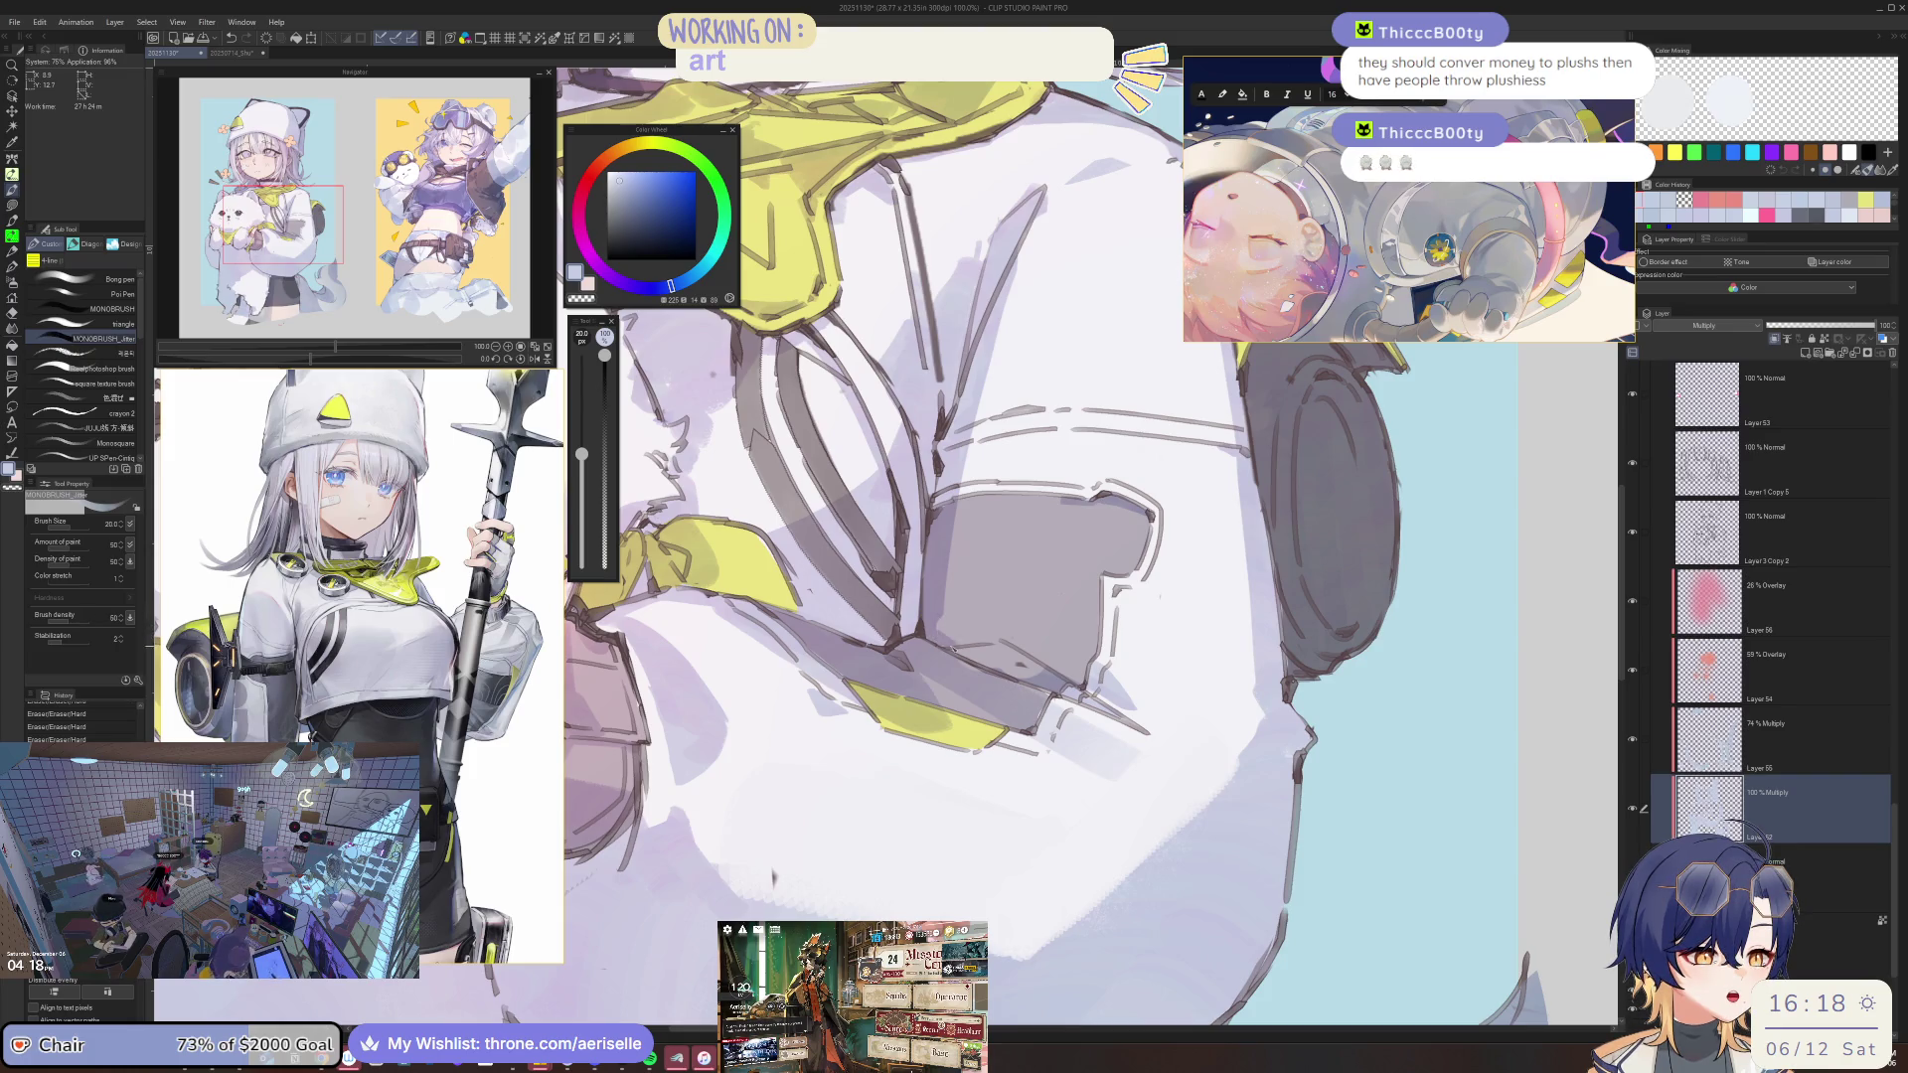
left_click_drag(773, 876, 1118, 809)
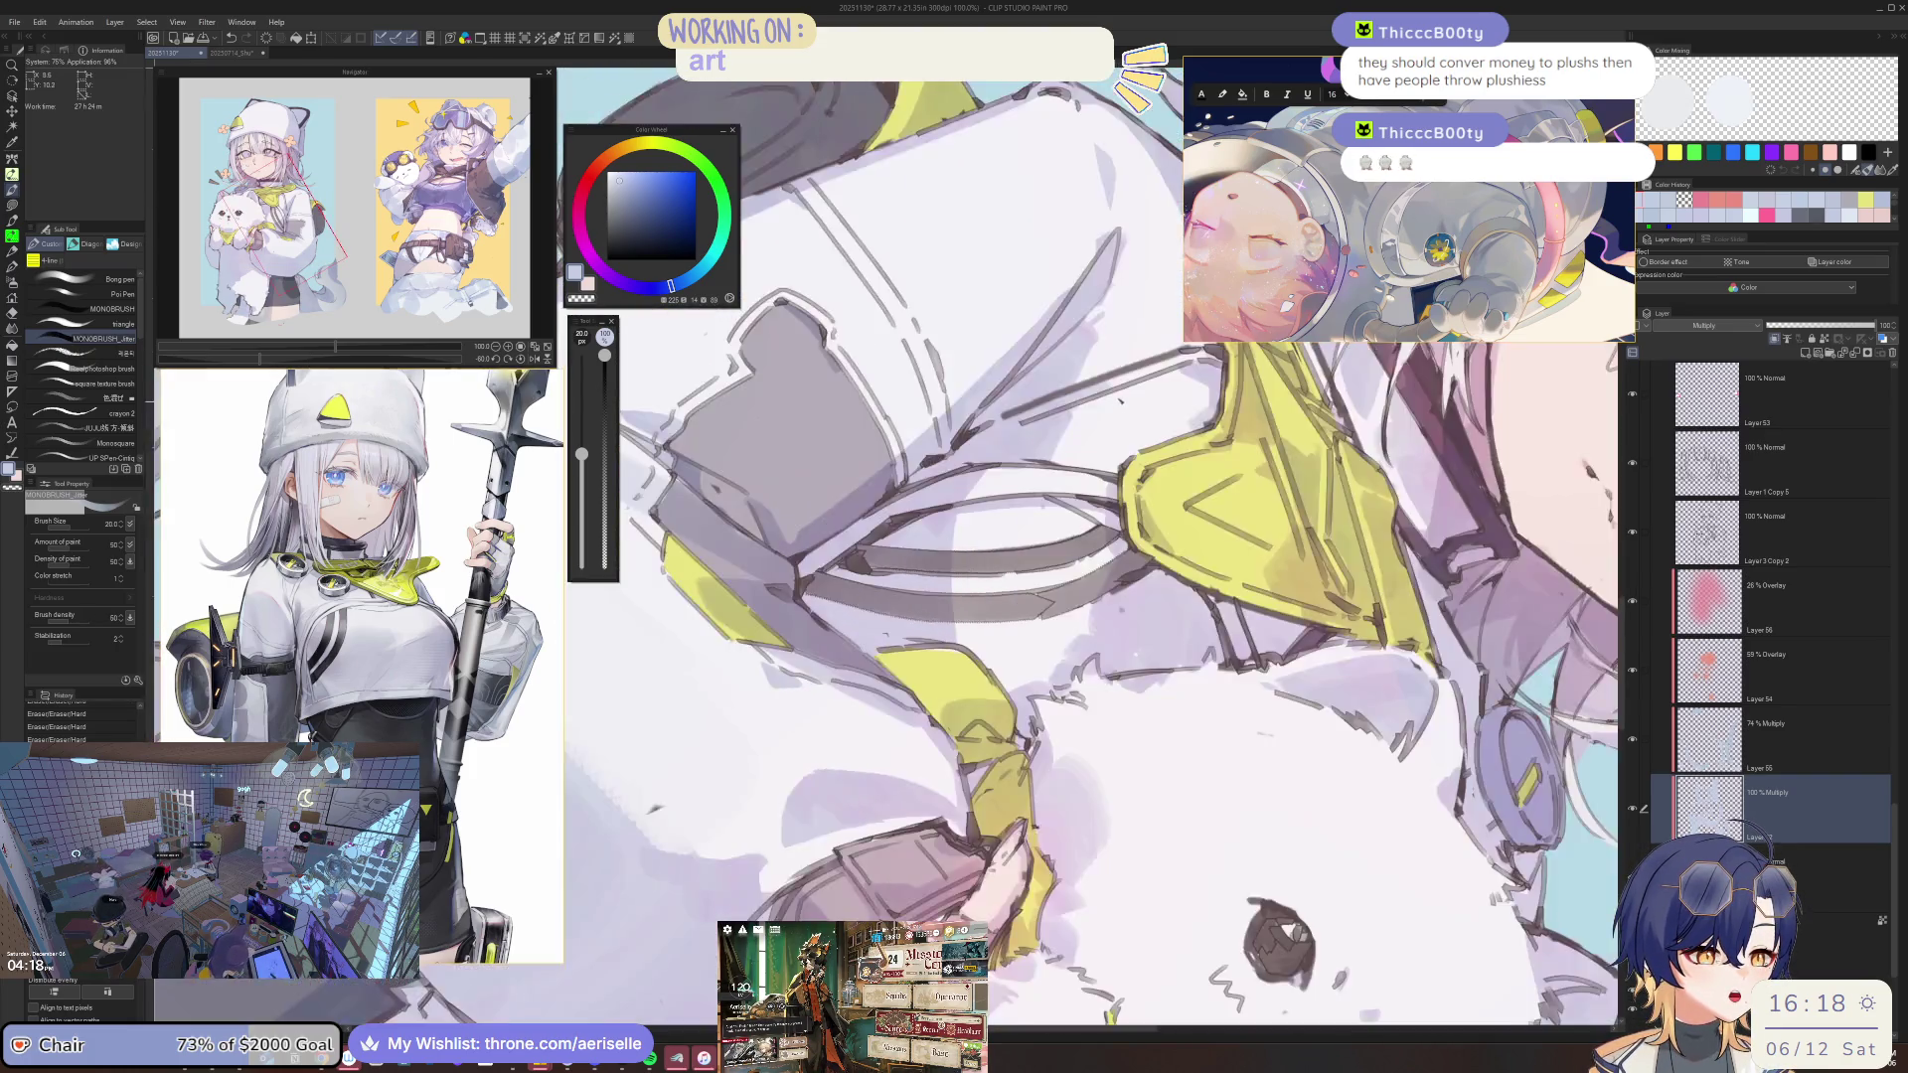
left_click_drag(1013, 512, 1168, 753)
key("bracketright")
key("bracketright")
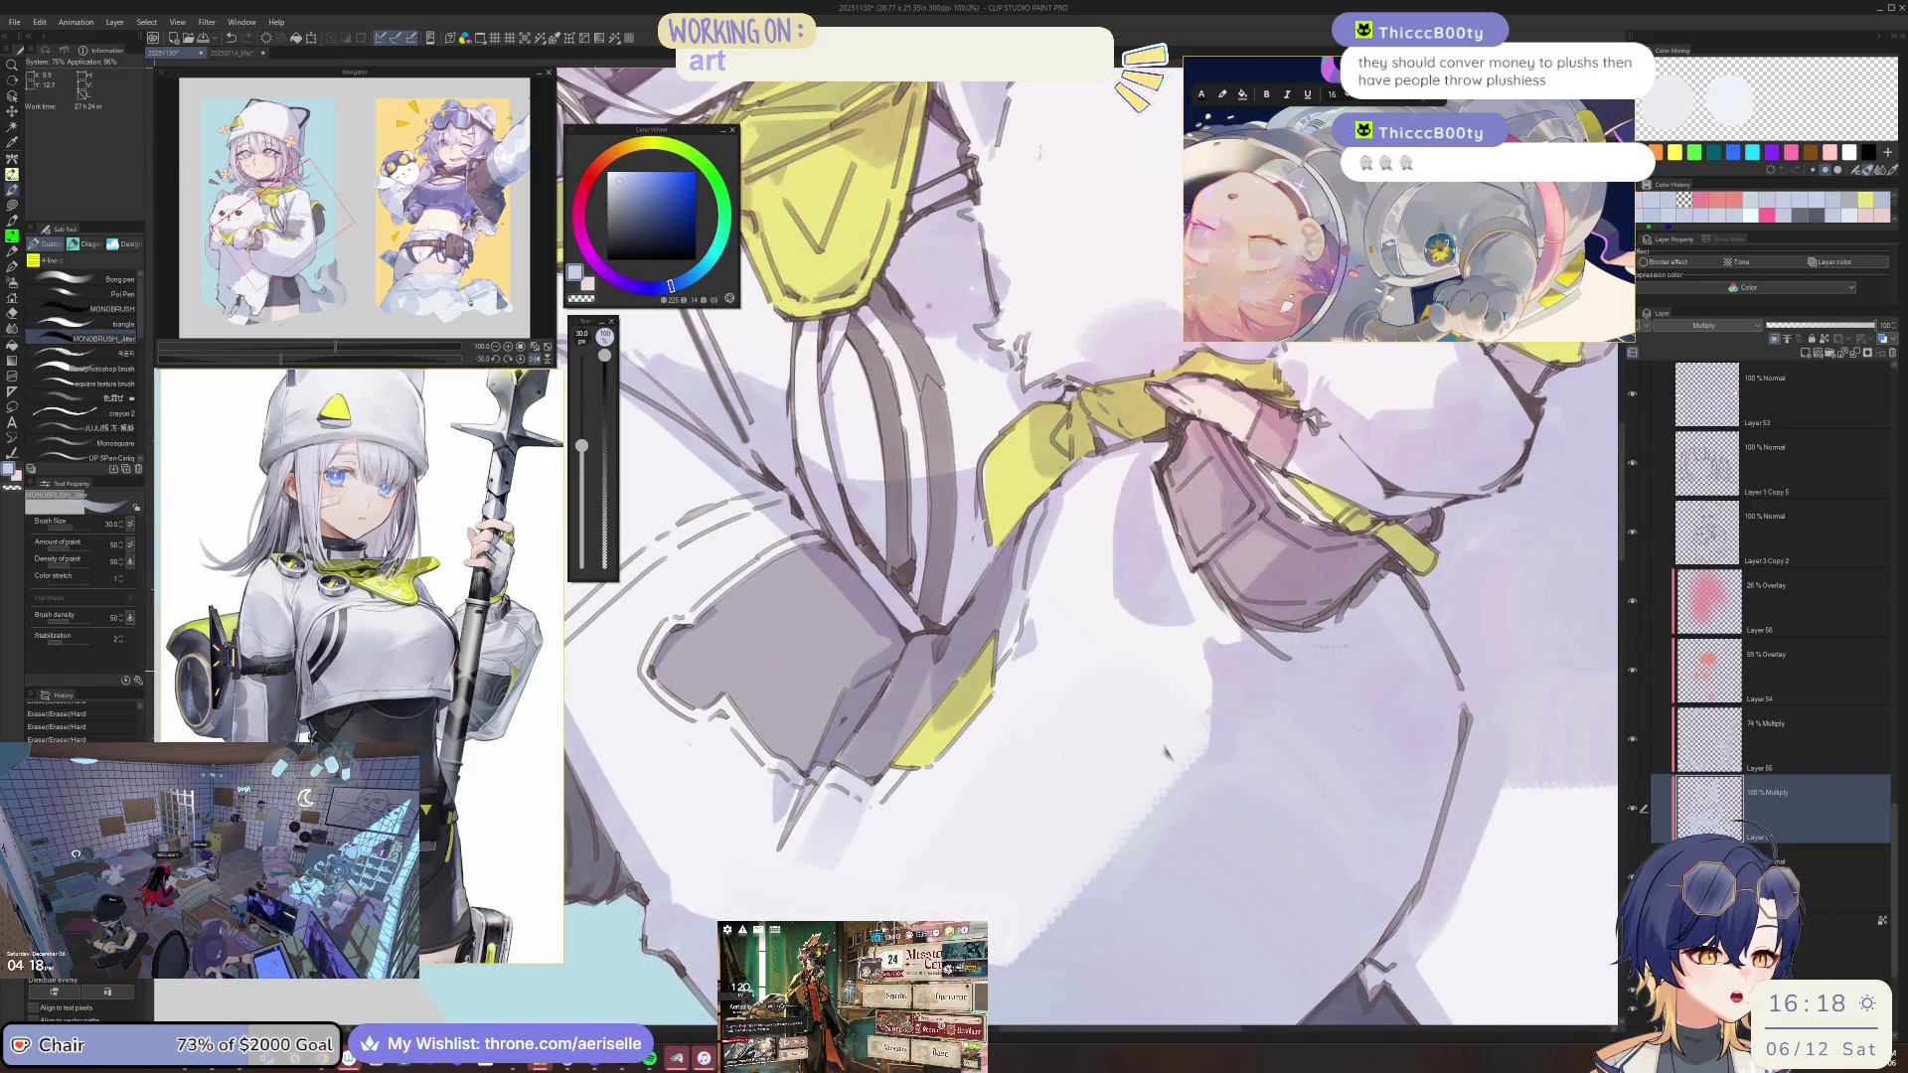
mouse_move(1168, 752)
left_mouse_down()
mouse_move(1066, 548)
mouse_move(805, 598)
left_mouse_up()
key("bracketleft")
key("bracketleft")
key("bracketleft")
key("bracketleft")
key("bracketleft")
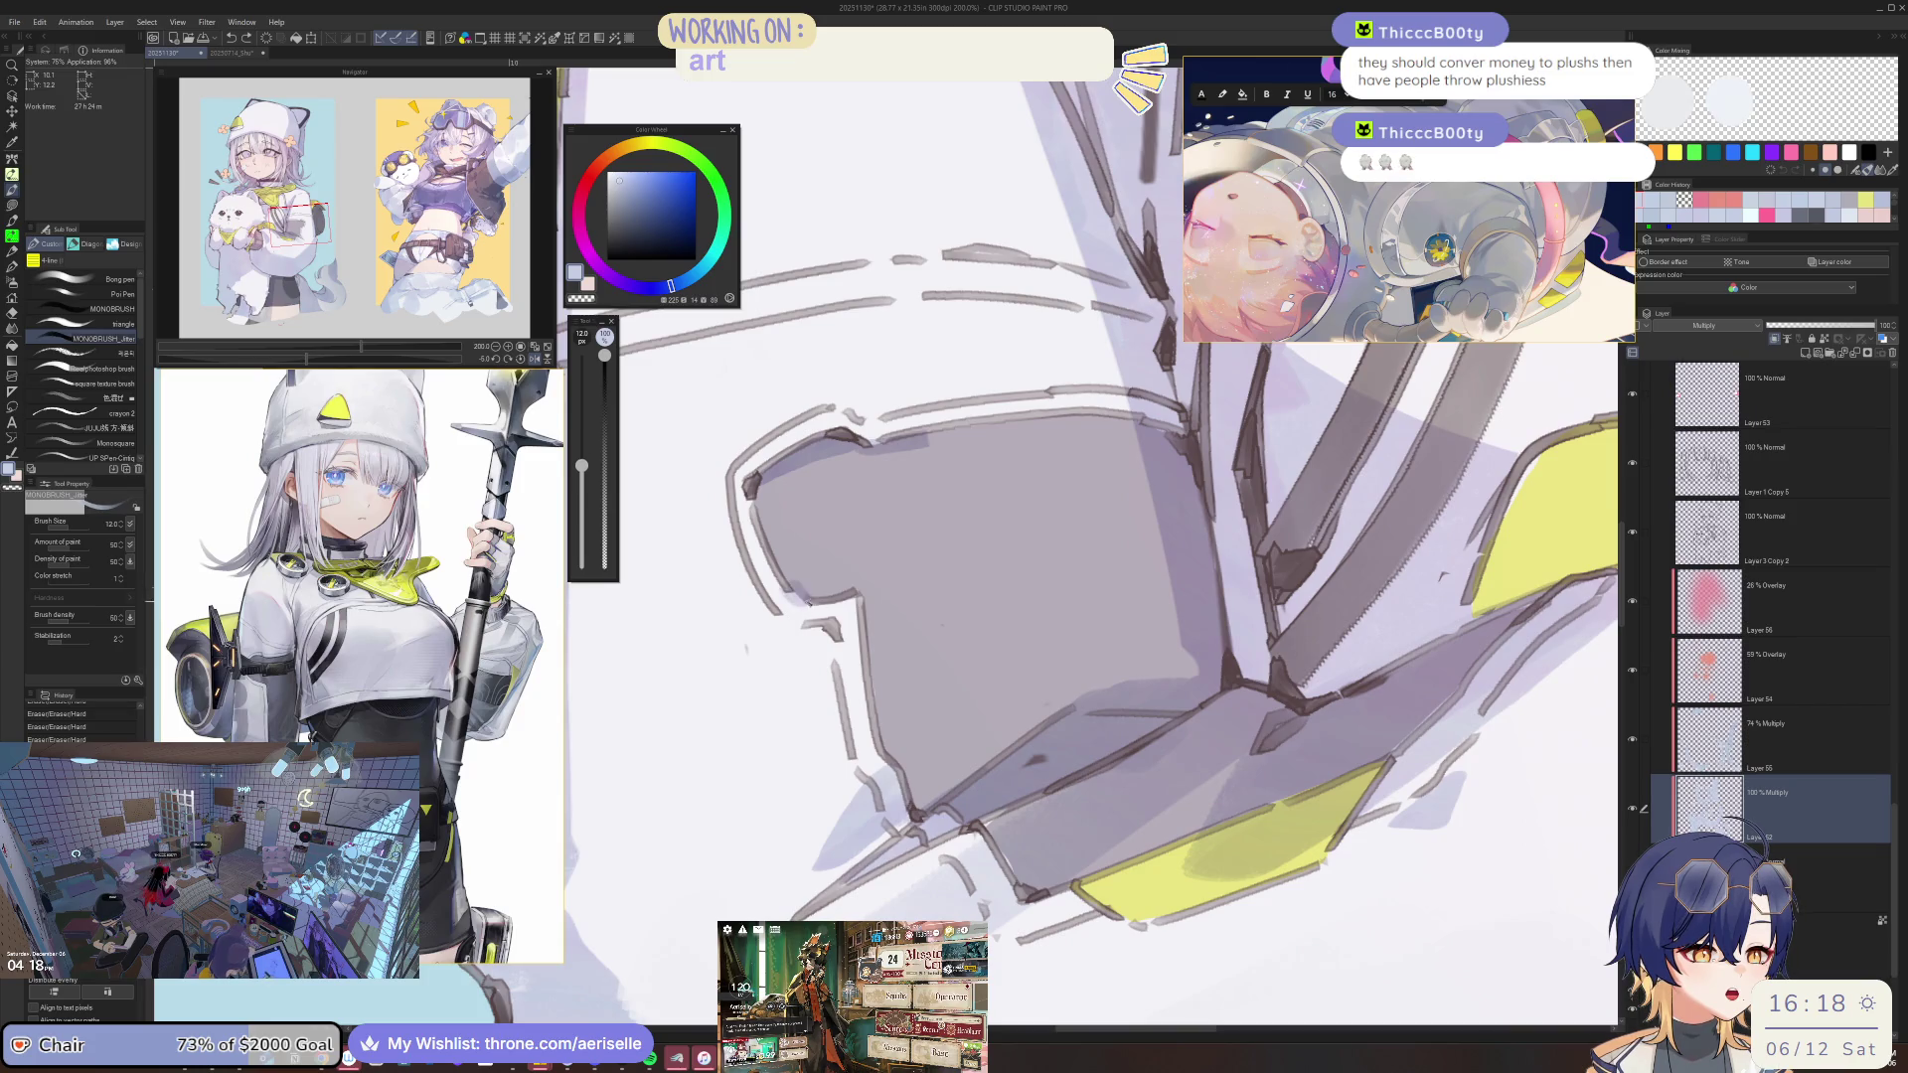
left_click_drag(826, 602, 793, 562)
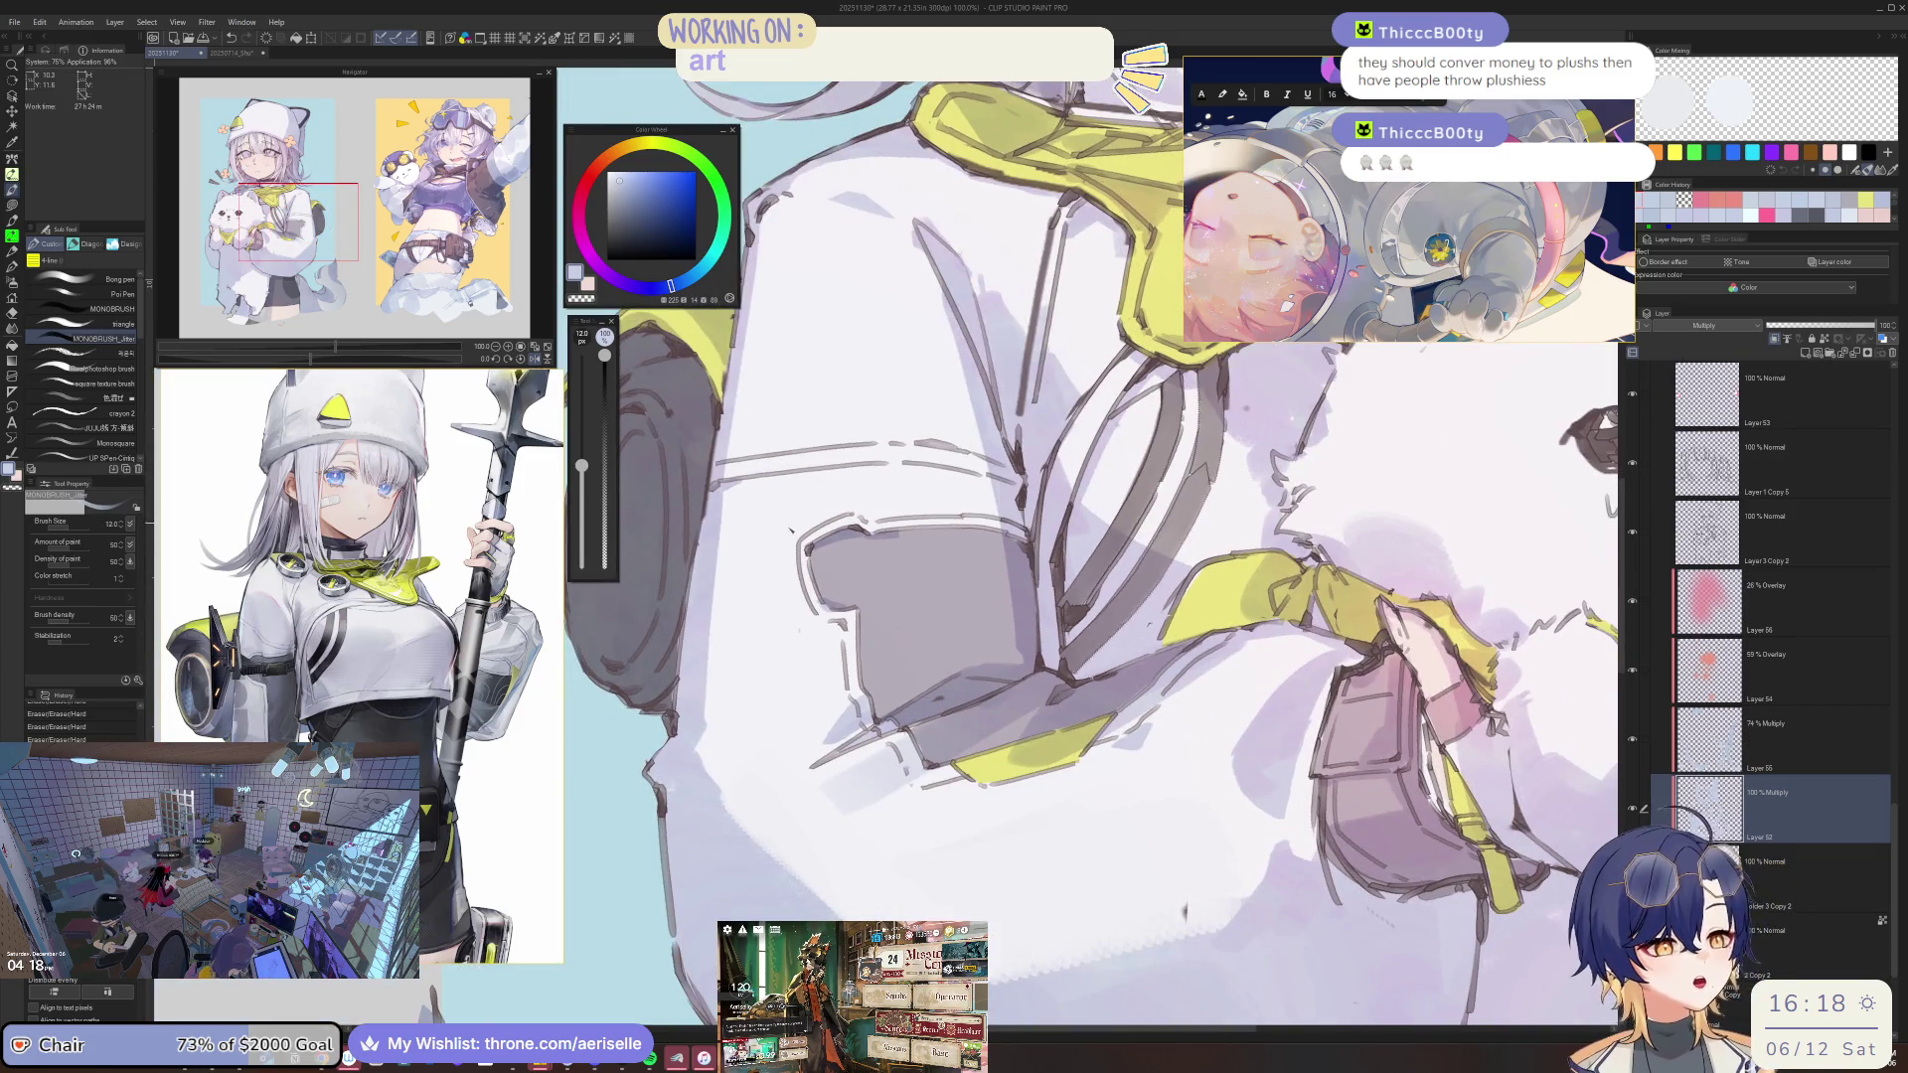
key("e")
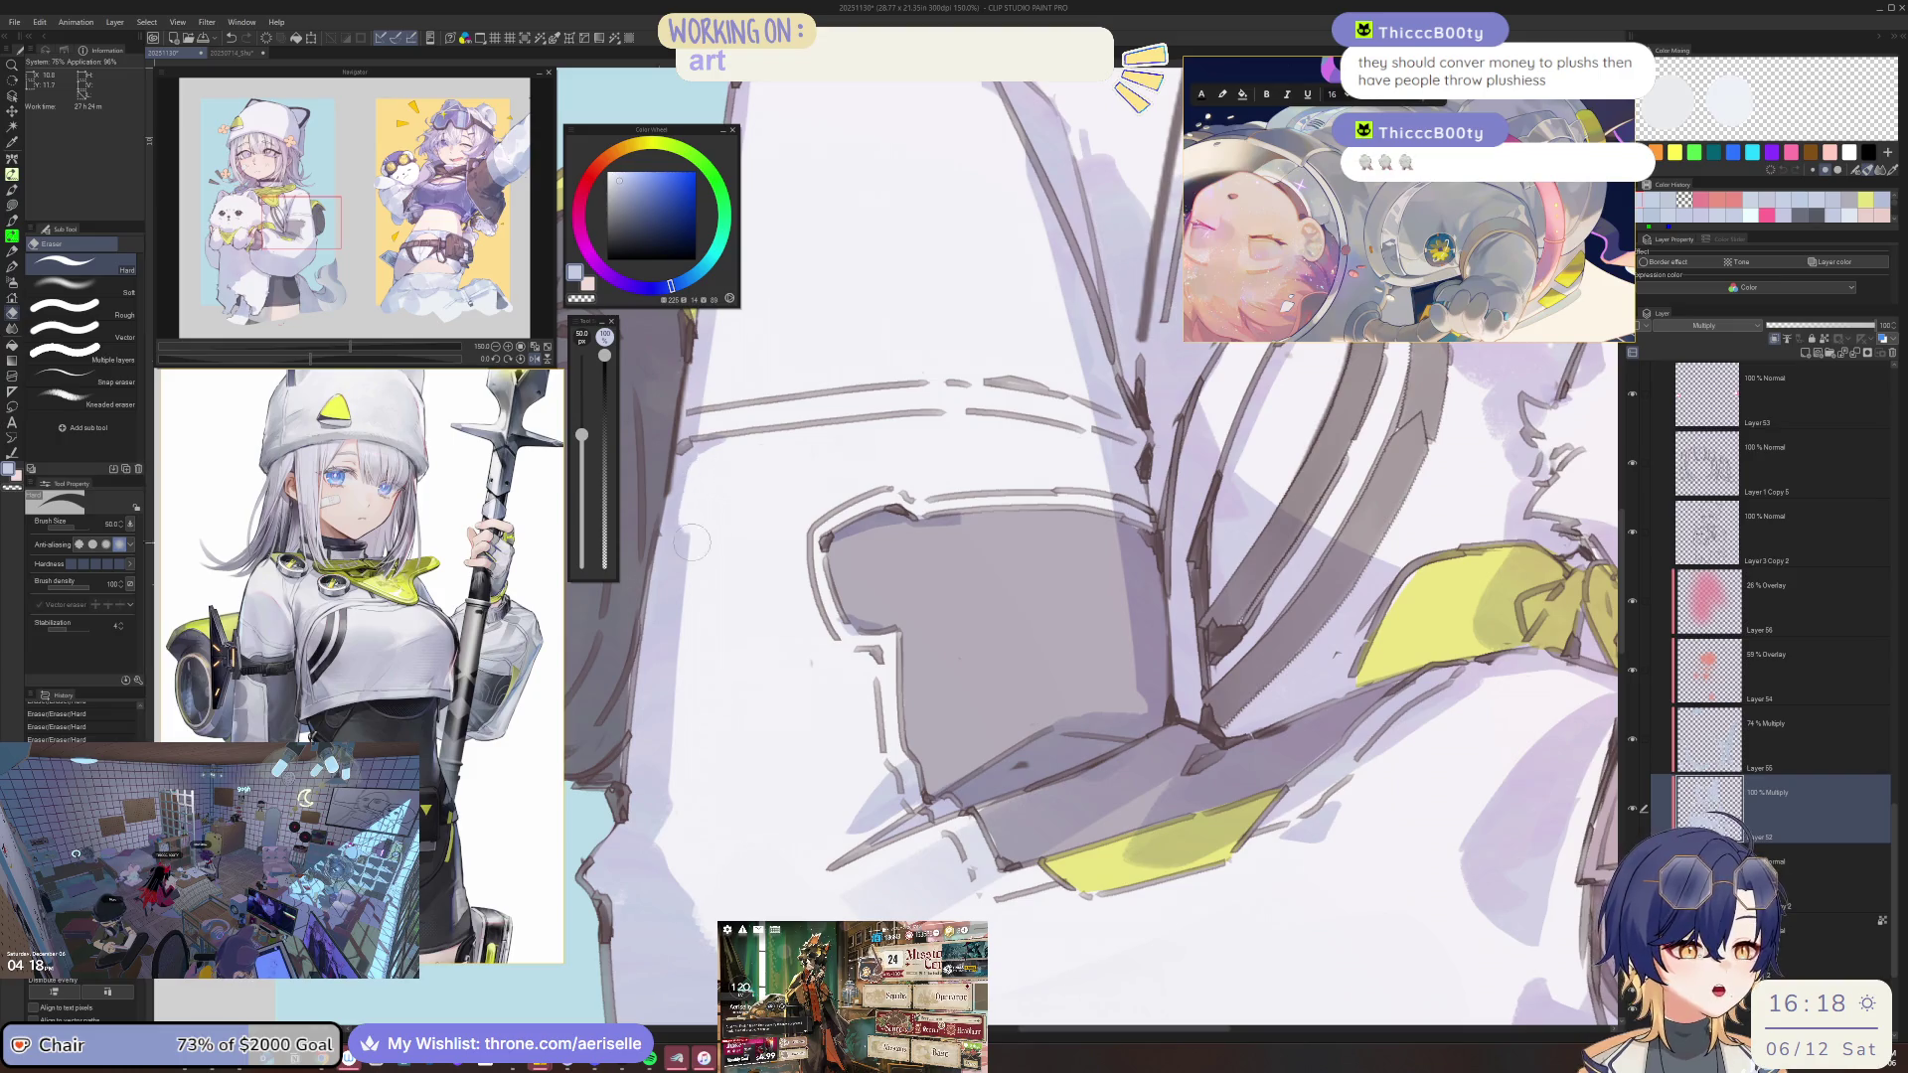
left_click_drag(705, 564, 686, 875)
mouse_move(676, 795)
left_mouse_down()
mouse_move(692, 541)
mouse_move(676, 845)
left_mouse_up()
Lighten the jacket shading near the backpack with a larger eraser.
scroll(988, 835, "down", 4)
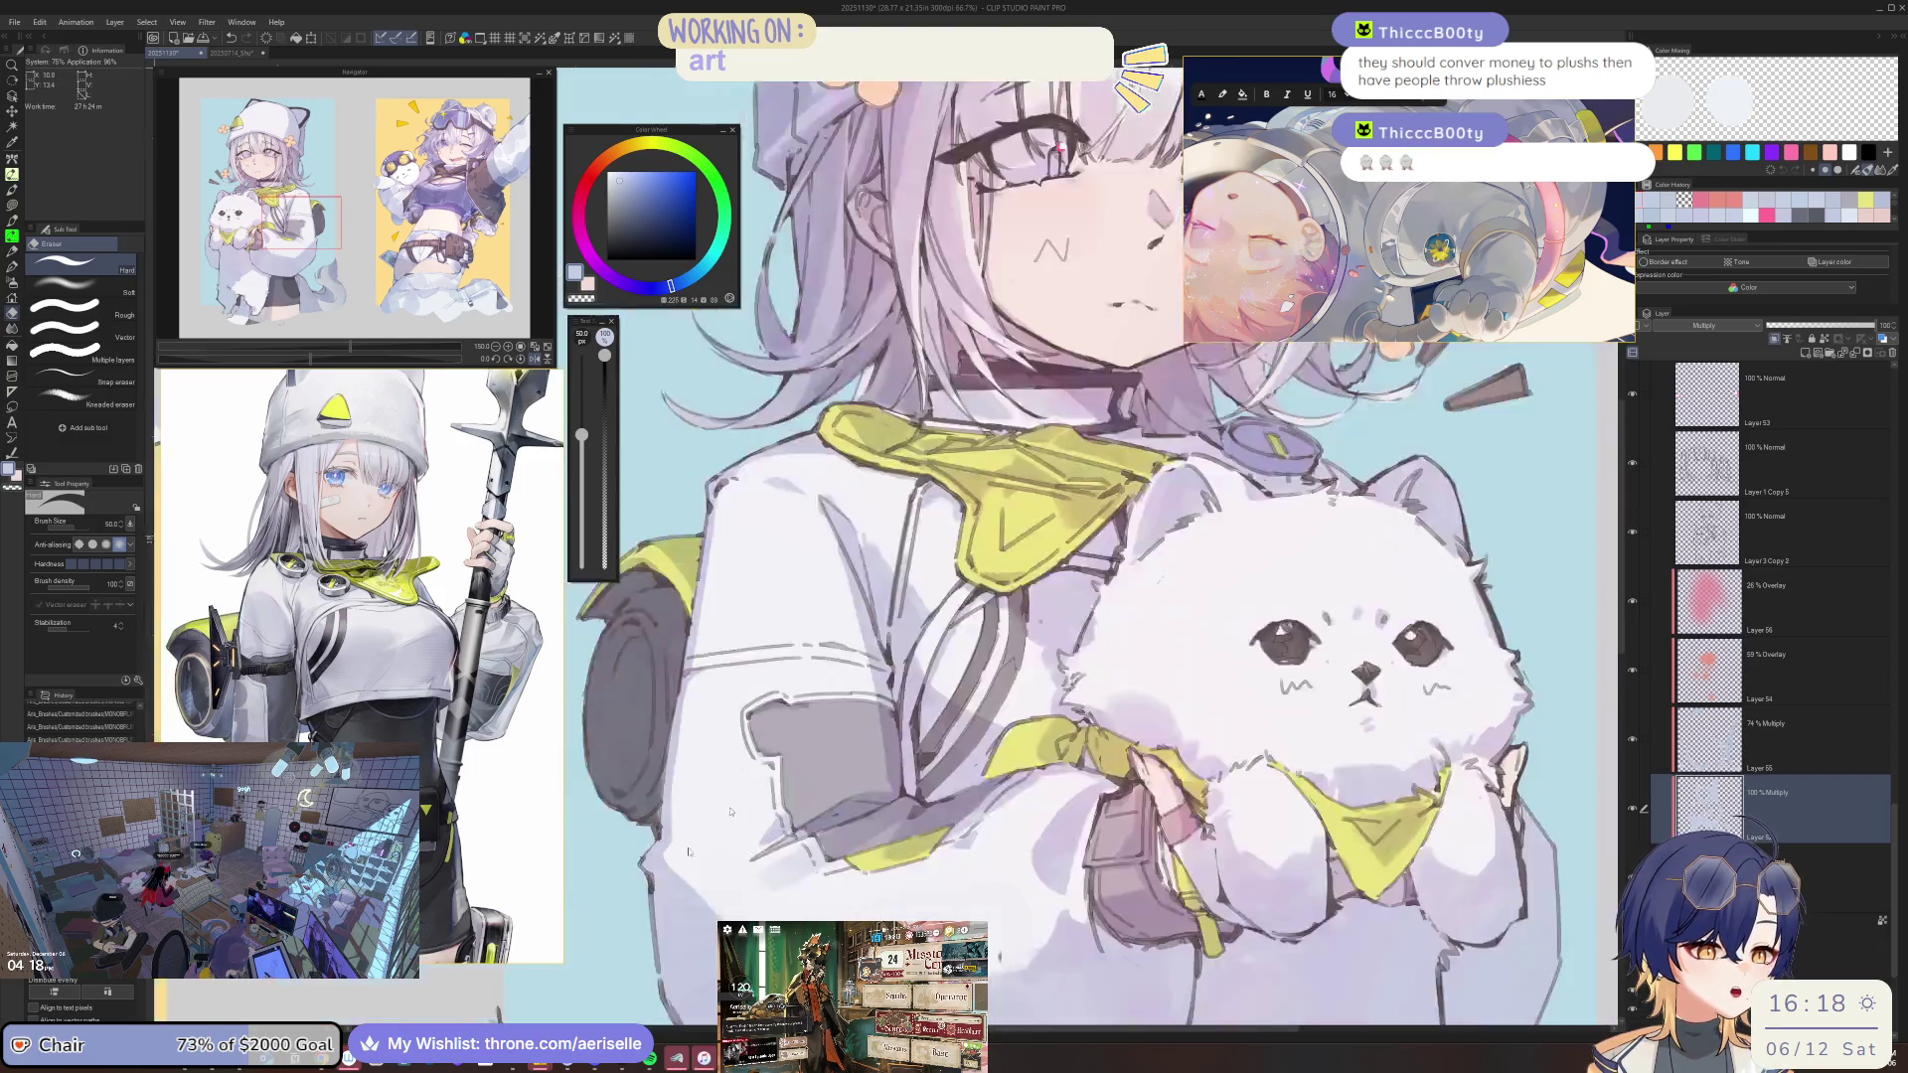
scroll(989, 835, "up", 2)
scroll(974, 755, "up", 1)
scroll(948, 618, "up", 1)
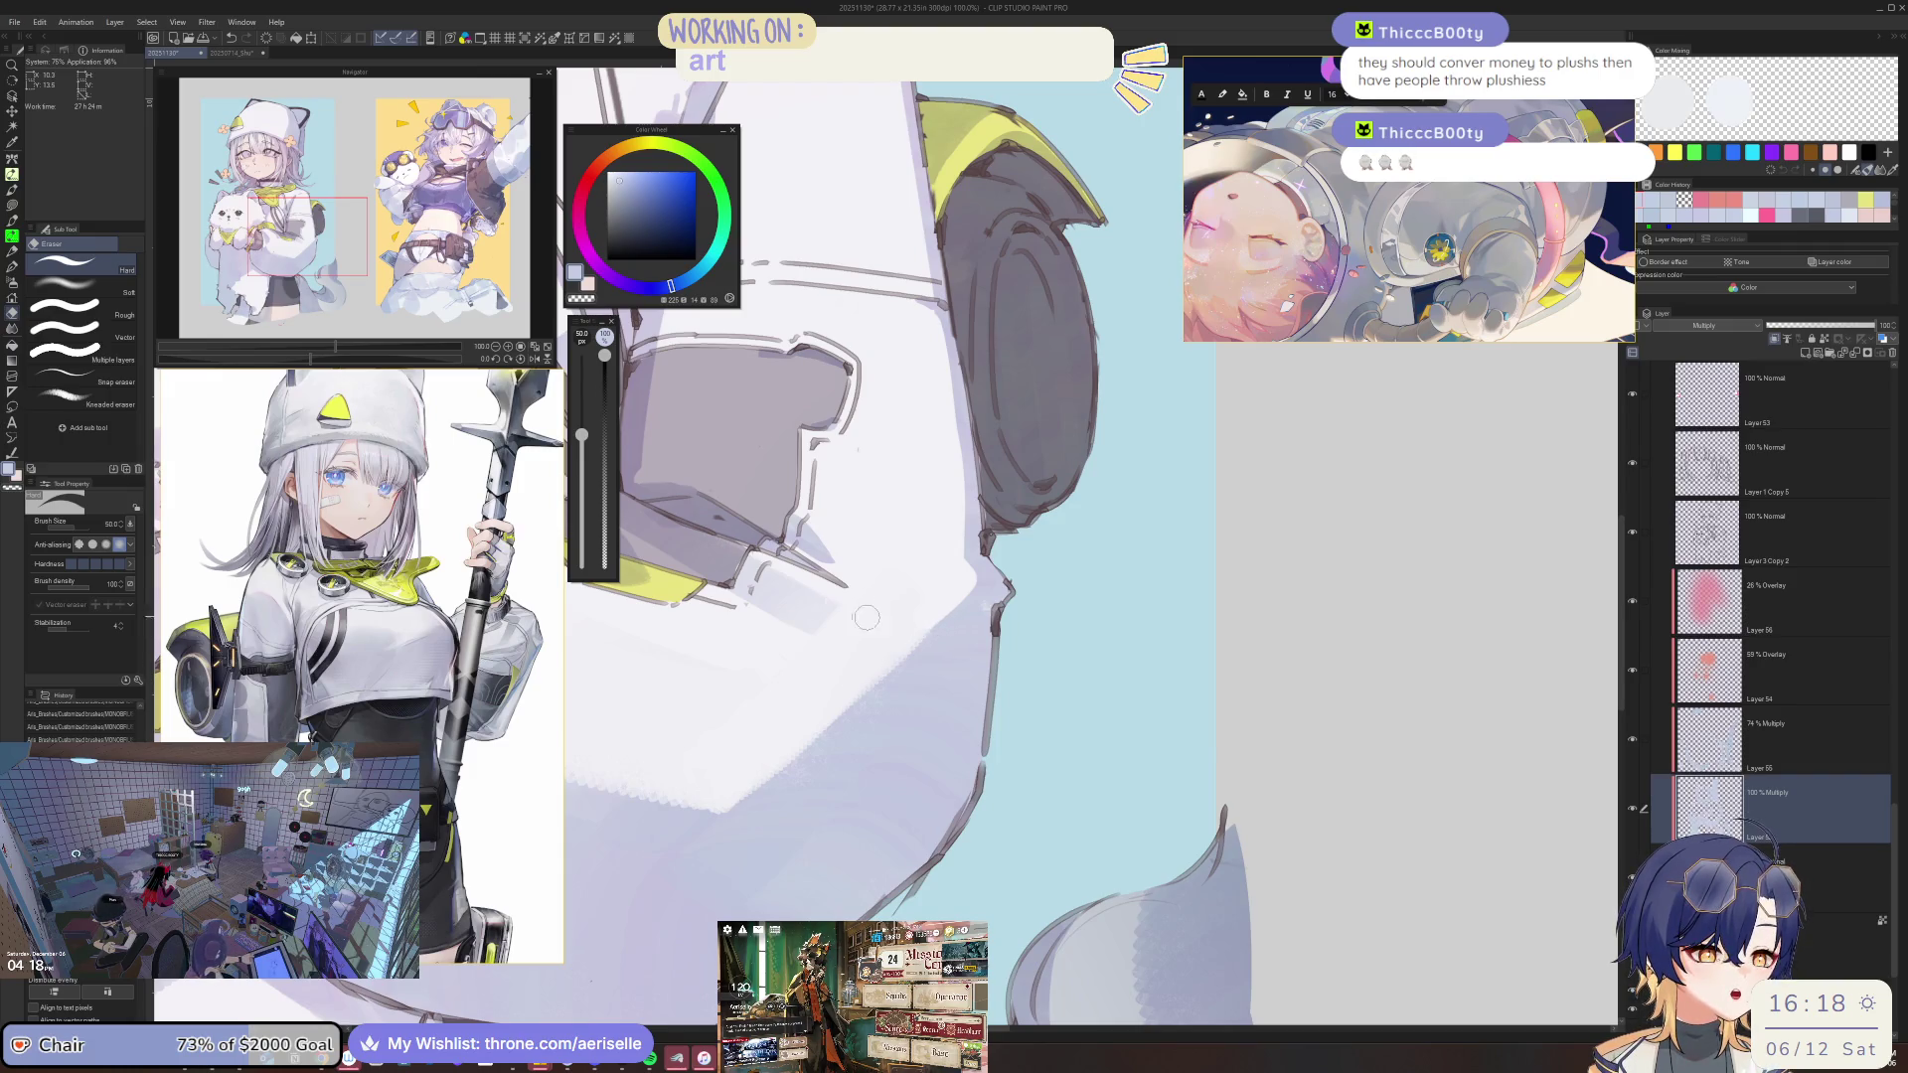
key("bracketright")
key("bracketright")
key("bracketright")
left_click_drag(919, 601, 875, 674)
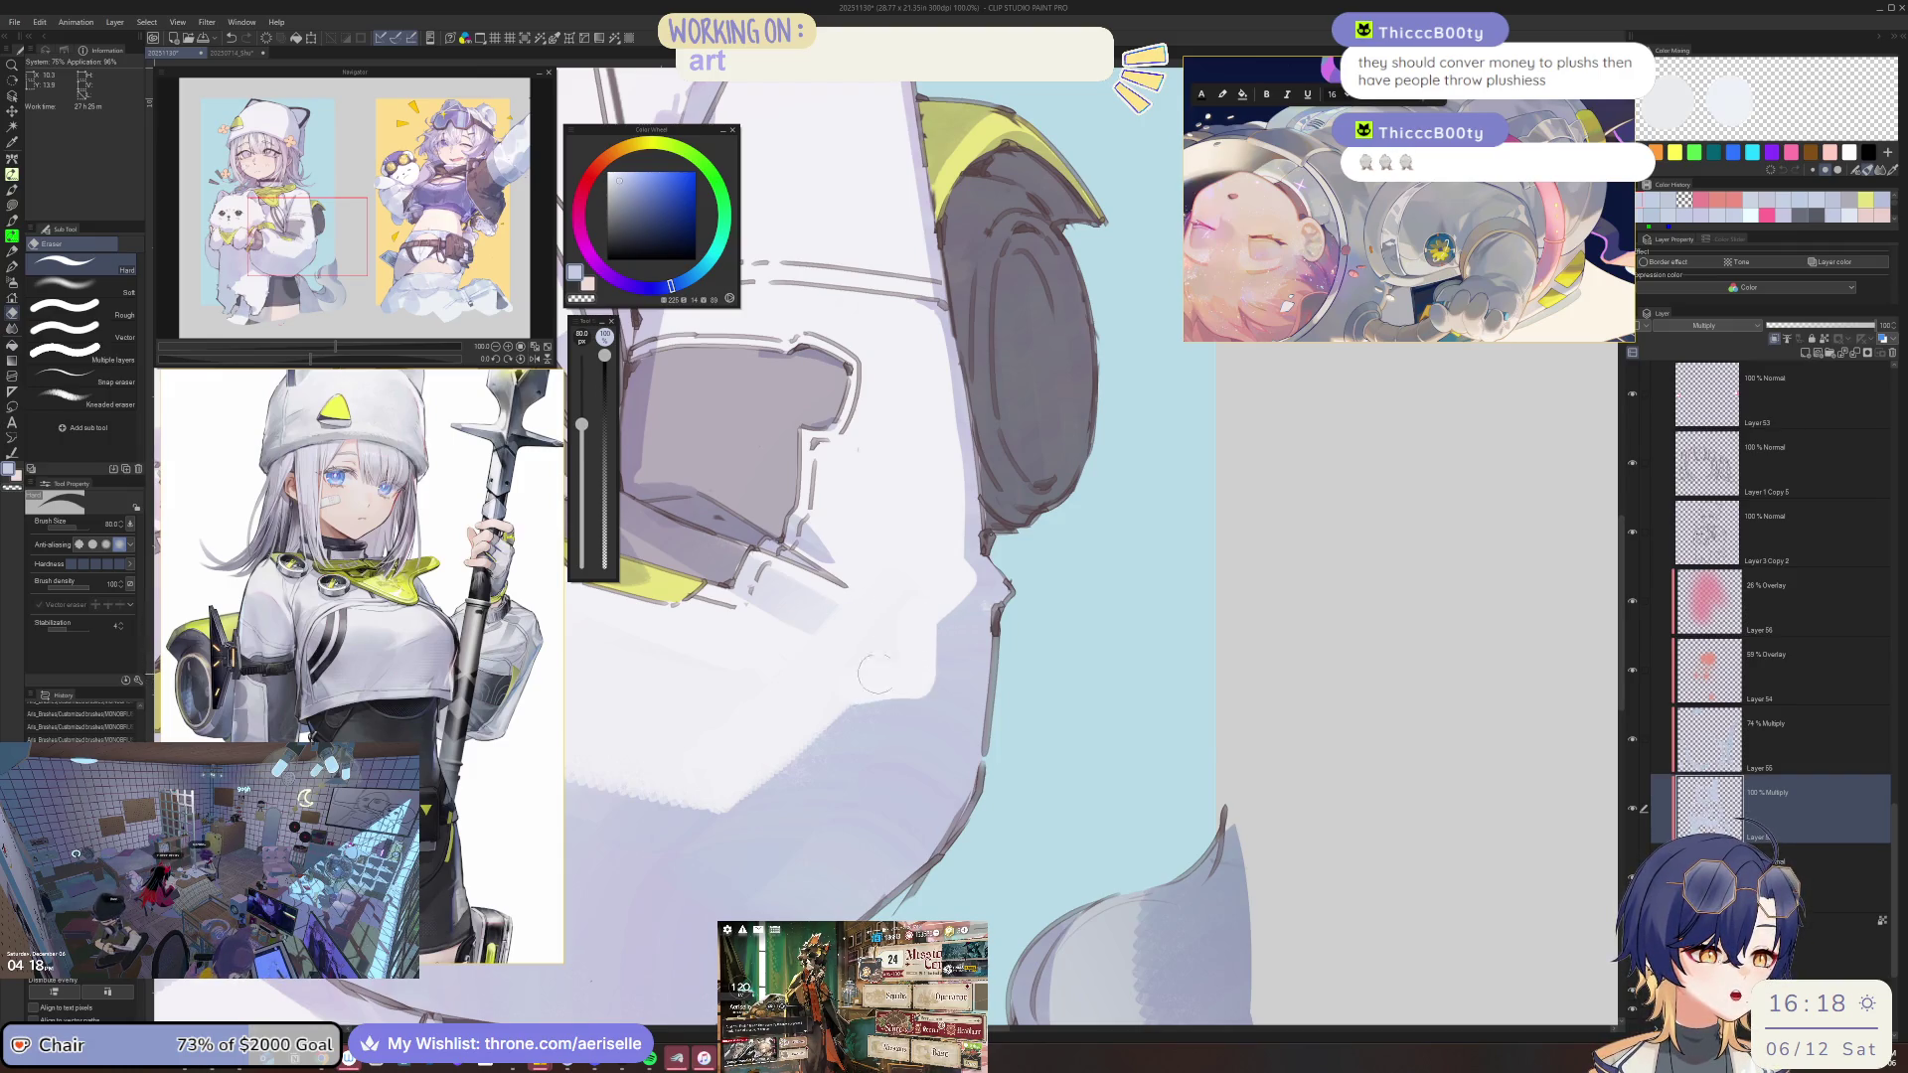
scroll(875, 674, "down", 3)
scroll(875, 674, "down", 3)
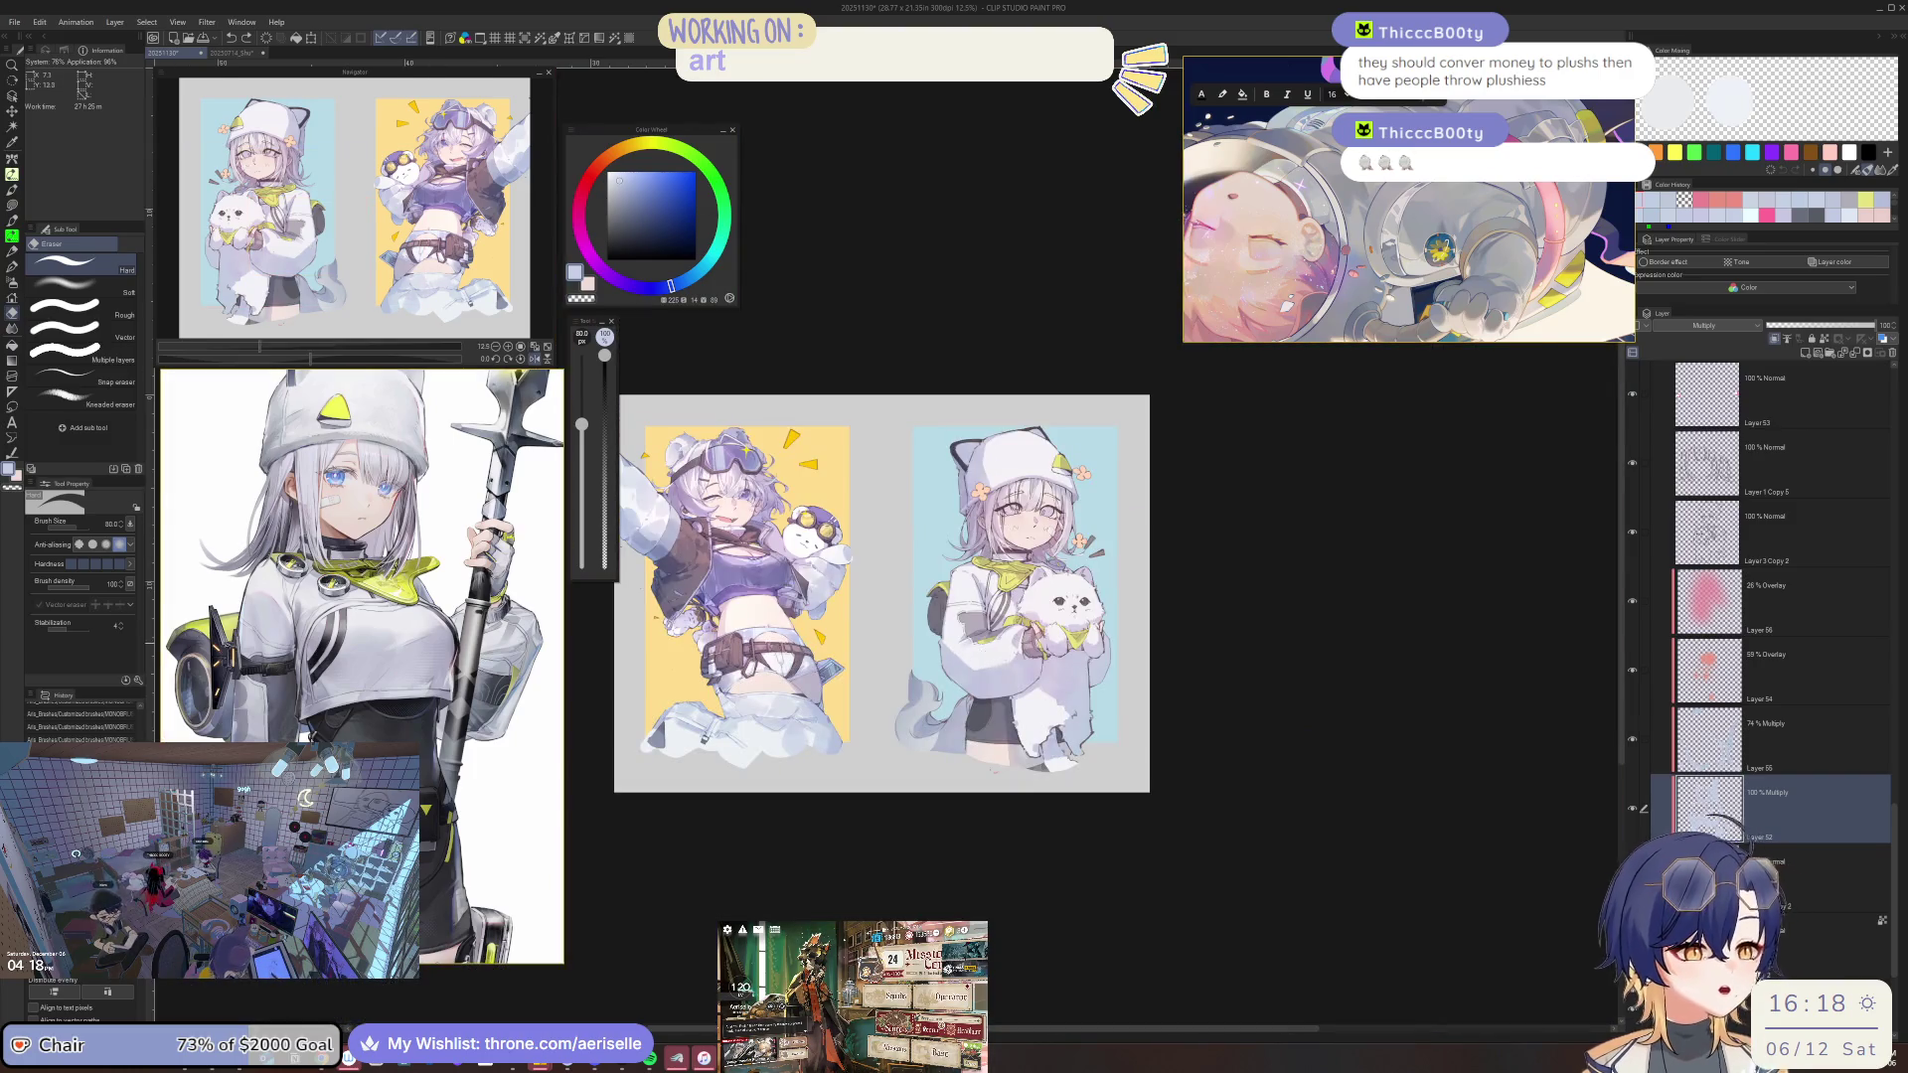
Bring the girl's face into view and dab out small spots of shading.
scroll(998, 624, "up", 4)
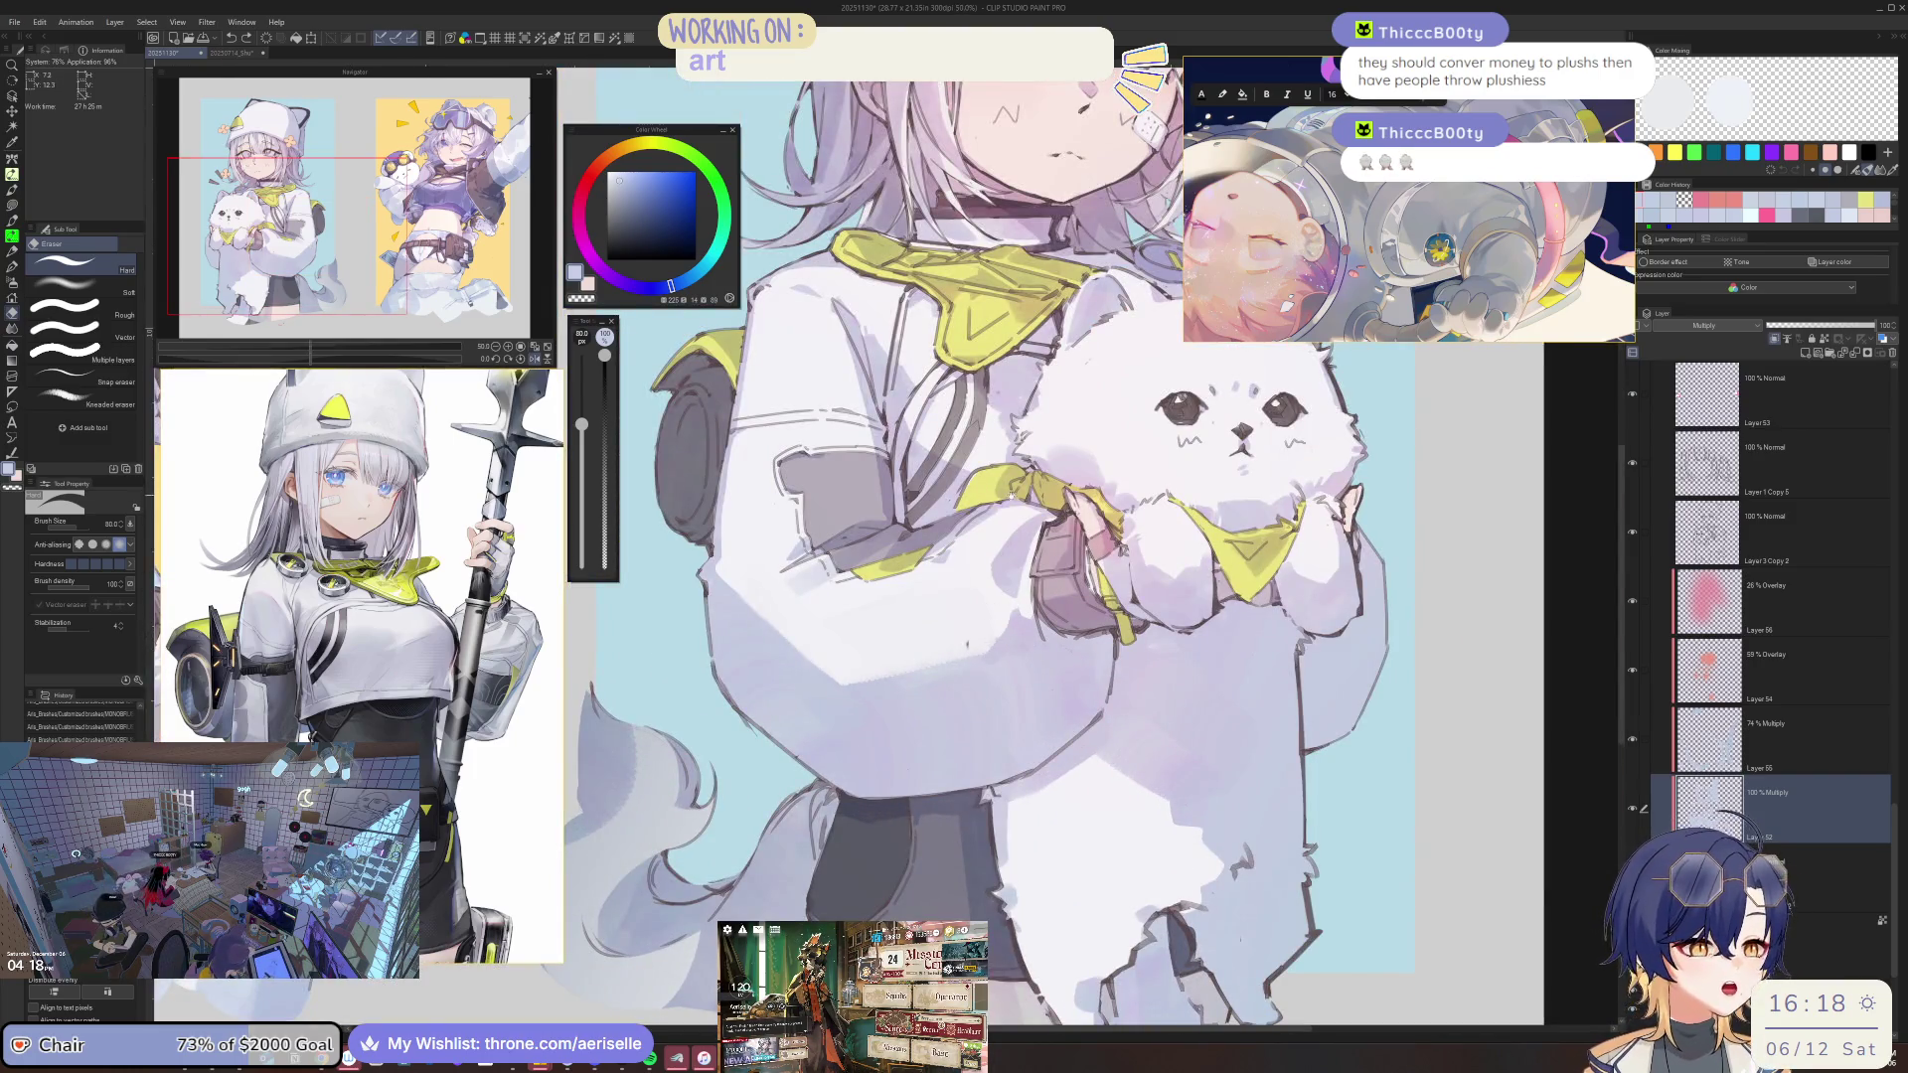
left_click_drag(752, 481, 752, 679)
scroll(751, 680, "up", 1)
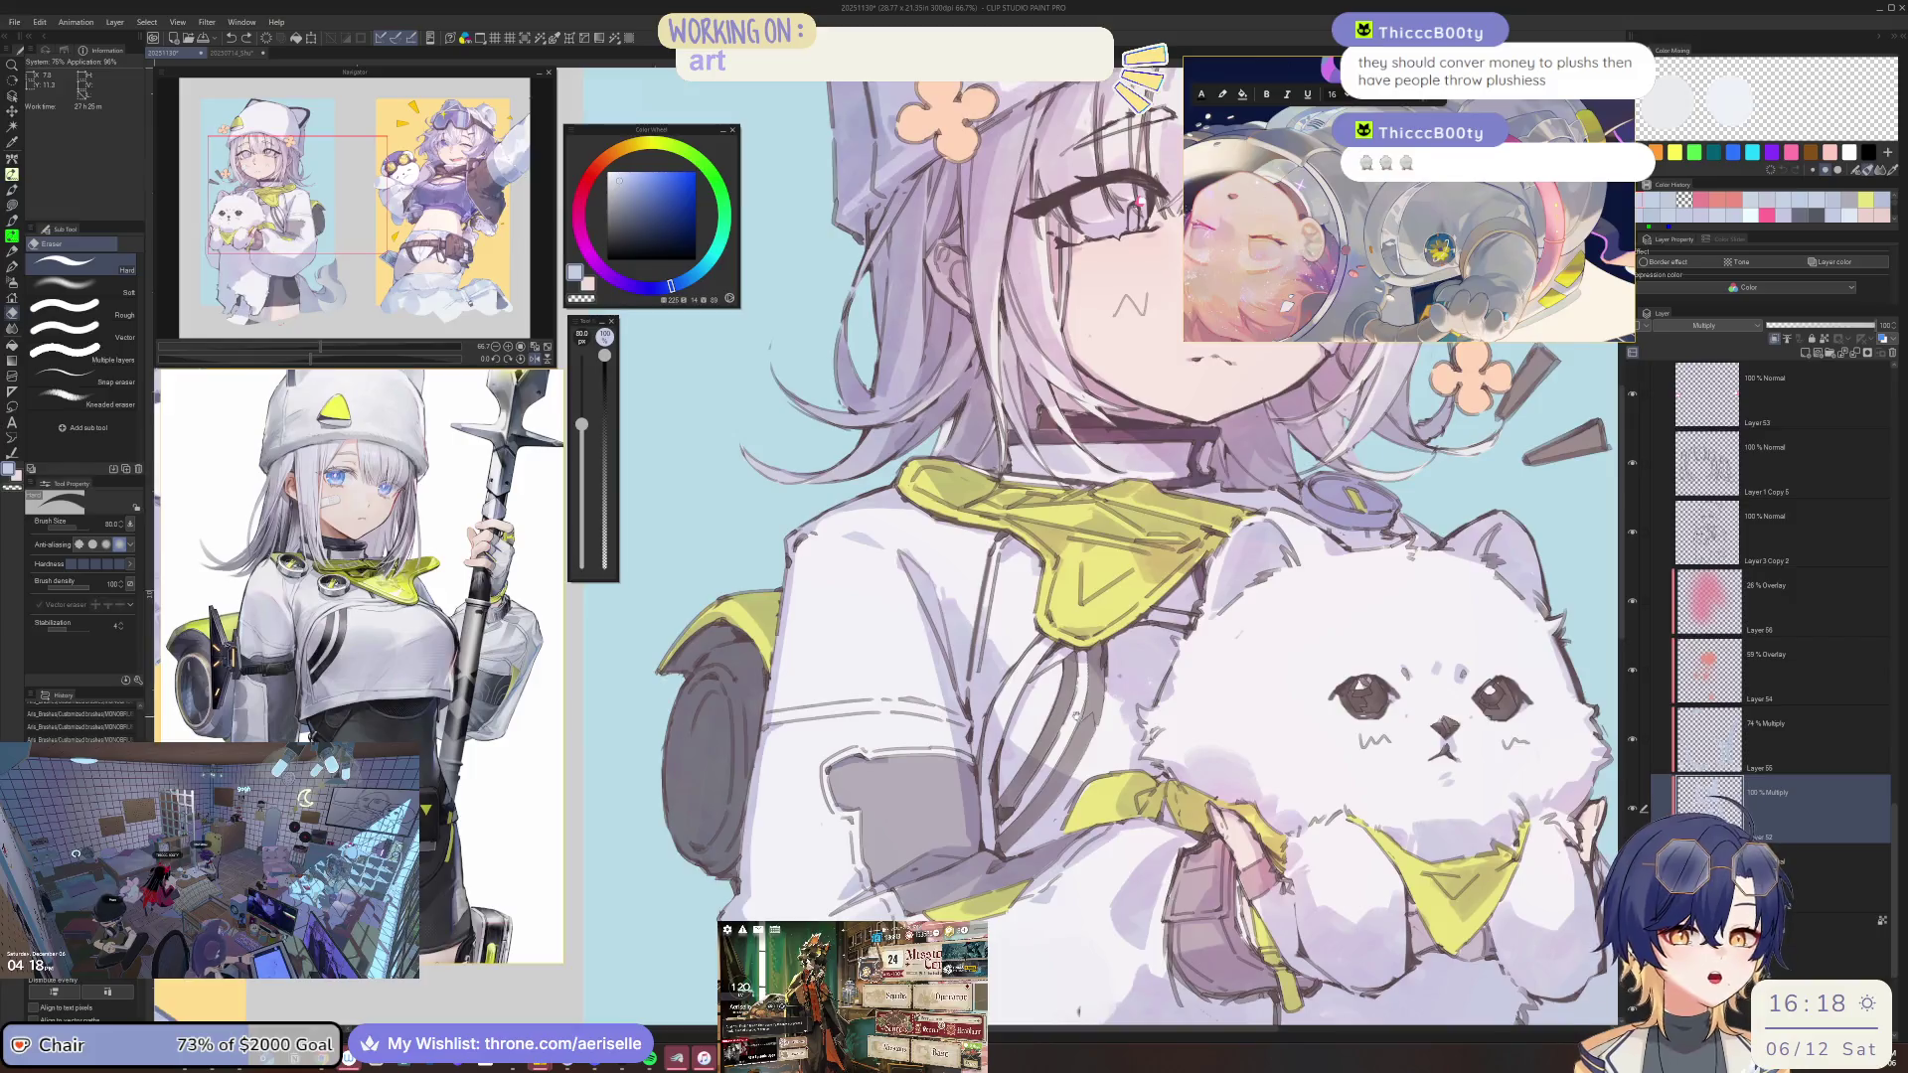
left_click_drag(1291, 596, 1148, 582)
key("b")
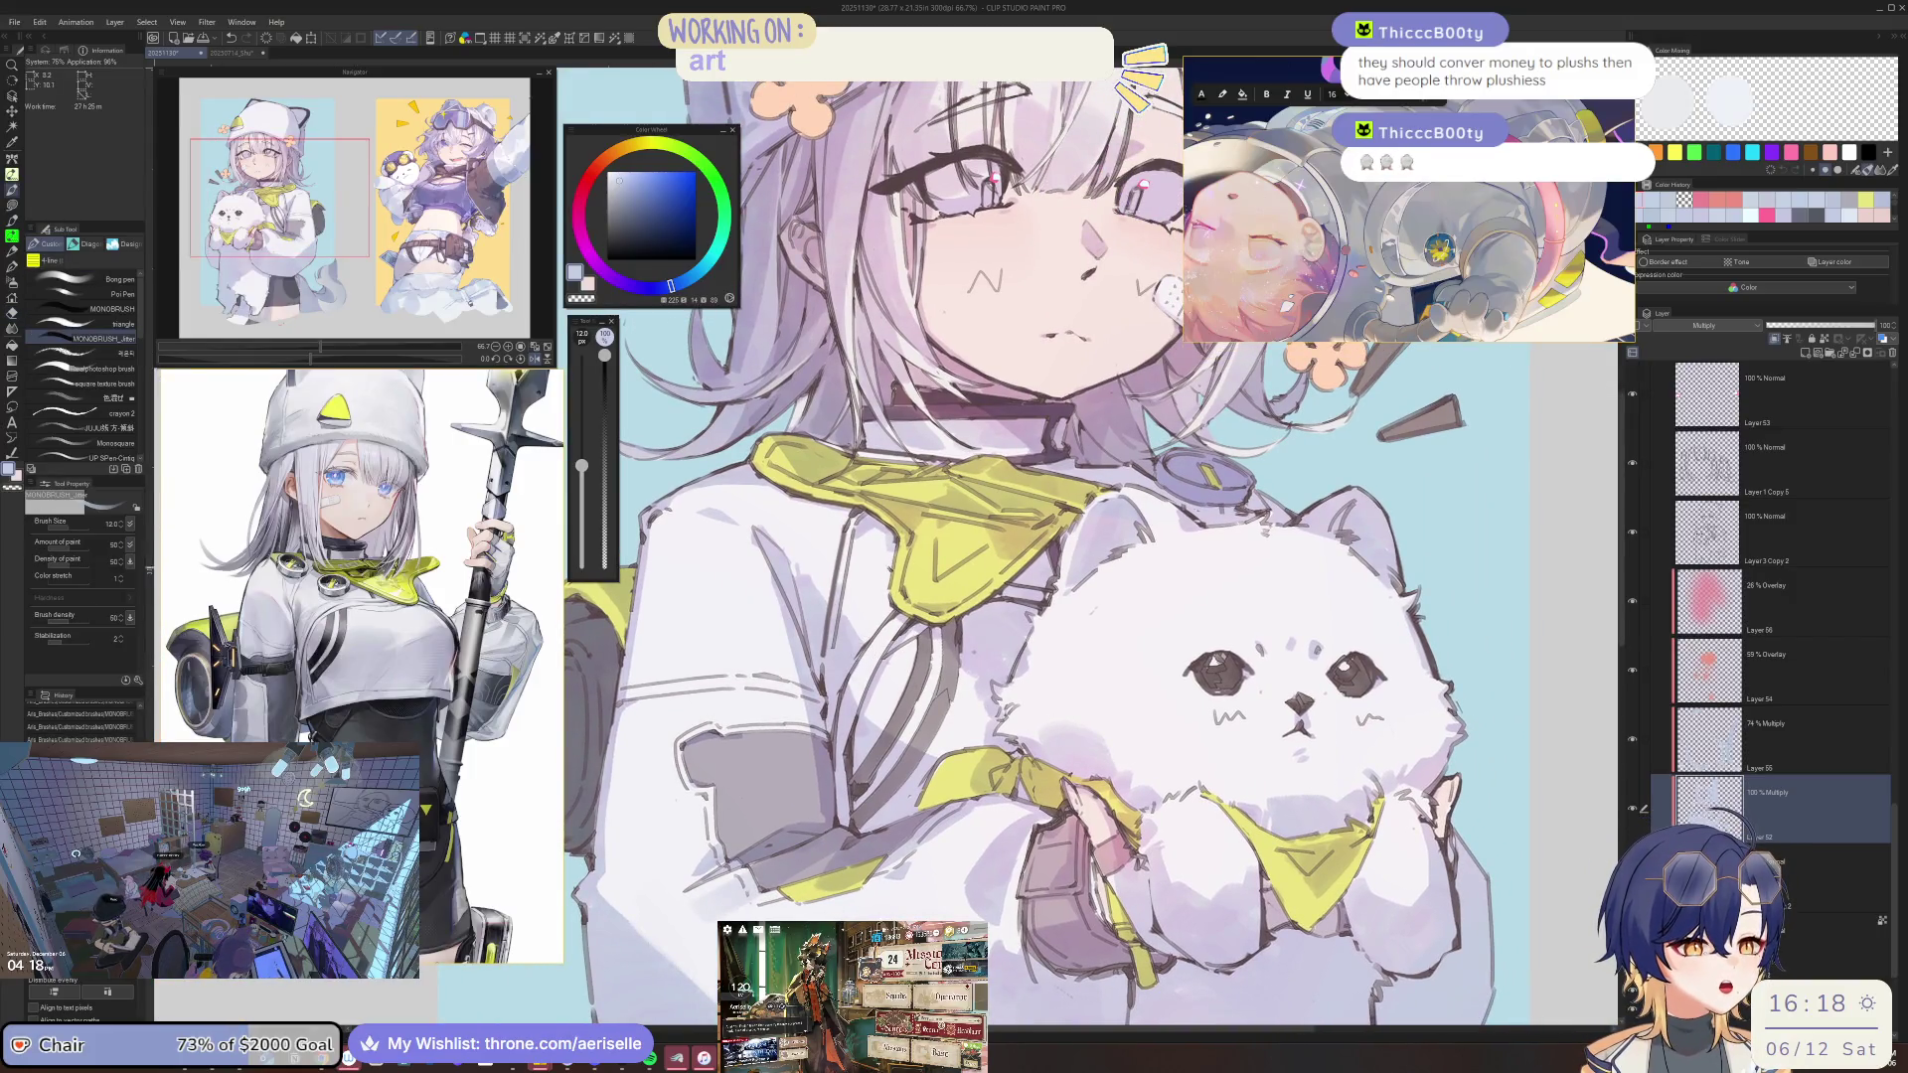
key("e")
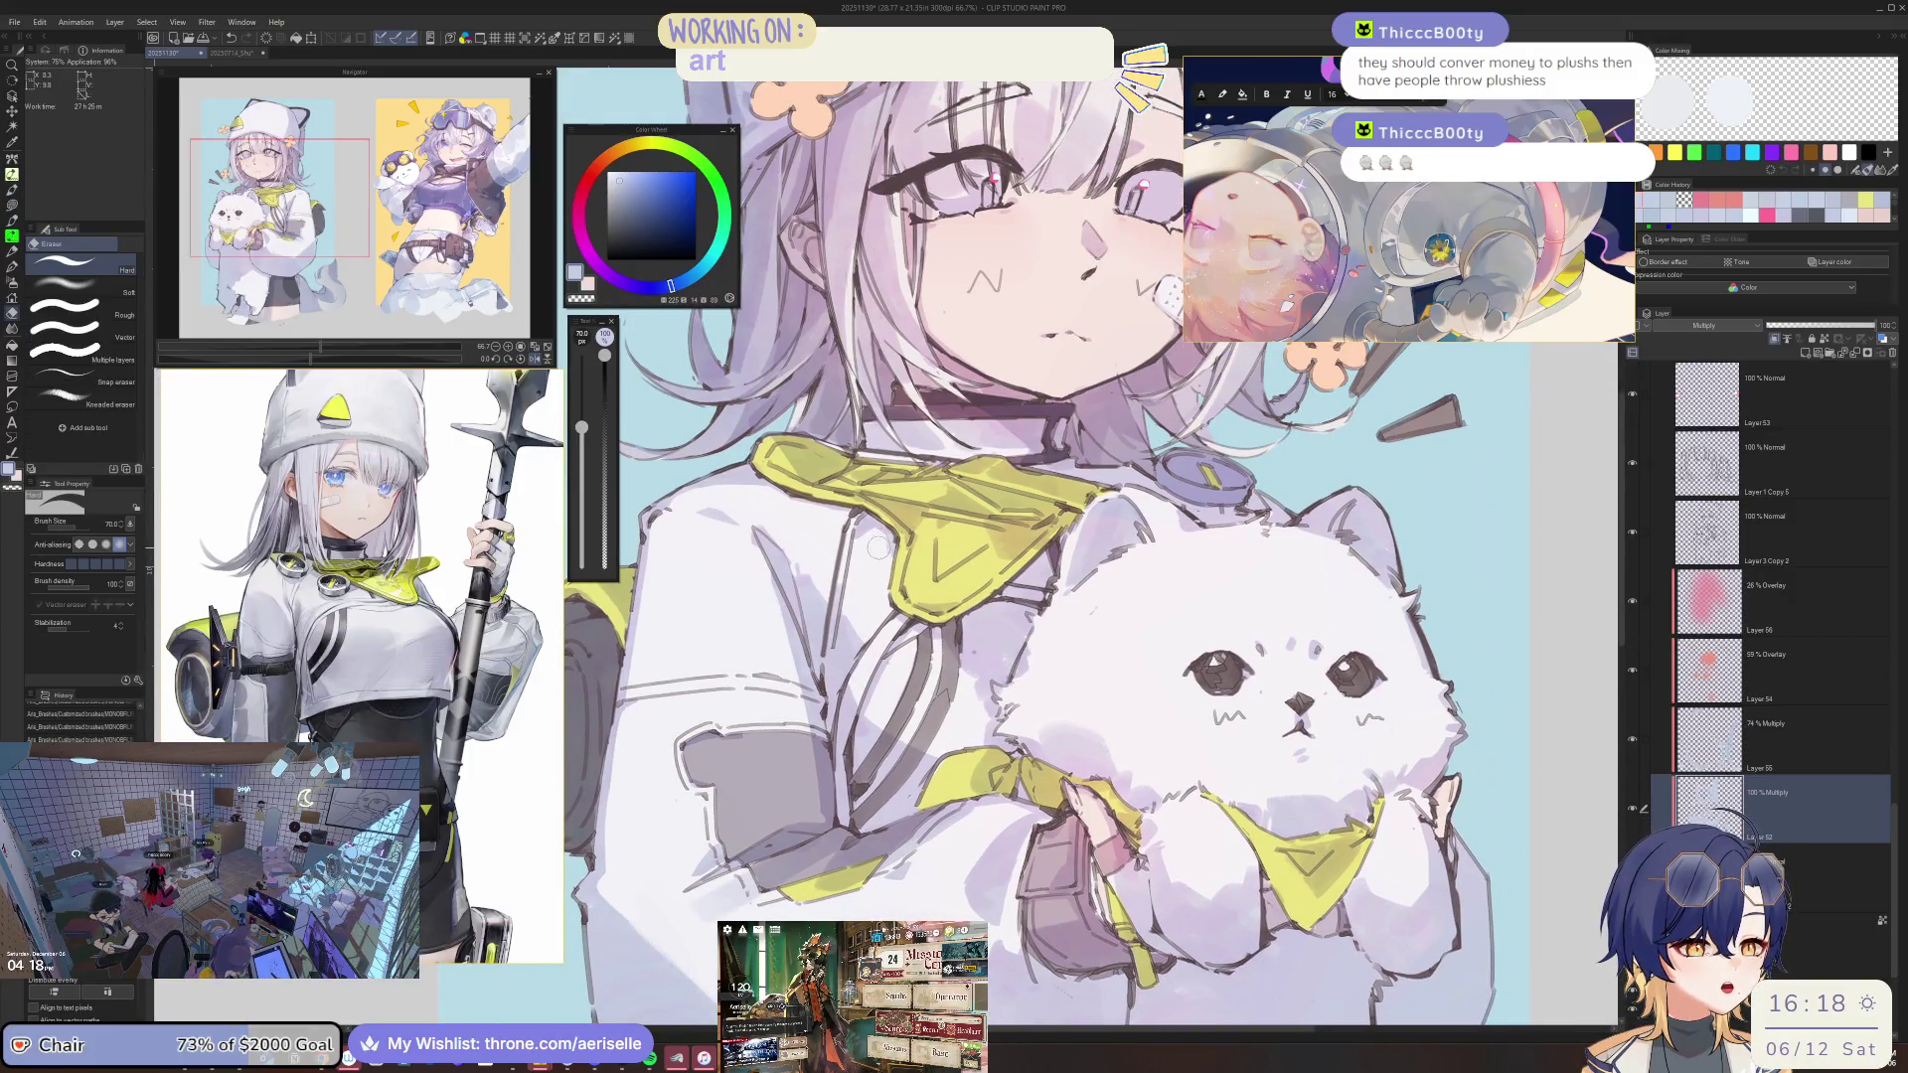
scroll(878, 547, "down", 3)
scroll(879, 546, "down", 2)
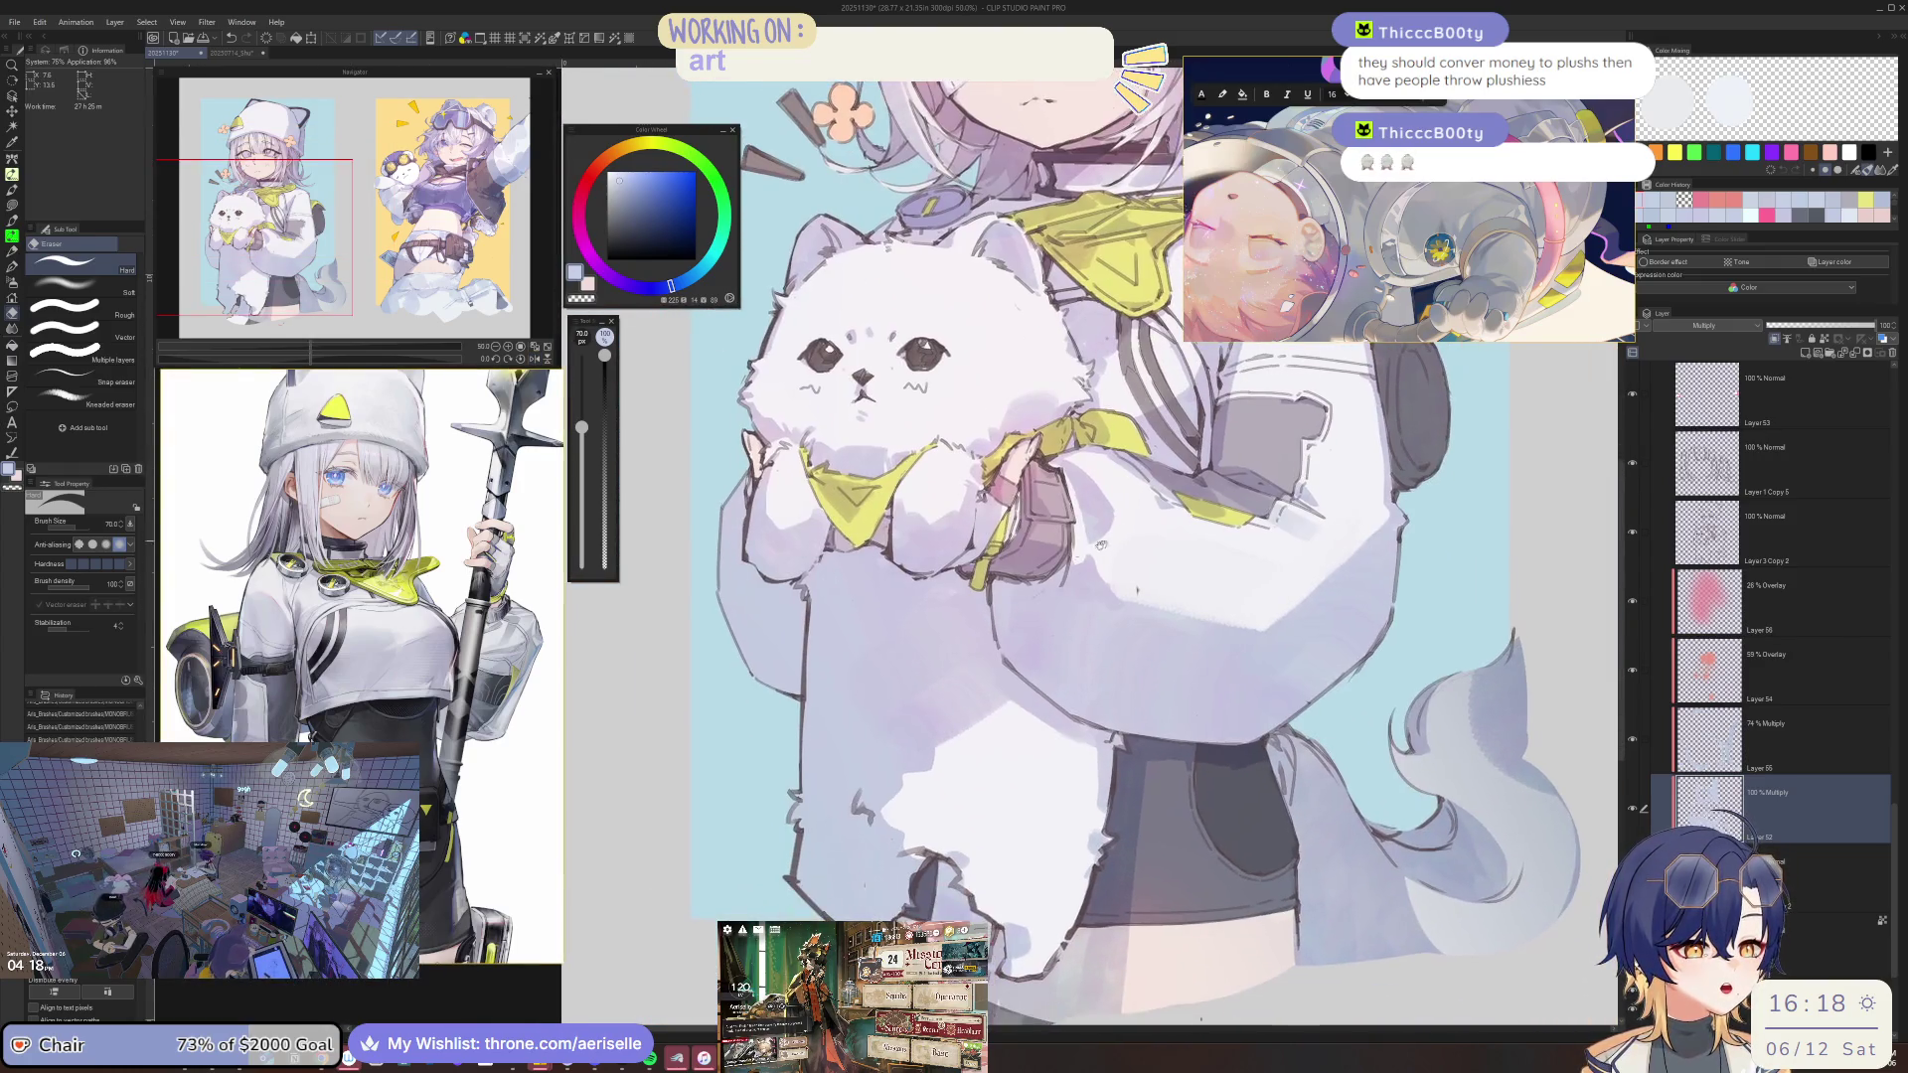
scroll(1101, 545, "up", 2)
scroll(1101, 544, "up", 1)
key("b")
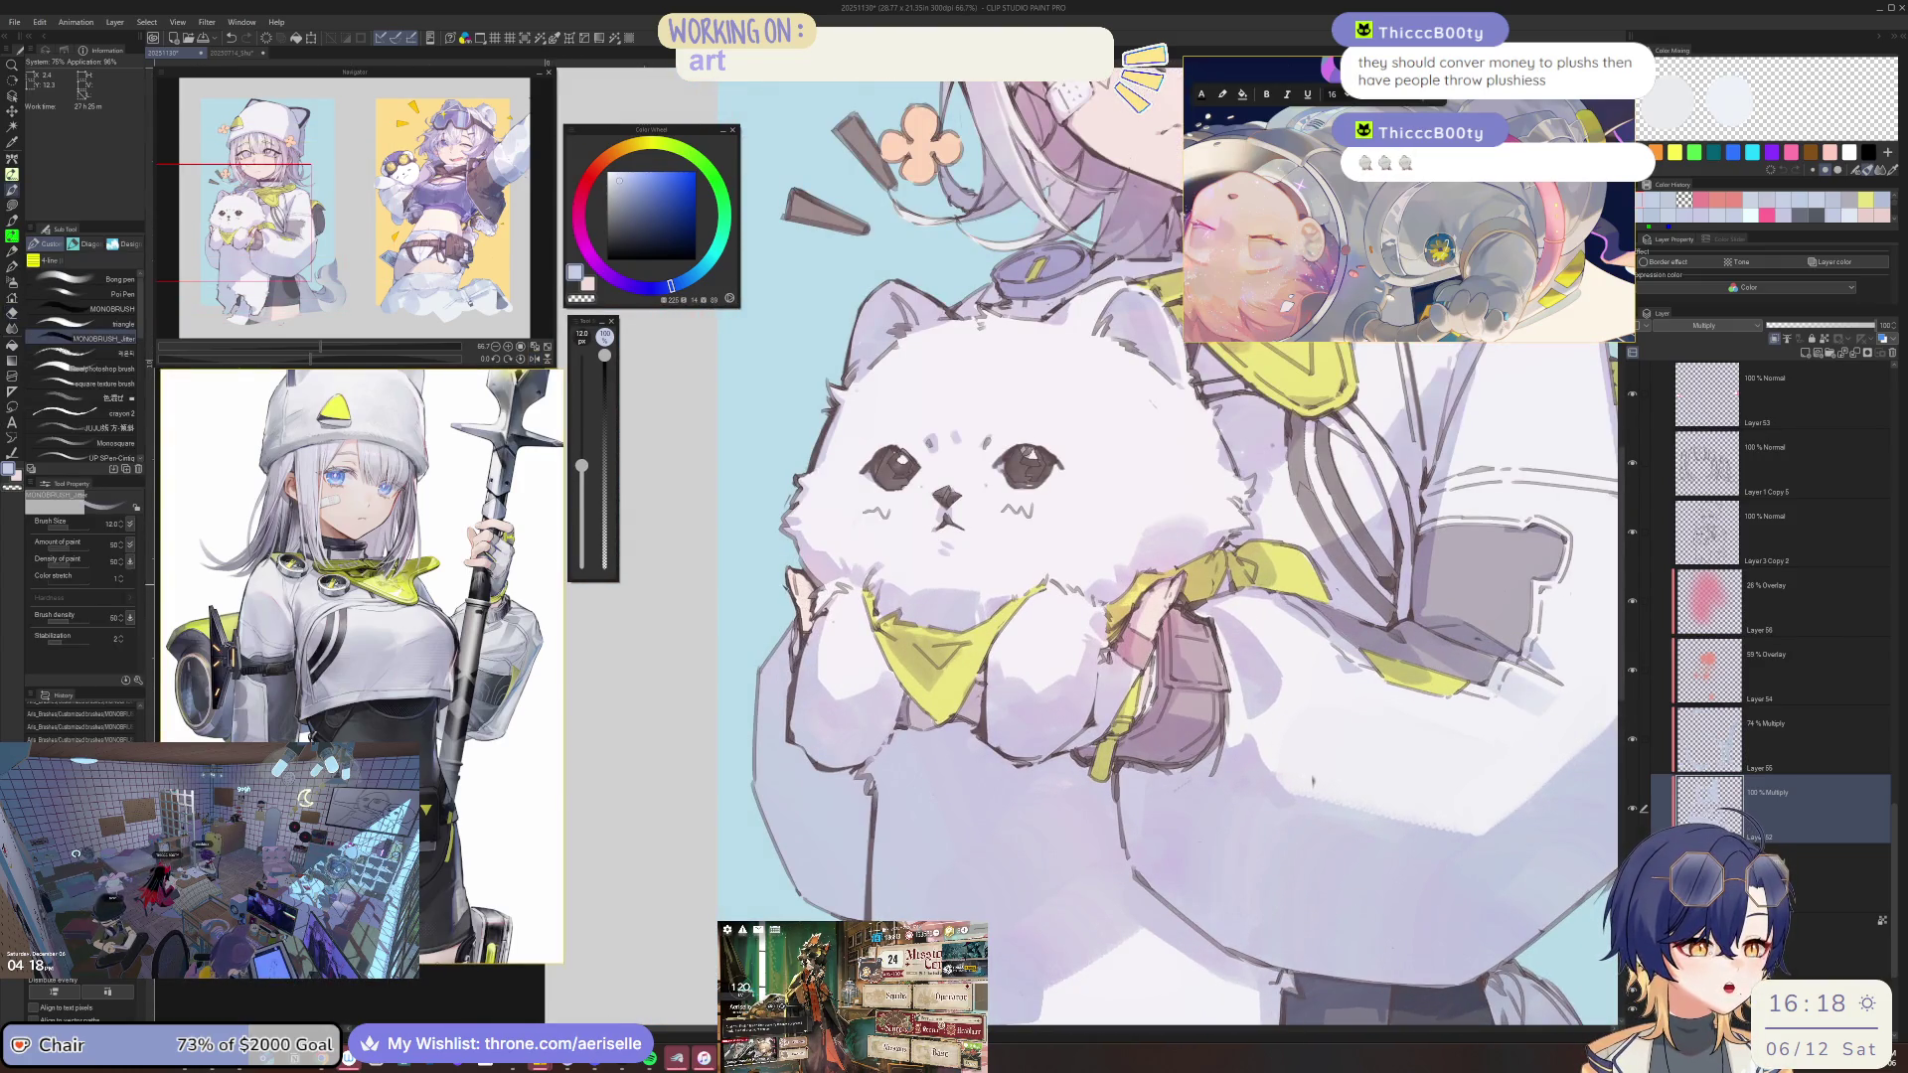
left_click_drag(801, 608, 811, 629)
left_click(801, 945)
Rework the grey shading on the hat, lightening it and repainting its upper left side.
scroll(1051, 636, "down", 2)
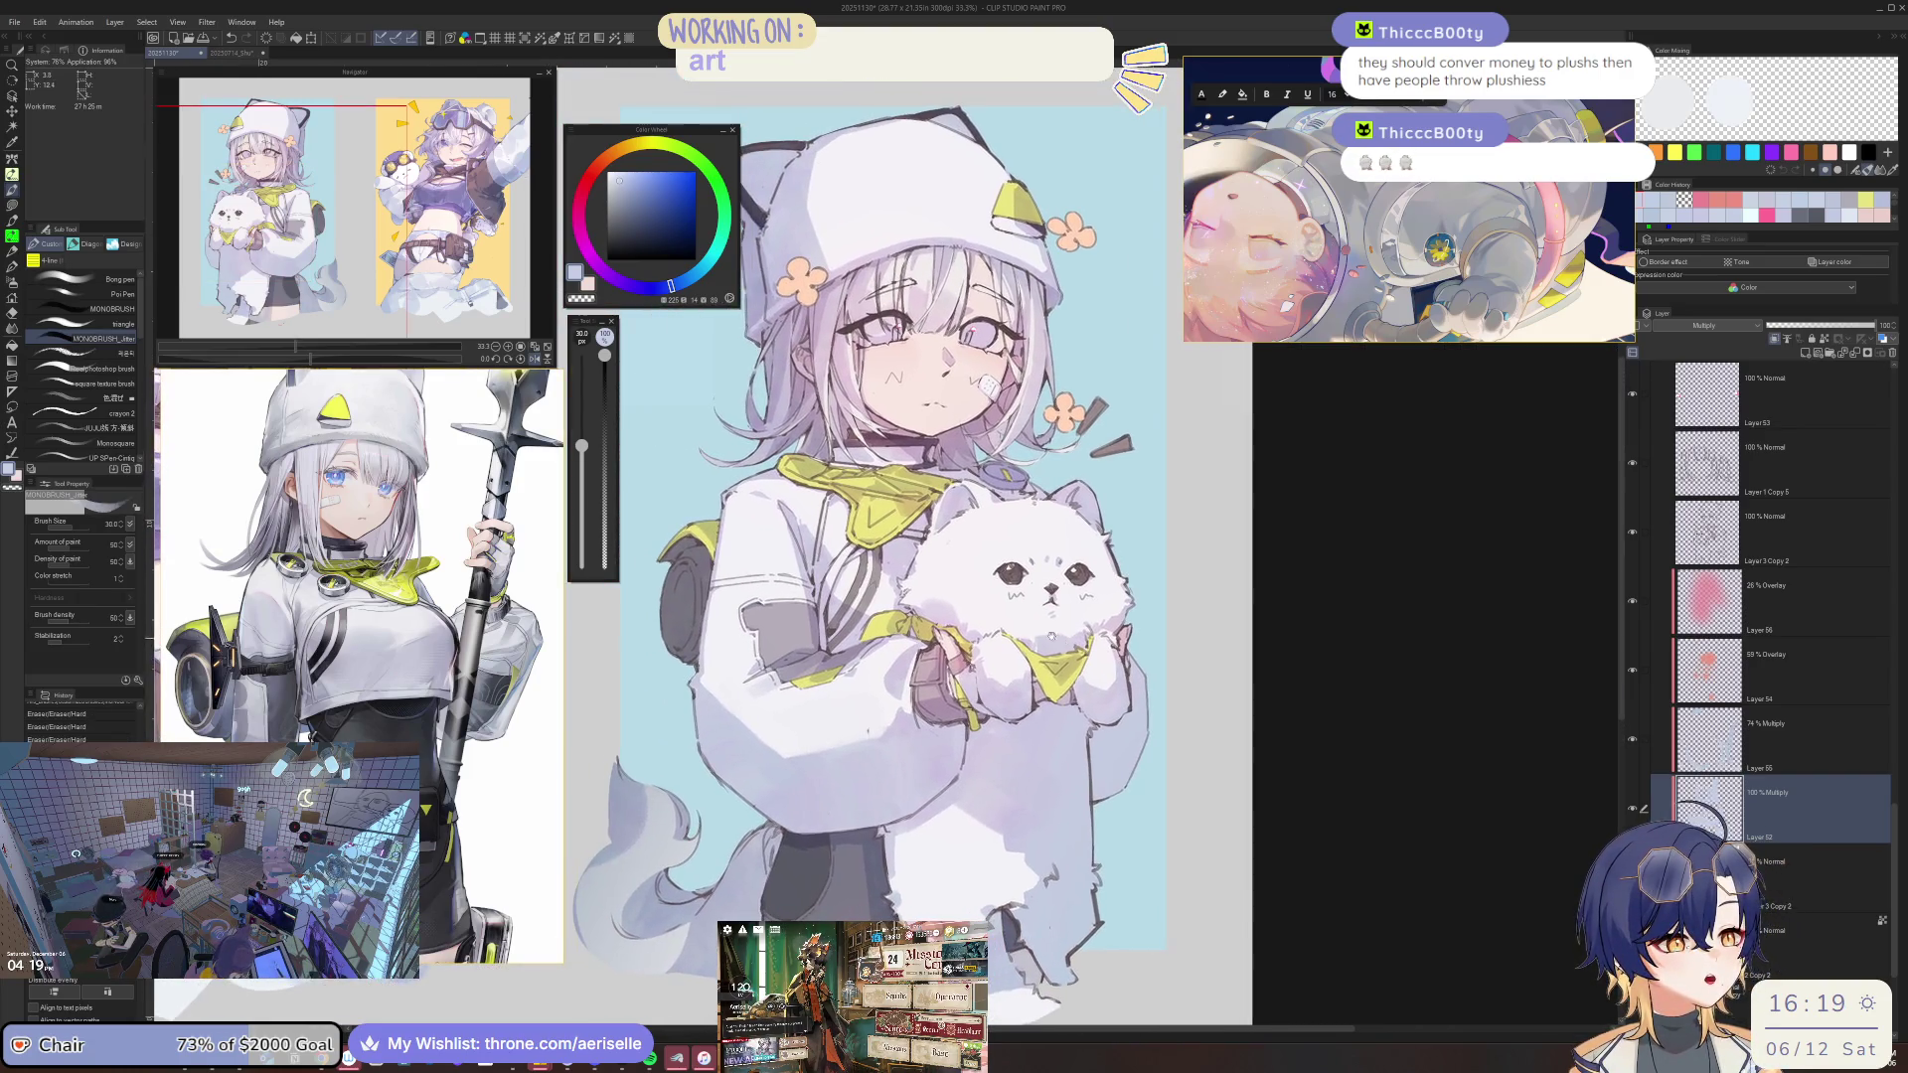
scroll(1052, 636, "up", 4)
scroll(1089, 544, "down", 4)
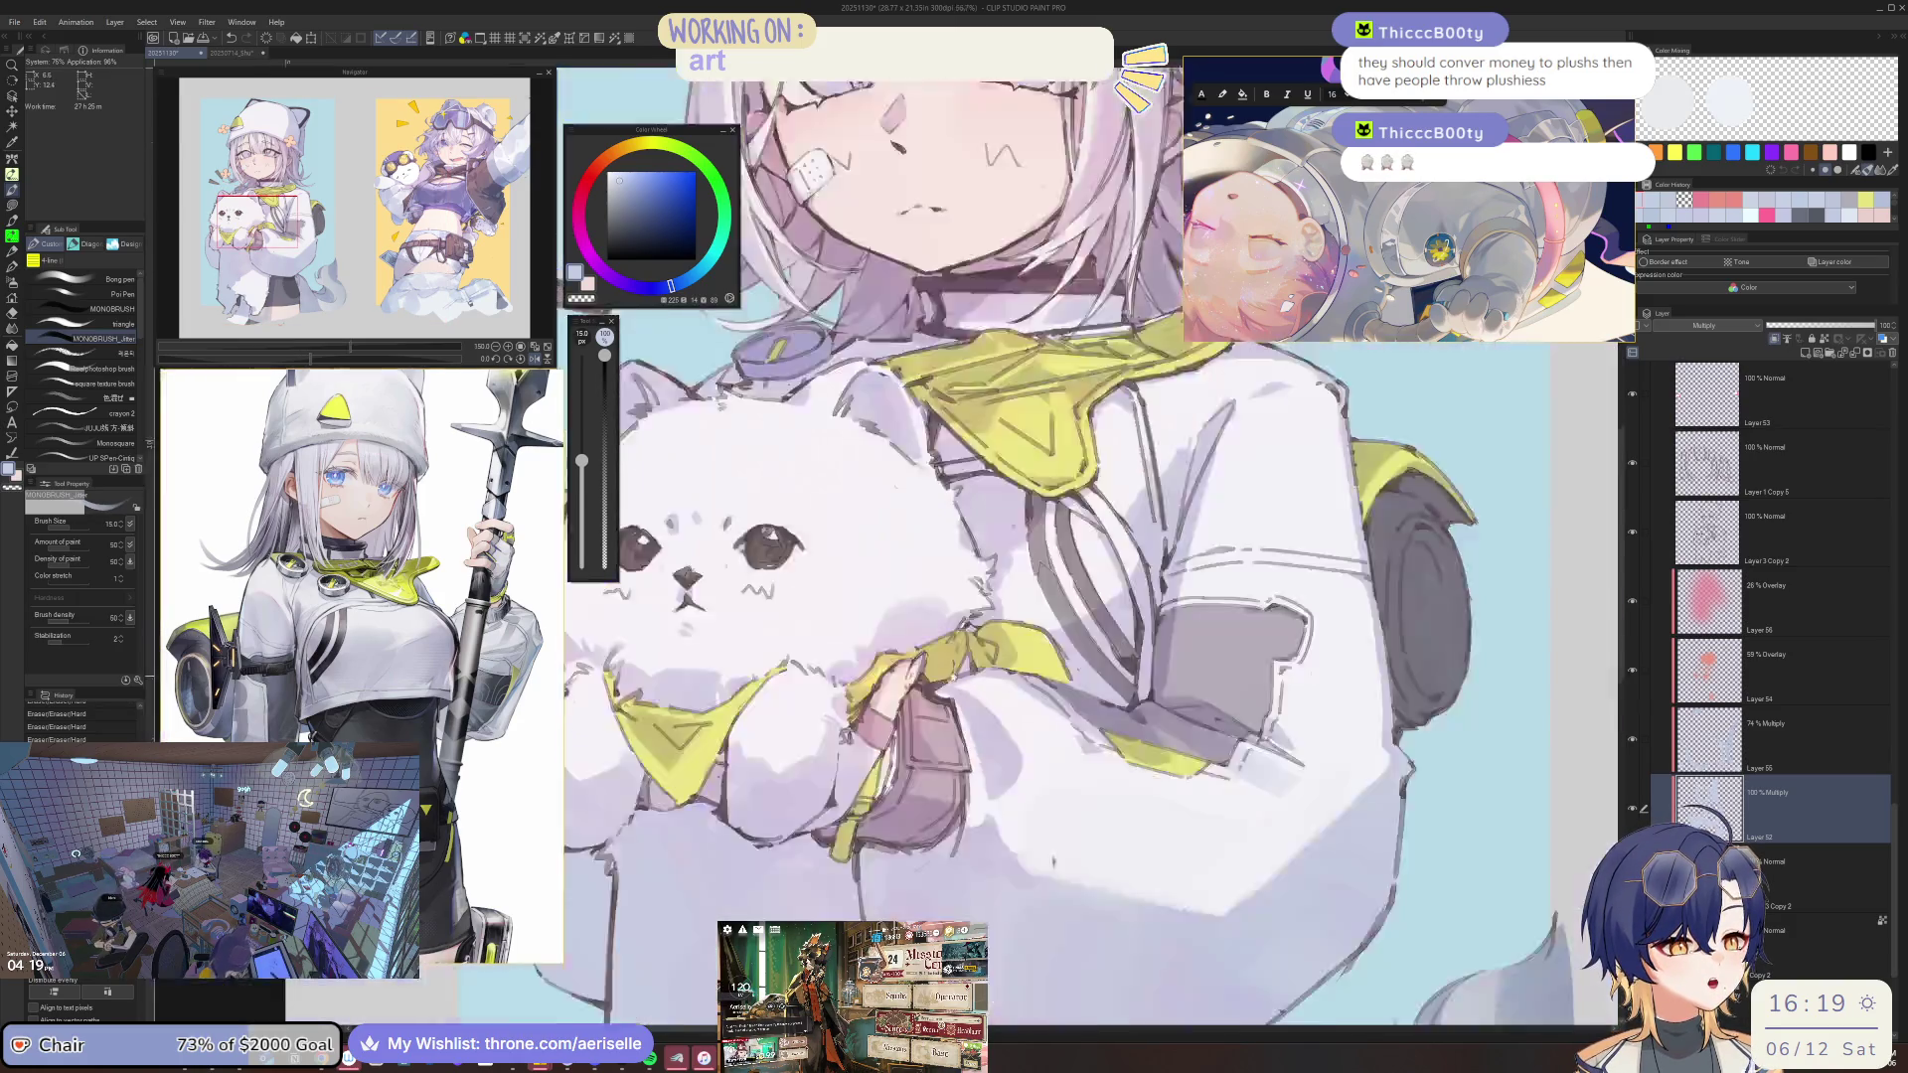
scroll(994, 597, "up", 1)
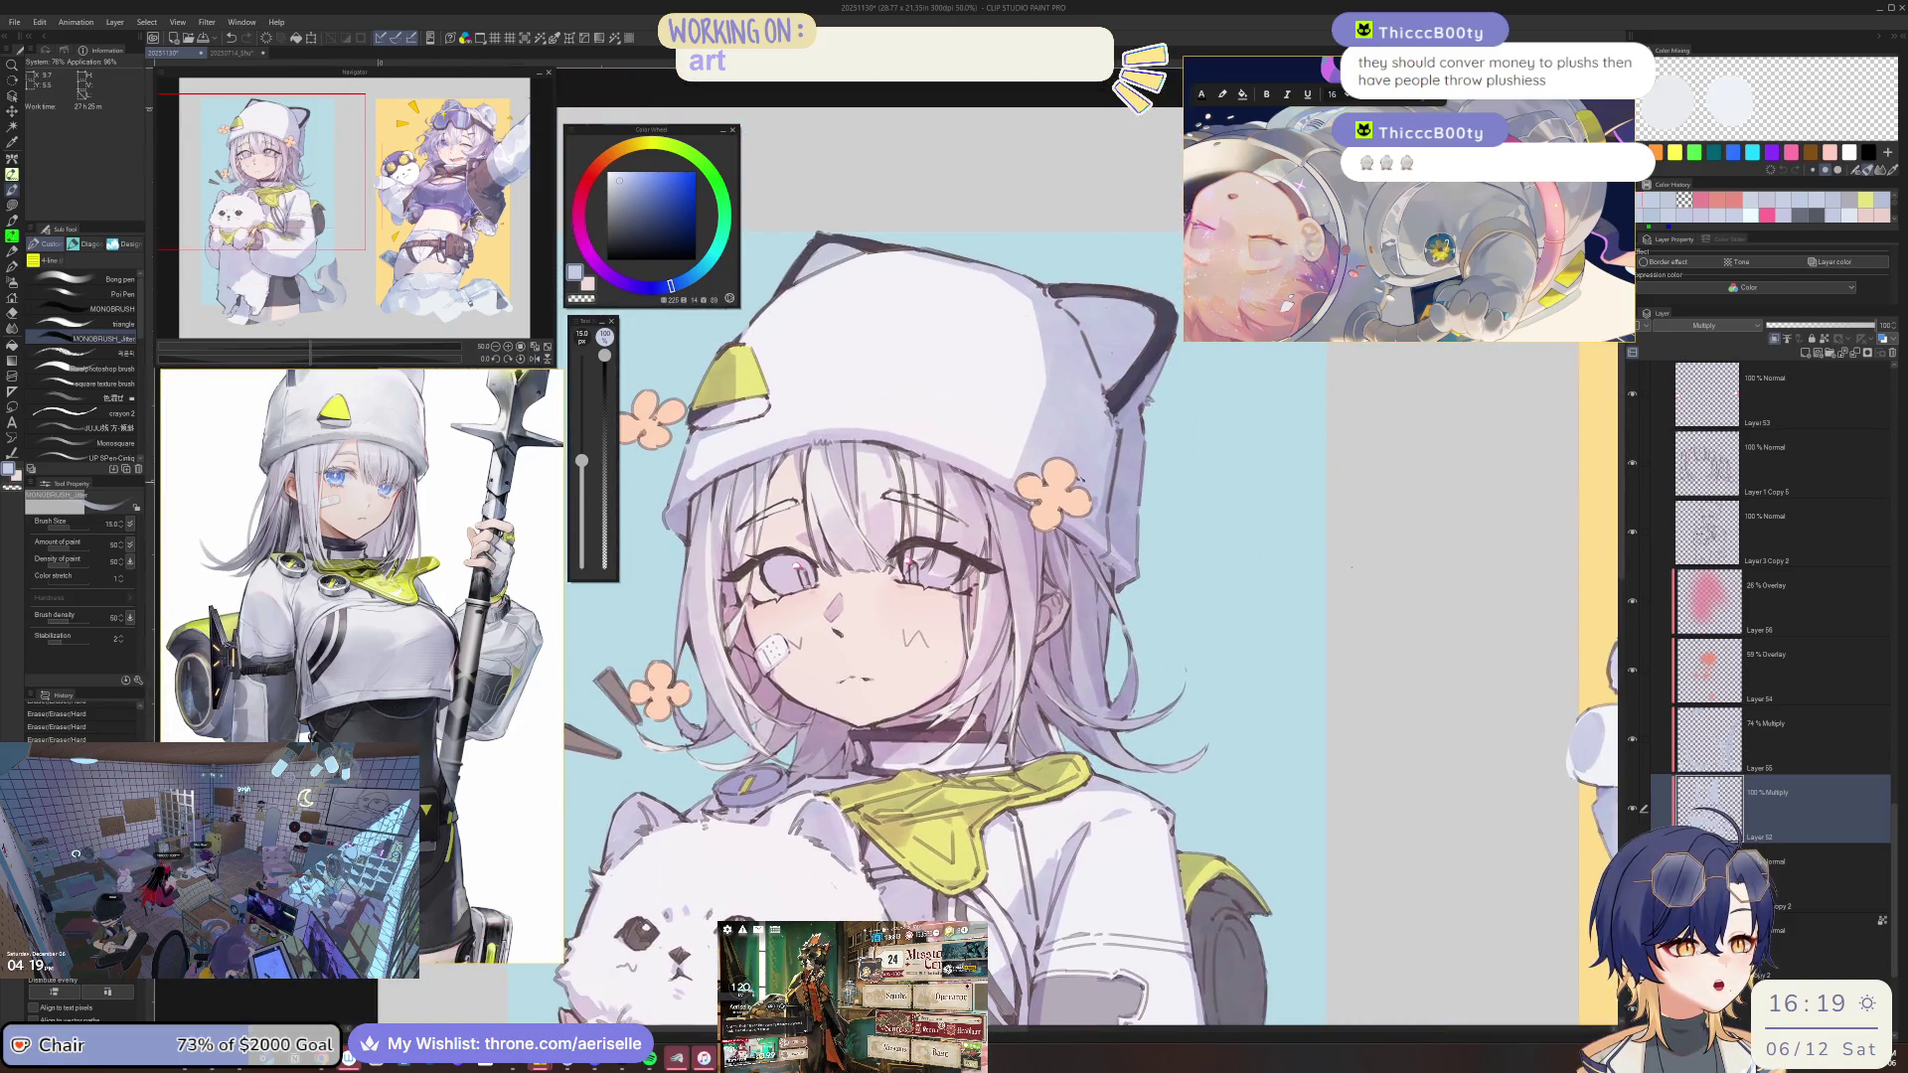
key("bracketright")
key("bracketright")
key("bracketright")
key("bracketright")
key("bracketright")
key("bracketright")
left_click_drag(795, 406, 738, 523)
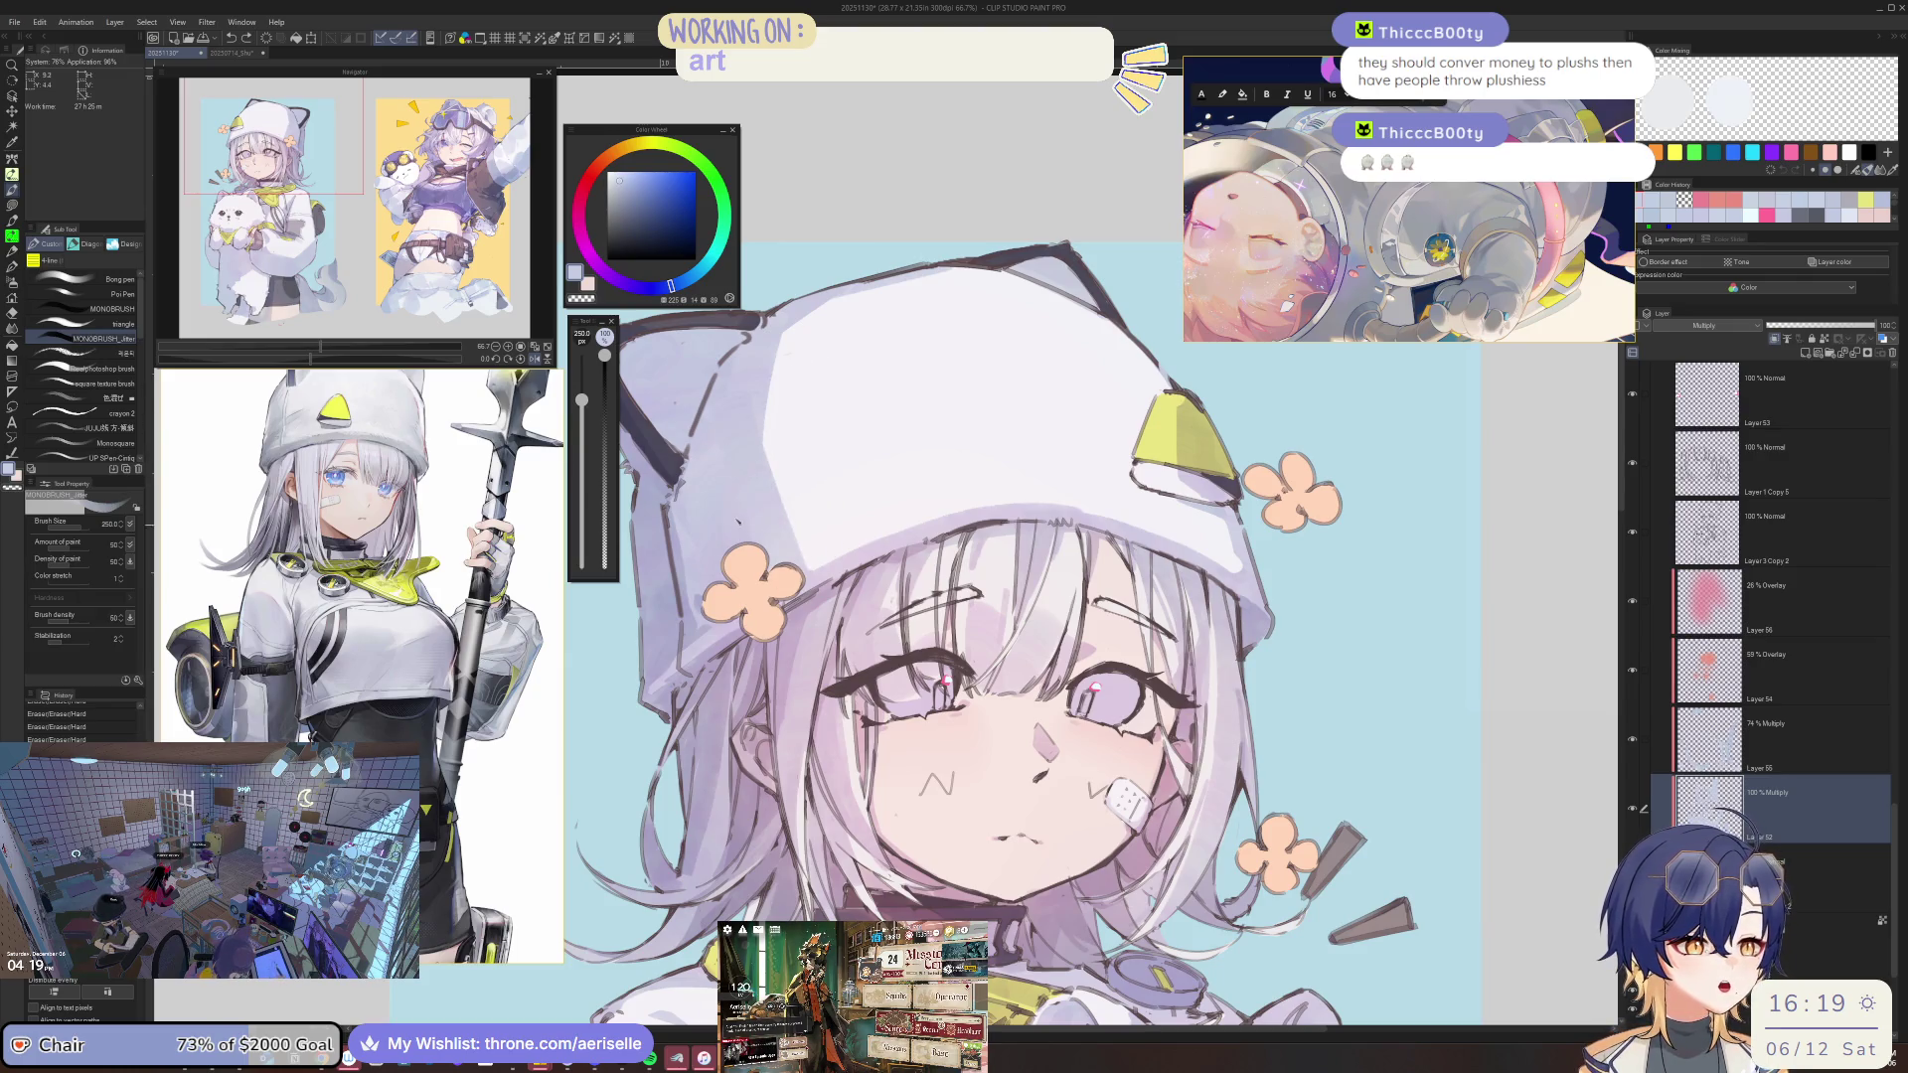
left_click_drag(775, 427, 795, 567)
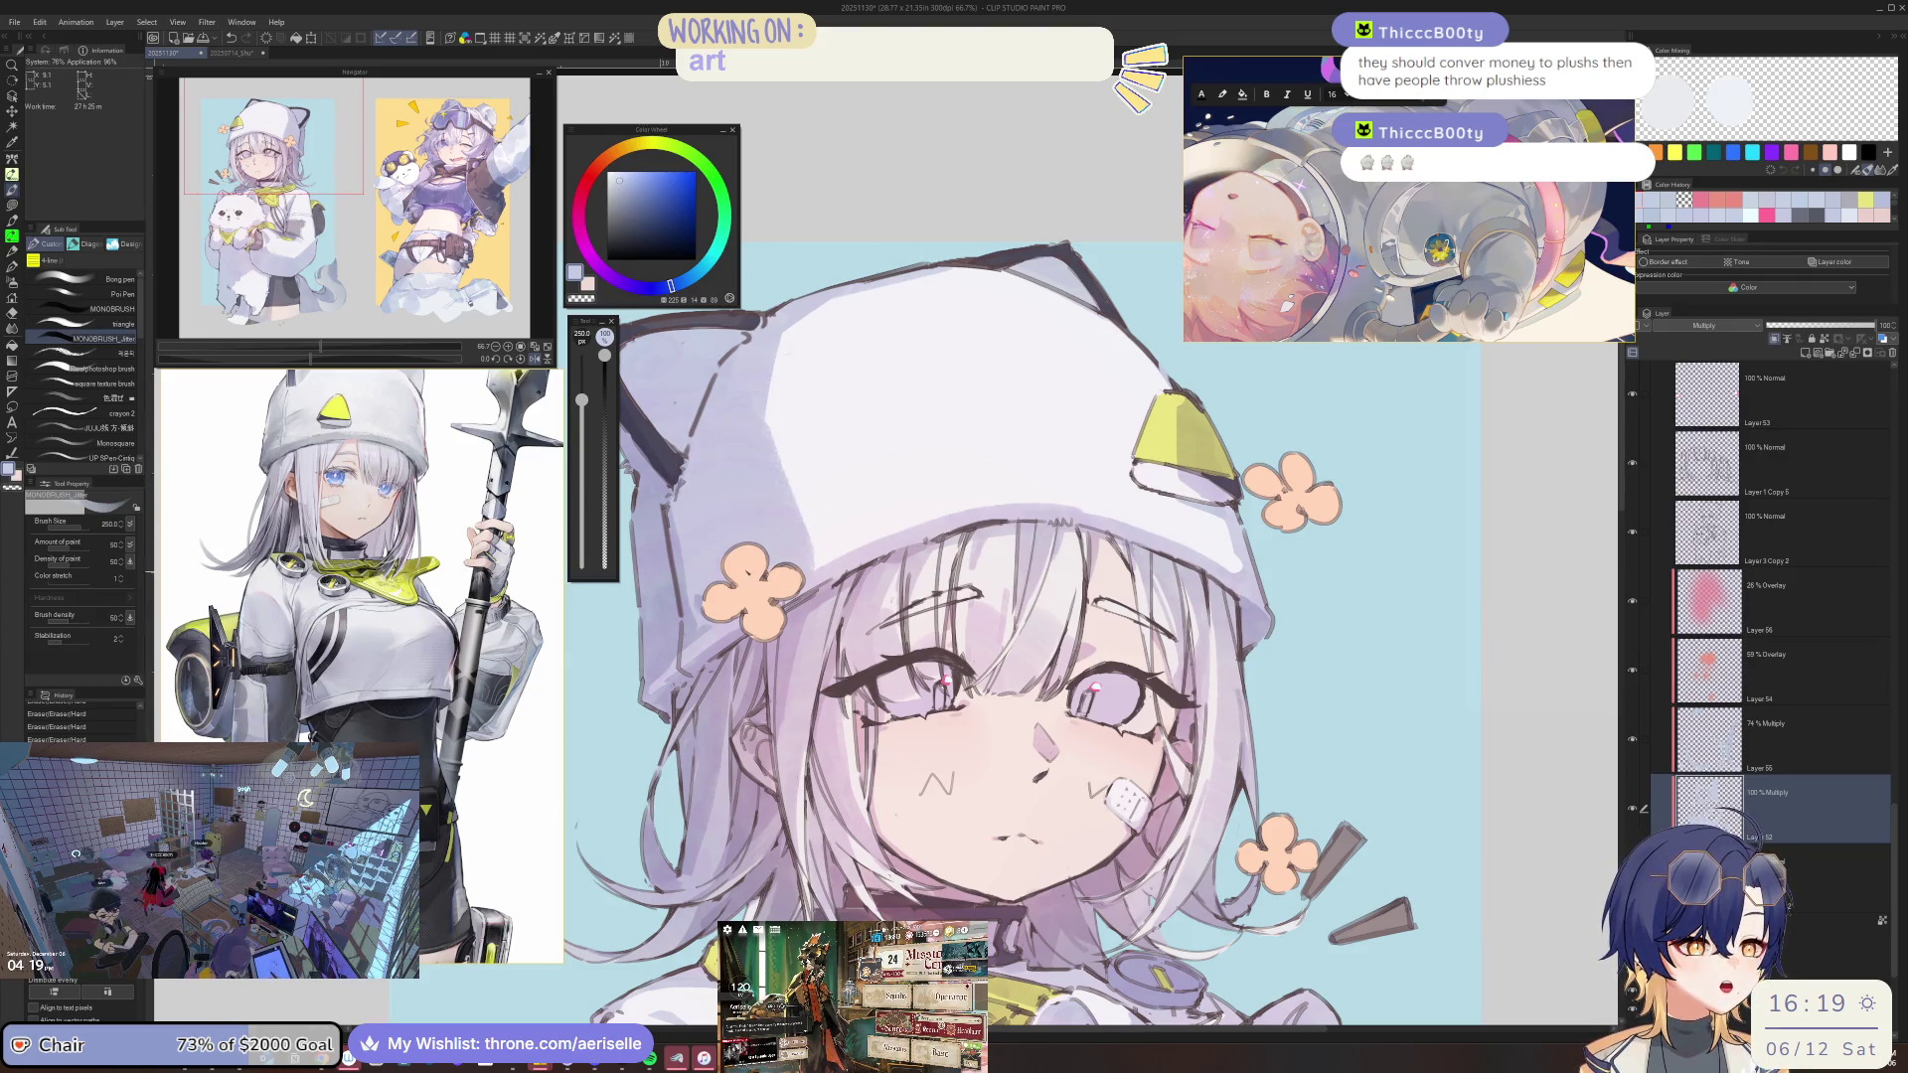
key("bracketleft")
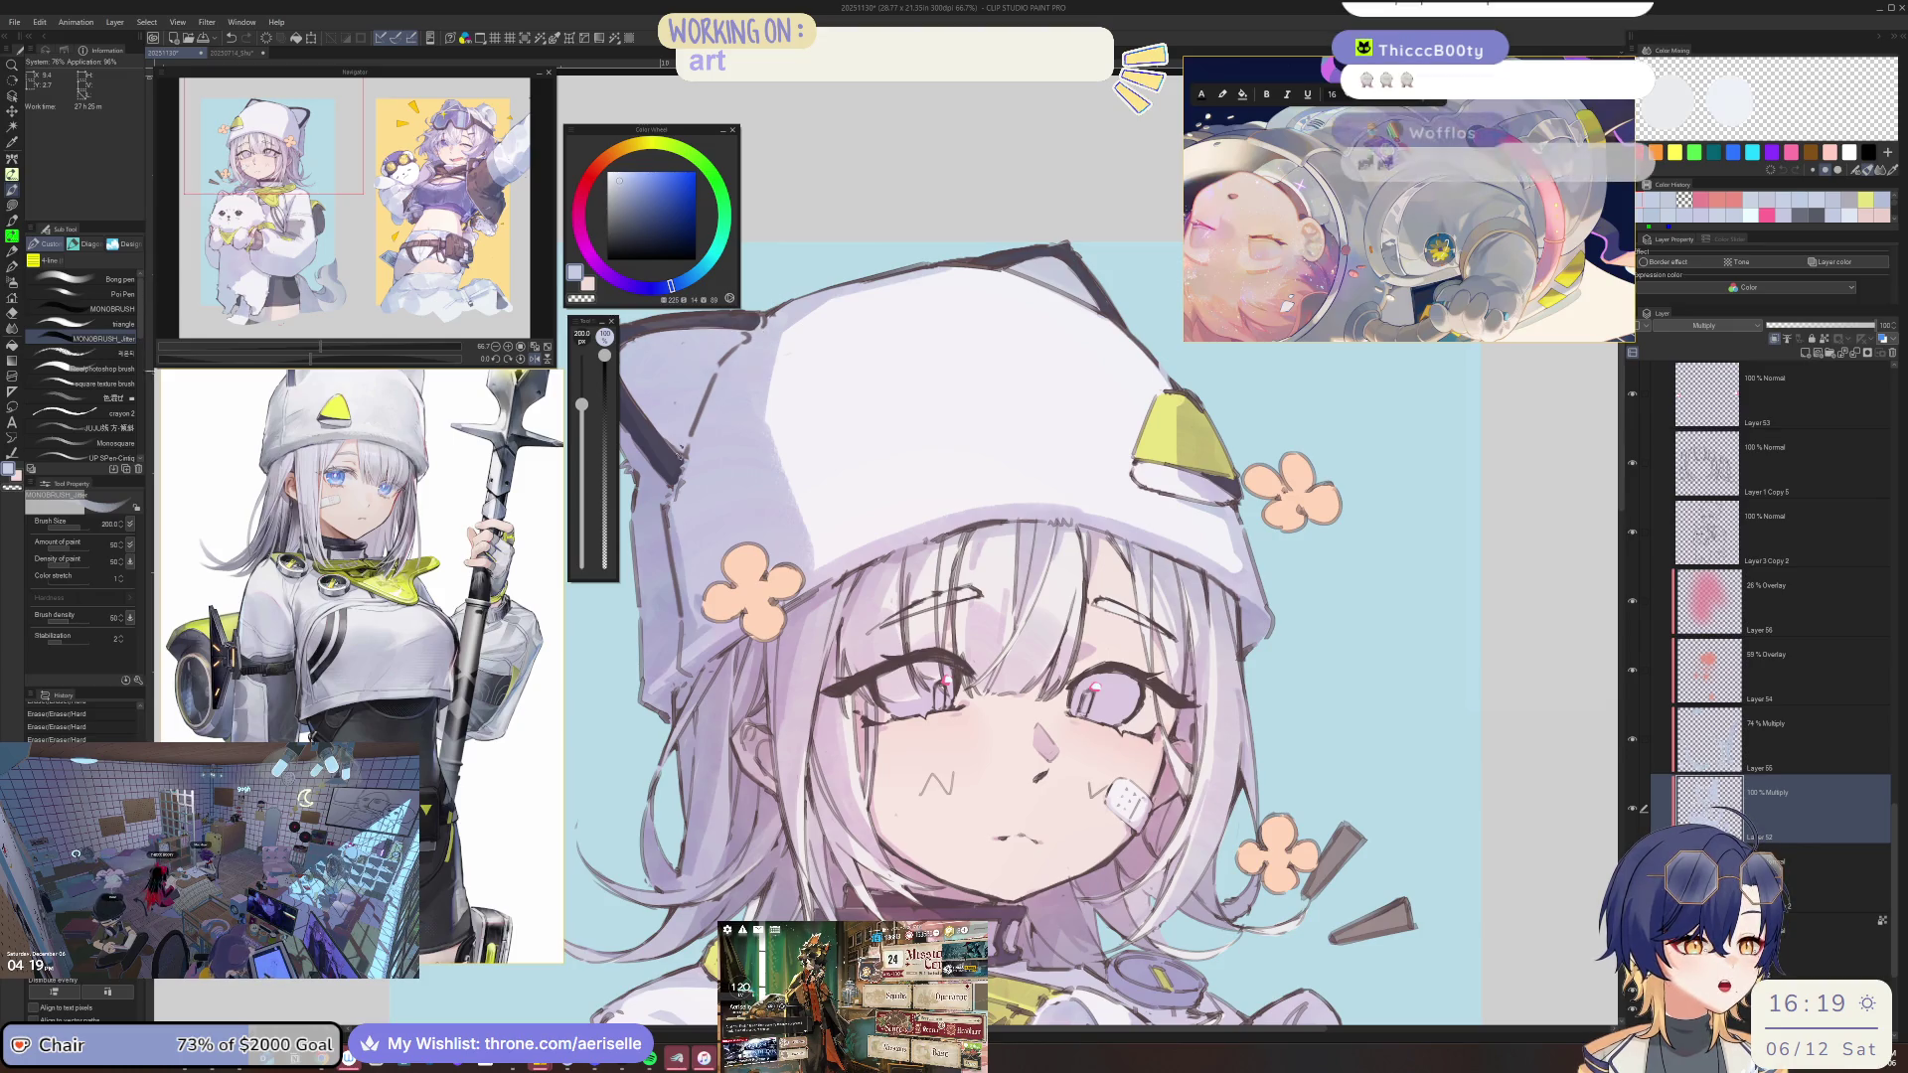
left_click_drag(795, 328, 765, 422)
Add a small detail stroke to the face linework with a much smaller brush.
scroll(1075, 509, "down", 1)
scroll(1076, 509, "down", 2)
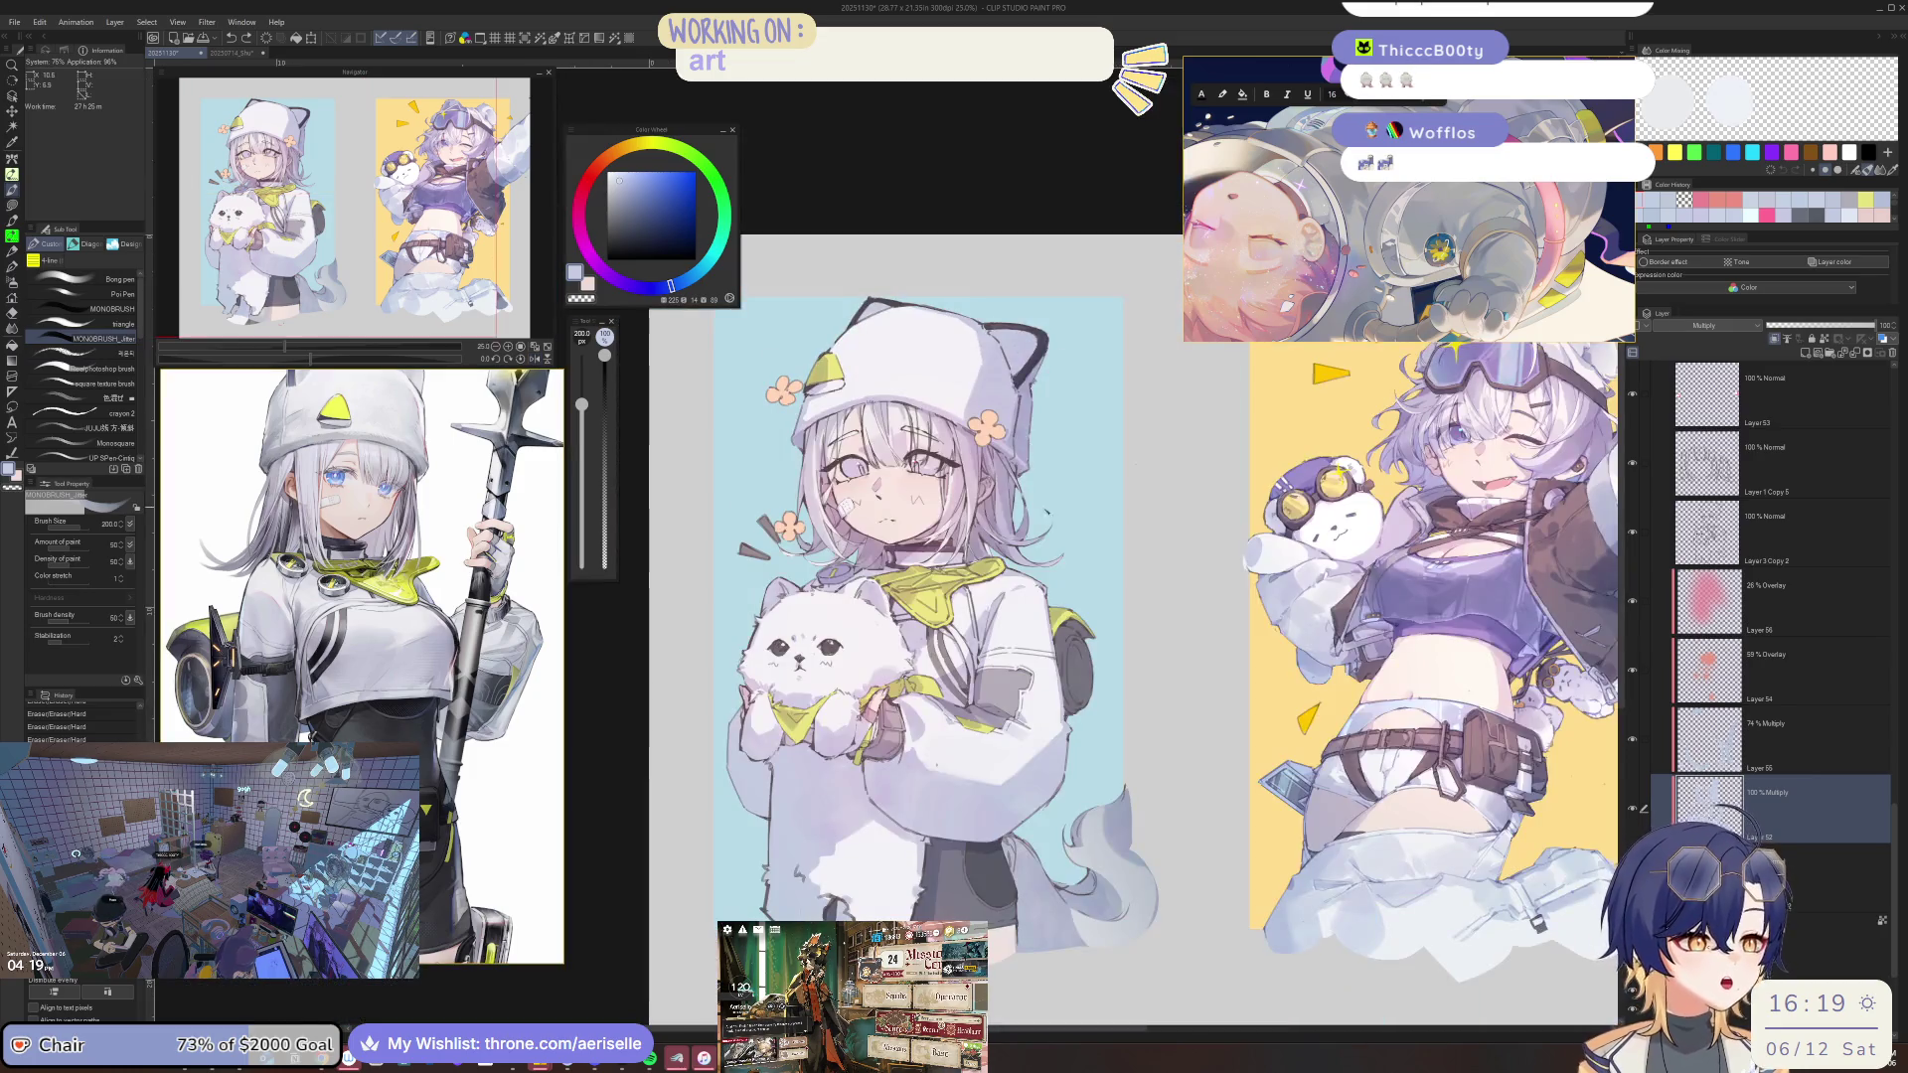
scroll(1075, 509, "up", 2)
scroll(1075, 509, "up", 1)
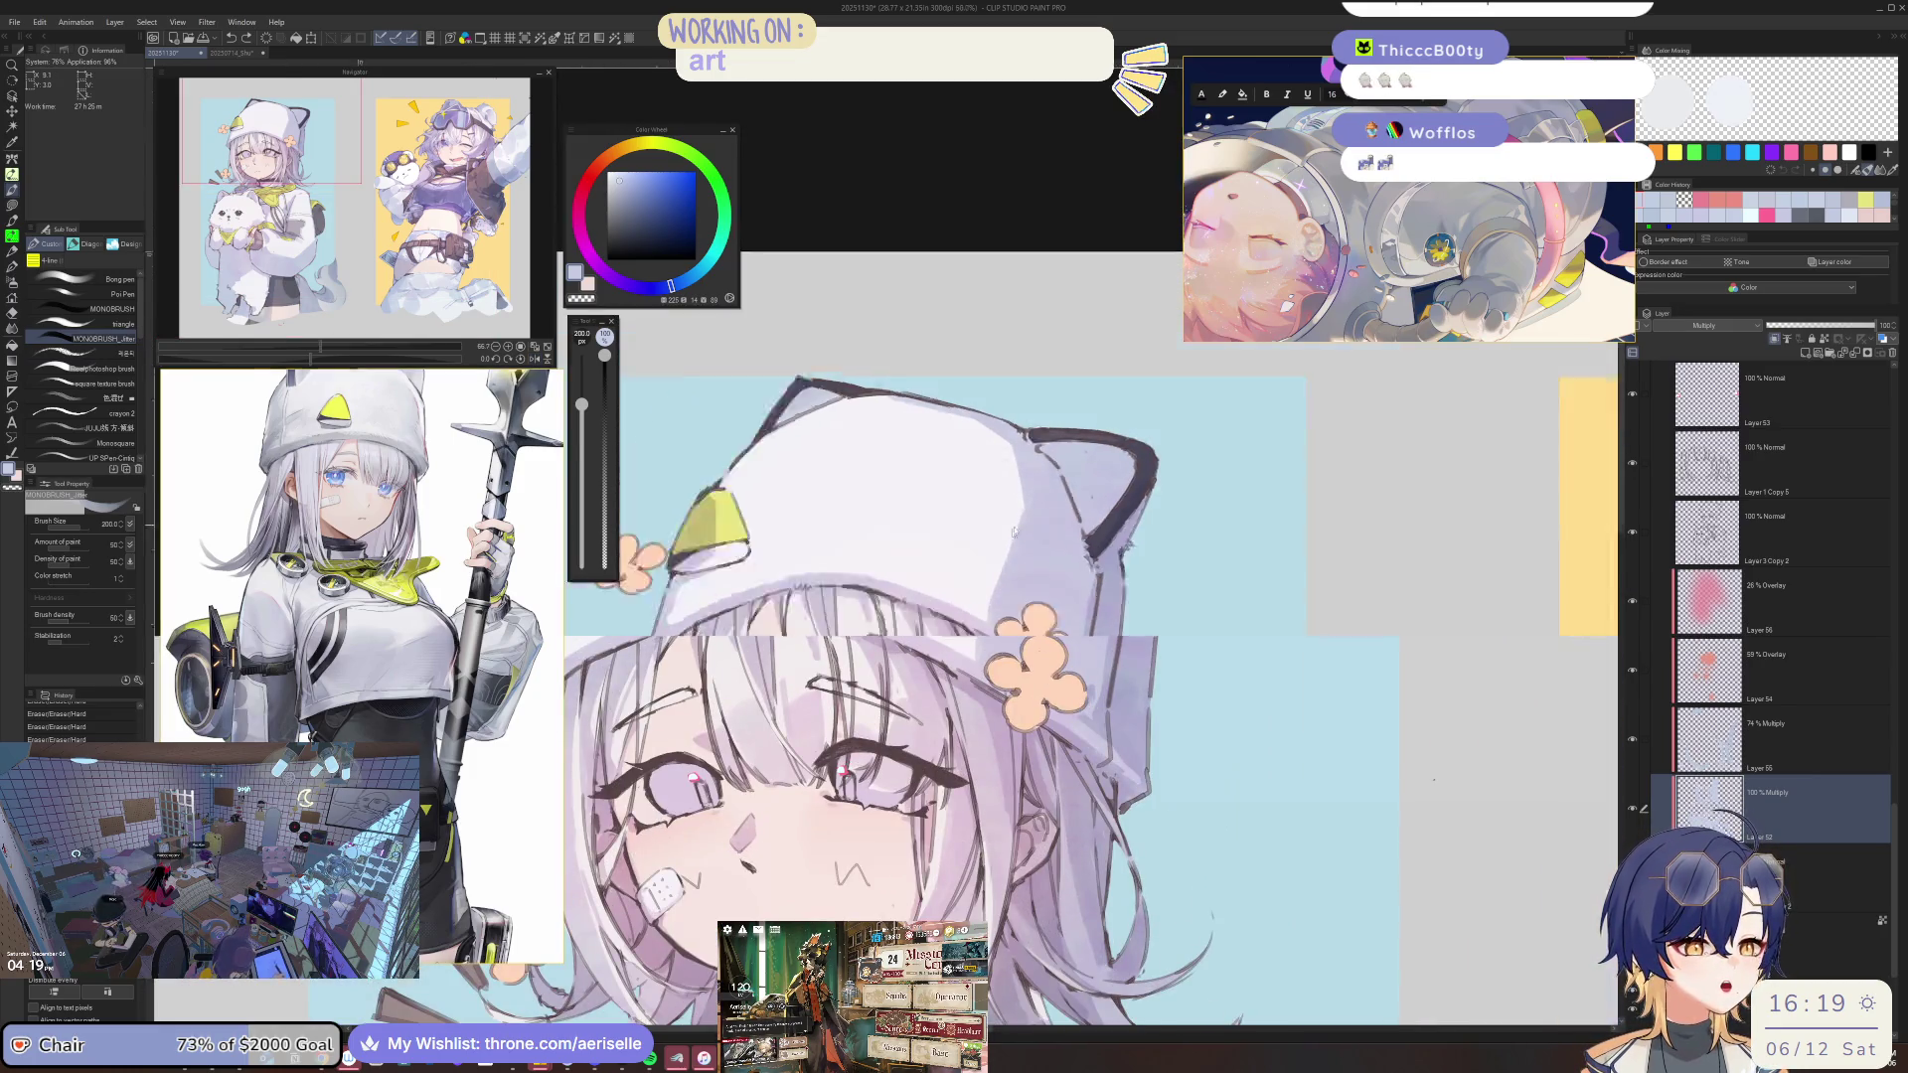
scroll(1075, 509, "down", 2)
scroll(940, 533, "up", 3)
left_click_drag(581, 404, 582, 449)
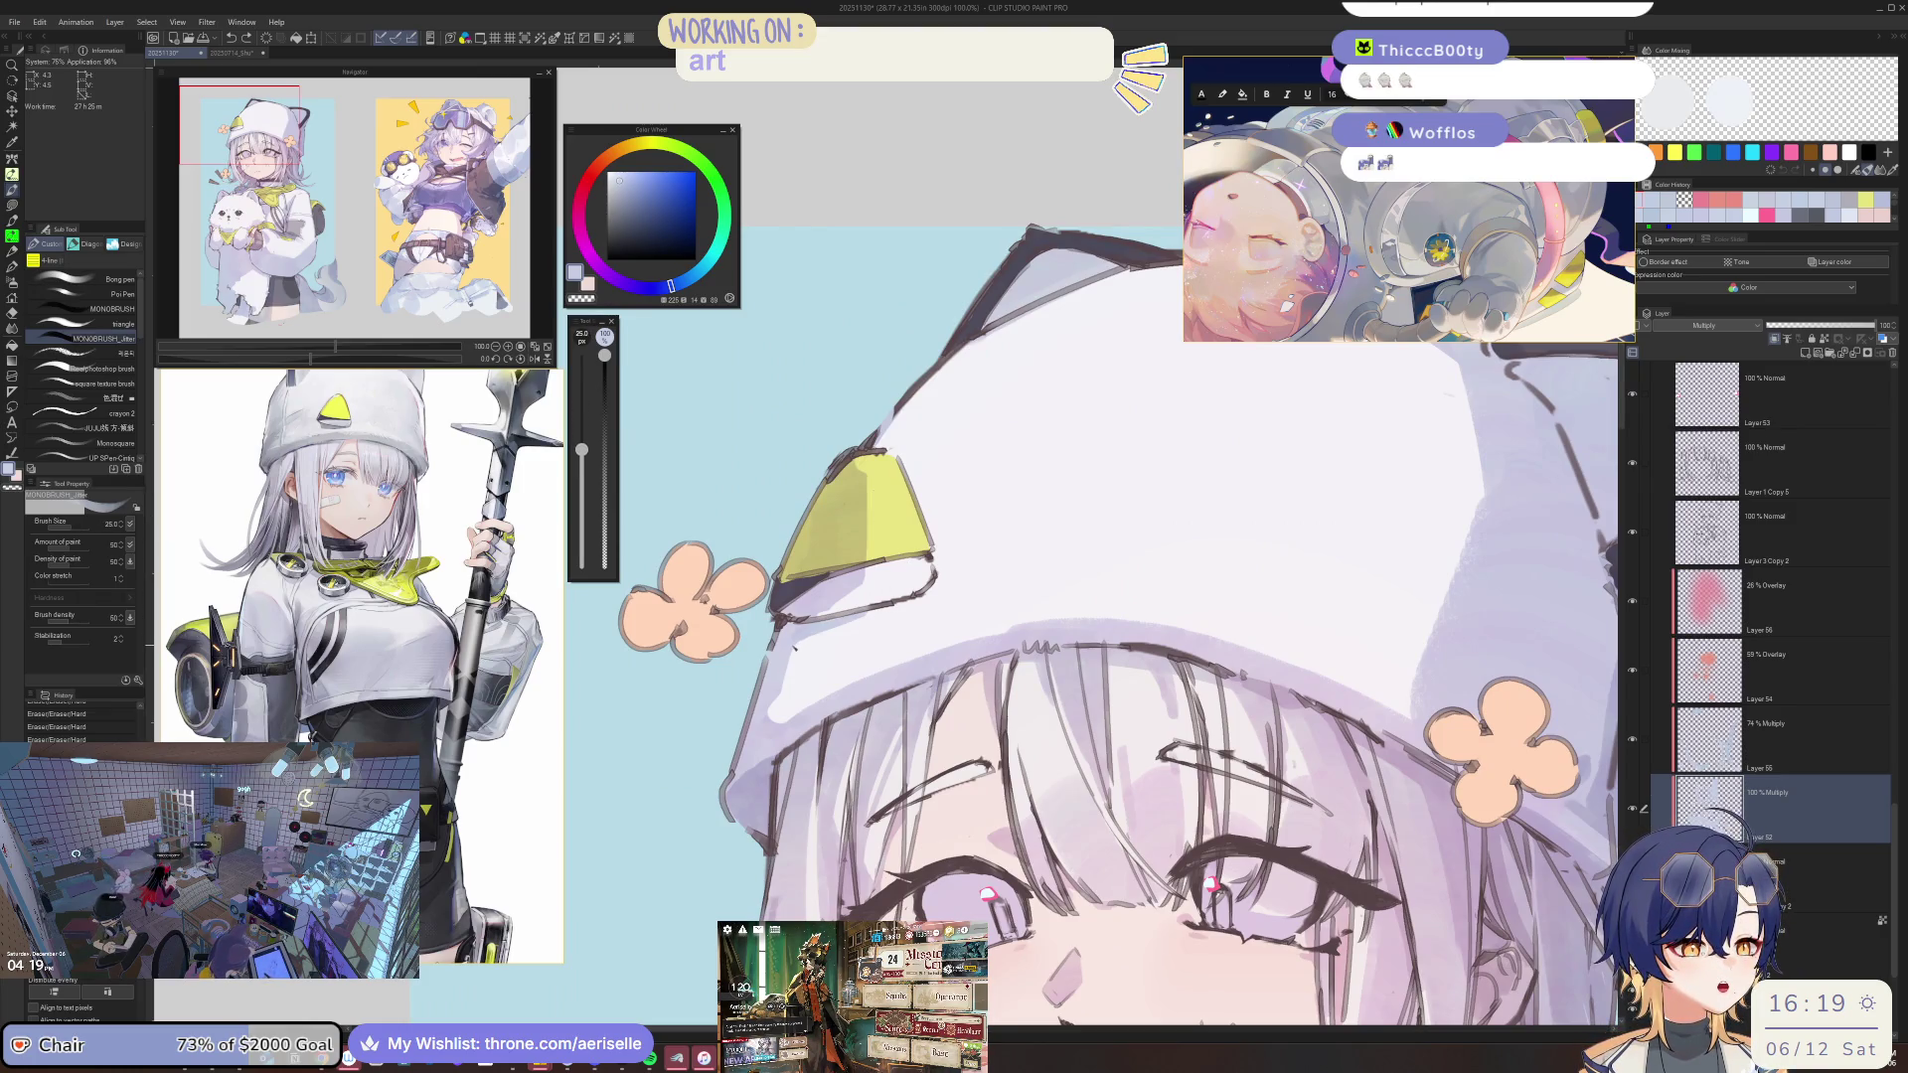
scroll(894, 447, "down", 6)
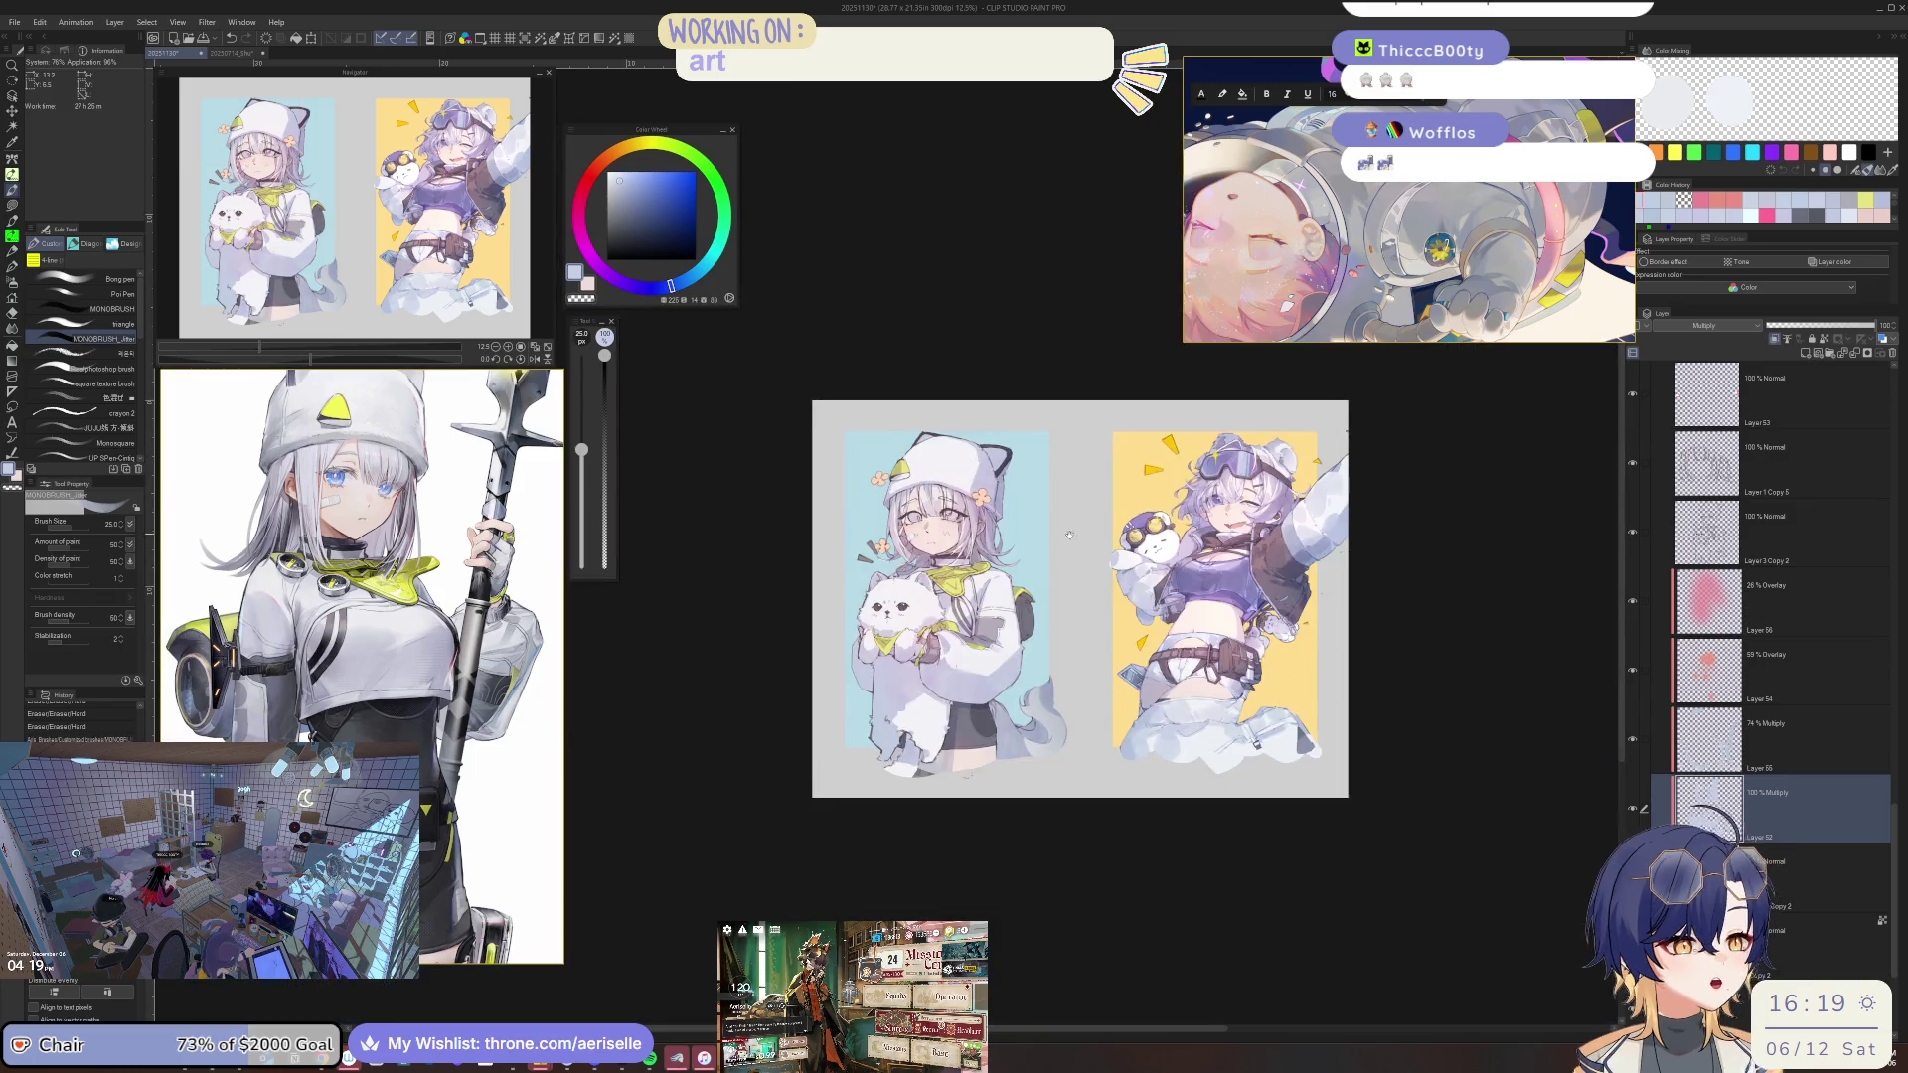
scroll(904, 479, "up", 3)
scroll(904, 479, "up", 3)
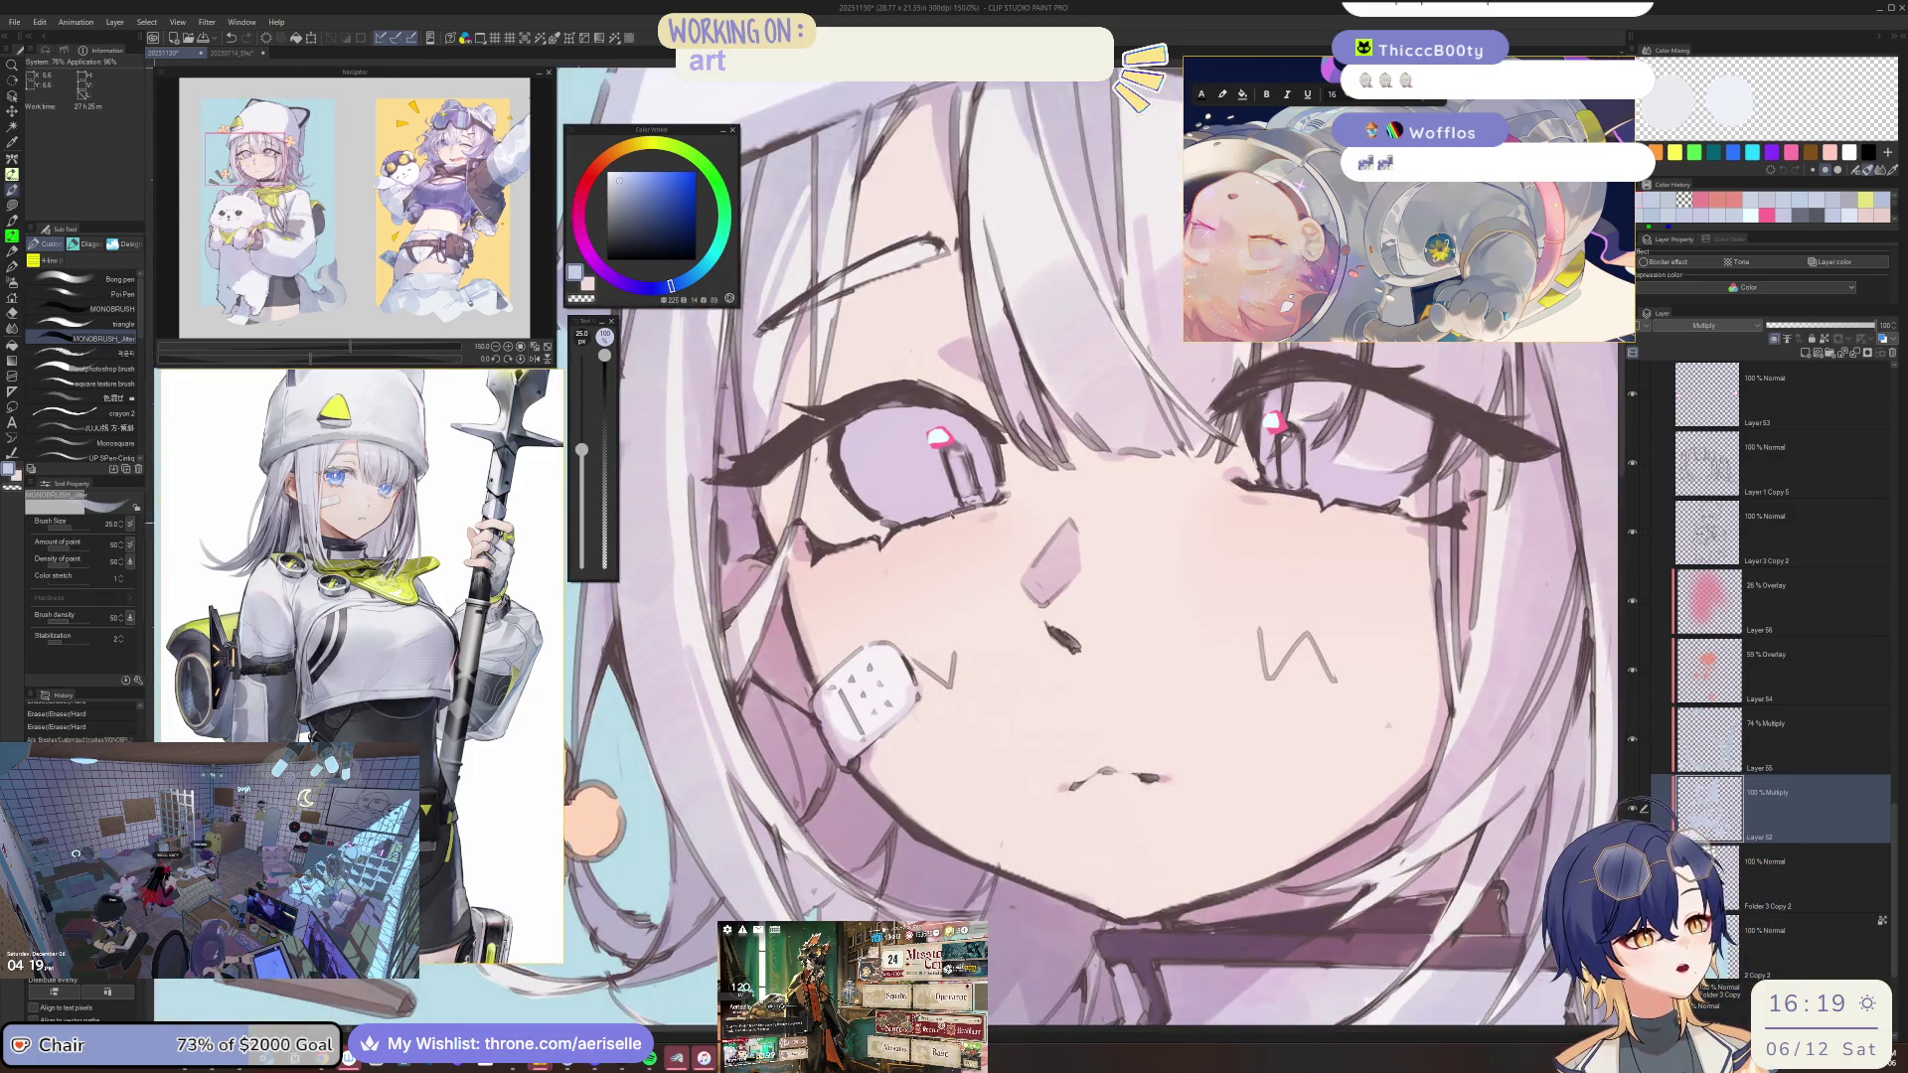
left_click_drag(810, 452, 816, 465)
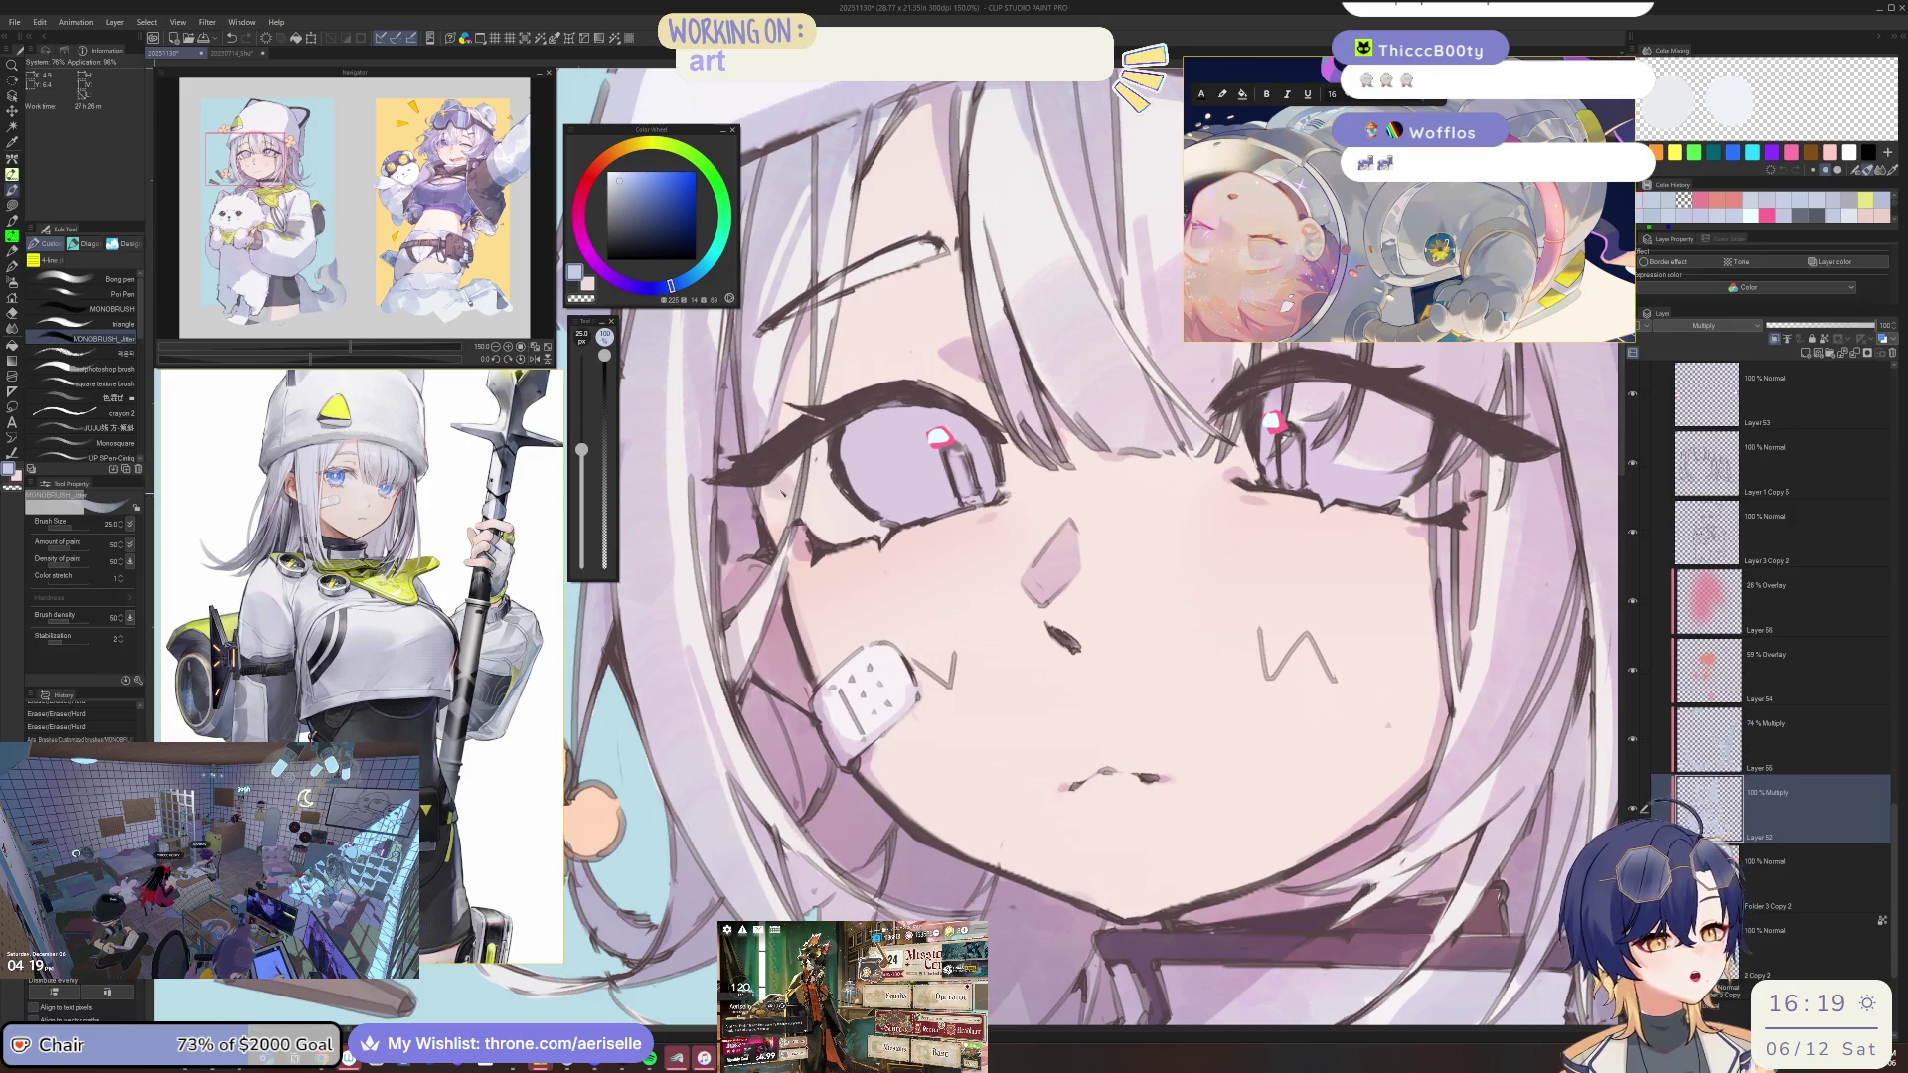
key("bracketleft")
key("bracketleft")
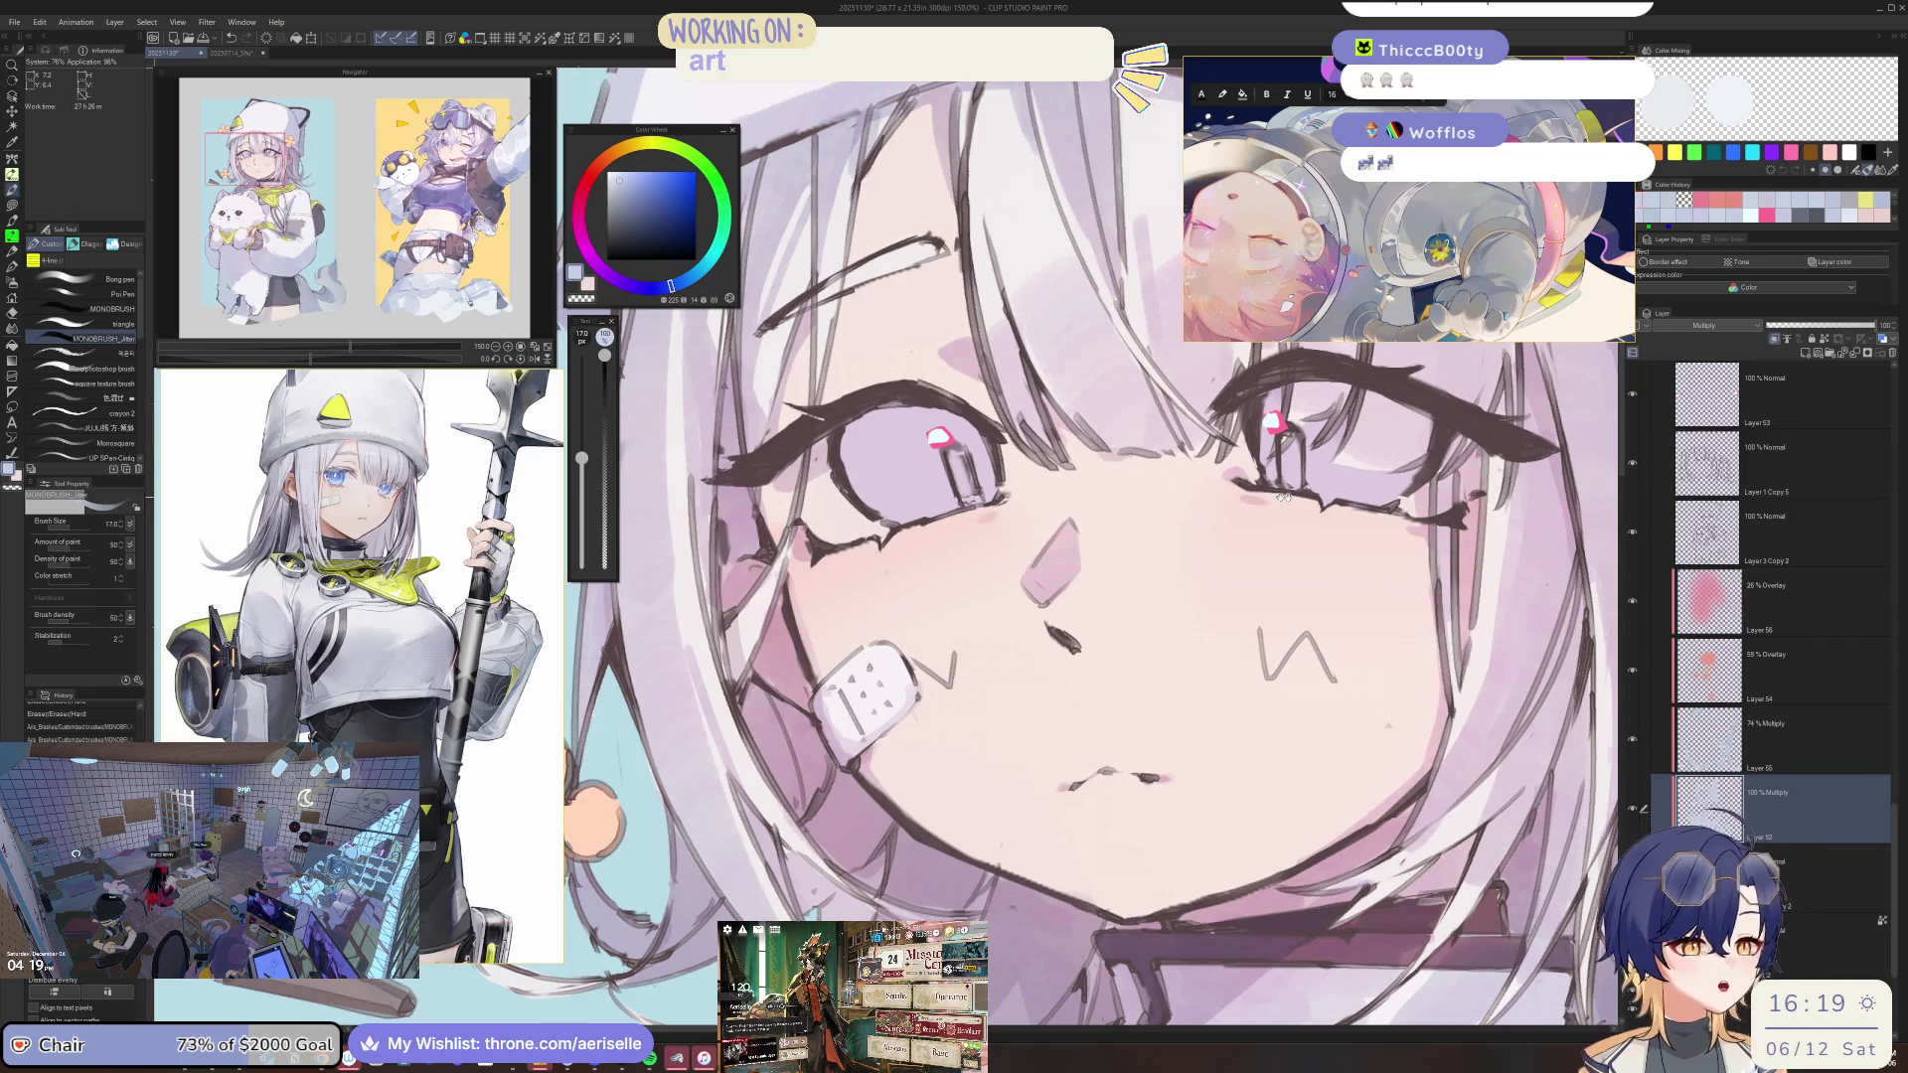
Move to the other side of the face and erase part of the cheek bandage lines.
left_click_drag(815, 465, 710, 480)
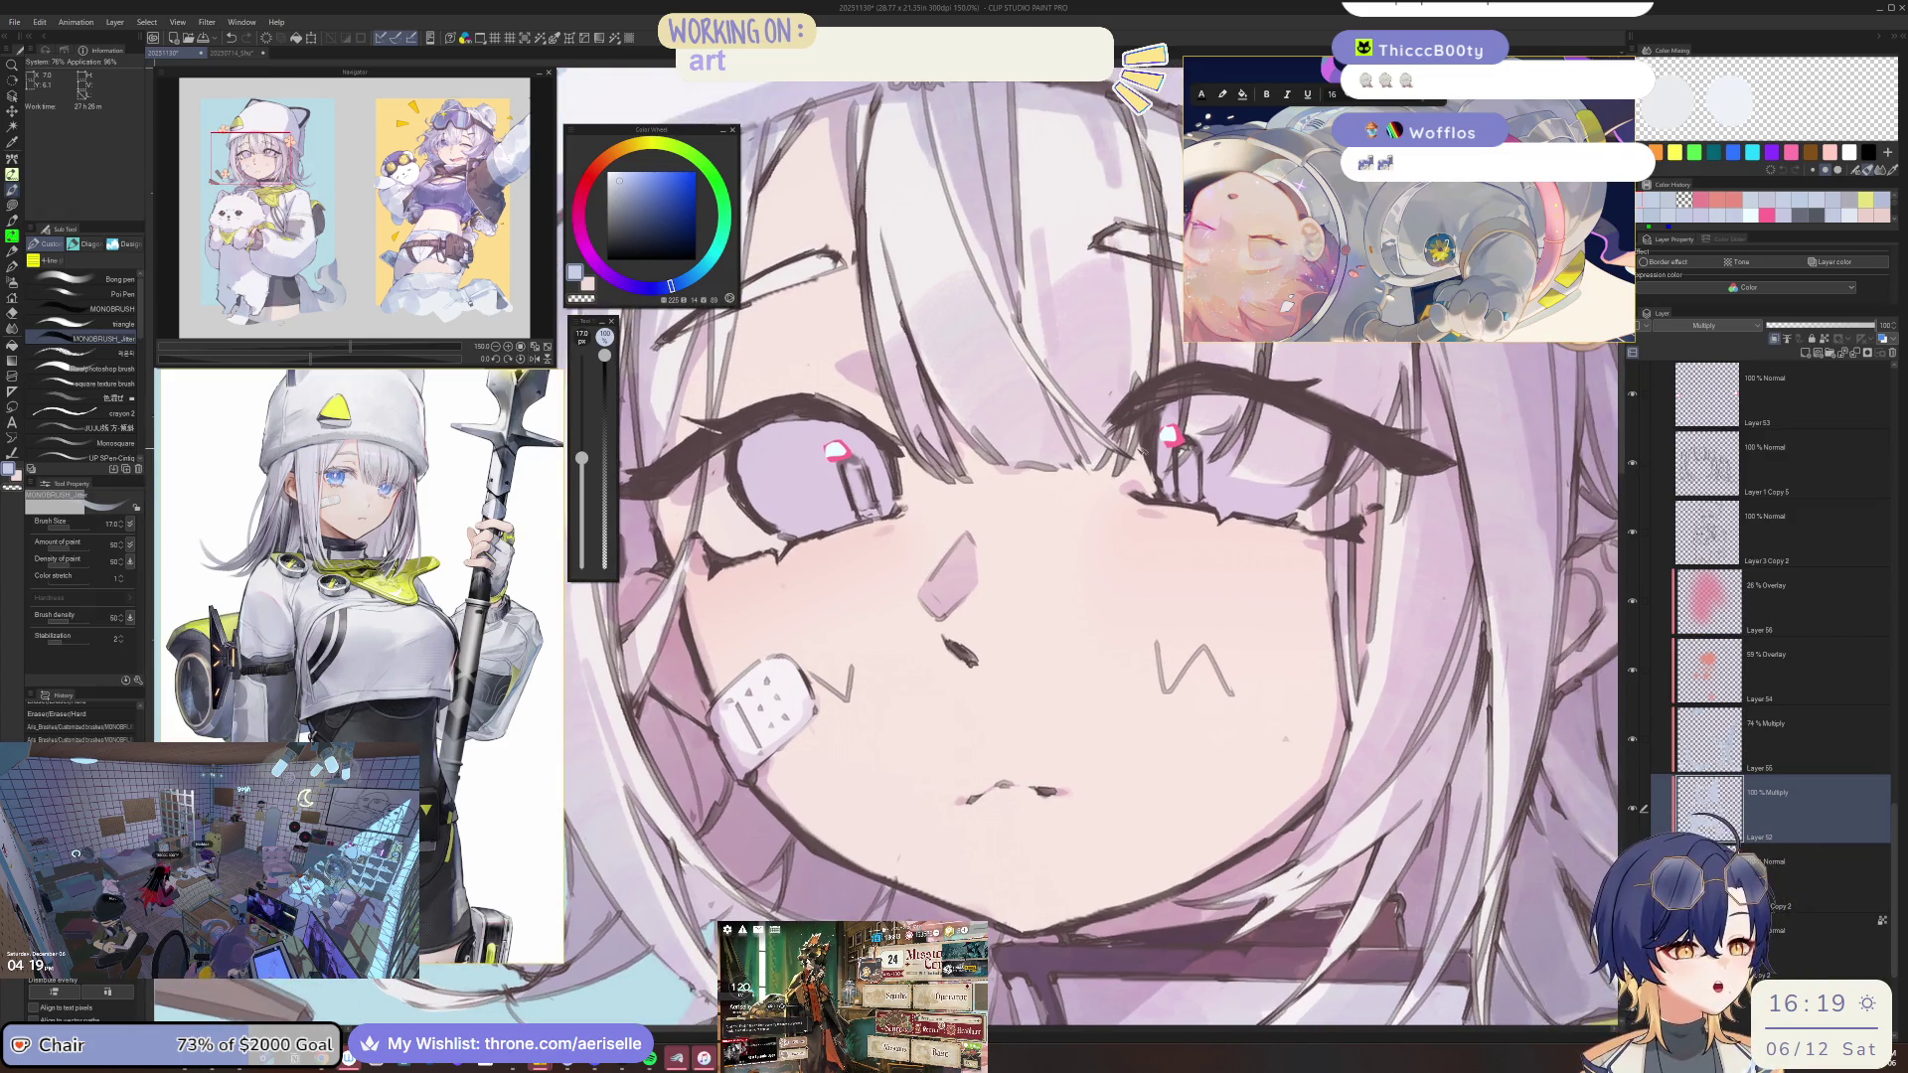
scroll(993, 547, "down", 2)
scroll(993, 546, "down", 2)
scroll(993, 546, "down", 1)
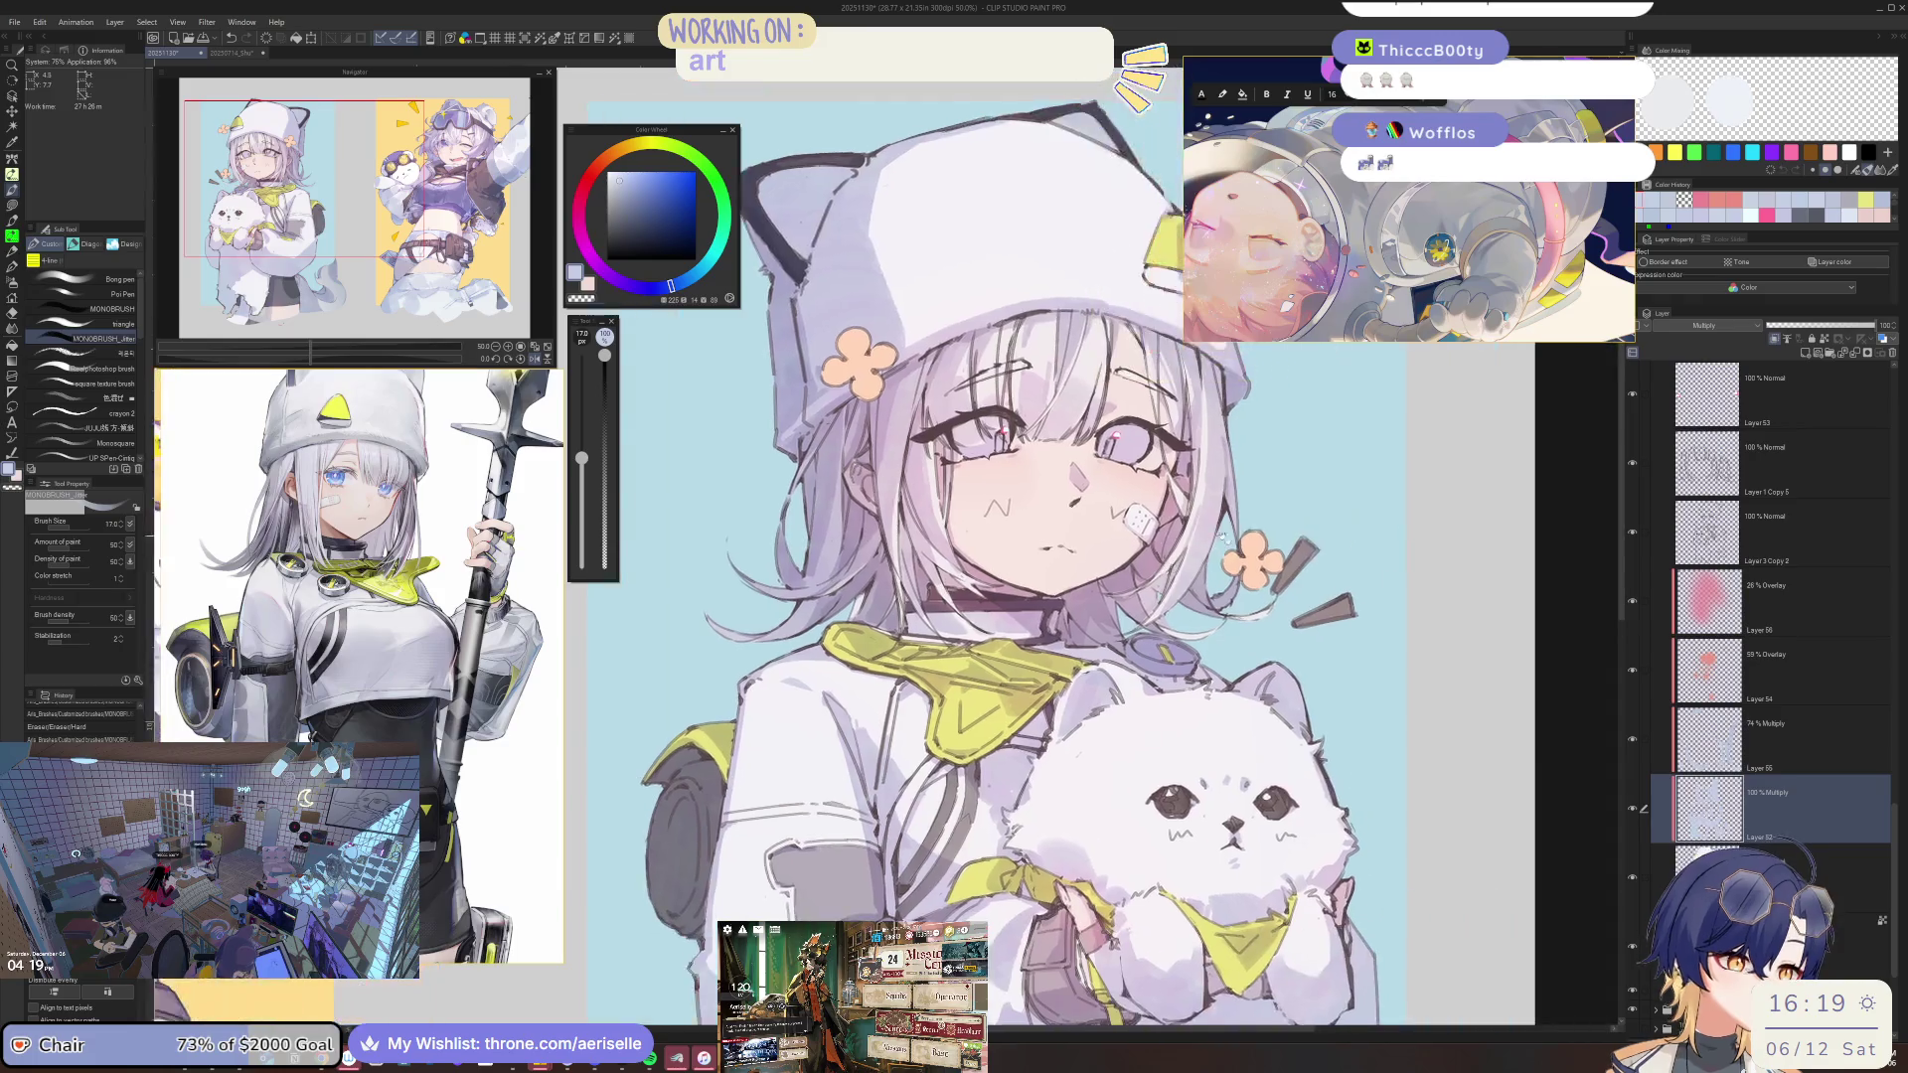
scroll(1230, 442, "up", 3)
scroll(1229, 443, "up", 2)
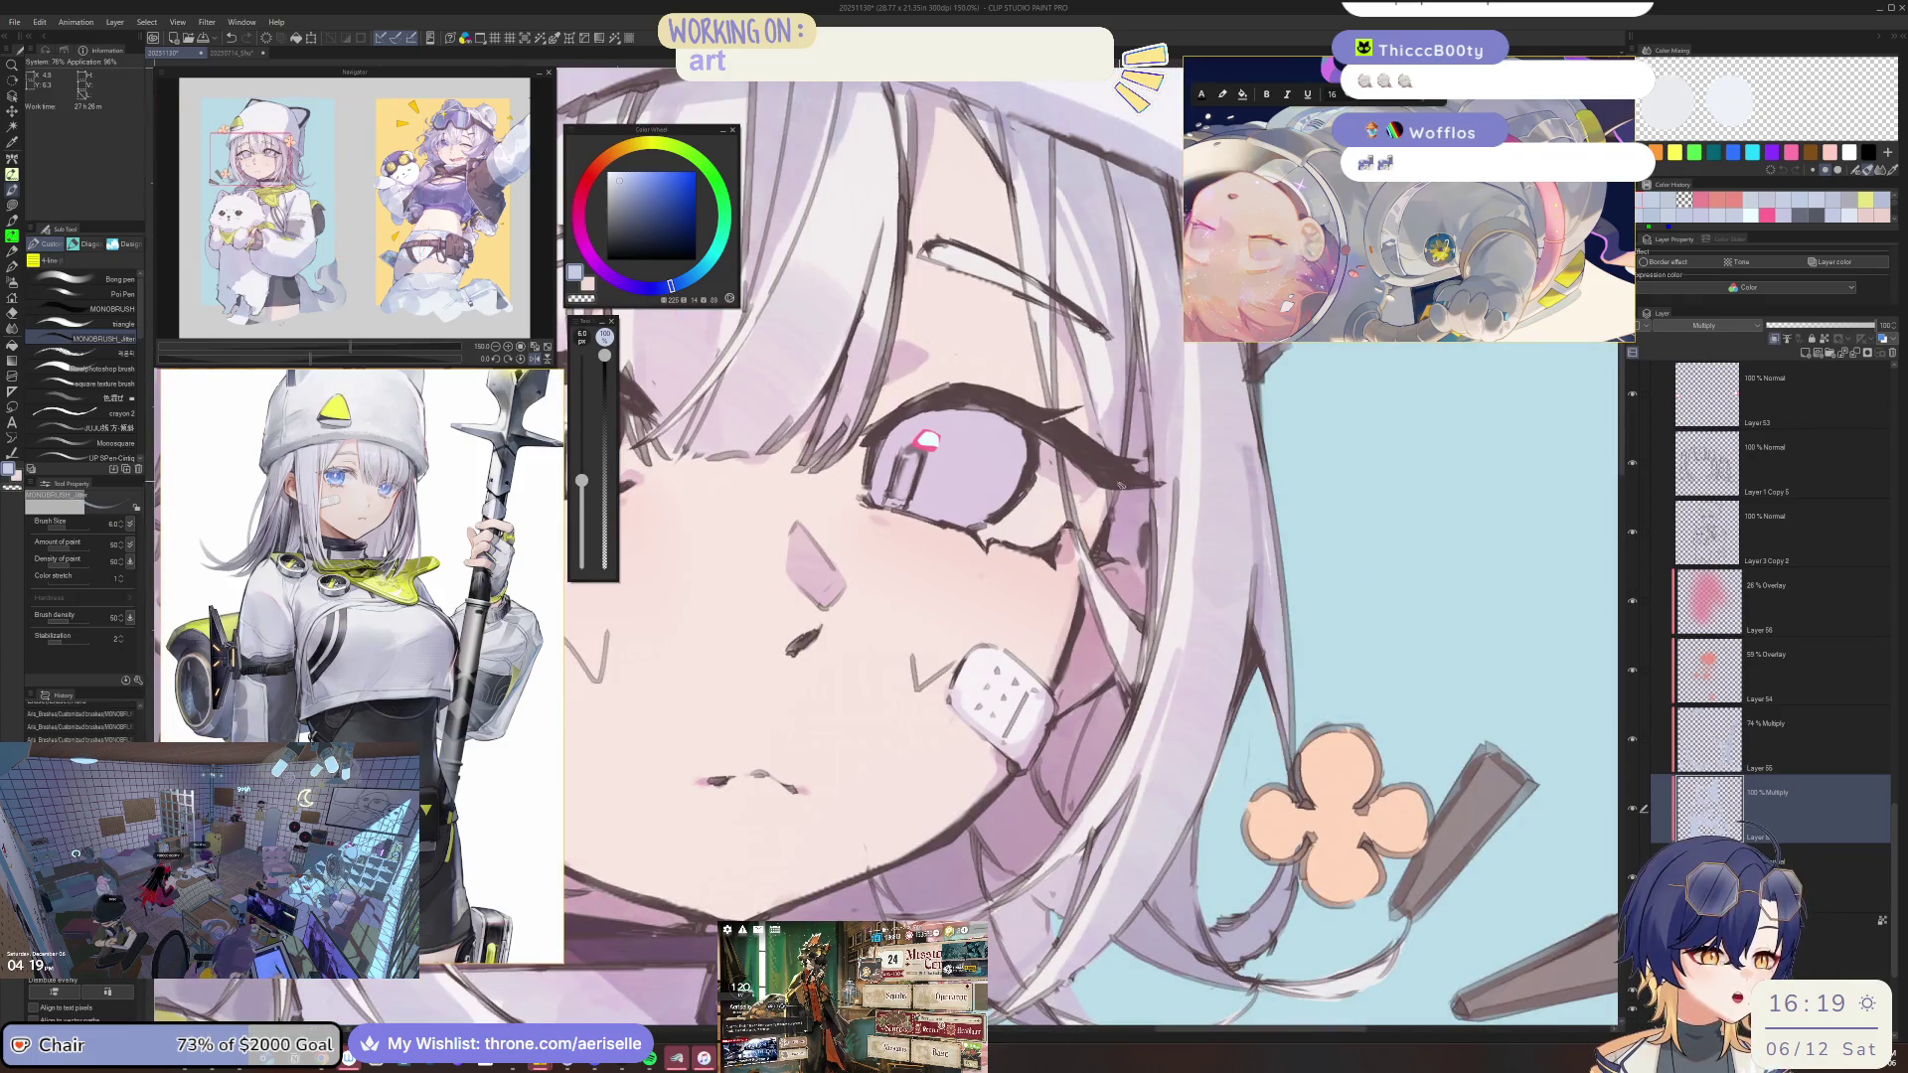
key("bracketright")
key("bracketright")
key("bracketright")
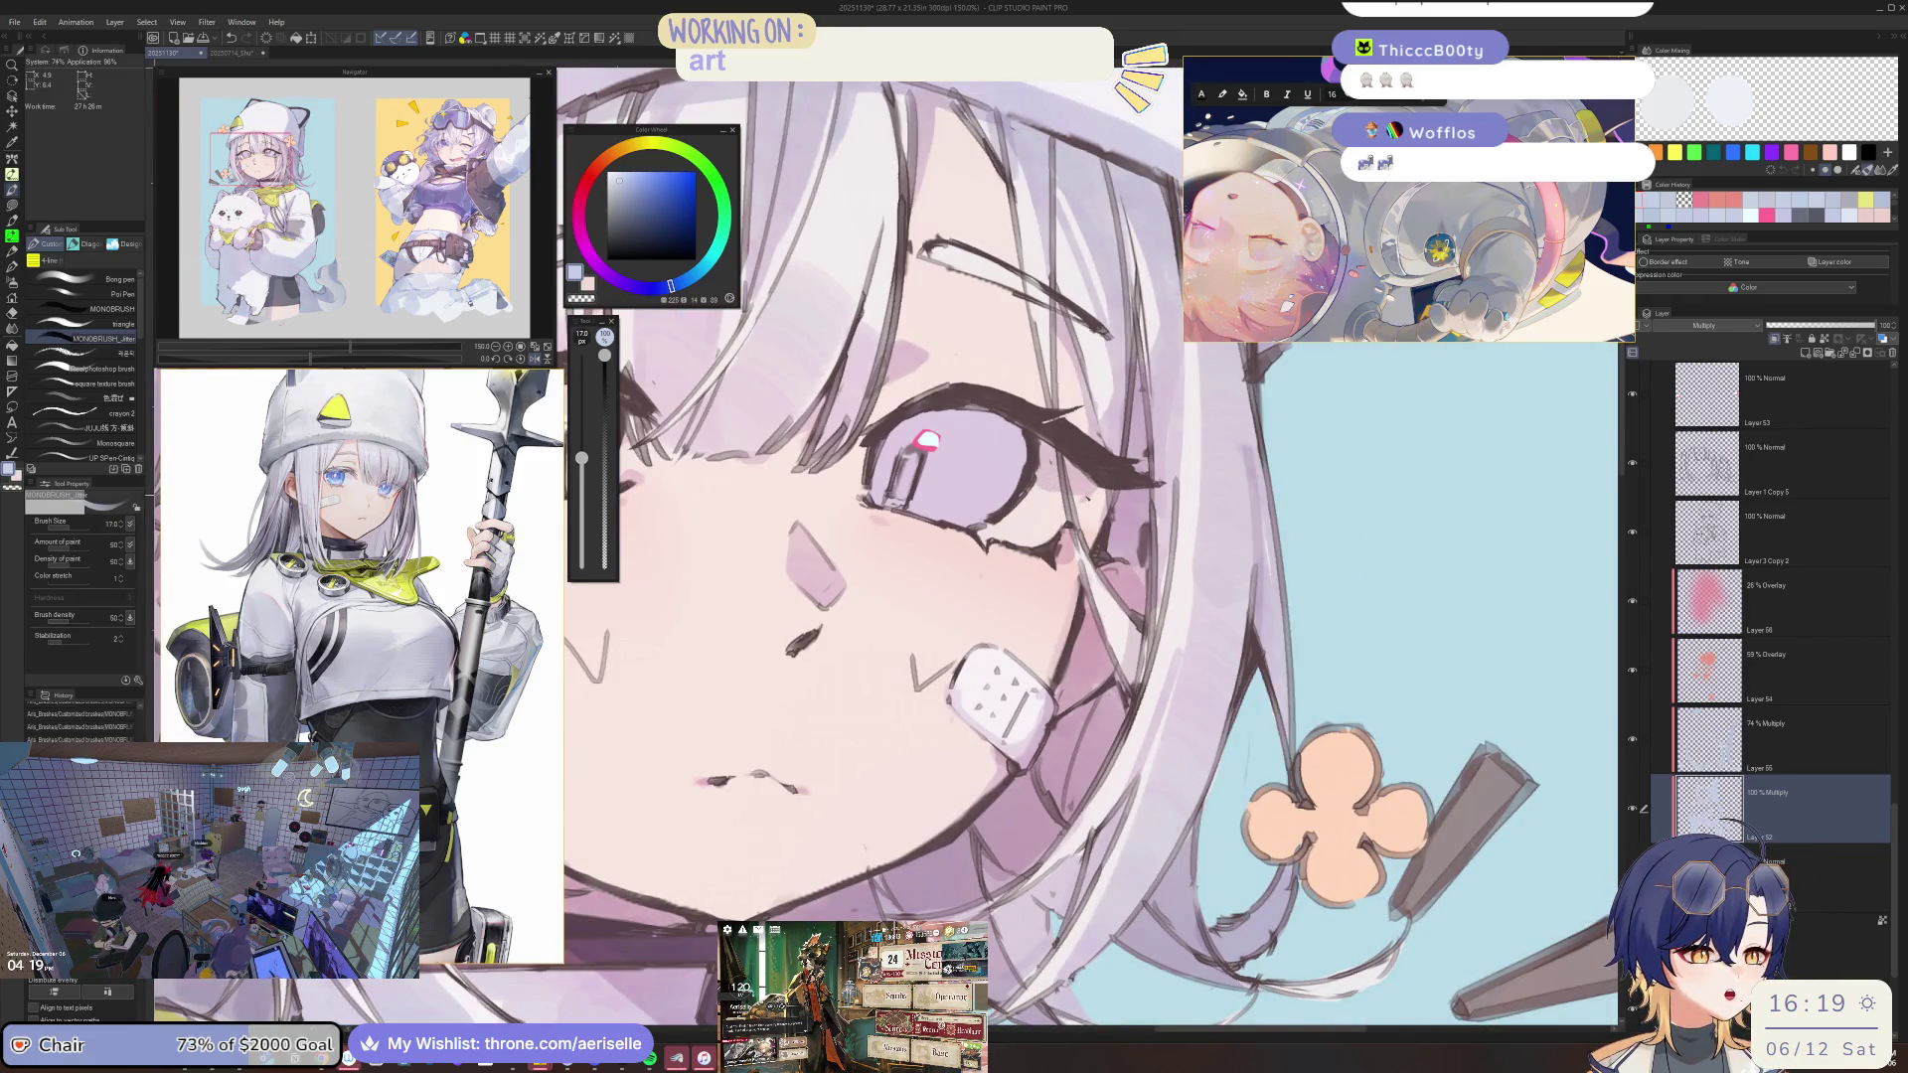
scroll(795, 502, "down", 1)
scroll(795, 502, "down", 2)
scroll(795, 501, "down", 1)
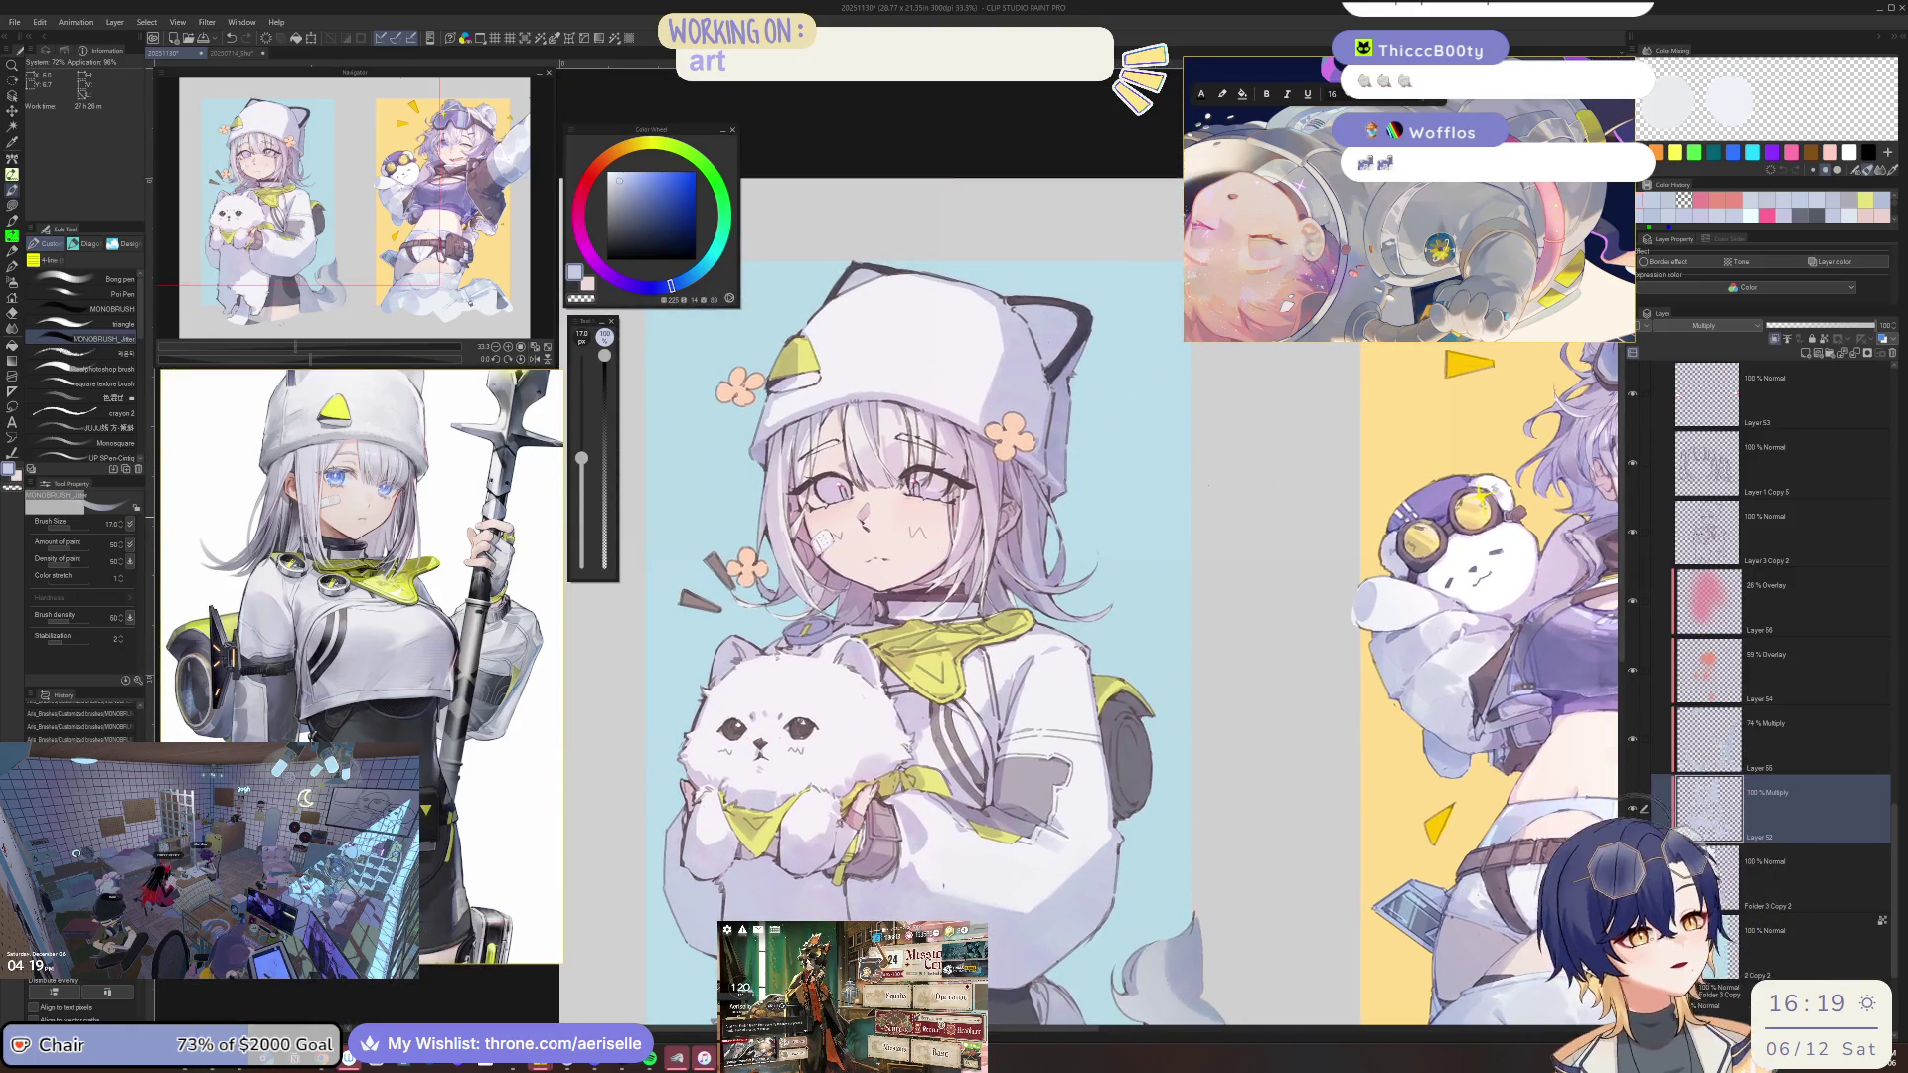
scroll(874, 537, "up", 4)
key("e")
left_click_drag(855, 537, 884, 596)
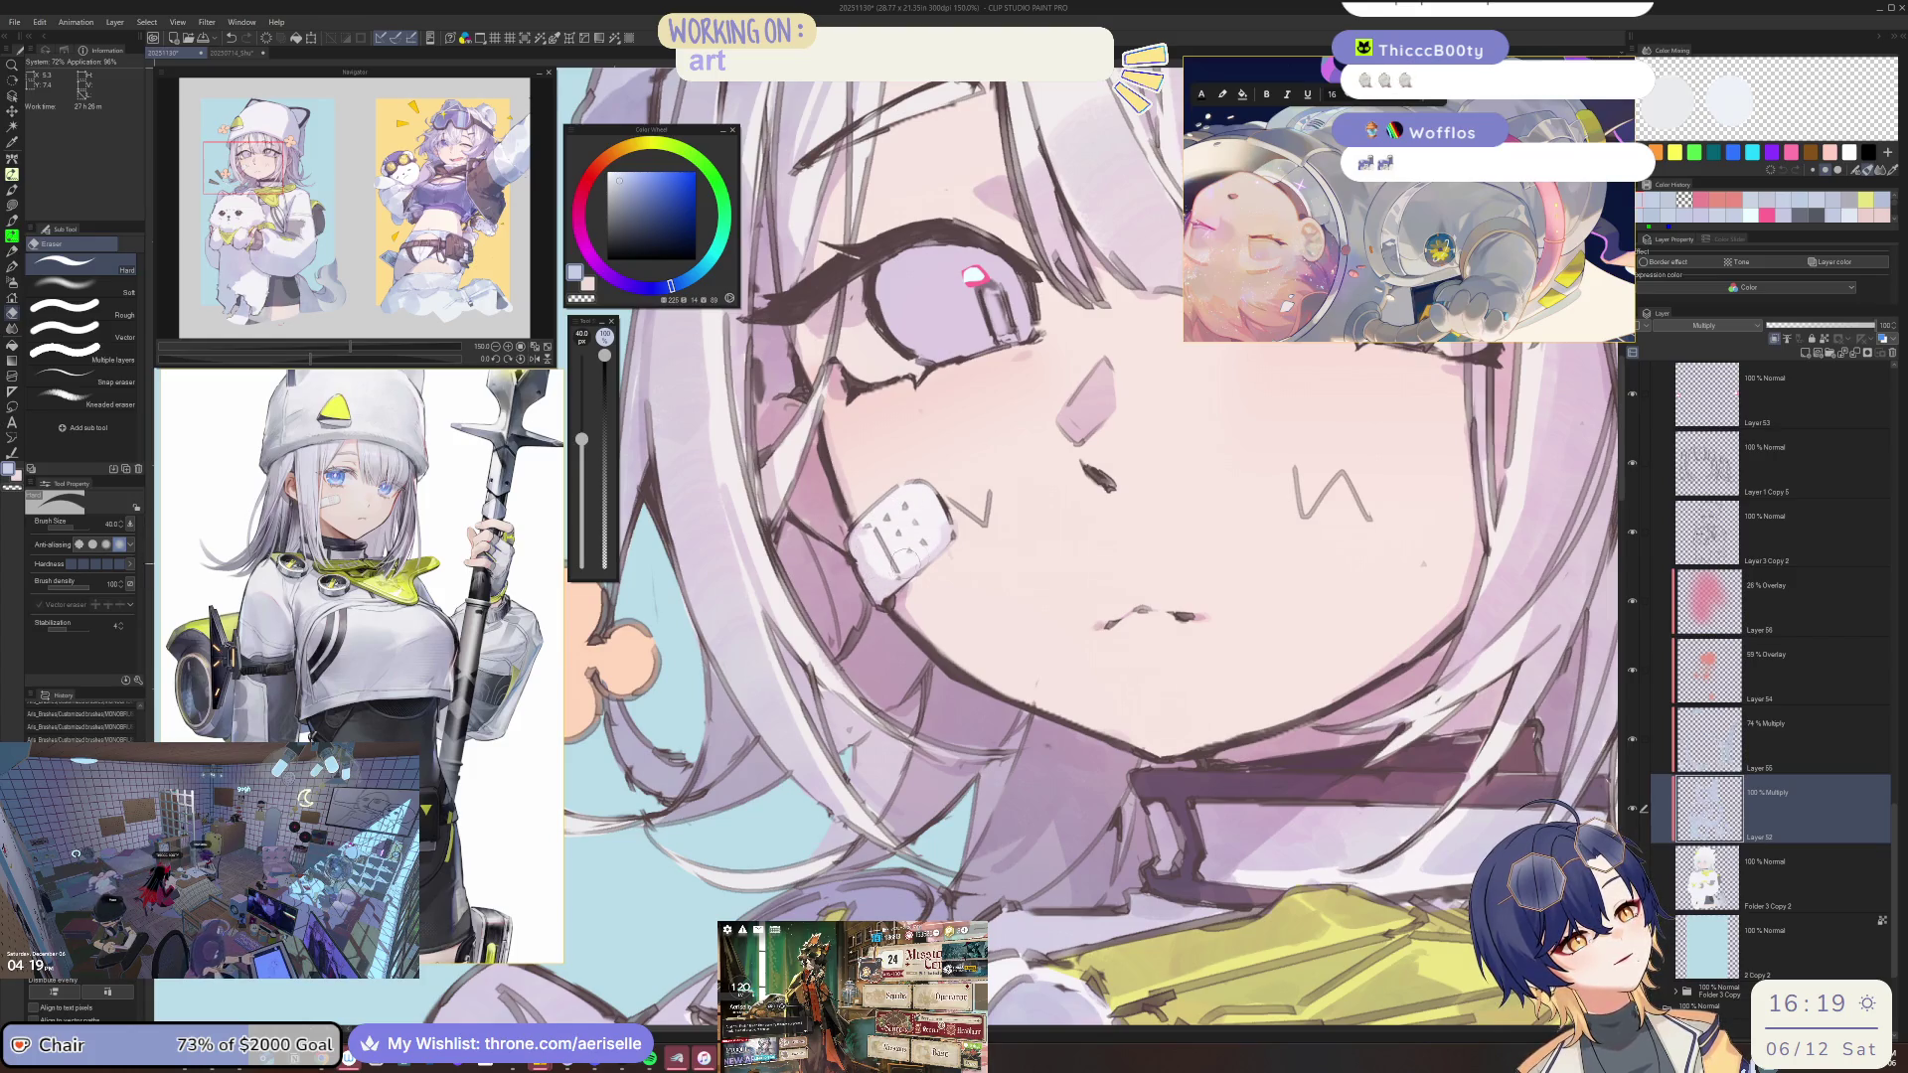
On Layer 55, erase more of the cheek bandage linework, then return to Layer 52.
left_click(1749, 603)
left_click(1748, 710)
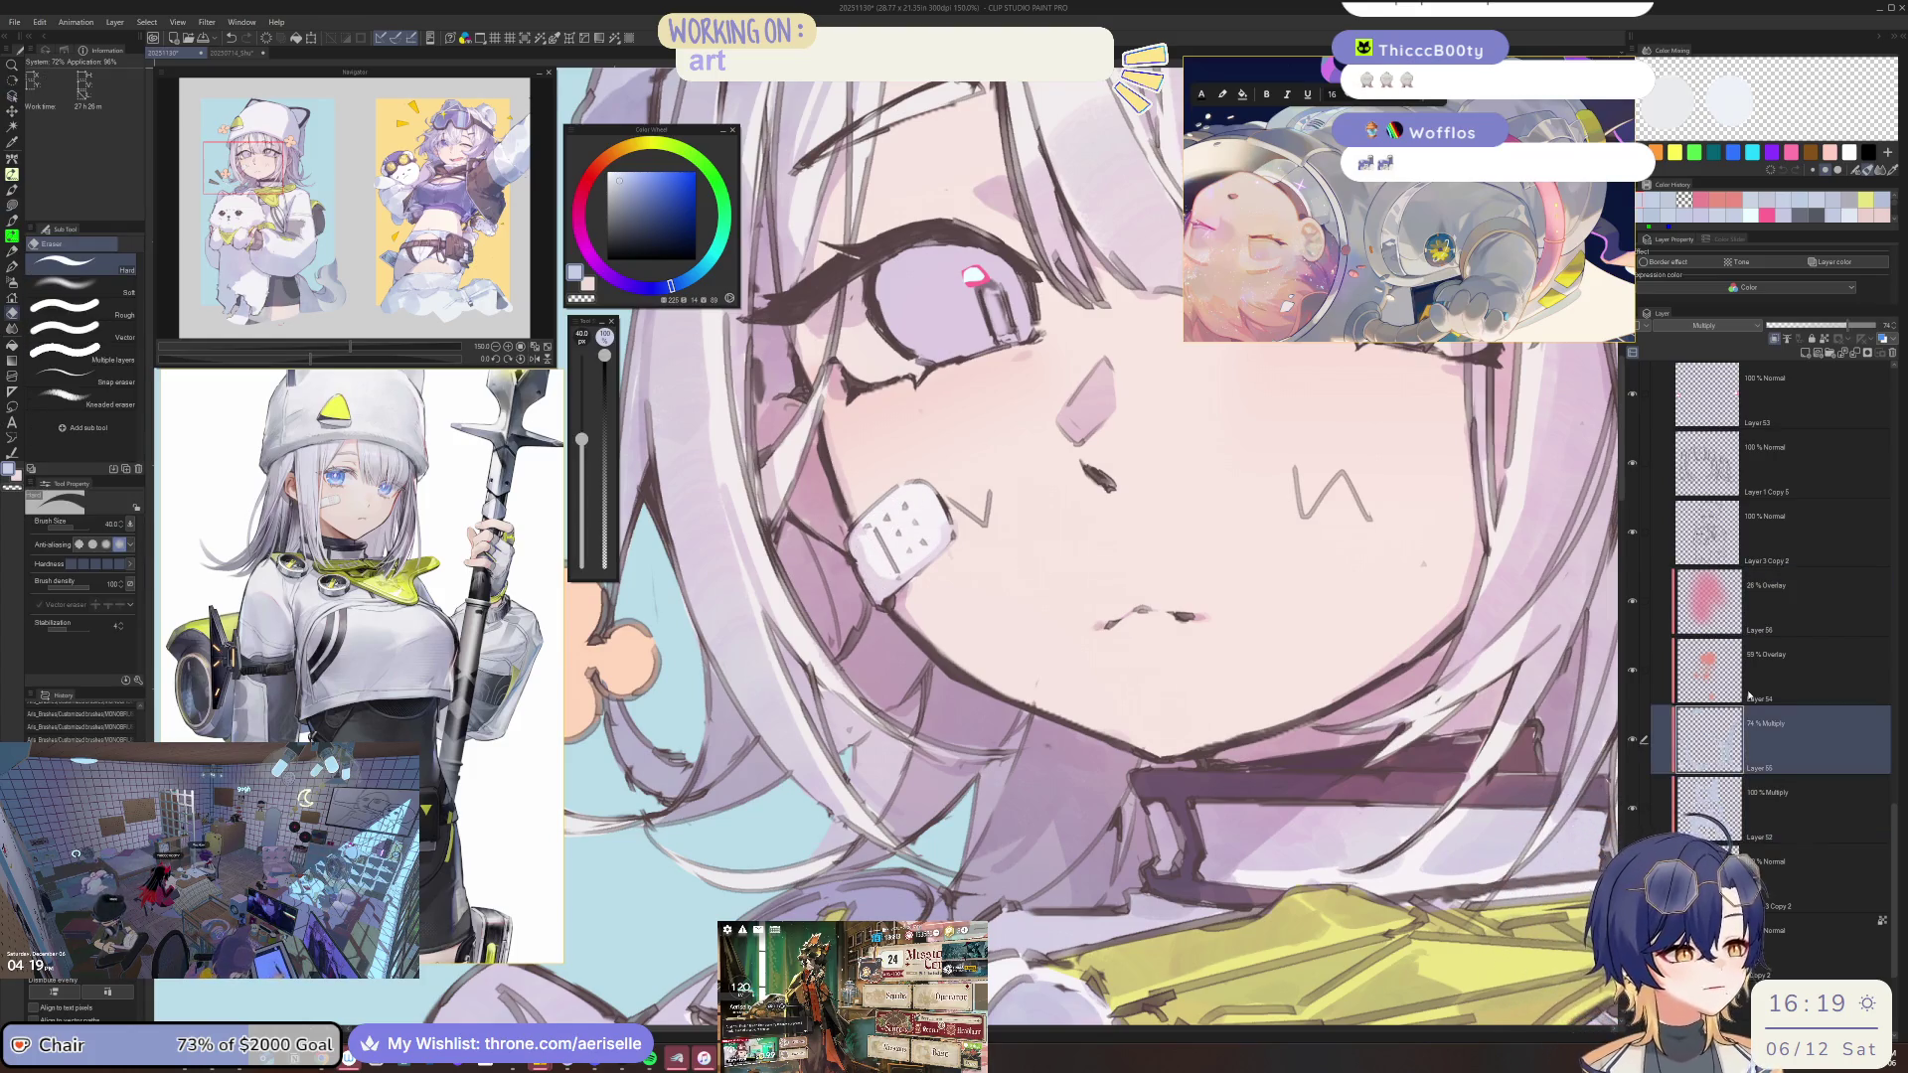
left_click_drag(862, 524, 880, 578)
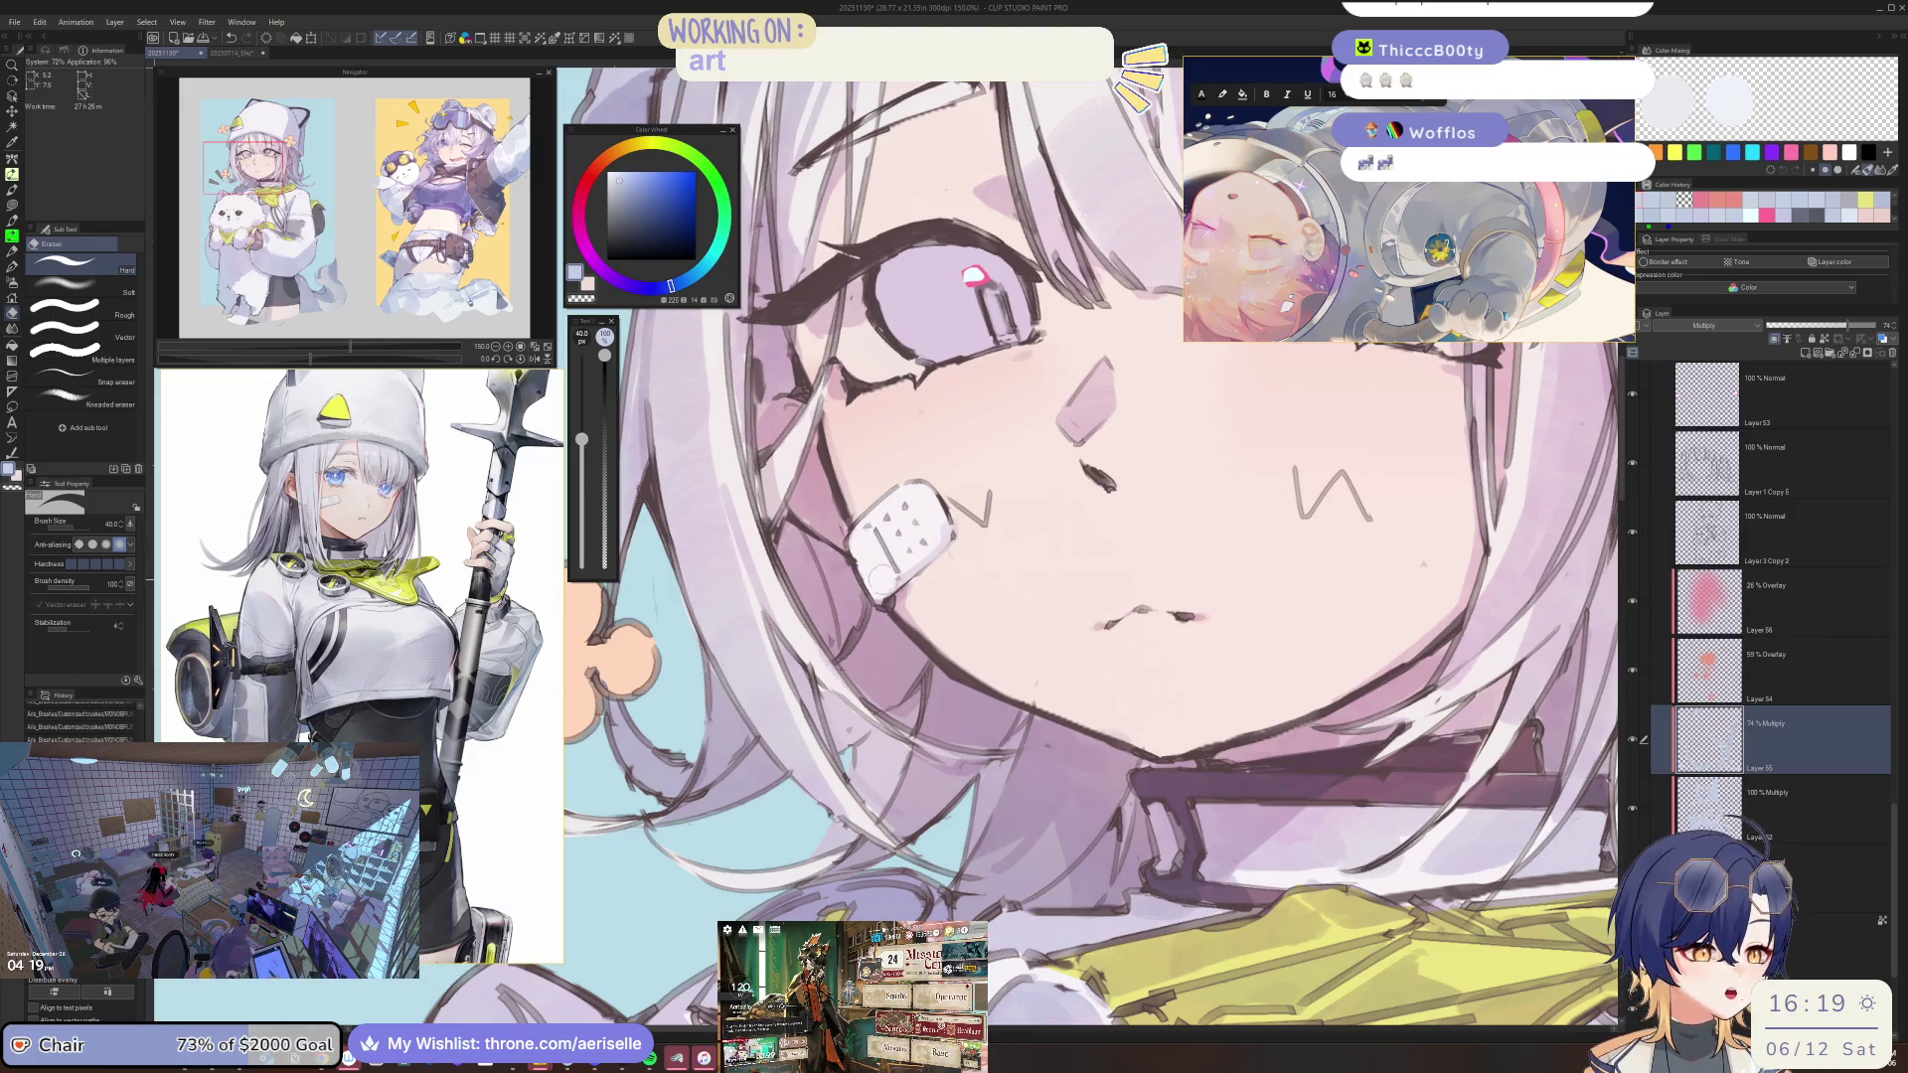
left_click(1811, 835)
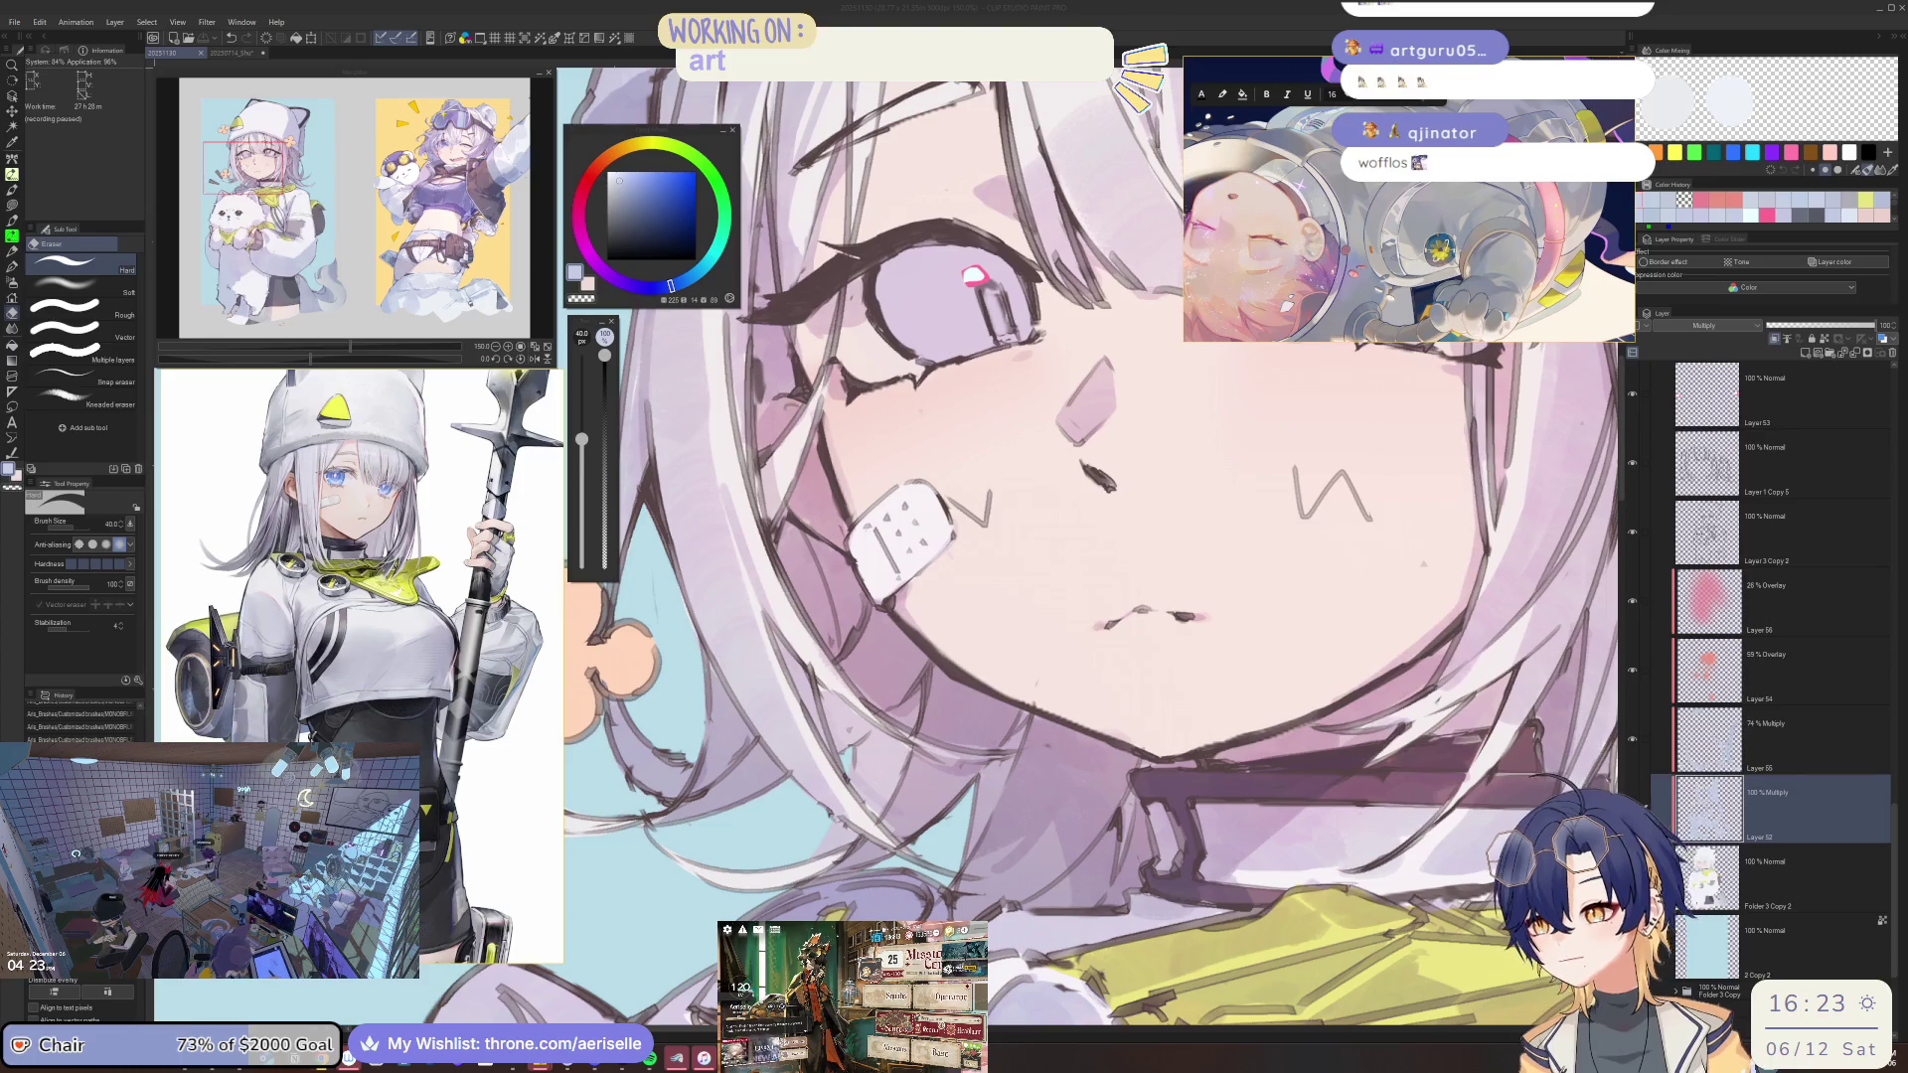
left_click(797, 491)
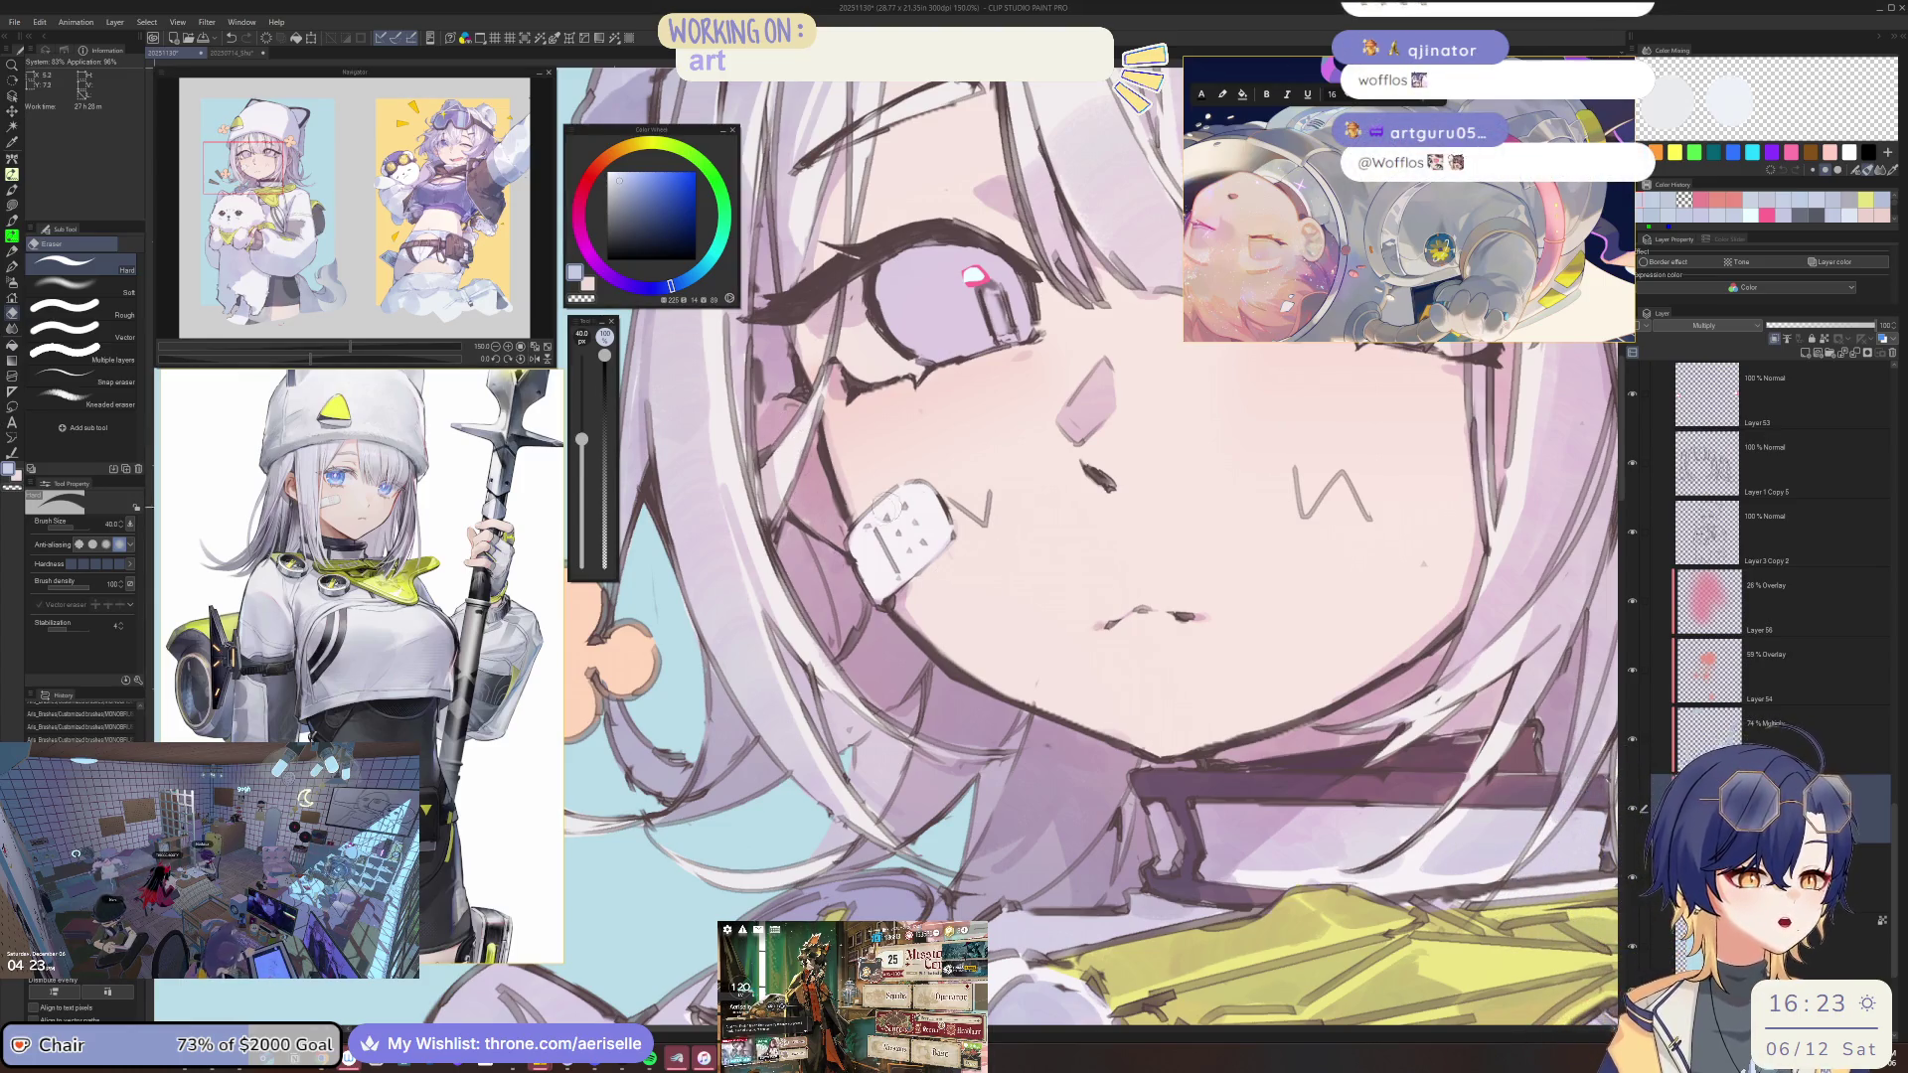
key("h")
key("b")
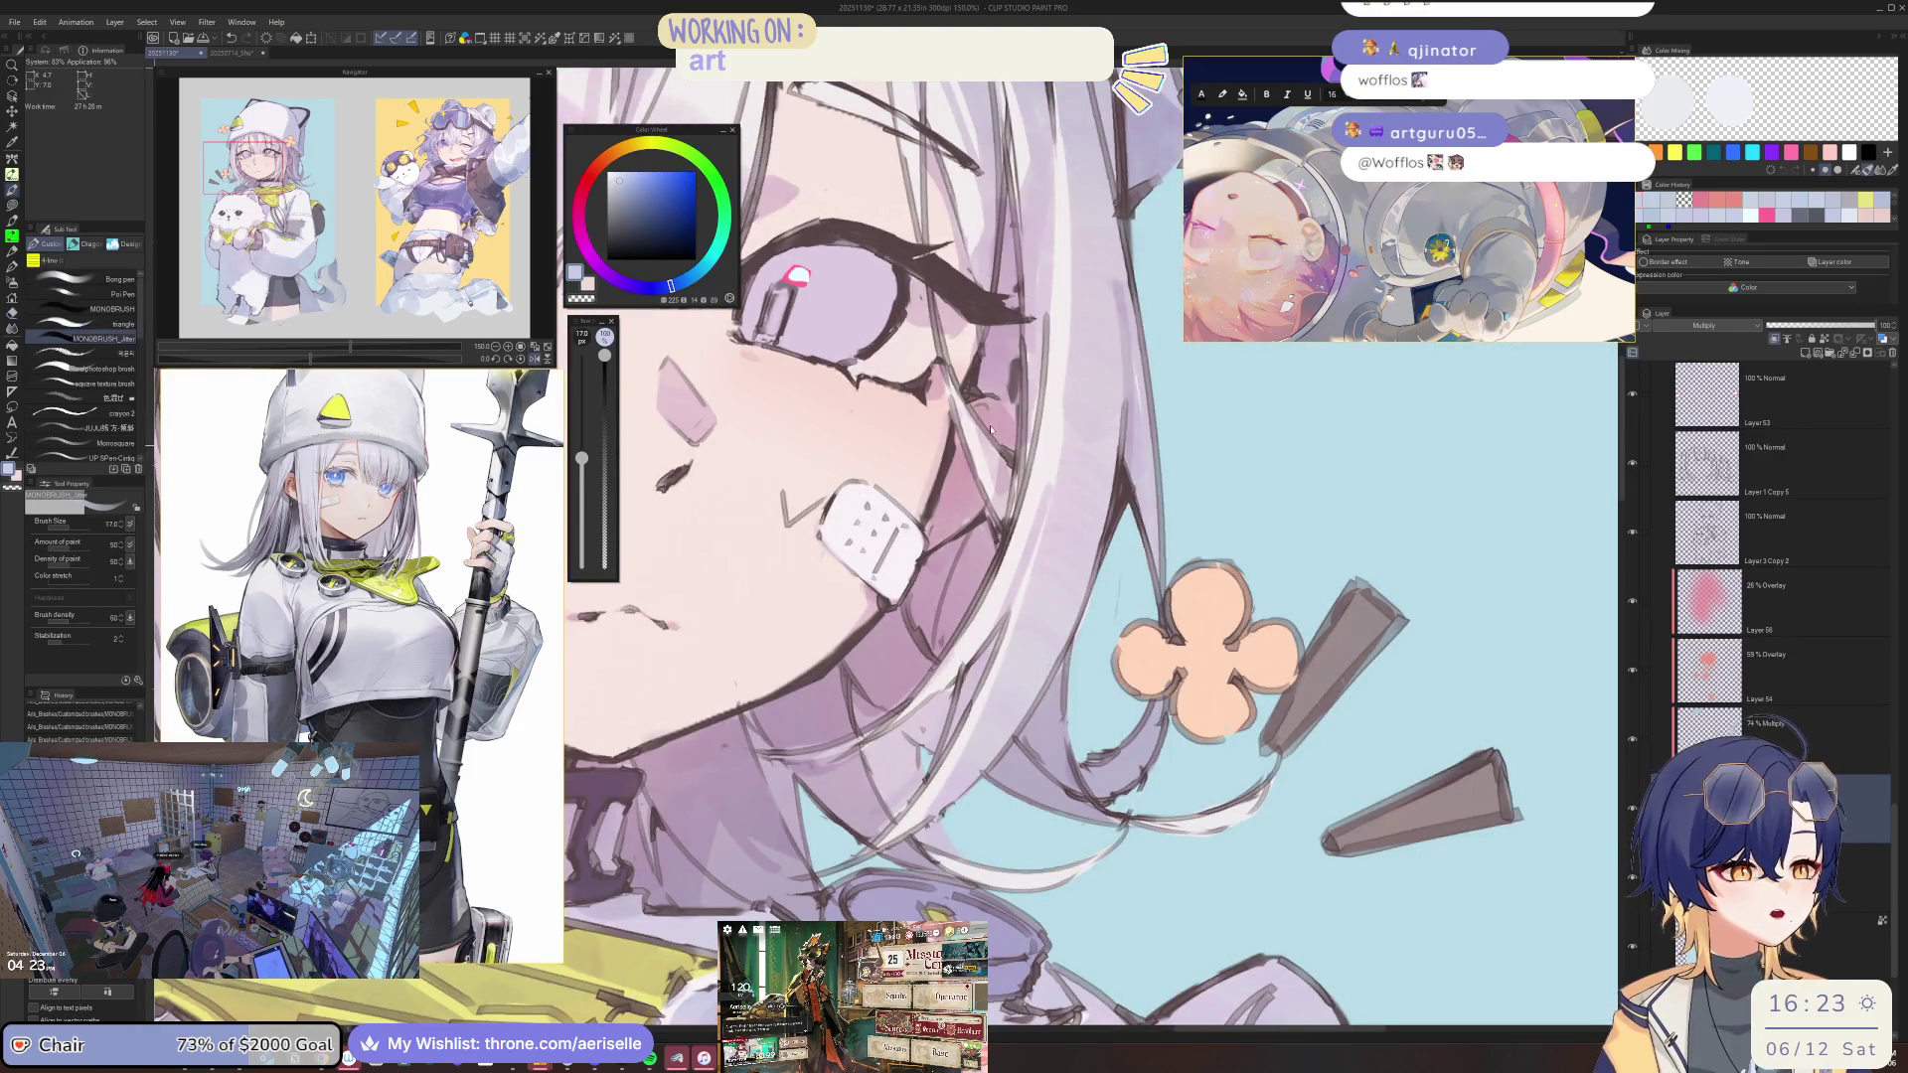
key("o")
left_click(1809, 747)
key("e")
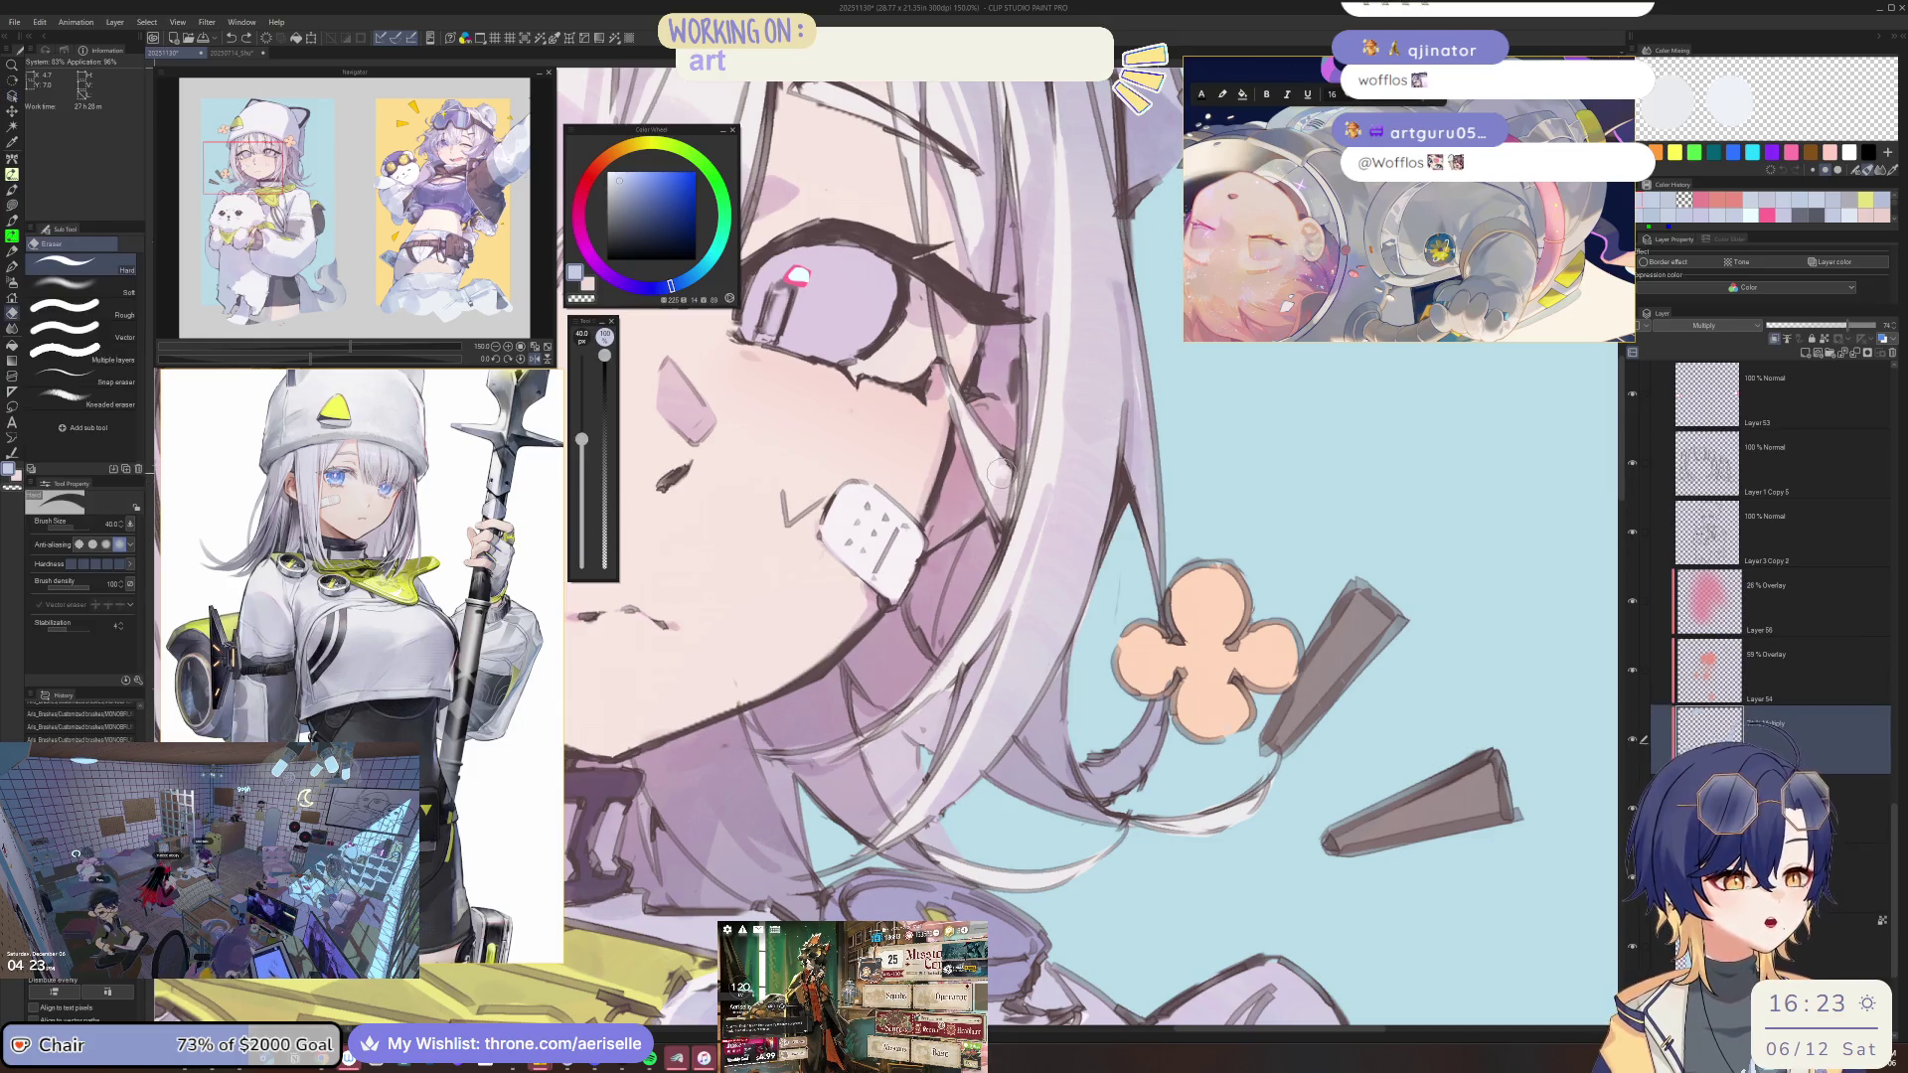
key("alt+bracketleft")
key("b")
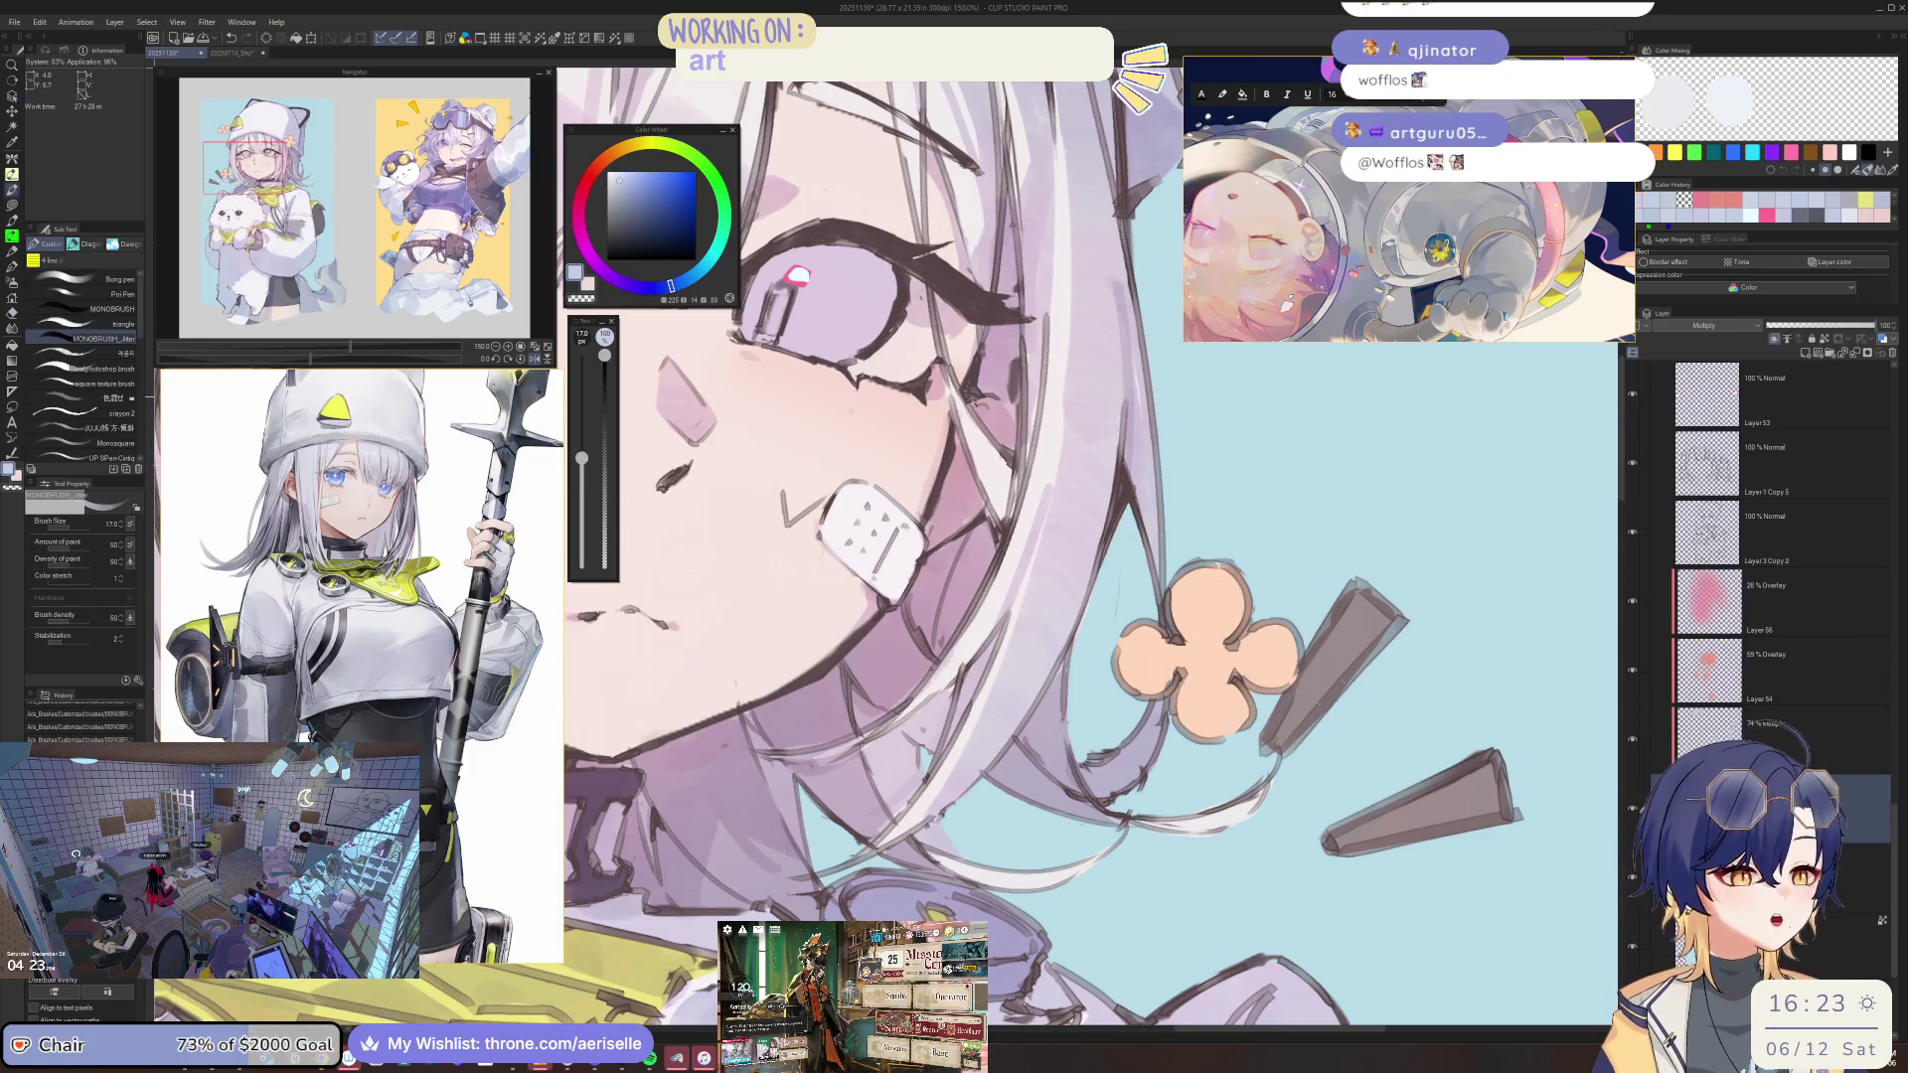
key("ctrl+at")
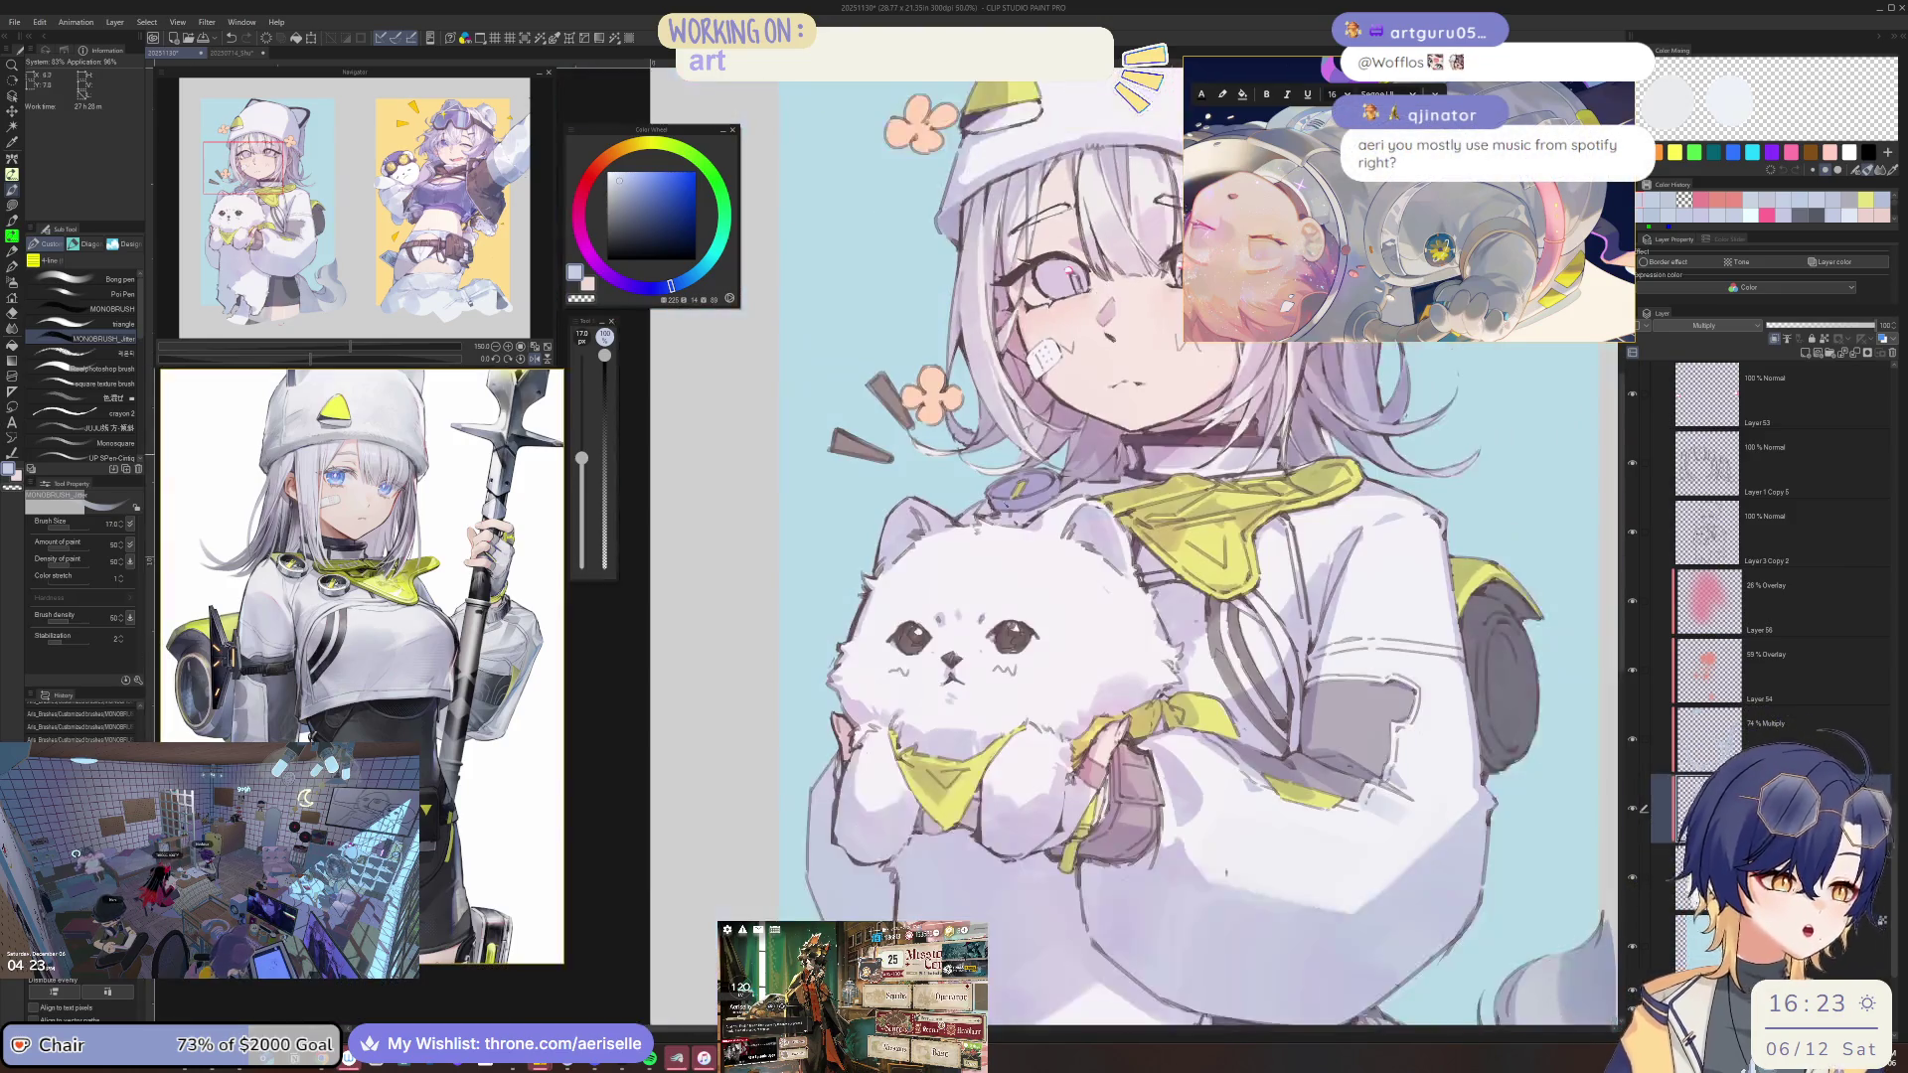
key("ctrl+plus")
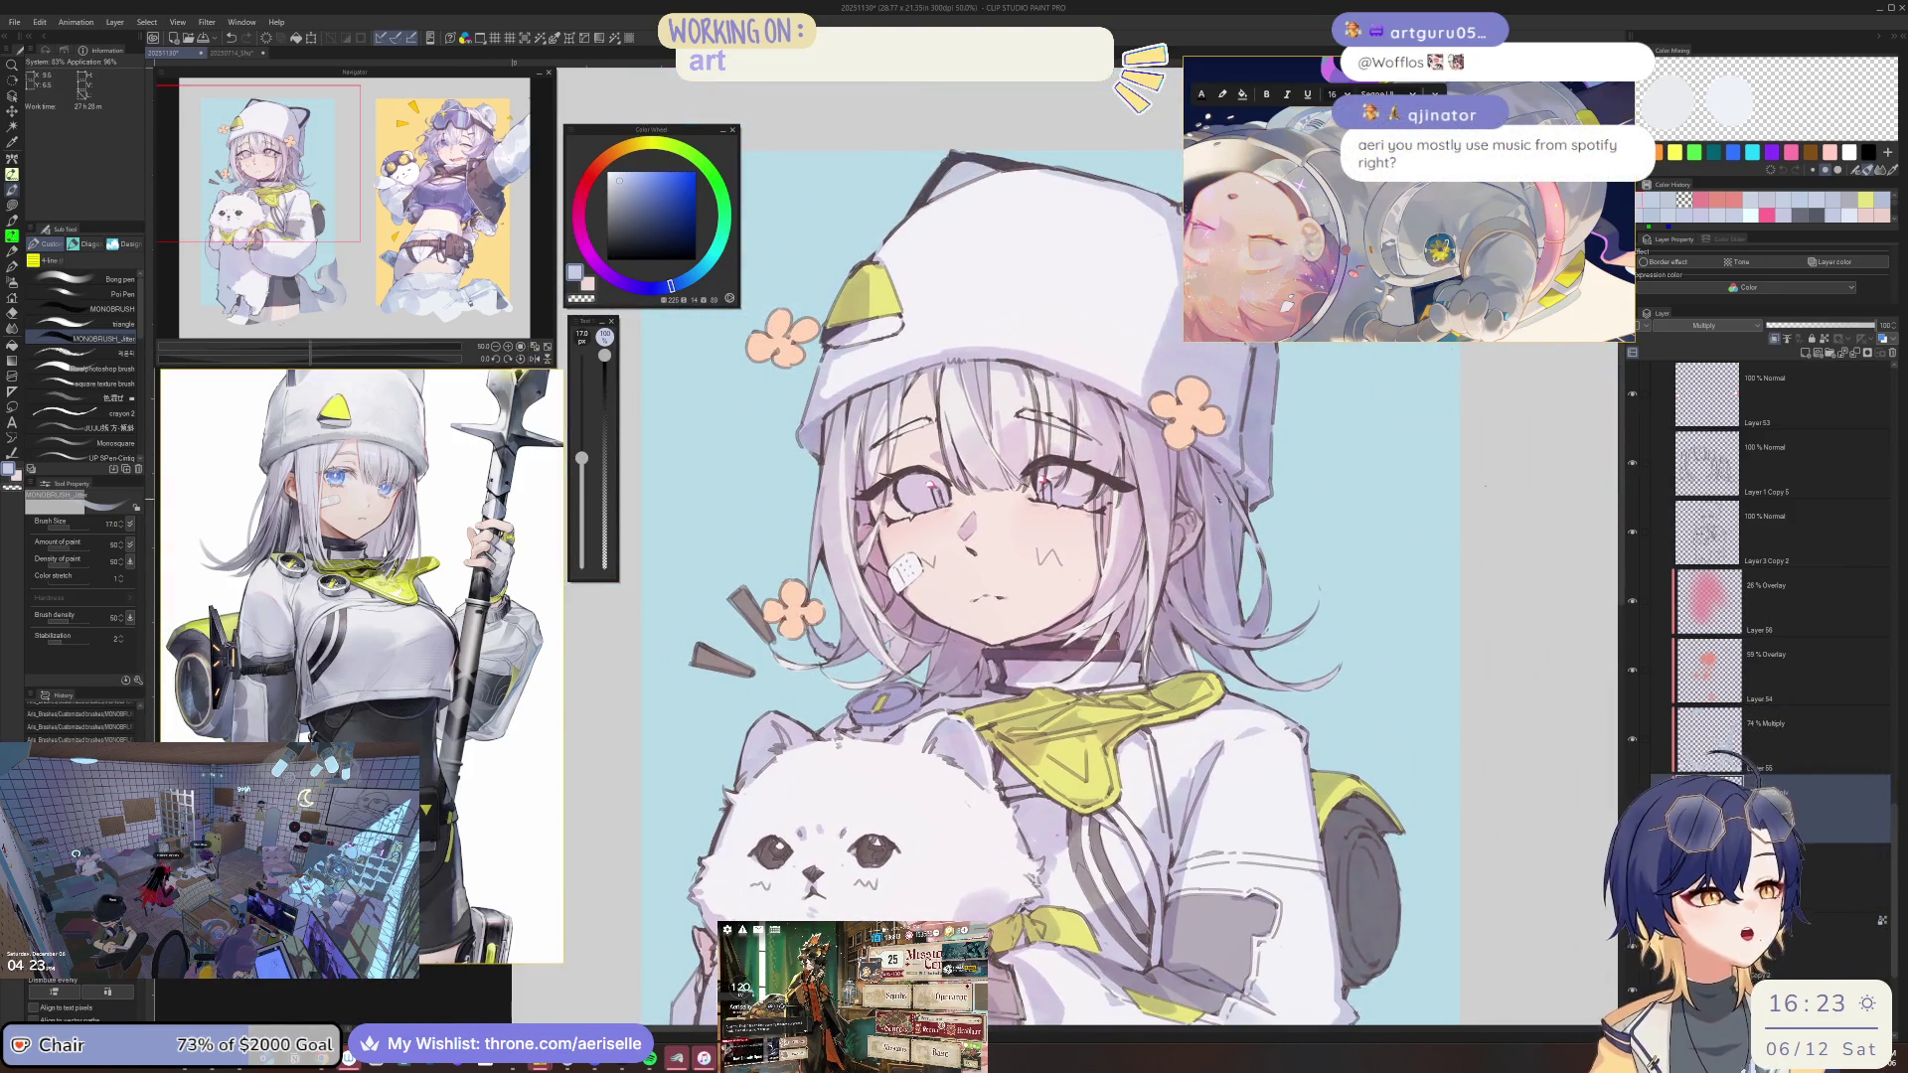
key("ctrl+plus")
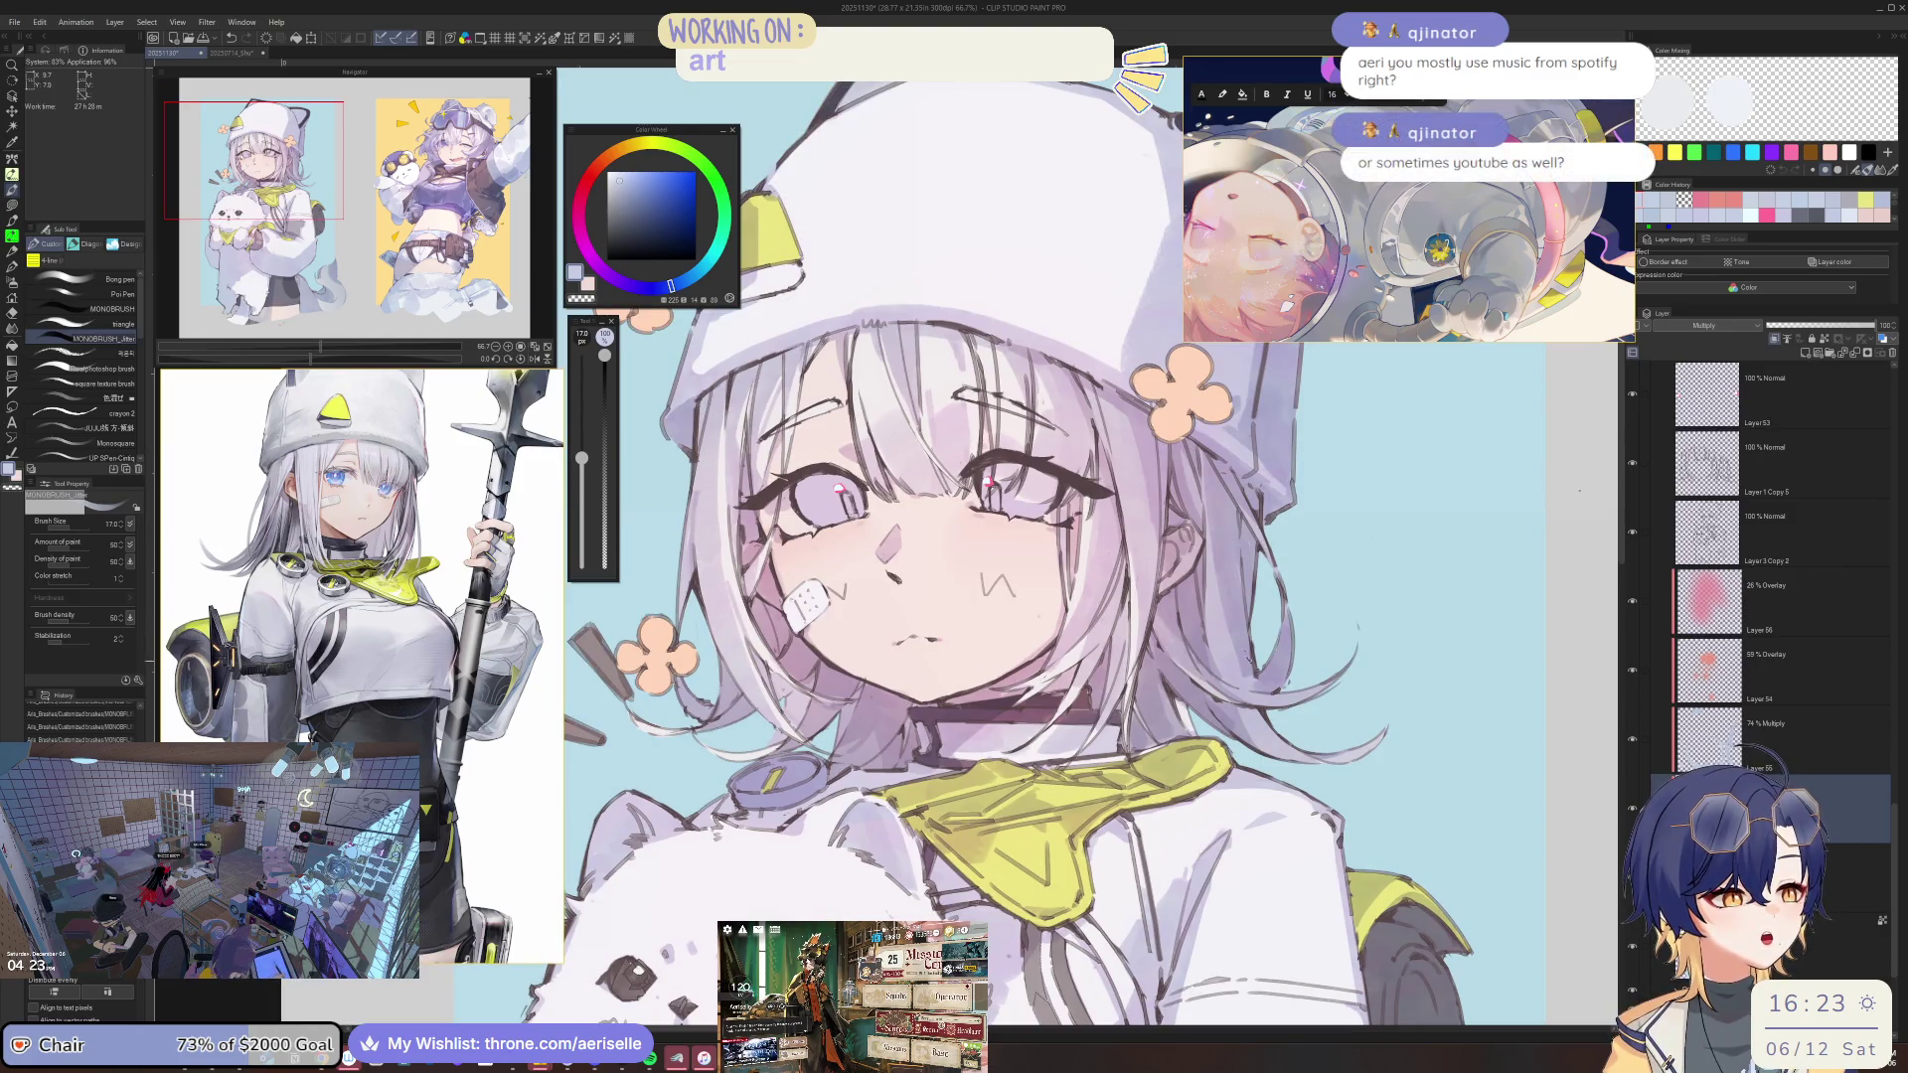
mouse_move(994, 695)
left_mouse_down()
mouse_move(1004, 318)
mouse_move(1177, 243)
left_mouse_up()
Step the brush size up through 12 and 17 to 25 while framing the dog's legs.
scroll(901, 705, "up", 1)
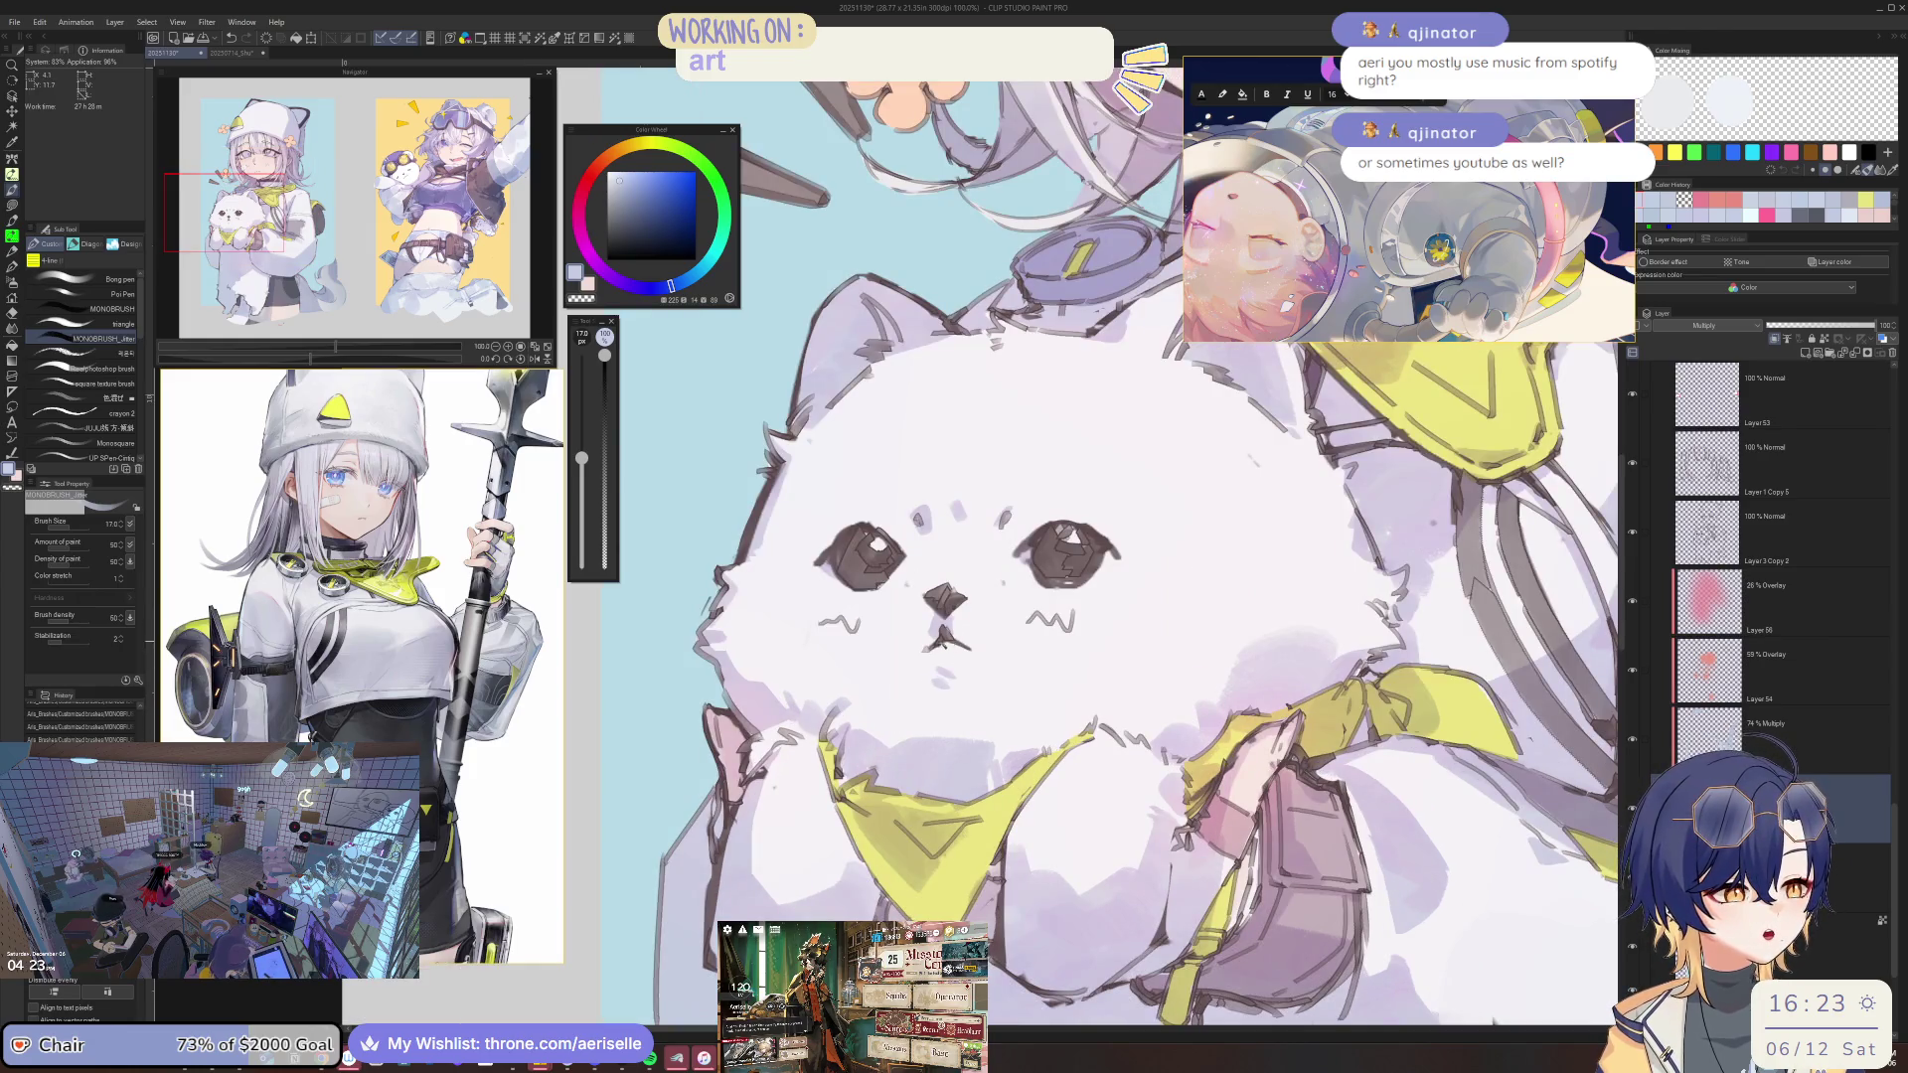
key("bracketleft")
key("bracketleft")
key("bracketleft")
key("bracketleft")
key("bracketleft")
key("bracketleft")
key("bracketleft")
key("bracketright")
key("bracketright")
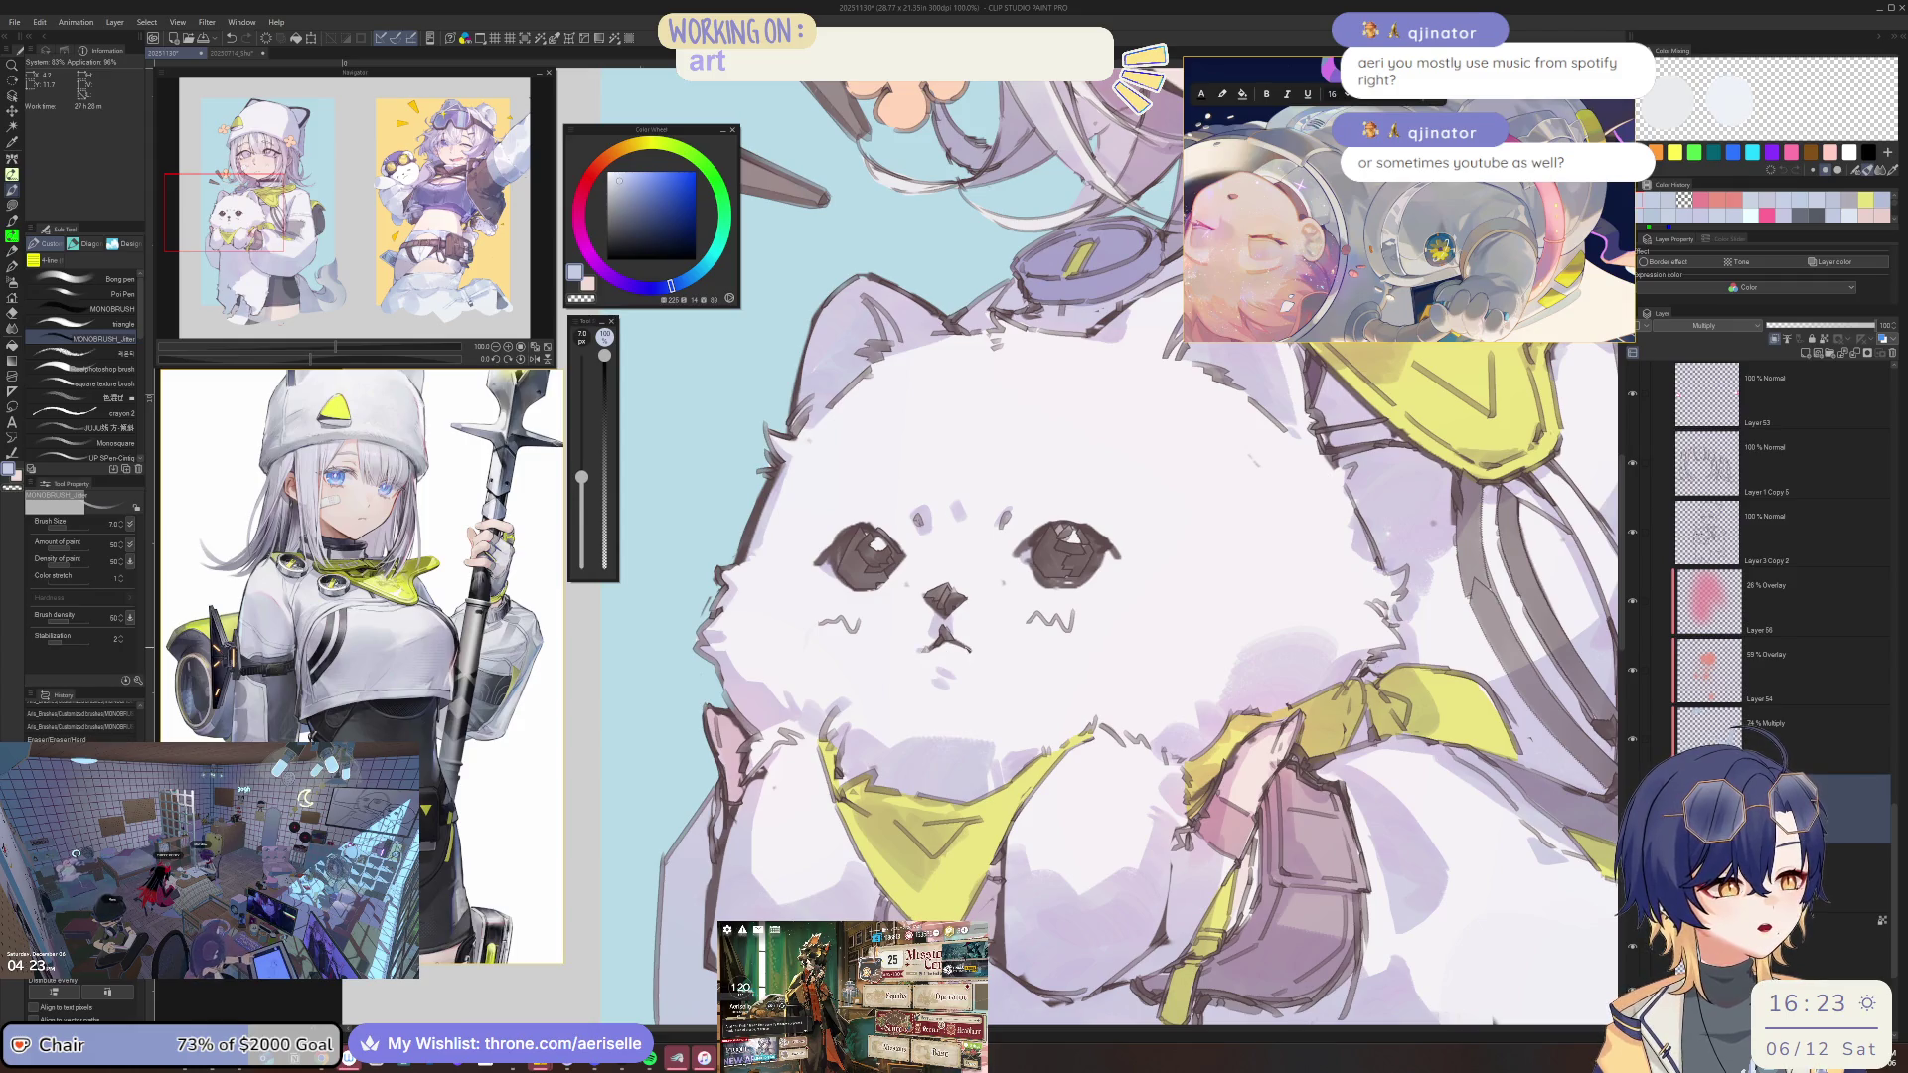
scroll(989, 593, "down", 2)
scroll(988, 594, "up", 1)
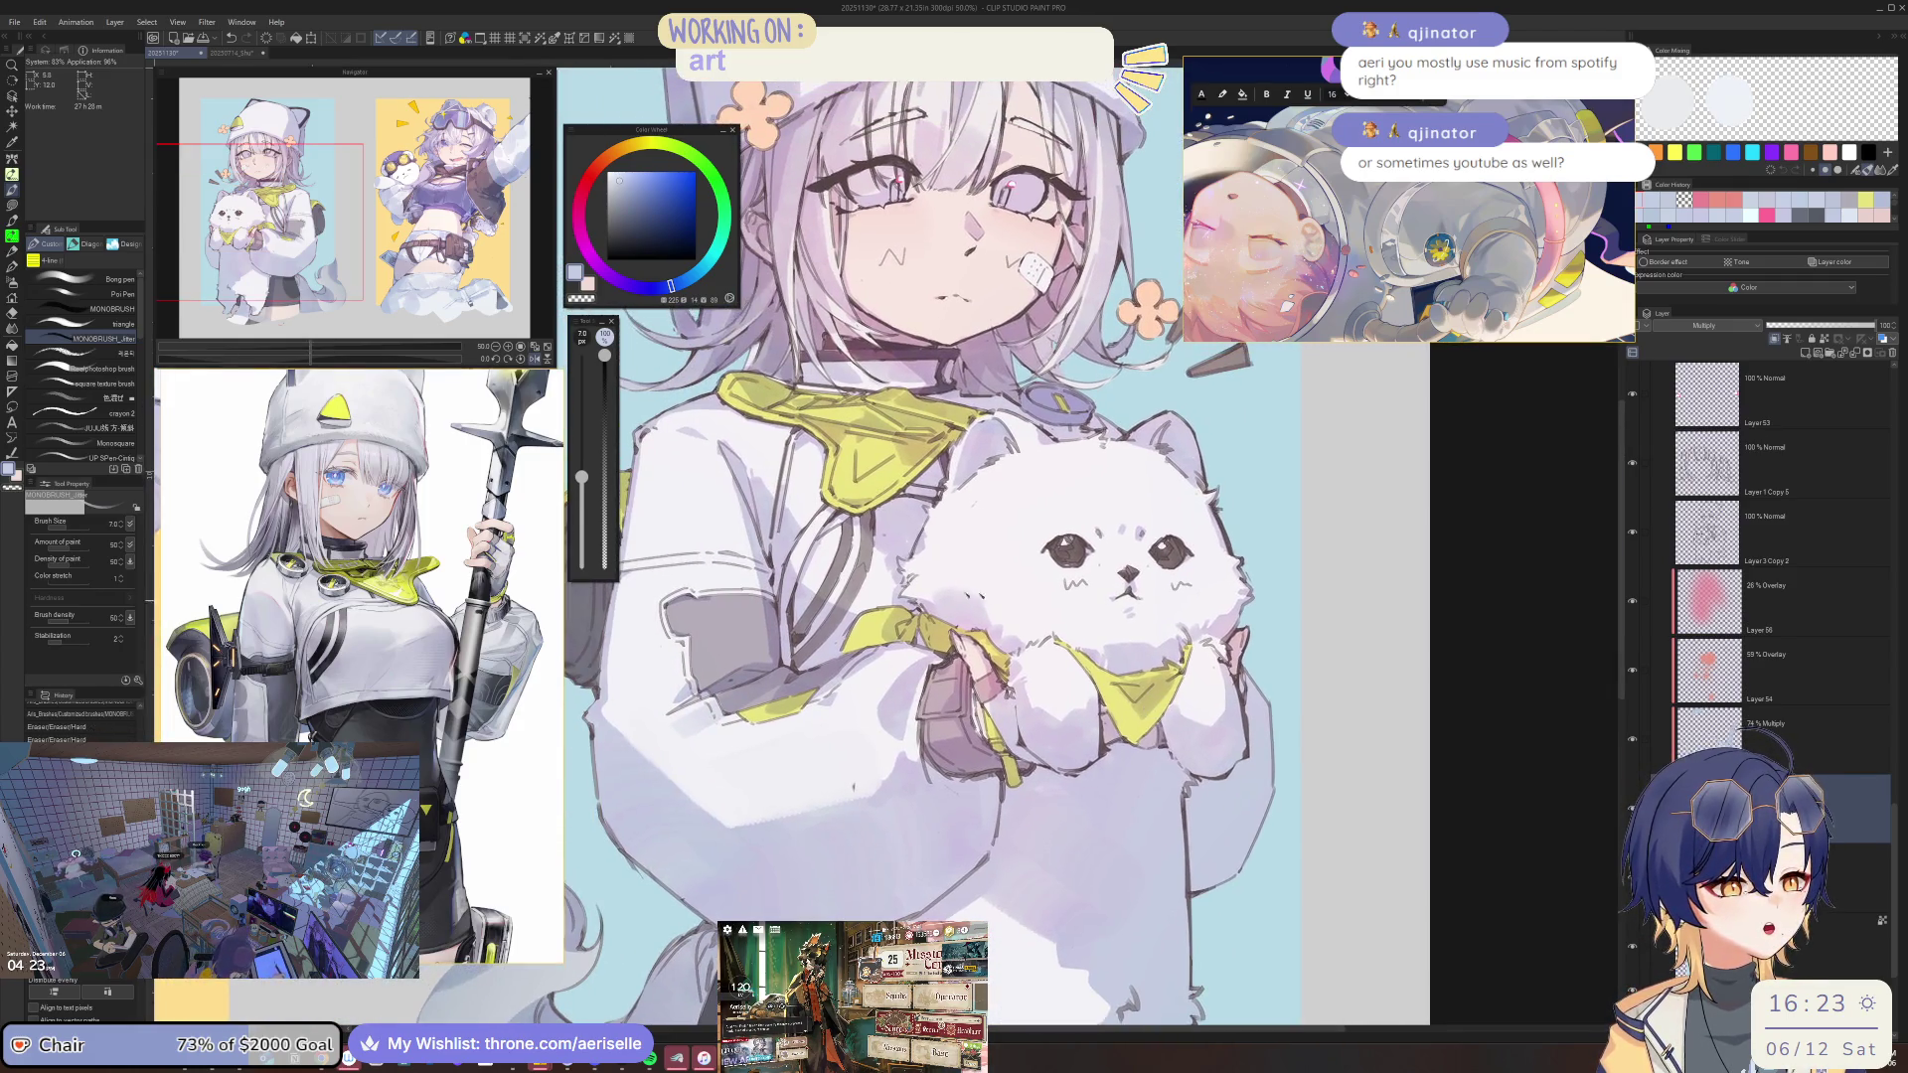
scroll(988, 594, "up", 2)
key("bracketright")
key("bracketright")
key("bracketright")
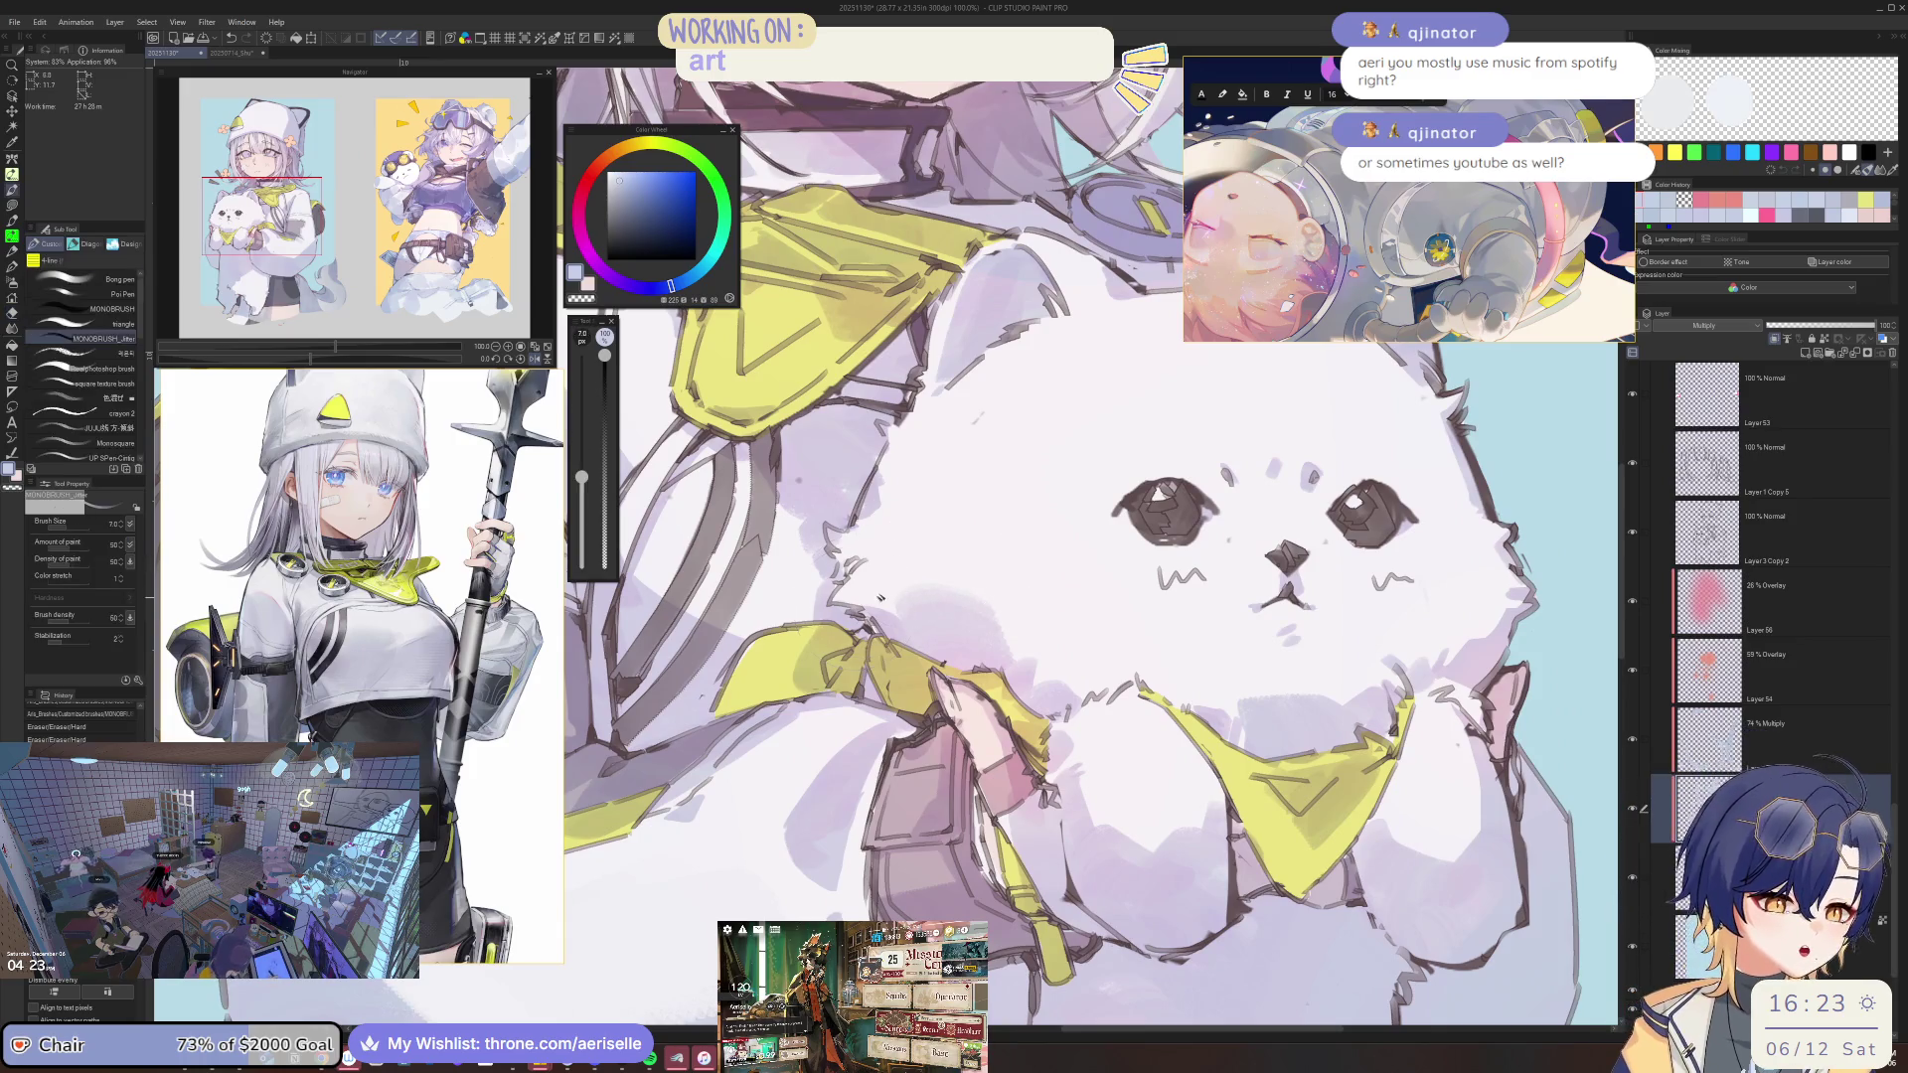
key("bracketright")
key("bracketright")
key("bracketright")
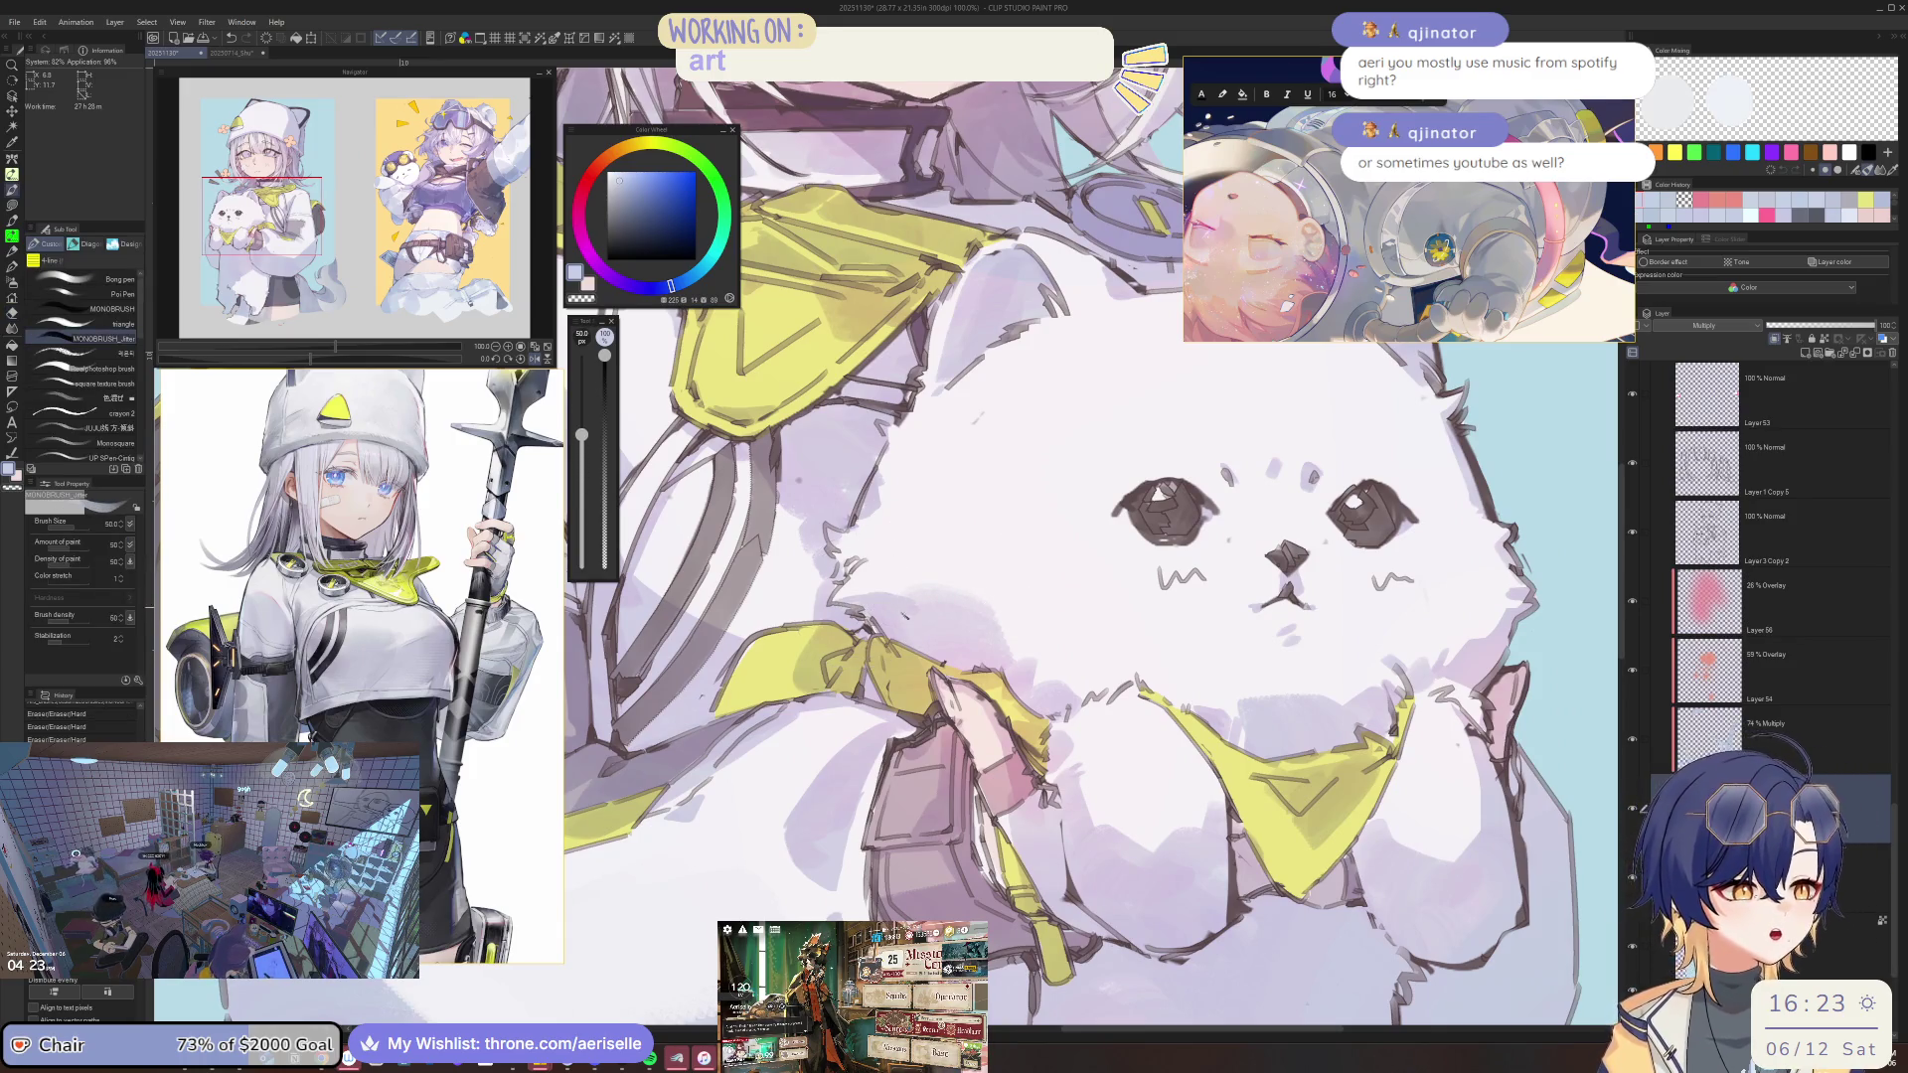
scroll(1089, 547, "down", 2)
scroll(596, 481, "up", 1)
scroll(597, 482, "up", 1)
scroll(597, 482, "up", 2)
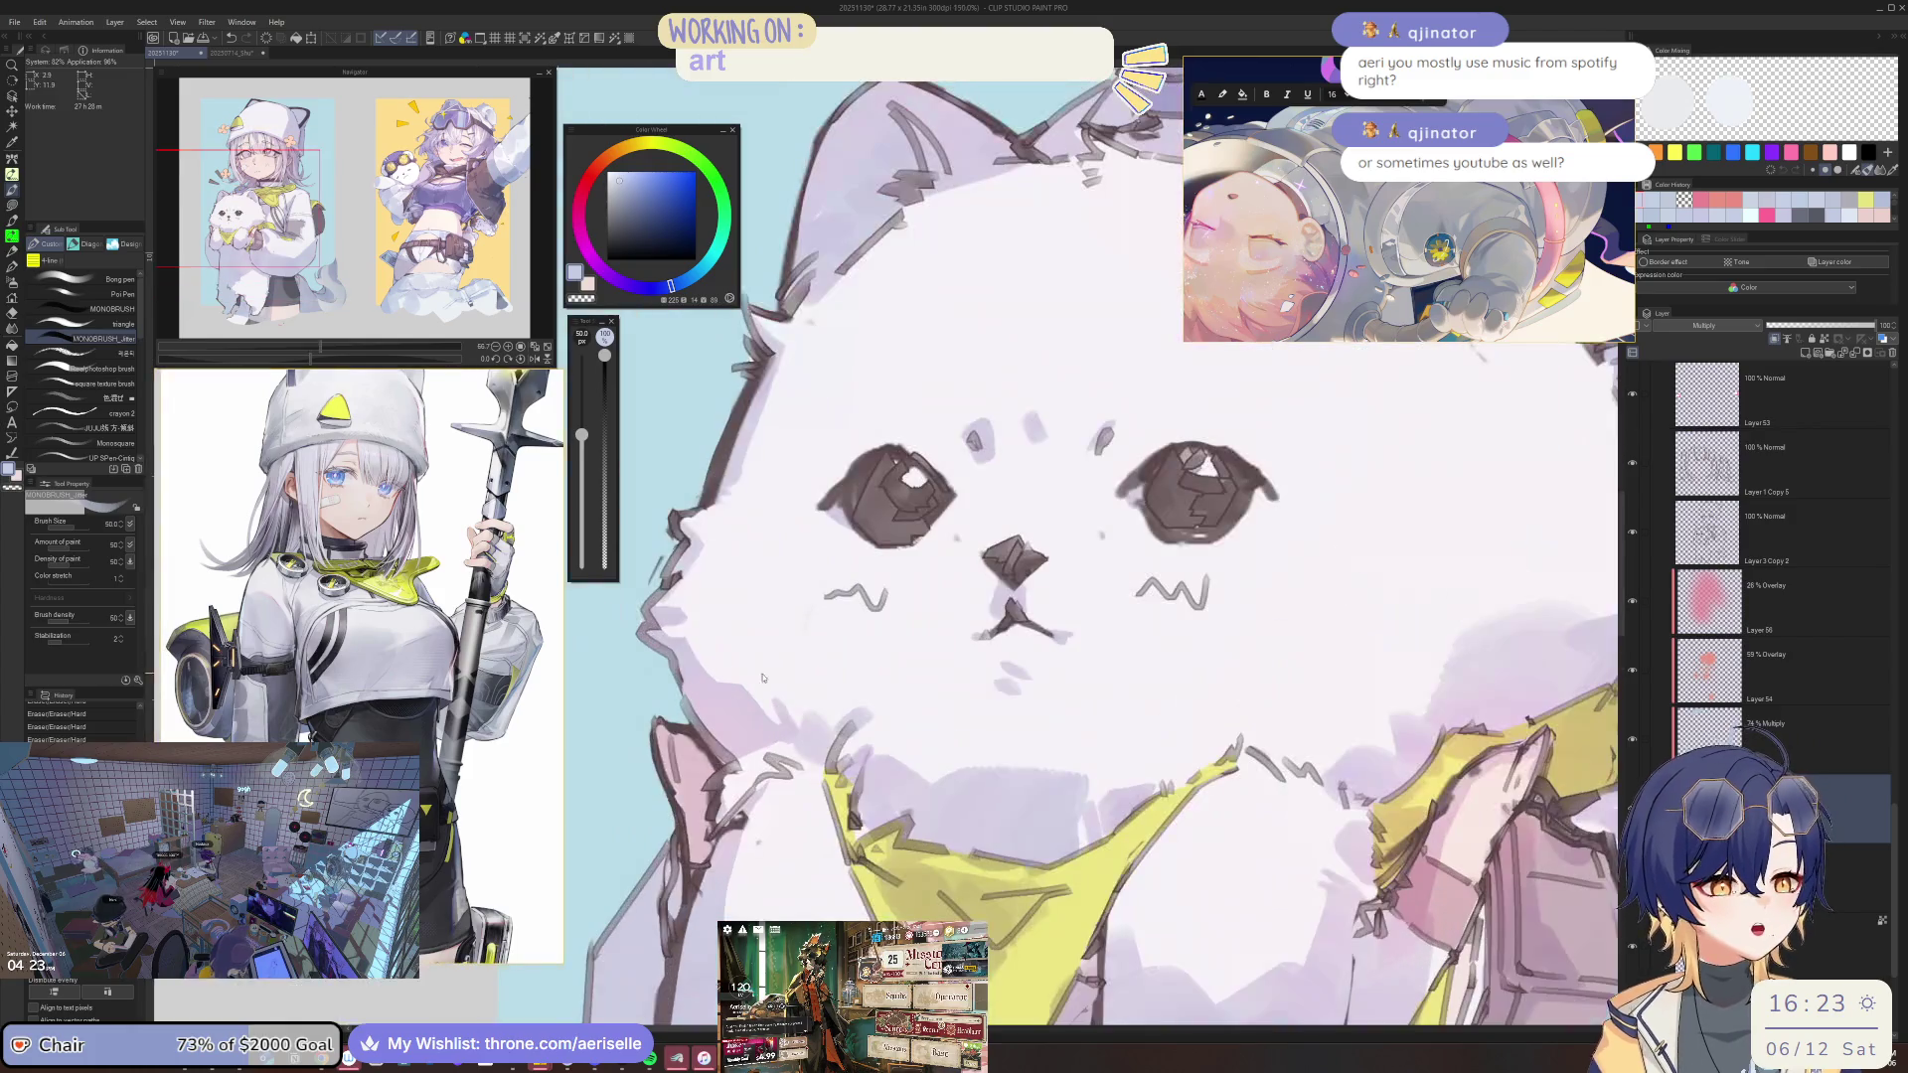
scroll(1082, 599, "down", 3)
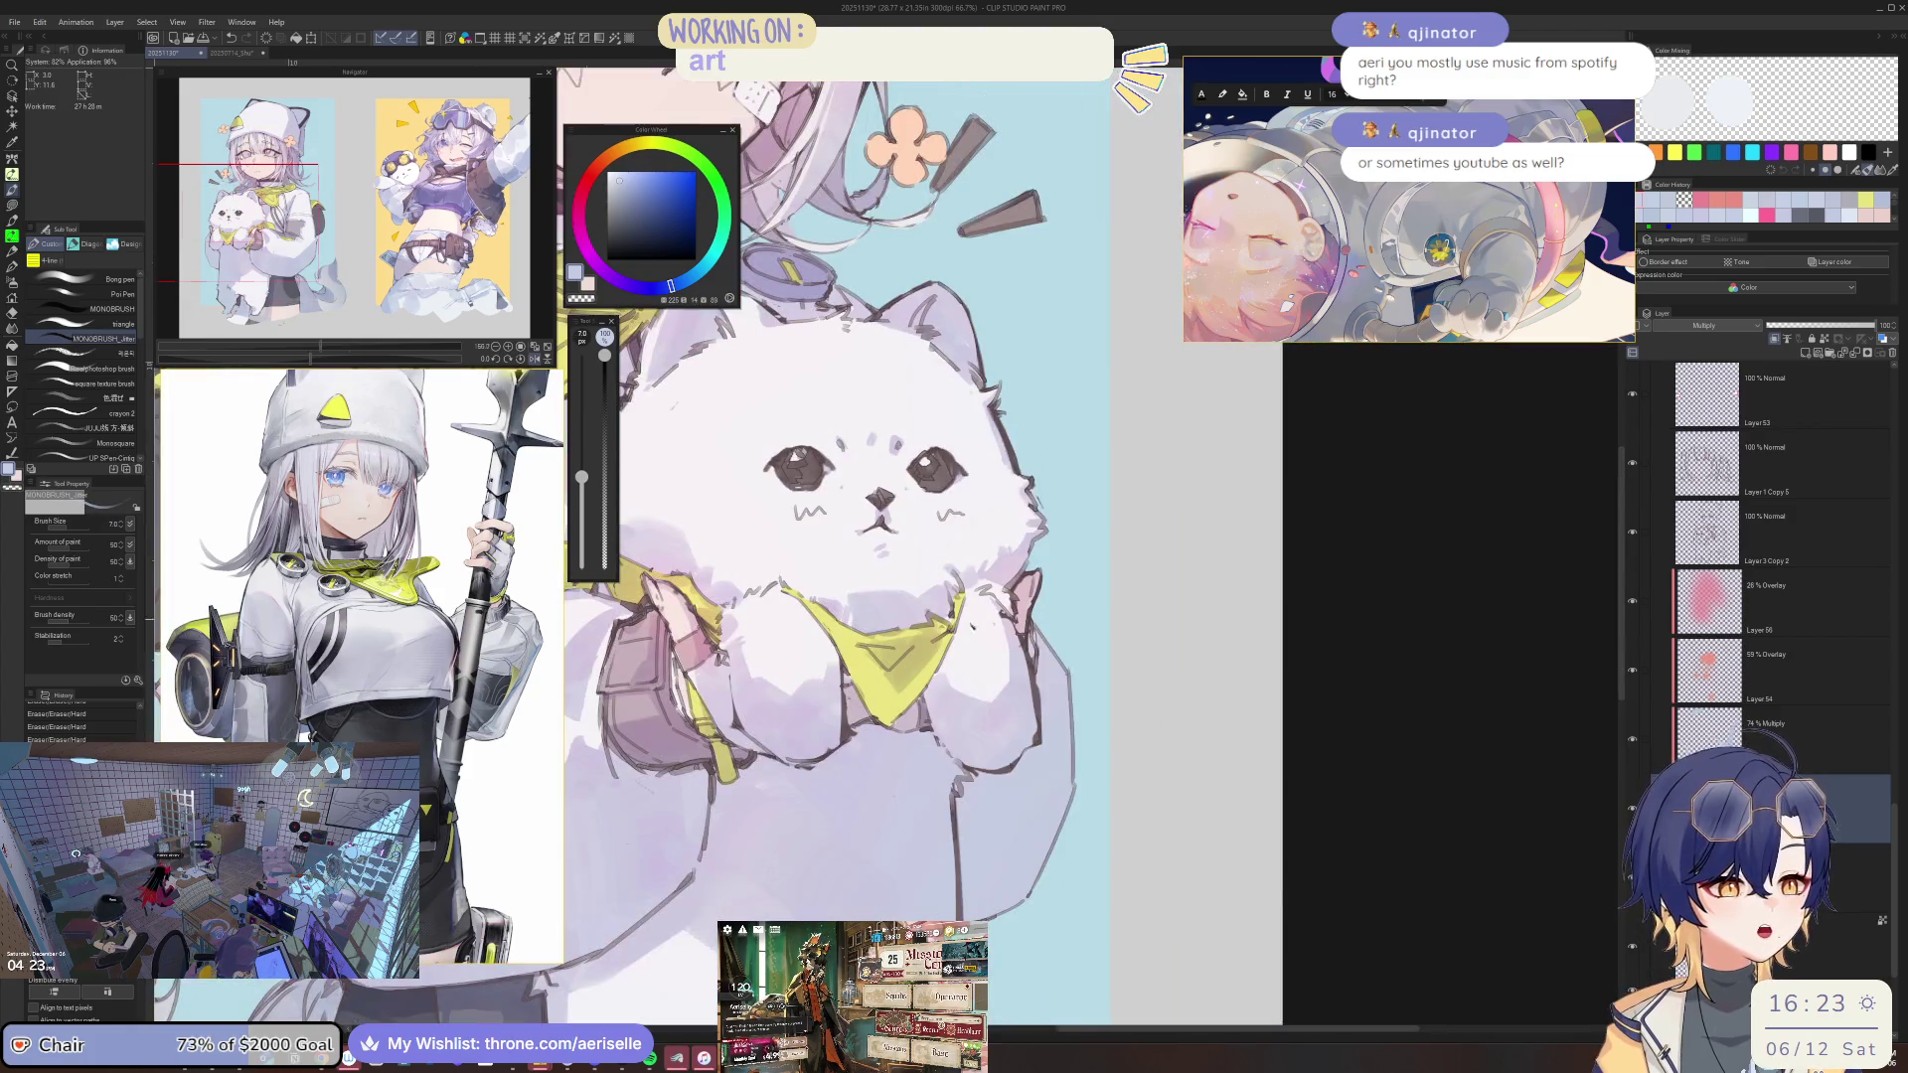
scroll(1083, 600, "up", 1)
scroll(1082, 599, "up", 1)
scroll(1082, 601, "down", 1)
key("bracketright")
key("bracketright")
key("bracketright")
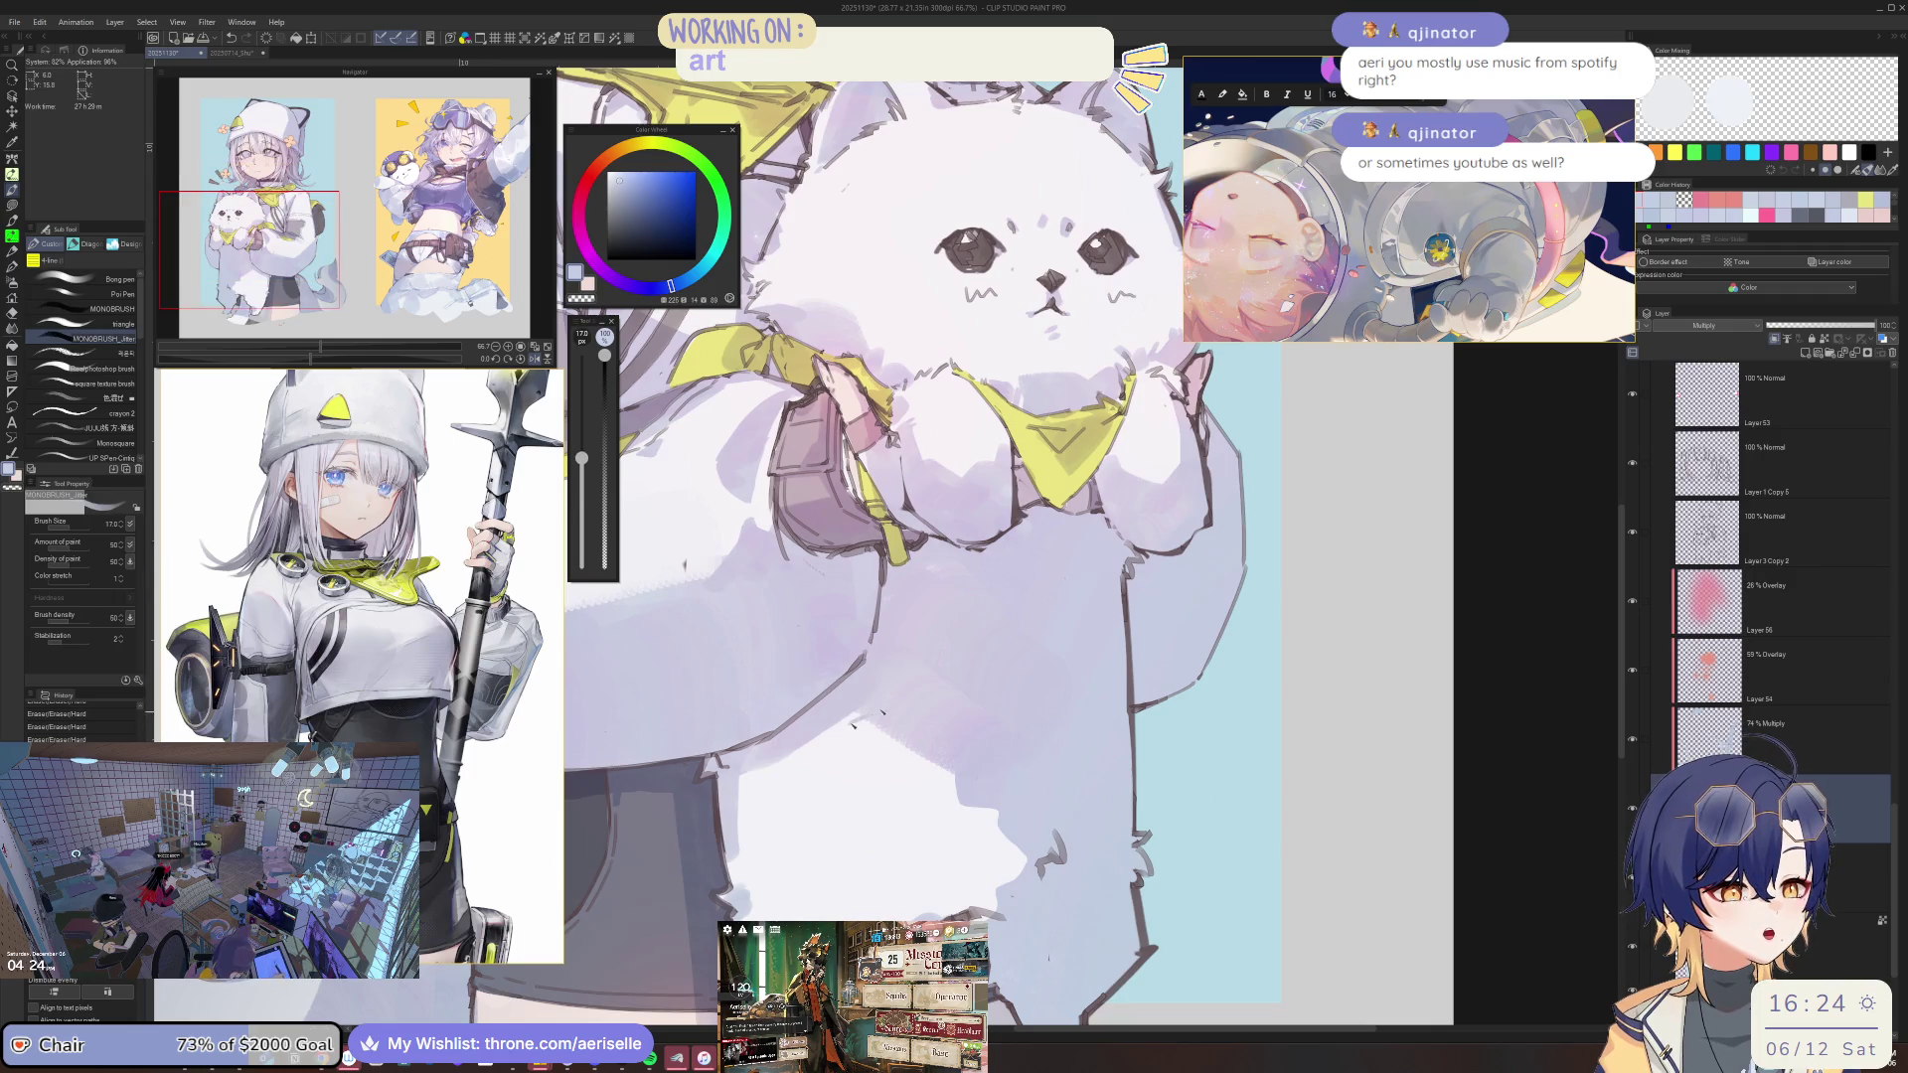
scroll(906, 654, "up", 1)
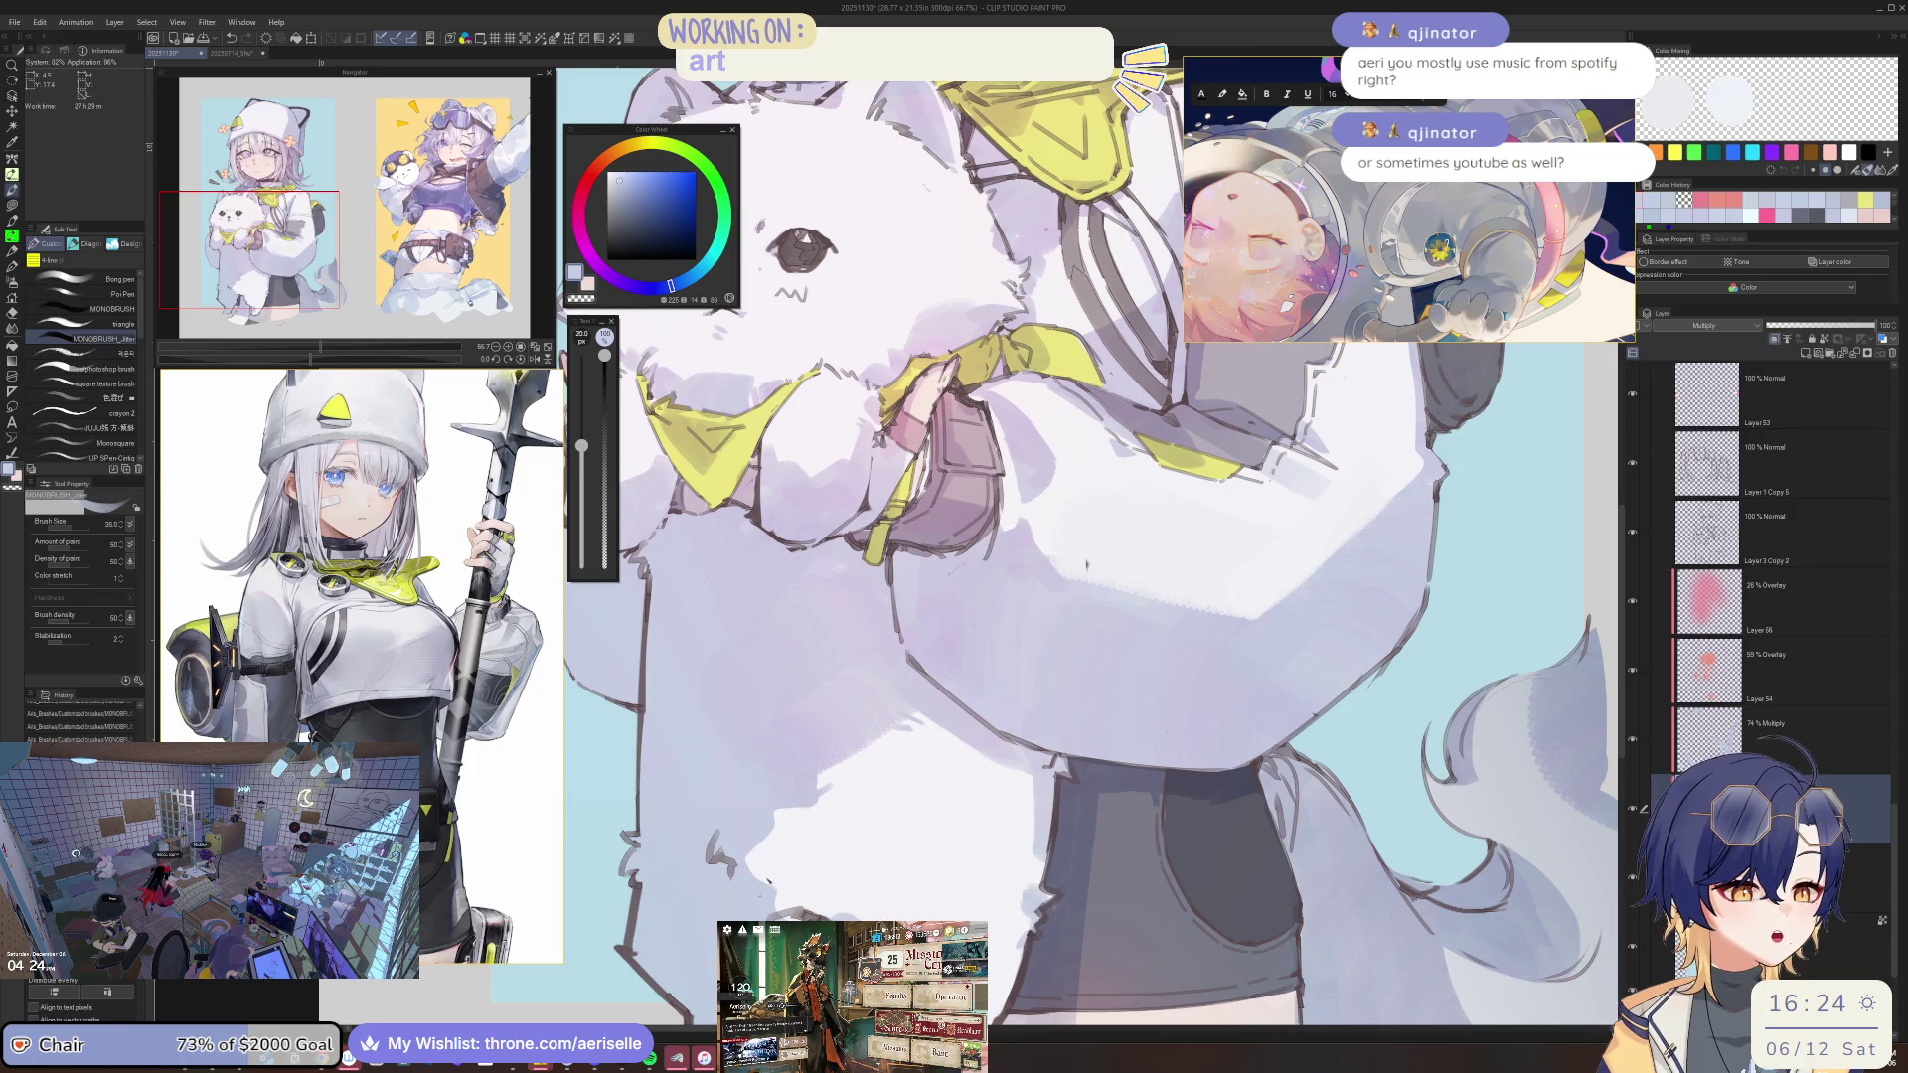
key("bracketright")
Reduce the brush size and switch to the Eraser while examining the dog's leg fur.
scroll(1086, 565, "down", 1)
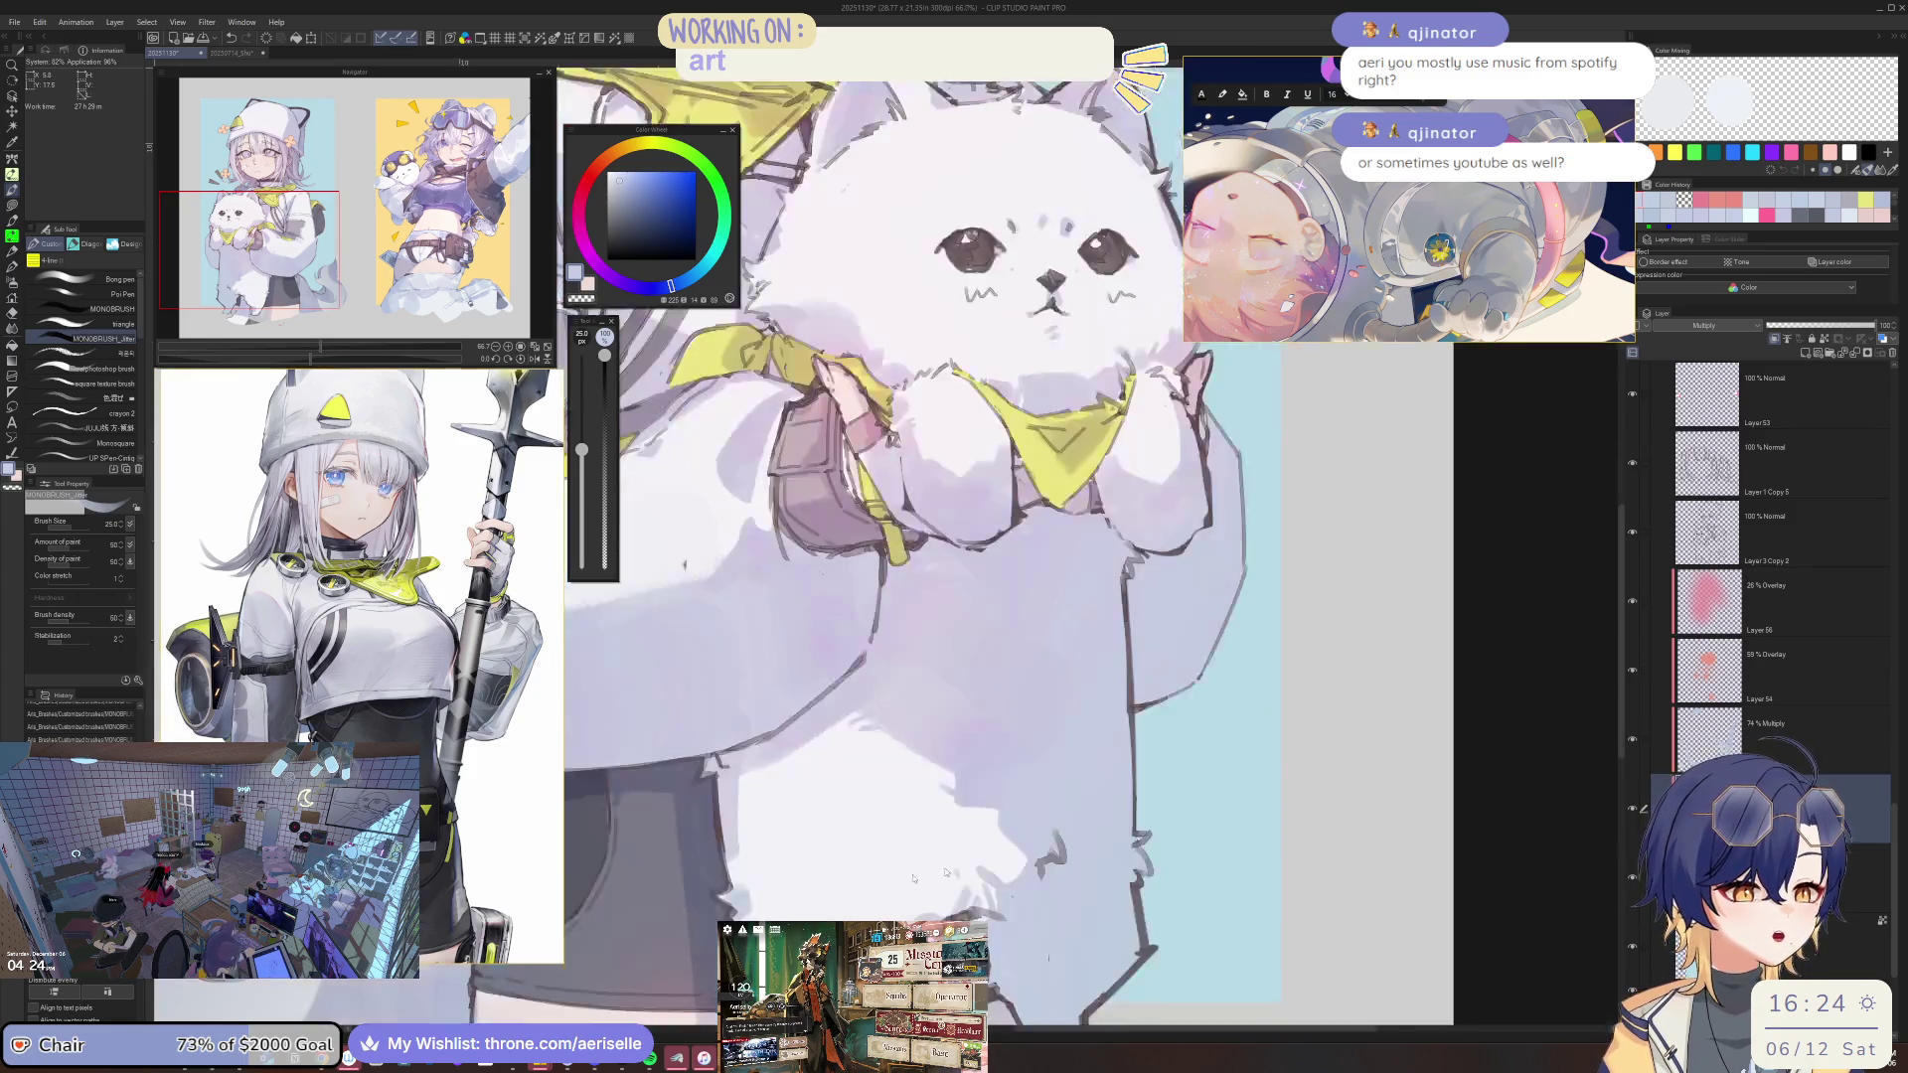
scroll(1086, 564, "down", 1)
scroll(1086, 564, "down", 1)
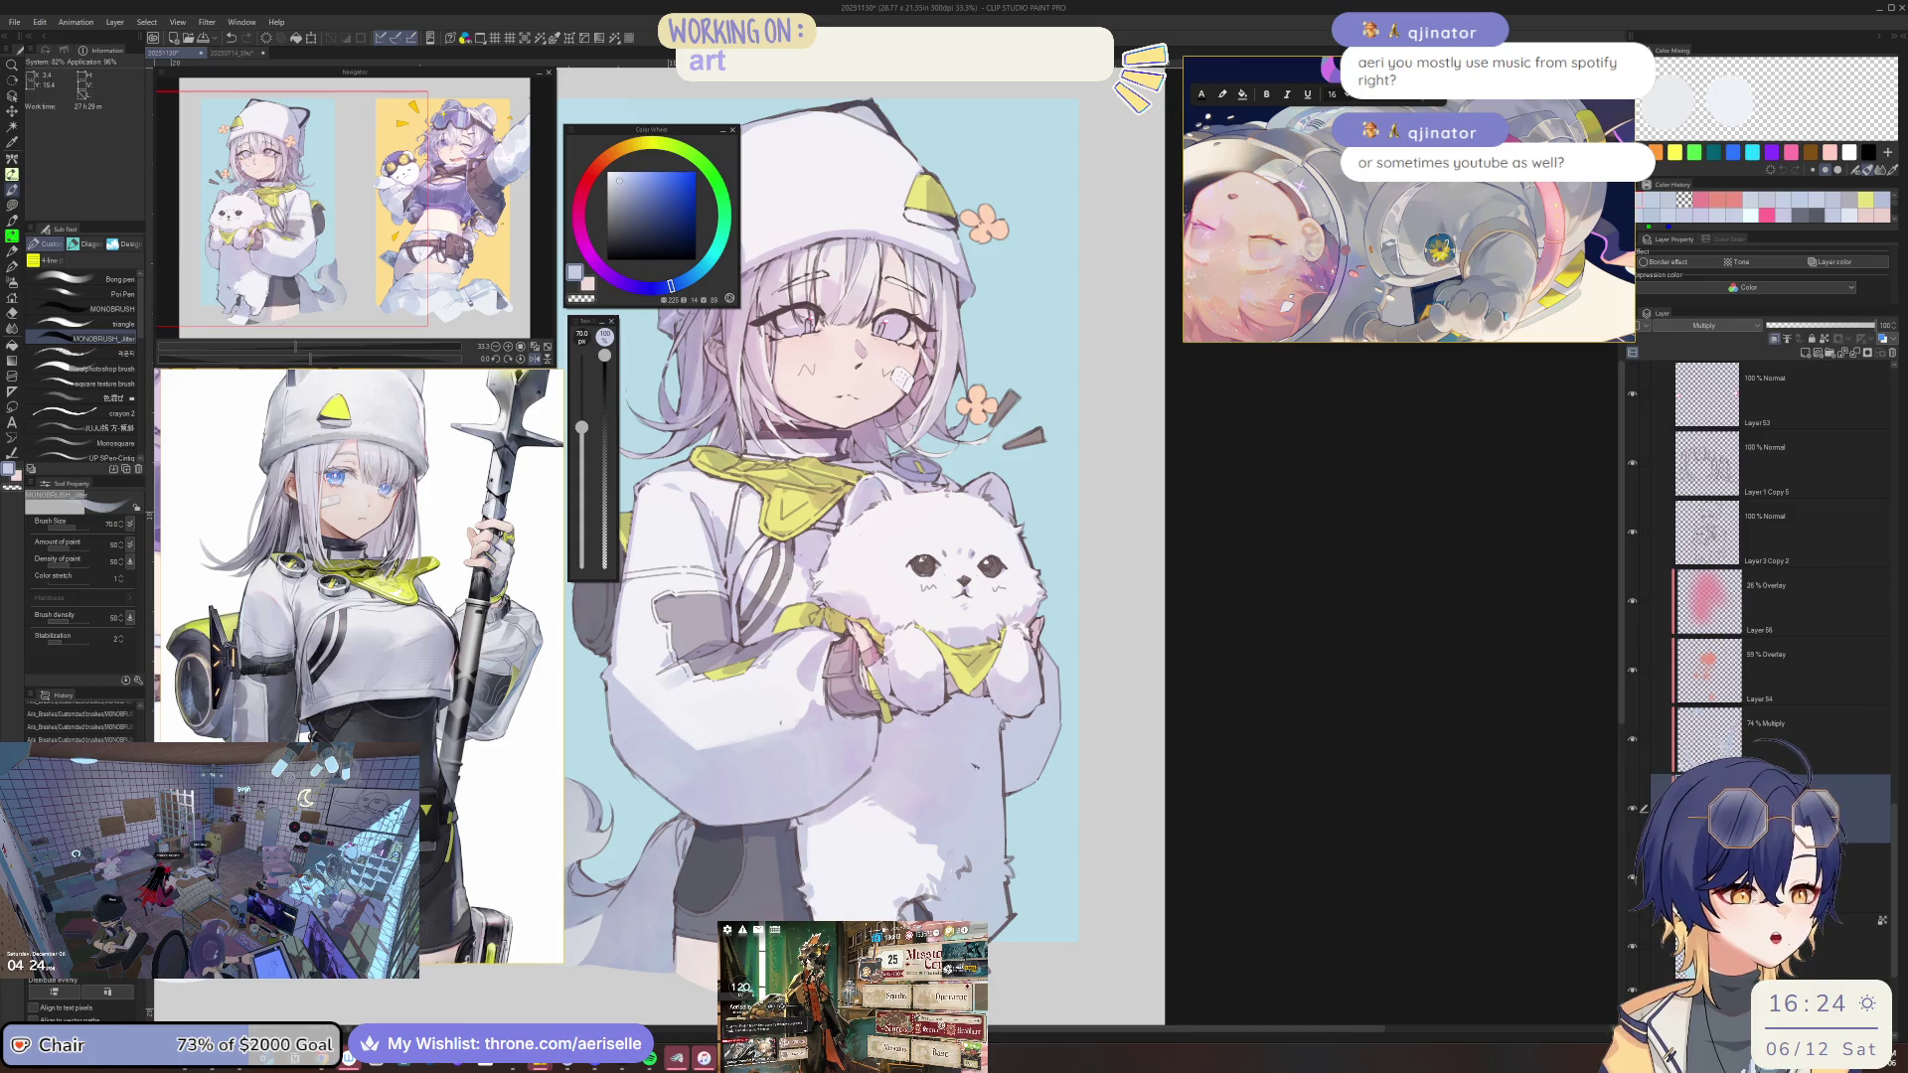
scroll(815, 825, "up", 1)
scroll(815, 825, "up", 1)
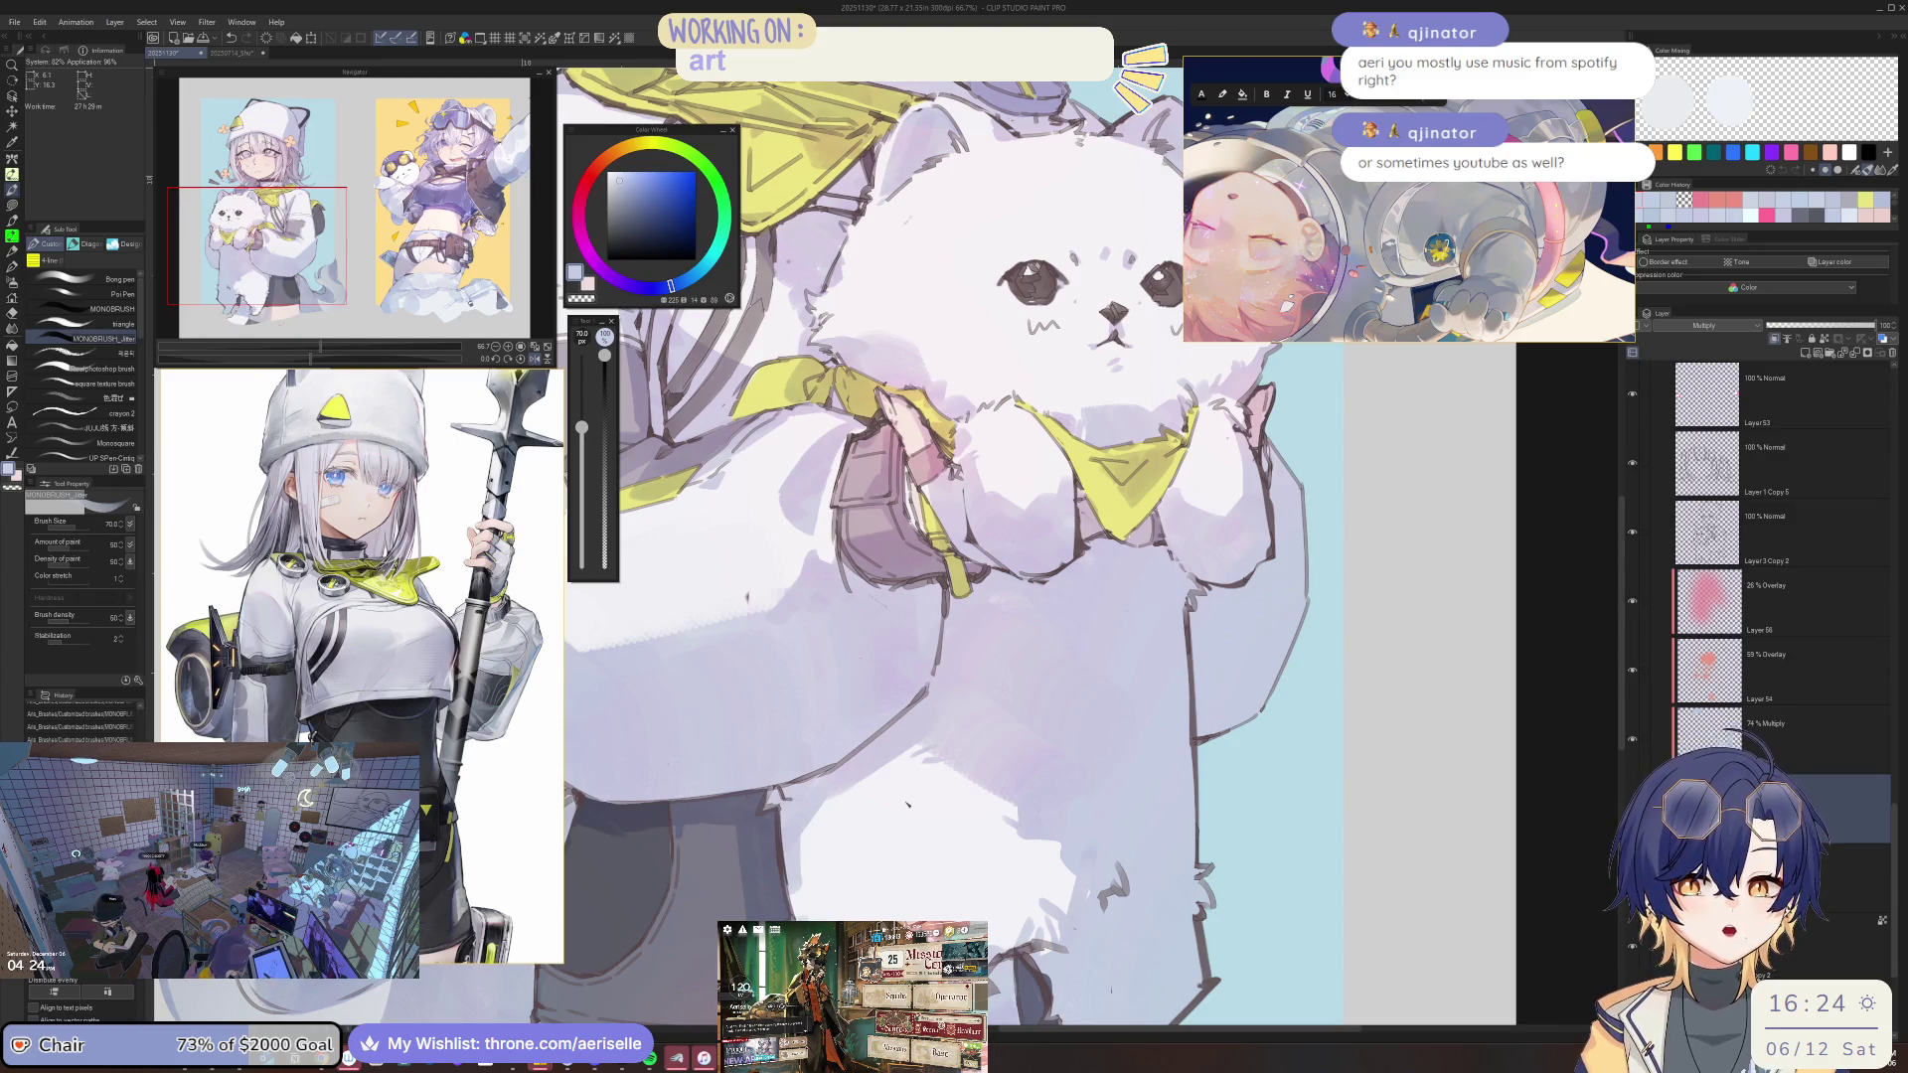
scroll(954, 790, "down", 1)
scroll(984, 782, "down", 1)
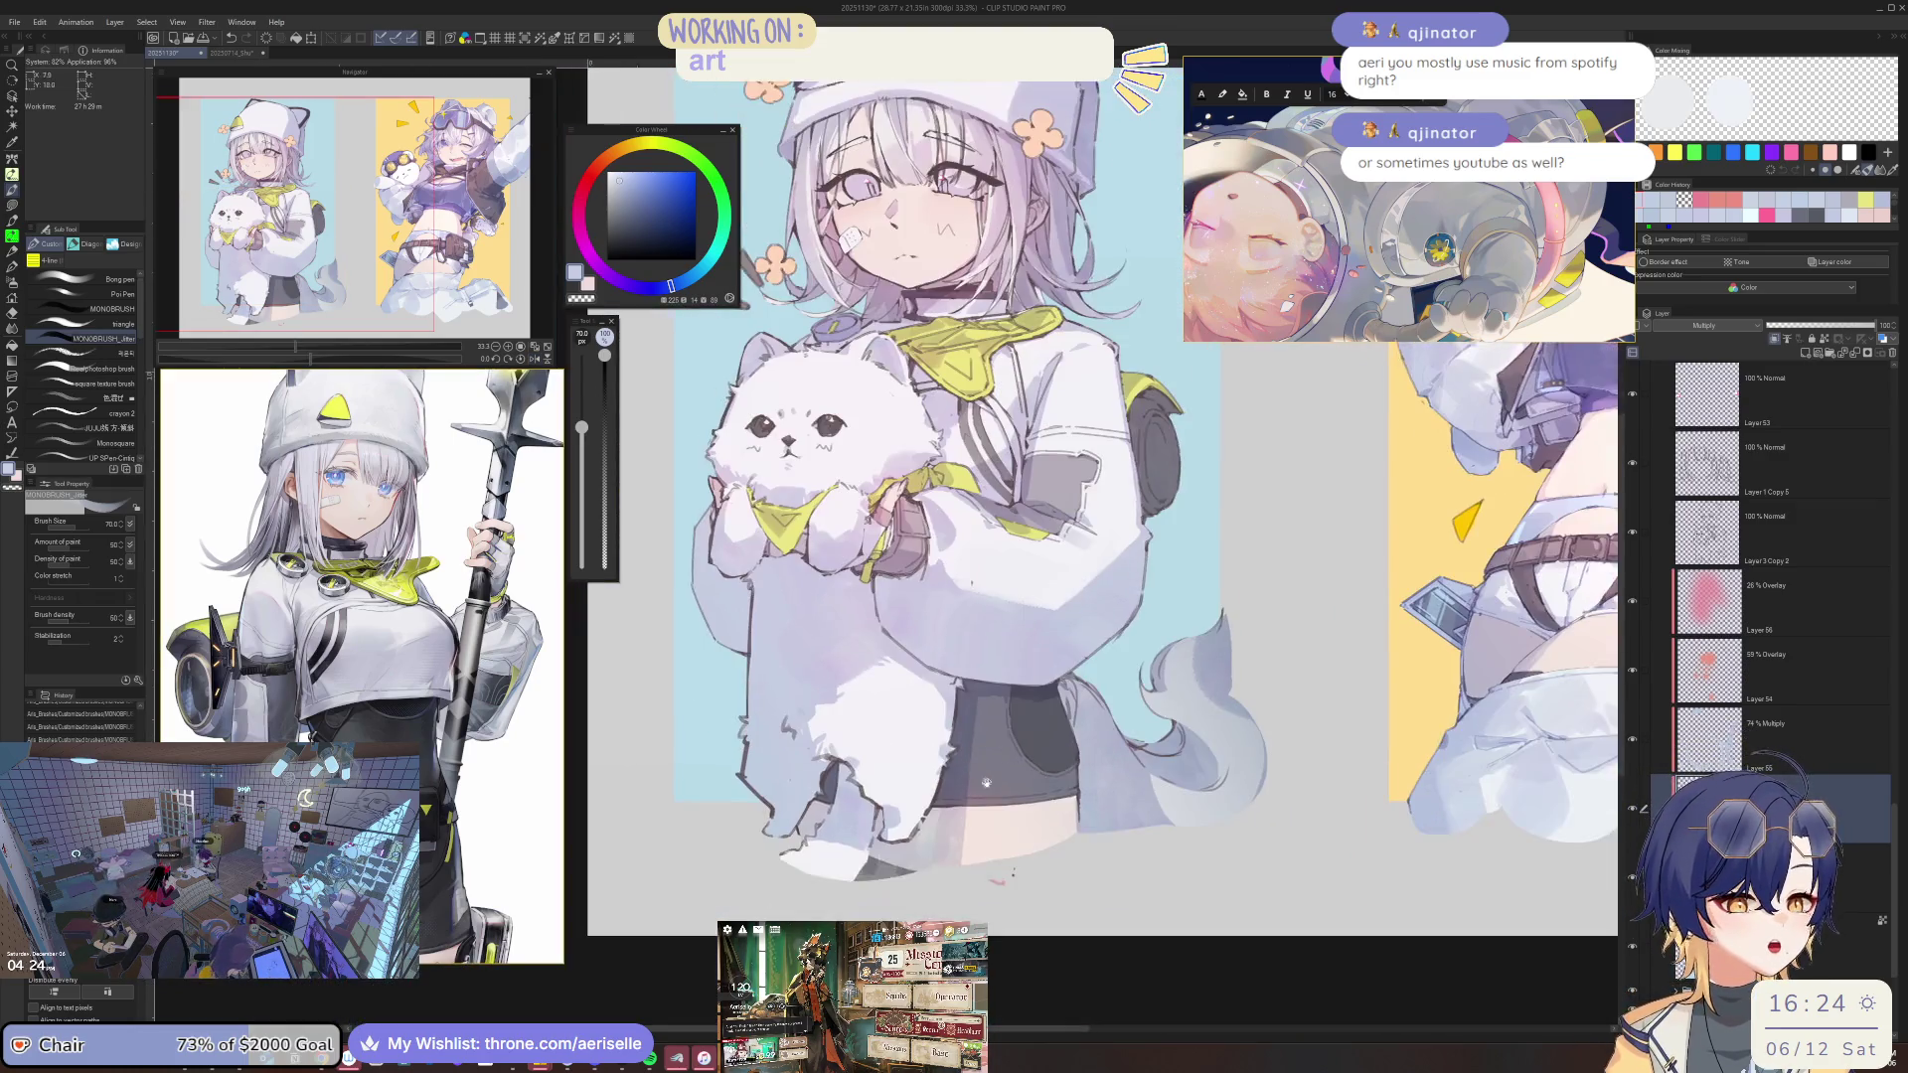
scroll(986, 782, "up", 3)
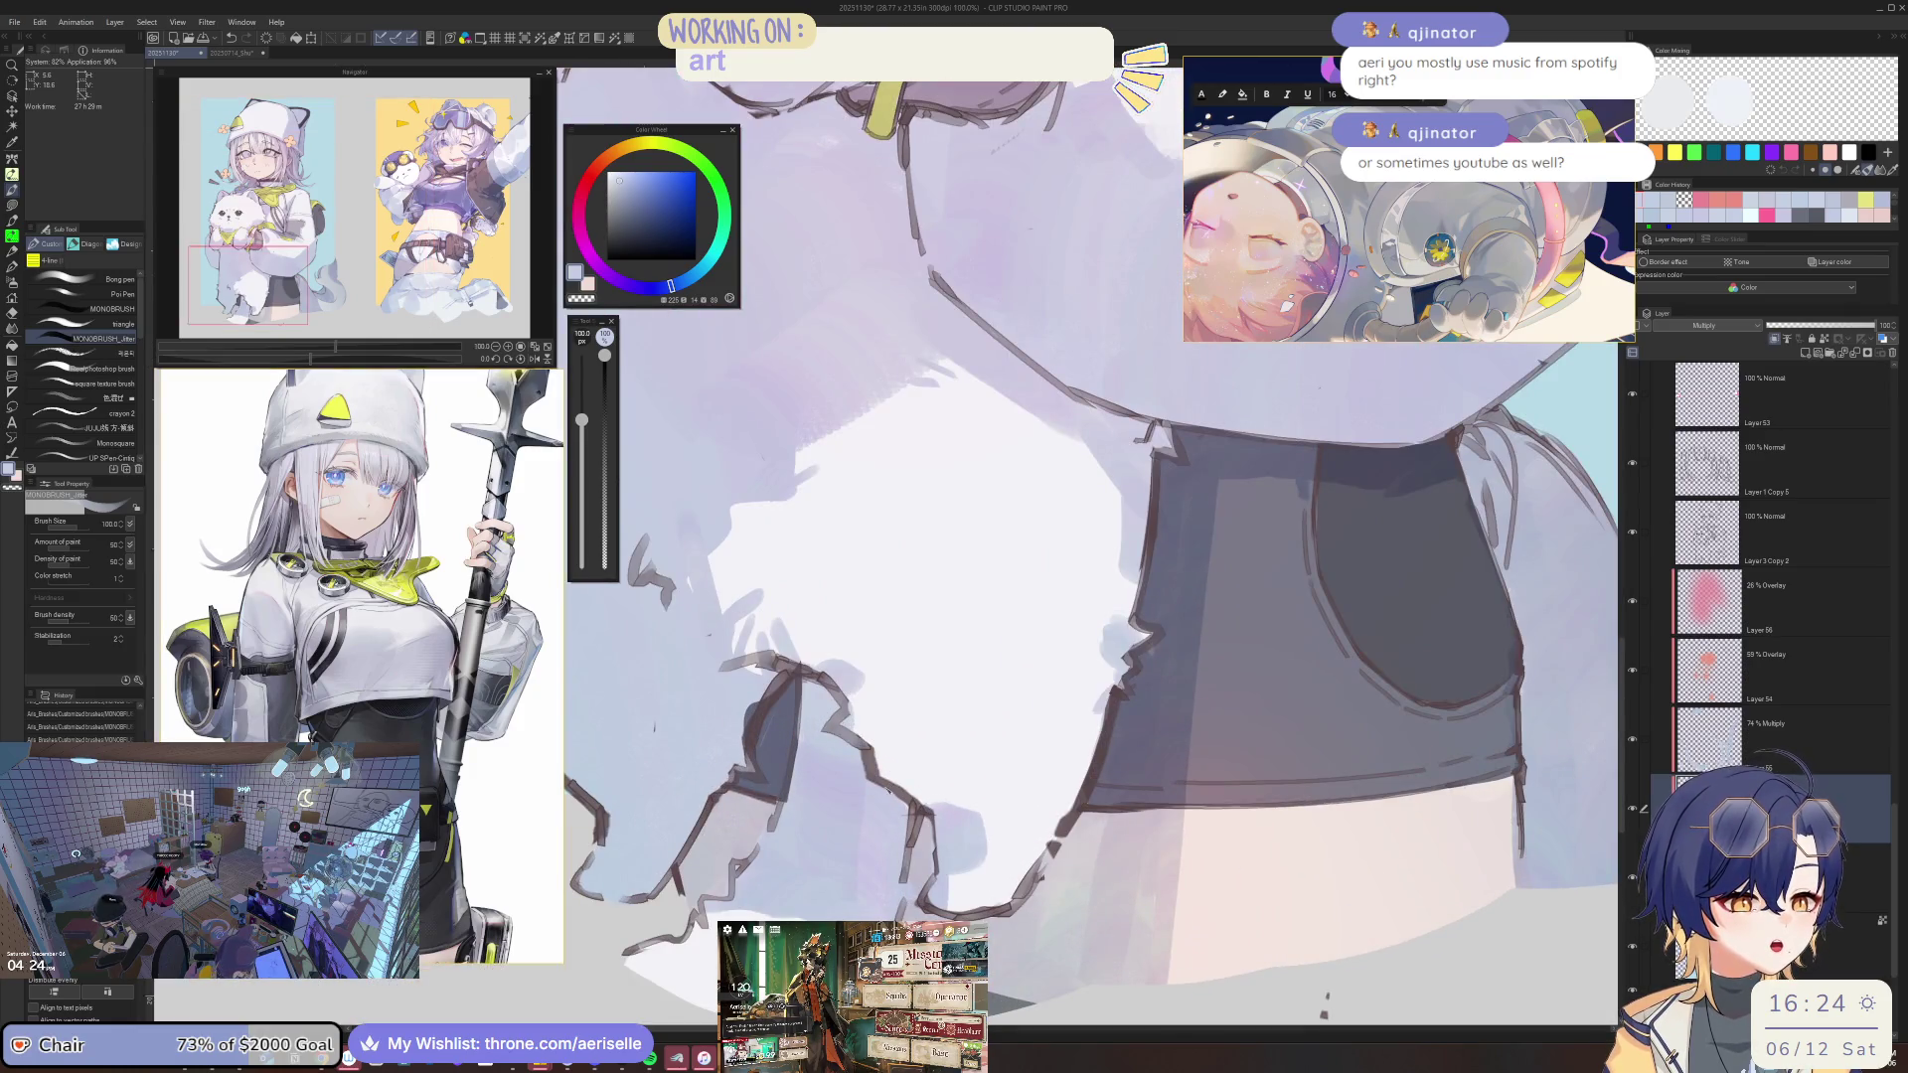
scroll(887, 790, "down", 1)
key("bracketleft")
key("bracketleft")
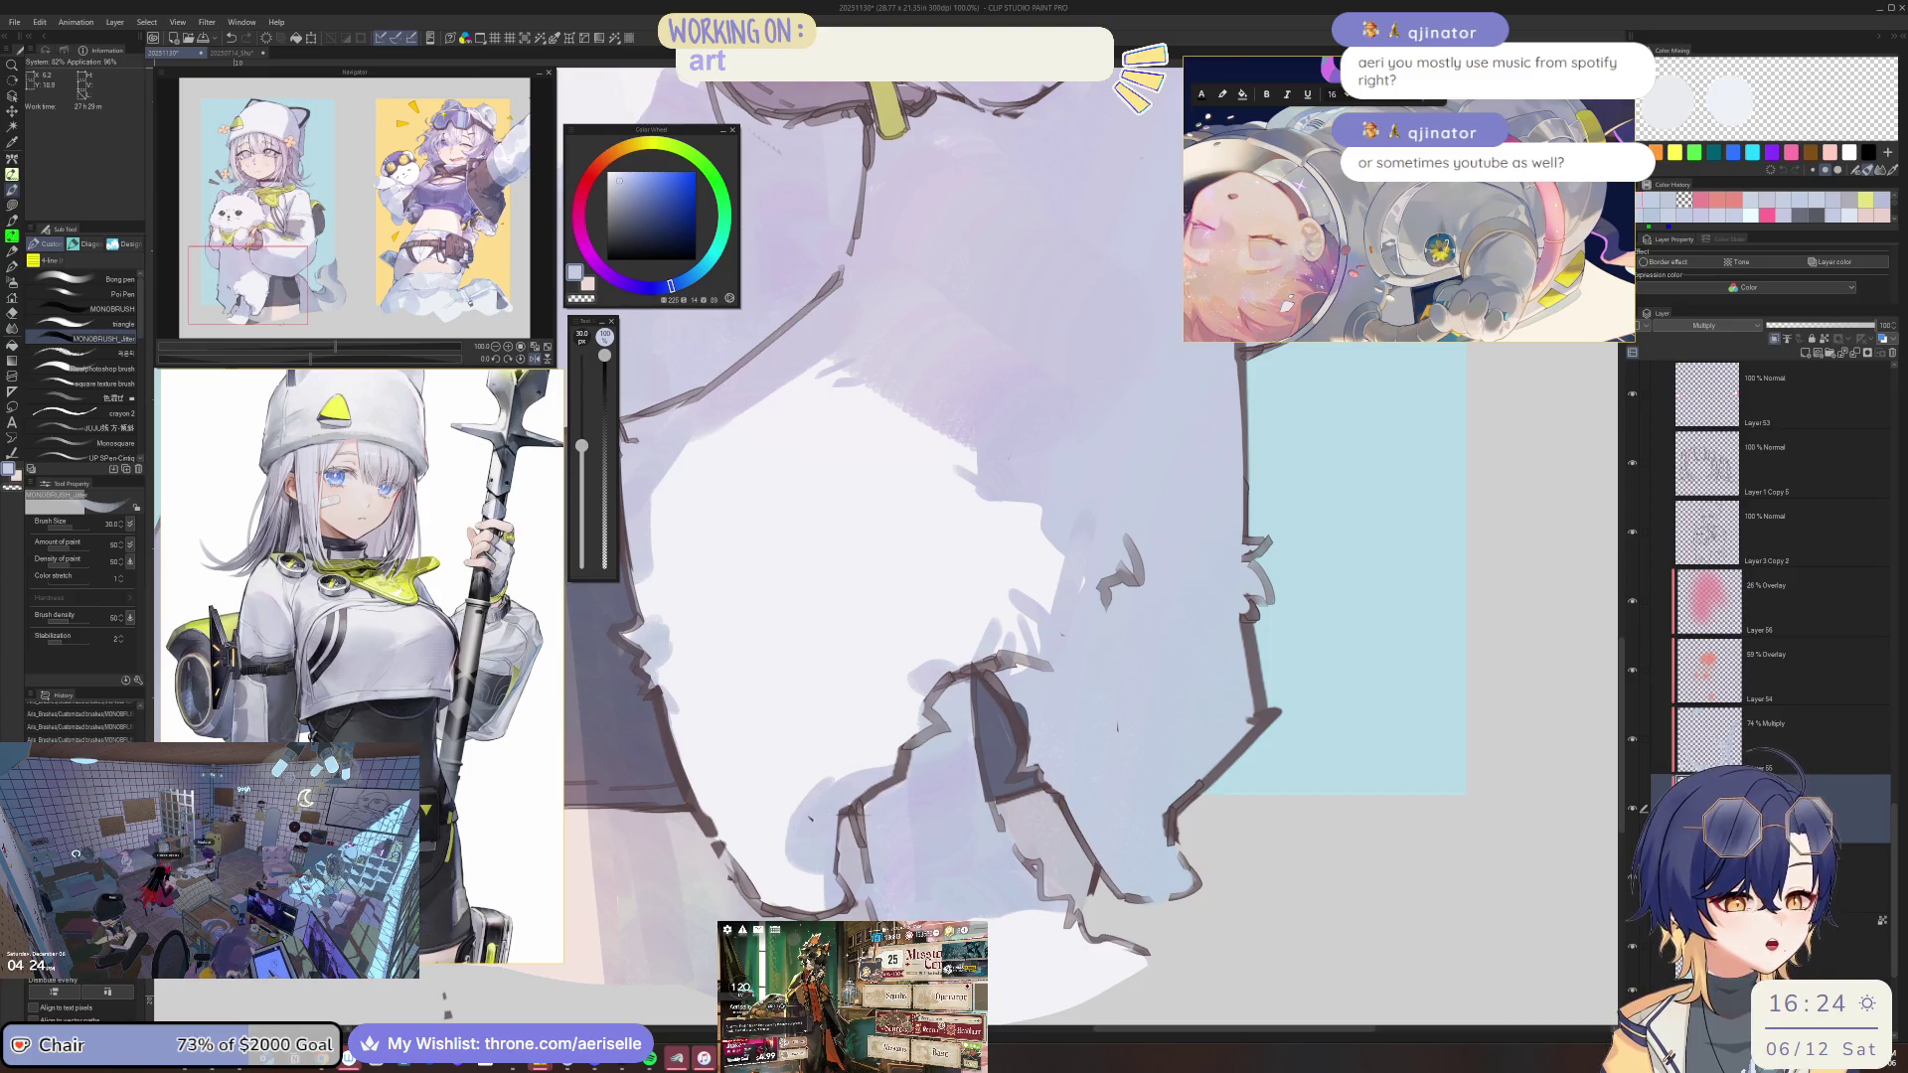
scroll(993, 596, "up", 2)
scroll(994, 596, "down", 4)
scroll(994, 596, "up", 5)
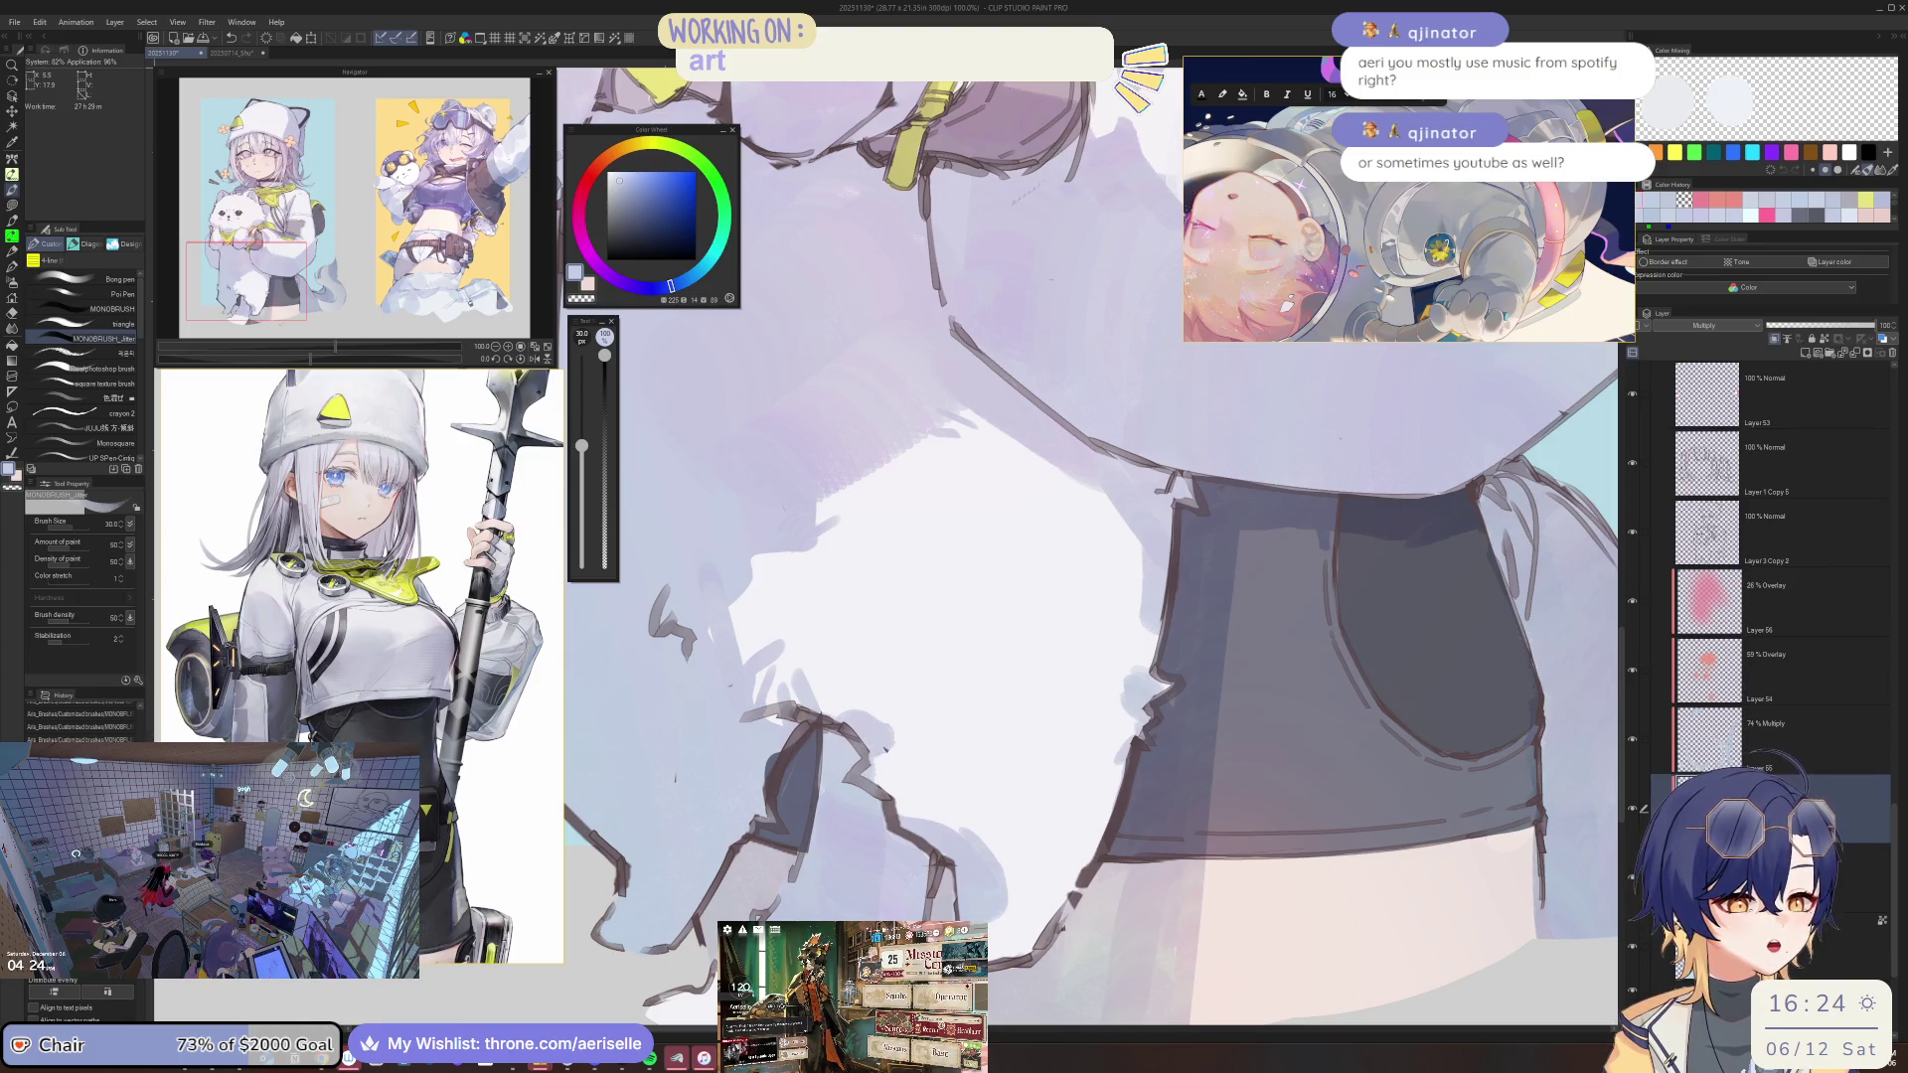
scroll(919, 677, "down", 3)
scroll(919, 677, "up", 4)
key("e")
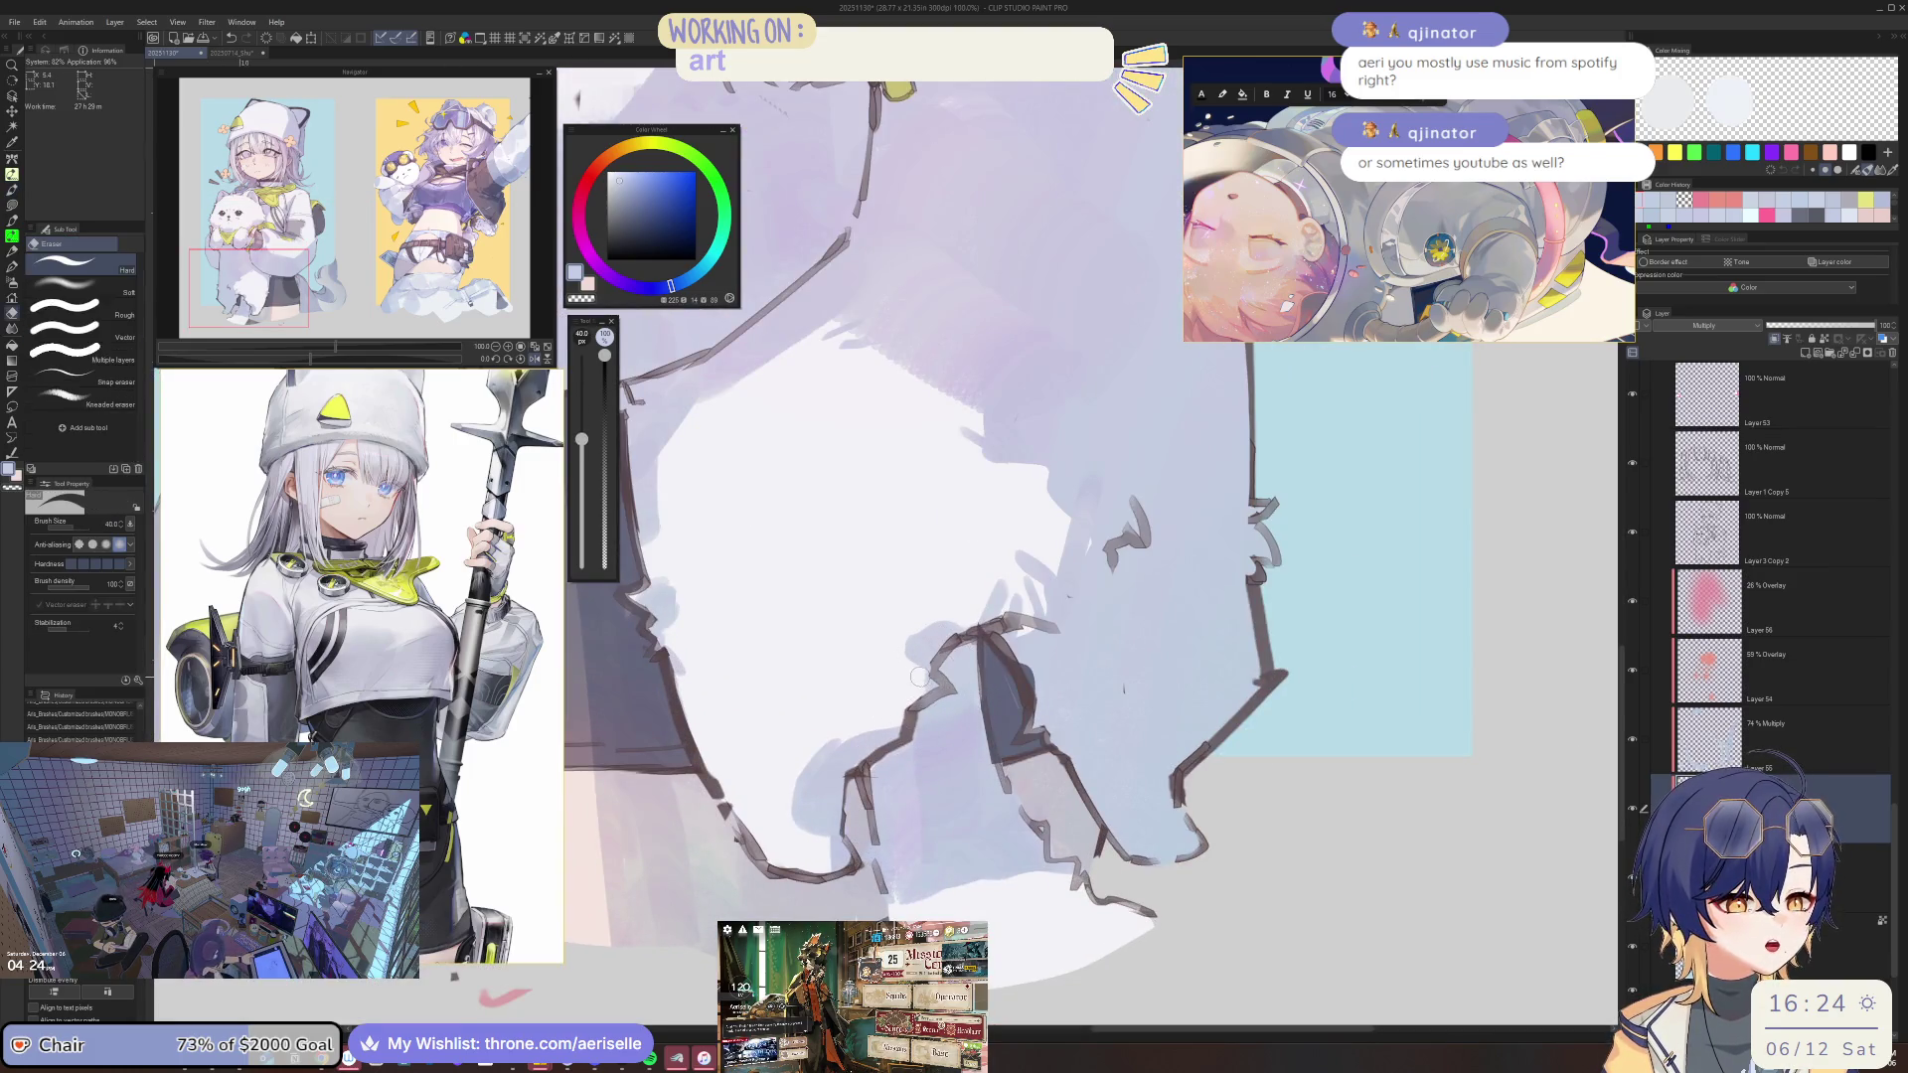
scroll(926, 684, "down", 2)
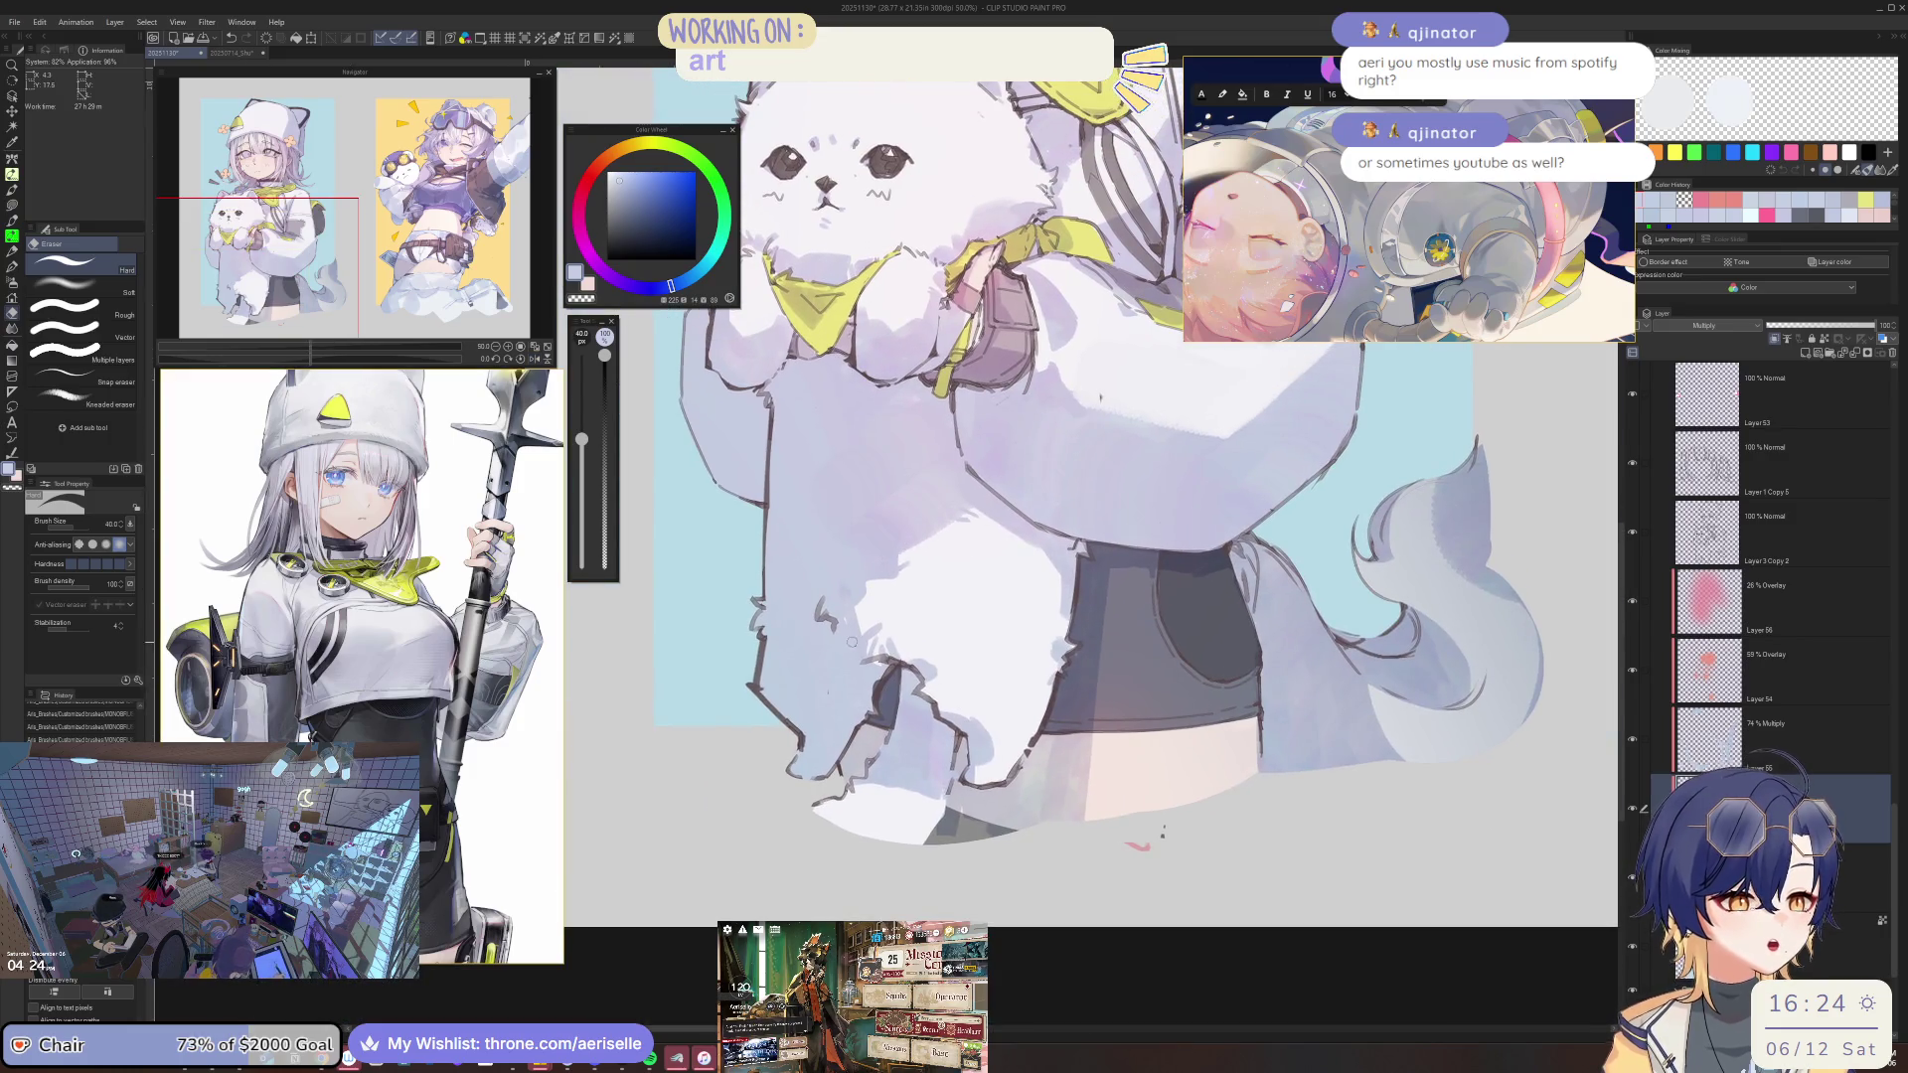
Rotate, reset and flip the view on the dog's body, settling the brush at size 40.
key("minus")
key("minus")
key("minus")
key("b")
key("bracketleft")
key("bracketleft")
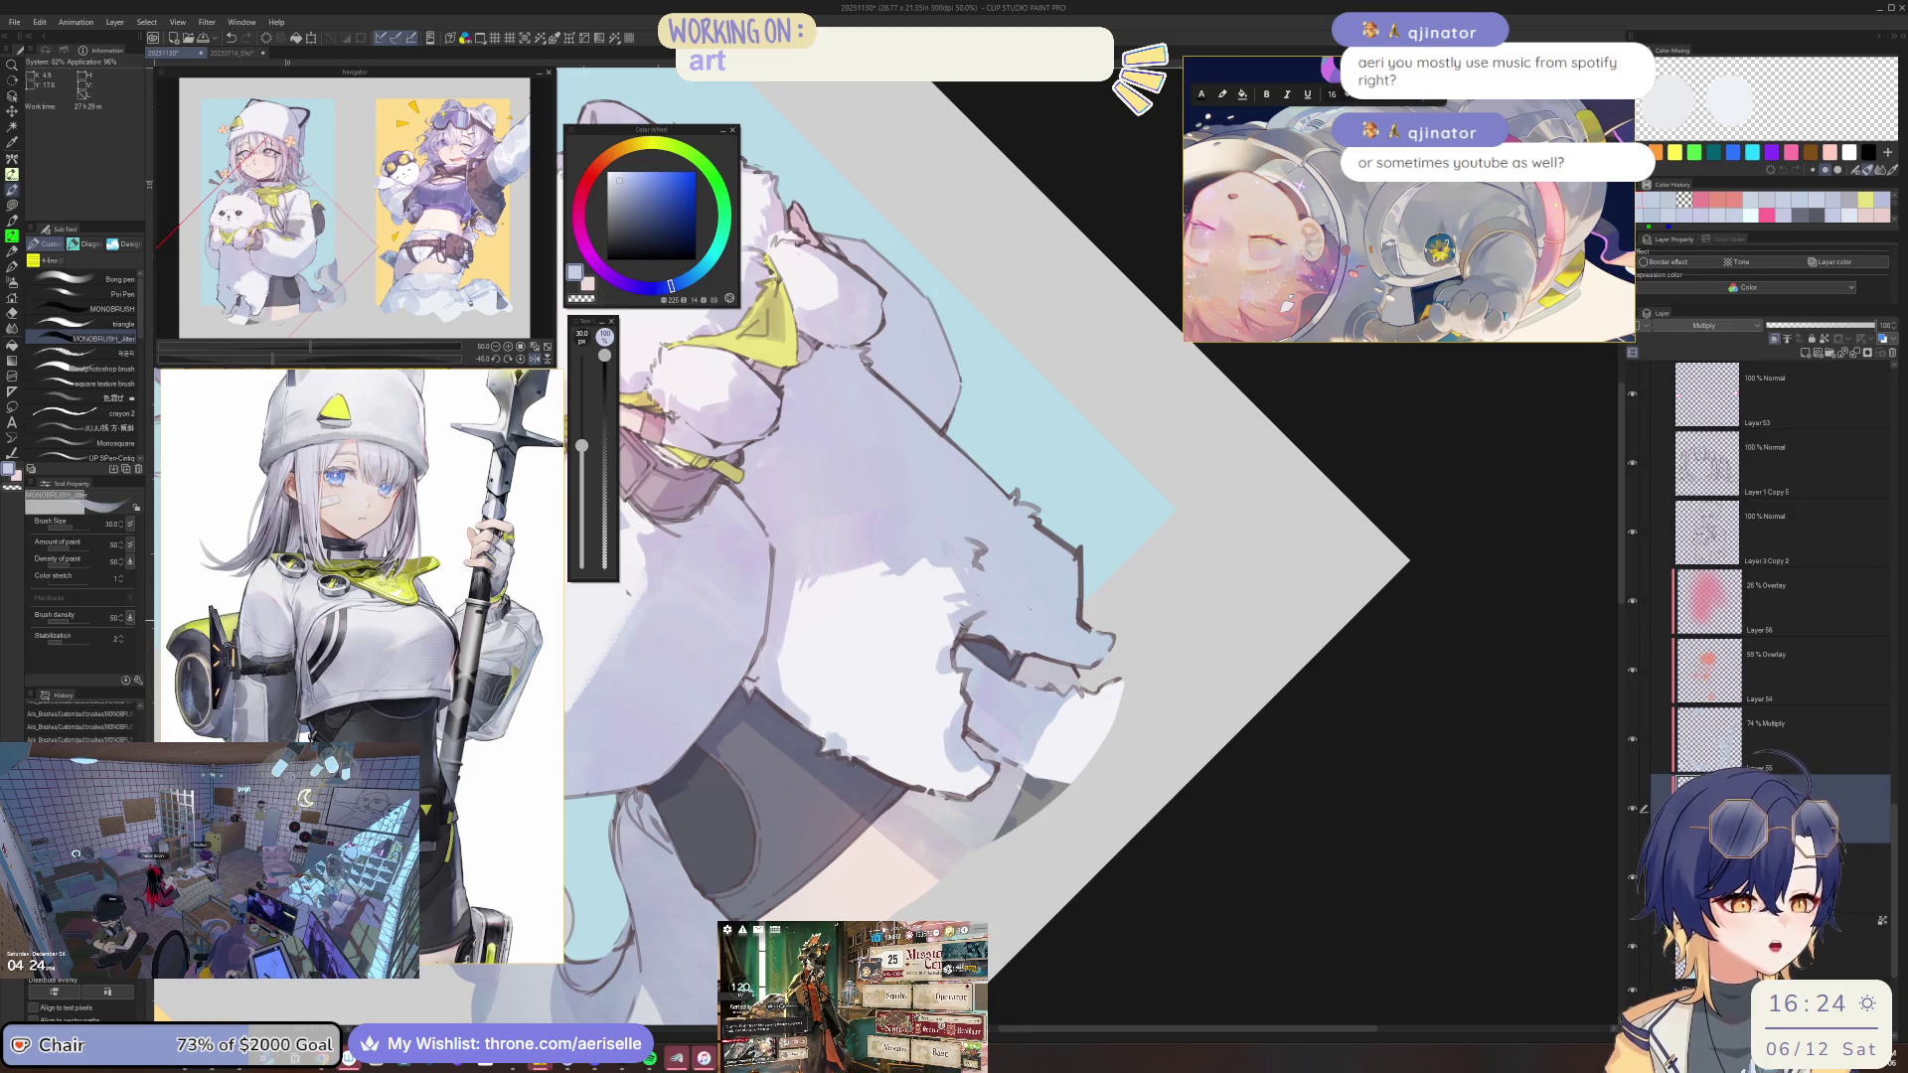
key("bracketleft")
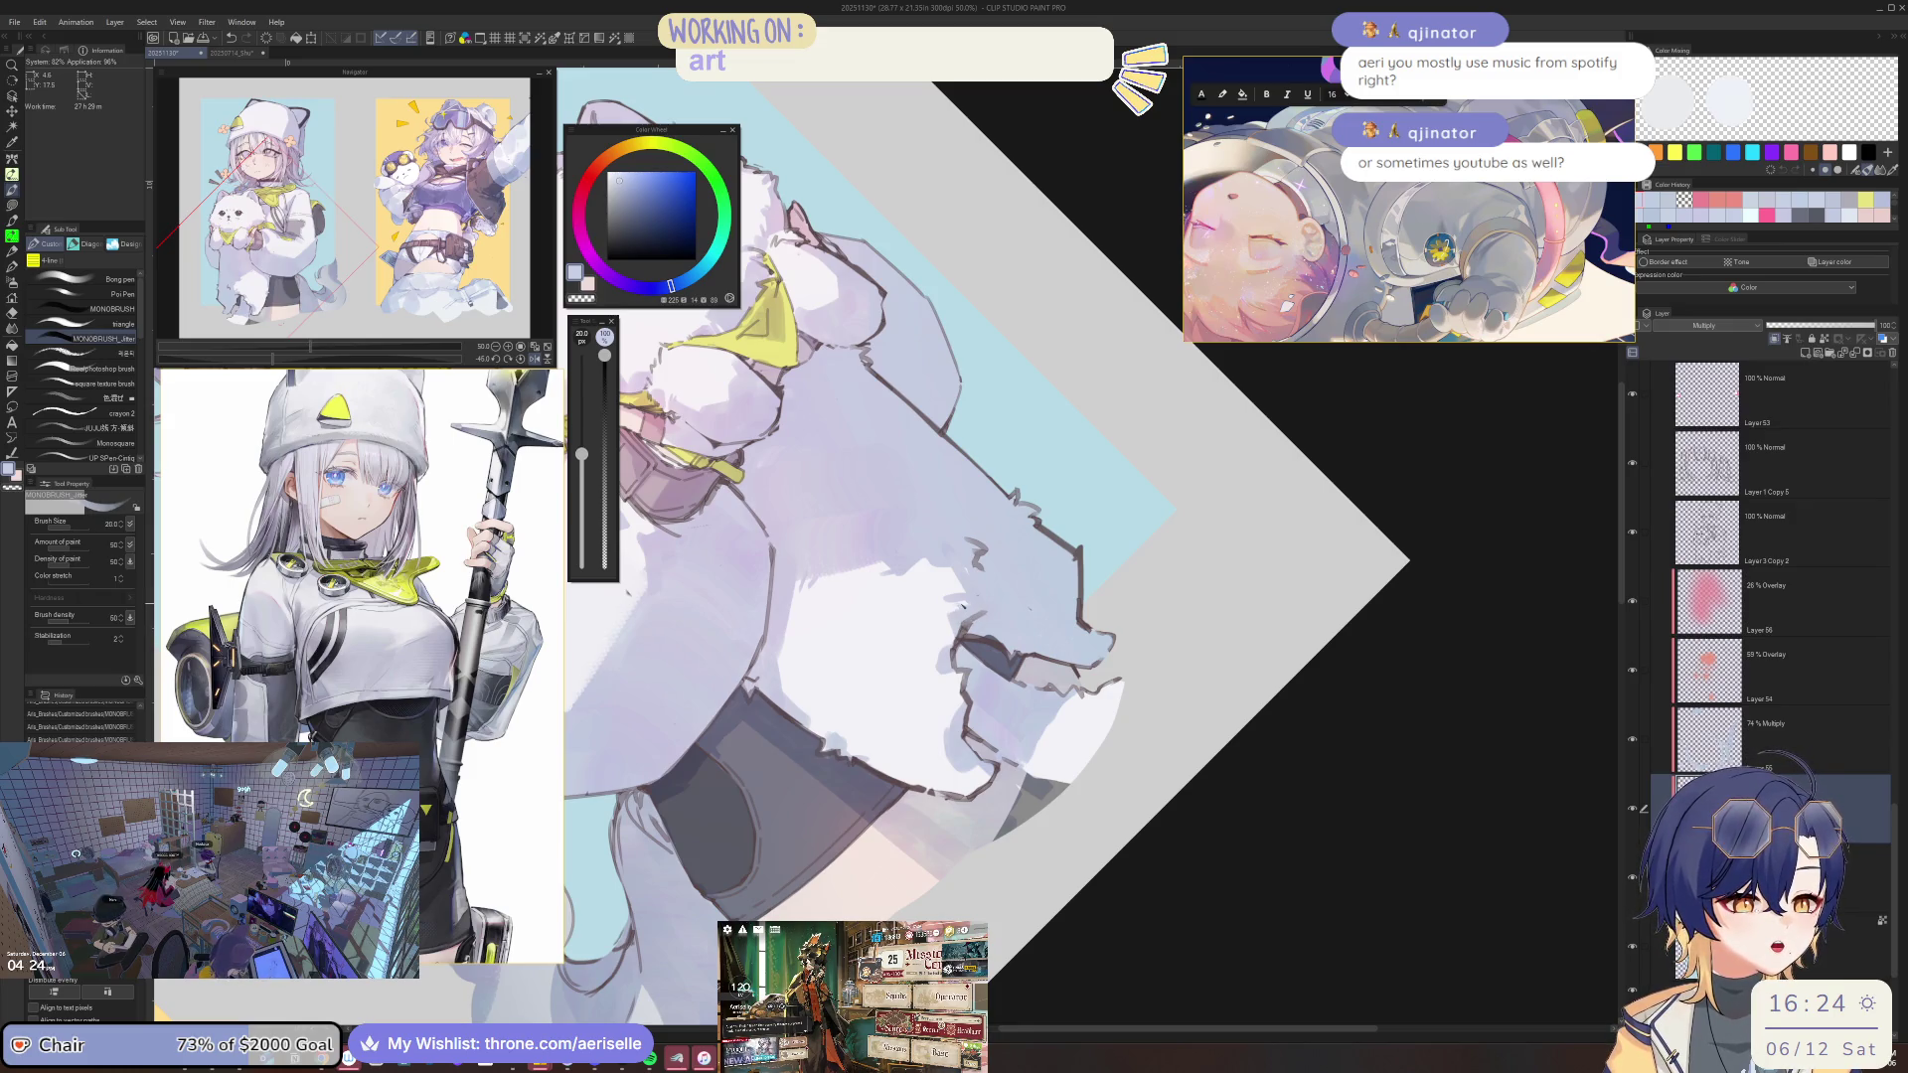
key("ctrl+at")
key("bracketright")
key("bracketright")
key("bracketright")
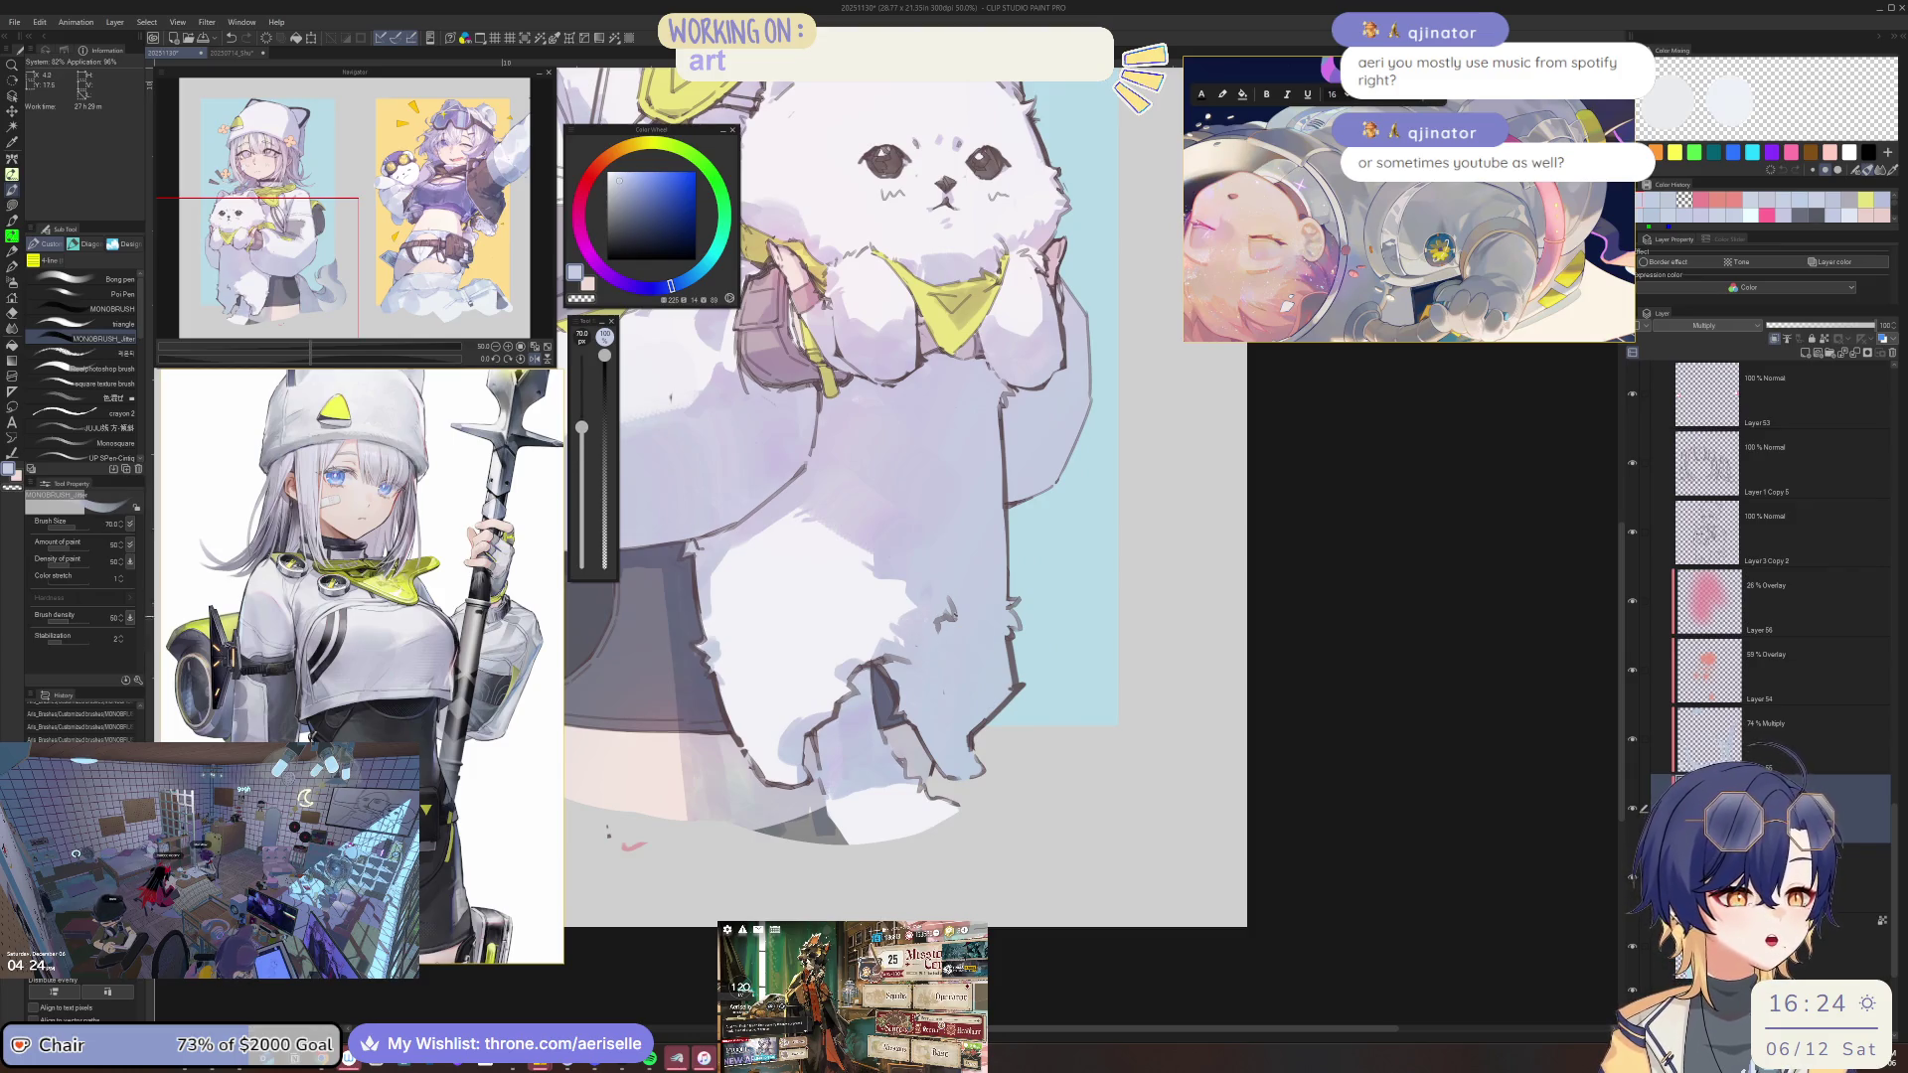
scroll(893, 510, "down", 10)
left_click_drag(893, 511, 954, 575)
scroll(962, 492, "up", 10)
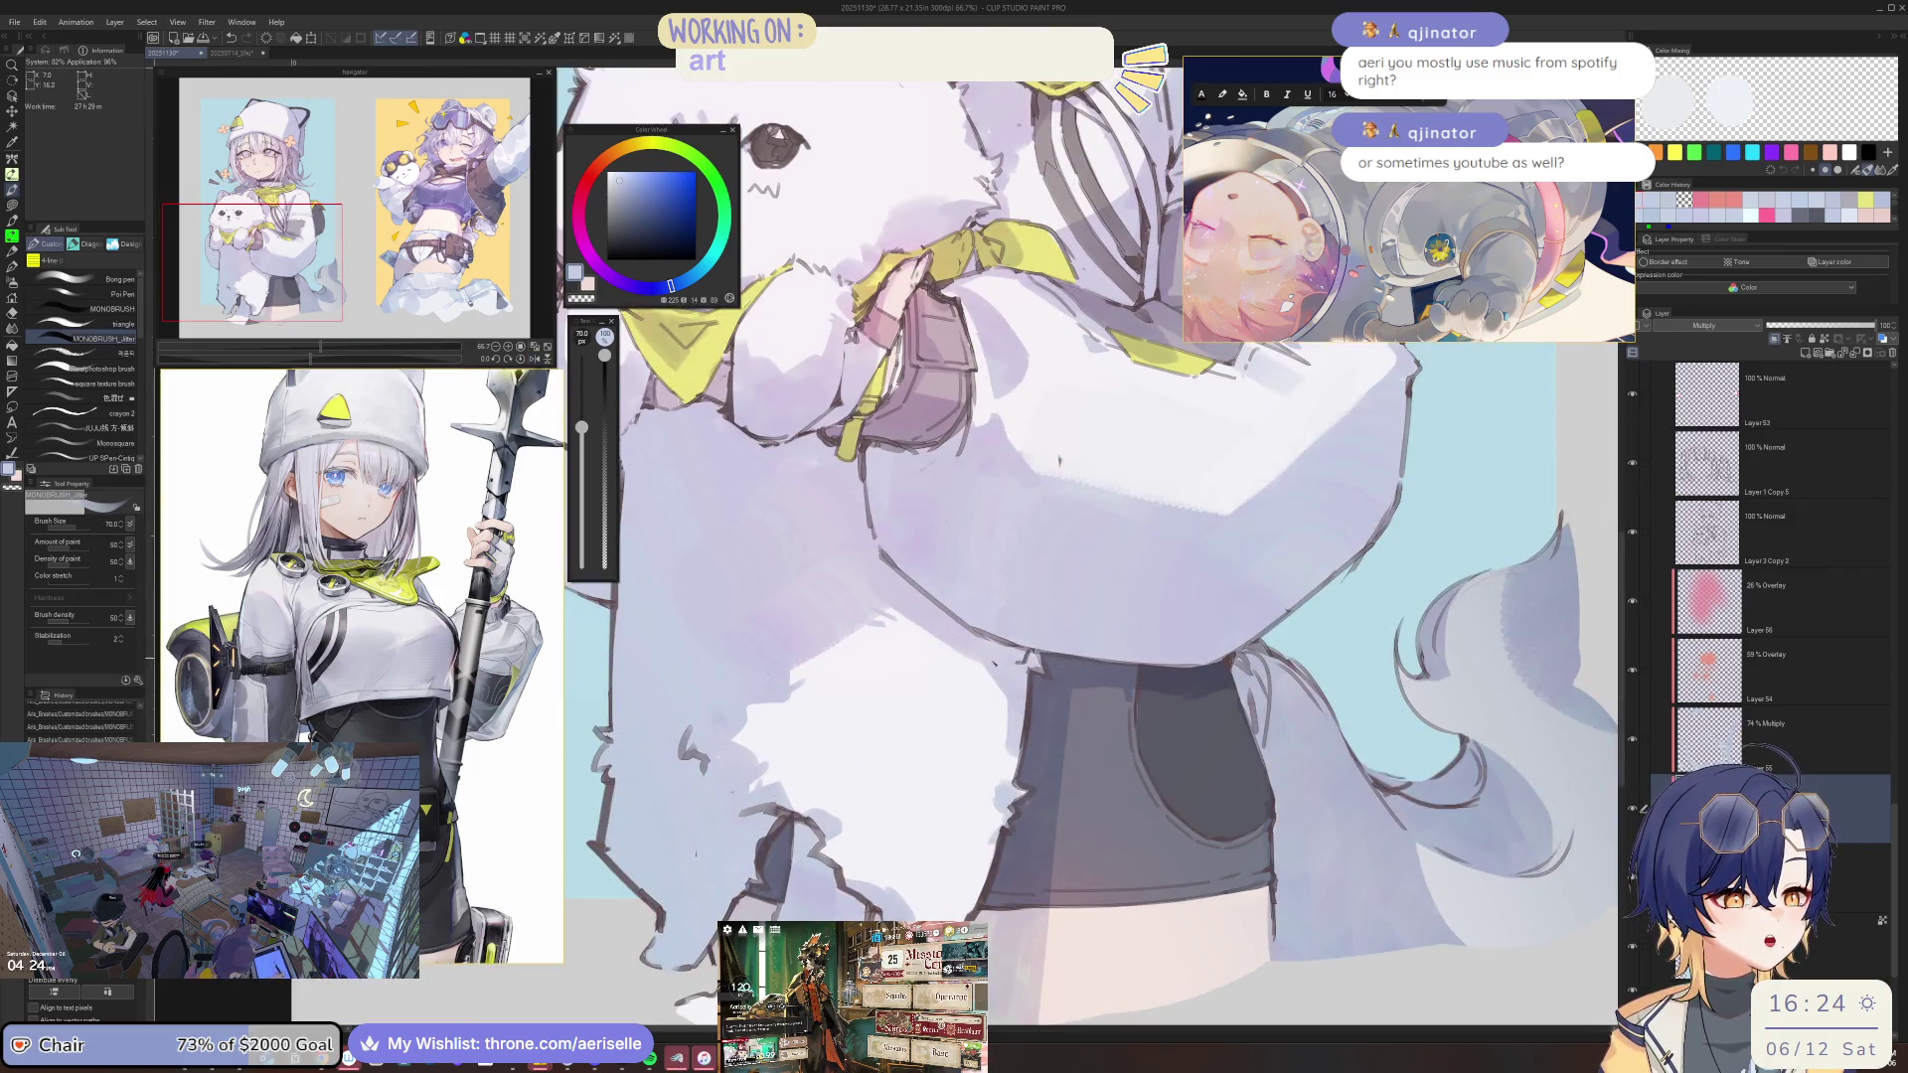
key("bracketleft")
key("bracketleft")
key("bracketleft")
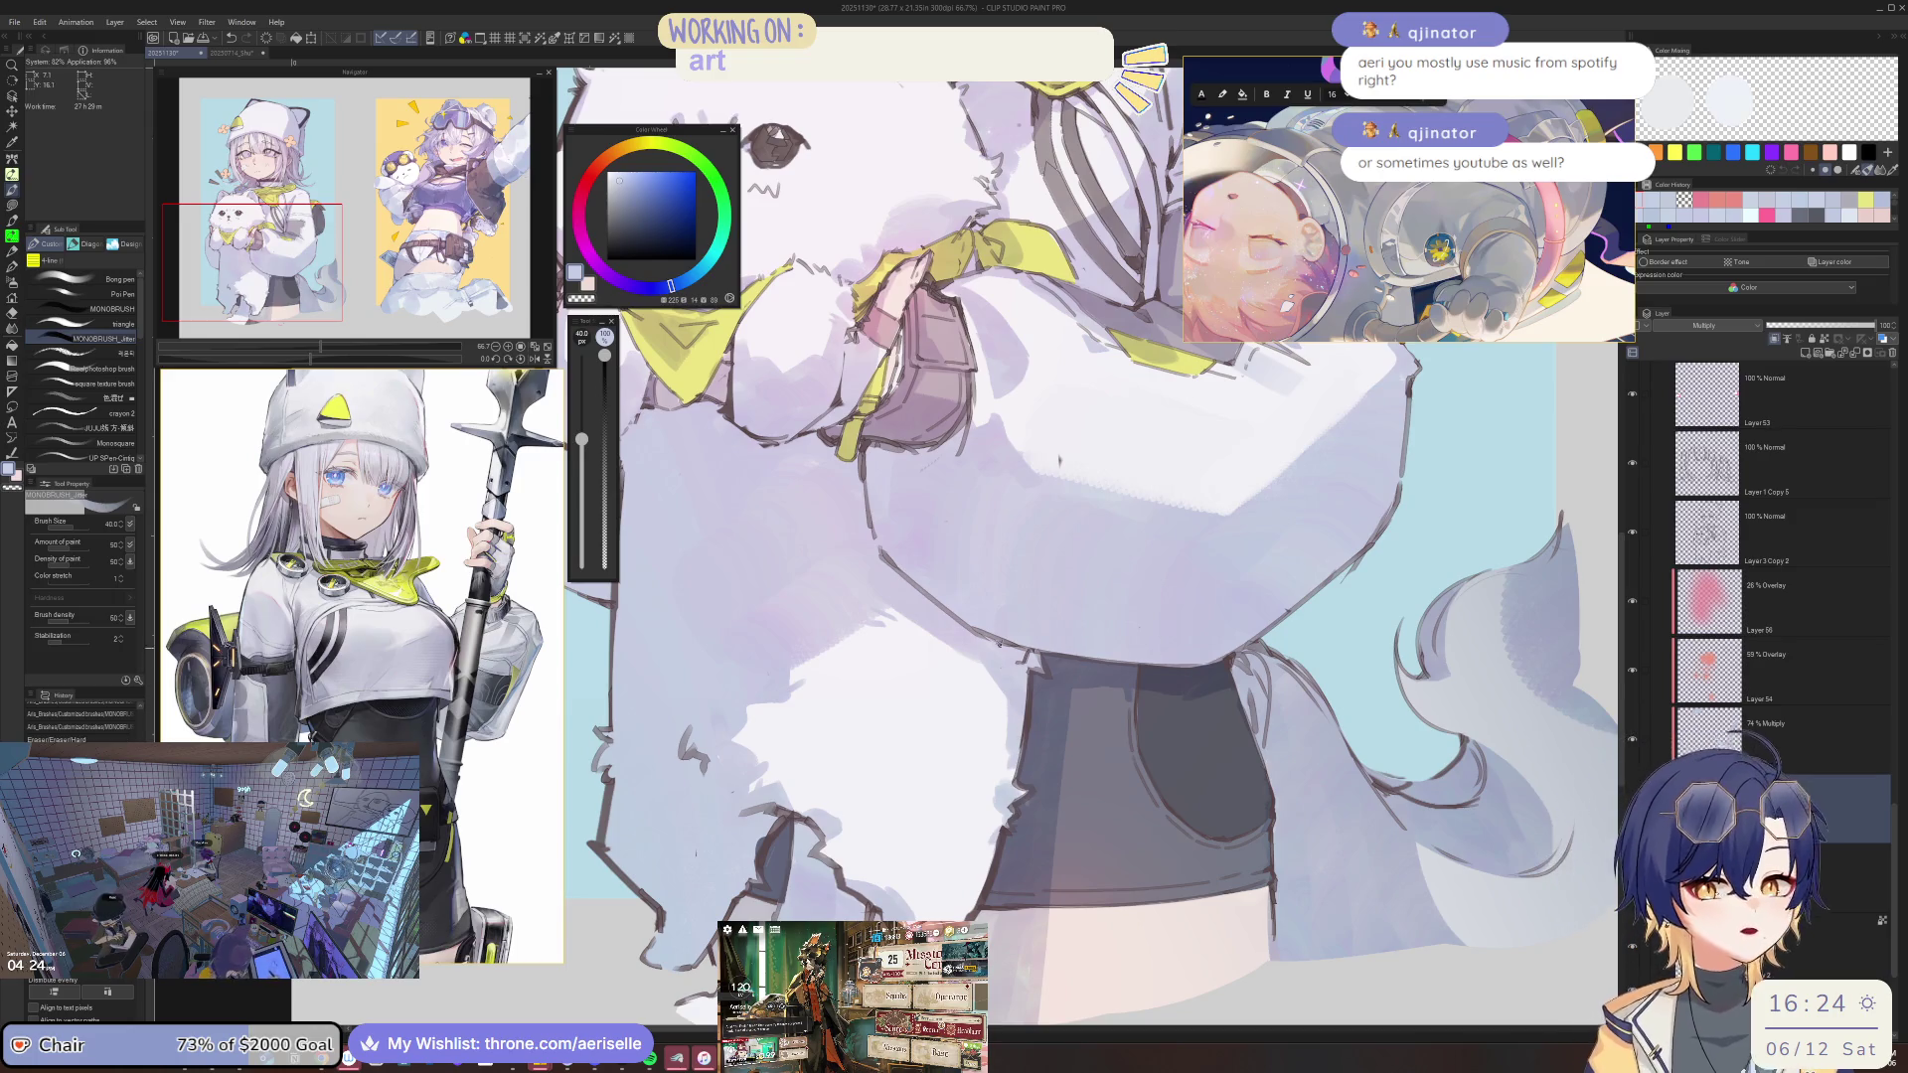
key("h")
scroll(963, 613, "down", 3)
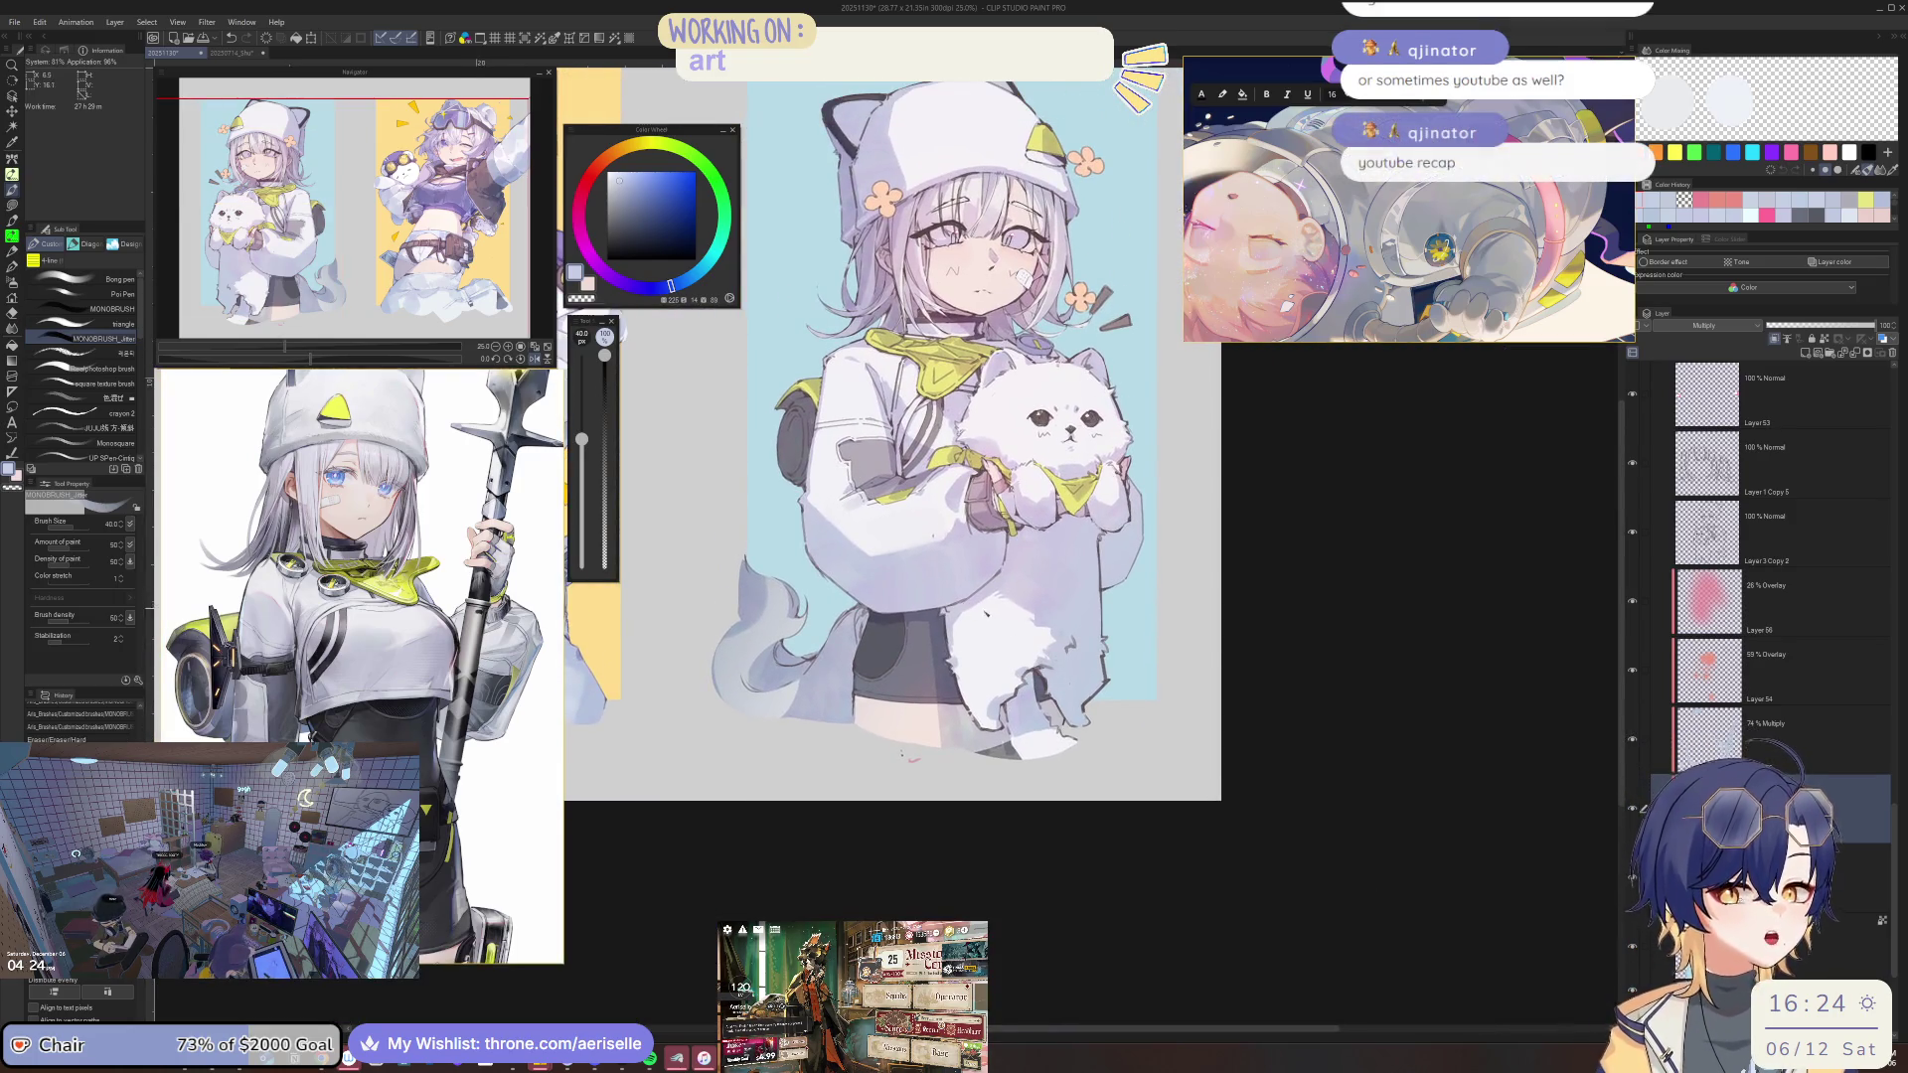
scroll(962, 611, "up", 3)
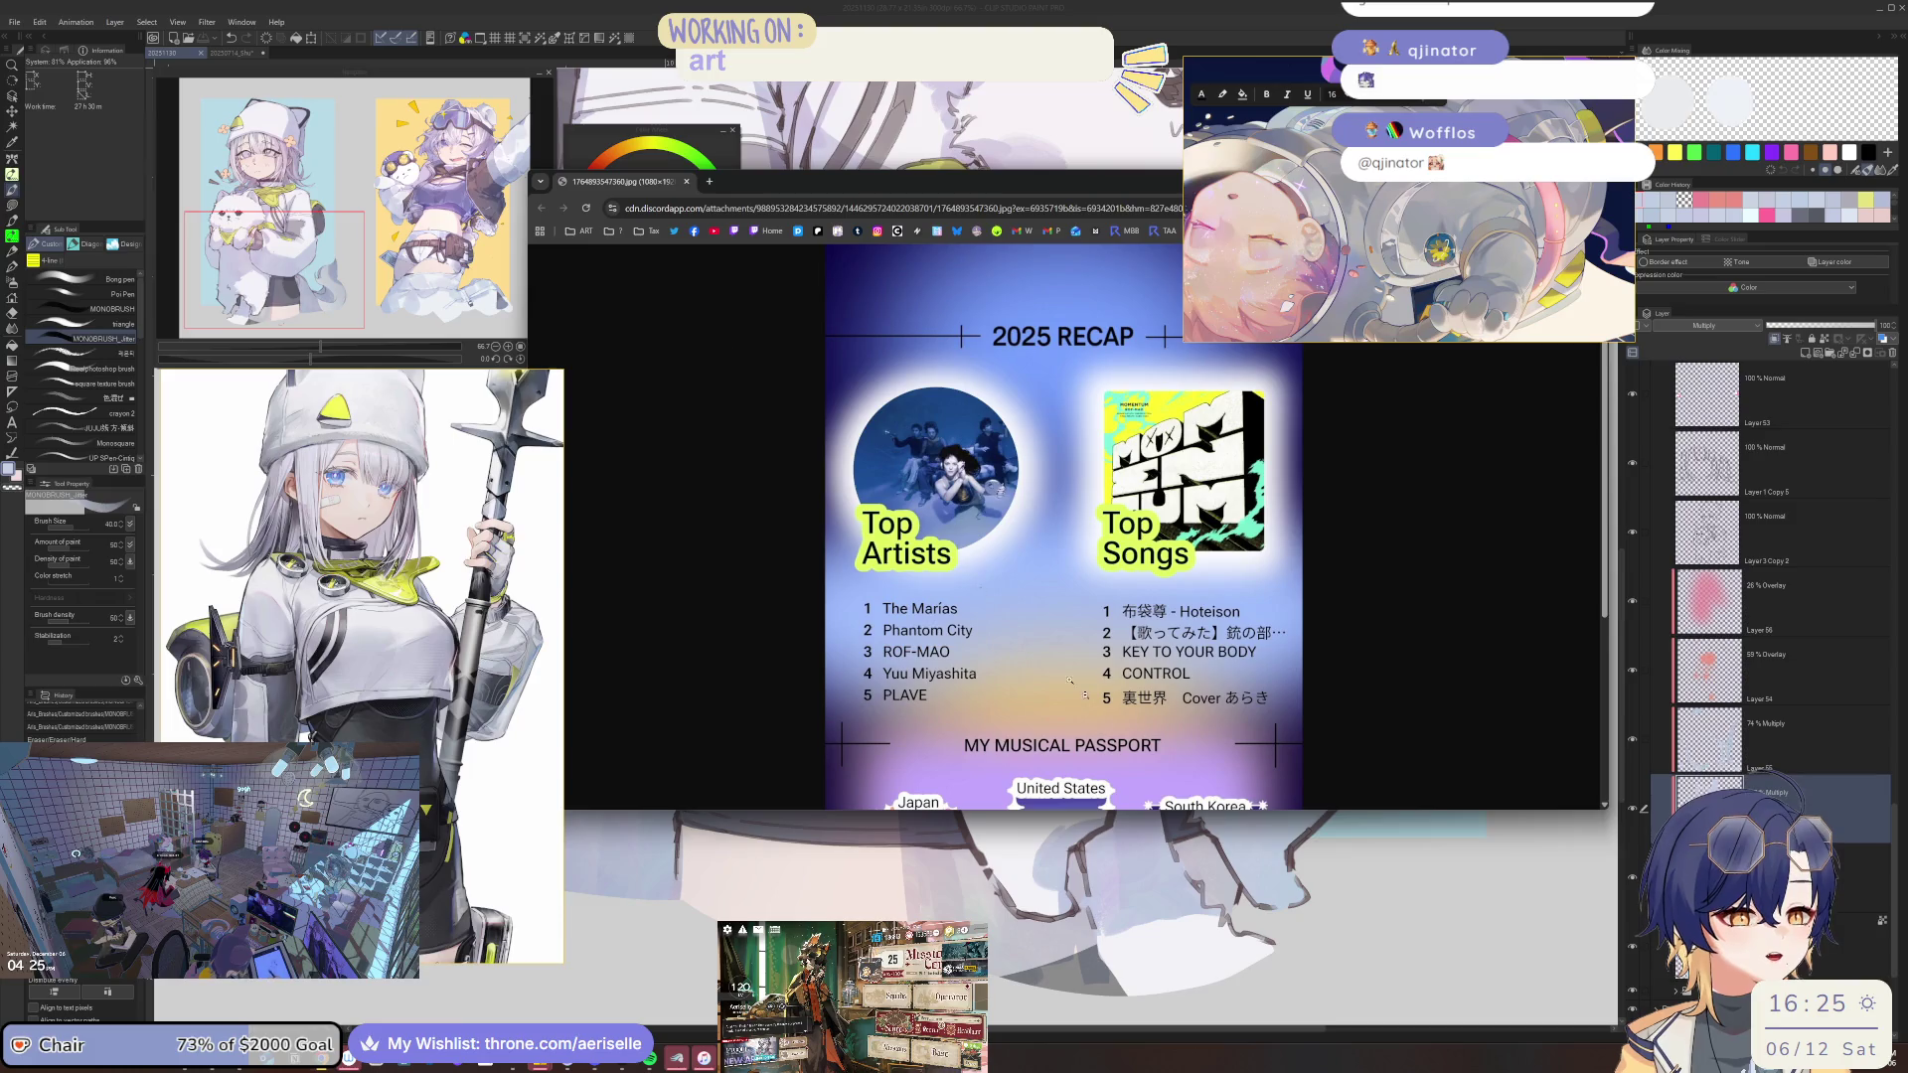
Enlarge the Chrome window, reset zoom to 100%, open the recap image full size, then zoom to 90%.
left_click_drag(1604, 807, 1270, 979)
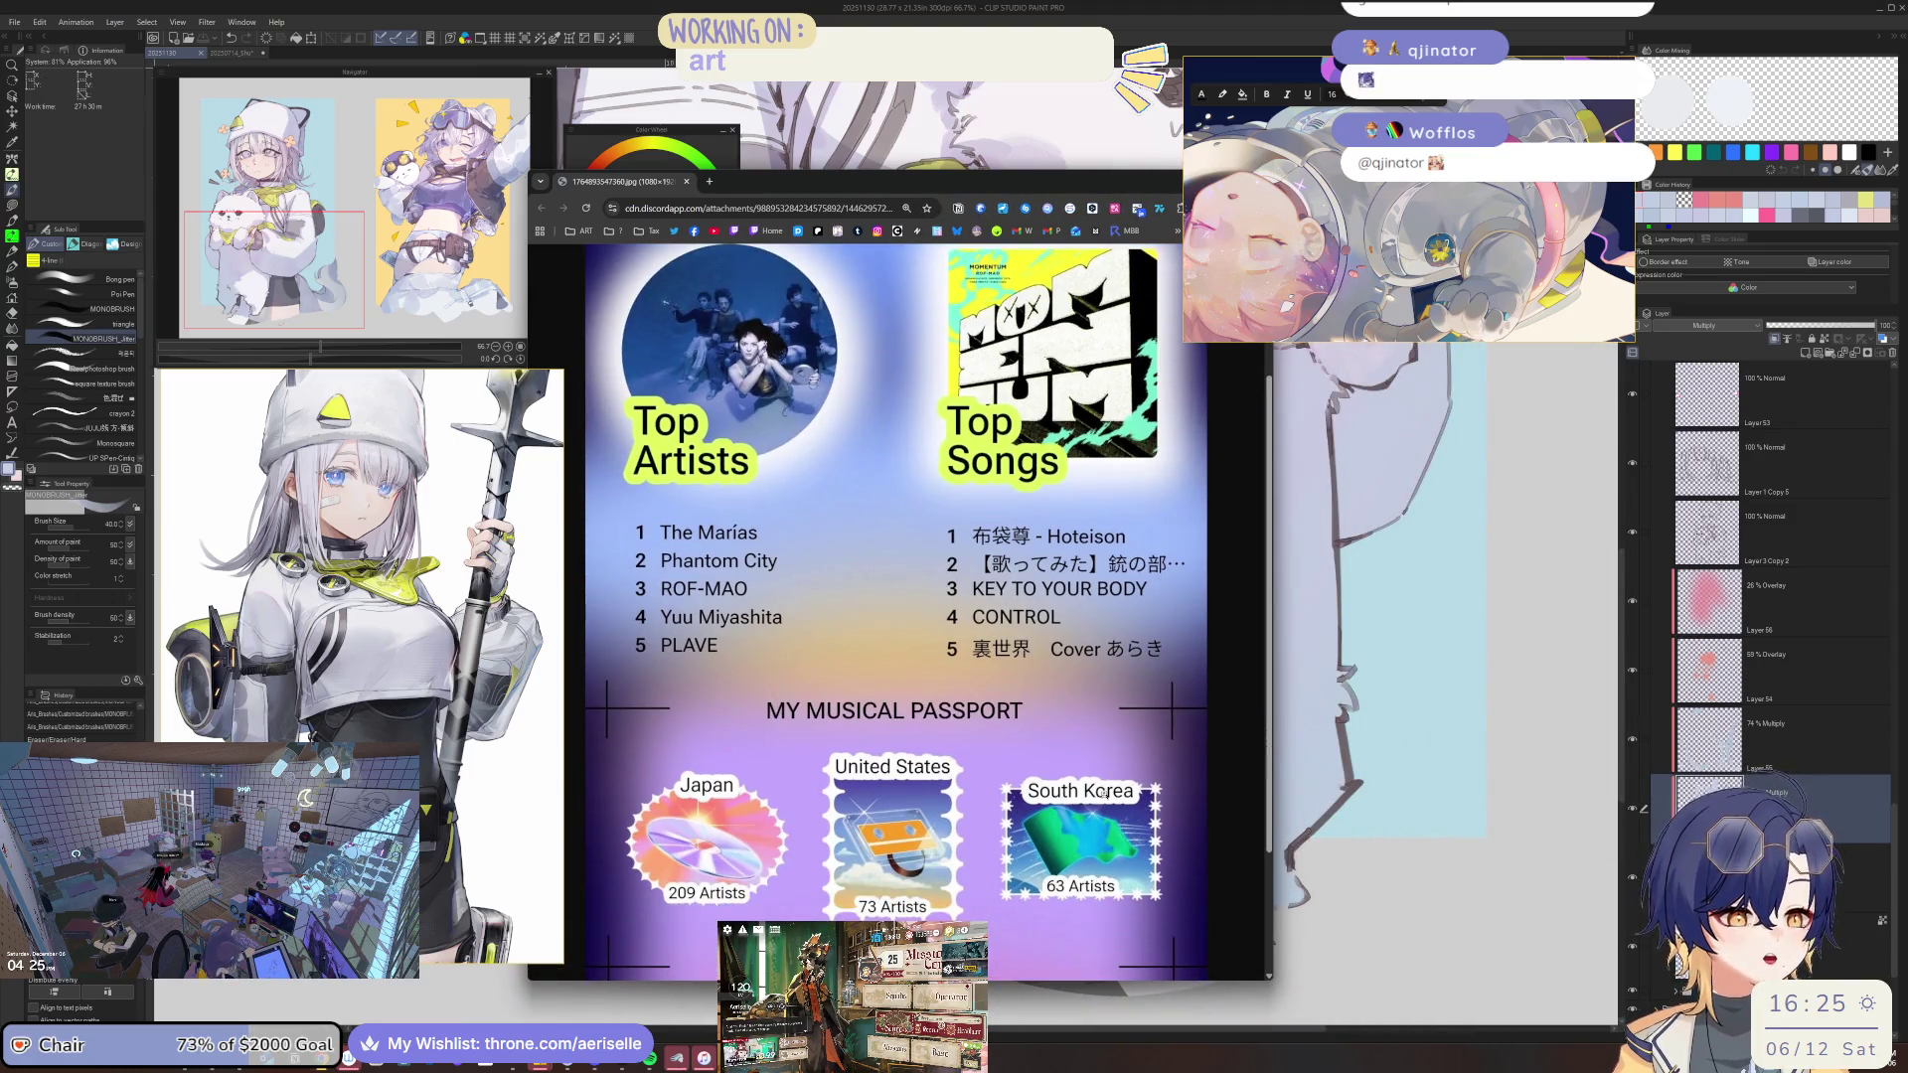
left_click(906, 208)
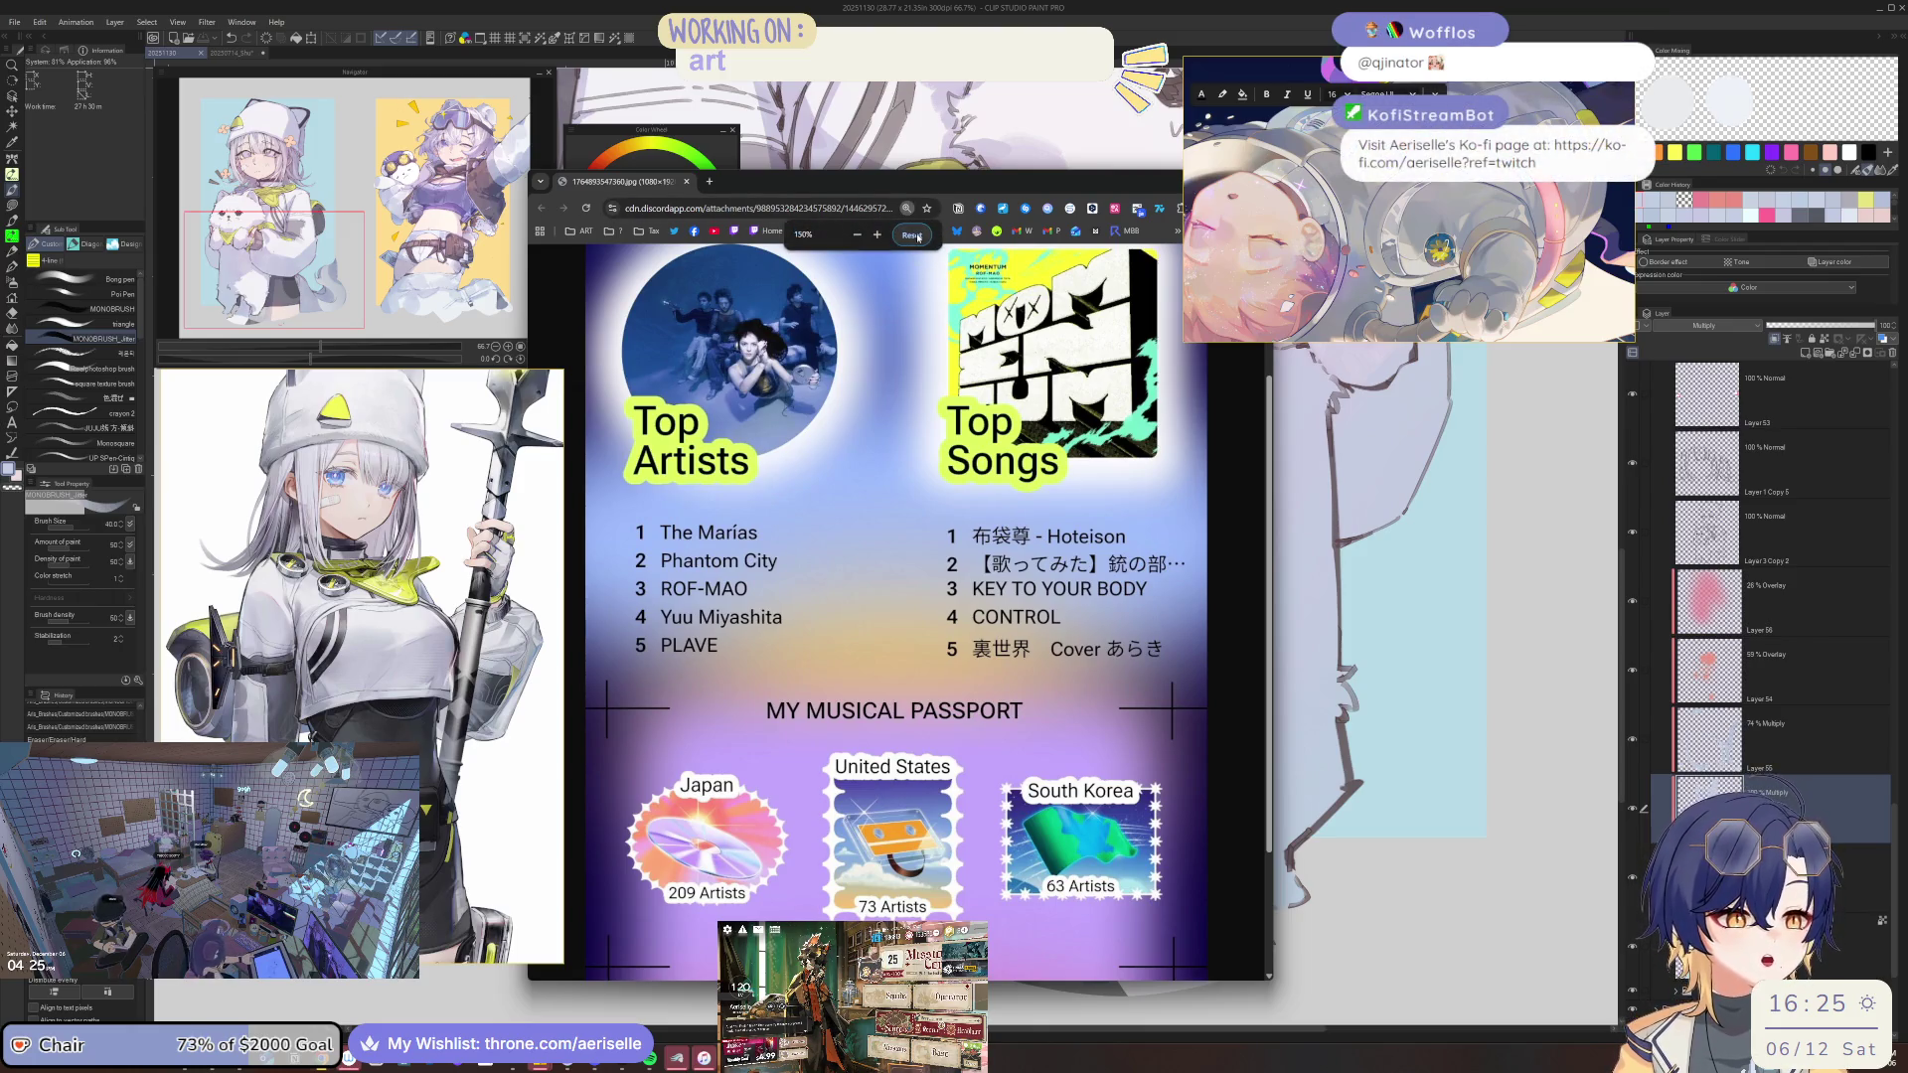
left_click(913, 235)
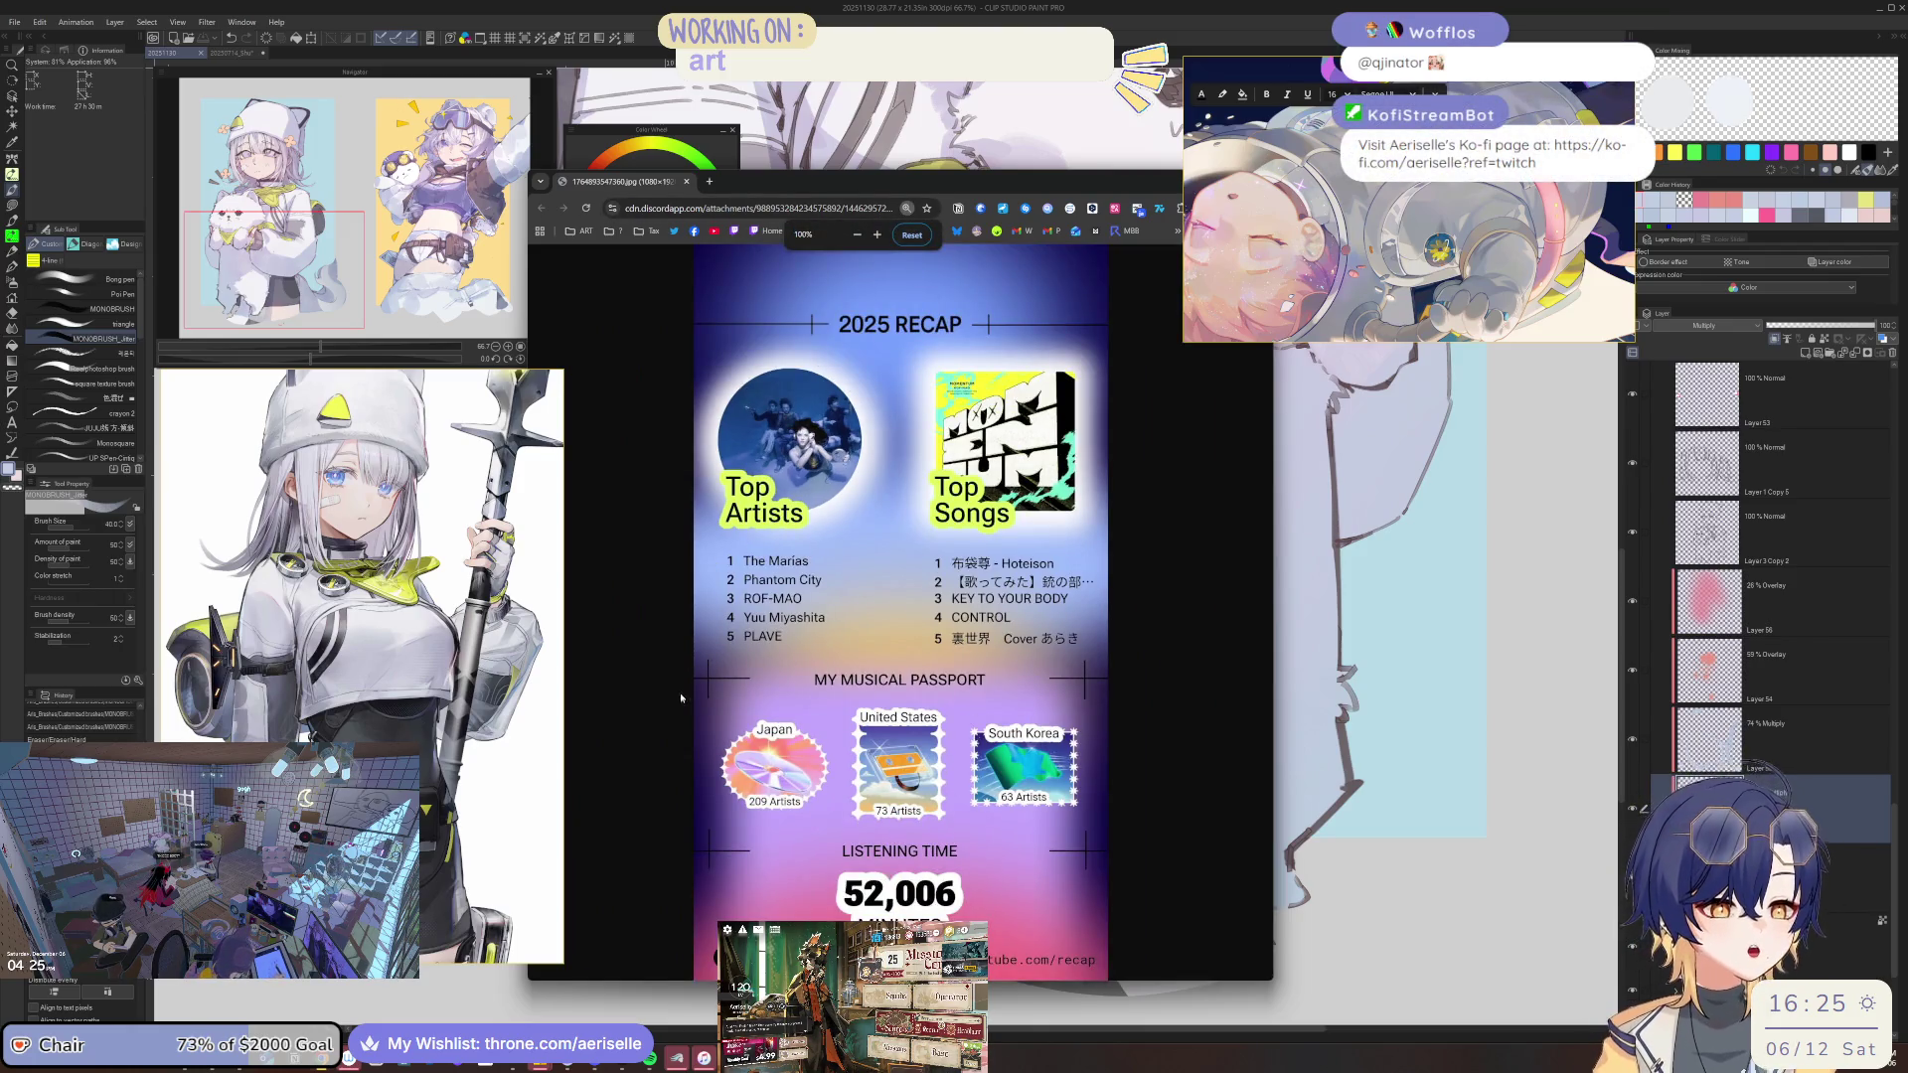
left_click(676, 606)
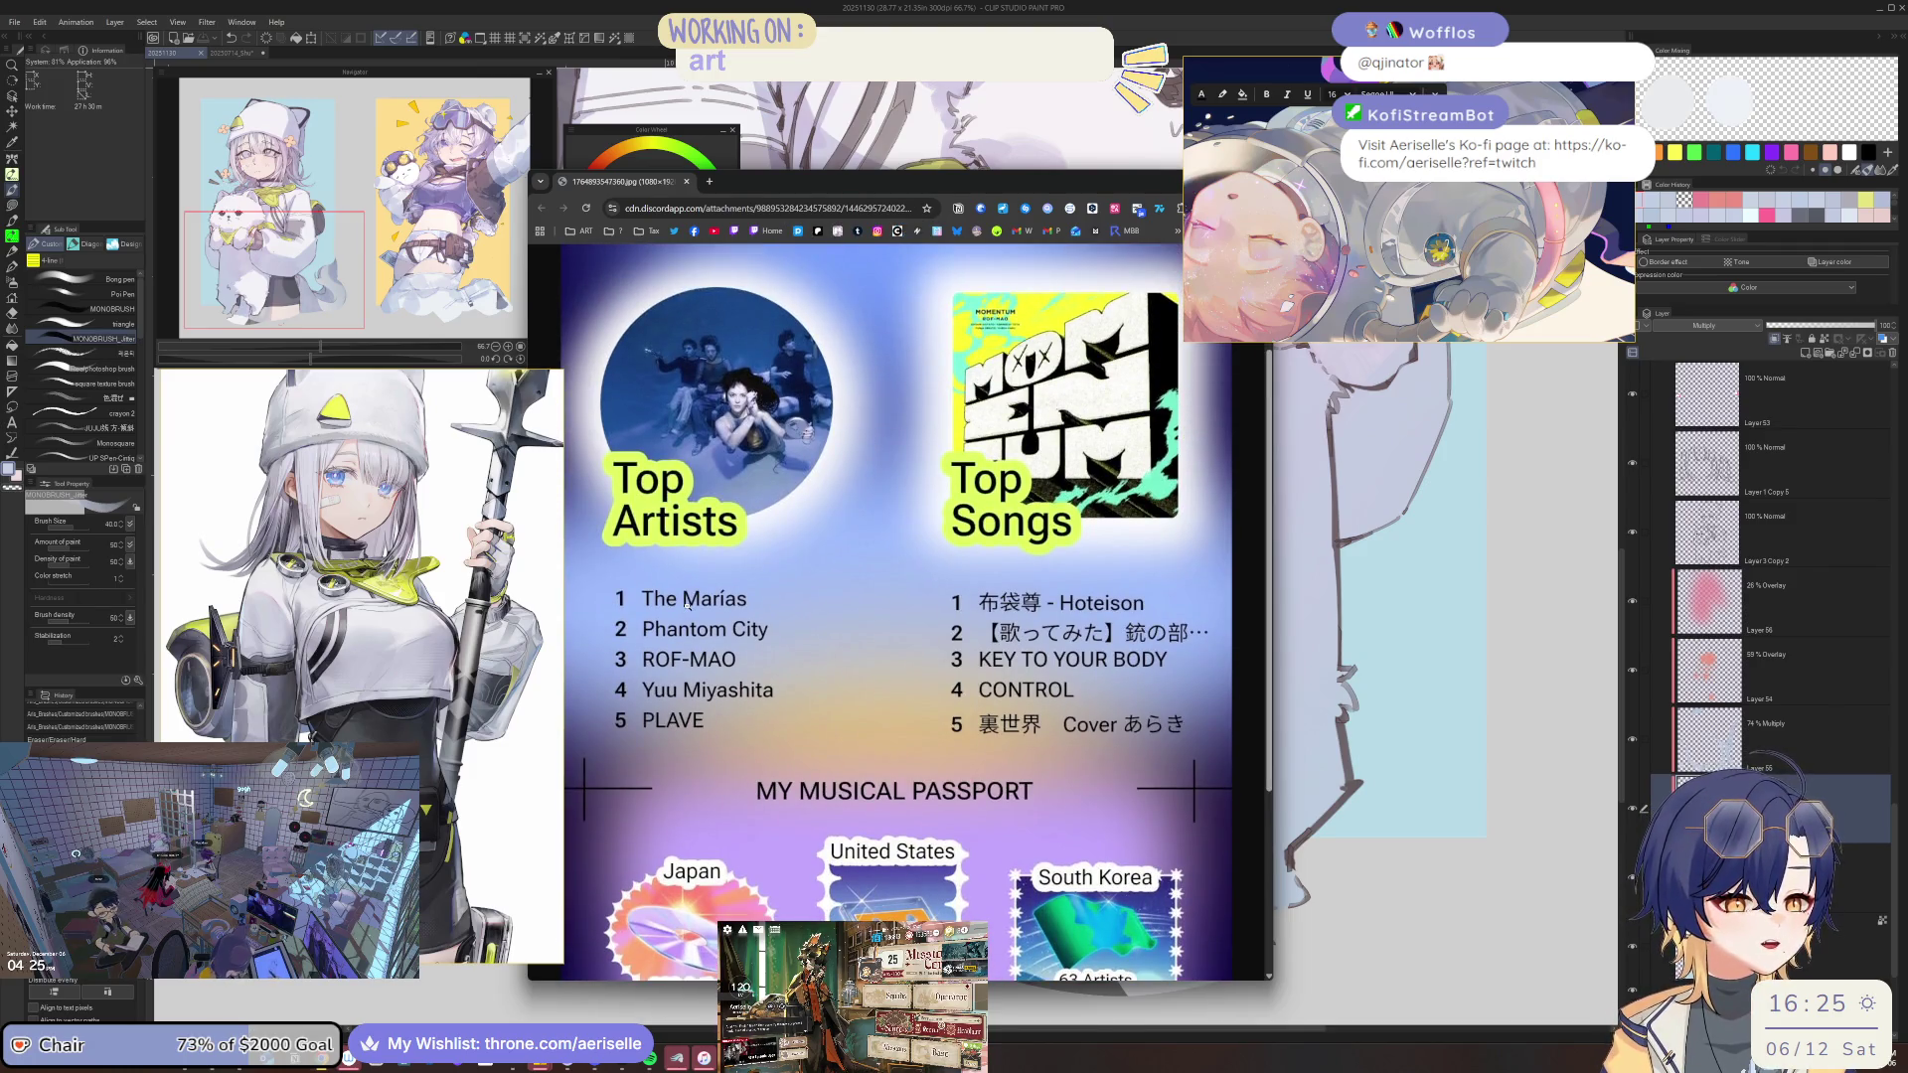
key("ctrl+minus")
key("ctrl+minus")
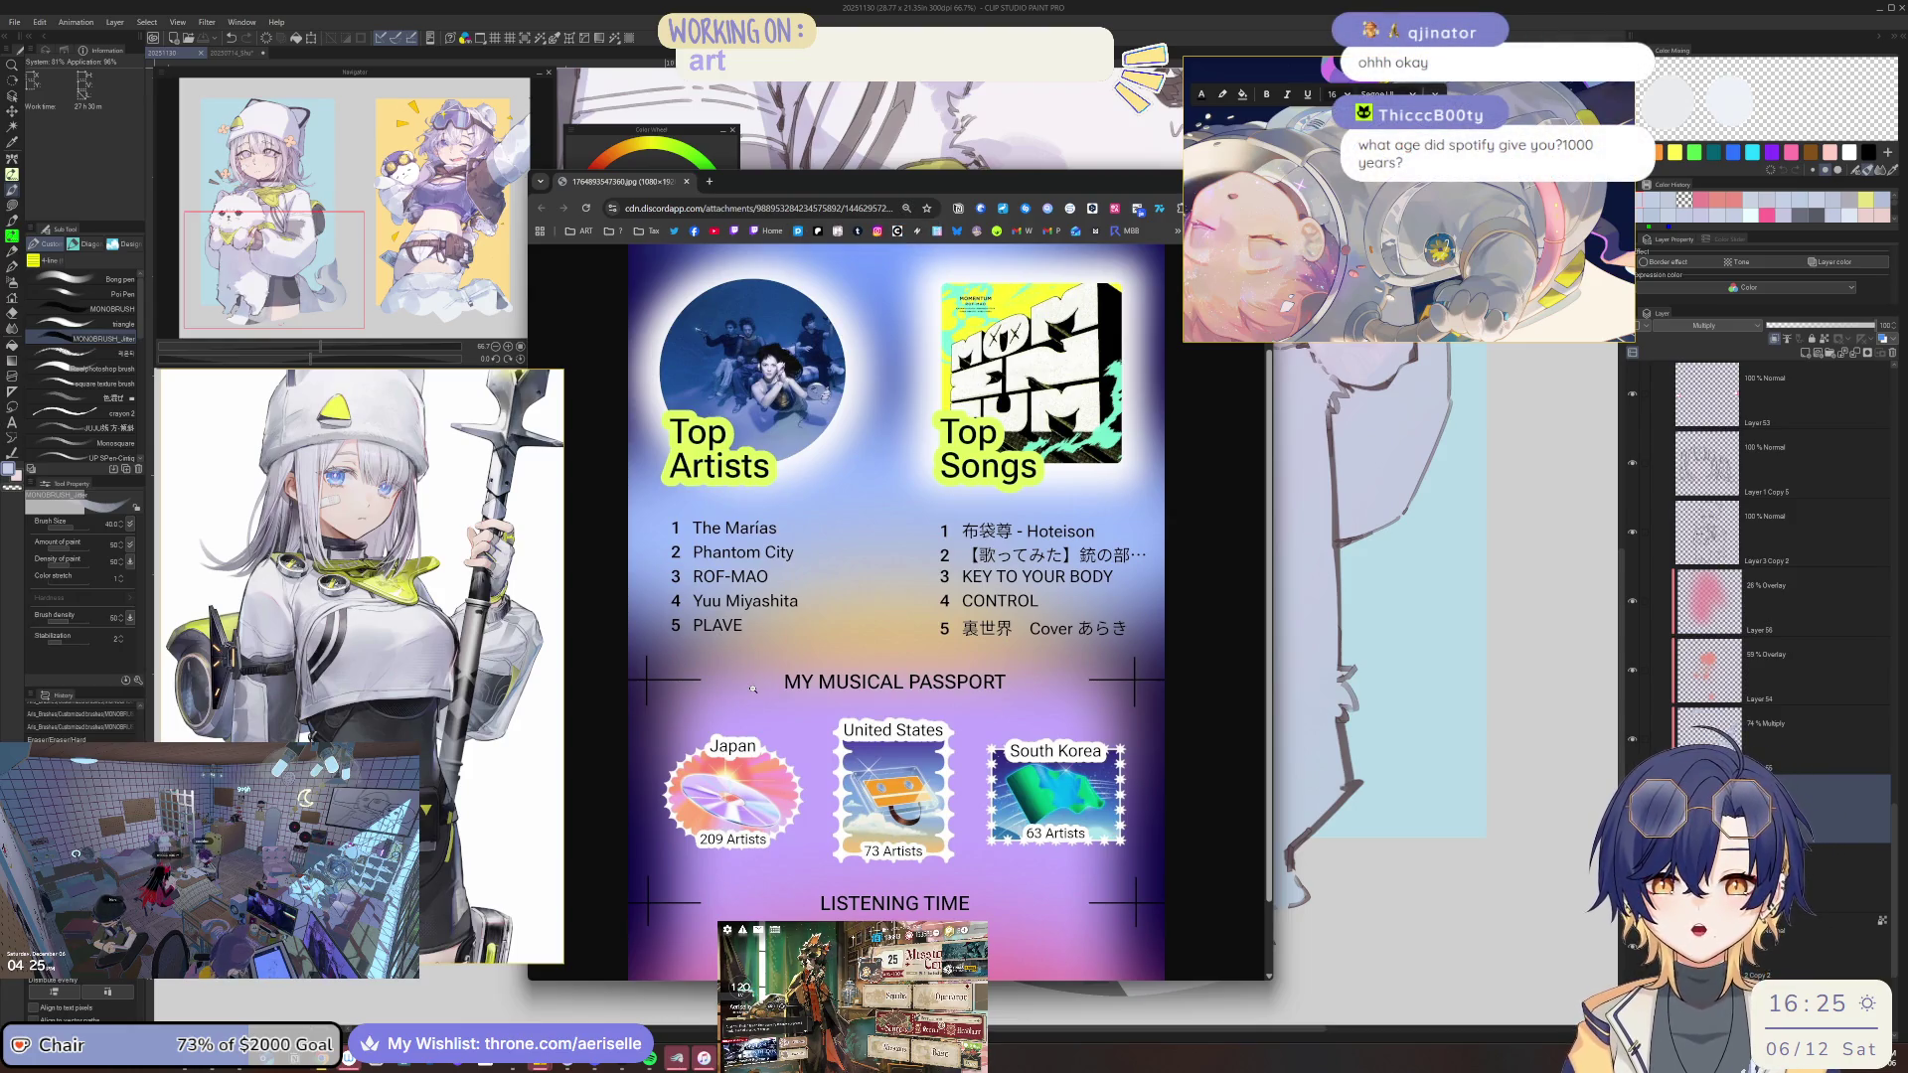
scroll(757, 675, "down", 1)
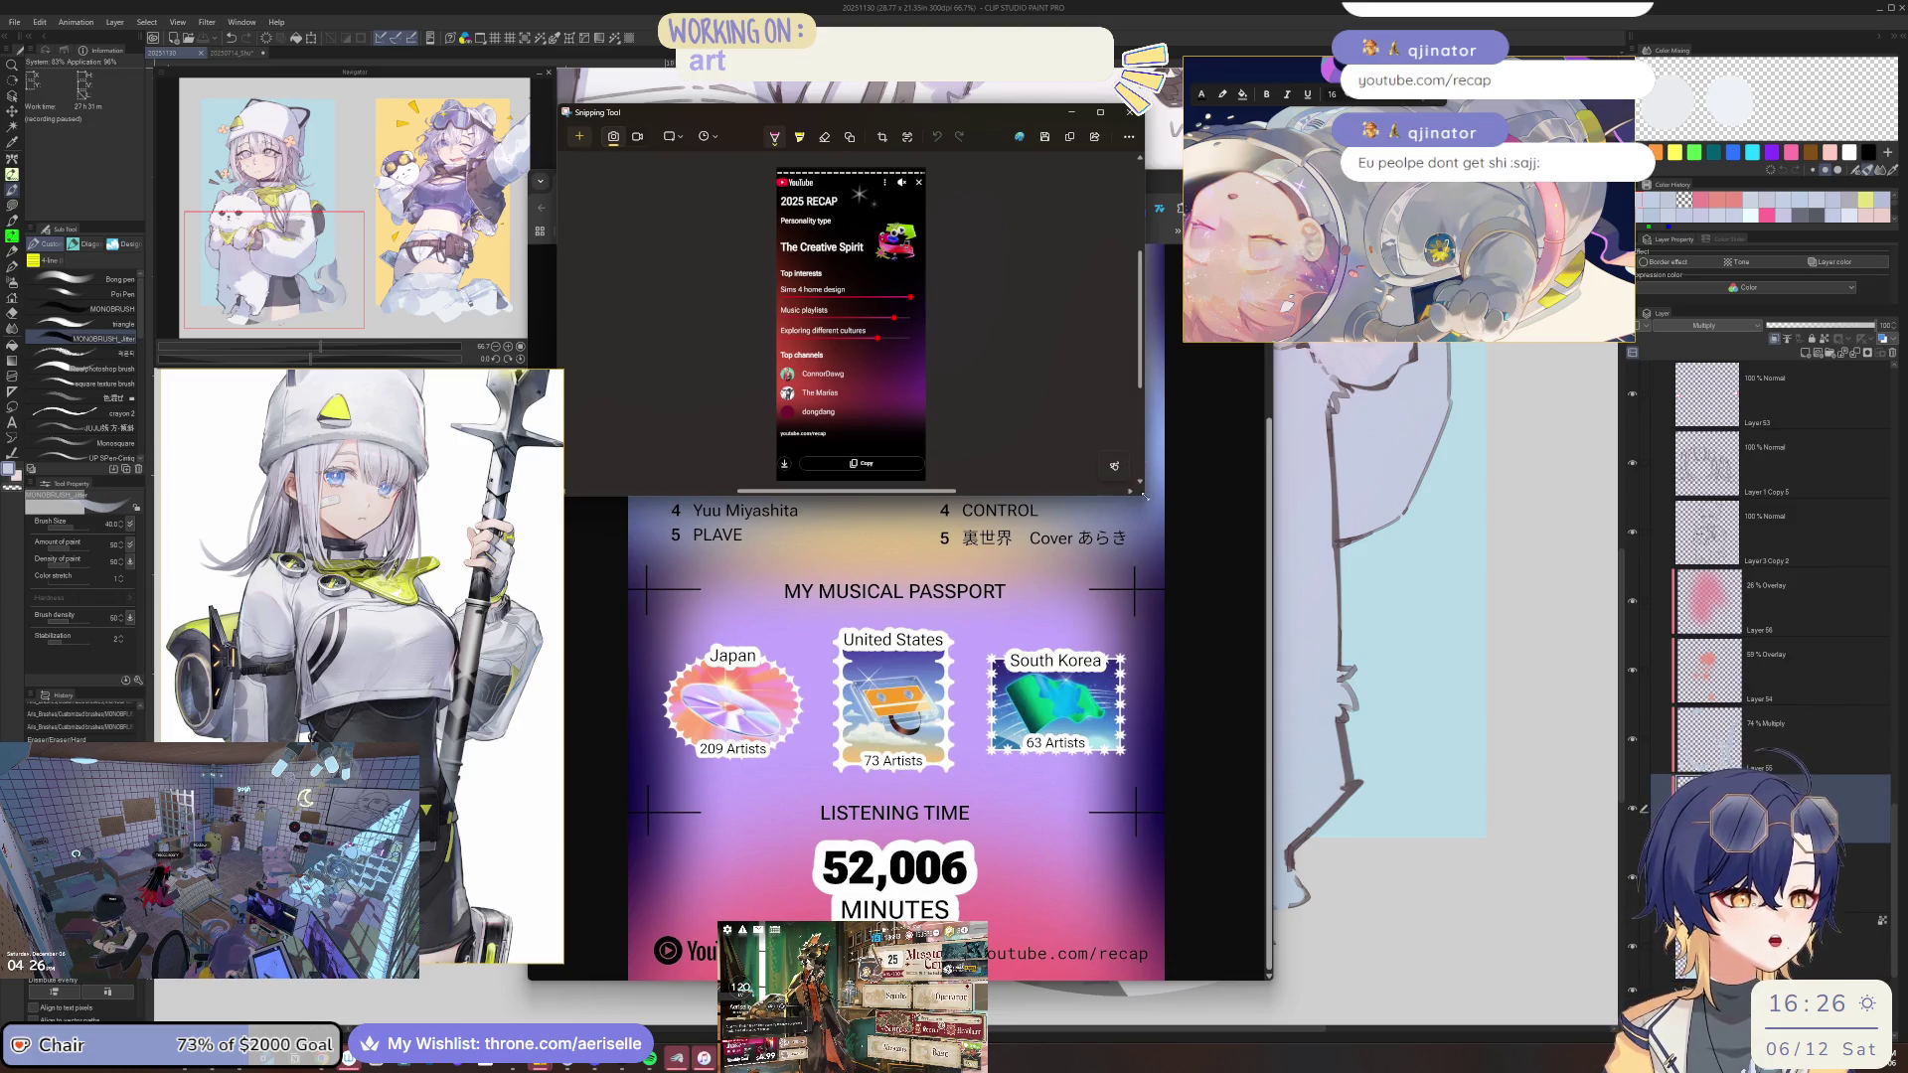
Enlarge the Snipping Tool window, copy the YouTube 2025 Recap capture, and close it.
left_click_drag(1138, 508, 1223, 963)
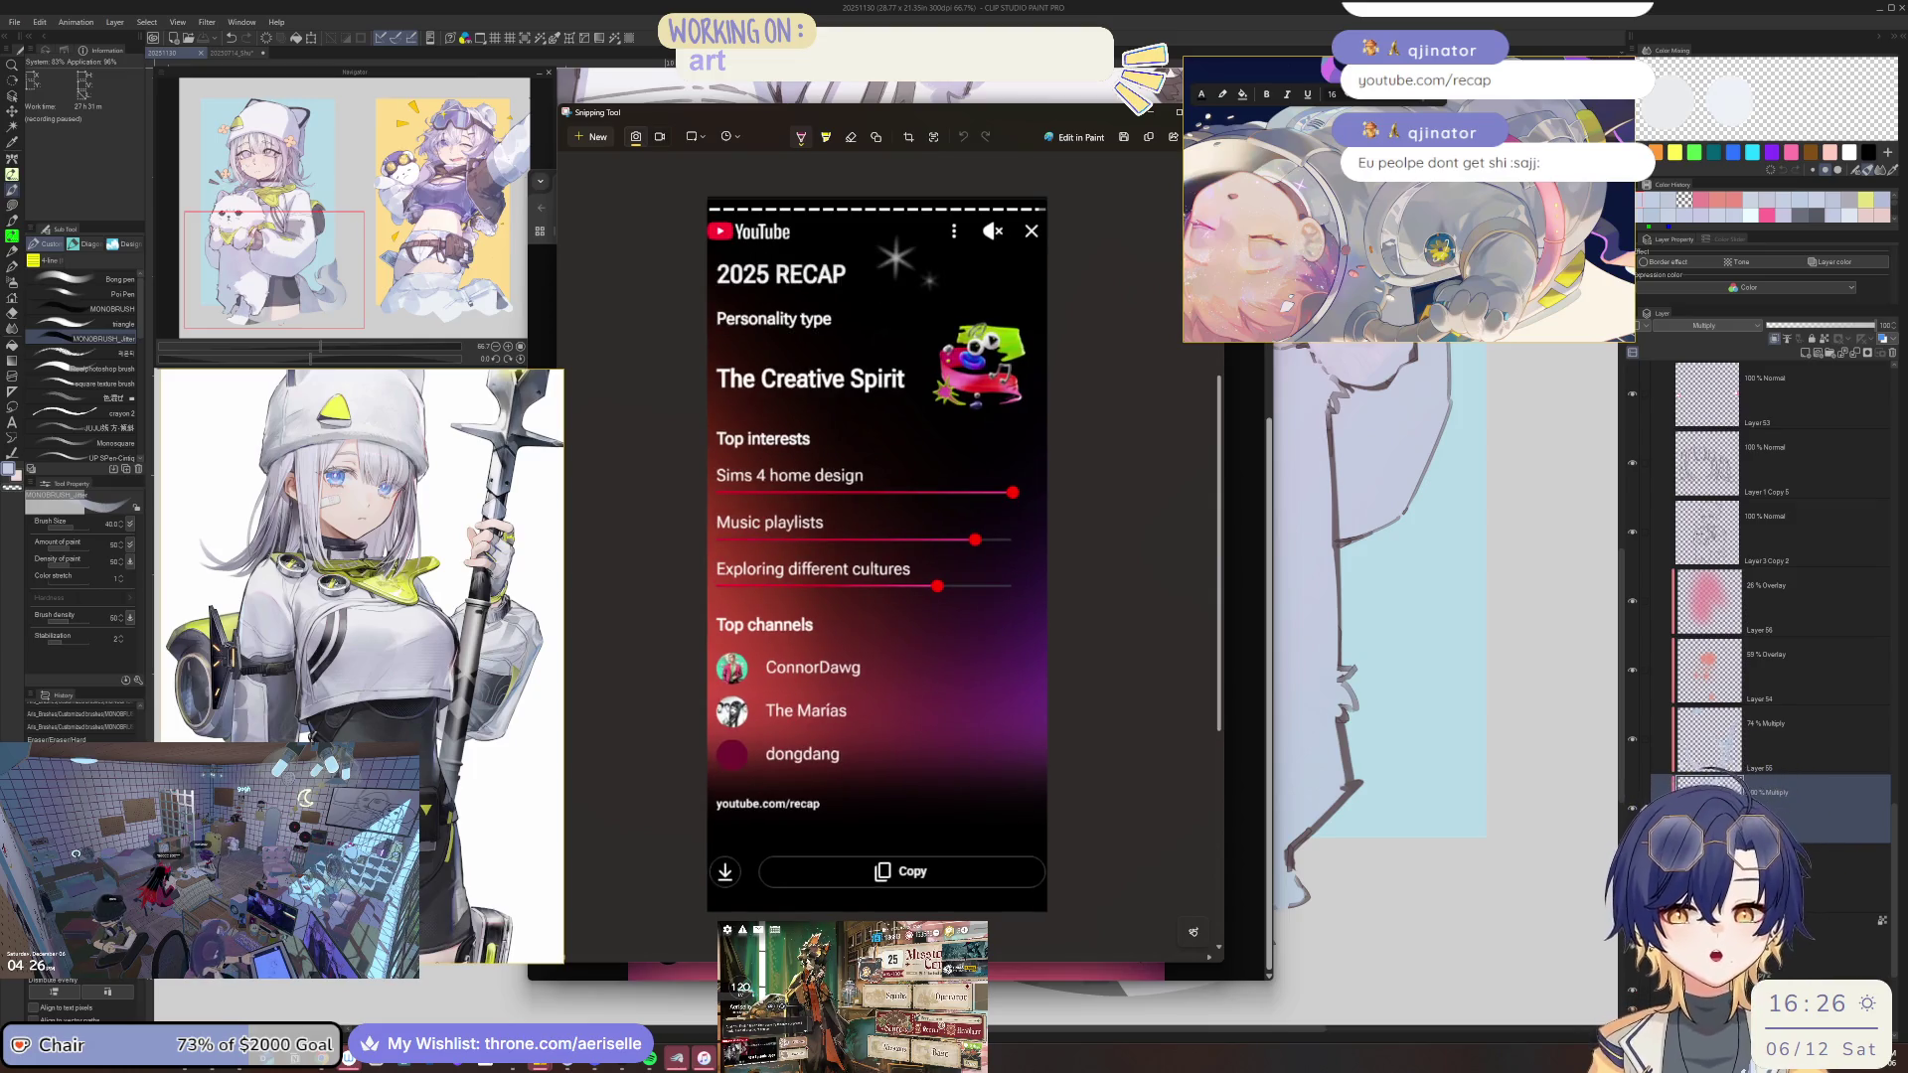
mouse_move(736, 122)
left_mouse_down()
mouse_move(813, 114)
mouse_move(702, 126)
mouse_move(715, 135)
left_mouse_up()
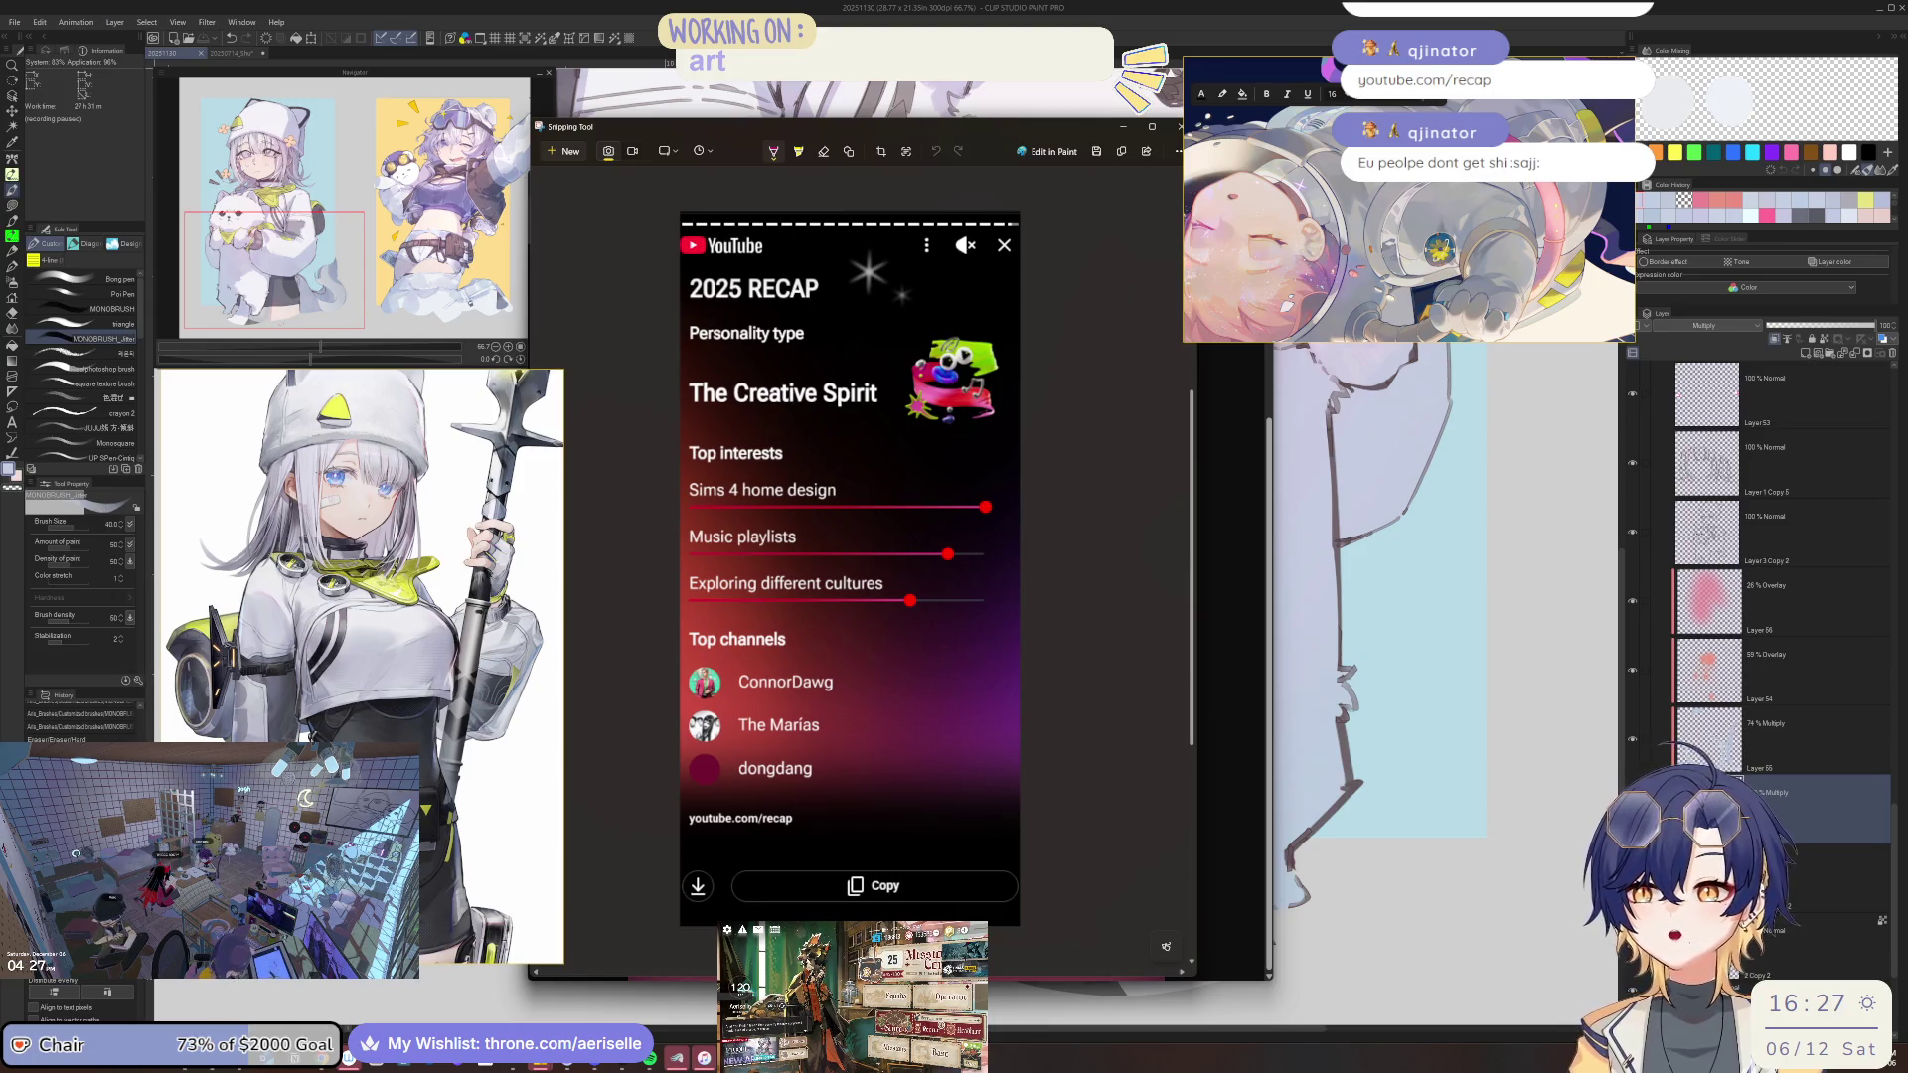
key("ctrl+c")
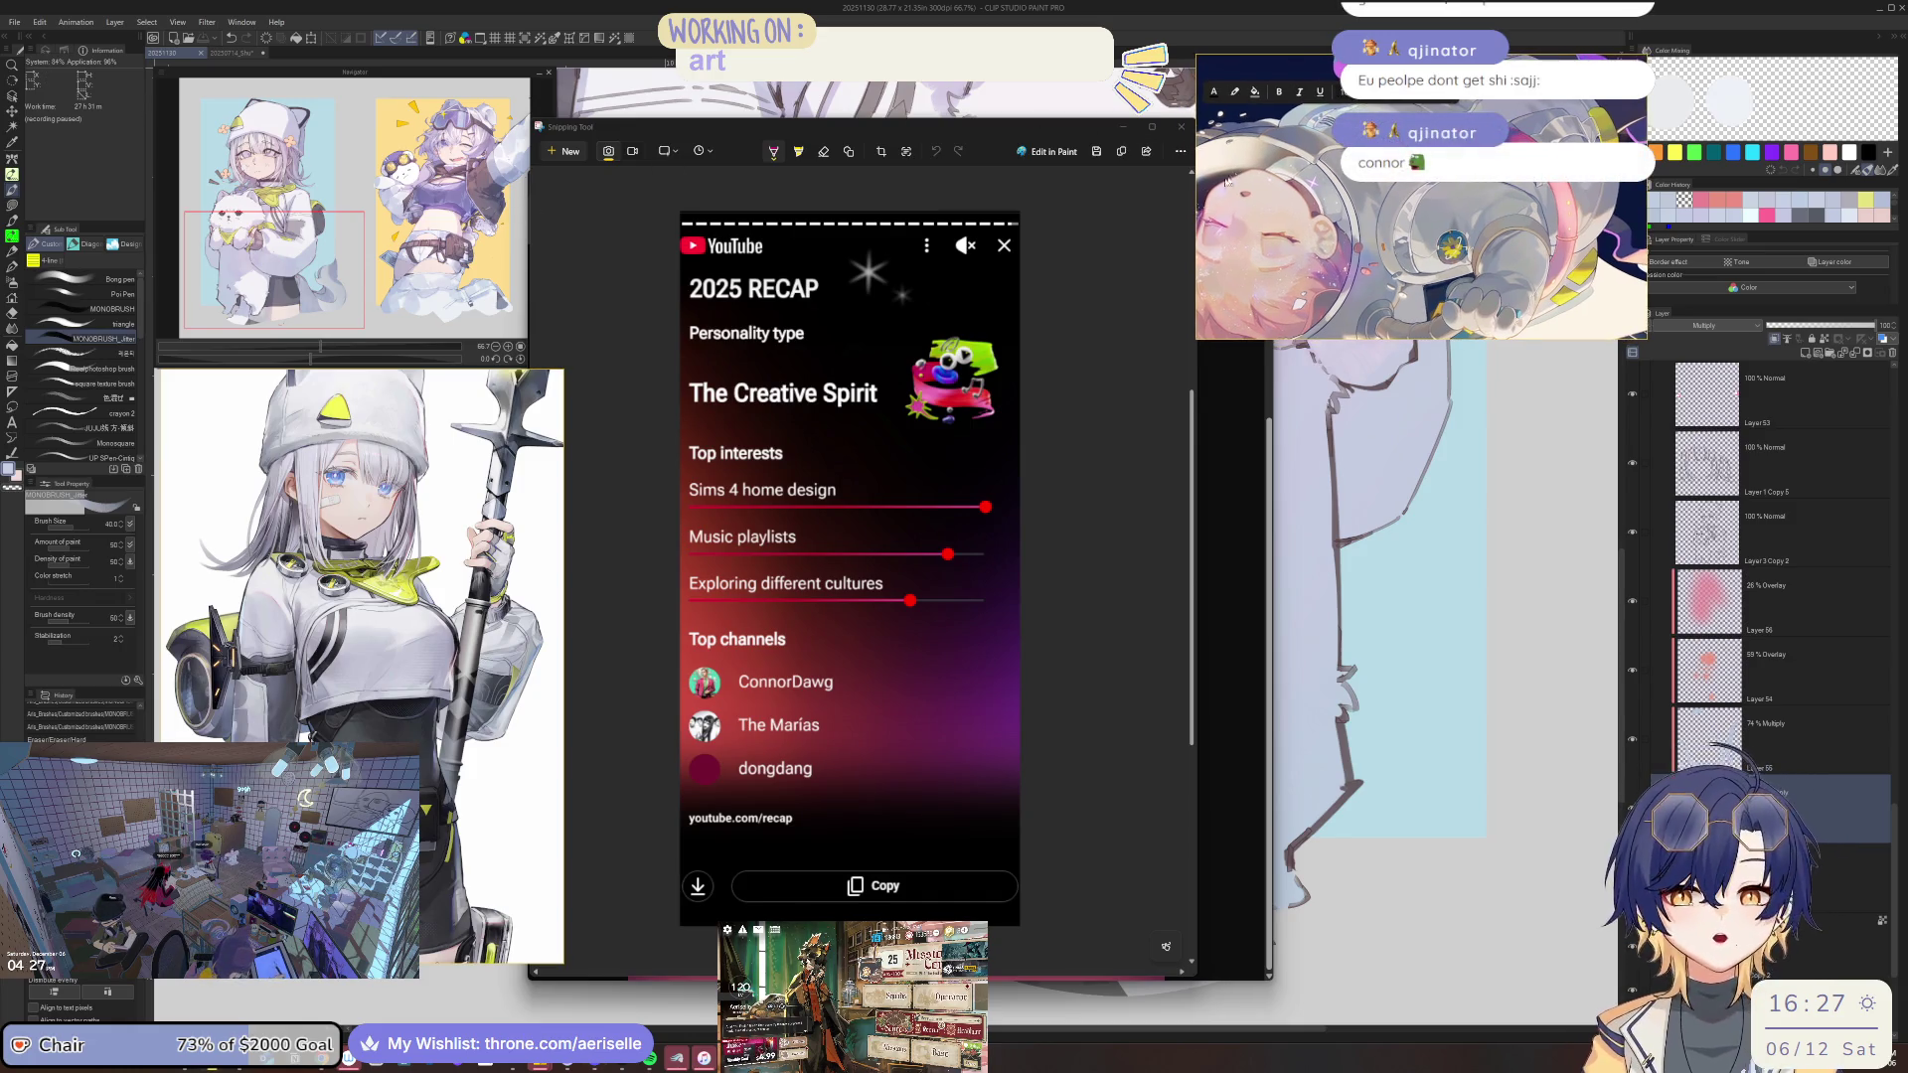
left_click(1184, 127)
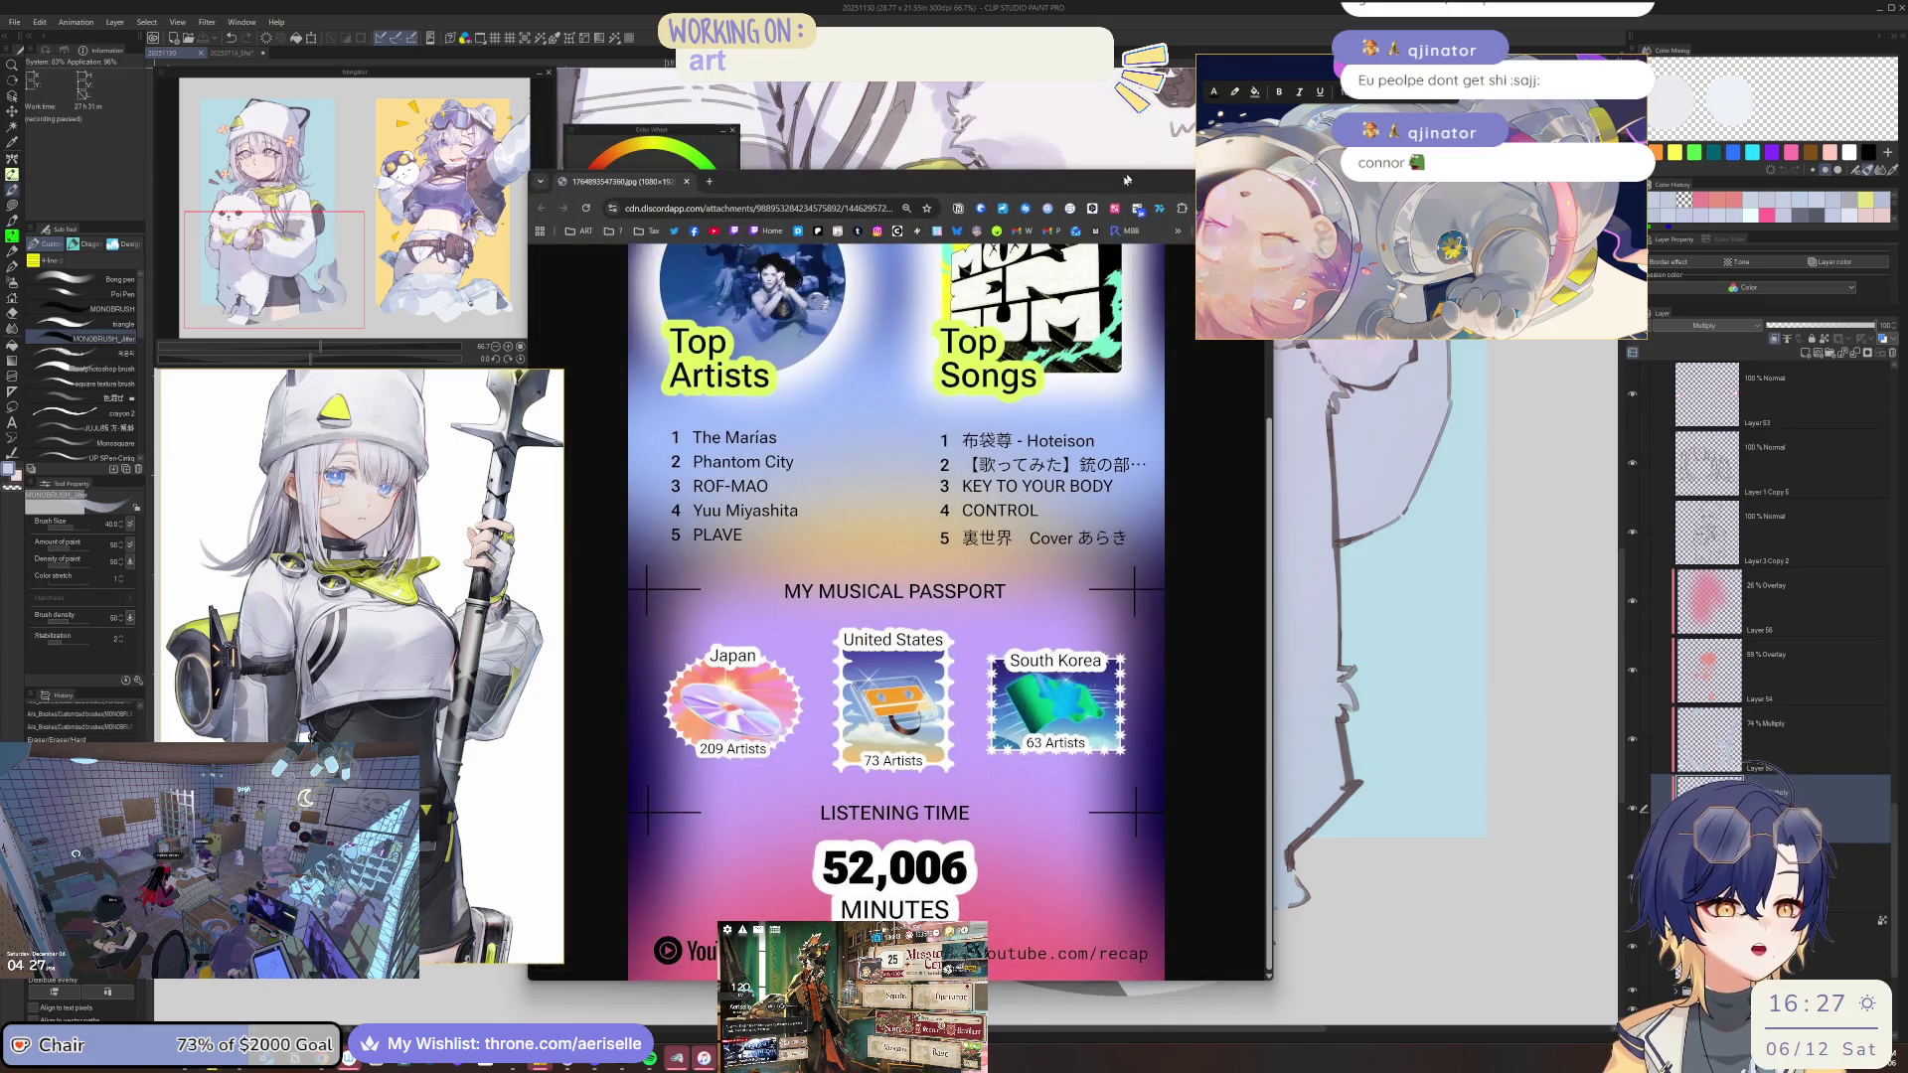
Nudge the Chrome recap window left, scroll through the recap image, then minimize Chrome.
left_click_drag(1126, 179, 1066, 181)
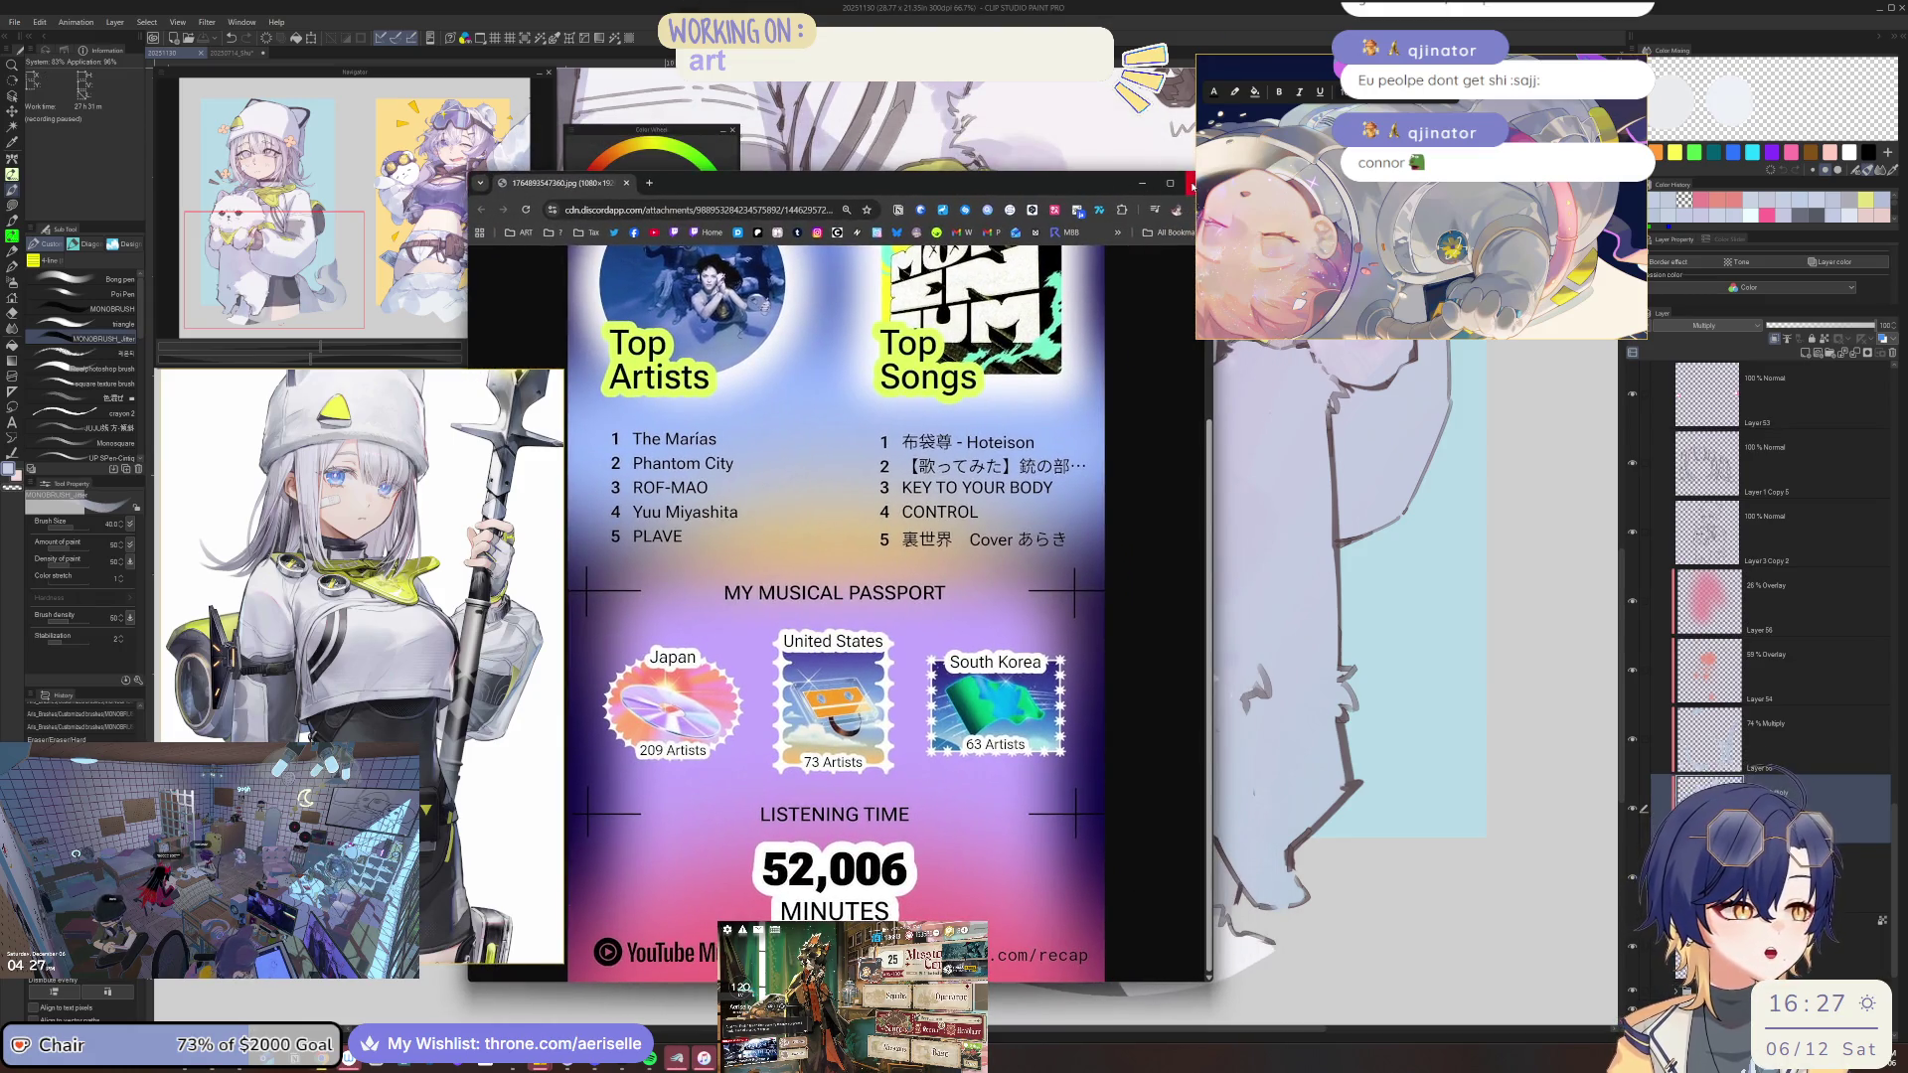
scroll(1024, 434, "up", 3)
scroll(1007, 497, "down", 2)
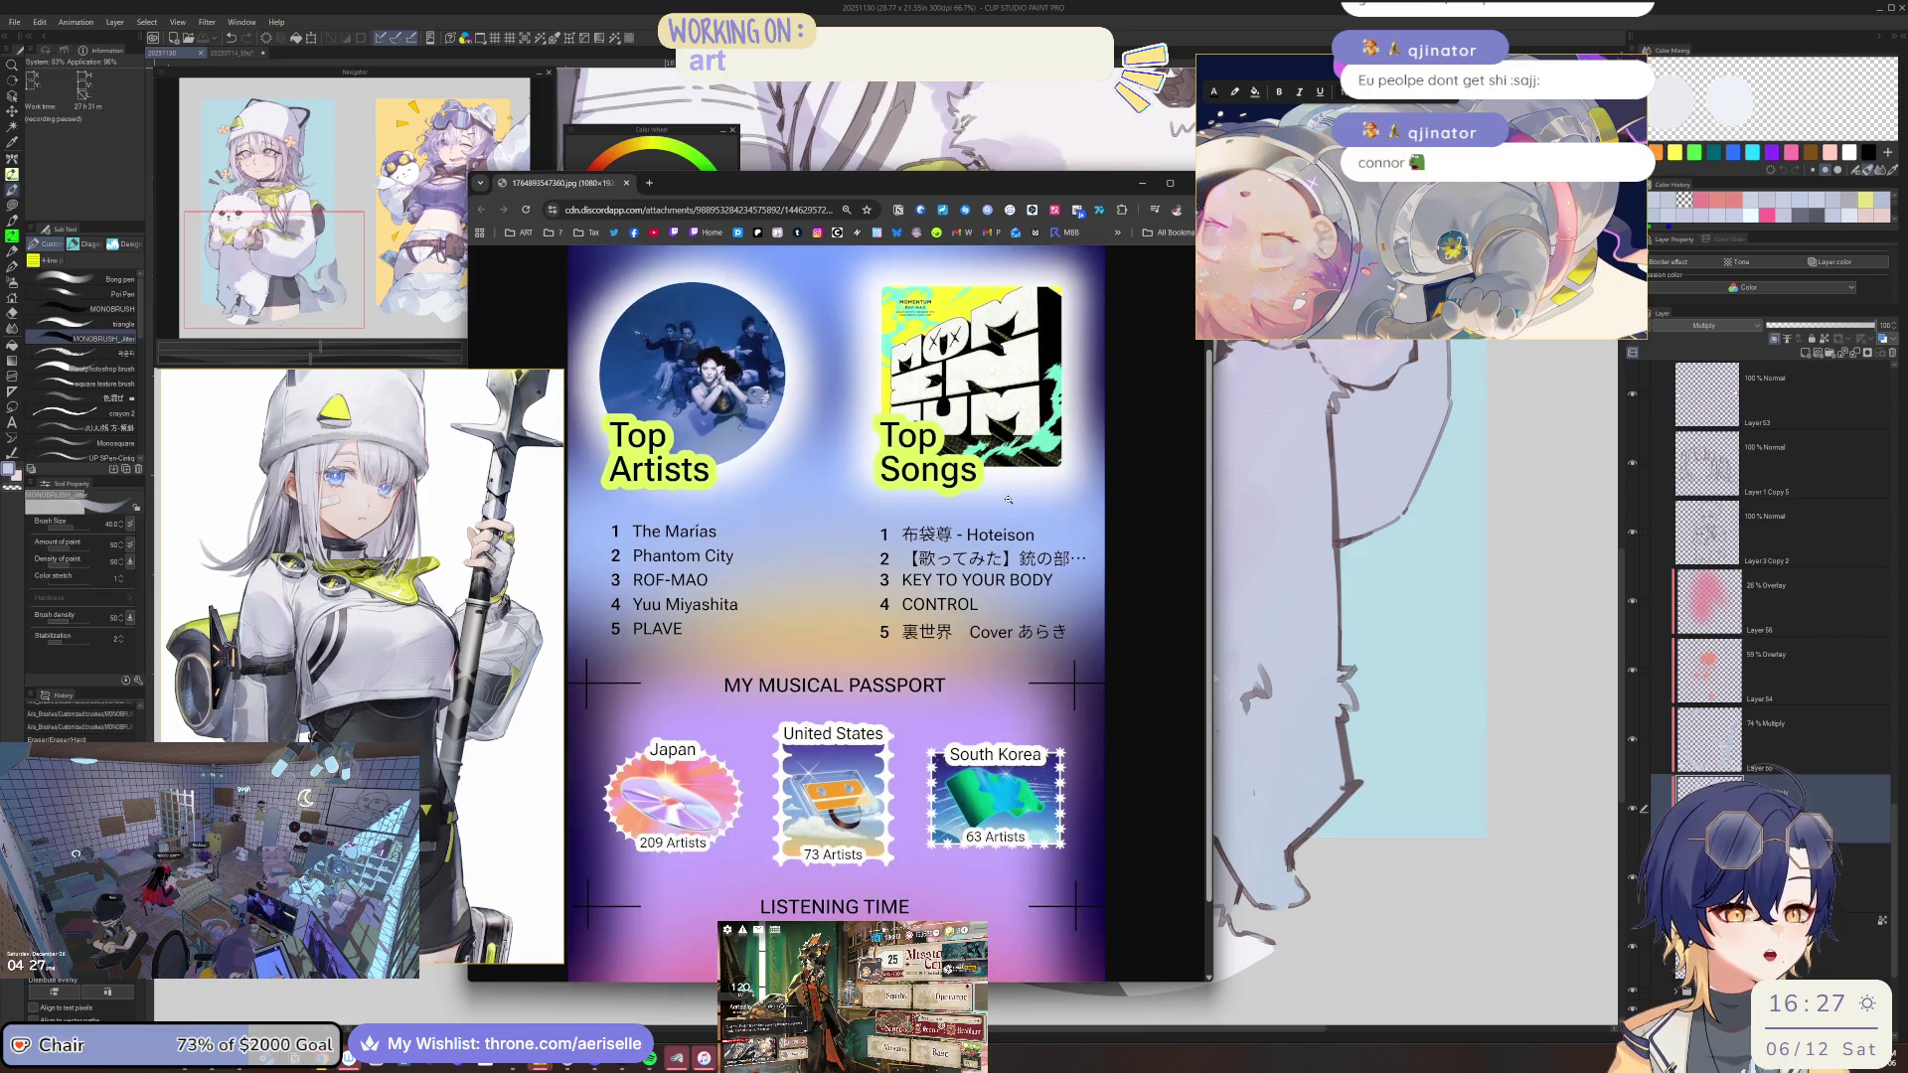
scroll(1007, 500, "down", 1)
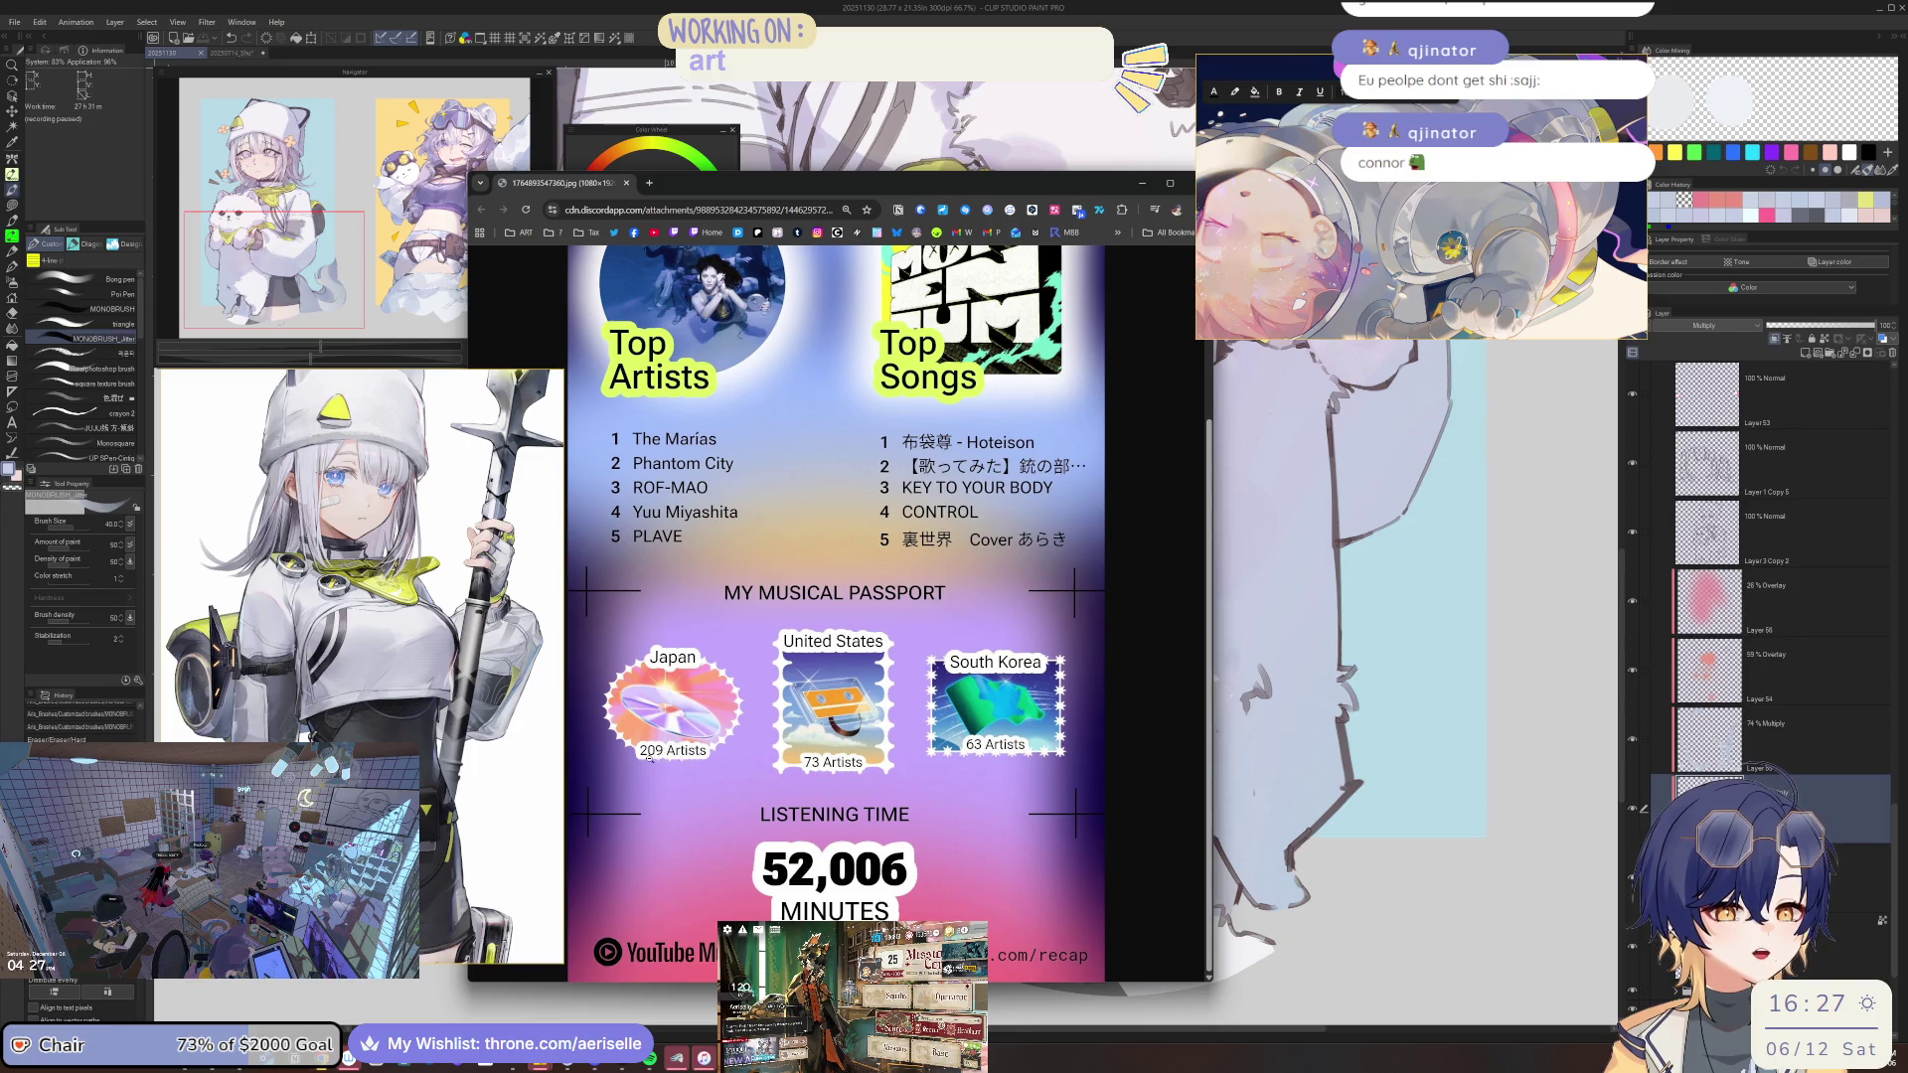
left_click(1194, 183)
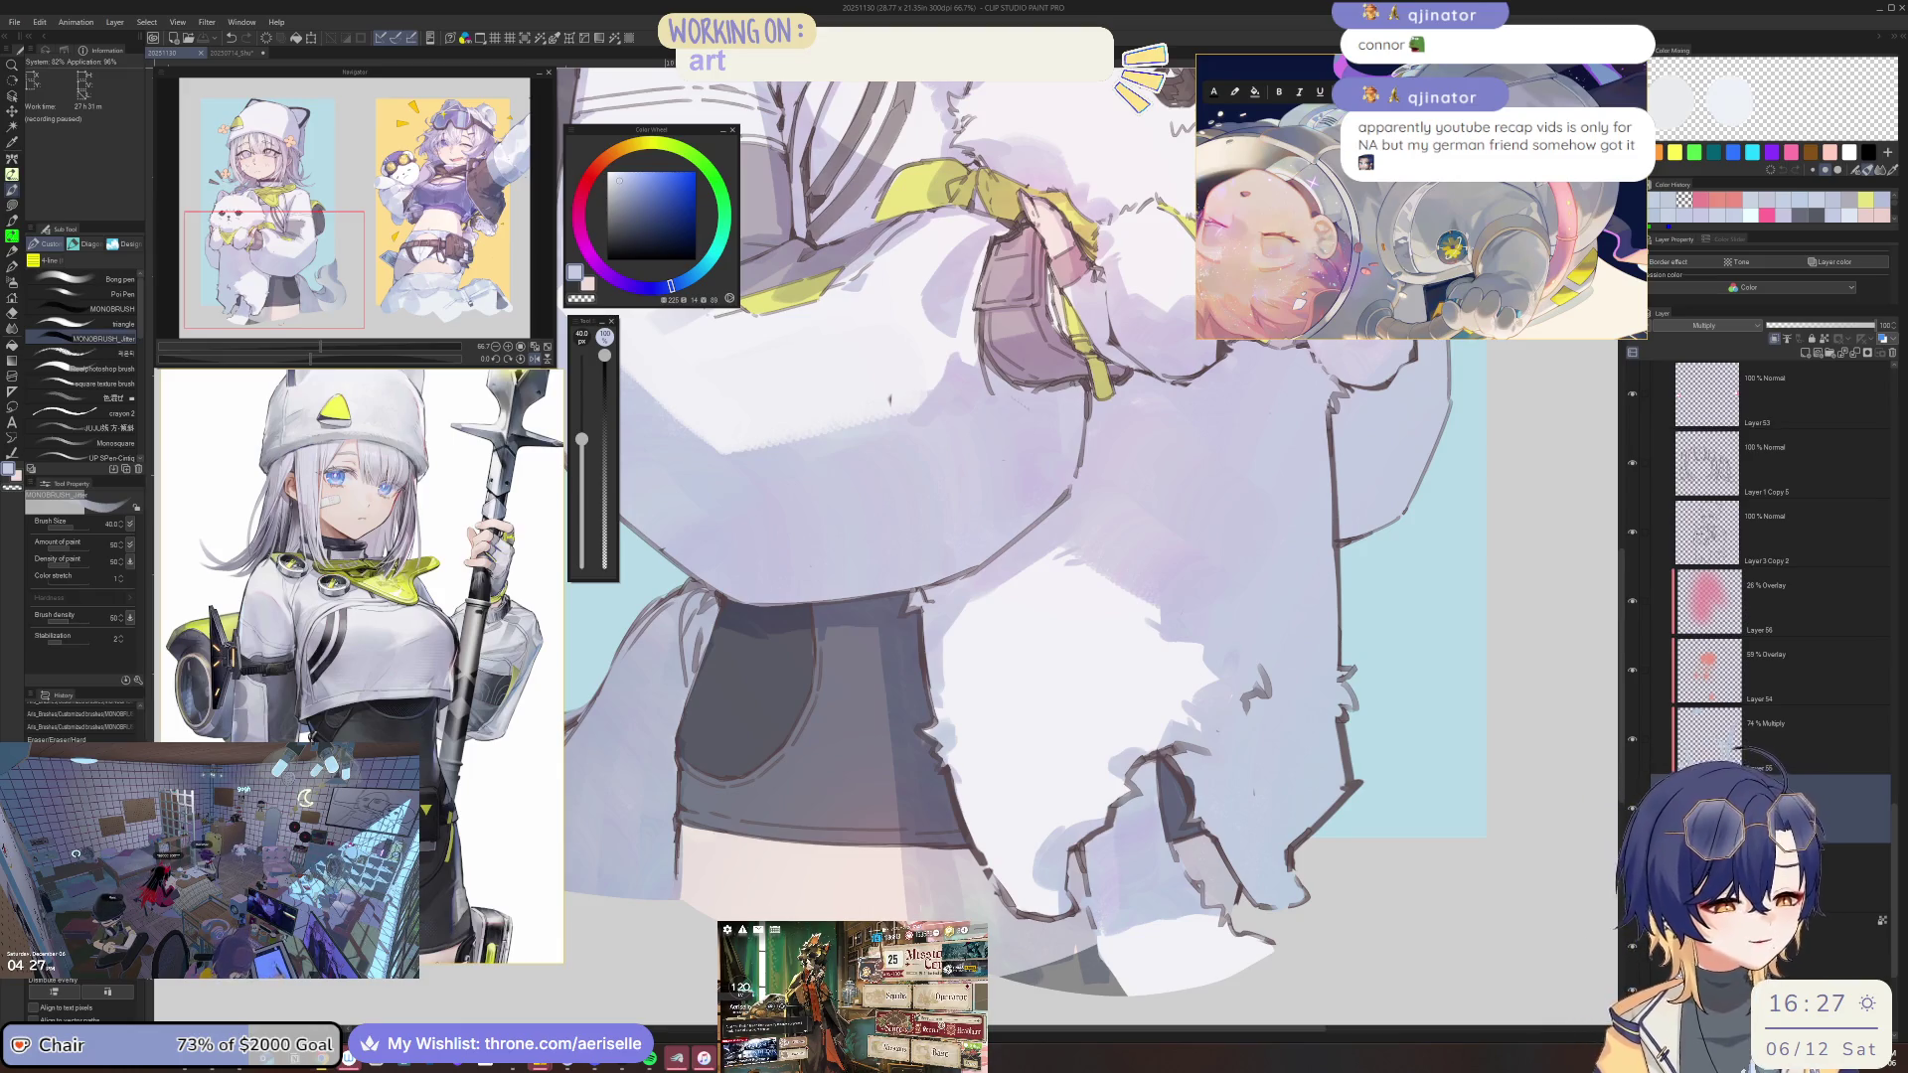
left_click_drag(1192, 652, 1202, 666)
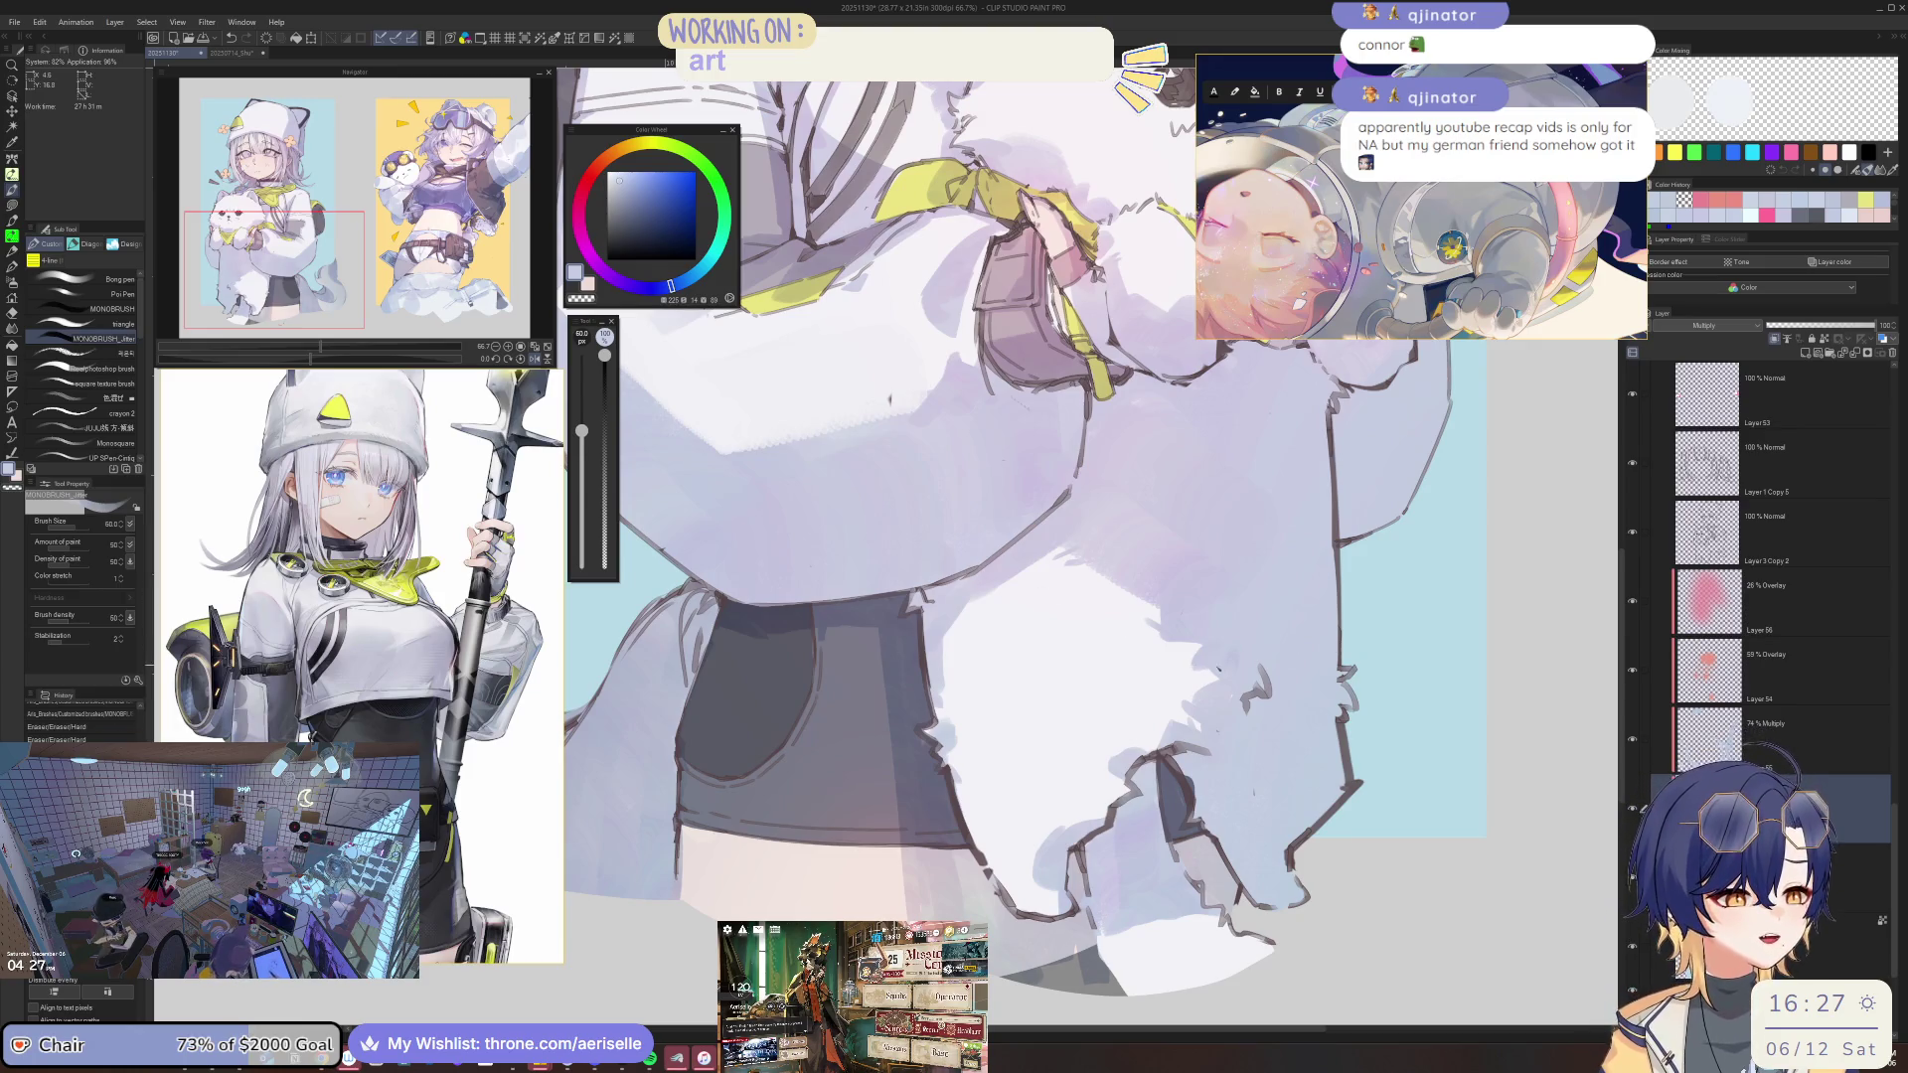
scroll(1210, 653, "down", 3)
scroll(1233, 356, "up", 3)
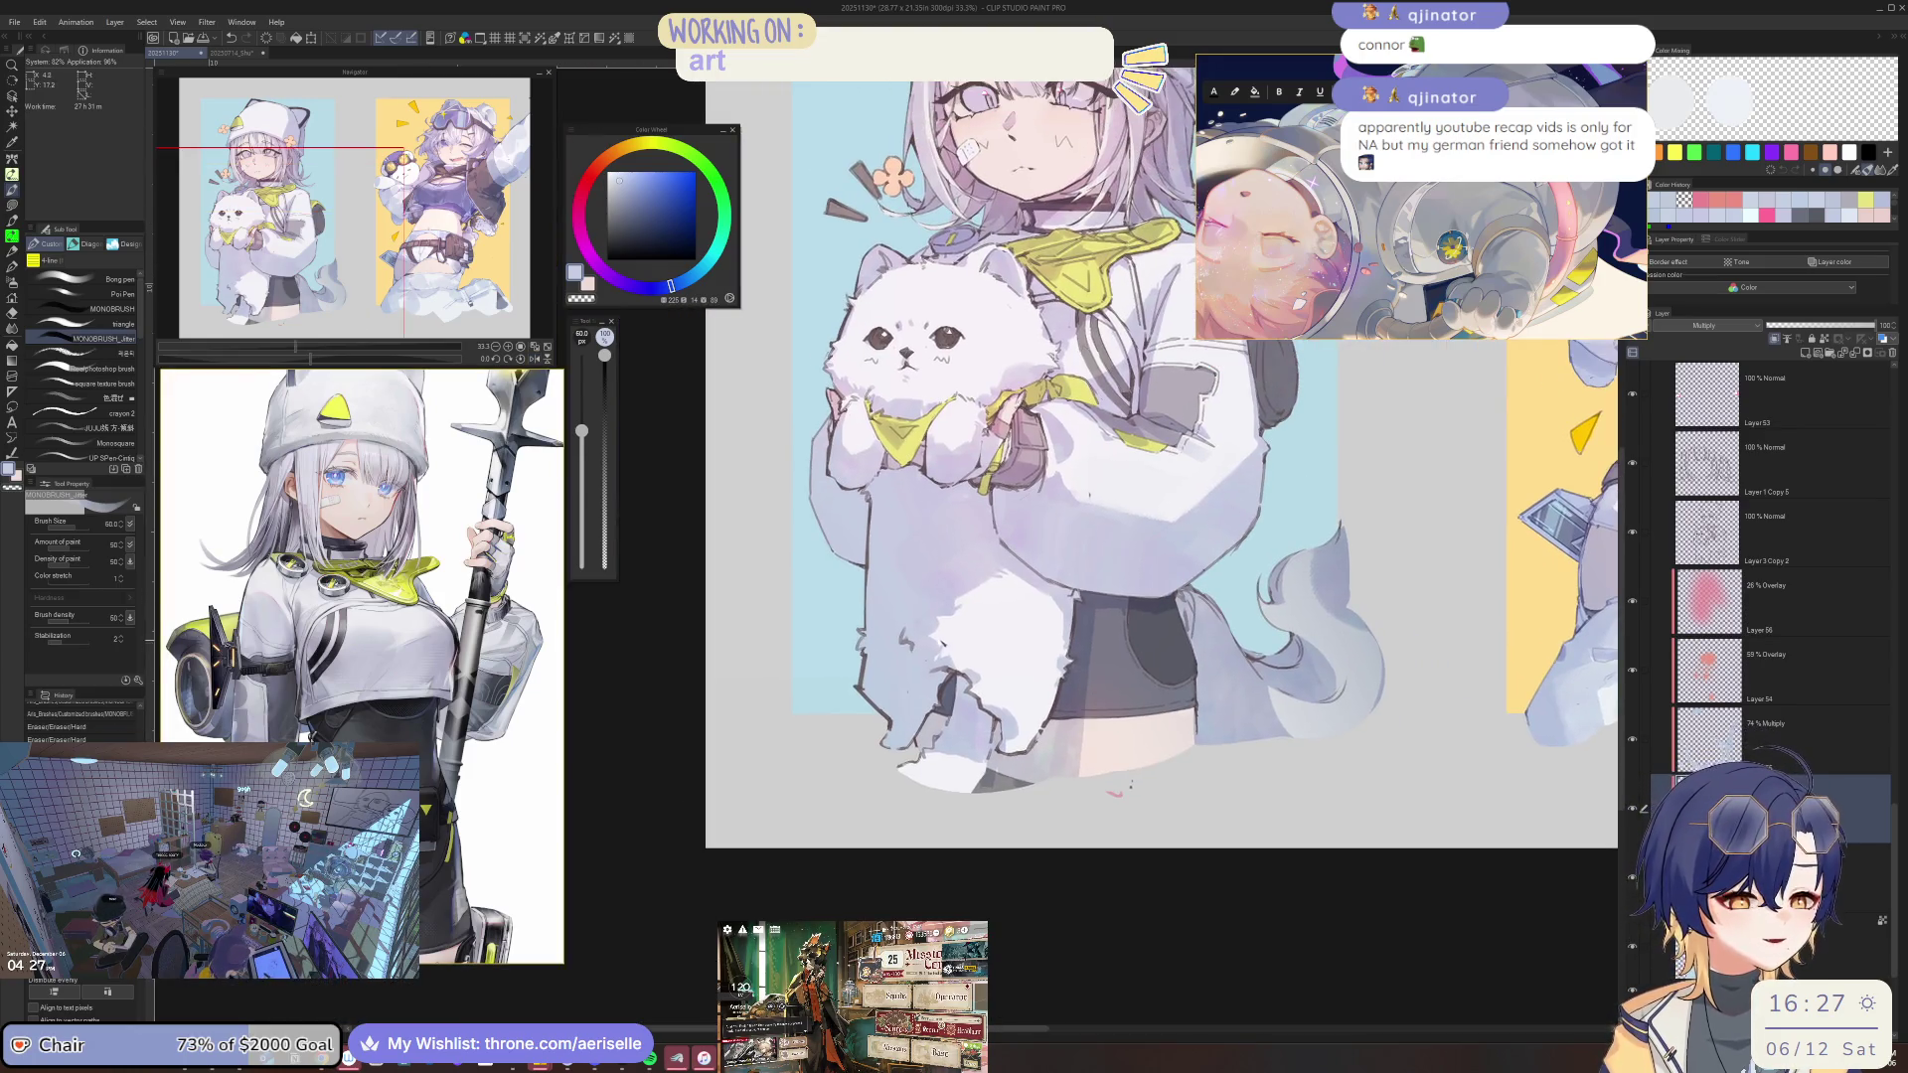
scroll(957, 646, "down", 3)
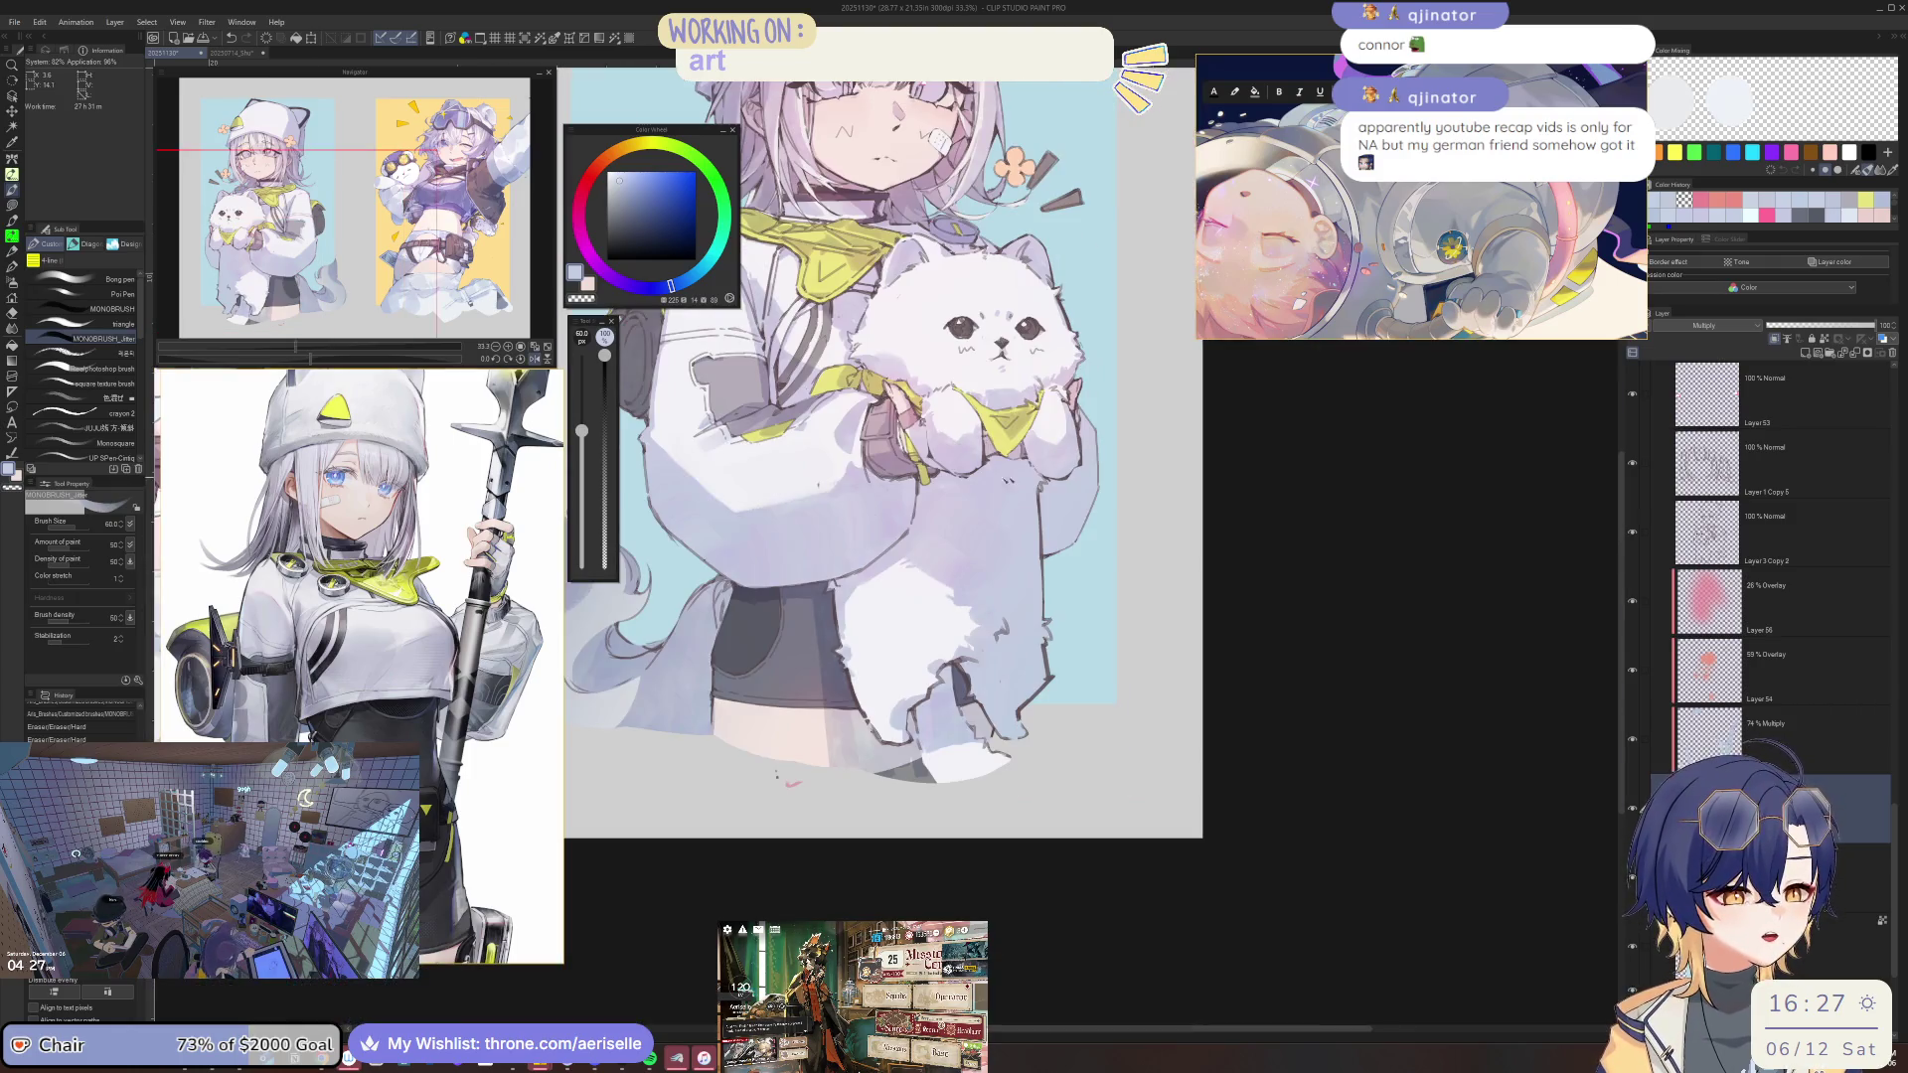
scroll(964, 676, "up", 3)
left_click_drag(973, 696, 981, 703)
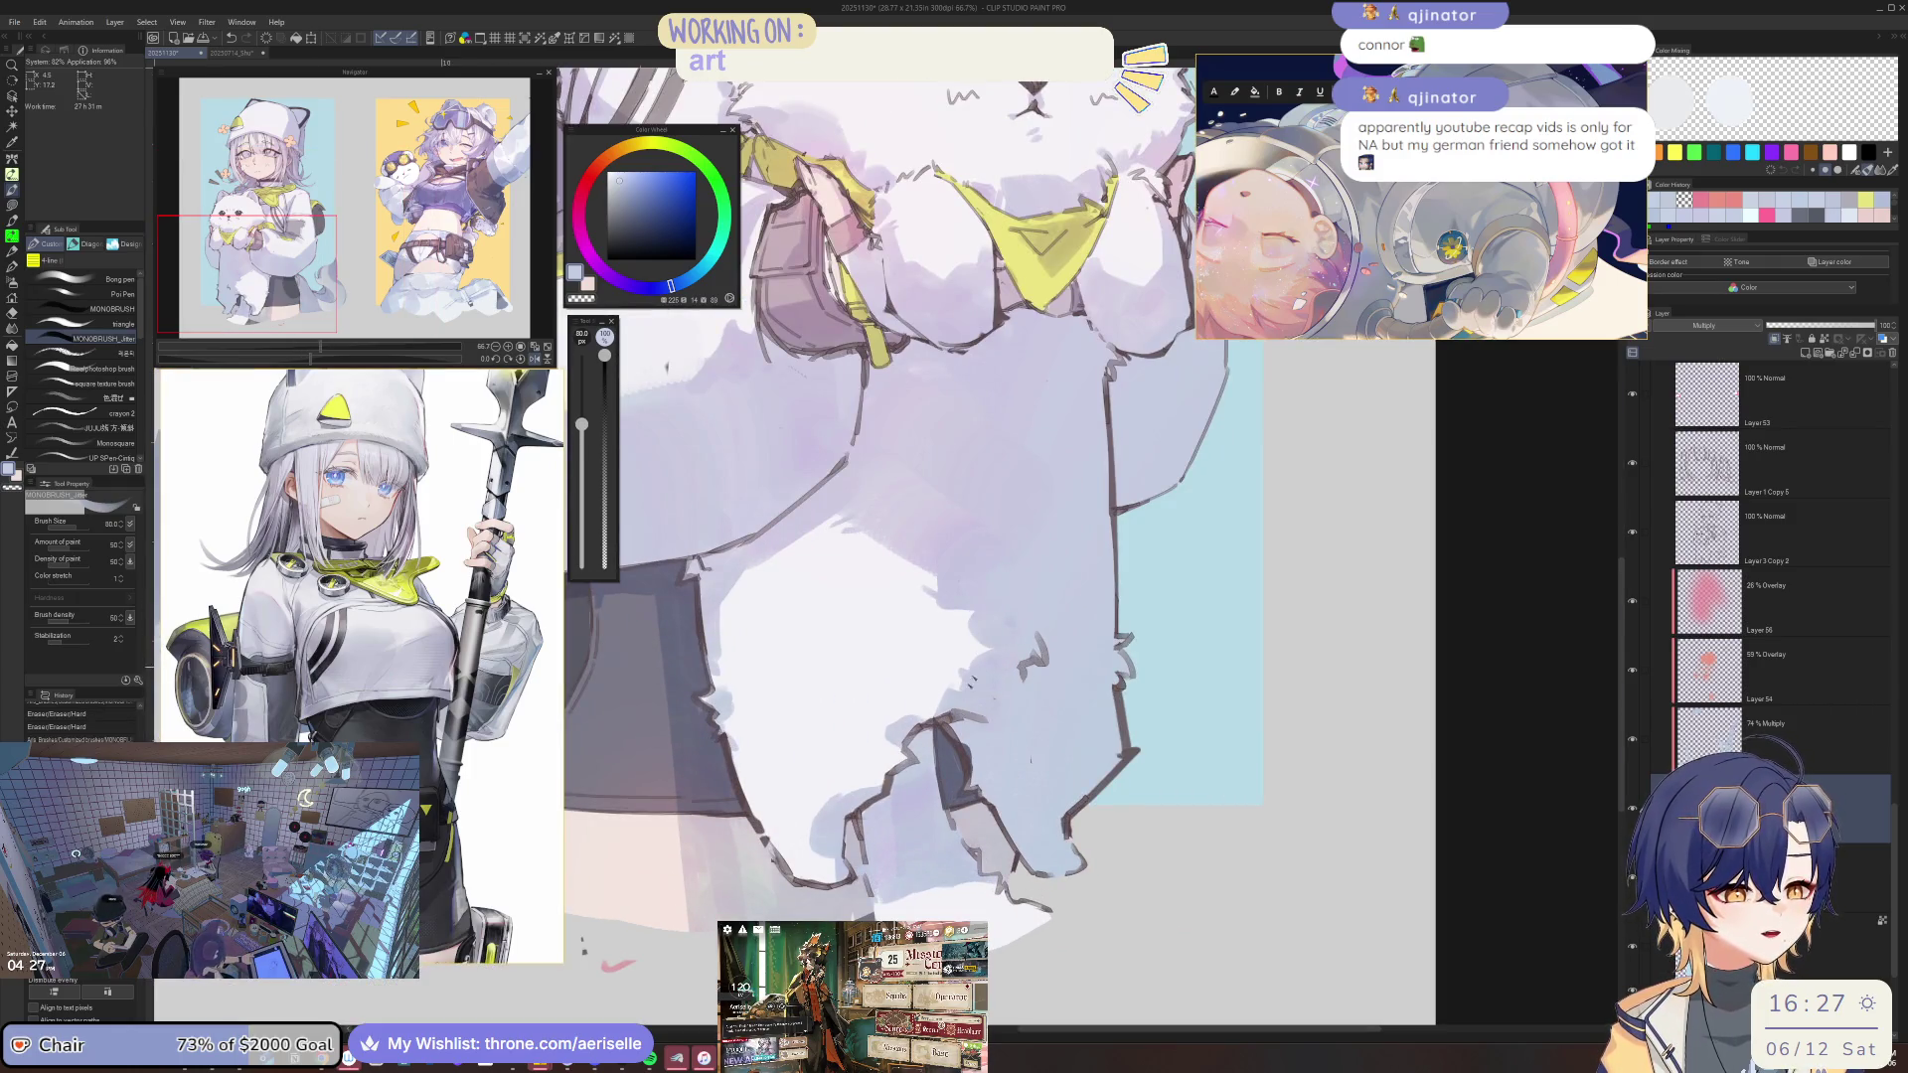
scroll(954, 646, "down", 3)
scroll(954, 646, "up", 3)
scroll(954, 497, "down", 4)
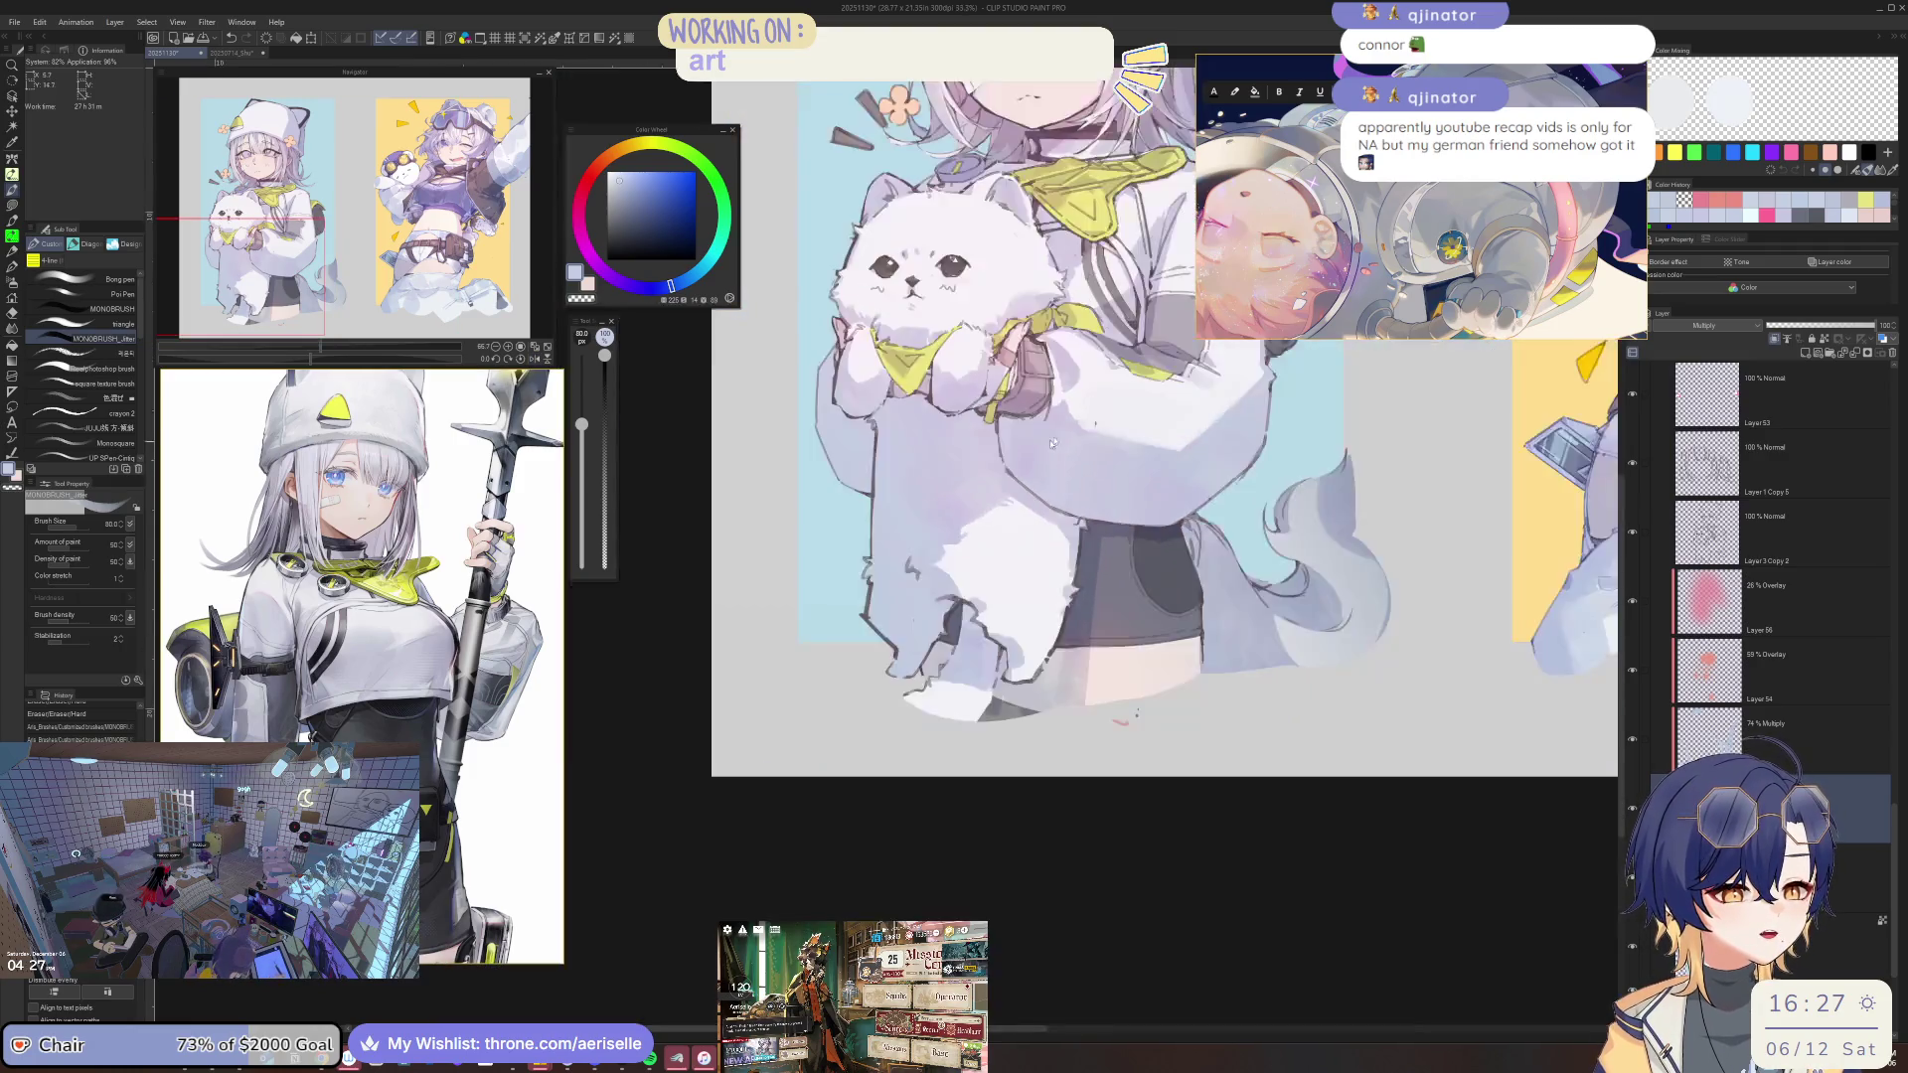
scroll(954, 497, "up", 2)
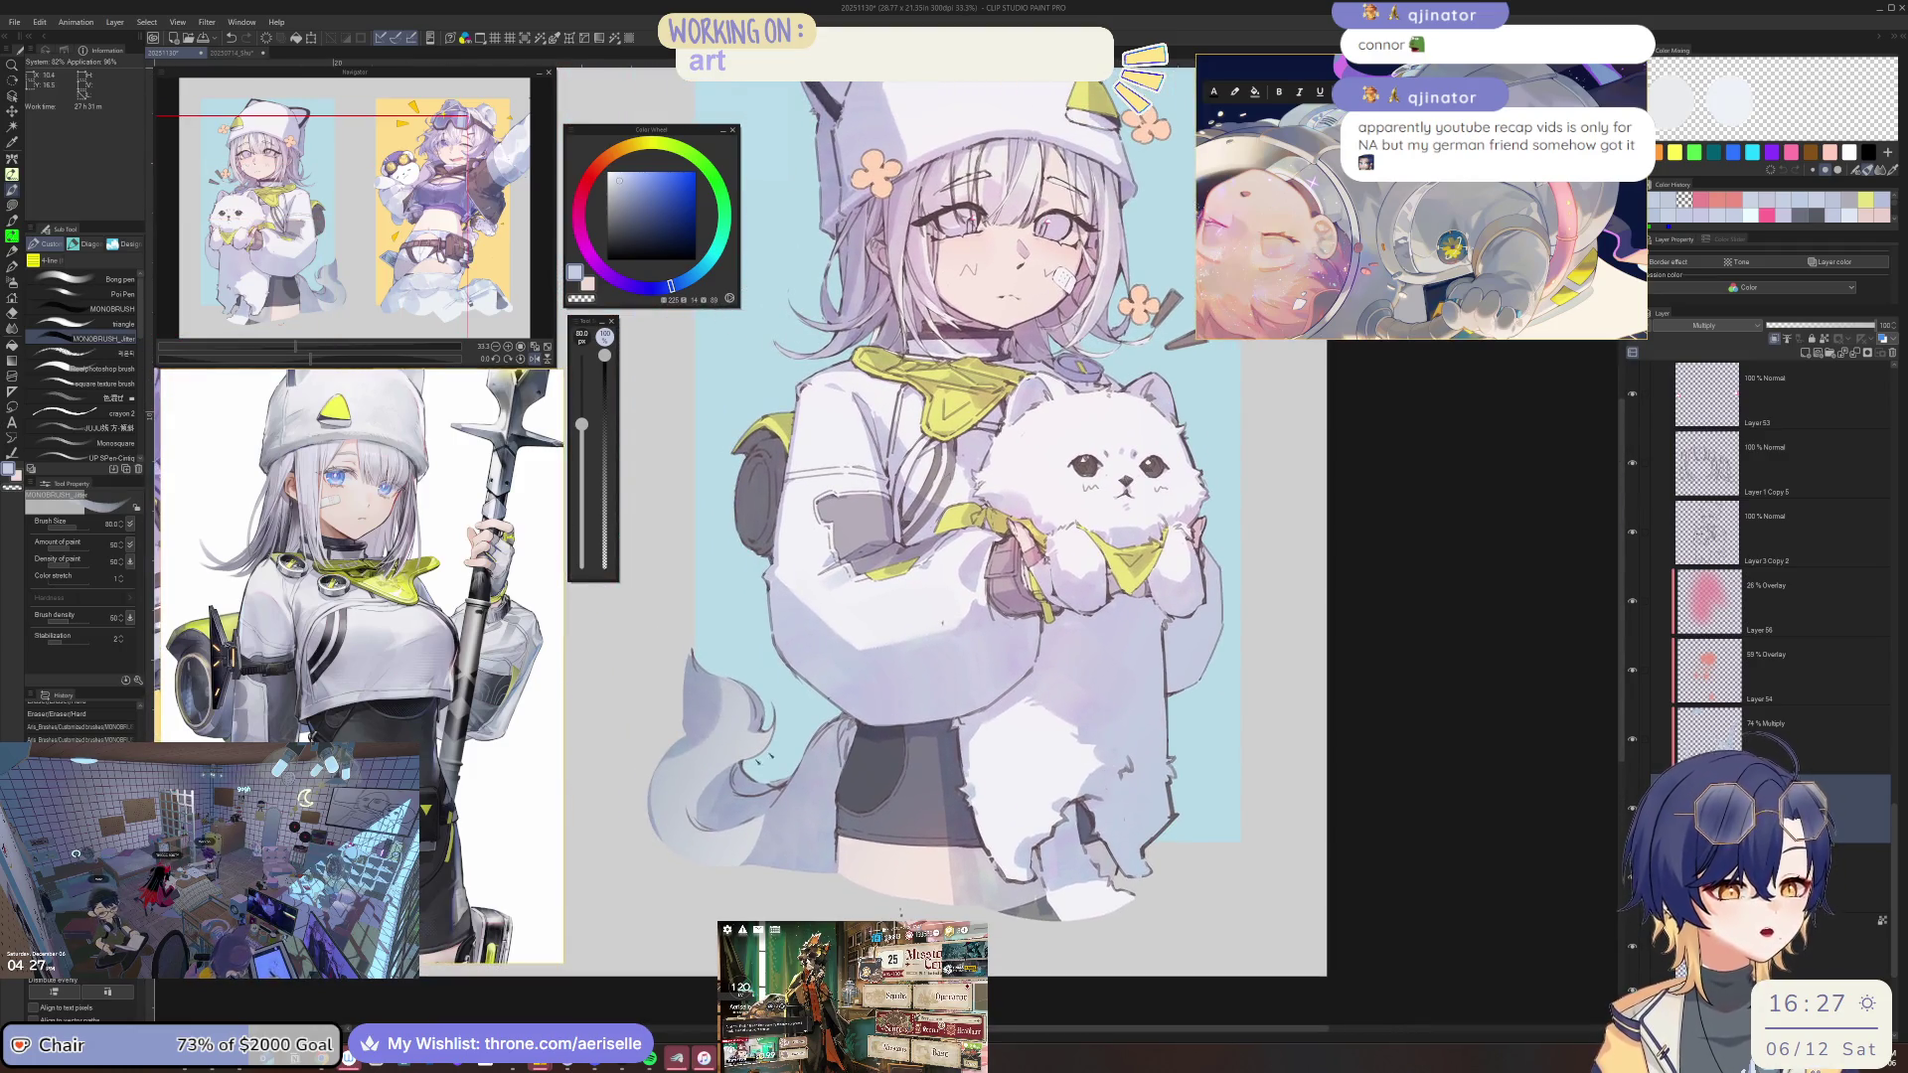
scroll(736, 795, "up", 2)
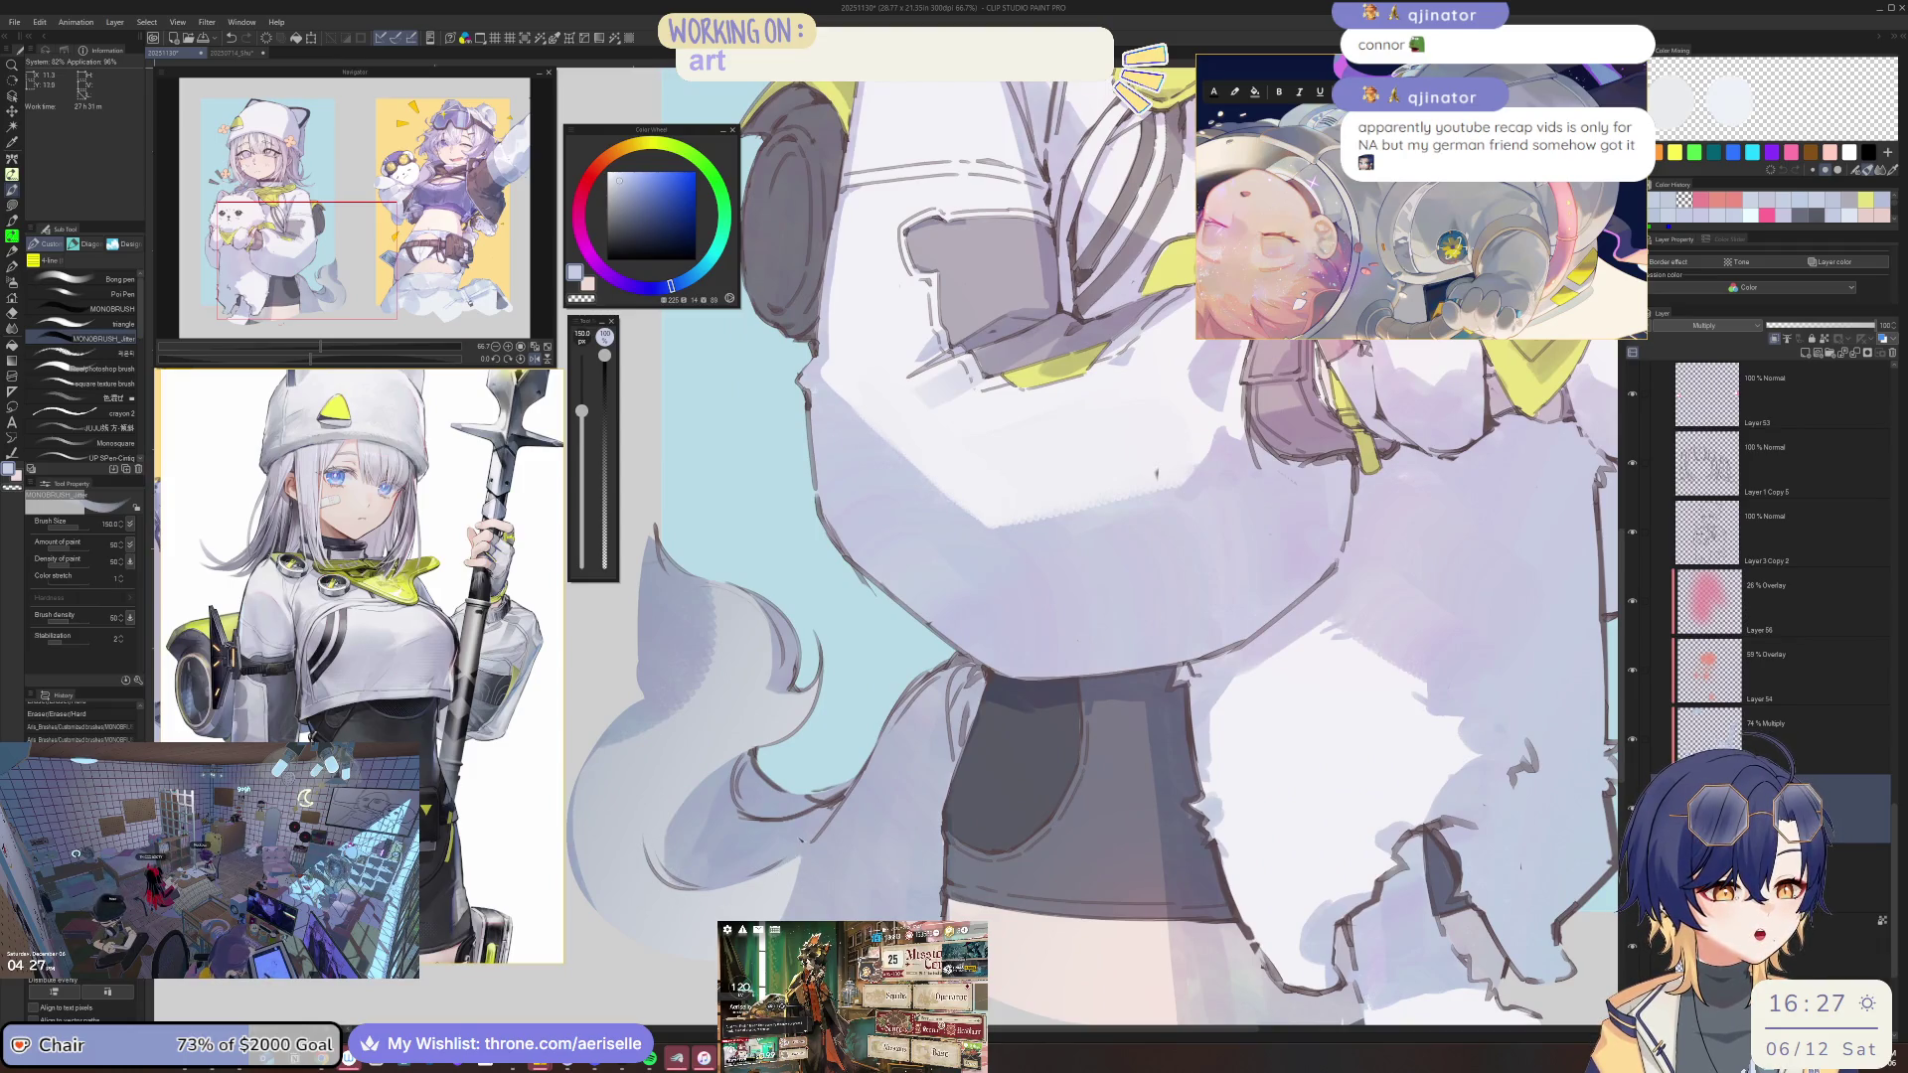
scroll(1093, 596, "down", 3)
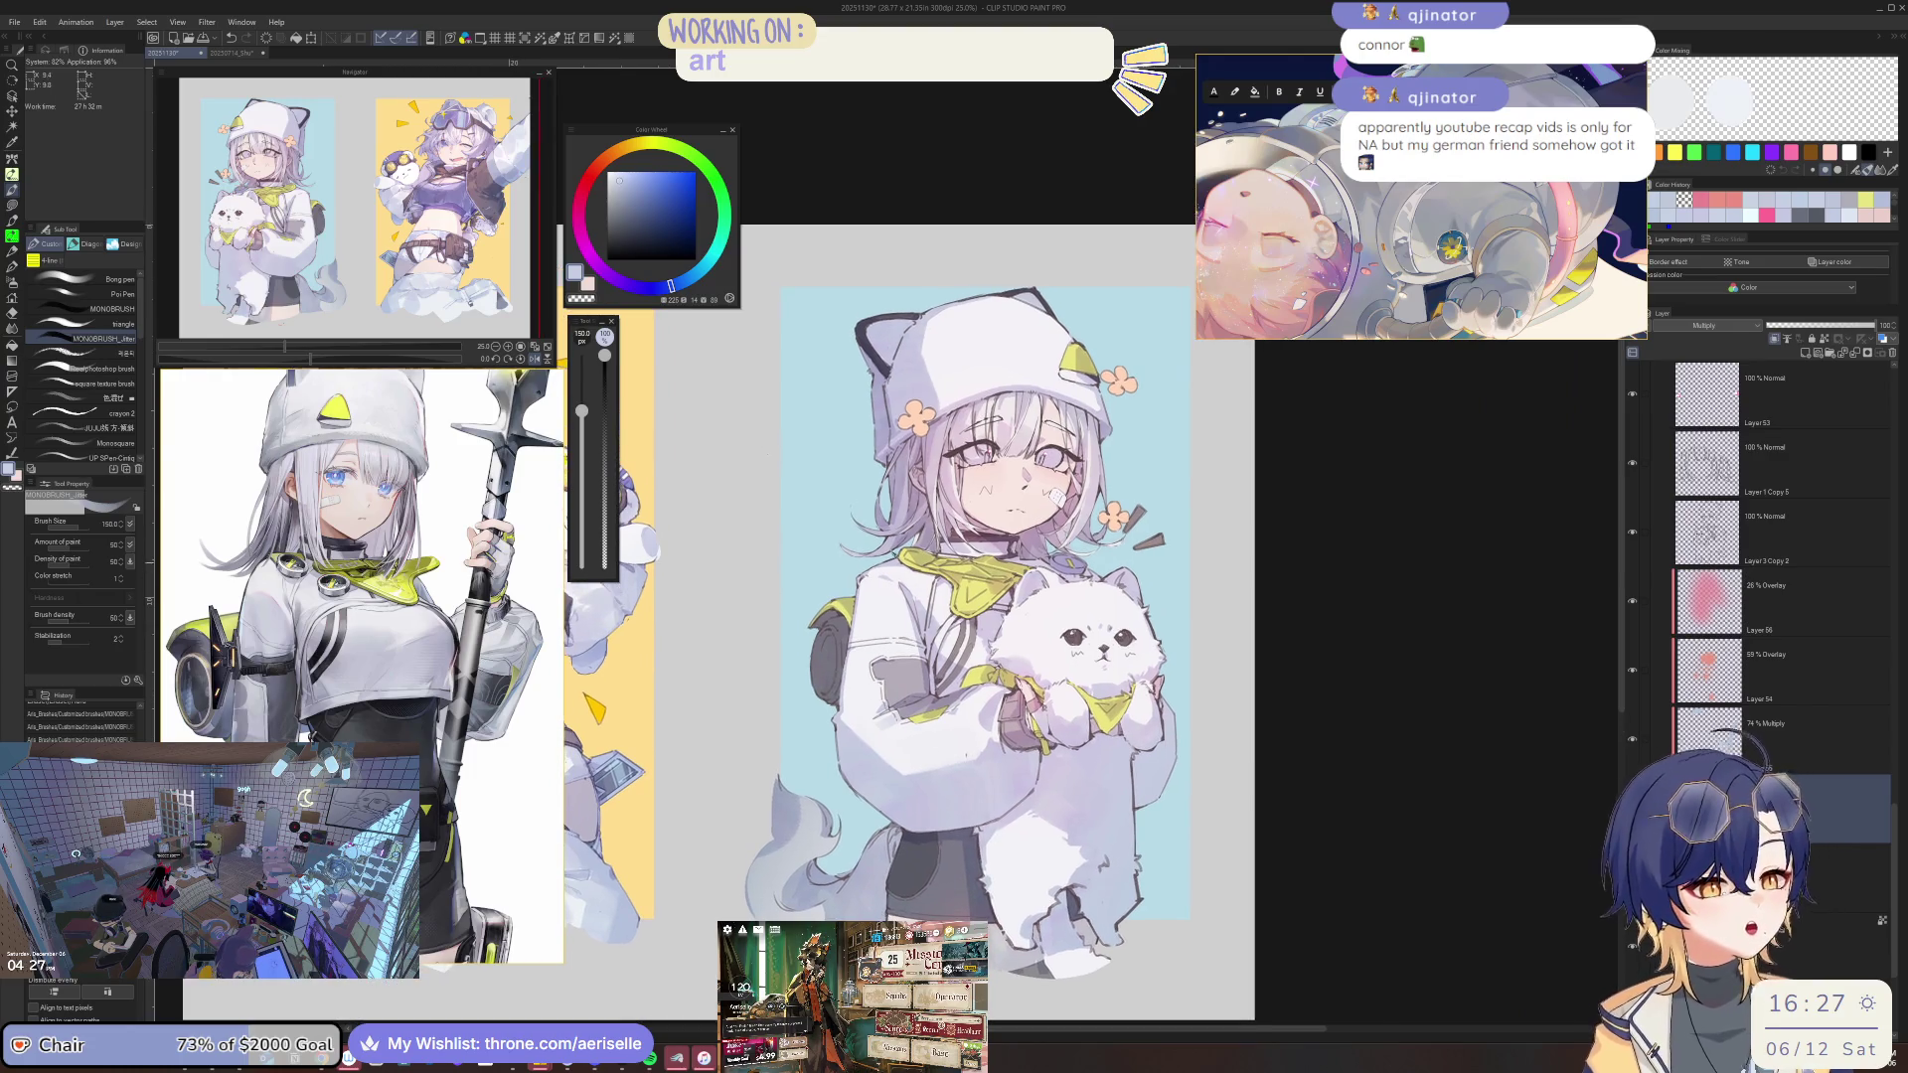
scroll(775, 476, "up", 3)
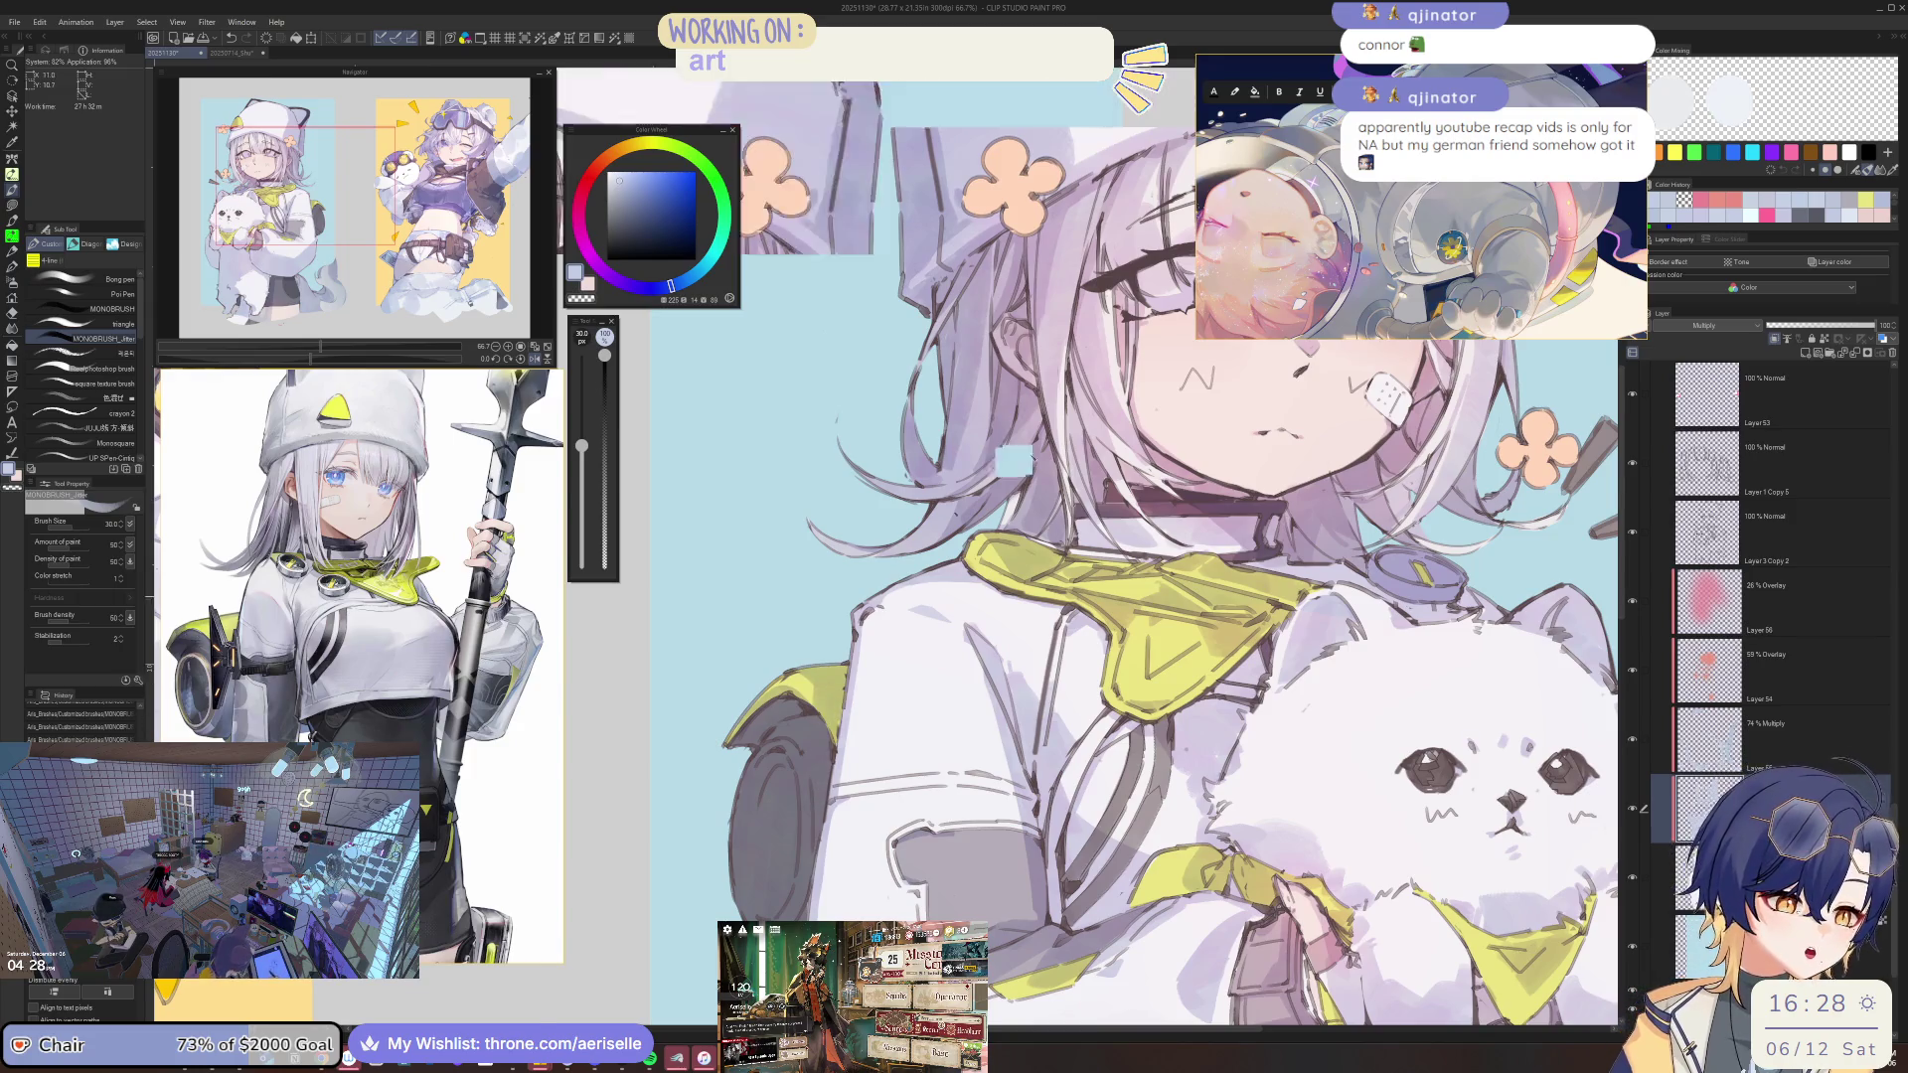
Zoom in on the left eye, enlarge the brush, and paint darker purple shading across the iris.
scroll(1012, 701, "down", 2)
scroll(1011, 701, "up", 1)
scroll(1012, 700, "up", 1)
scroll(1012, 701, "up", 1)
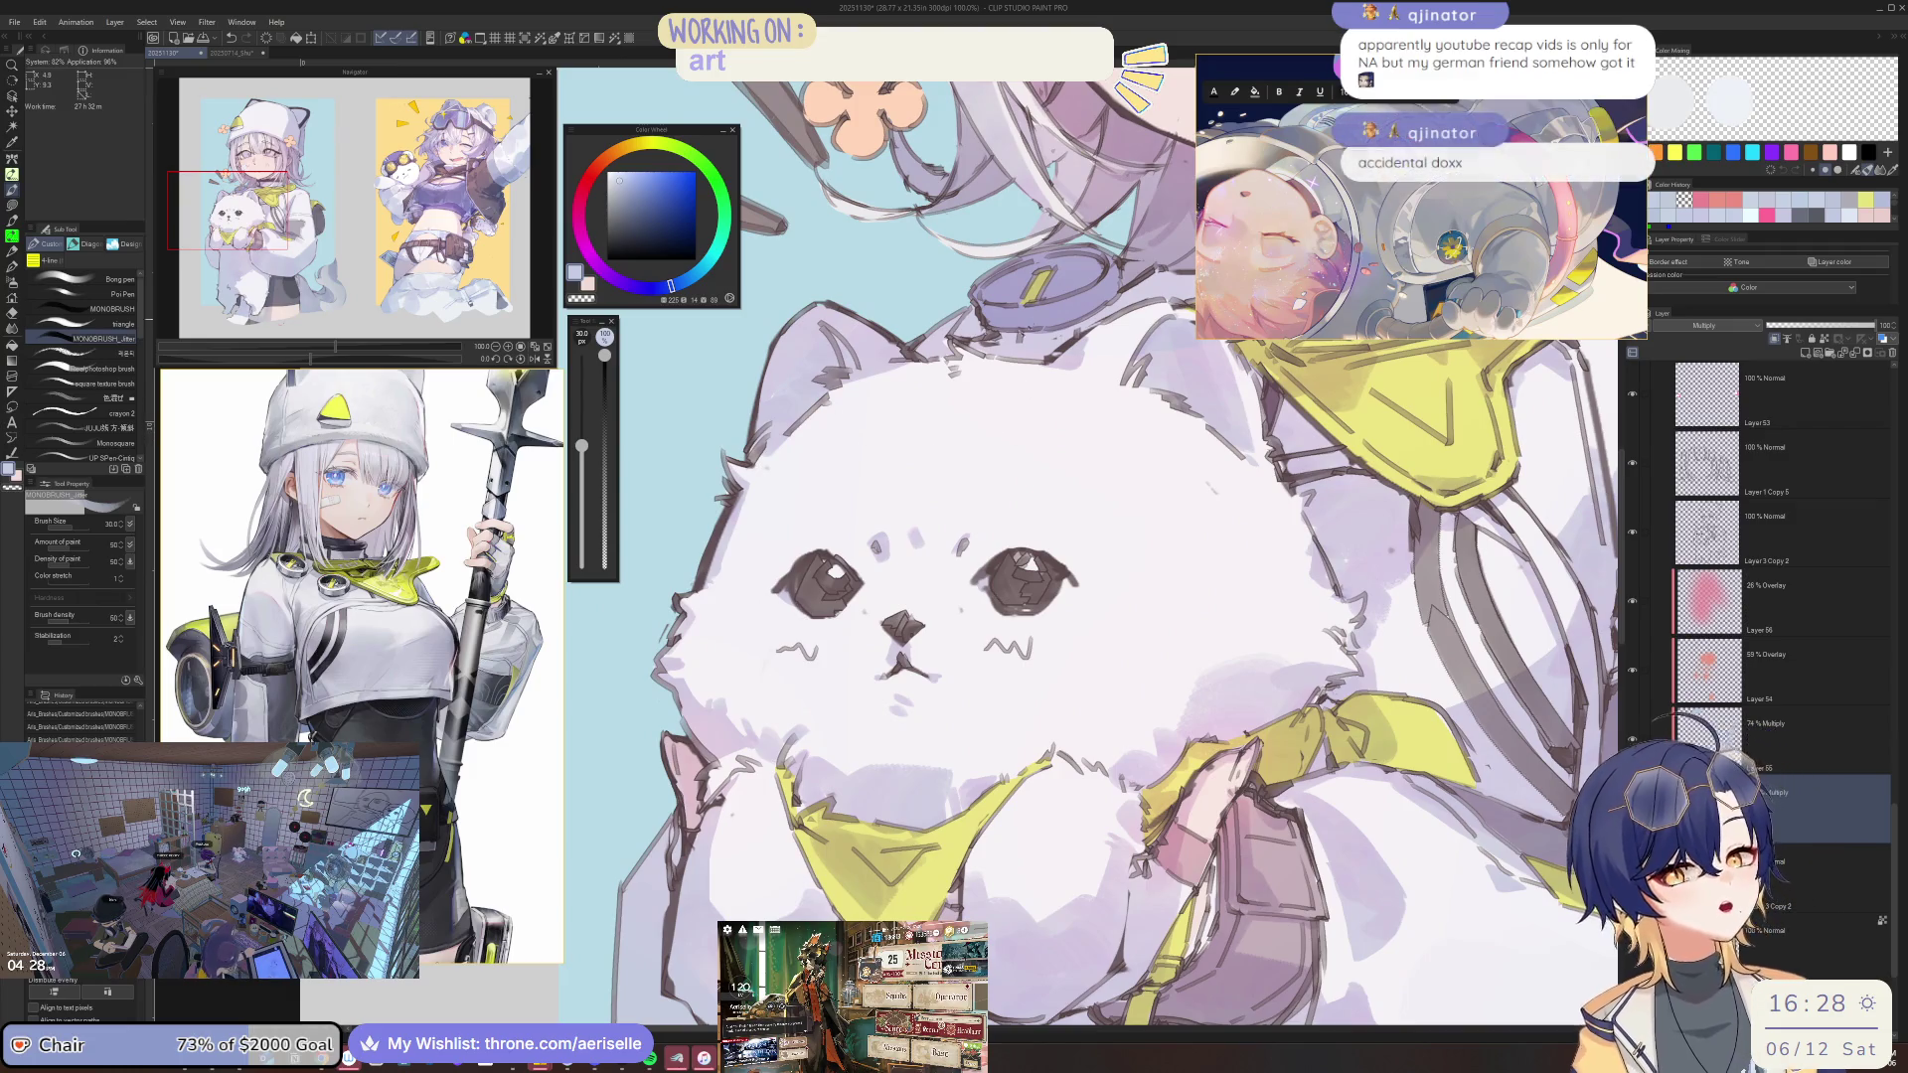
scroll(1084, 547, "right", 2)
scroll(935, 417, "down", 1)
scroll(935, 418, "down", 1)
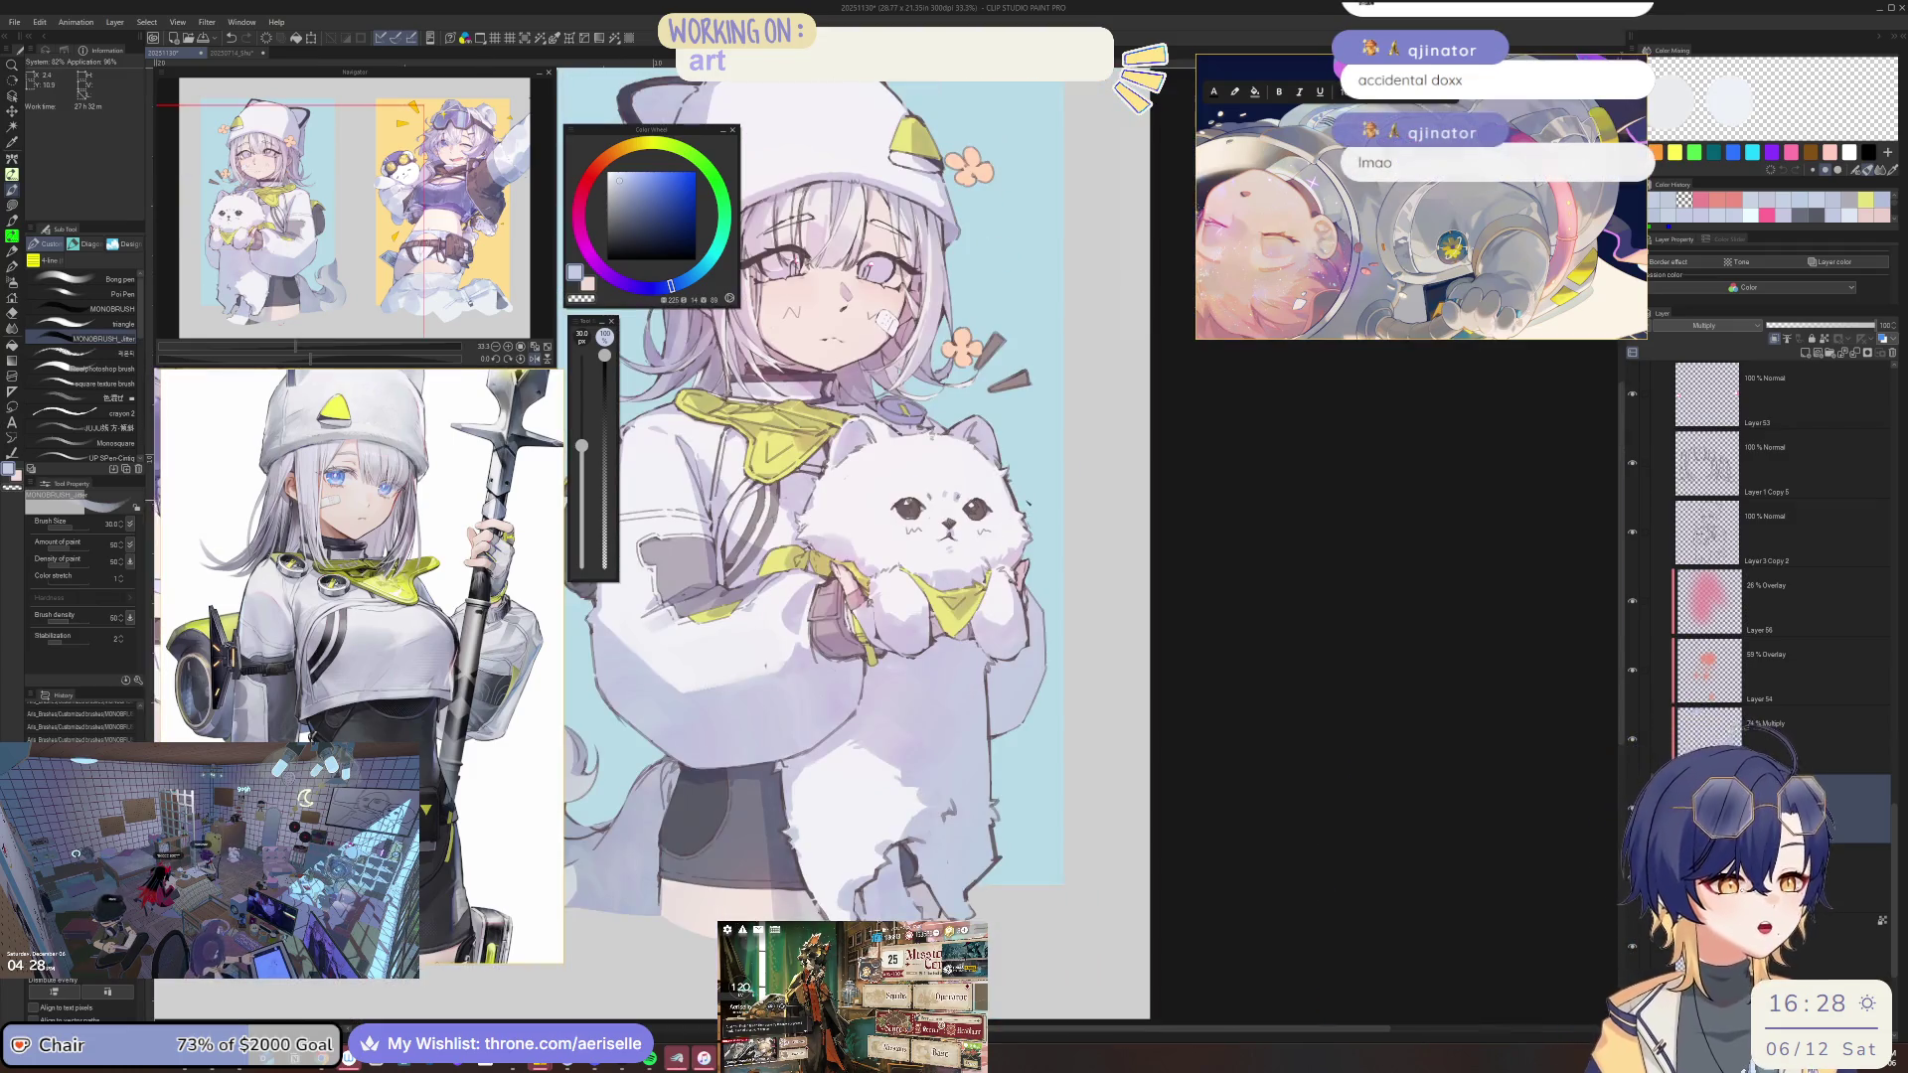
scroll(935, 418, "up", 1)
scroll(936, 417, "up", 1)
scroll(935, 417, "up", 2)
scroll(935, 417, "up", 1)
scroll(1098, 619, "down", 2)
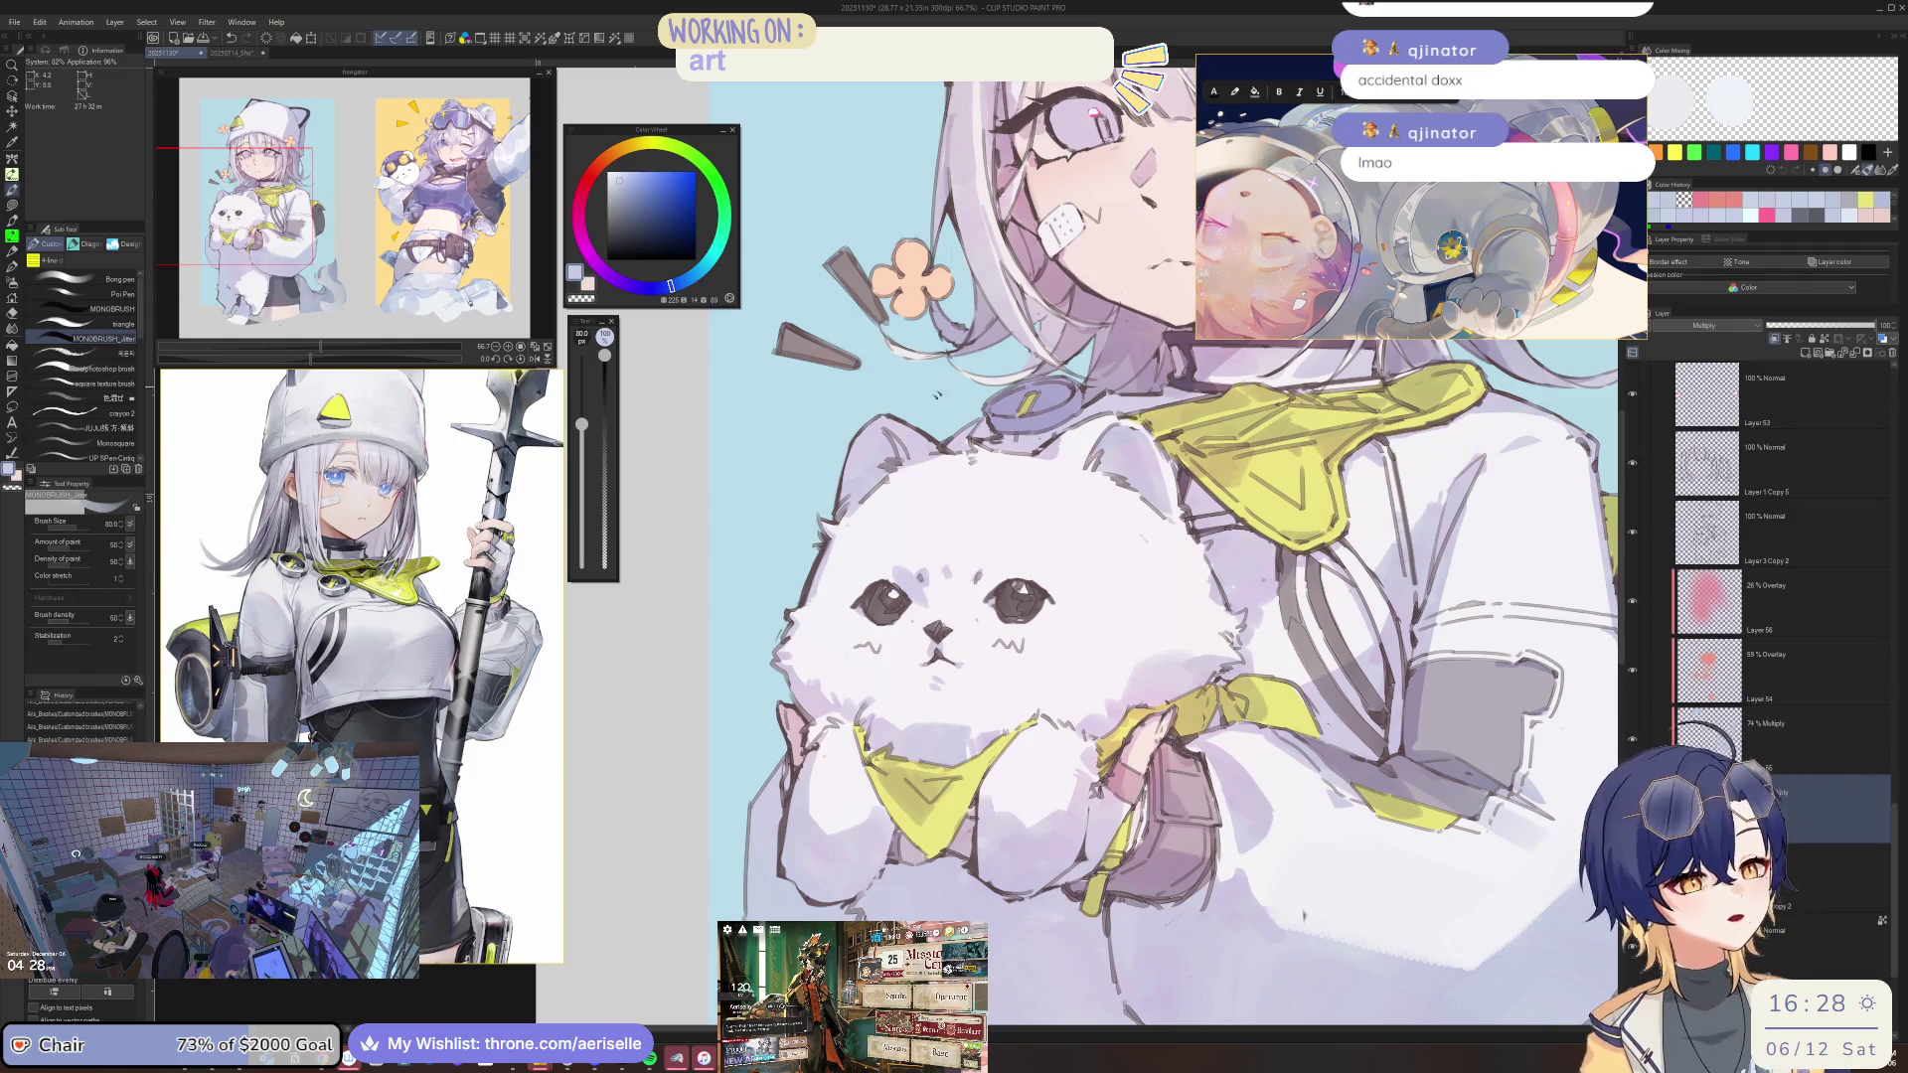
scroll(799, 635, "up", 3)
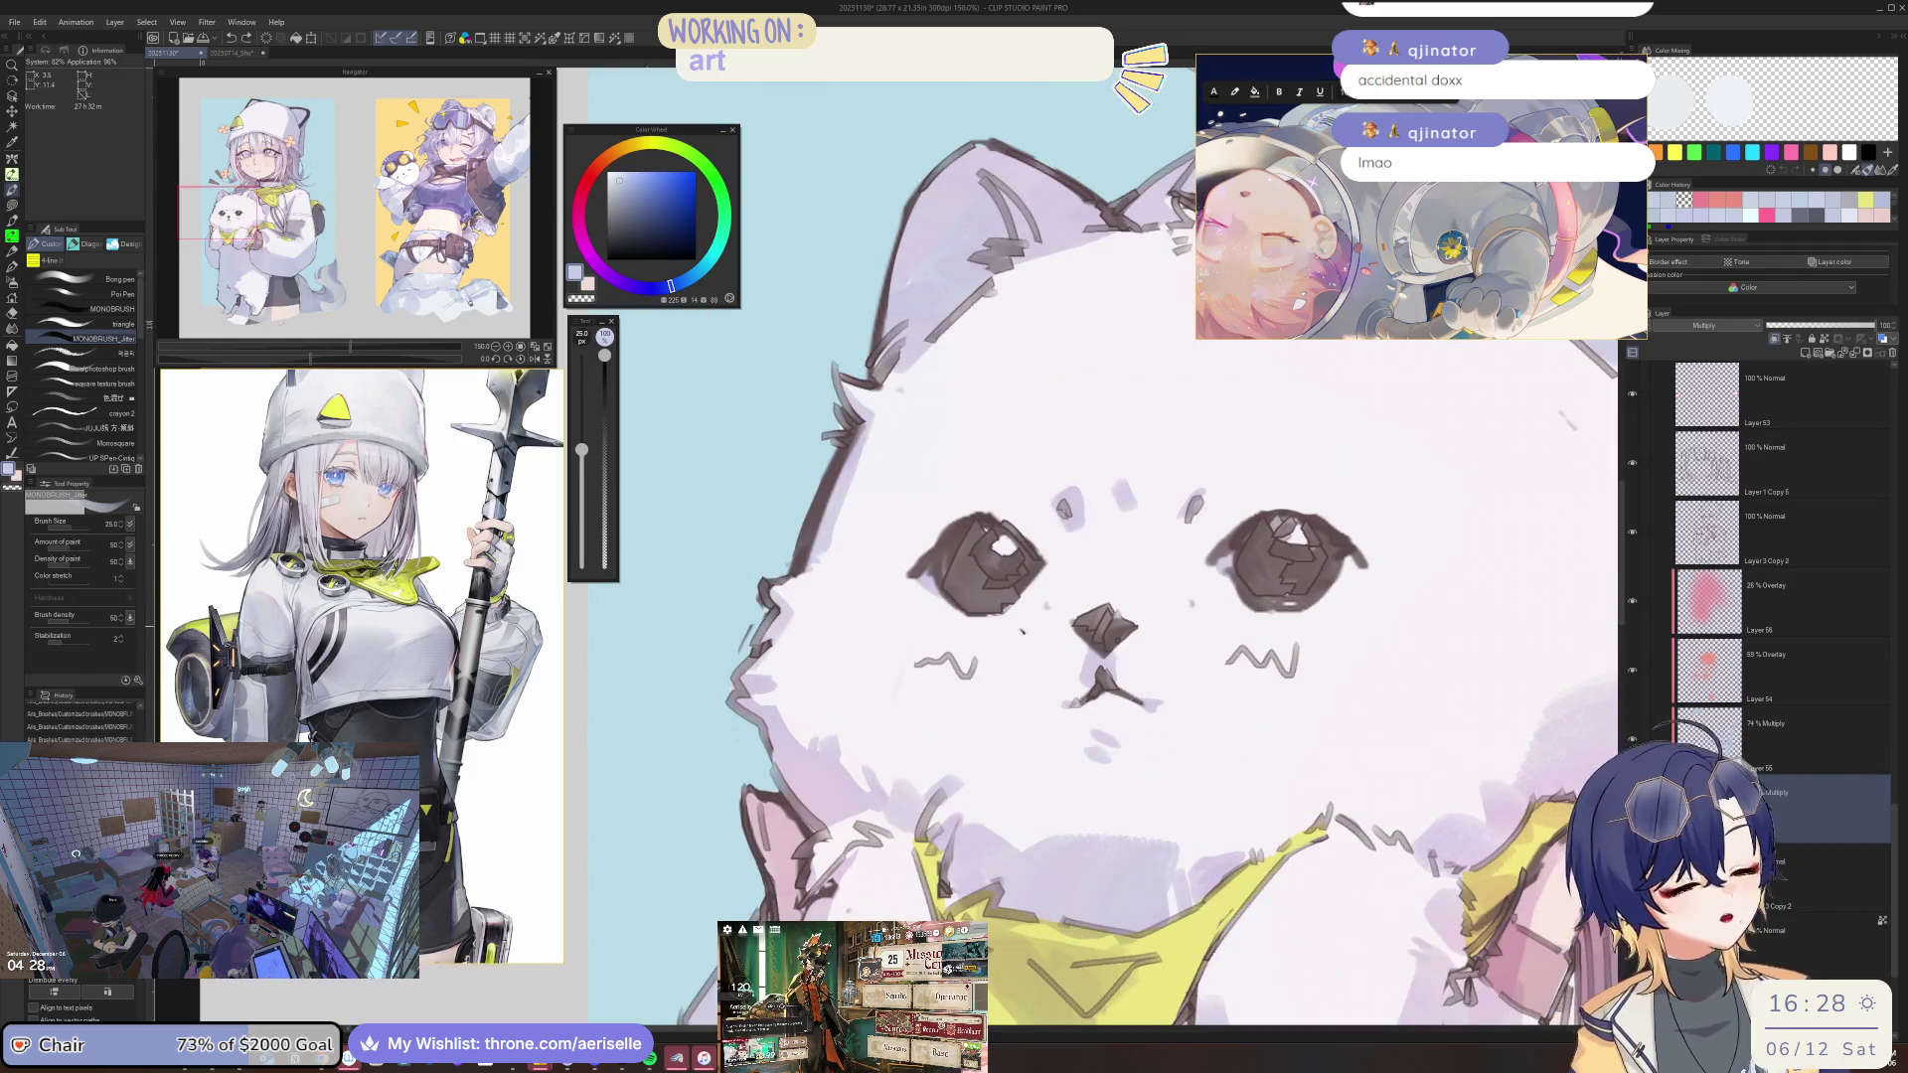
scroll(1098, 611, "down", 2)
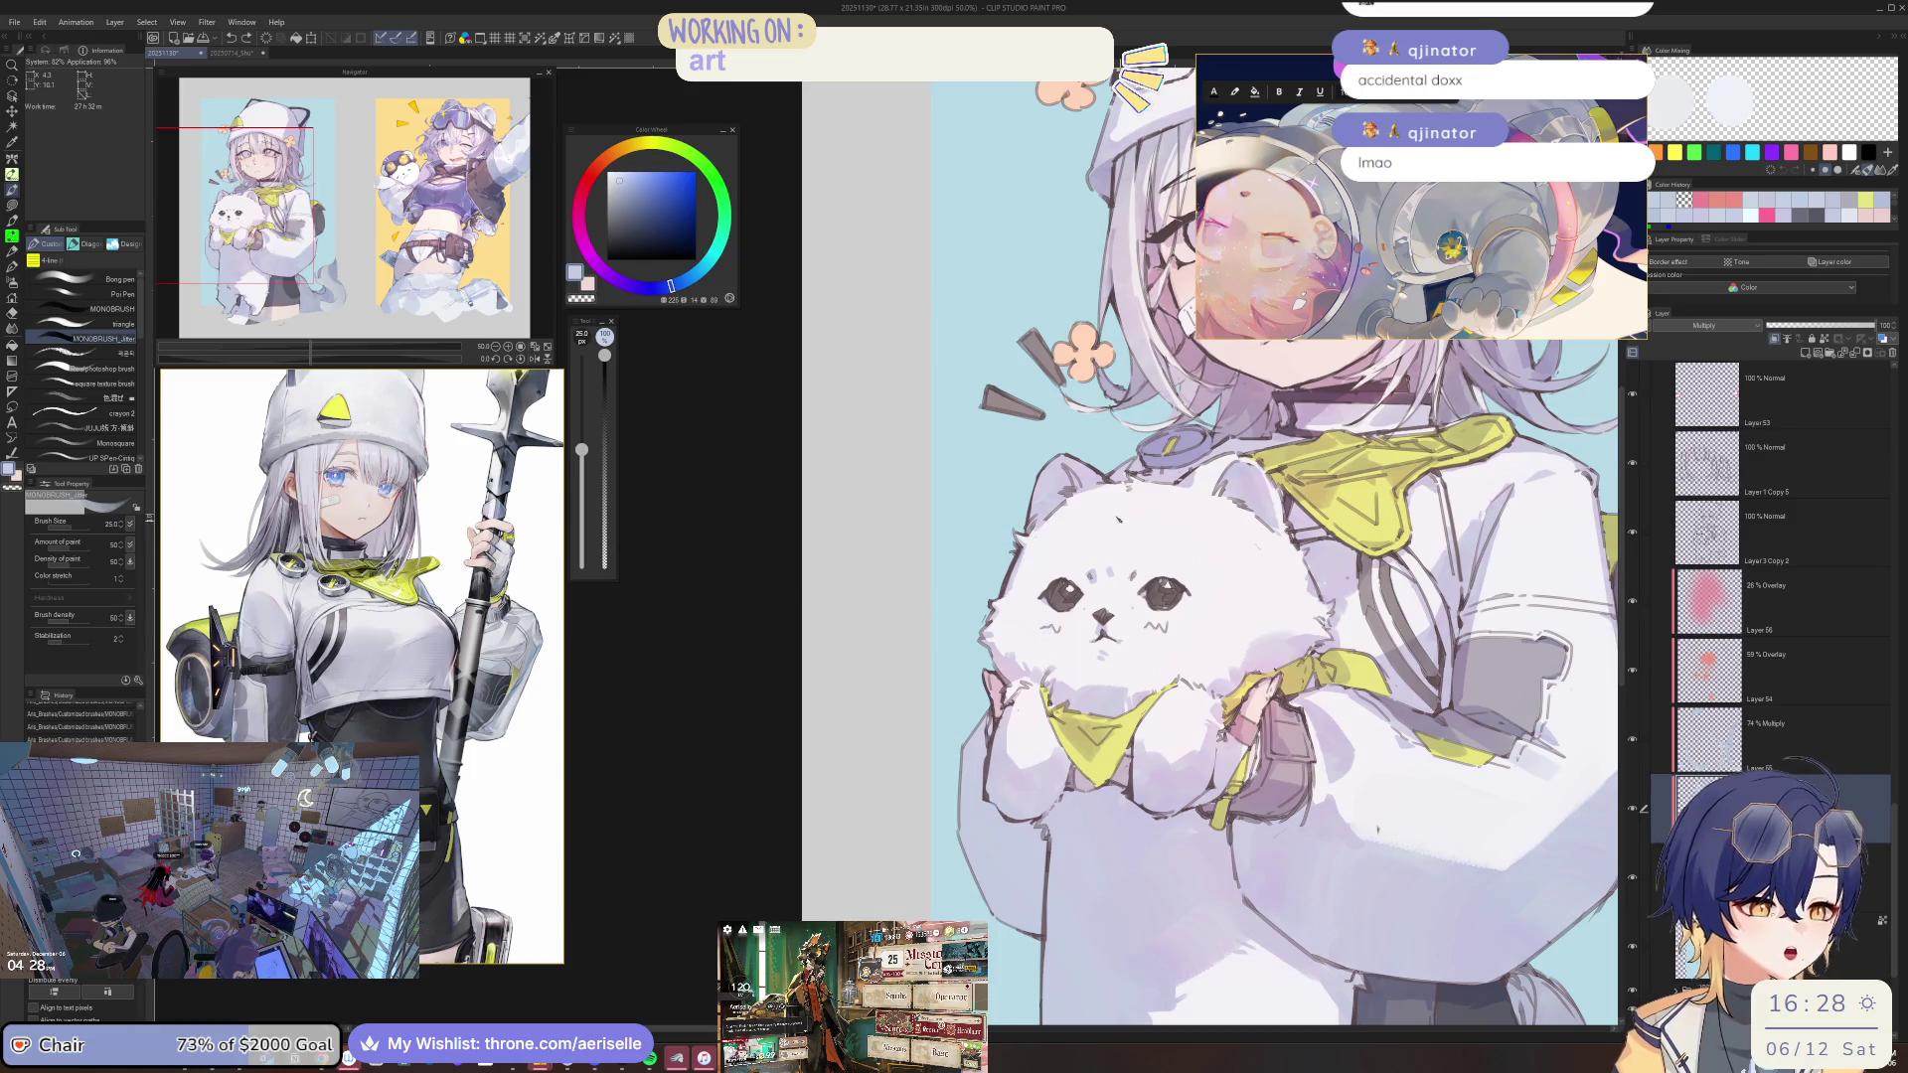
scroll(900, 568, "down", 3)
scroll(954, 467, "up", 6)
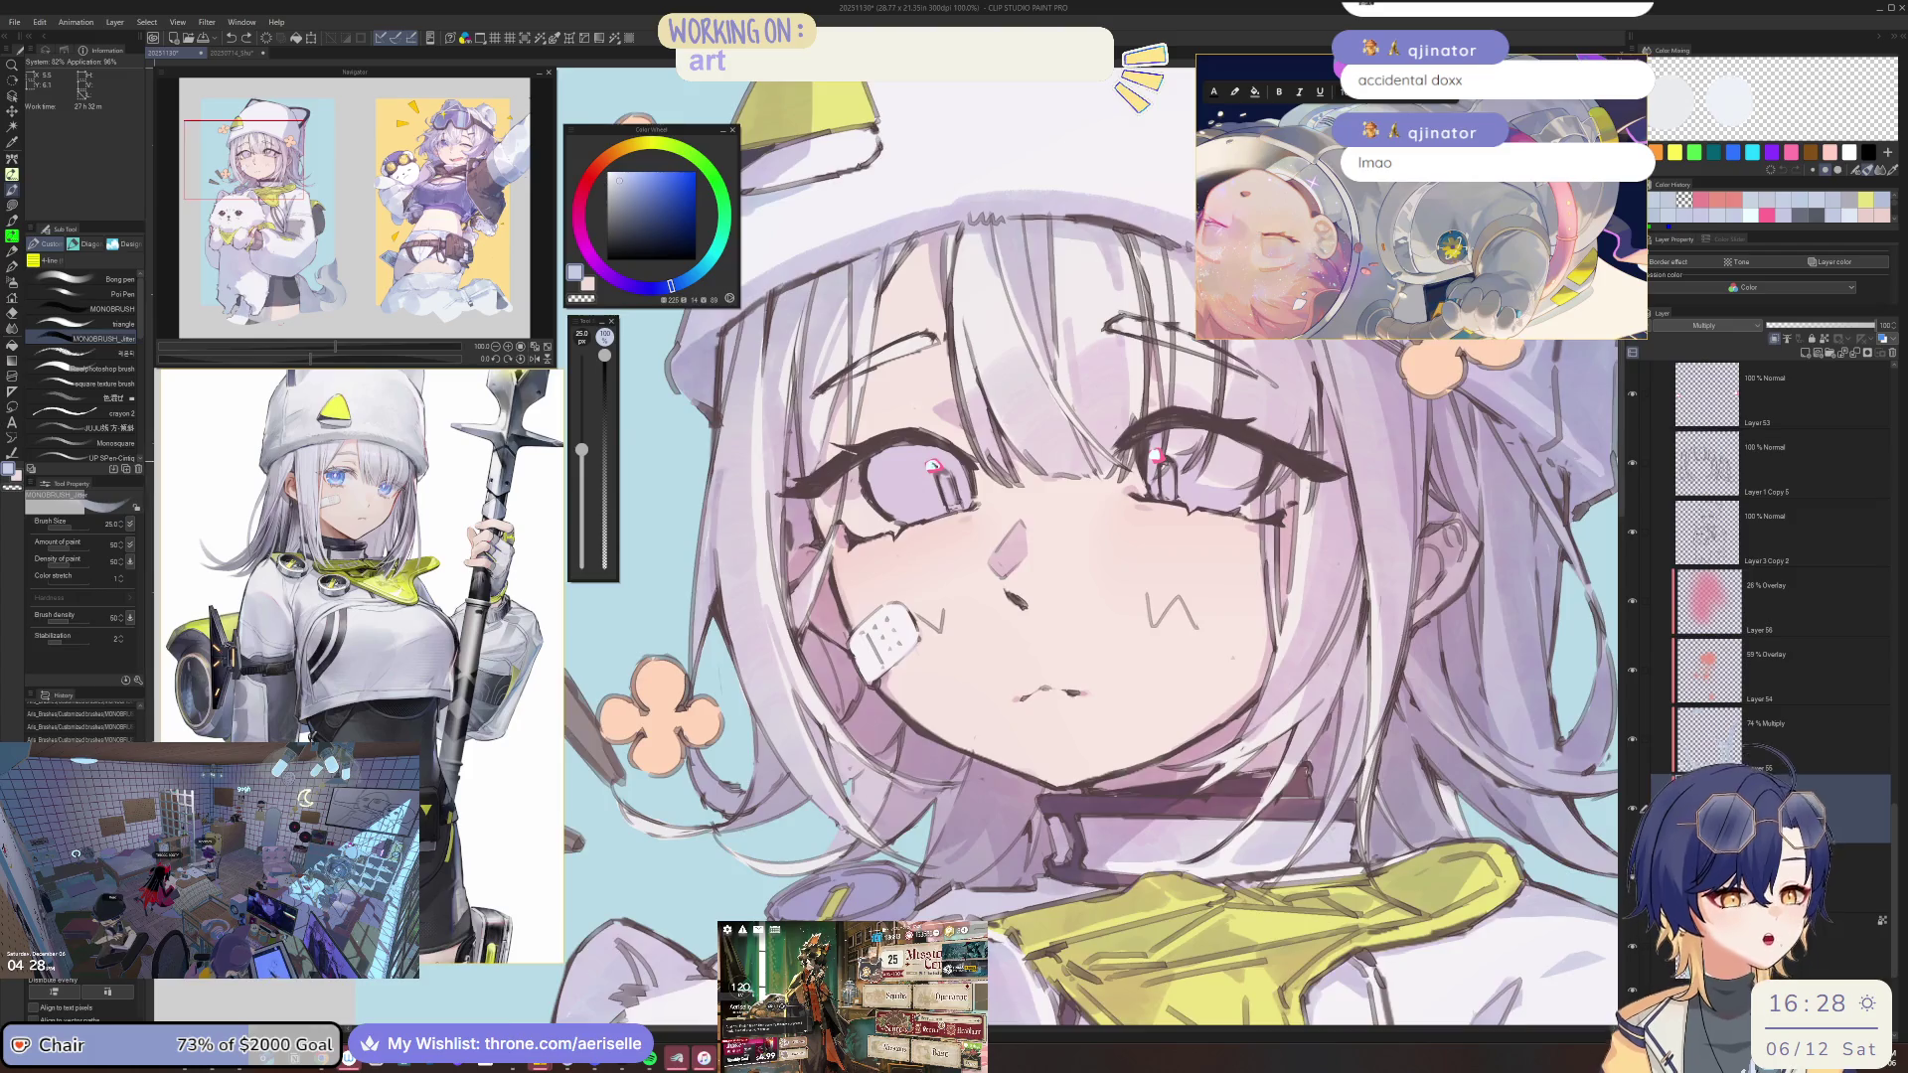
scroll(938, 465, "up", 2)
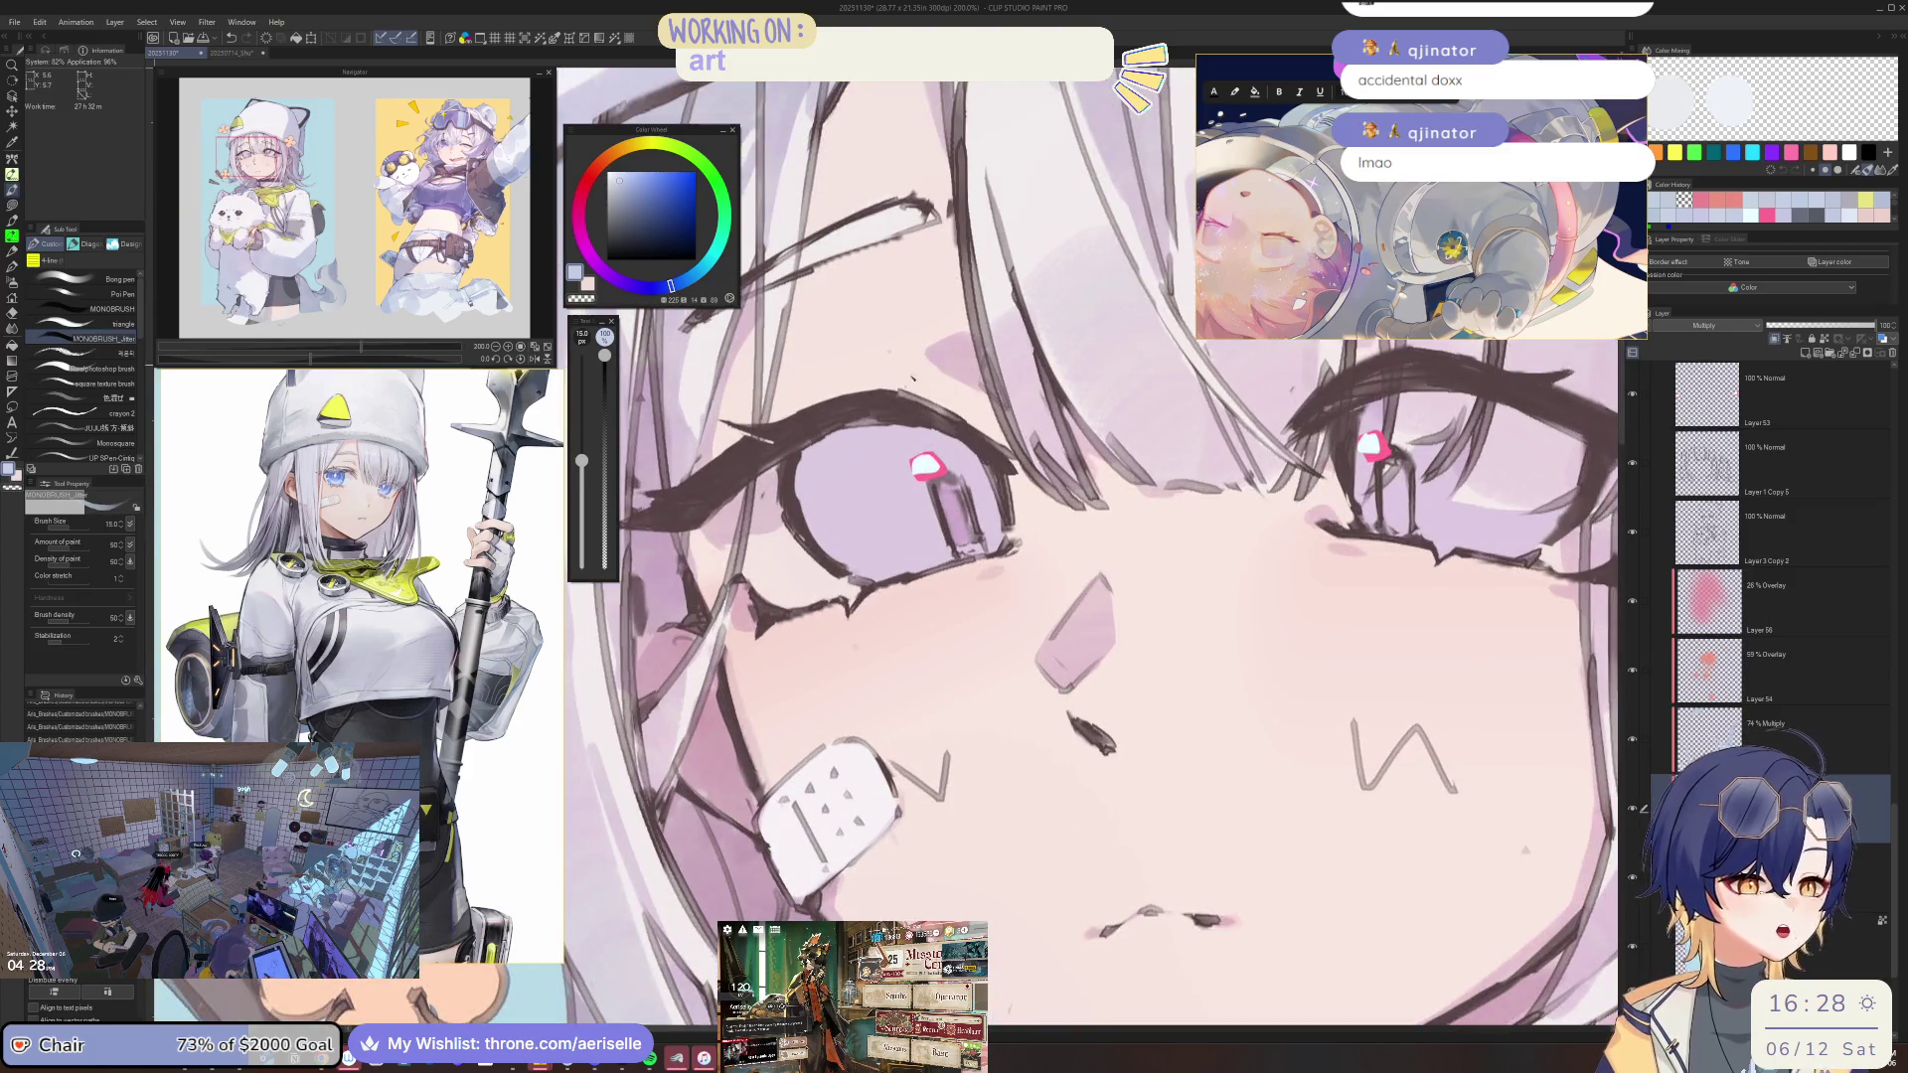
key("]")
key("]")
mouse_move(864, 452)
left_mouse_down()
mouse_move(924, 521)
mouse_move(949, 482)
left_mouse_up()
mouse_move(879, 536)
left_mouse_down()
mouse_move(878, 456)
mouse_move(875, 517)
mouse_move(979, 486)
mouse_move(902, 434)
left_mouse_up()
Undo the last iris stroke and make the brush larger for further shading.
key("ctrl+z")
key("]")
key("]")
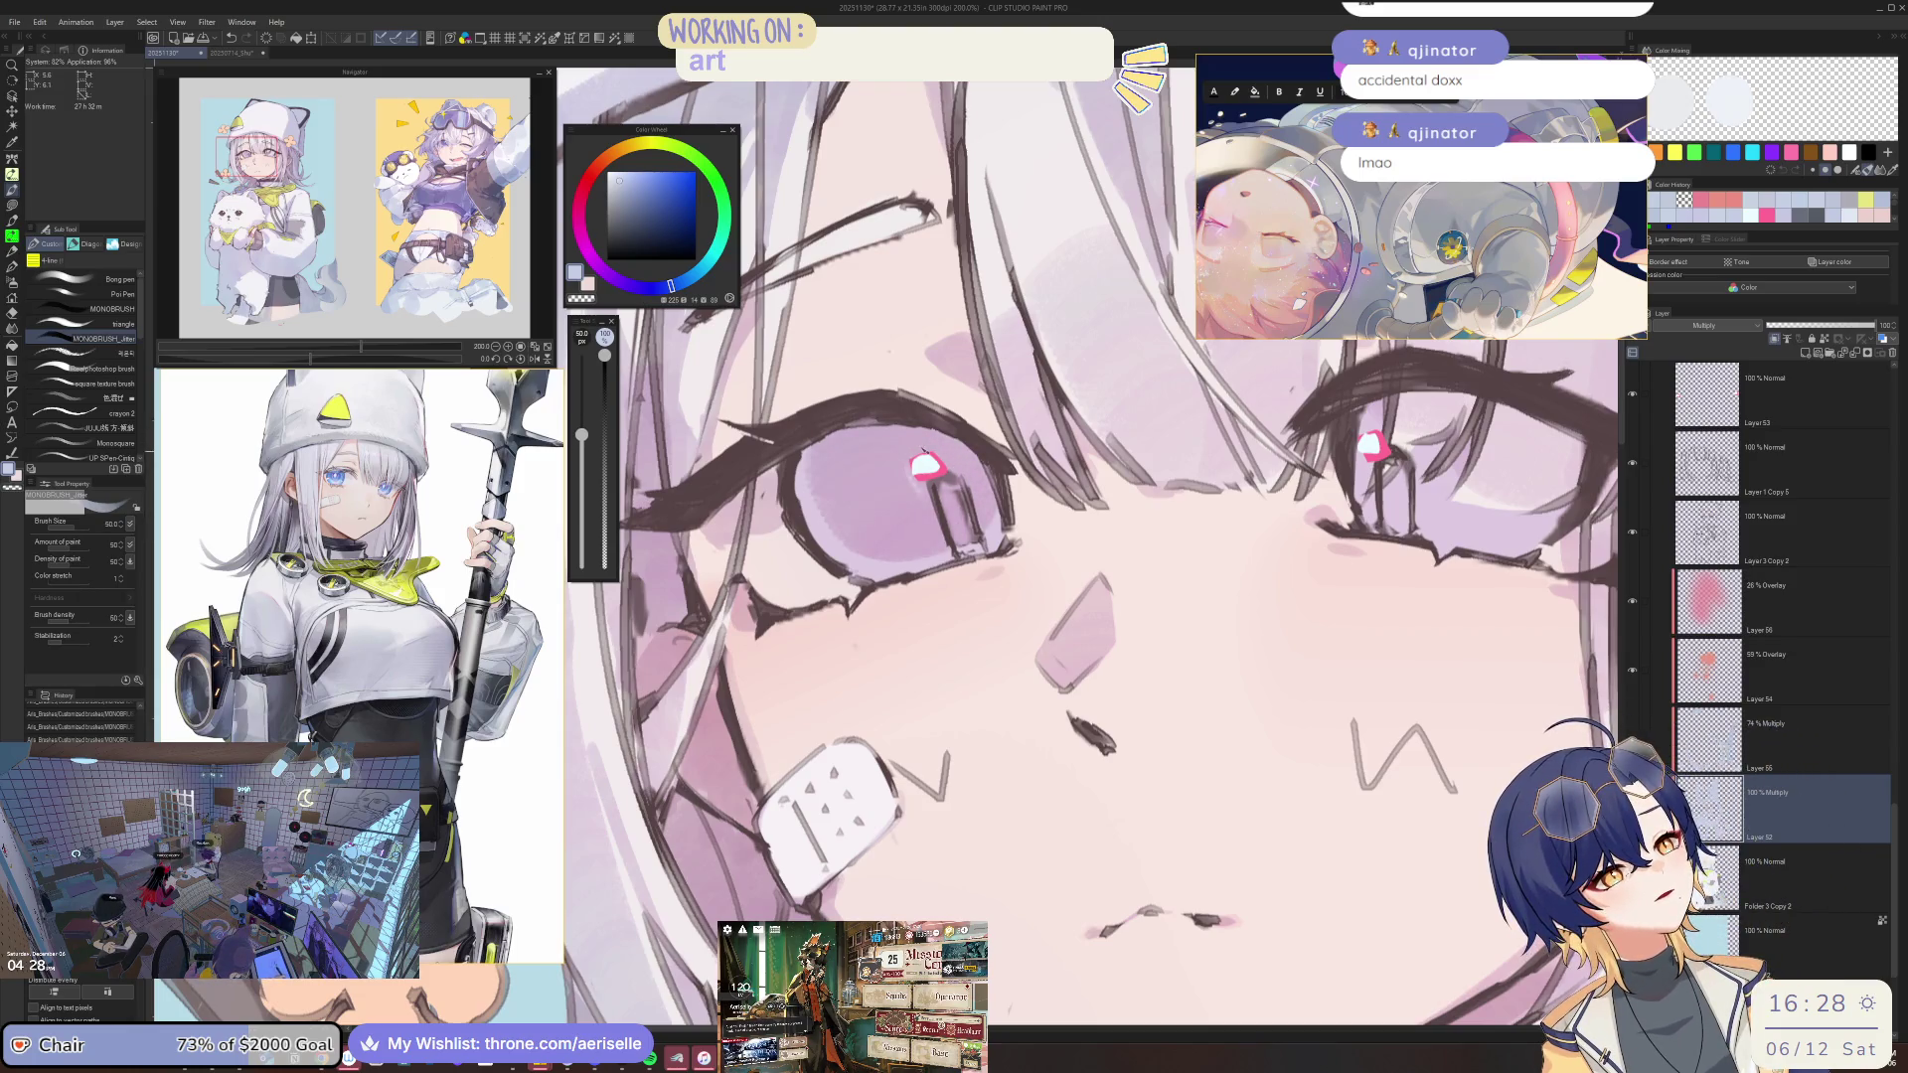
scroll(887, 417, "down", 2)
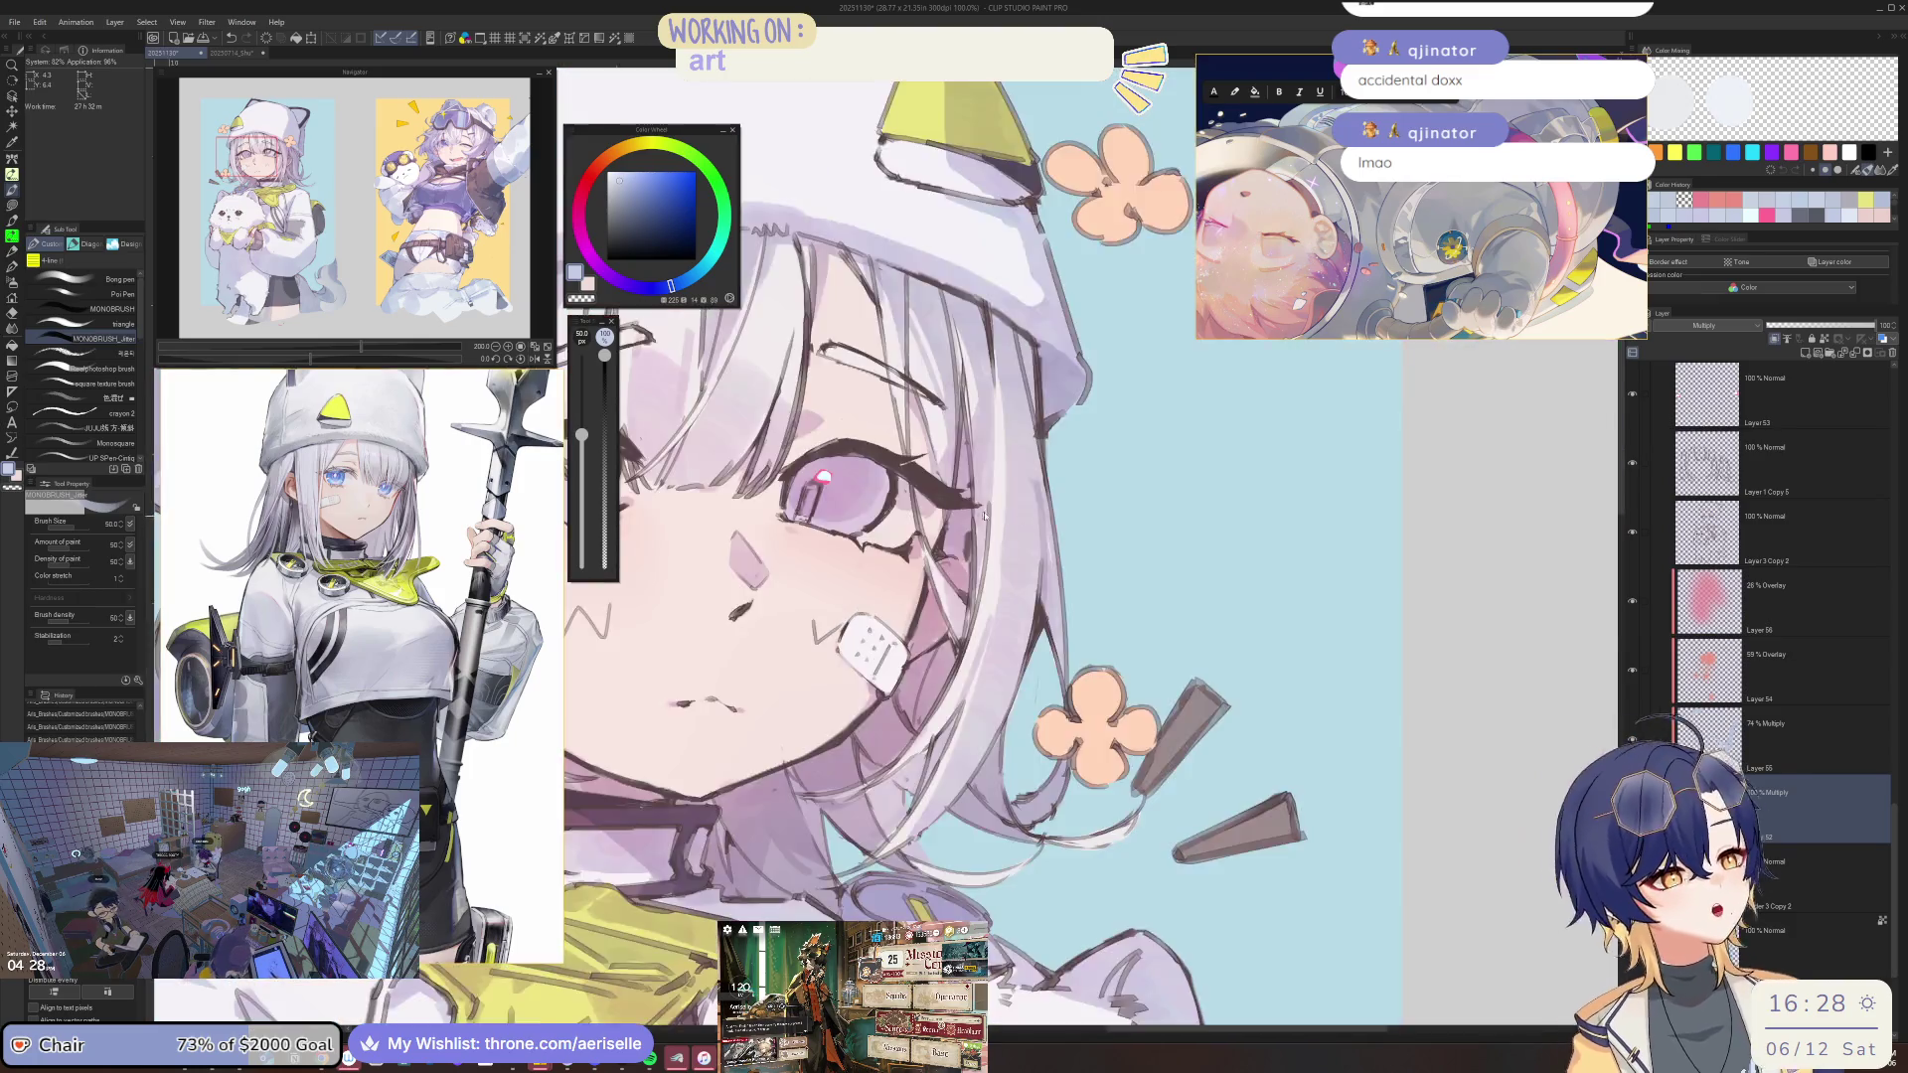
scroll(887, 417, "down", 2)
scroll(781, 543, "up", 3)
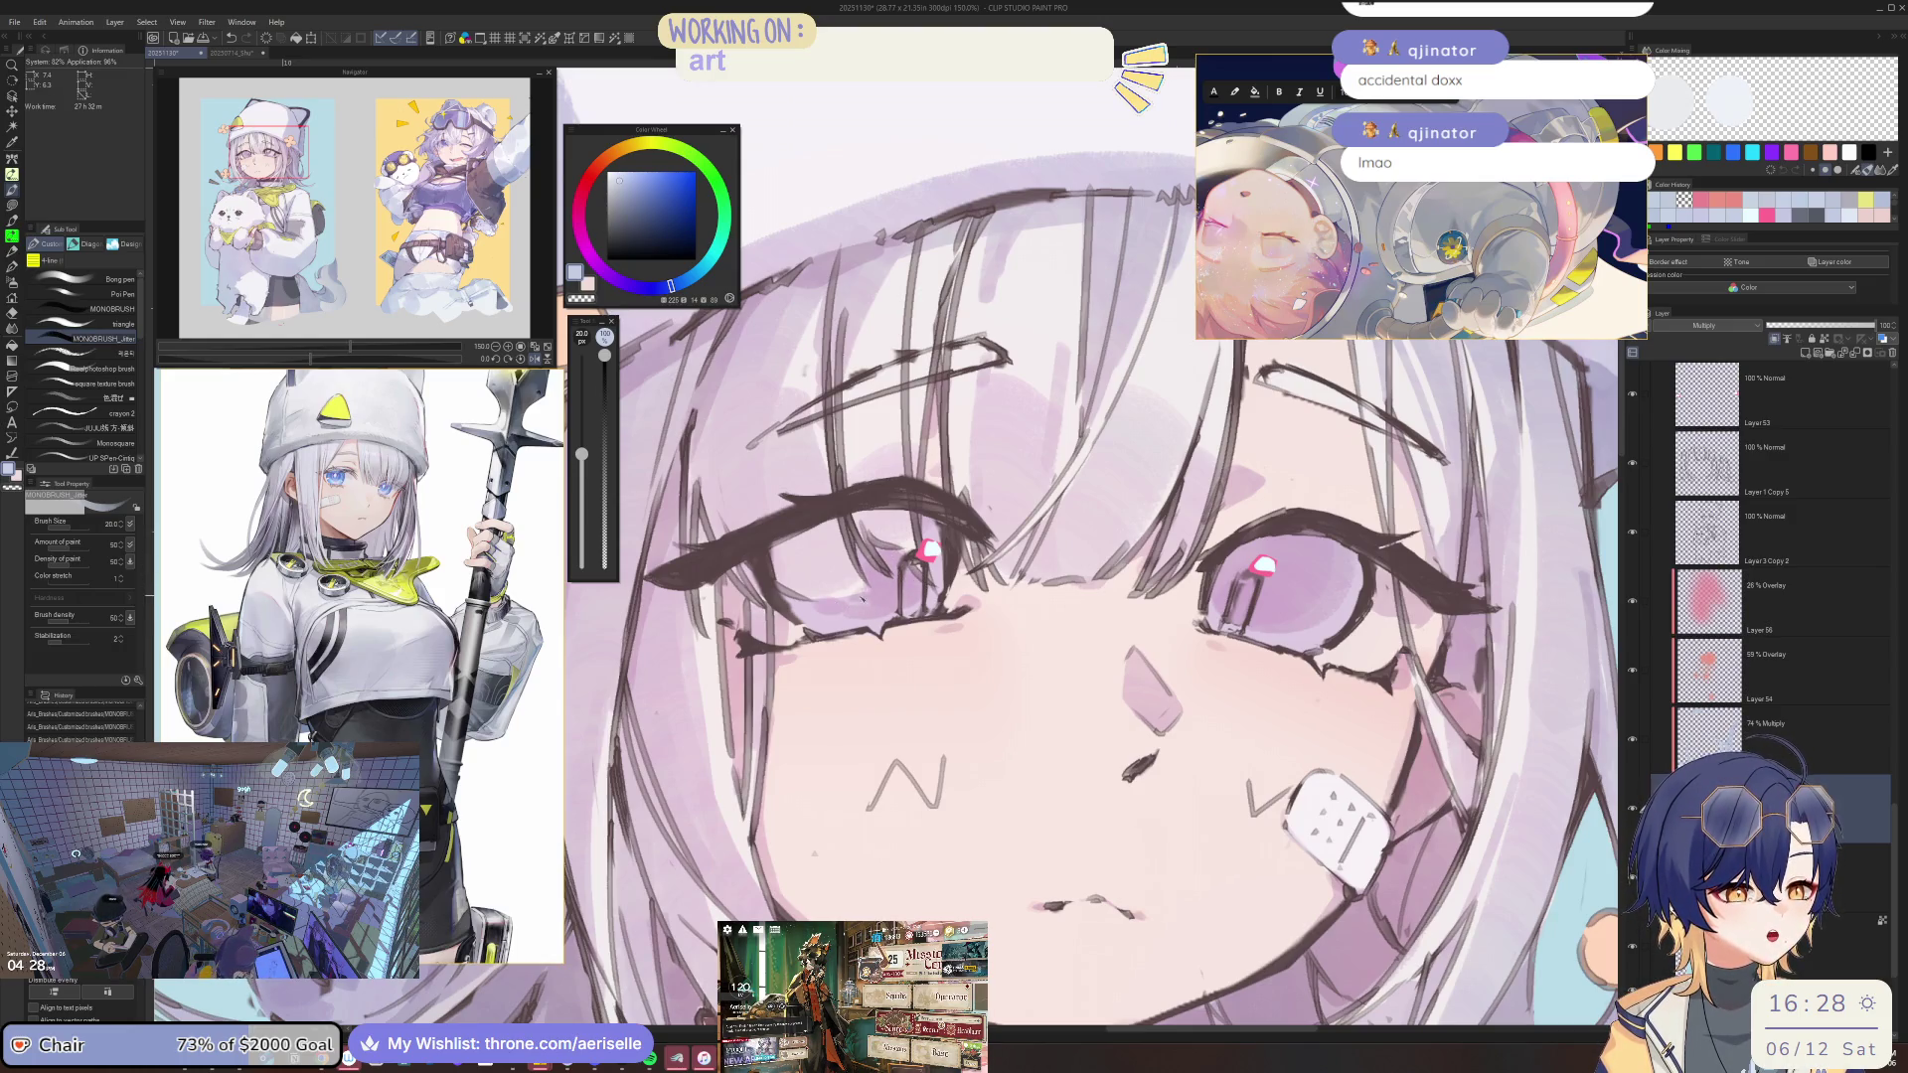
scroll(1019, 633, "down", 5)
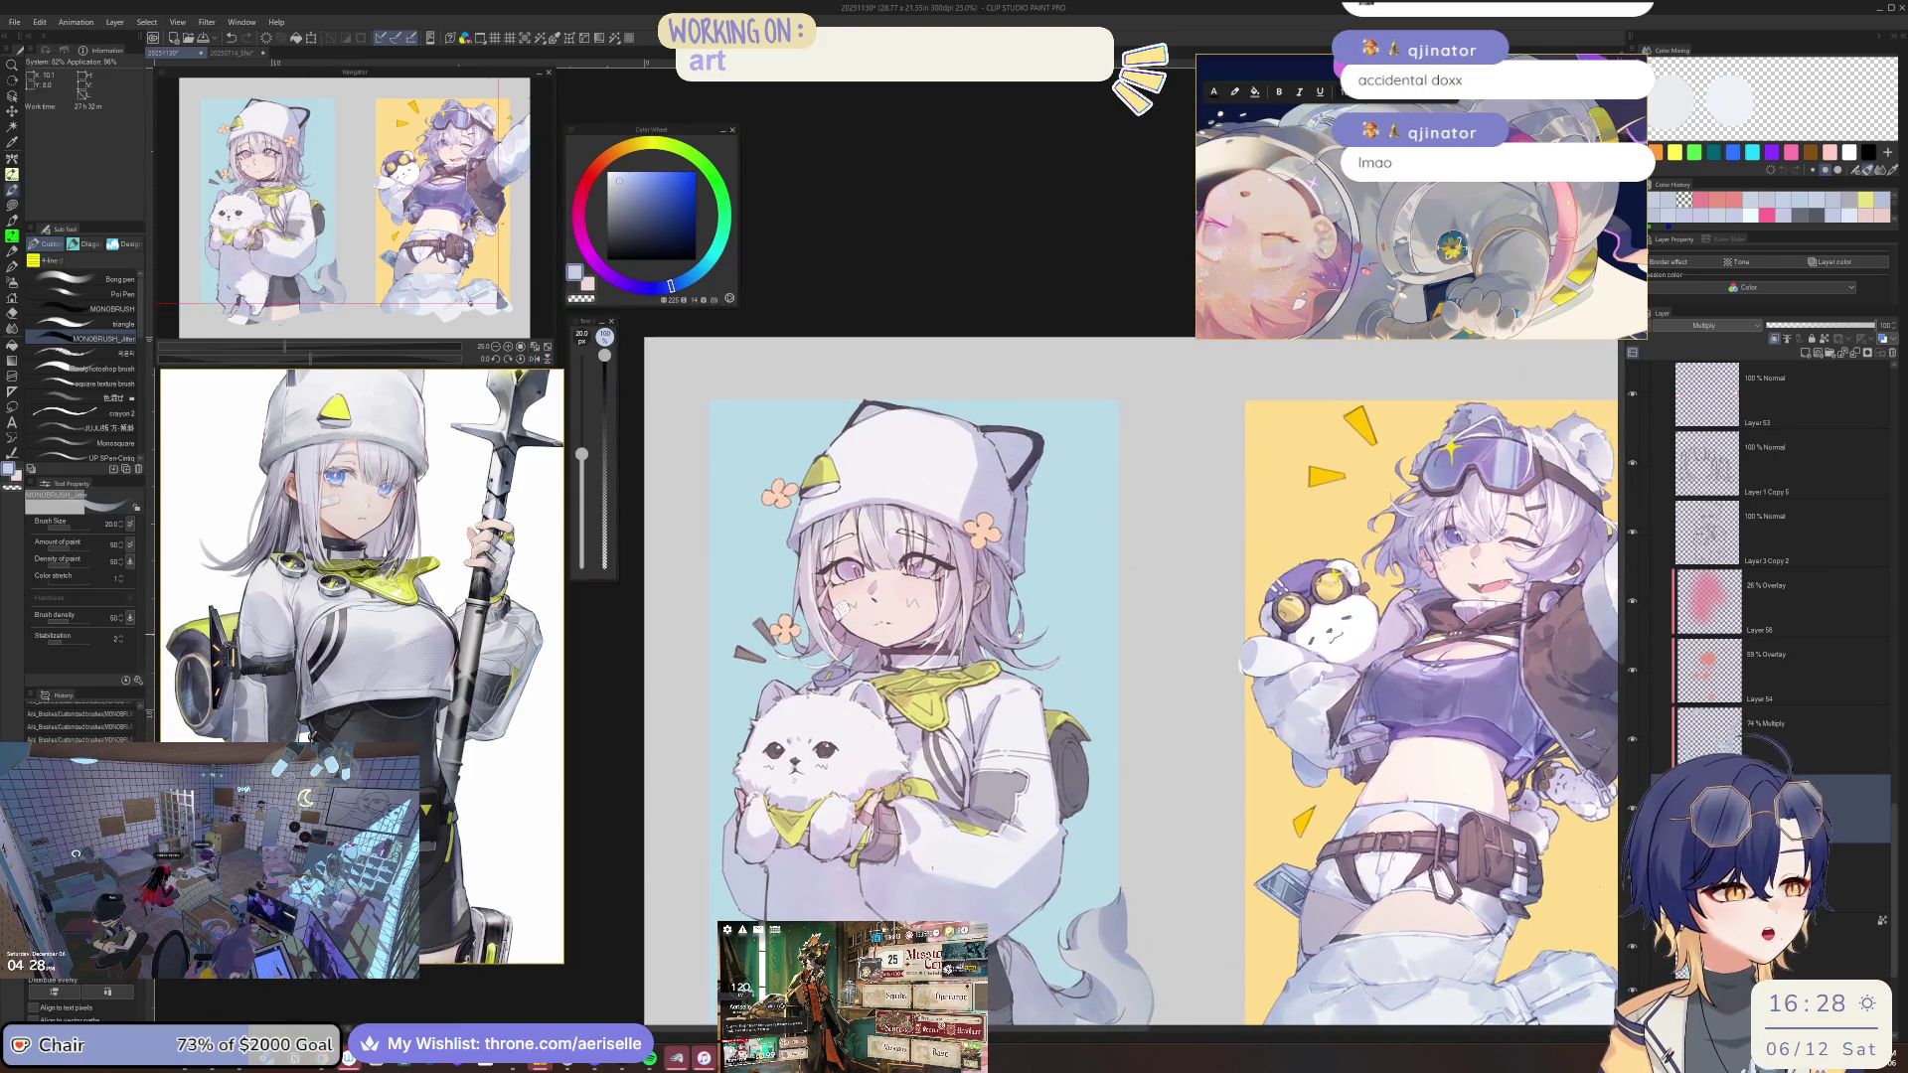
scroll(1018, 633, "down", 2)
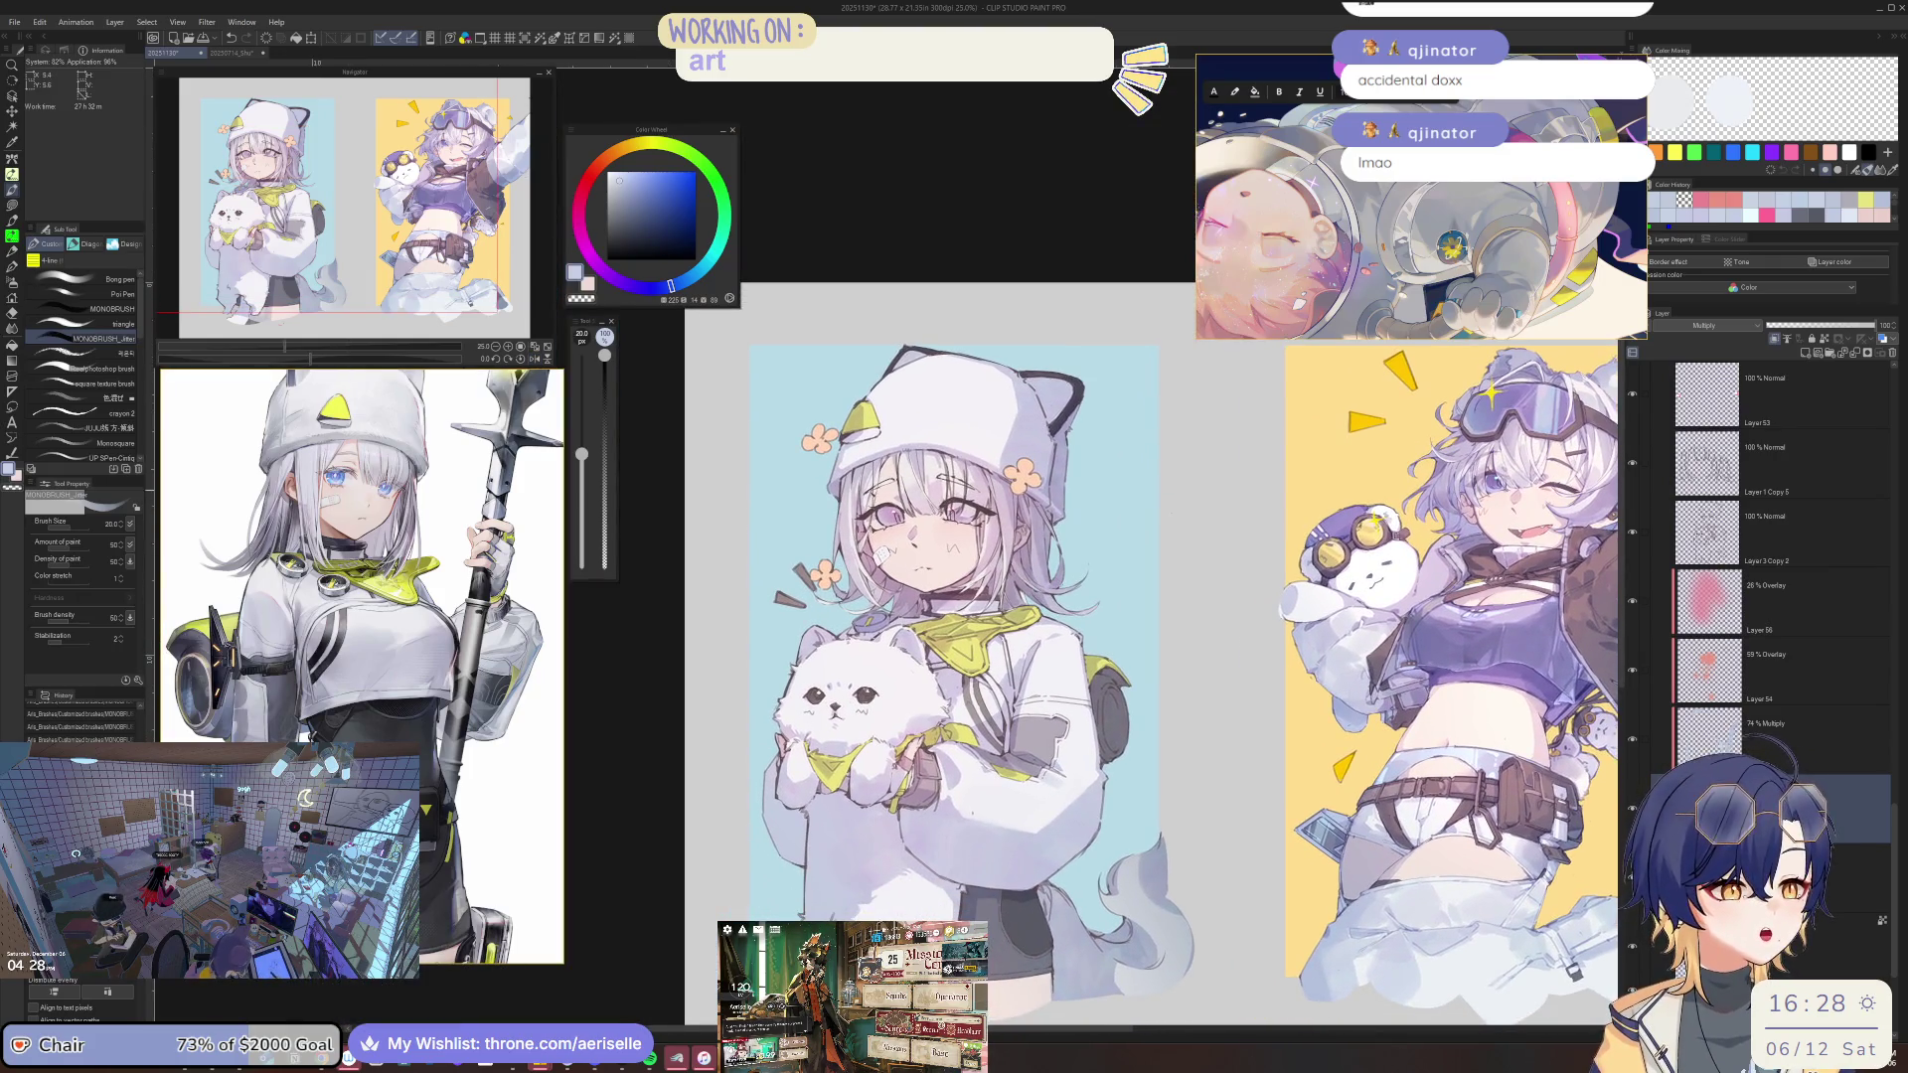
scroll(1779, 666, "up", 4)
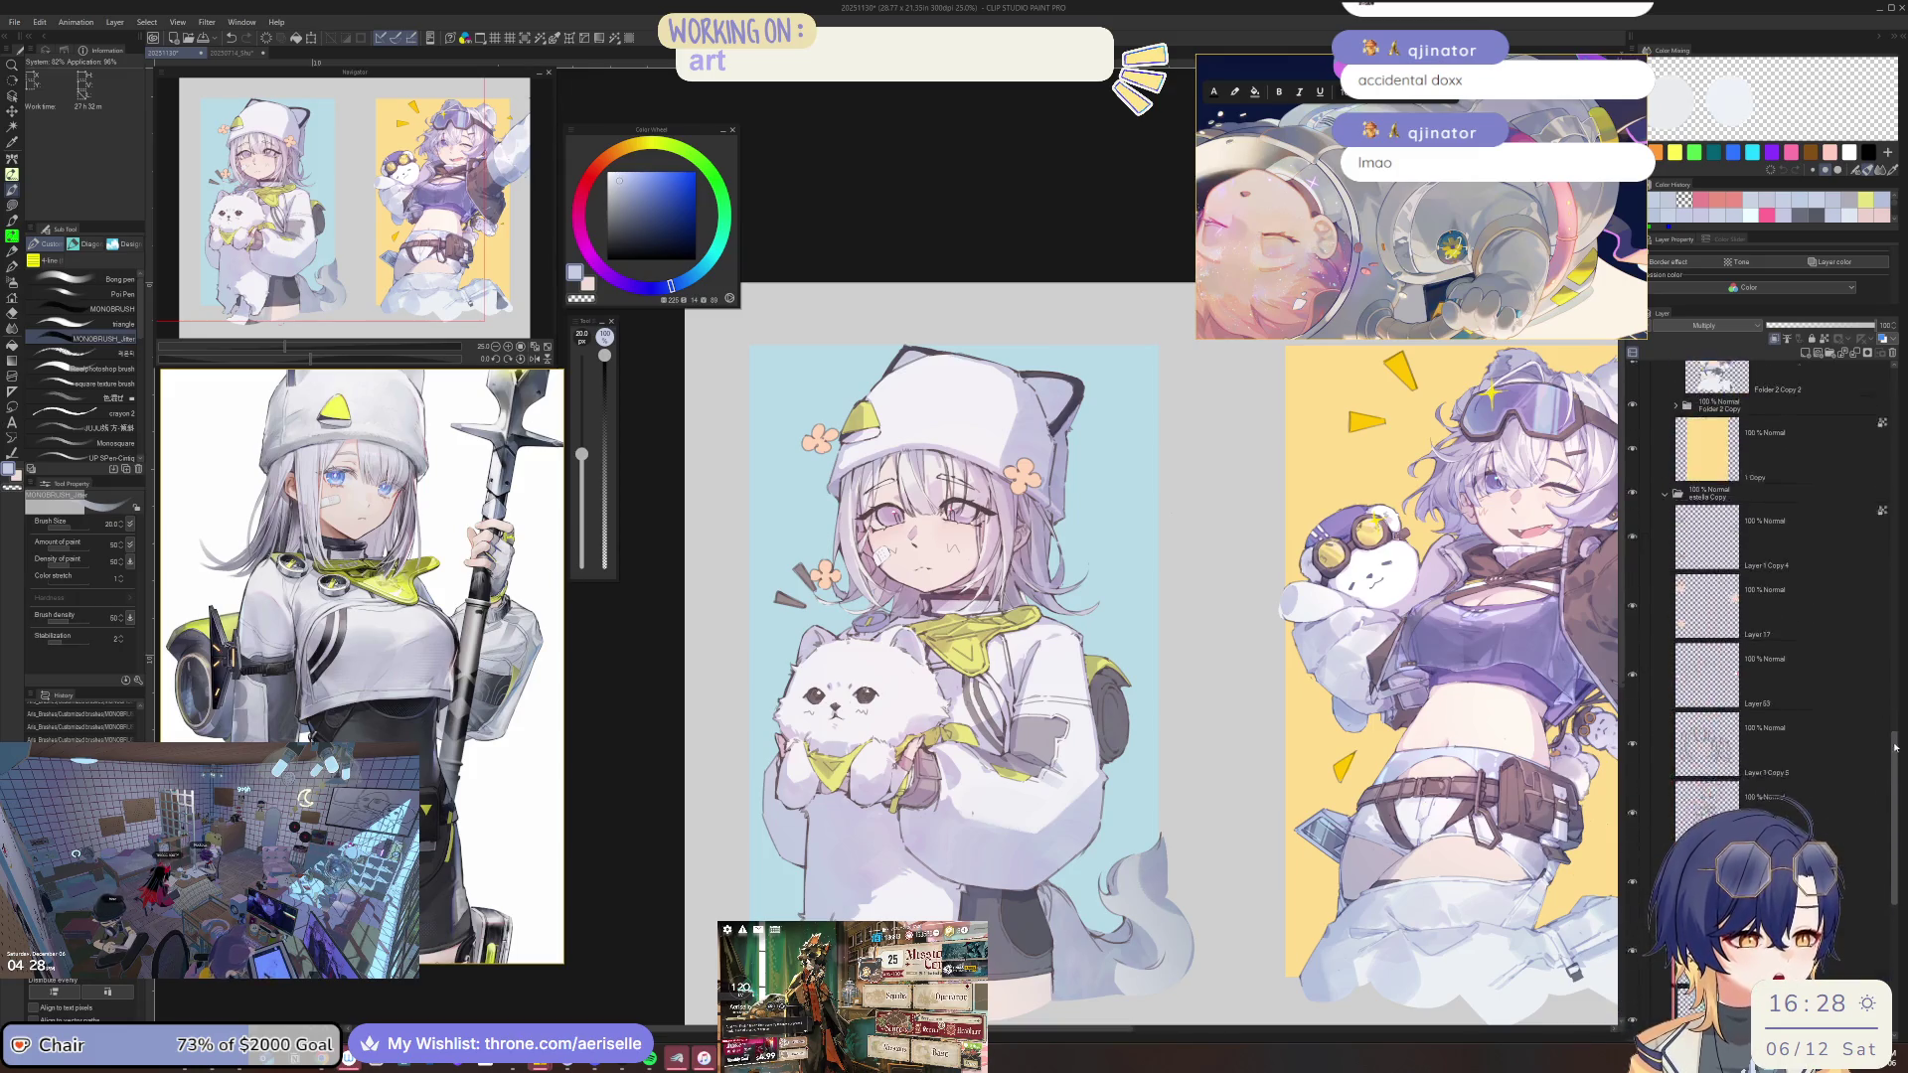
On the layer below Layer 1 Copy 4, erase the pink-white highlight in the left eye.
scroll(1737, 634, "up", 1)
left_click(1776, 585)
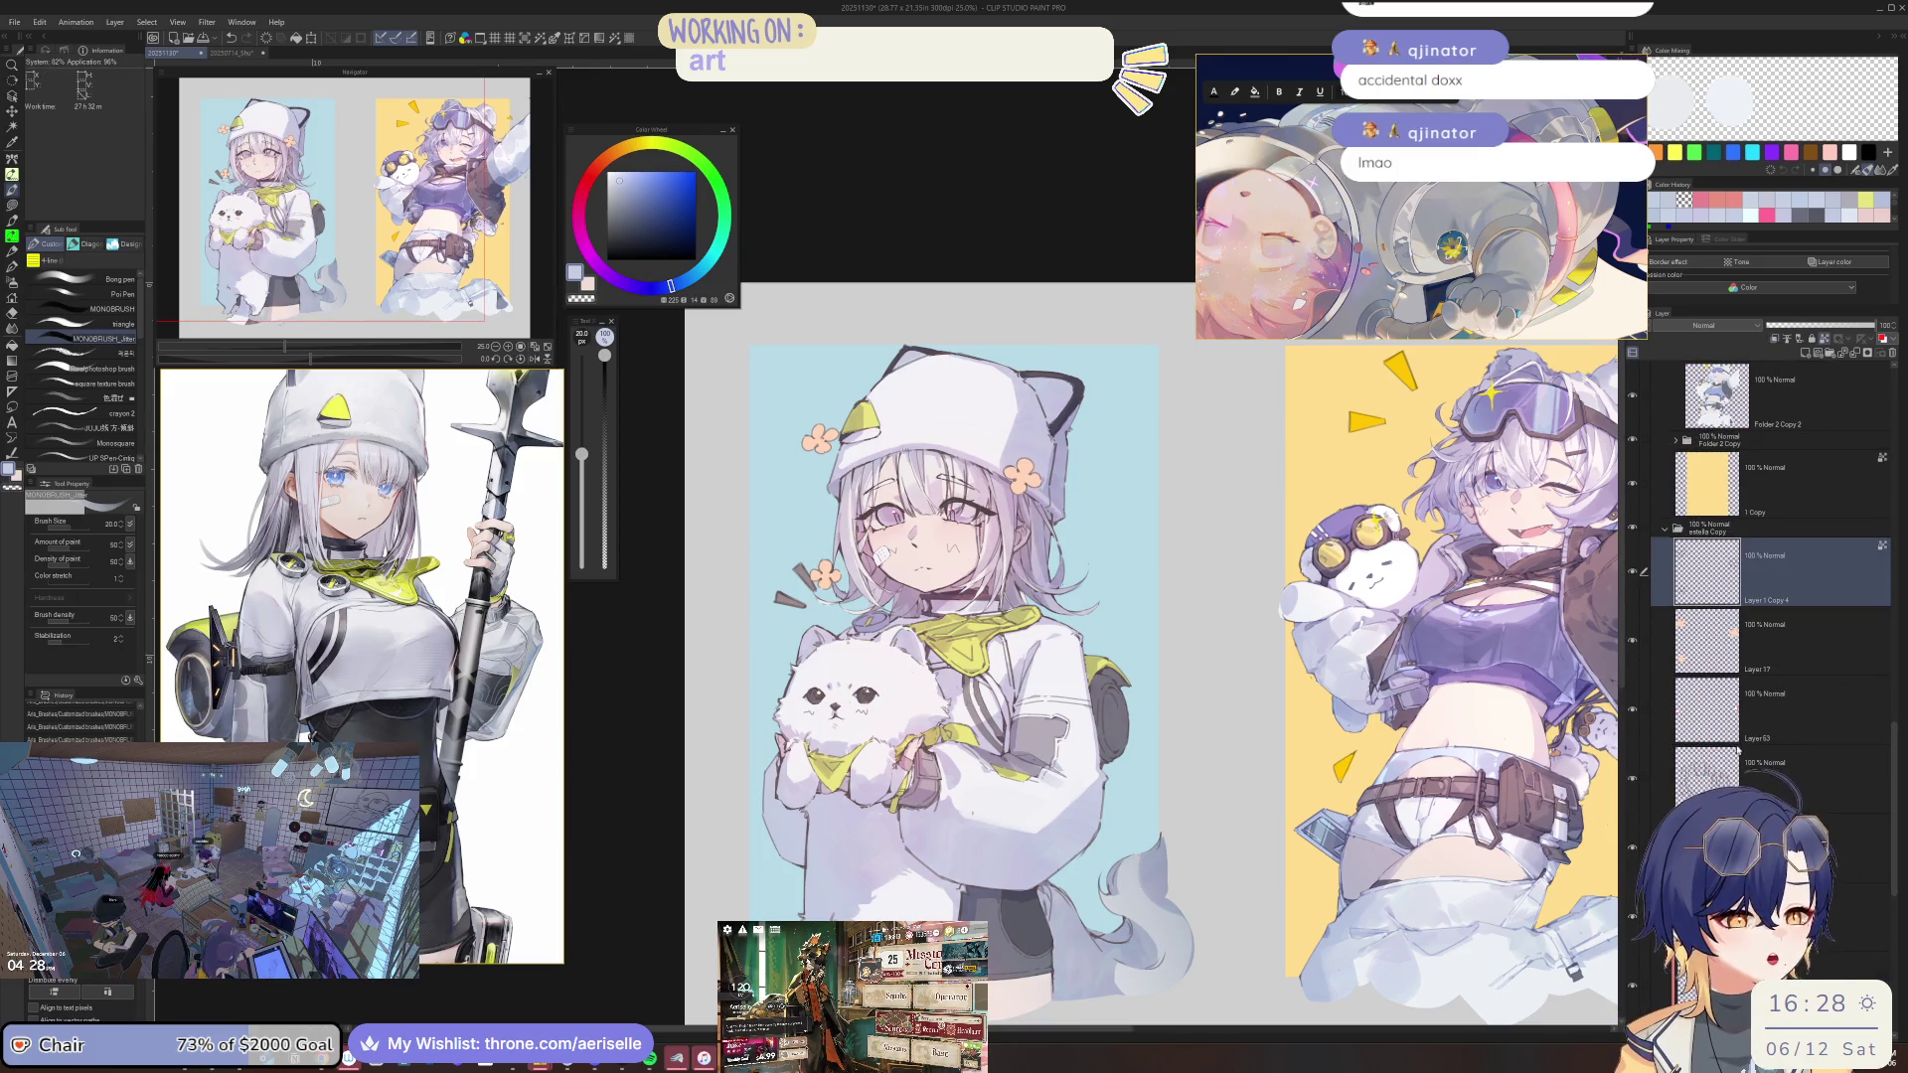
left_click(1775, 711)
scroll(925, 514, "up", 3)
scroll(924, 514, "up", 1)
scroll(925, 515, "up", 2)
key("e")
left_click_drag(803, 524, 821, 536)
On a new layer, lasso-fill cyan highlight shapes in both the left and right eyes.
key("ctrl+shift+n")
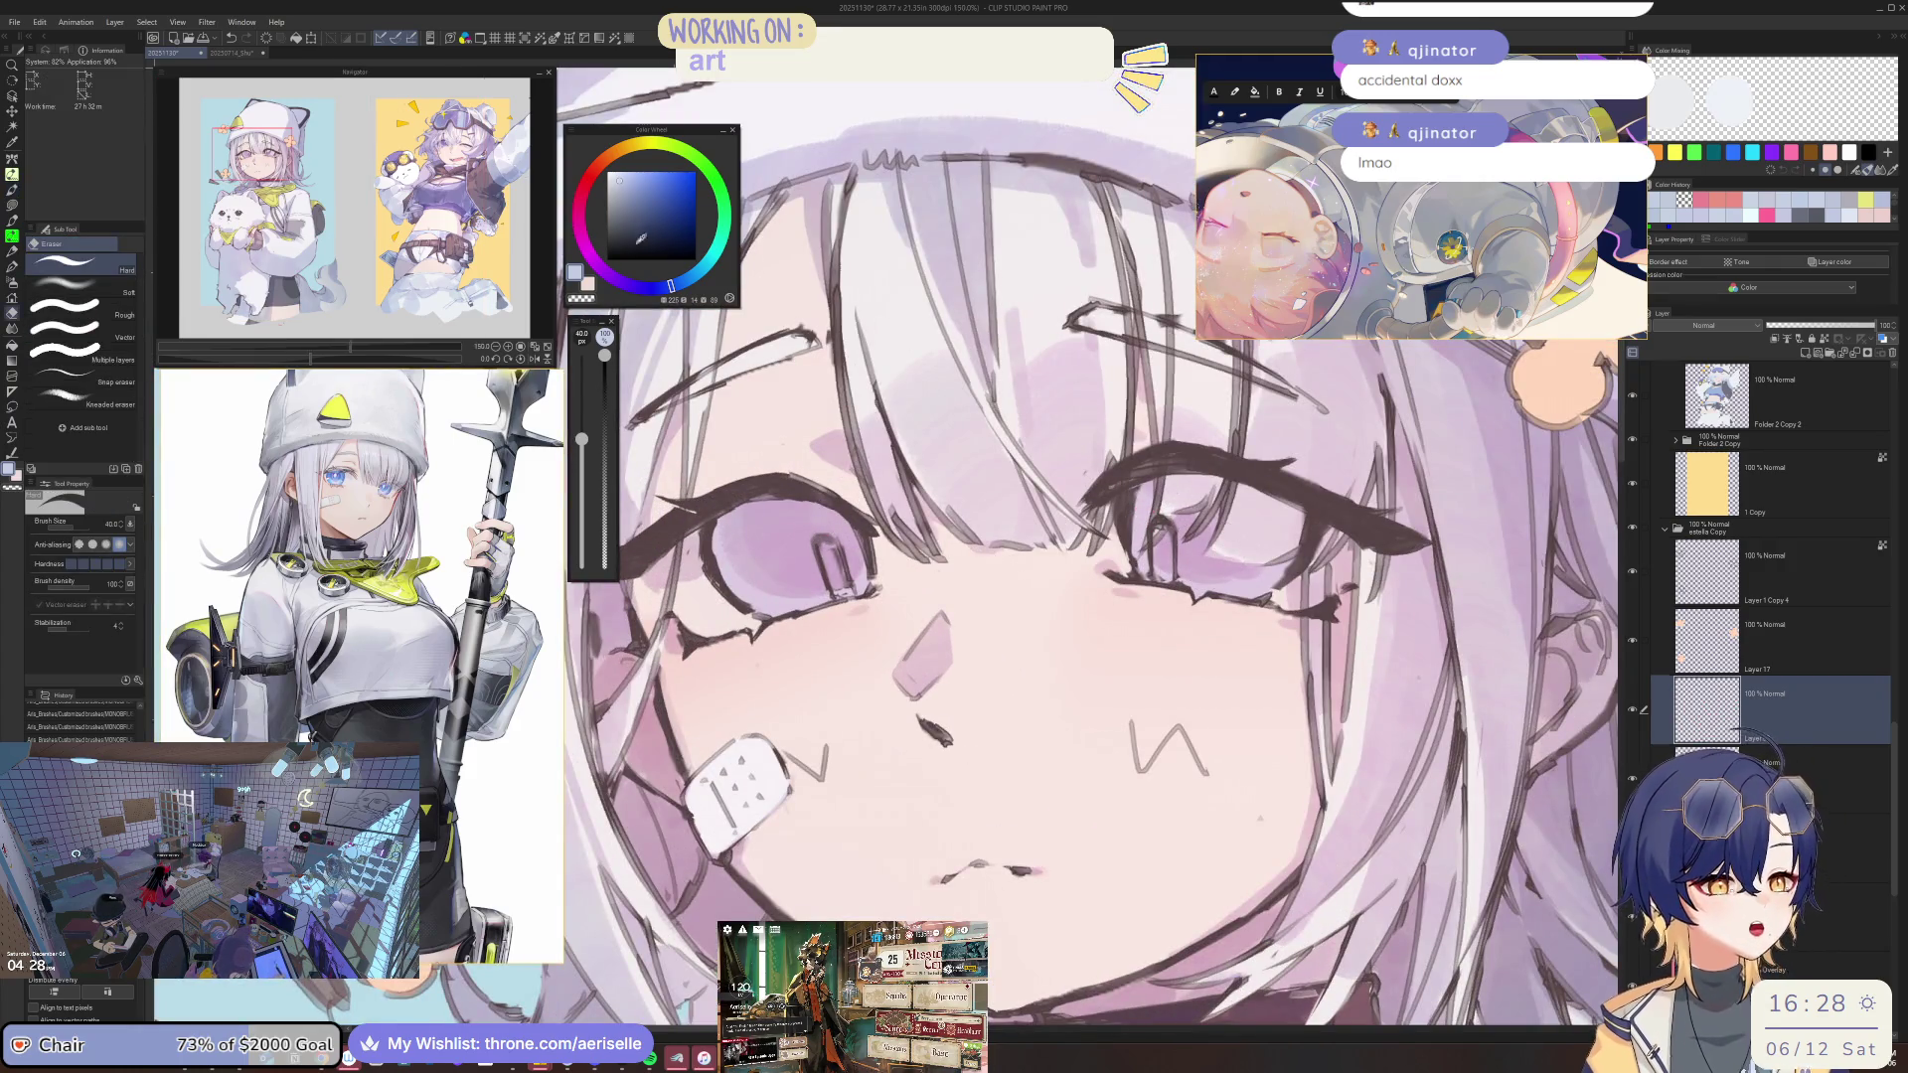
scroll(817, 519, "up", 1)
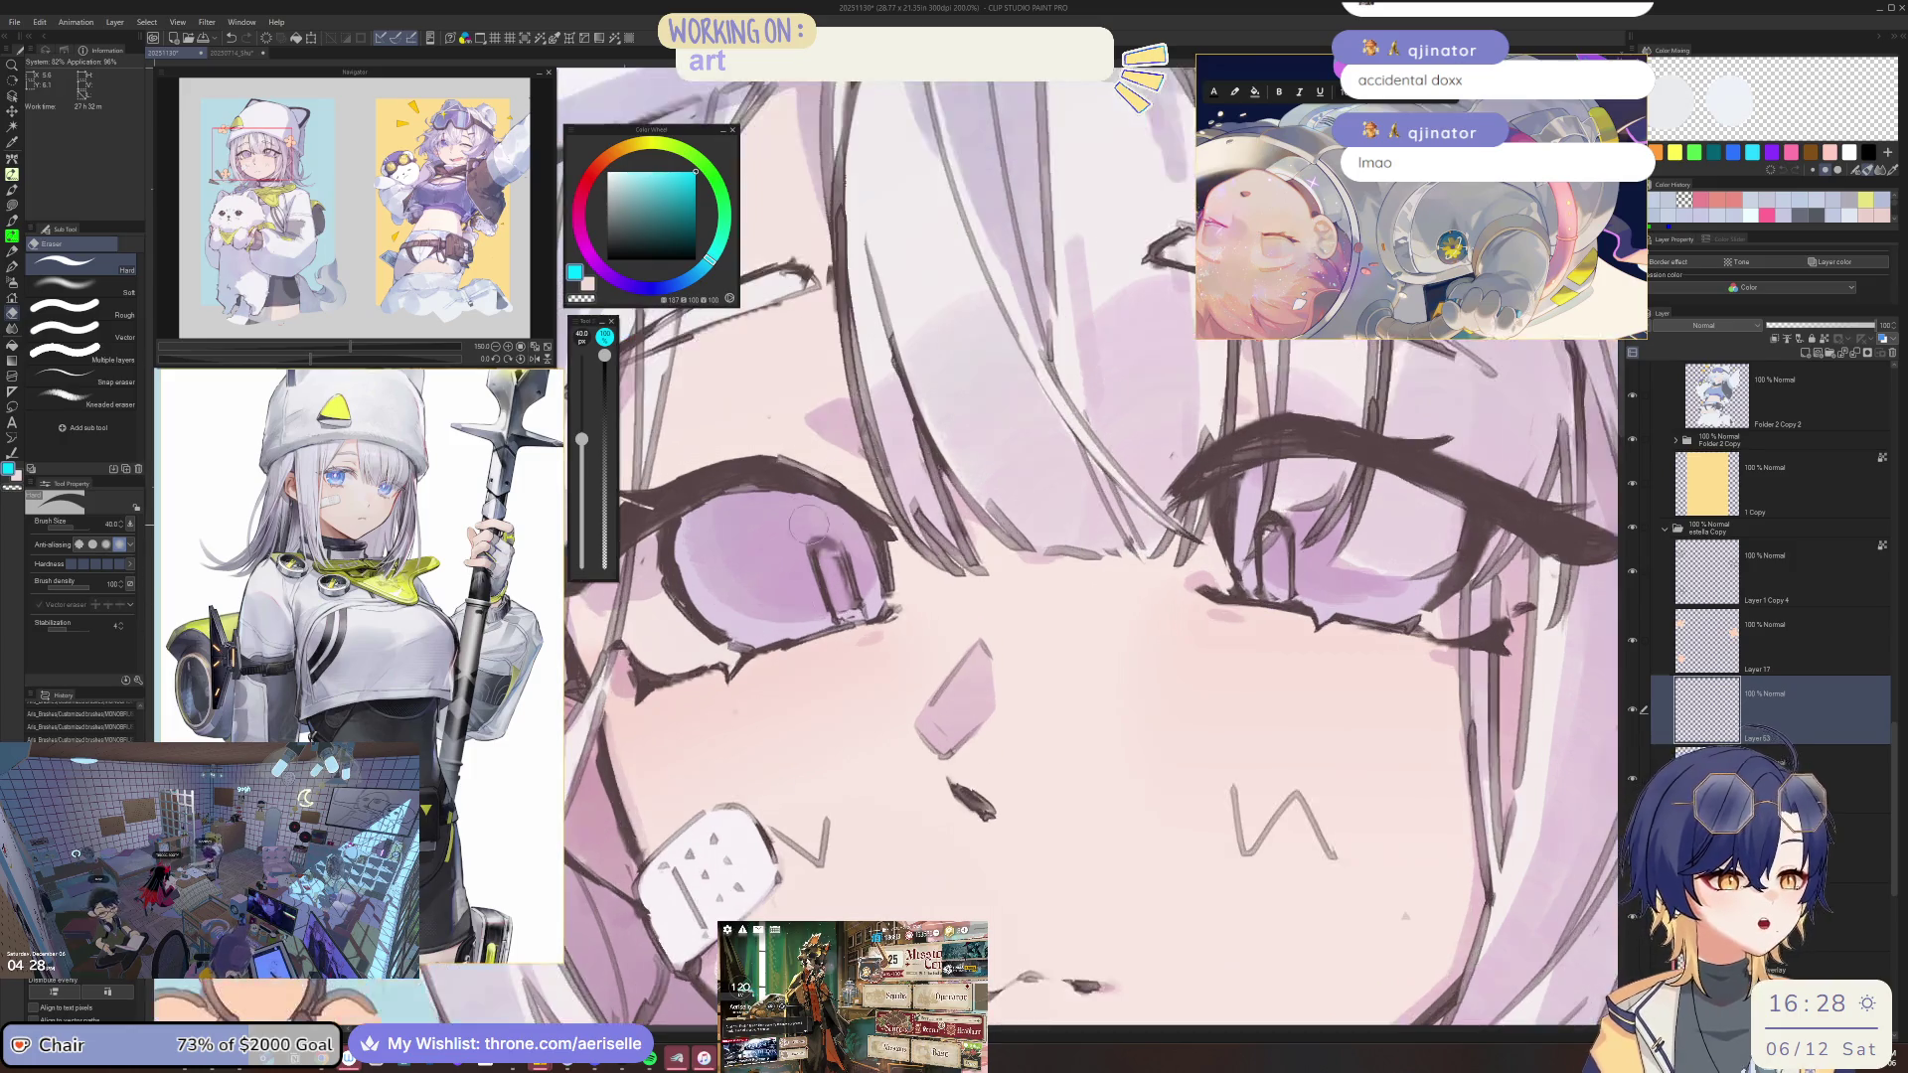
key("u")
left_click_drag(838, 545, 798, 531)
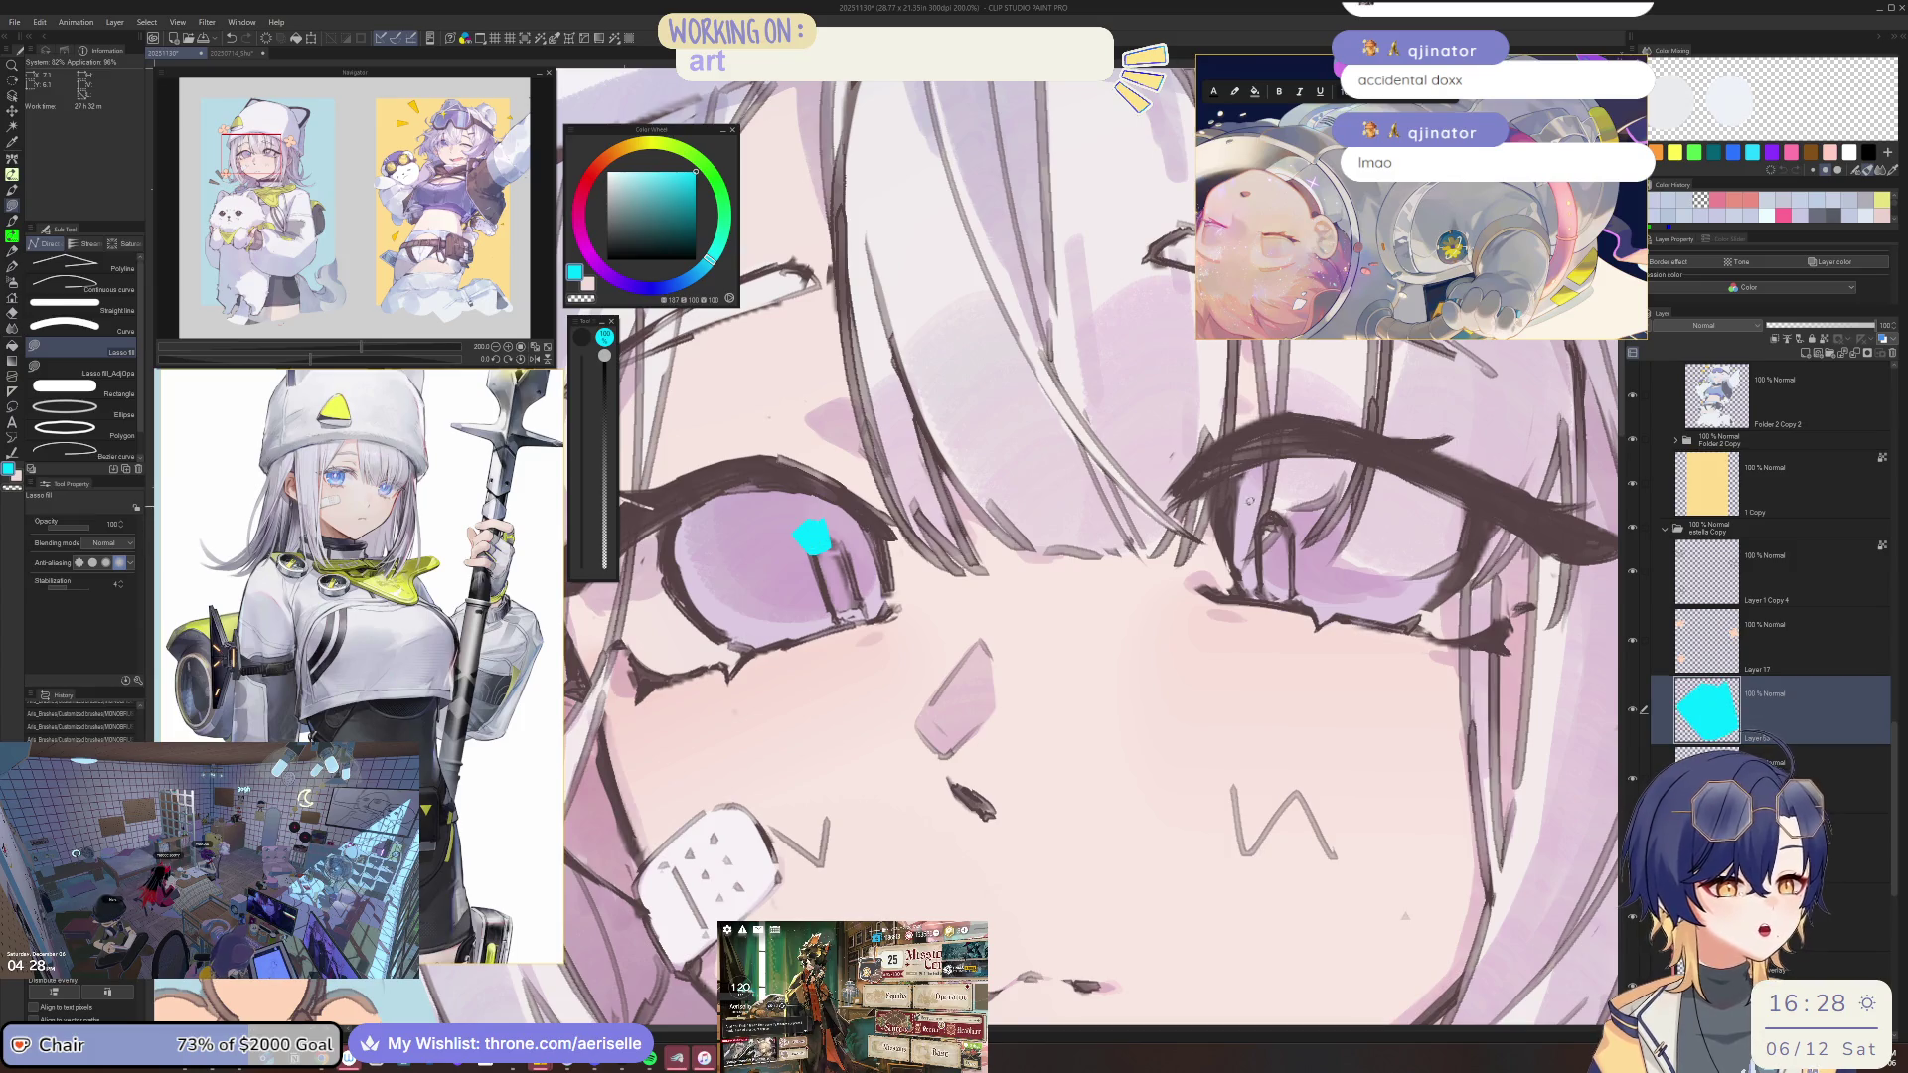
left_click_drag(1262, 526, 1275, 507)
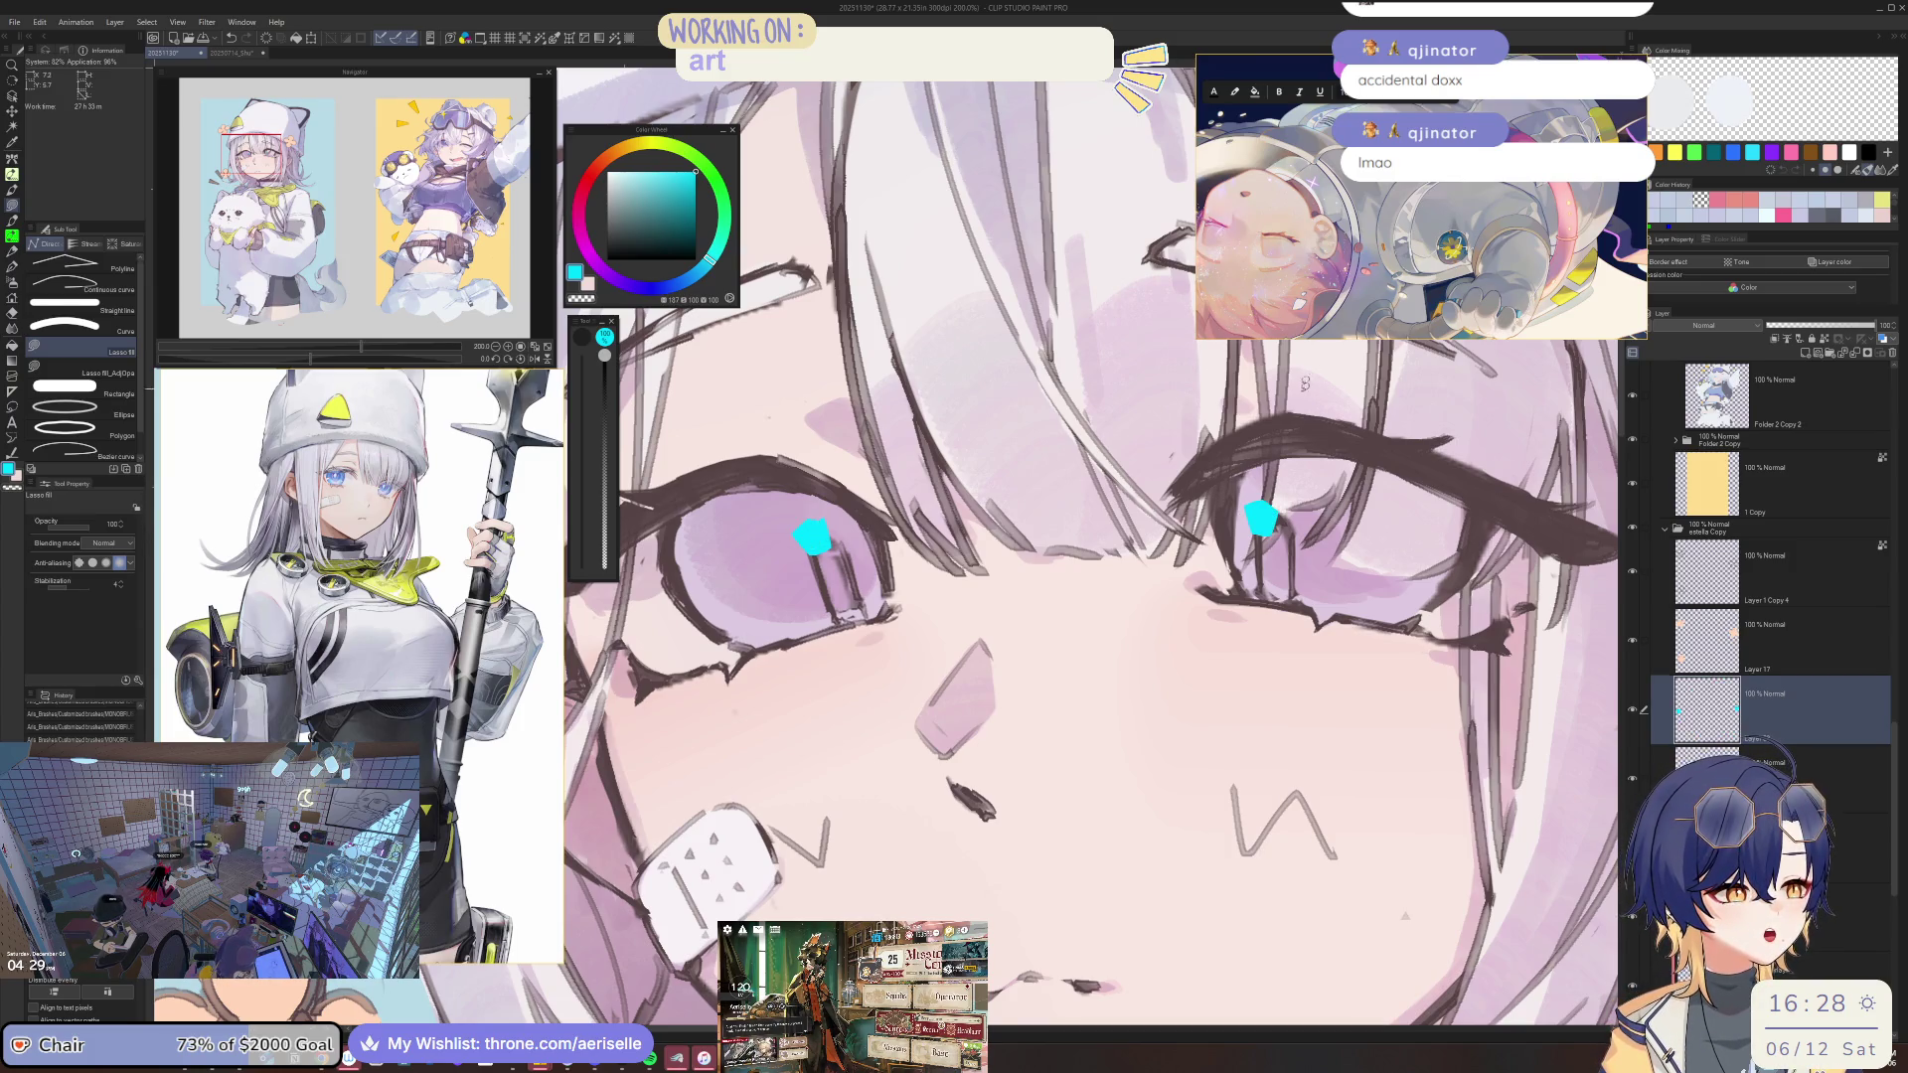
Choose a near-white colour from the colour panel.
left_click(634, 148)
left_click(613, 172)
scroll(826, 533, "up", 3)
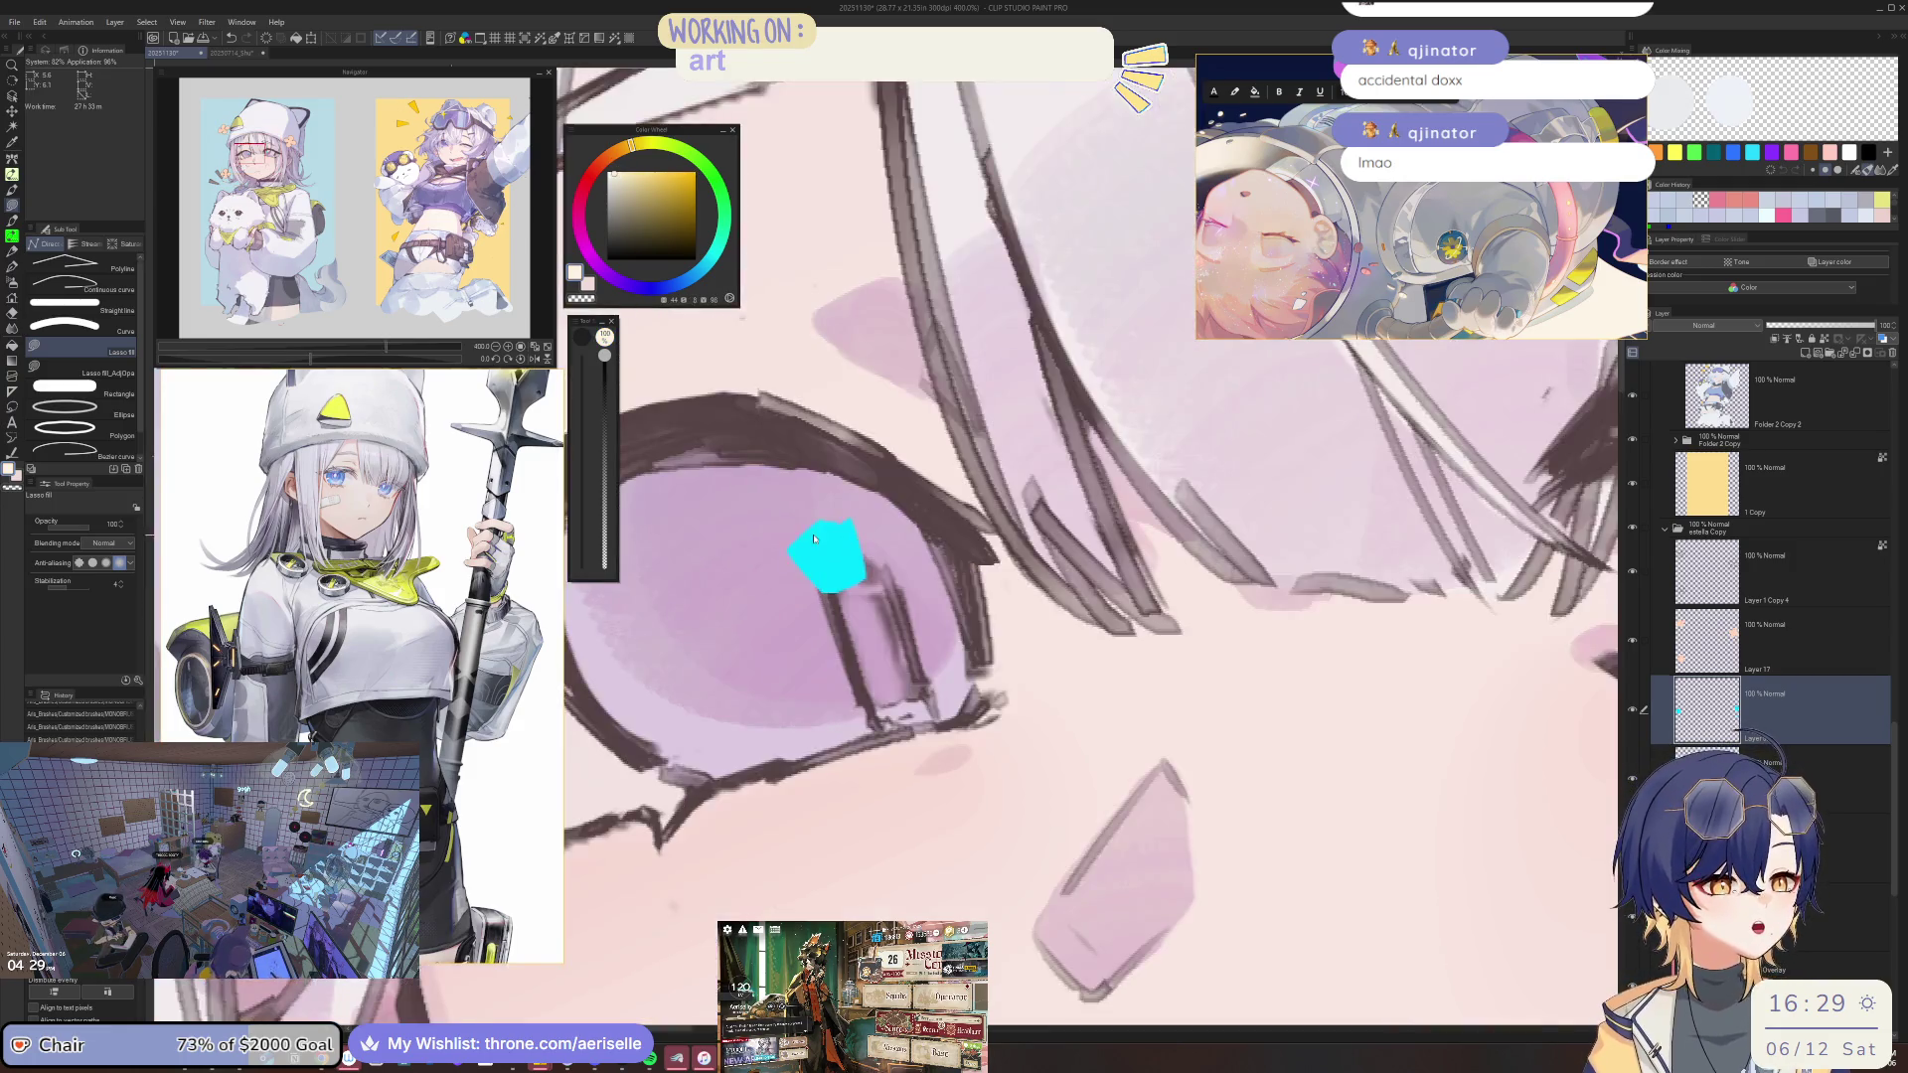
scroll(833, 517, "up", 3)
scroll(807, 593, "down", 3)
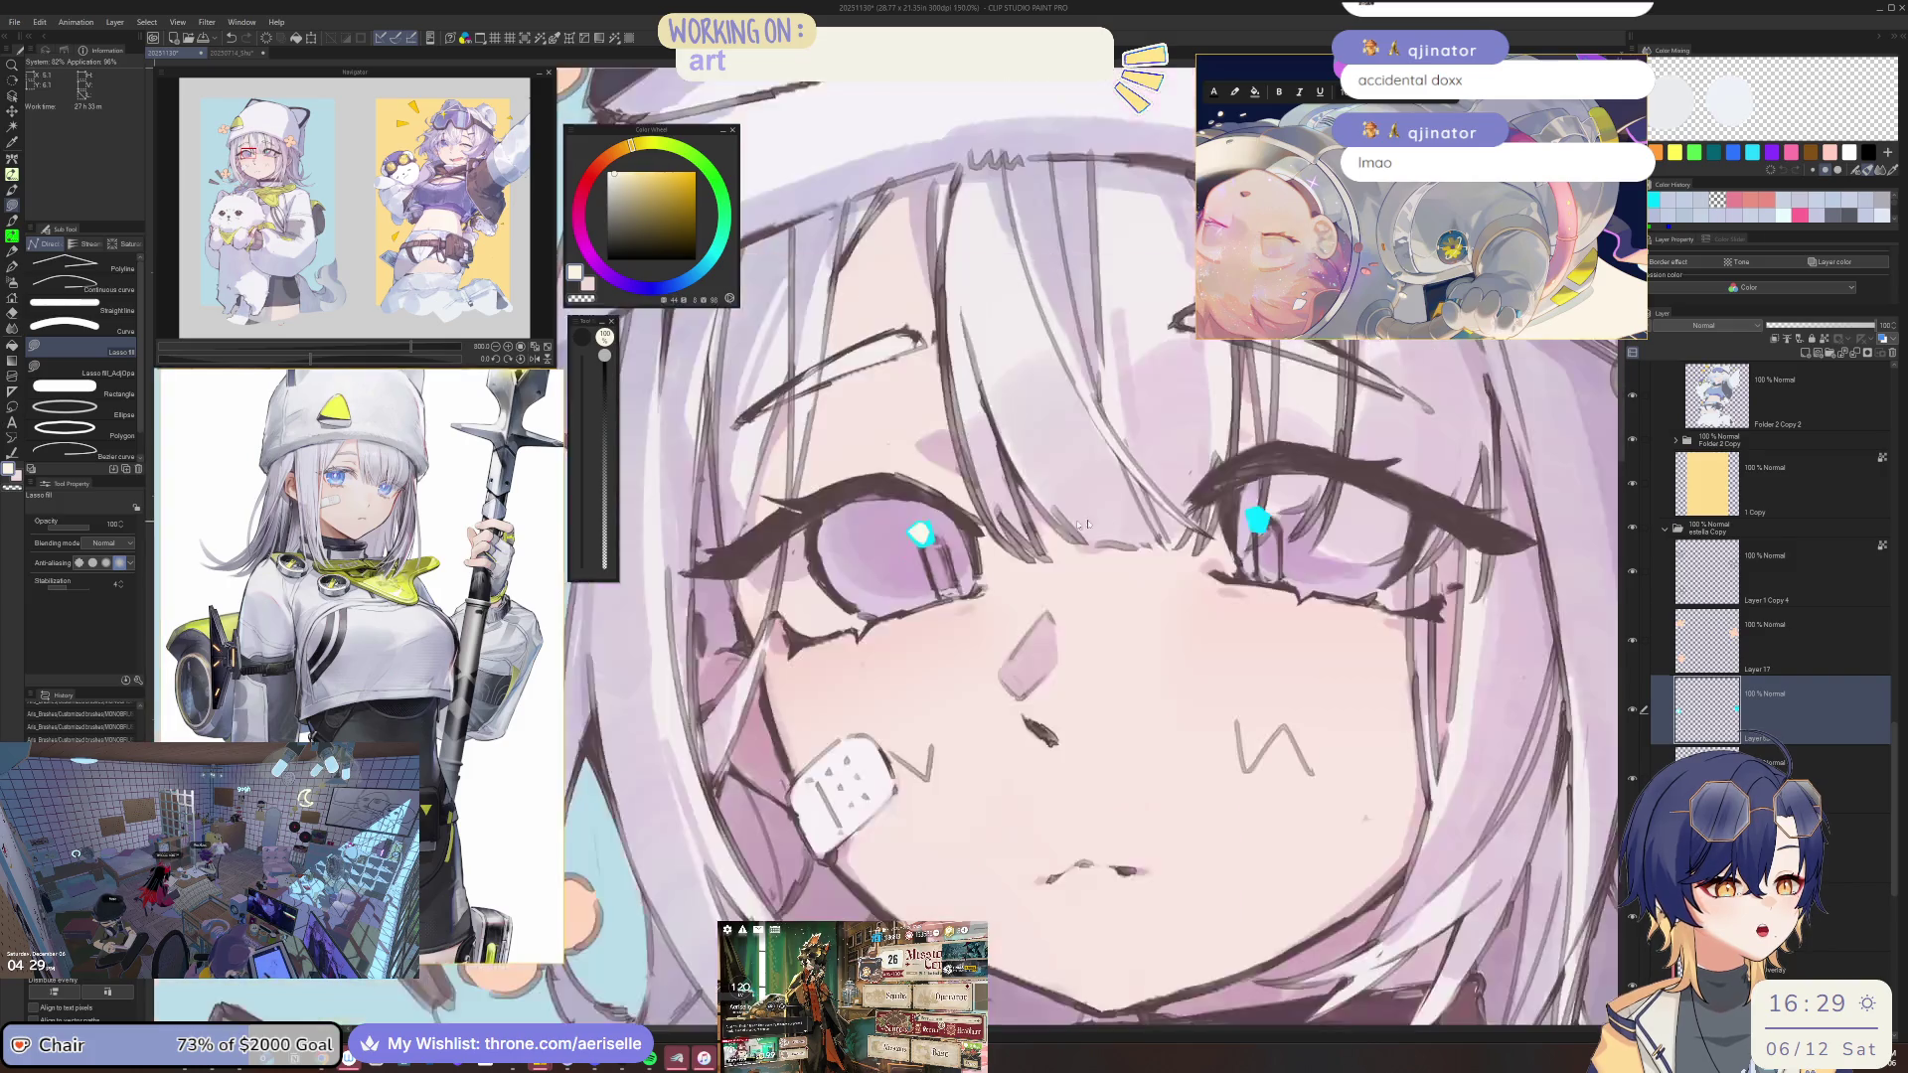
scroll(973, 522, "up", 1)
scroll(927, 487, "up", 1)
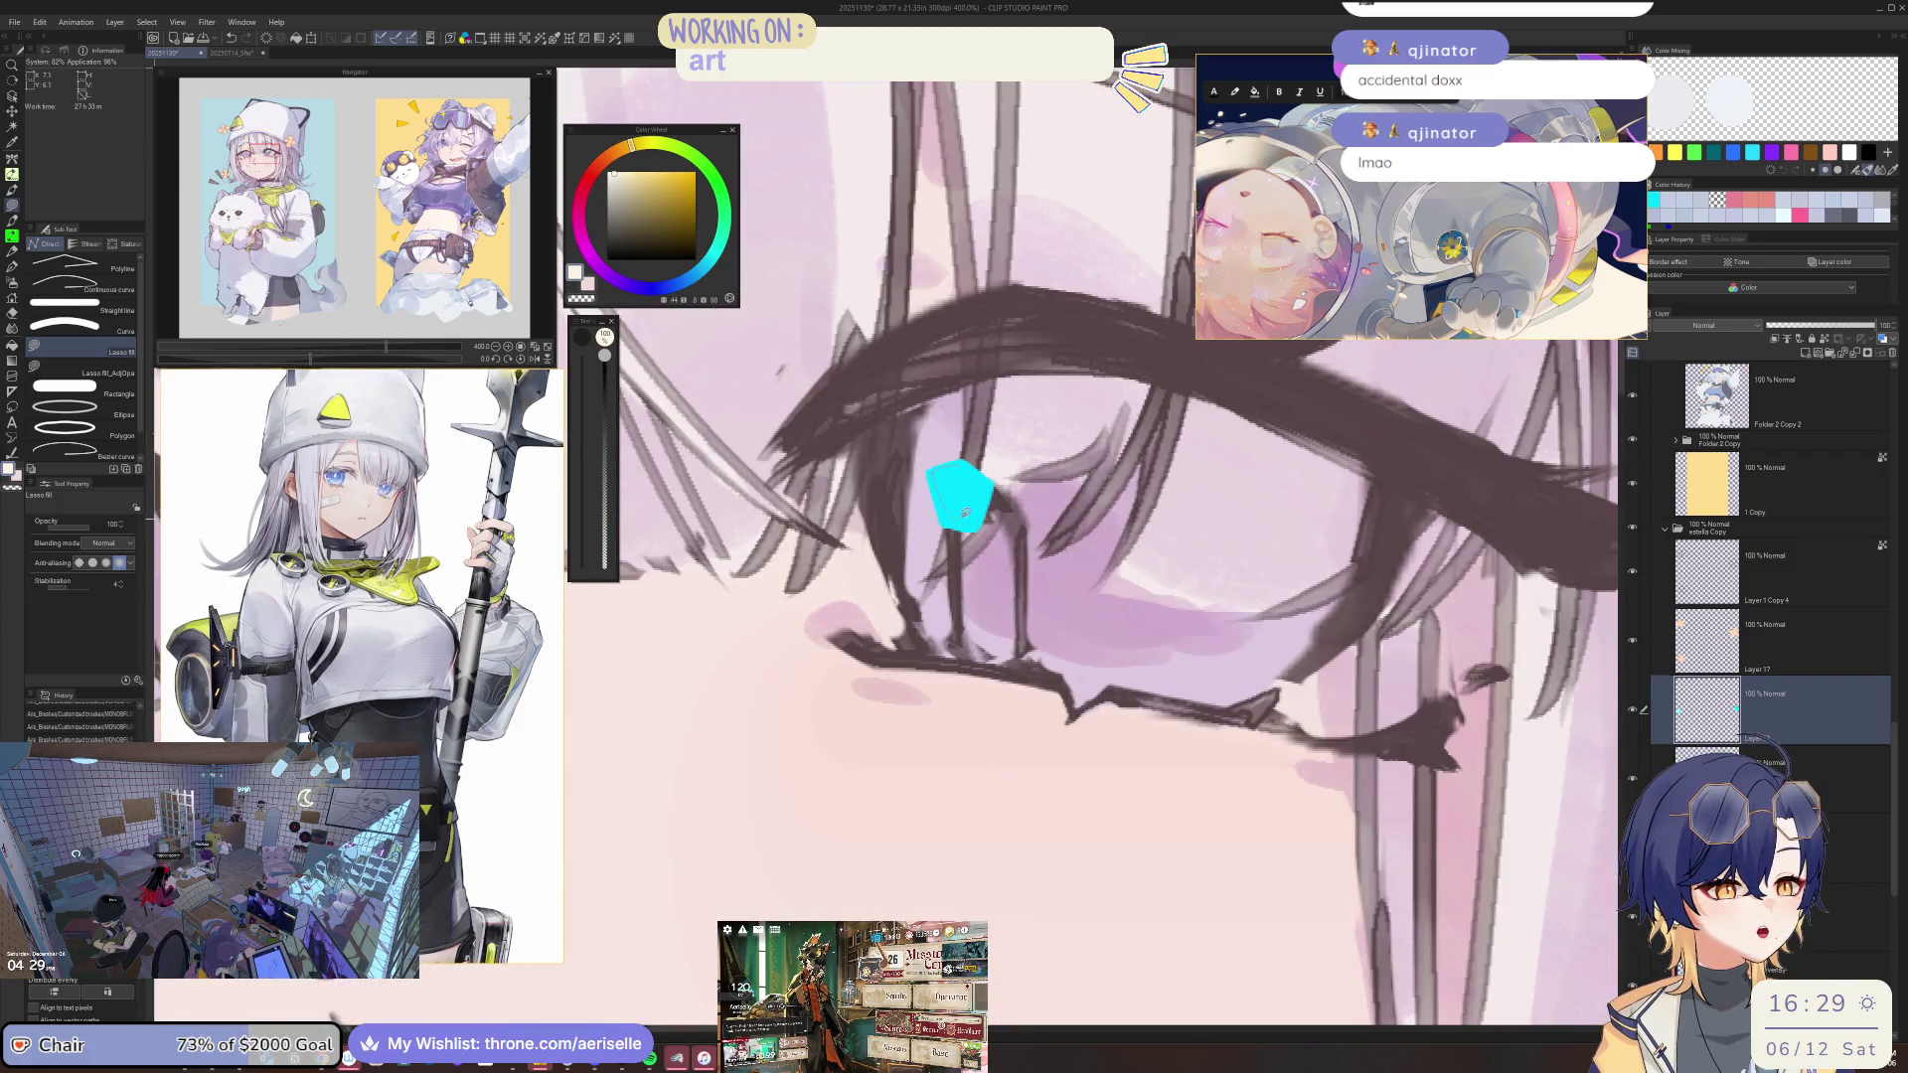
scroll(965, 512, "down", 2)
scroll(965, 512, "down", 2)
scroll(965, 497, "down", 1)
scroll(966, 464, "down", 1)
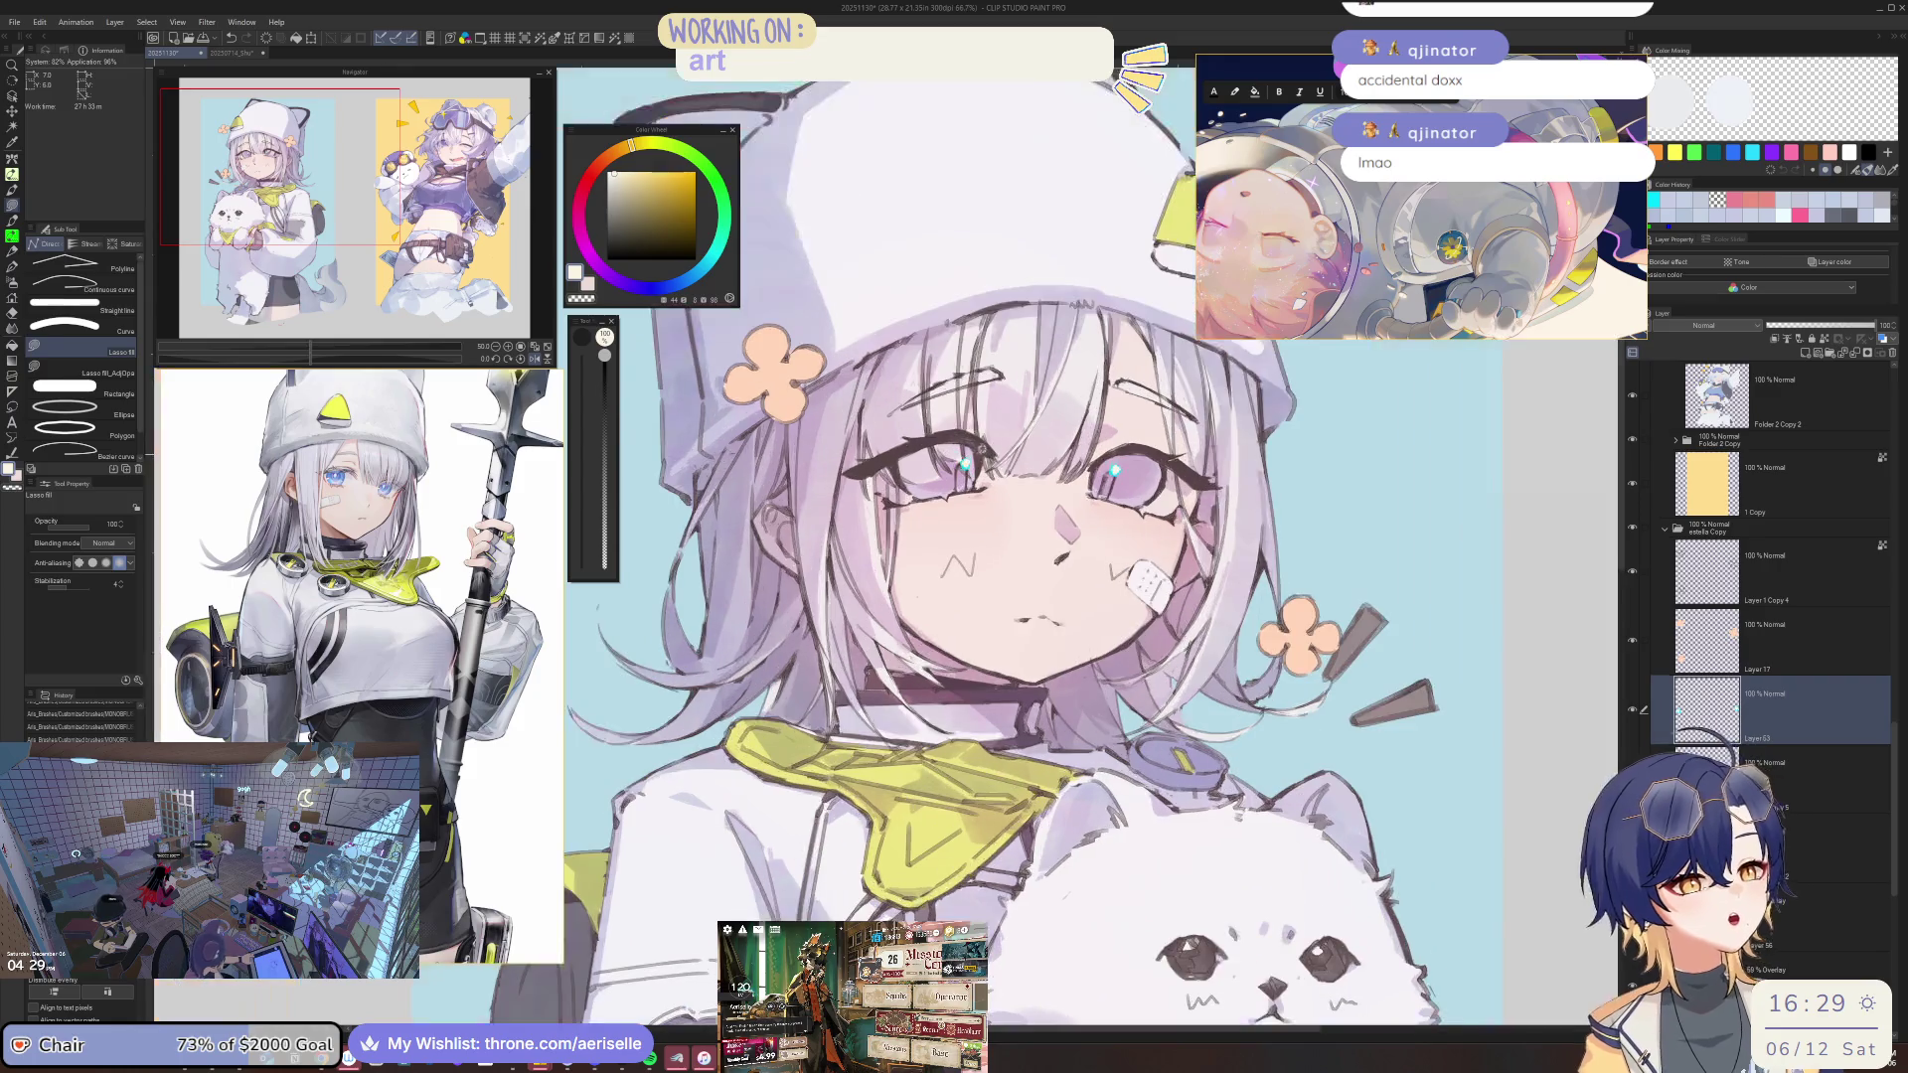
Switch to the move tool, then the eraser, and save the illustration with Ctrl+S.
key("k")
scroll(979, 449, "up", 2)
scroll(993, 462, "up", 2)
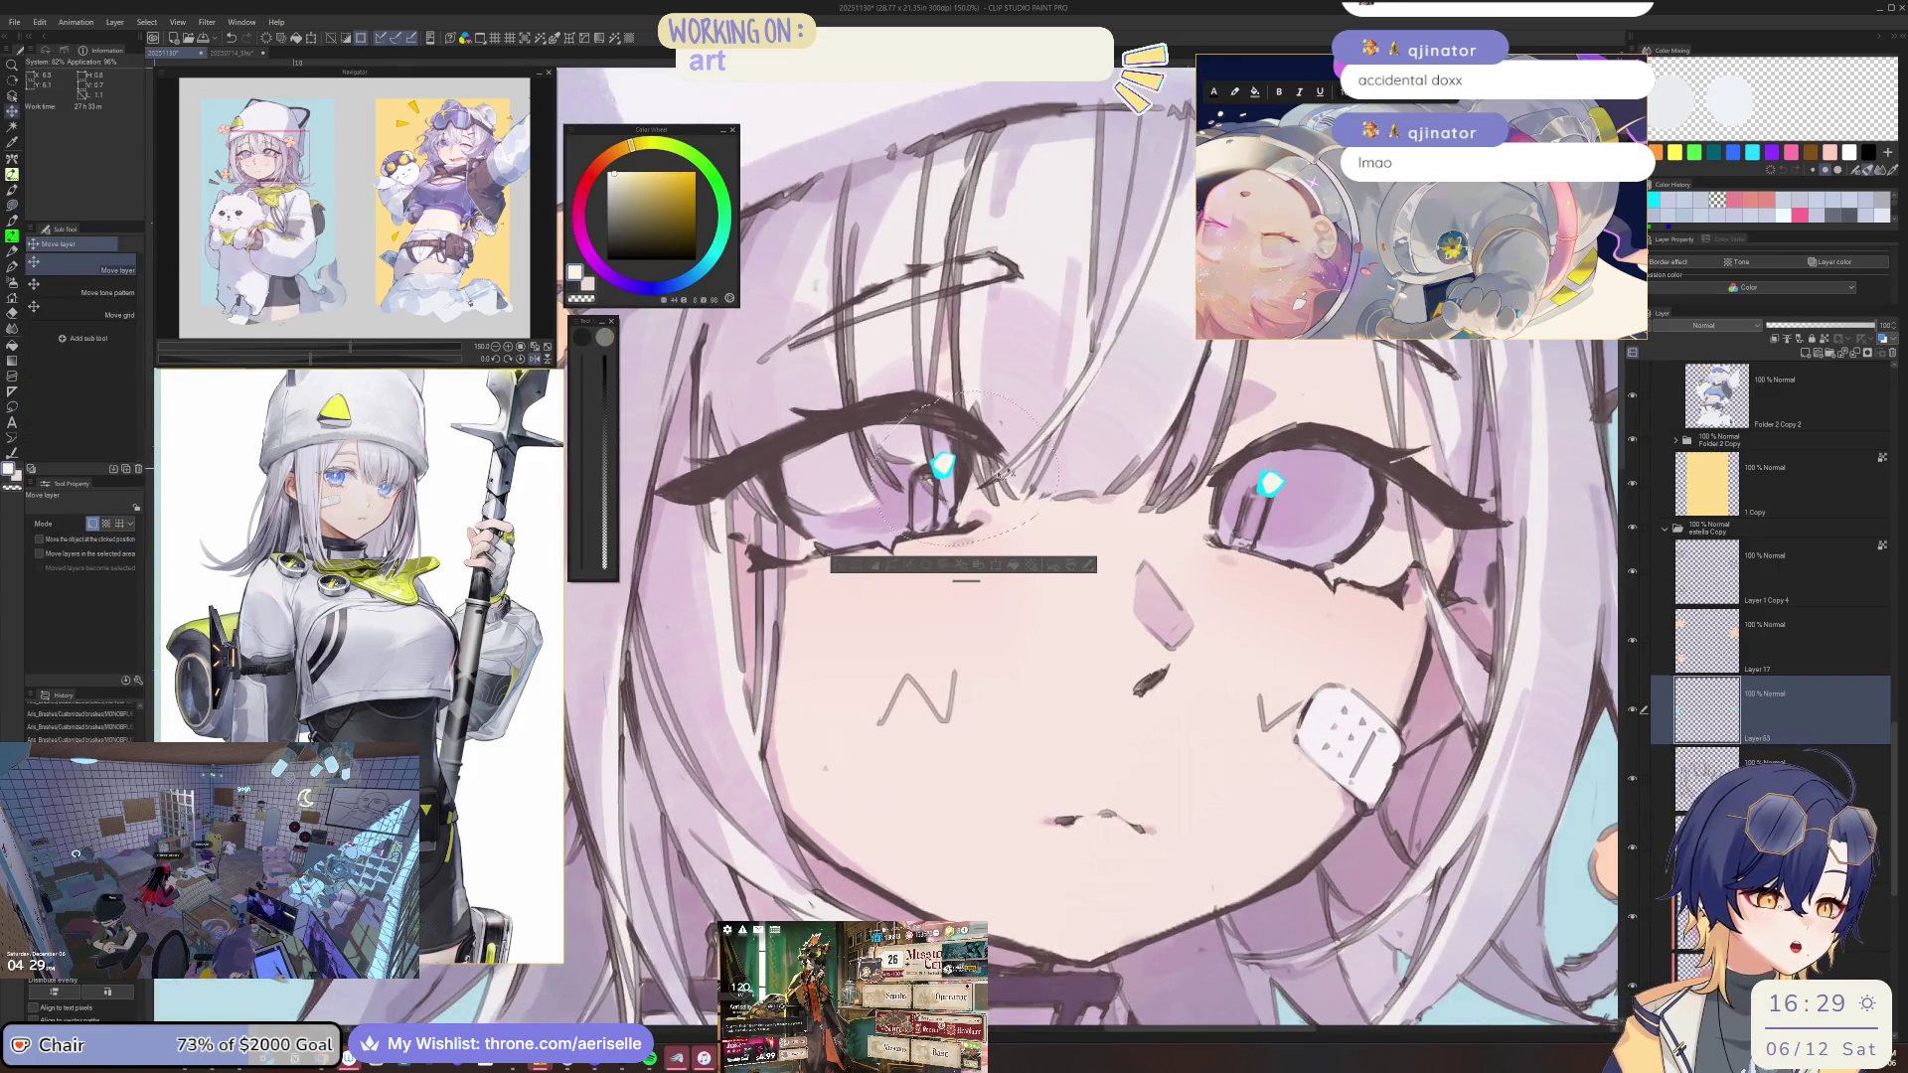
scroll(1295, 414, "down", 4)
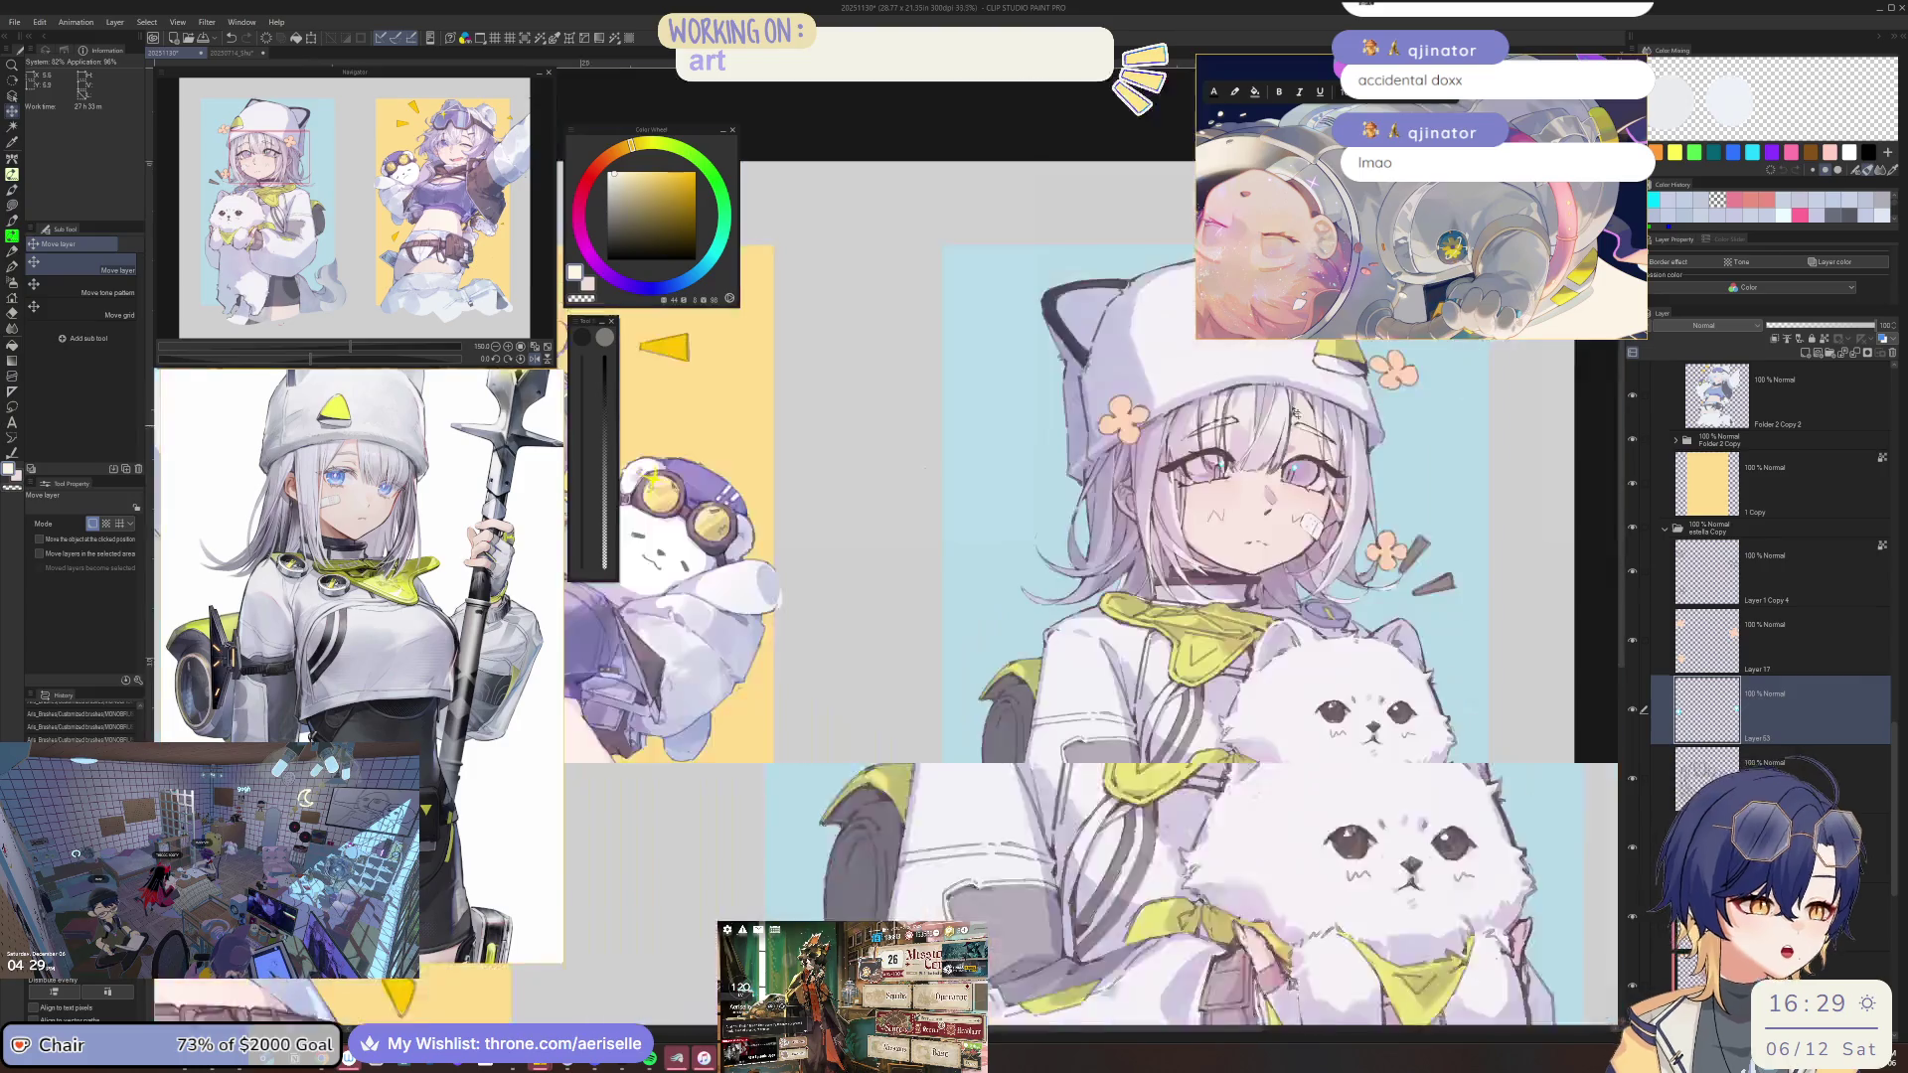
scroll(1214, 452, "up", 4)
key("e")
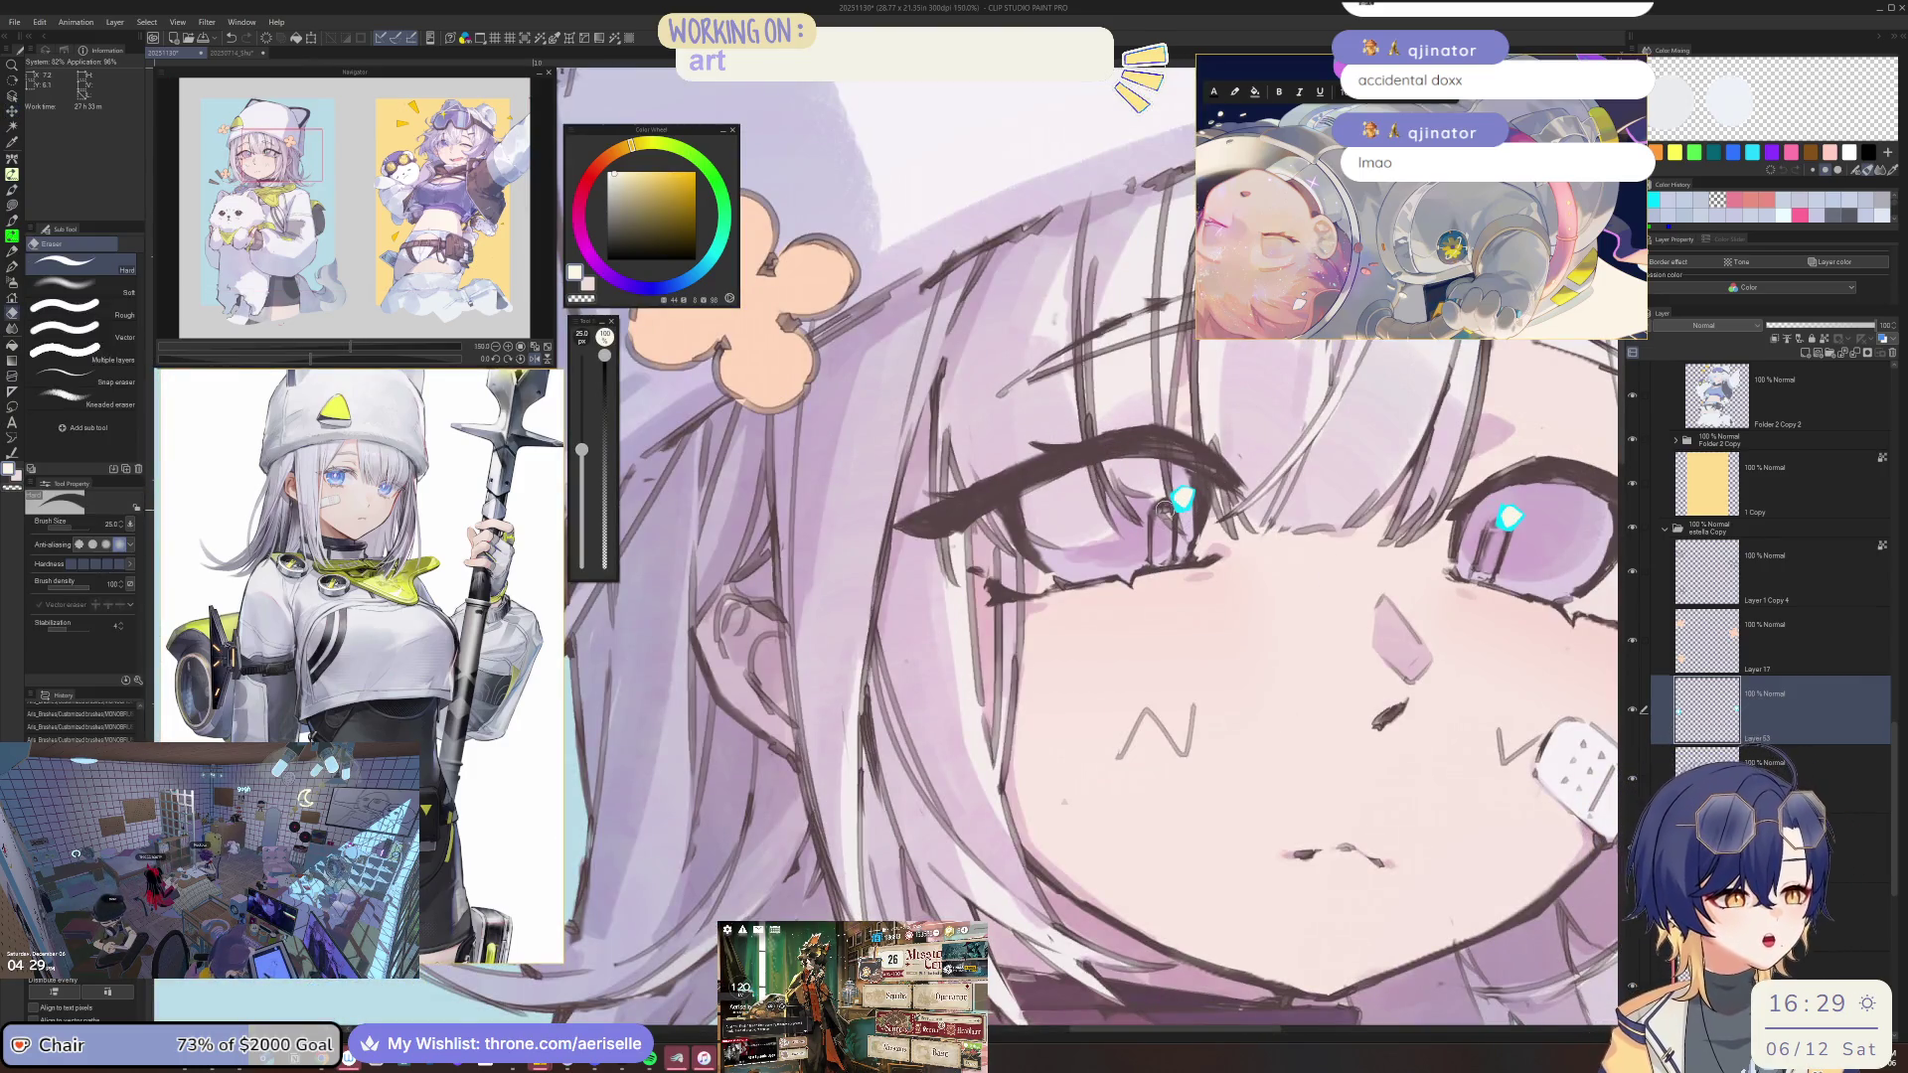
scroll(1176, 515, "down", 2)
scroll(1162, 515, "up", 1)
scroll(1143, 514, "up", 1)
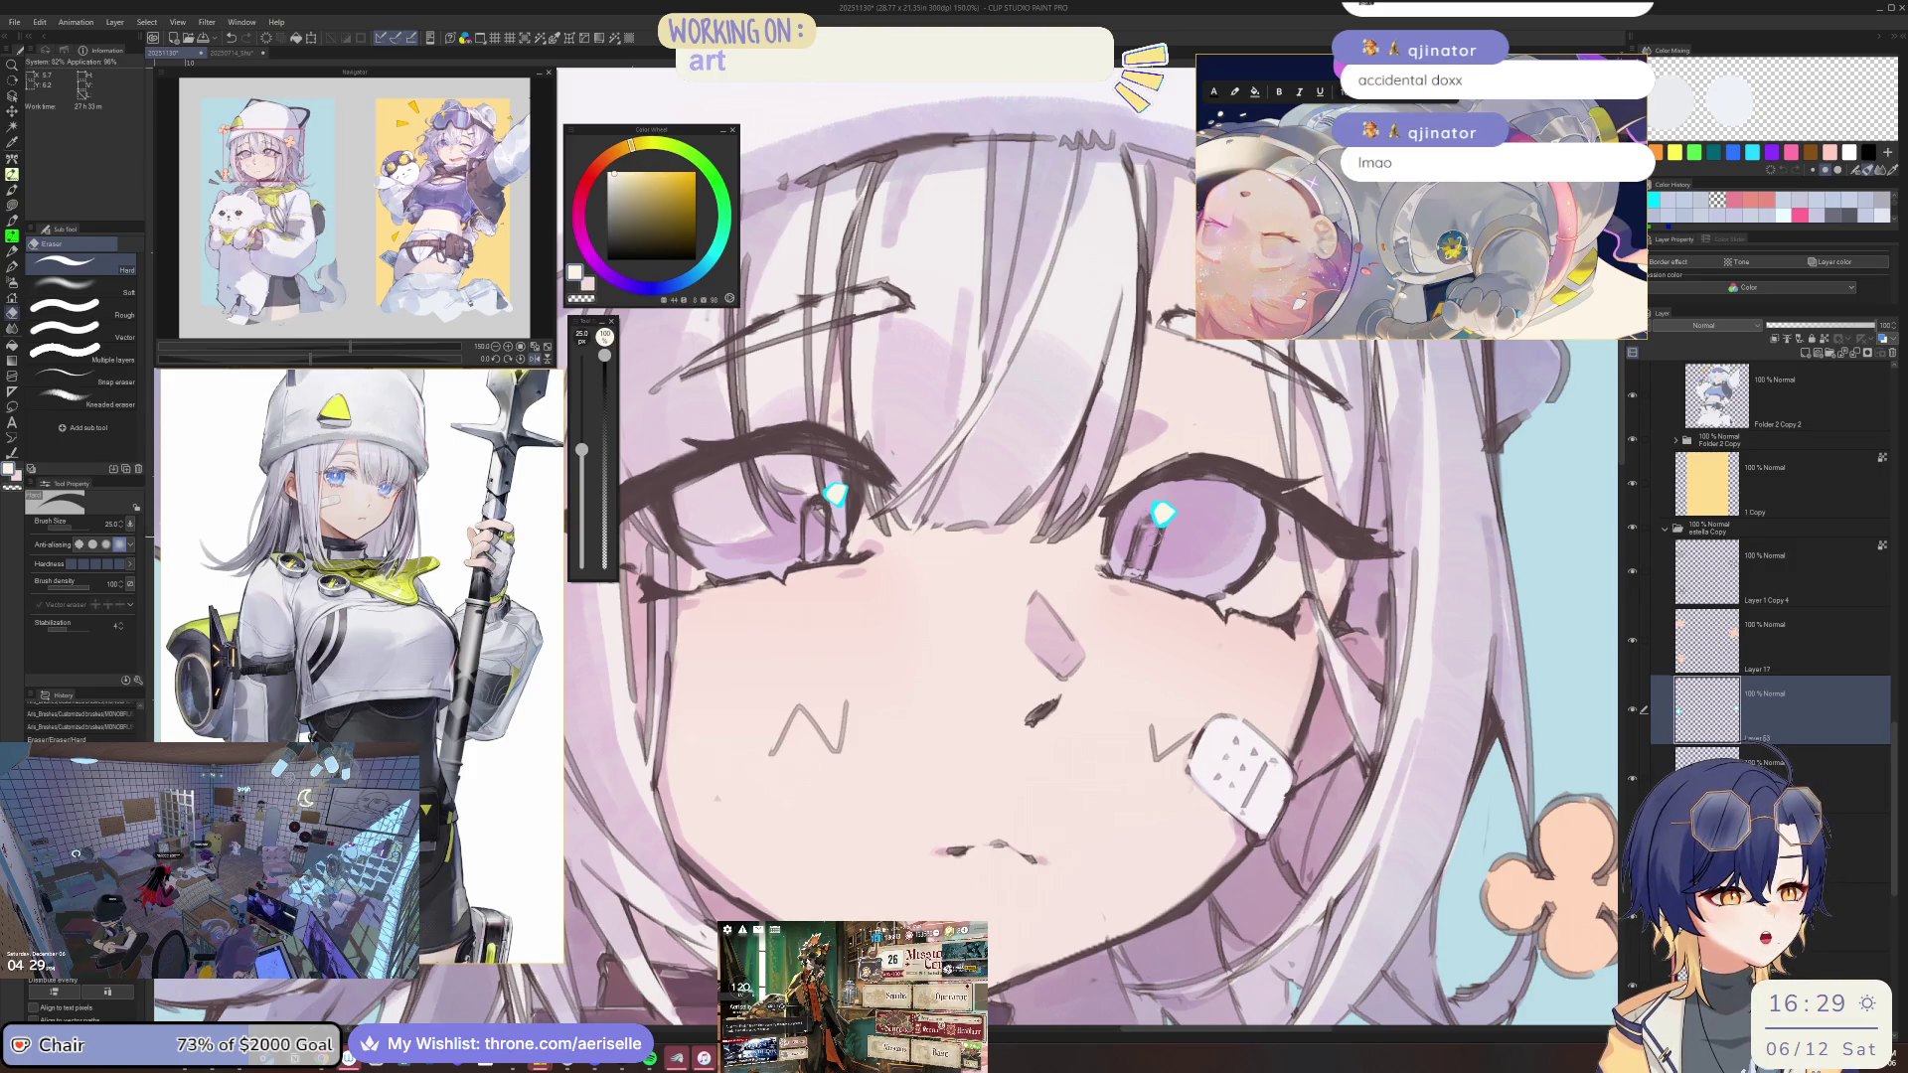
scroll(1154, 495, "down", 4)
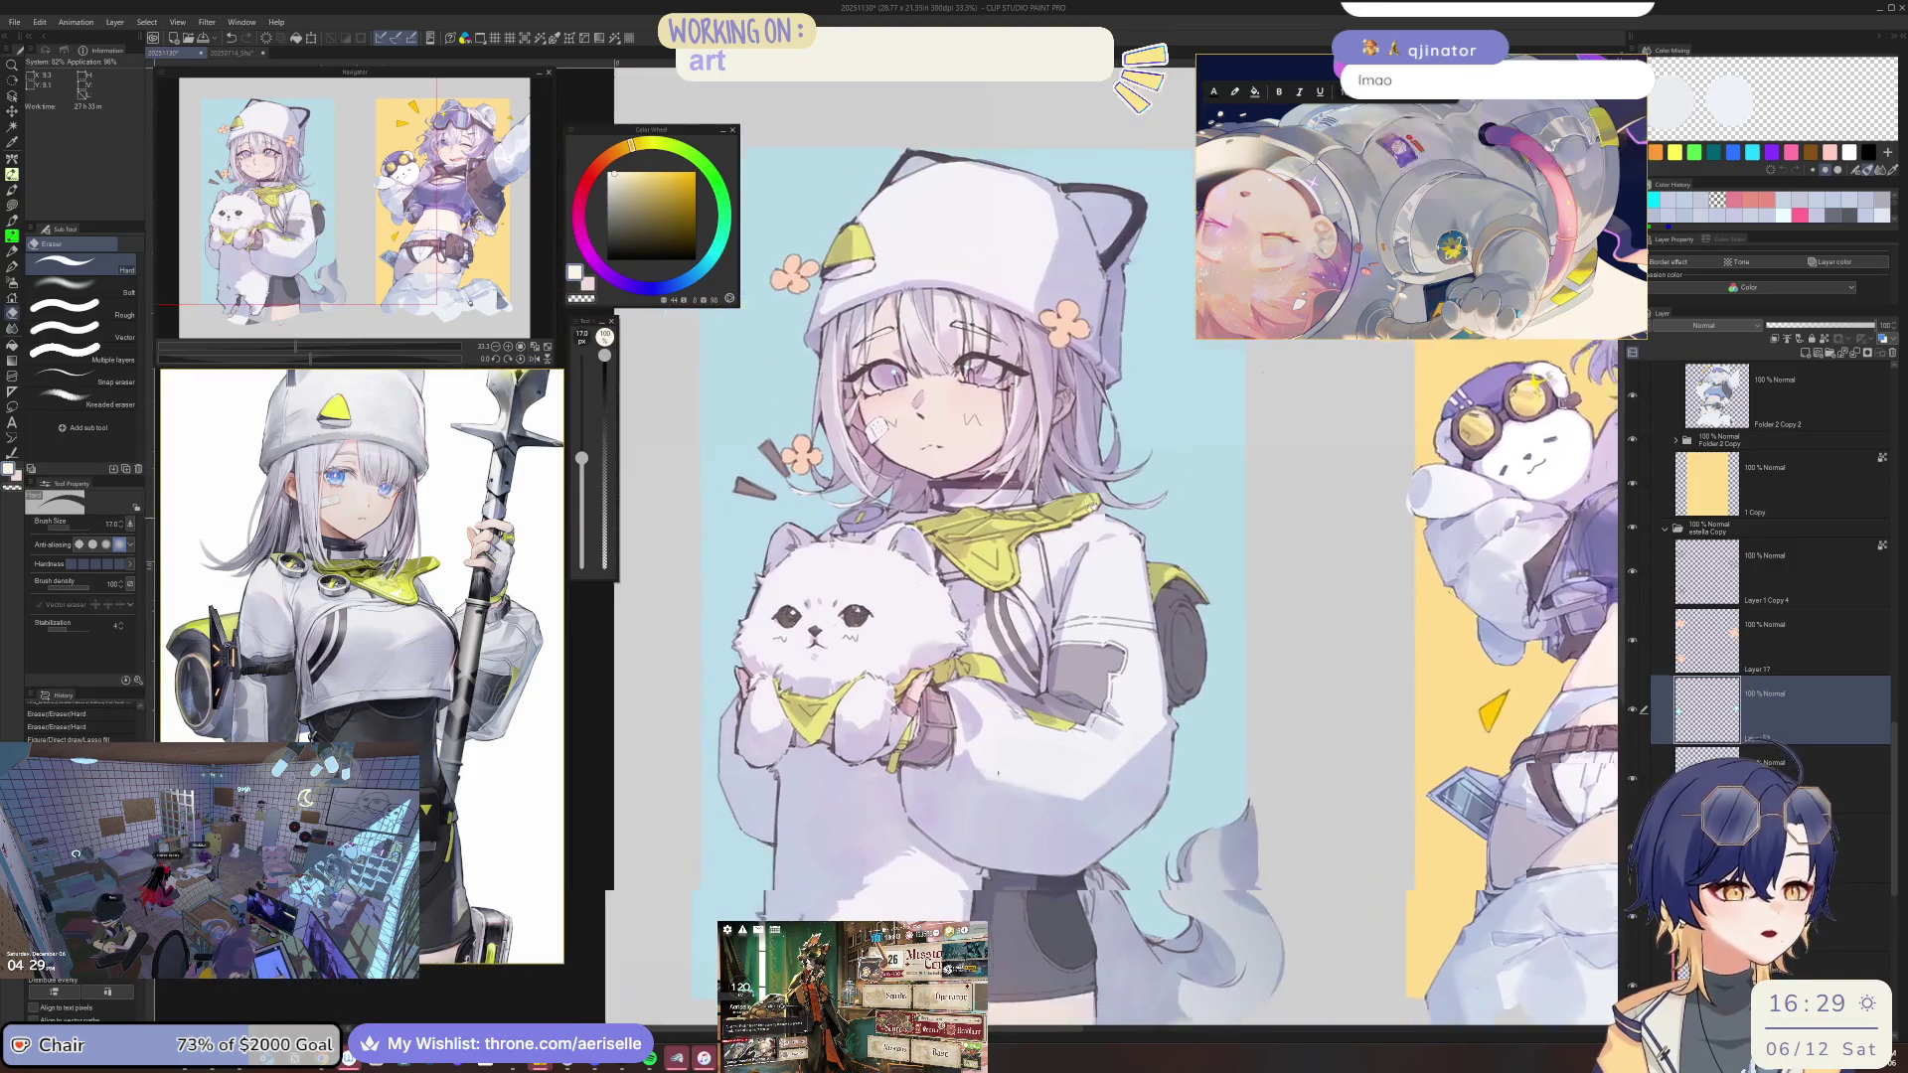
key("ctrl+s")
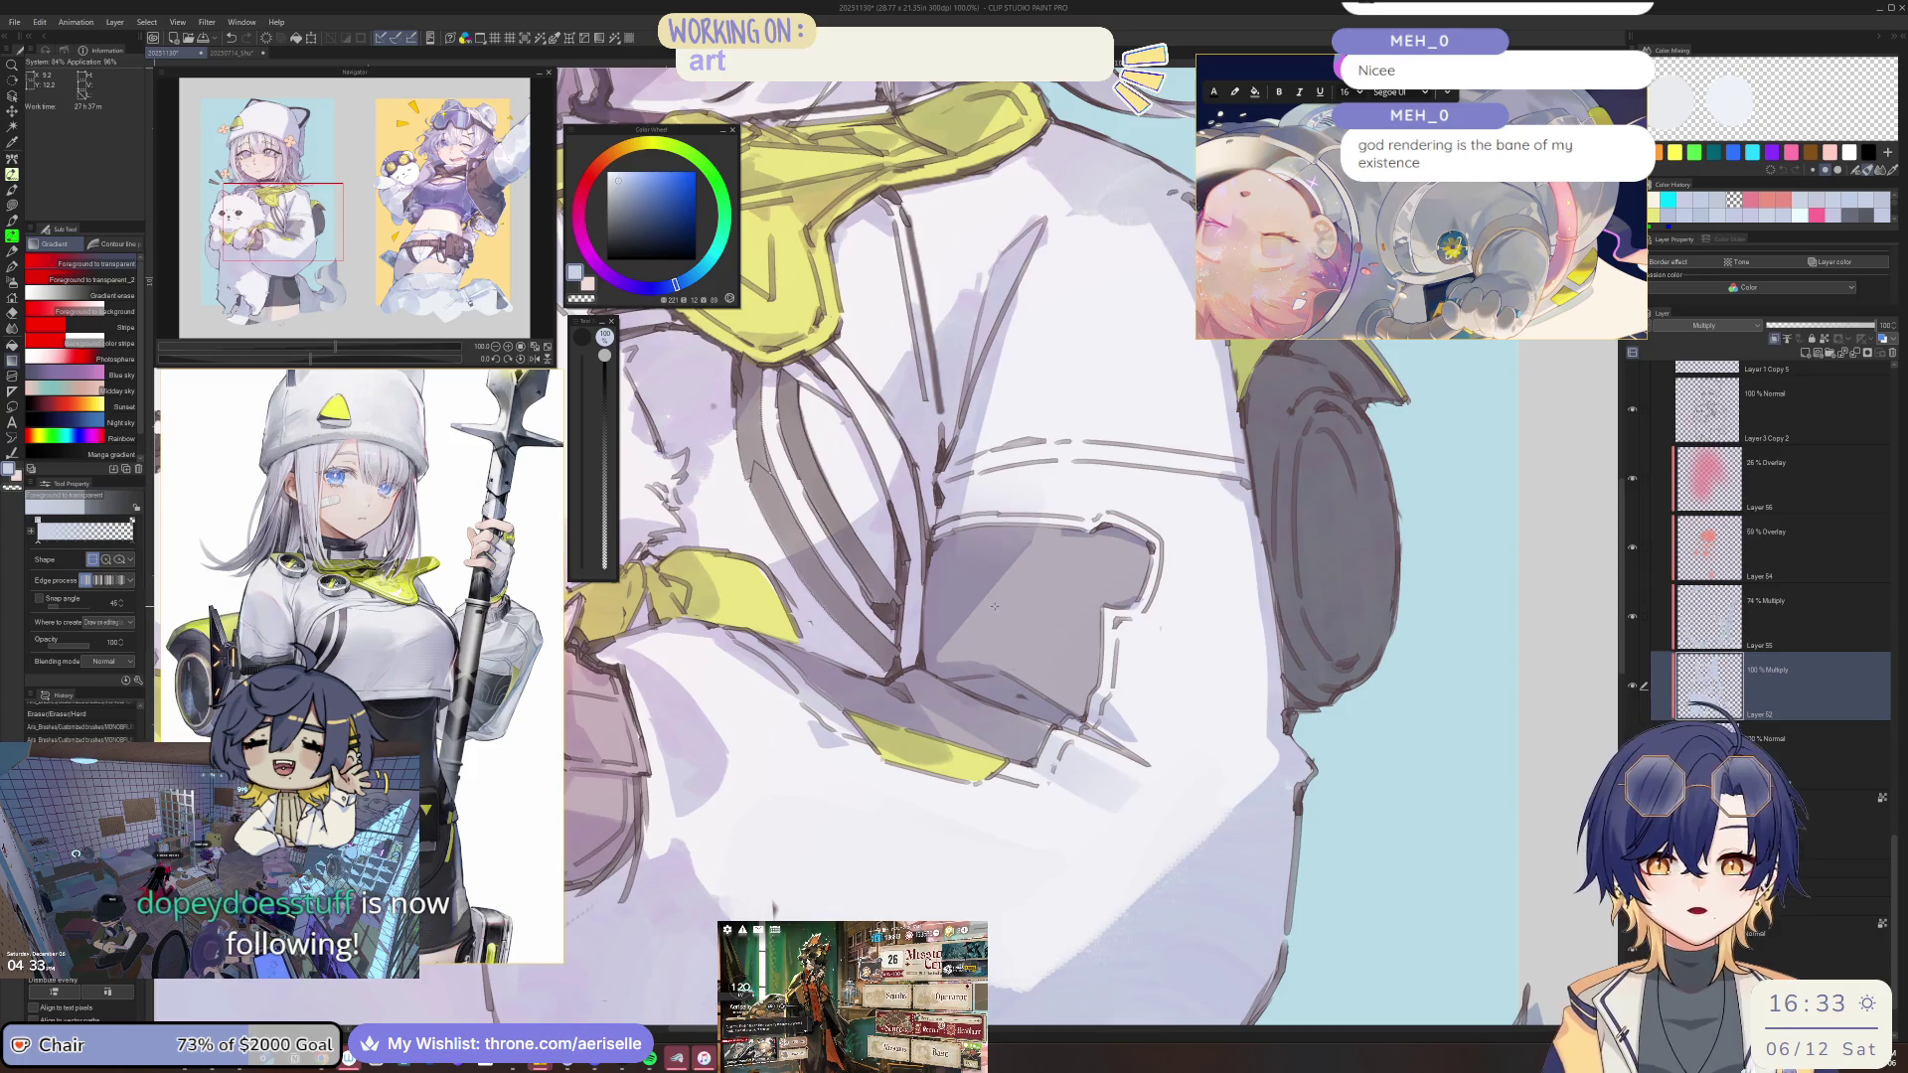
Lasso-select the grey patch on the jacket sleeve.
scroll(996, 607, "up", 1)
scroll(929, 659, "up", 1)
key("m")
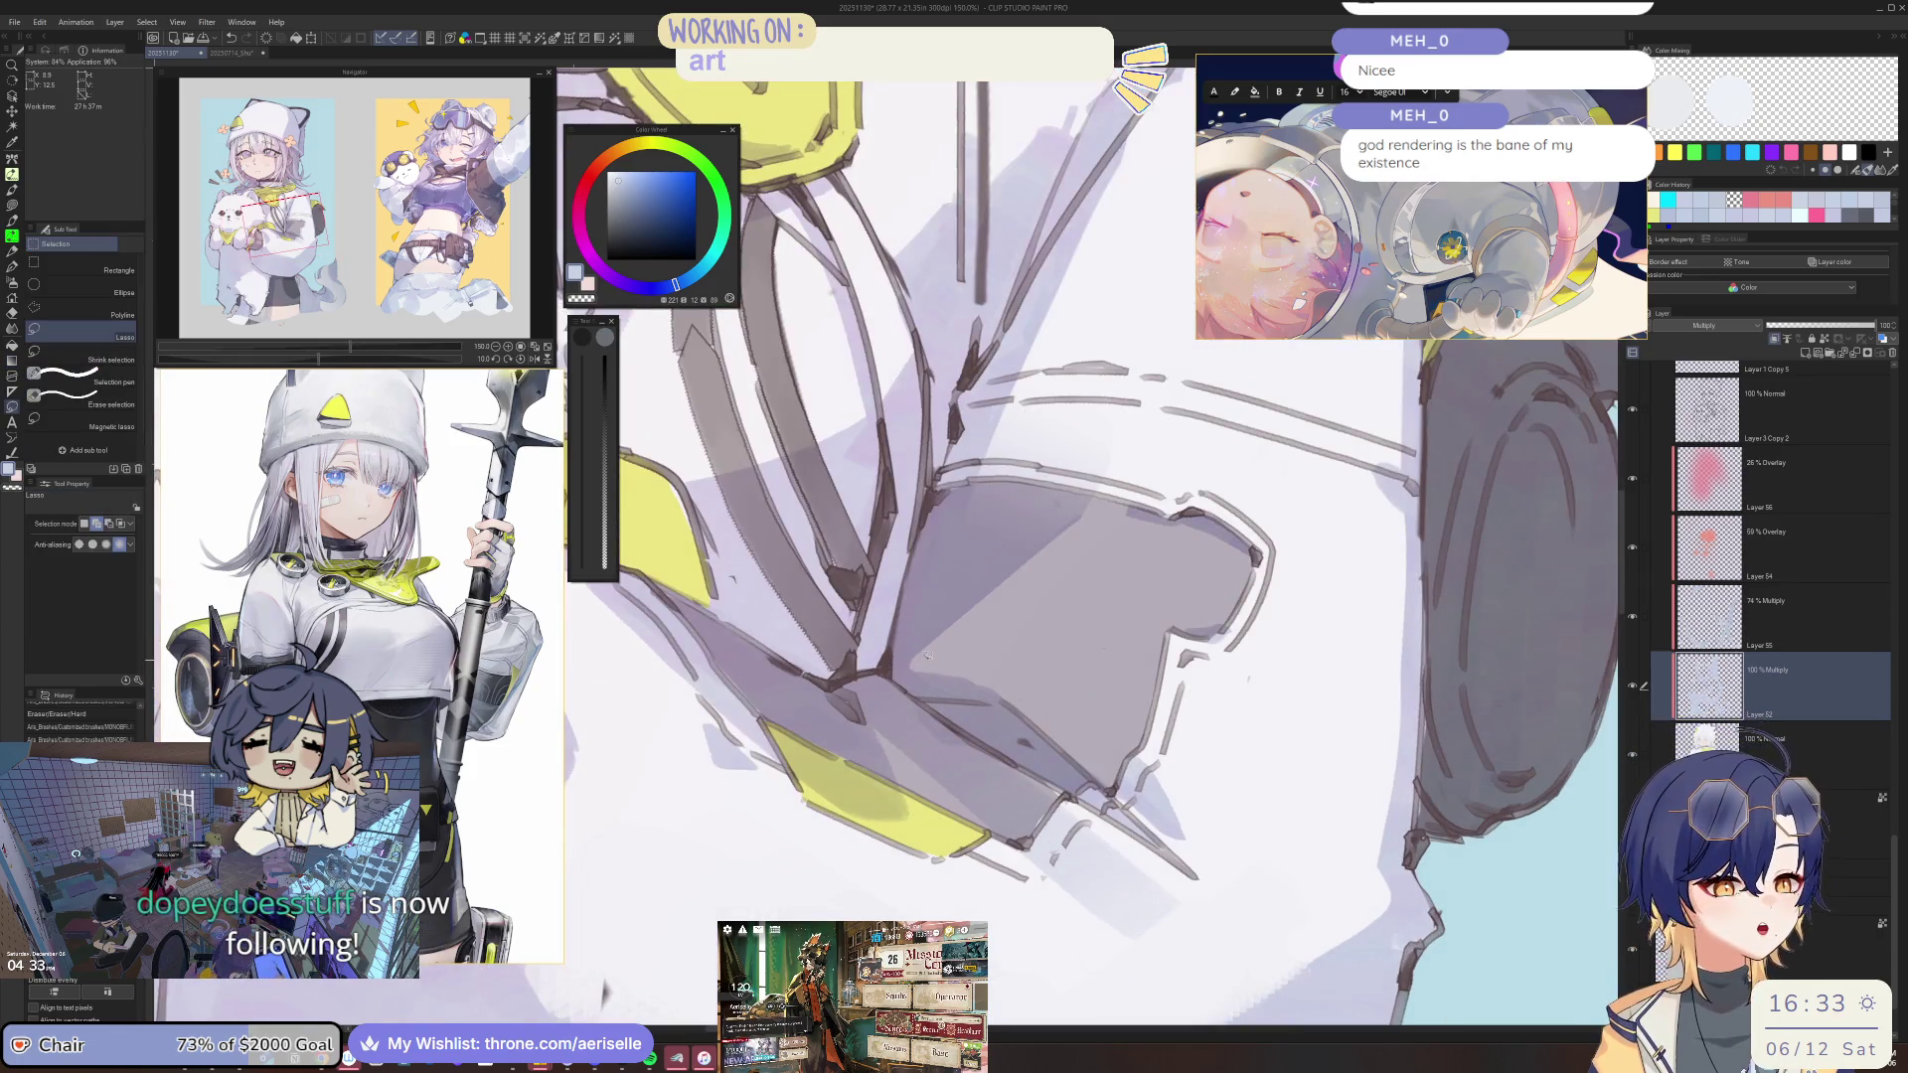
scroll(922, 670, "down", 1)
scroll(922, 670, "down", 1)
scroll(922, 670, "down", 1)
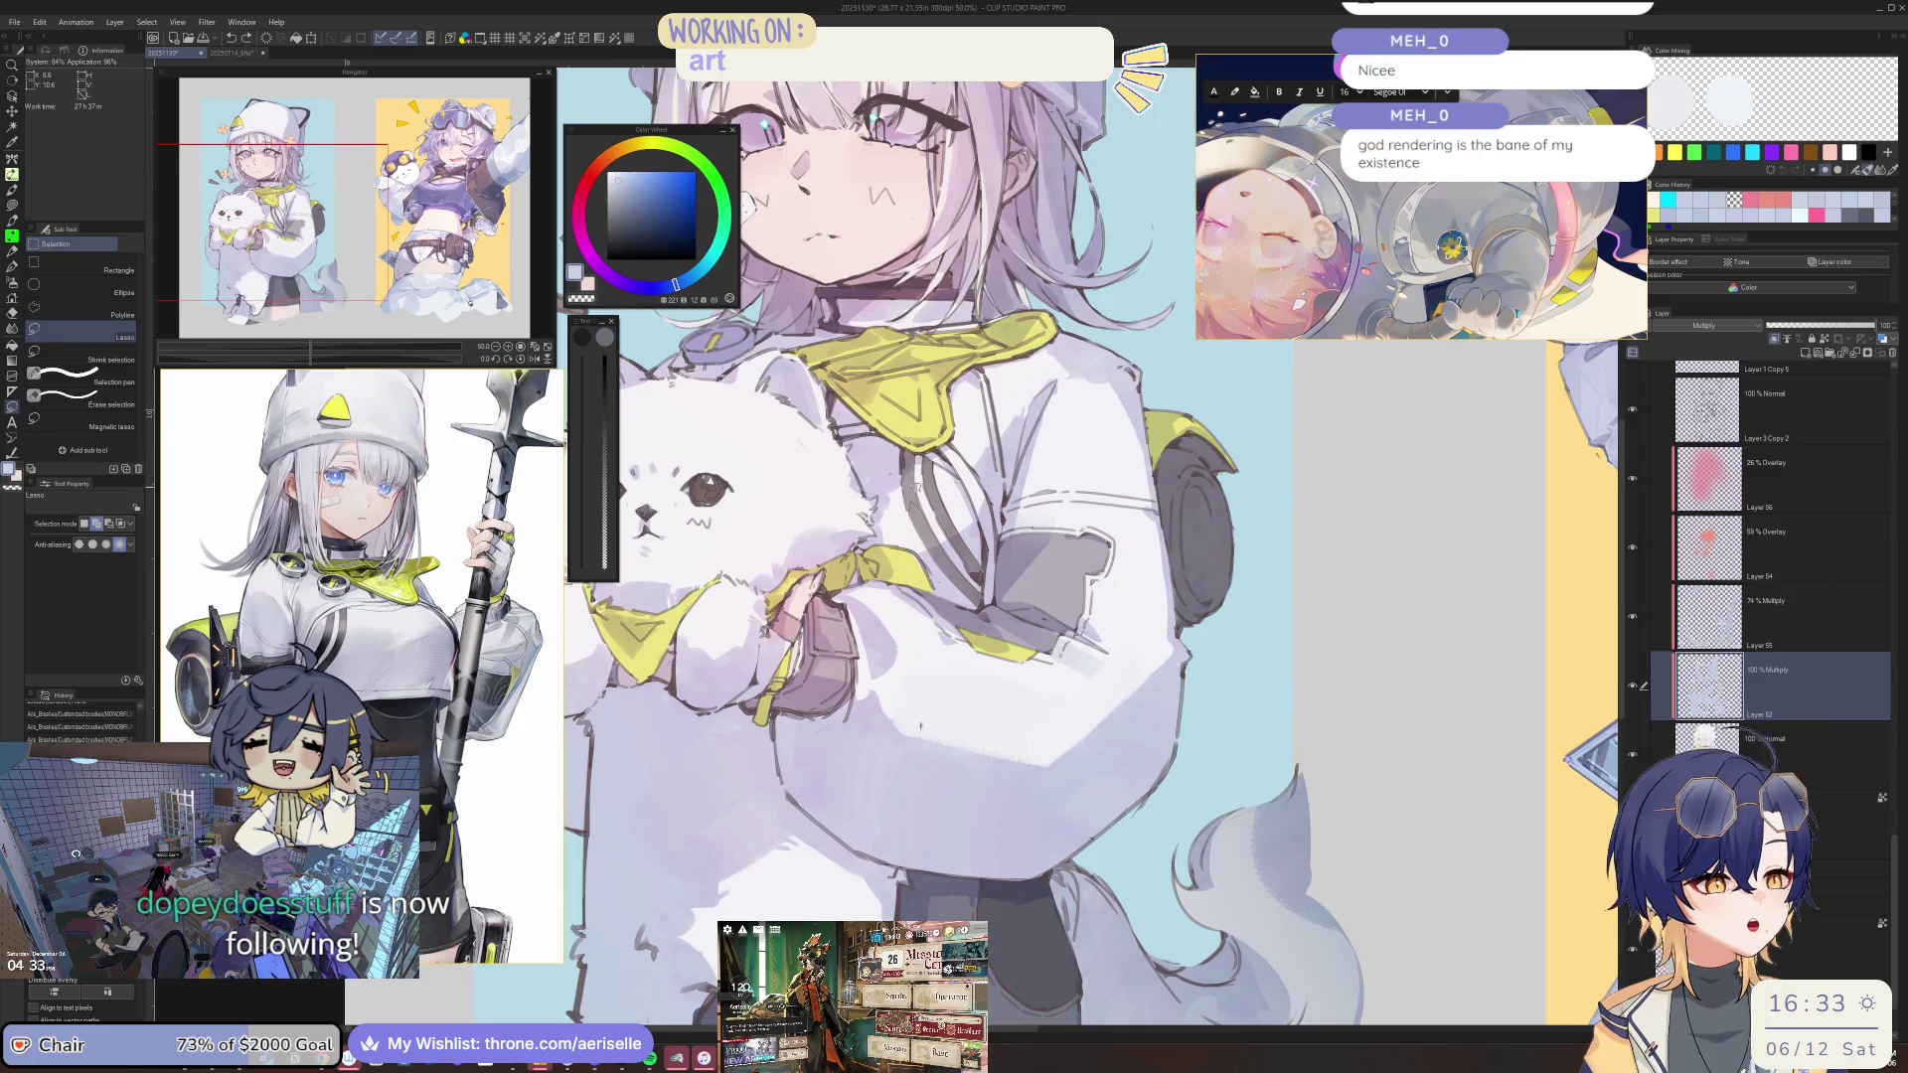
scroll(922, 670, "down", 1)
scroll(922, 670, "up", 1)
left_click_drag(795, 612, 813, 683)
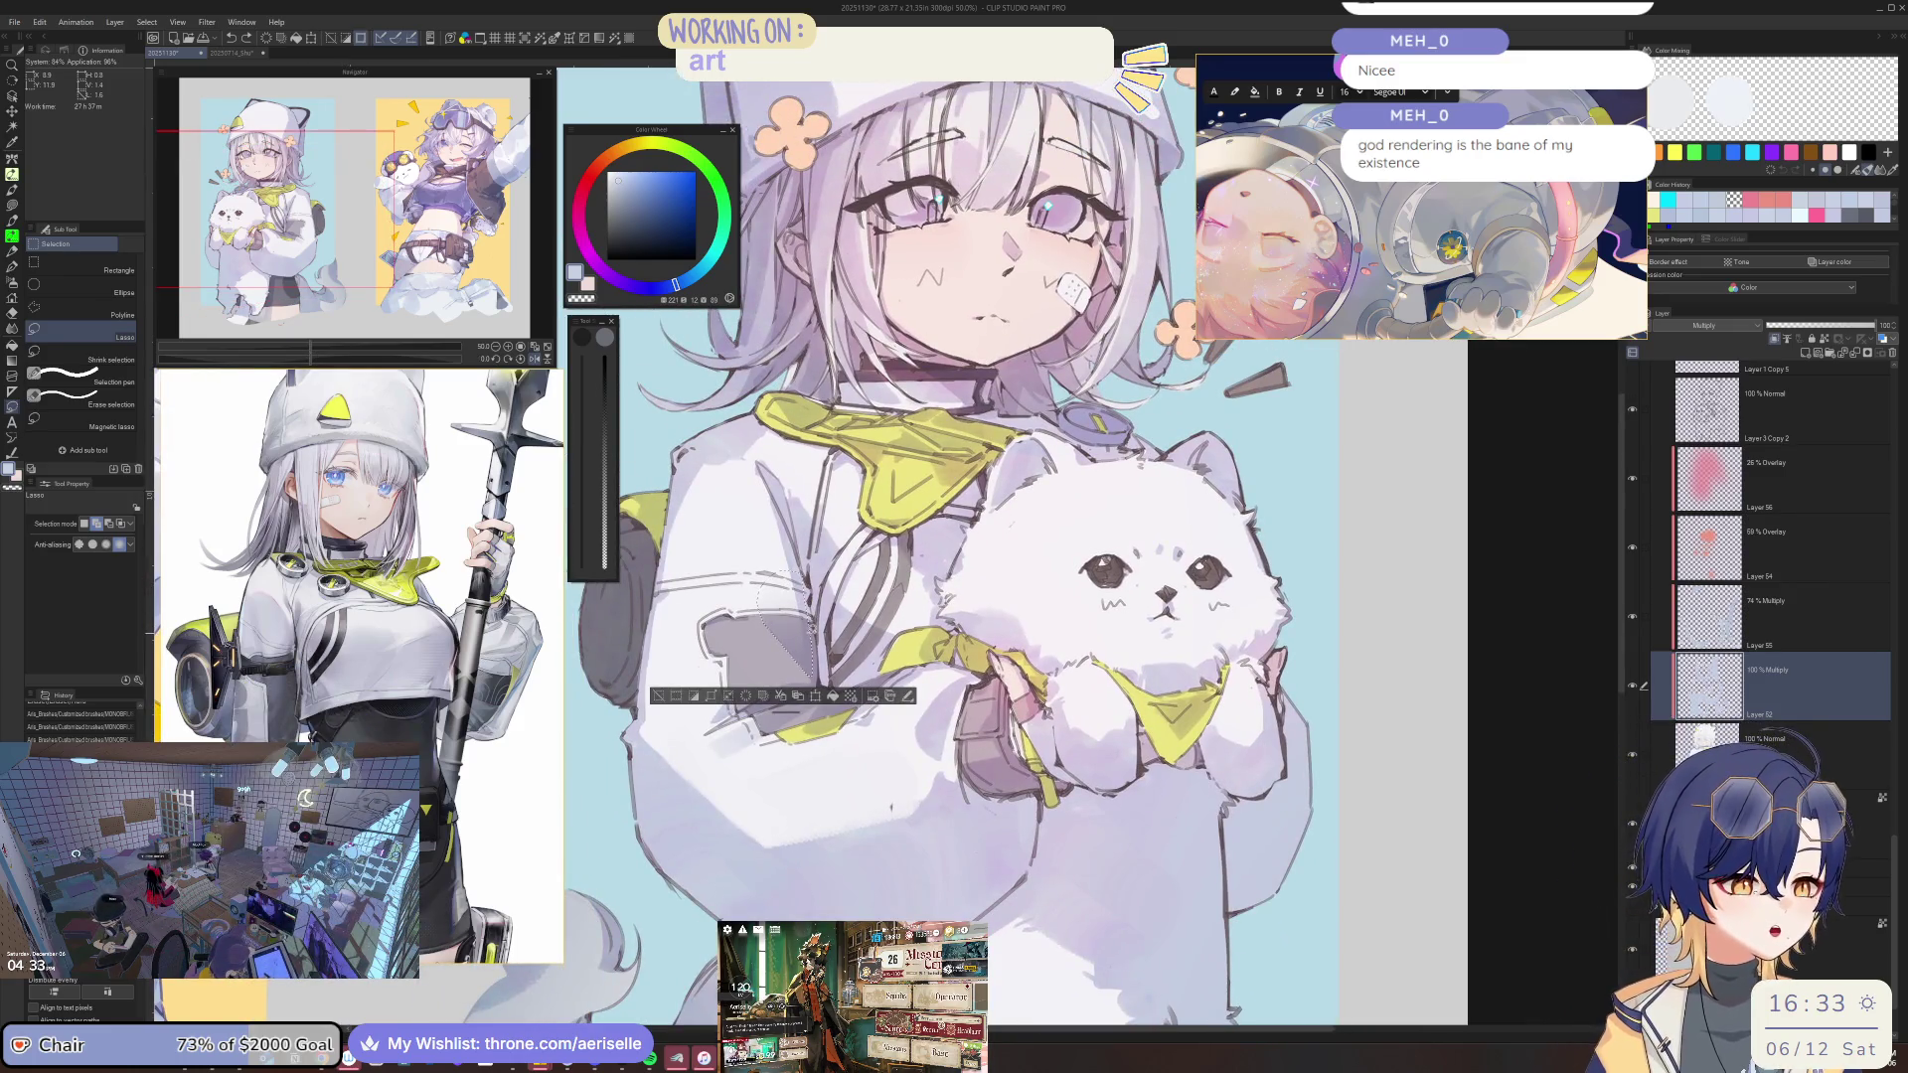
scroll(771, 646, "up", 2)
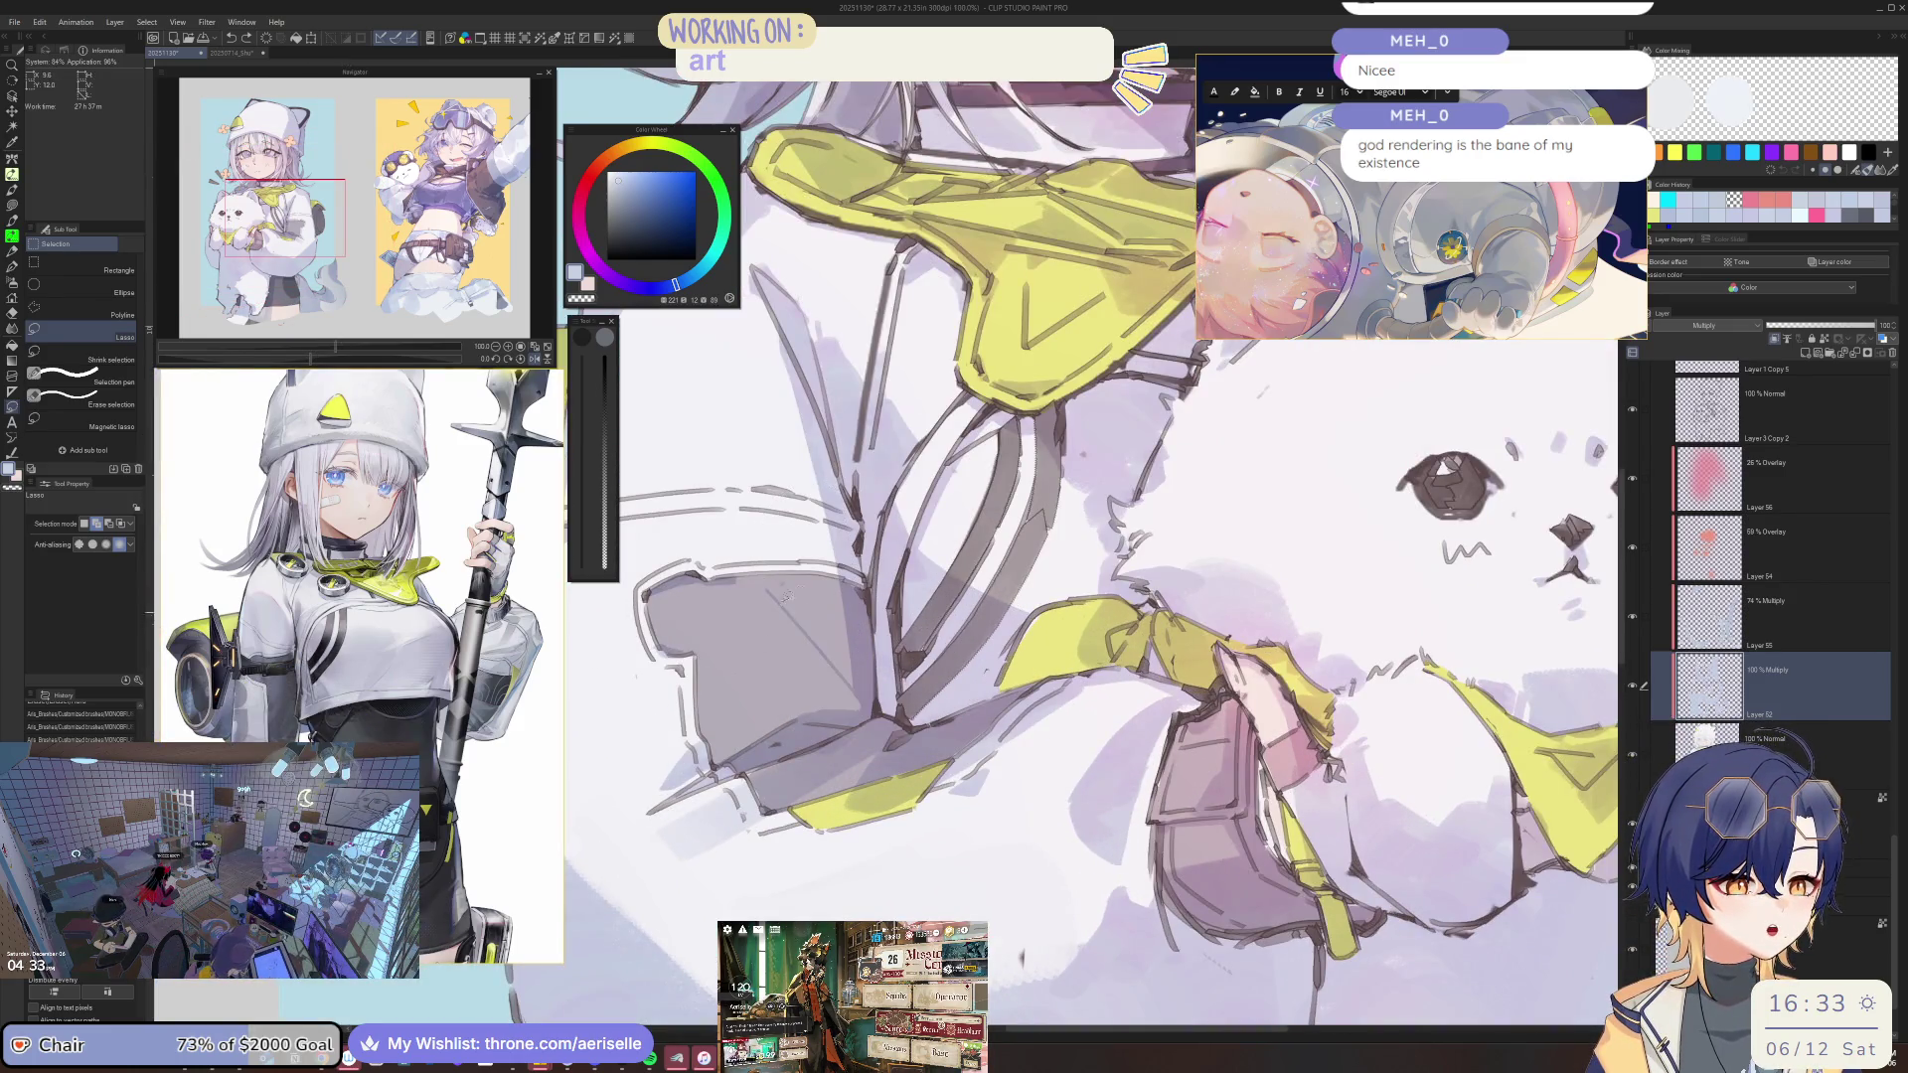
scroll(771, 646, "up", 1)
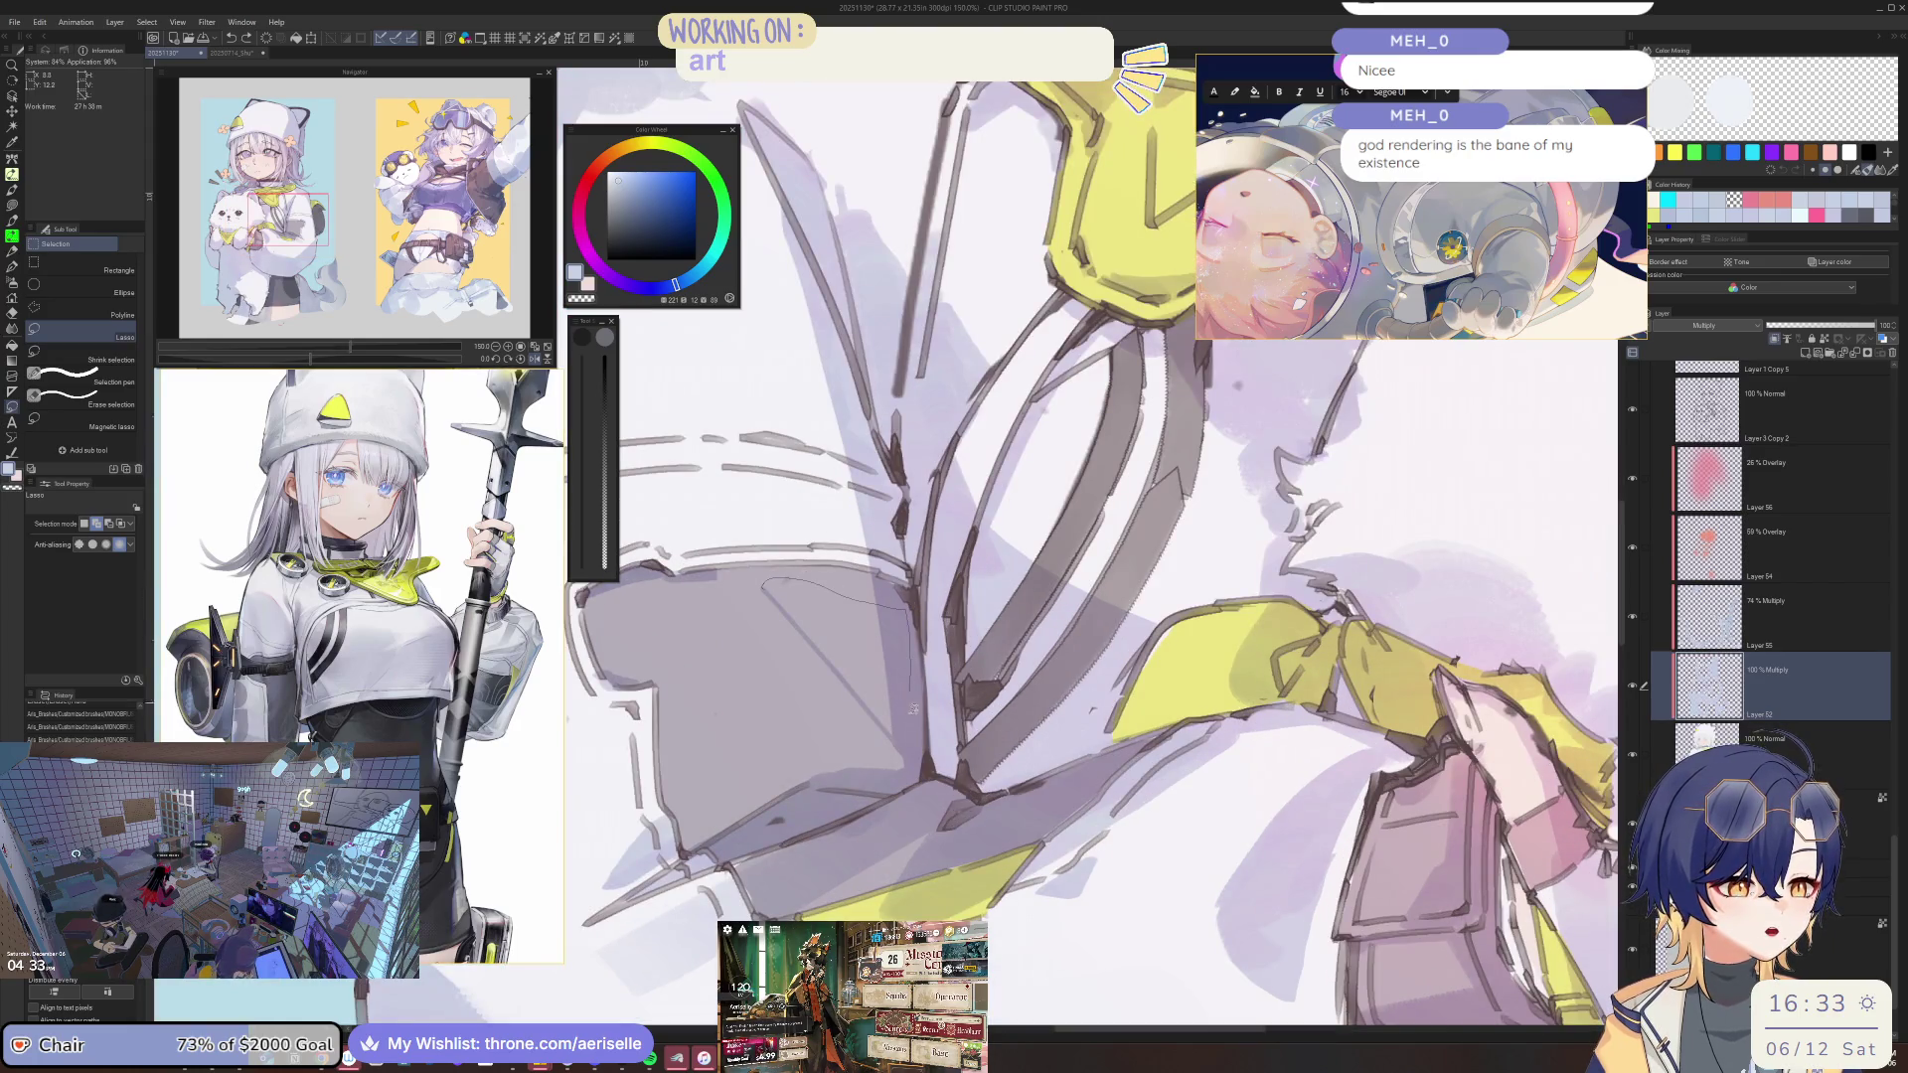
Erase the shading inside the selected sleeve patch, then clear the selection.
left_click_drag(899, 741, 936, 527)
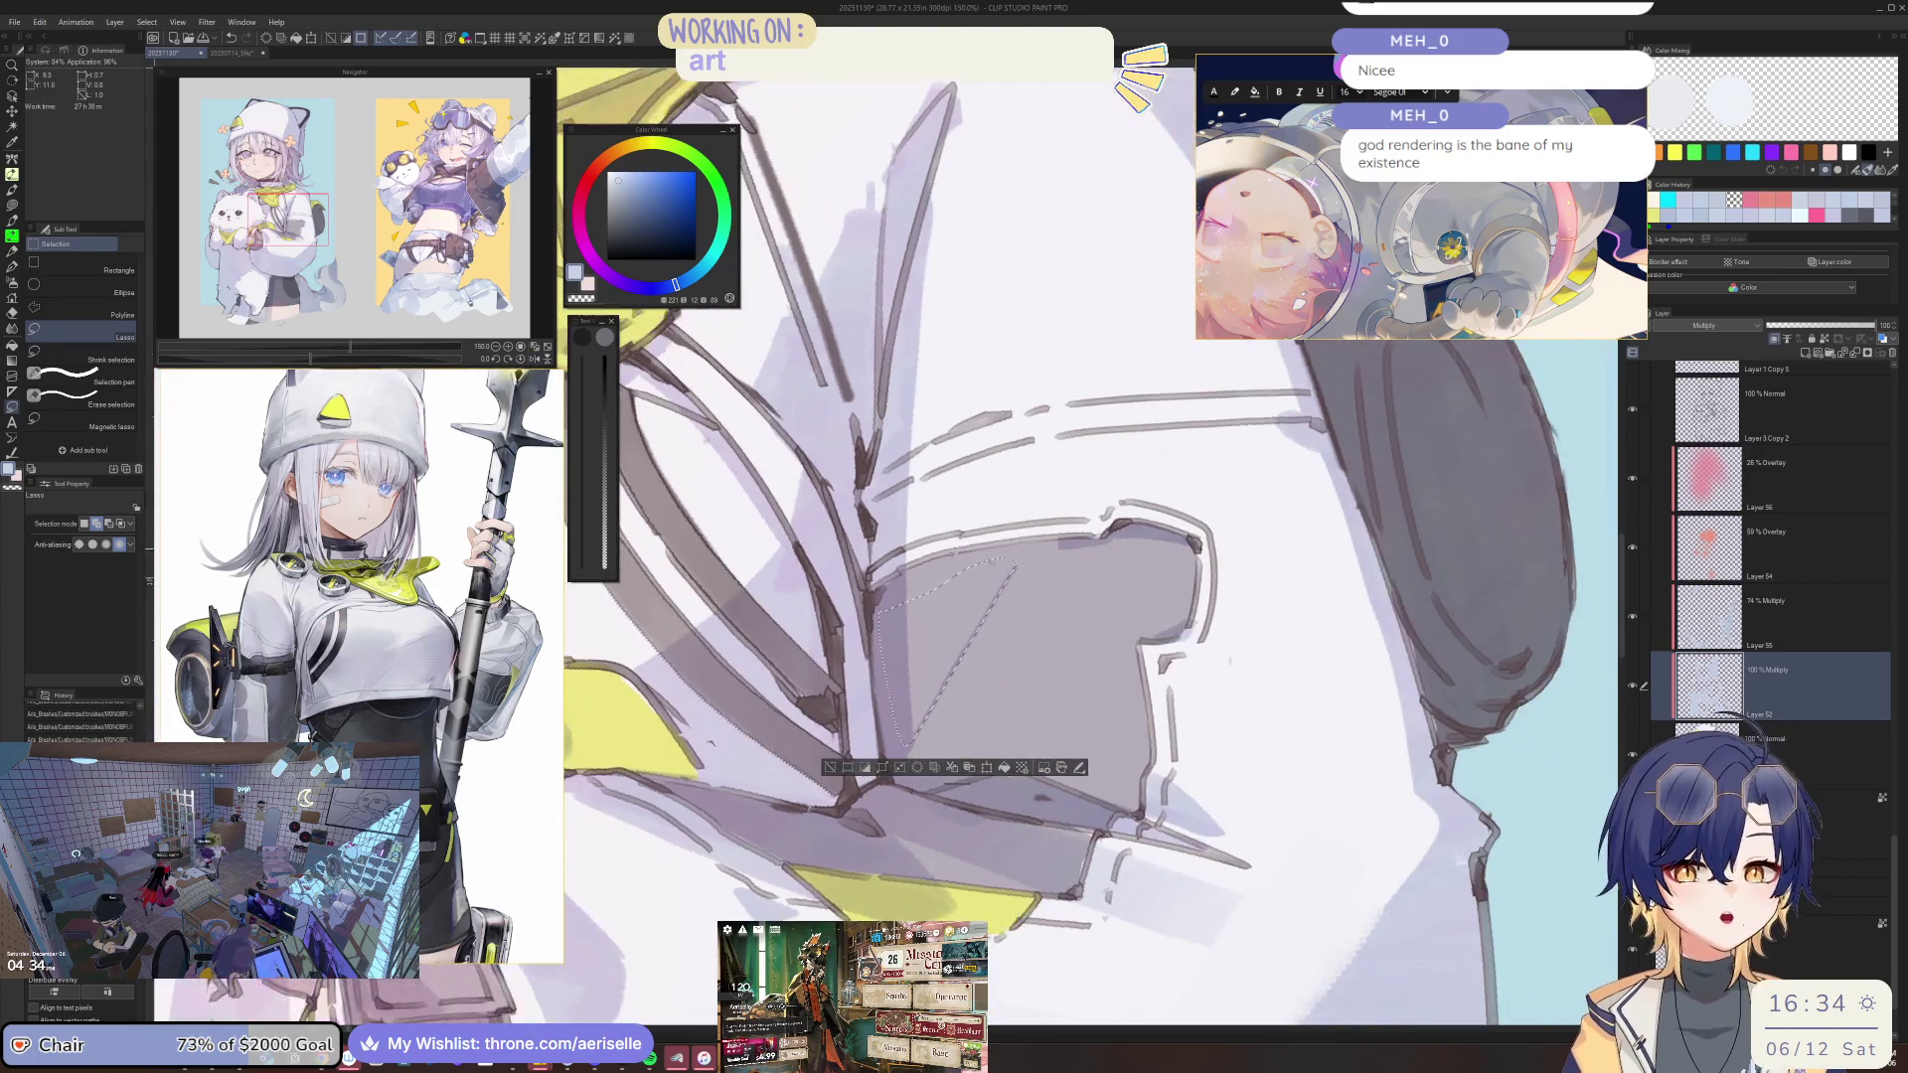
scroll(934, 529, "up", 2)
scroll(1071, 520, "up", 2)
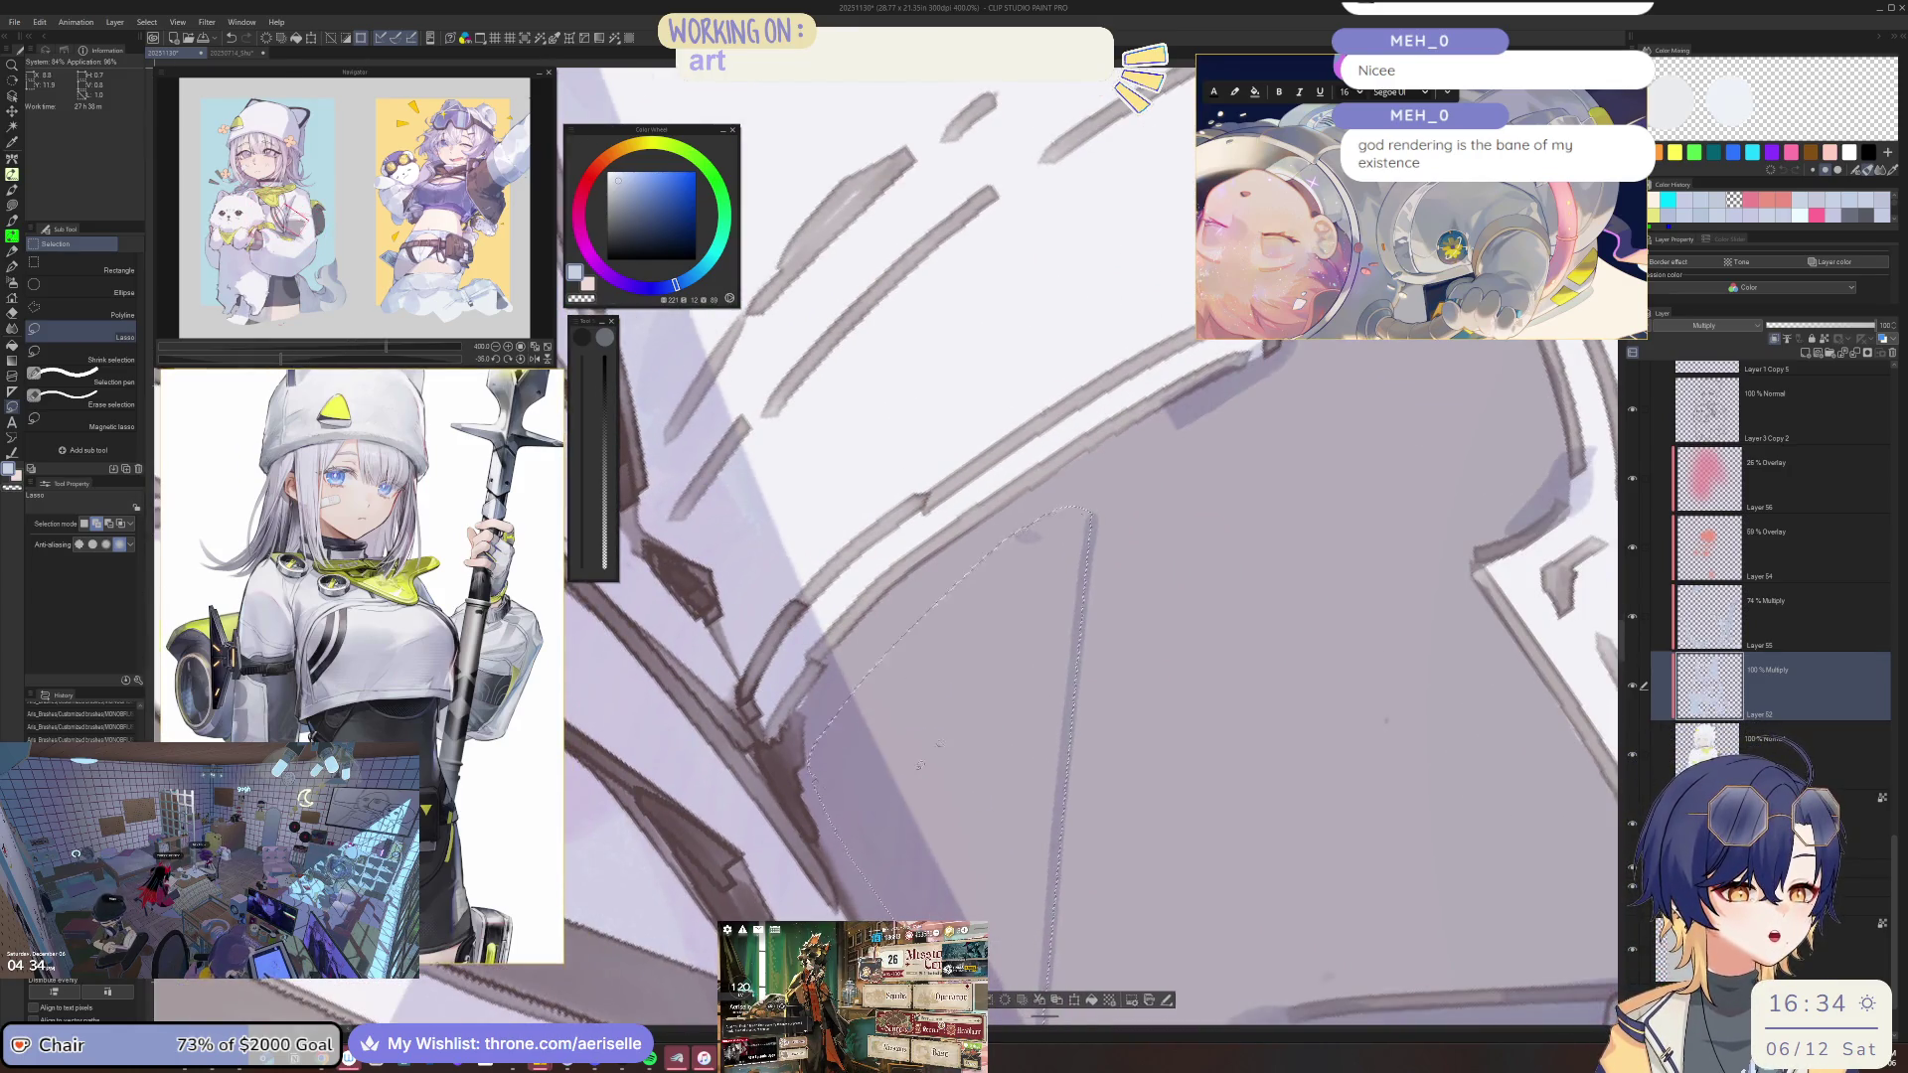
key("ctrl+alt+0")
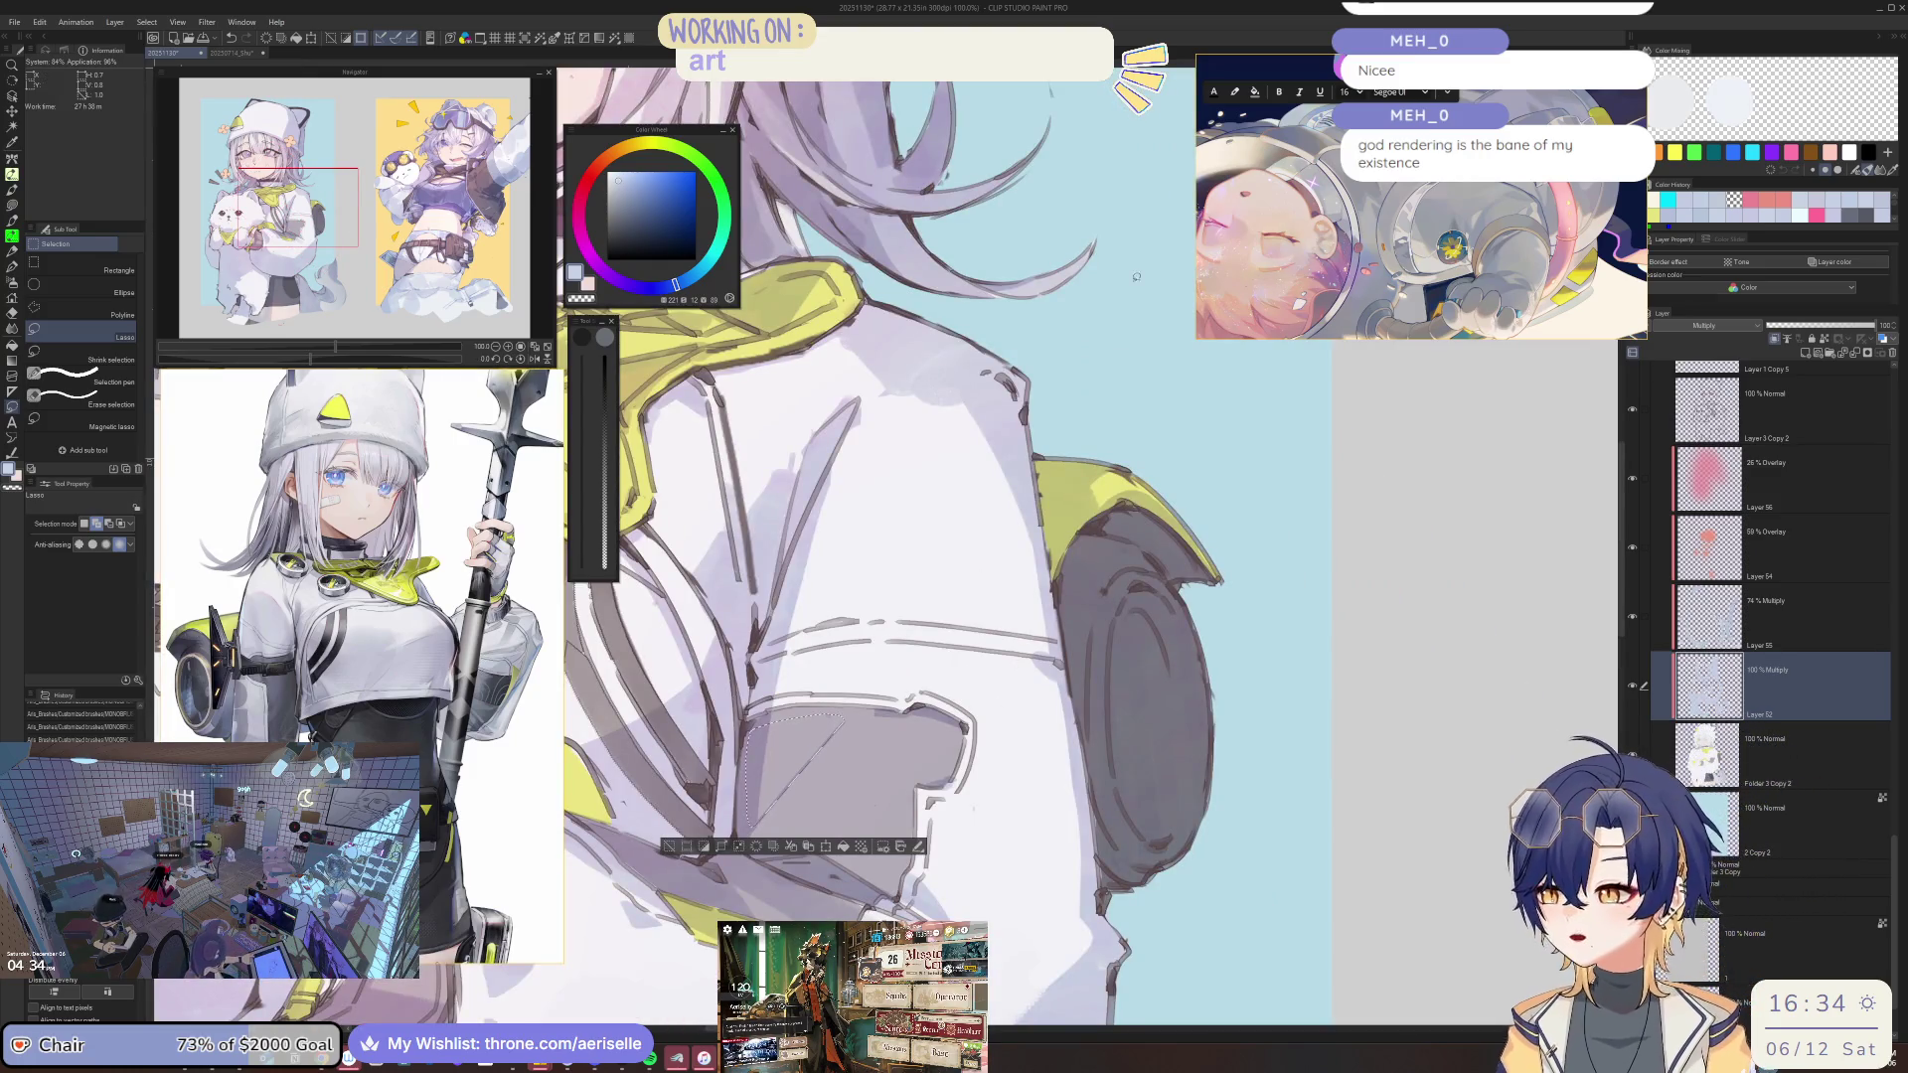
key("g")
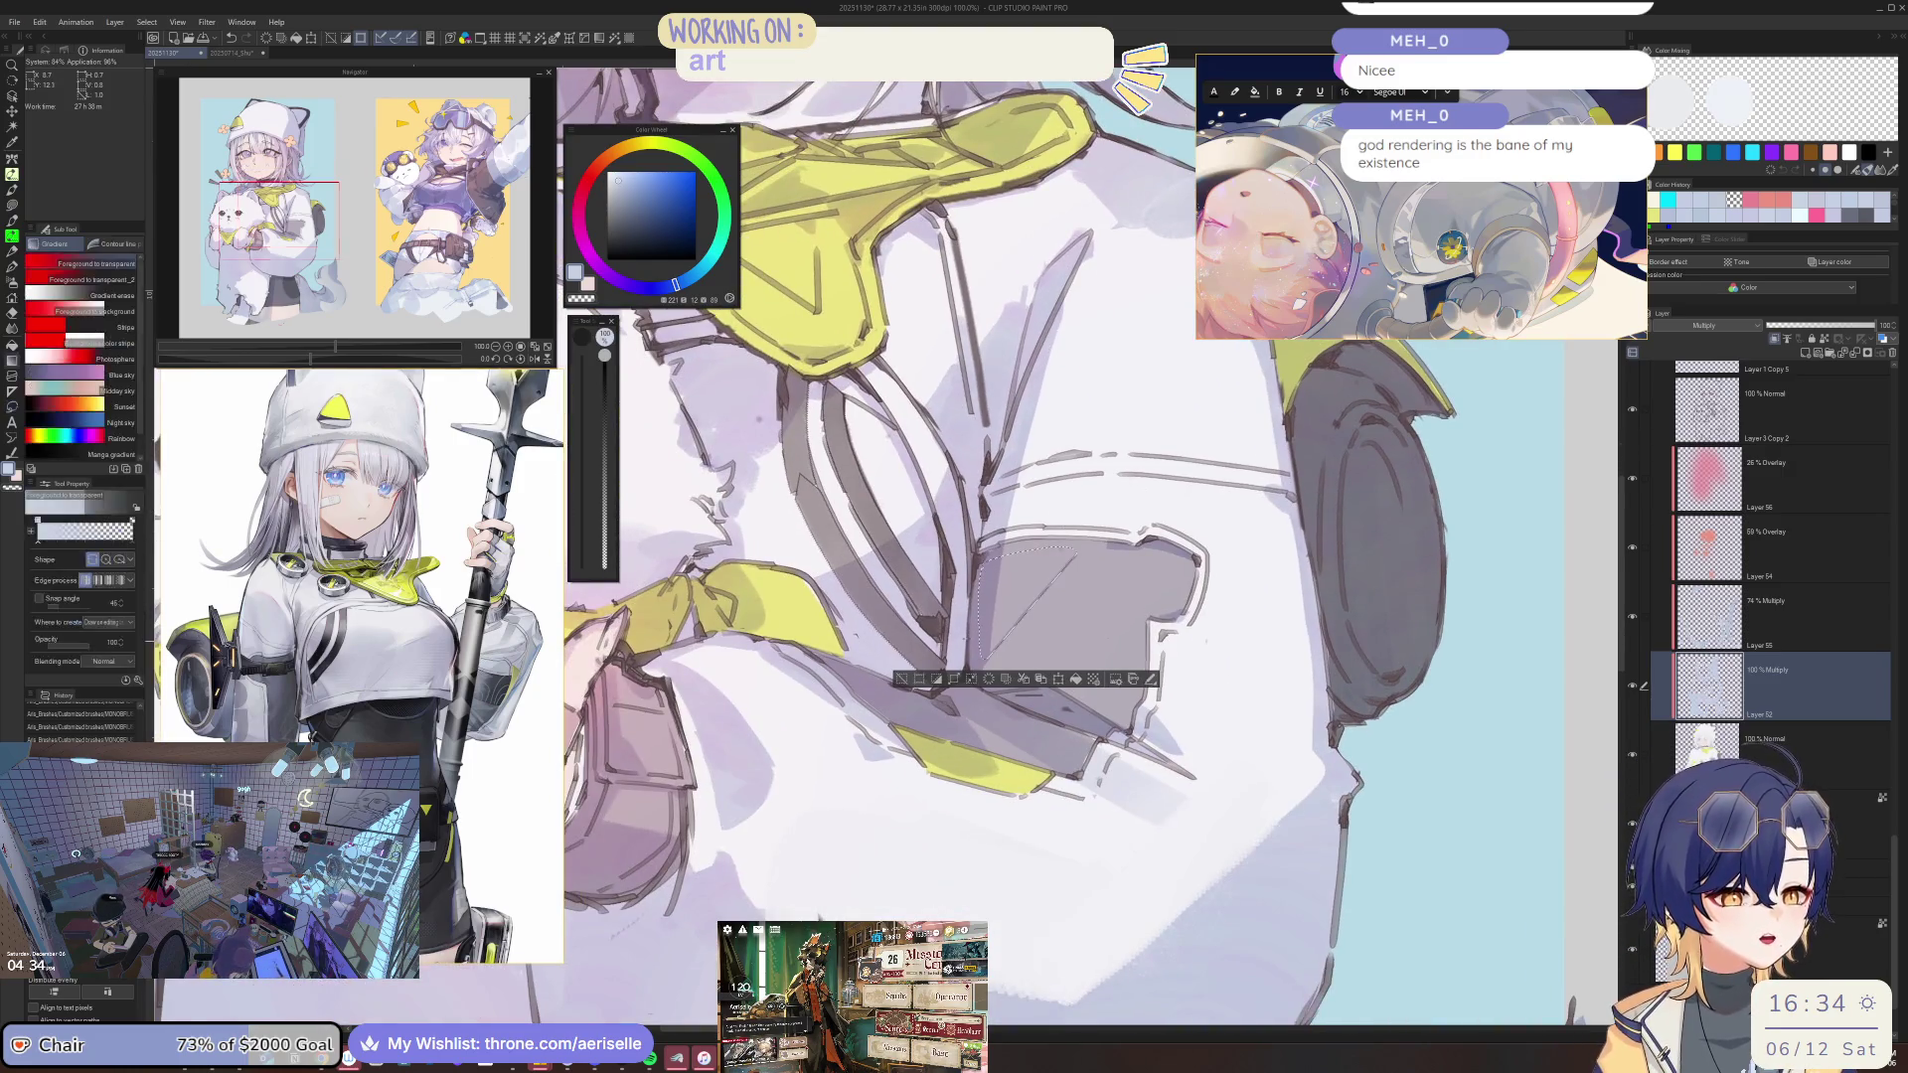
left_click_drag(994, 641, 1048, 561)
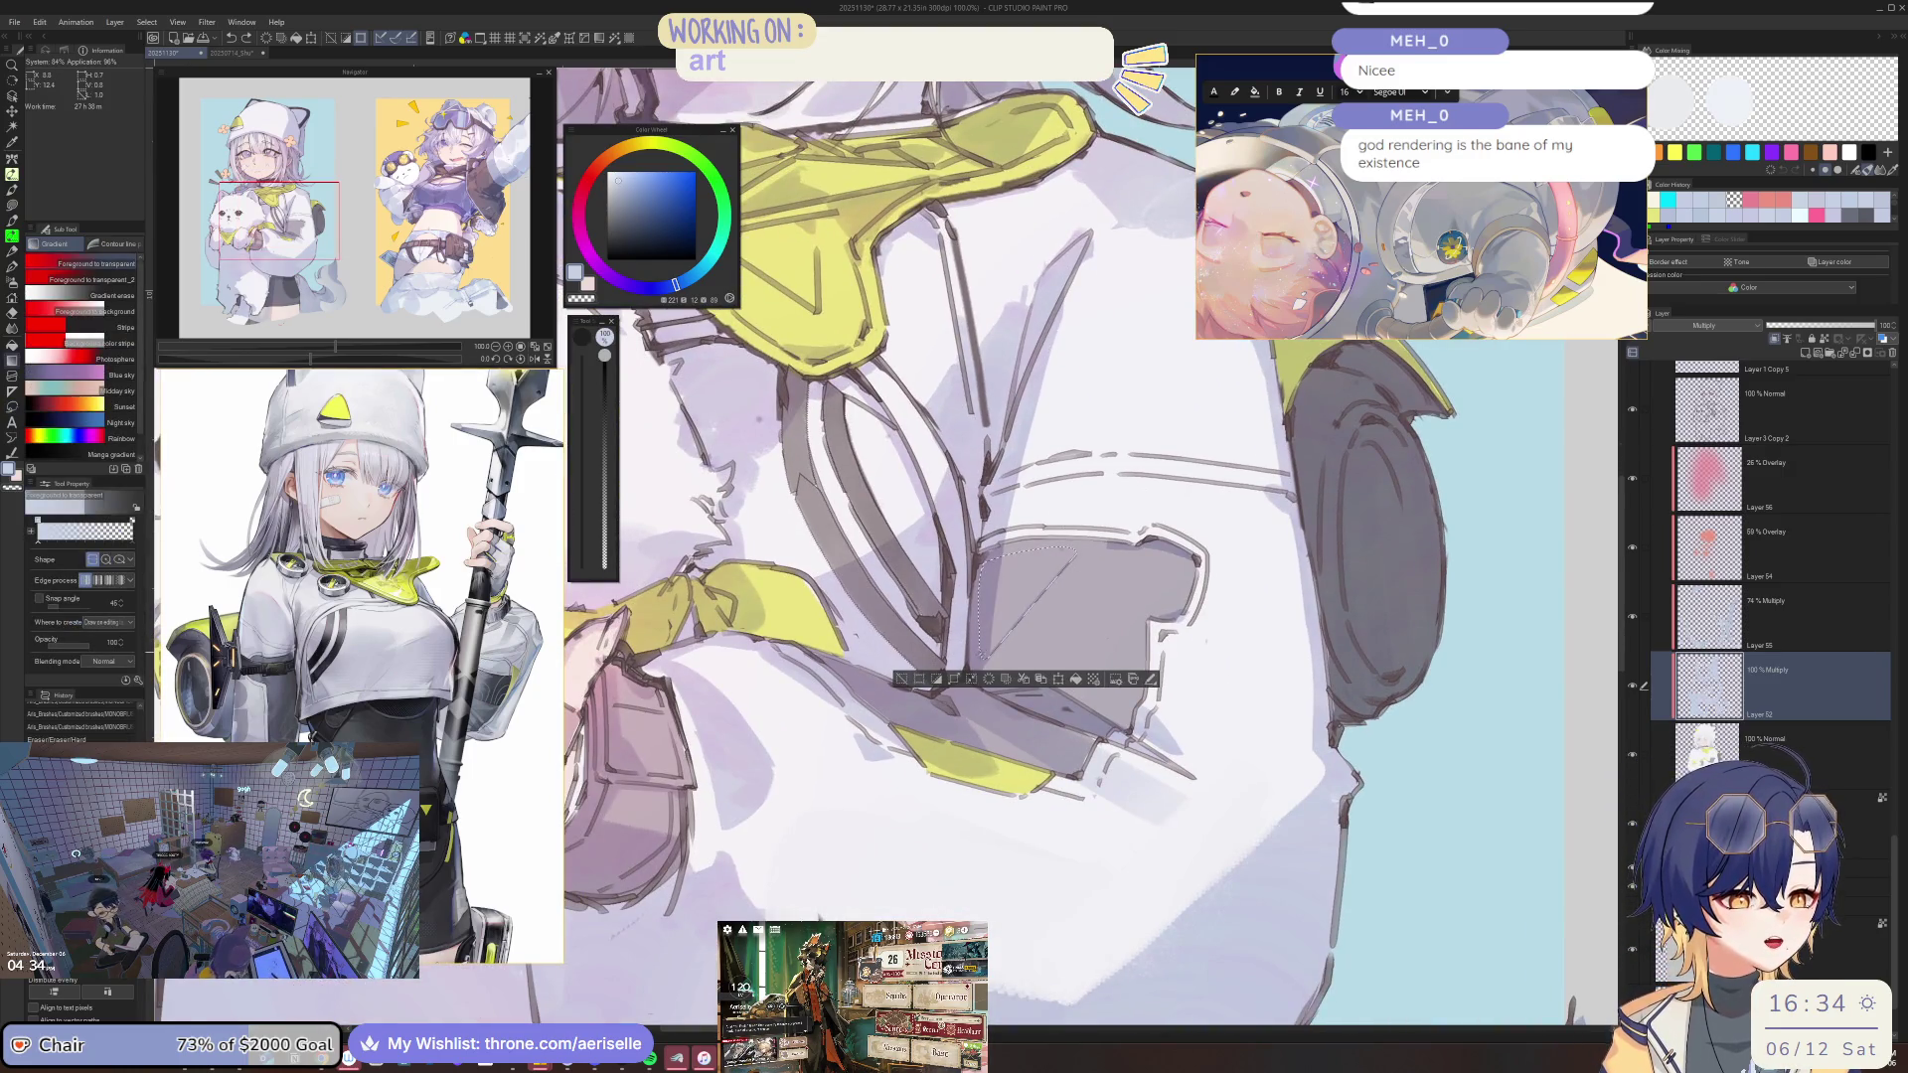
key("ctrl+d")
Restore the sleeve selection with a larger brush, flipping the canvas several times to check the shape.
scroll(1078, 498, "down", 1)
scroll(1079, 498, "down", 2)
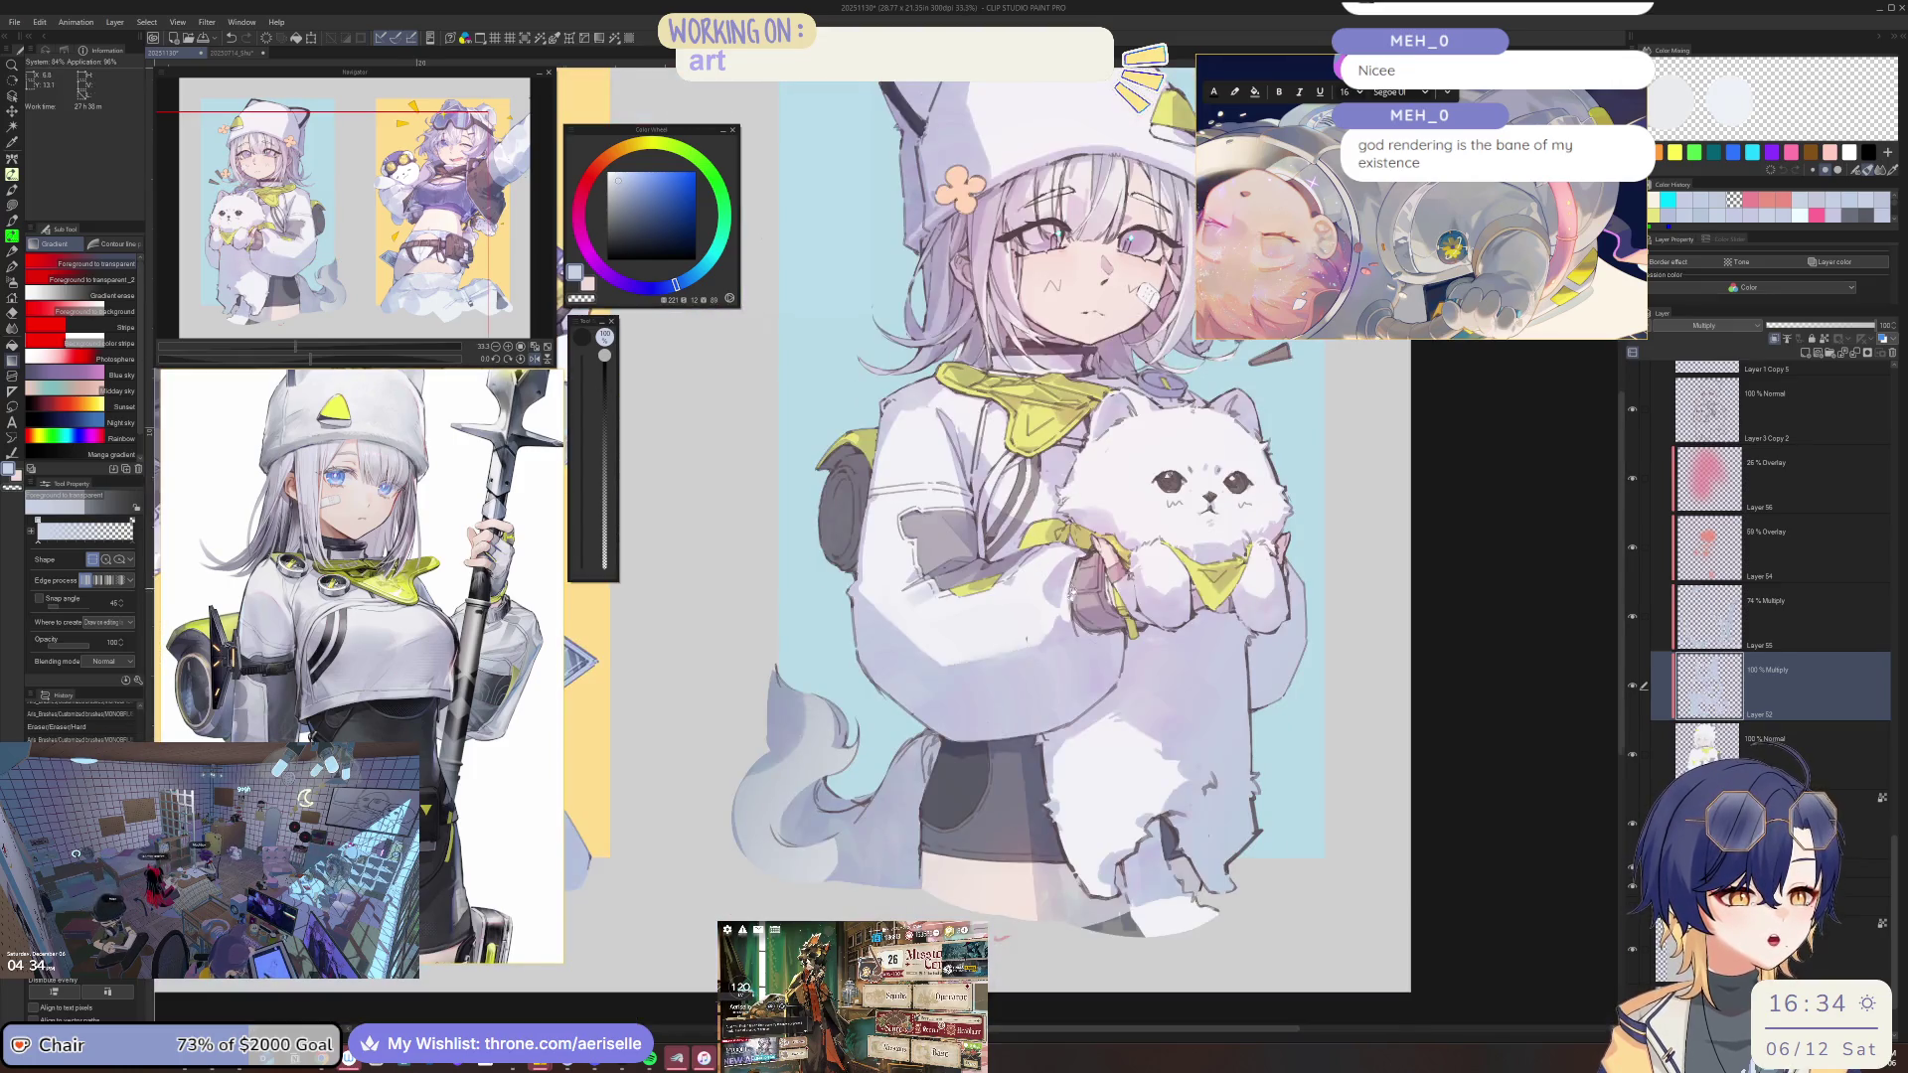
scroll(975, 586, "up", 3)
scroll(975, 586, "up", 2)
key("ctrl+z")
scroll(975, 586, "up", 2)
key("b")
key("bracketright")
key("bracketright")
key("bracketright")
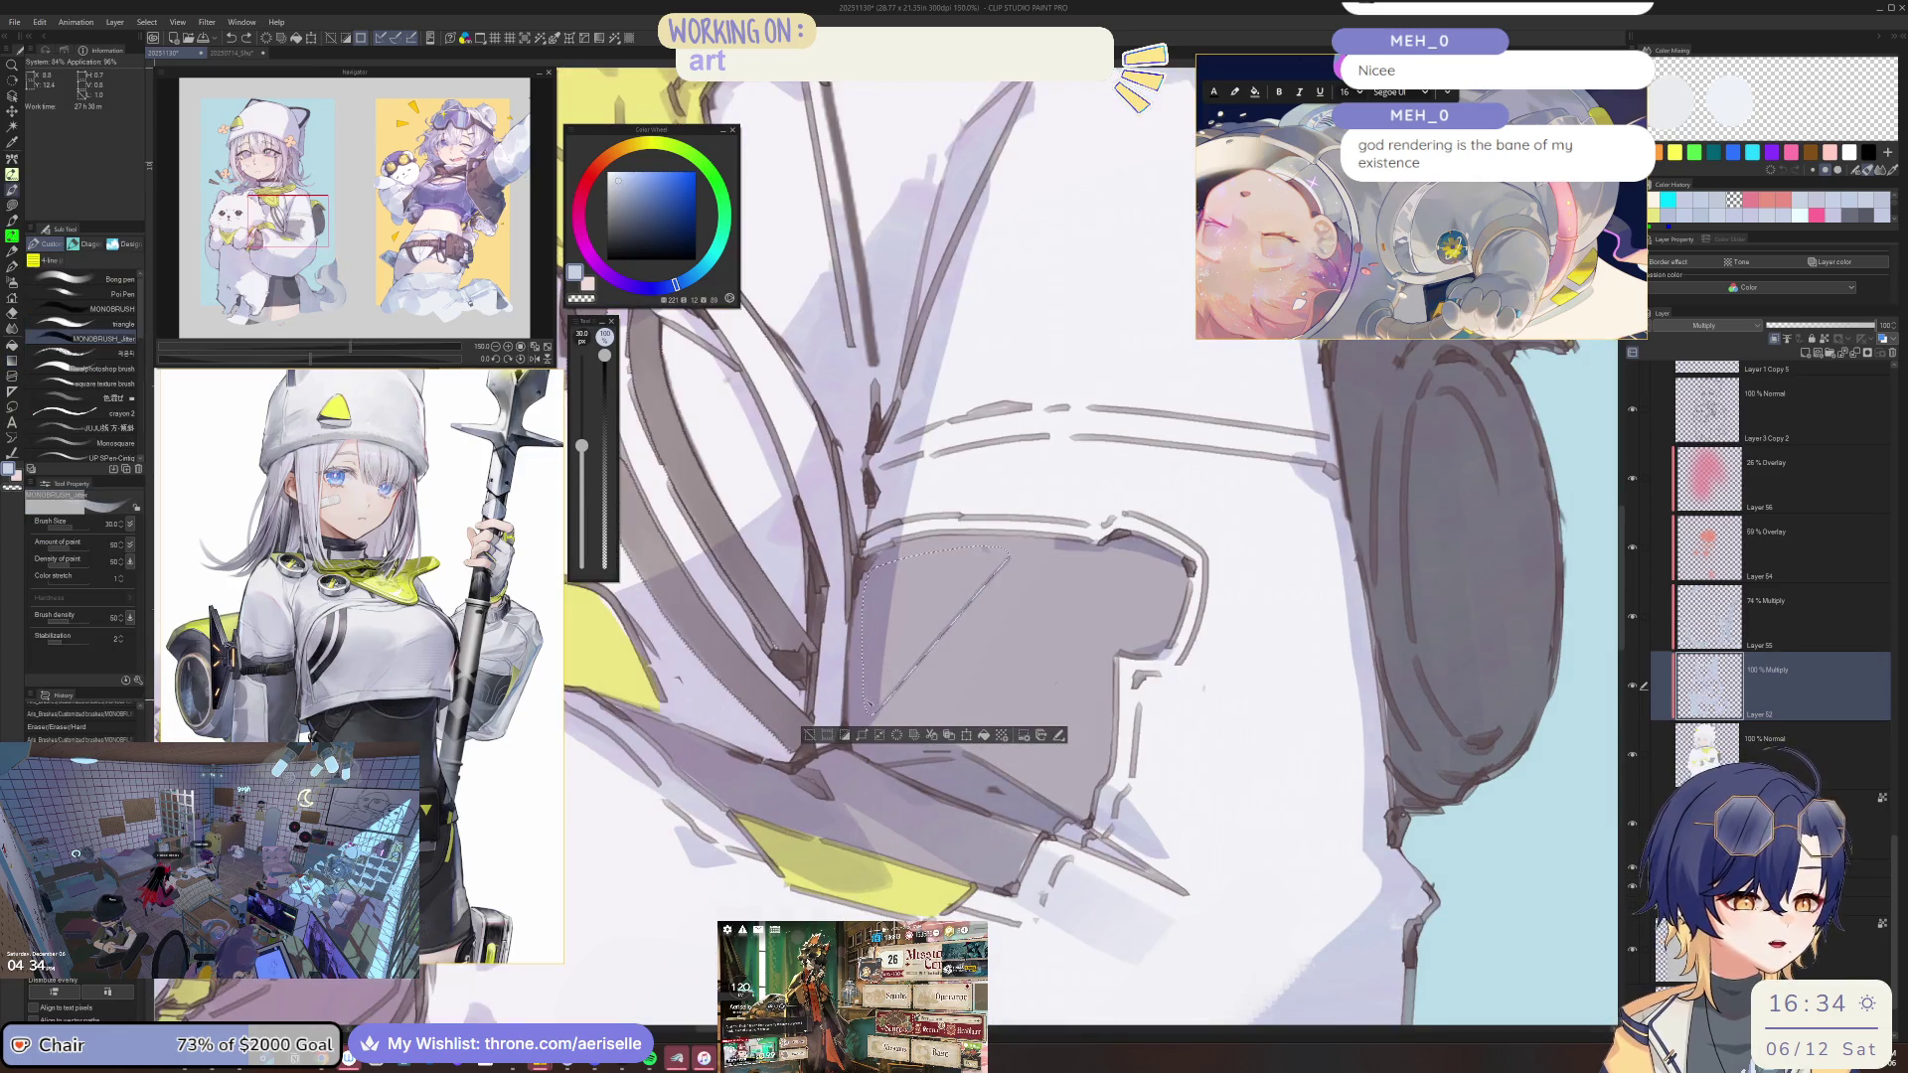
key("h")
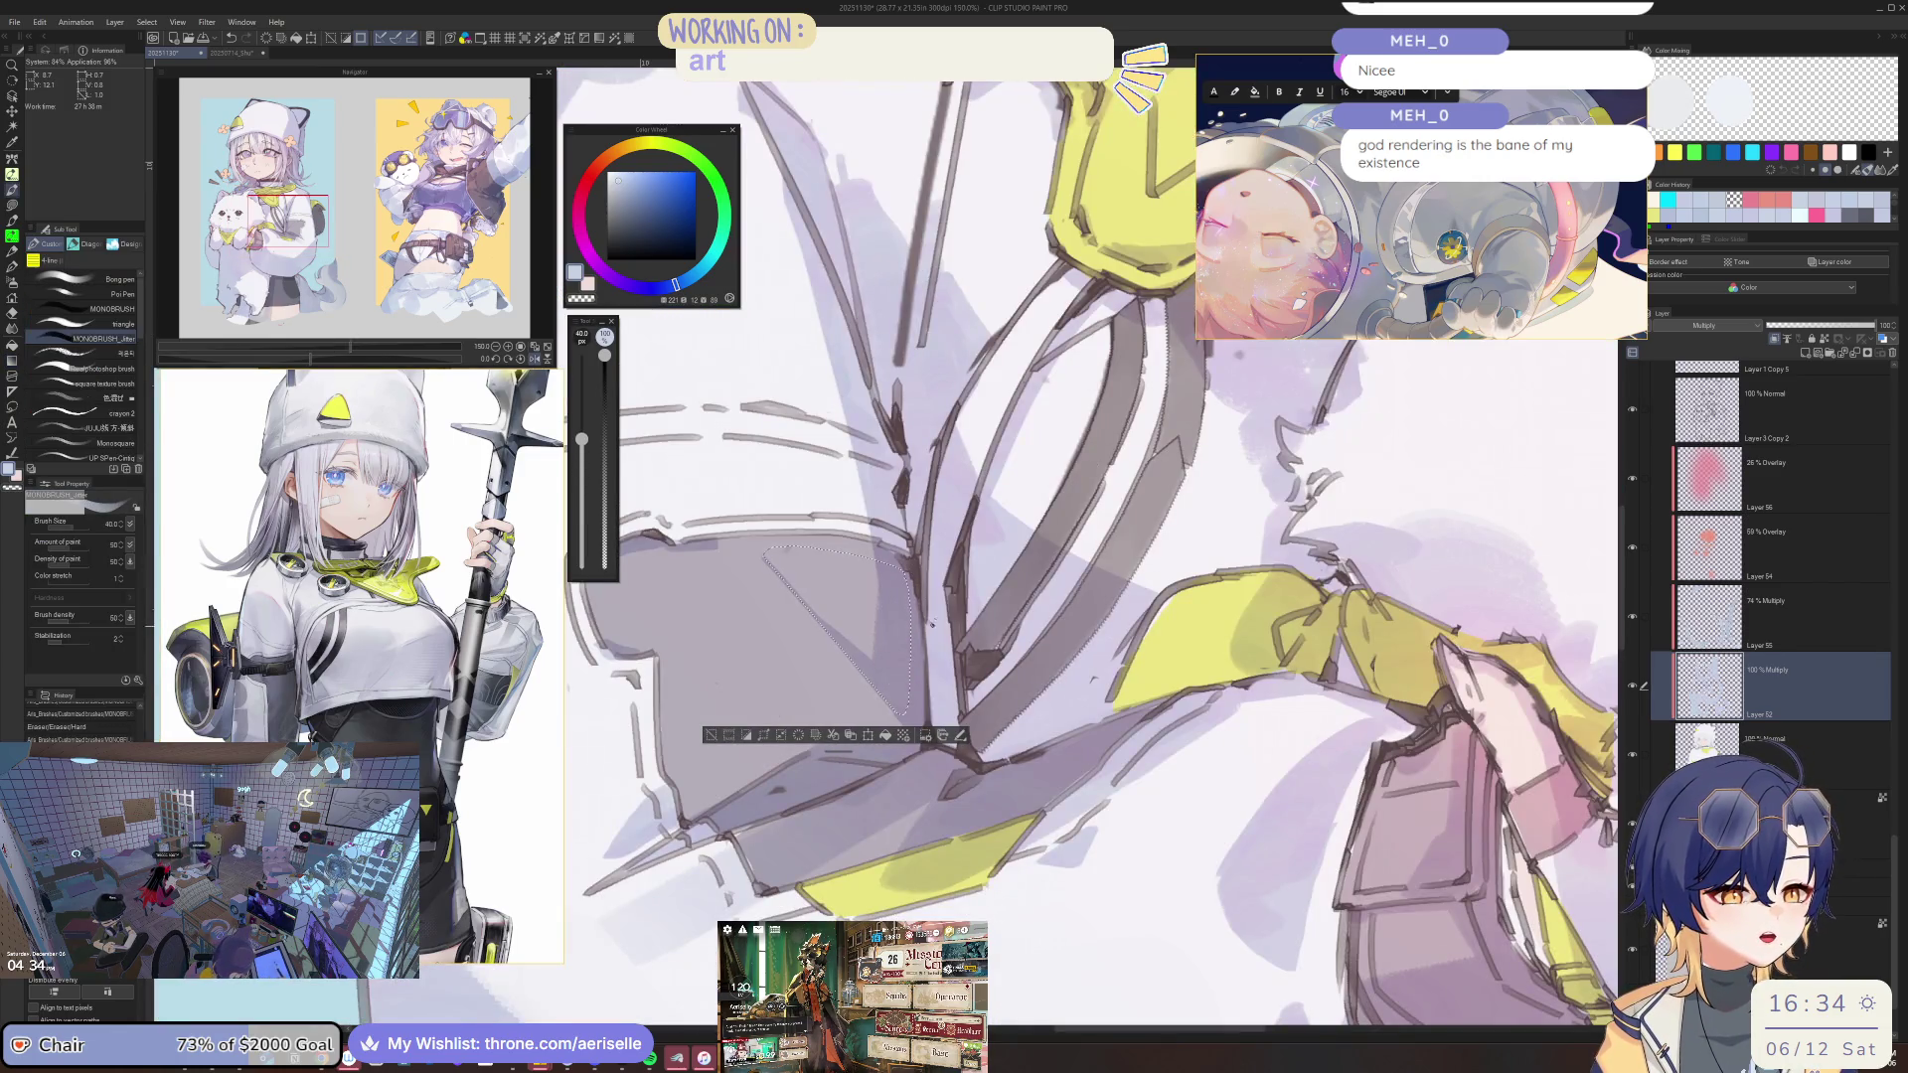
key("h")
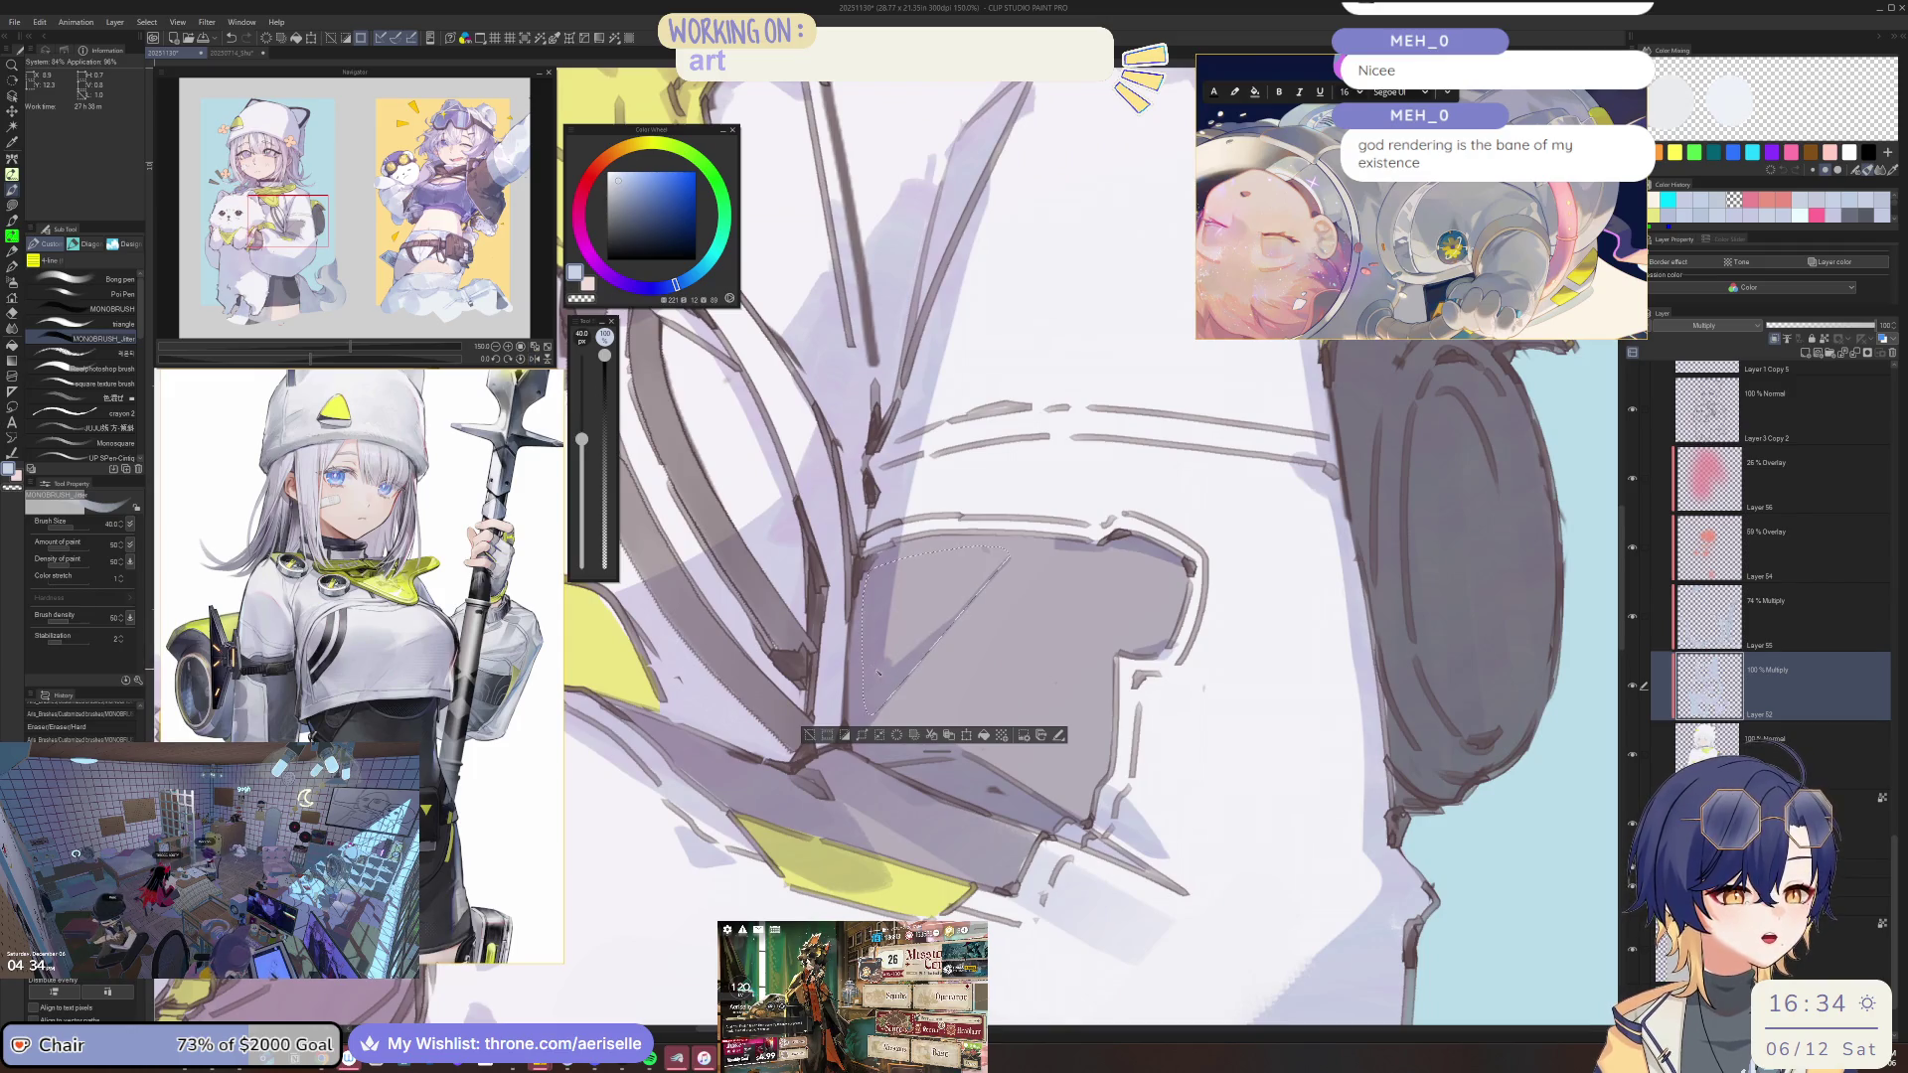
key("h")
key("h")
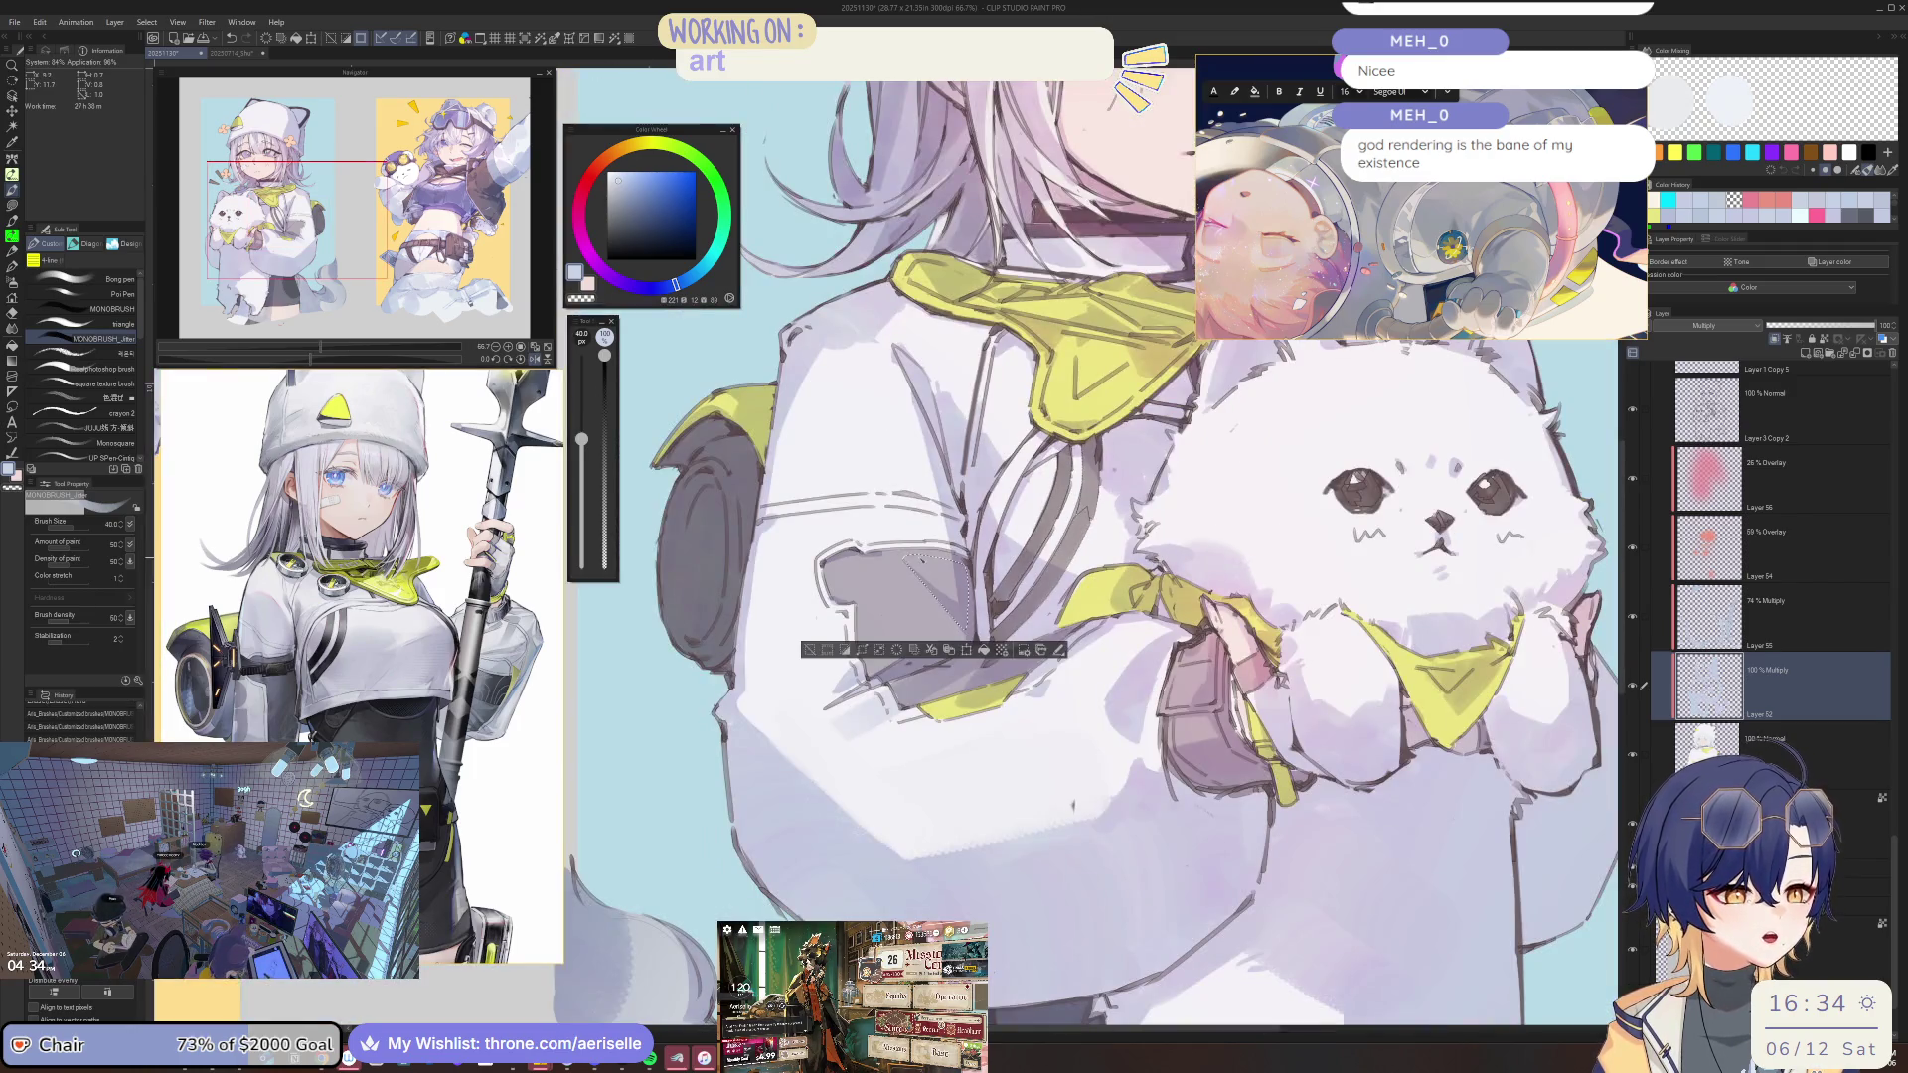
key("h")
key("ctrl+d")
key("h")
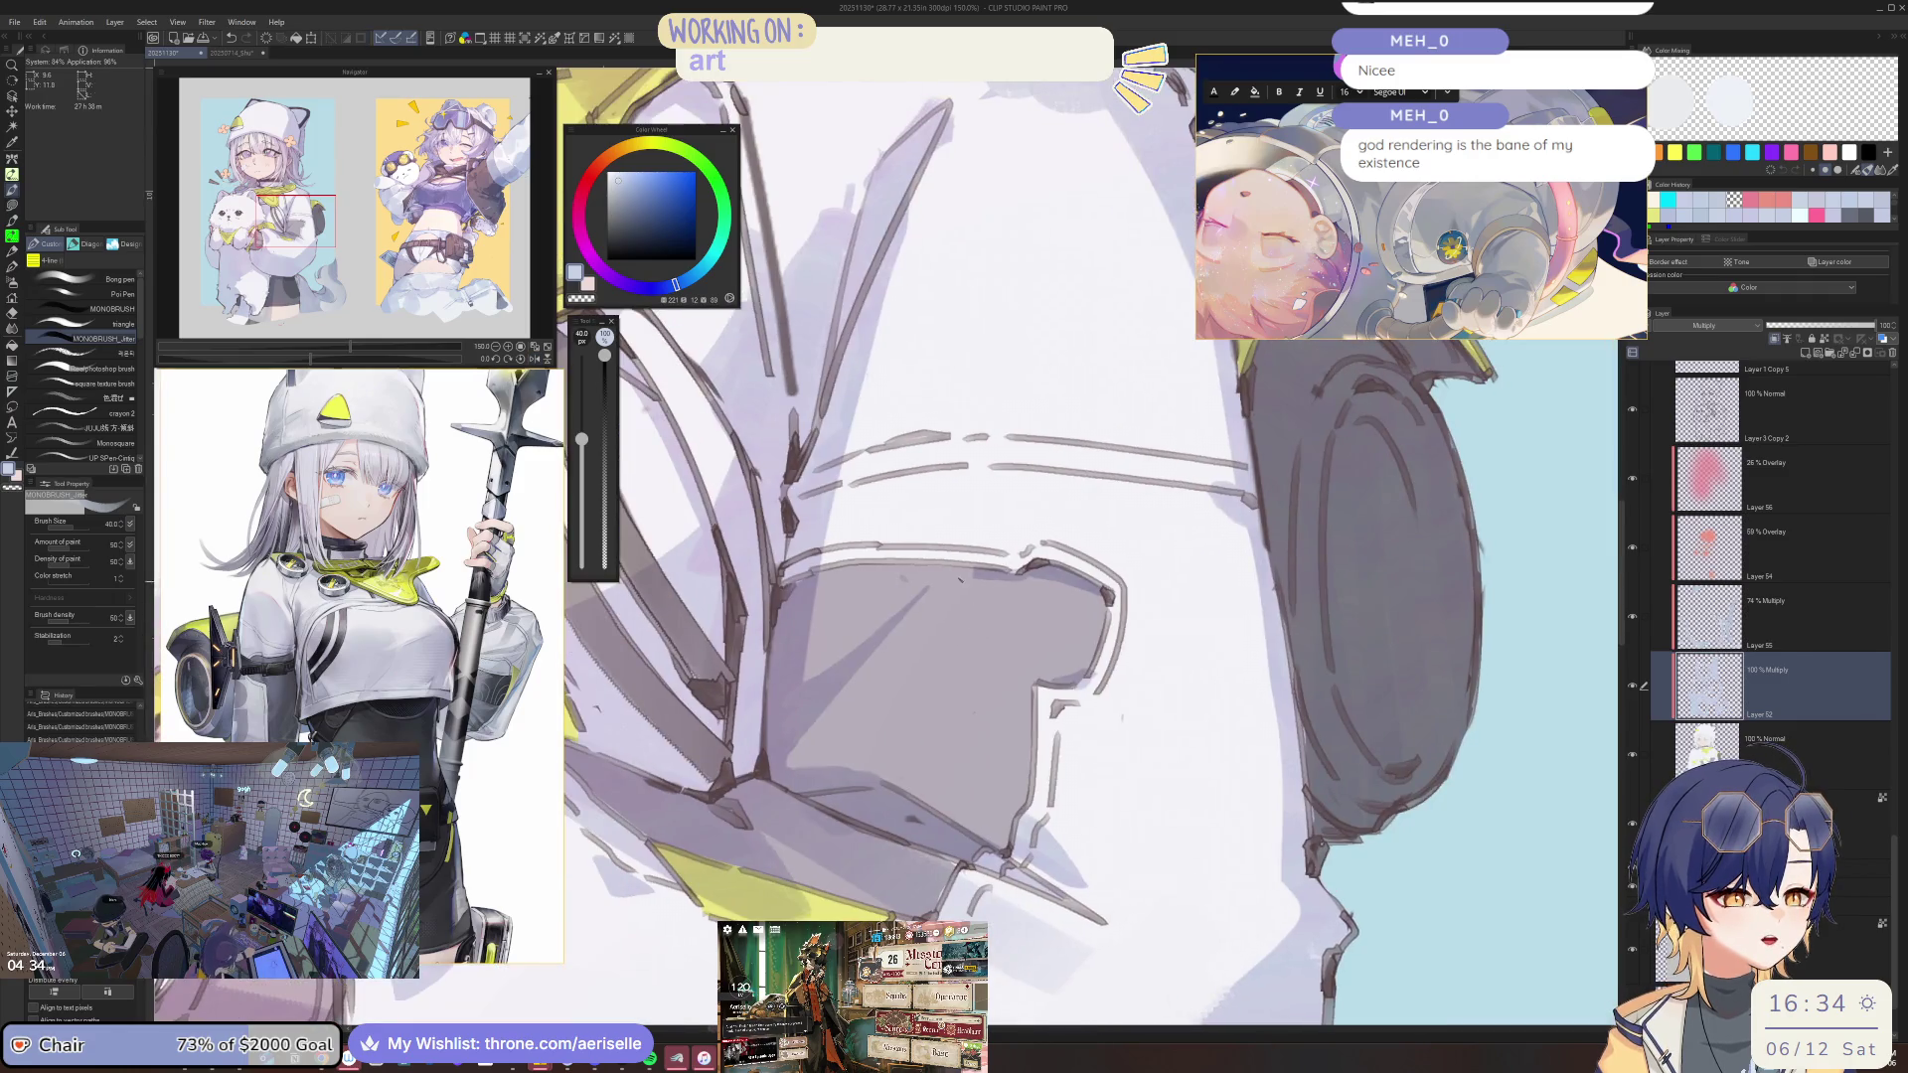
key("bracketleft")
key("bracketleft")
key("bracketleft")
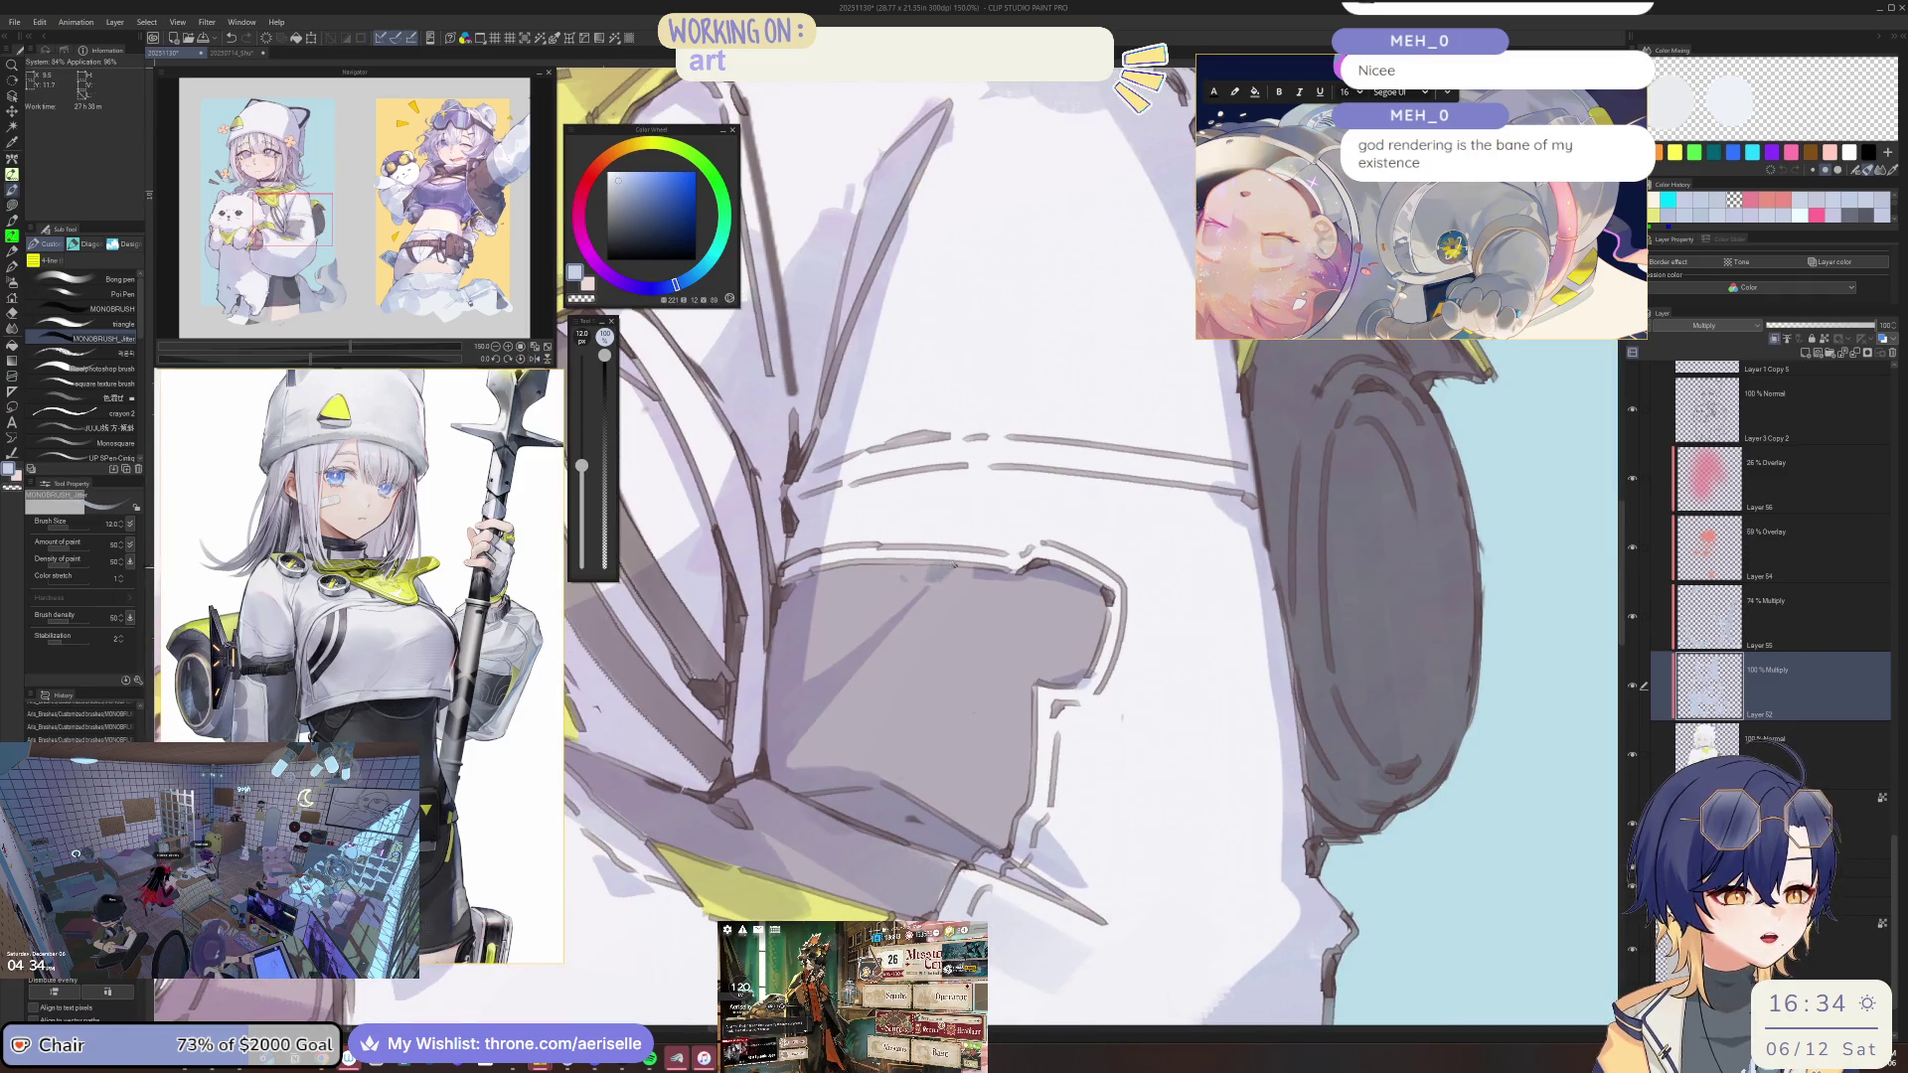
Rotate the view and pan across to the yellow-background character.
scroll(993, 547, "down", 5)
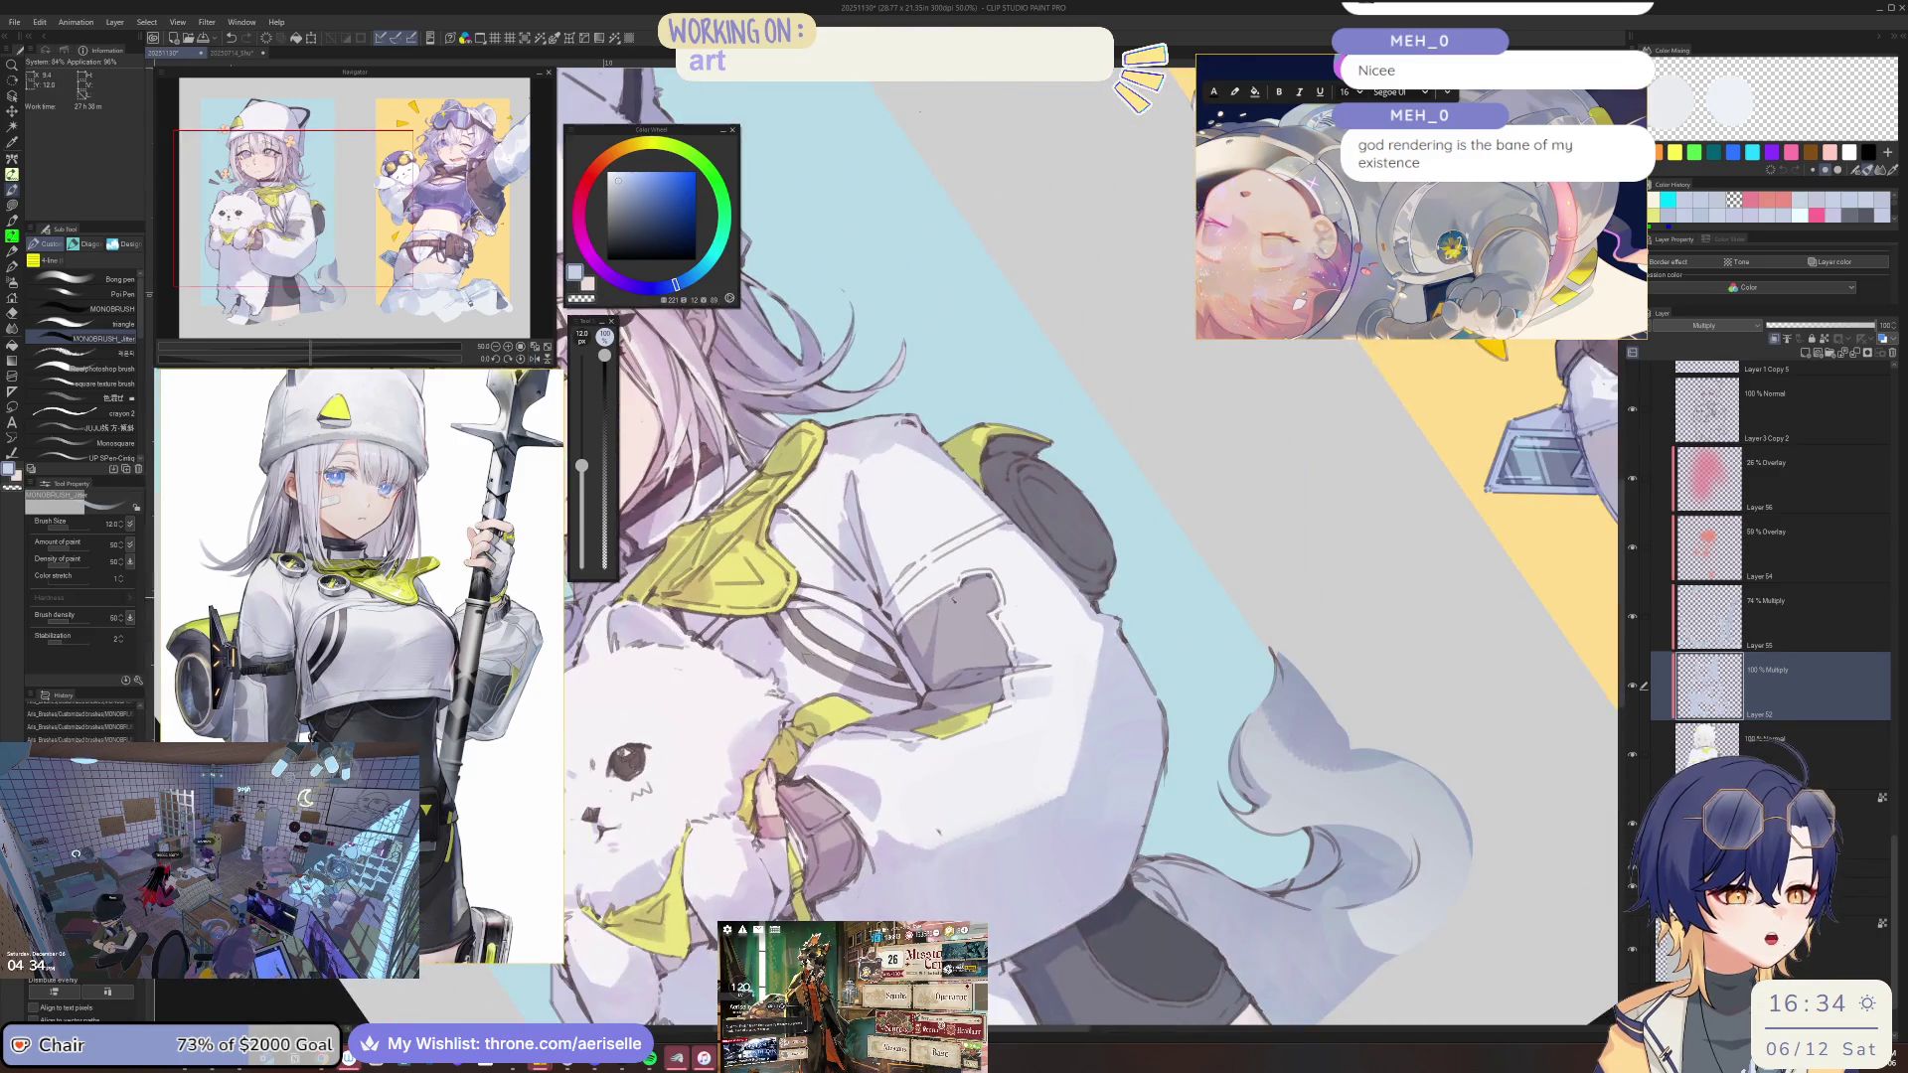
scroll(904, 600, "up", 2)
scroll(903, 601, "up", 1)
scroll(903, 600, "up", 1)
scroll(903, 600, "up", 1)
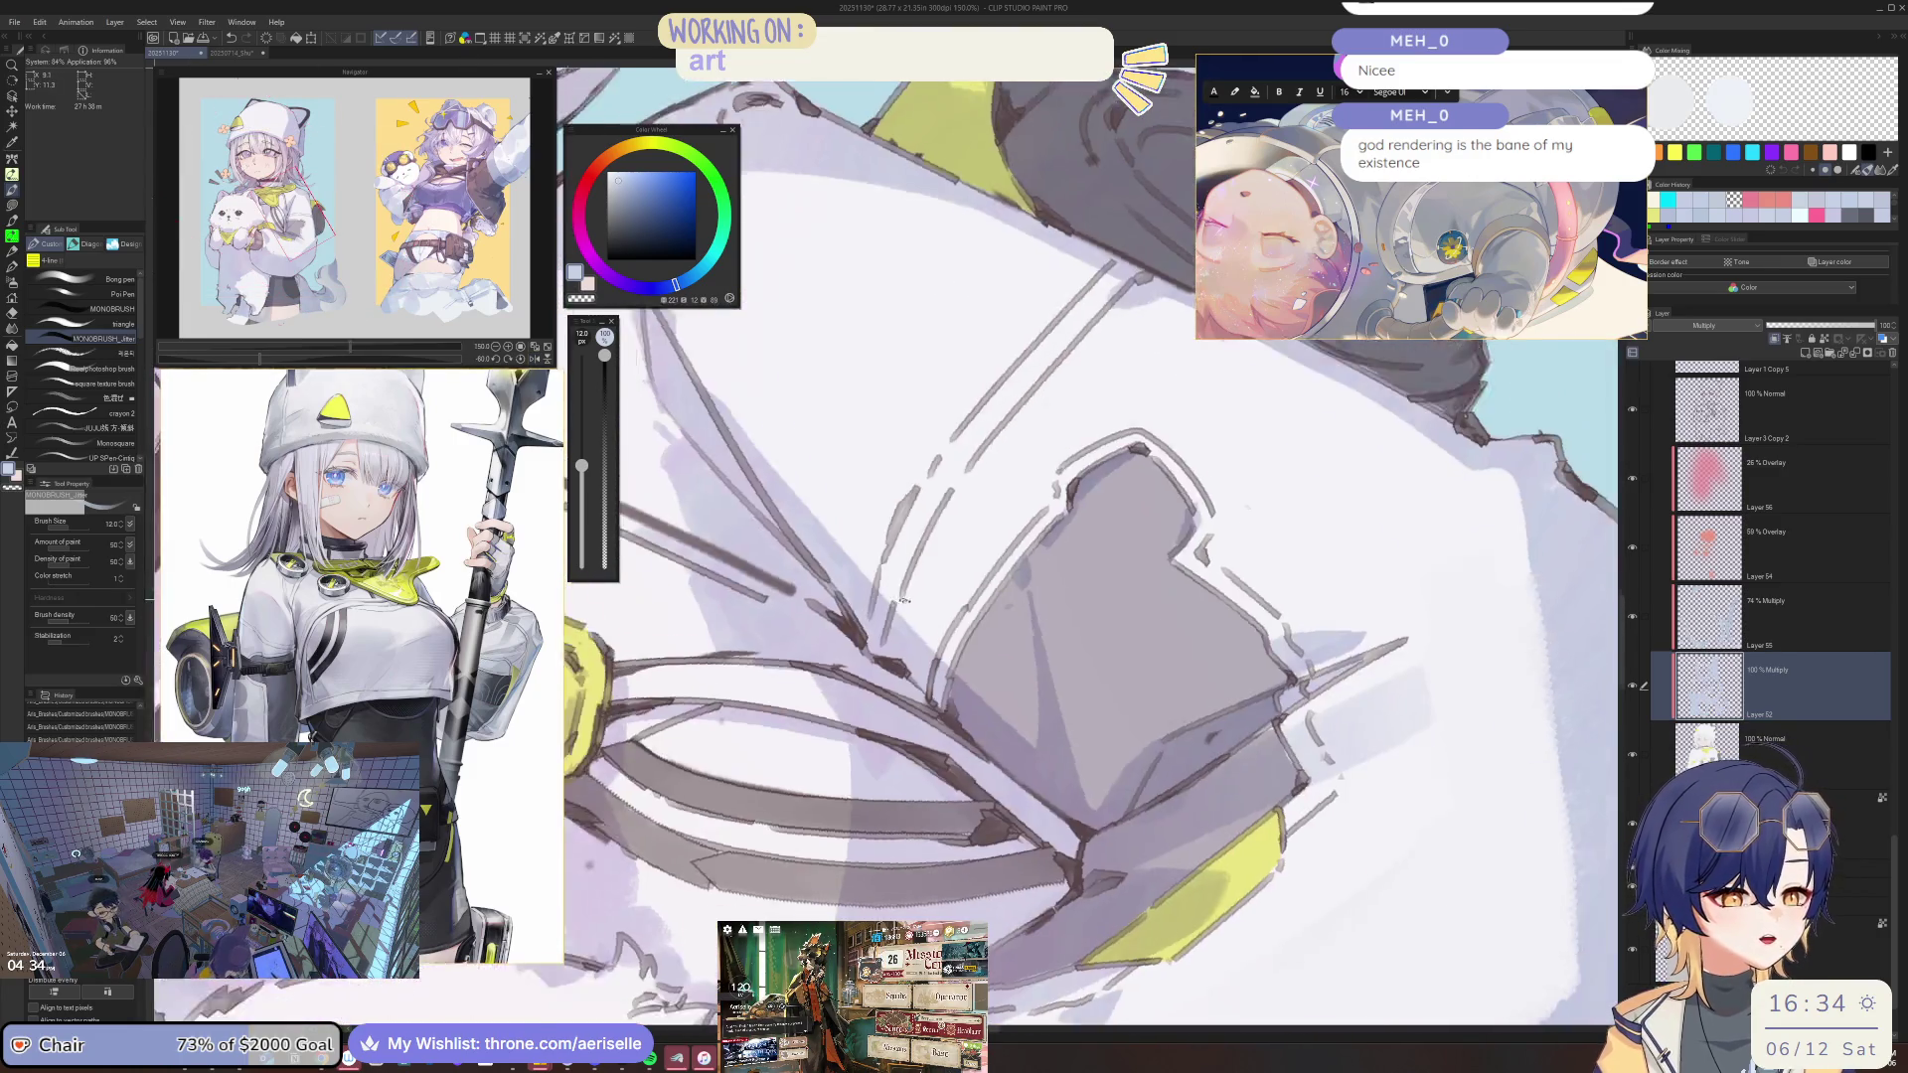
key("minus")
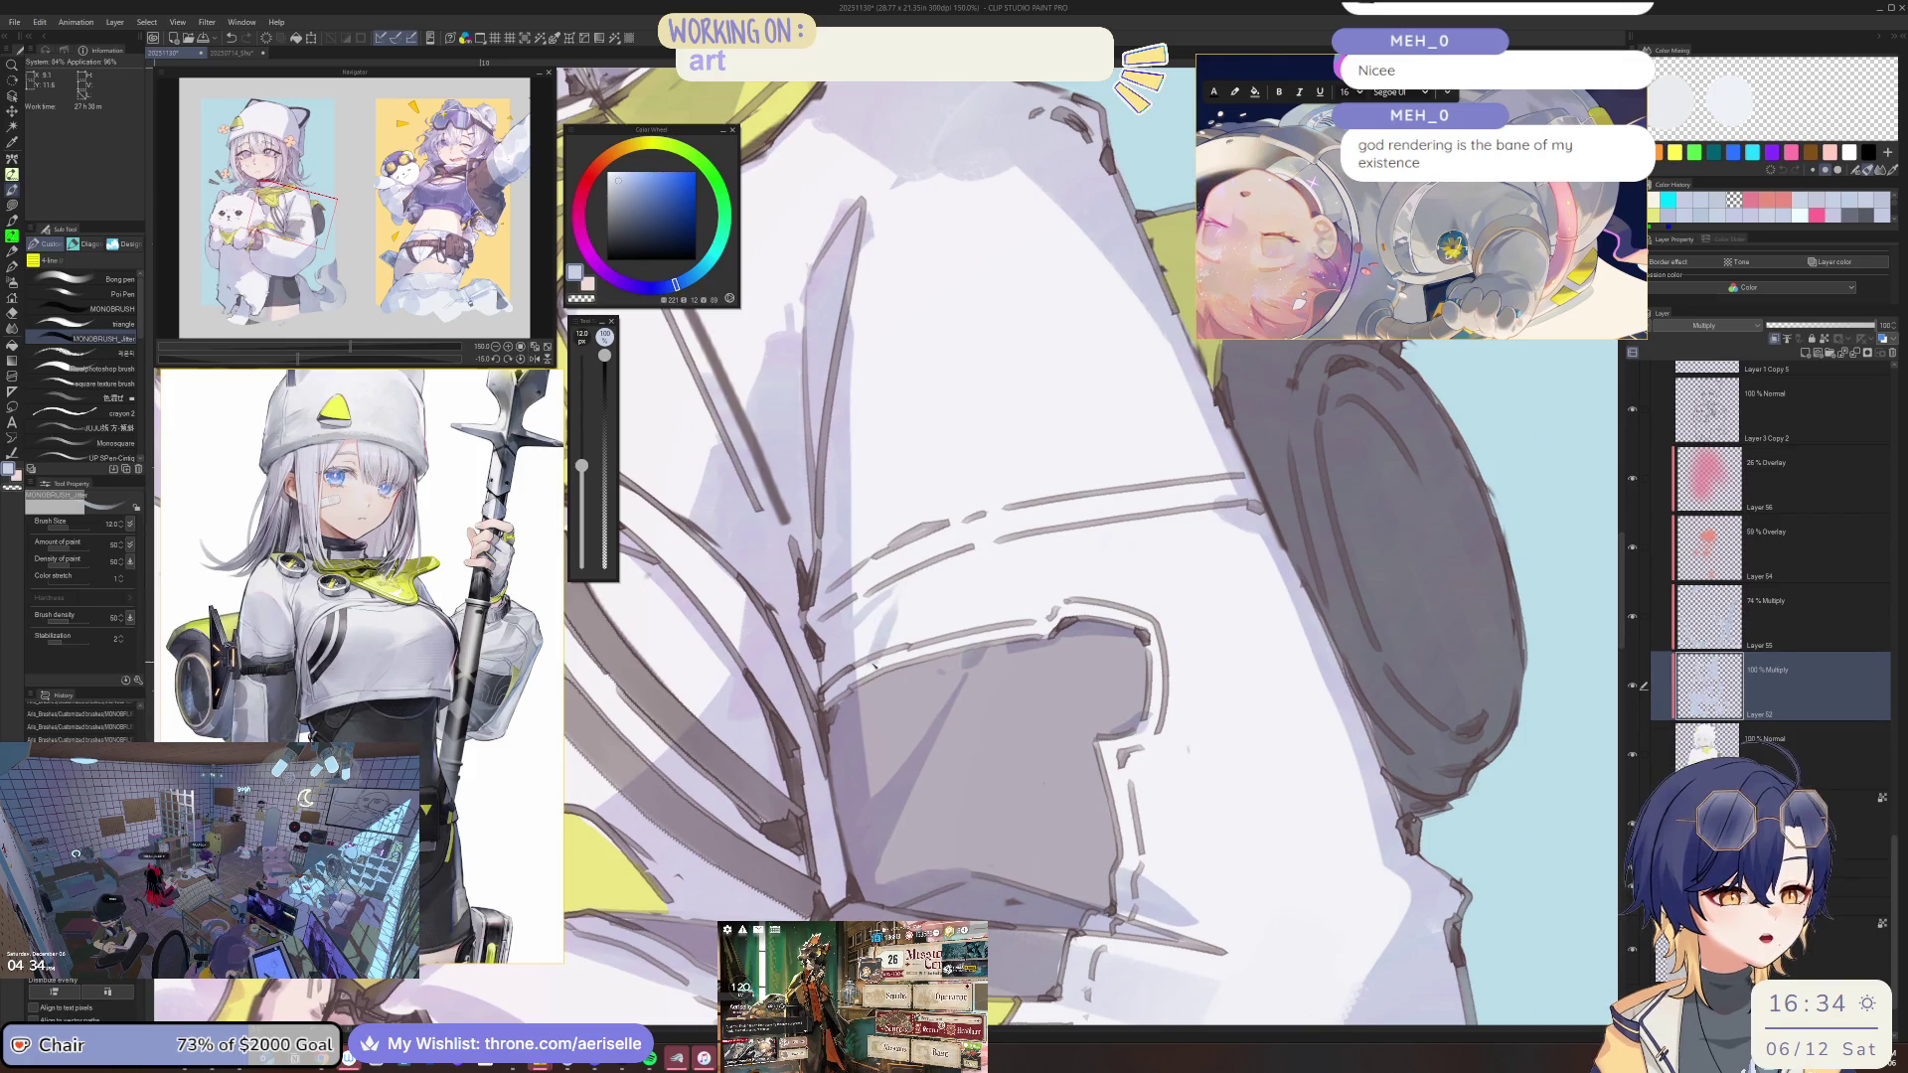
scroll(900, 585, "down", 2)
scroll(994, 557, "down", 2)
scroll(1159, 520, "down", 1)
left_click_drag(1156, 520, 795, 537)
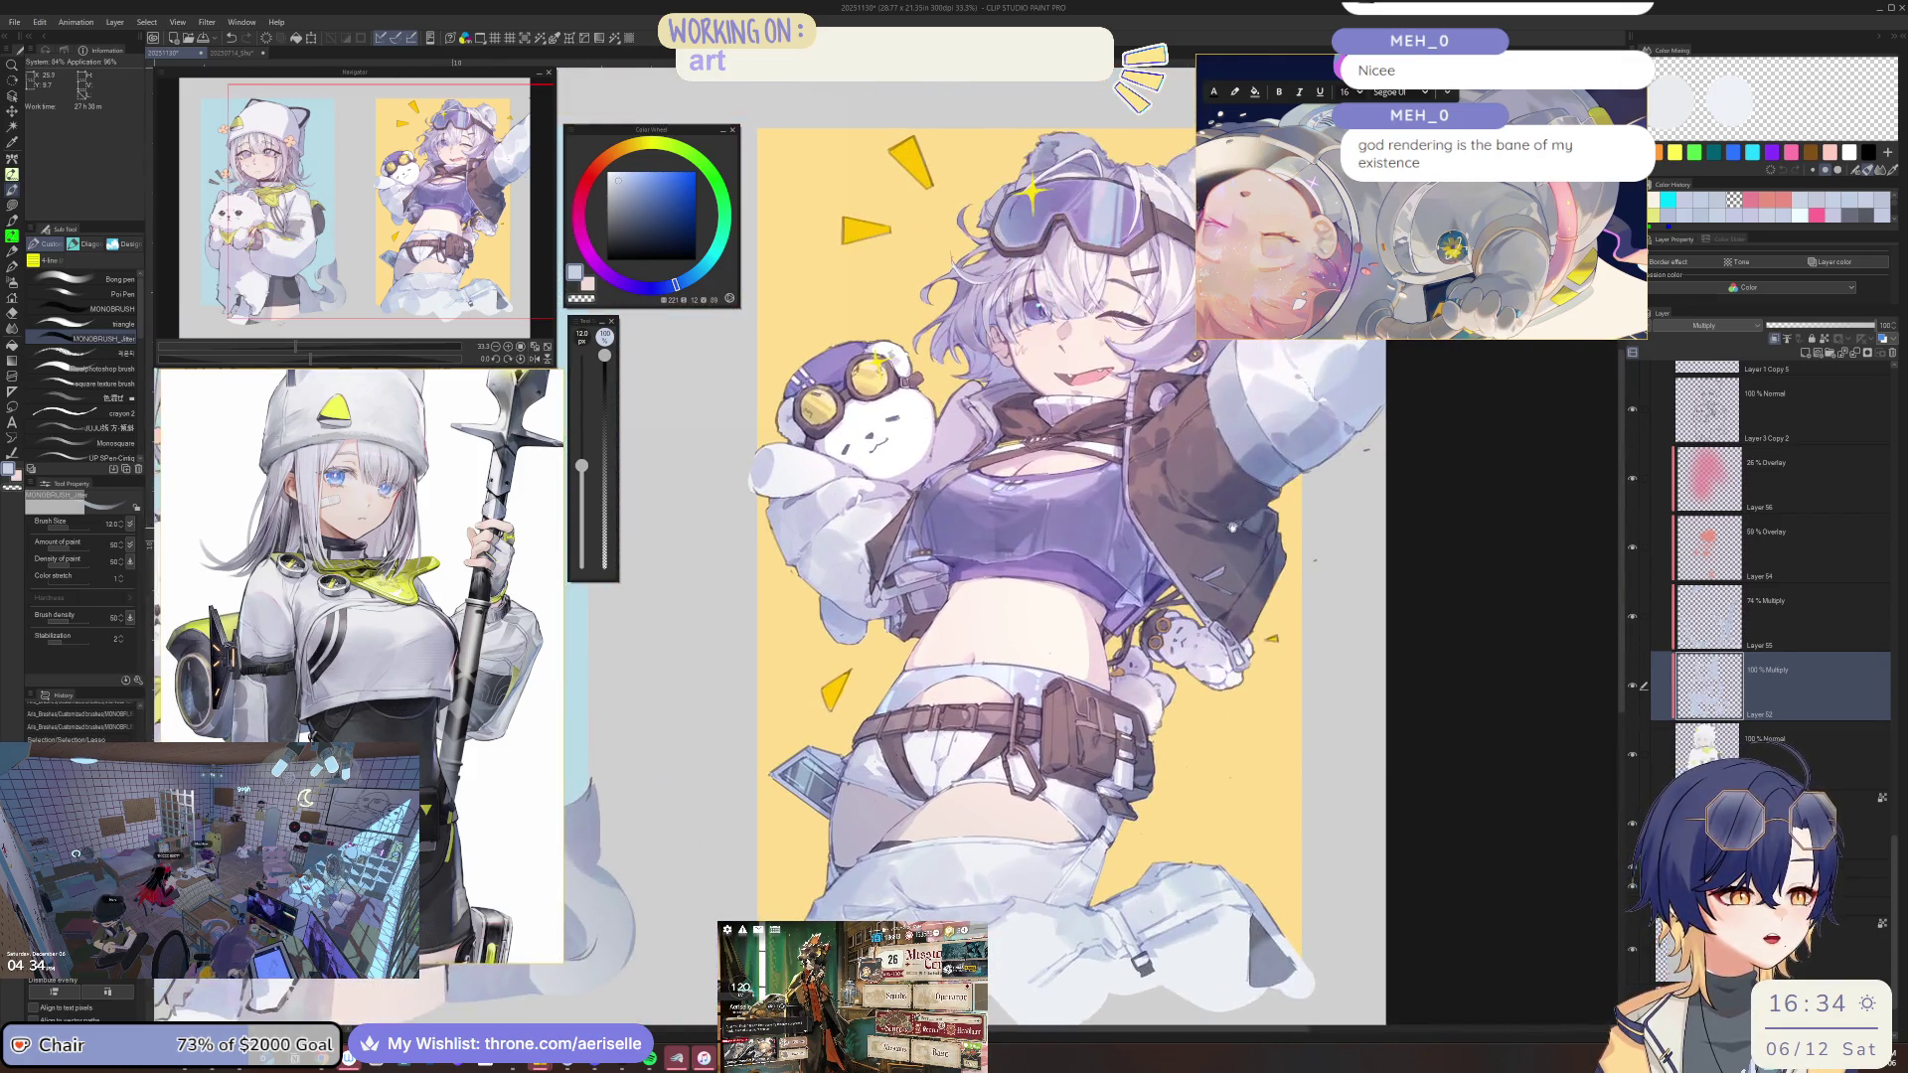
Mirror the yellow-background girl to check her, then adjust the Layer panel so her purple top turns blue.
key("h")
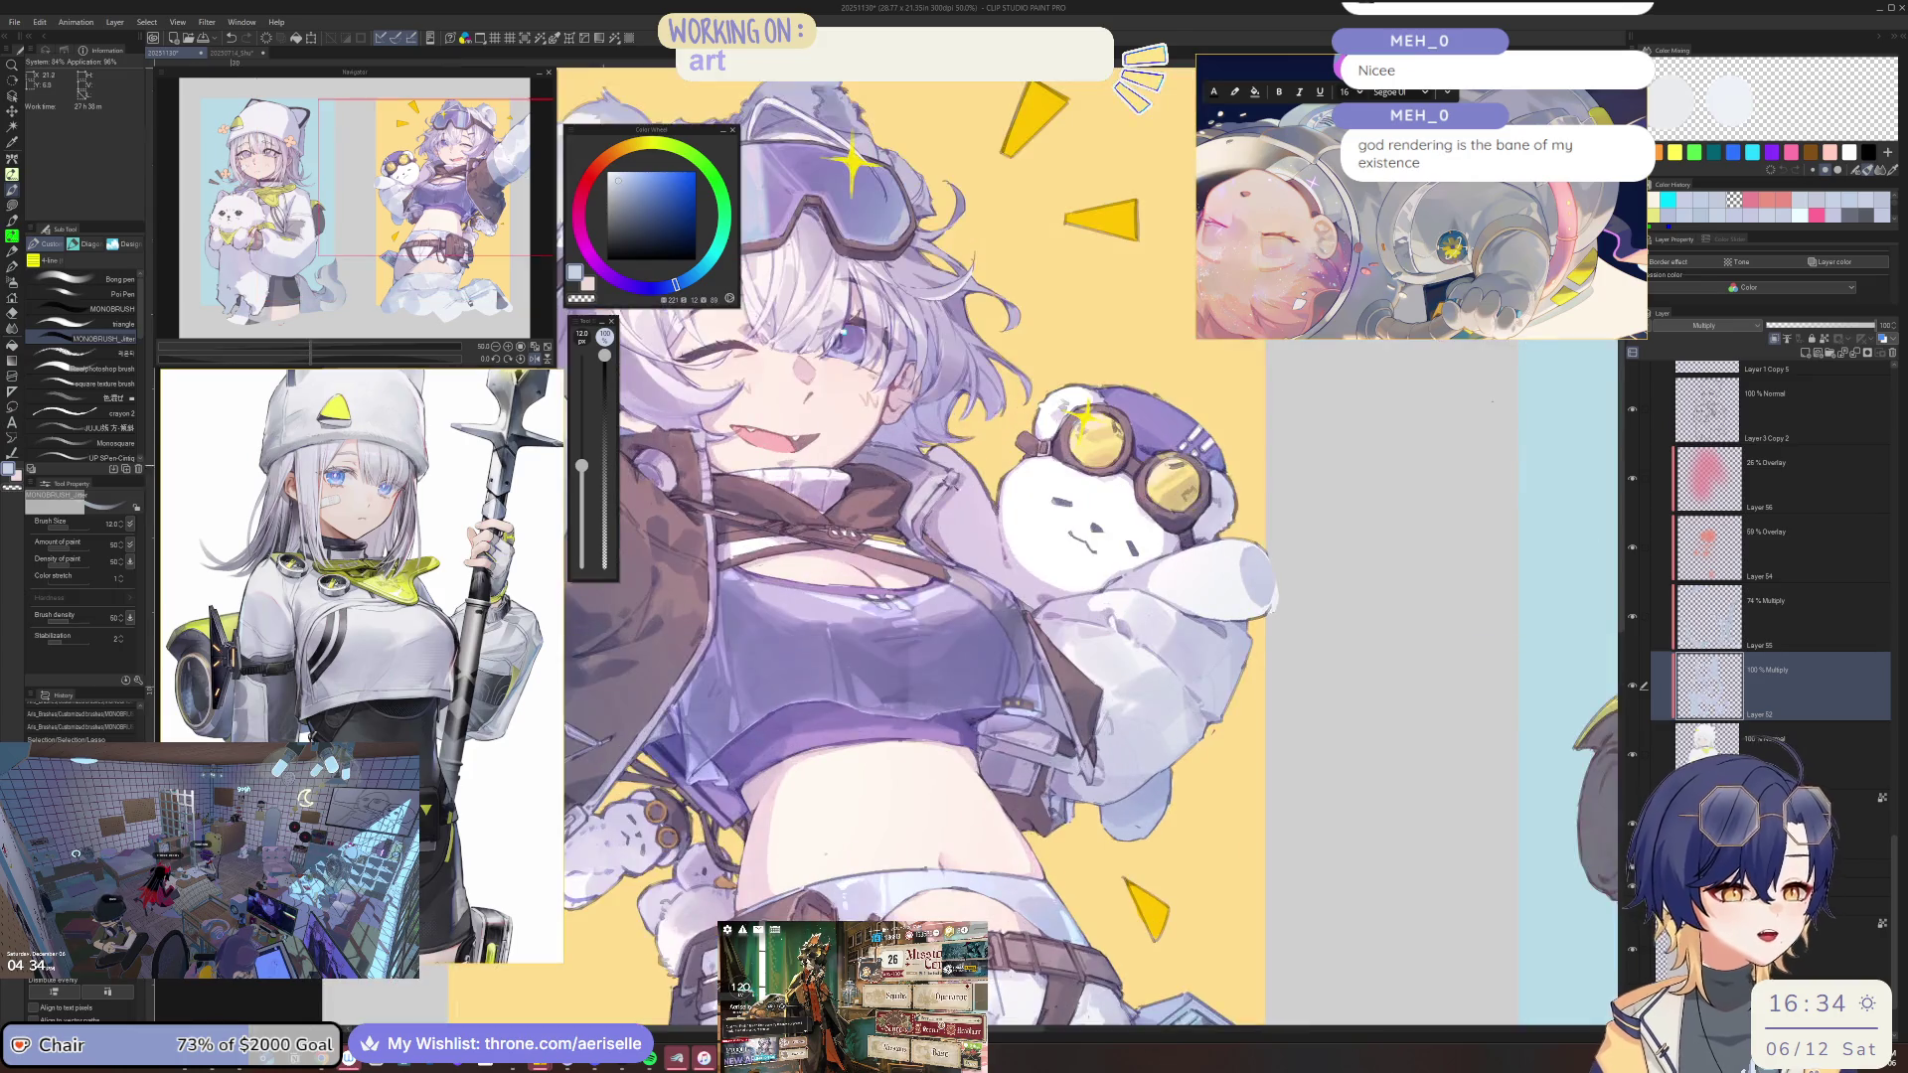
key("h")
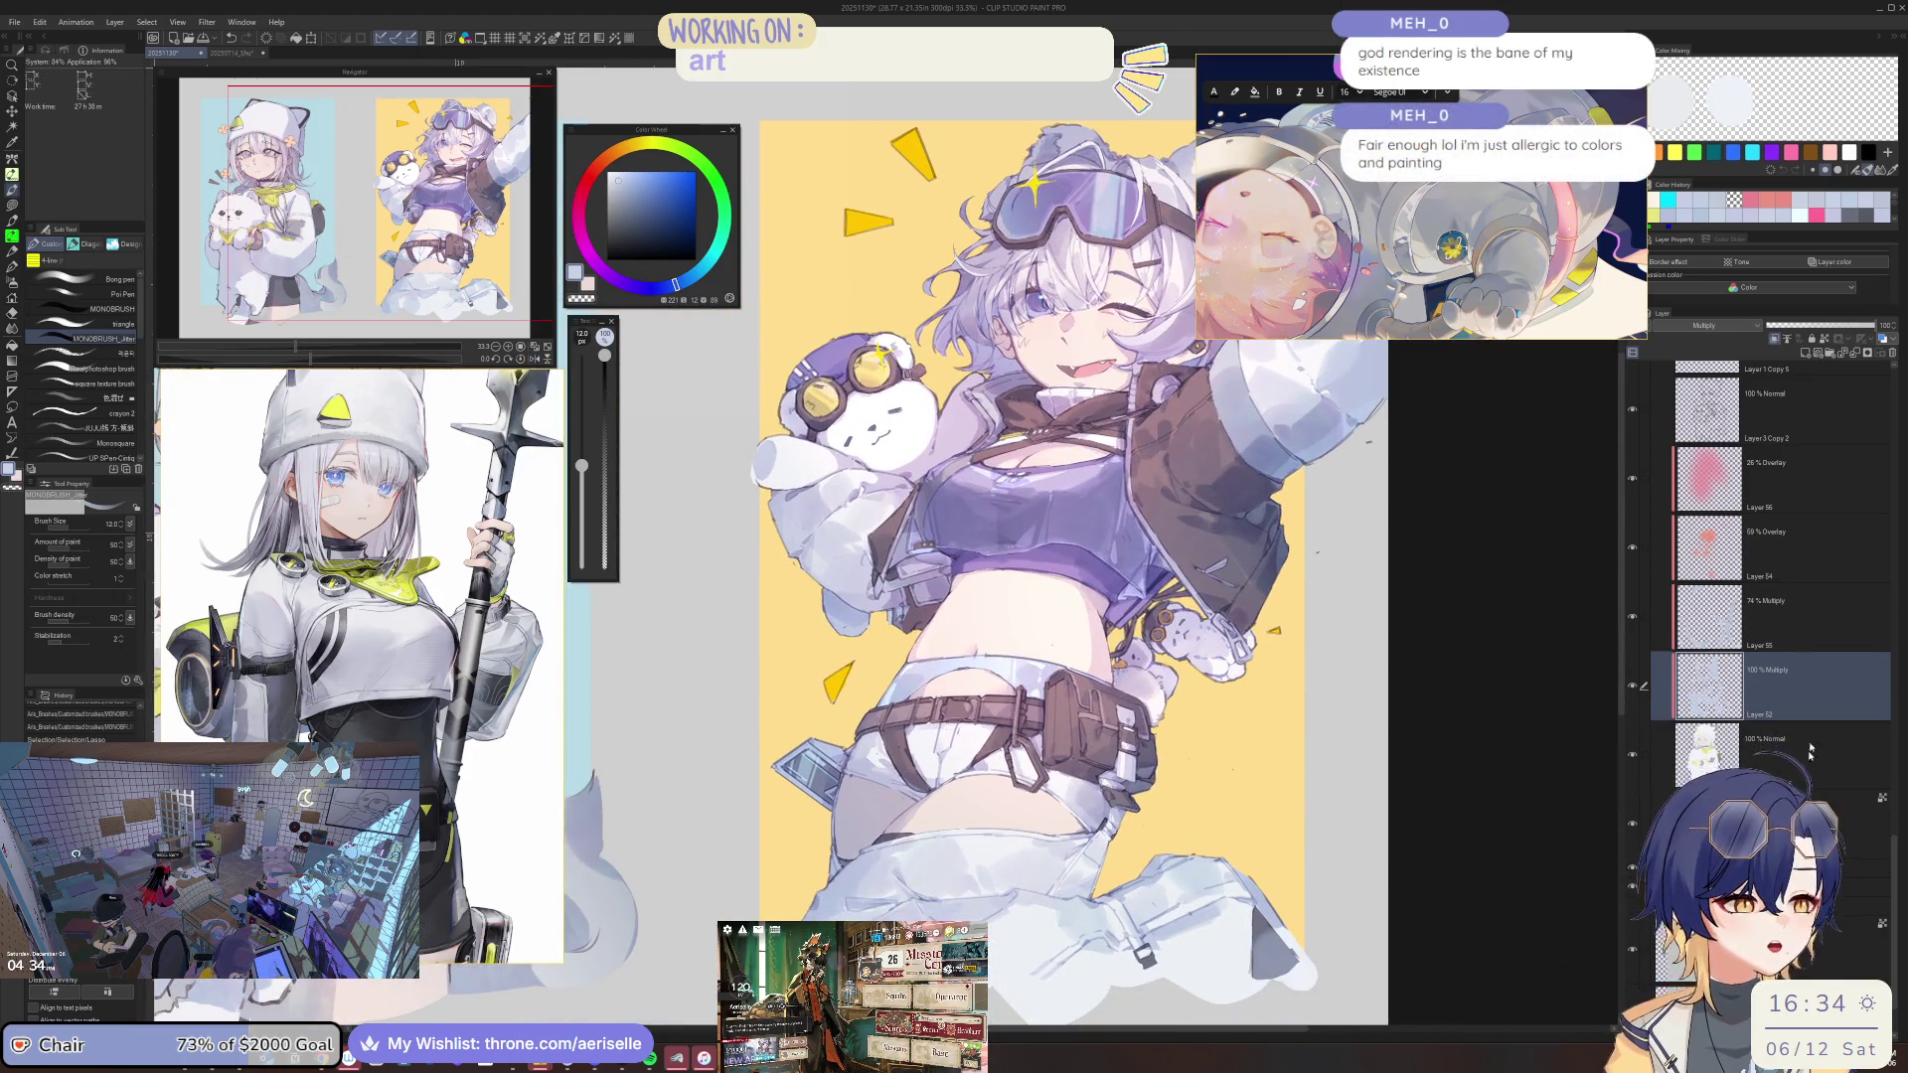
left_click_drag(1894, 862, 1897, 532)
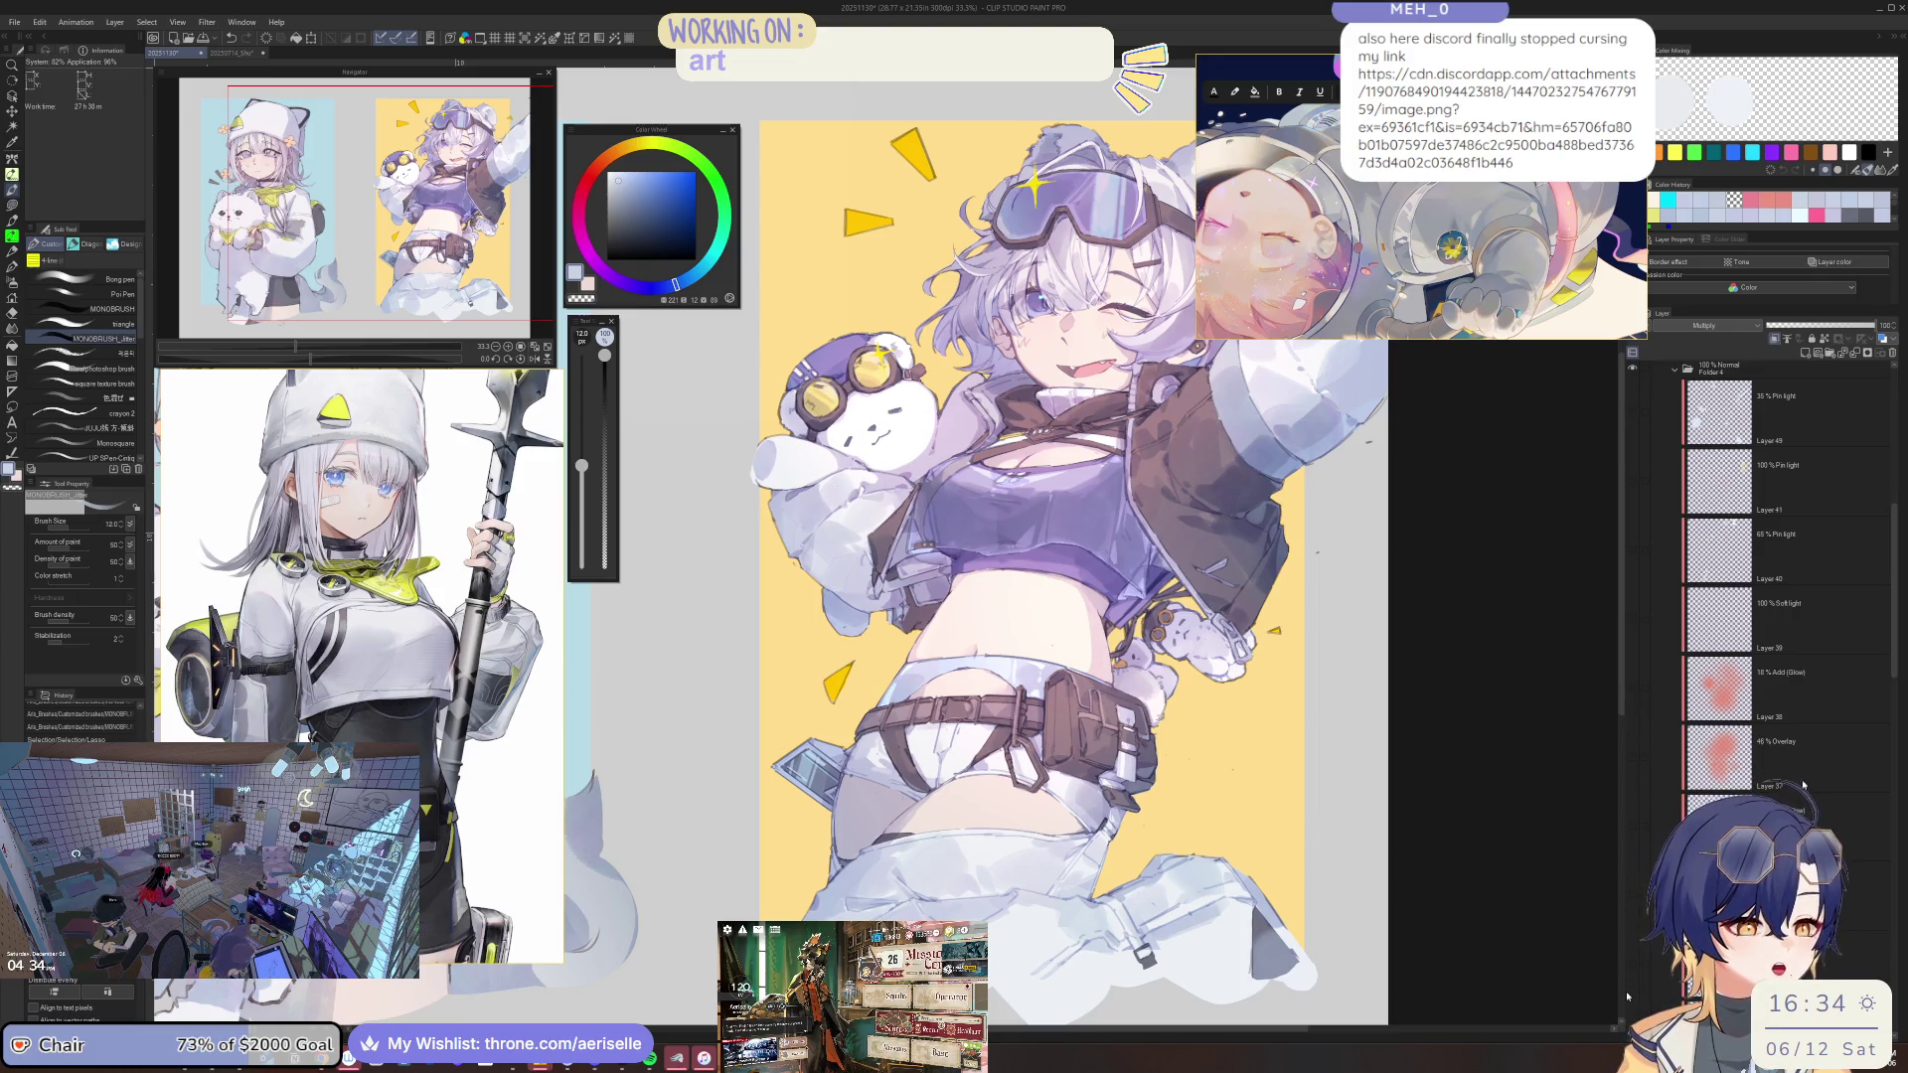
scroll(1838, 755, "down", 3)
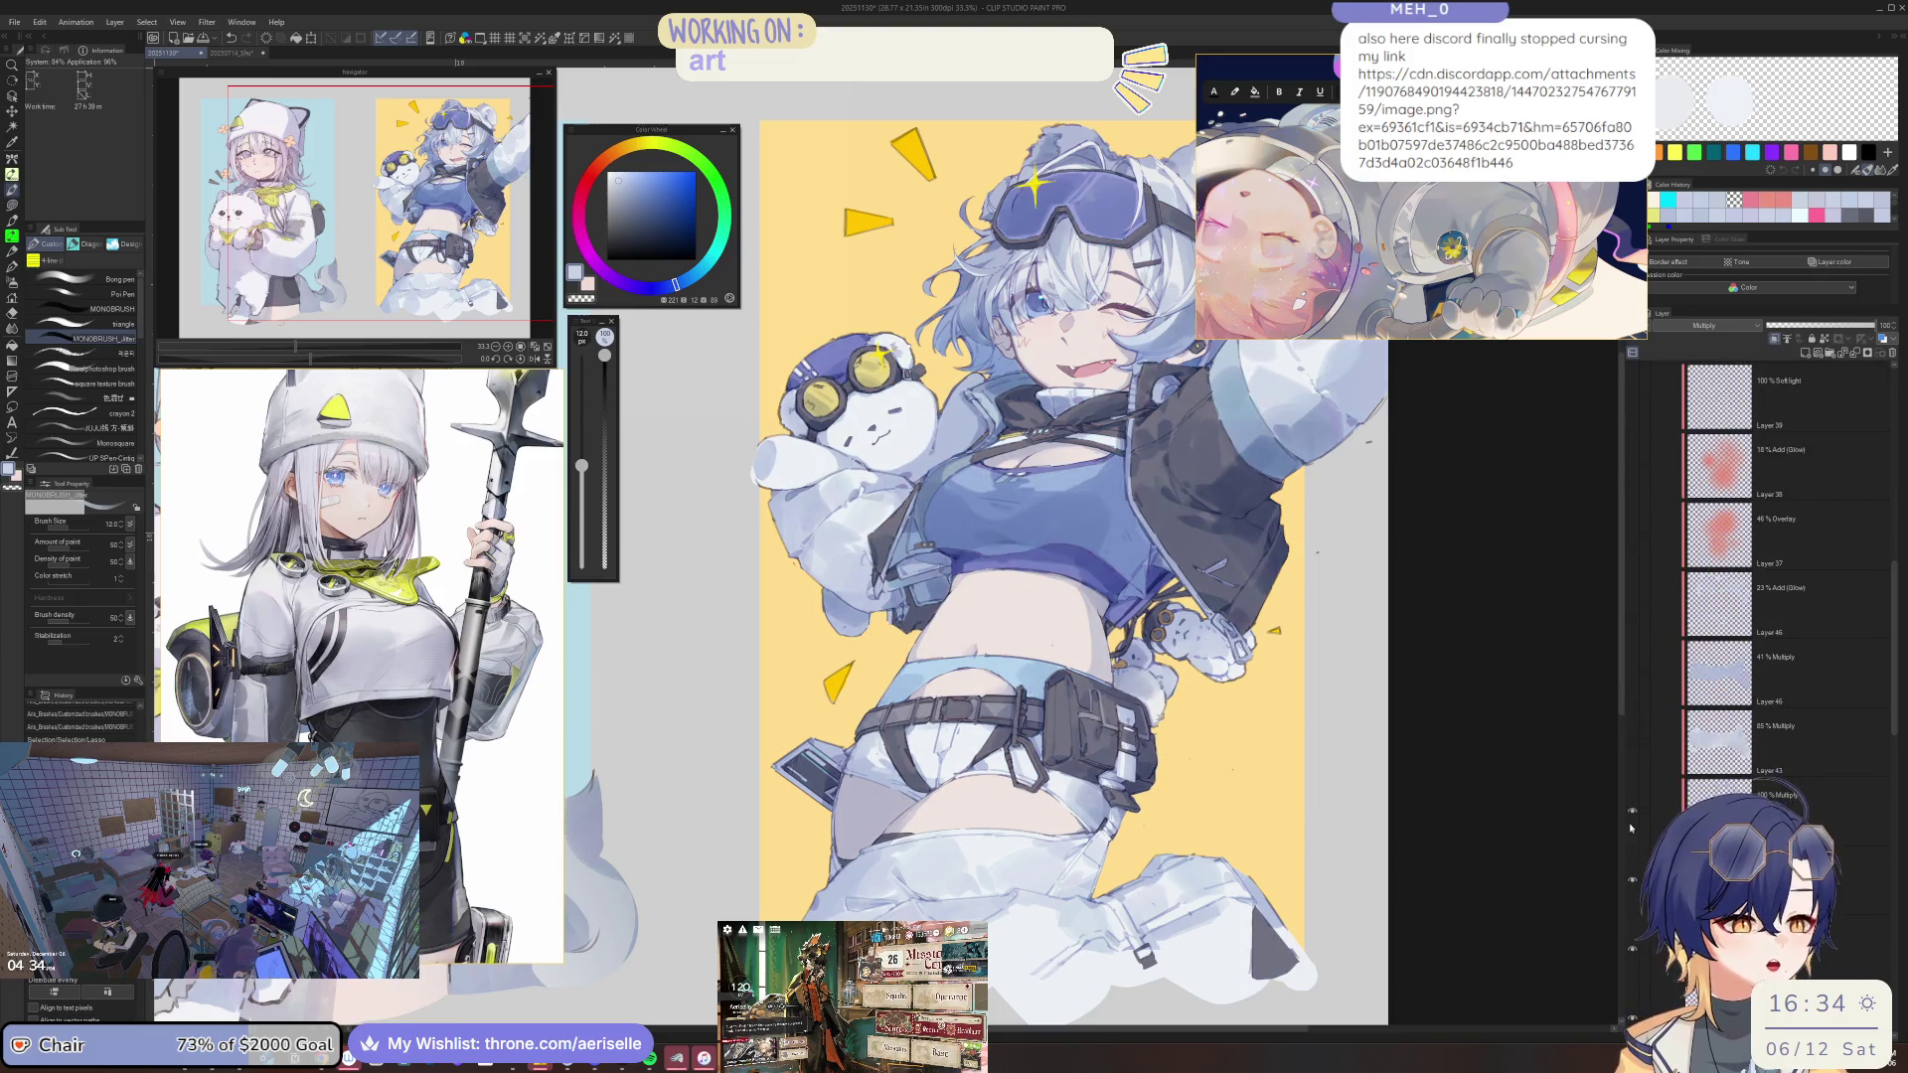
scroll(1474, 744, "down", 3)
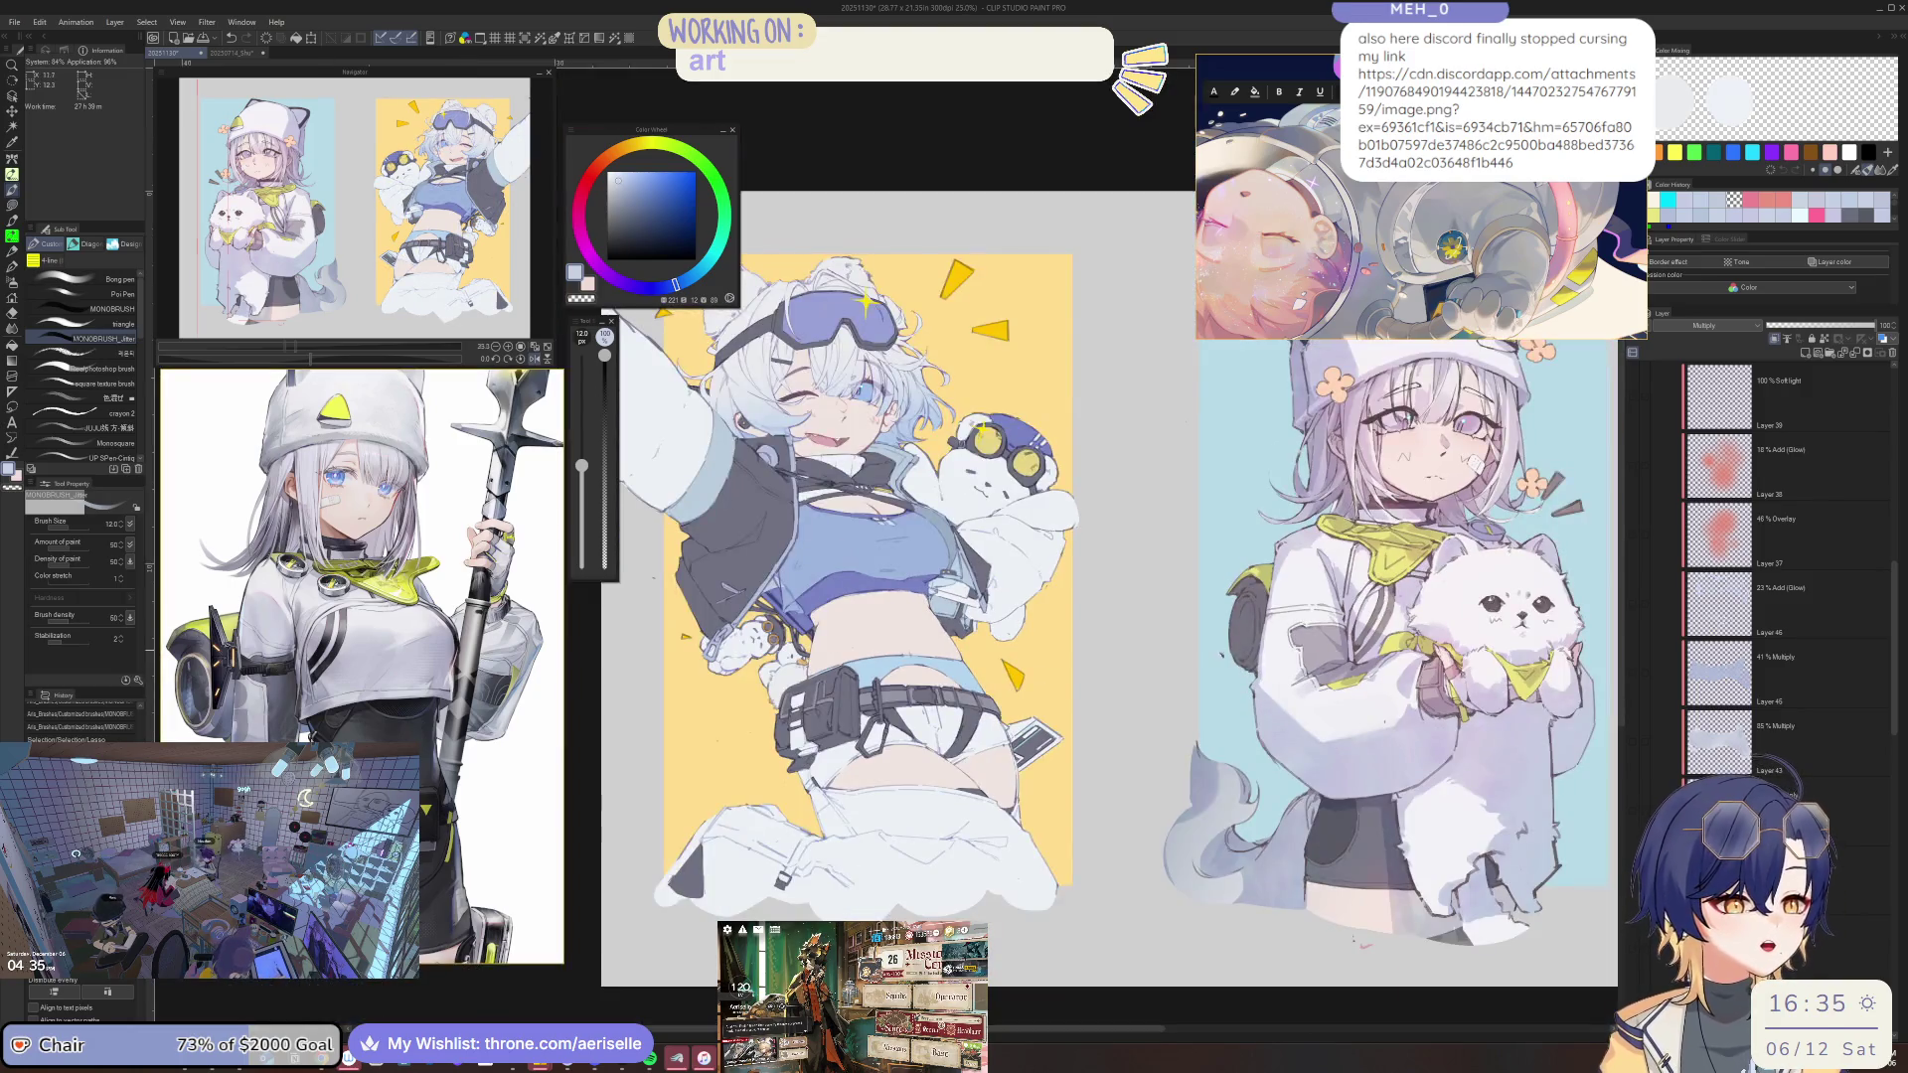